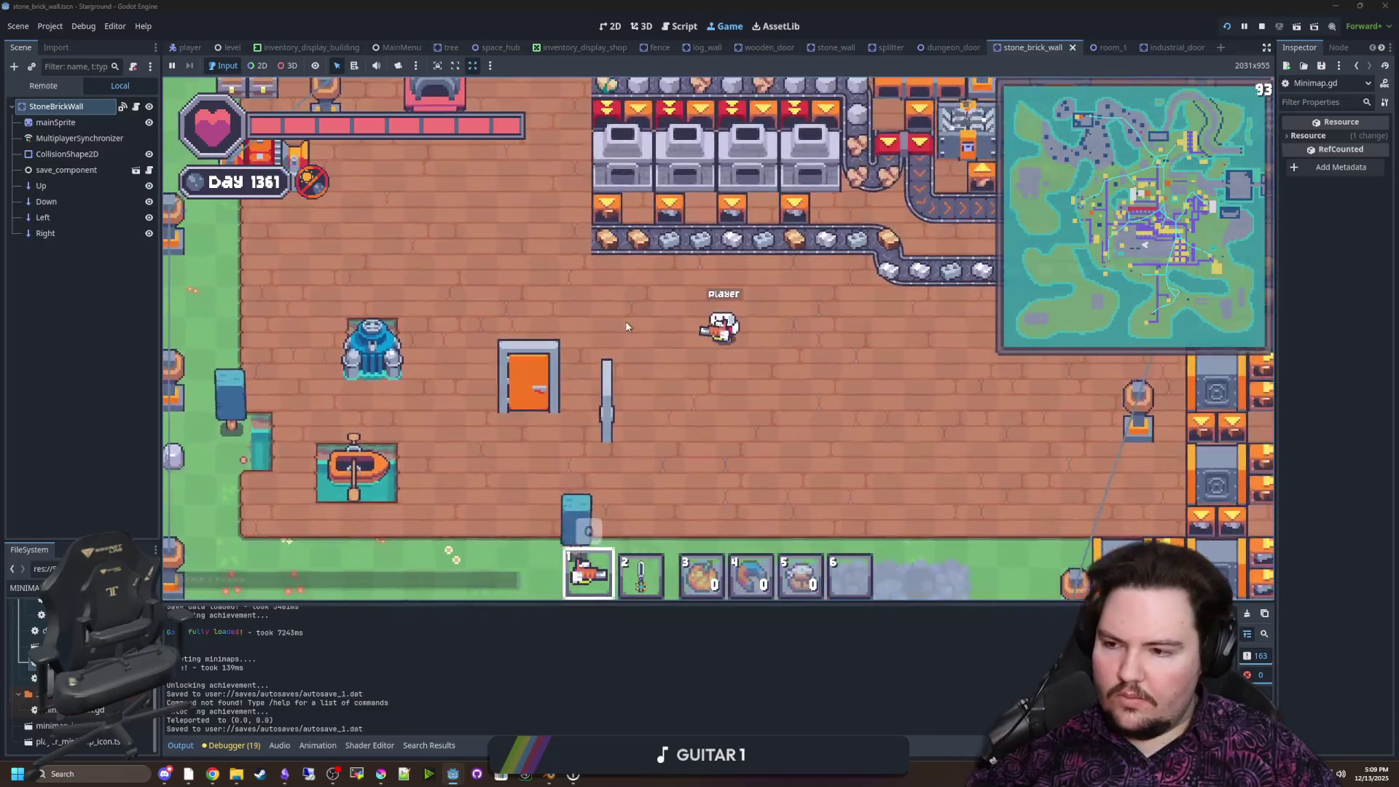
Stop the running game and save the current script.
{"action": "scroll", "coordinate": [613, 354], "scroll_direction": "up", "scroll_amount": 3}
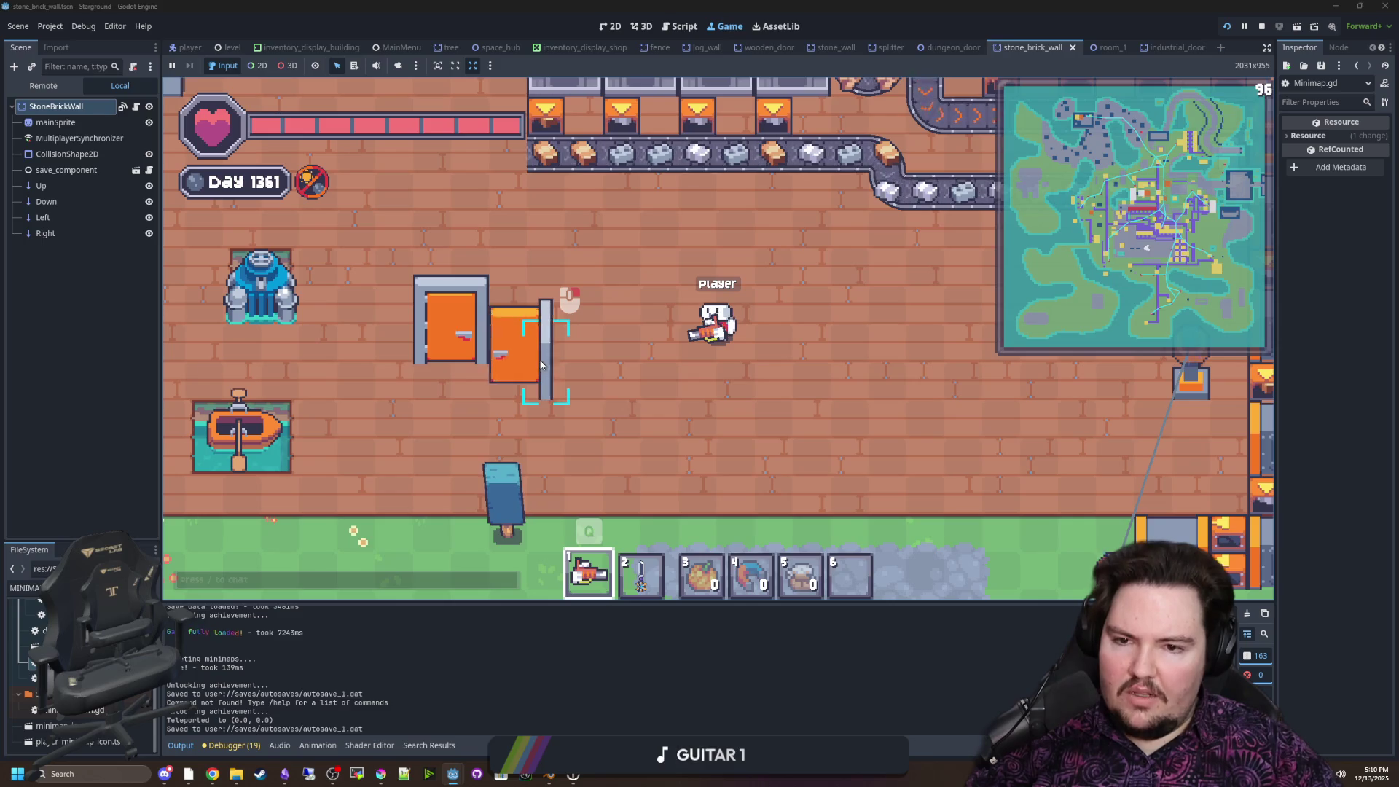
{"action": "key", "text": "w"}
{"action": "key", "text": "a"}
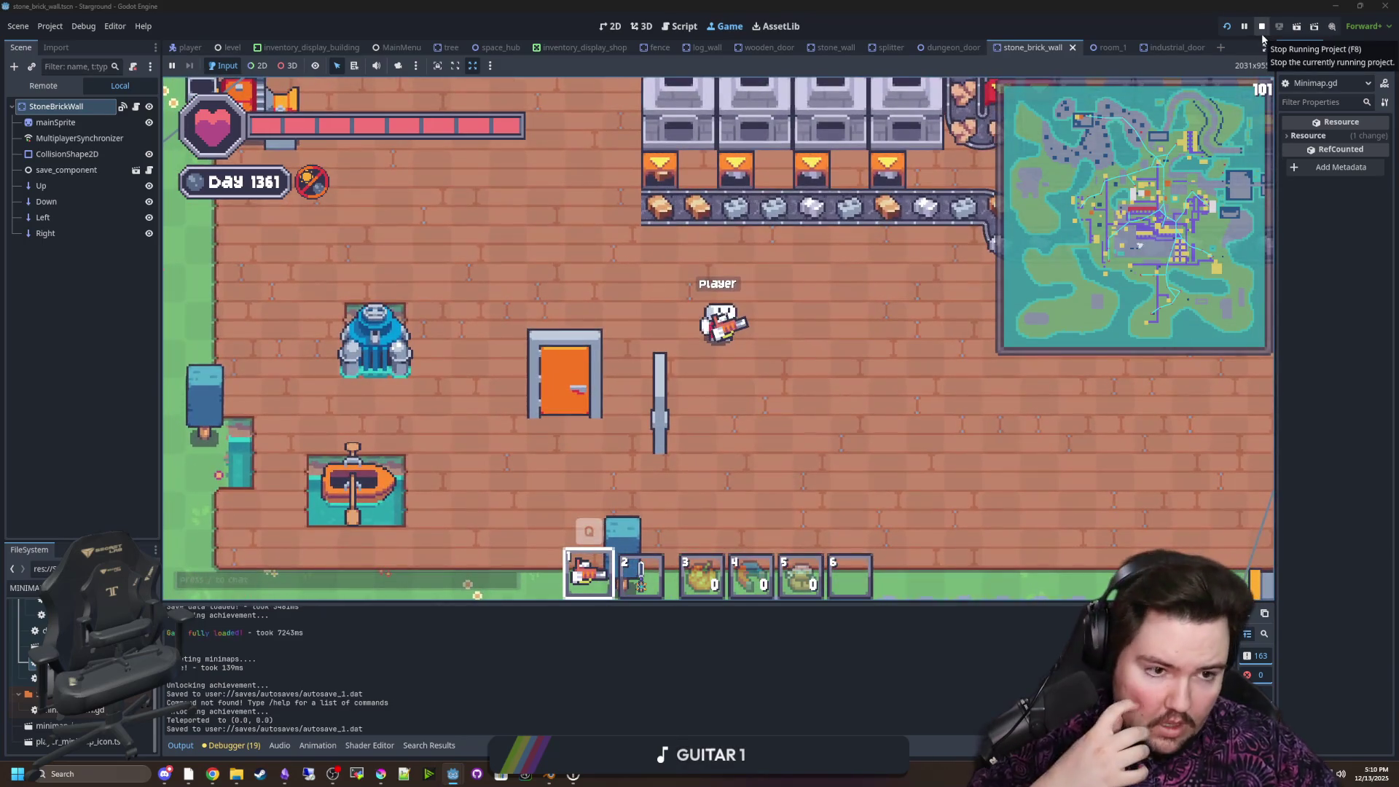
{"action": "left_click", "coordinate": [1261, 26]}
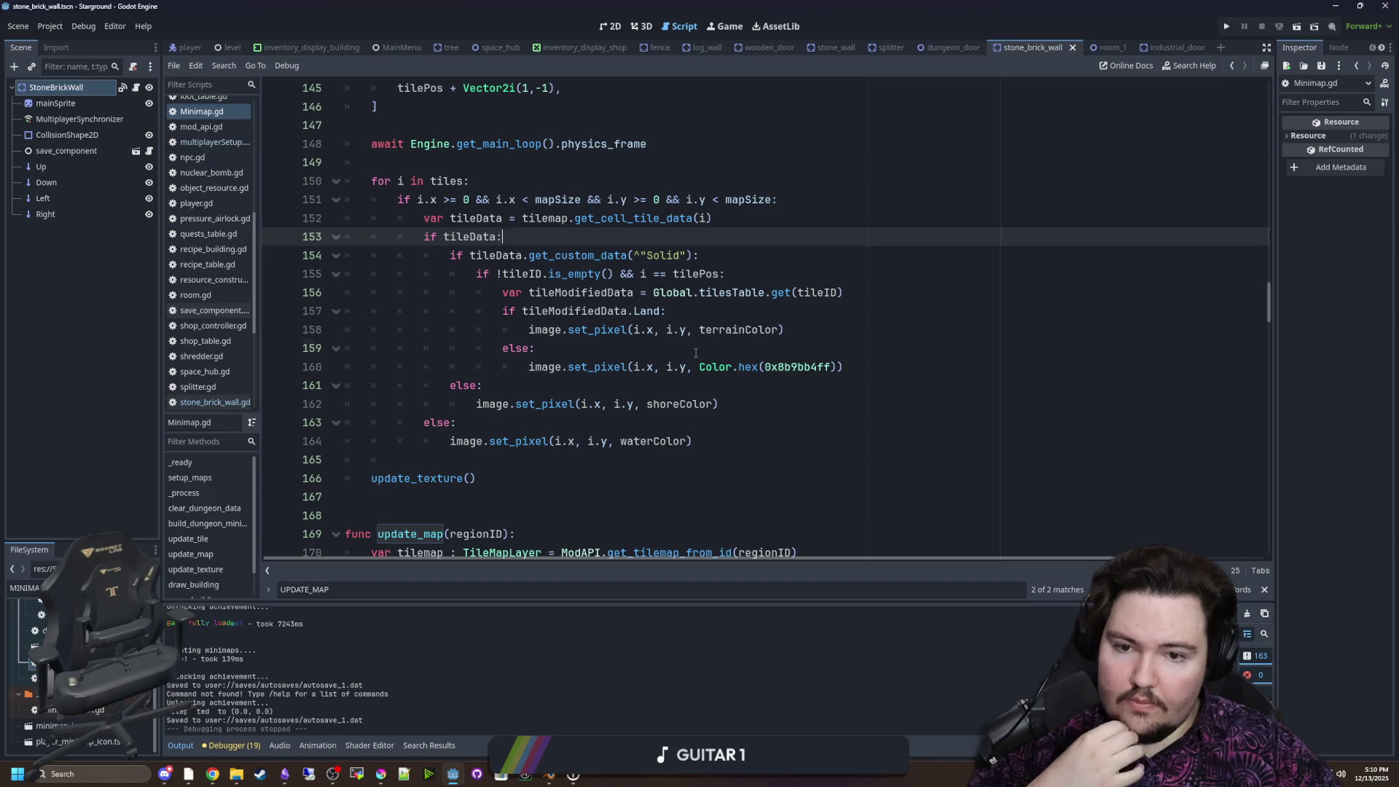
{"action": "left_click", "coordinate": [696, 353]}
{"action": "key", "text": "ctrl+s"}
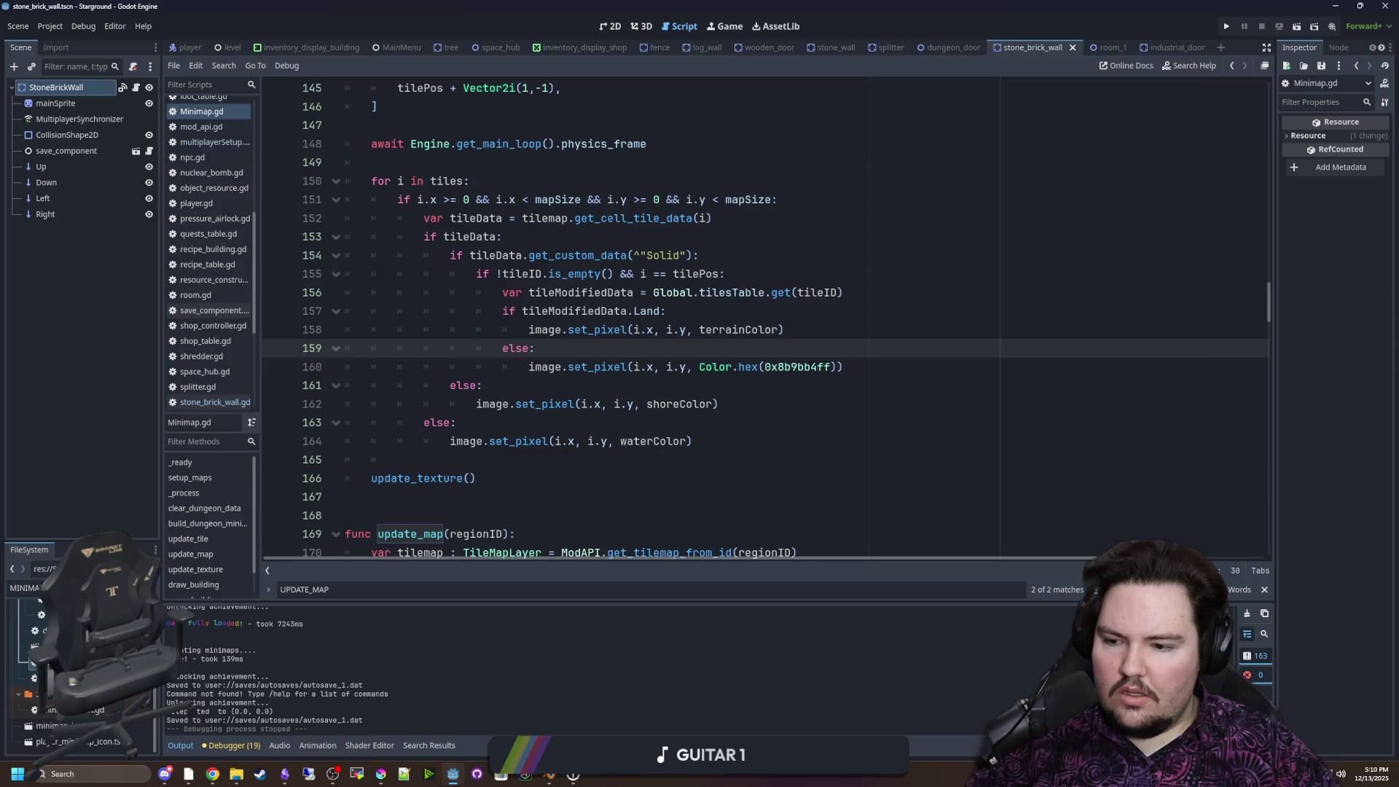
Filter the FileSystem dock for 'door' and open wooden_door.tscn.
{"action": "left_click", "coordinate": [145, 587]}
{"action": "type", "text": "door"}
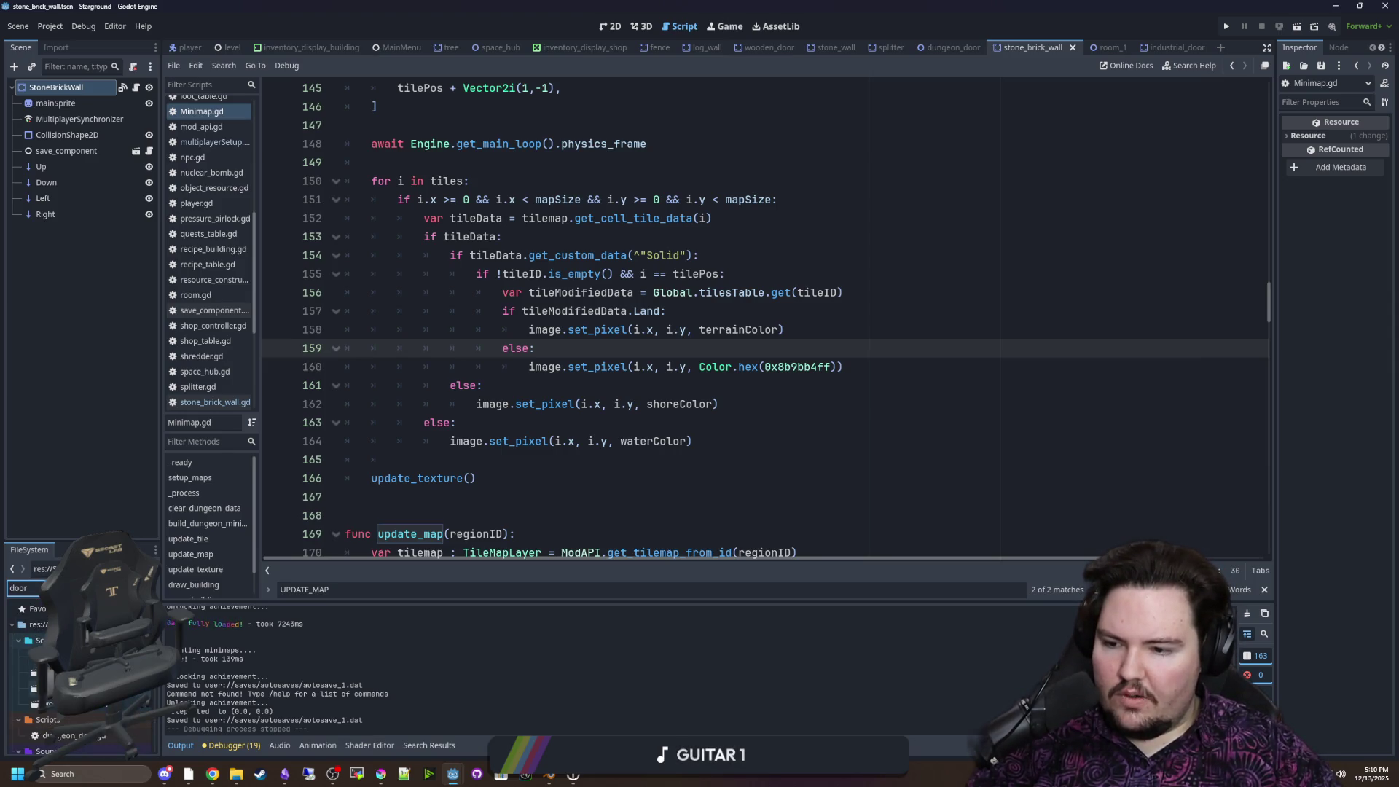
{"action": "double_click", "coordinate": [73, 703]}
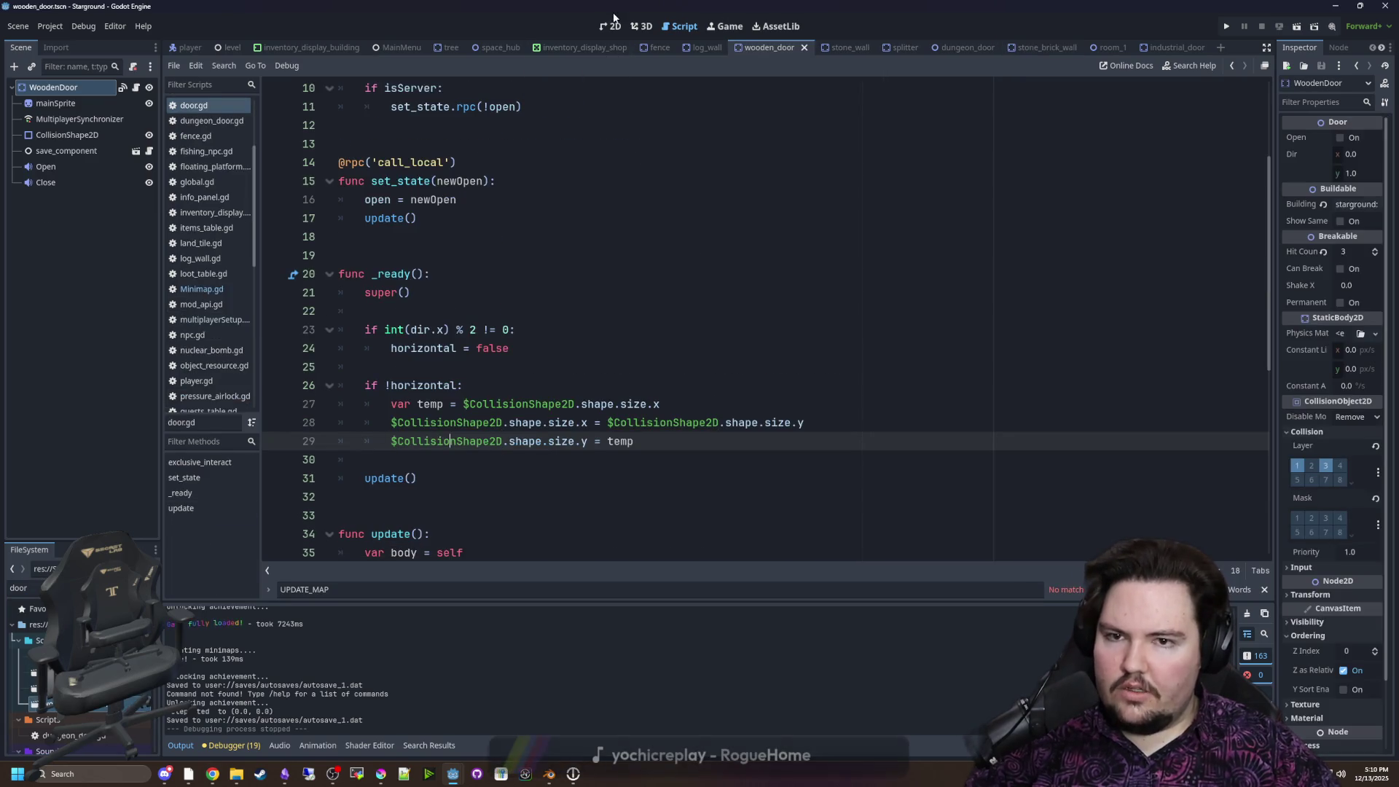
In the 2D view, add a StaticBody2D child to the WoodenDoor root.
{"action": "left_click", "coordinate": [609, 26]}
{"action": "scroll", "coordinate": [461, 416], "scroll_direction": "up", "scroll_amount": 4}
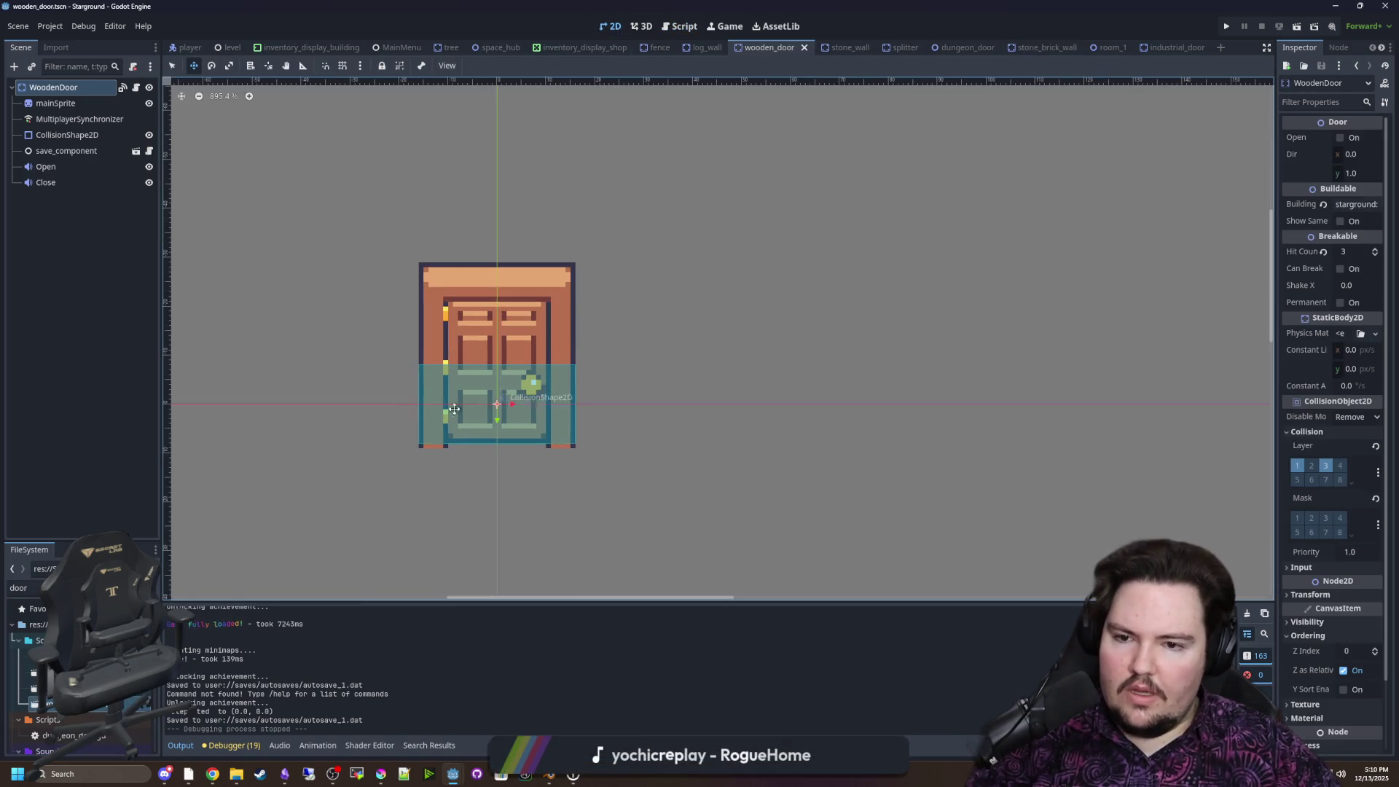
{"action": "left_click", "coordinate": [54, 103]}
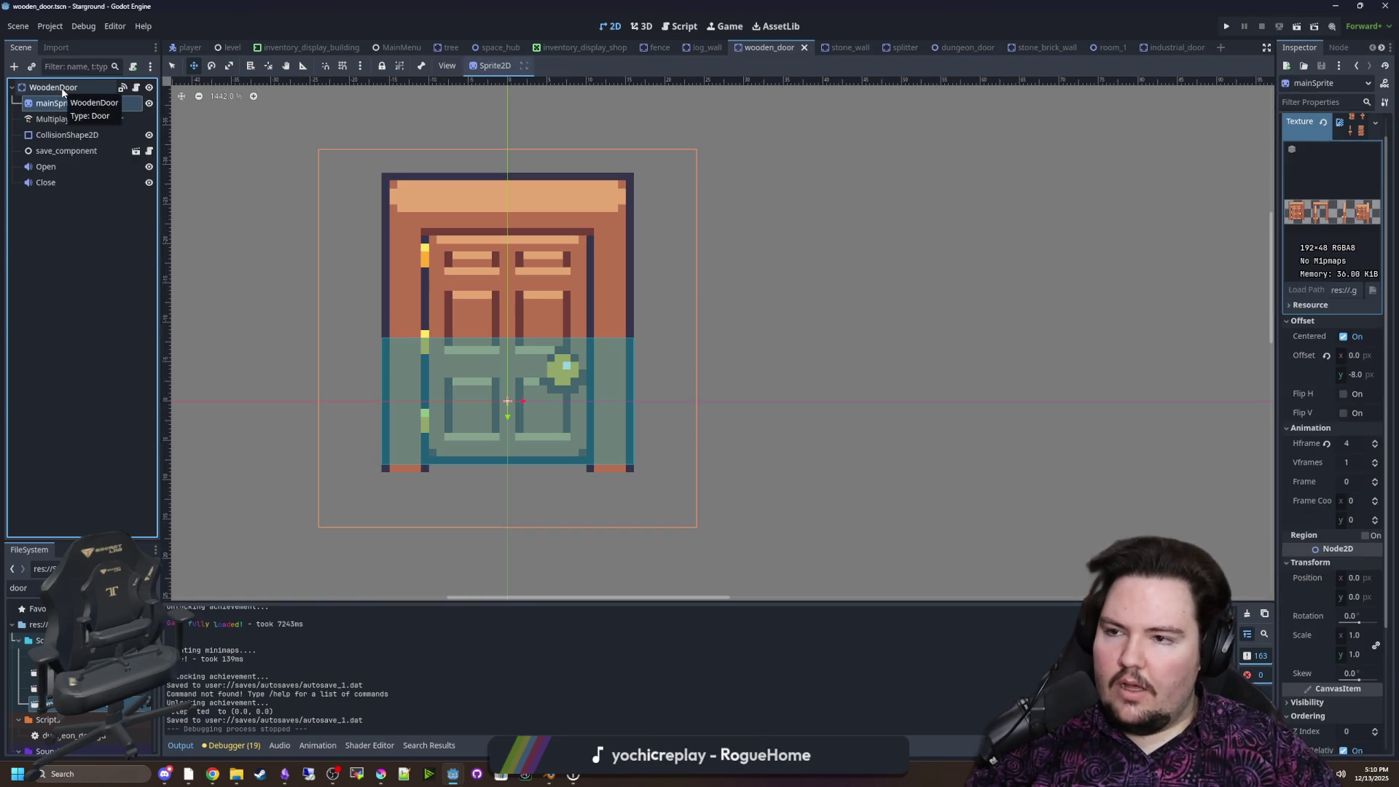
{"action": "left_click", "coordinate": [72, 89]}
{"action": "left_click", "coordinate": [95, 119]}
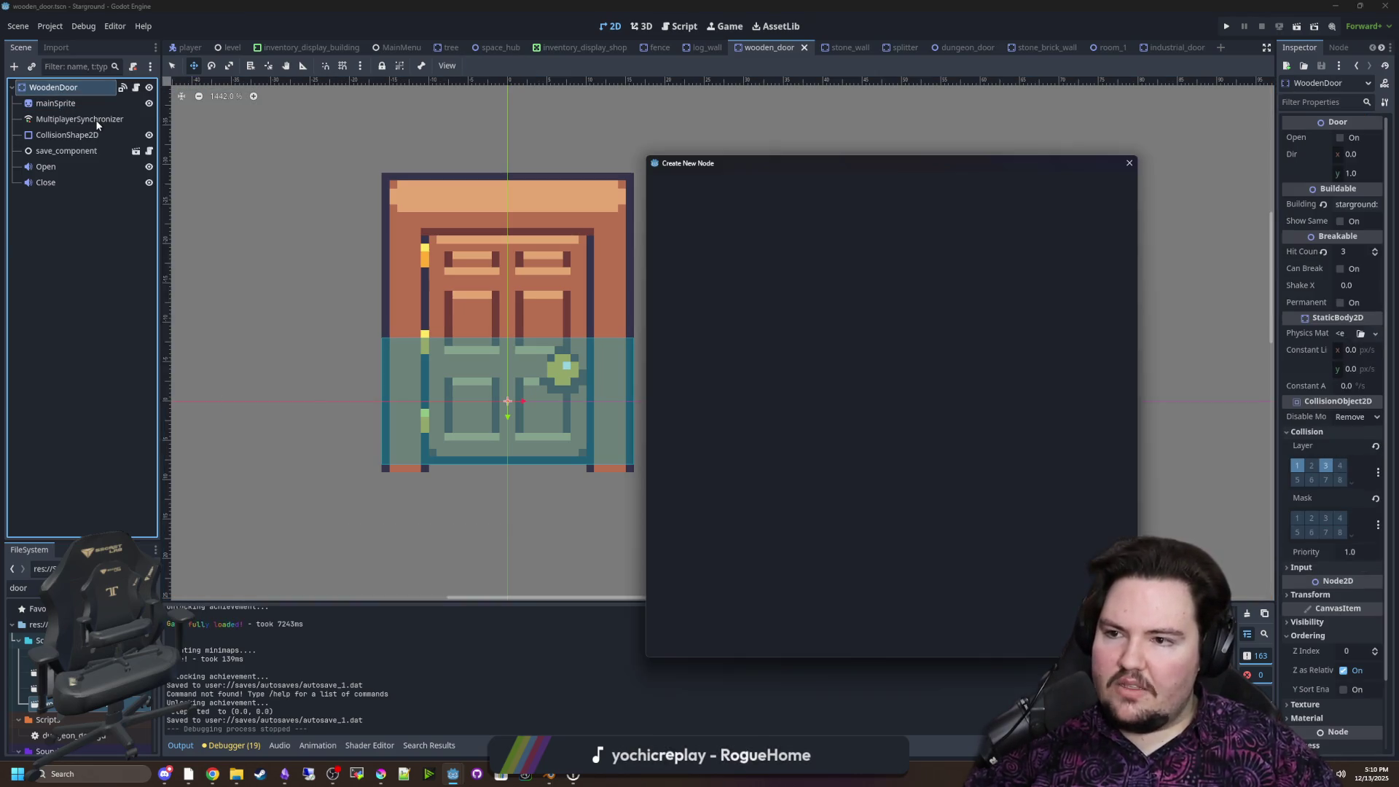
{"action": "key", "text": "Return"}
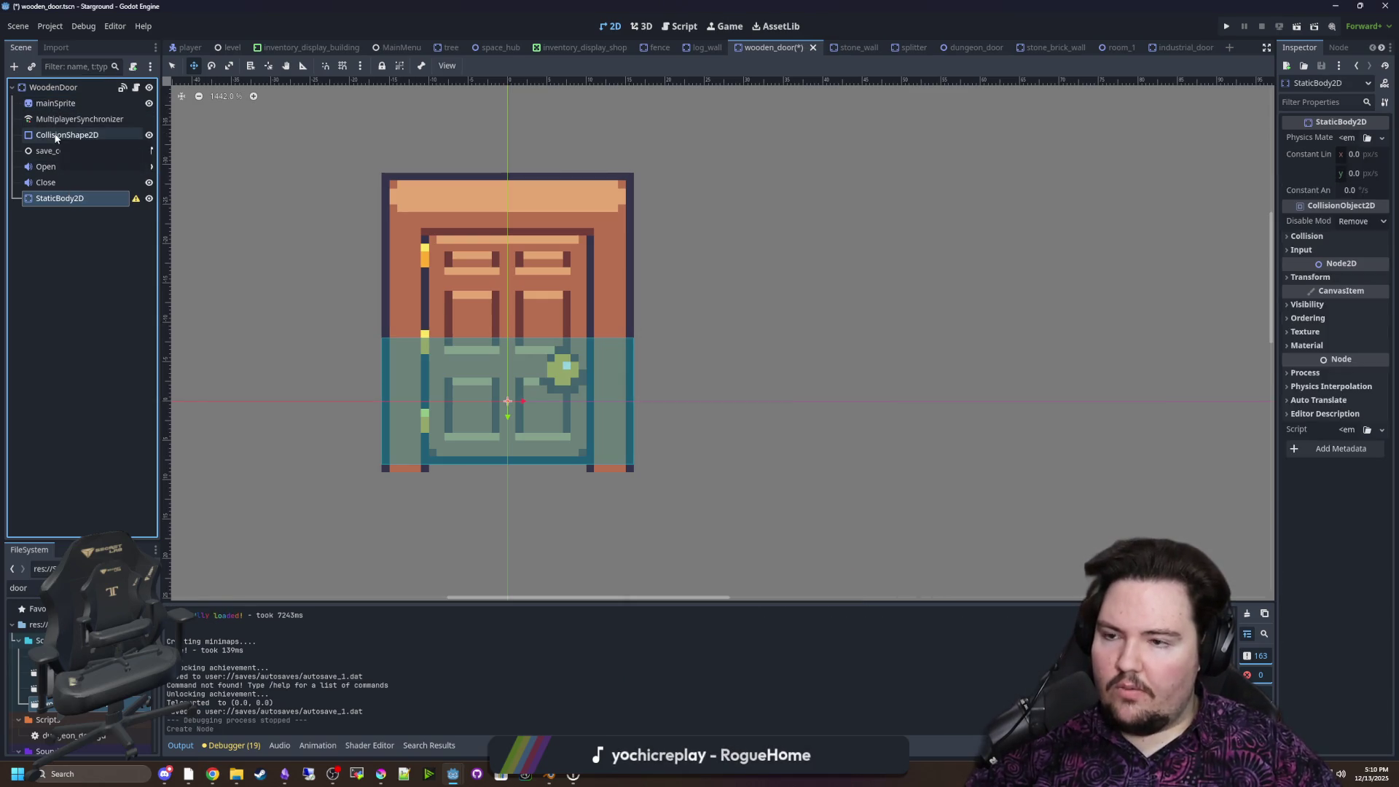
Copy the CollisionShape2D node and paste it under StaticBody2D.
{"action": "left_click", "coordinate": [56, 138]}
{"action": "right_click", "coordinate": [71, 137]}
{"action": "key", "text": "Escape"}
{"action": "right_click", "coordinate": [80, 201]}
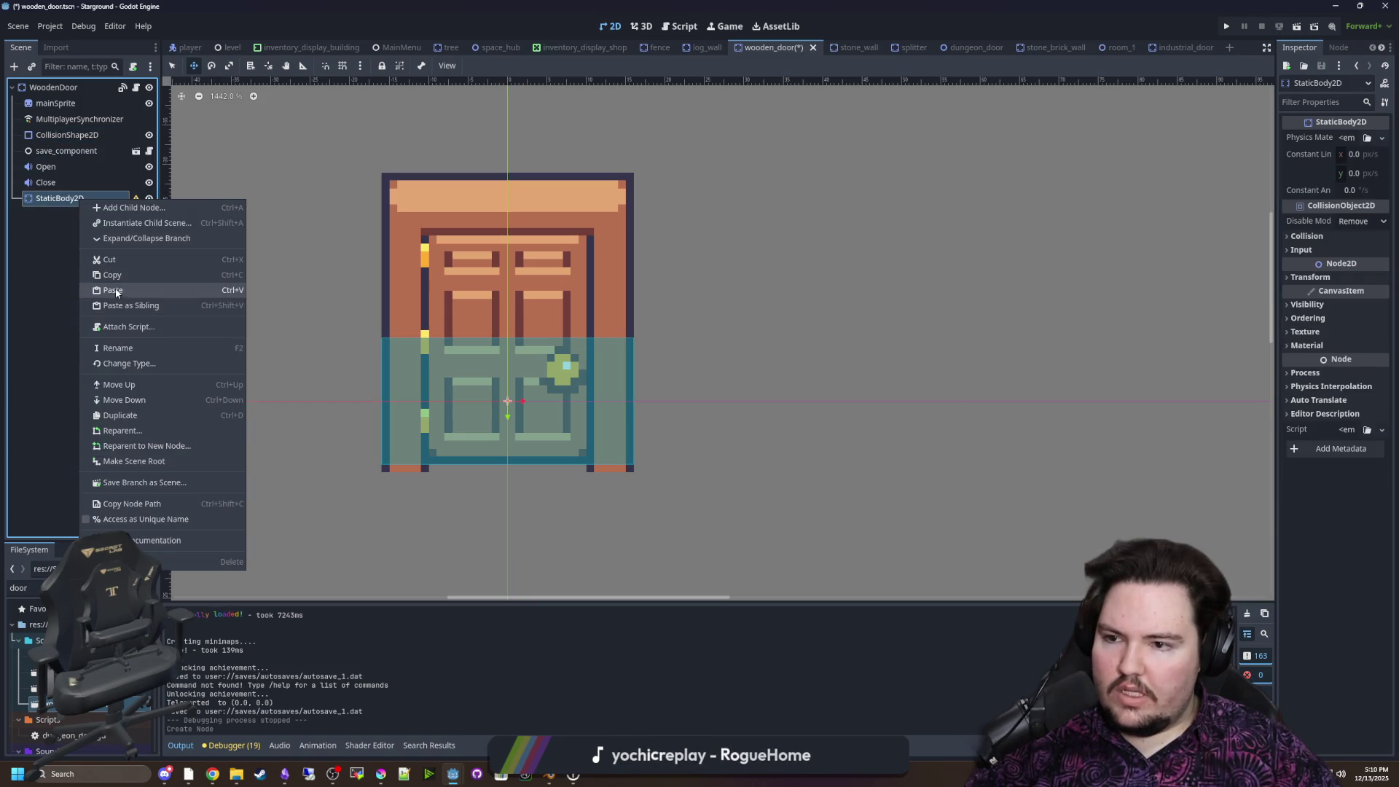
{"action": "left_click", "coordinate": [115, 291]}
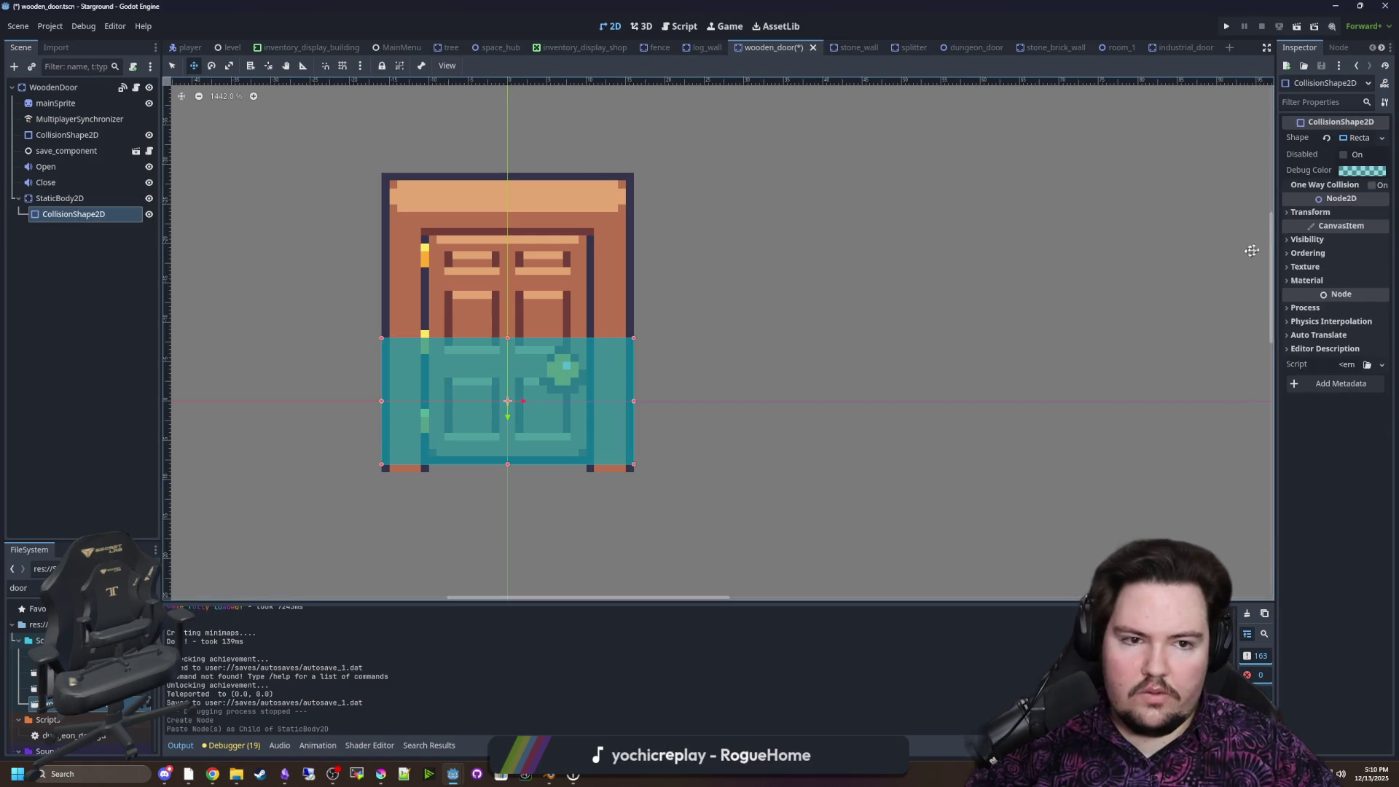
Make the original CollisionShape2D's 32×16 RectangleShape2D local to scene and unique.
{"action": "left_click_drag", "start_coordinate": [1279, 240], "coordinate": [921, 237]}
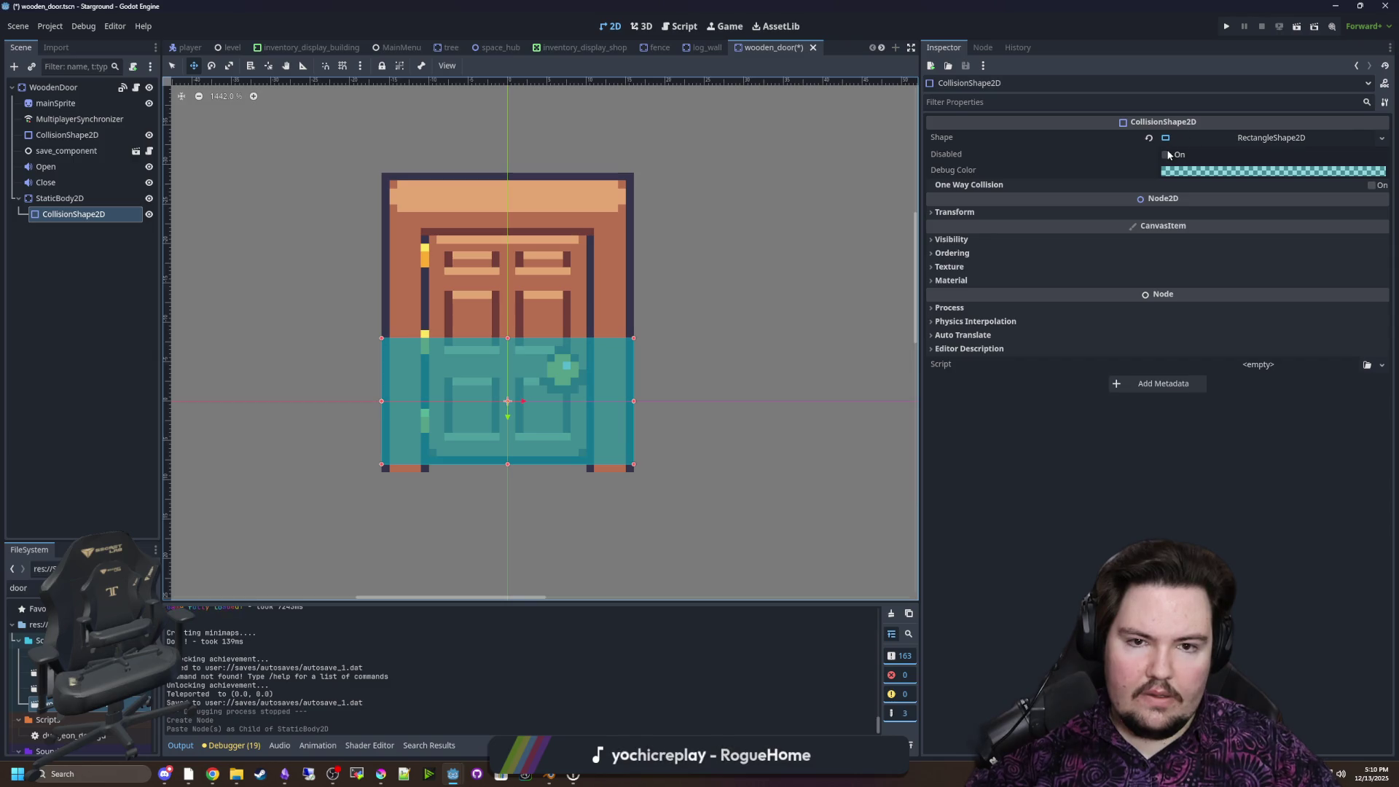
{"action": "left_click", "coordinate": [1200, 143]}
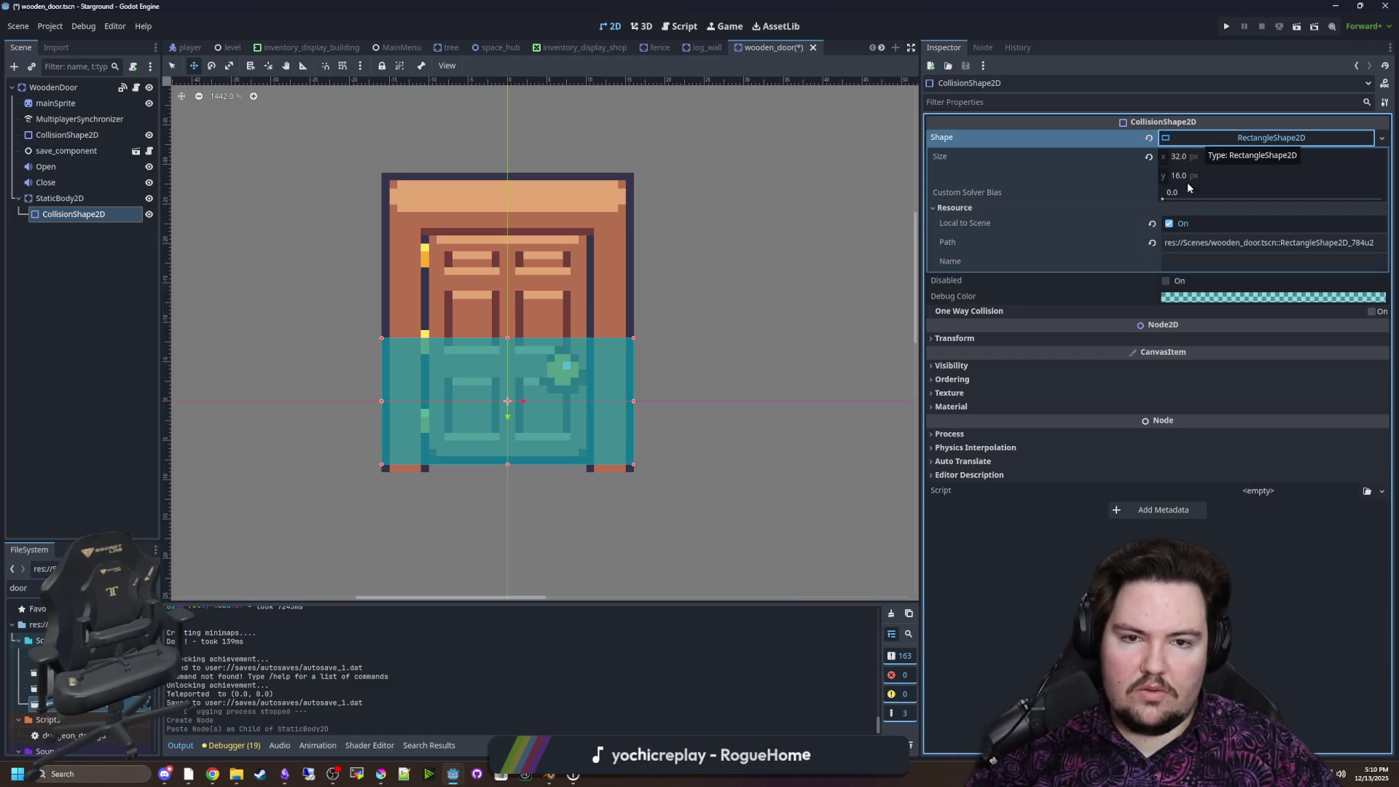
{"action": "left_click", "coordinate": [1222, 144]}
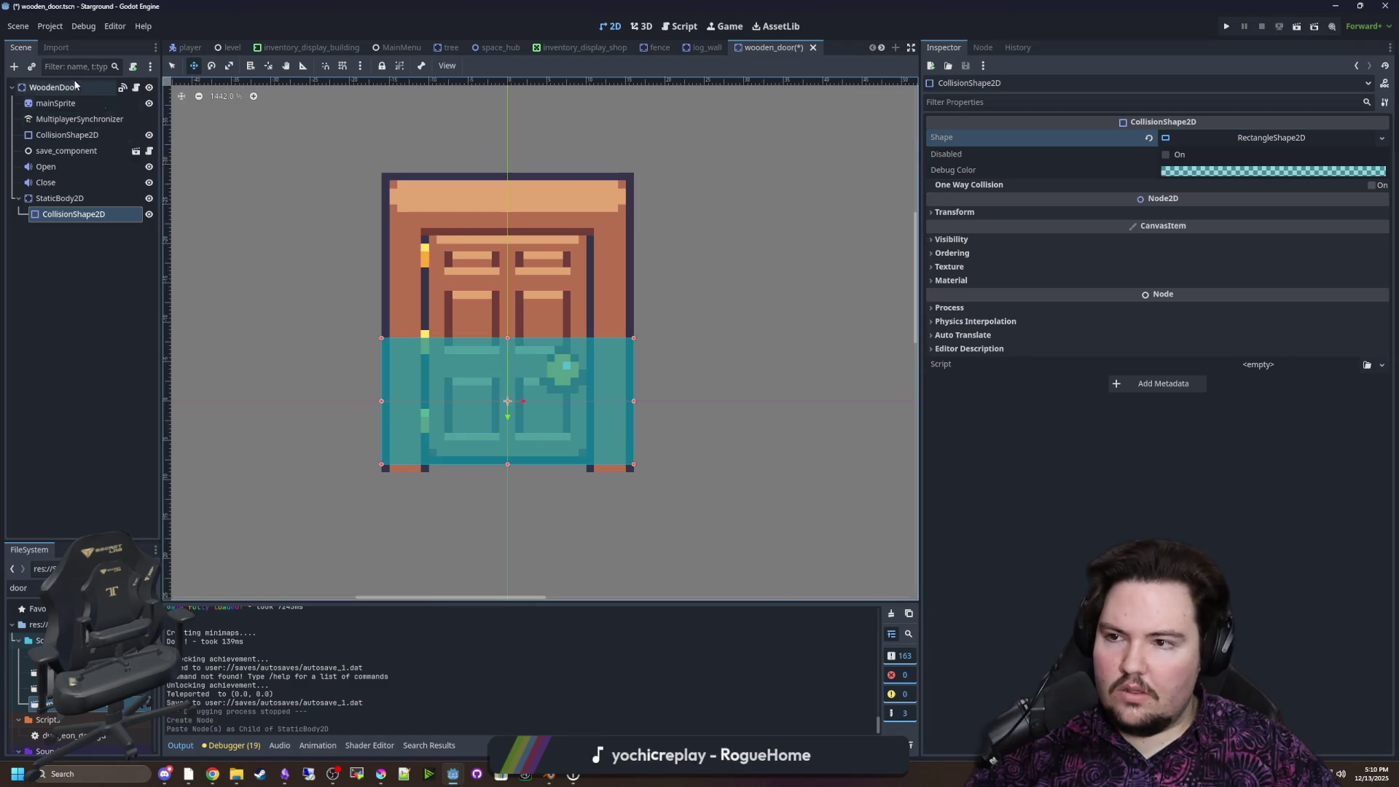
{"action": "left_click", "coordinate": [67, 135]}
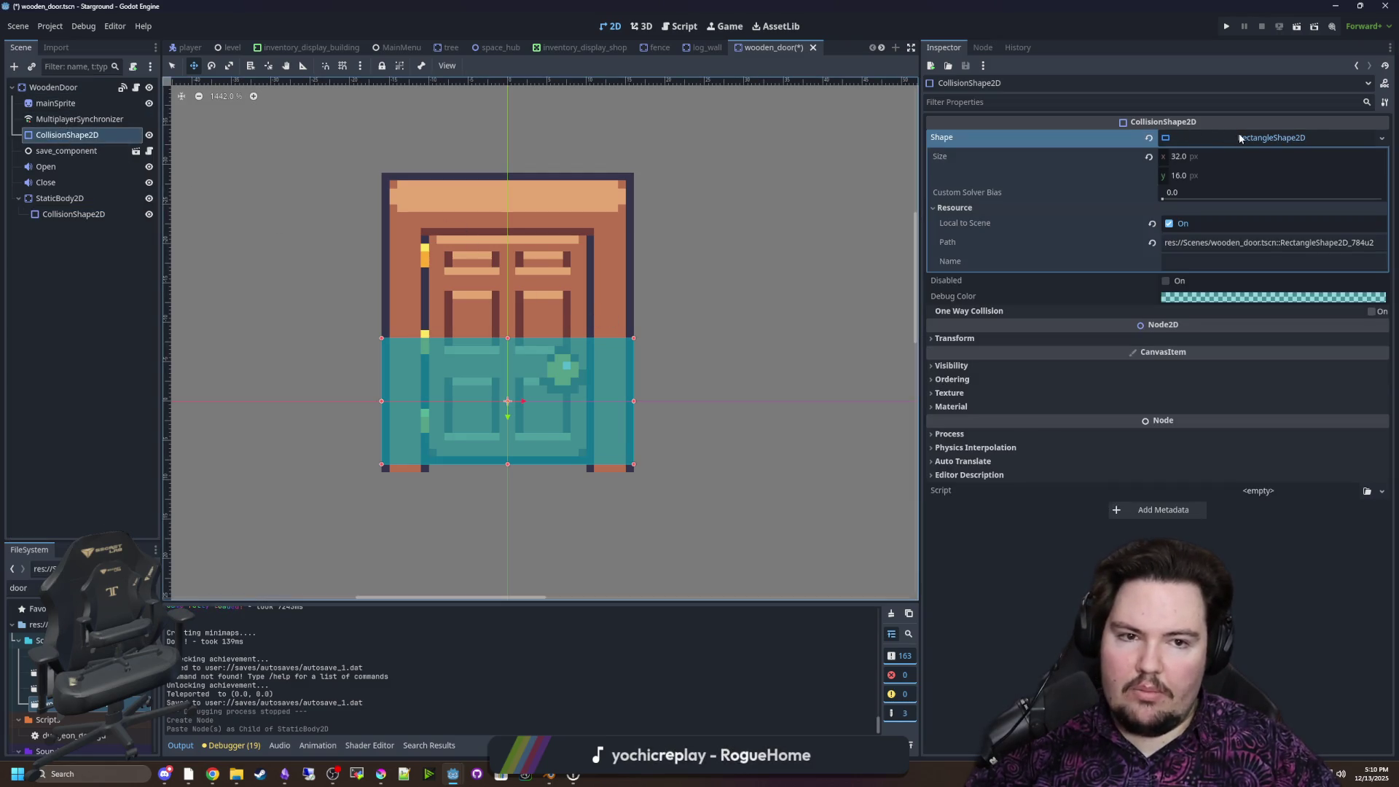
{"action": "left_click", "coordinate": [1170, 223]}
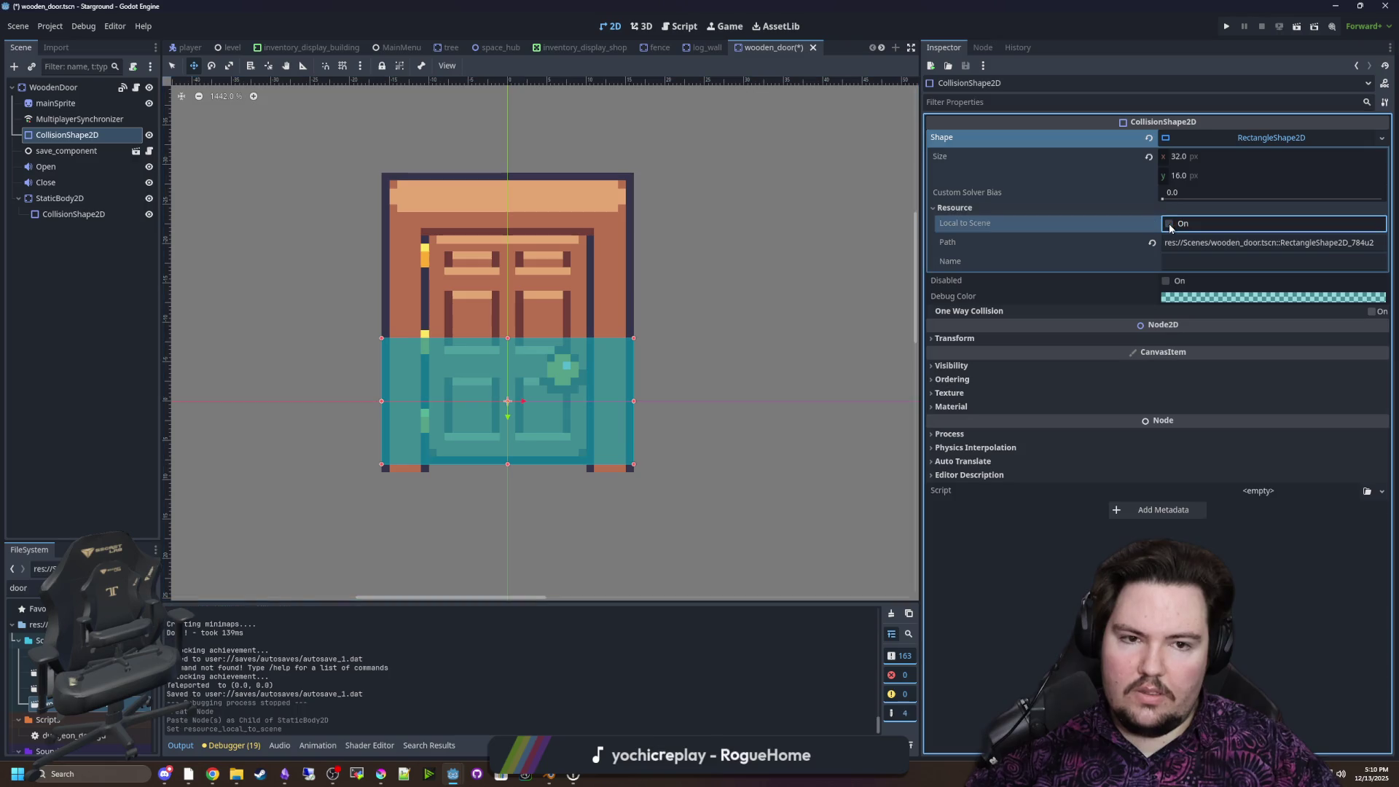
{"action": "right_click", "coordinate": [1259, 142]}
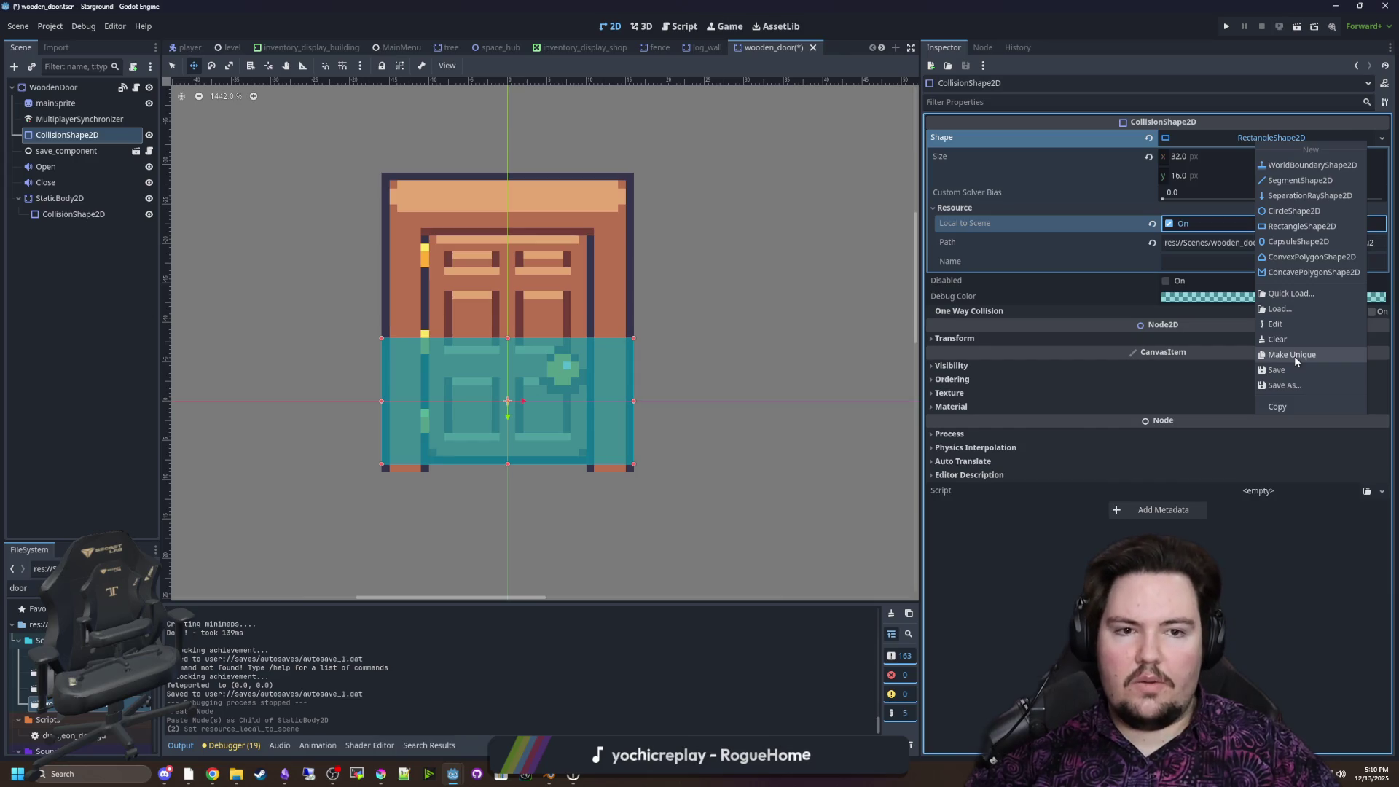
{"action": "left_click", "coordinate": [1294, 357]}
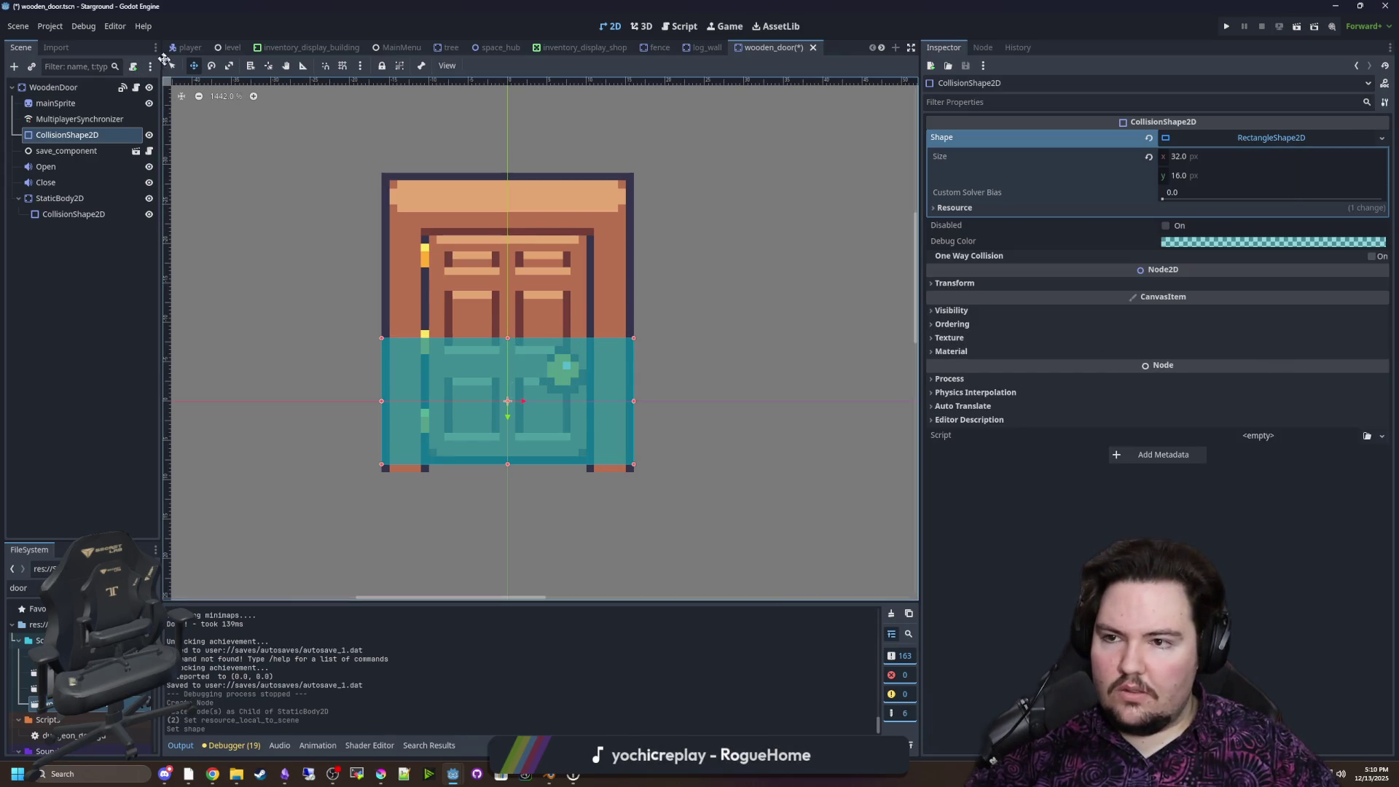
{"action": "scroll", "coordinate": [510, 336], "scroll_direction": "up", "scroll_amount": 2}
Stretch the collision rectangle to 32×38 over the whole door and turn off WoodenDoor's collision layer 1.
{"action": "left_click_drag", "start_coordinate": [509, 338], "coordinate": [510, 140]}
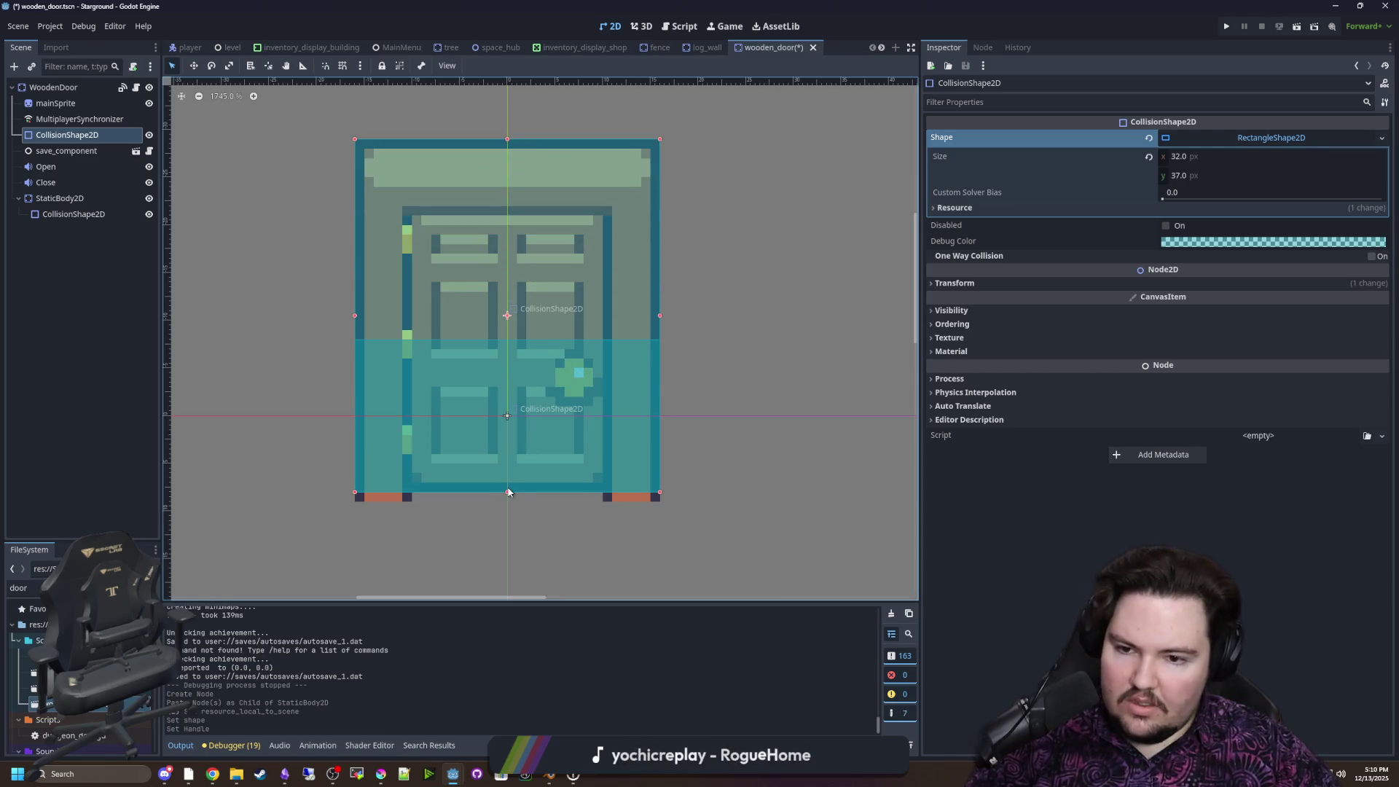
{"action": "left_click_drag", "start_coordinate": [508, 494], "coordinate": [508, 502]}
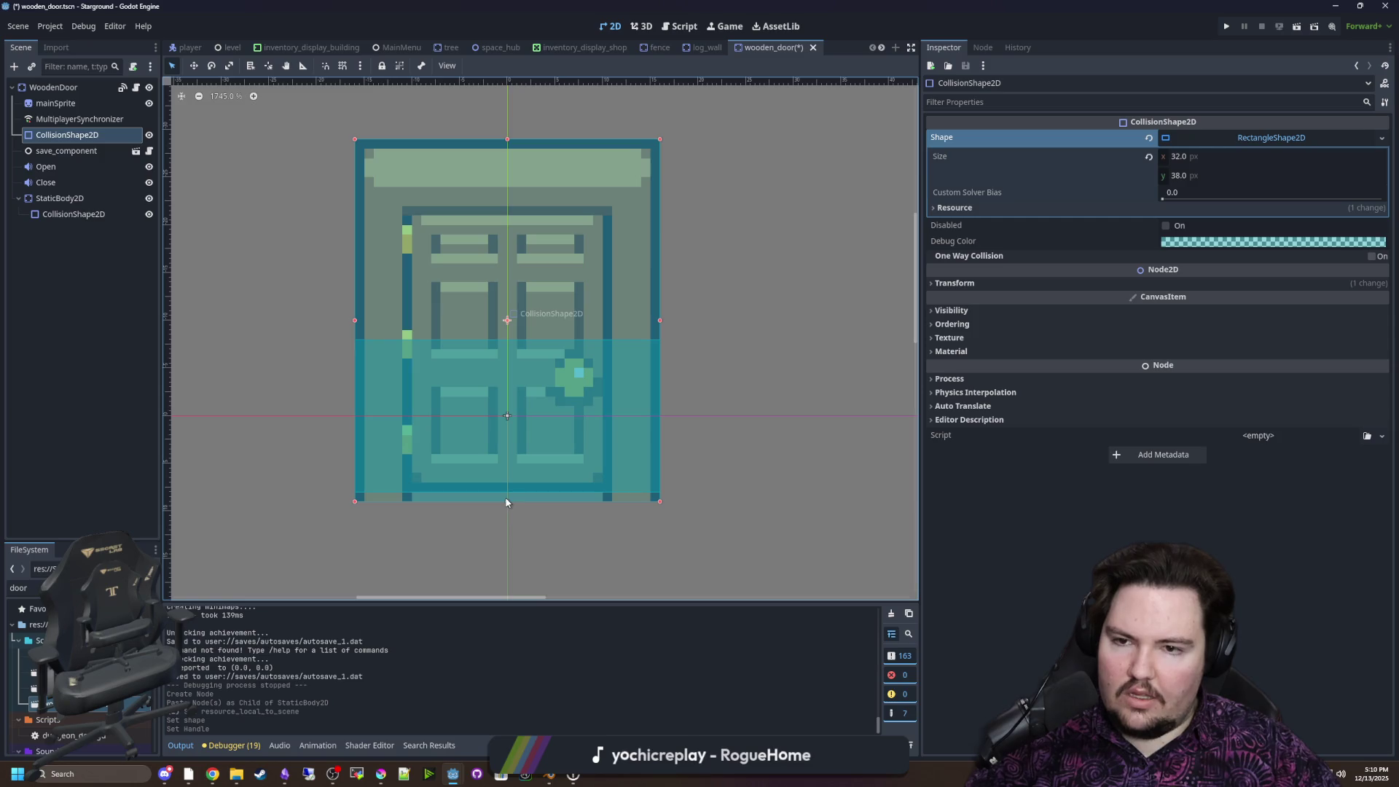
{"action": "left_click", "coordinate": [53, 88]}
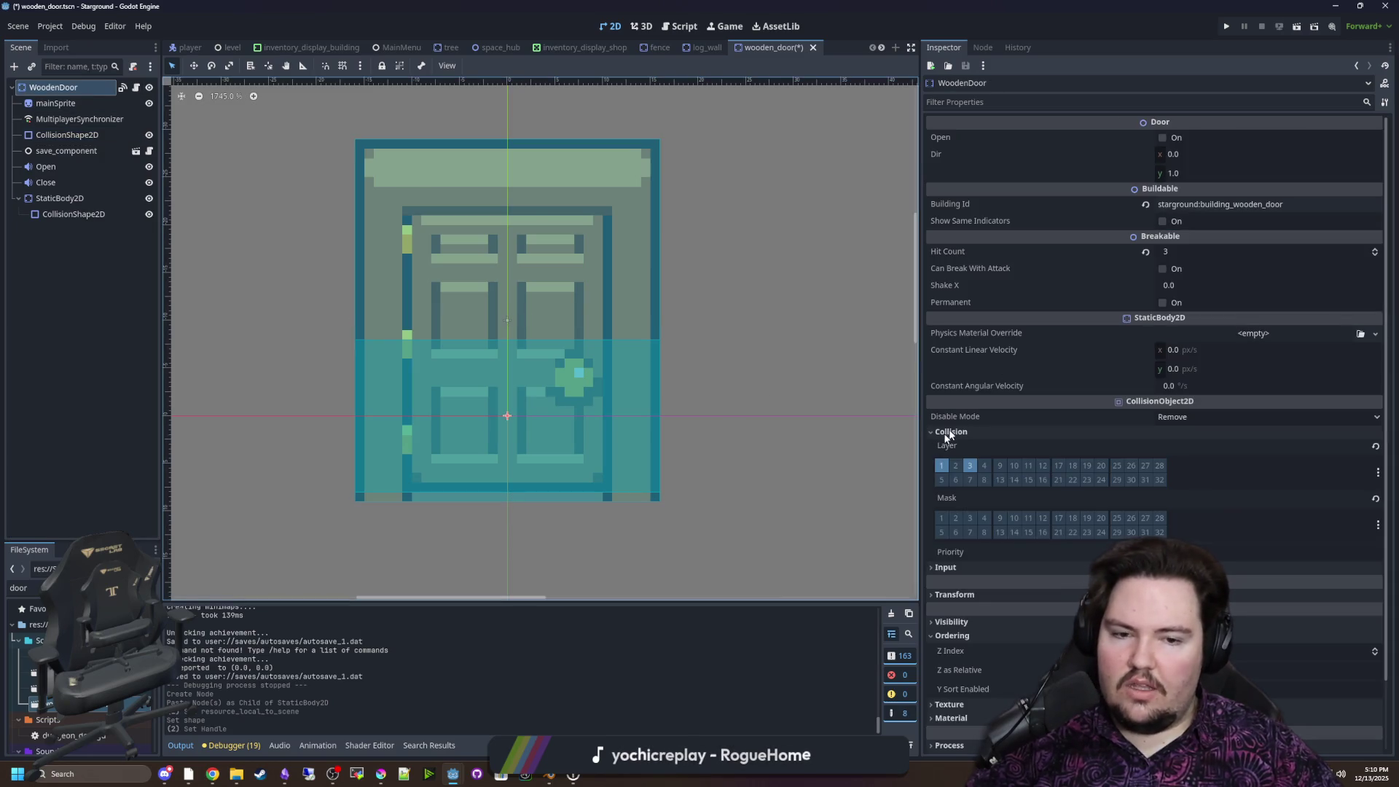
{"action": "left_click", "coordinate": [940, 470]}
Clear StaticBody2D's collision mask bit 1 and save the scene.
{"action": "left_click", "coordinate": [60, 198]}
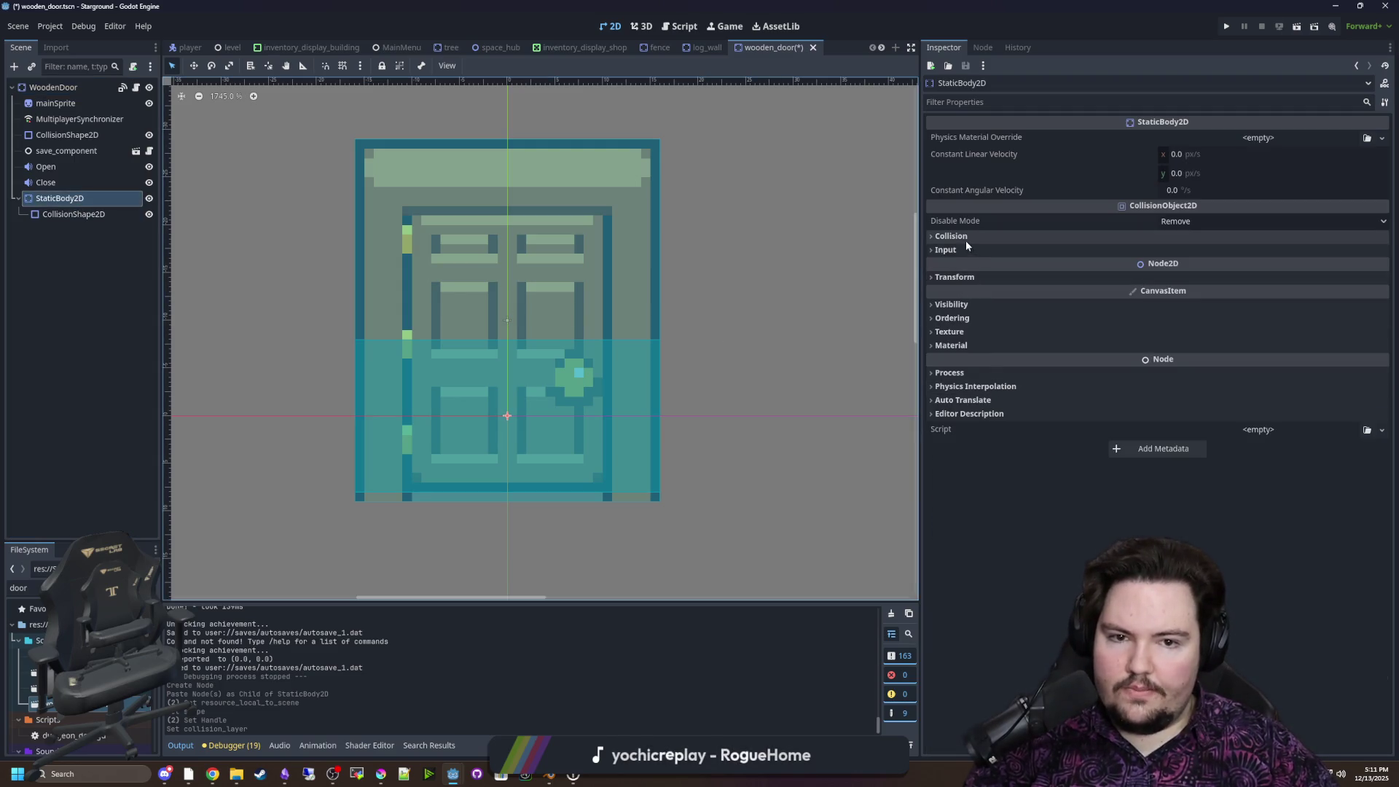
{"action": "left_click", "coordinate": [951, 236]}
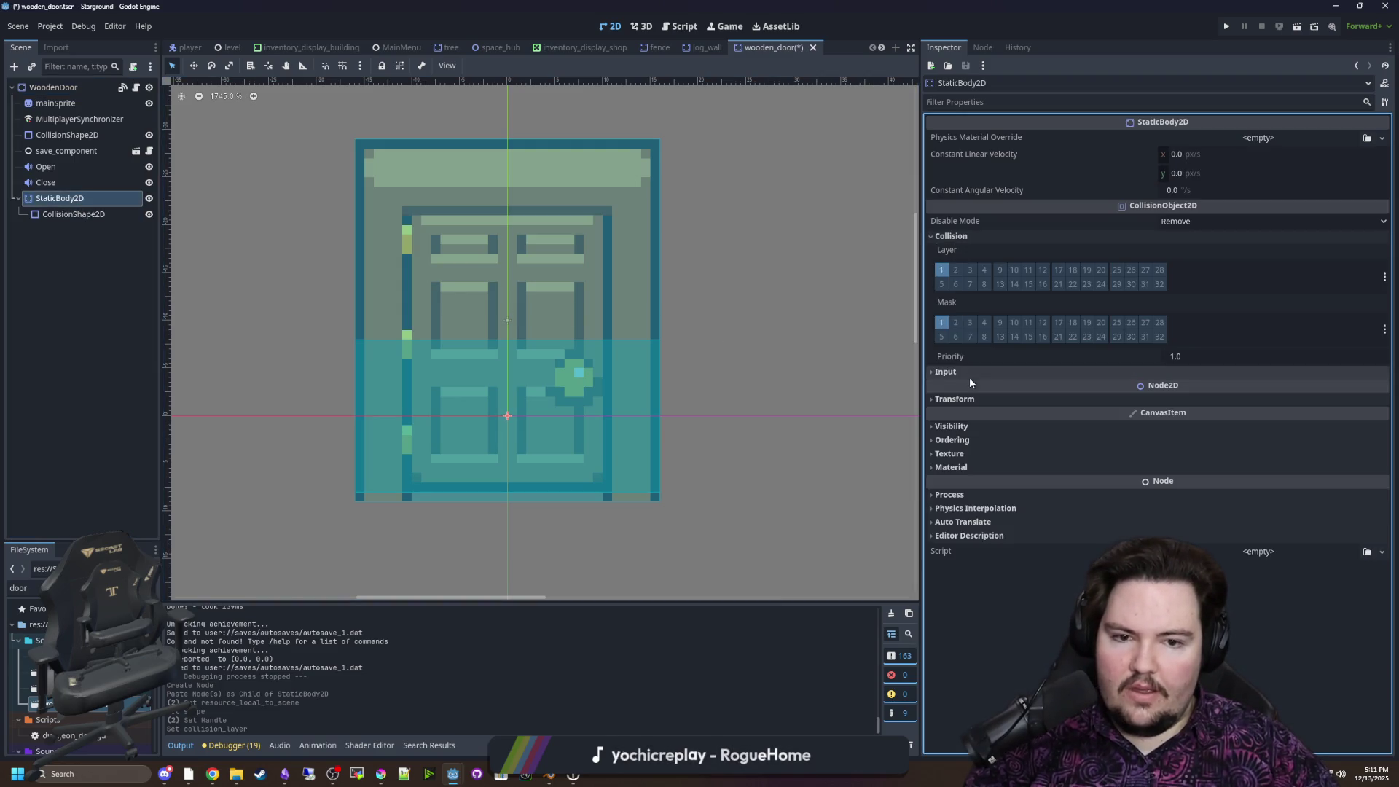
{"action": "left_click", "coordinate": [943, 323]}
{"action": "key", "text": "ctrl+s"}
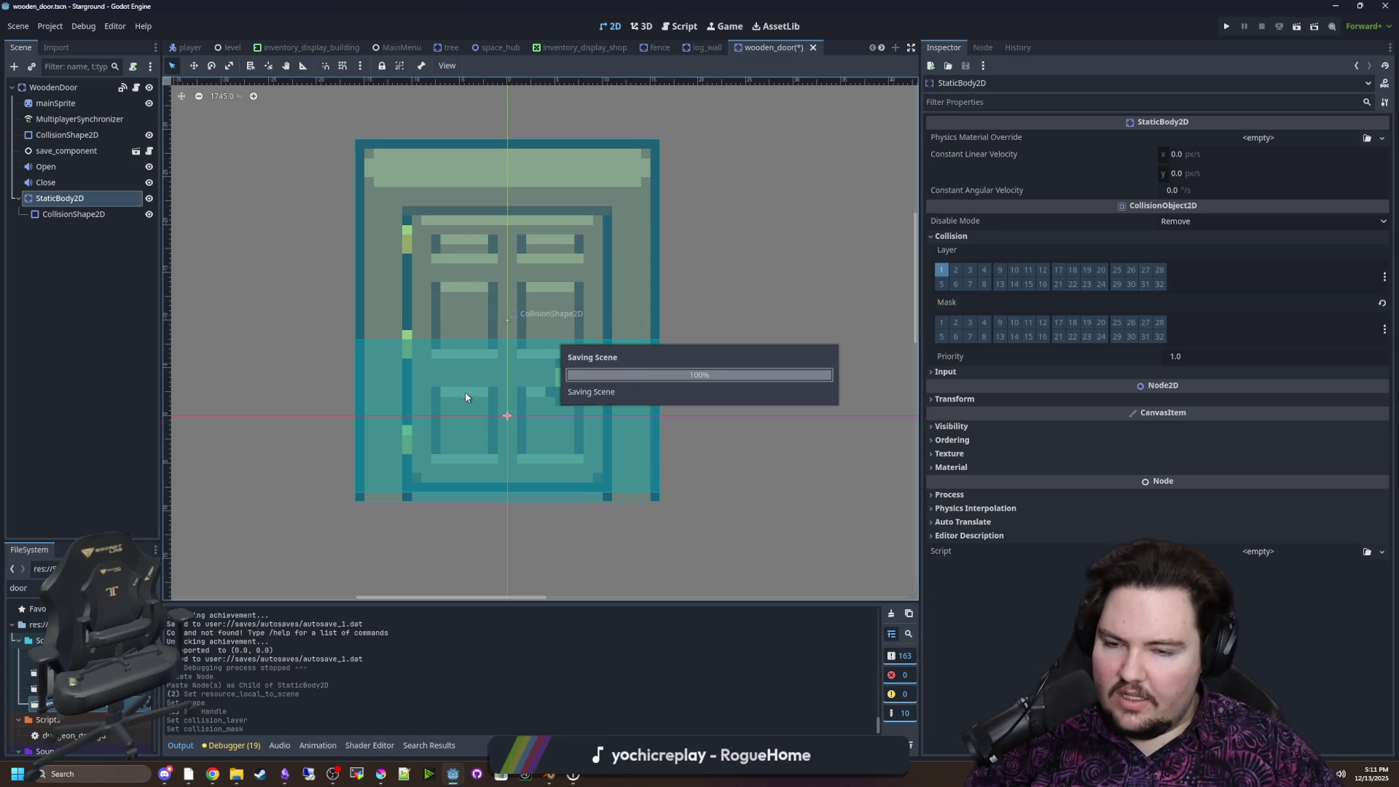
{"action": "scroll", "coordinate": [471, 396], "scroll_direction": "down", "scroll_amount": 4}
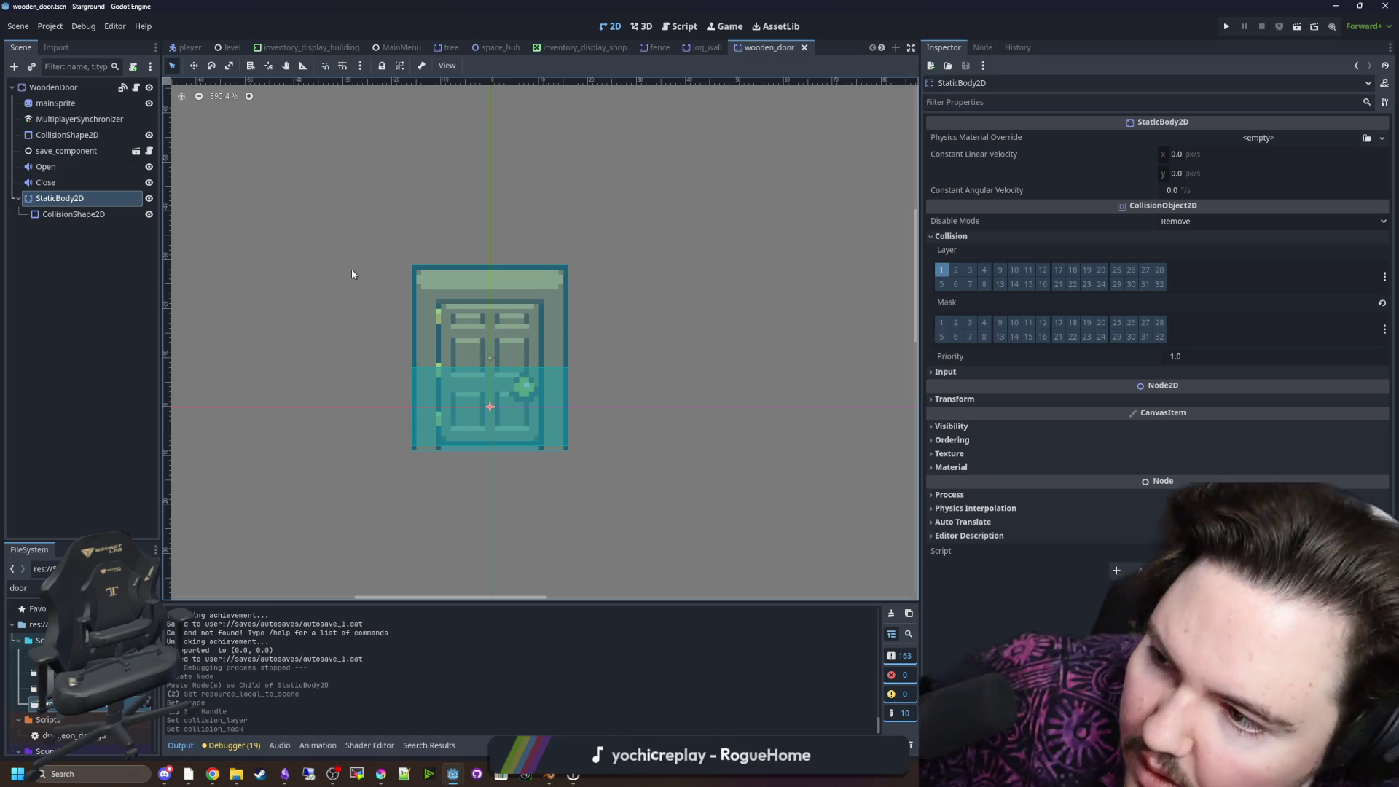
In door.gd, replace line 27's $CollisionShape2D with $StaticBody2D/CollisionShape2D.
{"action": "left_click", "coordinate": [148, 87]}
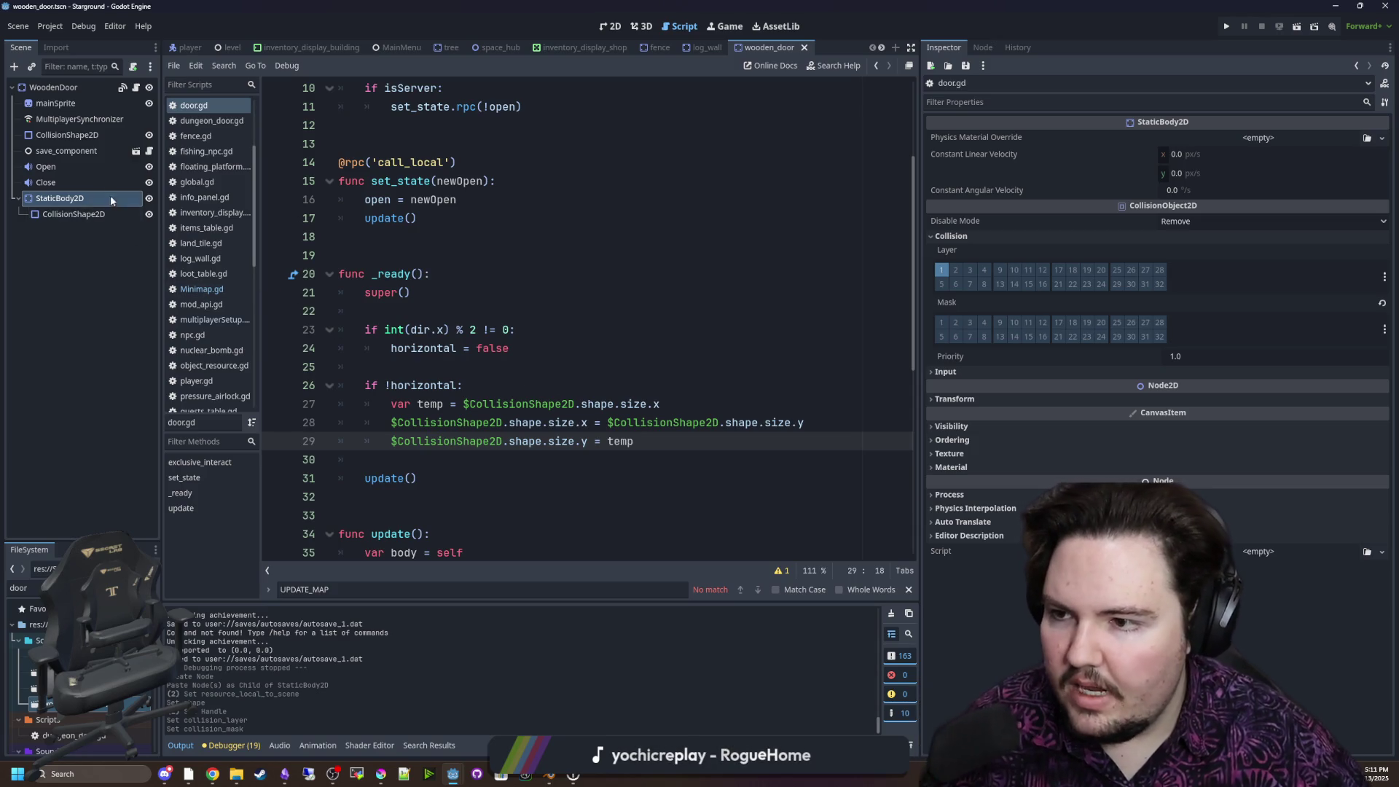
{"action": "mouse_move", "coordinate": [88, 211]}
{"action": "left_mouse_down"}
{"action": "mouse_move", "coordinate": [583, 440]}
{"action": "mouse_move", "coordinate": [342, 362]}
{"action": "left_mouse_up"}
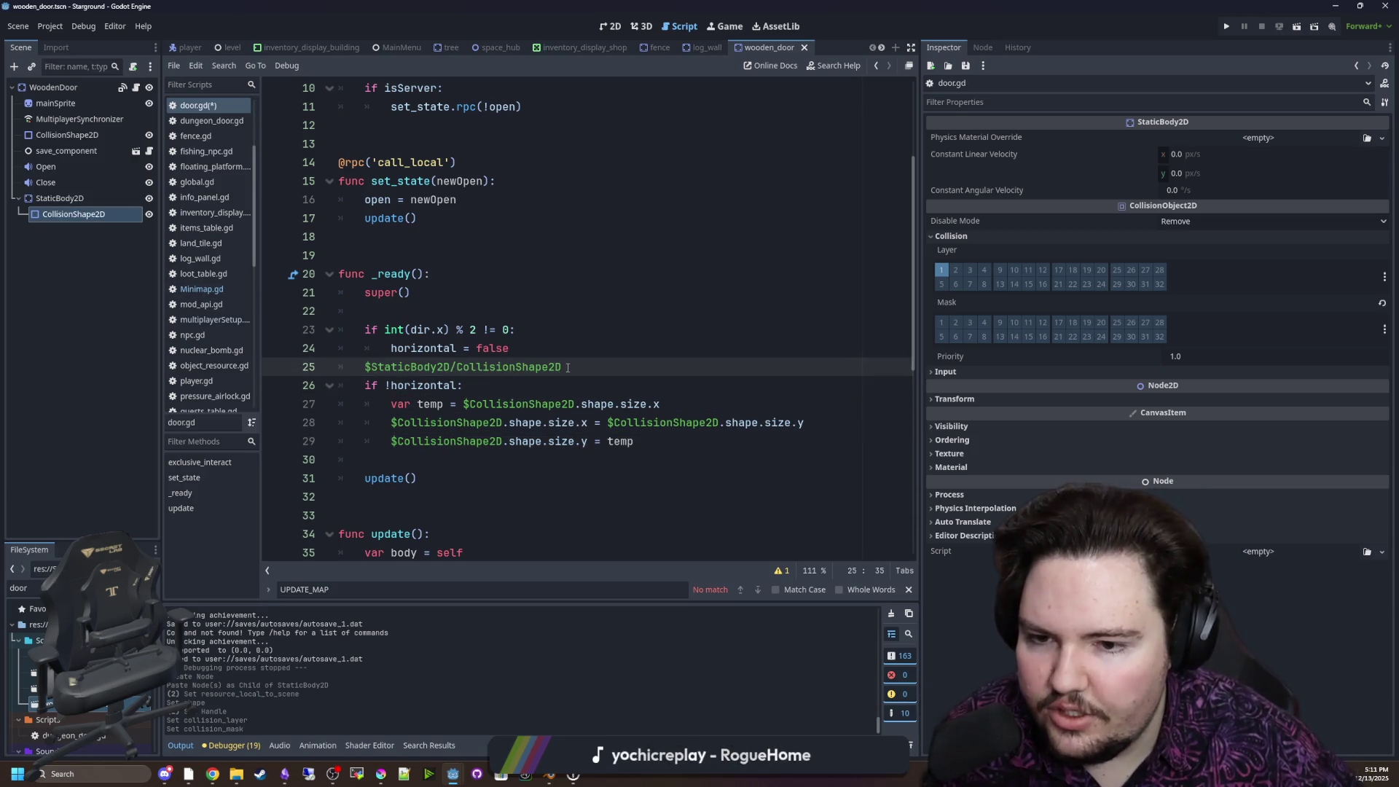
{"action": "key", "text": "ctrl+z"}
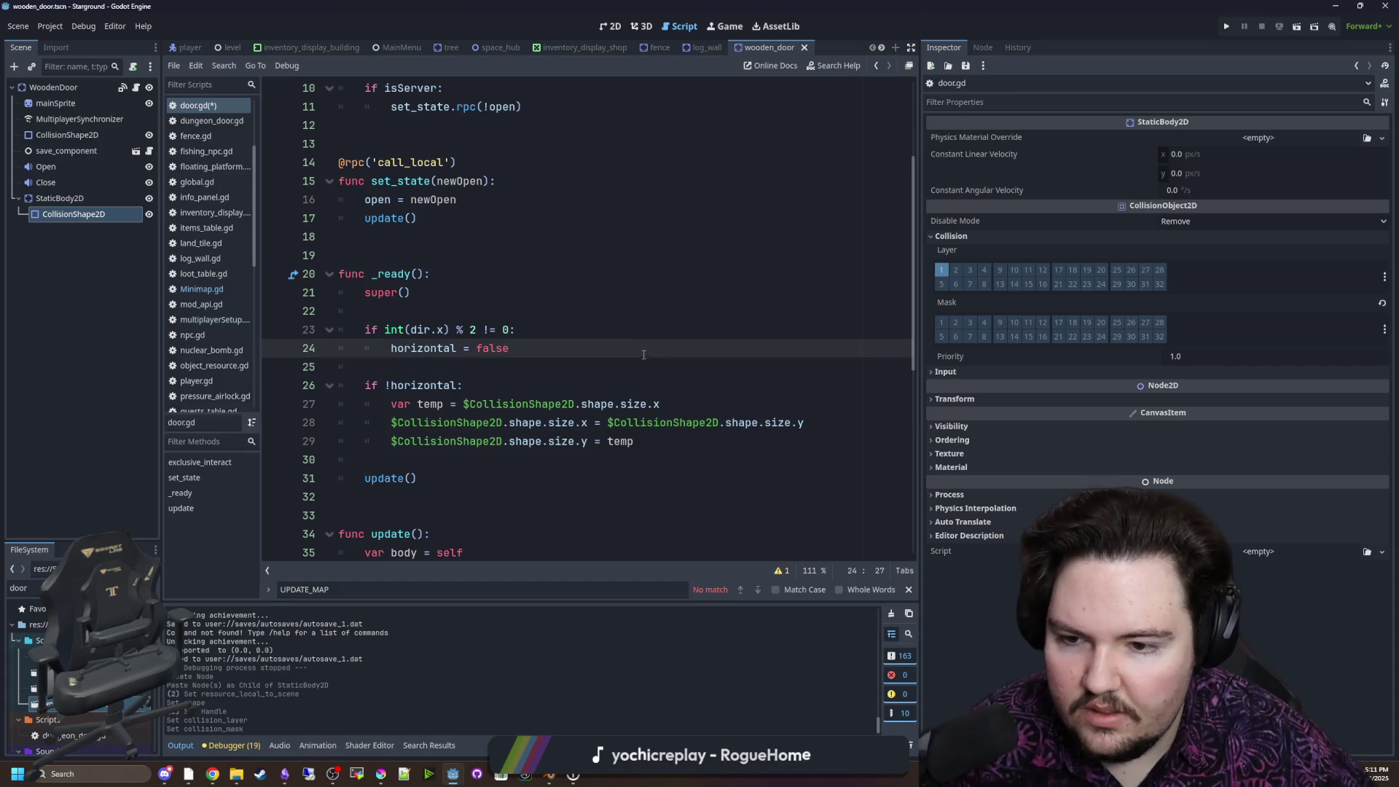
{"action": "left_click", "coordinate": [563, 403]}
{"action": "left_click_drag", "start_coordinate": [575, 404], "coordinate": [470, 403]}
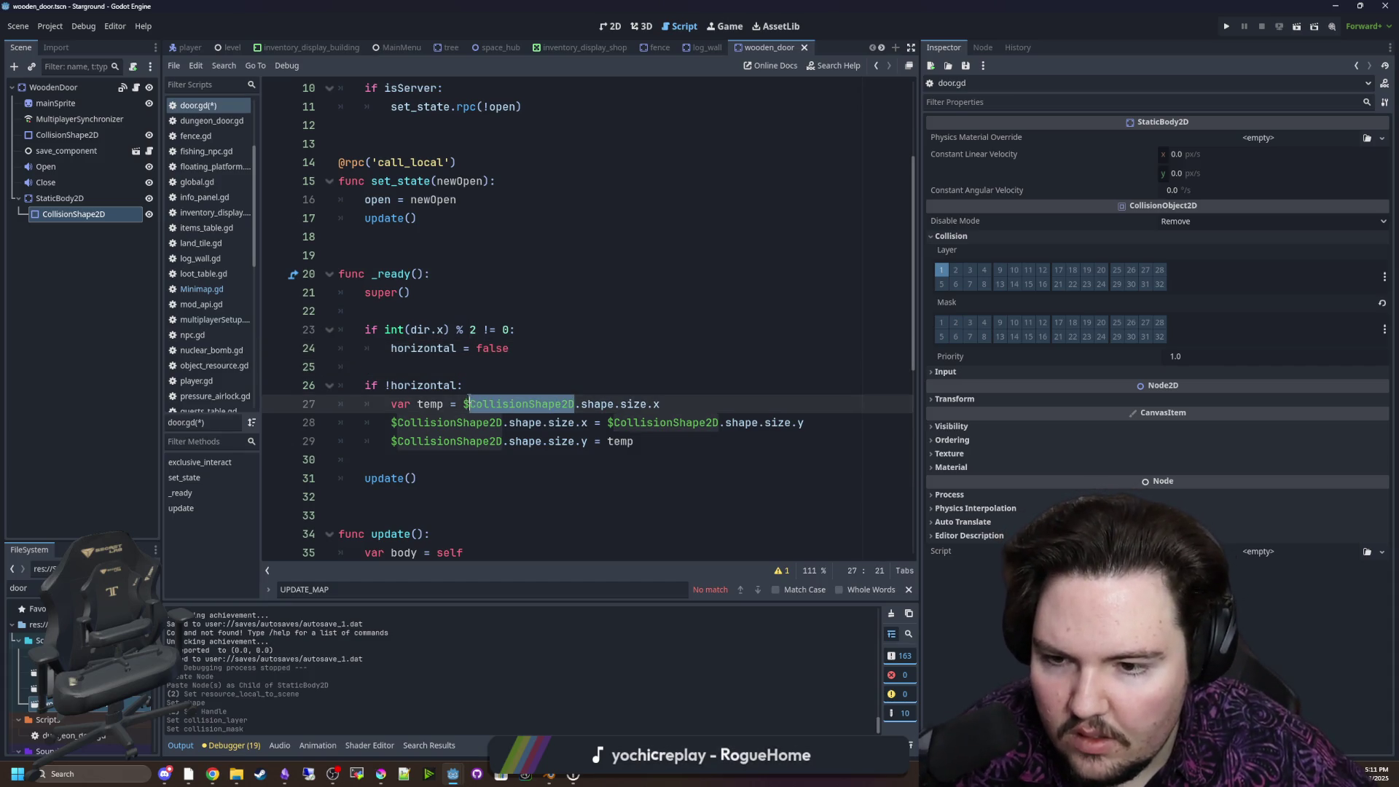
{"action": "type", "text": "$StaticBody2D/CollisionShape2D"}
Replace the remaining $CollisionShape2D references on lines 28–29 with $StaticBody2D/CollisionShape2D.
{"action": "left_click_drag", "start_coordinate": [719, 422], "coordinate": [612, 424]}
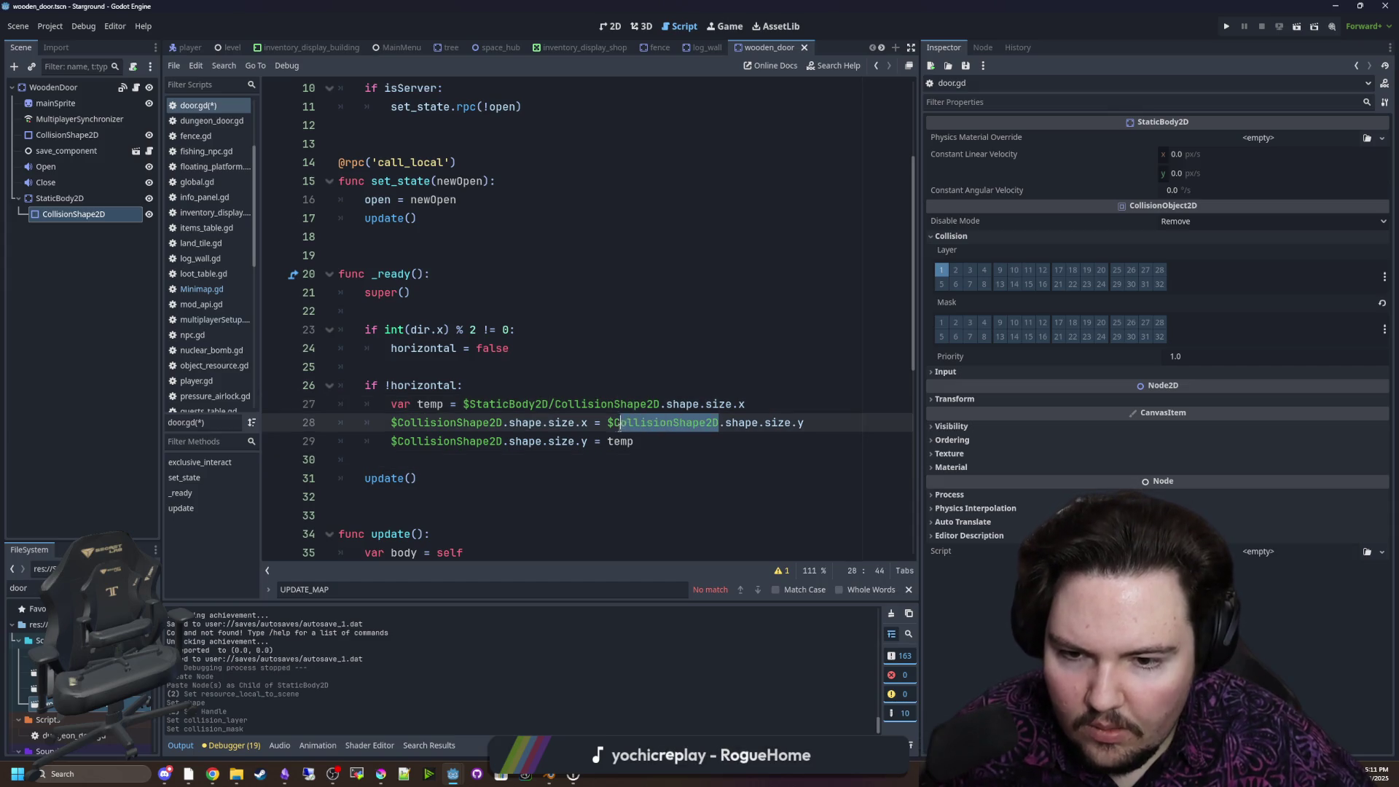
{"action": "type", "text": "$StaticBody2D/CollisionShape2D"}
{"action": "double_click", "coordinate": [450, 439]}
{"action": "type", "text": "StaticBody2D/CollisionShape2D"}
{"action": "left_click_drag", "start_coordinate": [503, 423], "coordinate": [392, 423]}
{"action": "type", "text": "$StaticBody2D/CollisionShape2D"}
Save door.gd and return to the door scene's 2D view.
{"action": "left_click", "coordinate": [583, 367]}
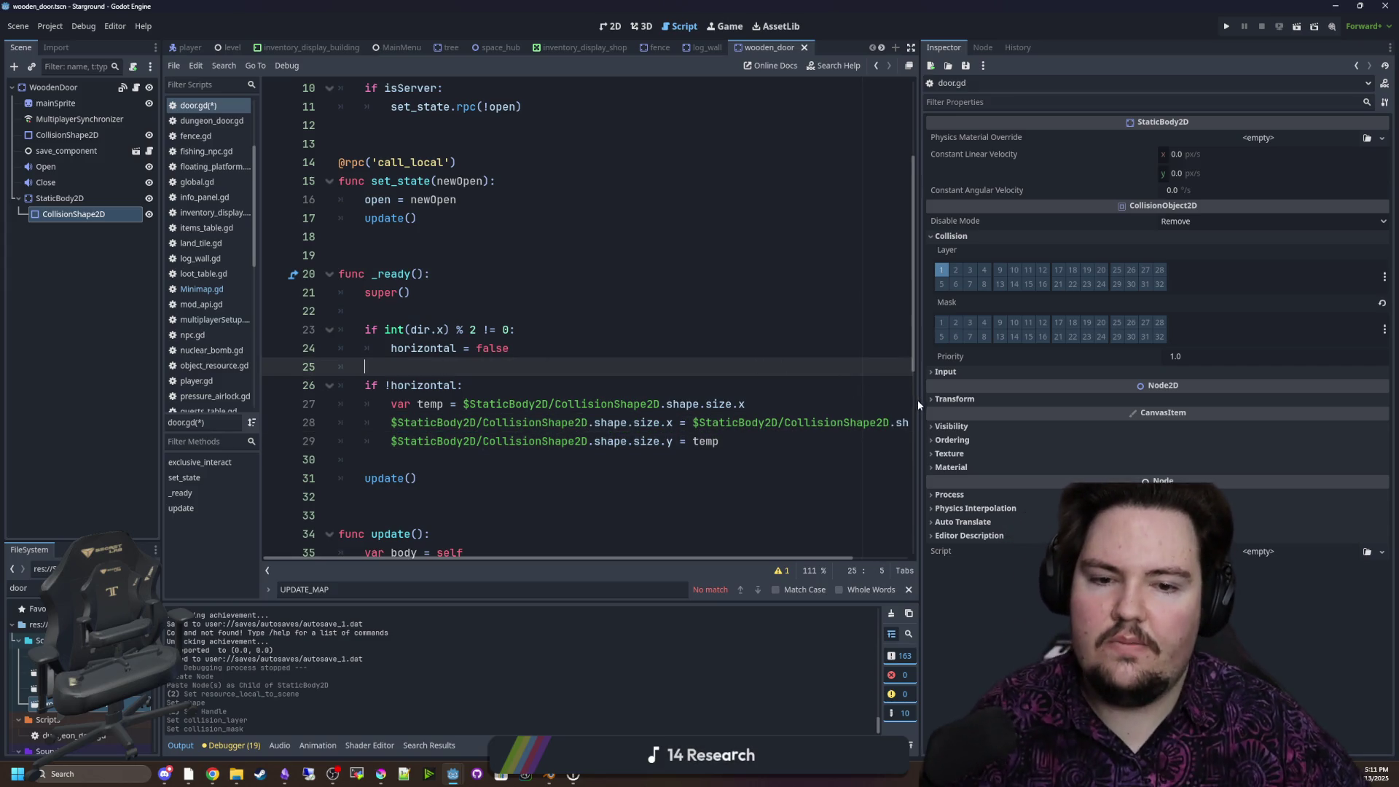
{"action": "left_click_drag", "start_coordinate": [920, 400], "coordinate": [1024, 401]}
{"action": "left_click", "coordinate": [575, 385]}
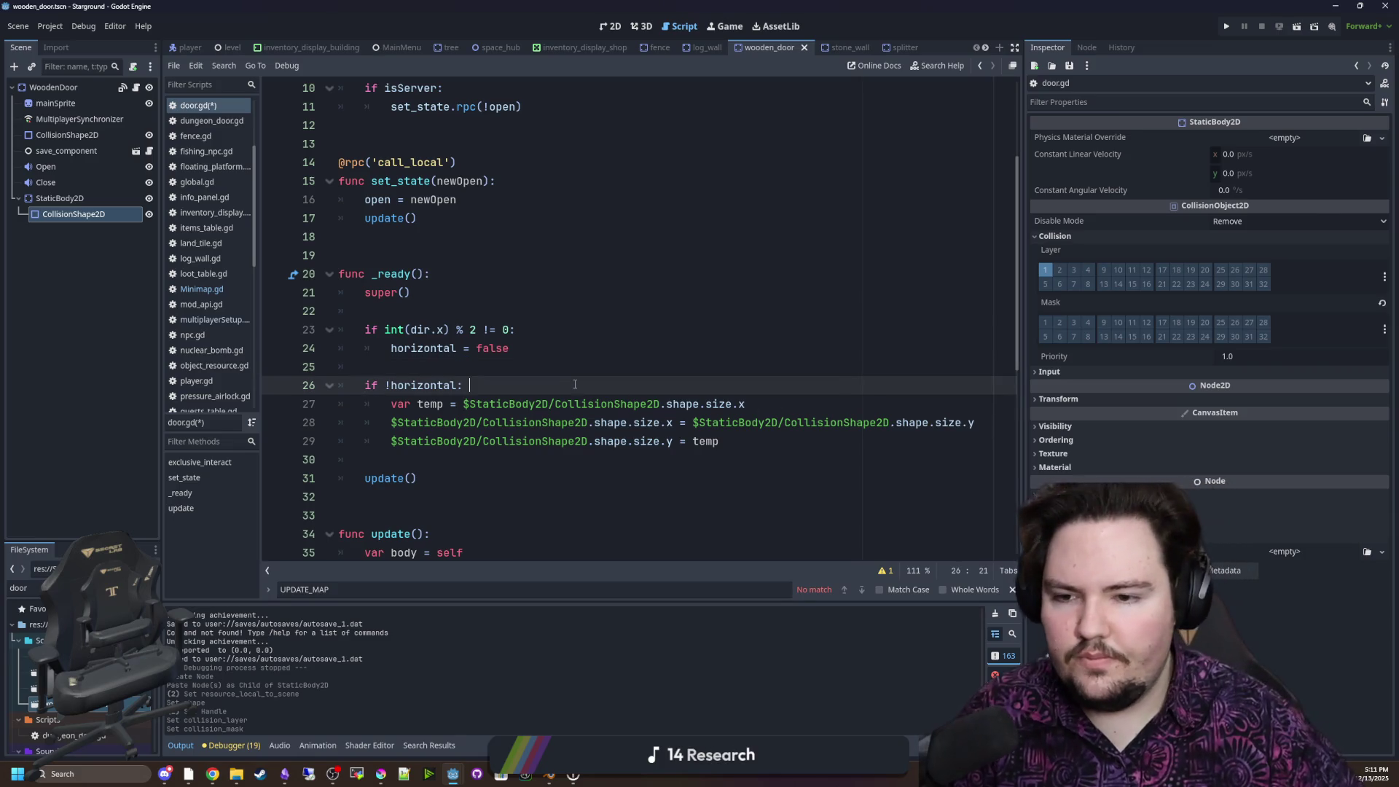
{"action": "key", "text": "ctrl+s"}
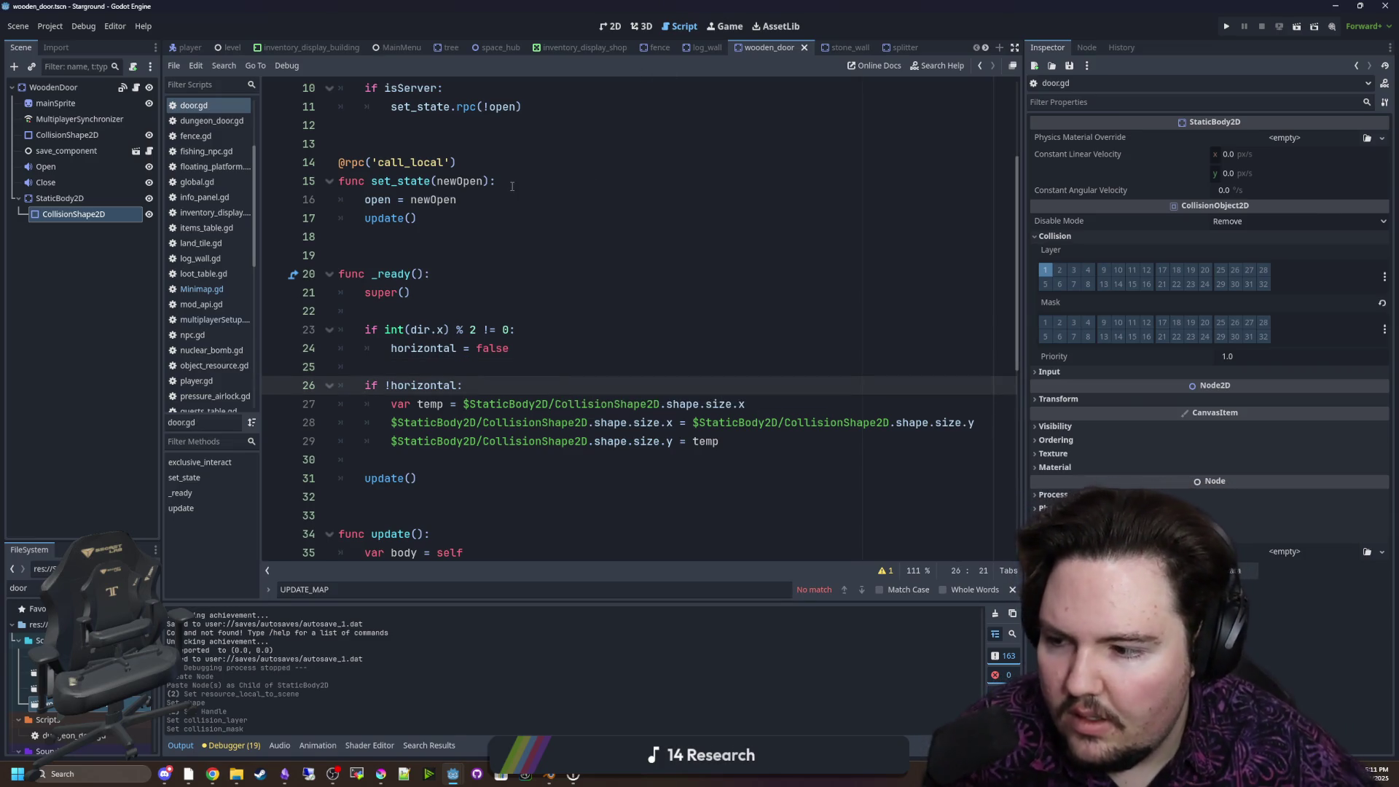
{"action": "left_click", "coordinate": [610, 26]}
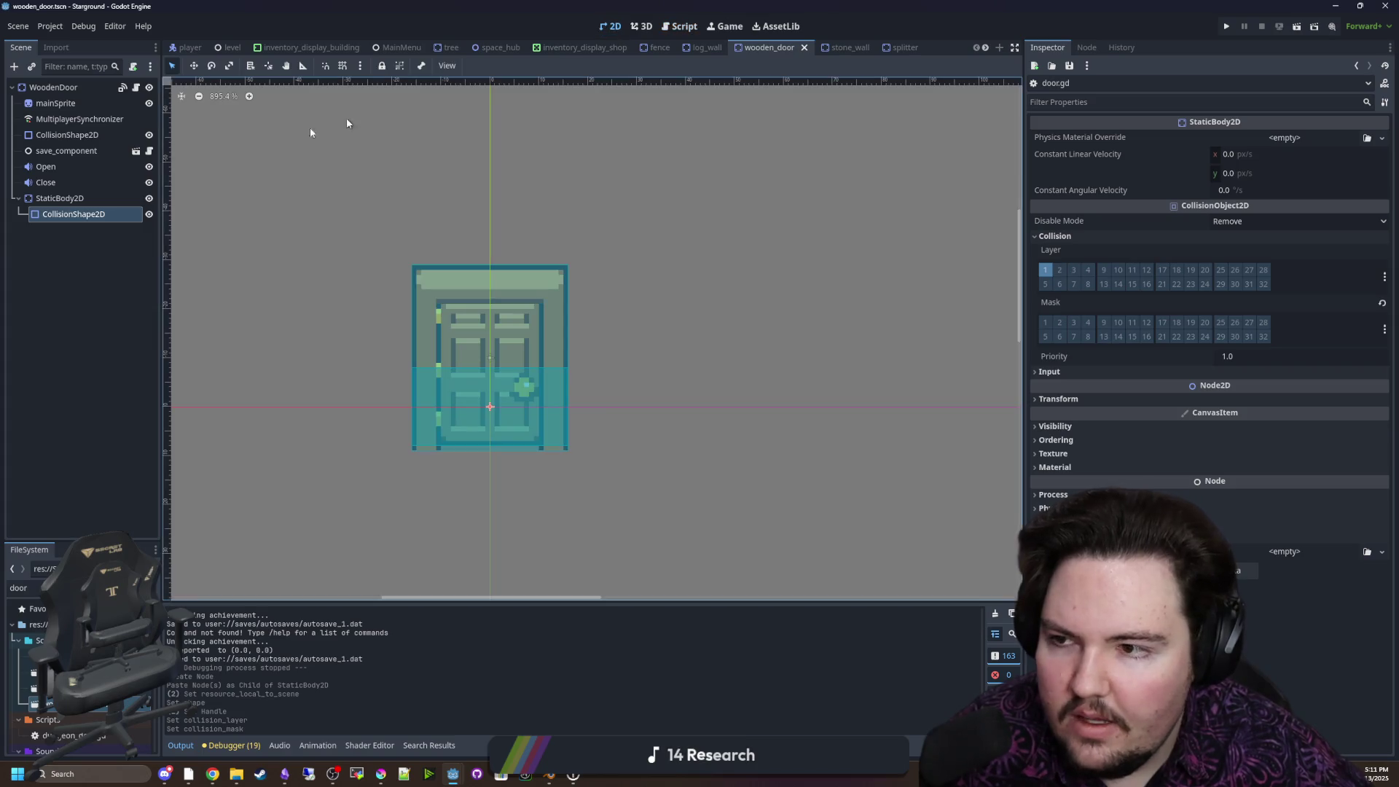
Set mainSprite's Frame to 2 to show the post, and save the scene.
{"action": "left_click", "coordinate": [80, 104]}
{"action": "scroll", "coordinate": [462, 392], "scroll_direction": "up", "scroll_amount": 1}
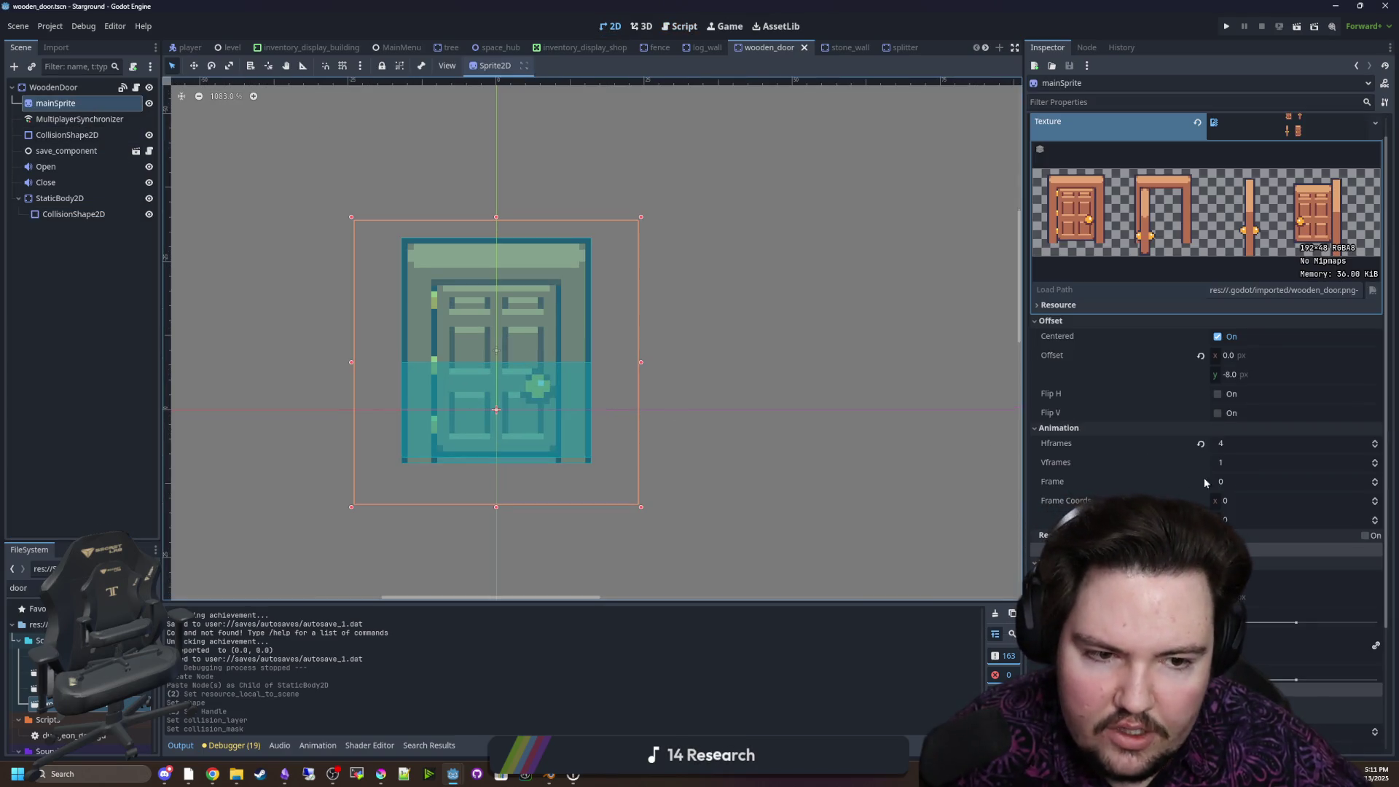
{"action": "double_click", "coordinate": [1374, 479]}
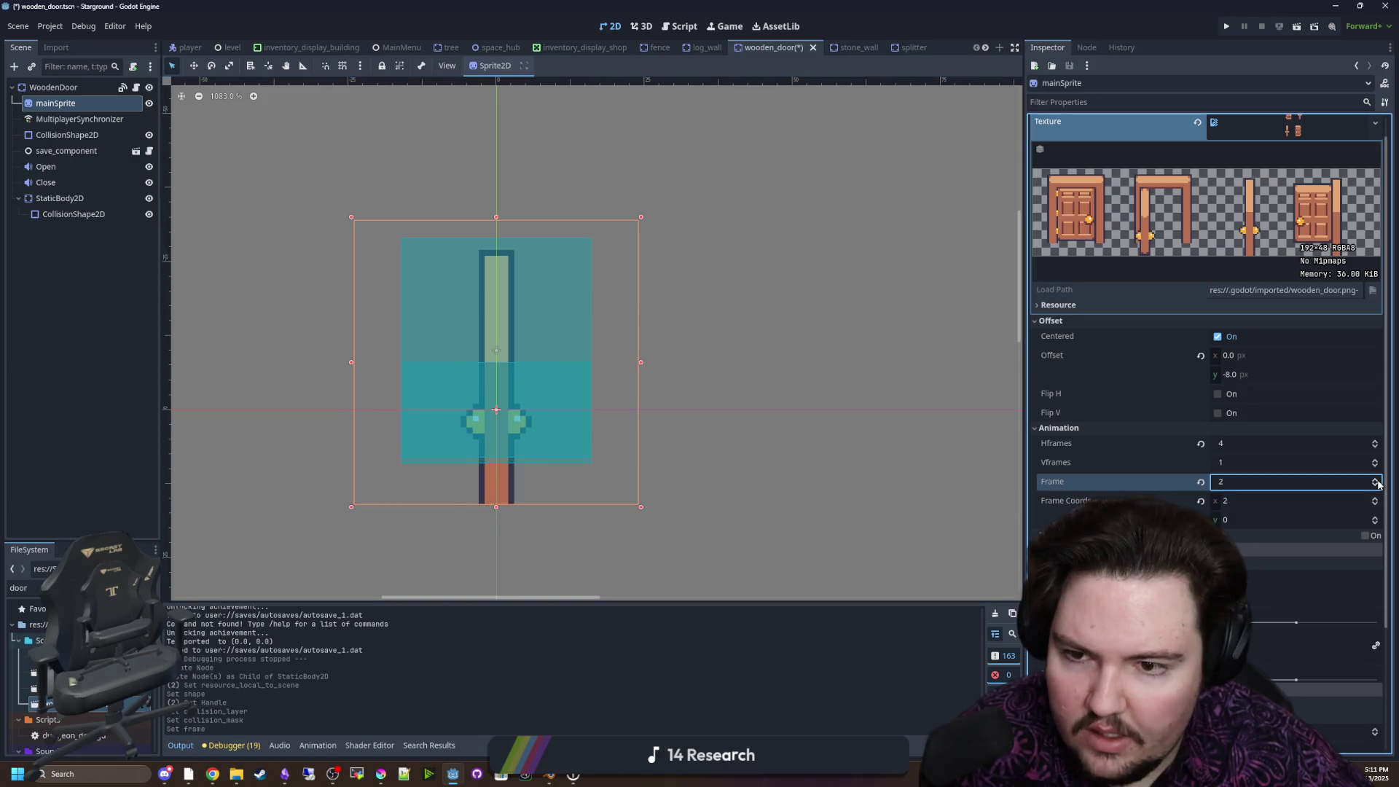
{"action": "scroll", "coordinate": [347, 330], "scroll_direction": "up", "scroll_amount": 2}
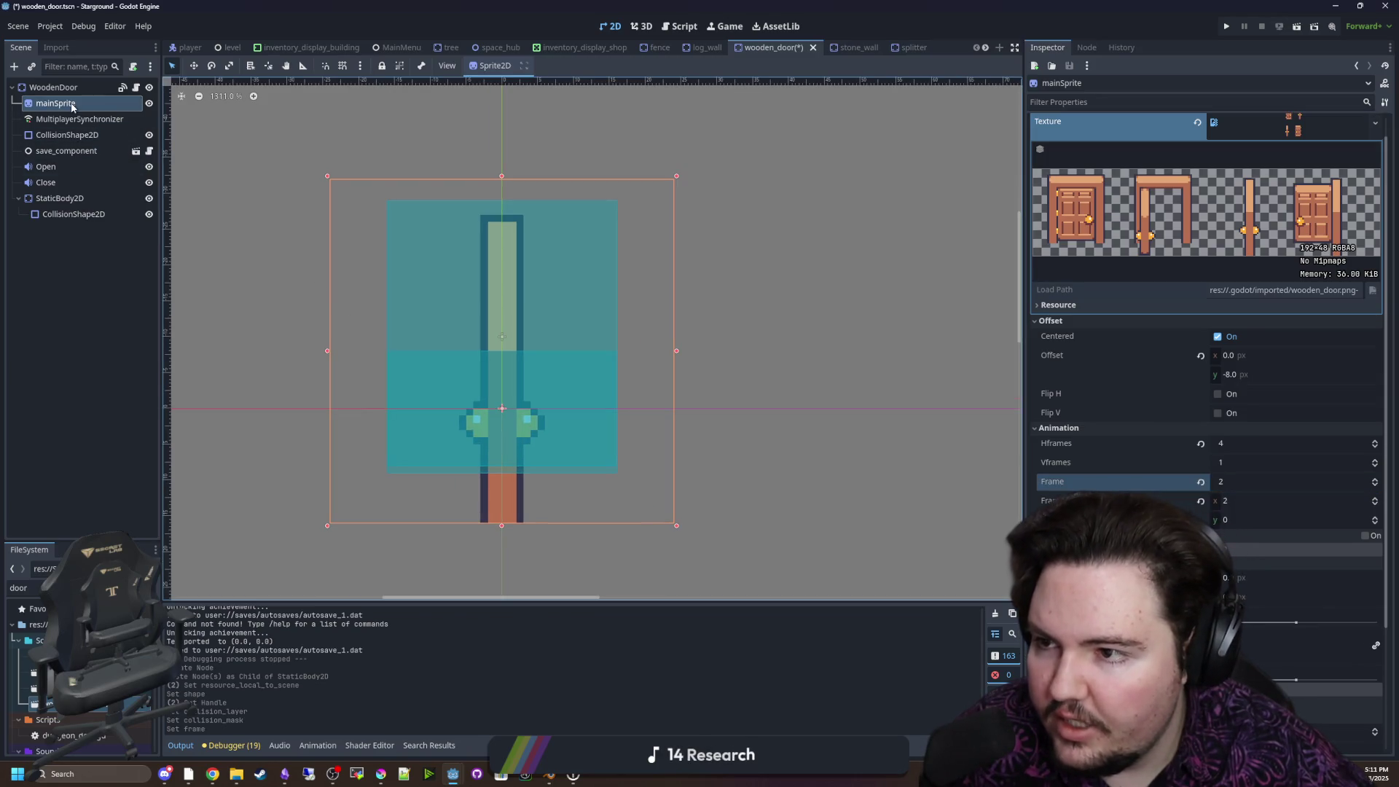
{"action": "left_click", "coordinate": [67, 136]}
{"action": "key", "text": "ctrl+s"}
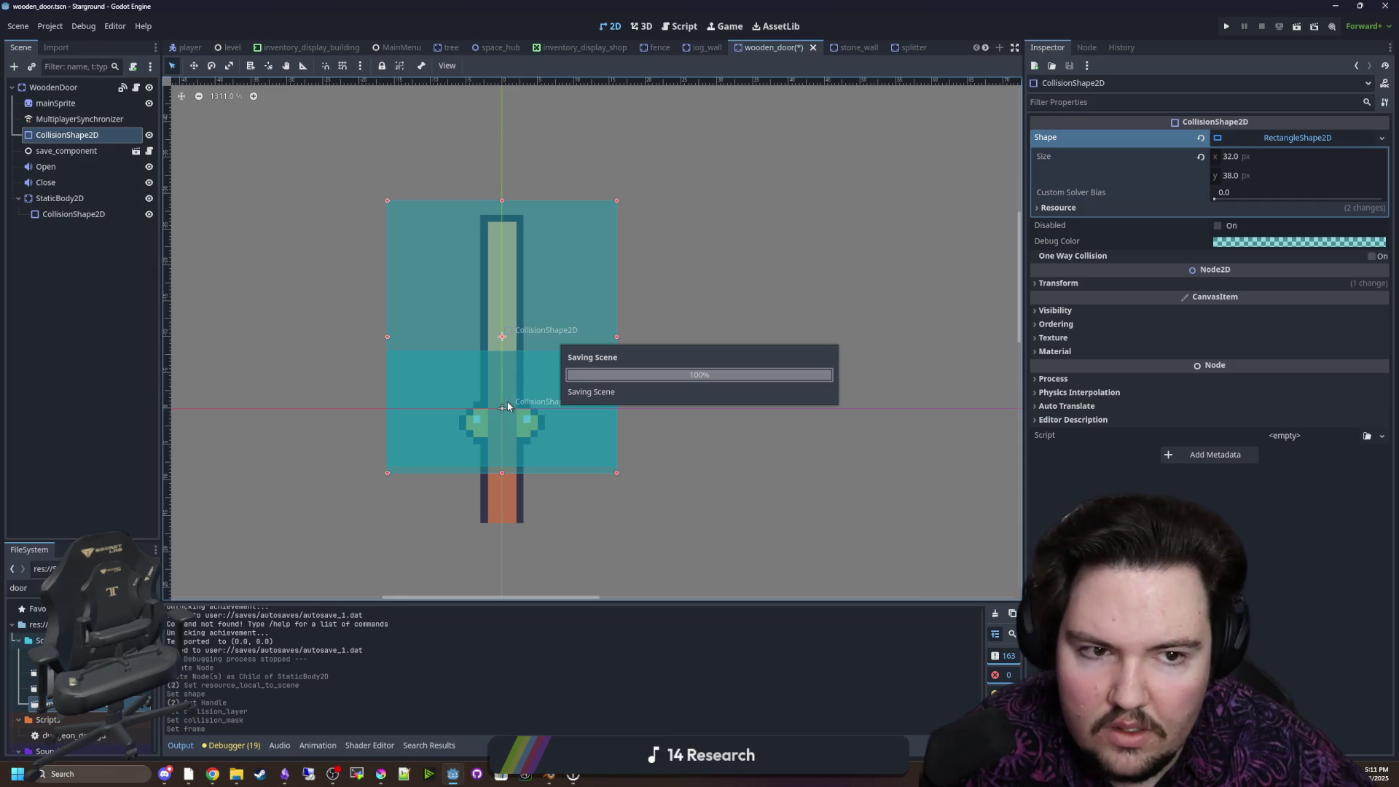
Try narrowing the collision rectangle to 6 px wide, then undo it.
{"action": "scroll", "coordinate": [514, 473], "scroll_direction": "up", "scroll_amount": 2}
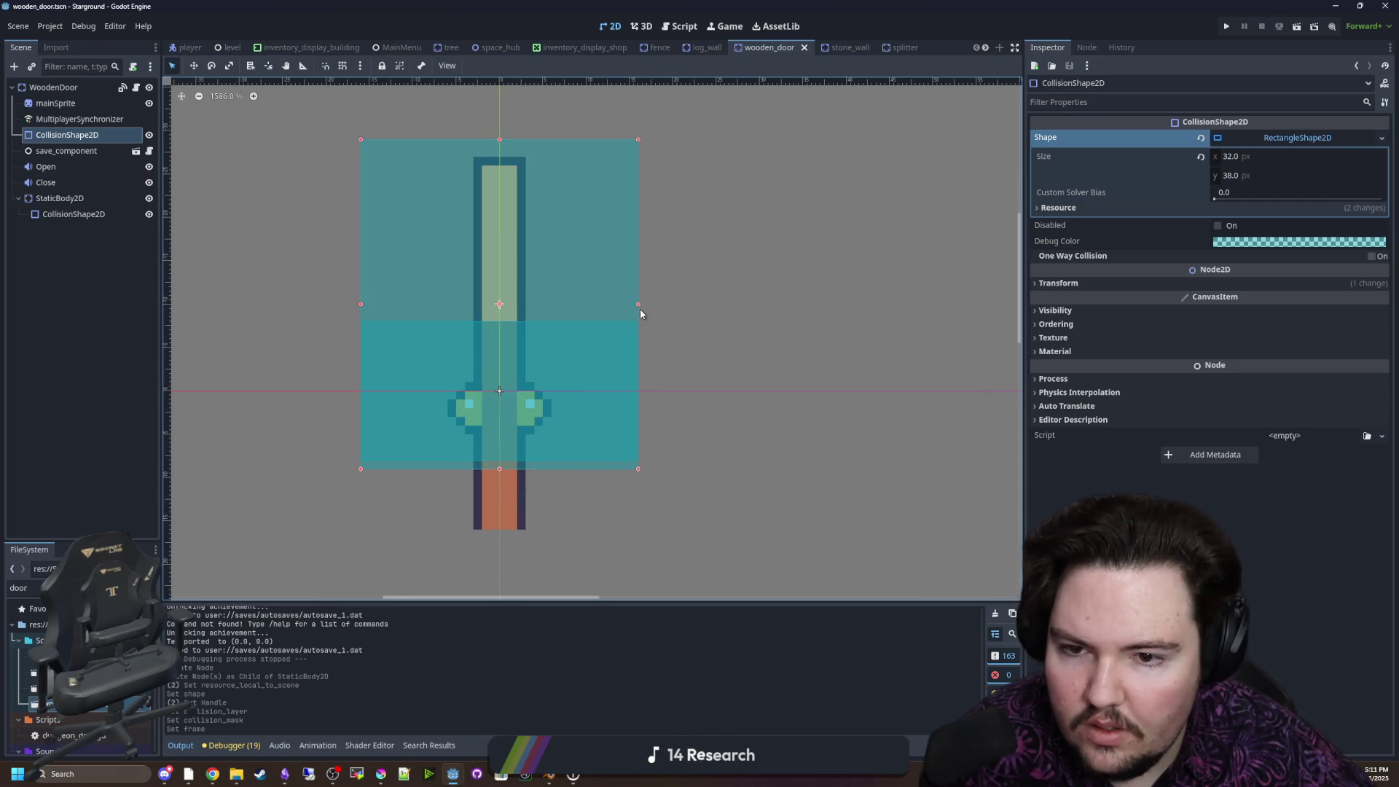
{"action": "left_click_drag", "start_coordinate": [640, 306], "coordinate": [527, 293]}
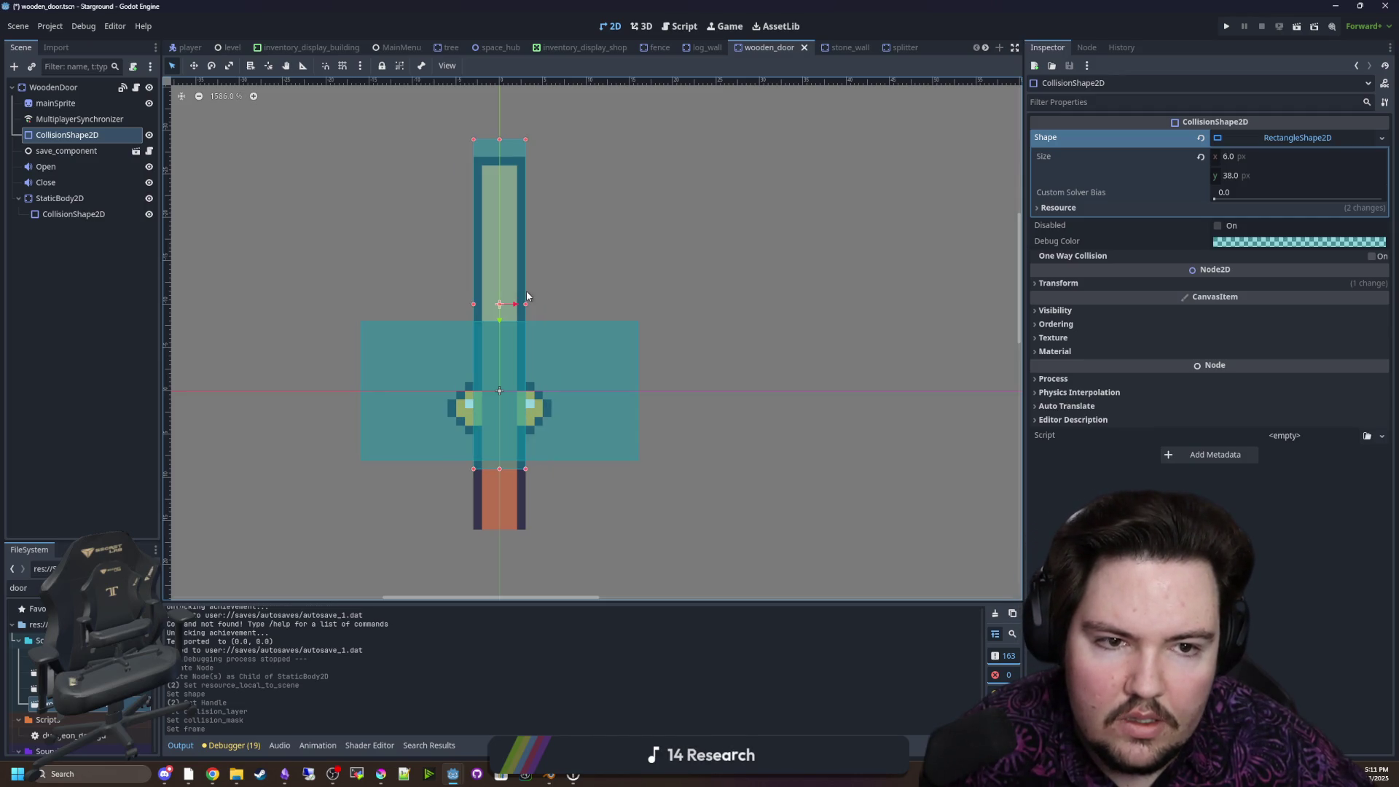
{"action": "key", "text": "ctrl+z"}
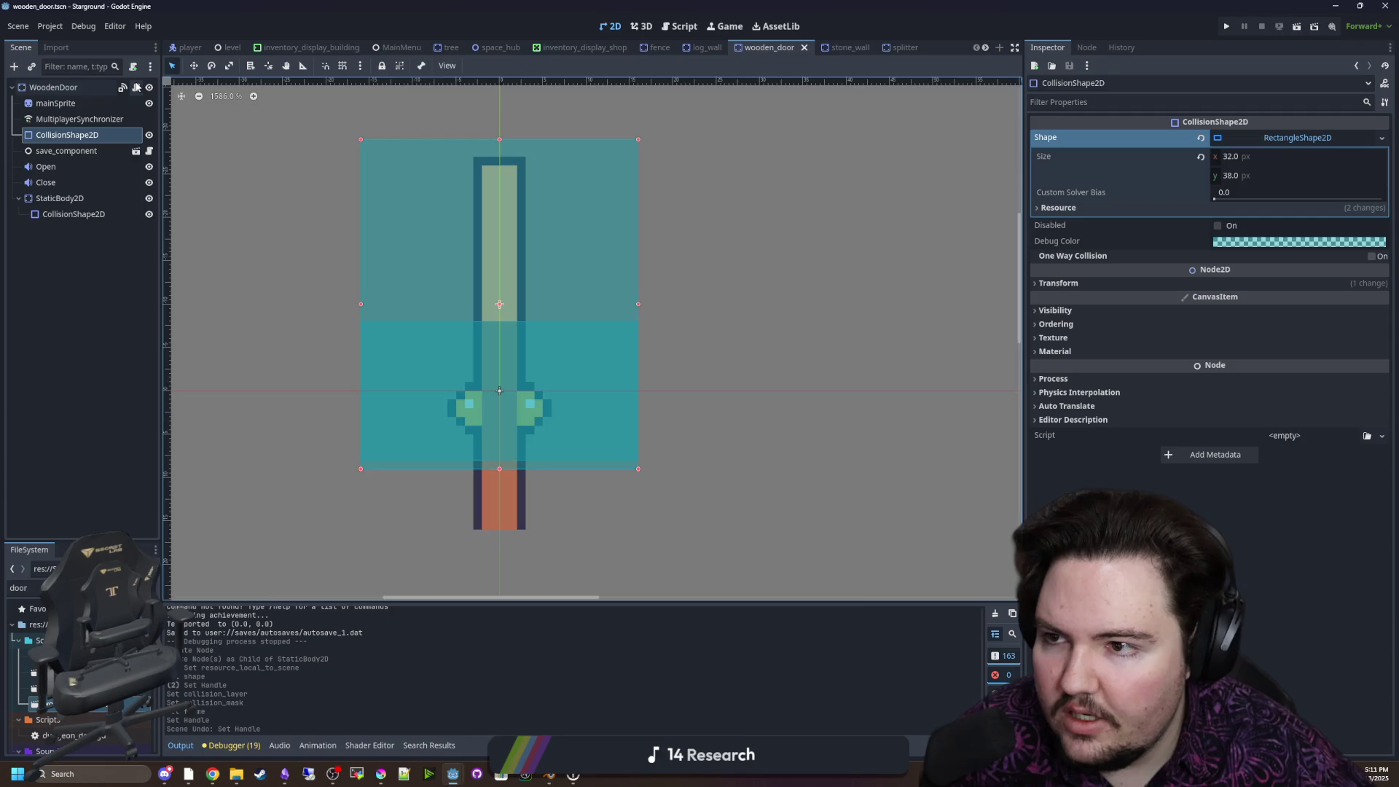
In door.gd, add a blank line under if !horizontal:.
{"action": "left_click", "coordinate": [137, 87]}
{"action": "scroll", "coordinate": [472, 309], "scroll_direction": "down", "scroll_amount": 1}
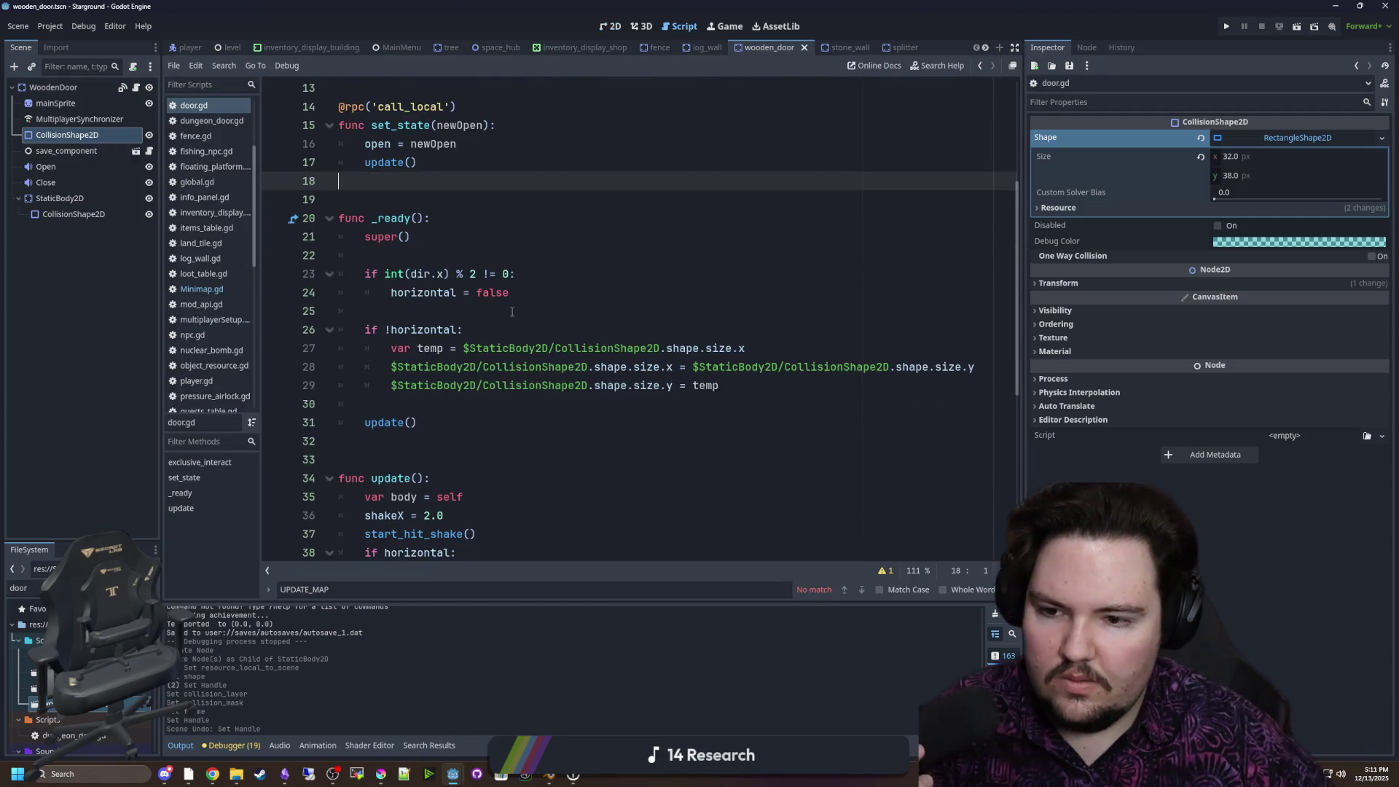
{"action": "left_click", "coordinate": [485, 324]}
{"action": "key", "text": "Return"}
{"action": "key", "text": "Return"}
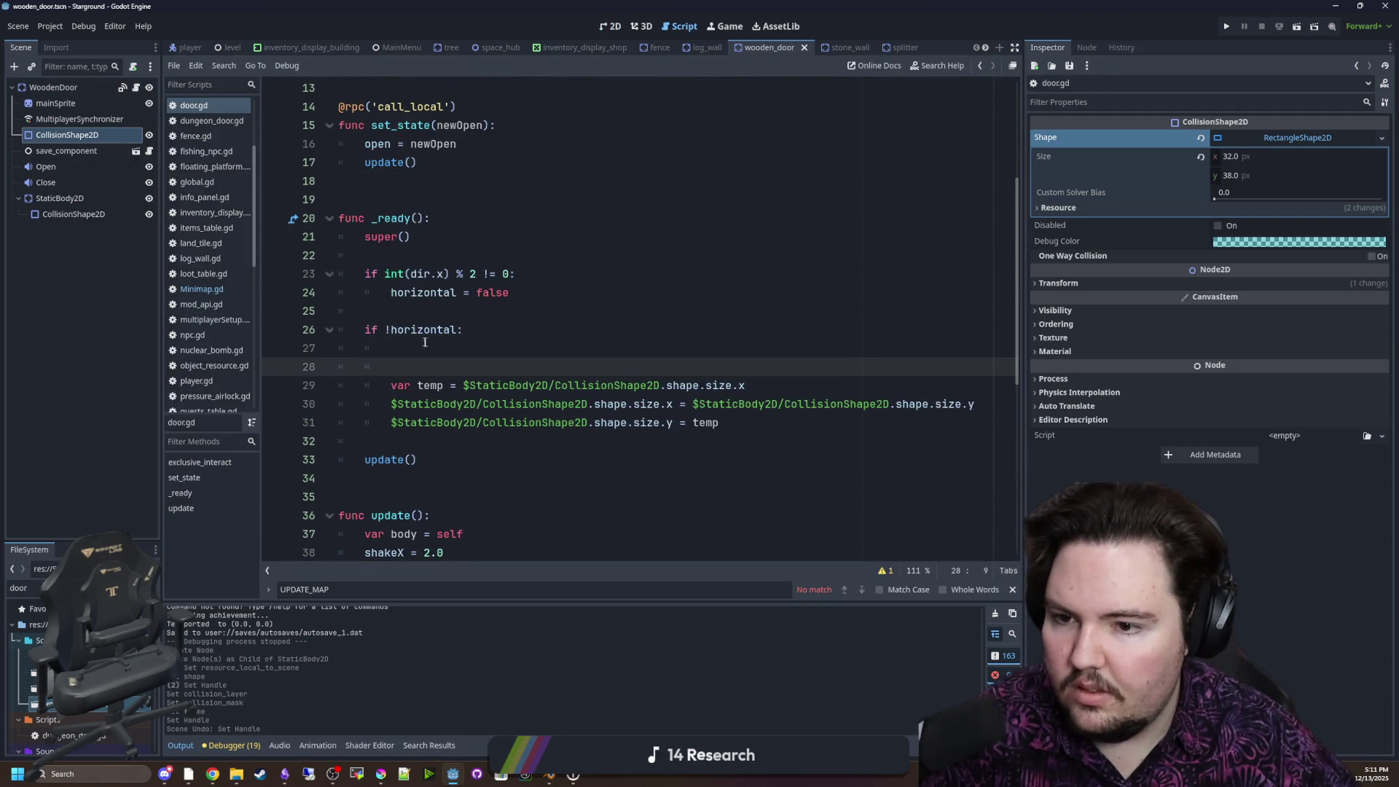
On line 27, write $CollisionShape2D.size = Vector2(6, 32) under if !horizontal.
{"action": "left_click", "coordinate": [423, 348]}
{"action": "mouse_move", "coordinate": [67, 134]}
{"action": "left_mouse_down"}
{"action": "mouse_move", "coordinate": [458, 353]}
{"action": "mouse_move", "coordinate": [515, 349]}
{"action": "left_mouse_up"}
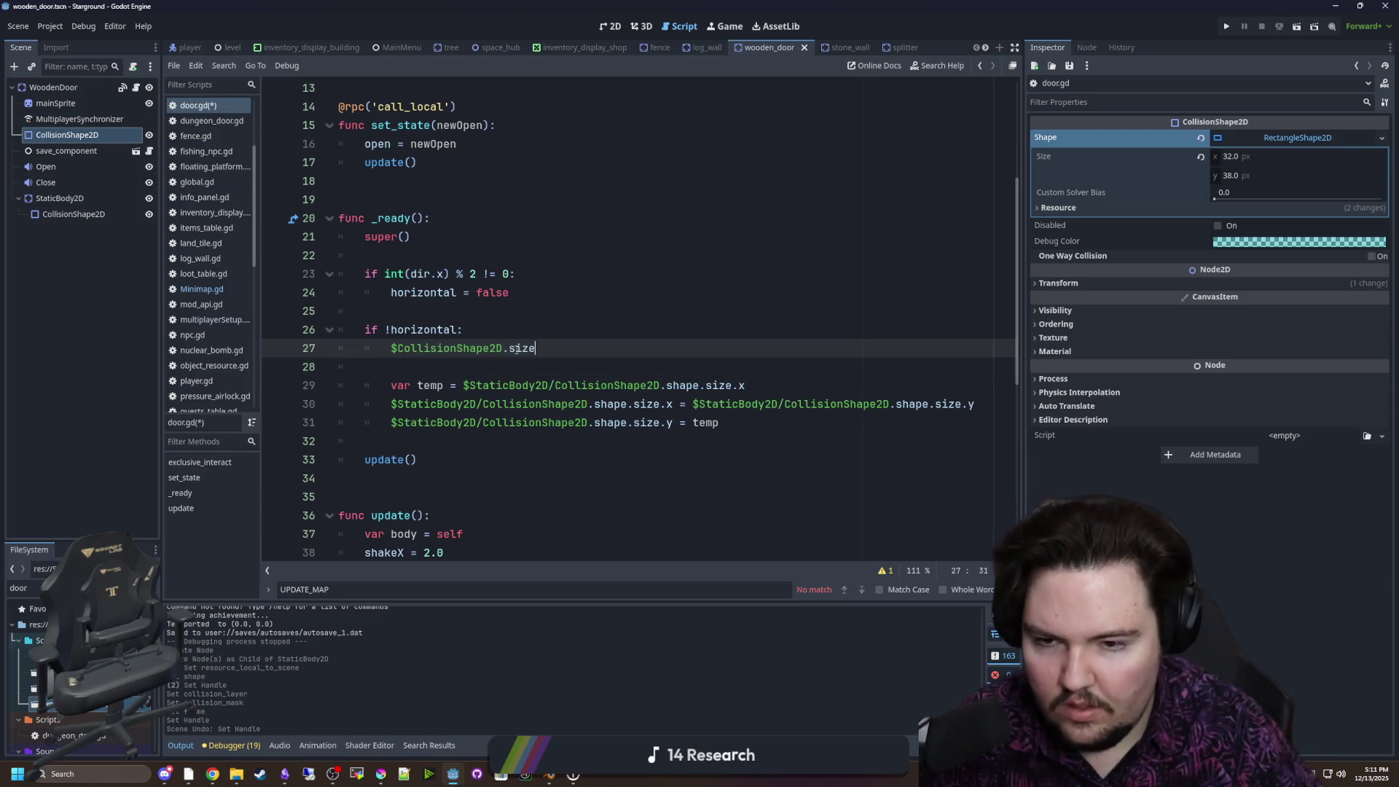
{"action": "key", "text": "BackSpace"}
{"action": "type", "text": "ector2"}
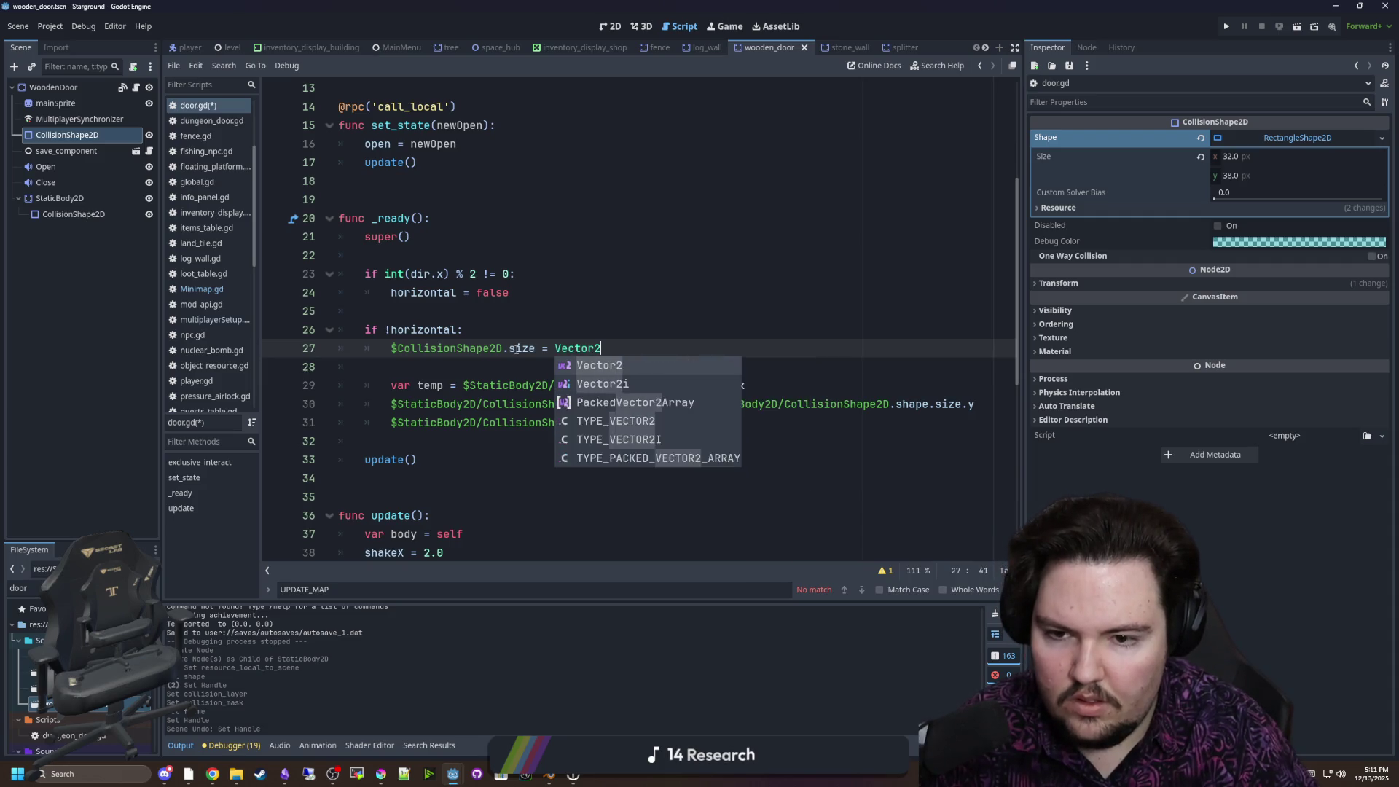
{"action": "key", "text": "Return"}
{"action": "key", "text": "Up"}
{"action": "key", "text": "Up"}
{"action": "key", "text": "Up"}
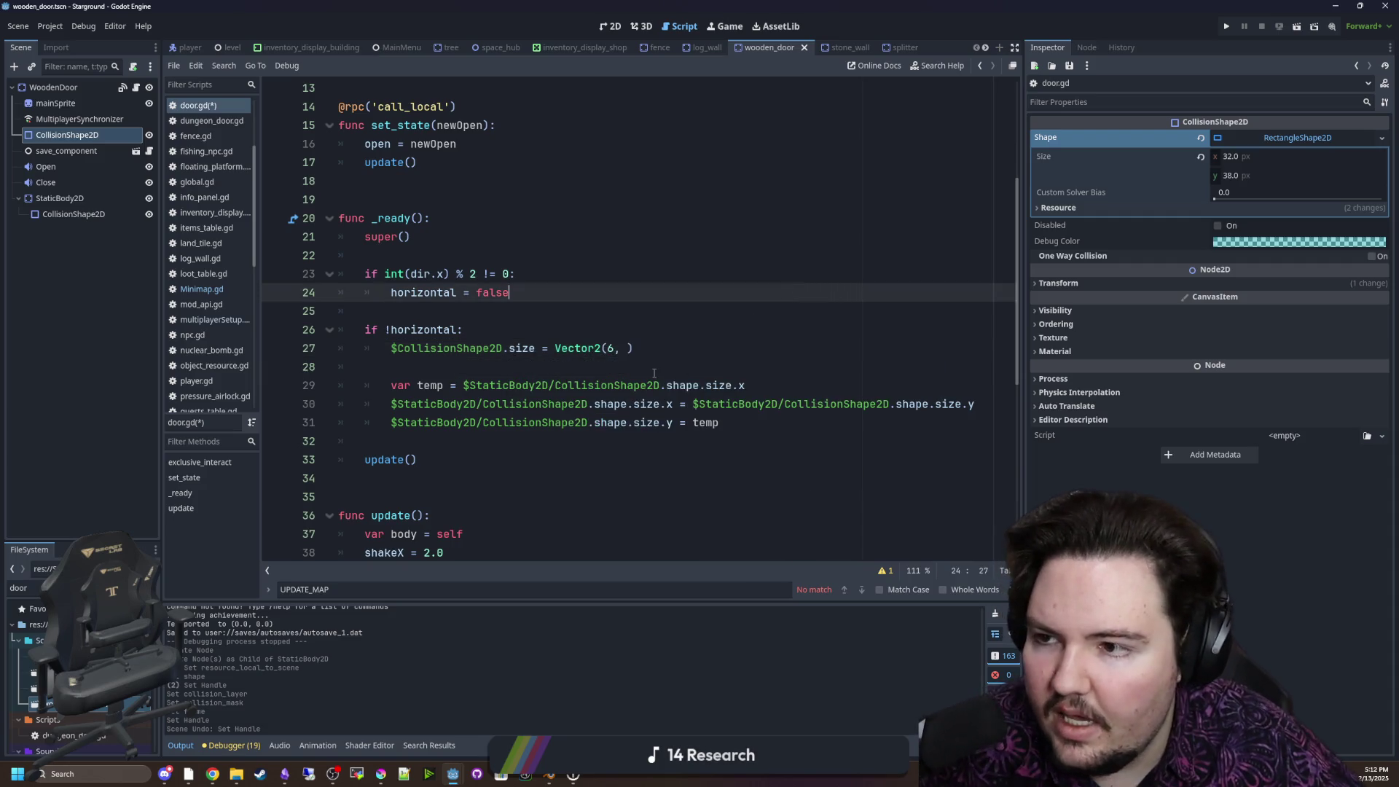
{"action": "left_click", "coordinate": [631, 348]}
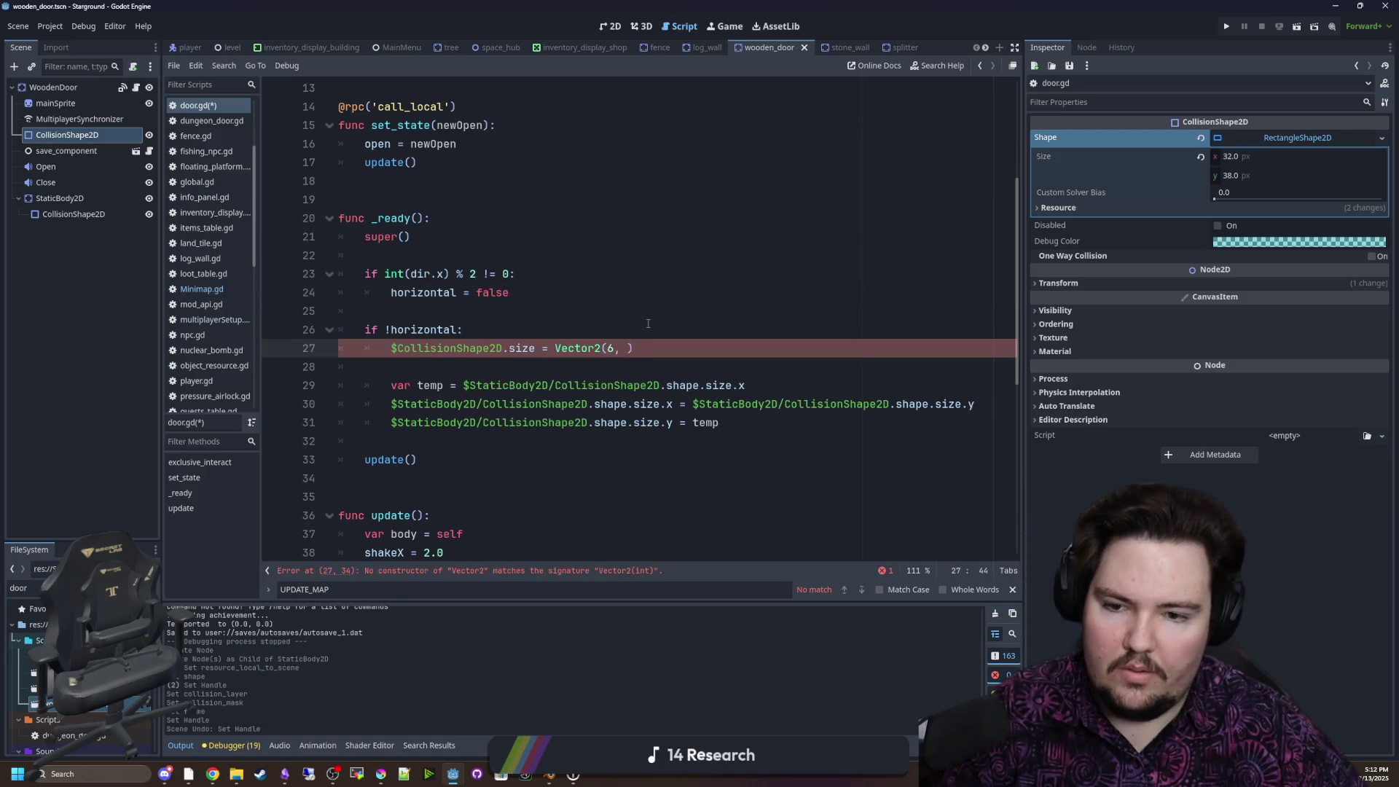
Save the script and scene and return to the 2D view.
{"action": "left_click", "coordinate": [648, 323]}
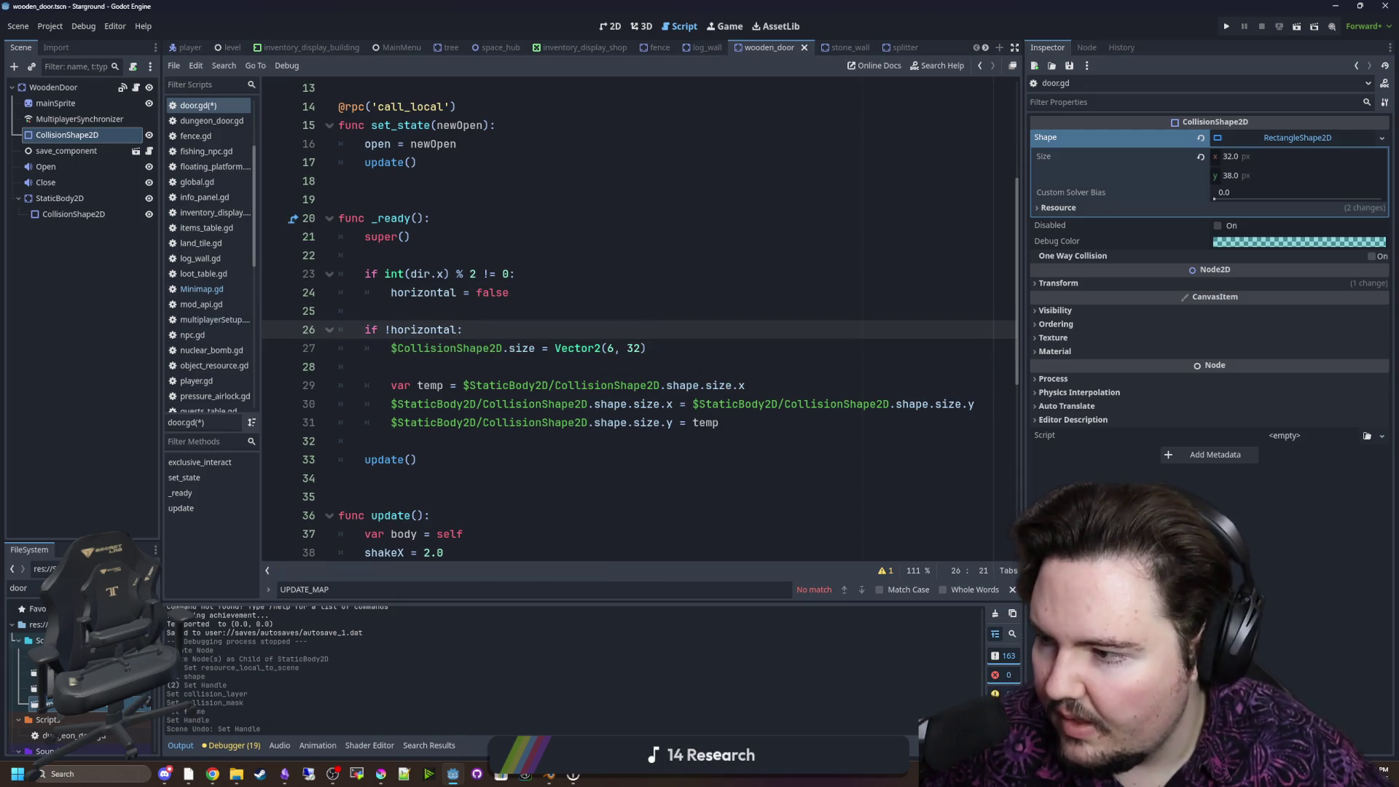
{"action": "left_click", "coordinate": [640, 253]}
{"action": "key", "text": "ctrl+s"}
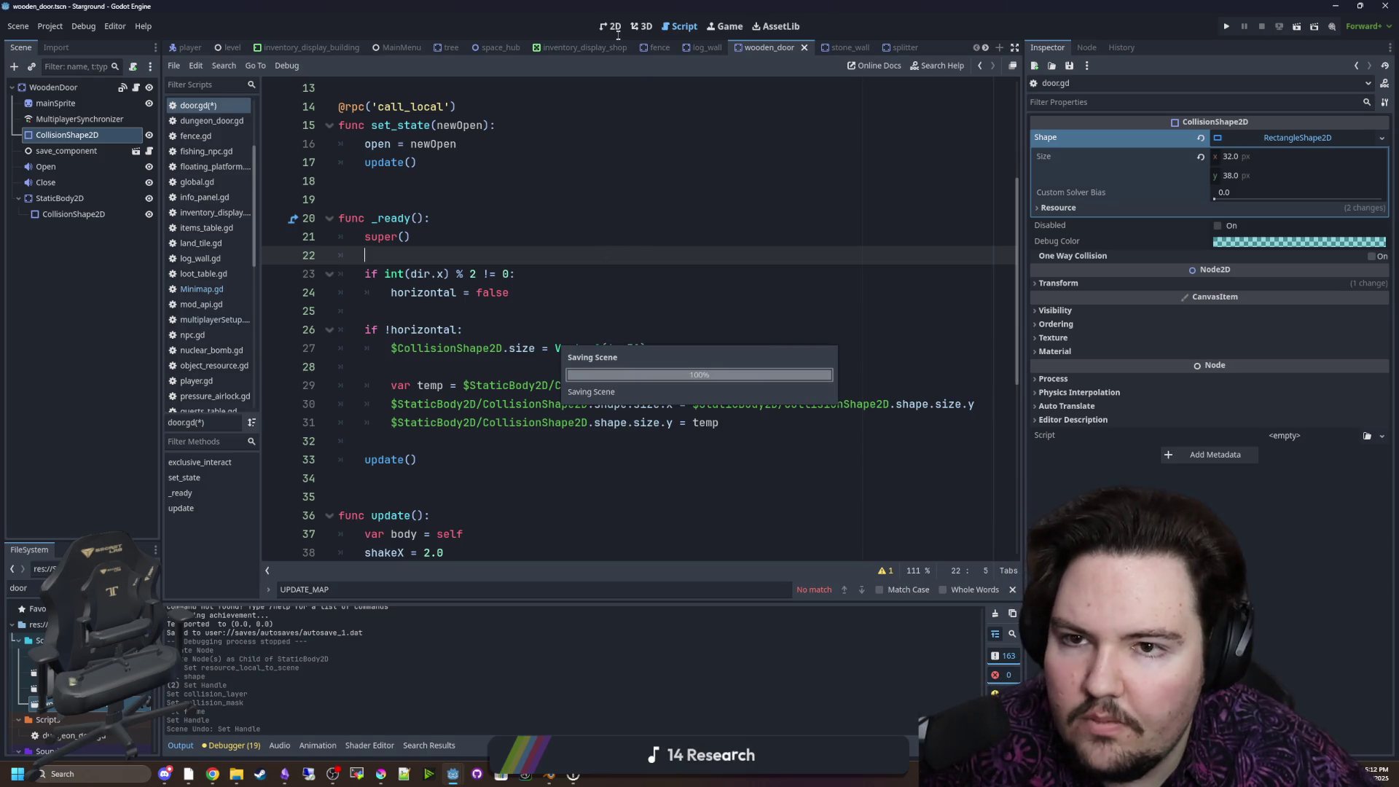
{"action": "left_click", "coordinate": [616, 29]}
Set the collision shape's Size x to 12 in the Inspector.
{"action": "scroll", "coordinate": [597, 379], "scroll_direction": "down", "scroll_amount": 1}
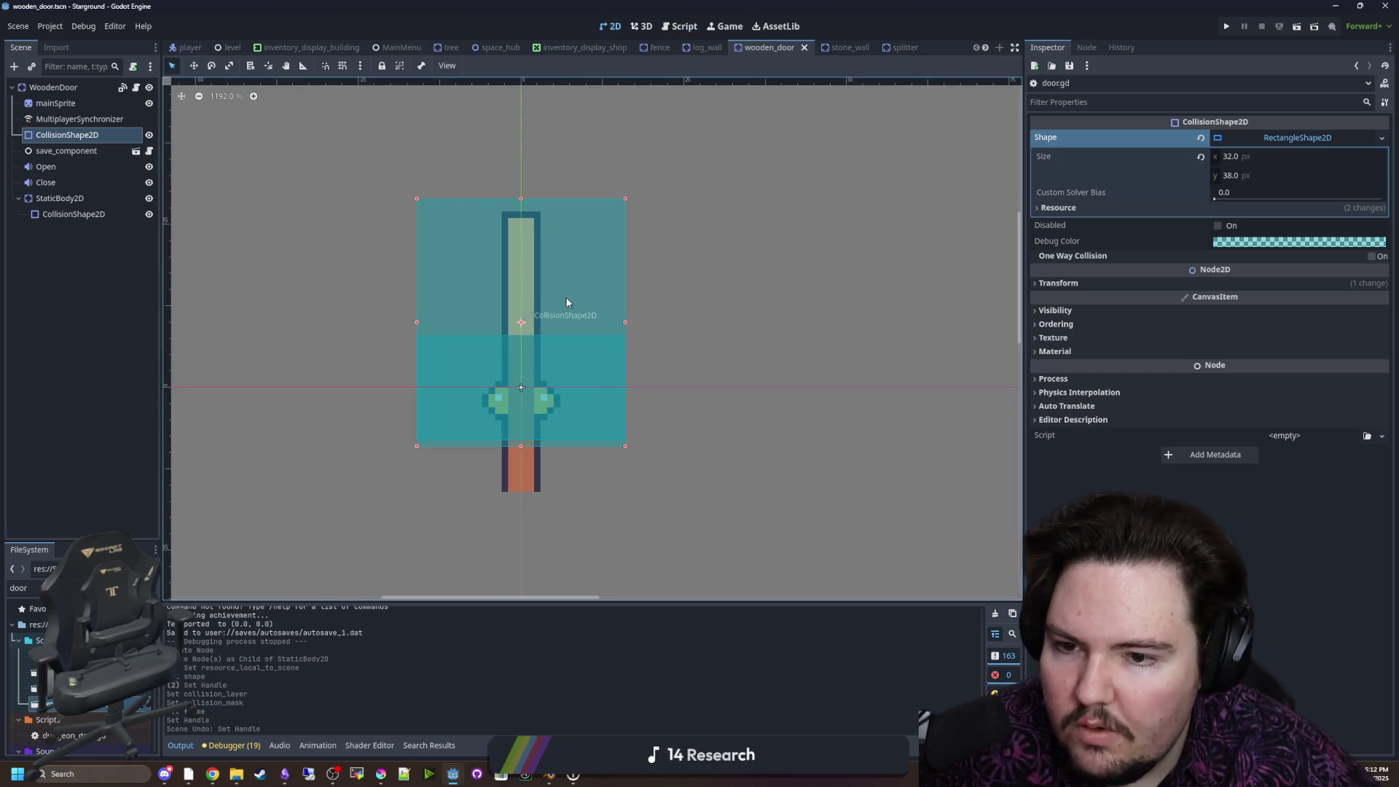
{"action": "scroll", "coordinate": [583, 292], "scroll_direction": "up", "scroll_amount": 1}
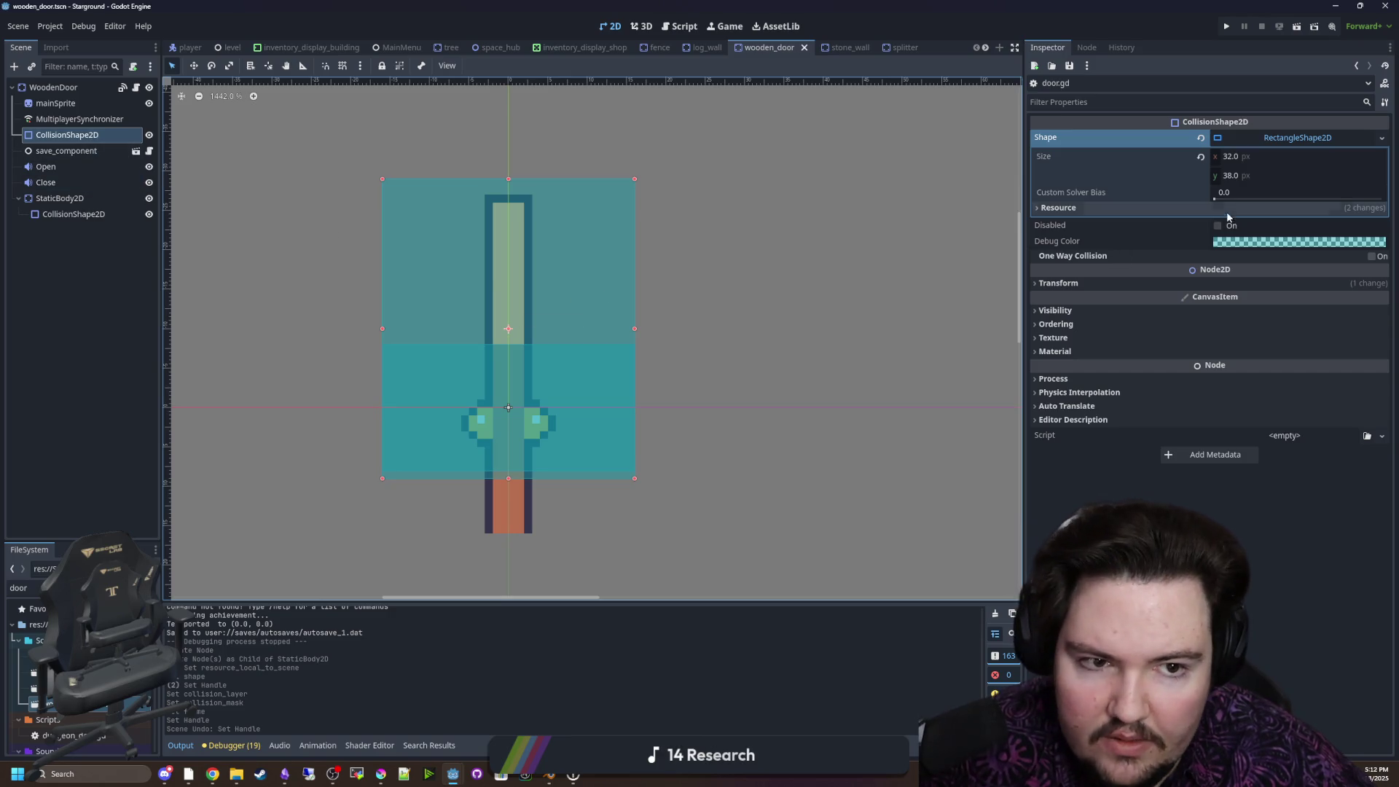
{"action": "left_click", "coordinate": [1236, 157]}
{"action": "type", "text": "6"}
{"action": "key", "text": "Return"}
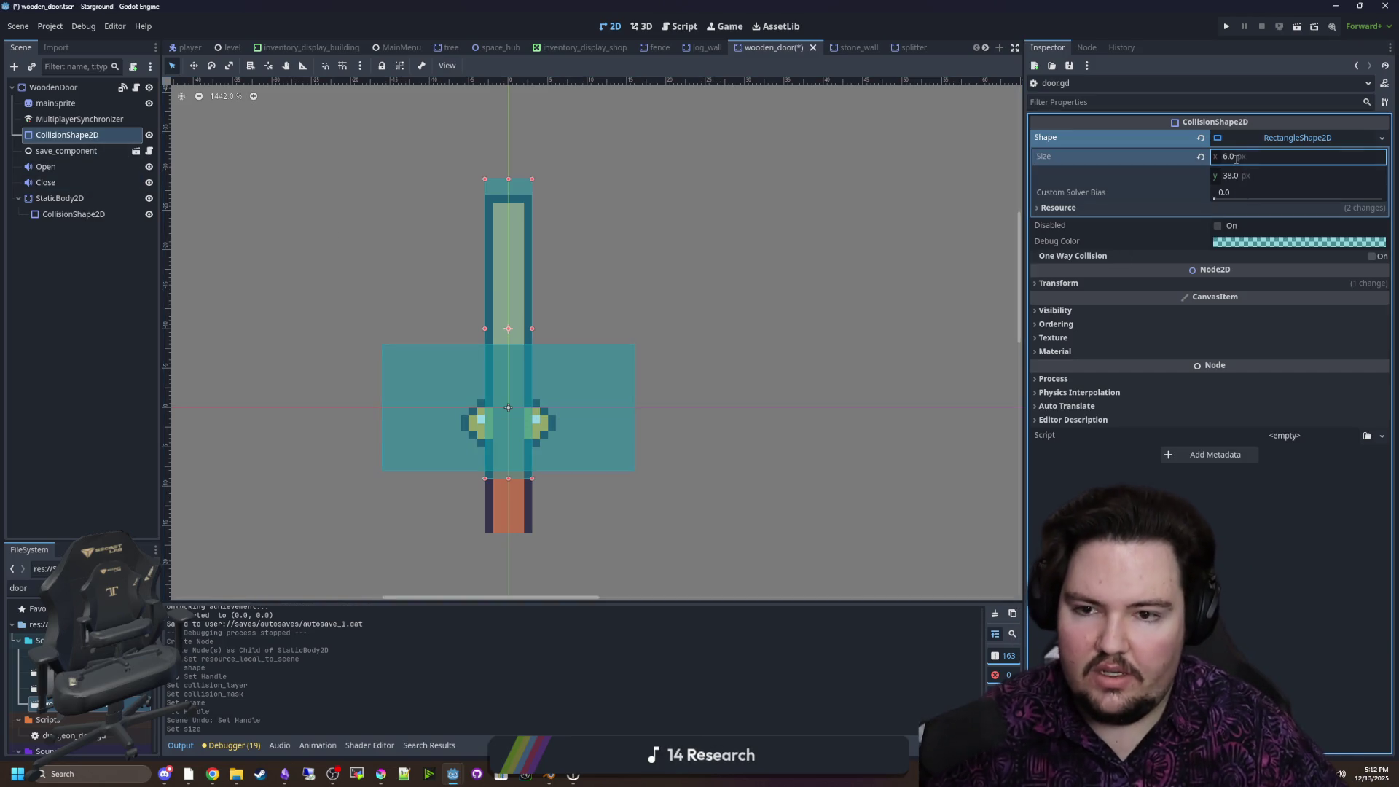
{"action": "type", "text": "12"}
{"action": "key", "text": "Return"}
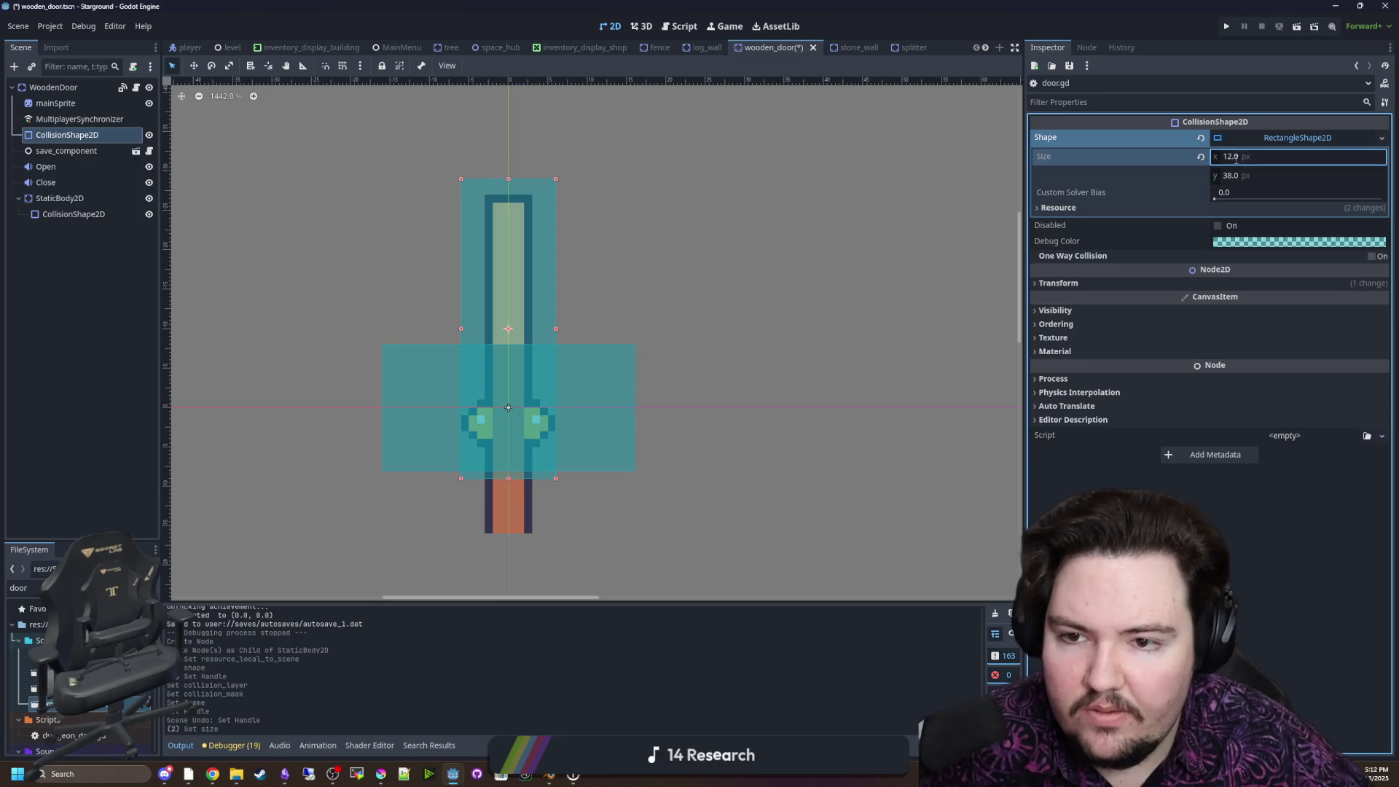
{"action": "left_click", "coordinate": [537, 232]}
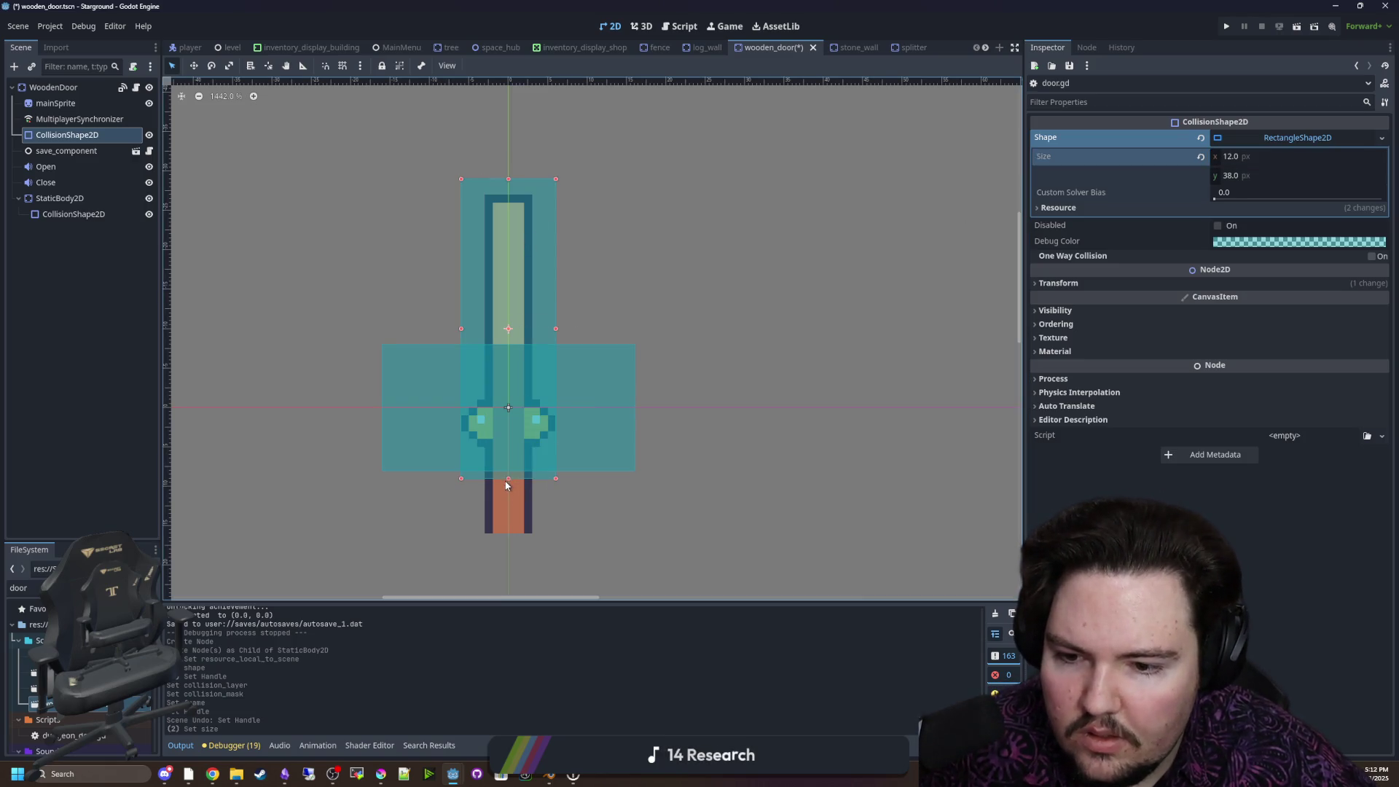
Set the shape's Position y to -6.5 and stretch it down to 45 px tall.
{"action": "left_click", "coordinate": [1064, 282]}
{"action": "left_click", "coordinate": [1250, 319]}
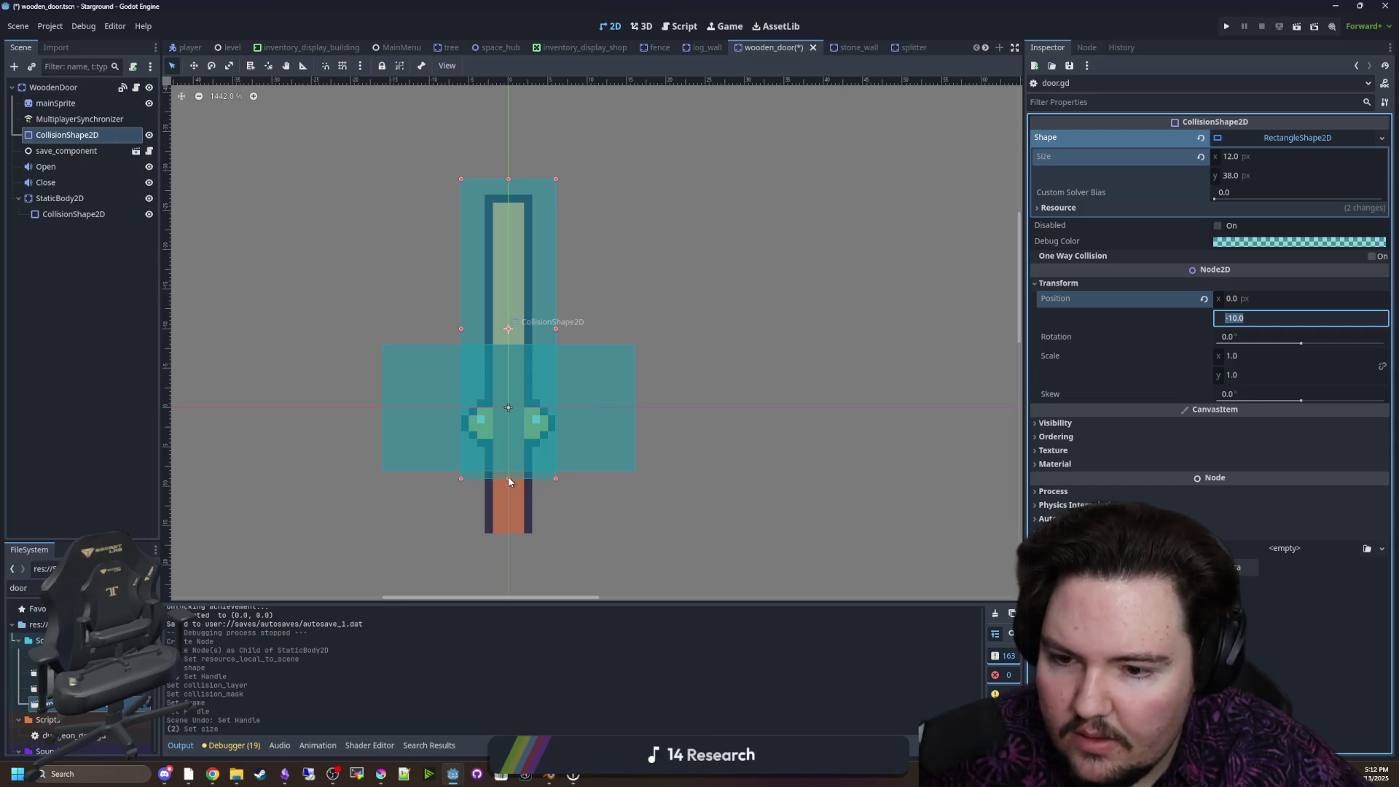
{"action": "left_click_drag", "start_coordinate": [509, 481], "coordinate": [509, 538]}
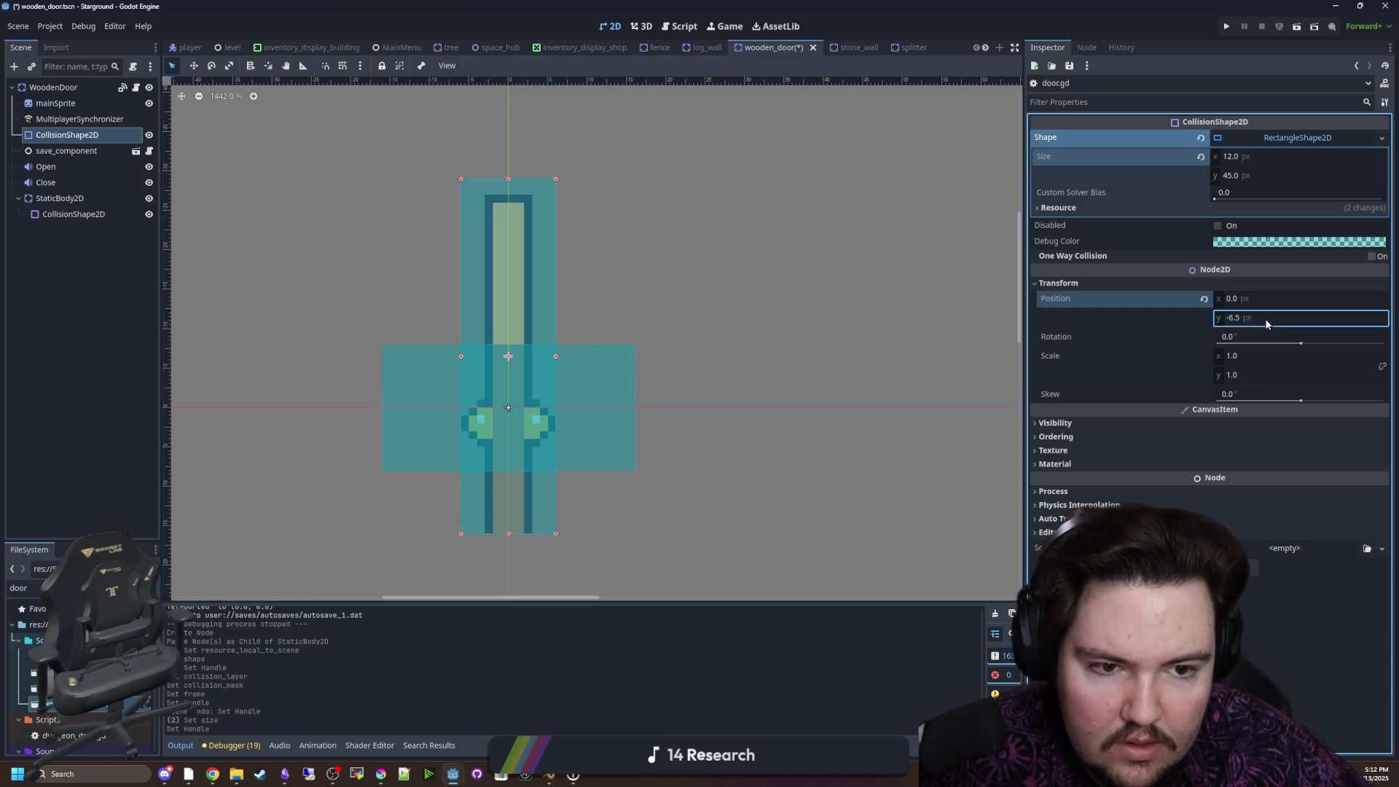
{"action": "left_click", "coordinate": [136, 86]}
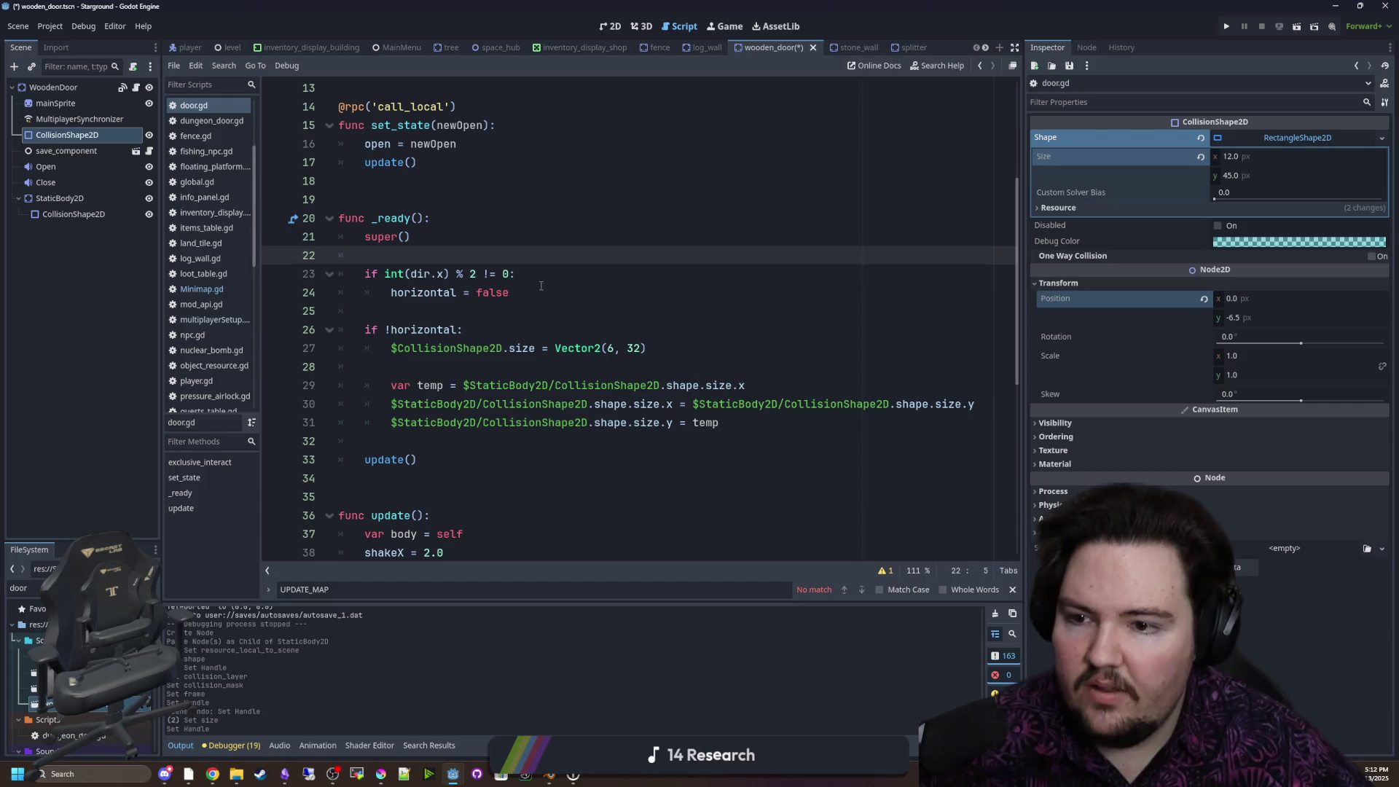
Add a new -6.5 line and change the size to Vector2(12, 45).
{"action": "left_click", "coordinate": [713, 349]}
{"action": "key", "text": "Return"}
{"action": "type", "text": "-6.5"}
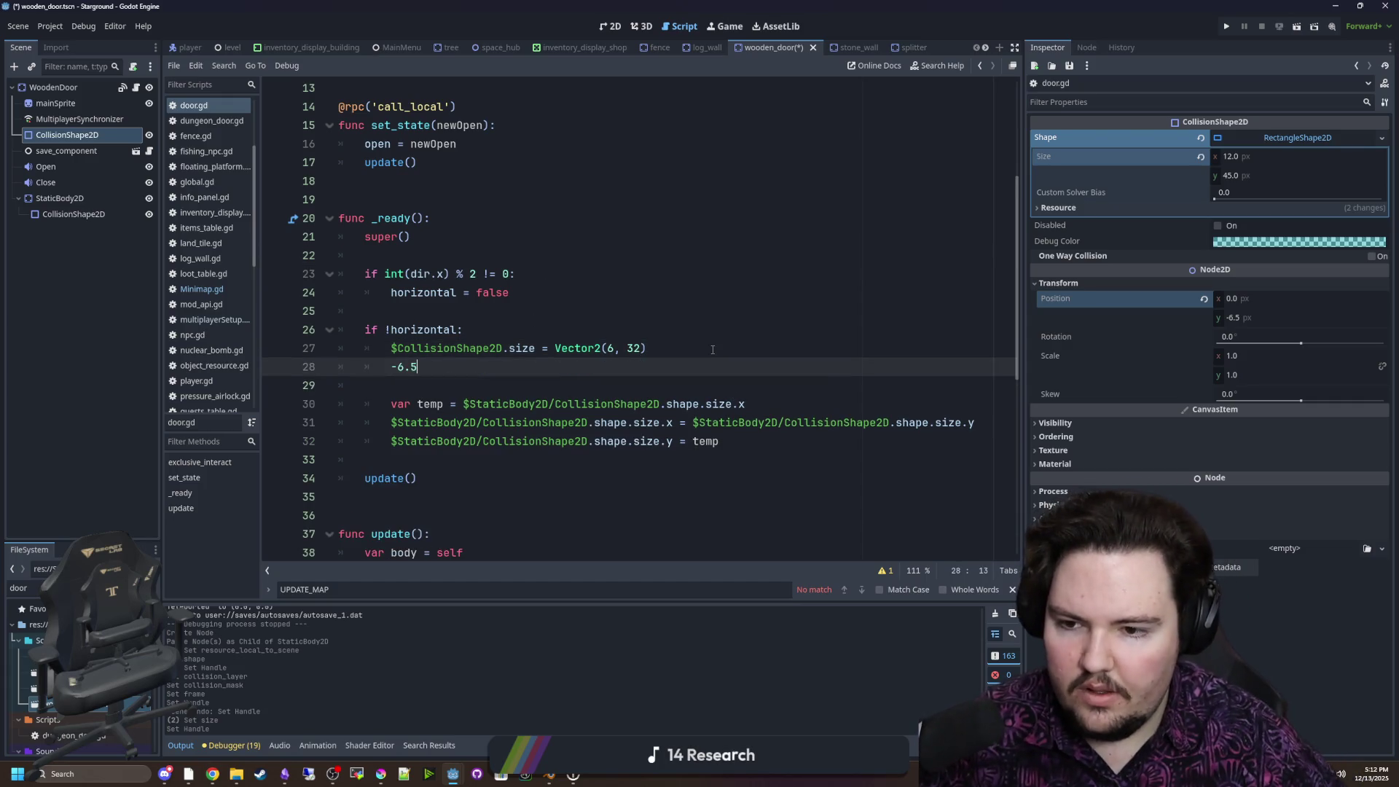
{"action": "key", "text": "Return"}
{"action": "left_click", "coordinate": [640, 348]}
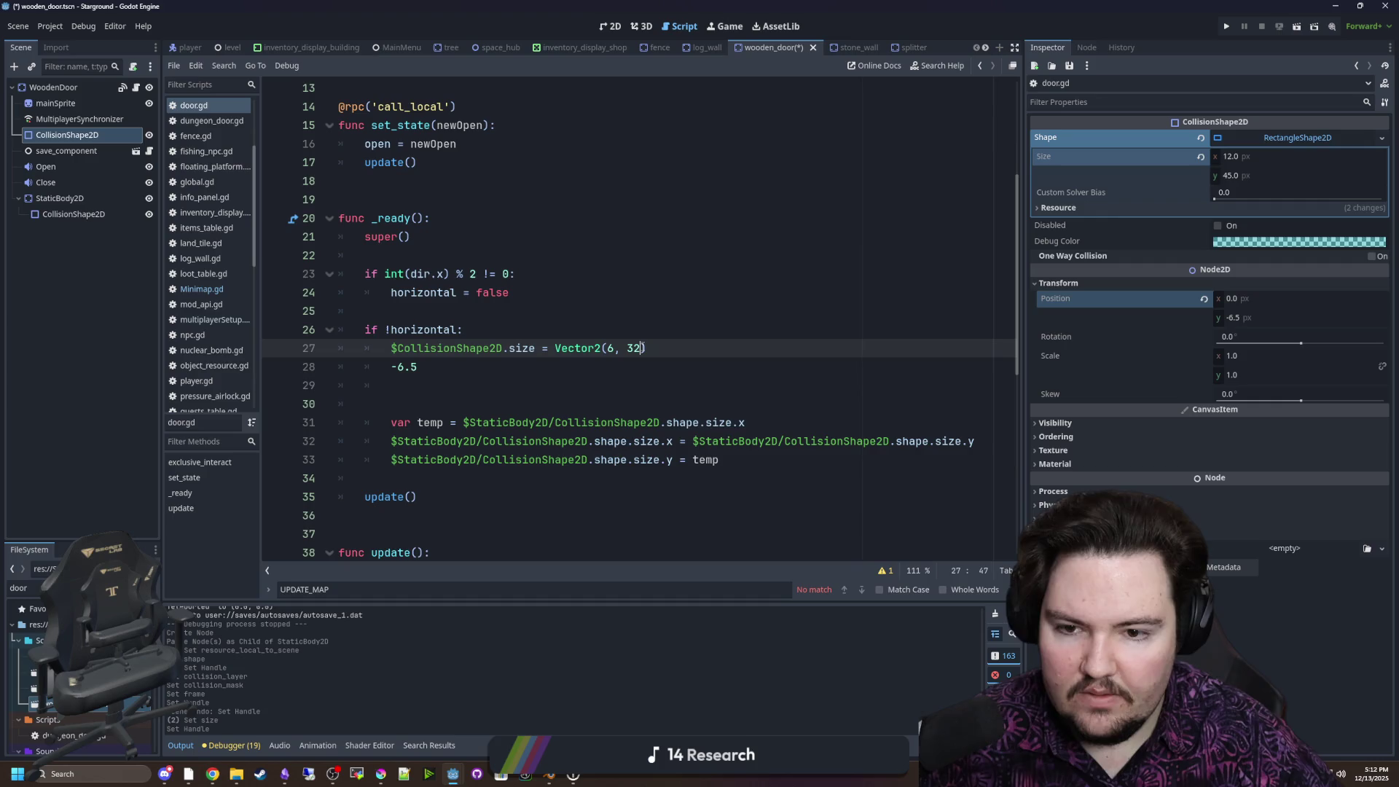
{"action": "key", "text": "BackSpace"}
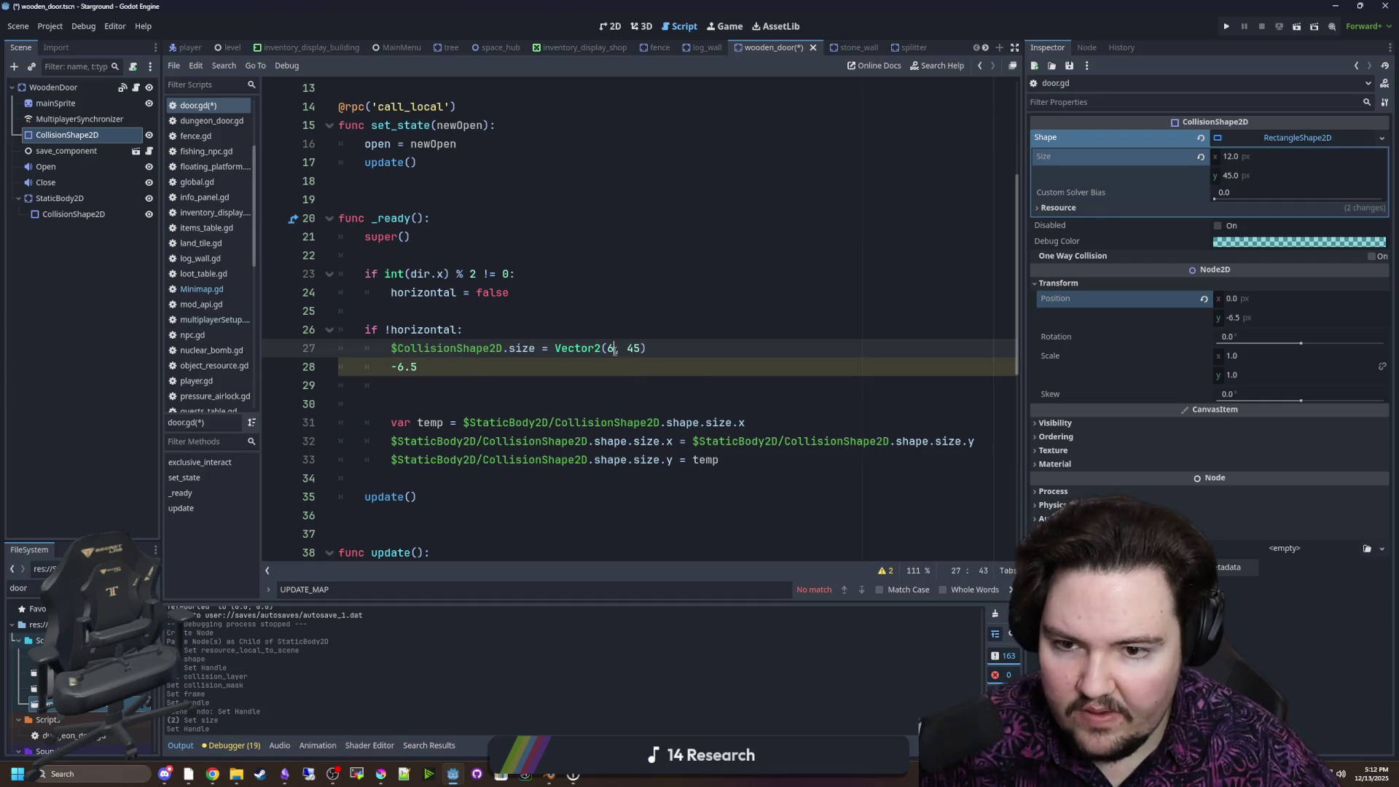
{"action": "type", "text": "12"}
Complete line 28 as $CollisionShape2D.position.y = -6.5 and save door.gd.
{"action": "left_click_drag", "start_coordinate": [507, 348], "coordinate": [391, 348]}
{"action": "key", "text": "ctrl+c"}
{"action": "key", "text": "Down"}
{"action": "key", "text": "ctrl+v"}
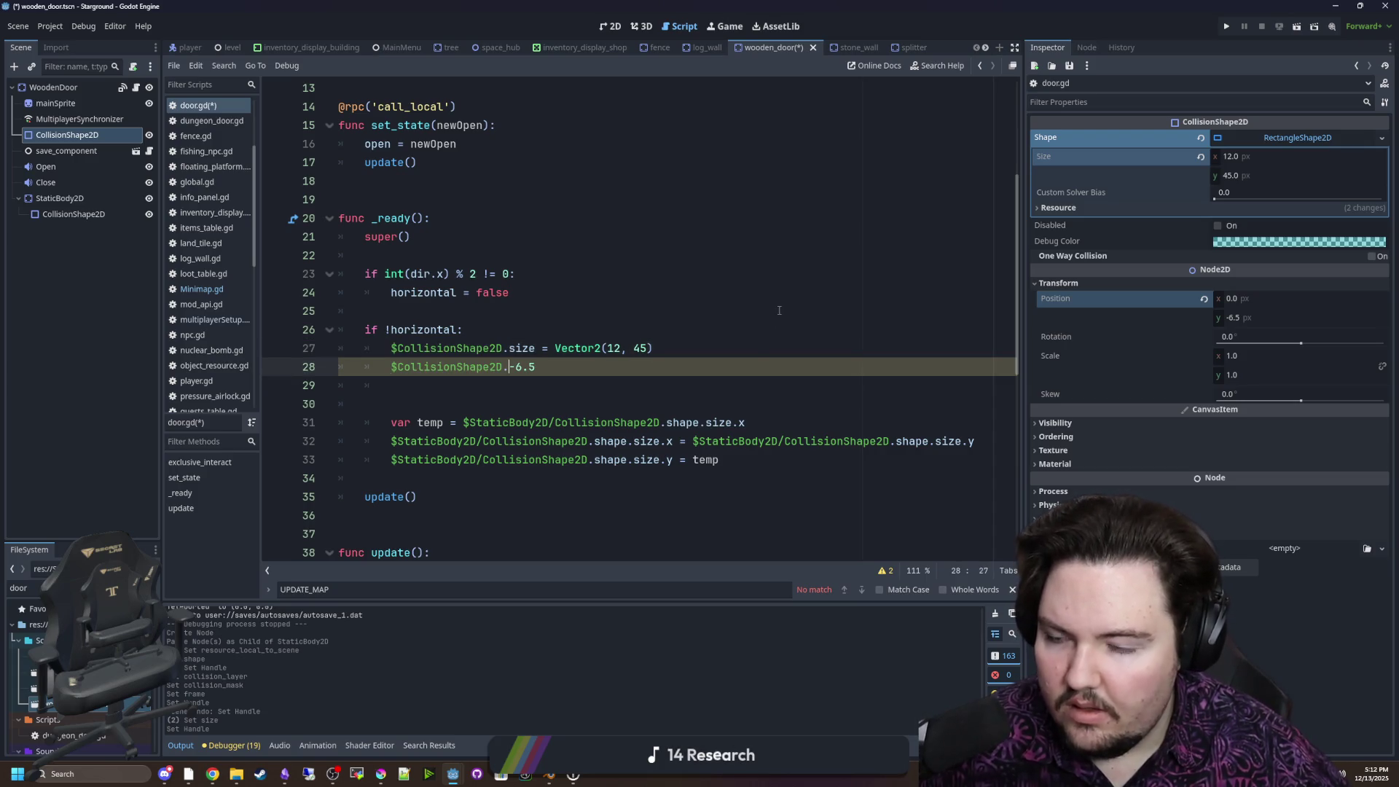
{"action": "key", "text": "BackSpace"}
{"action": "key", "text": "BackSpace"}
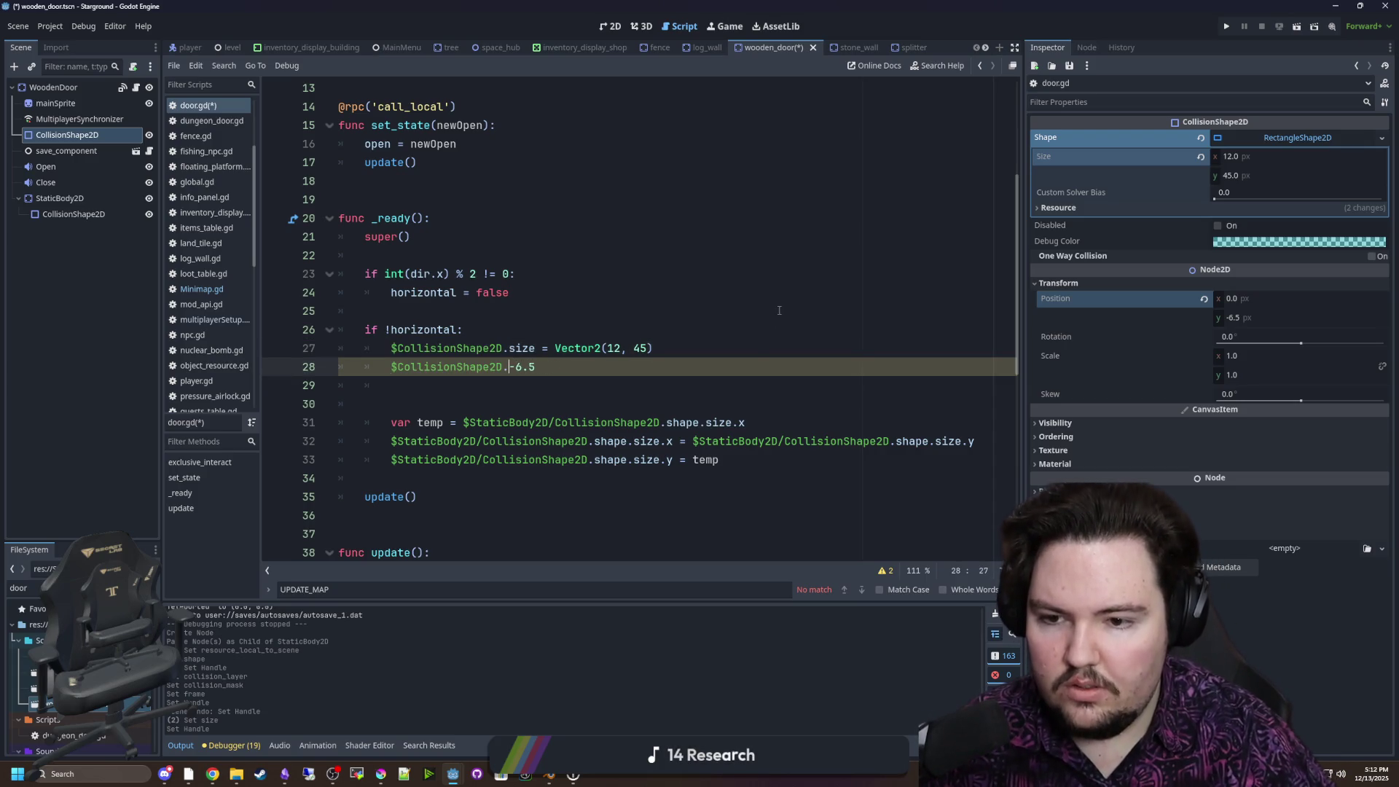
{"action": "left_click", "coordinate": [779, 311]}
{"action": "left_click", "coordinate": [576, 368]}
{"action": "type", "text": "="}
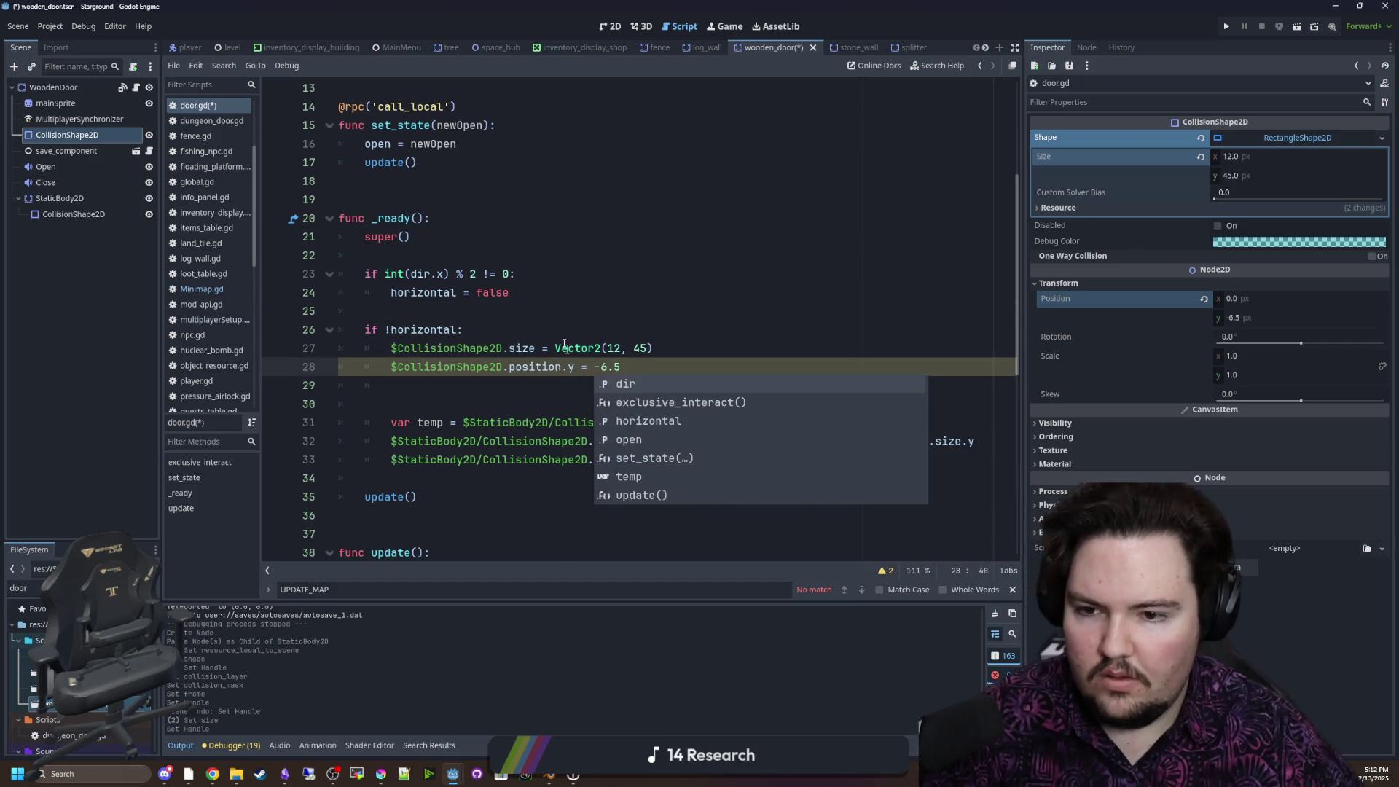
{"action": "left_click", "coordinate": [486, 329]}
{"action": "left_click", "coordinate": [429, 310]}
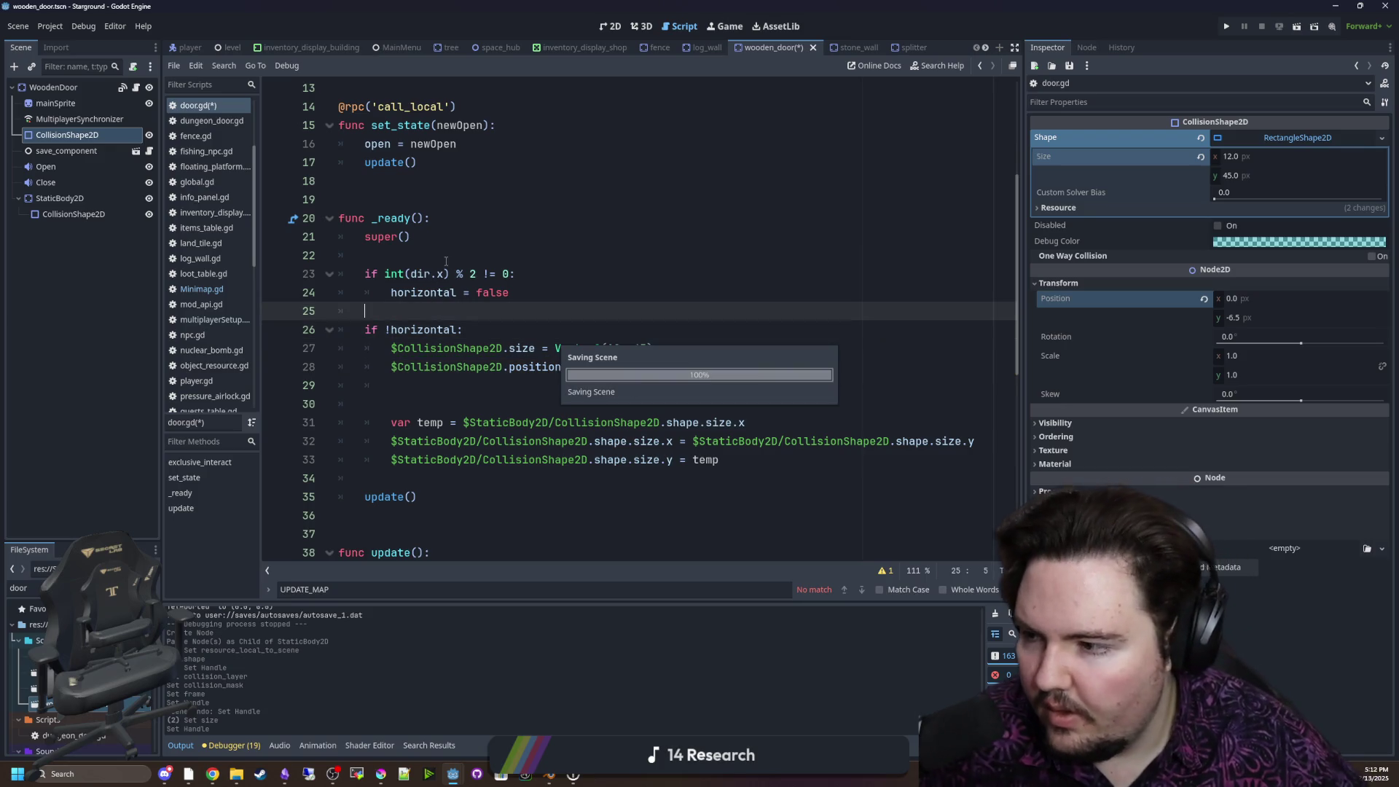
{"action": "key", "text": "ctrl+s"}
{"action": "left_click", "coordinate": [605, 29]}
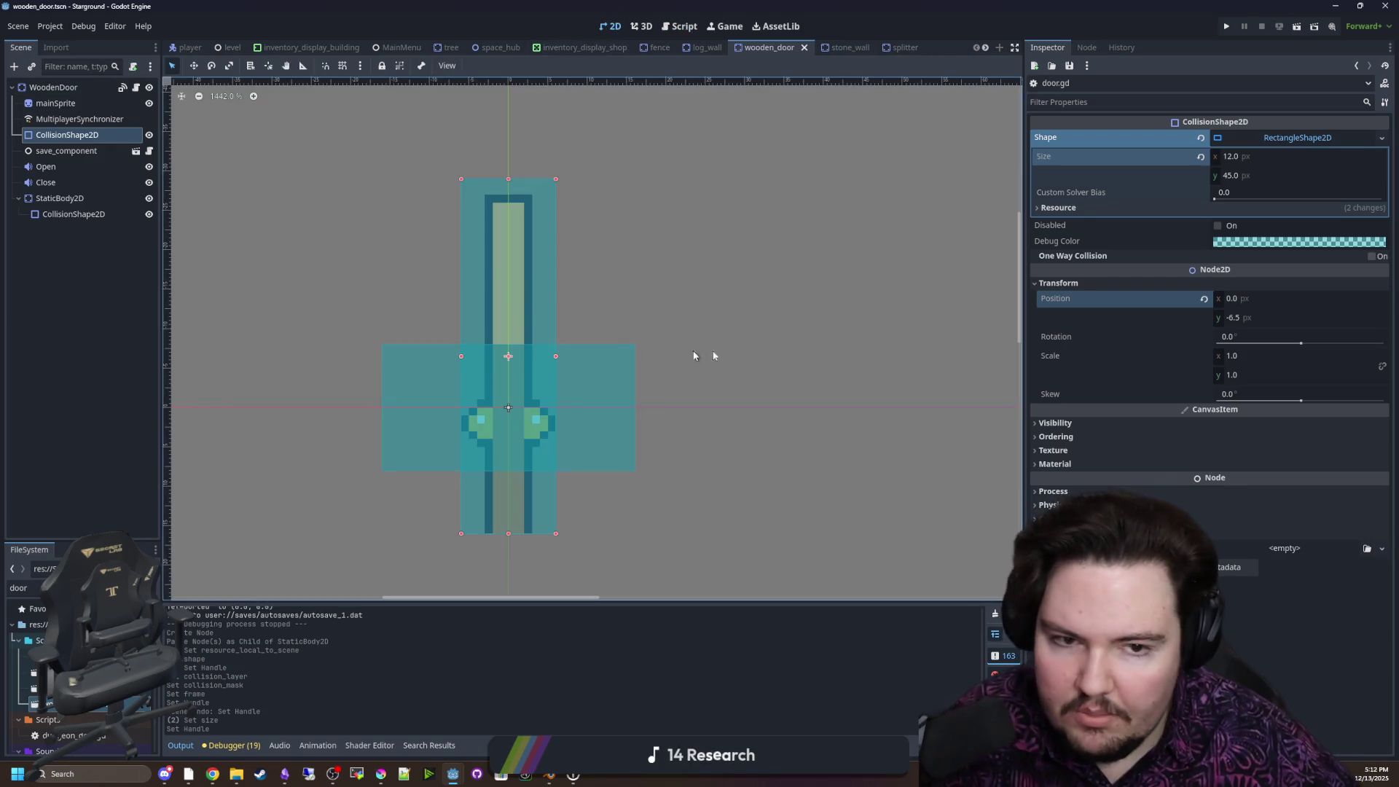
Undo the shape resize, set mainSprite back to frame 0, and save the wooden door.
{"action": "key", "text": "ctrl+z"}
{"action": "key", "text": "ctrl+z"}
{"action": "key", "text": "ctrl+z"}
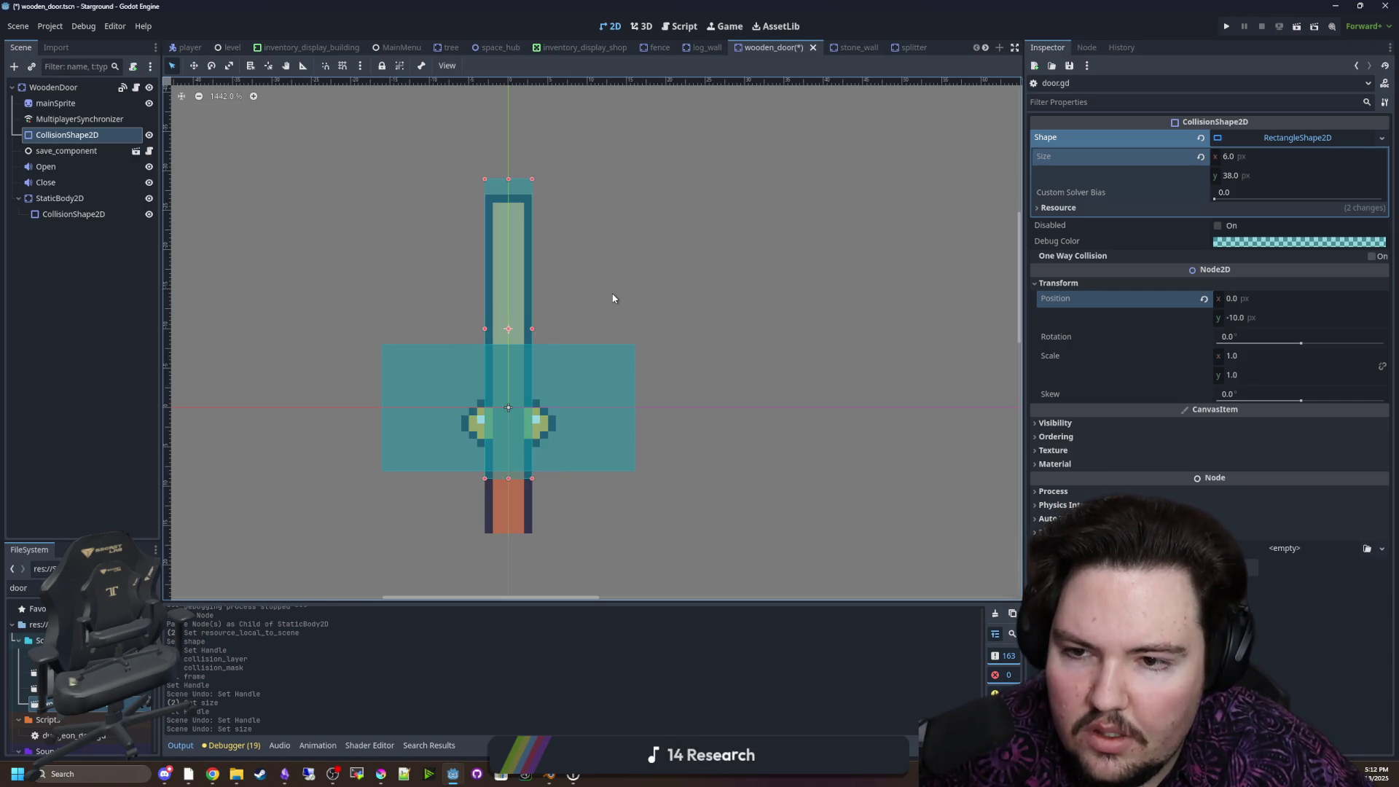
{"action": "key", "text": "Up"}
{"action": "key", "text": "Up"}
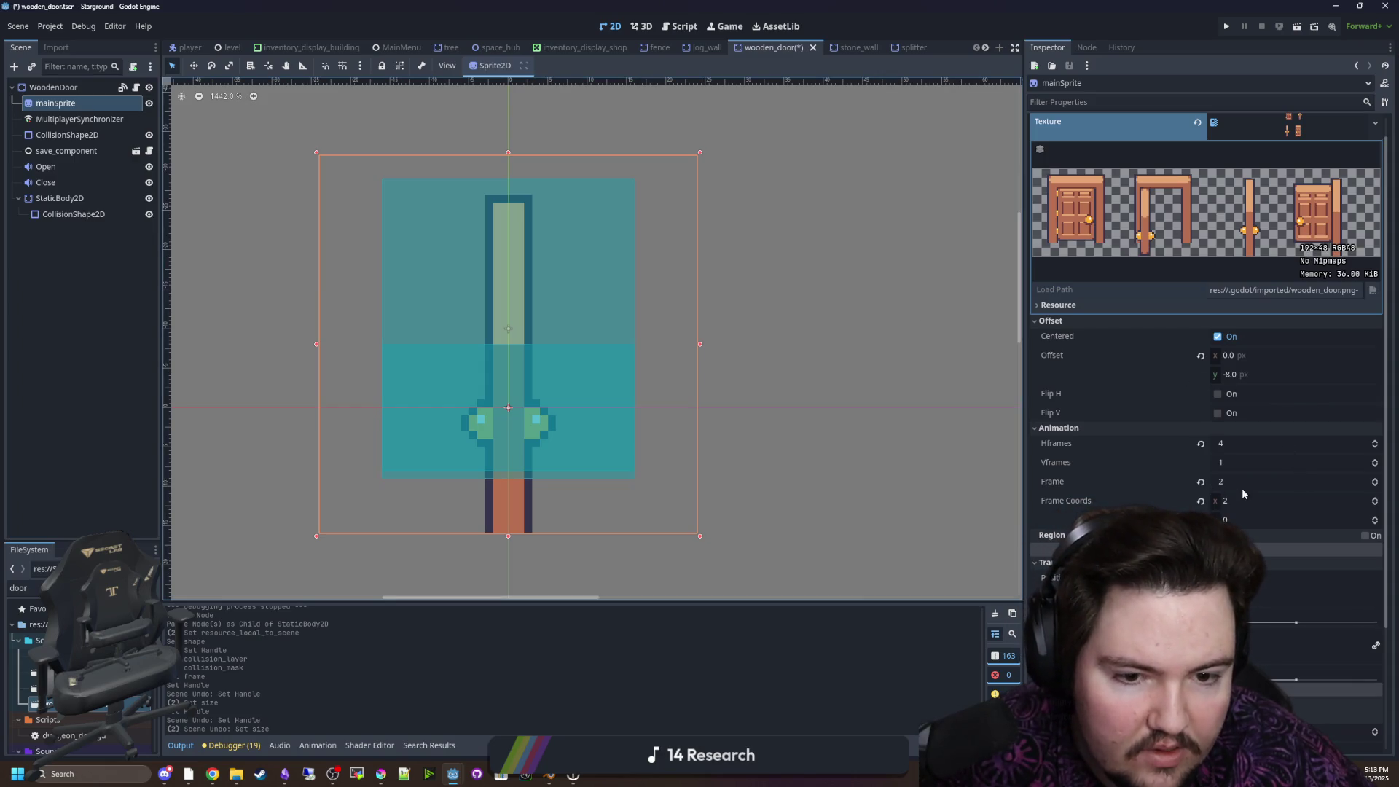
{"action": "left_click", "coordinate": [1374, 486]}
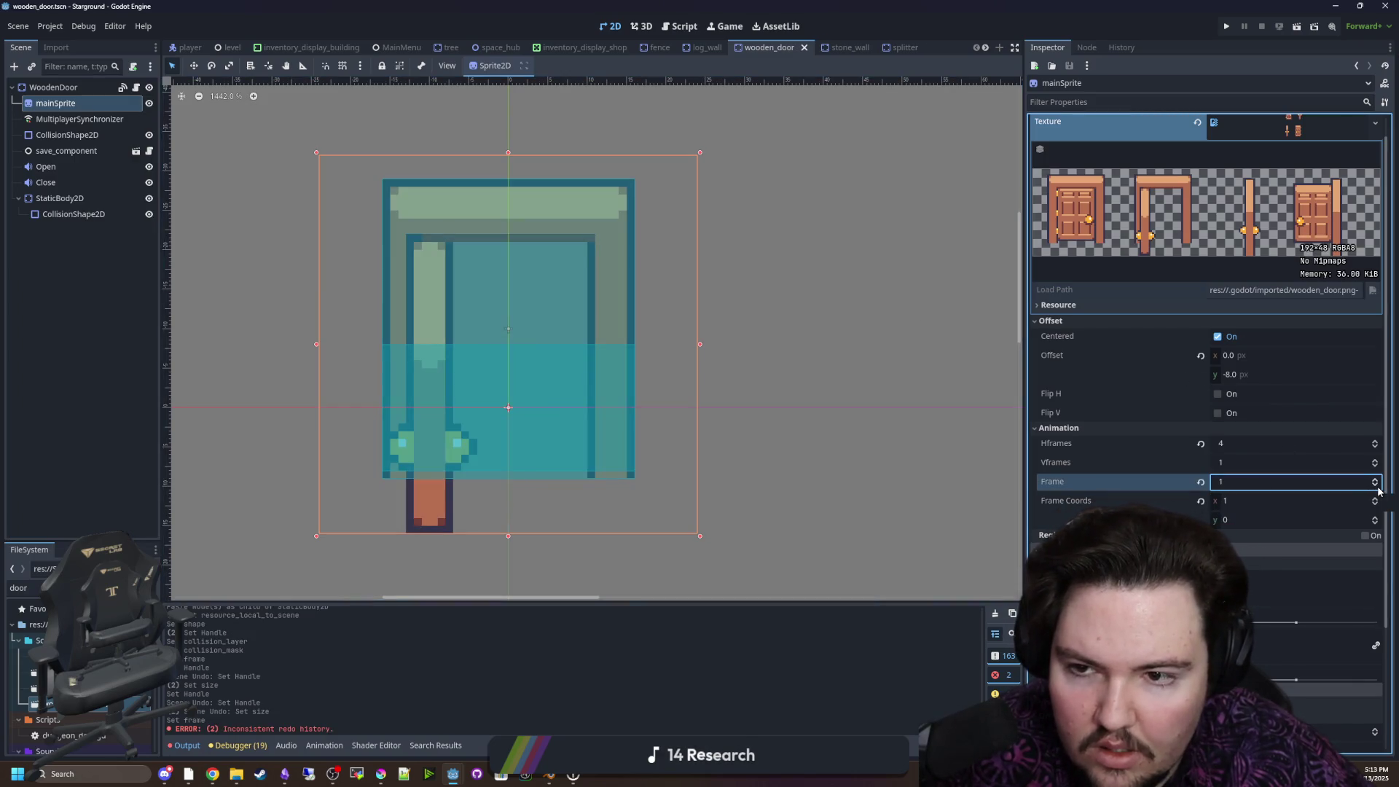
{"action": "left_click", "coordinate": [1378, 491]}
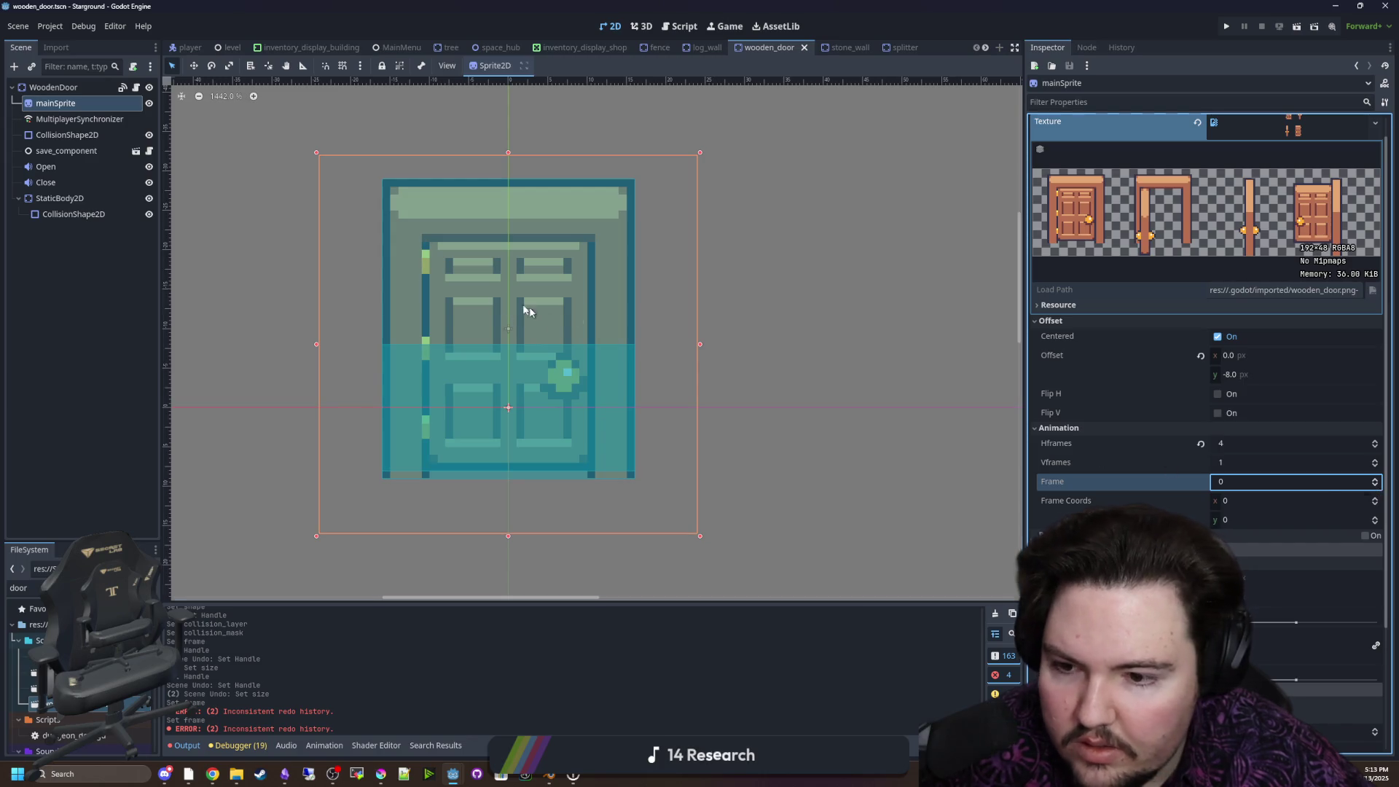
{"action": "scroll", "coordinate": [470, 412], "scroll_direction": "down", "scroll_amount": 6}
{"action": "key", "text": "ctrl+s"}
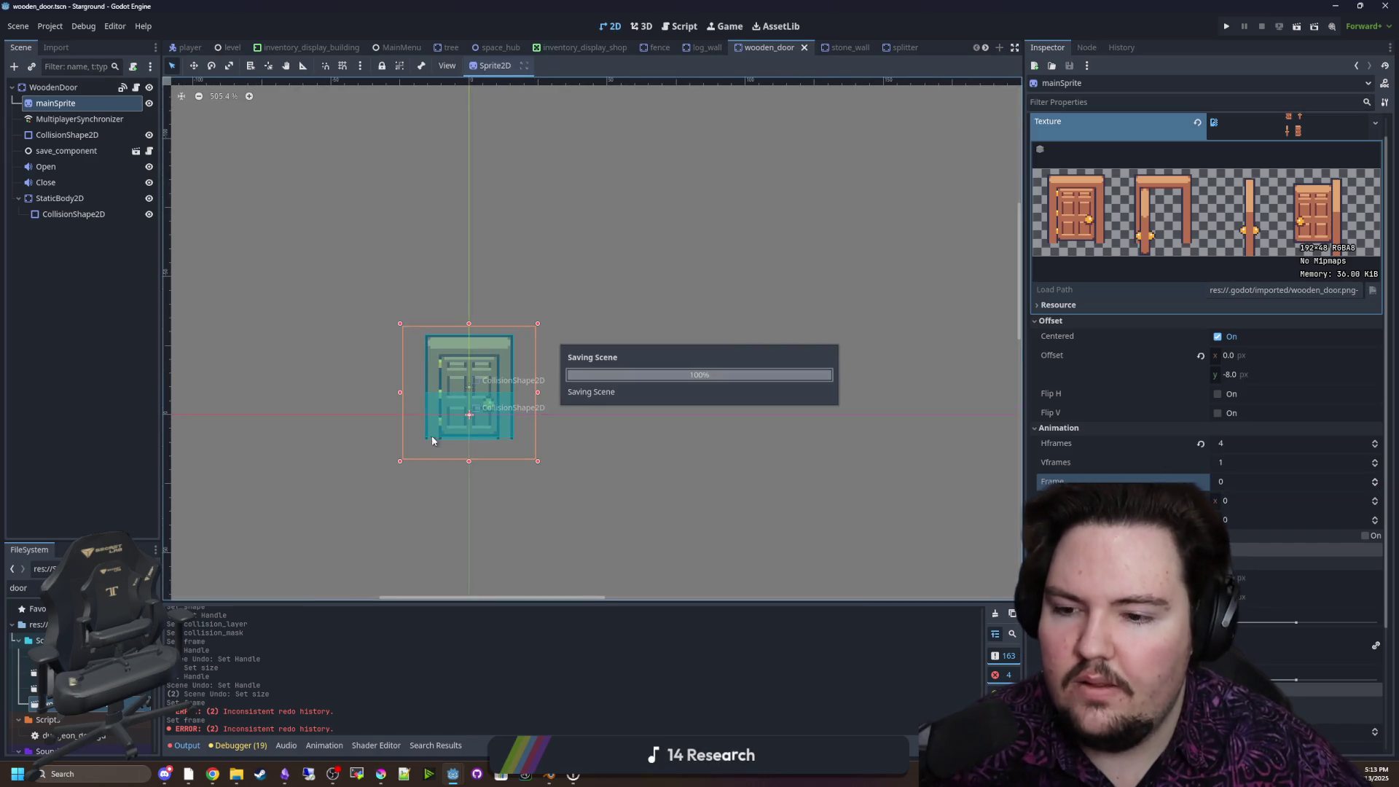
{"action": "scroll", "coordinate": [434, 435], "scroll_direction": "up", "scroll_amount": 3}
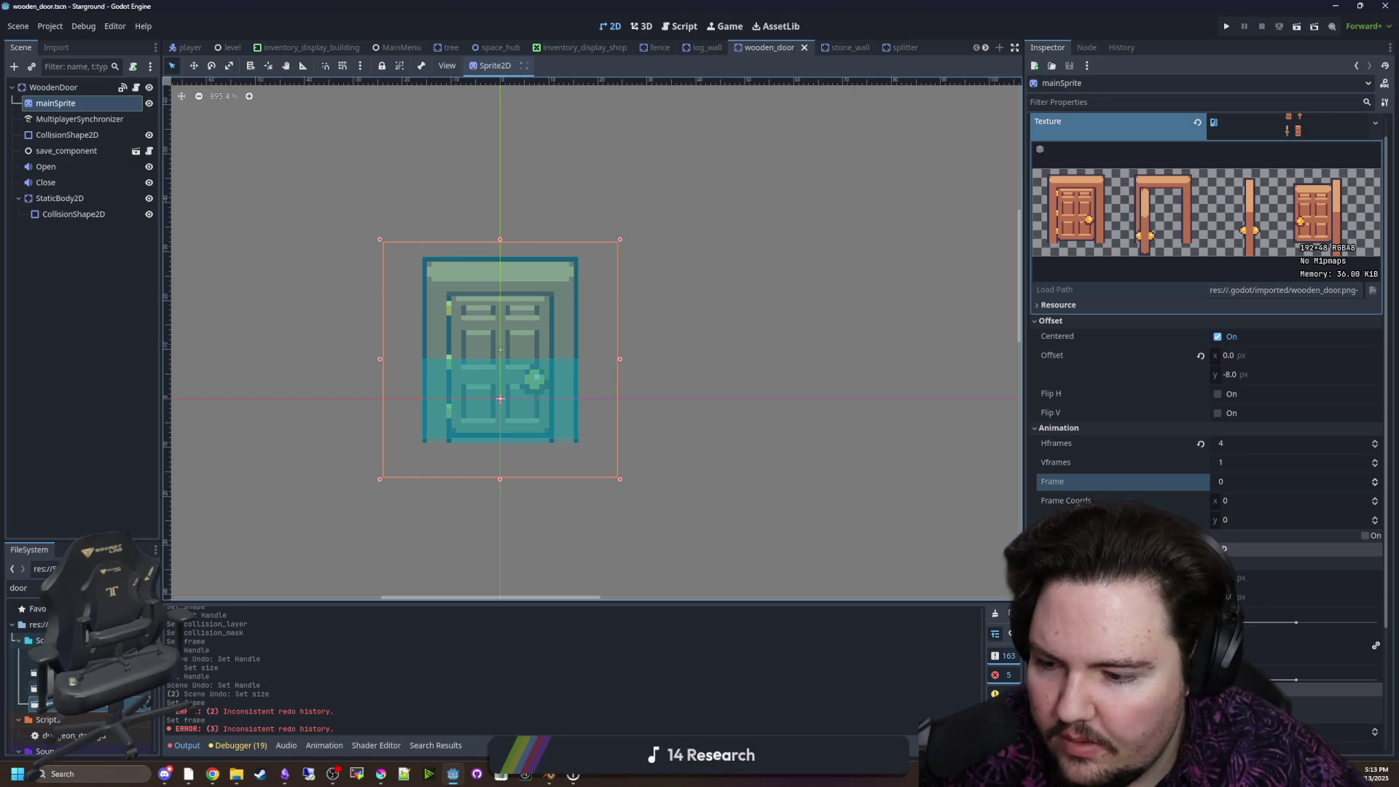
Copy the wooden door's 32 × 38 collision shape and open industrial_door.tscn.
{"action": "scroll", "coordinate": [1120, 415], "scroll_direction": "up", "scroll_amount": 1}
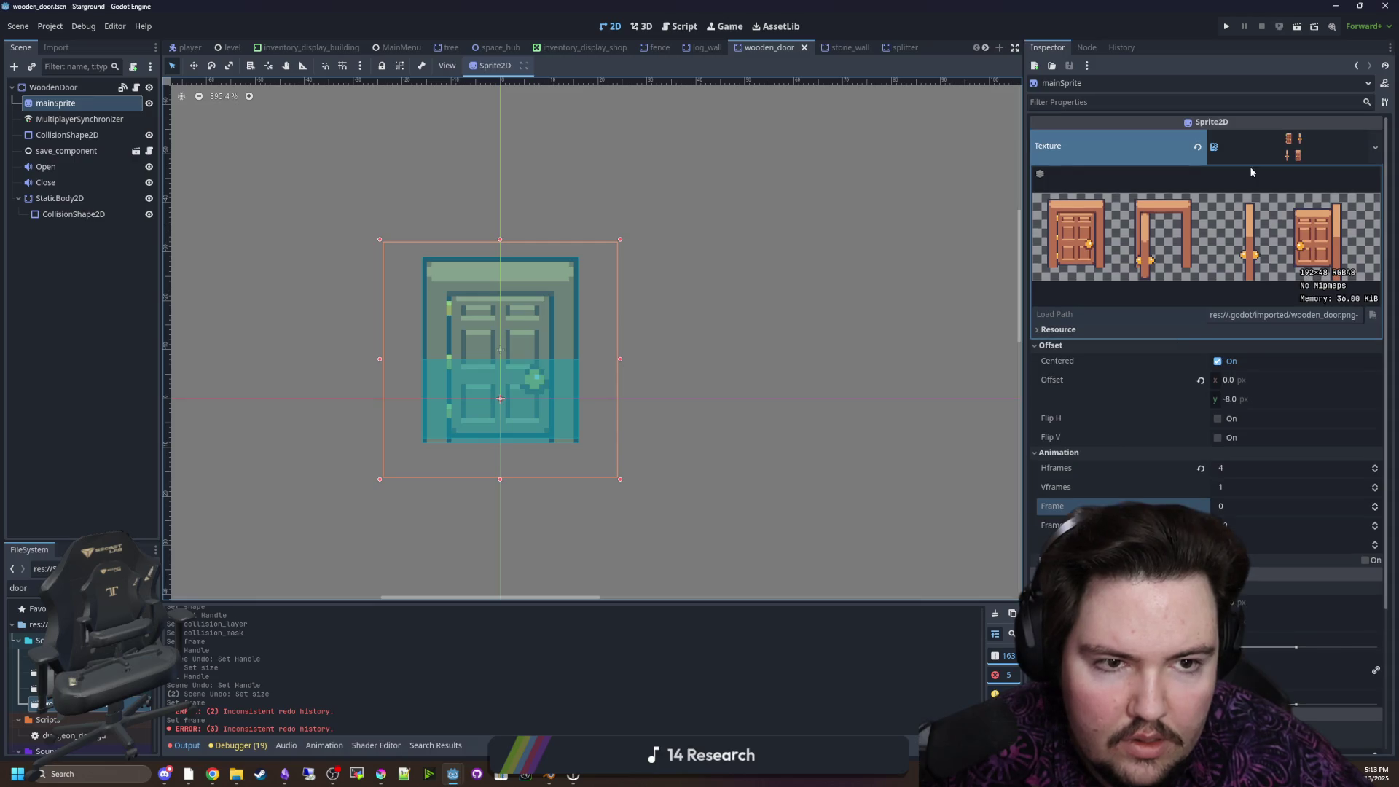
{"action": "left_click", "coordinate": [1265, 151]}
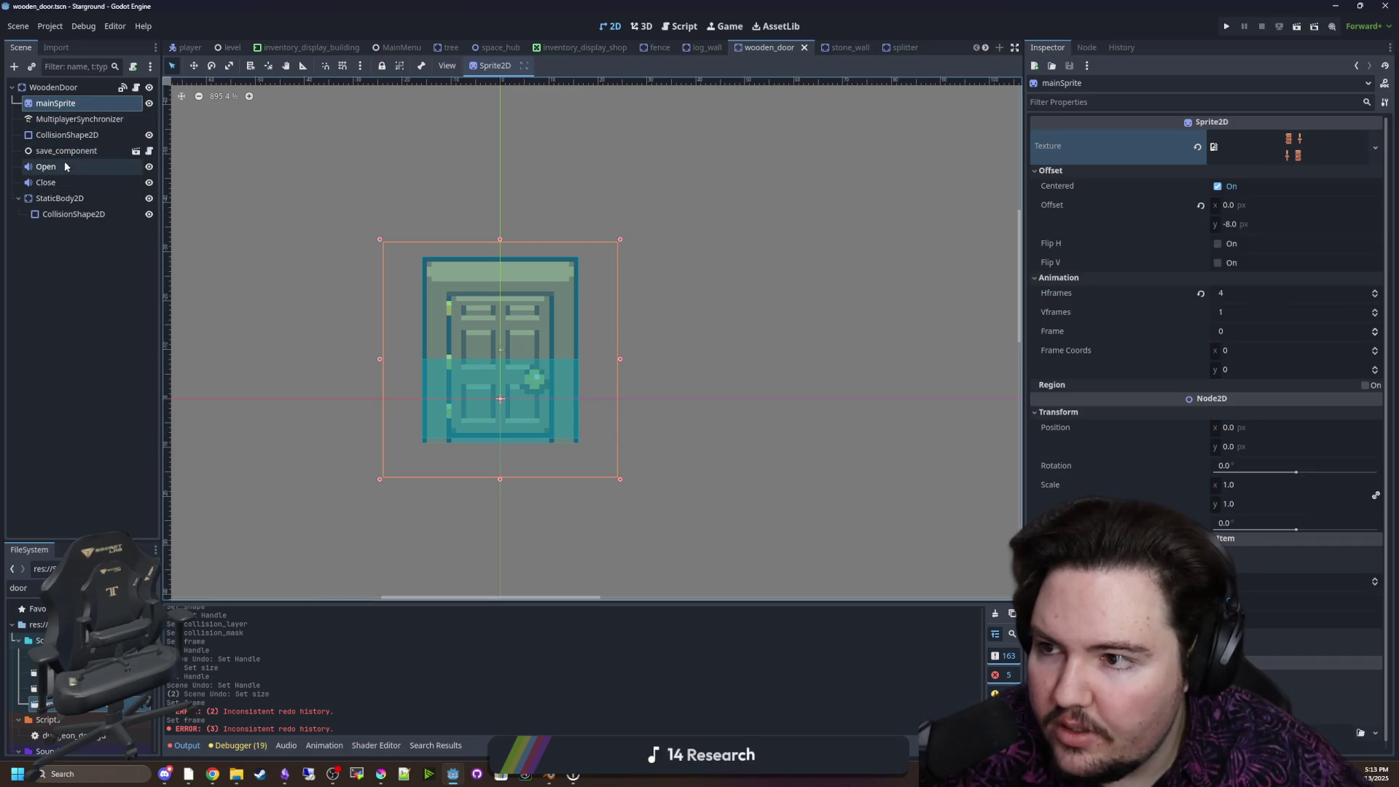
{"action": "left_click", "coordinate": [69, 136]}
{"action": "left_click", "coordinate": [1072, 208]}
{"action": "left_click", "coordinate": [1072, 208]}
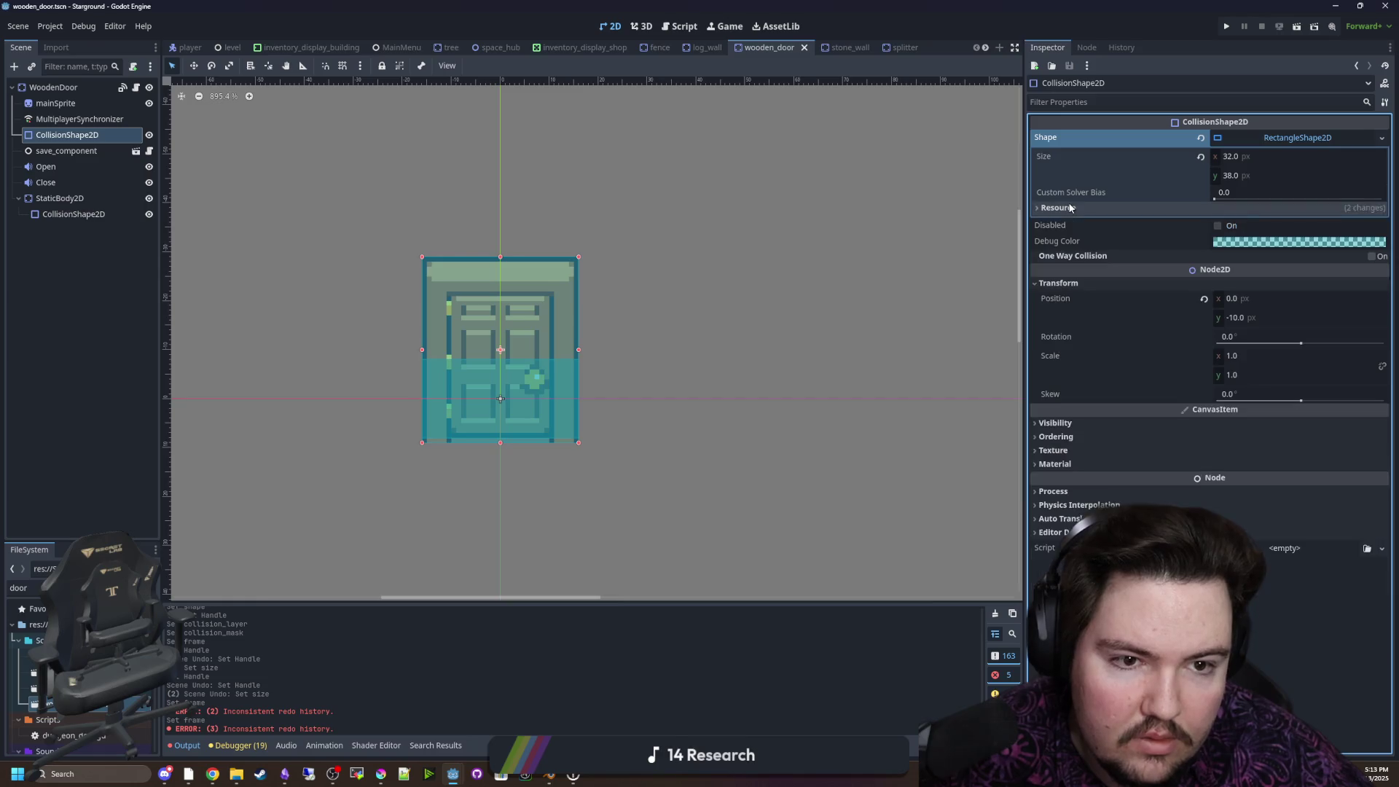
{"action": "key", "text": "ctrl+s"}
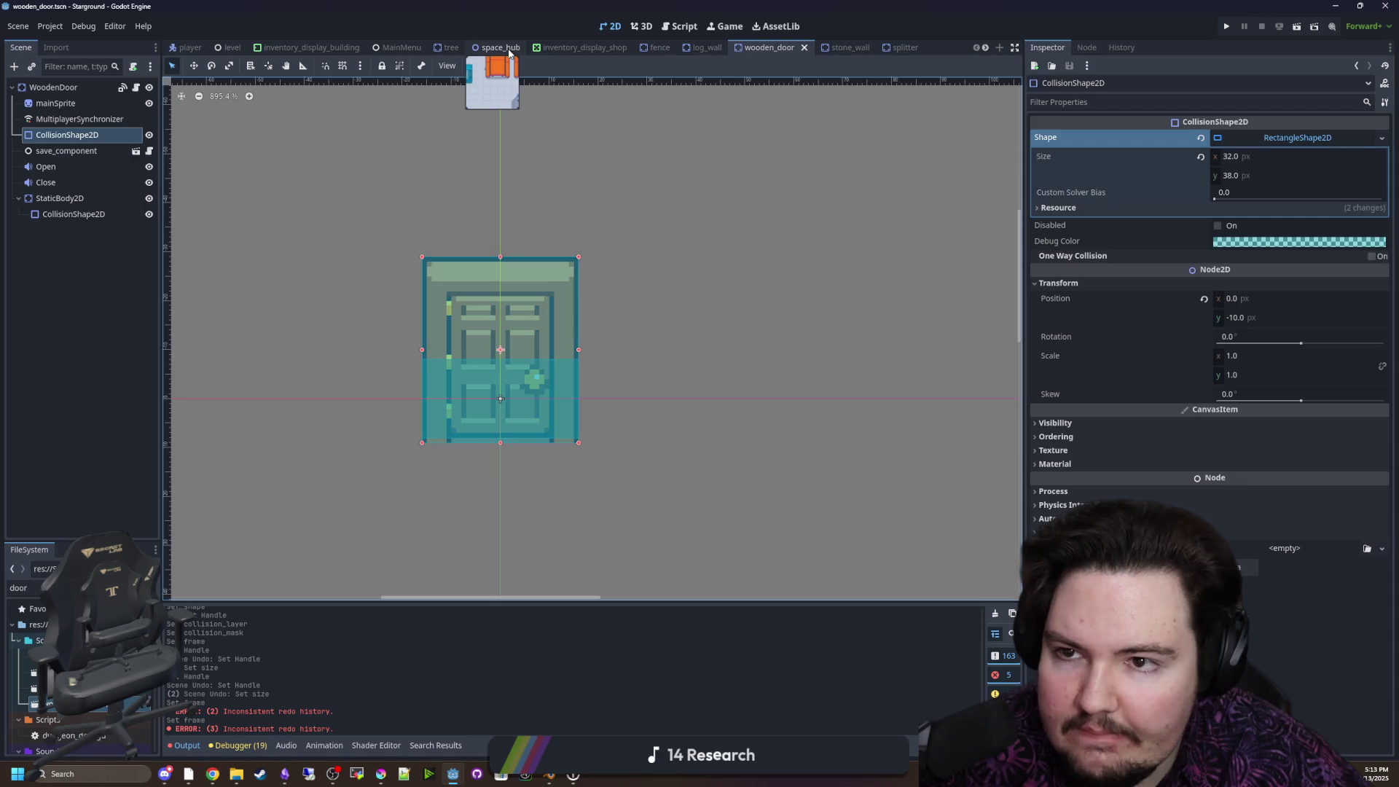
{"action": "left_click", "coordinate": [1313, 138]}
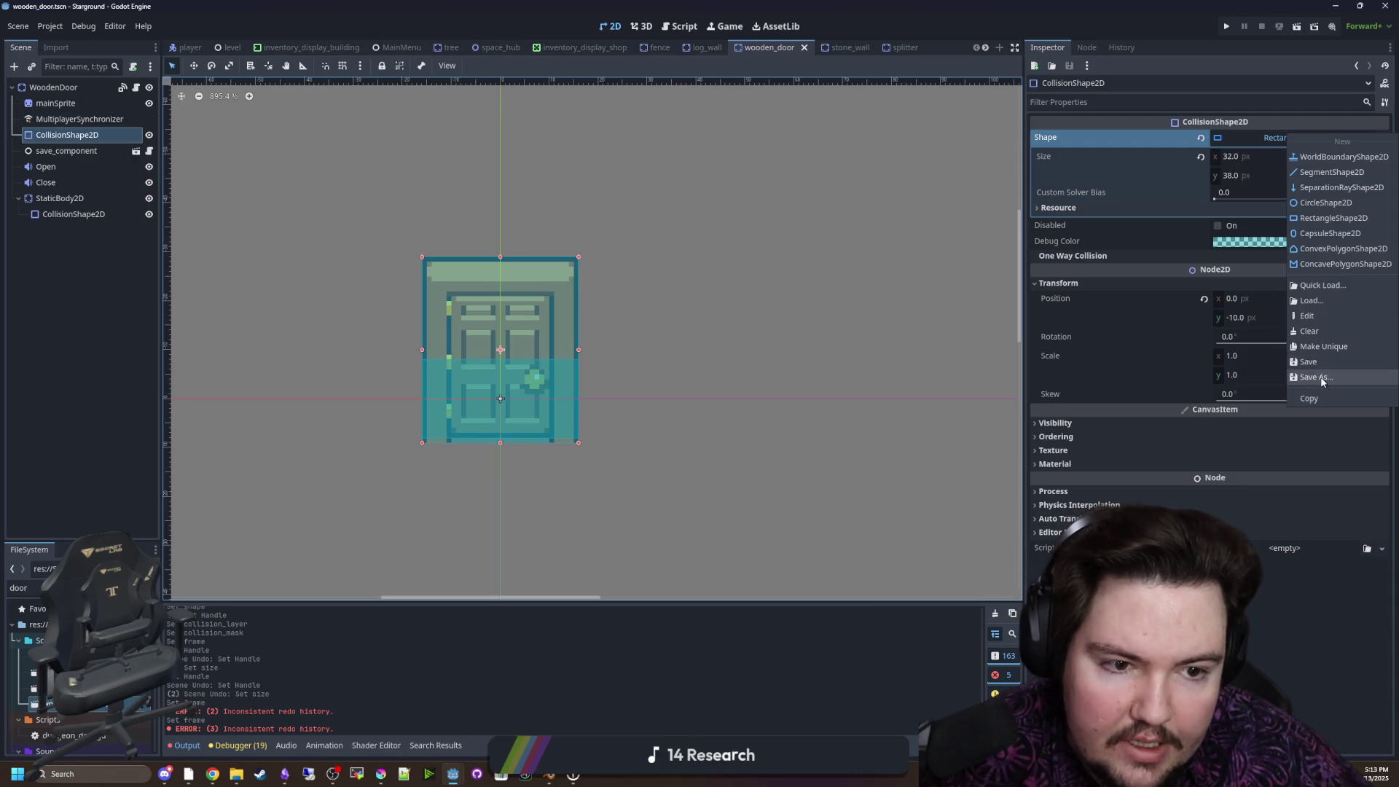
{"action": "left_click", "coordinate": [1326, 408]}
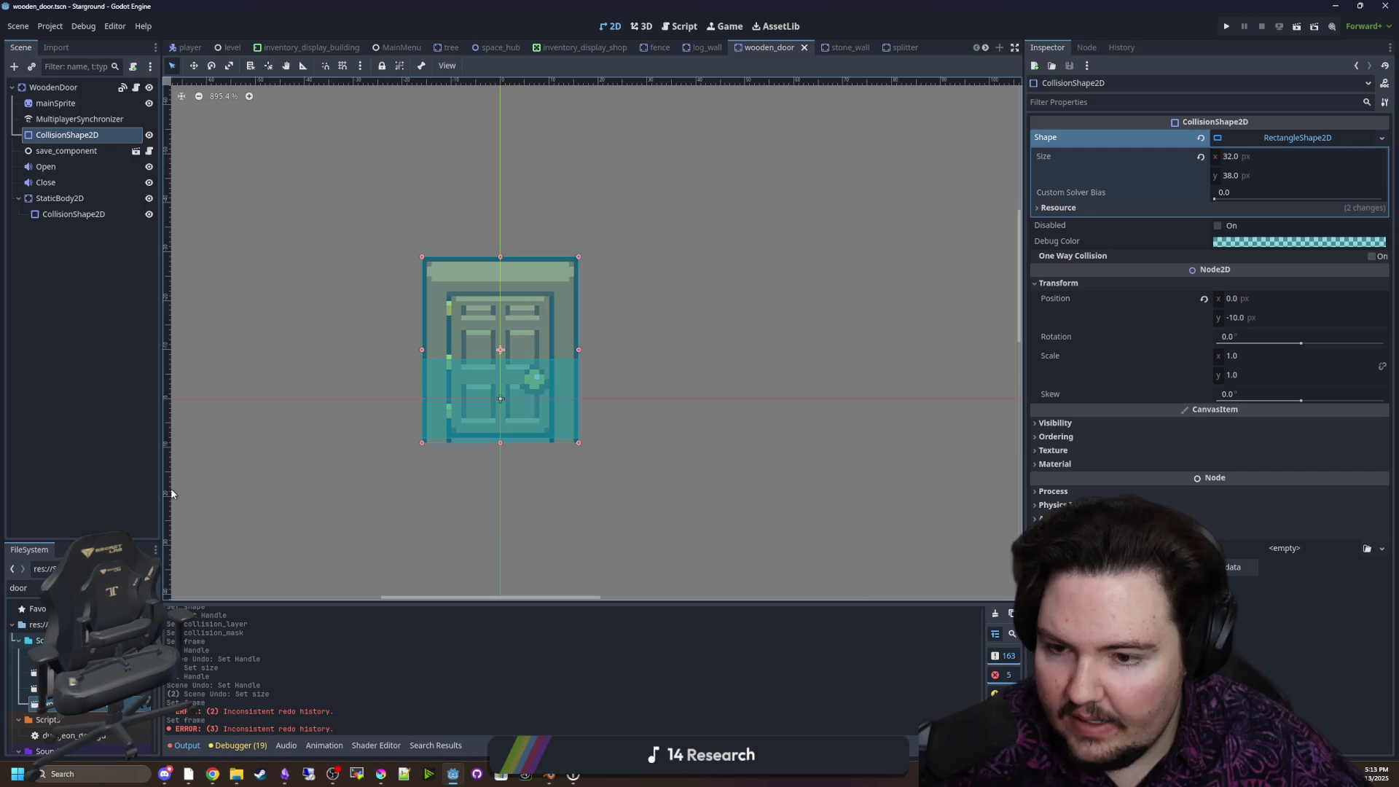
{"action": "double_click", "coordinate": [59, 688]}
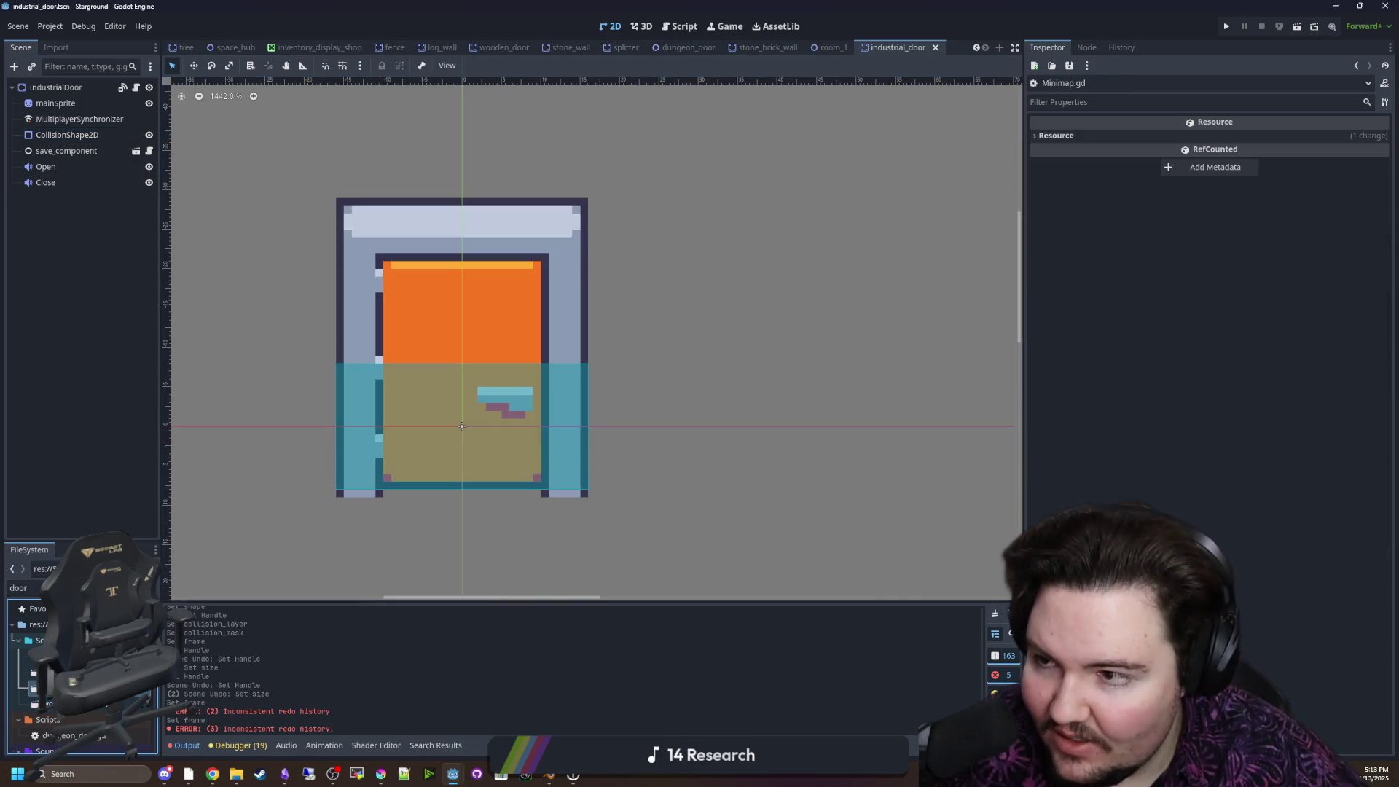
Paste the copied 32 × 38 shape into the industrial door's CollisionShape2D.
{"action": "left_click", "coordinate": [66, 135]}
{"action": "left_click", "coordinate": [1310, 138]}
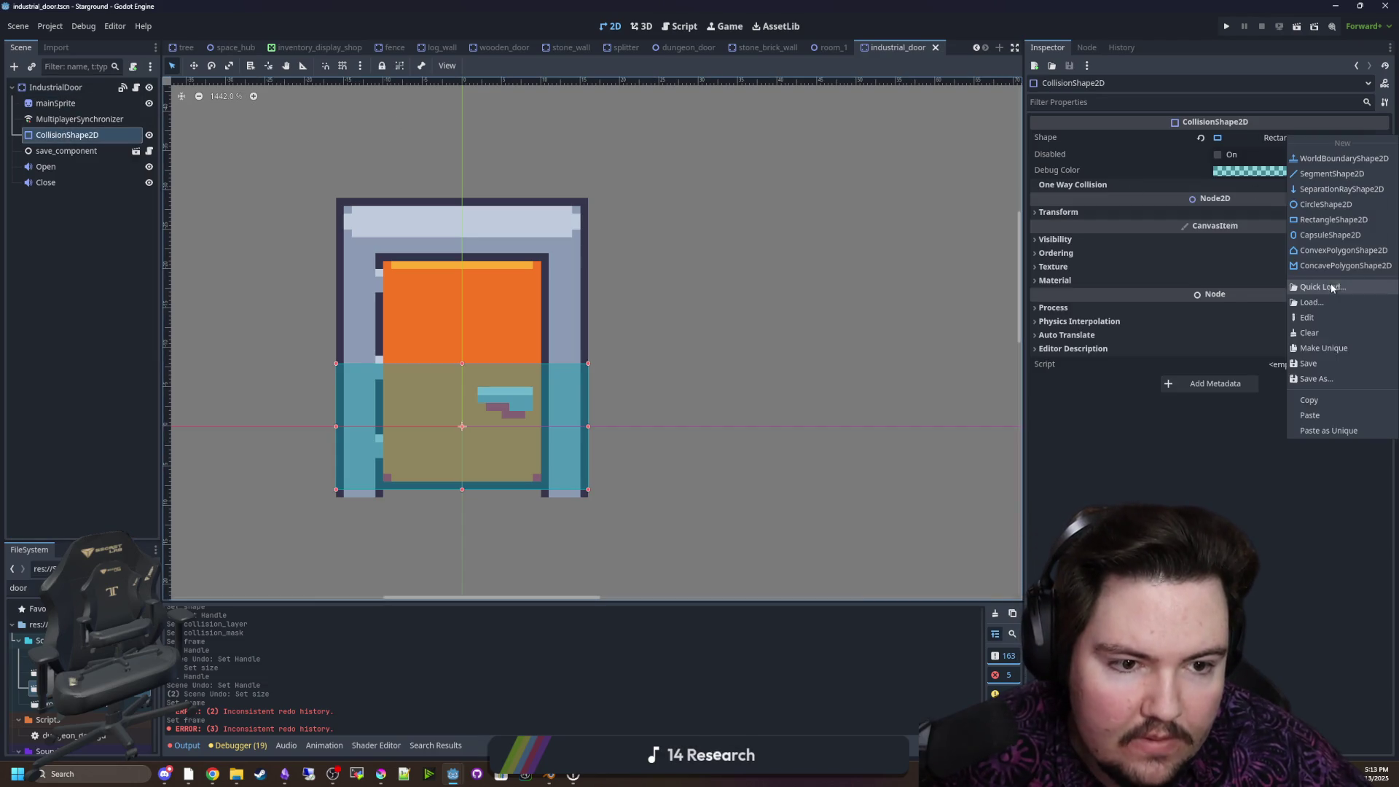
{"action": "left_click", "coordinate": [1314, 410]}
{"action": "left_click", "coordinate": [1269, 138]}
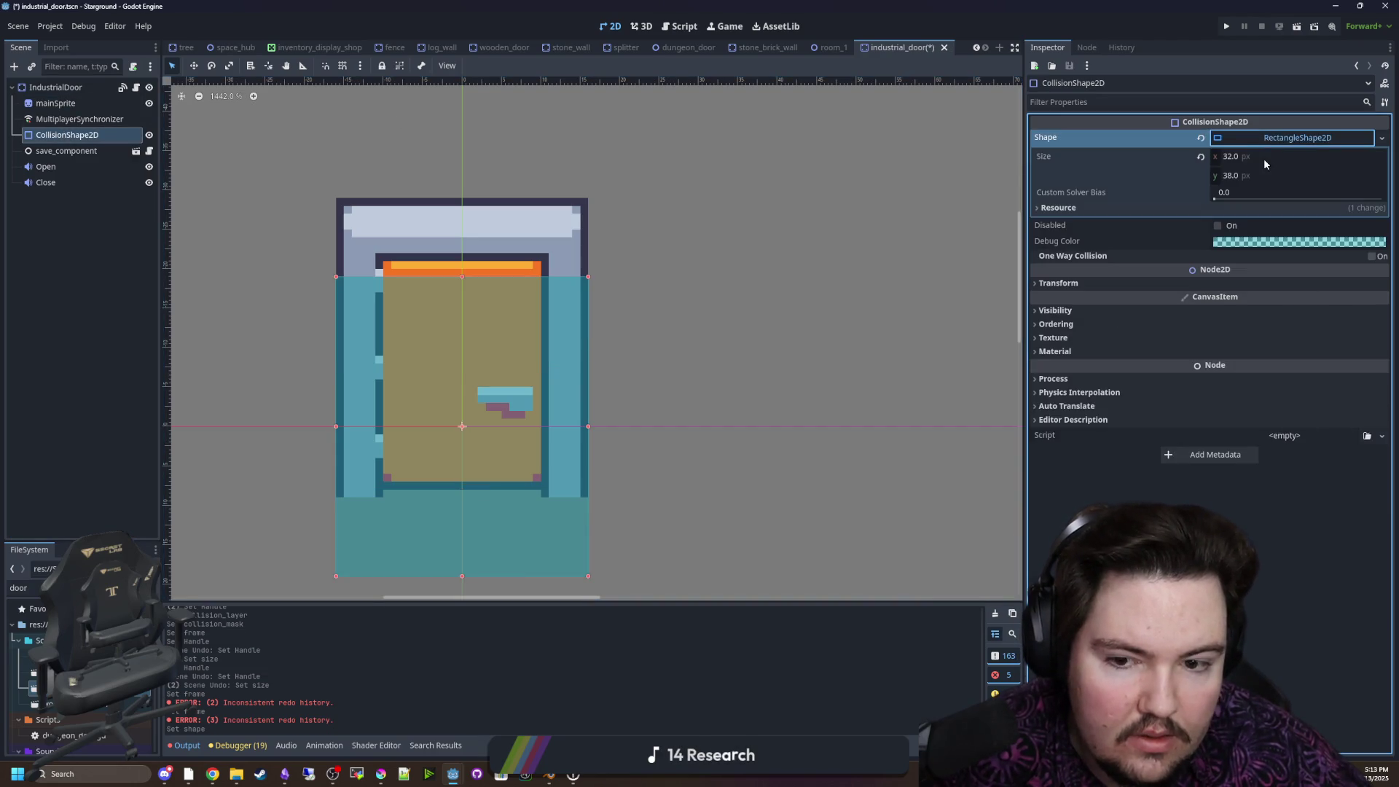
{"action": "scroll", "coordinate": [548, 309], "scroll_direction": "down", "scroll_amount": 2}
{"action": "scroll", "coordinate": [548, 309], "scroll_direction": "up", "scroll_amount": 2}
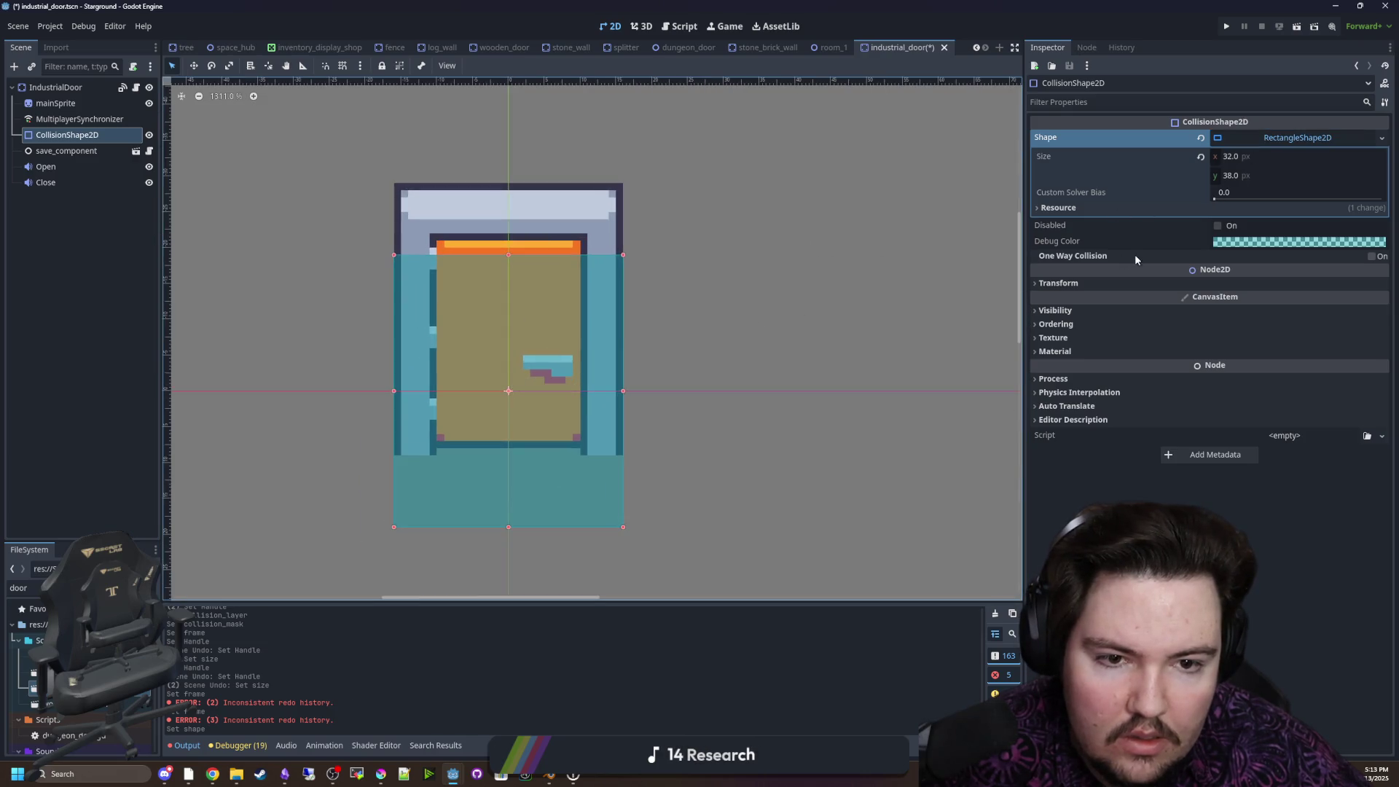
Make the pasted shape unique and expand its Resource and Transform settings.
{"action": "right_click", "coordinate": [1271, 136]}
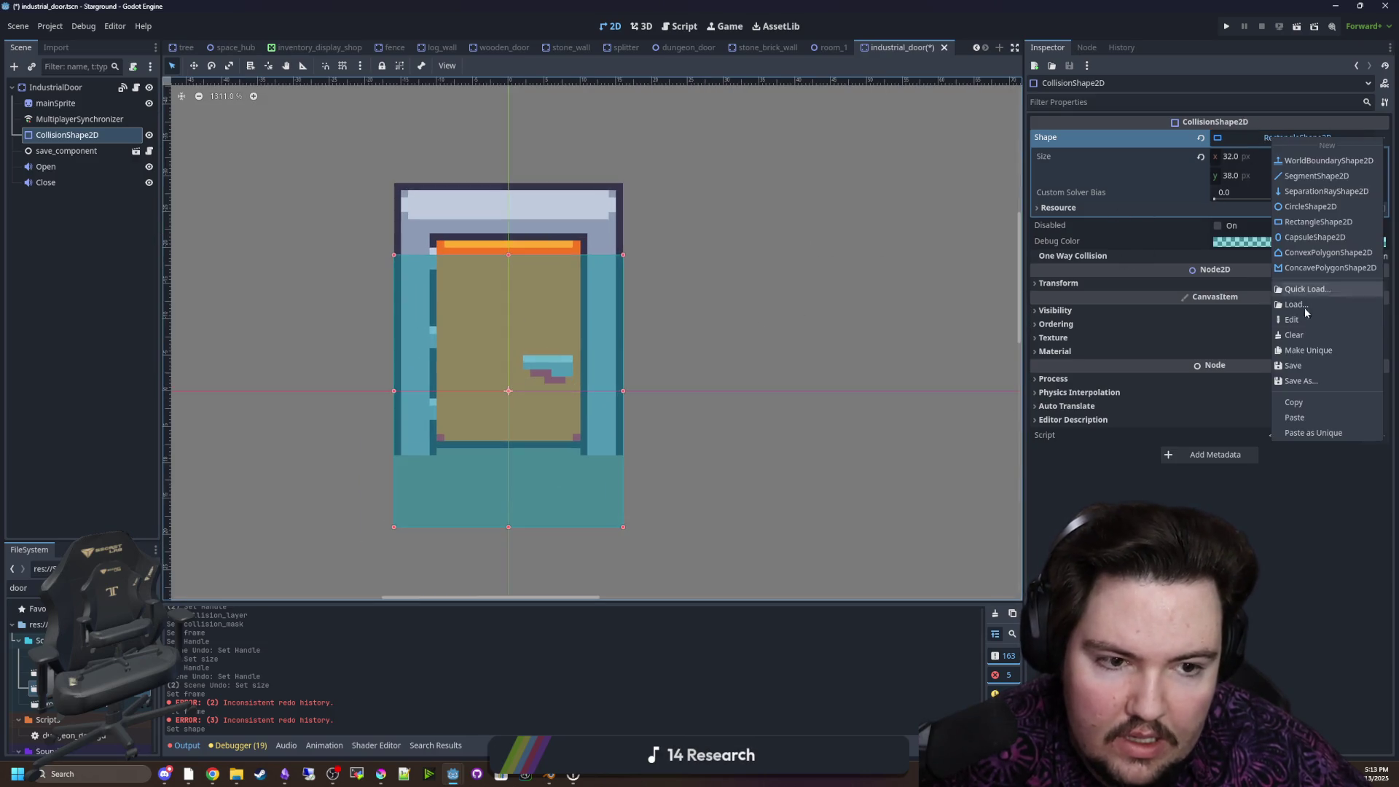
{"action": "left_click", "coordinate": [1304, 350]}
{"action": "left_click", "coordinate": [1195, 209]}
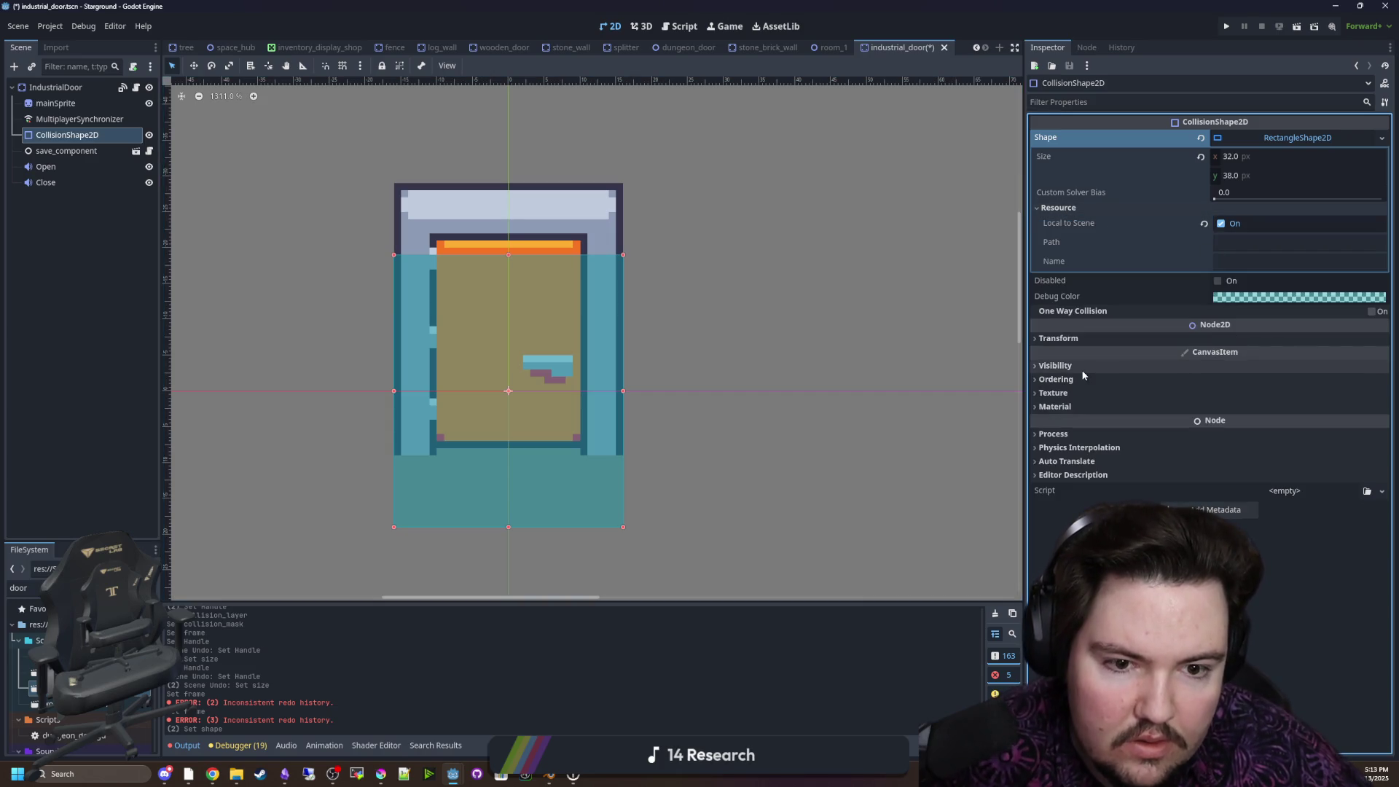
{"action": "left_click", "coordinate": [1058, 338]}
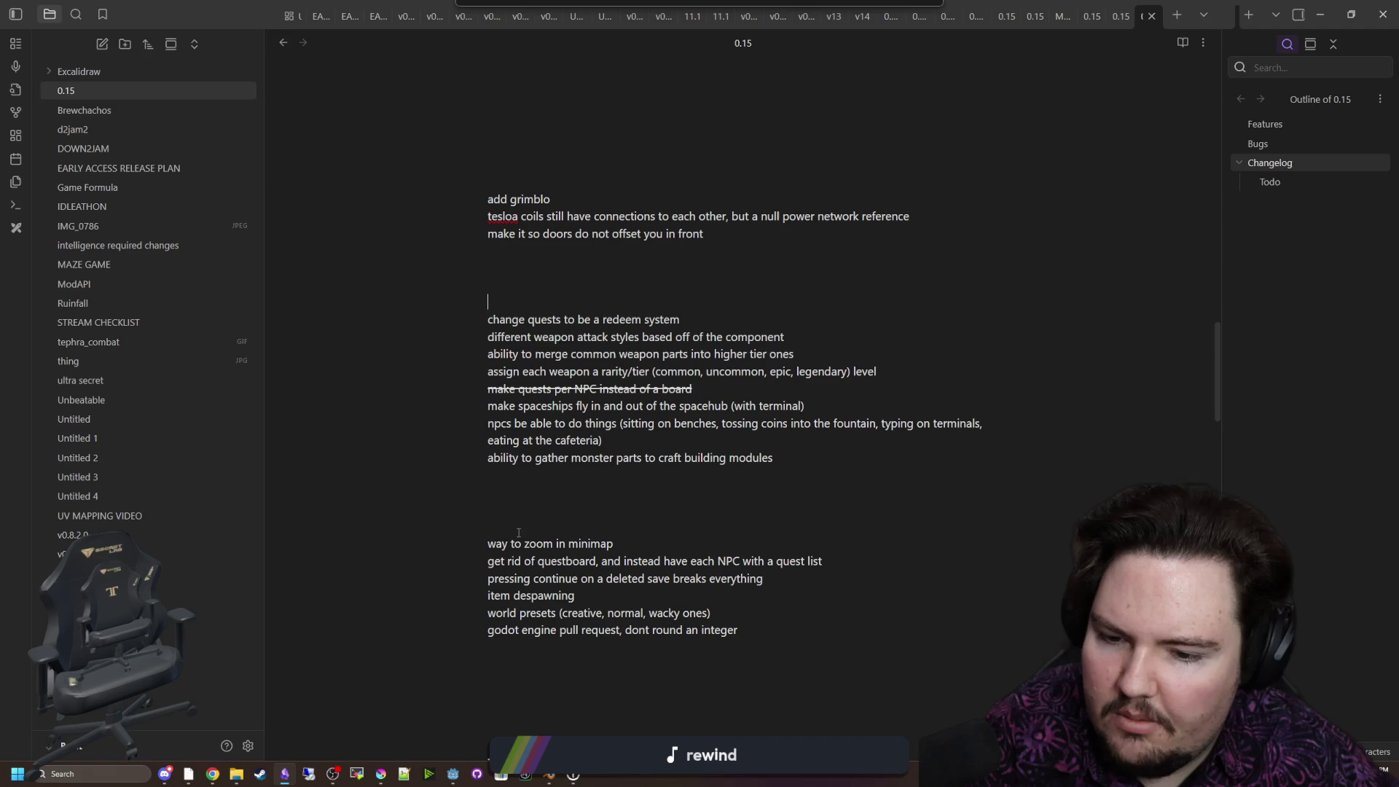
Remove the blank lines under the ideas list and the economy achievements line.
{"action": "left_click", "coordinate": [519, 484]}
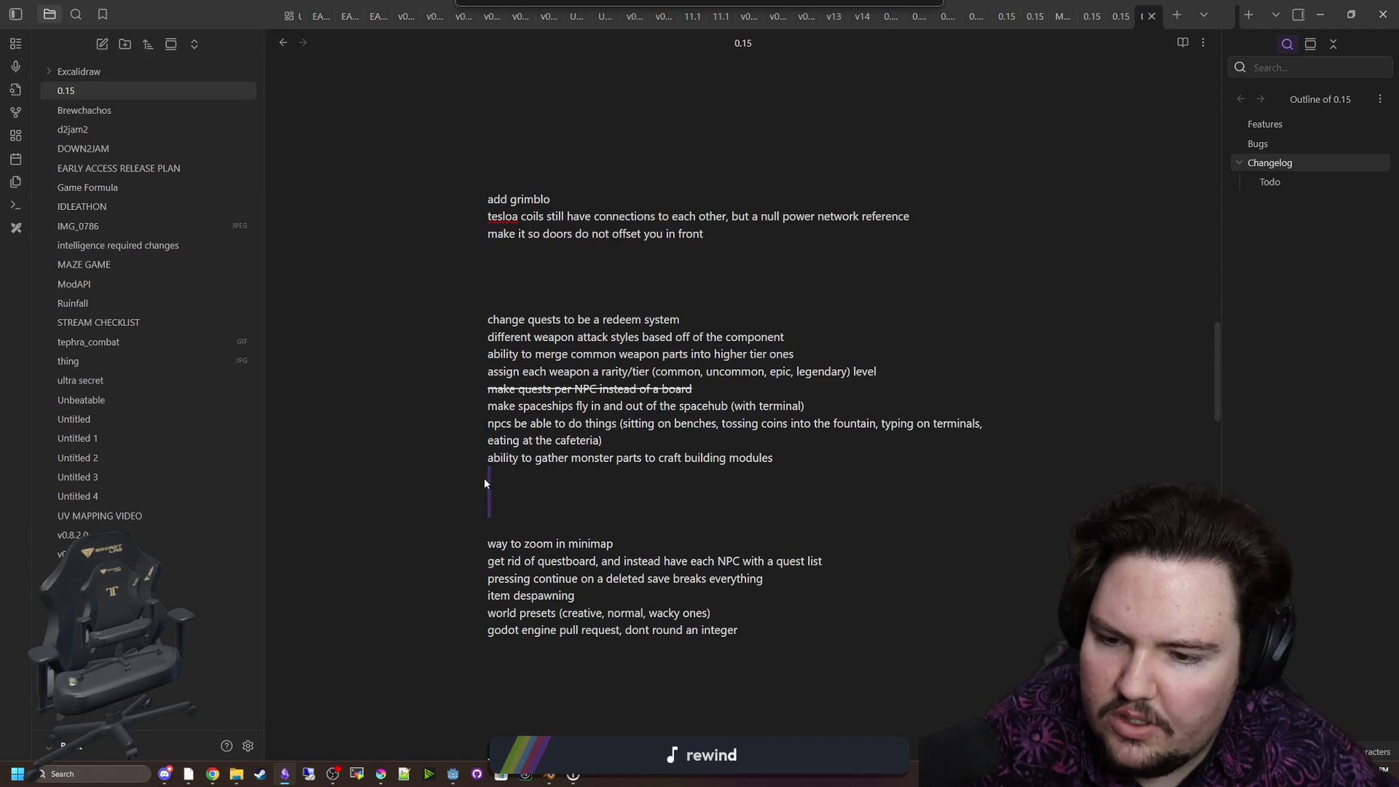
{"action": "key", "text": "BackSpace"}
{"action": "key", "text": "BackSpace"}
{"action": "key", "text": "BackSpace"}
{"action": "scroll", "coordinate": [519, 448], "scroll_direction": "down", "scroll_amount": 3}
{"action": "scroll", "coordinate": [519, 448], "scroll_direction": "down", "scroll_amount": 2}
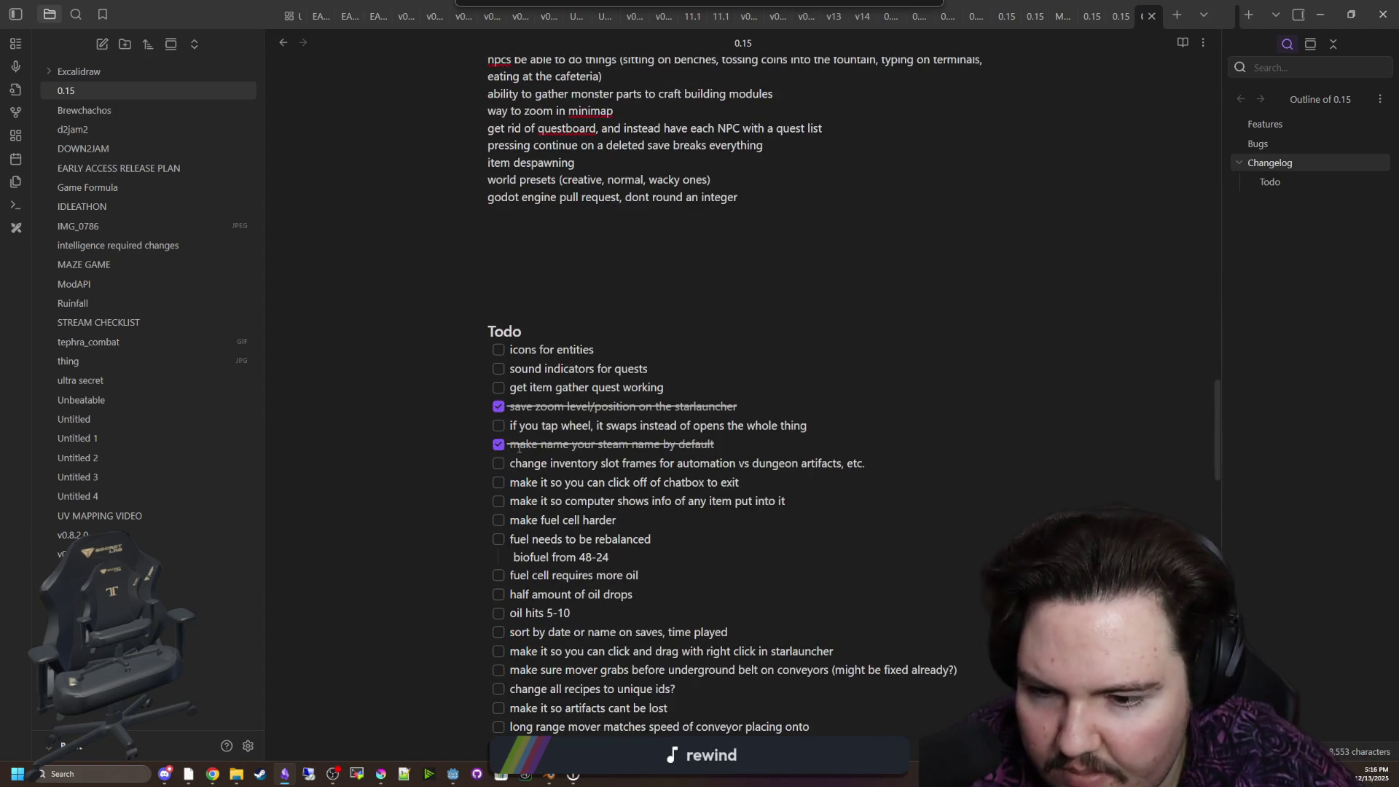
{"action": "scroll", "coordinate": [532, 441], "scroll_direction": "down", "scroll_amount": 12}
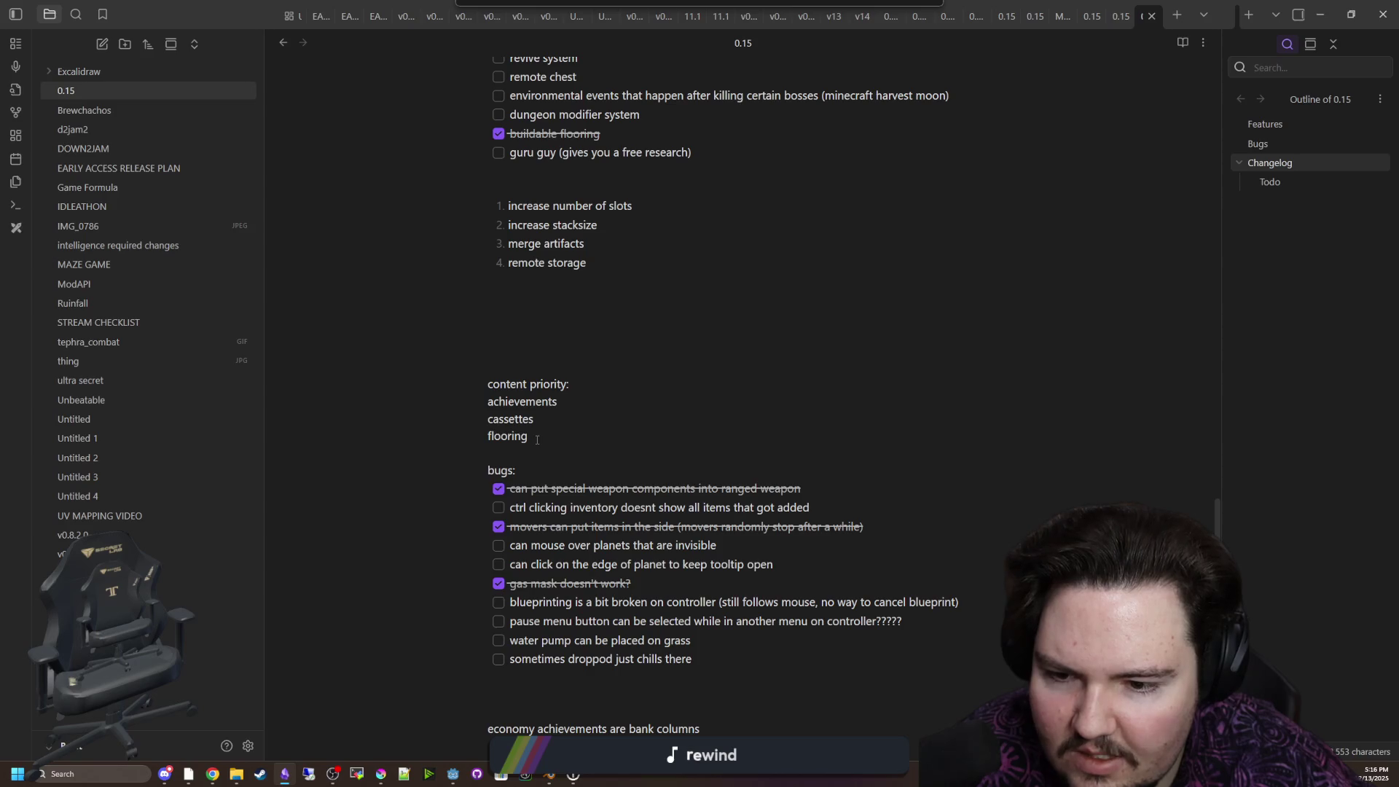
{"action": "scroll", "coordinate": [537, 440], "scroll_direction": "down", "scroll_amount": 3}
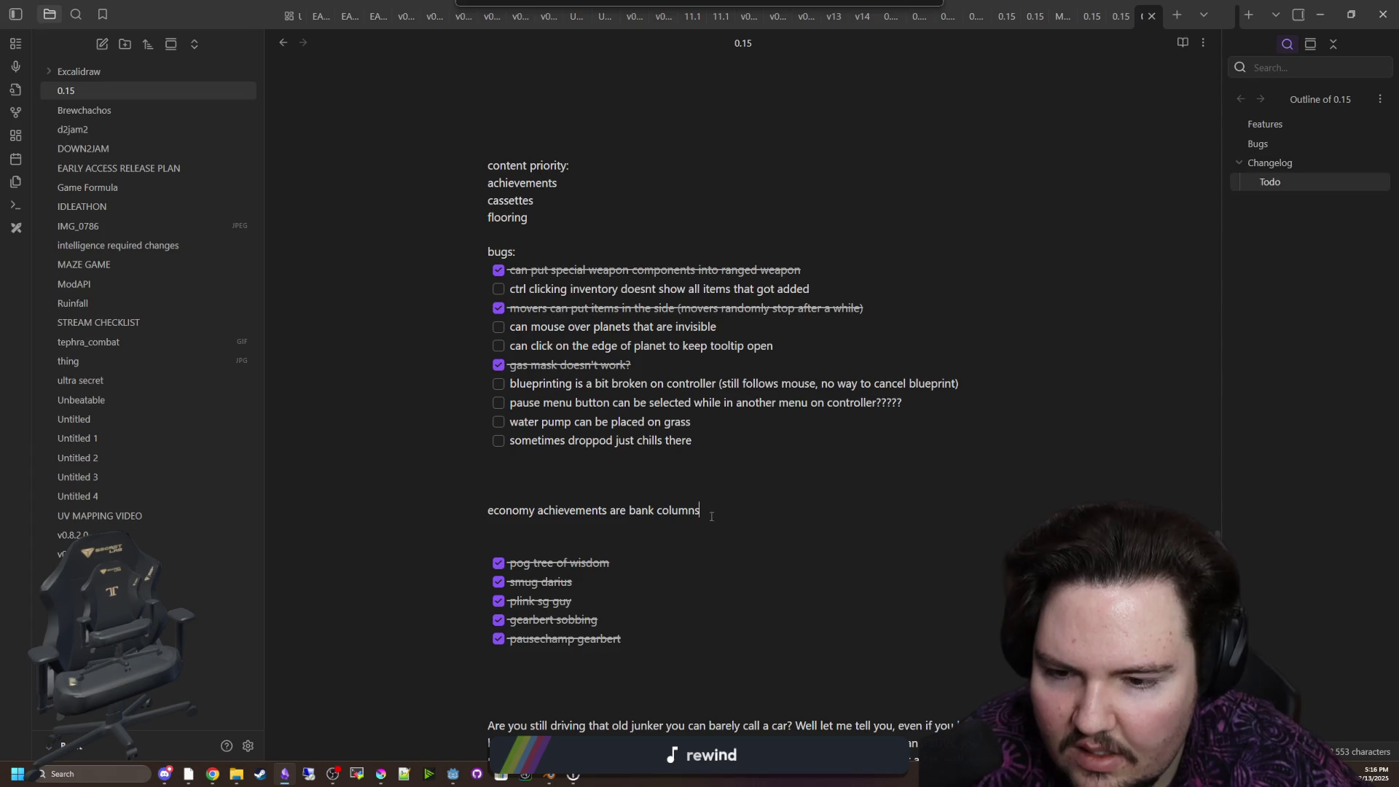
{"action": "left_click_drag", "start_coordinate": [719, 511], "coordinate": [470, 468]}
{"action": "key", "text": "BackSpace"}
{"action": "key", "text": "Delete"}
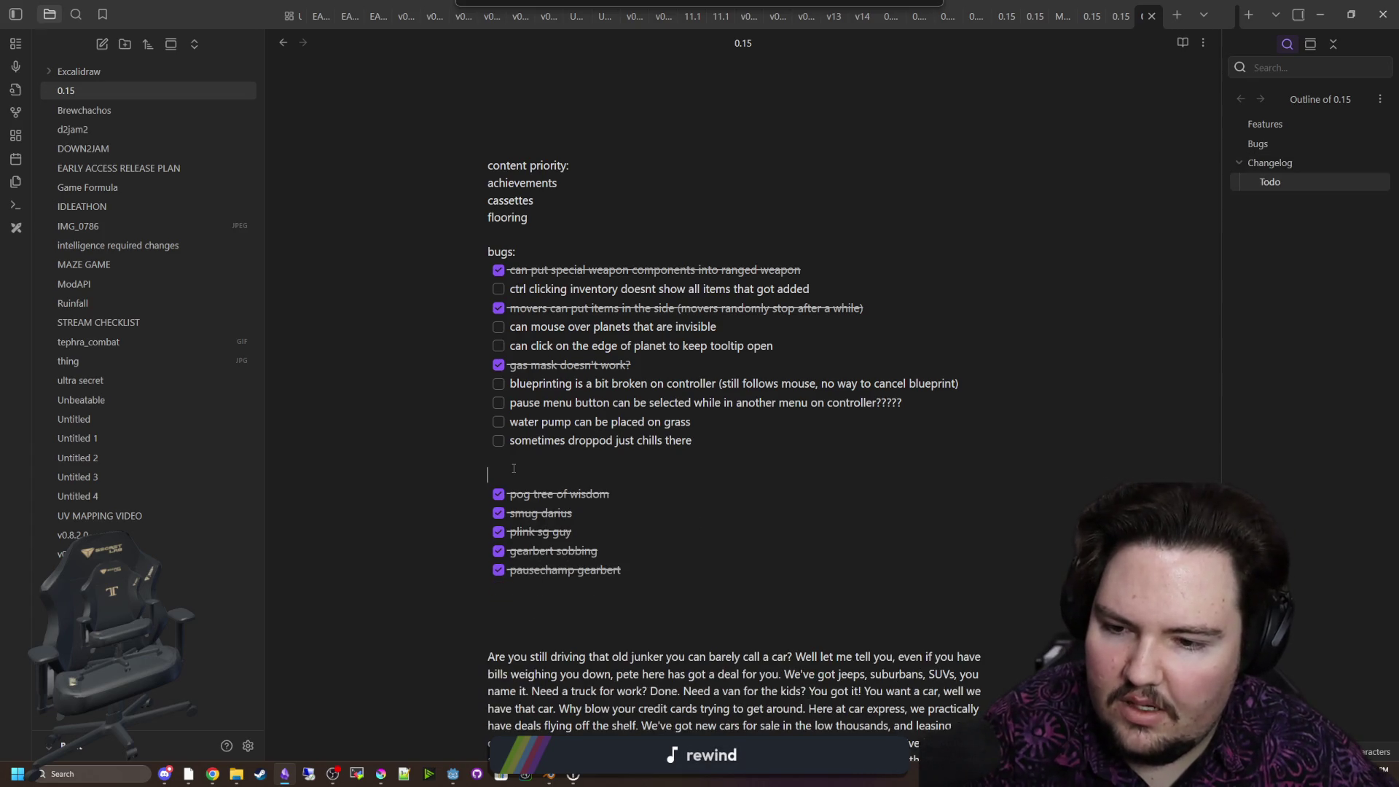
Delete the five checked pog tree items and cut out the custom skin lines.
{"action": "left_click_drag", "start_coordinate": [668, 572], "coordinate": [465, 474]}
{"action": "key", "text": "BackSpace"}
{"action": "scroll", "coordinate": [542, 483], "scroll_direction": "down", "scroll_amount": 6}
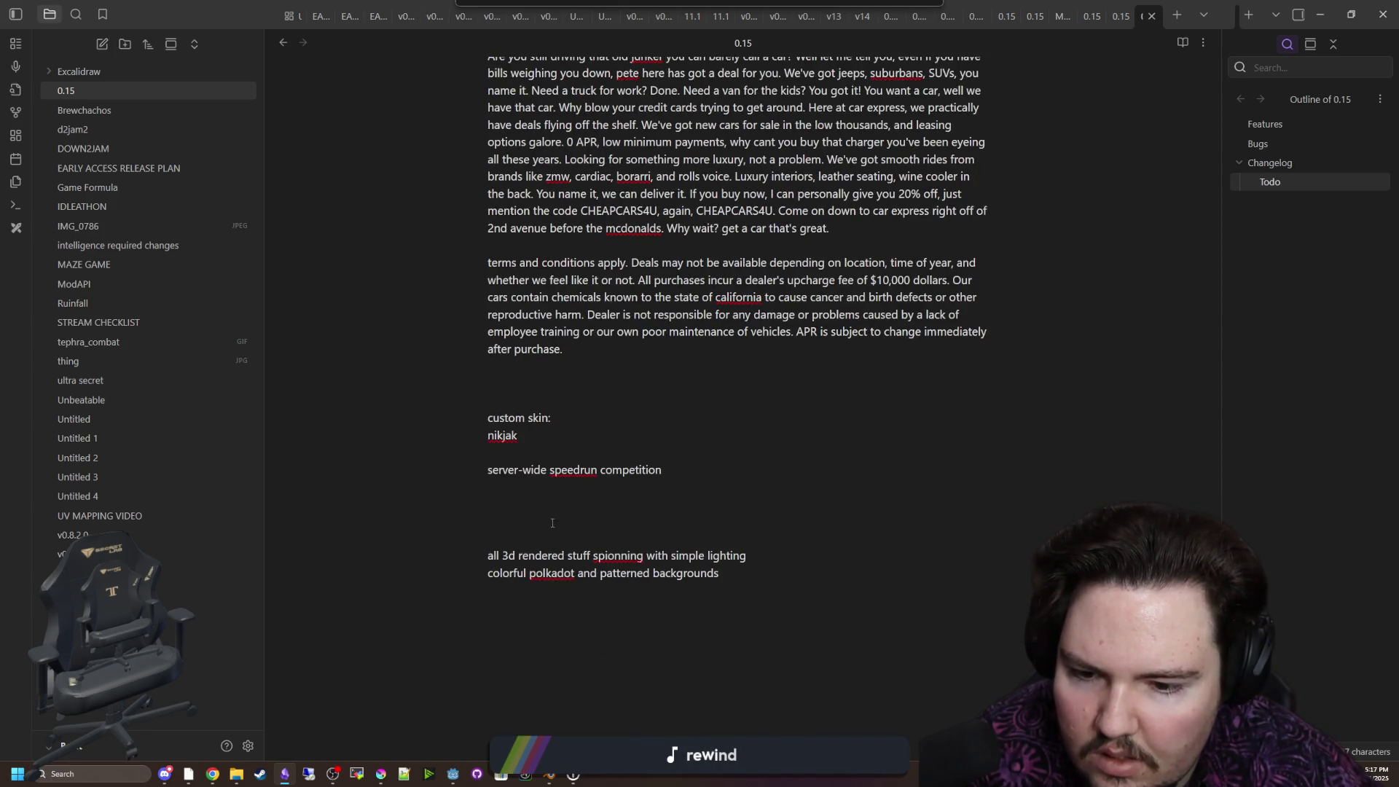
{"action": "key", "text": "BackSpace"}
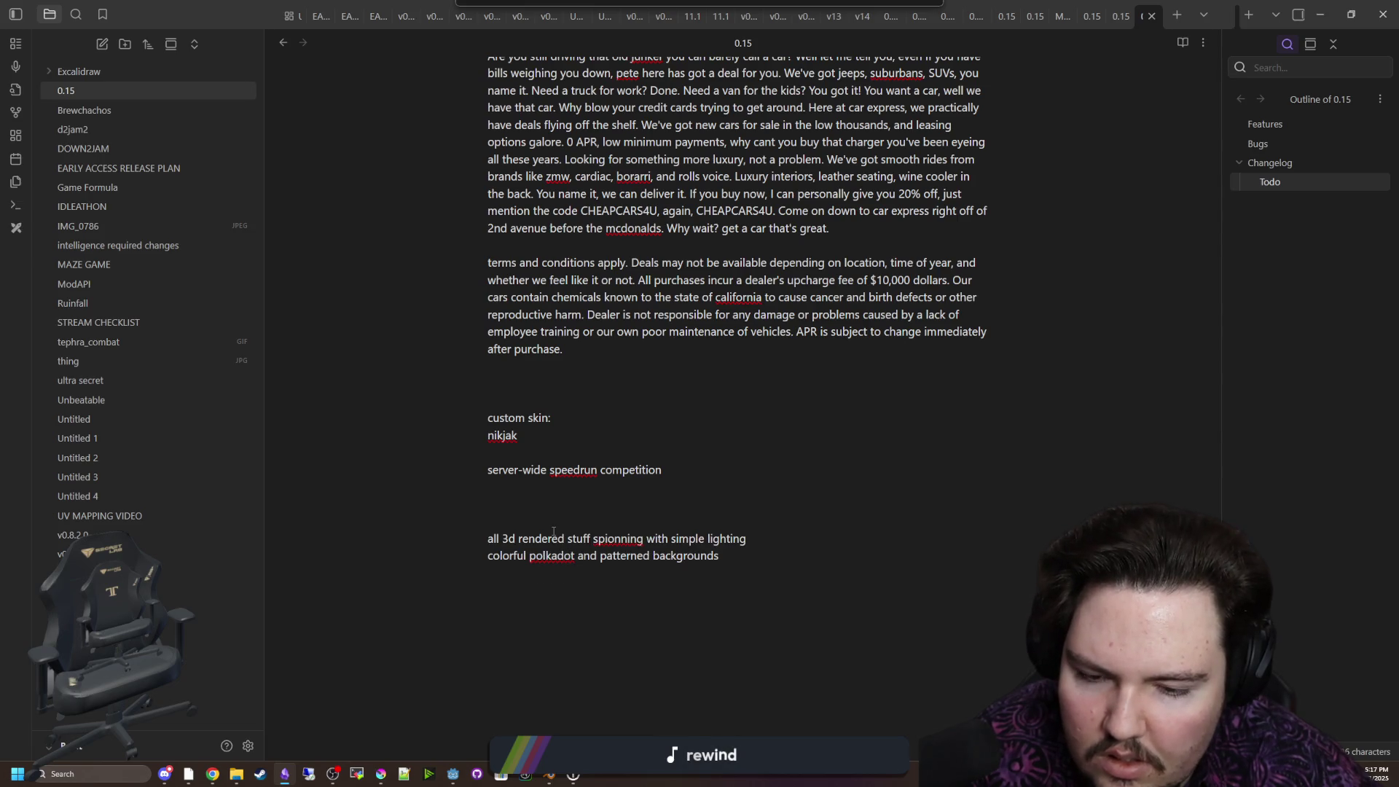
{"action": "scroll", "coordinate": [554, 532], "scroll_direction": "up", "scroll_amount": 1}
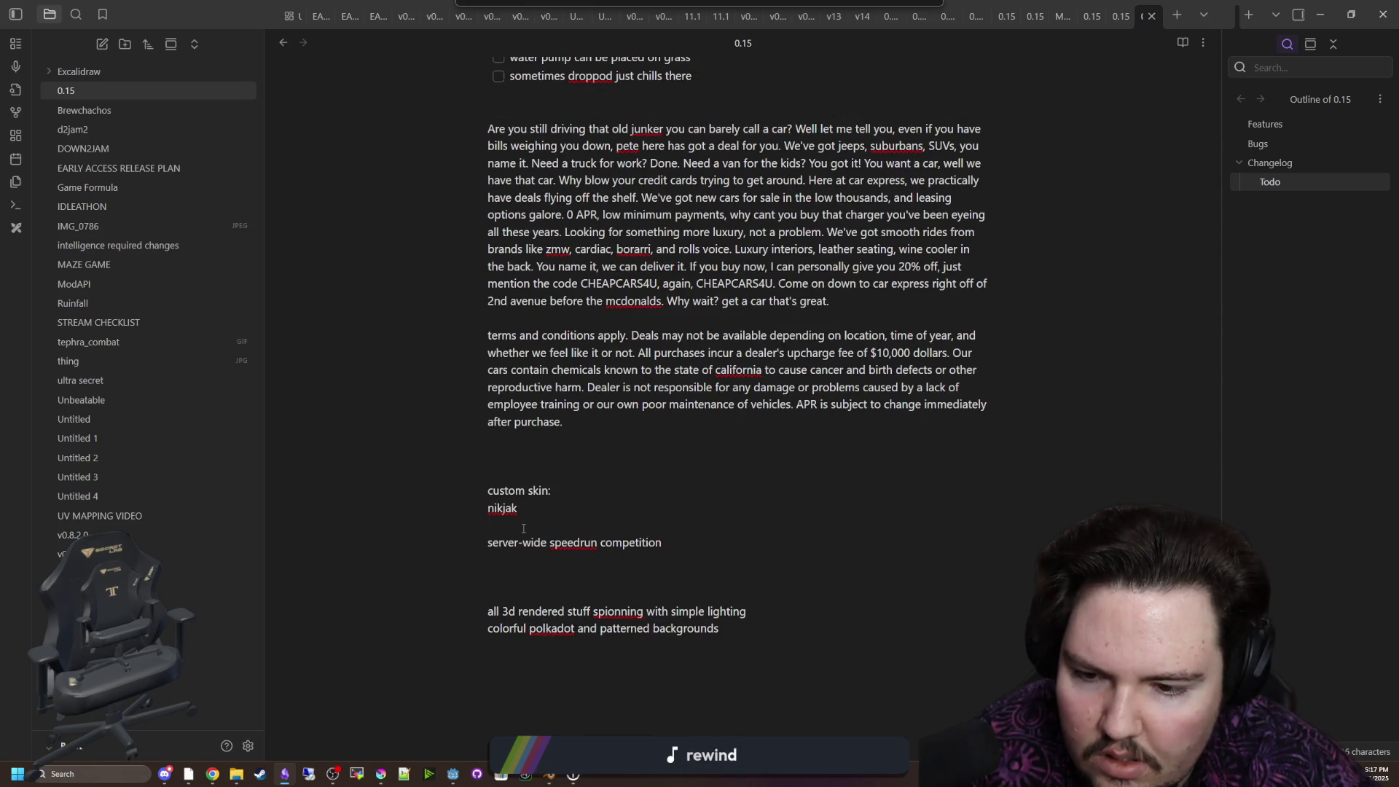
{"action": "left_click_drag", "start_coordinate": [534, 519], "coordinate": [416, 490]}
{"action": "key", "text": "BackSpace"}
{"action": "scroll", "coordinate": [615, 441], "scroll_direction": "up", "scroll_amount": 15}
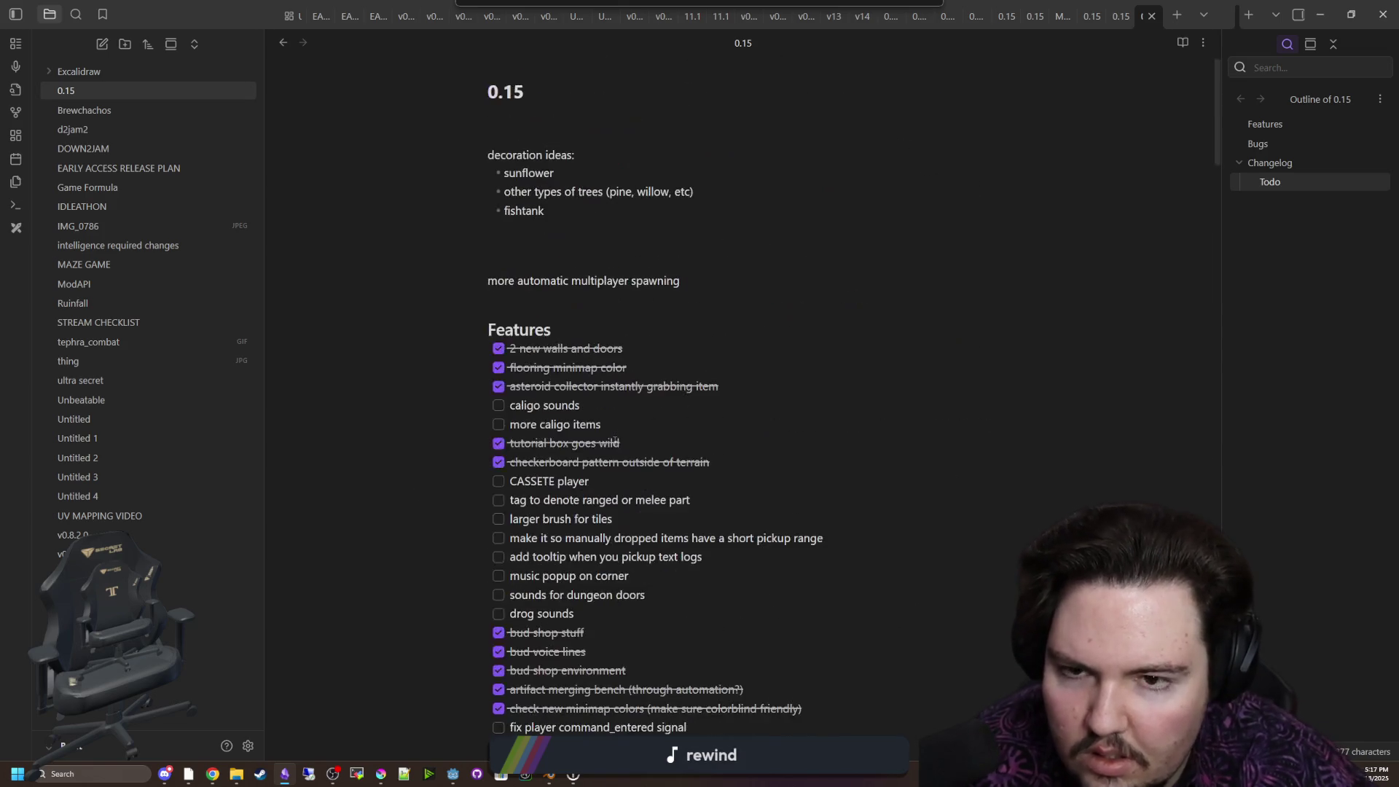
Paste the custom skin lines under the 0.15 title and add a 'seazon - gordon from hl' entry.
{"action": "key", "text": "ctrl+v"}
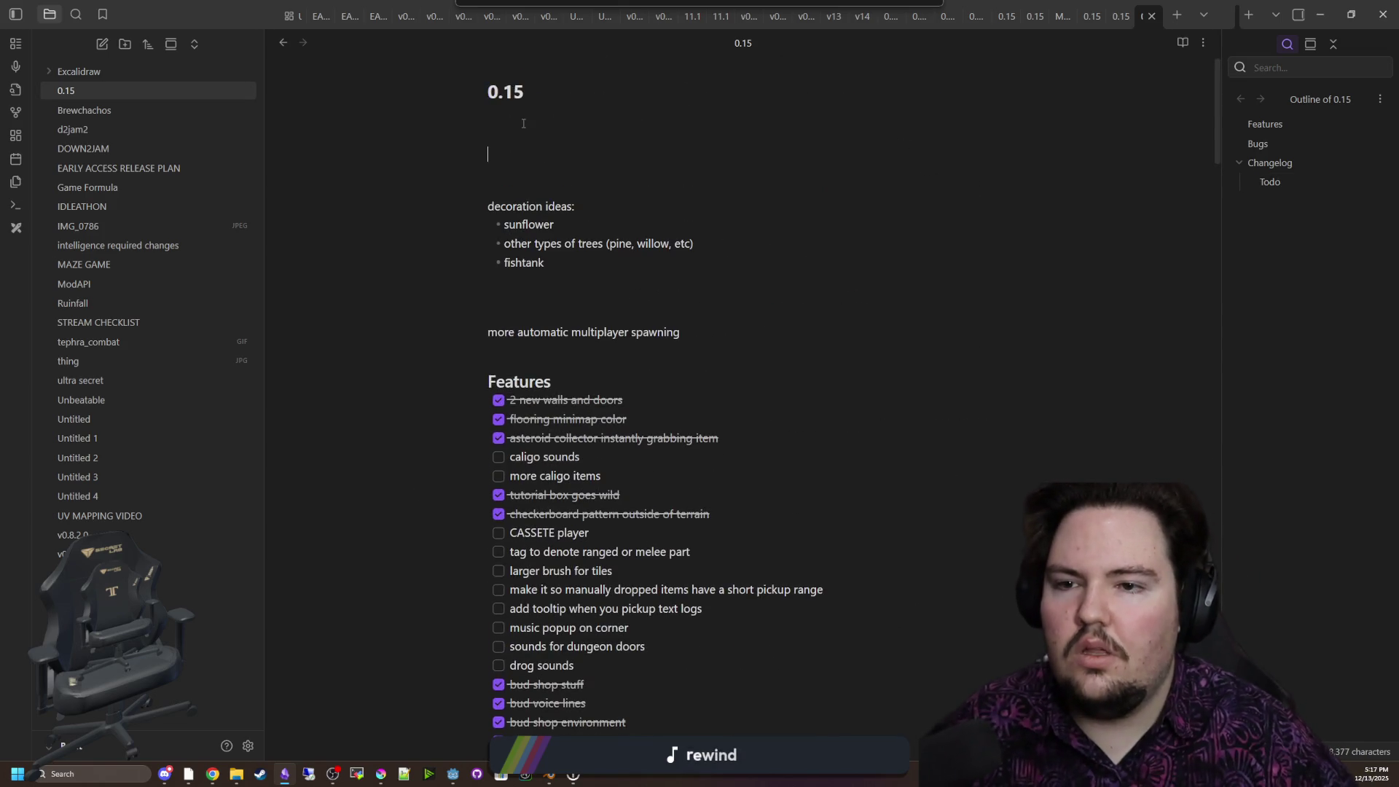
{"action": "key", "text": "Return"}
{"action": "type", "text": "seazon - "}
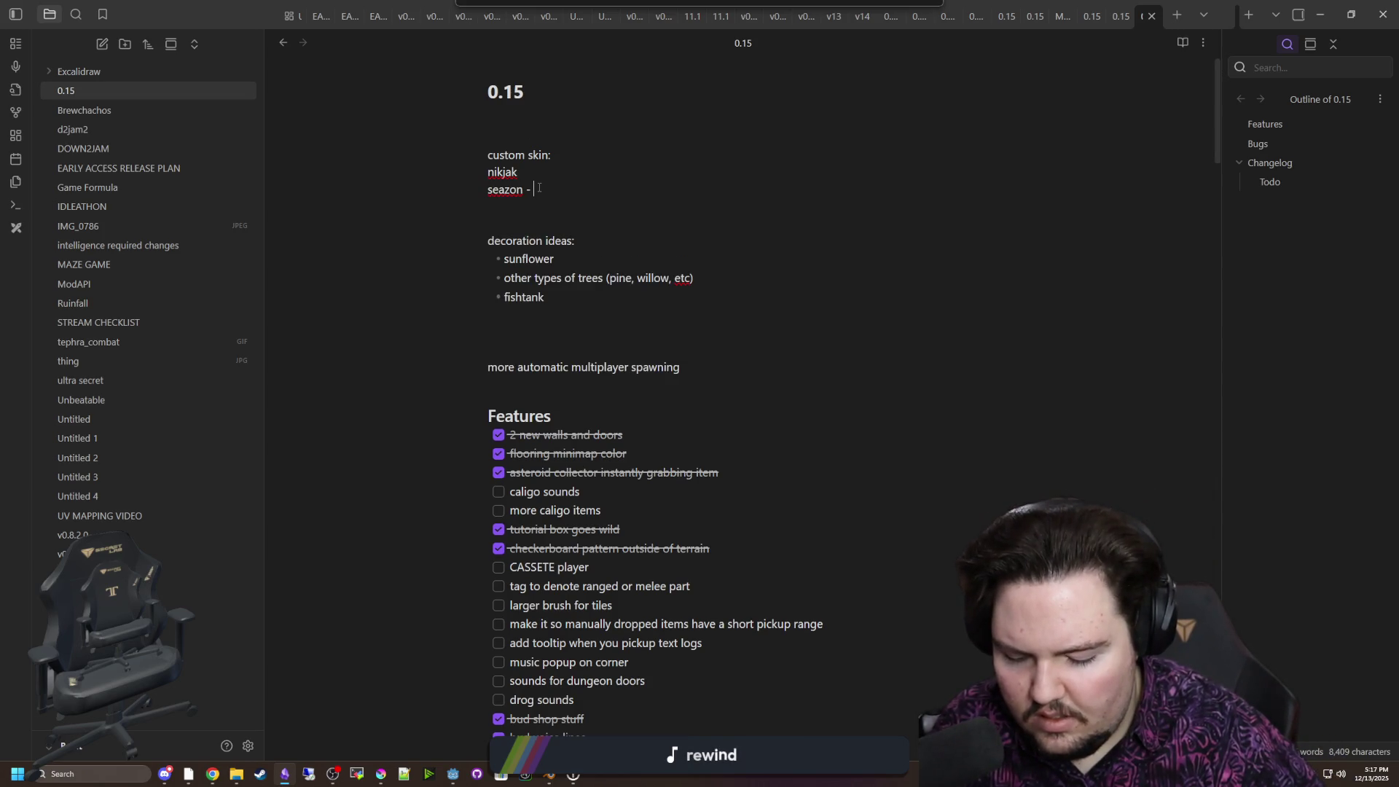
{"action": "type", "text": "gordon from ha"}
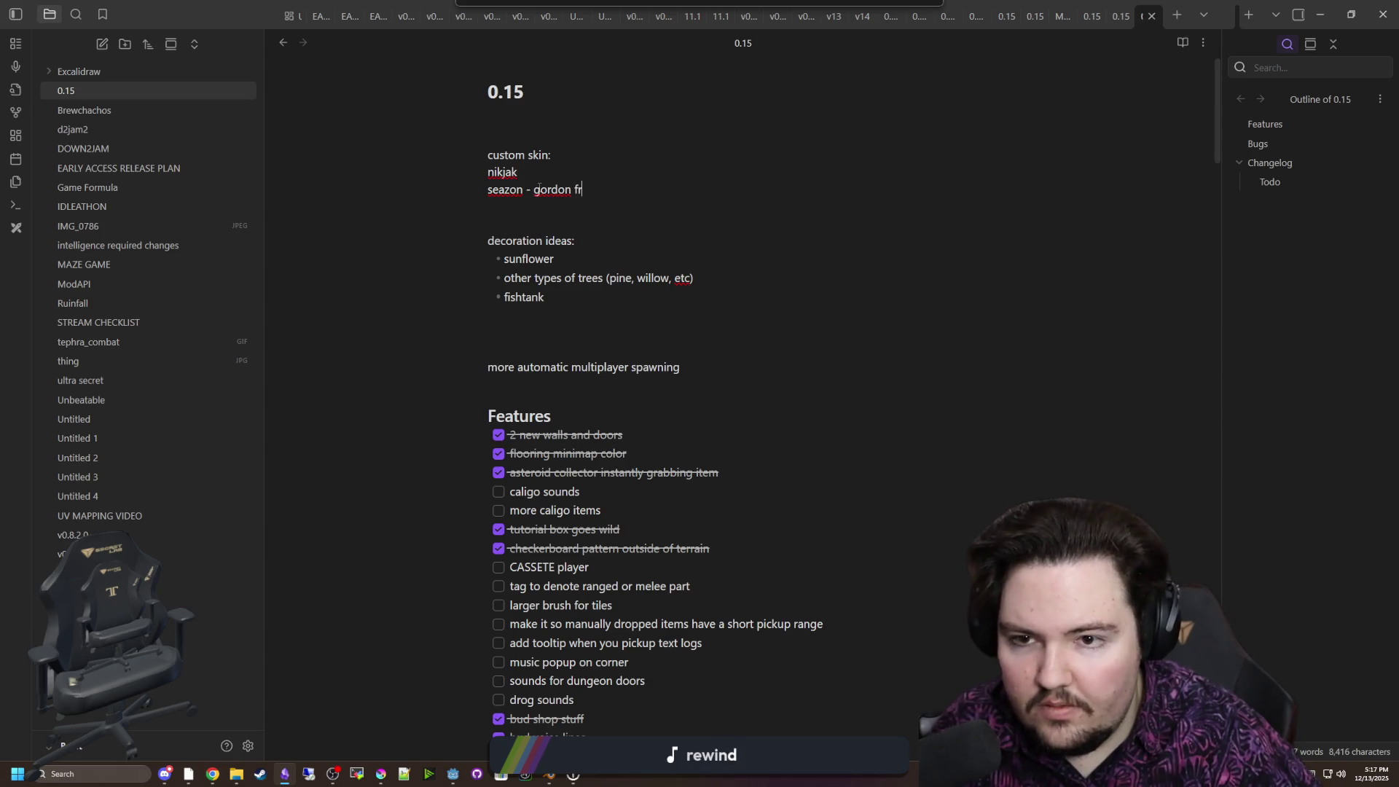
{"action": "key", "text": "BackSpace"}
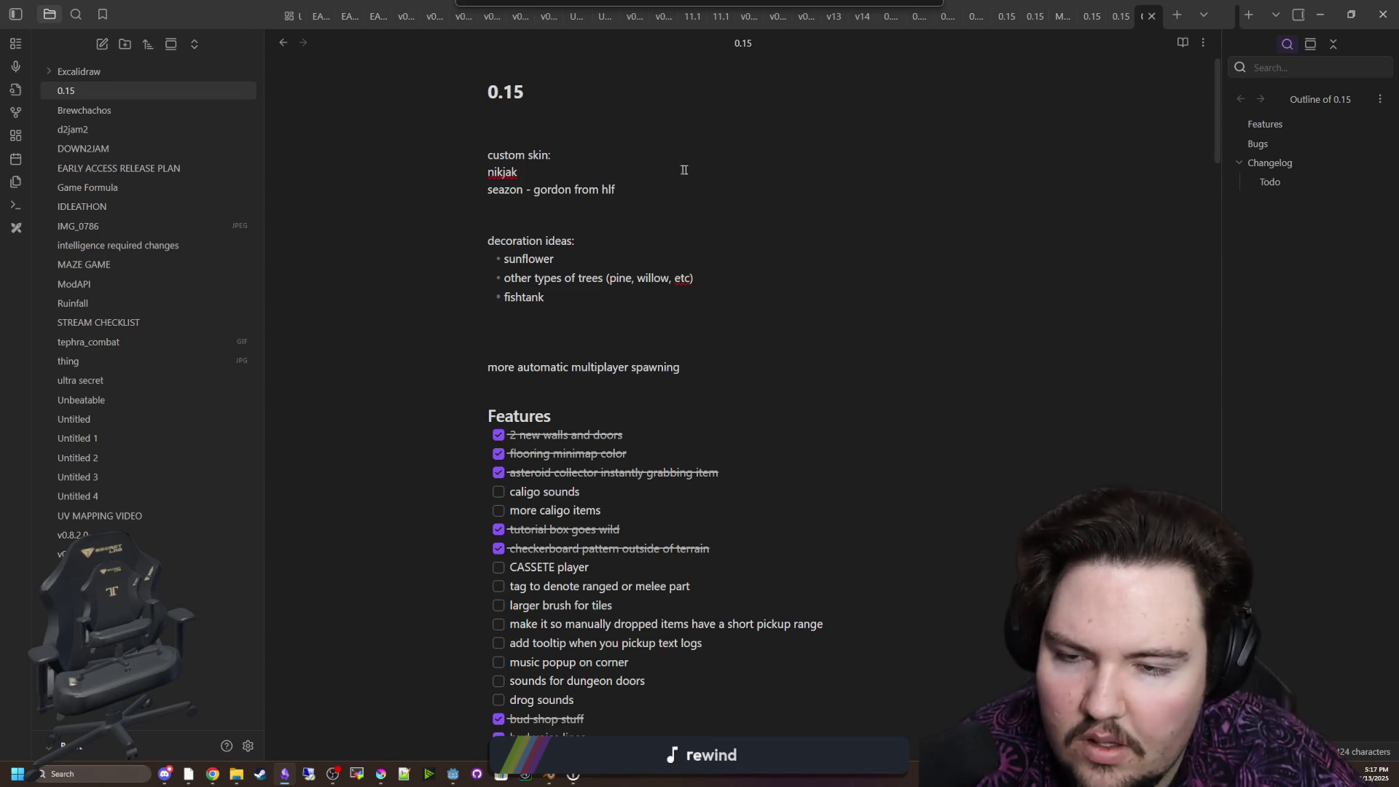
{"action": "key", "text": "BackSpace"}
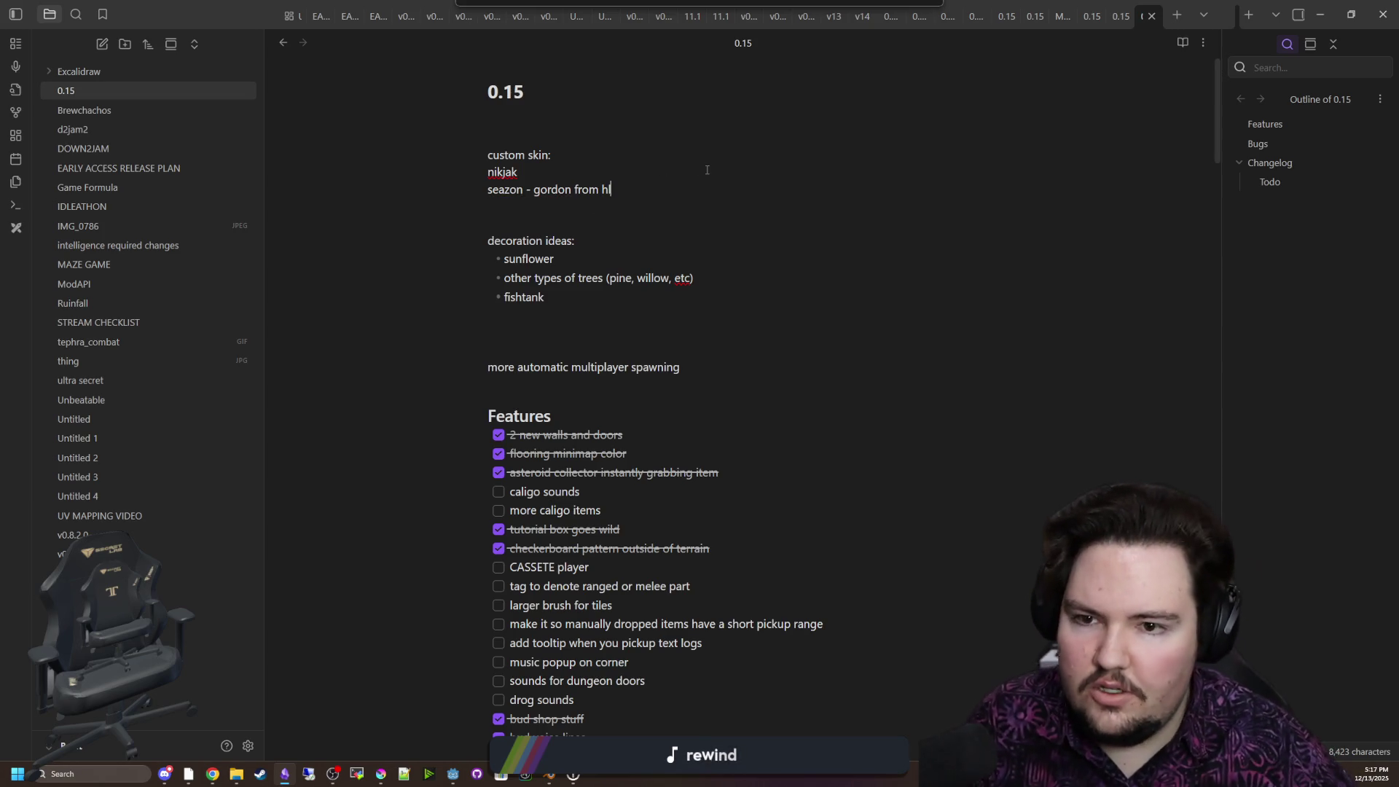
{"action": "key", "text": "Up"}
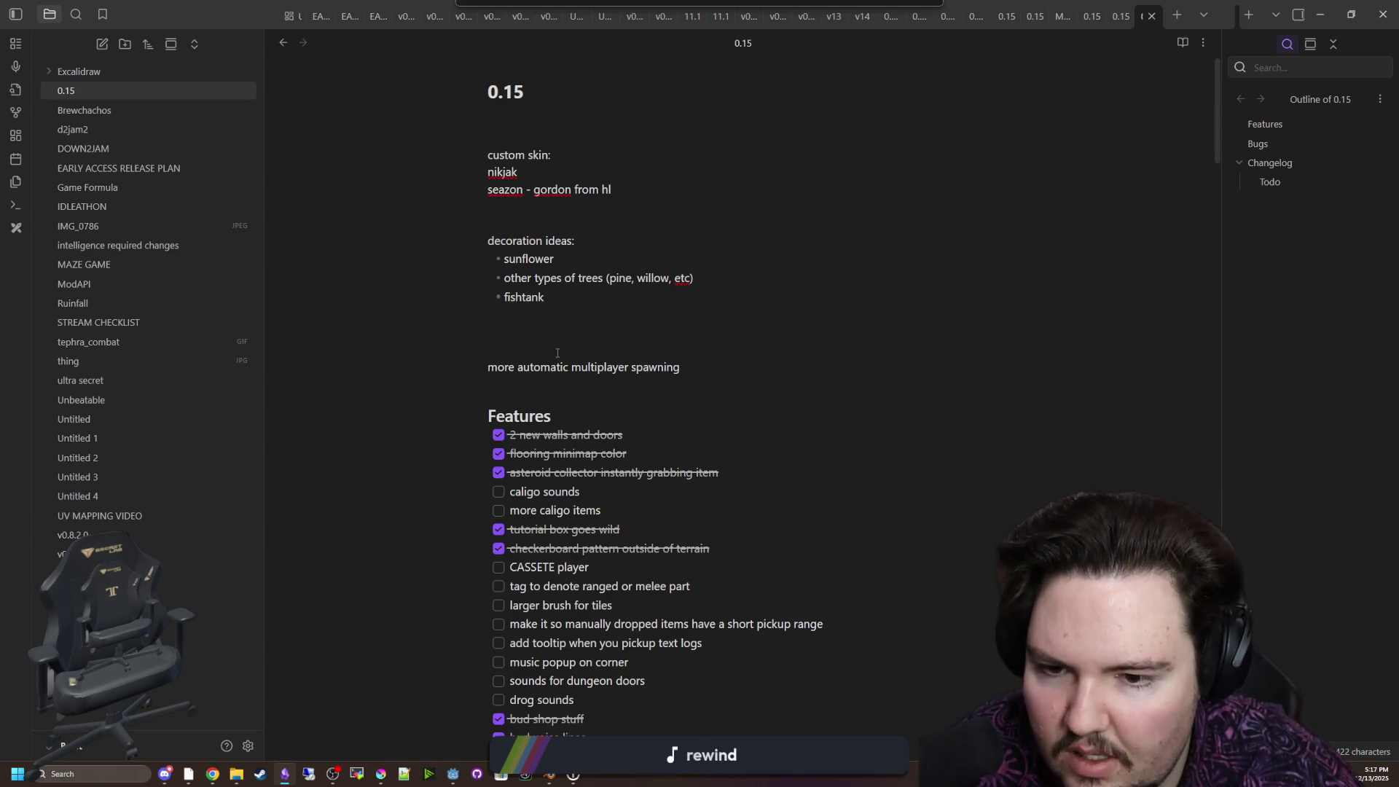
{"action": "scroll", "coordinate": [564, 326], "scroll_direction": "down", "scroll_amount": 20}
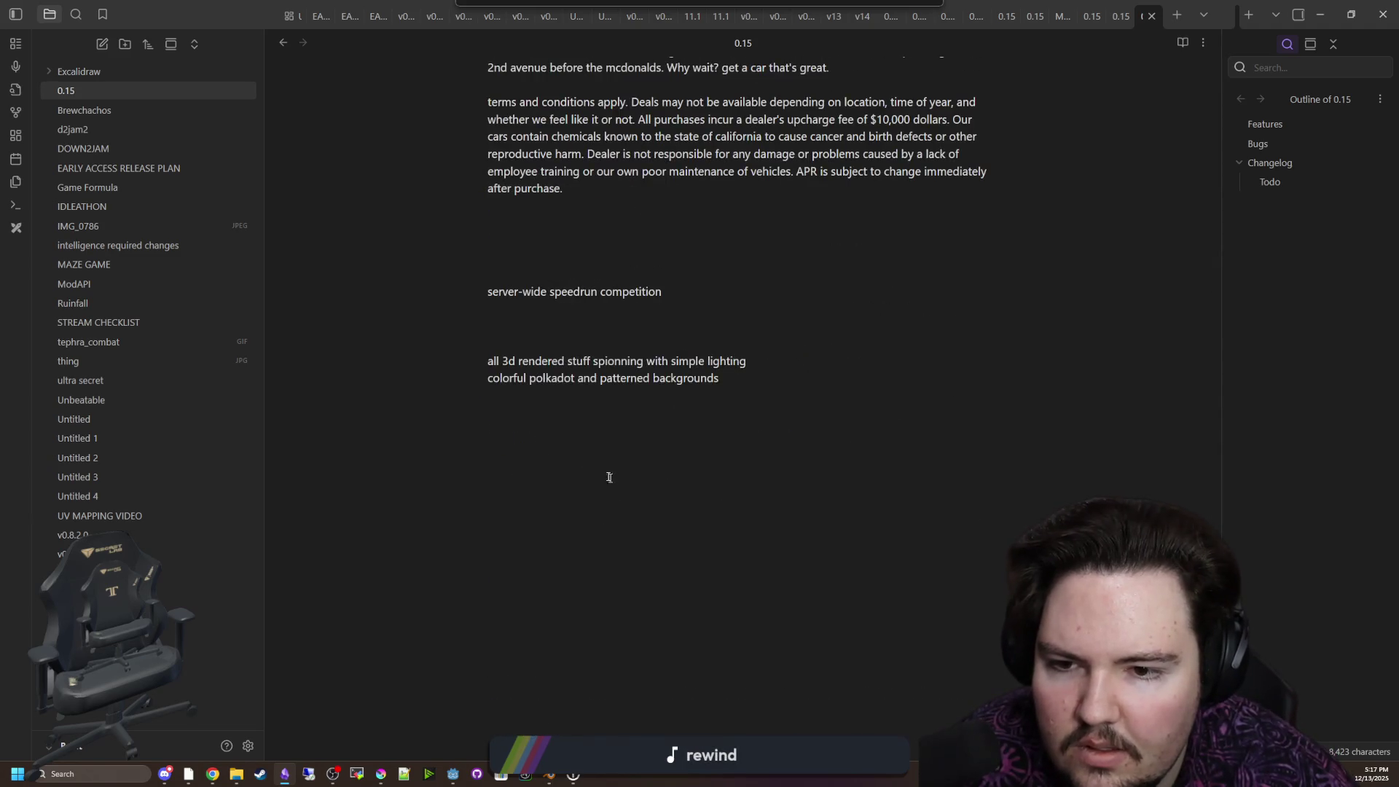
Remove blank lines between the closing ideas and add a '## Random' heading above them.
{"action": "scroll", "coordinate": [613, 479], "scroll_direction": "up", "scroll_amount": 3}
{"action": "left_click_drag", "start_coordinate": [663, 510], "coordinate": [399, 497]}
{"action": "left_click", "coordinate": [601, 549]}
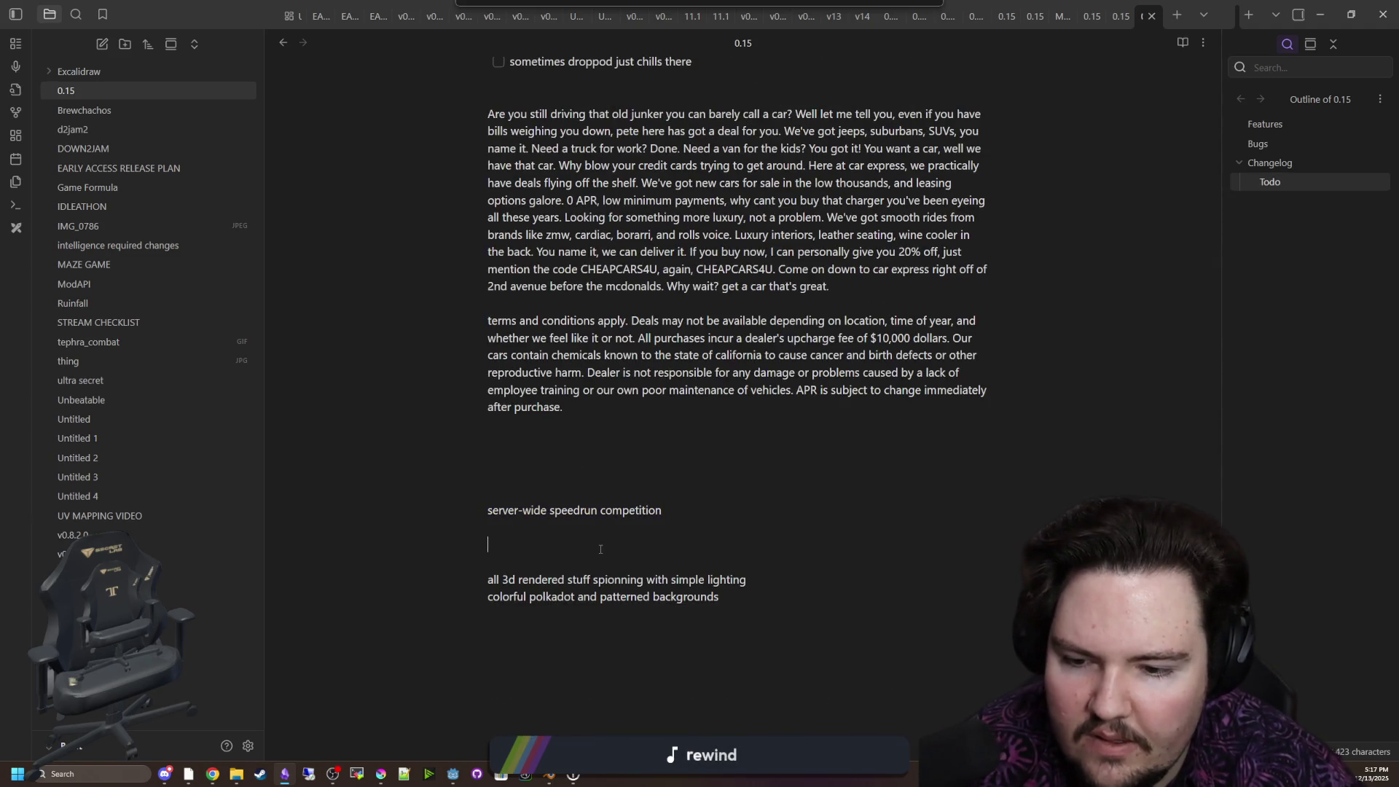
{"action": "key", "text": "Delete"}
{"action": "key", "text": "BackSpace"}
{"action": "key", "text": "BackSpace"}
{"action": "left_click", "coordinate": [545, 476]}
{"action": "type", "text": "Random:"}
{"action": "left_click_drag", "start_coordinate": [545, 477], "coordinate": [482, 485]}
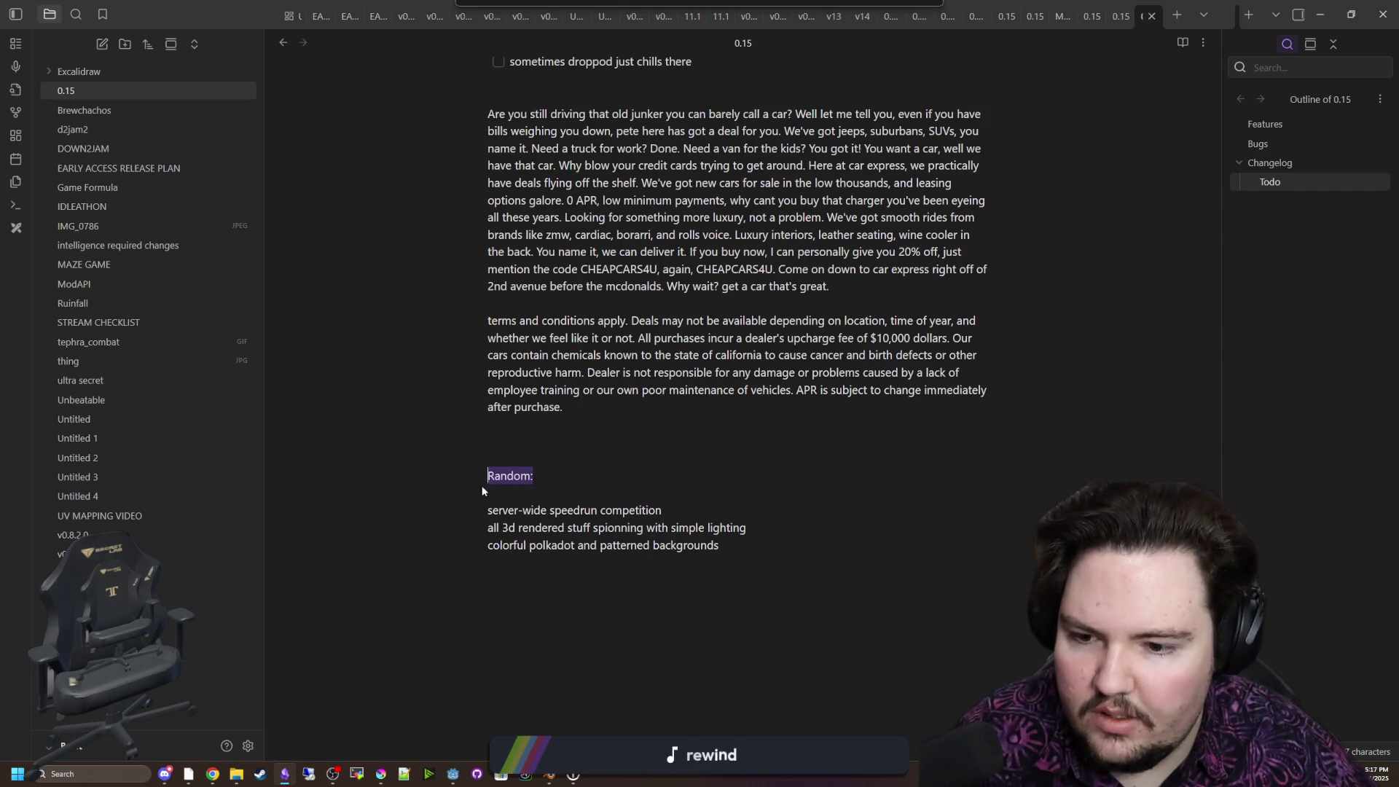
{"action": "left_click", "coordinate": [487, 477]}
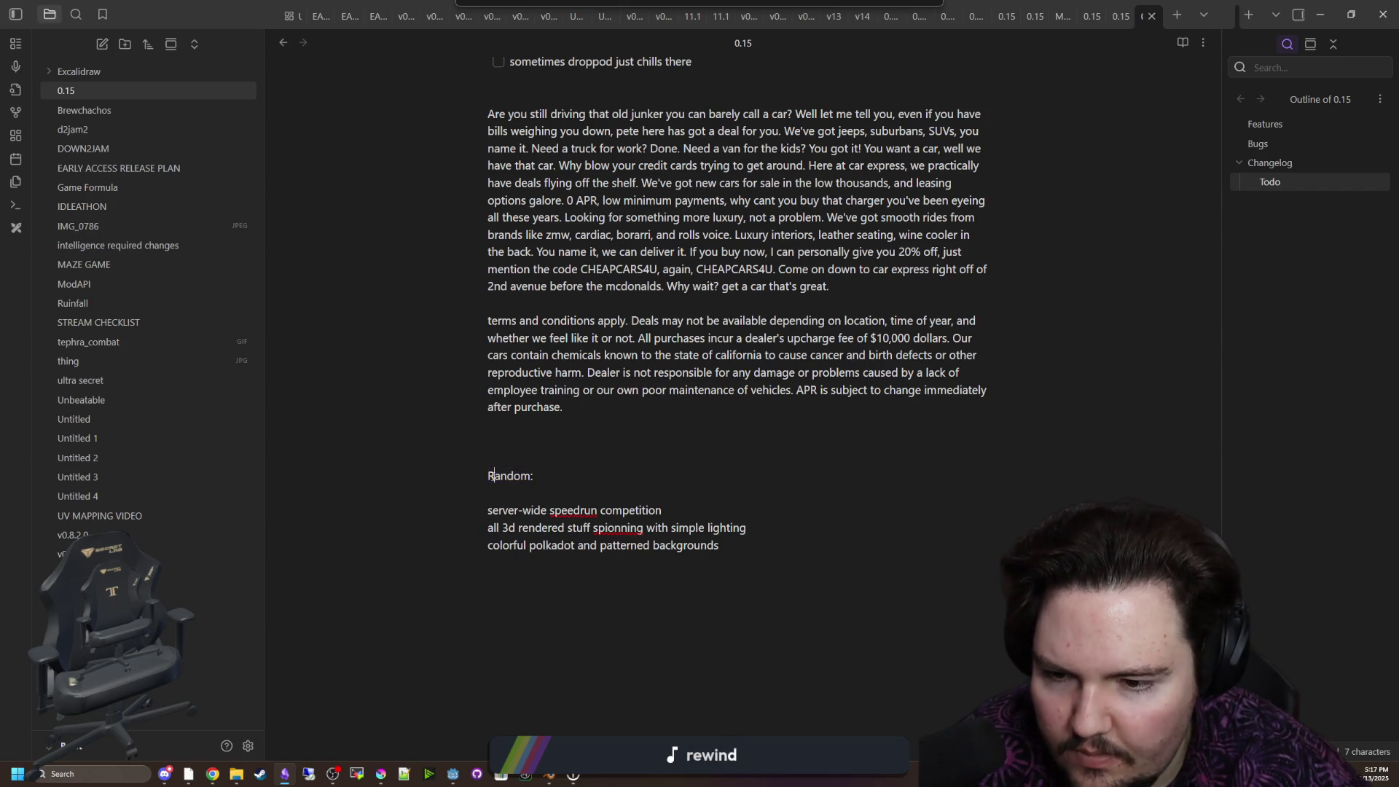
{"action": "type", "text": "##"}
{"action": "key", "text": "BackSpace"}
{"action": "key", "text": "Up"}
Delete the two car-dealer ad and terms paragraphs.
{"action": "scroll", "coordinate": [600, 481], "scroll_direction": "up", "scroll_amount": 1}
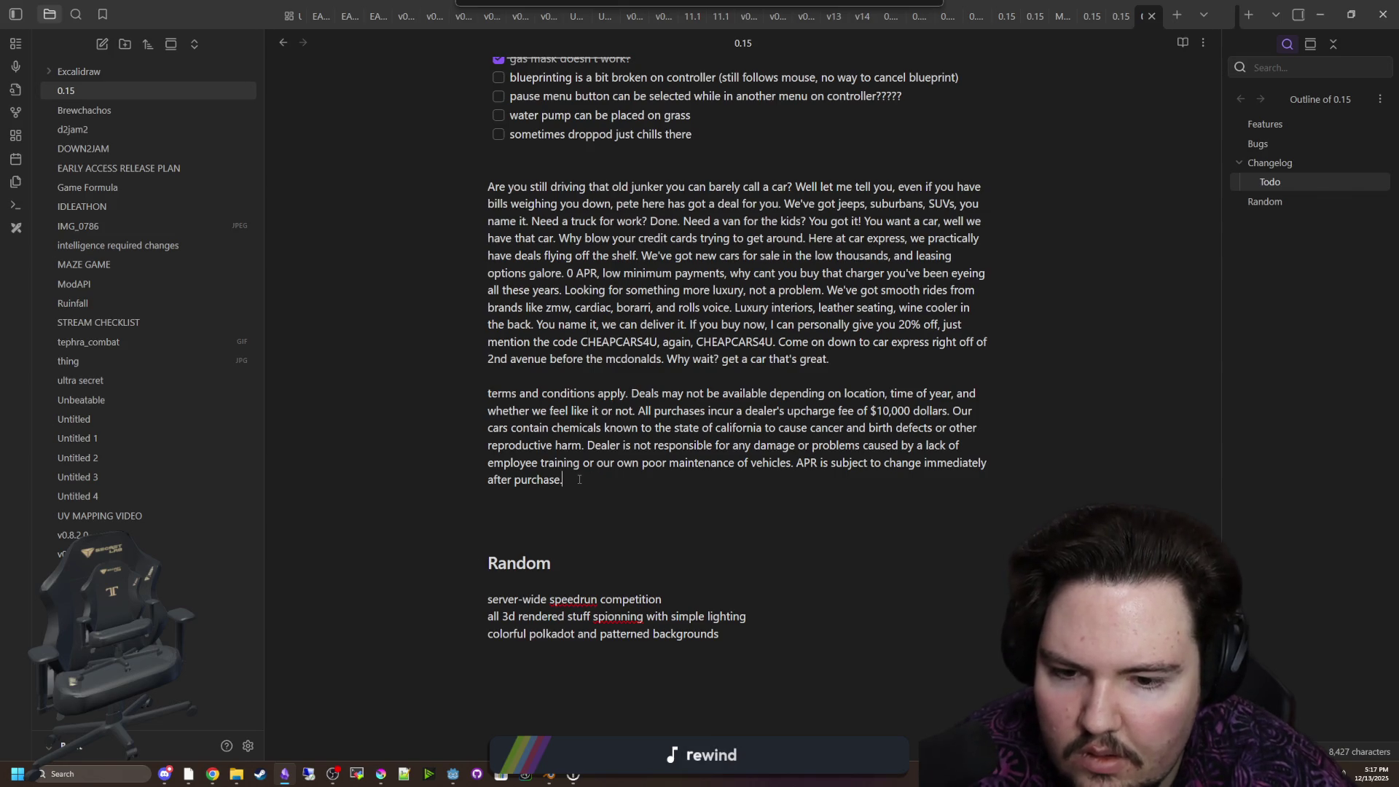
{"action": "mouse_move", "coordinate": [579, 479]}
{"action": "left_mouse_down"}
{"action": "mouse_move", "coordinate": [481, 343]}
{"action": "mouse_move", "coordinate": [439, 175]}
{"action": "mouse_move", "coordinate": [426, 181]}
{"action": "left_mouse_up"}
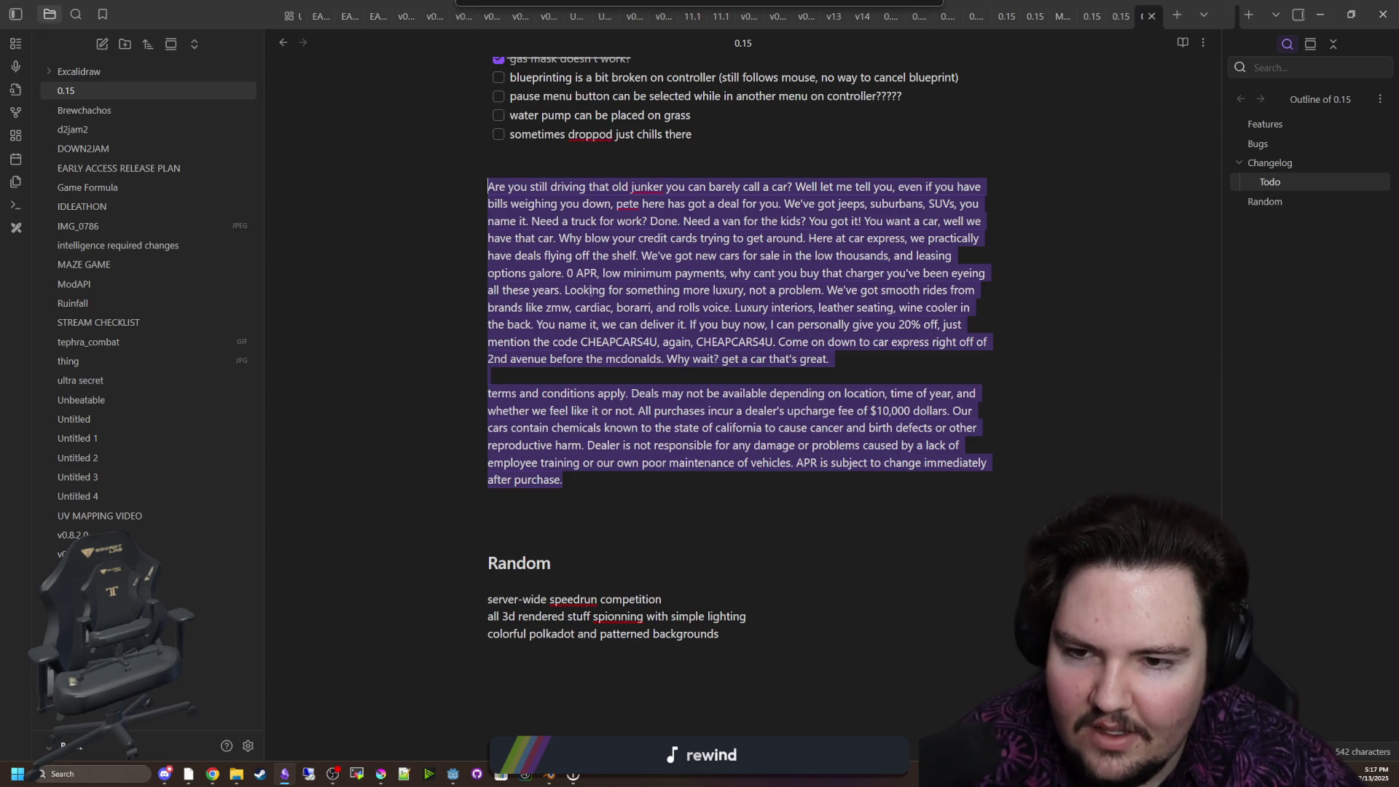
{"action": "scroll", "coordinate": [609, 298], "scroll_direction": "up", "scroll_amount": 1}
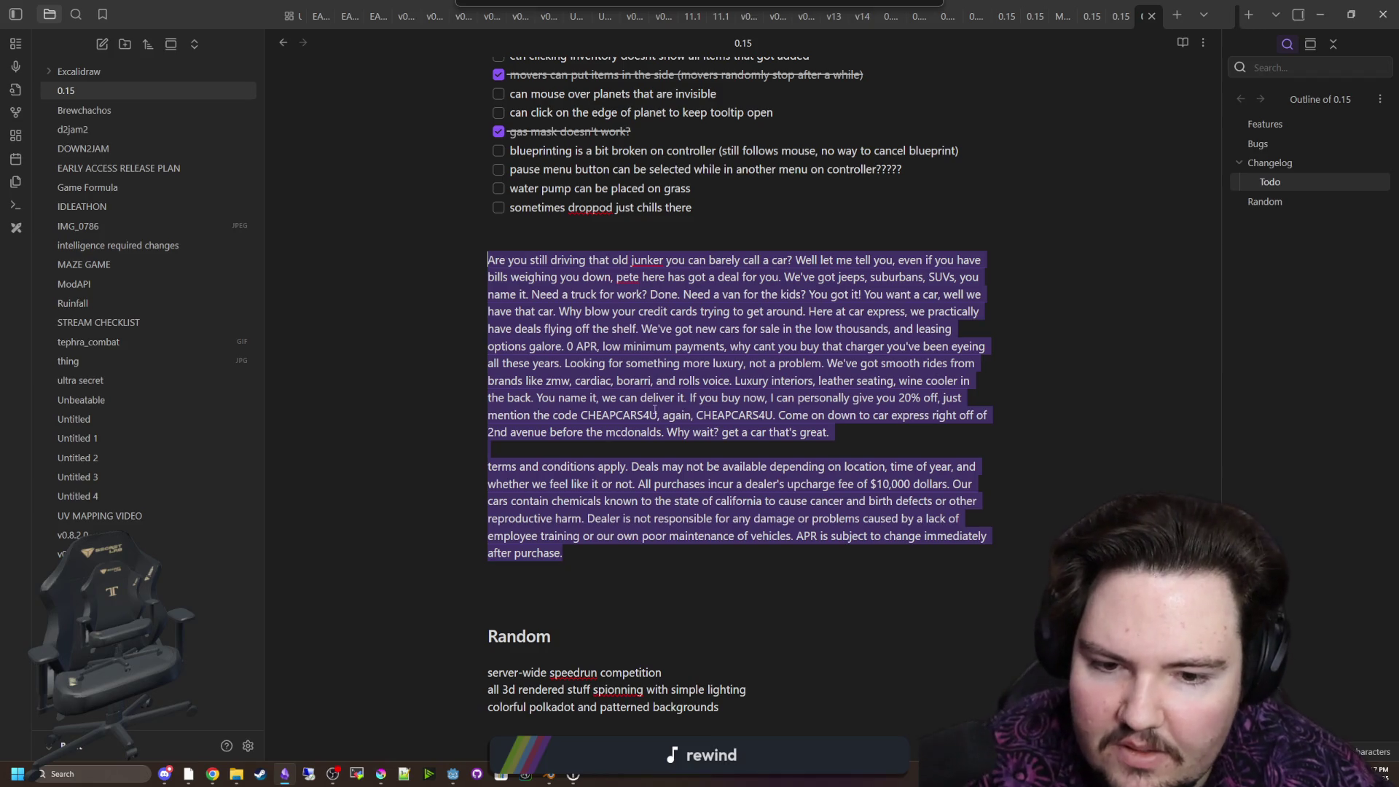
{"action": "key", "text": "BackSpace"}
{"action": "scroll", "coordinate": [670, 393], "scroll_direction": "up", "scroll_amount": 4}
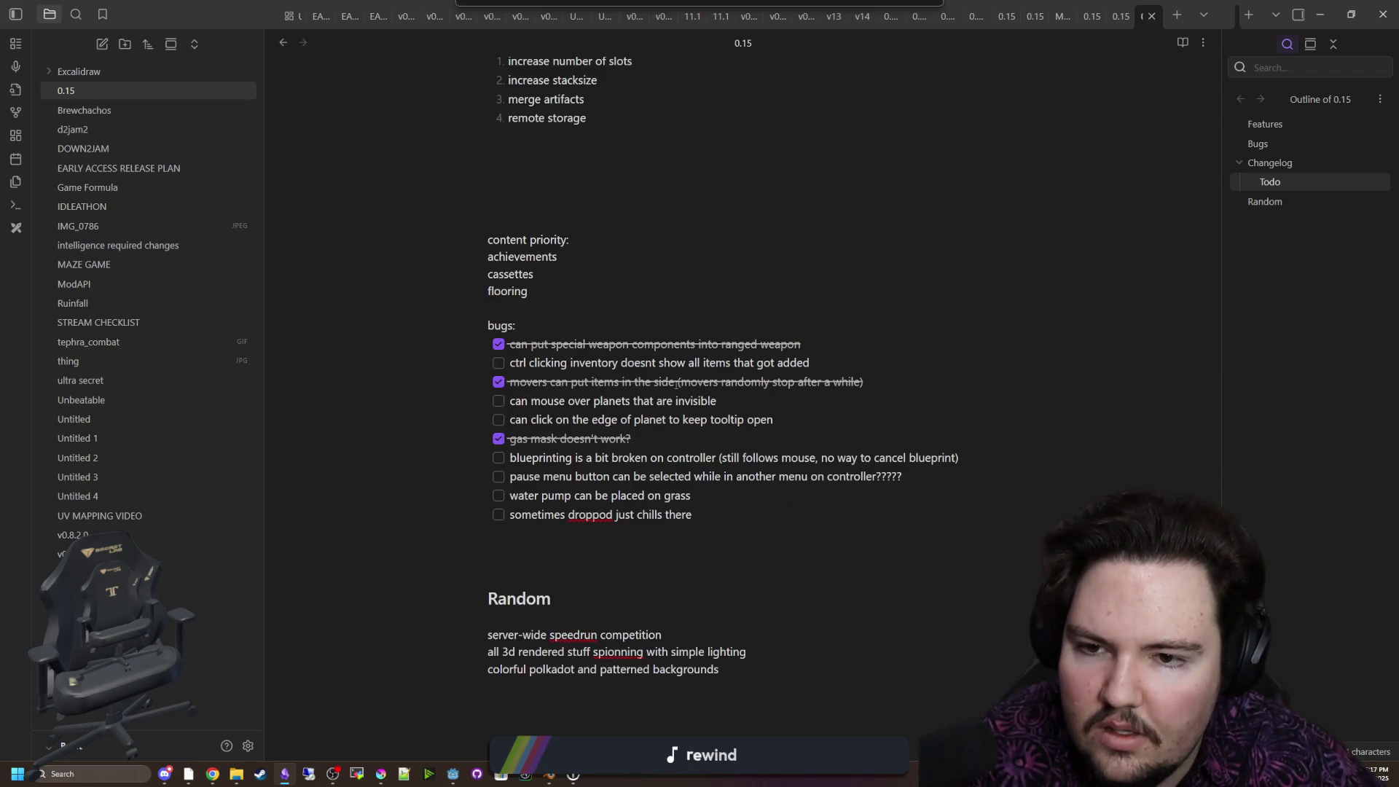
Remove the achievements, cassettes and flooring items from the content priority list.
{"action": "scroll", "coordinate": [652, 432], "scroll_direction": "up", "scroll_amount": 2}
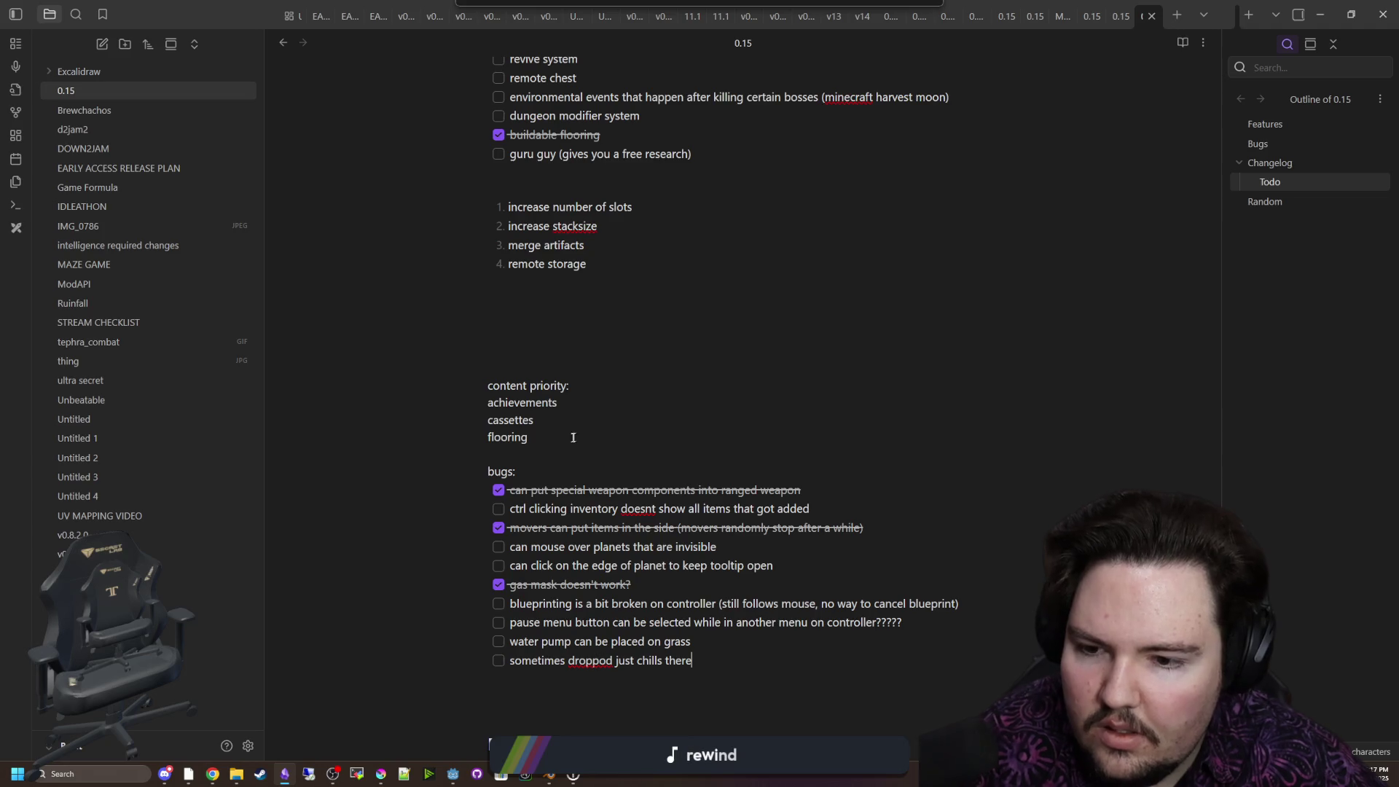
{"action": "left_click_drag", "start_coordinate": [574, 437], "coordinate": [426, 400]}
{"action": "key", "text": "ctrl+c"}
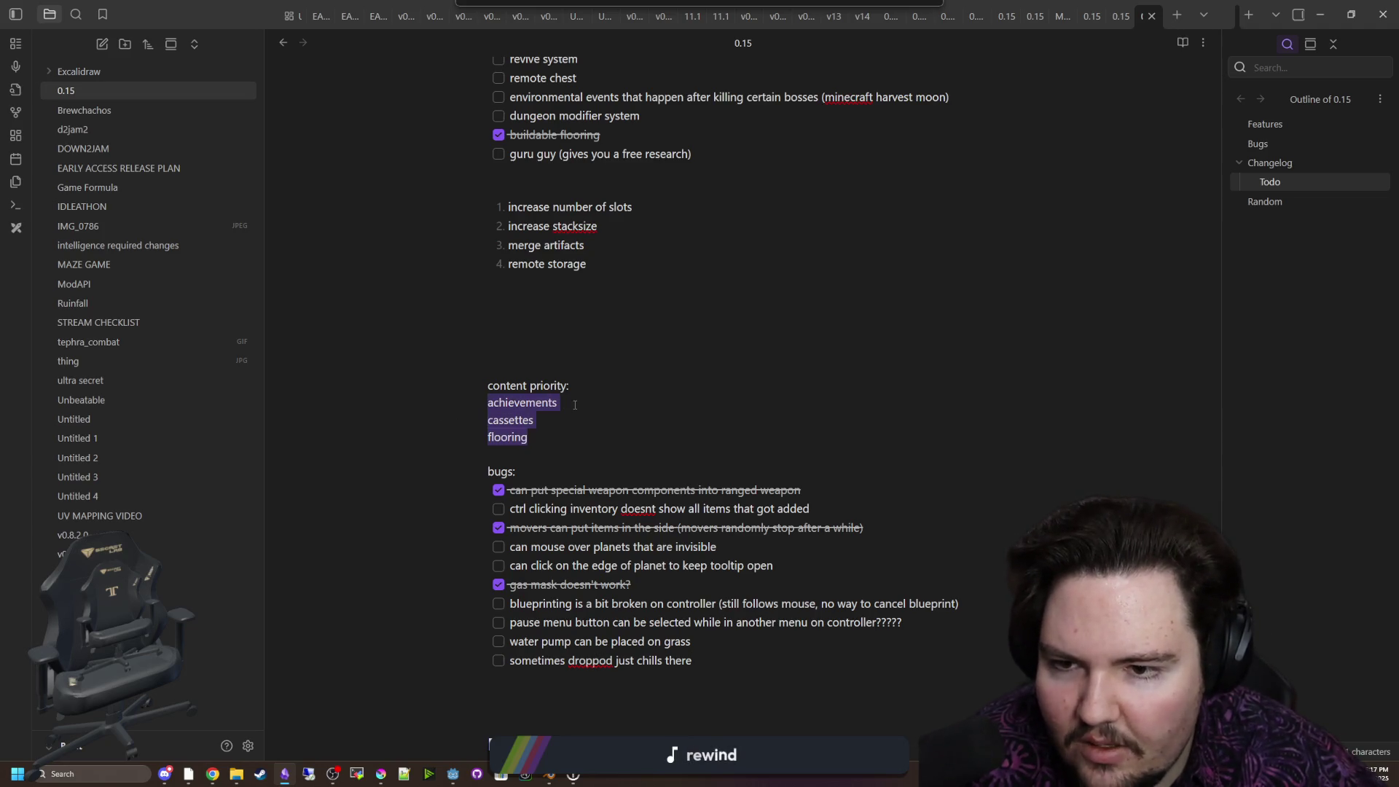
{"action": "scroll", "coordinate": [575, 406], "scroll_direction": "up", "scroll_amount": 15}
{"action": "left_click", "coordinate": [590, 352]}
{"action": "key", "text": "ctrl+v"}
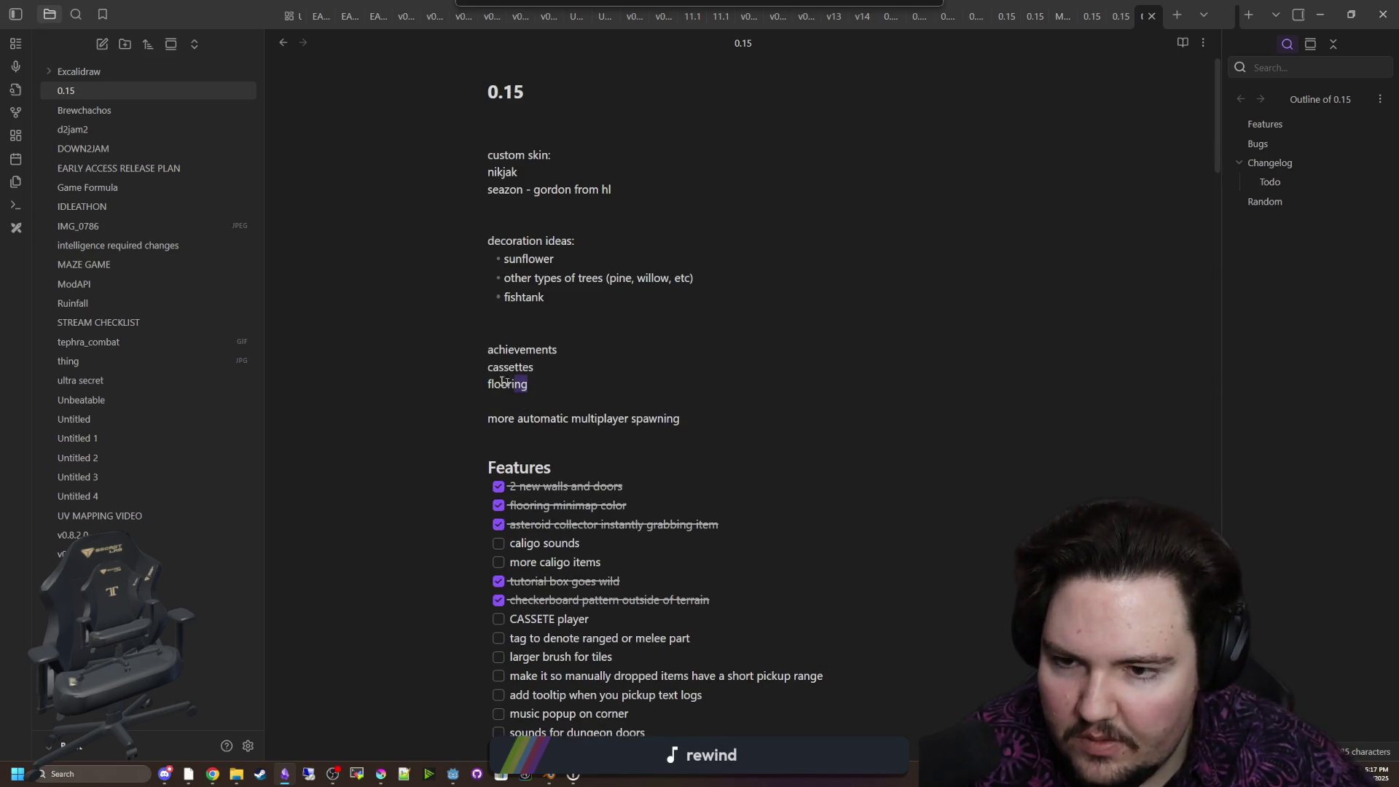
{"action": "left_click_drag", "start_coordinate": [545, 378], "coordinate": [444, 352]}
{"action": "left_click", "coordinate": [569, 365]}
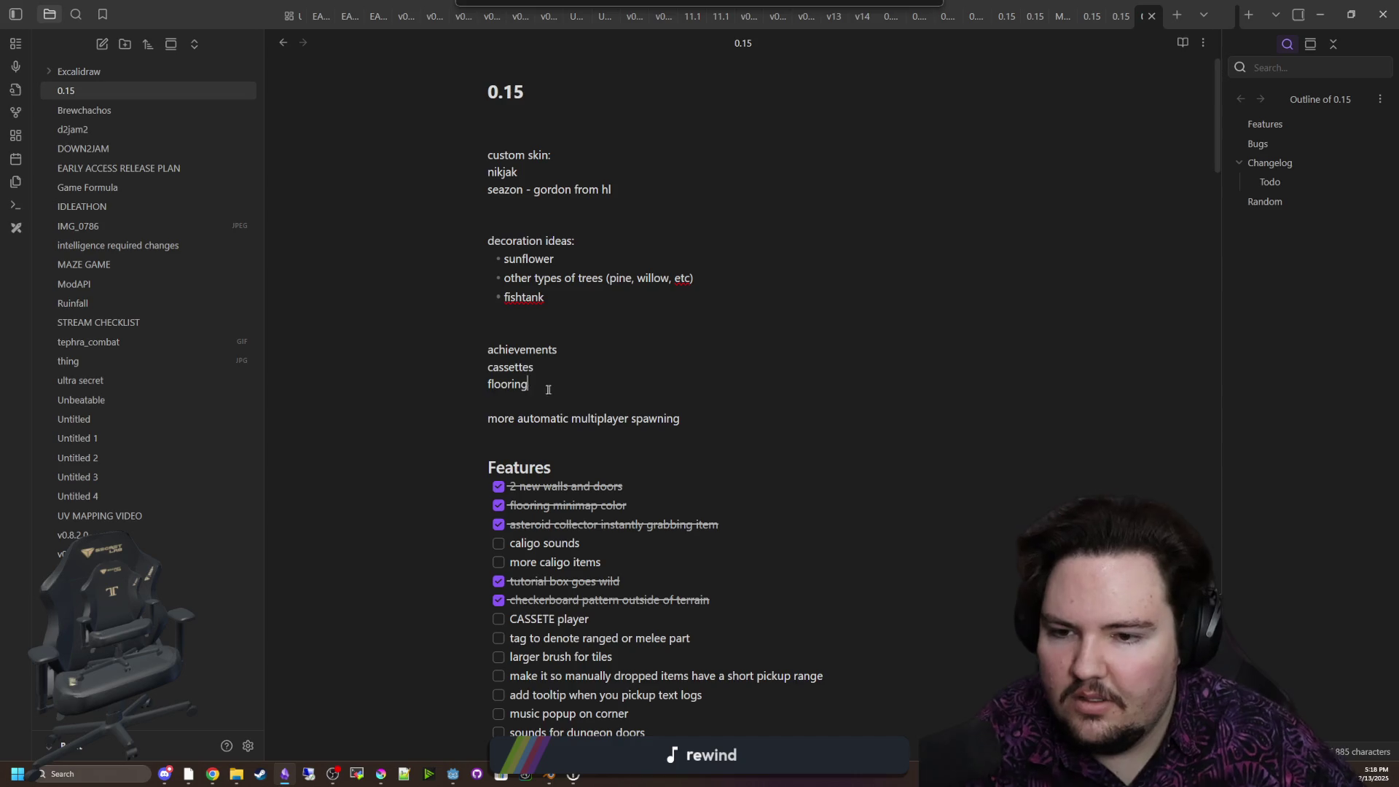
{"action": "double_click", "coordinate": [507, 384]}
{"action": "key", "text": "BackSpace"}
{"action": "double_click", "coordinate": [522, 350]}
{"action": "key", "text": "BackSpace"}
{"action": "left_click_drag", "start_coordinate": [533, 367], "coordinate": [461, 340]}
{"action": "key", "text": "BackSpace"}
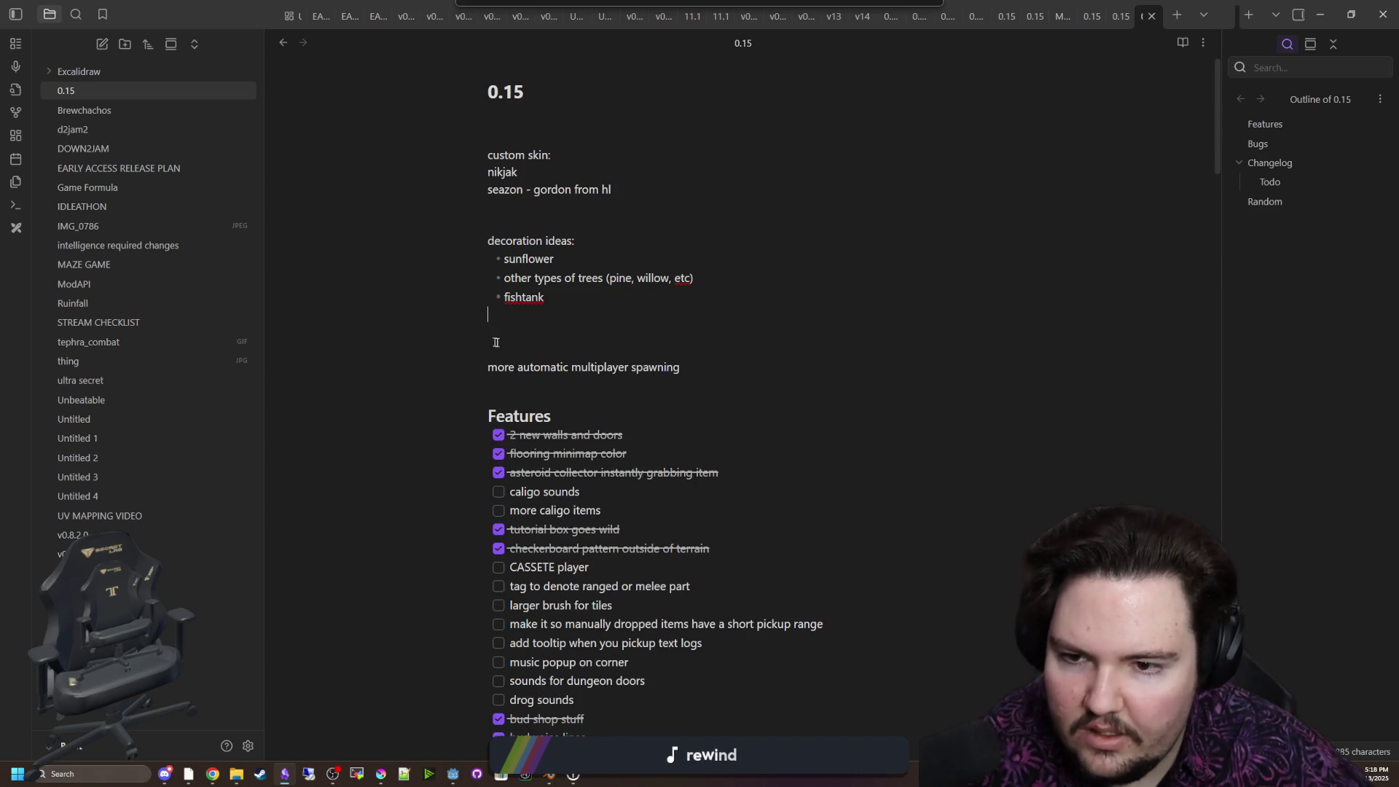
Add a Features task 'finish rest of achievements' below the asteroid collector task.
{"action": "scroll", "coordinate": [729, 321], "scroll_direction": "down", "scroll_amount": 2}
{"action": "left_click", "coordinate": [748, 309]}
{"action": "key", "text": "Return"}
{"action": "type", "text": "finish rest of achievements"}
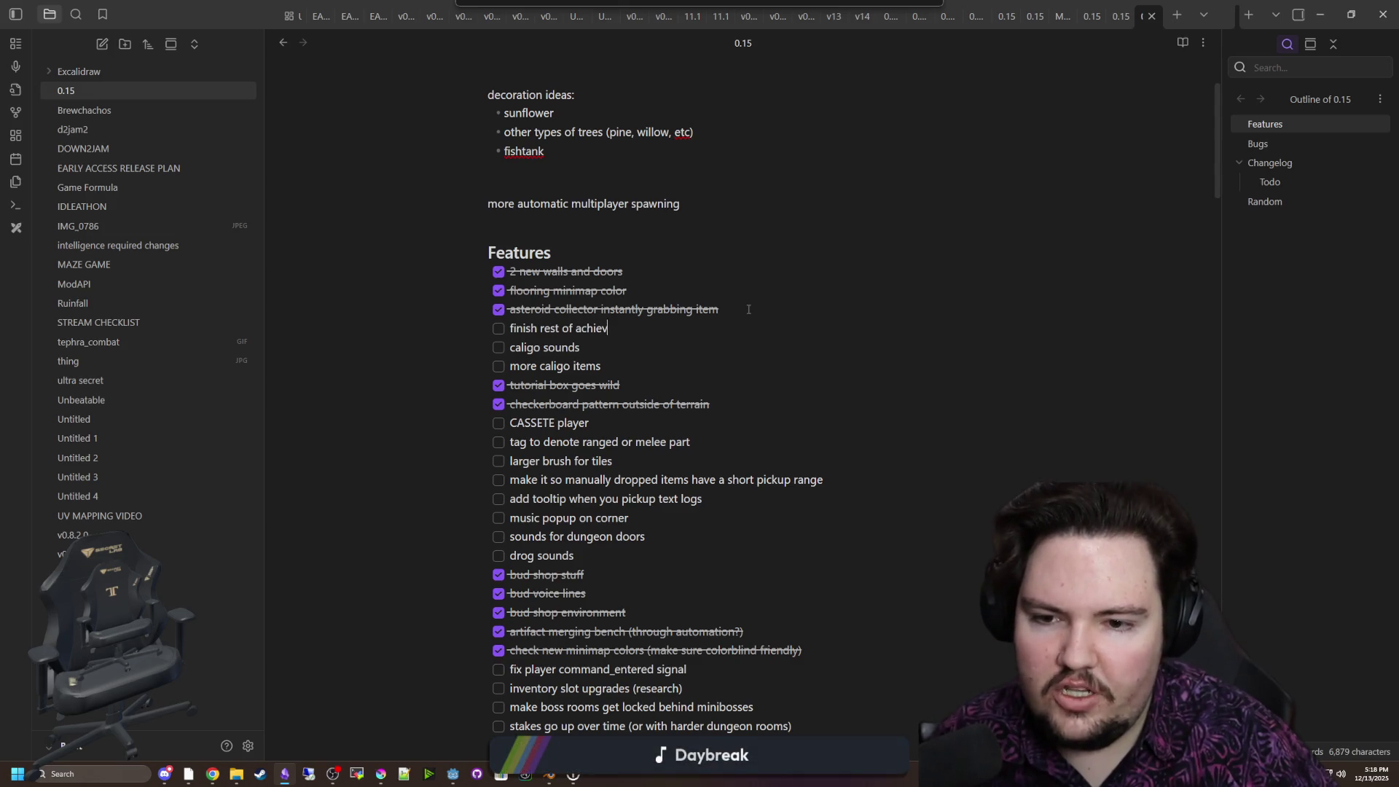
Delete 'remote storage' from the numbered list.
{"action": "scroll", "coordinate": [748, 309], "scroll_direction": "down", "scroll_amount": 15}
{"action": "scroll", "coordinate": [747, 289], "scroll_direction": "down", "scroll_amount": 10}
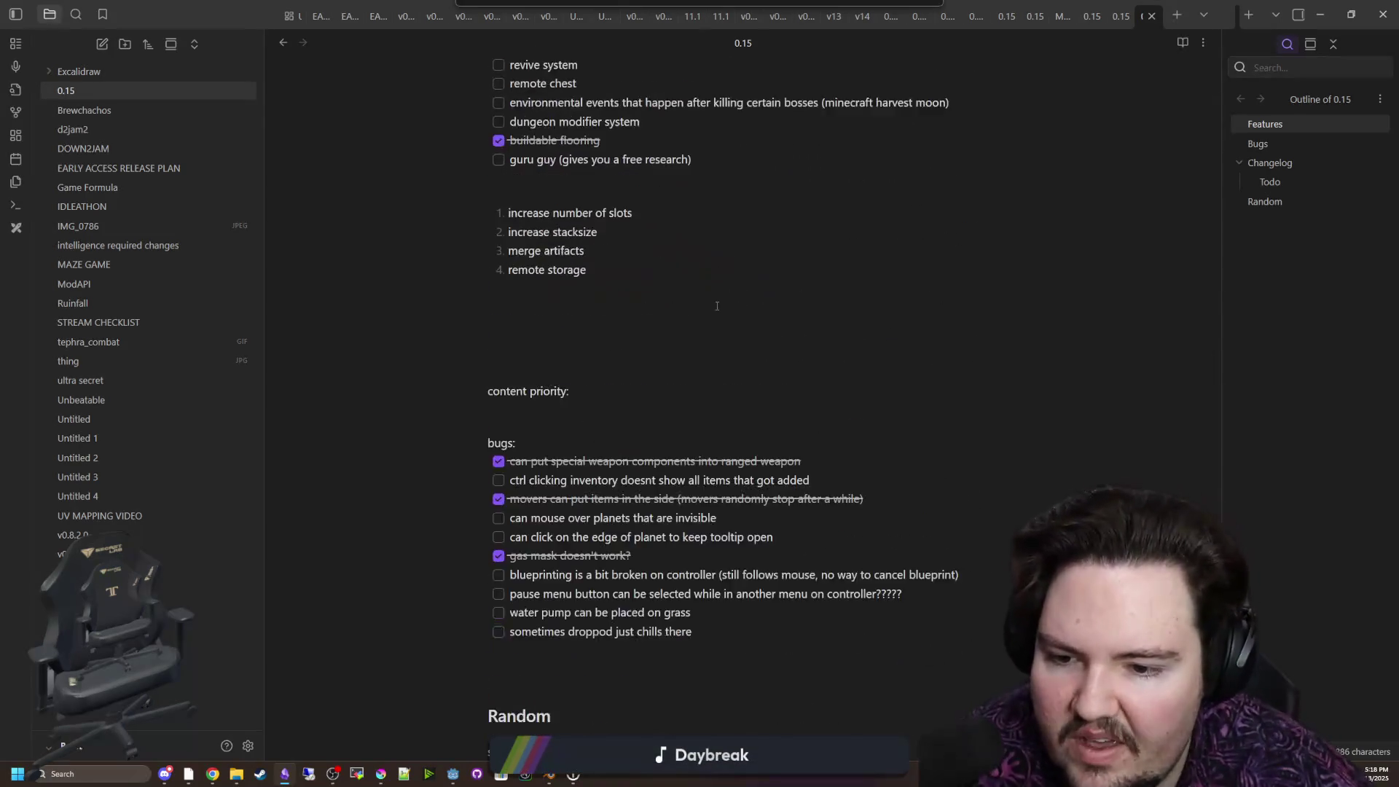
{"action": "scroll", "coordinate": [635, 301], "scroll_direction": "up", "scroll_amount": 4}
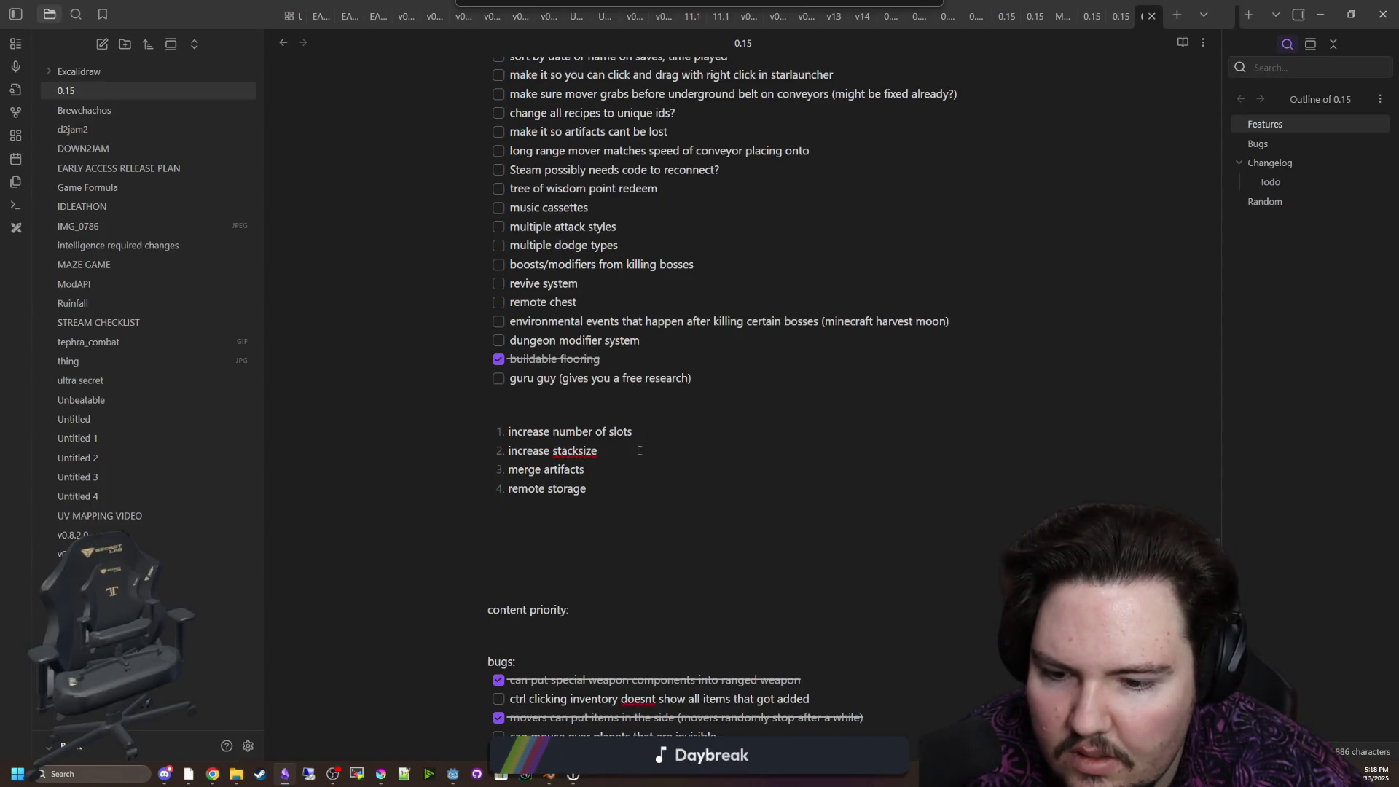
{"action": "left_click_drag", "start_coordinate": [608, 489], "coordinate": [509, 488]}
{"action": "key", "text": "BackSpace"}
{"action": "scroll", "coordinate": [561, 482], "scroll_direction": "up", "scroll_amount": 10}
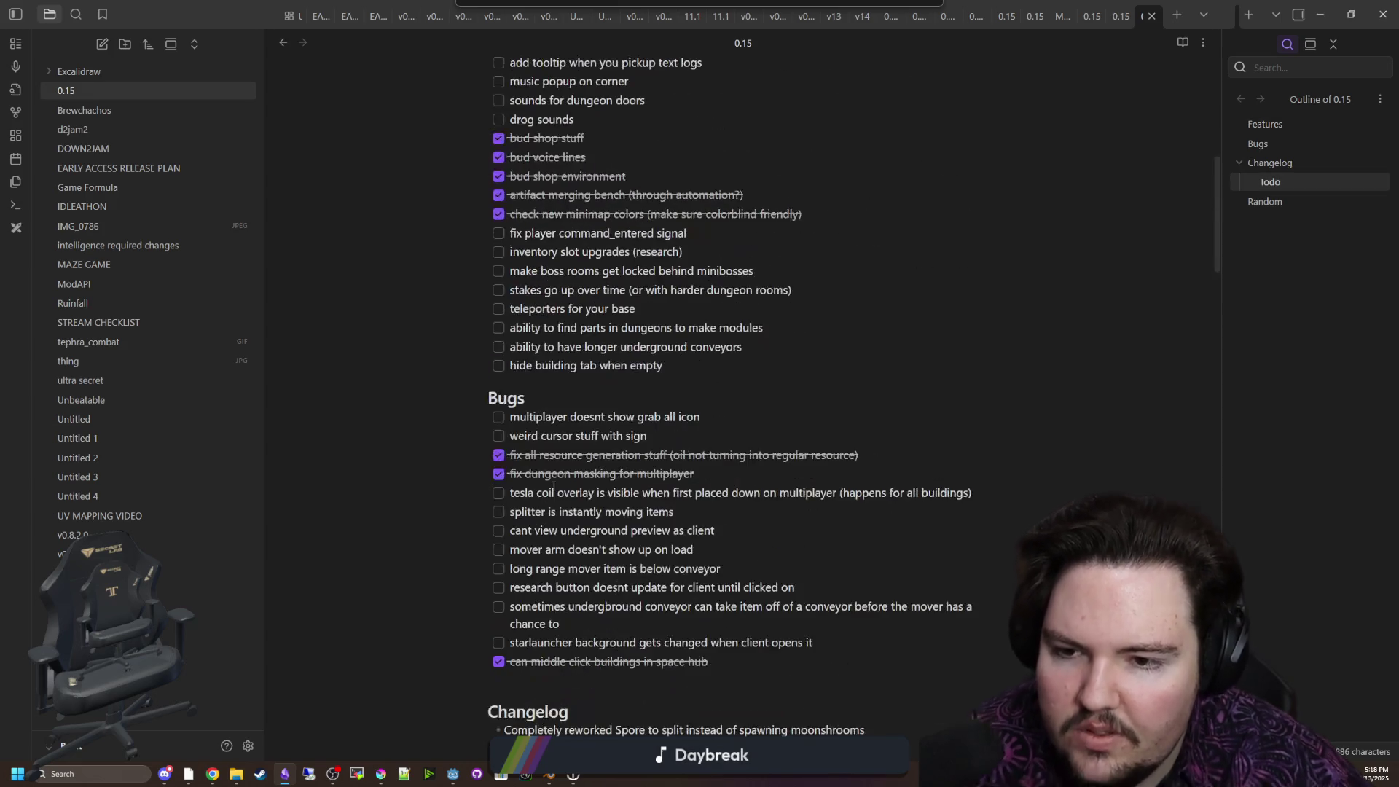
{"action": "scroll", "coordinate": [561, 482], "scroll_direction": "up", "scroll_amount": 5}
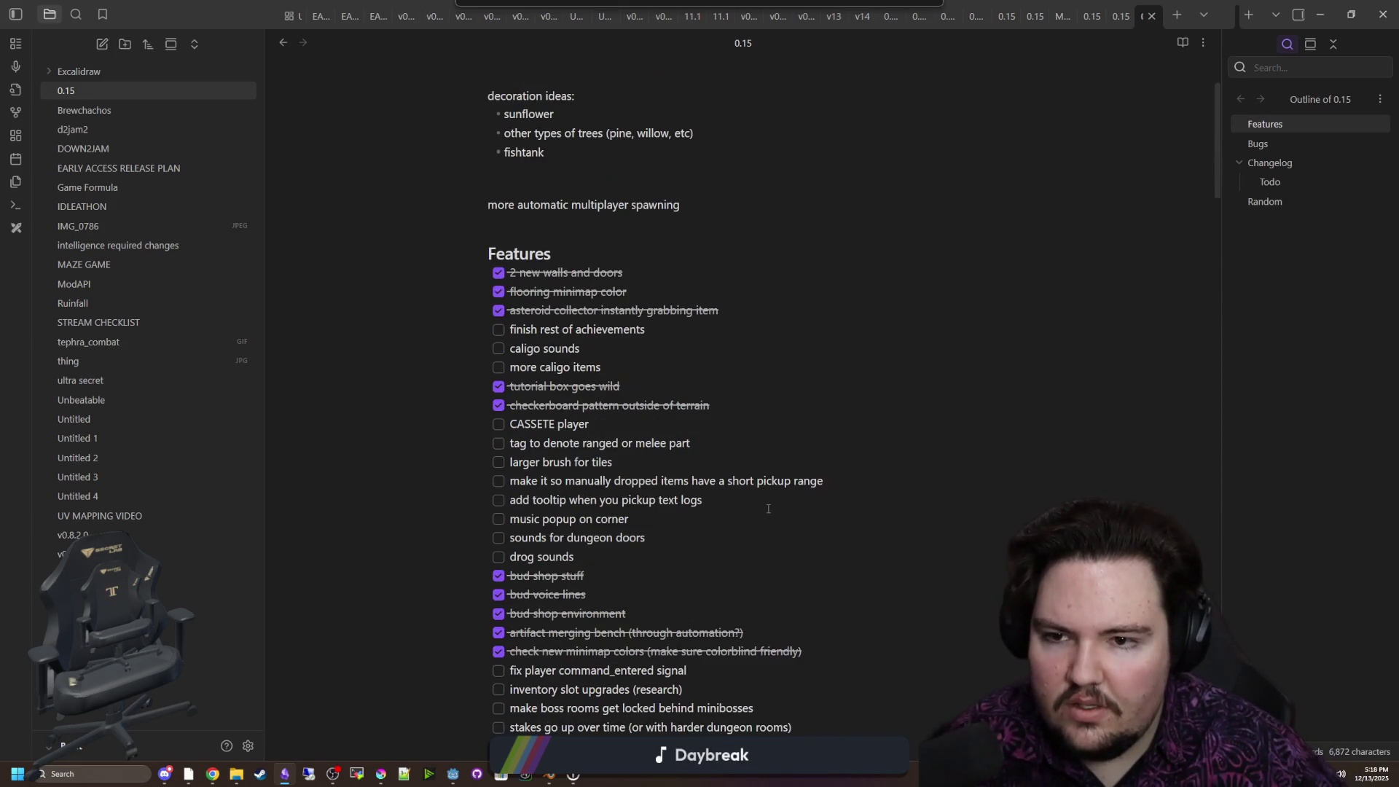
Add 'quantum storage that lets you access items from anywhere' below 'finish rest of achievements'.
{"action": "left_click", "coordinate": [593, 257]}
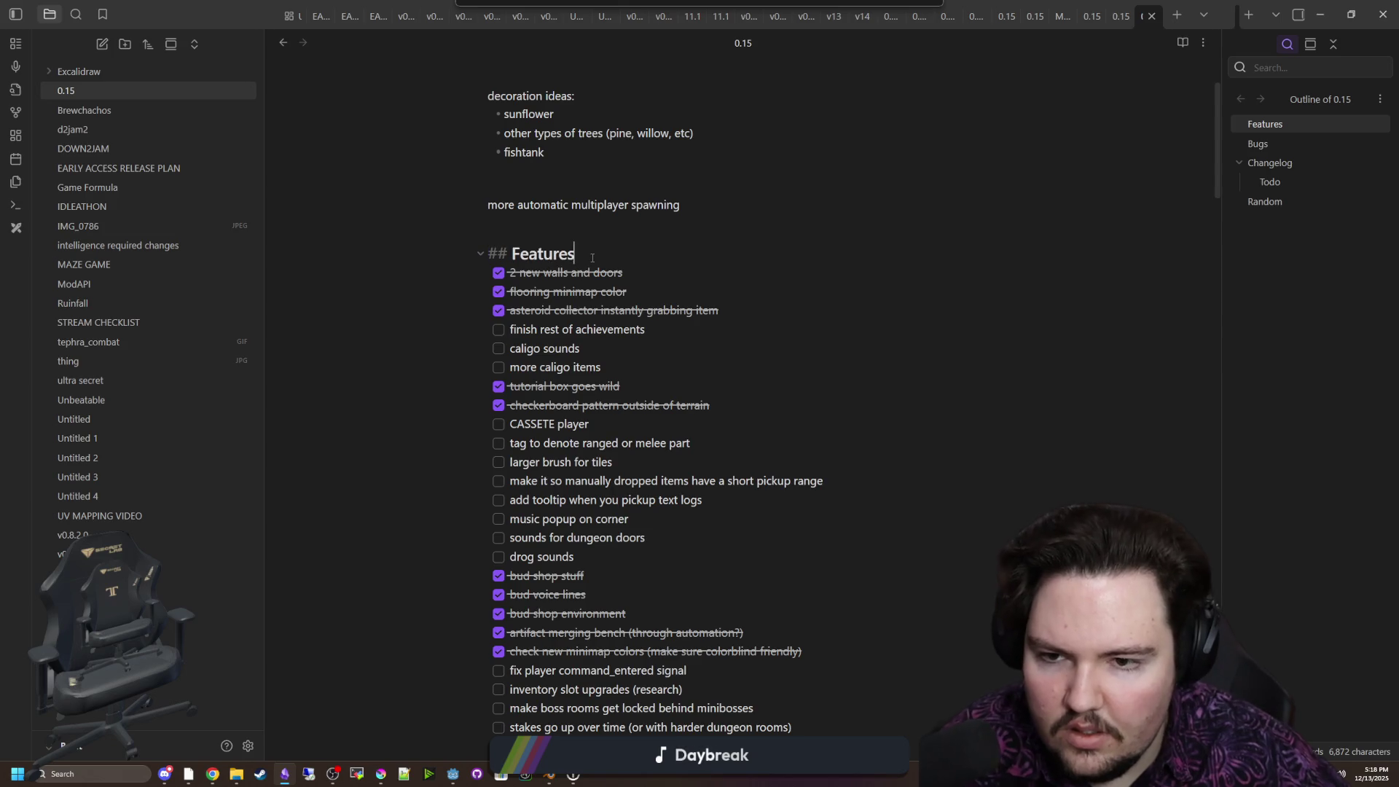
{"action": "left_click", "coordinate": [692, 329]}
{"action": "key", "text": "Return"}
{"action": "type", "text": "quantum storage that lets you access"}
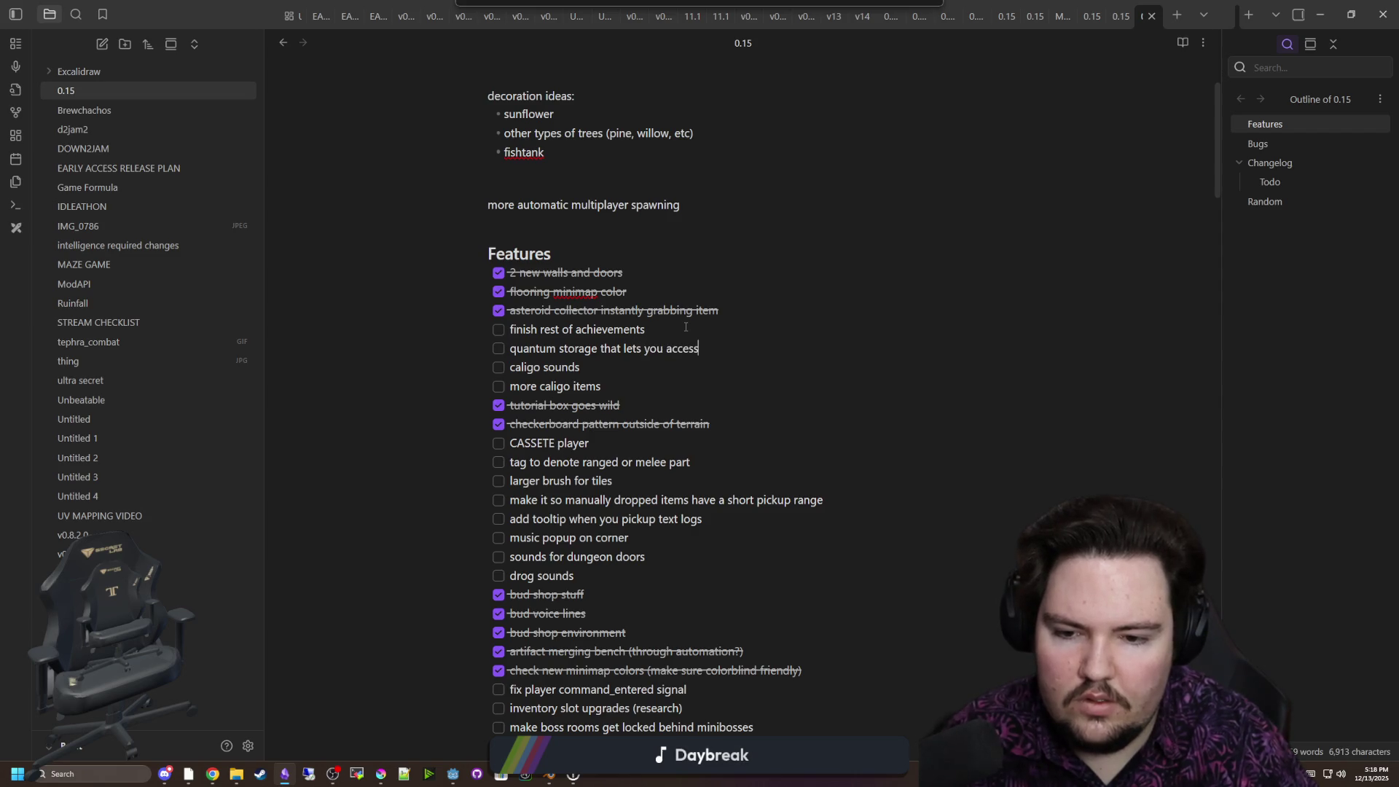
{"action": "type", "text": " items from anywhere"}
{"action": "scroll", "coordinate": [685, 342], "scroll_direction": "down", "scroll_amount": 15}
{"action": "scroll", "coordinate": [641, 408], "scroll_direction": "up", "scroll_amount": 2}
{"action": "scroll", "coordinate": [617, 430], "scroll_direction": "up", "scroll_amount": 4}
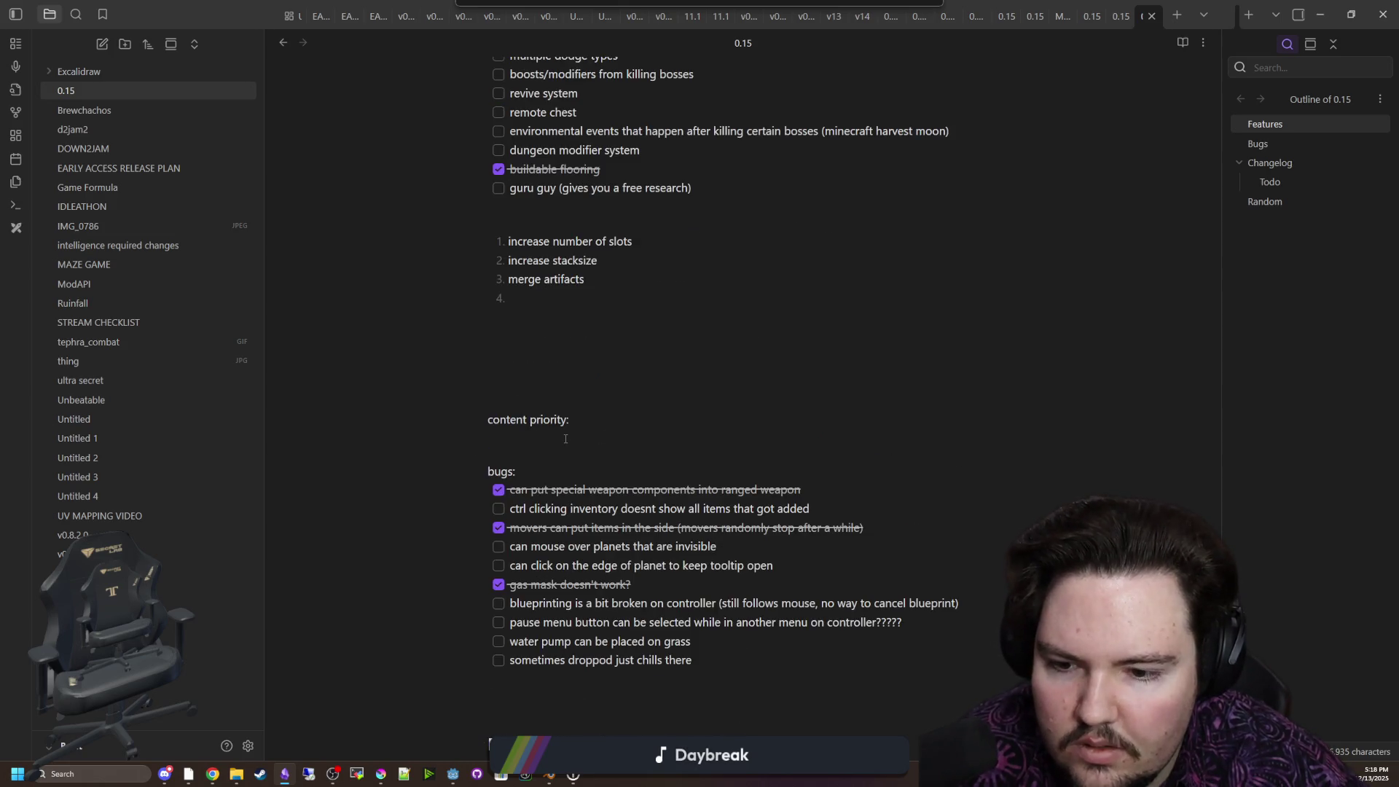
{"action": "scroll", "coordinate": [719, 583], "scroll_direction": "down", "scroll_amount": 1}
{"action": "mouse_move", "coordinate": [719, 583]}
{"action": "left_mouse_down"}
{"action": "mouse_move", "coordinate": [507, 481]}
{"action": "mouse_move", "coordinate": [397, 396]}
{"action": "left_mouse_up"}
{"action": "key", "text": "ctrl+c"}
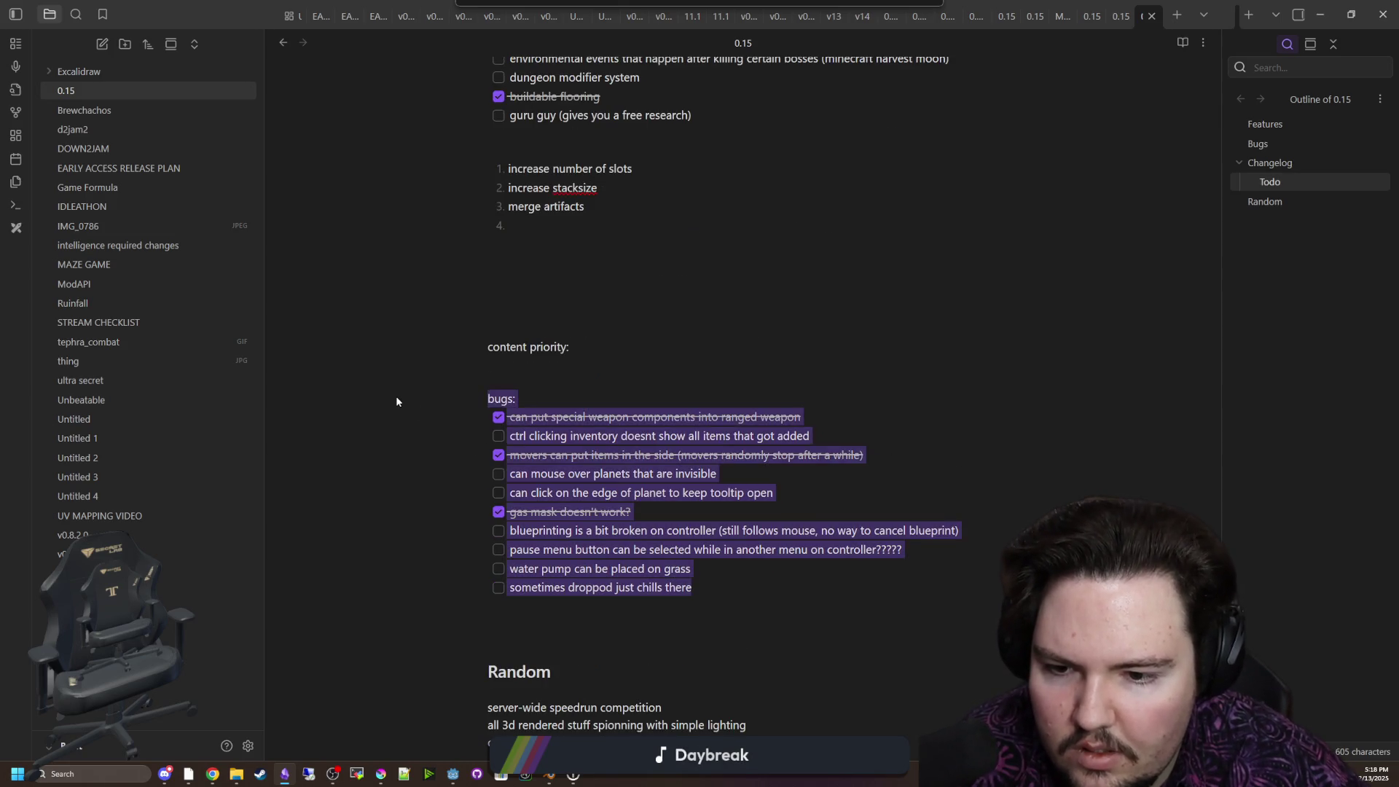
Paste the loose bugs list after 'can middle click buildings in space hub' and drop its 'bugs:' line.
{"action": "scroll", "coordinate": [635, 469], "scroll_direction": "up", "scroll_amount": 10}
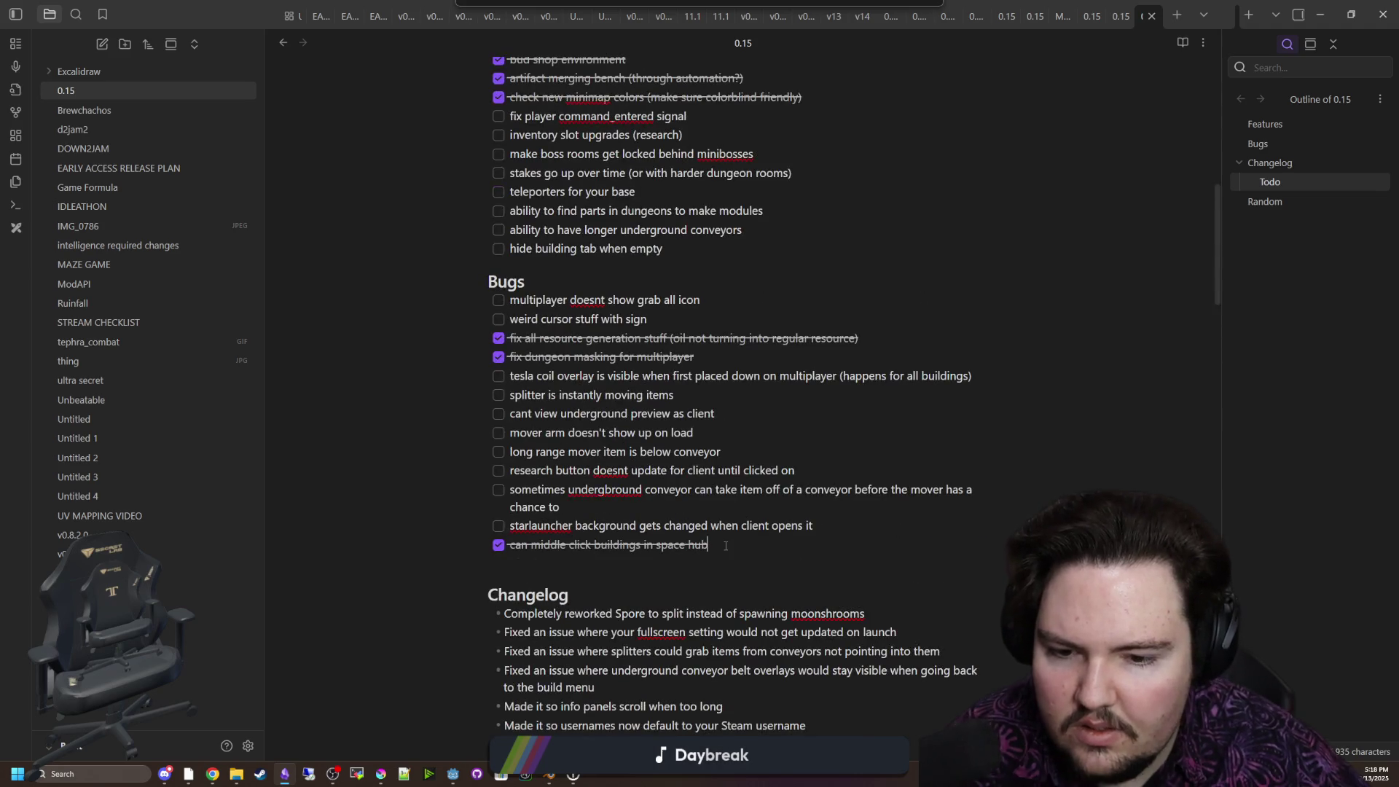
{"action": "left_click", "coordinate": [725, 546]}
{"action": "key", "text": "Return"}
{"action": "key", "text": "ctrl+v"}
{"action": "left_click_drag", "start_coordinate": [554, 561], "coordinate": [456, 558]}
{"action": "key", "text": "BackSpace"}
{"action": "key", "text": "BackSpace"}
{"action": "scroll", "coordinate": [613, 512], "scroll_direction": "down", "scroll_amount": 3}
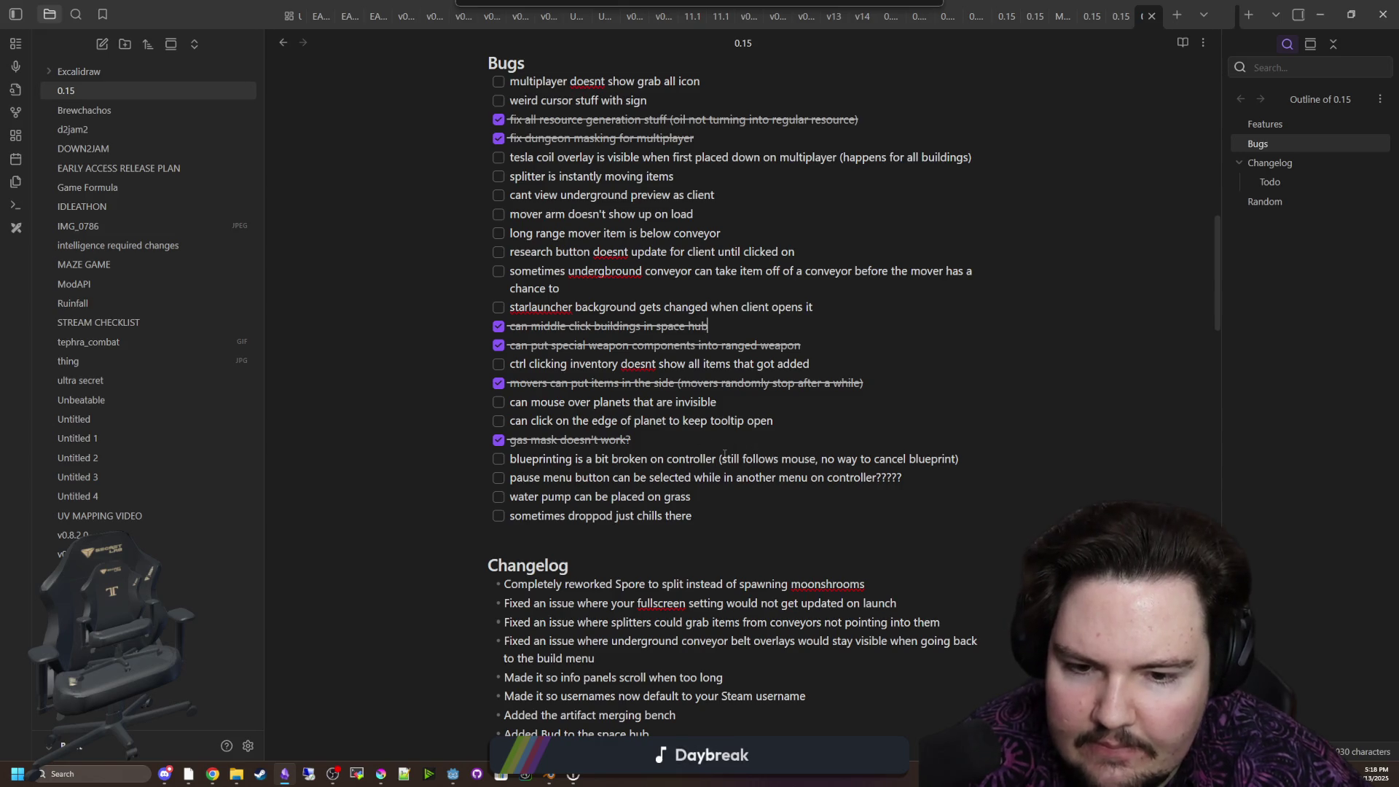
Select parts of the blueprinting, pause menu and water pump bug texts.
{"action": "left_click_drag", "start_coordinate": [724, 455], "coordinate": [963, 456]}
{"action": "left_click_drag", "start_coordinate": [529, 478], "coordinate": [904, 486]}
{"action": "left_click_drag", "start_coordinate": [548, 496], "coordinate": [690, 492]}
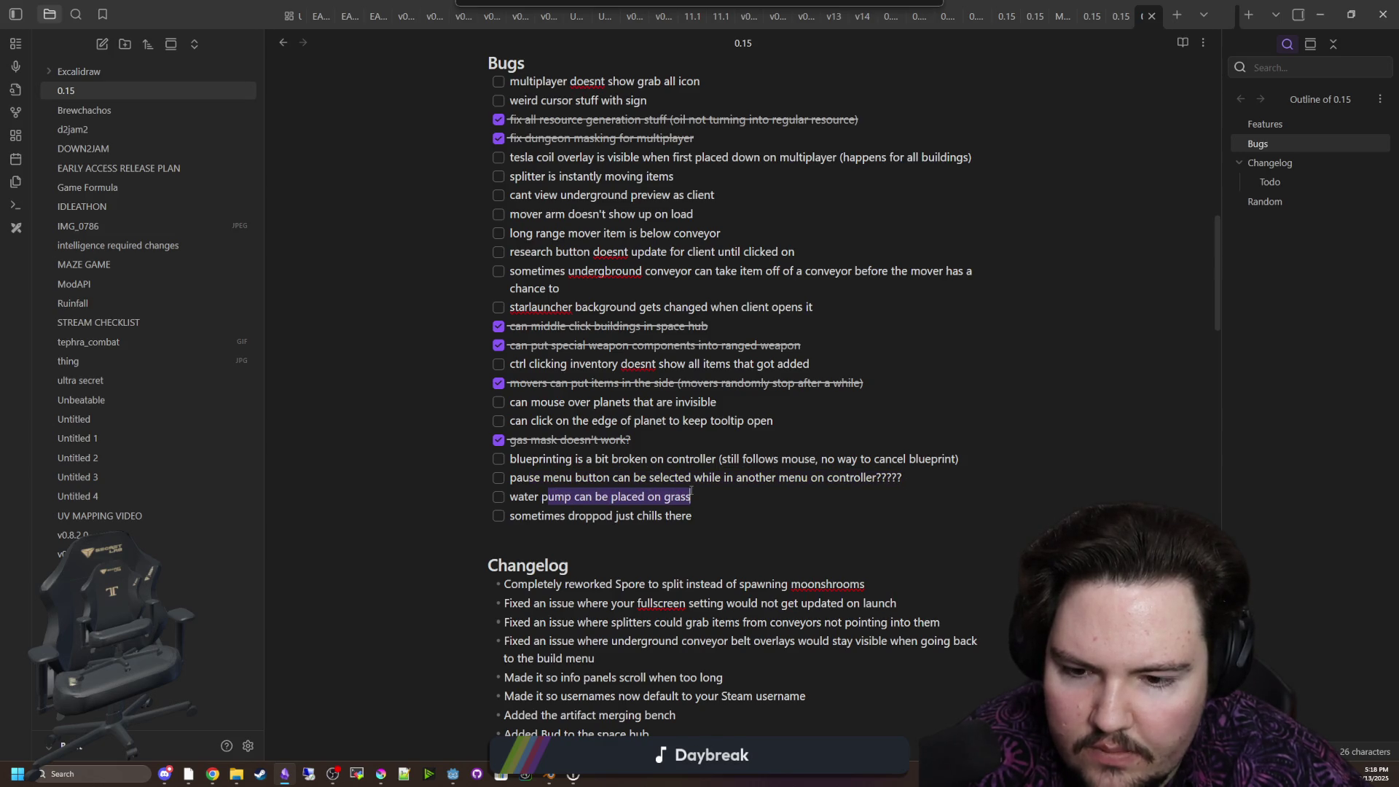
{"action": "scroll", "coordinate": [691, 492], "scroll_direction": "down", "scroll_amount": 15}
{"action": "left_click", "coordinate": [618, 496]}
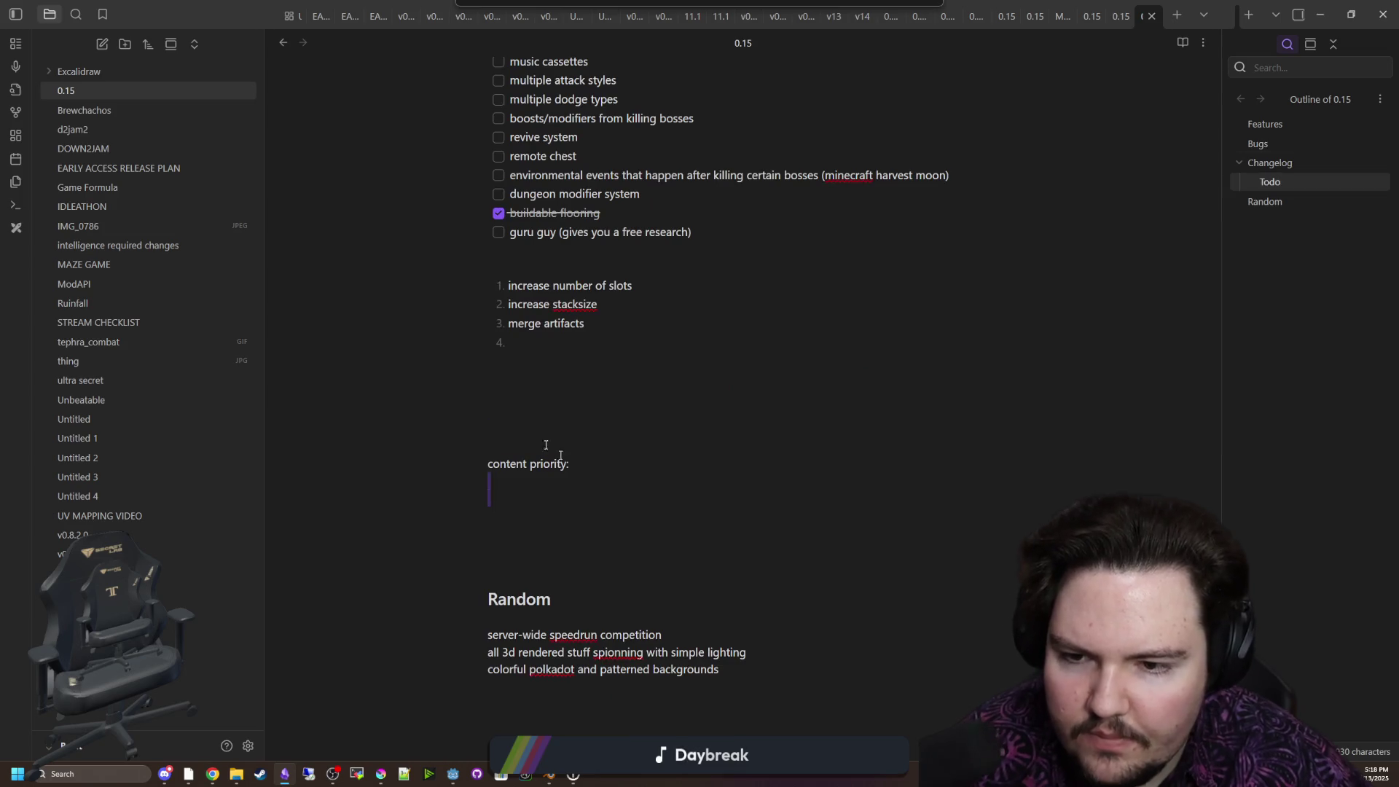
Delete the 'content priority:' line and move the Todo checklist above the Features heading.
{"action": "key", "text": "BackSpace"}
{"action": "key", "text": "BackSpace"}
{"action": "key", "text": "BackSpace"}
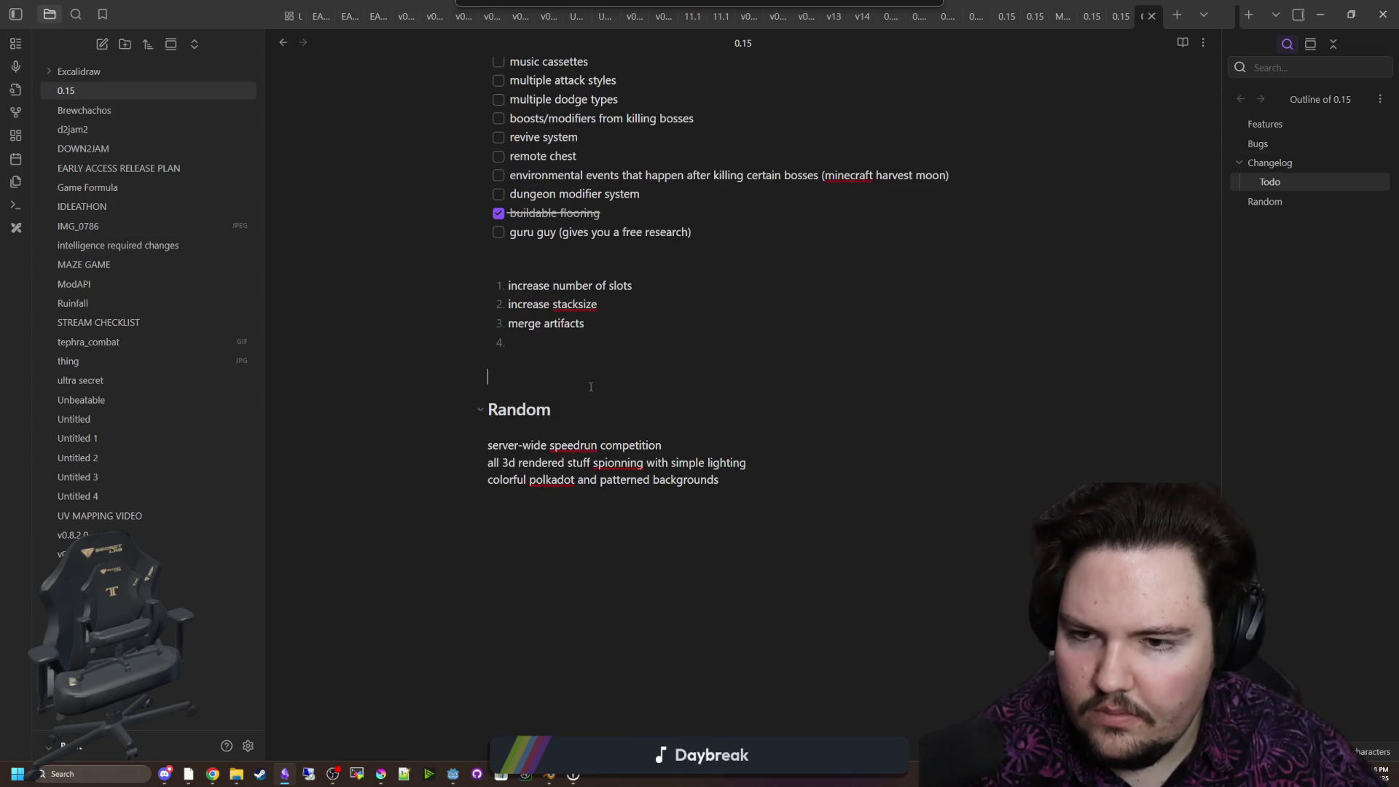
{"action": "scroll", "coordinate": [583, 384], "scroll_direction": "up", "scroll_amount": 6}
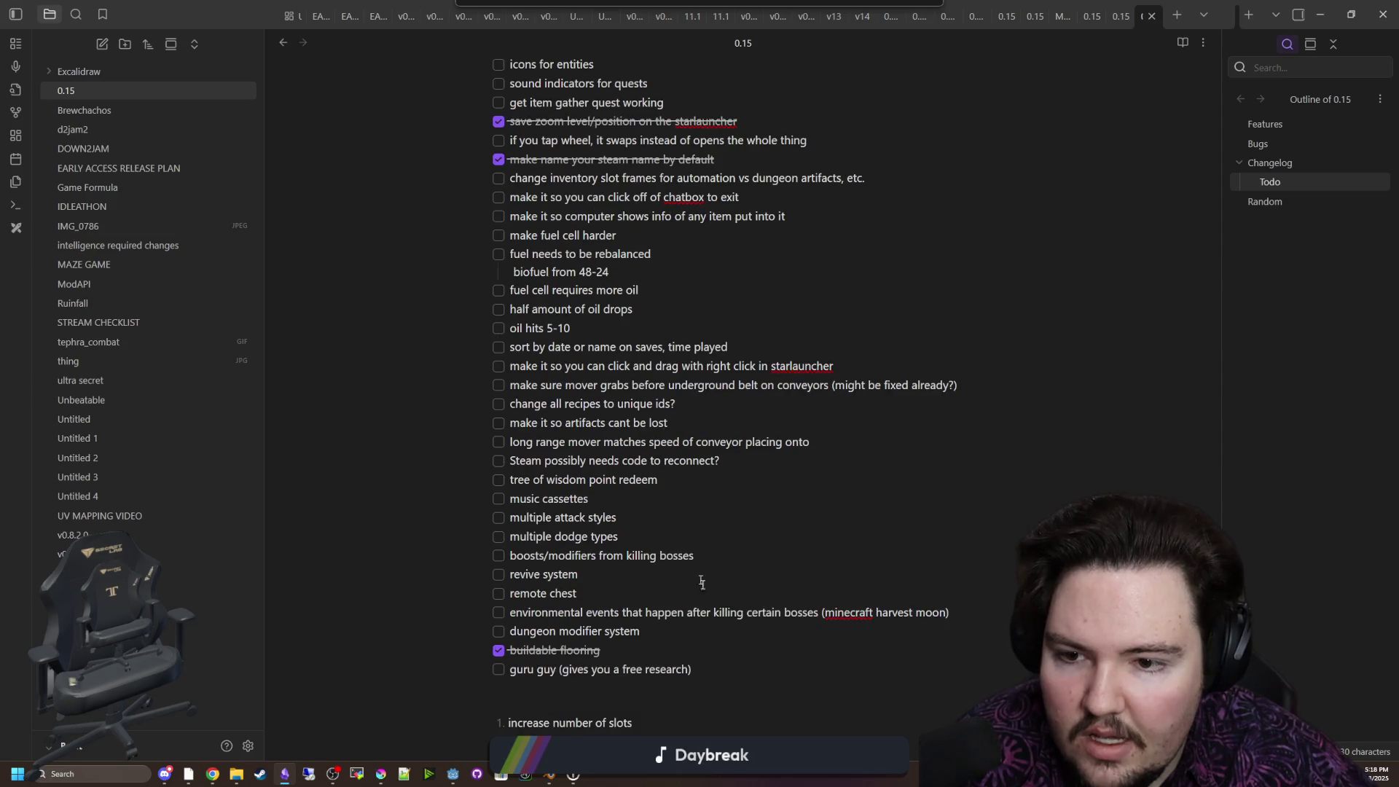
{"action": "mouse_move", "coordinate": [715, 677]}
{"action": "left_mouse_down"}
{"action": "mouse_move", "coordinate": [467, 353]}
{"action": "mouse_move", "coordinate": [484, 254]}
{"action": "mouse_move", "coordinate": [459, 194]}
{"action": "left_mouse_up"}
{"action": "key", "text": "BackSpace"}
{"action": "scroll", "coordinate": [589, 430], "scroll_direction": "up", "scroll_amount": 15}
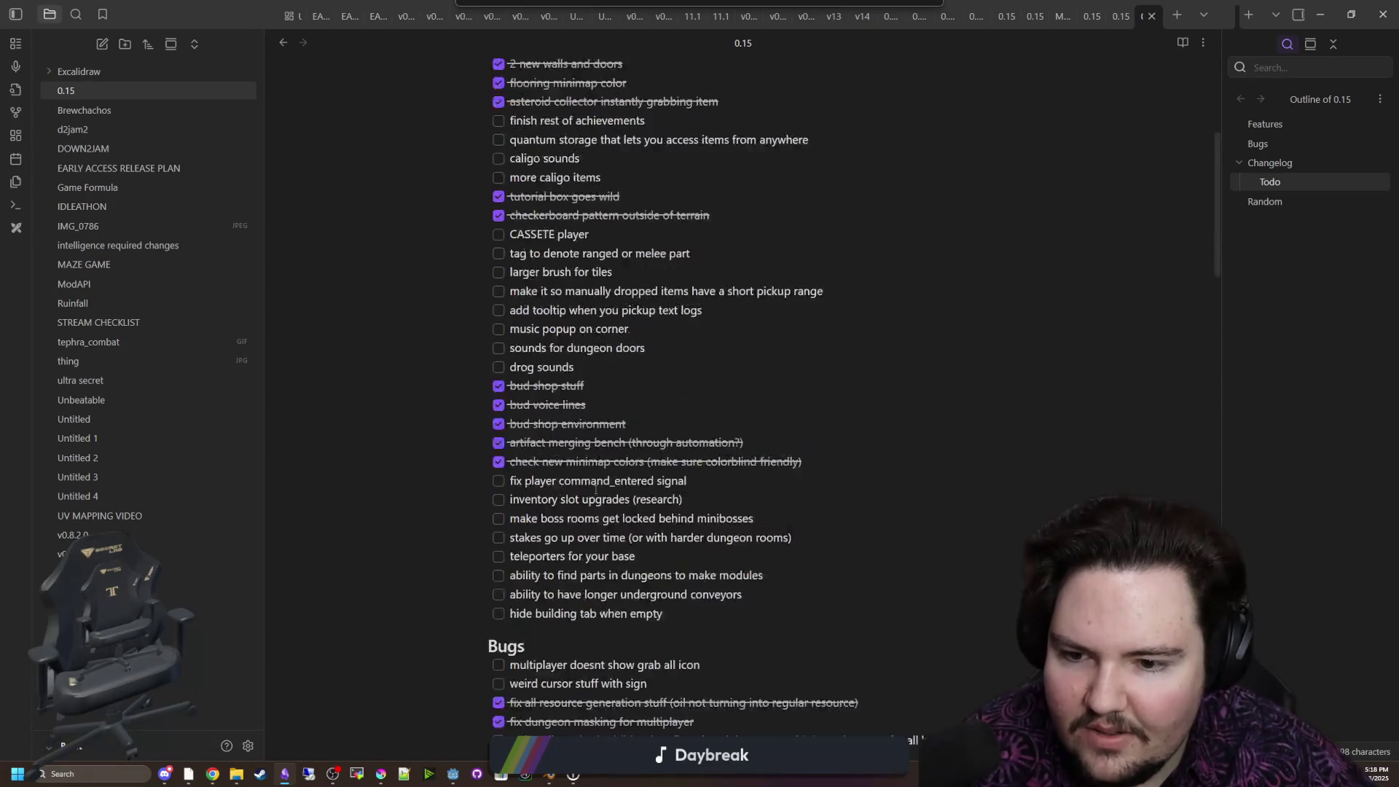
{"action": "left_click", "coordinate": [517, 381]}
{"action": "key", "text": "ctrl+z"}
{"action": "key", "text": "ctrl+z"}
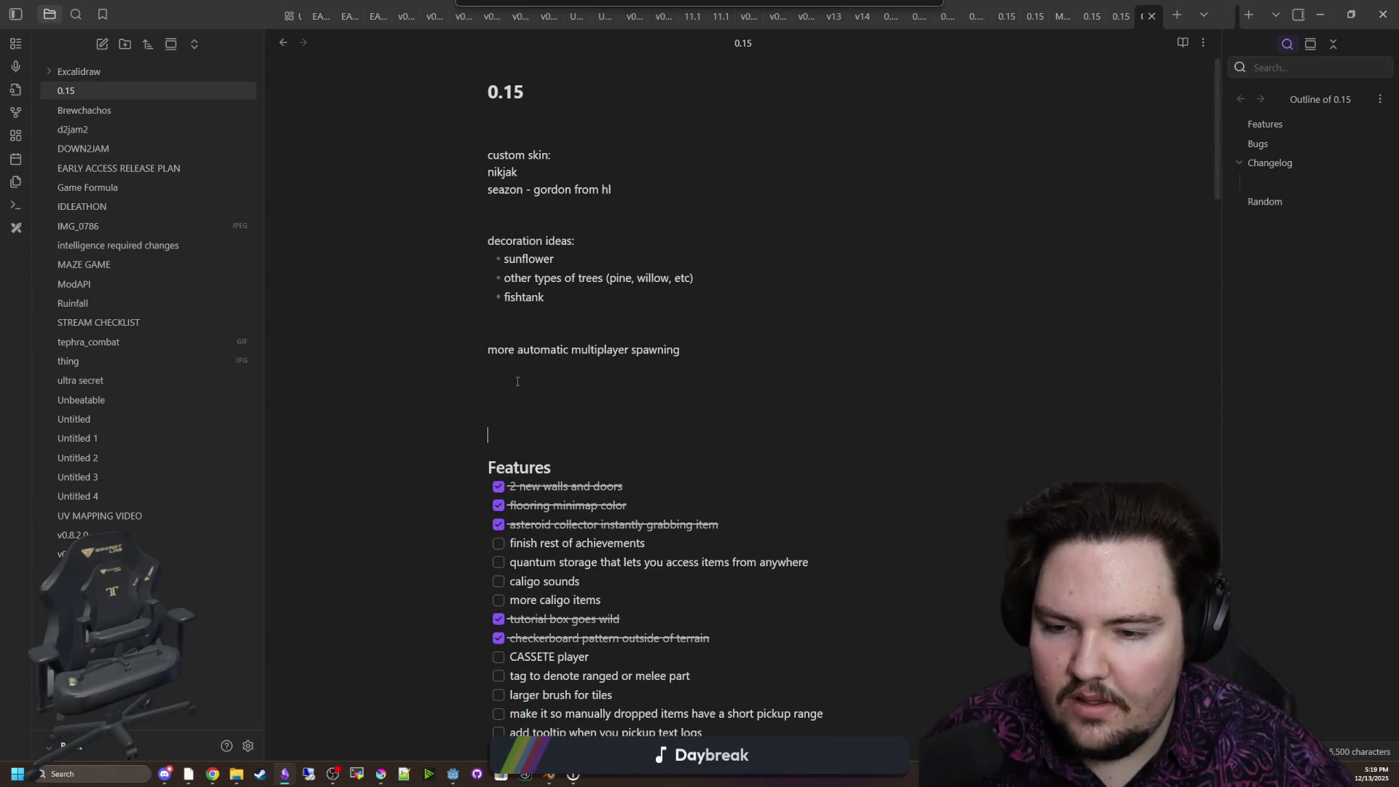
Type a new 'Balancing' line just above the Features heading.
{"action": "scroll", "coordinate": [542, 388], "scroll_direction": "down", "scroll_amount": 4}
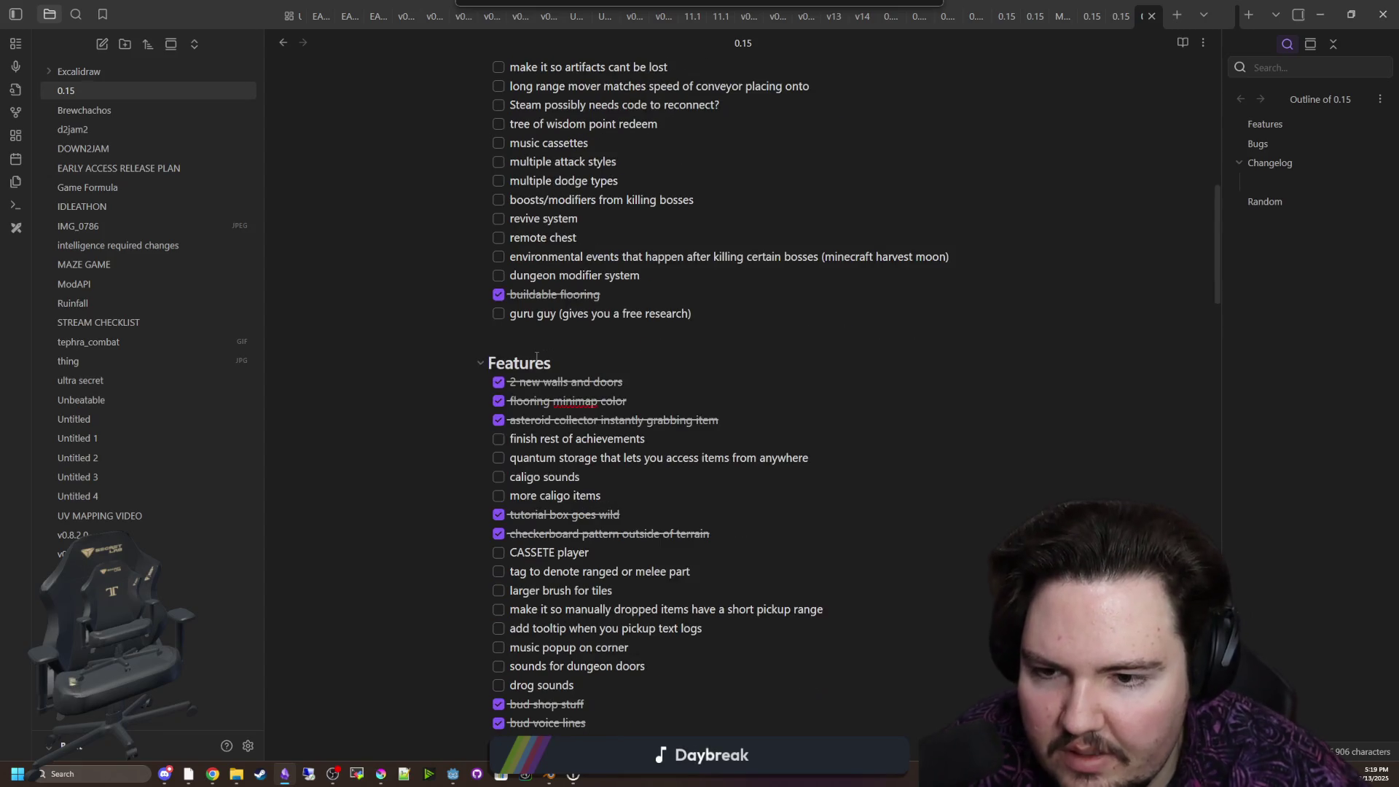
{"action": "left_click", "coordinate": [540, 336]}
{"action": "key", "text": "Return"}
{"action": "type", "text": "Balancing"}
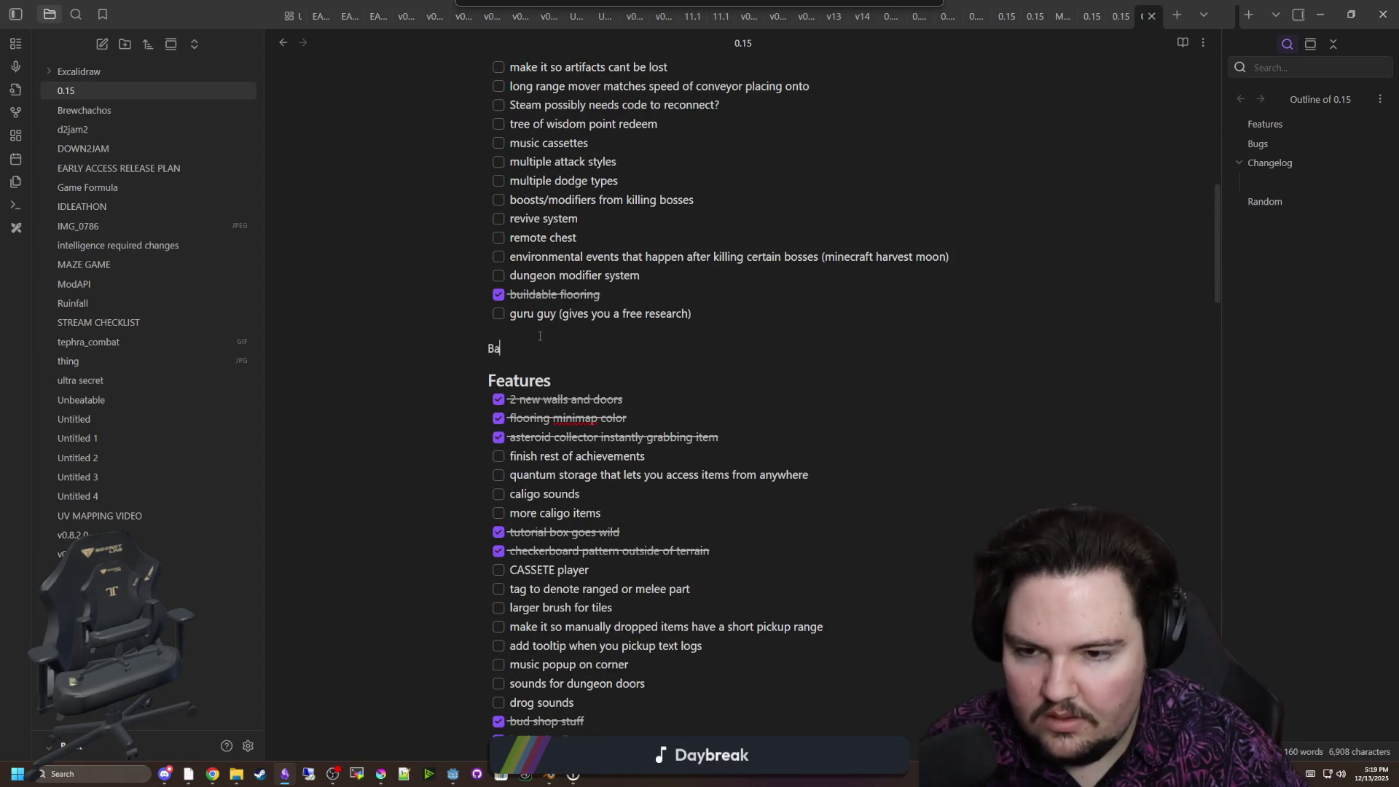
Turn the 'Balancing' line into a ## heading.
{"action": "left_click", "coordinate": [488, 350]}
{"action": "type", "text": "##"}
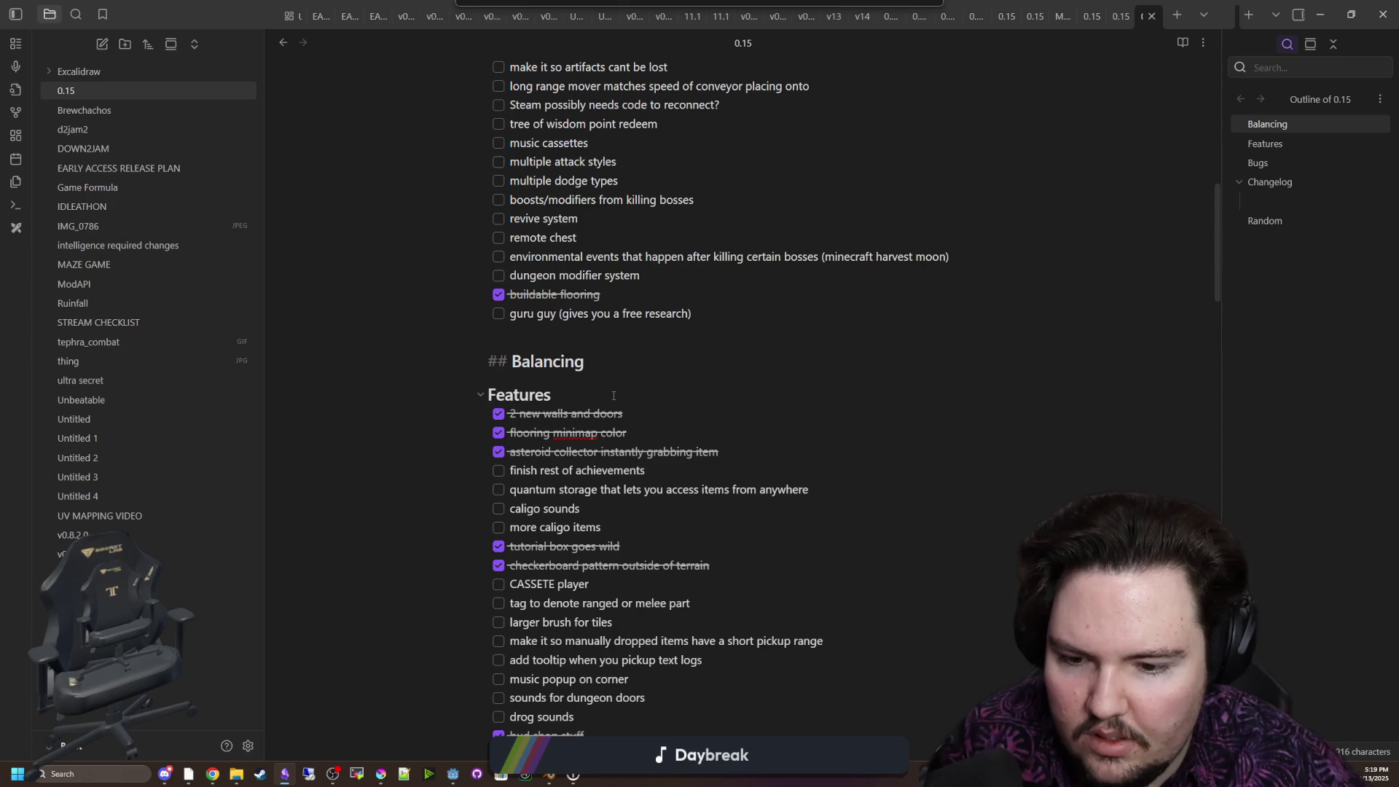
{"action": "scroll", "coordinate": [613, 396], "scroll_direction": "down", "scroll_amount": 1}
{"action": "key", "text": "End"}
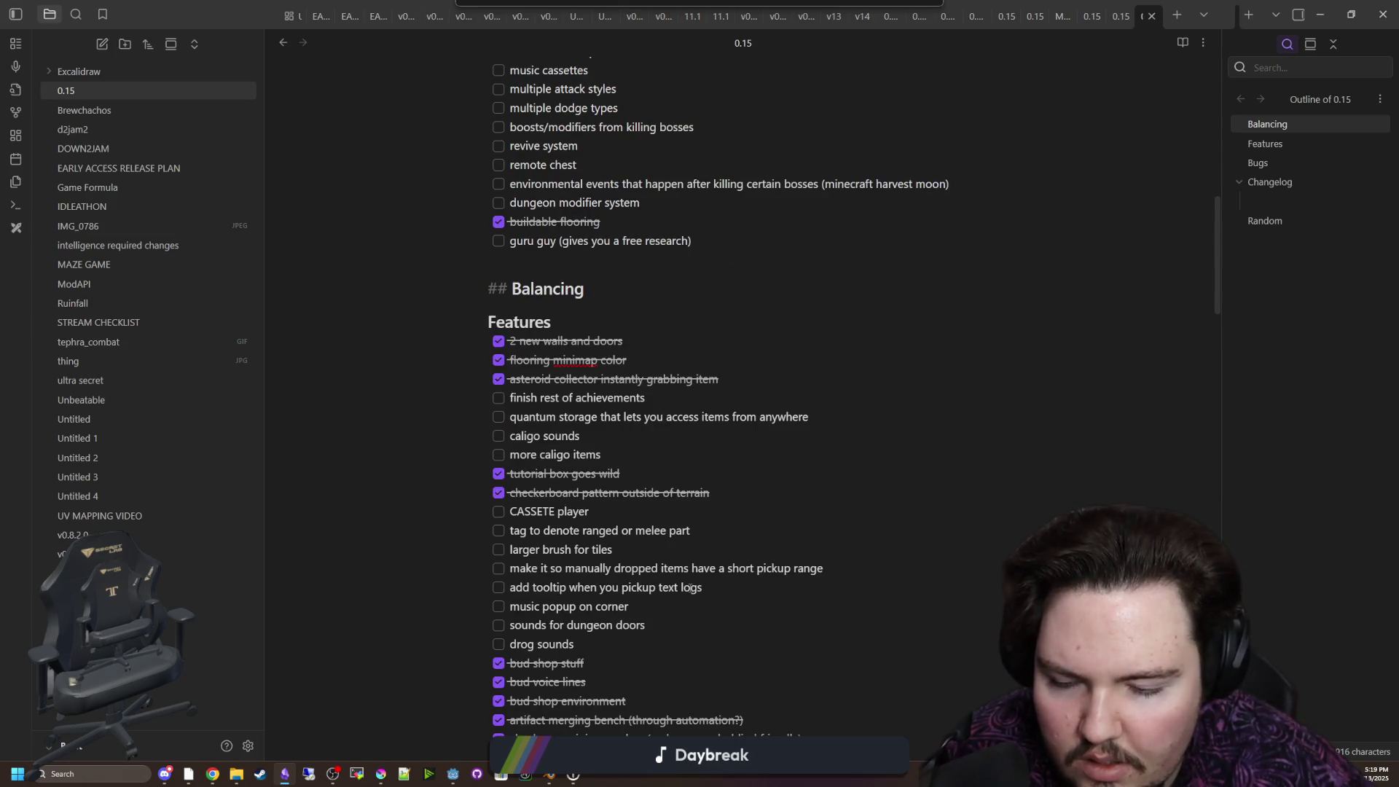
{"action": "scroll", "coordinate": [690, 587], "scroll_direction": "up", "scroll_amount": 3}
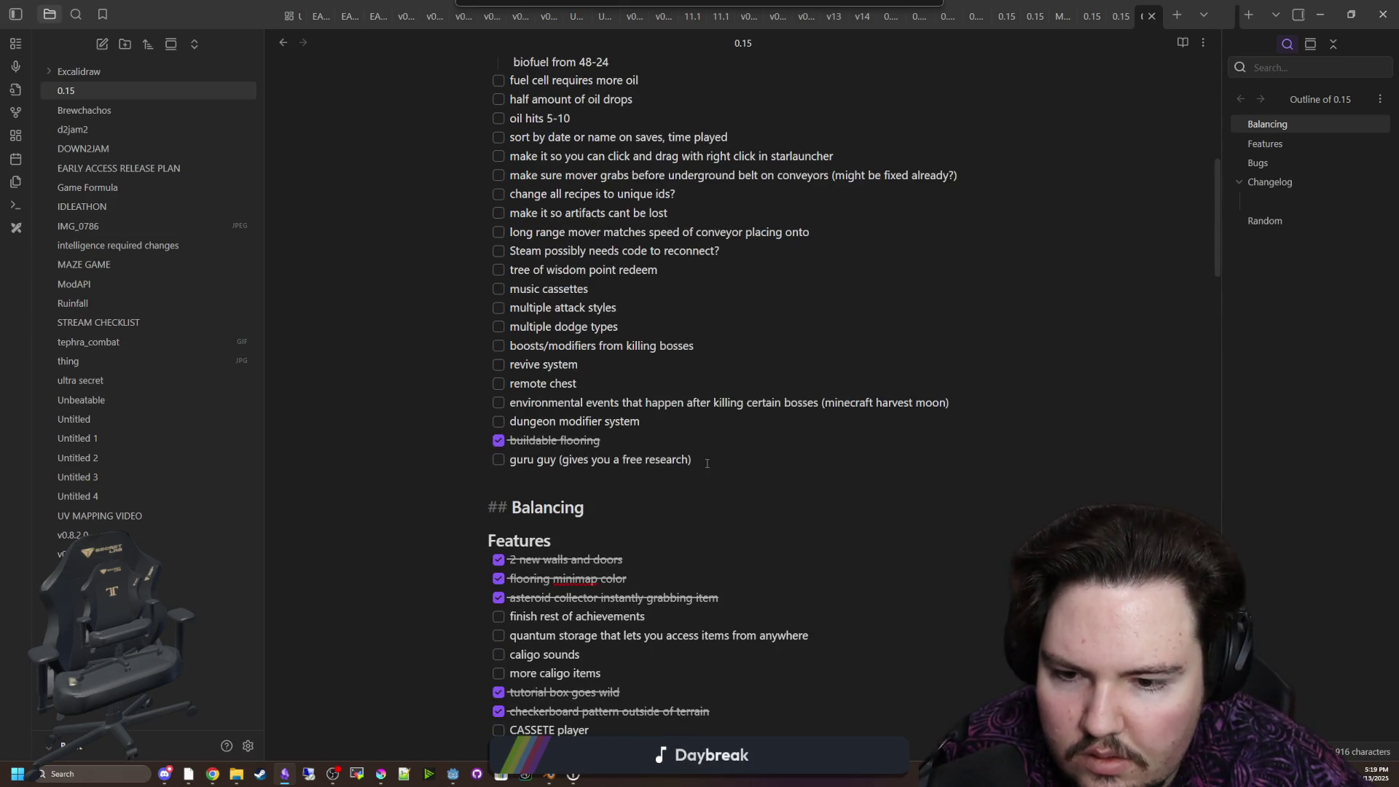
Move the 'guru guy (gives you a free research)' task below '2 new walls and doors' in Features.
{"action": "left_click_drag", "start_coordinate": [707, 464], "coordinate": [496, 457]}
{"action": "key", "text": "BackSpace"}
{"action": "left_click", "coordinate": [623, 547]}
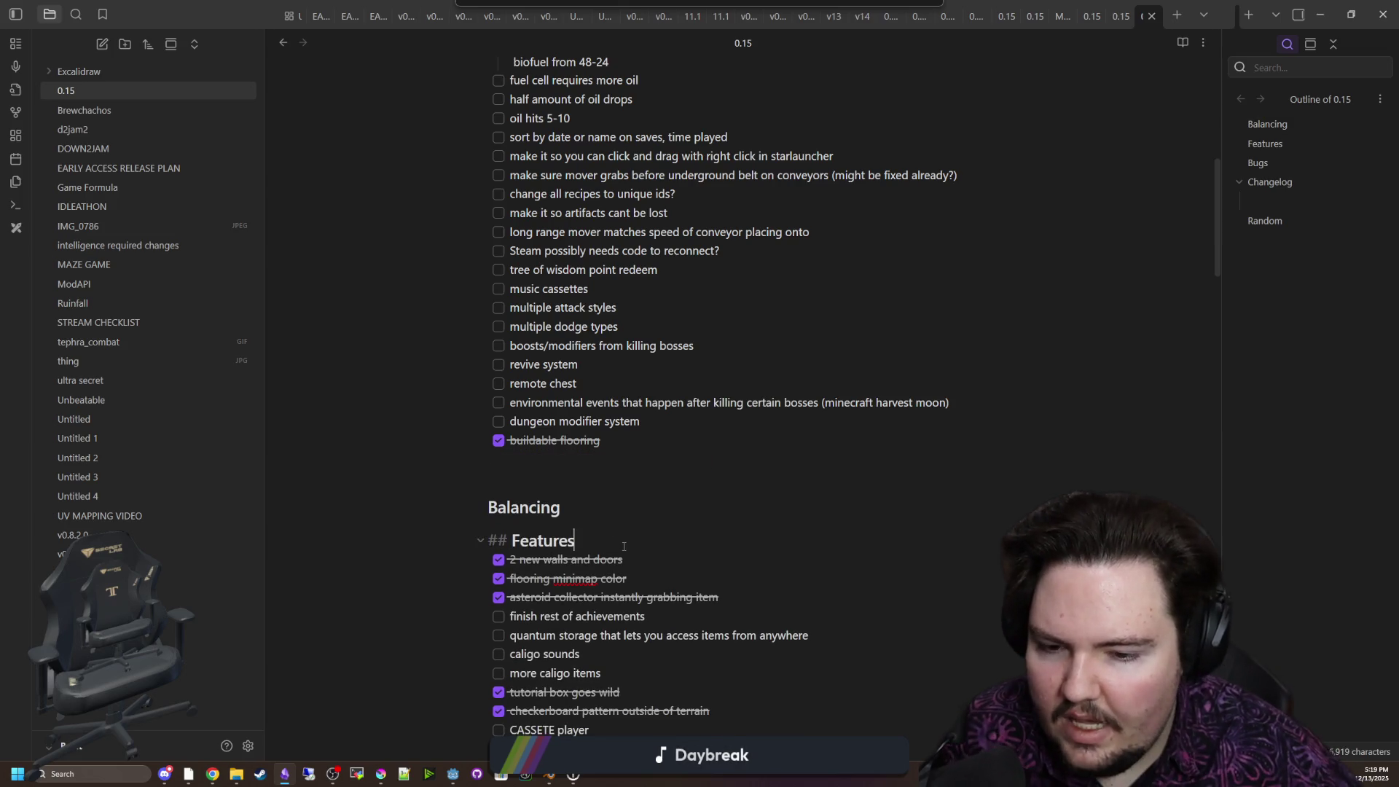
{"action": "left_click", "coordinate": [647, 554]}
{"action": "key", "text": "Return"}
{"action": "type", "text": "- [ ] guru guy (gives you a free research)"}
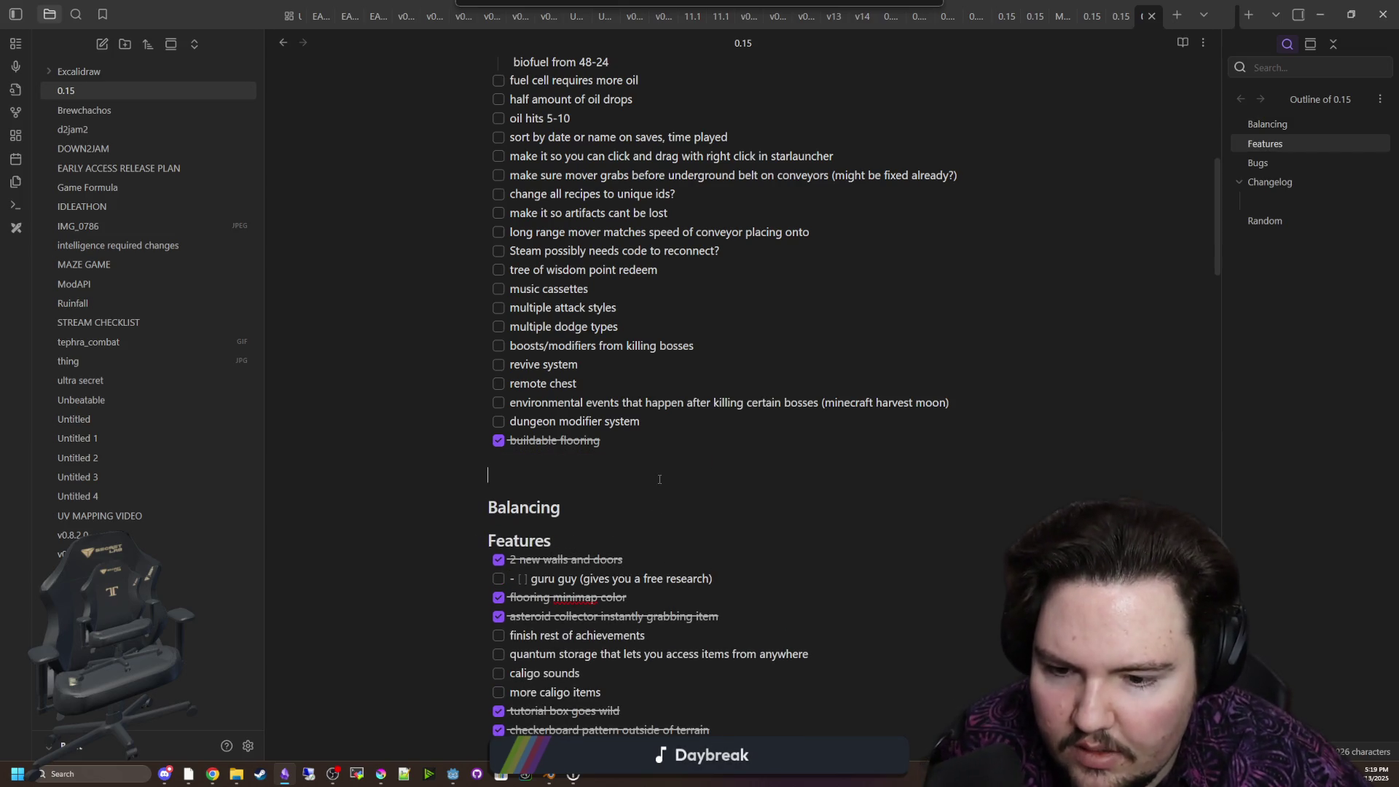
Remove the duplicate checkbox before 'guru guy' and move 'dungeon modifier system' into Features.
{"action": "left_click", "coordinate": [532, 578]}
{"action": "key", "text": "BackSpace"}
{"action": "key", "text": "BackSpace"}
{"action": "key", "text": "BackSpace"}
{"action": "left_click", "coordinate": [561, 501]}
{"action": "scroll", "coordinate": [561, 499], "scroll_direction": "up", "scroll_amount": 1}
{"action": "left_click_drag", "start_coordinate": [640, 494], "coordinate": [509, 494]}
{"action": "key", "text": "ctrl+x"}
{"action": "left_click", "coordinate": [707, 651]}
{"action": "key", "text": "Return"}
{"action": "key", "text": "ctrl+v"}
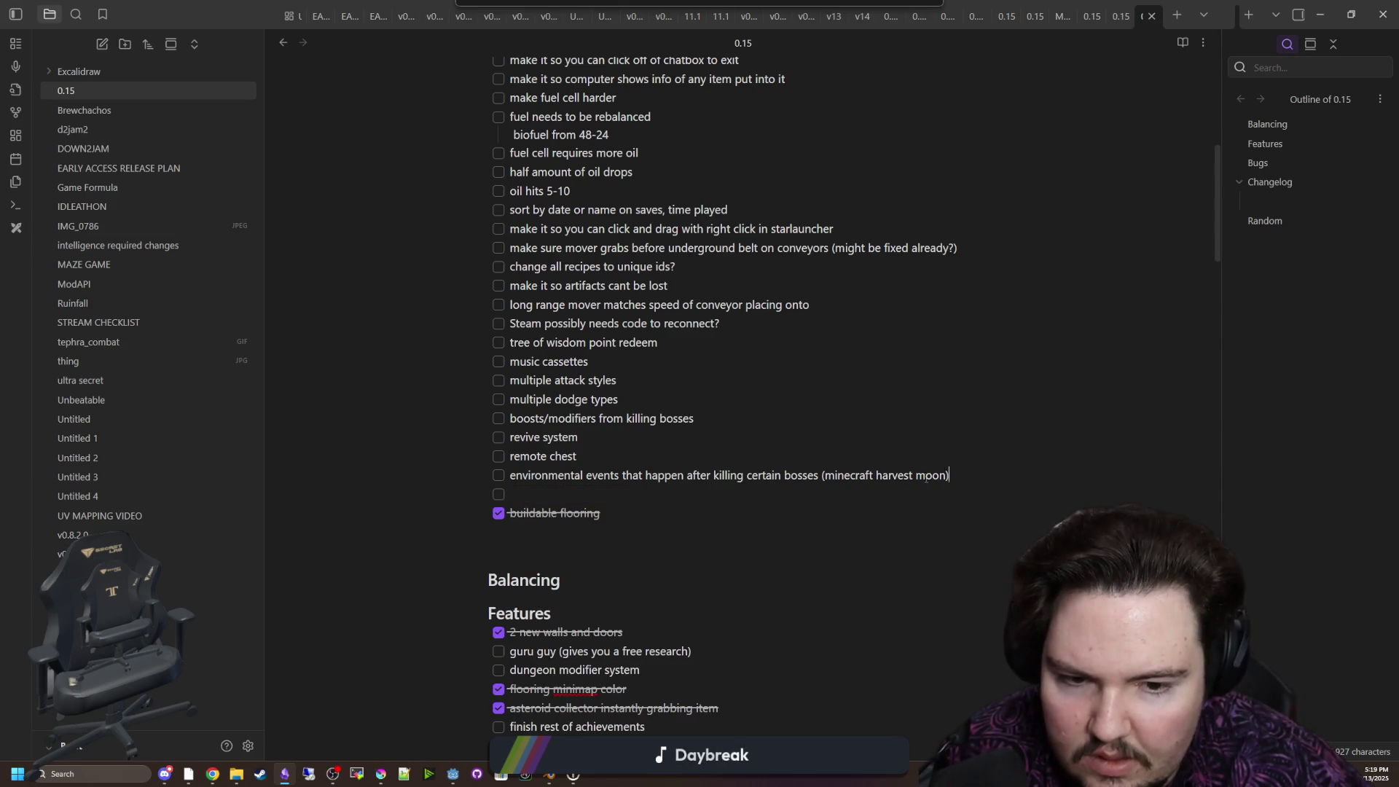
Move 'environmental events' into Features and delete 'remote chest' with the empty checkbox lines.
{"action": "left_click_drag", "start_coordinate": [951, 475], "coordinate": [510, 475]}
{"action": "key", "text": "BackSpace"}
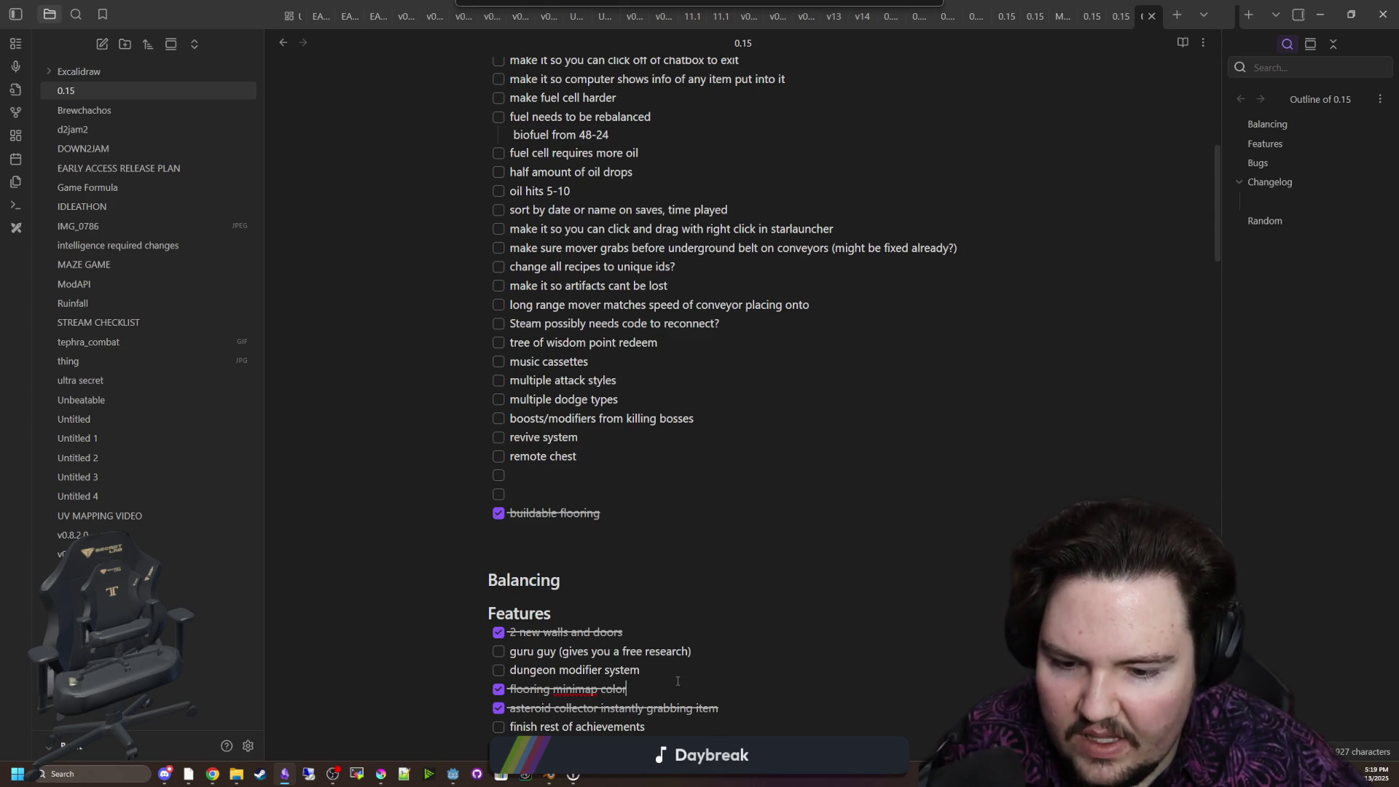
{"action": "key", "text": "Return"}
{"action": "key", "text": "ctrl+v"}
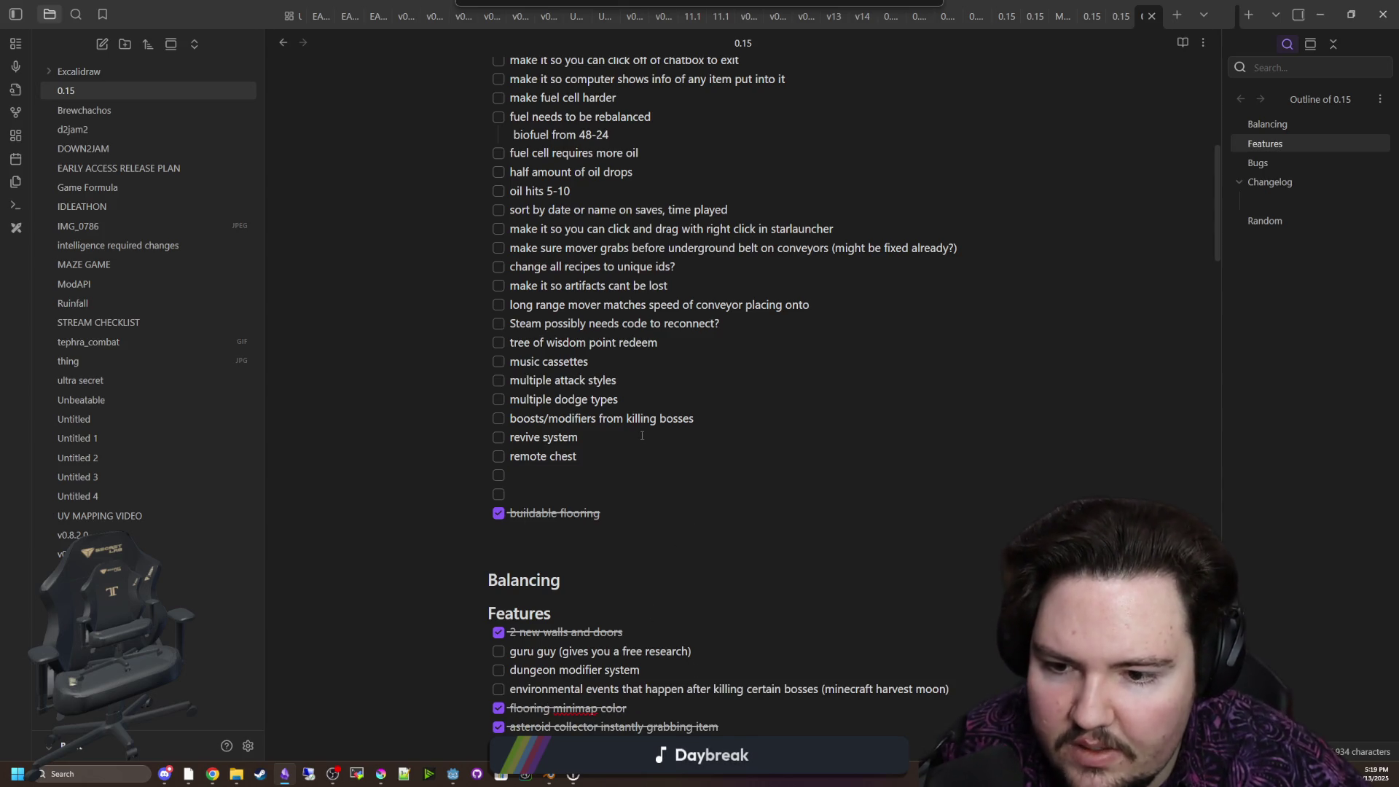
{"action": "left_click_drag", "start_coordinate": [582, 495], "coordinate": [446, 448]}
{"action": "key", "text": "BackSpace"}
Move 'revive system' below 'guru guy' in Features and remove the leftover empty line.
{"action": "left_click_drag", "start_coordinate": [579, 437], "coordinate": [509, 438]}
{"action": "key", "text": "ctrl+x"}
{"action": "left_click", "coordinate": [709, 591]}
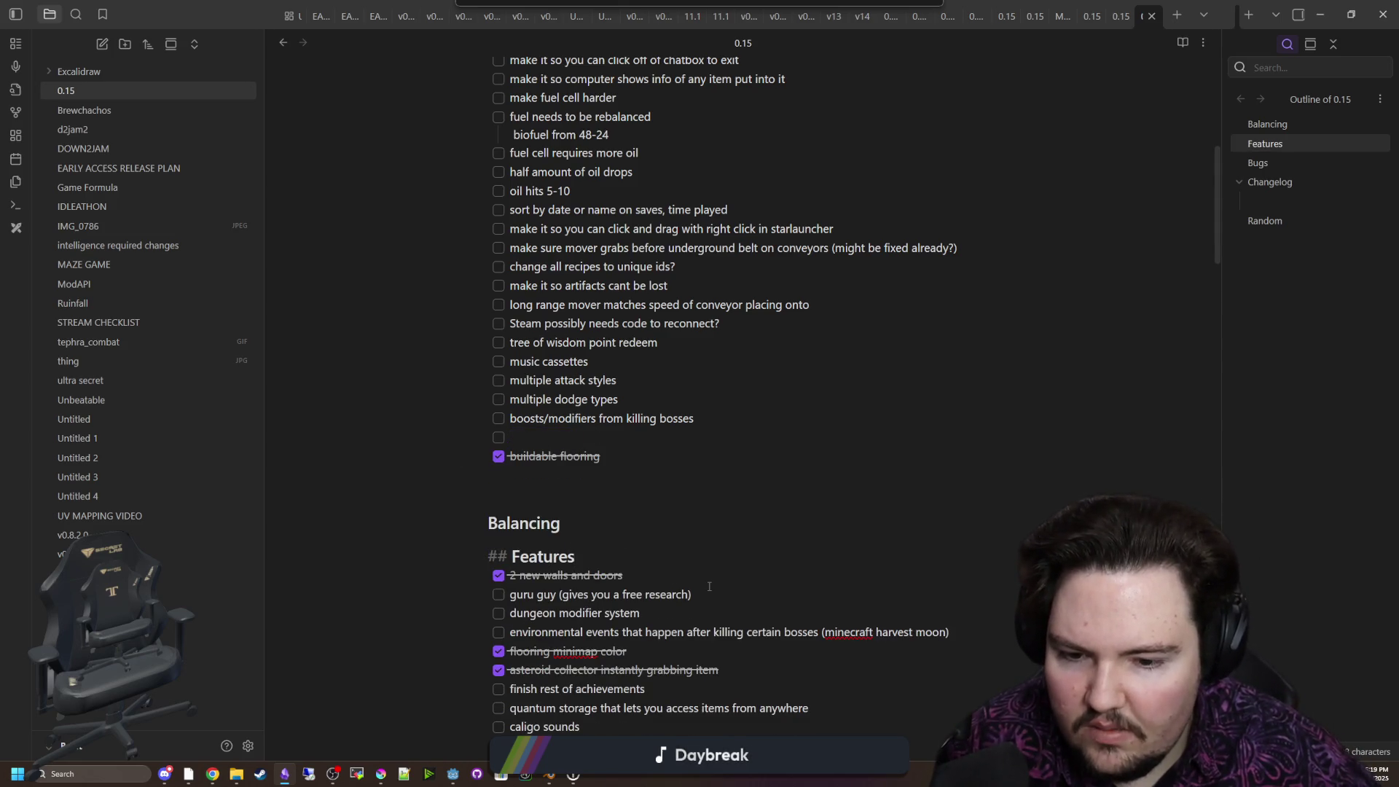
{"action": "key", "text": "Return"}
{"action": "key", "text": "ctrl+v"}
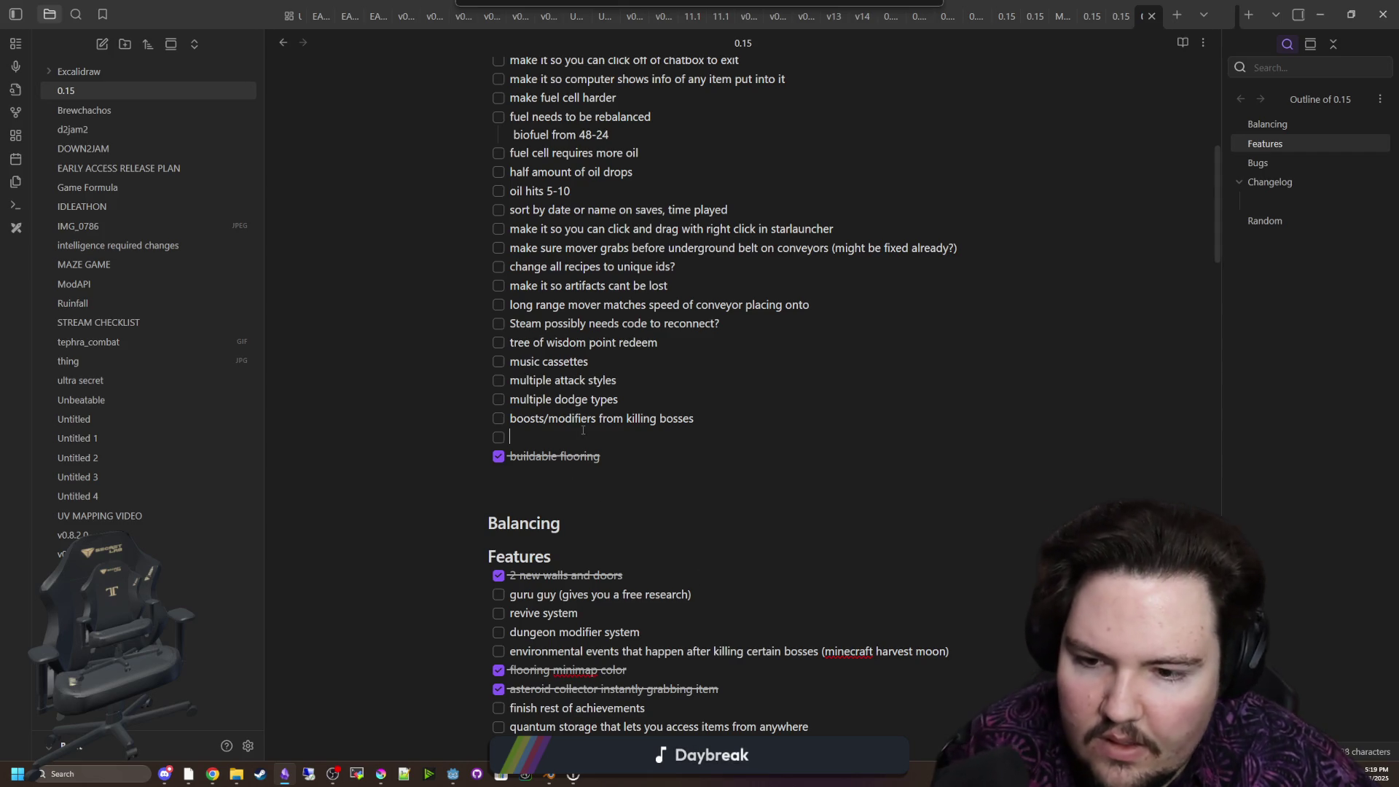
{"action": "key", "text": "BackSpace"}
{"action": "key", "text": "BackSpace"}
{"action": "key", "text": "BackSpace"}
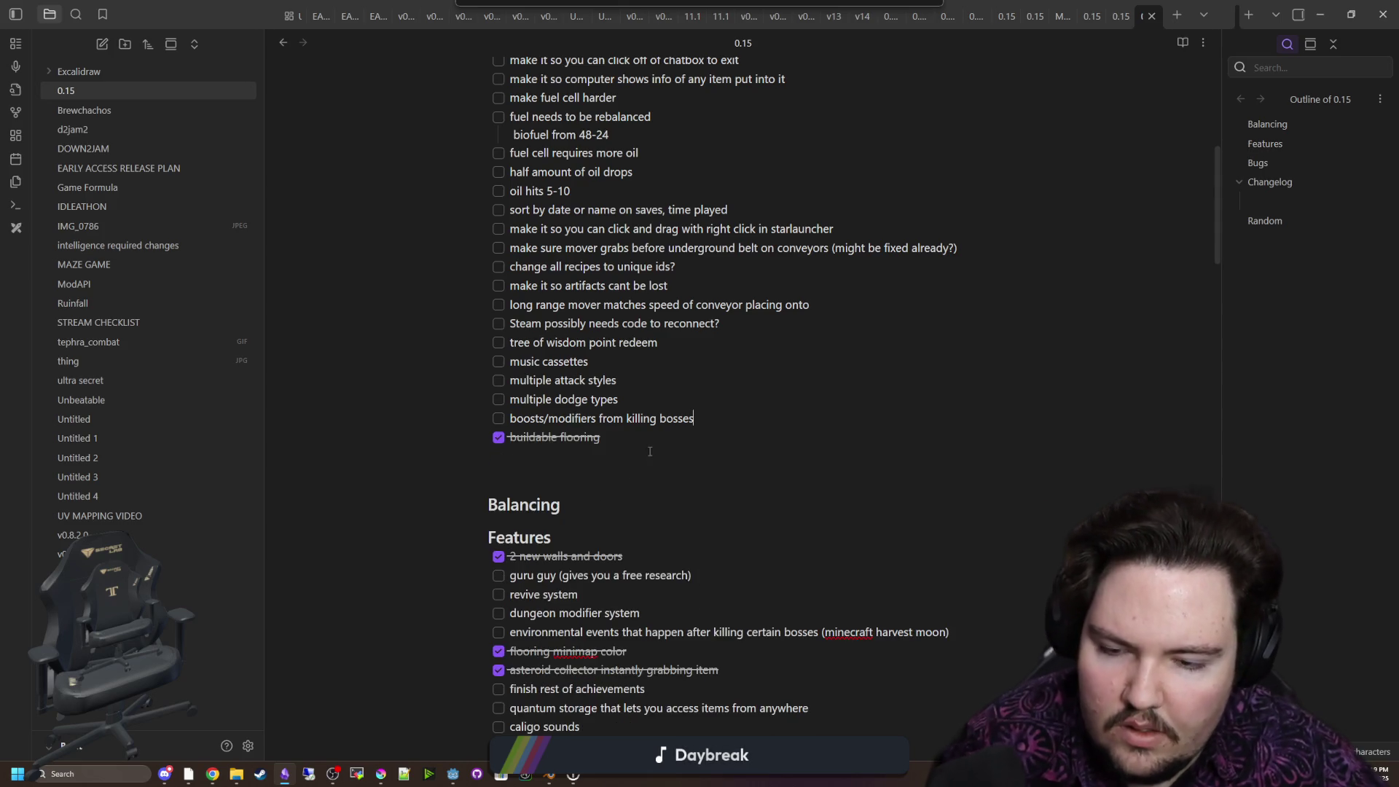
Move 'boosts/modifiers from killing bosses' under 'revive system' and remove the empty task line.
{"action": "left_click_drag", "start_coordinate": [694, 417], "coordinate": [510, 417]}
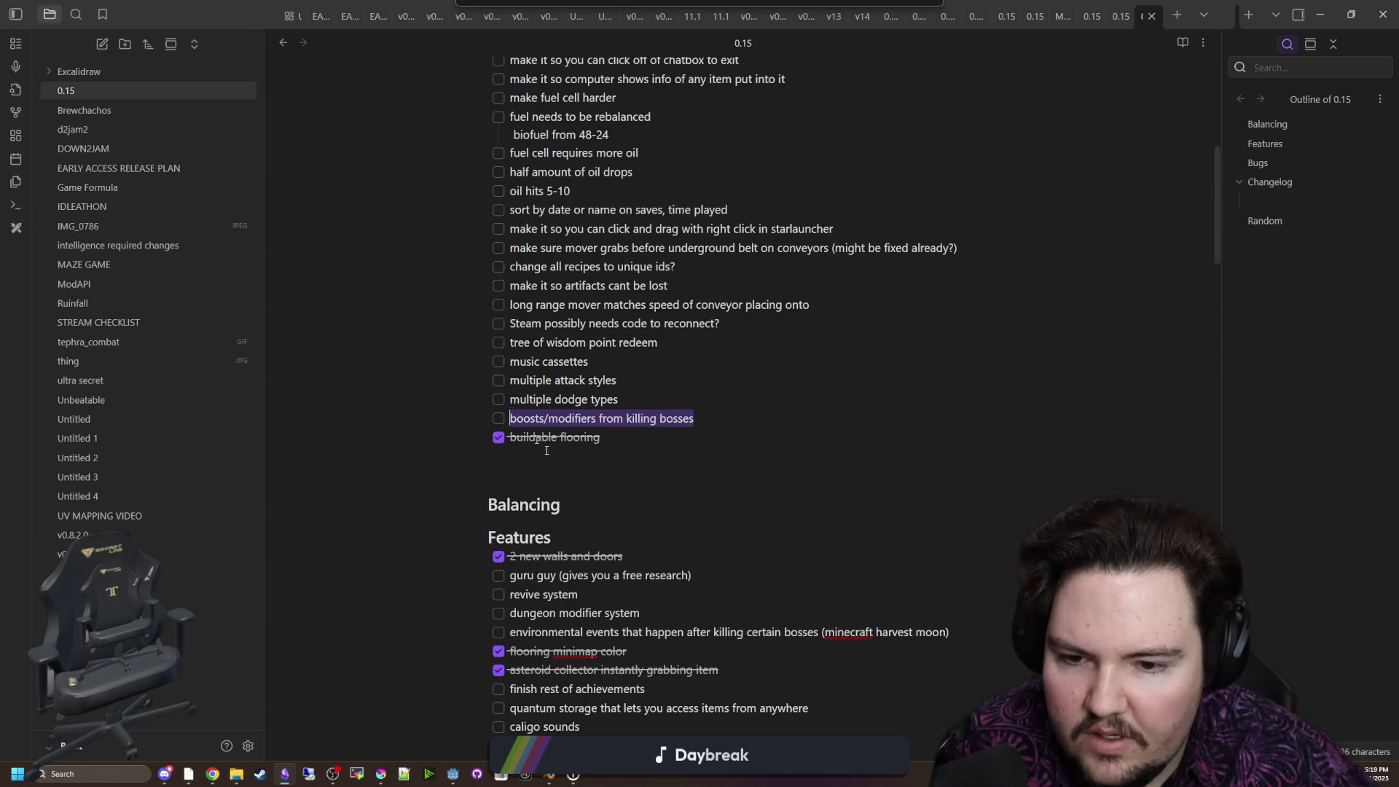
{"action": "key", "text": "ctrl+x"}
{"action": "left_click", "coordinate": [634, 596]}
{"action": "key", "text": "Return"}
{"action": "key", "text": "ctrl+v"}
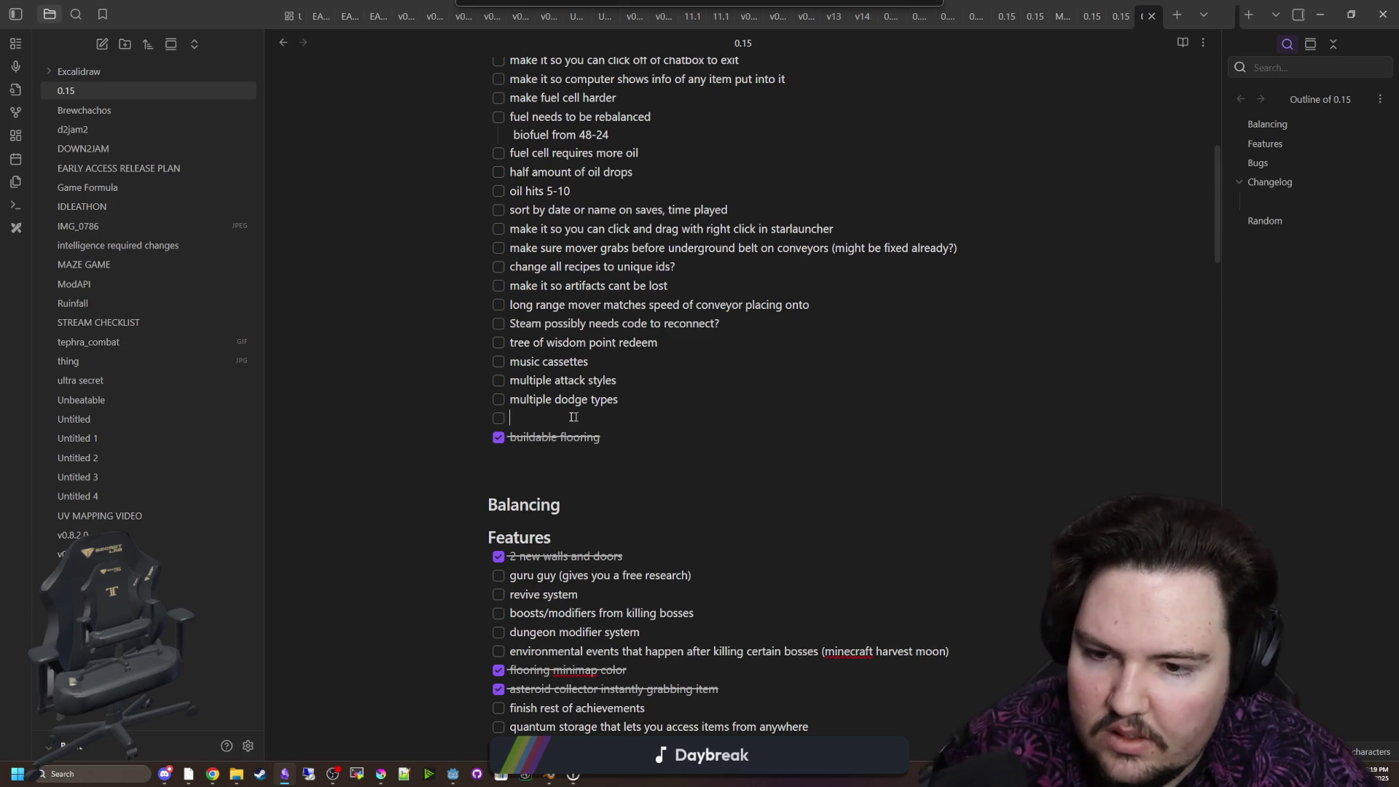
{"action": "key", "text": "BackSpace"}
{"action": "key", "text": "BackSpace"}
{"action": "key", "text": "BackSpace"}
Move 'multiple attack styles' and 'multiple dodge types' under 'revive system' in Features.
{"action": "left_click_drag", "start_coordinate": [660, 399], "coordinate": [510, 380]}
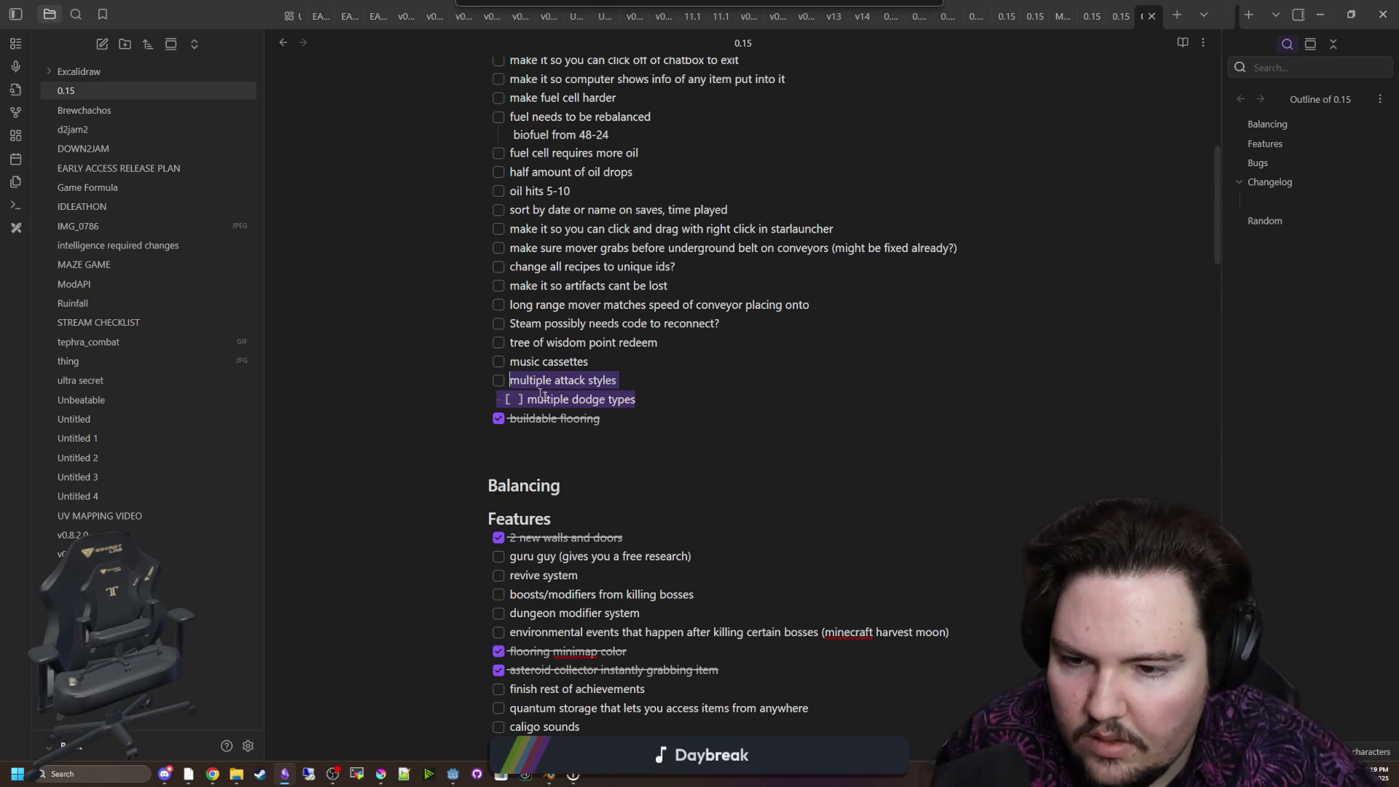
{"action": "key", "text": "ctrl+x"}
{"action": "left_click", "coordinate": [649, 556]}
{"action": "key", "text": "Return"}
{"action": "key", "text": "ctrl+v"}
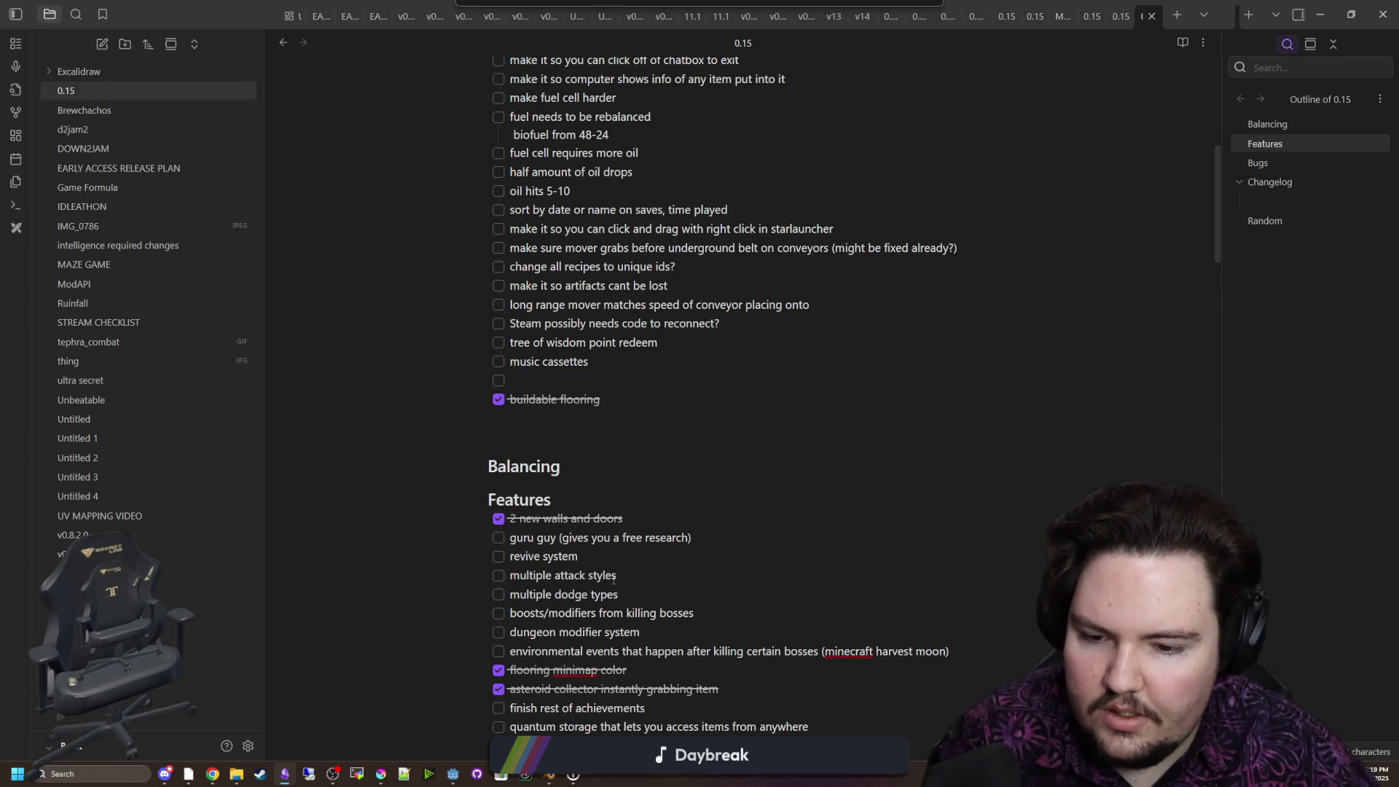
Delete the 'music cassettes' task and the empty lines above 'buildable flooring'.
{"action": "scroll", "coordinate": [599, 431], "scroll_direction": "up", "scroll_amount": 1}
{"action": "left_click", "coordinate": [592, 452]}
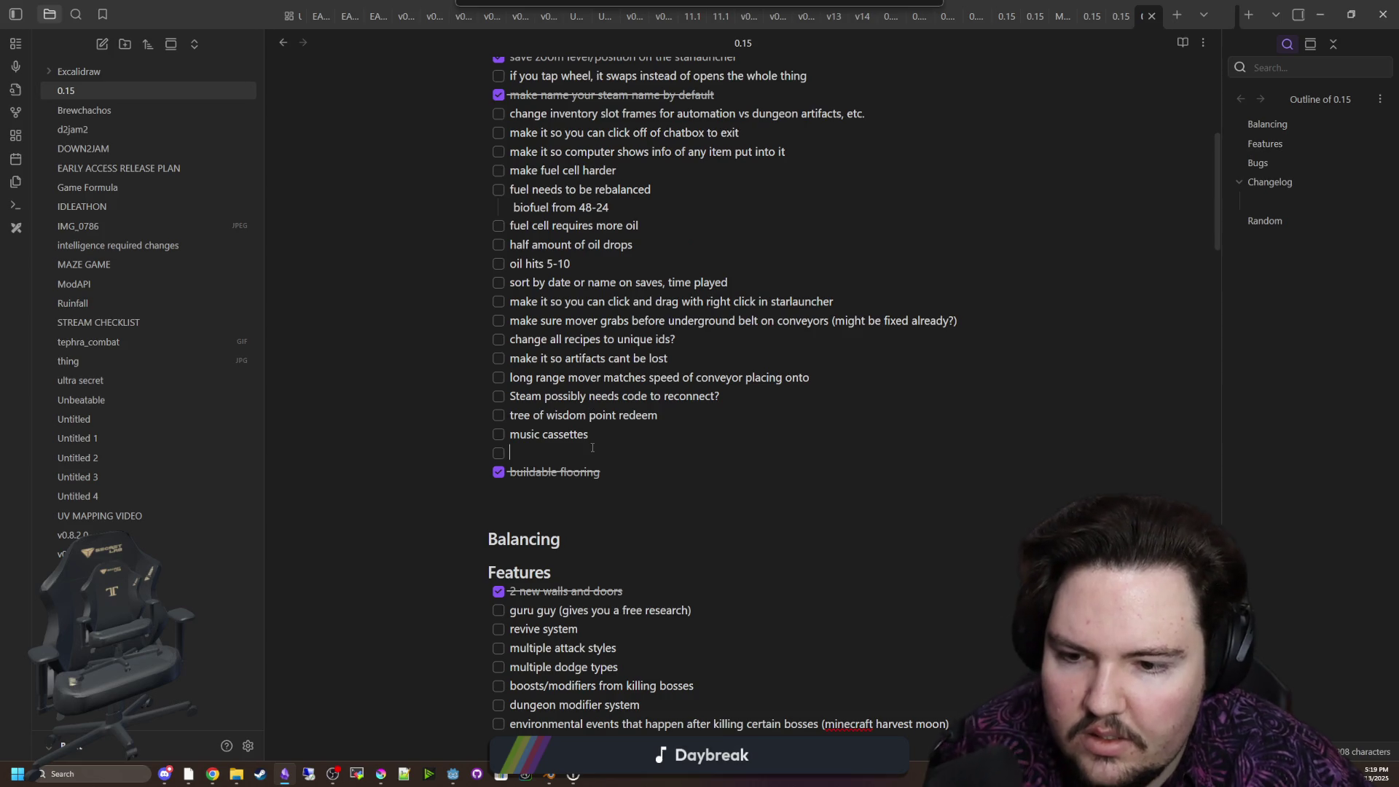
{"action": "scroll", "coordinate": [593, 448], "scroll_direction": "down", "scroll_amount": 4}
{"action": "scroll", "coordinate": [603, 413], "scroll_direction": "up", "scroll_amount": 3}
{"action": "left_click_drag", "start_coordinate": [605, 365], "coordinate": [484, 364]}
{"action": "key", "text": "ctrl+x"}
{"action": "key", "text": "Delete"}
{"action": "key", "text": "Delete"}
{"action": "key", "text": "Delete"}
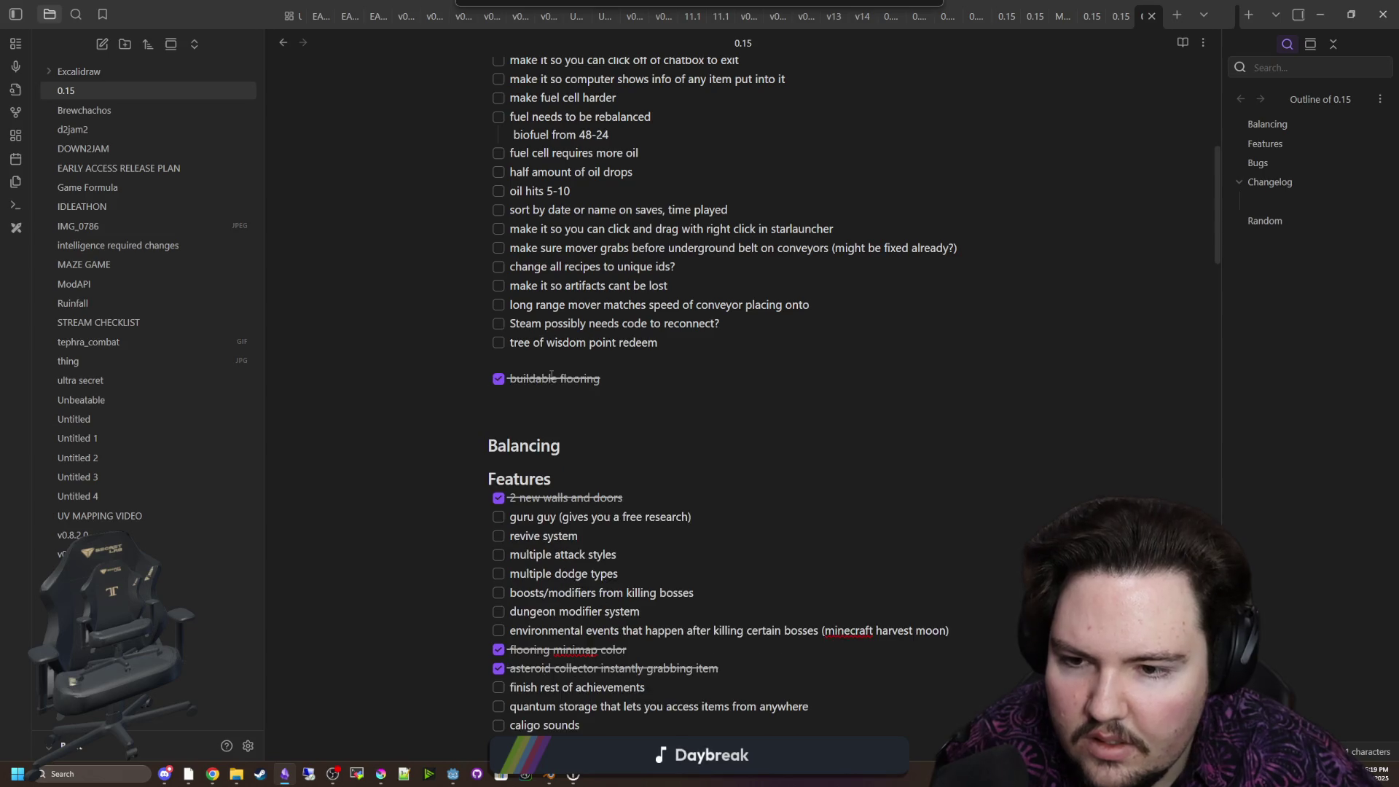
{"action": "scroll", "coordinate": [640, 411], "scroll_direction": "up", "scroll_amount": 2}
{"action": "left_click_drag", "start_coordinate": [658, 489], "coordinate": [511, 489]}
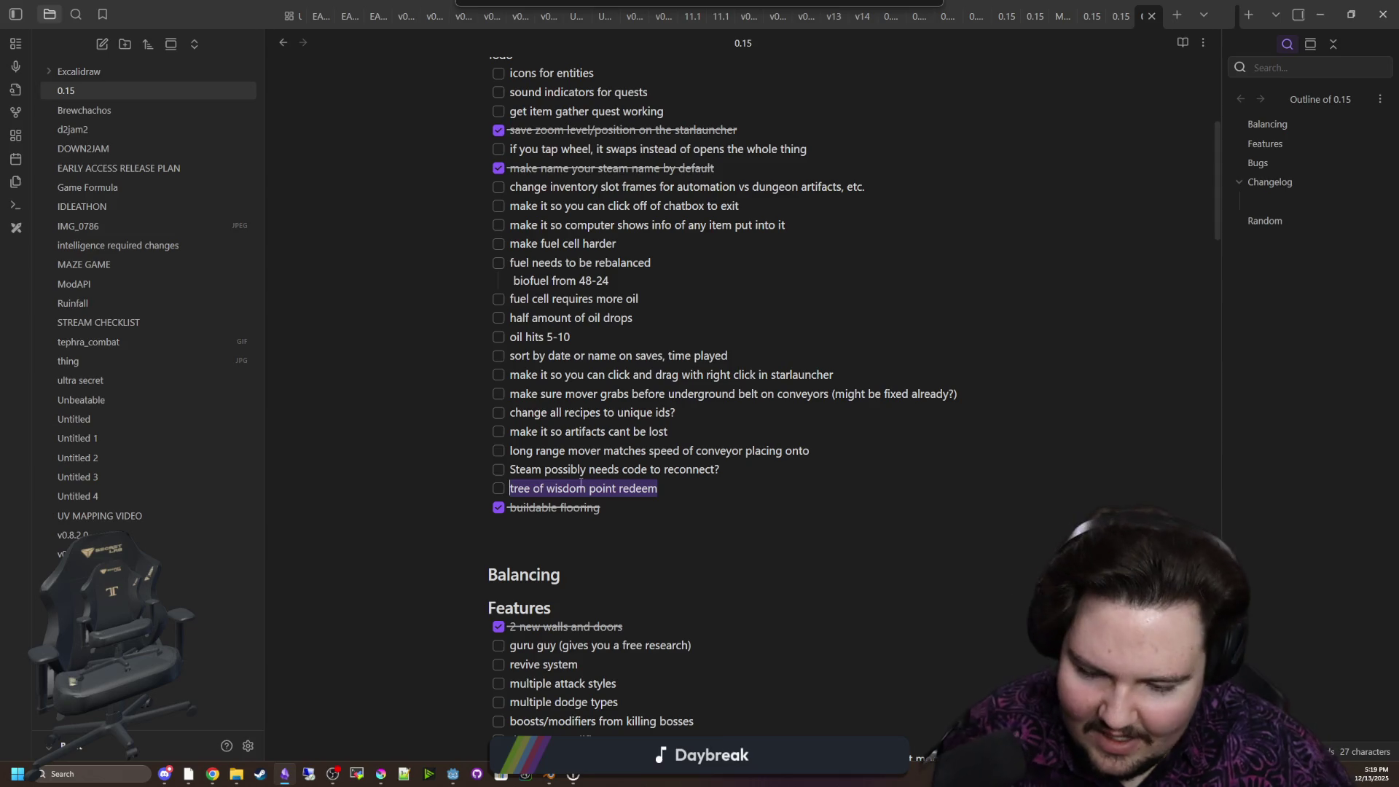
Paste 'tree of wisdom point redeem' under Random and convert the four Random lines to checkboxes.
{"action": "left_click", "coordinate": [580, 486]}
{"action": "scroll", "coordinate": [583, 486], "scroll_direction": "down", "scroll_amount": 15}
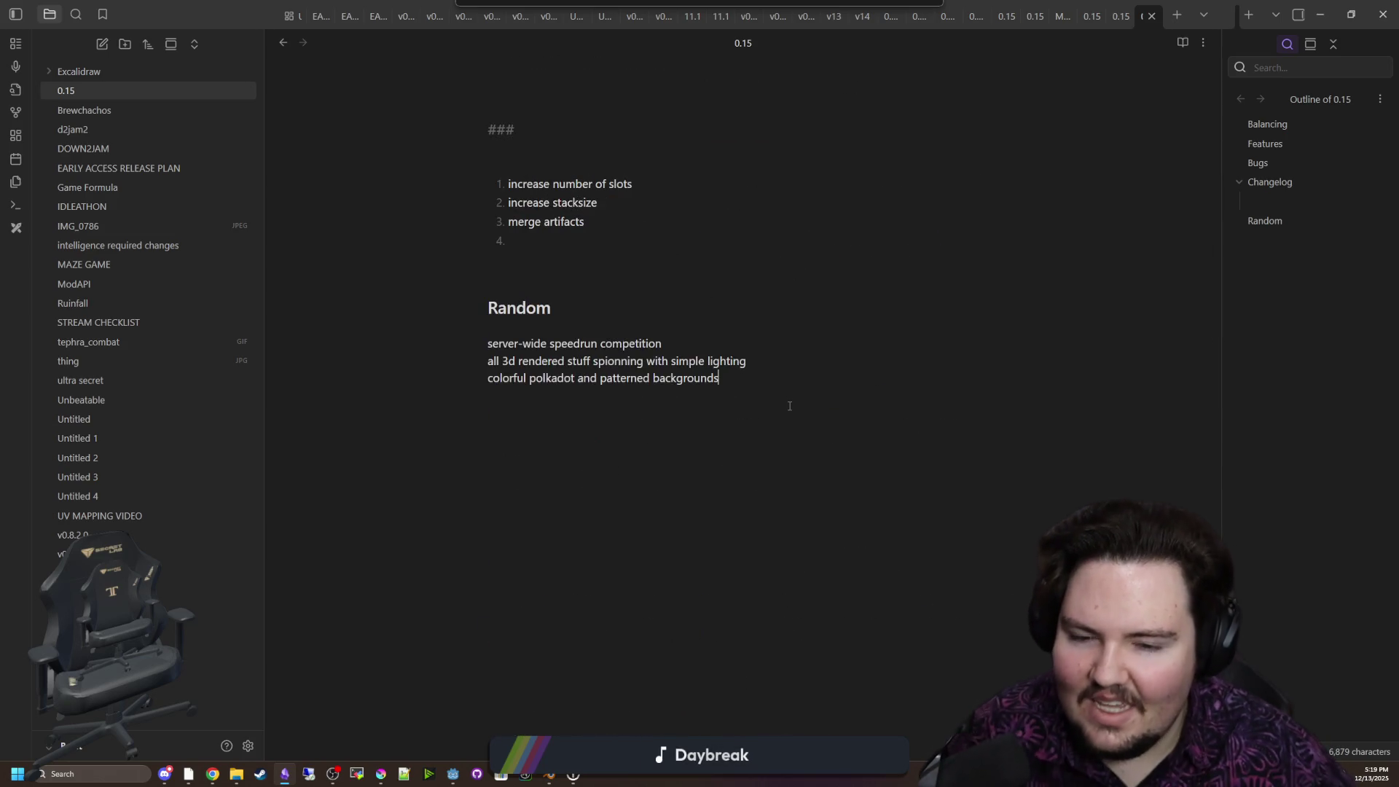
{"action": "key", "text": "Return"}
{"action": "key", "text": "ctrl+v"}
{"action": "left_click_drag", "start_coordinate": [652, 397], "coordinate": [461, 348]}
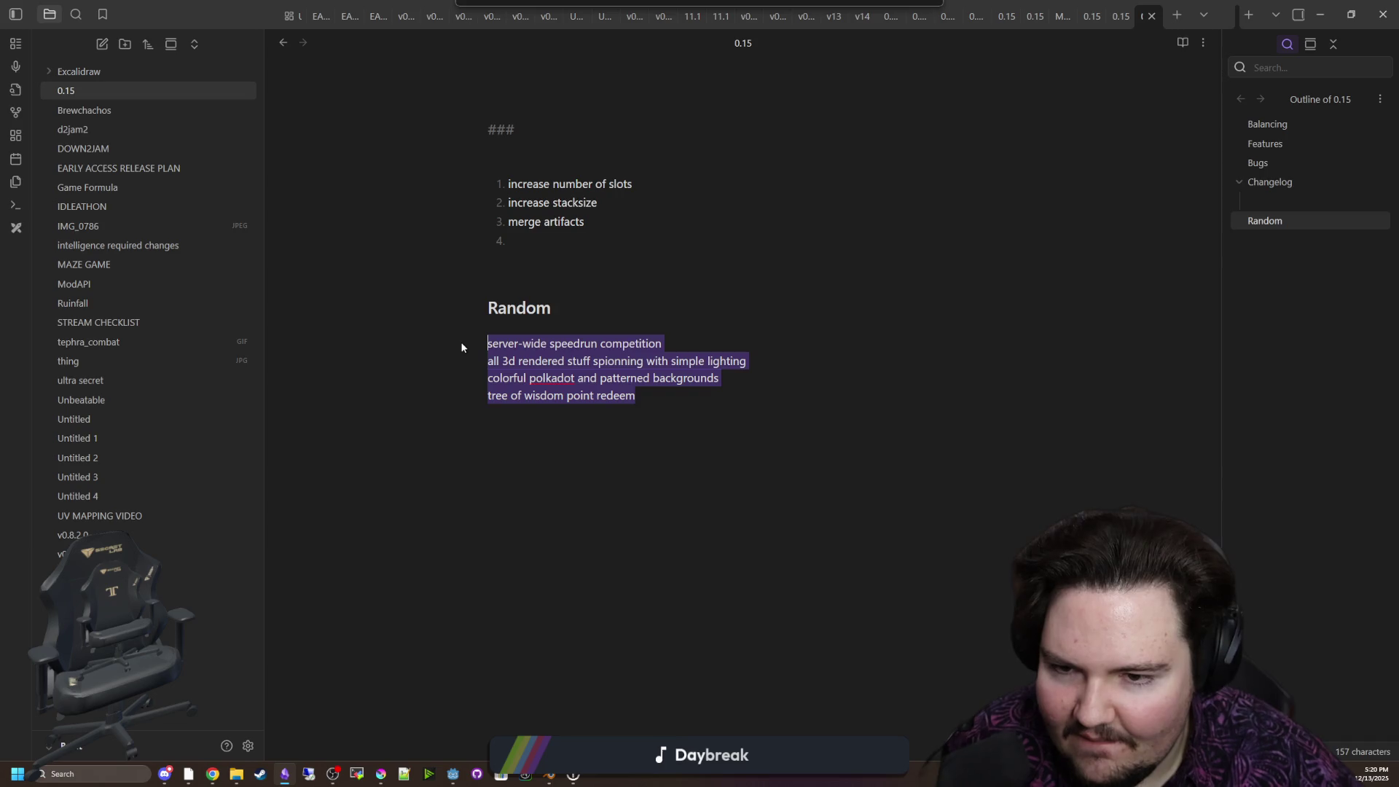
{"action": "key", "text": "ctrl+l"}
Empty the Changelog list, removing its heading and items and cutting 'increase number of slots'.
{"action": "left_click", "coordinate": [496, 275]}
{"action": "scroll", "coordinate": [583, 419], "scroll_direction": "up", "scroll_amount": 4}
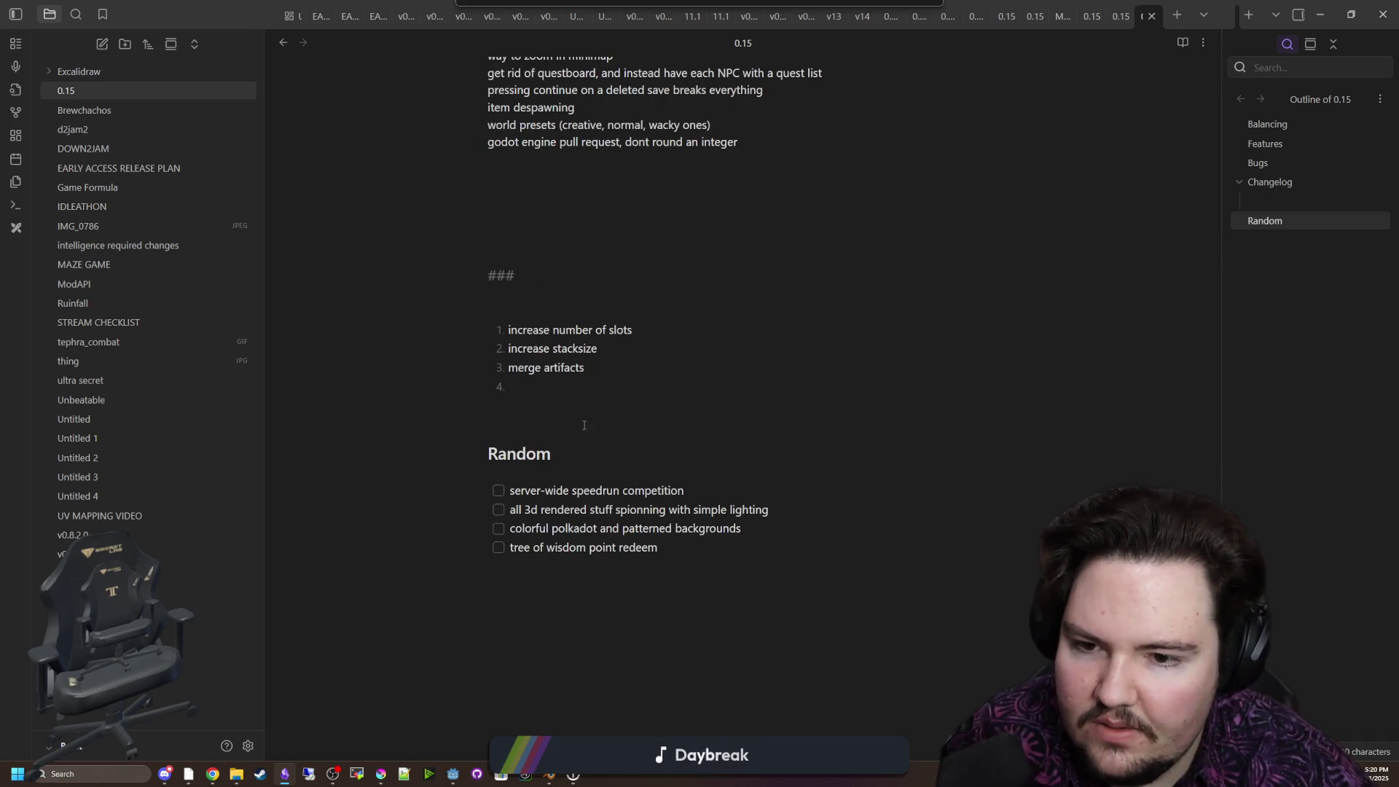
{"action": "left_click", "coordinate": [583, 459]}
{"action": "key", "text": "shift+Up"}
{"action": "key", "text": "shift+Up"}
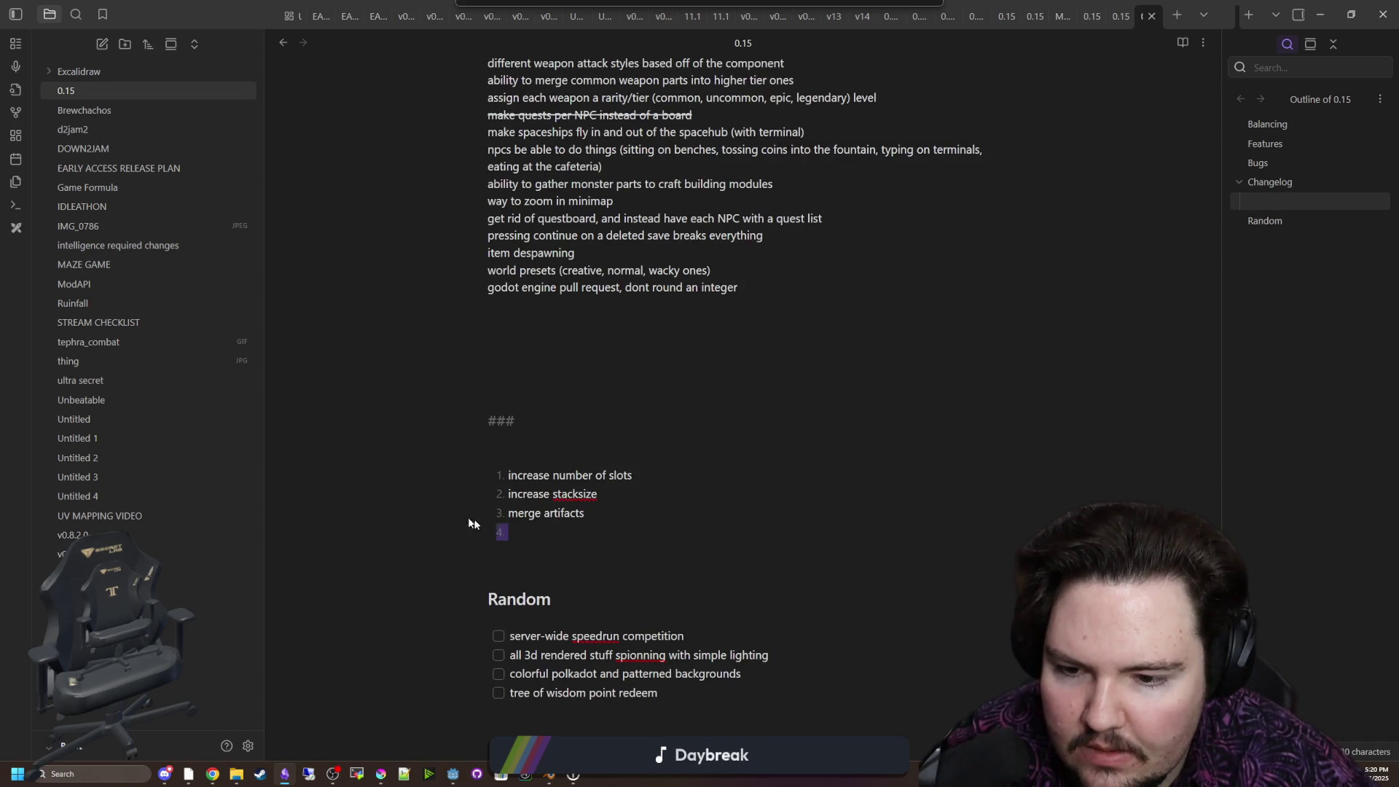
{"action": "key", "text": "BackSpace"}
{"action": "left_click_drag", "start_coordinate": [556, 447], "coordinate": [386, 366]}
{"action": "key", "text": "BackSpace"}
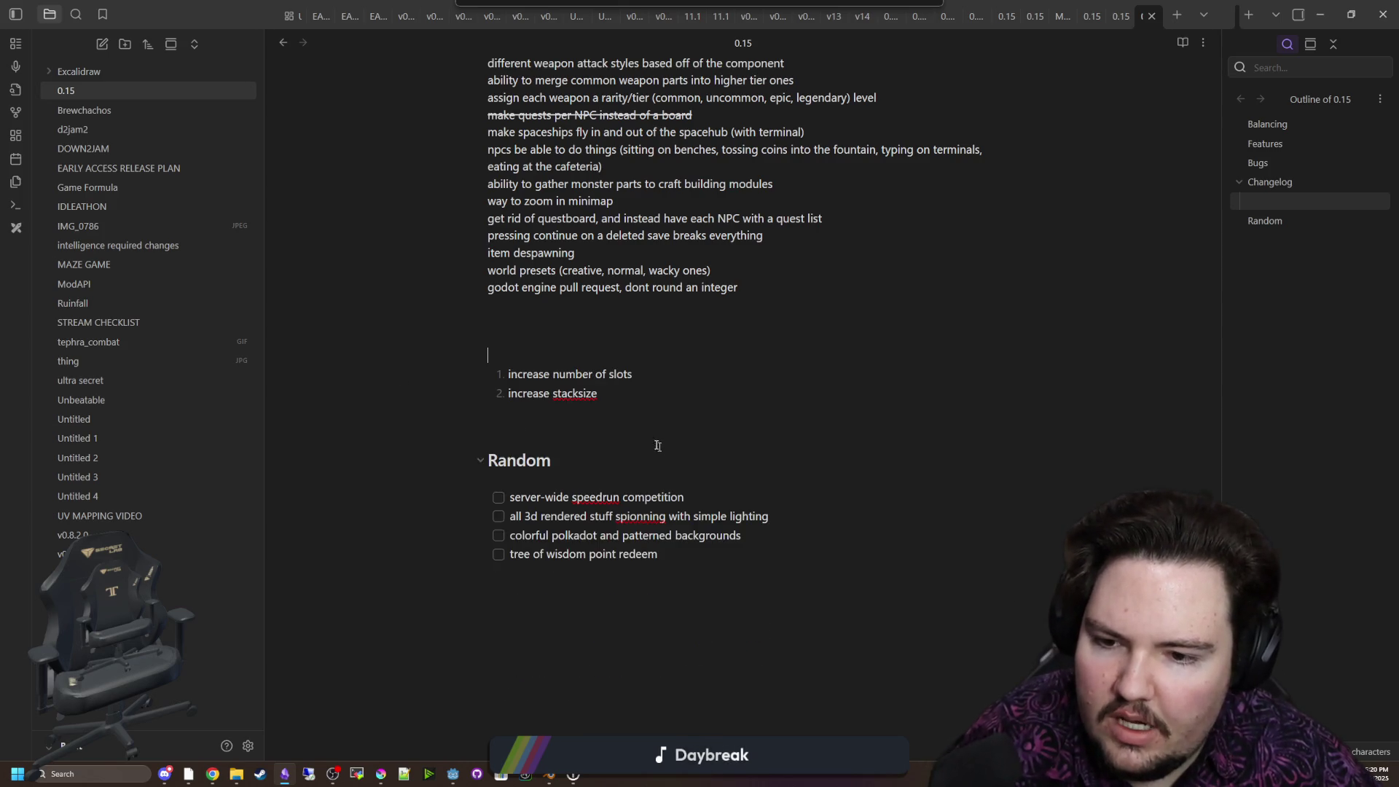
{"action": "key", "text": "Up"}
{"action": "key", "text": "shift+Home"}
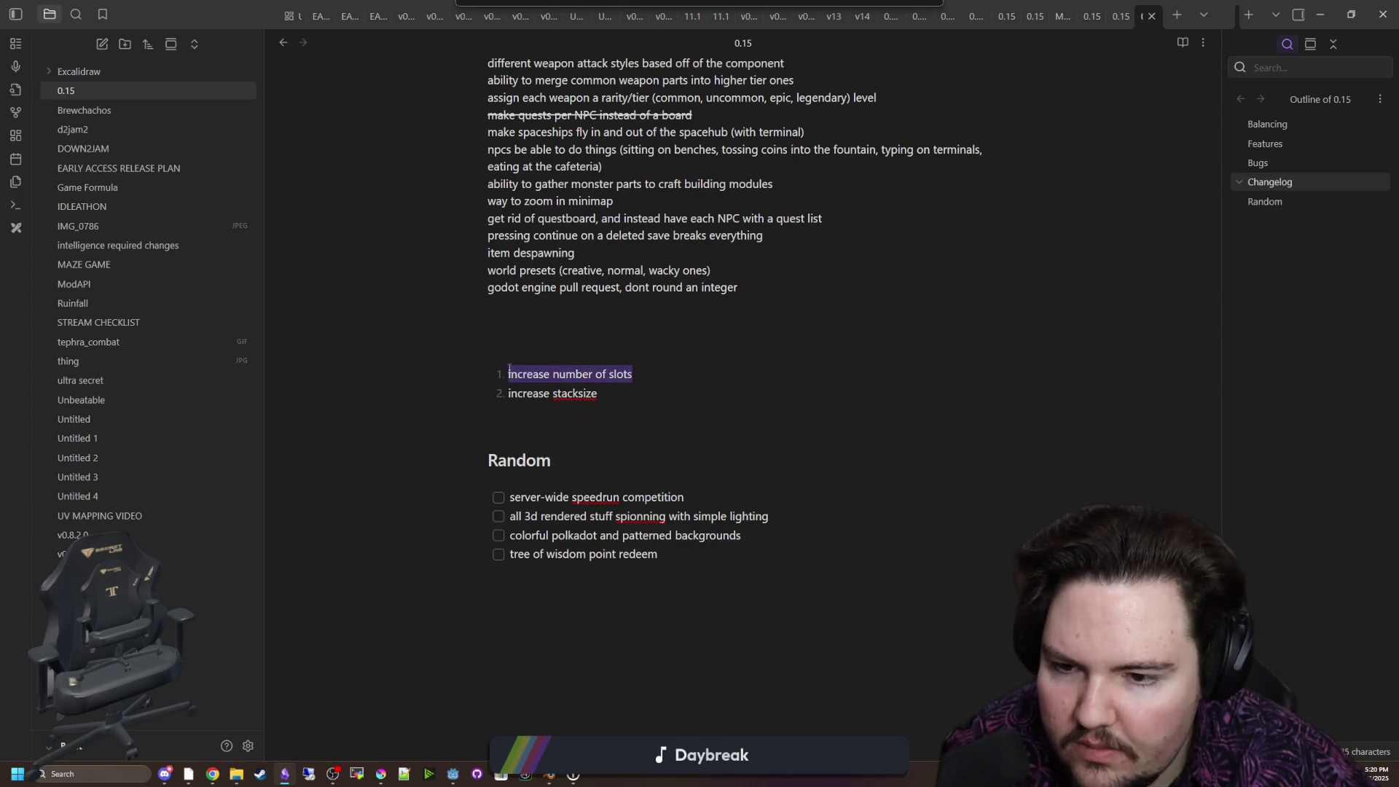
{"action": "key", "text": "BackSpace"}
{"action": "left_click_drag", "start_coordinate": [556, 428], "coordinate": [396, 309]}
{"action": "key", "text": "ctrl+x"}
Paste 'increase number of slots' below the 'guru guy' task in Features.
{"action": "scroll", "coordinate": [581, 452], "scroll_direction": "up", "scroll_amount": 15}
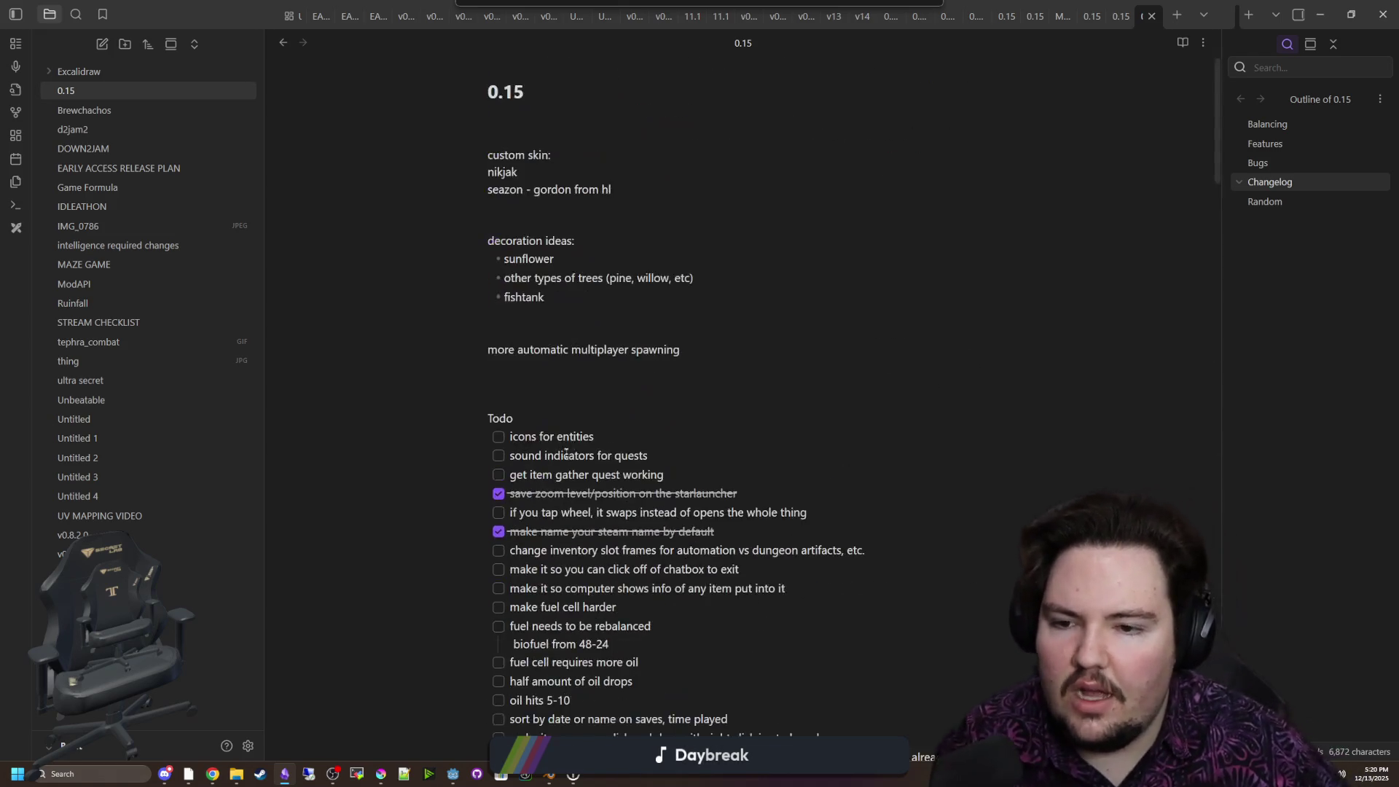
{"action": "scroll", "coordinate": [582, 460], "scroll_direction": "down", "scroll_amount": 5}
{"action": "scroll", "coordinate": [581, 460], "scroll_direction": "down", "scroll_amount": 7}
{"action": "scroll", "coordinate": [581, 460], "scroll_direction": "up", "scroll_amount": 1}
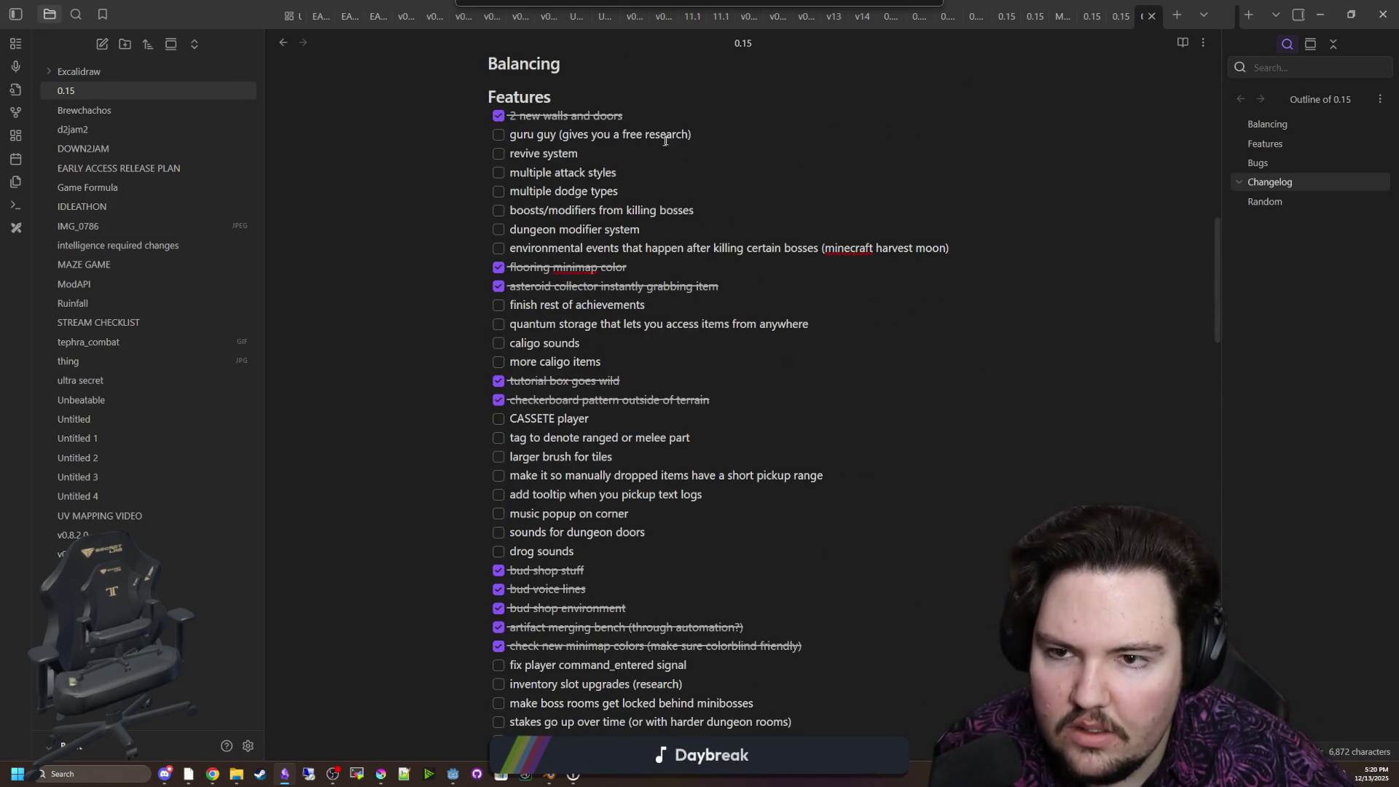
{"action": "left_click", "coordinate": [705, 136]}
{"action": "key", "text": "ctrl+v"}
Strip the empty to-do checkbox line and check off 'make it so artifacts cant be lost'.
{"action": "scroll", "coordinate": [651, 405], "scroll_direction": "up", "scroll_amount": 5}
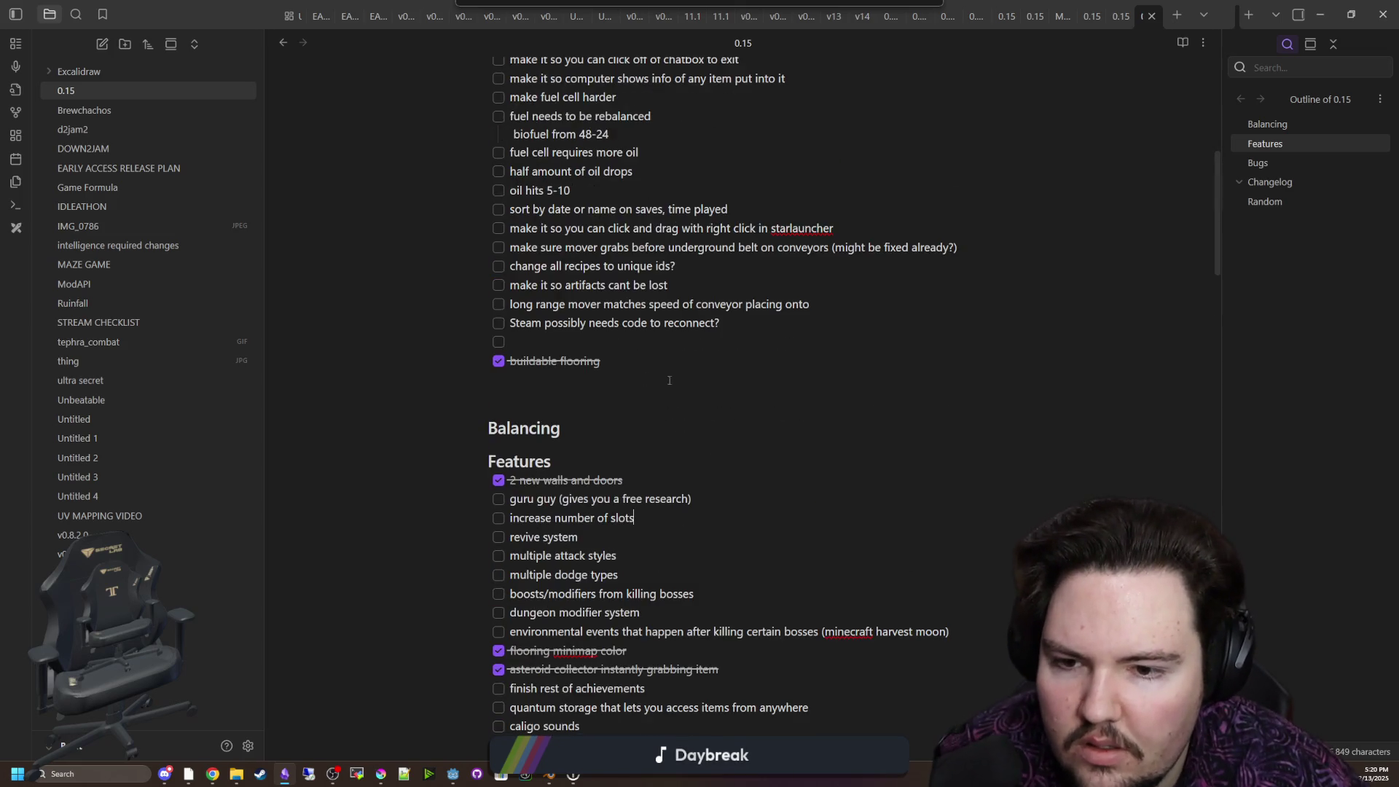
{"action": "scroll", "coordinate": [647, 379], "scroll_direction": "up", "scroll_amount": 2}
{"action": "left_click", "coordinate": [580, 493]}
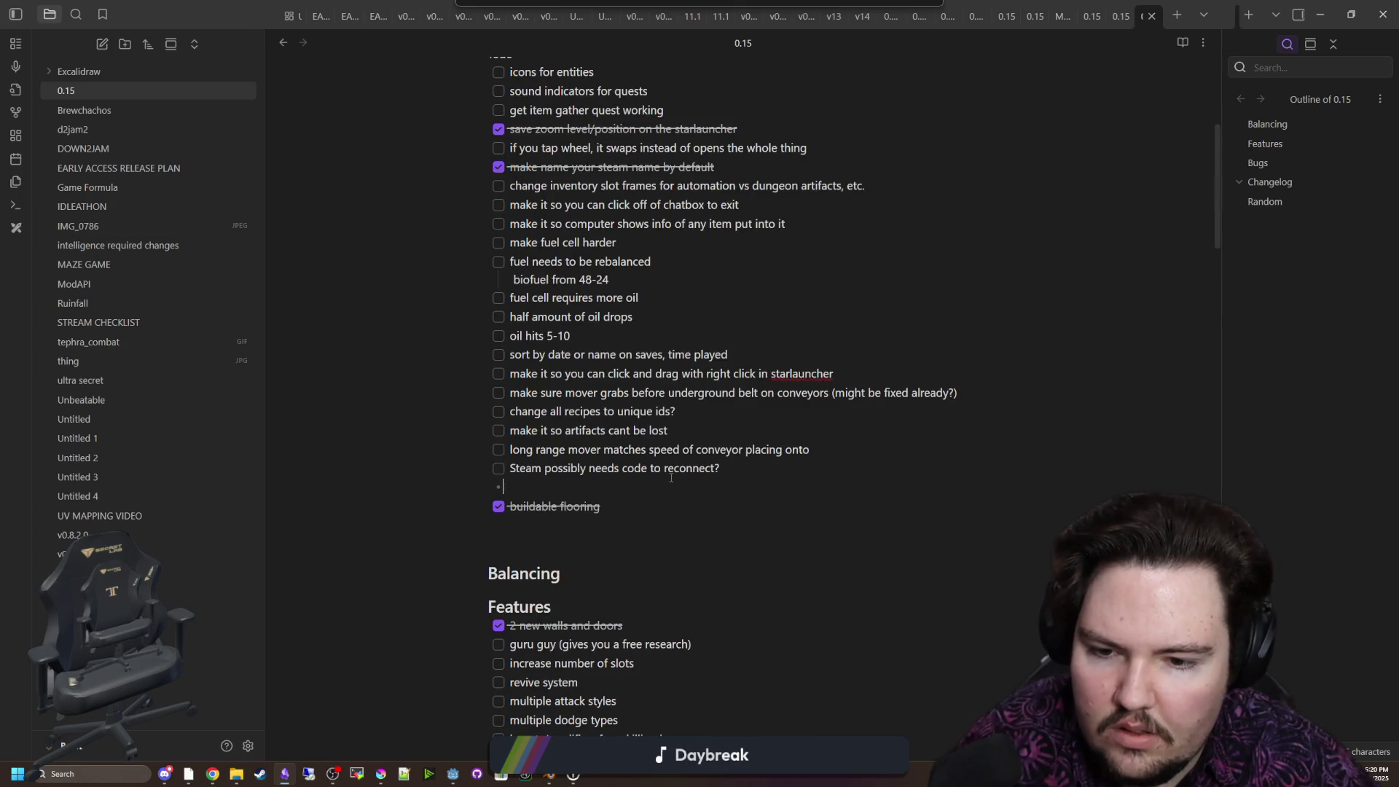
{"action": "key", "text": "BackSpace"}
{"action": "key", "text": "BackSpace"}
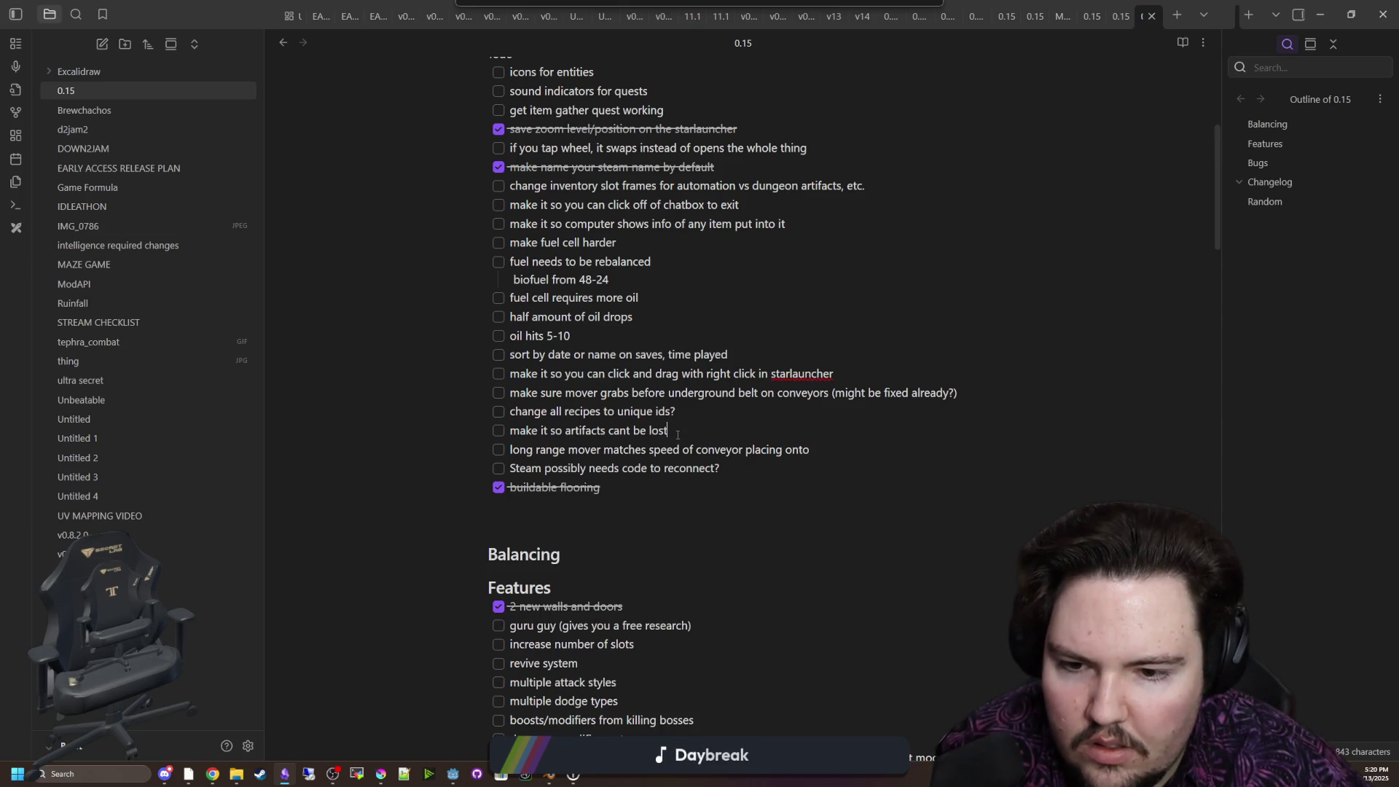
{"action": "left_click", "coordinate": [499, 431]}
{"action": "left_click_drag", "start_coordinate": [668, 430], "coordinate": [513, 432]}
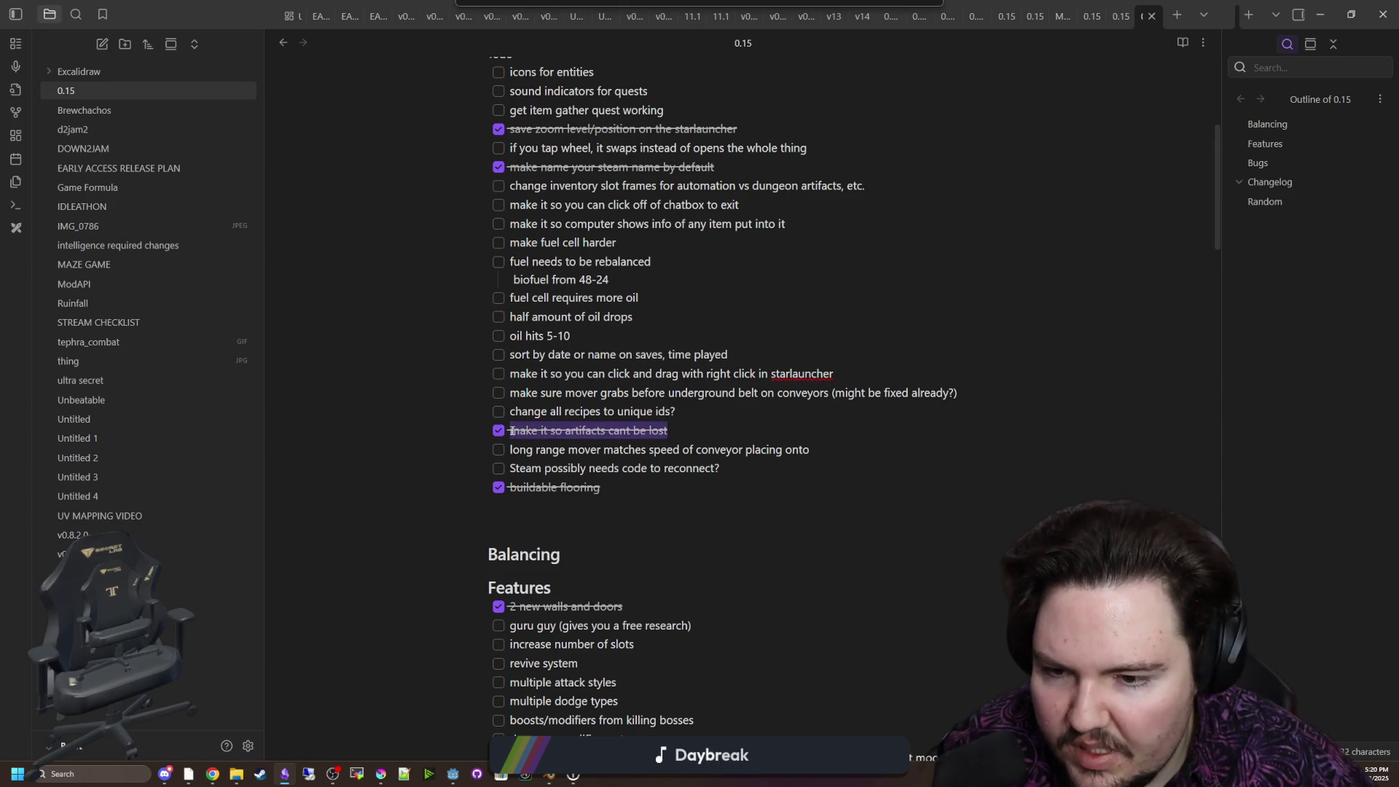
Move 'make it so artifacts cant be lost' under Balancing as an unchecked task.
{"action": "key", "text": "ctrl+x"}
{"action": "left_click", "coordinate": [588, 562]}
{"action": "key", "text": "Return"}
{"action": "key", "text": "ctrl+v"}
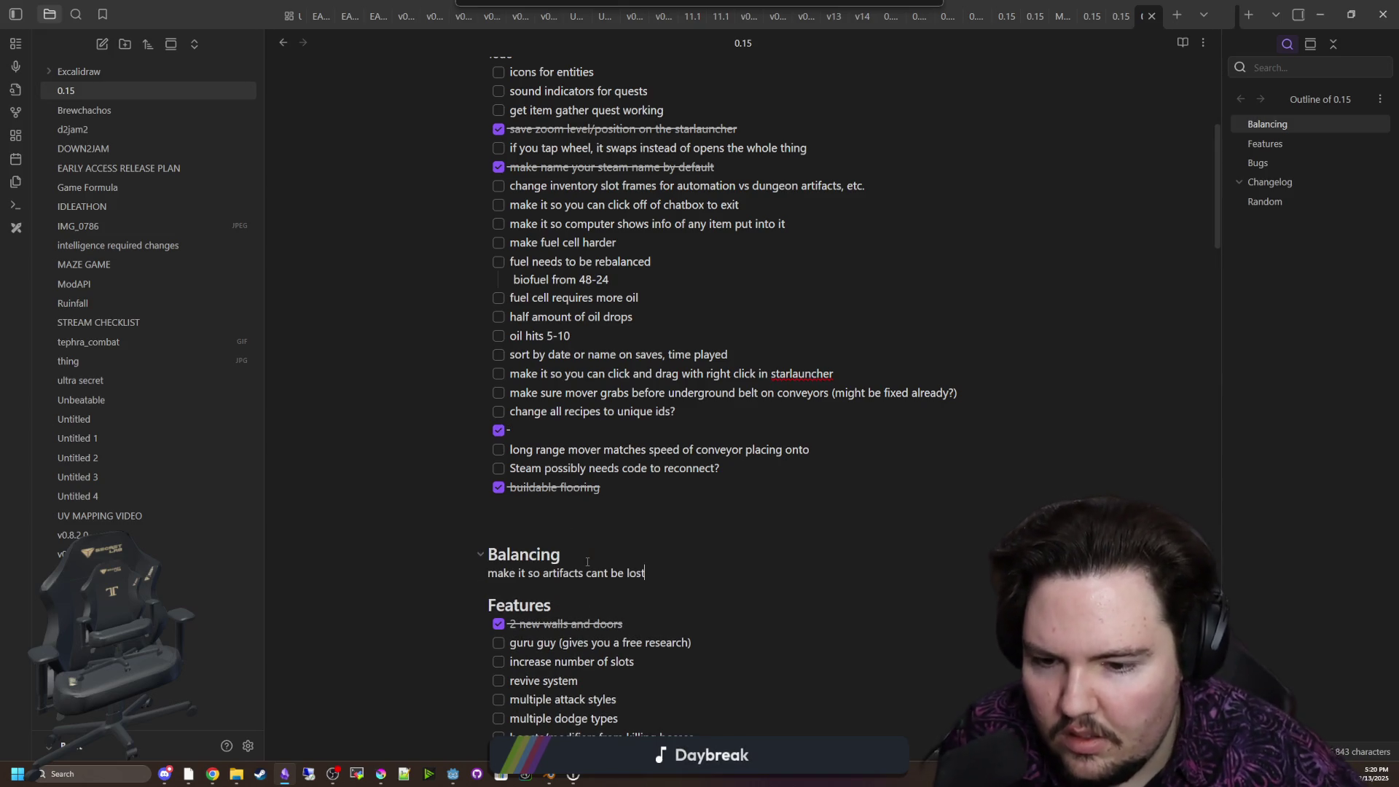
{"action": "left_click_drag", "start_coordinate": [652, 577], "coordinate": [401, 564]}
{"action": "key", "text": "ctrl+l"}
Move 'oil hits 5-10' and 'fuel cell requires more oil' into the Balancing list.
{"action": "left_click", "coordinate": [488, 522]}
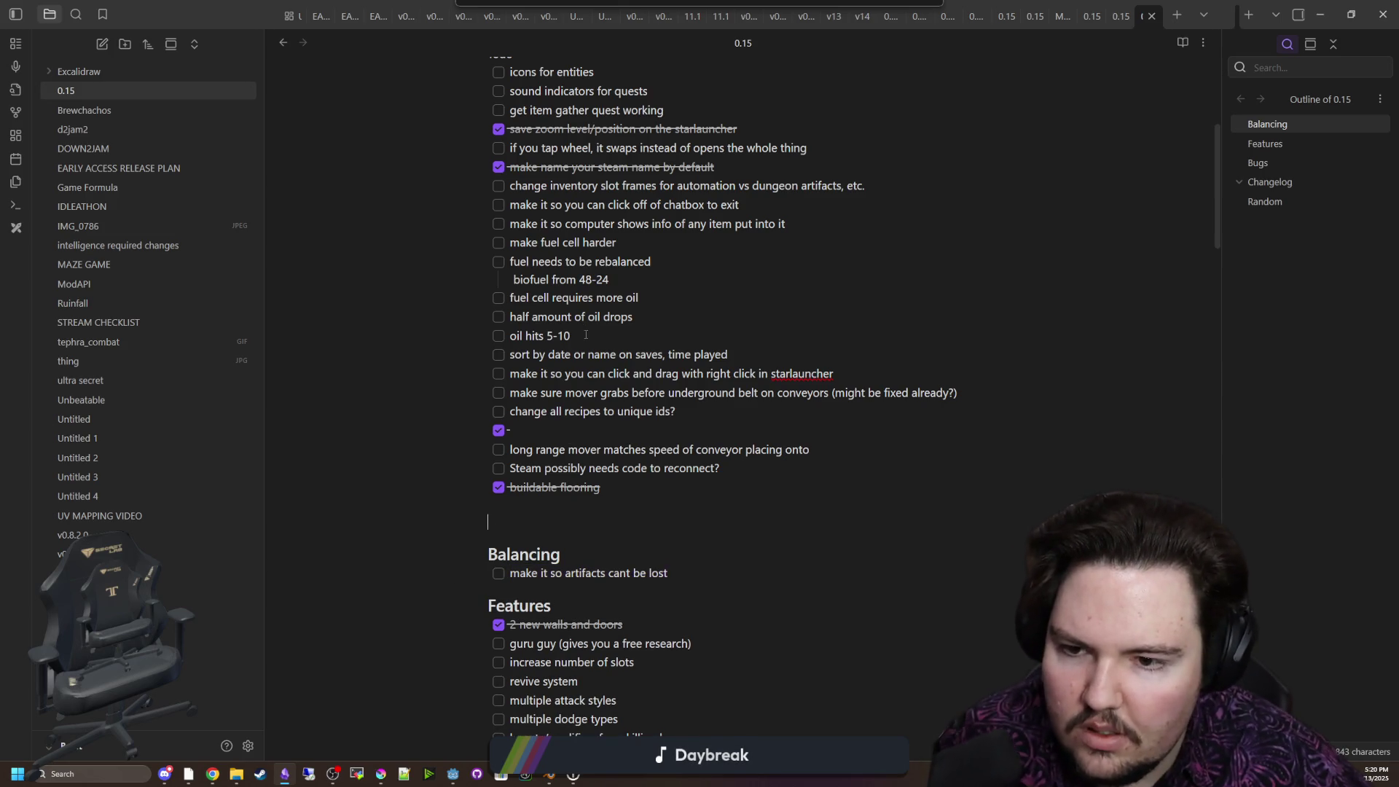
{"action": "left_click_drag", "start_coordinate": [580, 340], "coordinate": [511, 340]}
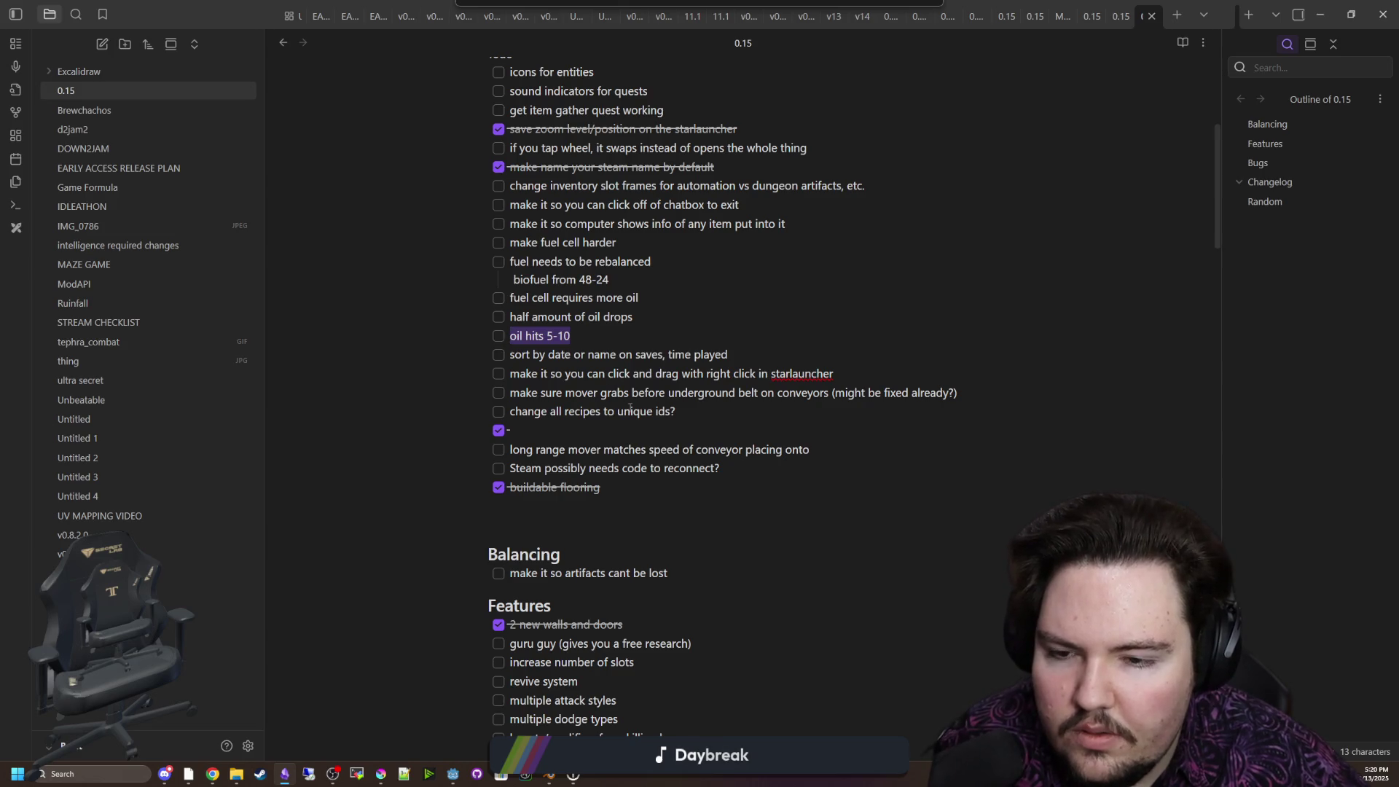
{"action": "left_click_drag", "start_coordinate": [572, 336], "coordinate": [510, 337]}
{"action": "key", "text": "BackSpace"}
{"action": "left_click", "coordinate": [694, 565]}
{"action": "key", "text": "Return"}
{"action": "key", "text": "ctrl+v"}
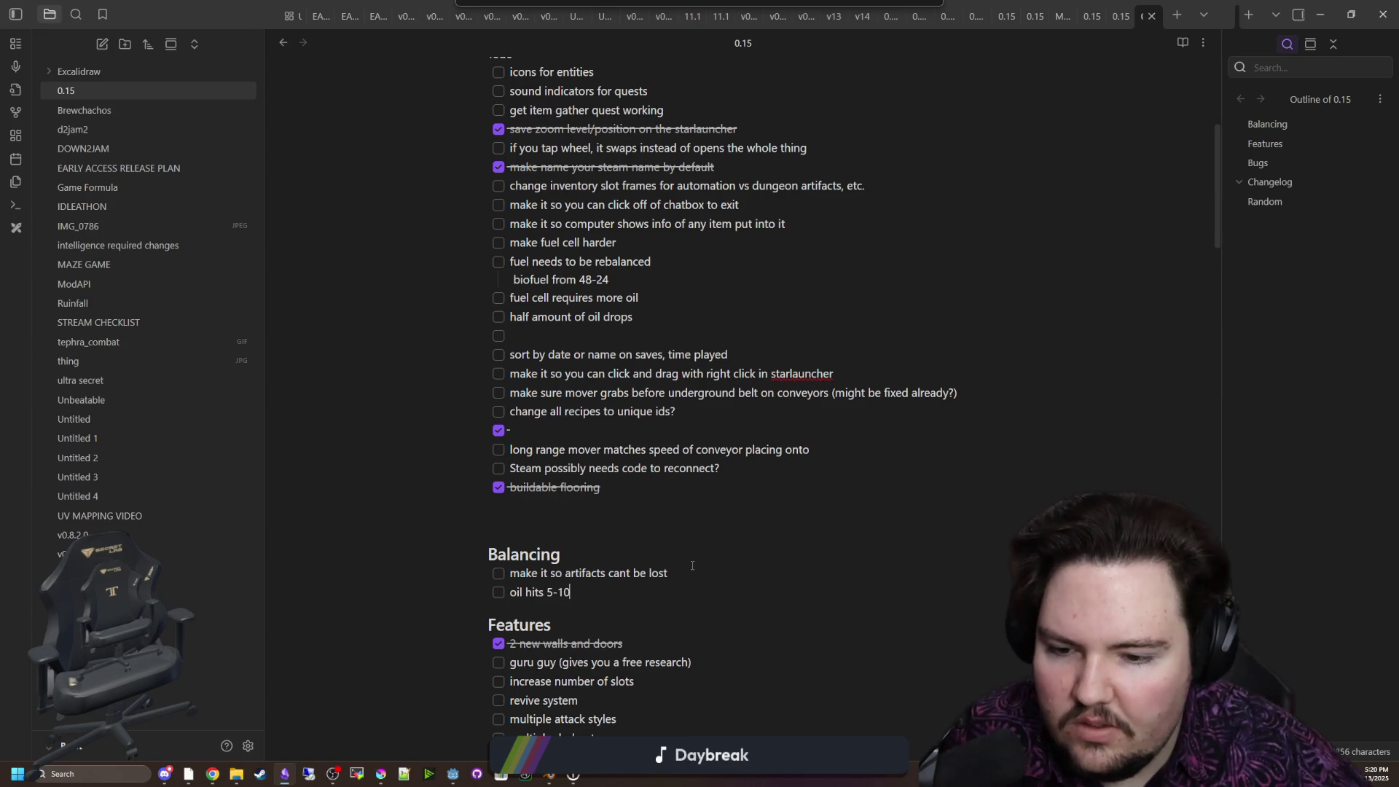
{"action": "left_click_drag", "start_coordinate": [644, 297], "coordinate": [509, 290]}
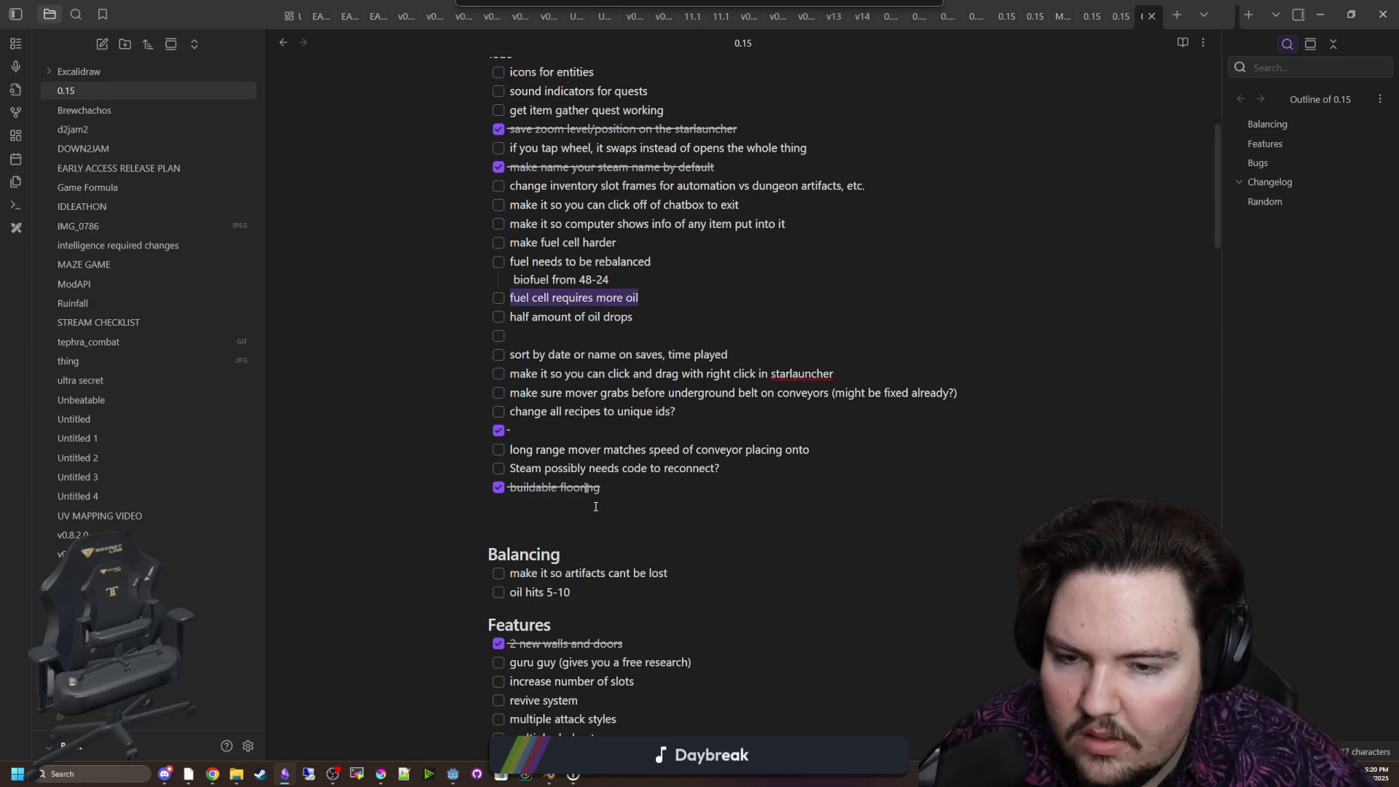
{"action": "key", "text": "ctrl+x"}
{"action": "left_click", "coordinate": [618, 594]}
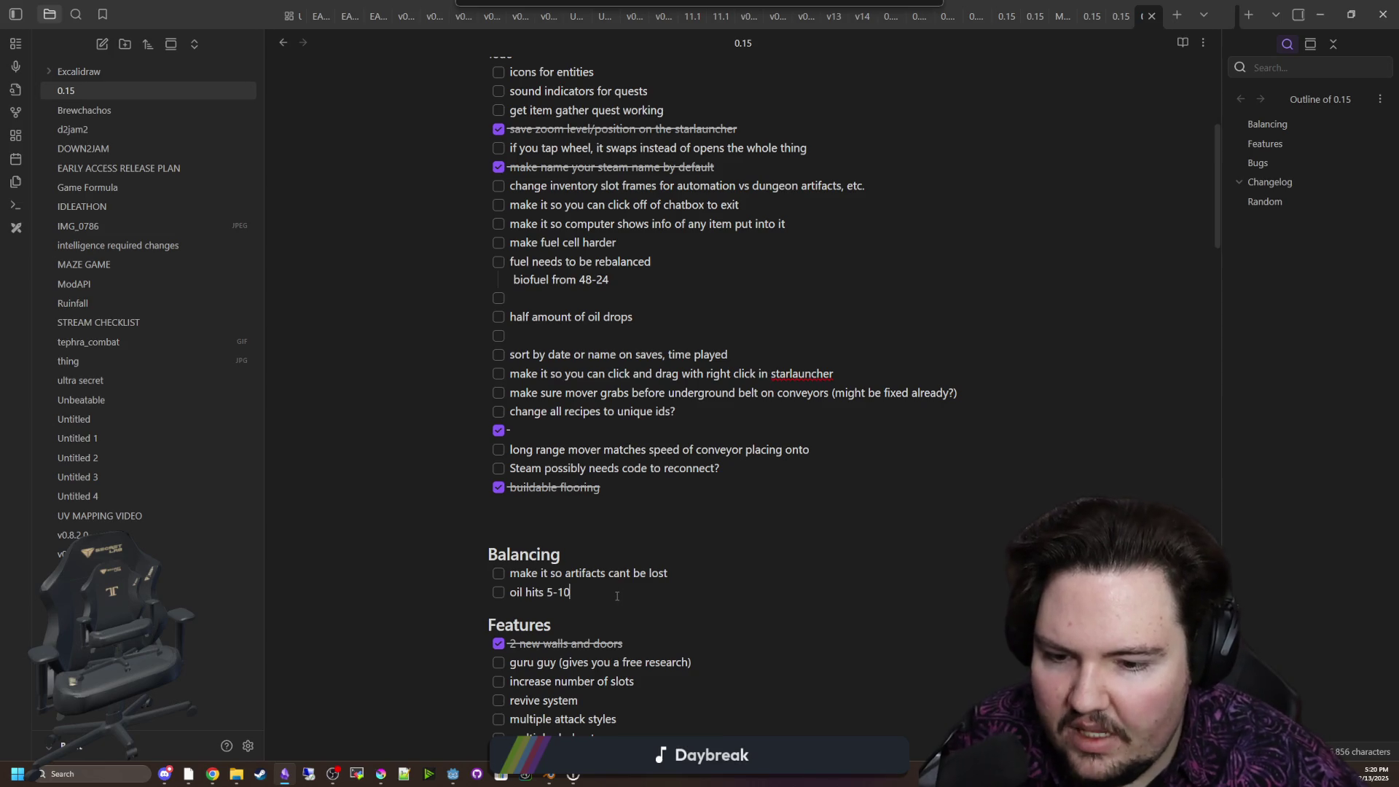
{"action": "key", "text": "Return"}
{"action": "key", "text": "ctrl+v"}
Move 'half amount of oil drops' into Balancing and delete the three empty task lines.
{"action": "left_click_drag", "start_coordinate": [652, 319], "coordinate": [509, 316]}
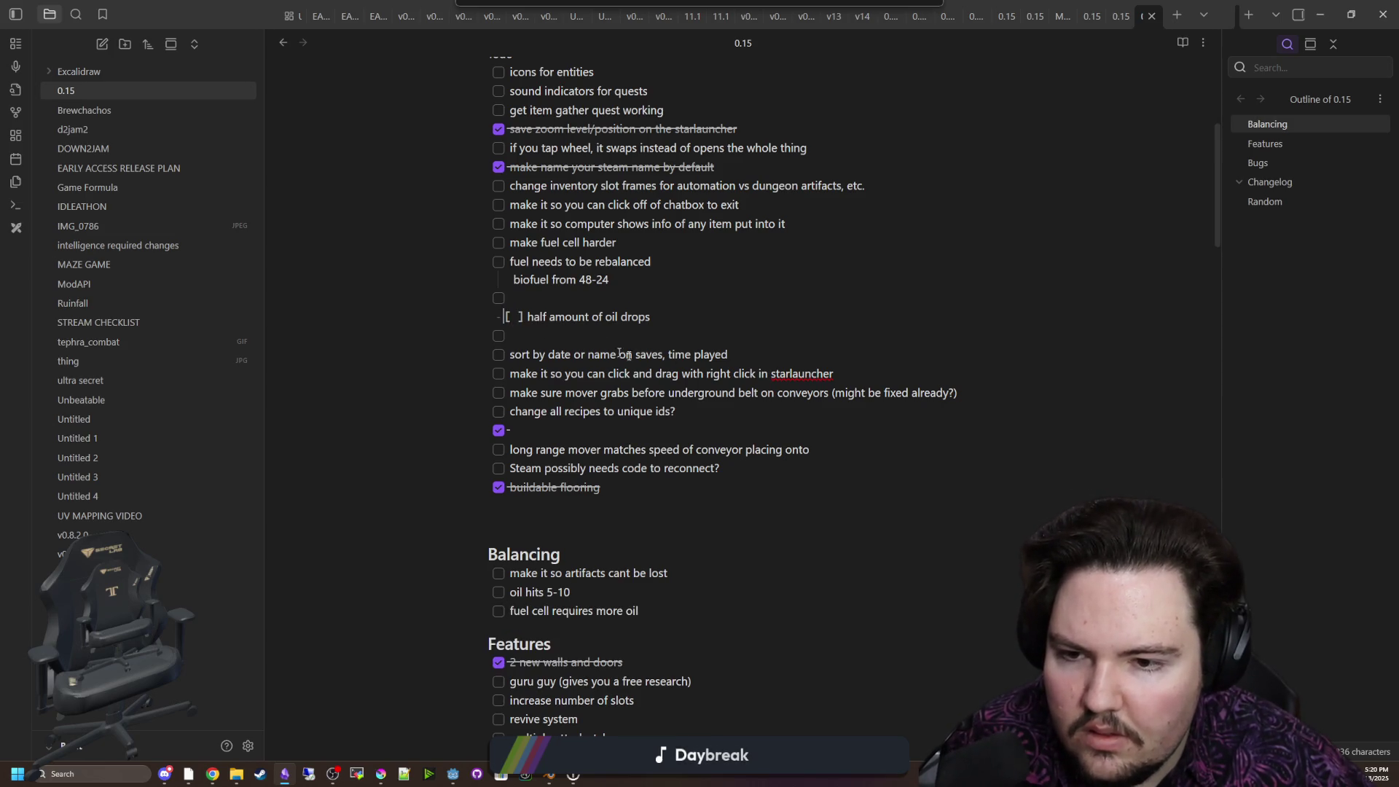
{"action": "key", "text": "ctrl+x"}
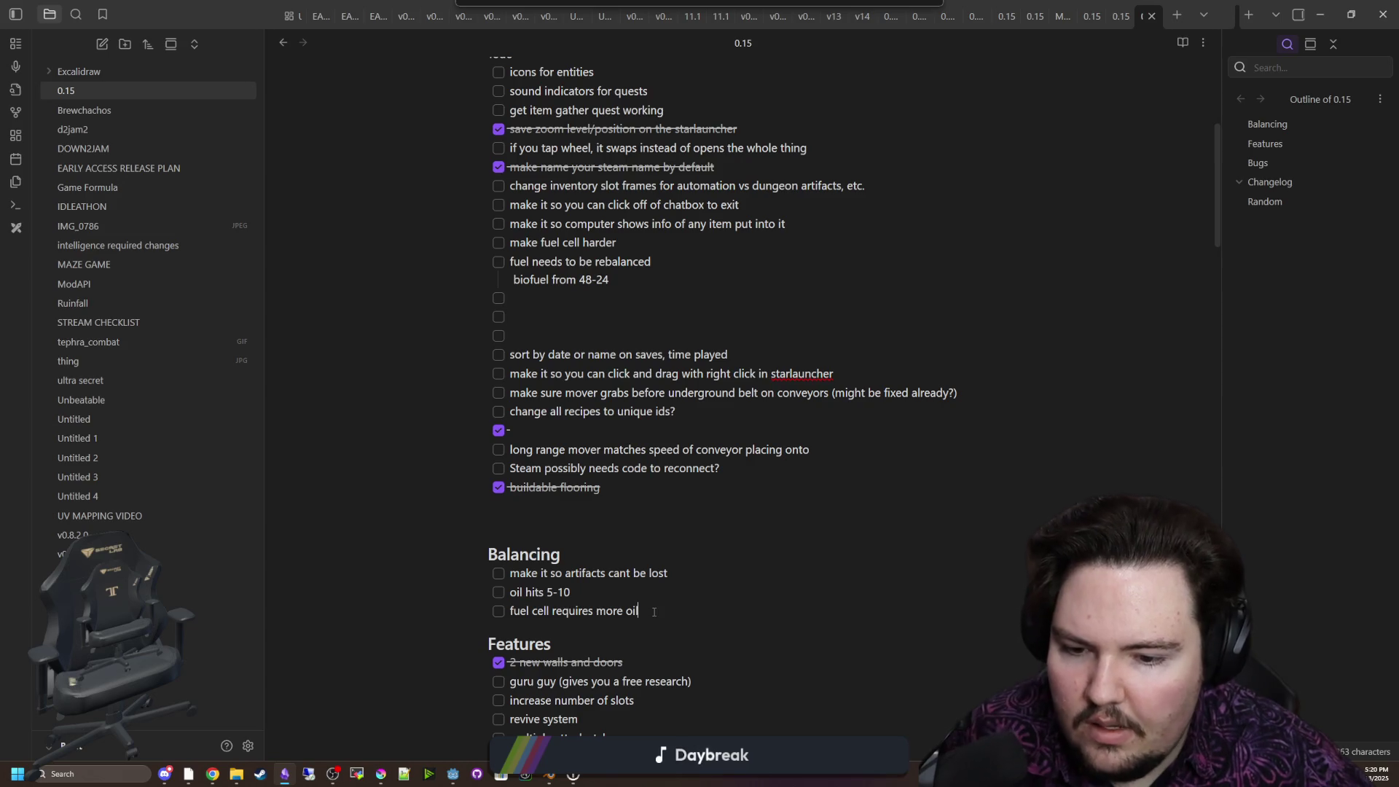
{"action": "left_click", "coordinate": [641, 610]}
{"action": "key", "text": "Return"}
{"action": "key", "text": "ctrl+v"}
{"action": "left_click_drag", "start_coordinate": [510, 337], "coordinate": [461, 282]}
{"action": "left_click", "coordinate": [449, 290]}
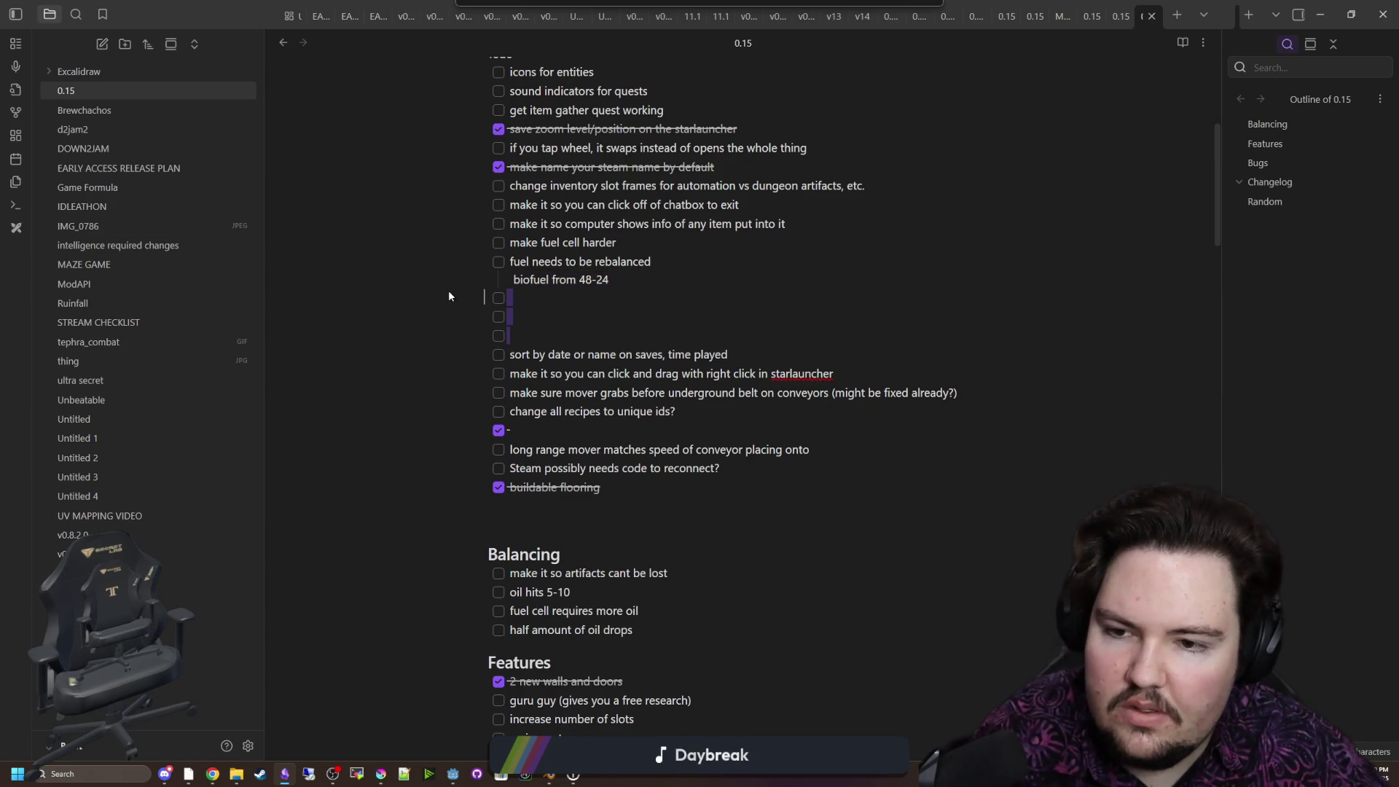
{"action": "key", "text": "BackSpace"}
{"action": "key", "text": "BackSpace"}
{"action": "key", "text": "BackSpace"}
Edit the 'biofuel from 48-24' line and delete the empty line in the Todo list.
{"action": "key", "text": "BackSpace"}
{"action": "key", "text": "BackSpace"}
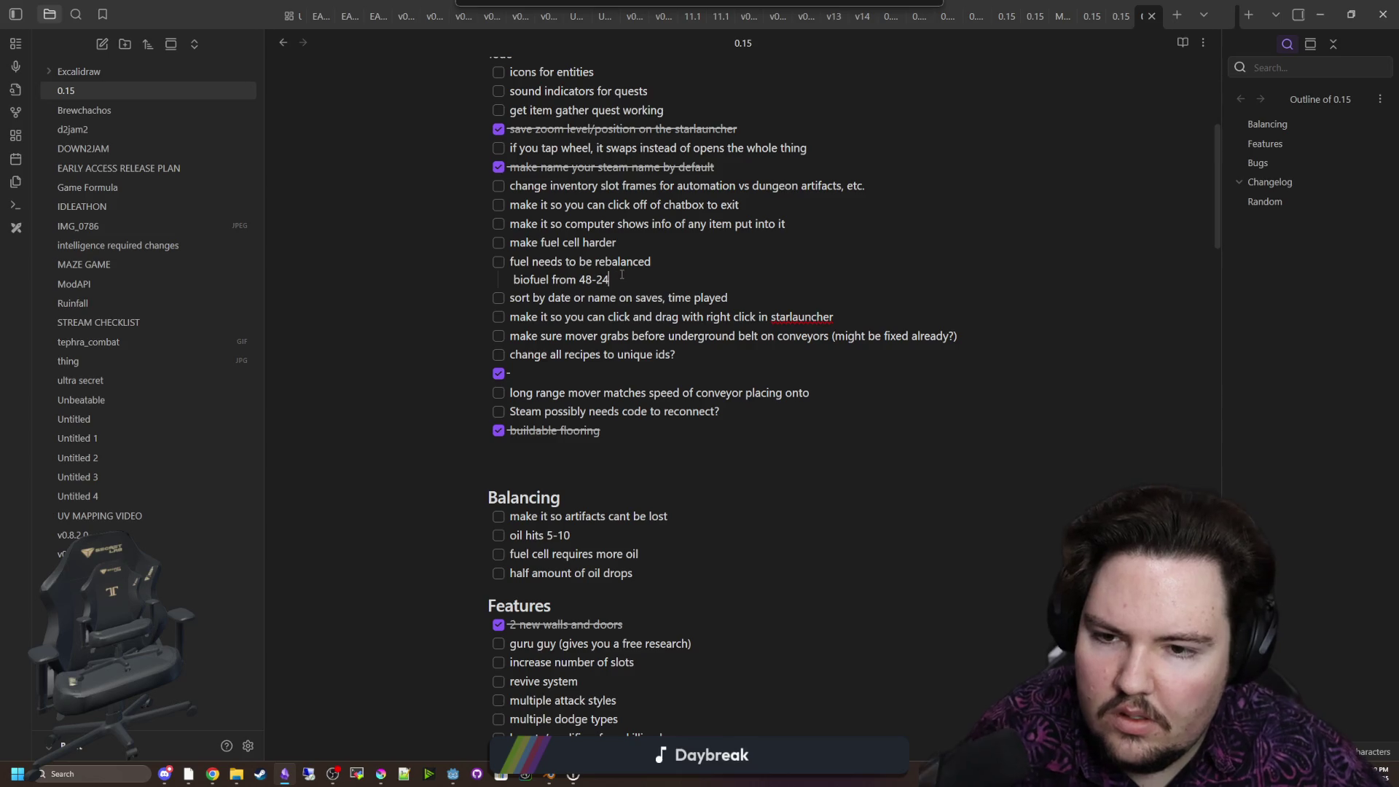
{"action": "left_click_drag", "start_coordinate": [614, 279], "coordinate": [510, 280]}
{"action": "key", "text": "BackSpace"}
{"action": "left_click", "coordinate": [648, 576]}
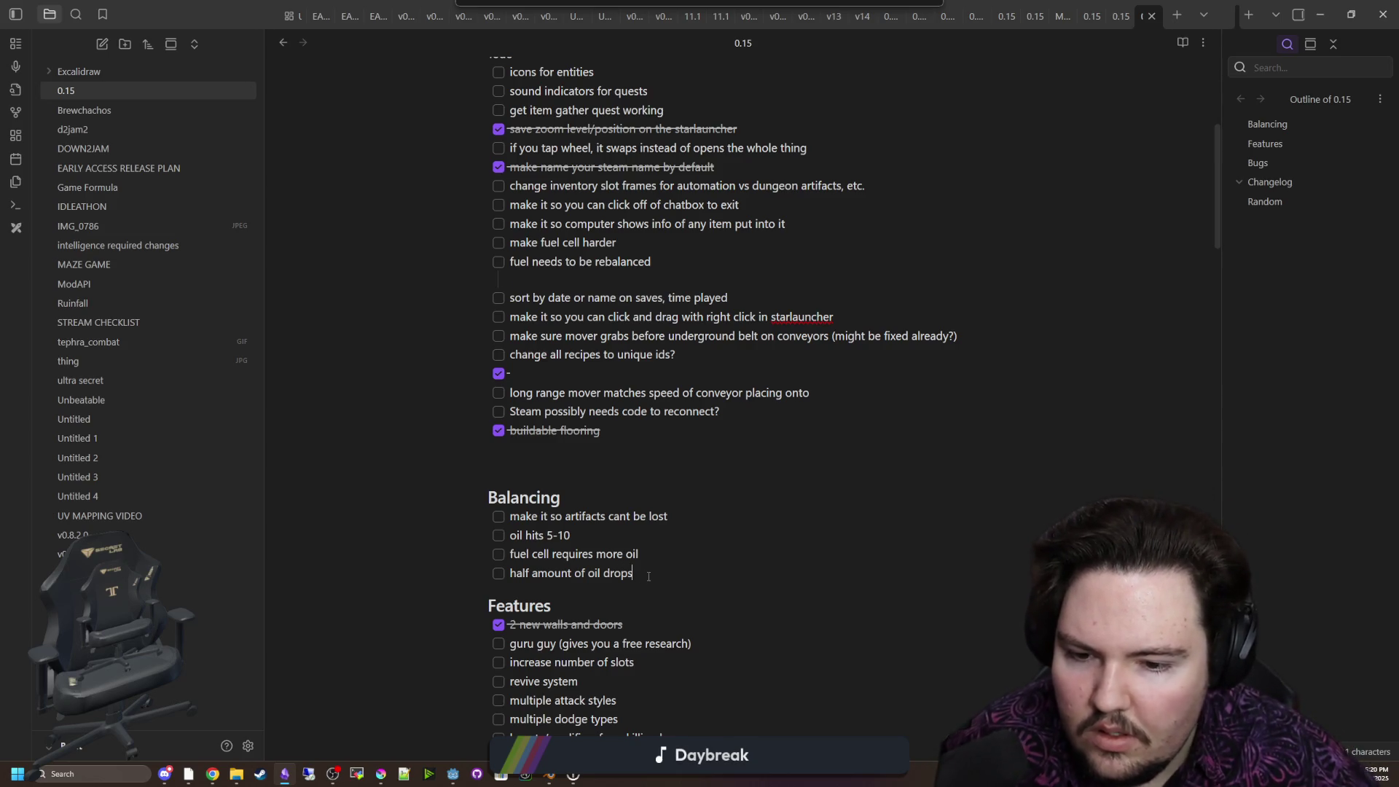
{"action": "key", "text": "ctrl+z"}
{"action": "scroll", "coordinate": [554, 349], "scroll_direction": "up", "scroll_amount": 1}
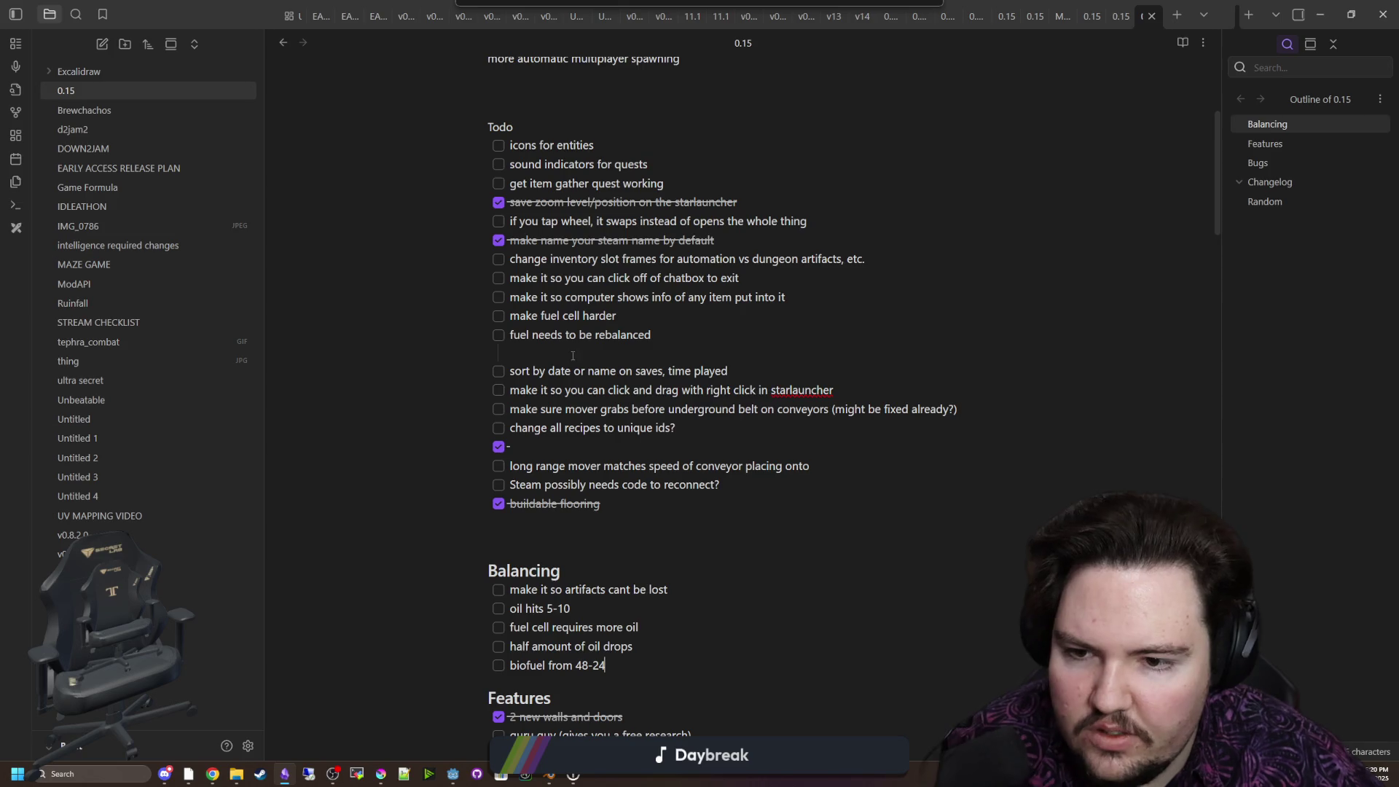
{"action": "left_click", "coordinate": [470, 356]}
{"action": "key", "text": "BackSpace"}
Delete 'fuel needs to be rebalanced' and move 'make fuel cell harder' under Balancing.
{"action": "left_click_drag", "start_coordinate": [652, 335], "coordinate": [509, 336]}
{"action": "key", "text": "BackSpace"}
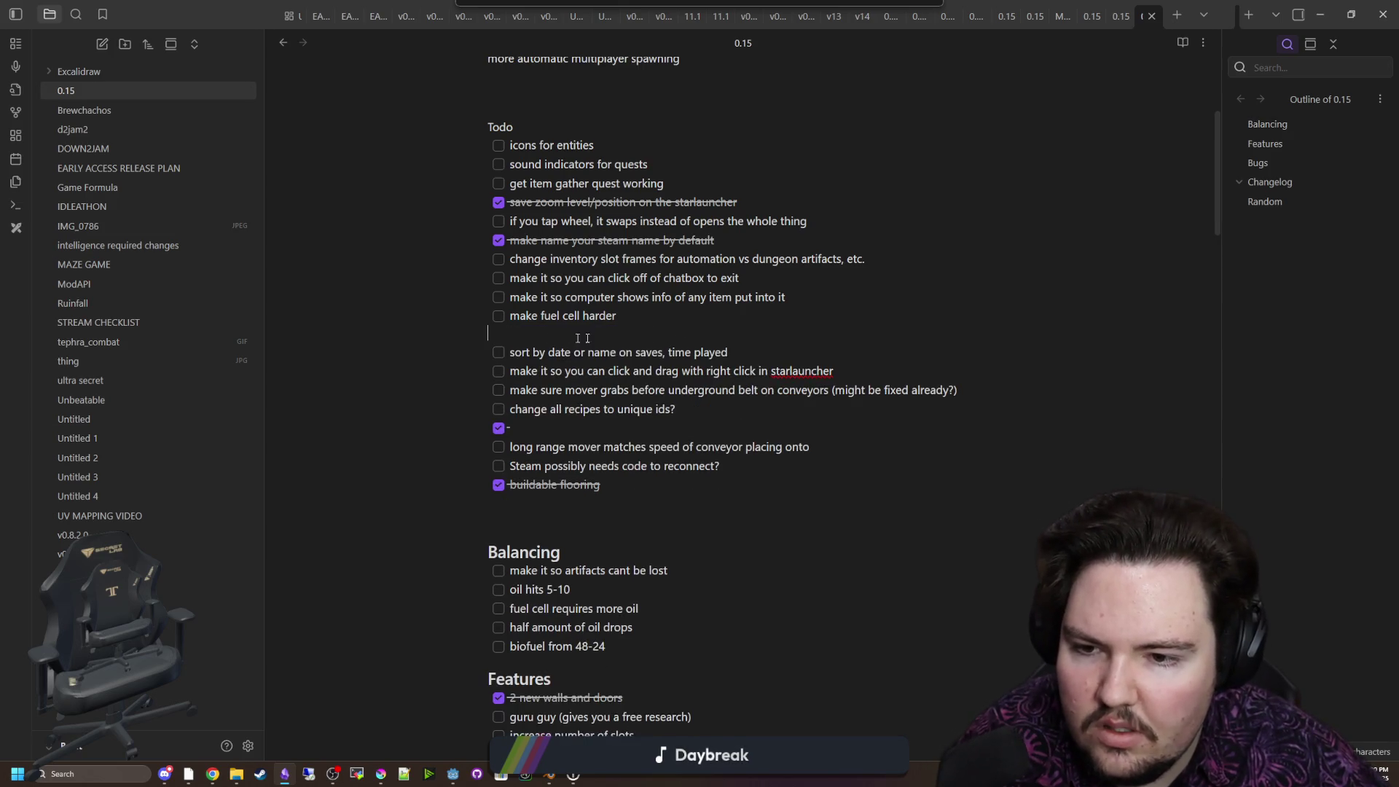
{"action": "key", "text": "BackSpace"}
{"action": "left_click_drag", "start_coordinate": [638, 320], "coordinate": [510, 317]}
{"action": "key", "text": "BackSpace"}
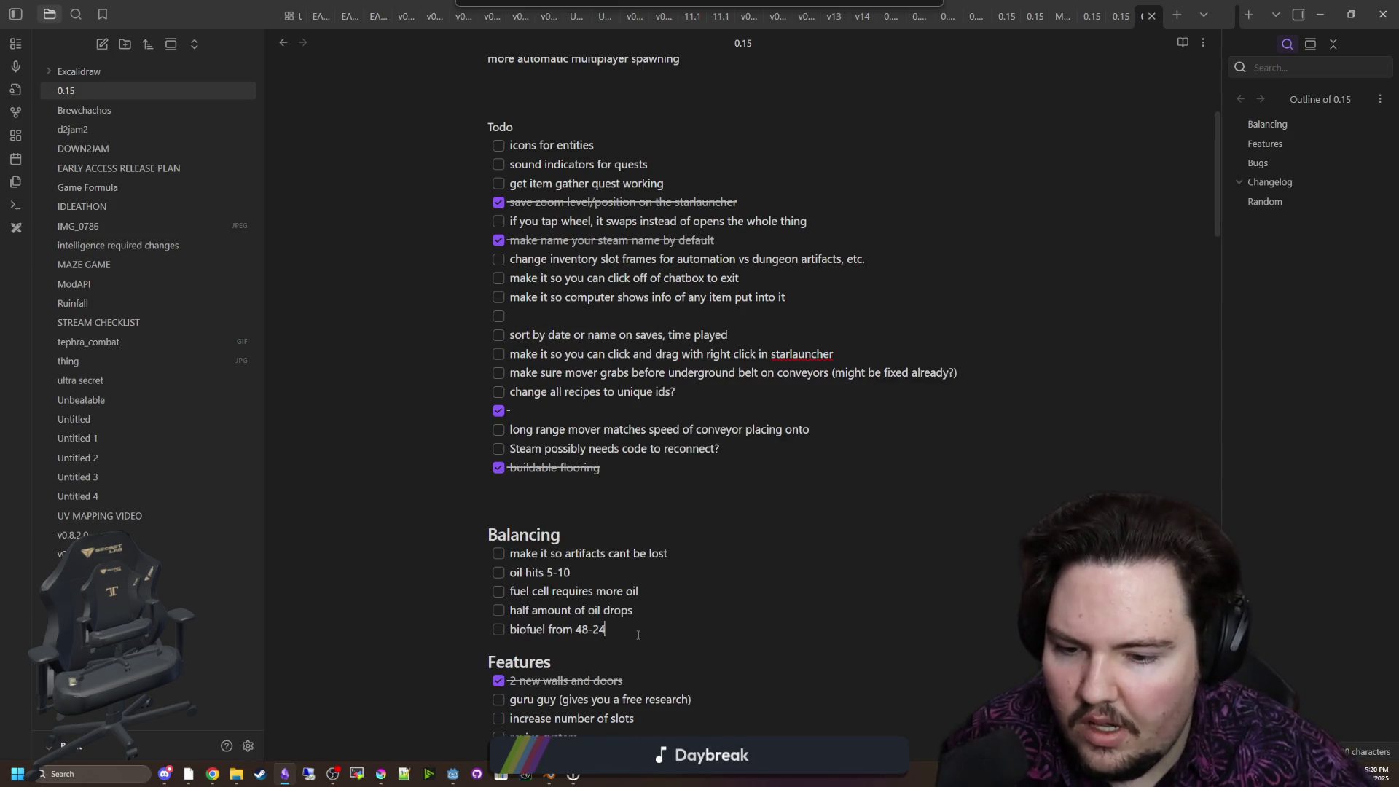
{"action": "key", "text": "ctrl+z"}
{"action": "key", "text": "BackSpace"}
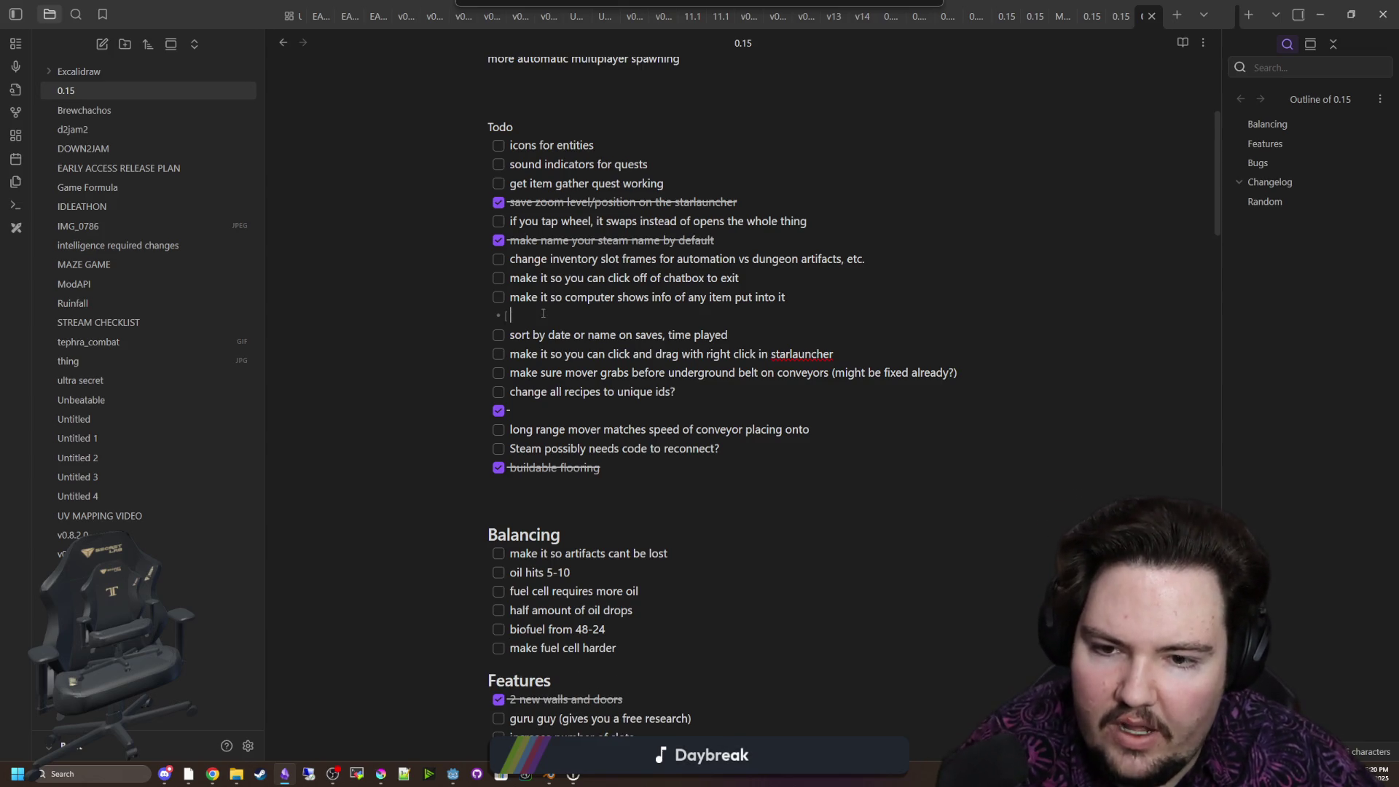
{"action": "key", "text": "BackSpace"}
Move the computer info task below '2 new walls and doors' and delete its empty line.
{"action": "key", "text": "ctrl+shift+Left"}
{"action": "key", "text": "ctrl+shift+Left"}
{"action": "key", "text": "ctrl+shift+Left"}
{"action": "key", "text": "BackSpace"}
{"action": "left_click", "coordinate": [646, 681]}
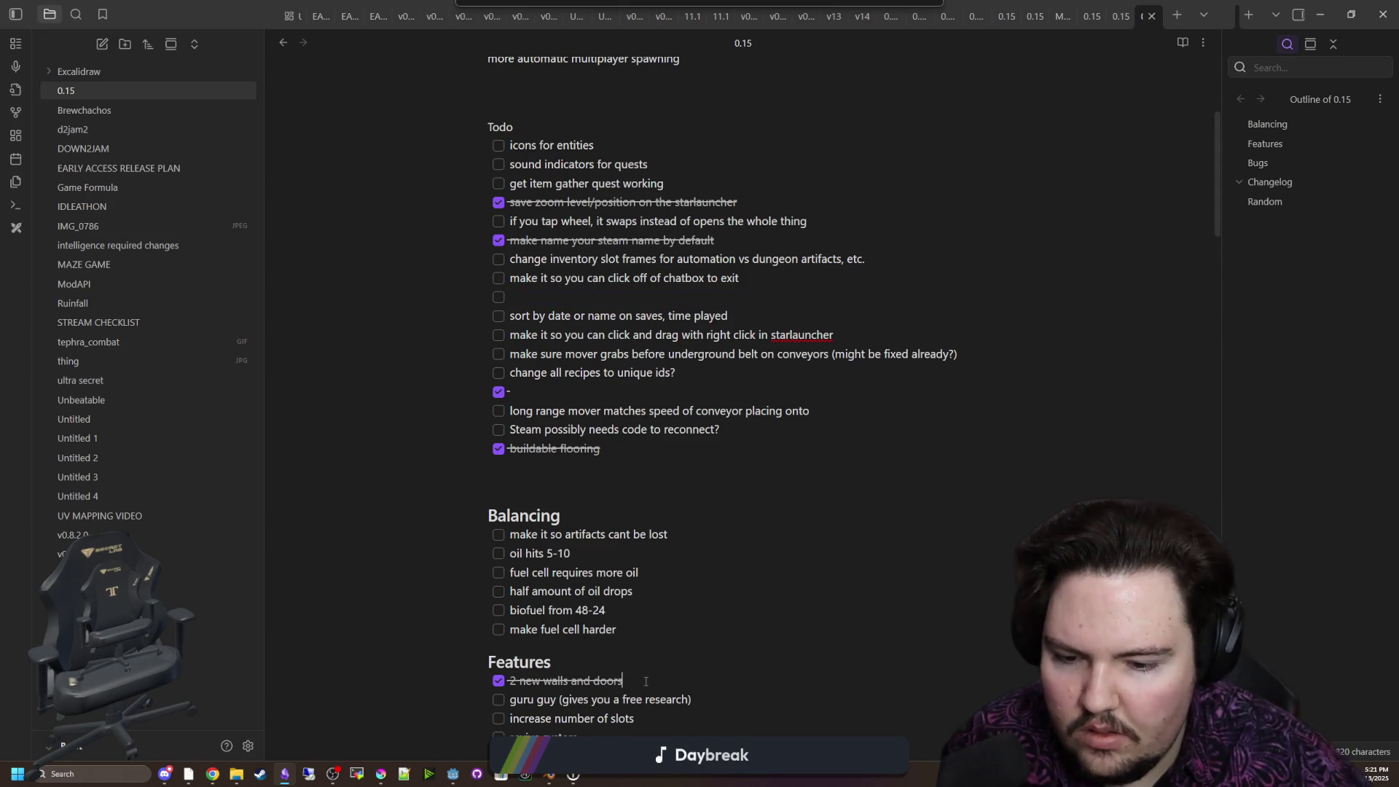
{"action": "key", "text": "Return"}
{"action": "key", "text": "ctrl+v"}
{"action": "left_click", "coordinate": [643, 302]}
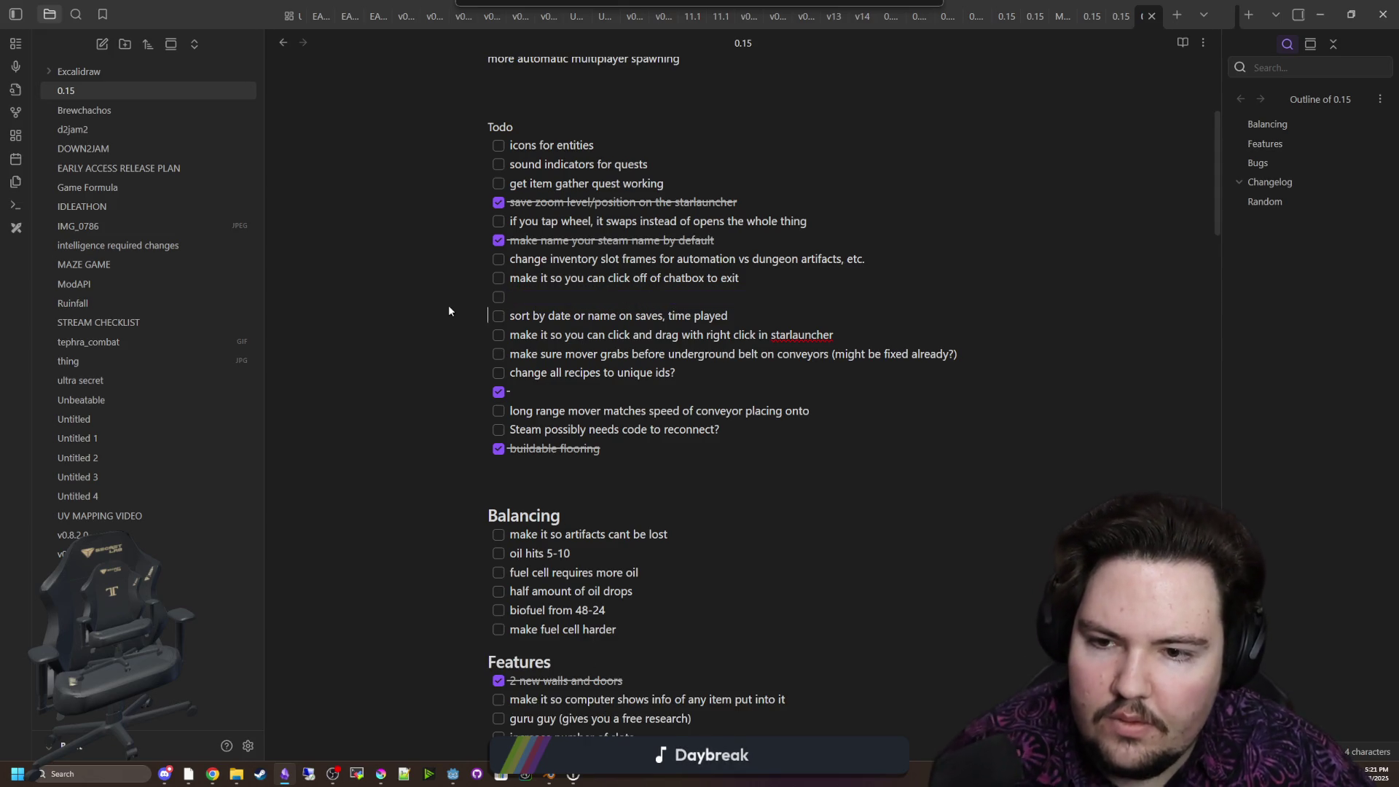
{"action": "key", "text": "BackSpace"}
{"action": "key", "text": "BackSpace"}
Move 'make it so you can click off of chatbox to exit' under 'guru guy' in Features.
{"action": "mouse_move", "coordinate": [758, 283]}
{"action": "left_mouse_down"}
{"action": "mouse_move", "coordinate": [569, 298]}
{"action": "mouse_move", "coordinate": [509, 278]}
{"action": "left_mouse_up"}
{"action": "key", "text": "ctrl+c"}
{"action": "key", "text": "BackSpace"}
{"action": "left_click", "coordinate": [769, 700]}
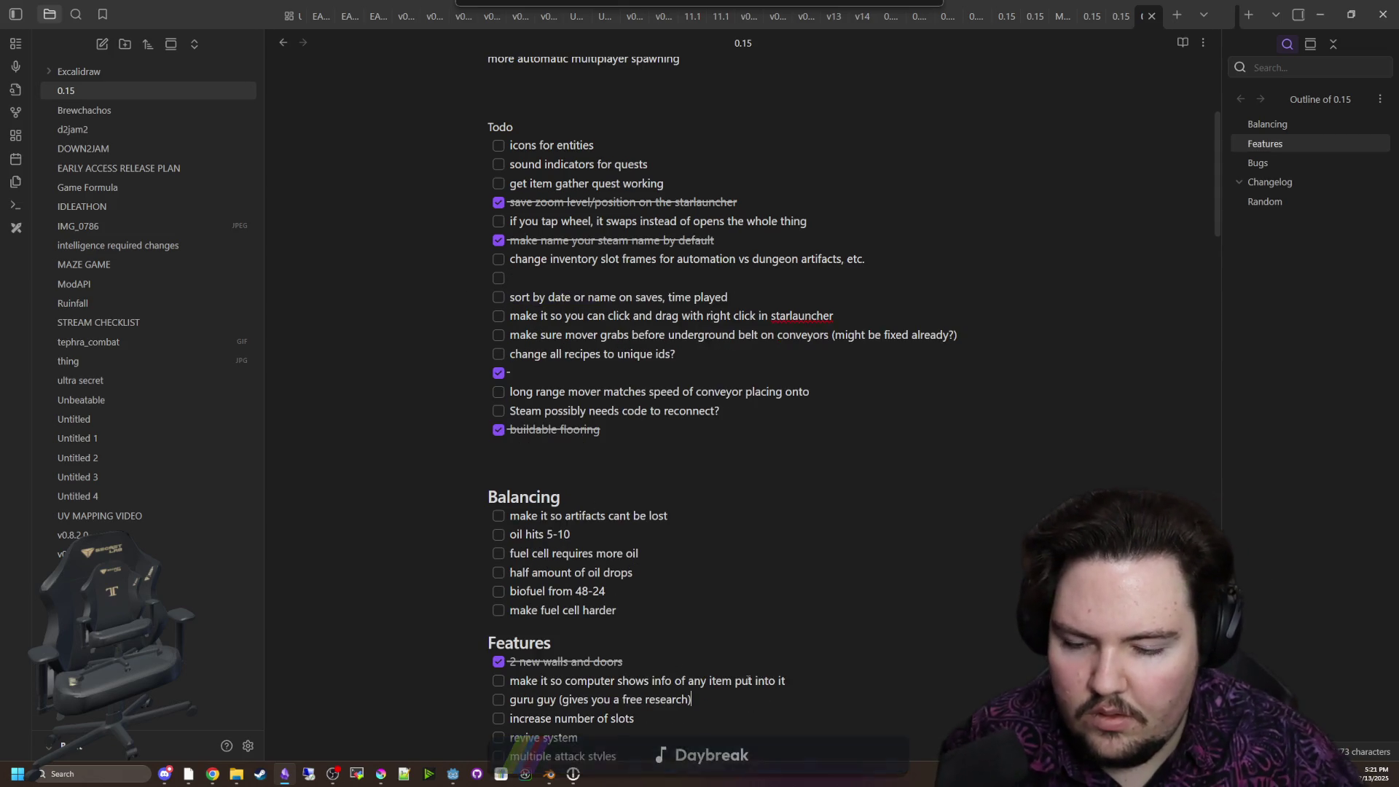
{"action": "key", "text": "Return"}
{"action": "key", "text": "ctrl+v"}
{"action": "left_click", "coordinate": [453, 278]}
{"action": "key", "text": "BackSpace"}
{"action": "key", "text": "BackSpace"}
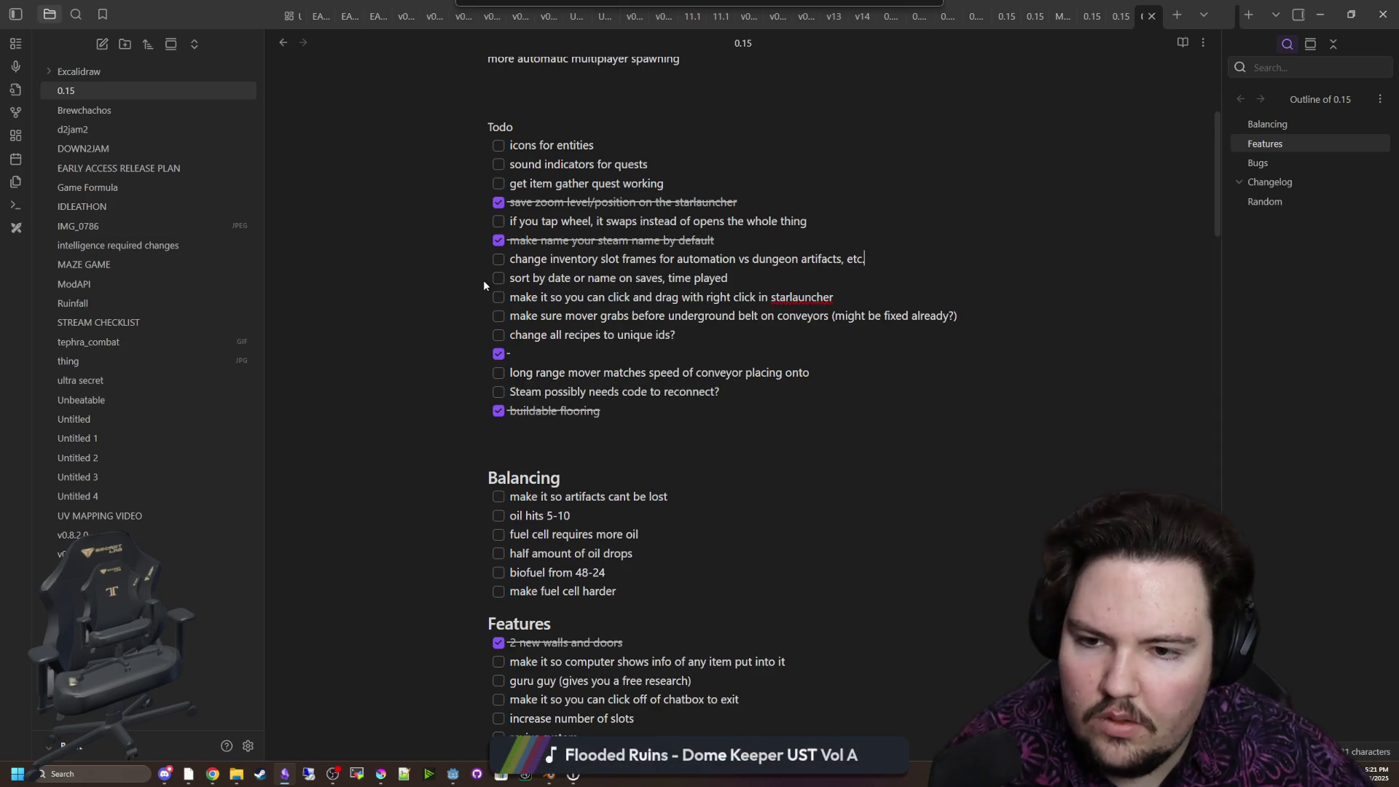
Cut the inventory slot frames task text from the Todo list.
{"action": "mouse_move", "coordinate": [885, 260]}
{"action": "left_mouse_down"}
{"action": "mouse_move", "coordinate": [510, 248]}
{"action": "mouse_move", "coordinate": [510, 265]}
{"action": "left_mouse_up"}
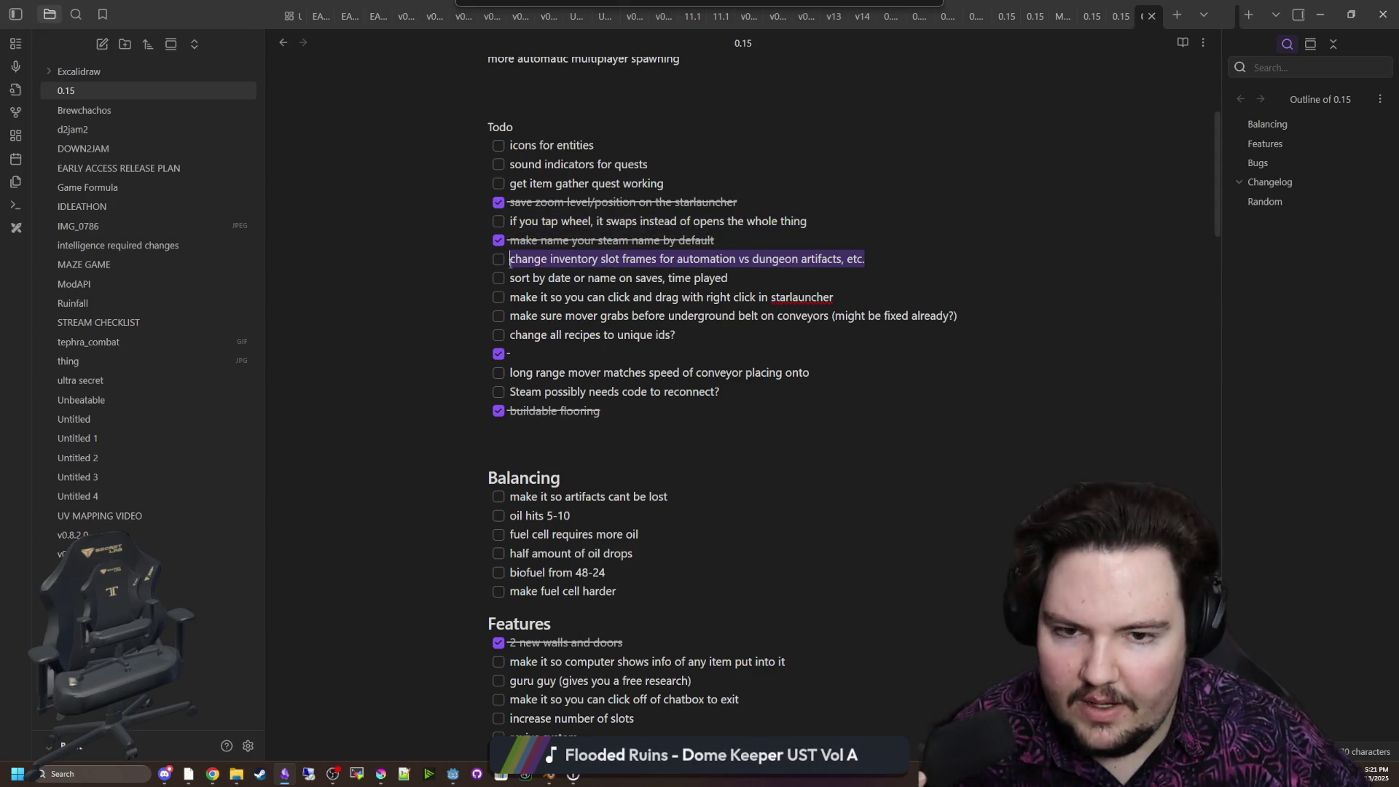
{"action": "left_click", "coordinate": [509, 263]}
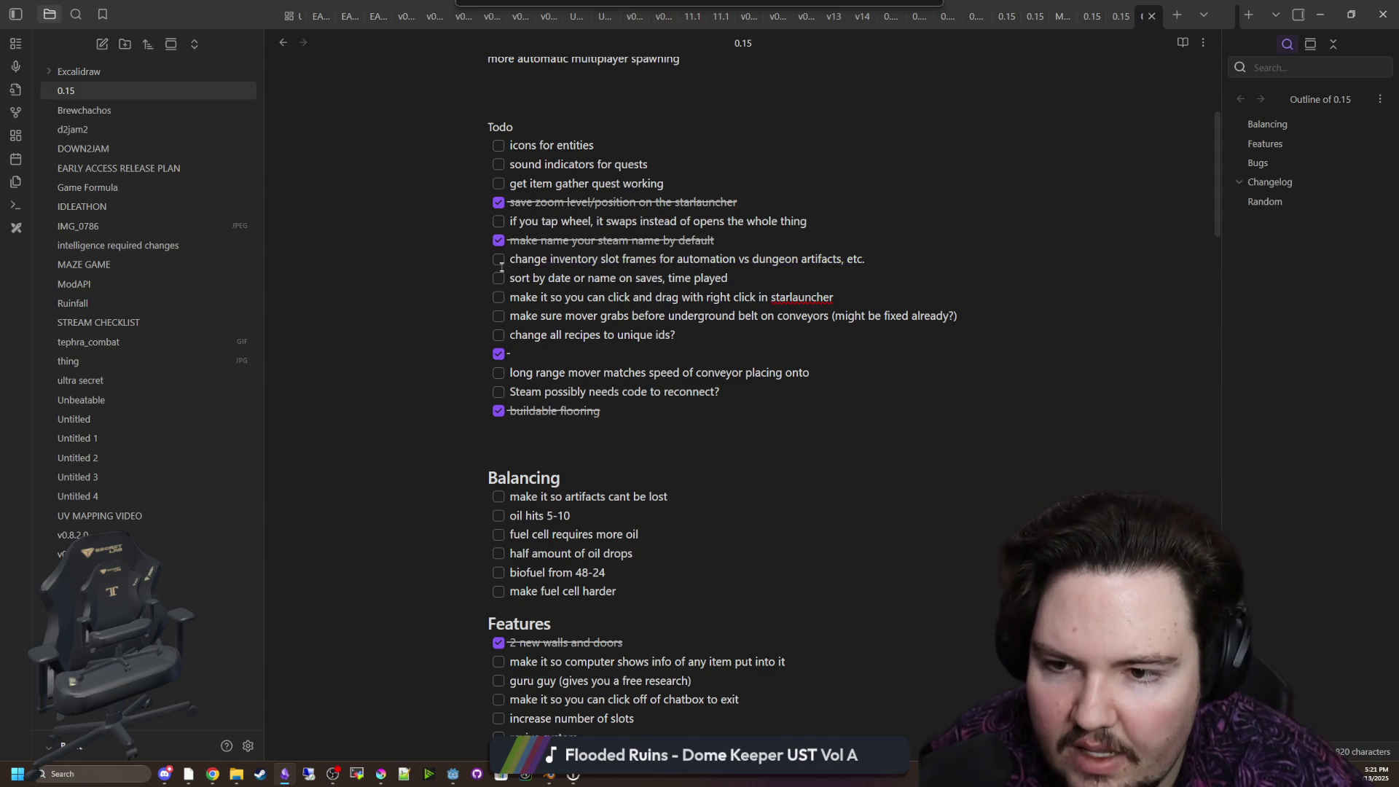
{"action": "left_click_drag", "start_coordinate": [857, 259], "coordinate": [510, 261]}
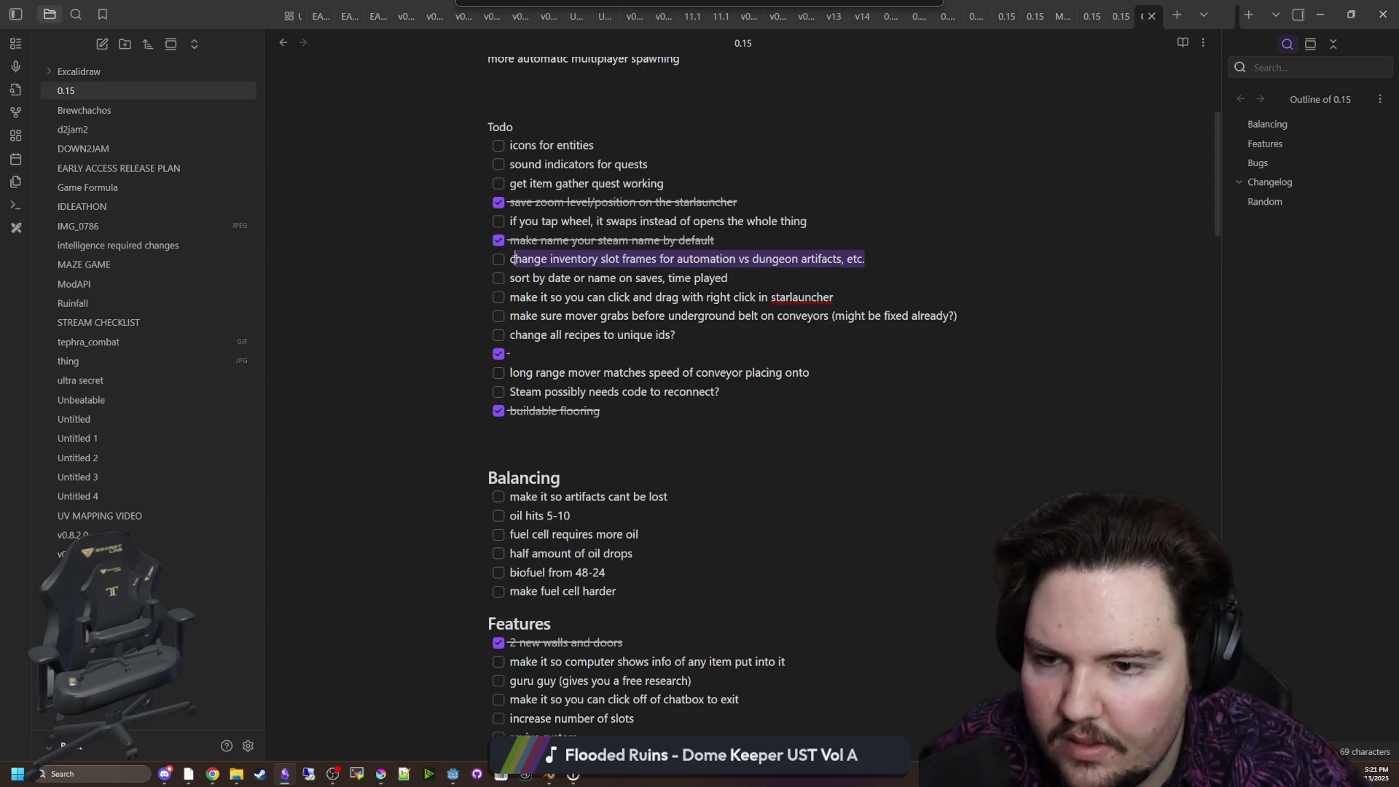
{"action": "key", "text": "BackSpace"}
Add a '## Backburner' heading with the checklist task 'change inventory slot frames for automation vs dungeon artifacts, etc.'.
{"action": "type", "text": "ckburner"}
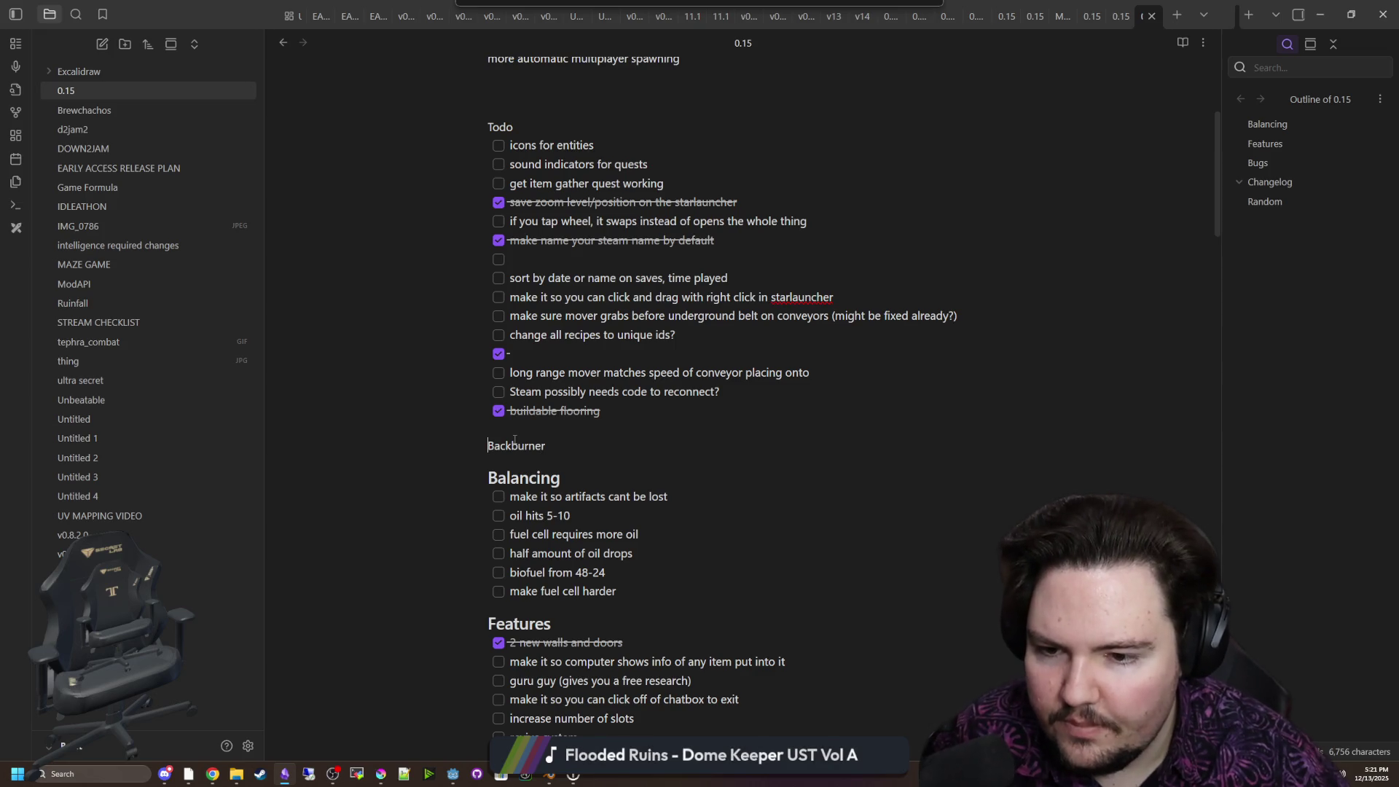
{"action": "type", "text": "##"}
{"action": "left_click", "coordinate": [616, 456]}
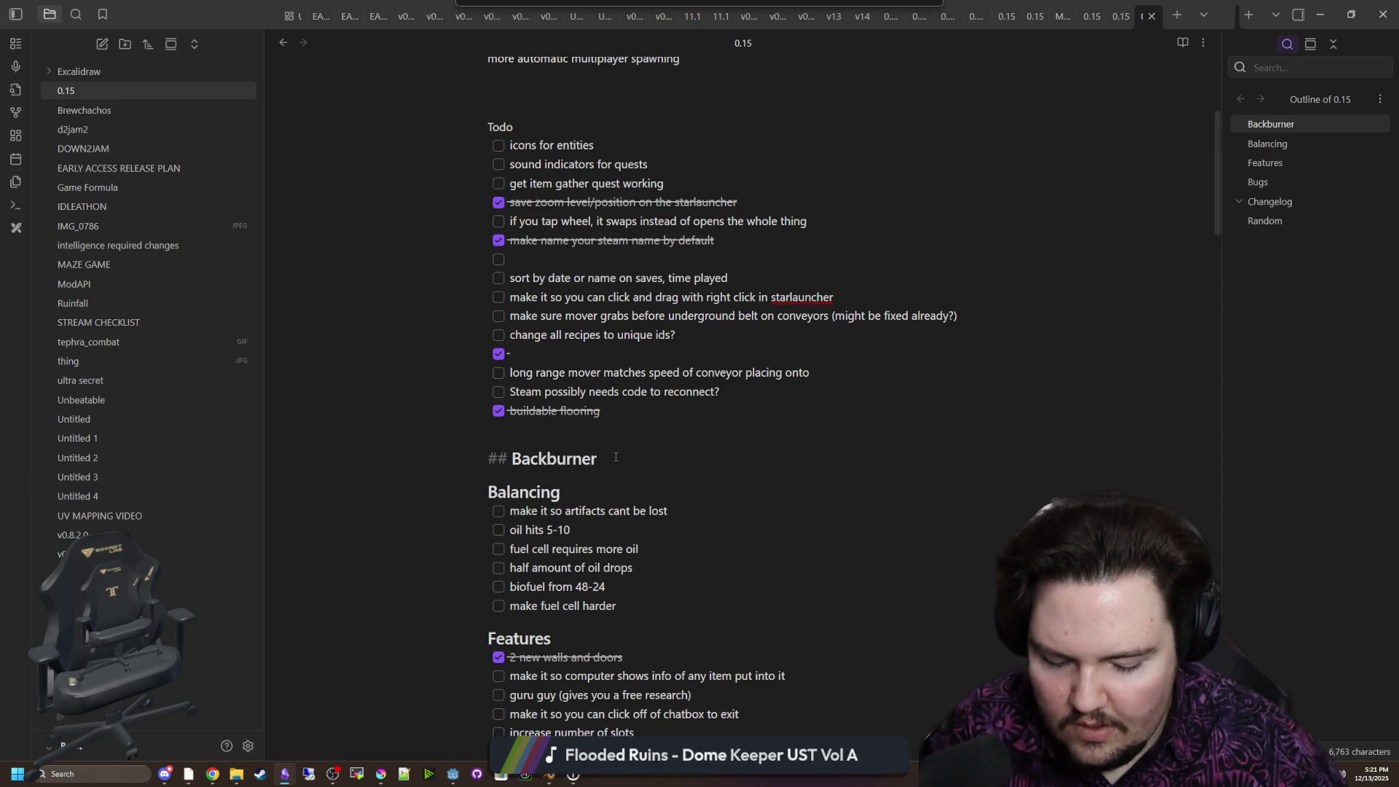
{"action": "key", "text": "Return"}
{"action": "type", "text": "change inventory slot frames for automation vs dungeon artifacts, etc."}
{"action": "left_click_drag", "start_coordinate": [846, 483], "coordinate": [492, 482]}
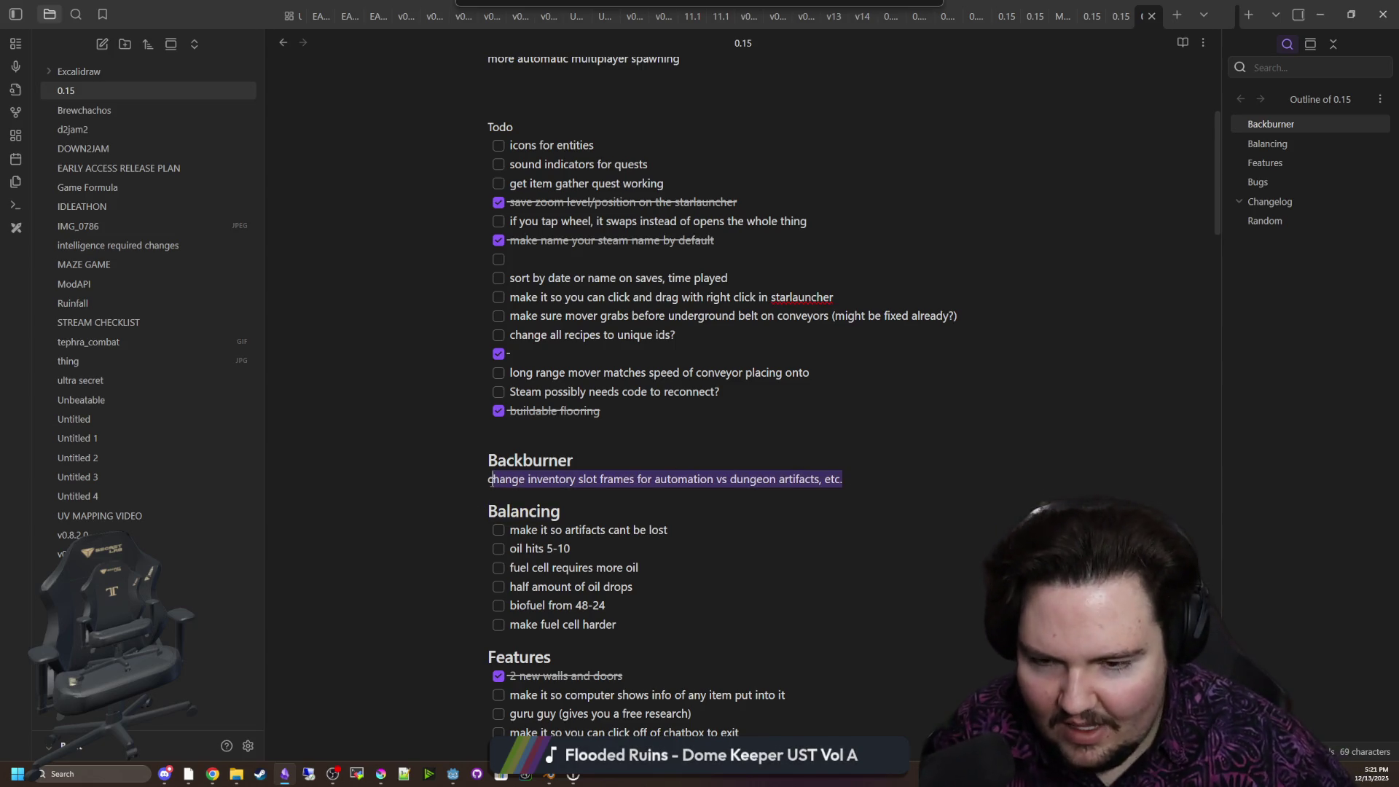
{"action": "key", "text": "ctrl+l"}
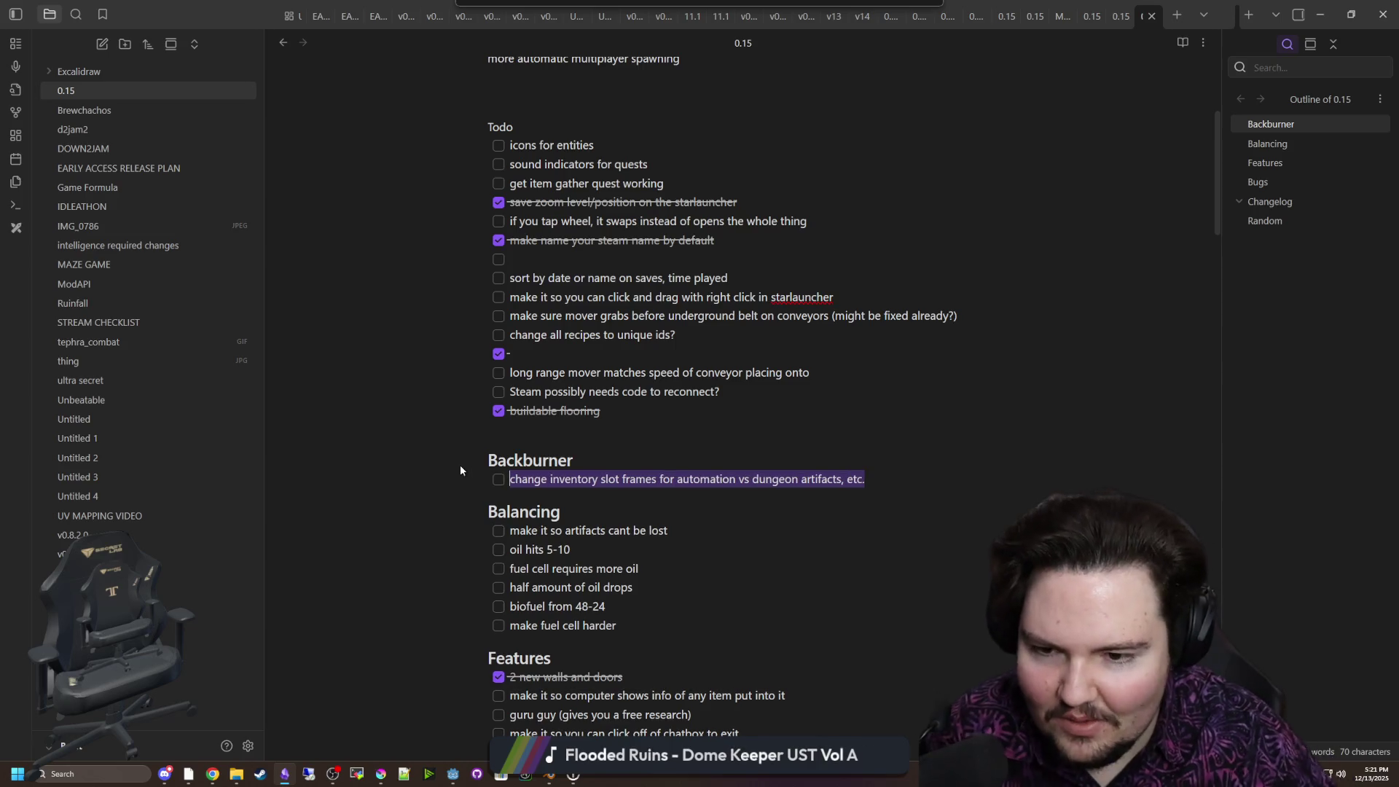
Delete the empty checked task line from the note.
{"action": "left_click", "coordinate": [539, 429]}
{"action": "key", "text": "BackSpace"}
{"action": "key", "text": "BackSpace"}
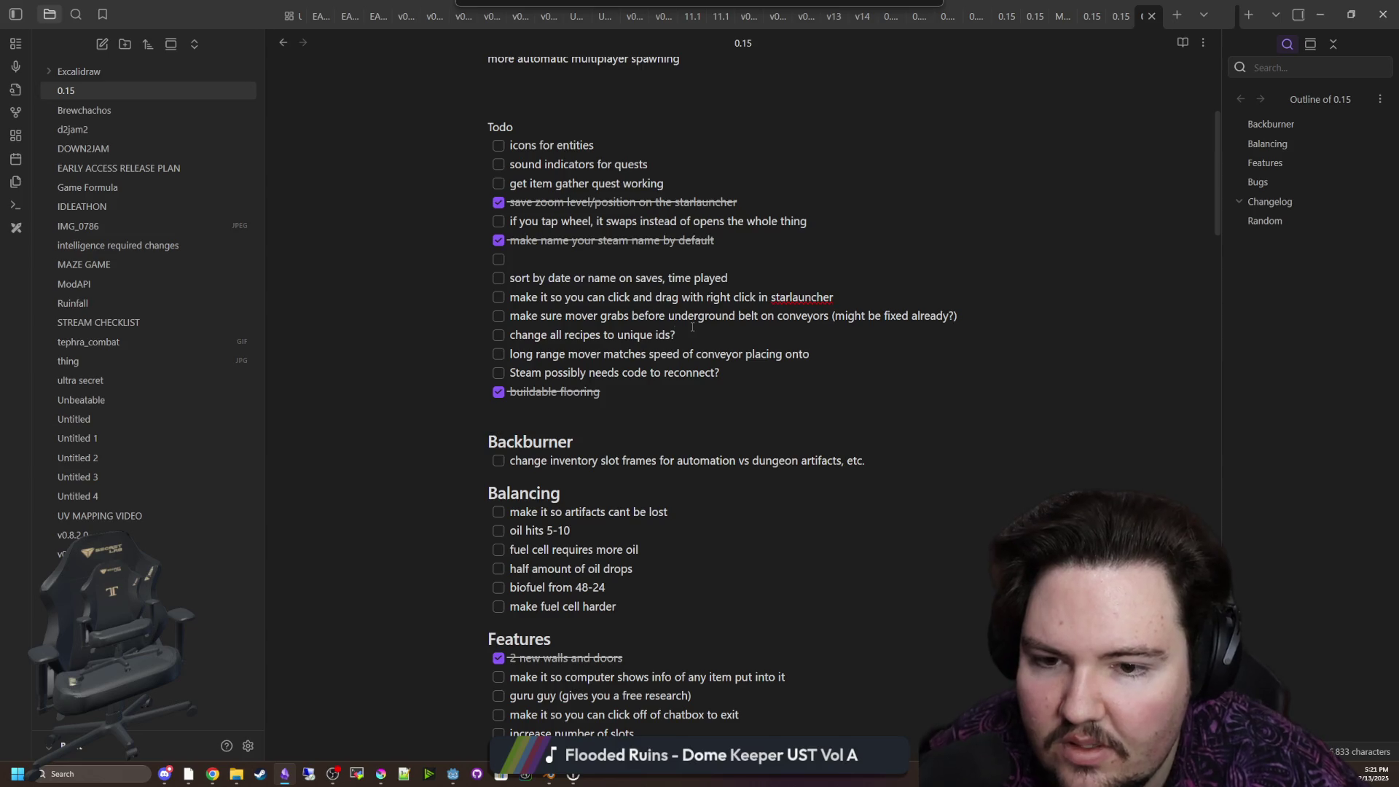
{"action": "scroll", "coordinate": [693, 327], "scroll_direction": "up", "scroll_amount": 2}
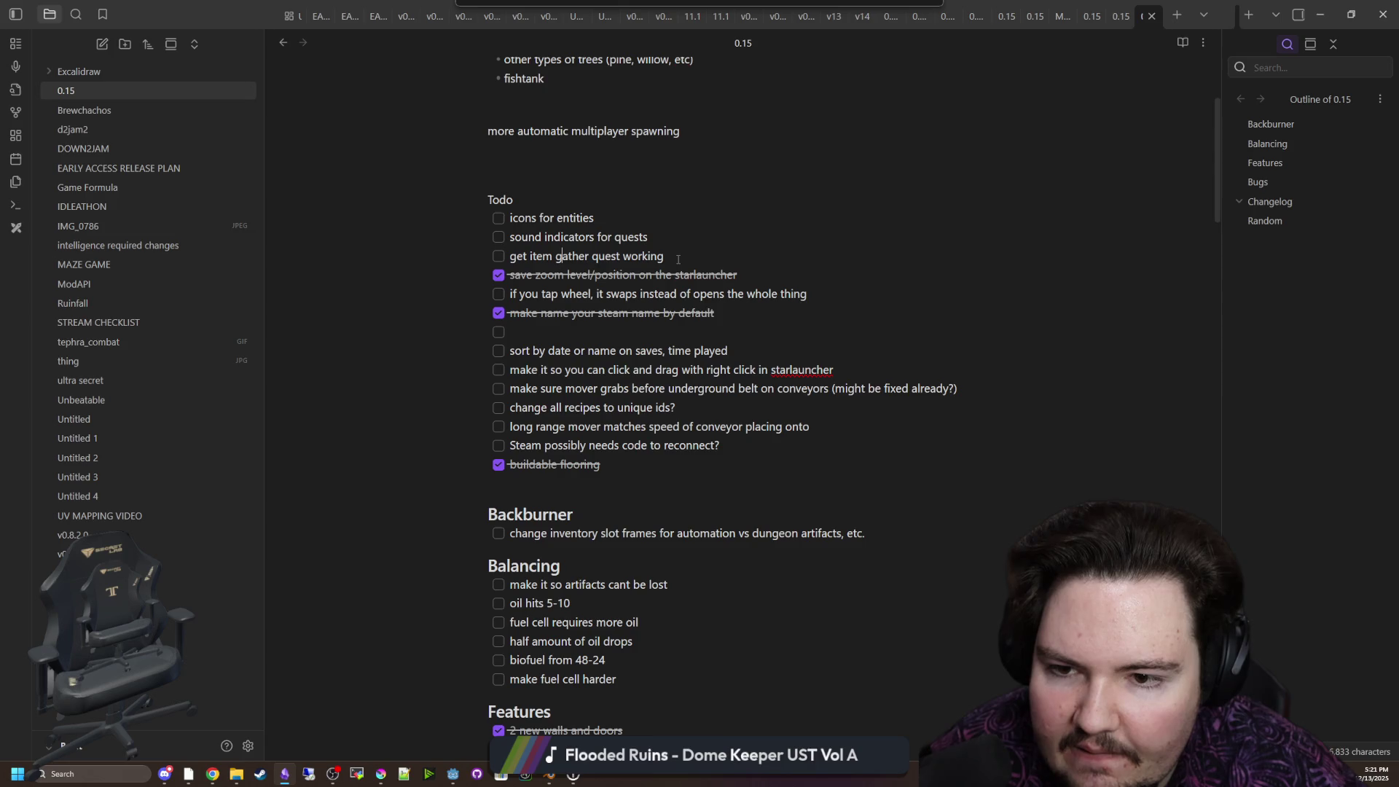
{"action": "scroll", "coordinate": [500, 256], "scroll_direction": "down", "scroll_amount": 4}
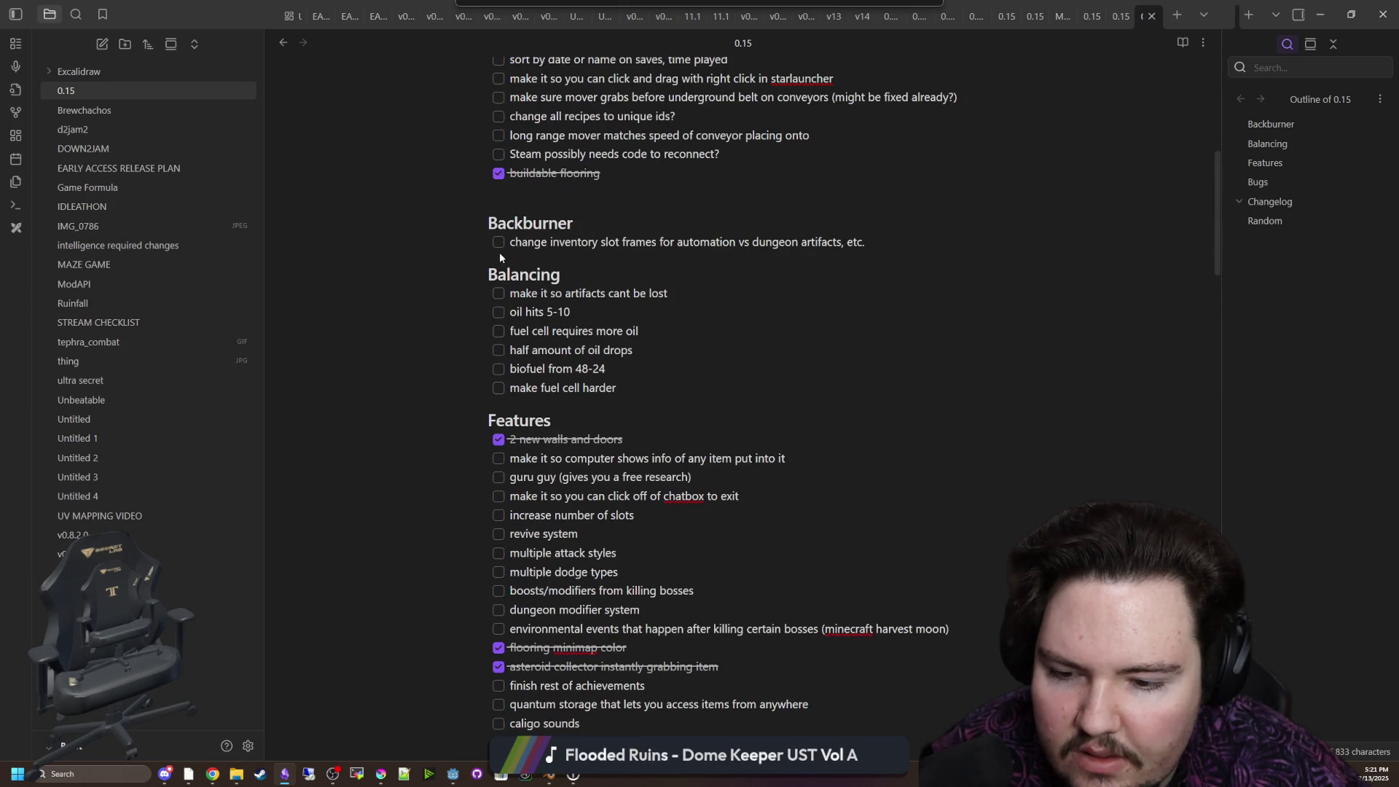
{"action": "scroll", "coordinate": [500, 253], "scroll_direction": "down", "scroll_amount": 7}
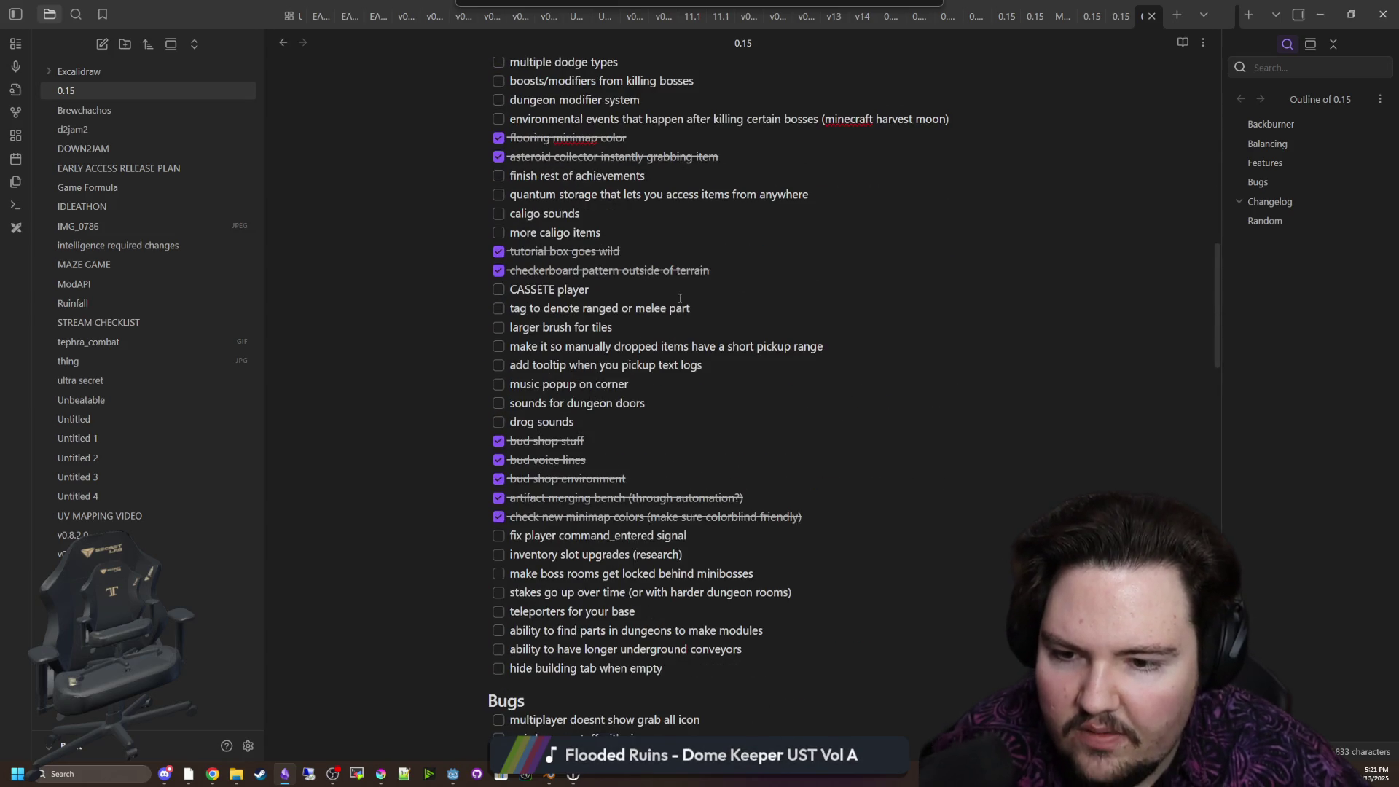
Search the note for 'quest ysystem' and move the 'icons for entities' task under Backburner.
{"action": "key", "text": "ctrl+f"}
{"action": "type", "text": "quest ys"}
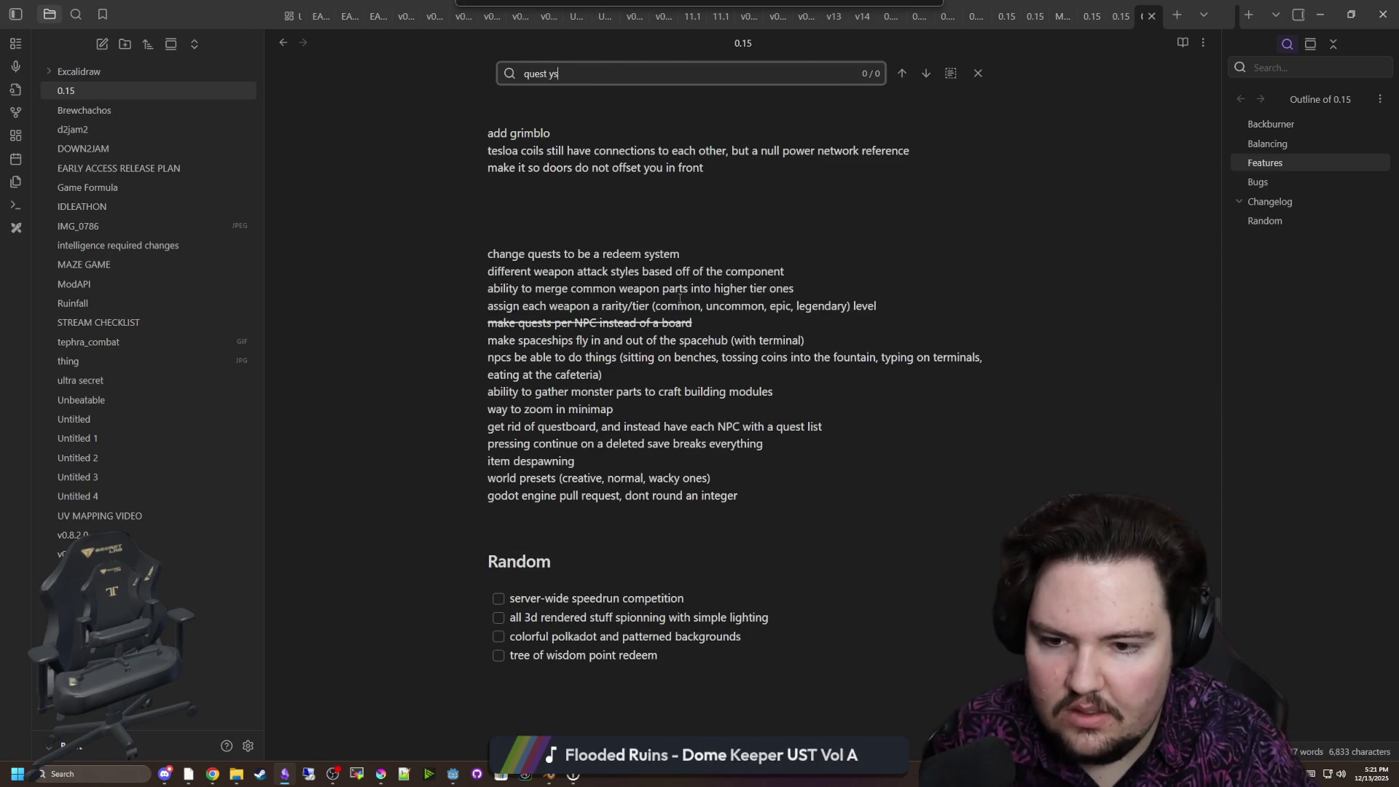
{"action": "type", "text": "ystem"}
{"action": "scroll", "coordinate": [680, 299], "scroll_direction": "up", "scroll_amount": 15}
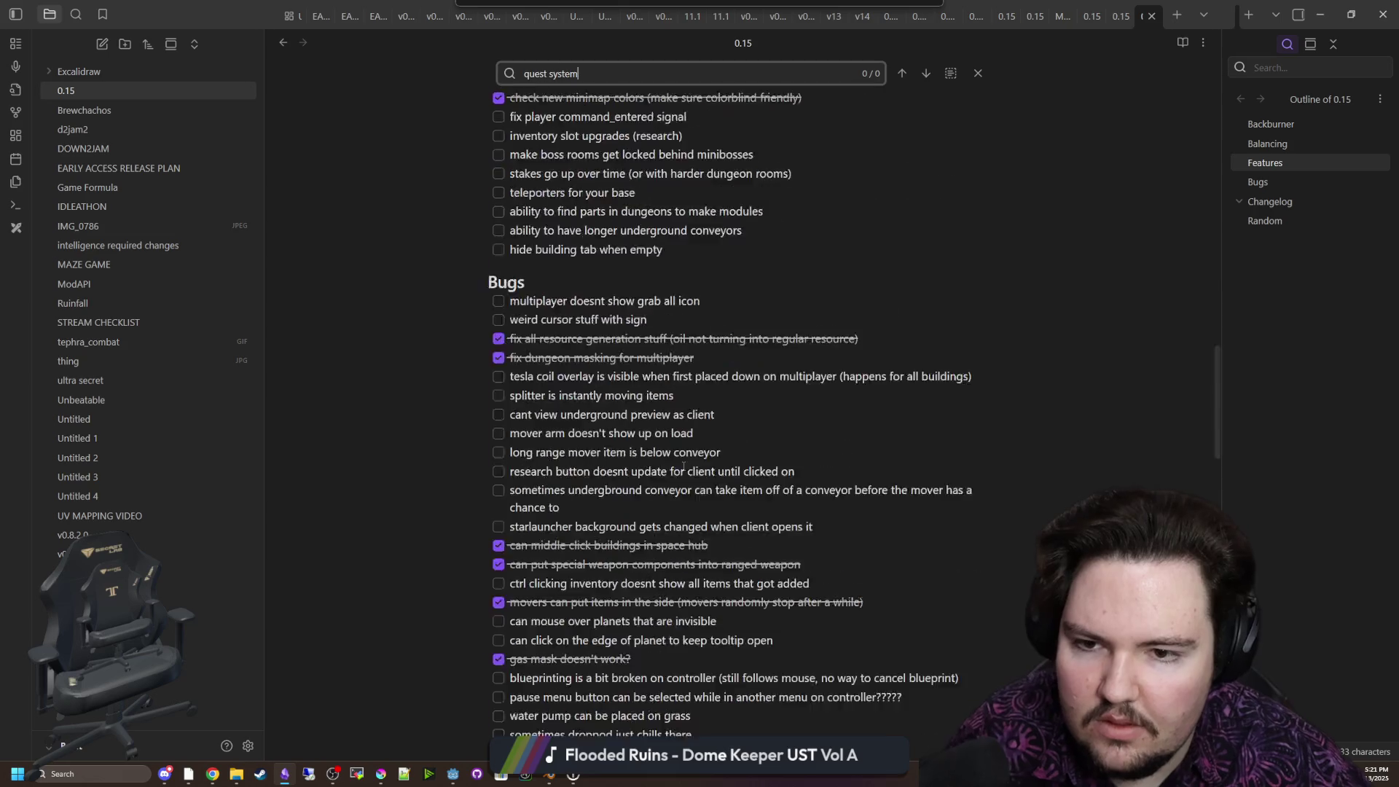
{"action": "scroll", "coordinate": [586, 340], "scroll_direction": "down", "scroll_amount": 2}
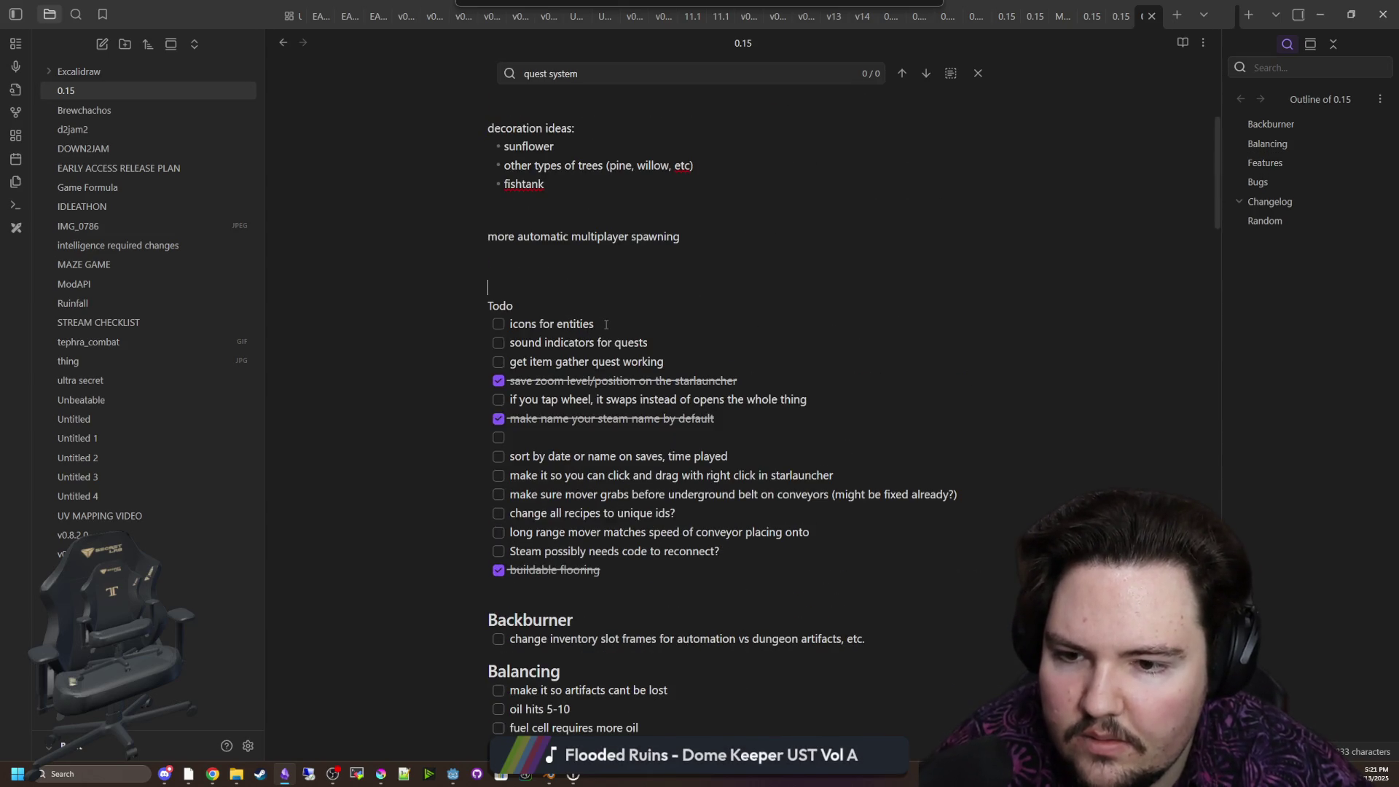
{"action": "left_click_drag", "start_coordinate": [606, 325], "coordinate": [503, 325]}
{"action": "key", "text": "ctrl+c"}
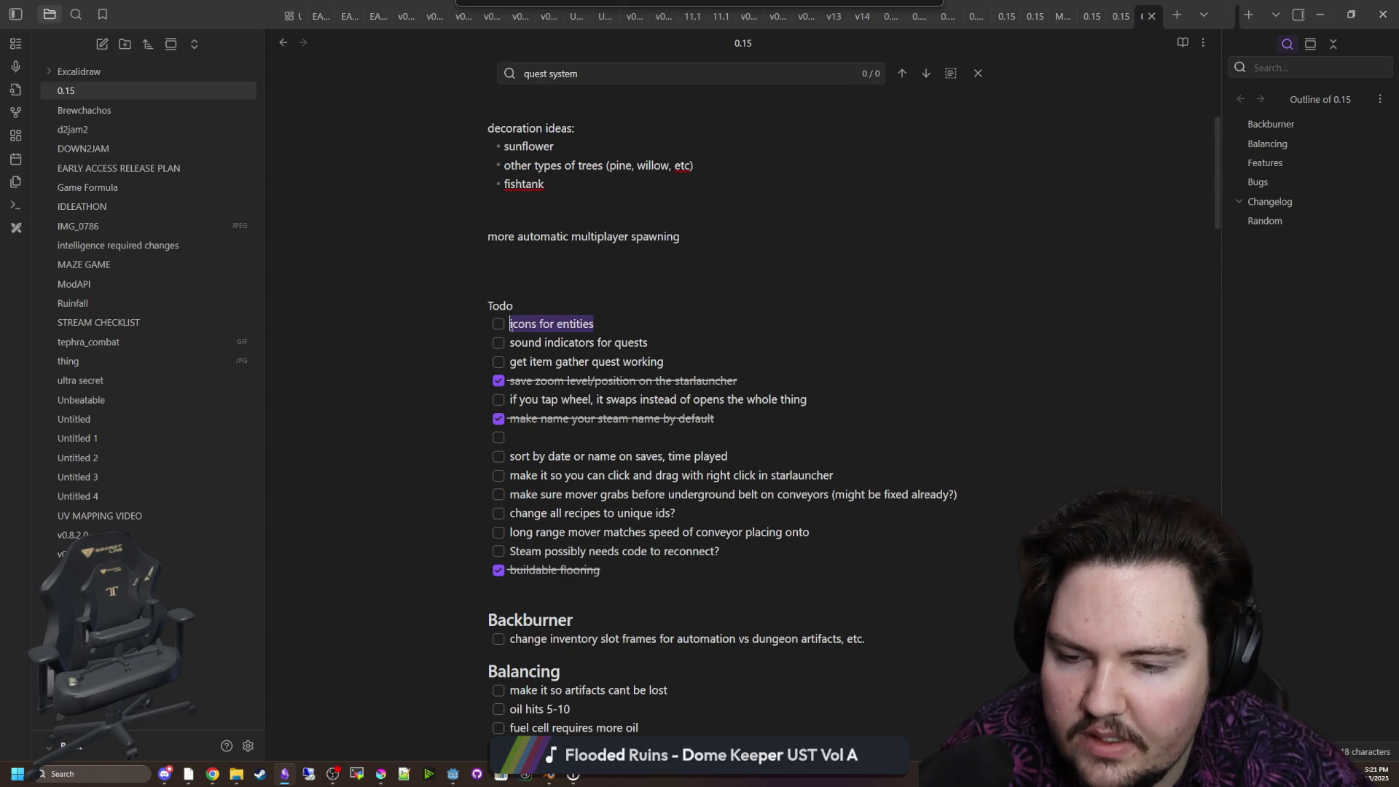
{"action": "scroll", "coordinate": [860, 551], "scroll_direction": "down", "scroll_amount": 1}
{"action": "key", "text": "BackSpace"}
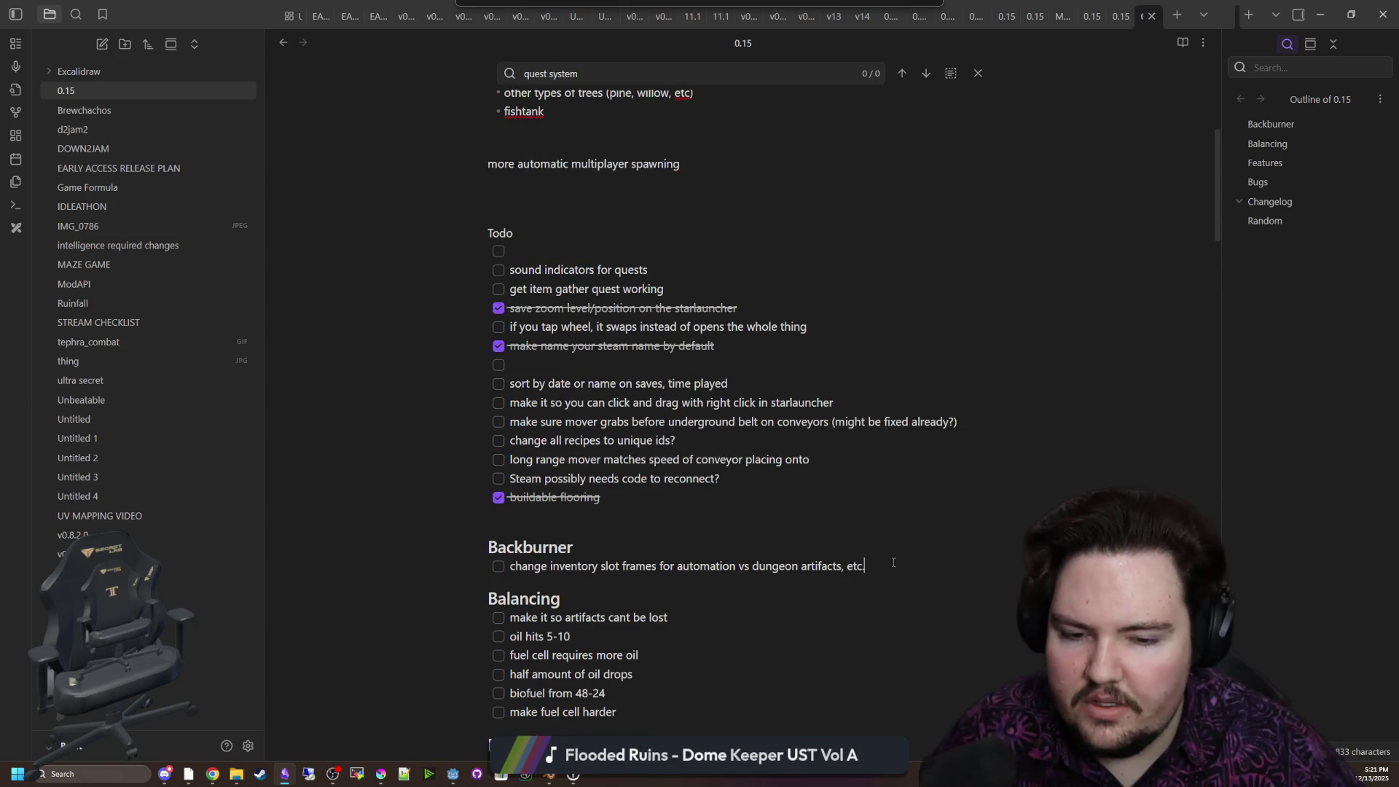
{"action": "key", "text": "Return"}
{"action": "key", "text": "ctrl+v"}
Delete the empty first Todo line and move 'sound indicators for quests' under Backburner.
{"action": "left_click", "coordinate": [555, 243]}
{"action": "key", "text": "BackSpace"}
{"action": "key", "text": "BackSpace"}
{"action": "mouse_move", "coordinate": [648, 251]}
{"action": "left_mouse_down"}
{"action": "mouse_move", "coordinate": [592, 269]}
{"action": "mouse_move", "coordinate": [510, 248]}
{"action": "left_mouse_up"}
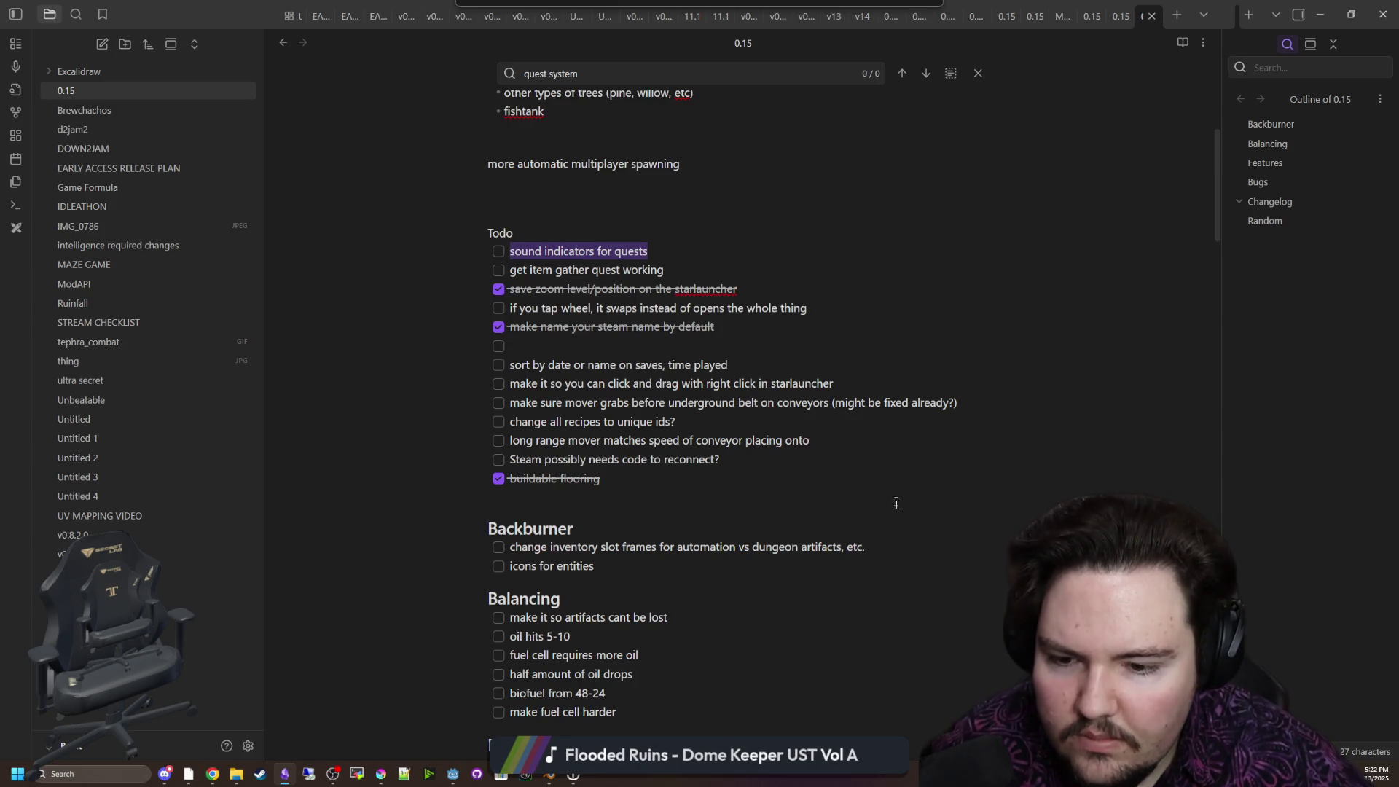
{"action": "key", "text": "ctrl+x"}
{"action": "left_click", "coordinate": [683, 575]}
{"action": "left_click", "coordinate": [634, 571]}
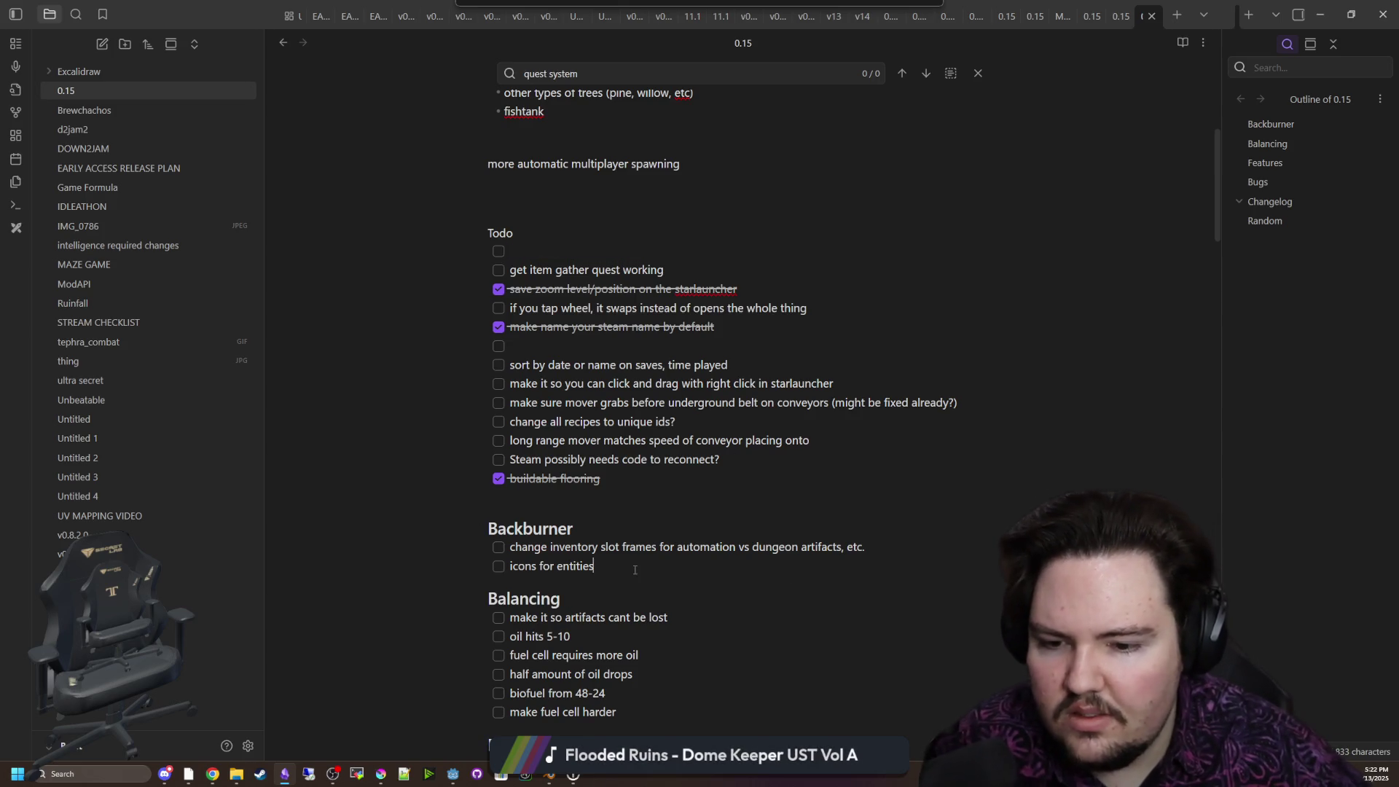
{"action": "key", "text": "Return"}
{"action": "key", "text": "ctrl+v"}
Move 'get item gather quest working' into Features after 'increase number of slots'.
{"action": "key", "text": "Up"}
{"action": "key", "text": "Up"}
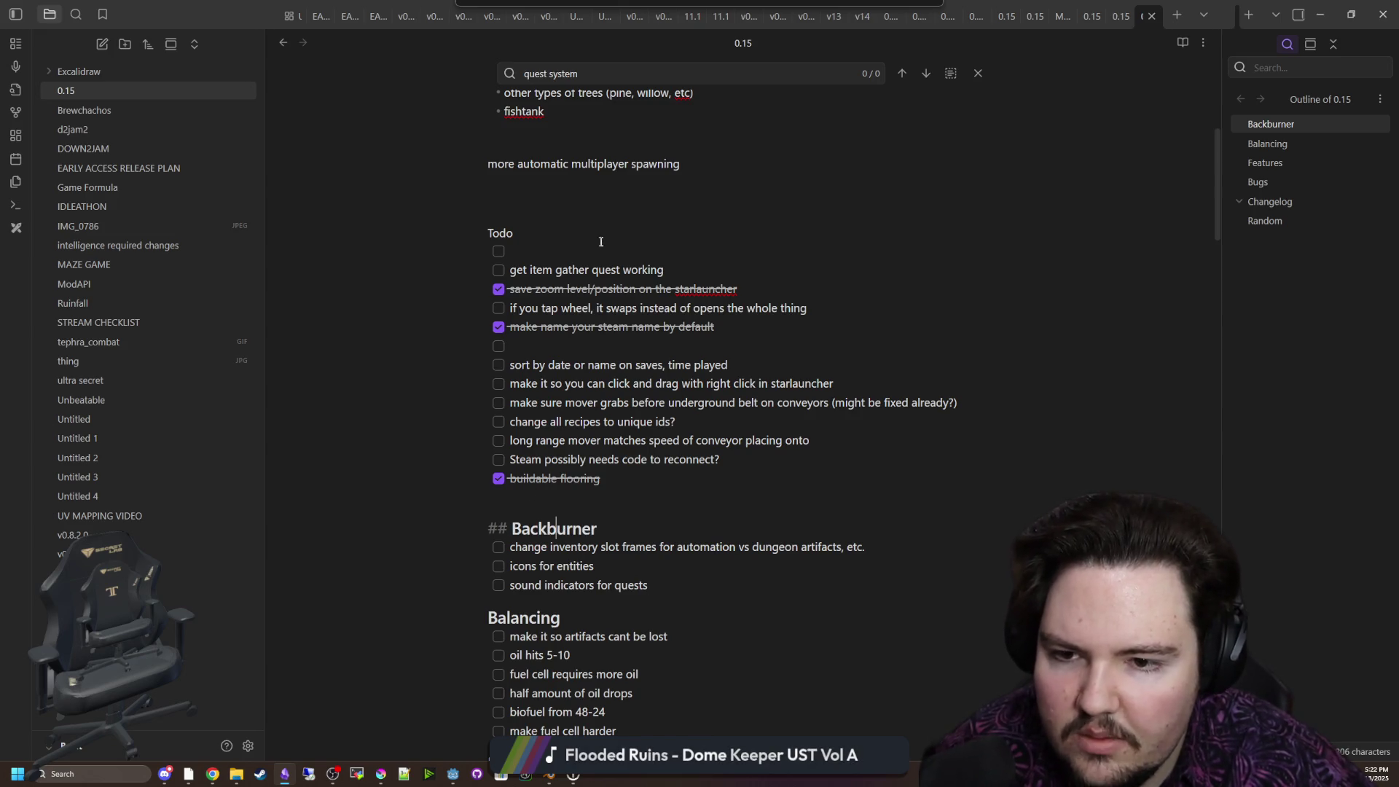
{"action": "left_click_drag", "start_coordinate": [687, 273], "coordinate": [508, 271]}
{"action": "key", "text": "ctrl+x"}
{"action": "scroll", "coordinate": [618, 456], "scroll_direction": "down", "scroll_amount": 5}
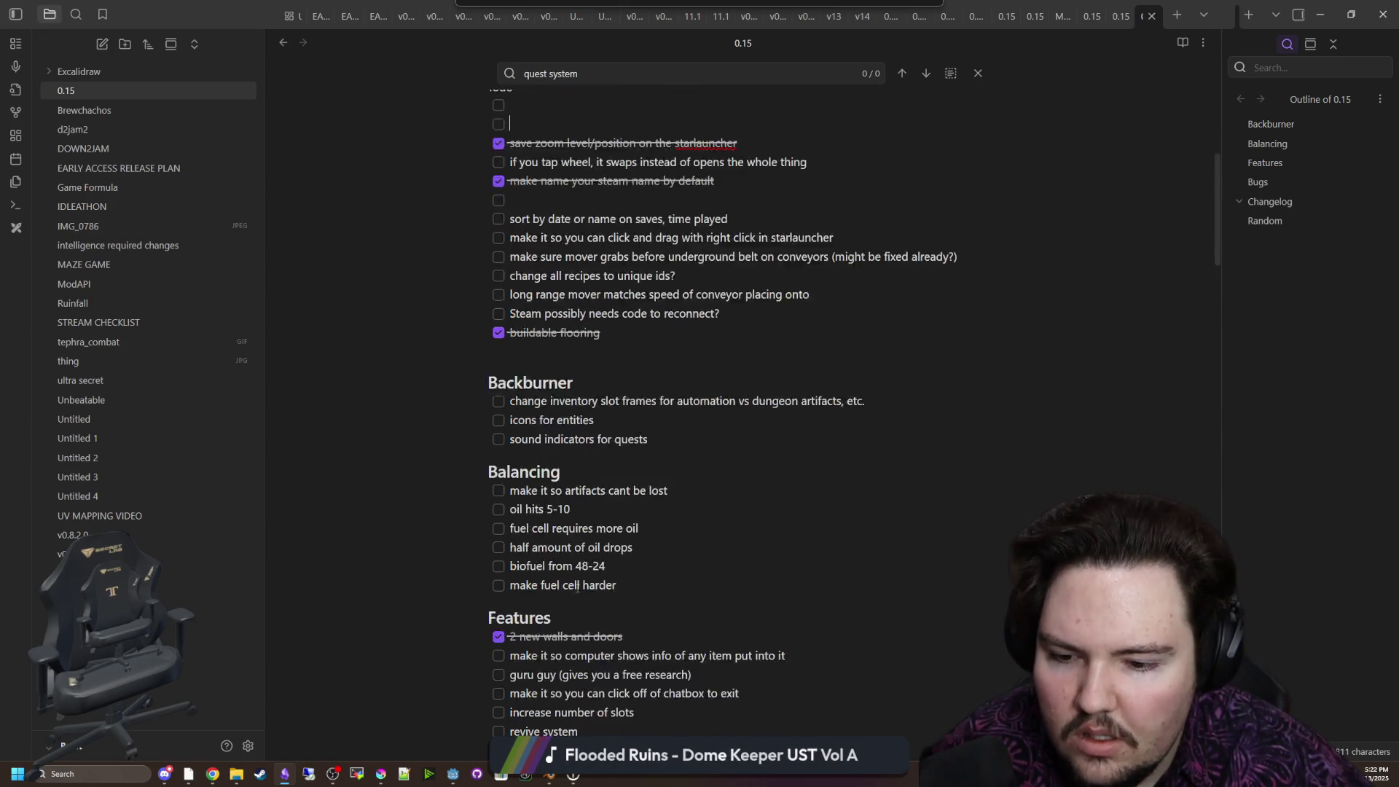
{"action": "left_click", "coordinate": [648, 493]}
{"action": "key", "text": "Return"}
{"action": "key", "text": "ctrl+v"}
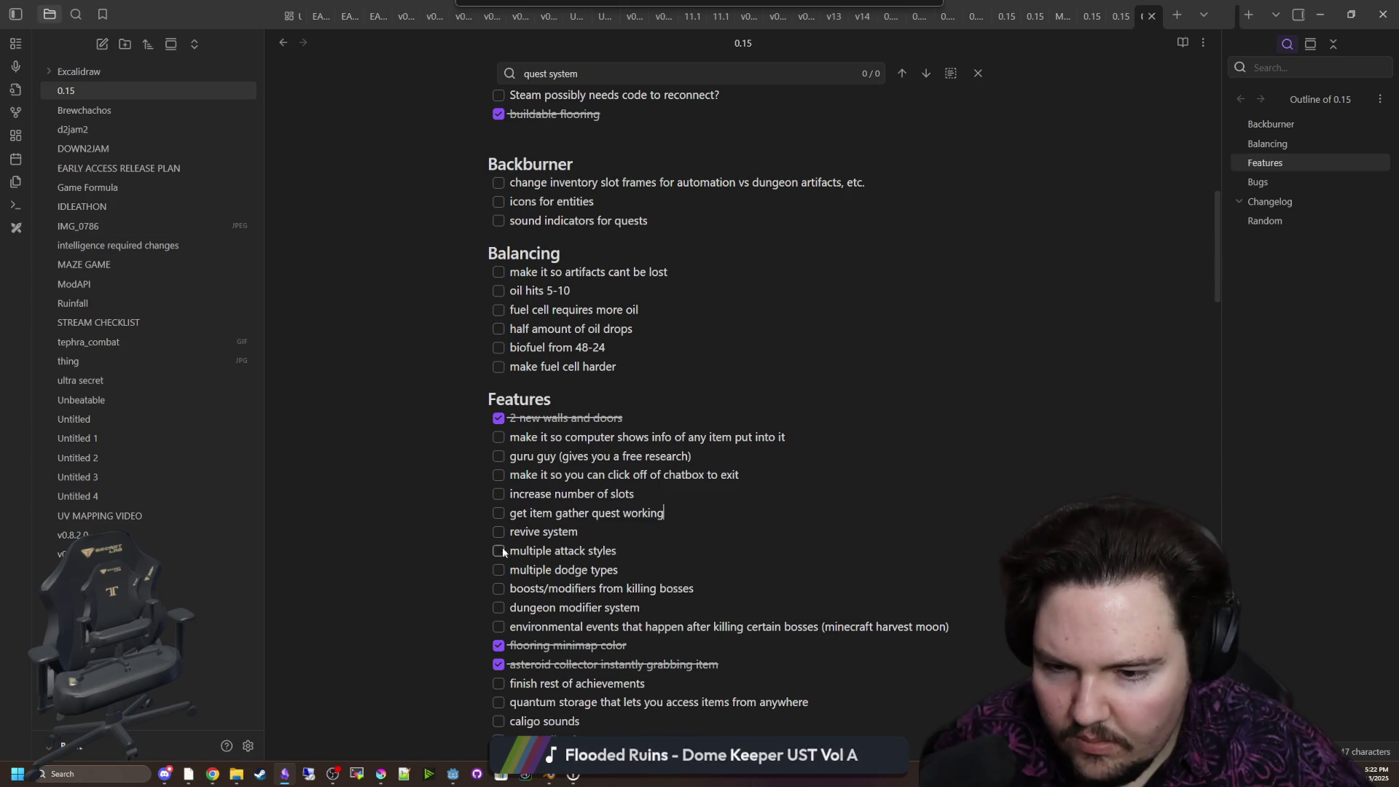
Remove the leftover empty Todo and checkbox lines, then switch back to Godot.
{"action": "scroll", "coordinate": [497, 510], "scroll_direction": "up", "scroll_amount": 4}
{"action": "key", "text": "BackSpace"}
{"action": "key", "text": "BackSpace"}
{"action": "key", "text": "BackSpace"}
{"action": "left_click", "coordinate": [472, 197]}
{"action": "key", "text": "BackSpace"}
{"action": "key", "text": "BackSpace"}
{"action": "key", "text": "BackSpace"}
{"action": "key", "text": "BackSpace"}
{"action": "key", "text": "BackSpace"}
{"action": "left_click_drag", "start_coordinate": [744, 235], "coordinate": [506, 235]}
{"action": "key", "text": "BackSpace"}
{"action": "key", "text": "BackSpace"}
{"action": "scroll", "coordinate": [660, 503], "scroll_direction": "down", "scroll_amount": 3}
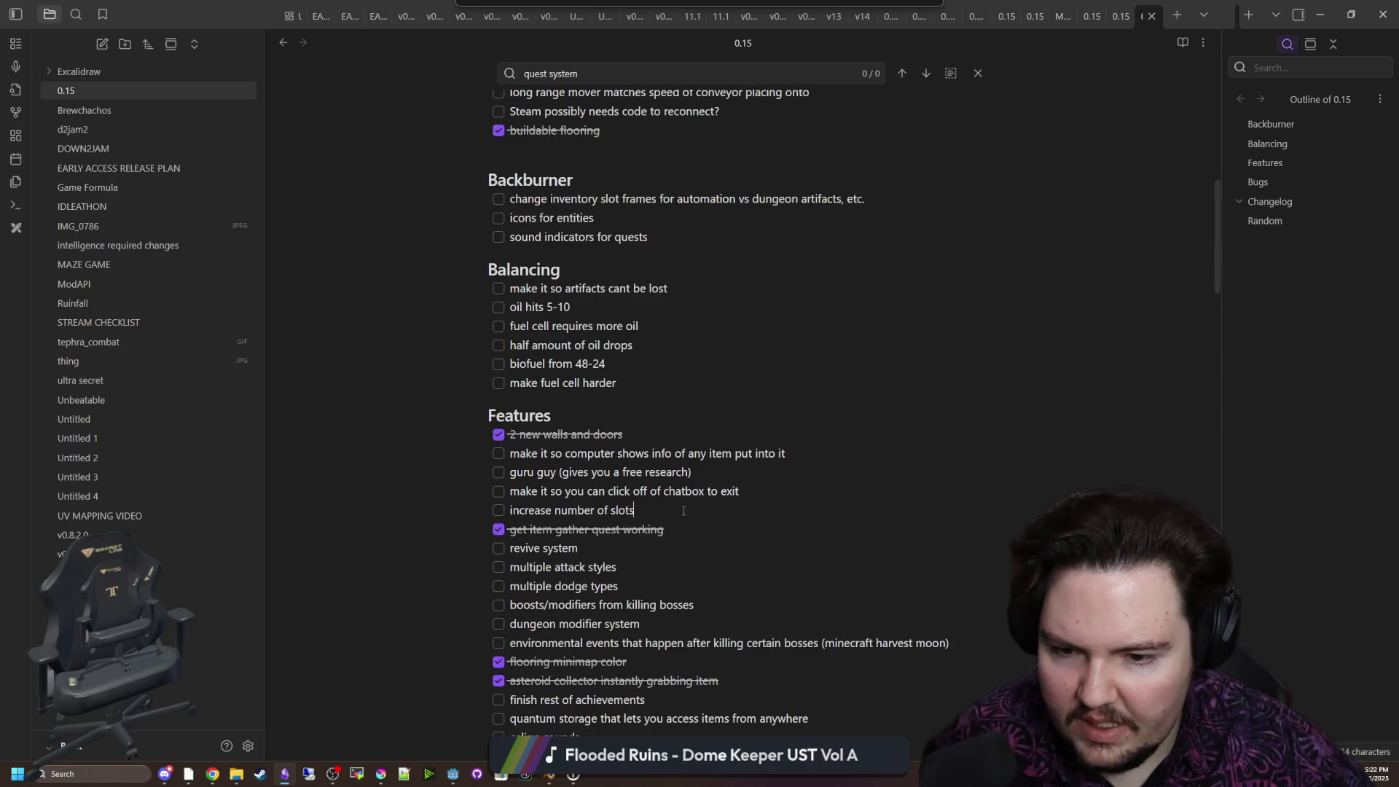
{"action": "scroll", "coordinate": [684, 510], "scroll_direction": "up", "scroll_amount": 3}
{"action": "left_click", "coordinate": [568, 235]}
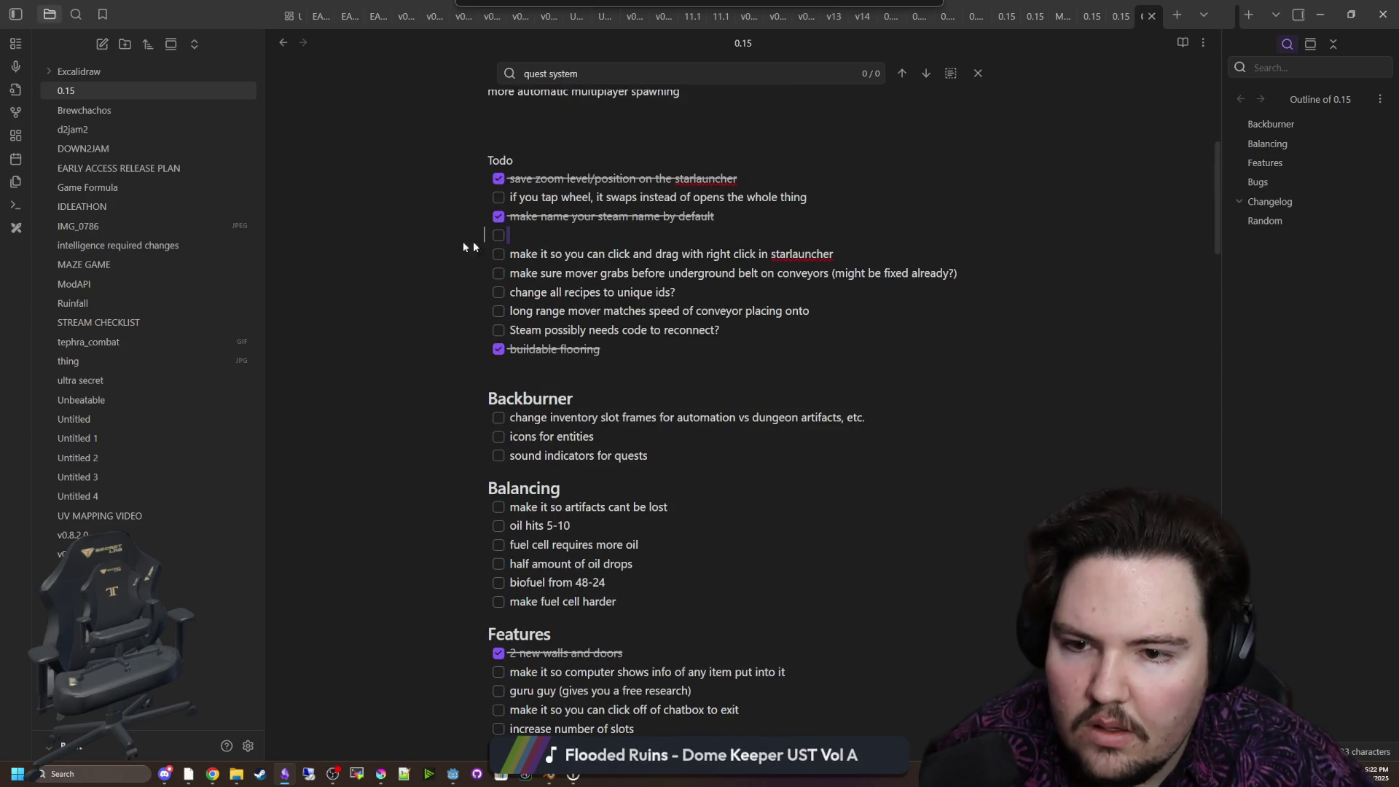
{"action": "key", "text": "BackSpace"}
{"action": "key", "text": "BackSpace"}
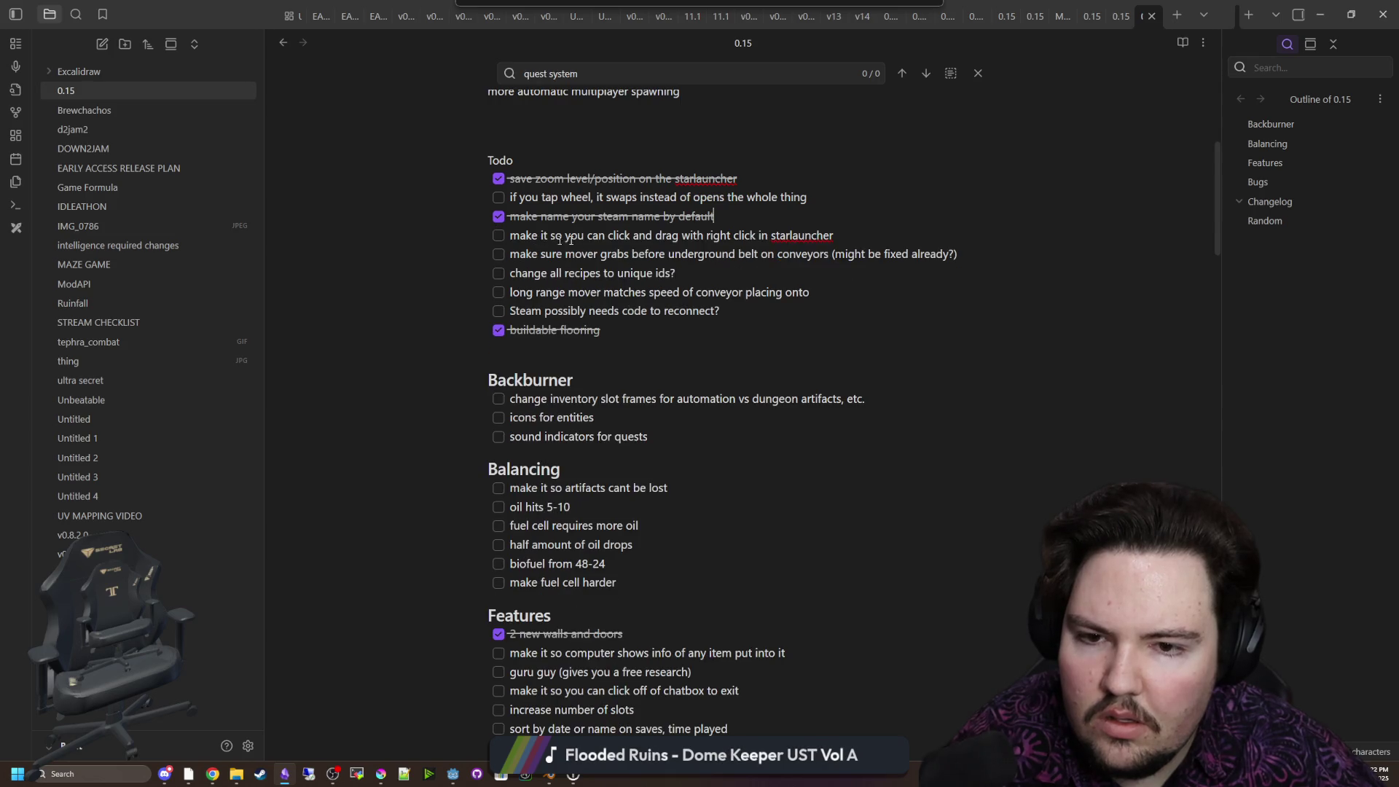
{"action": "key", "text": "alt+Tab"}
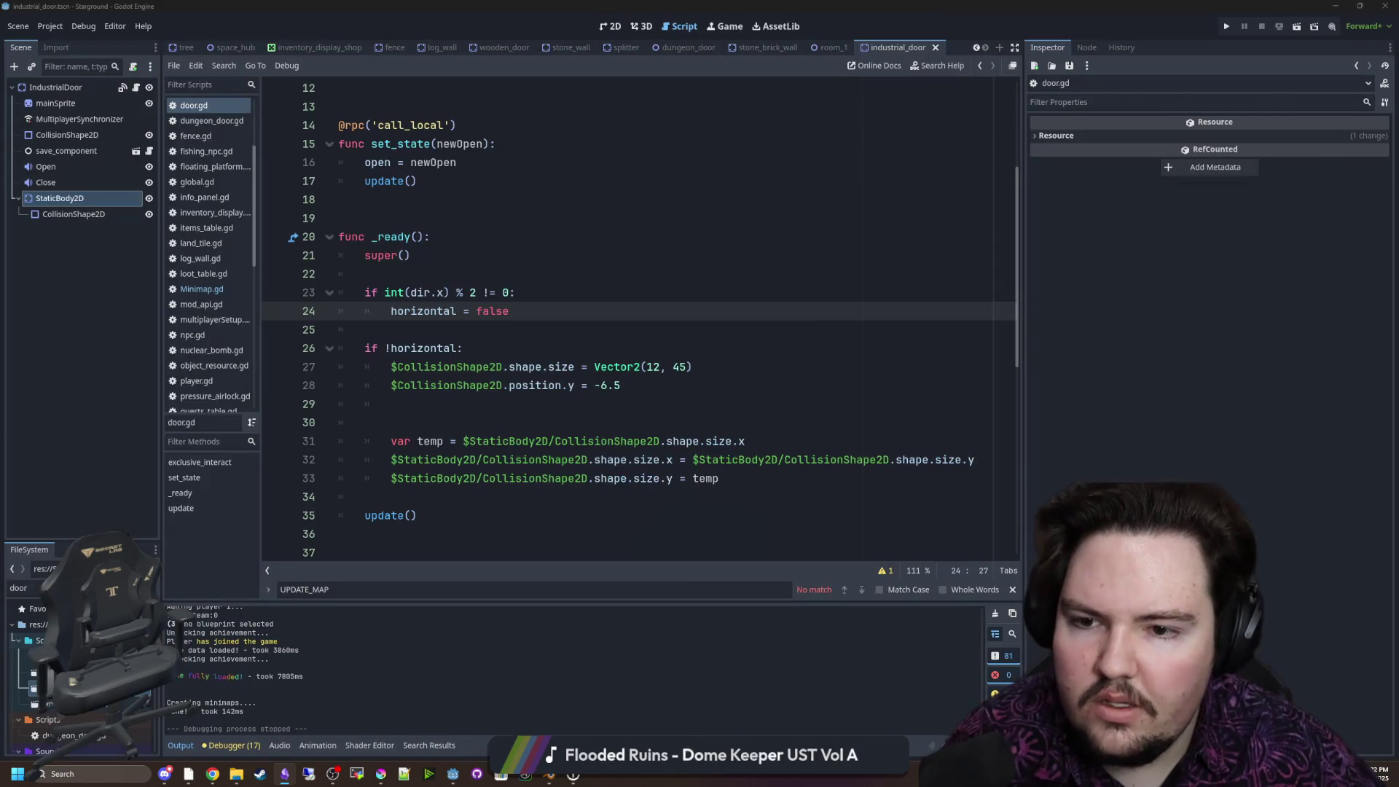
Run the game and move the tap-wheel task from Todo to Features under '2 new walls and doors'.
{"action": "left_click", "coordinate": [1229, 27]}
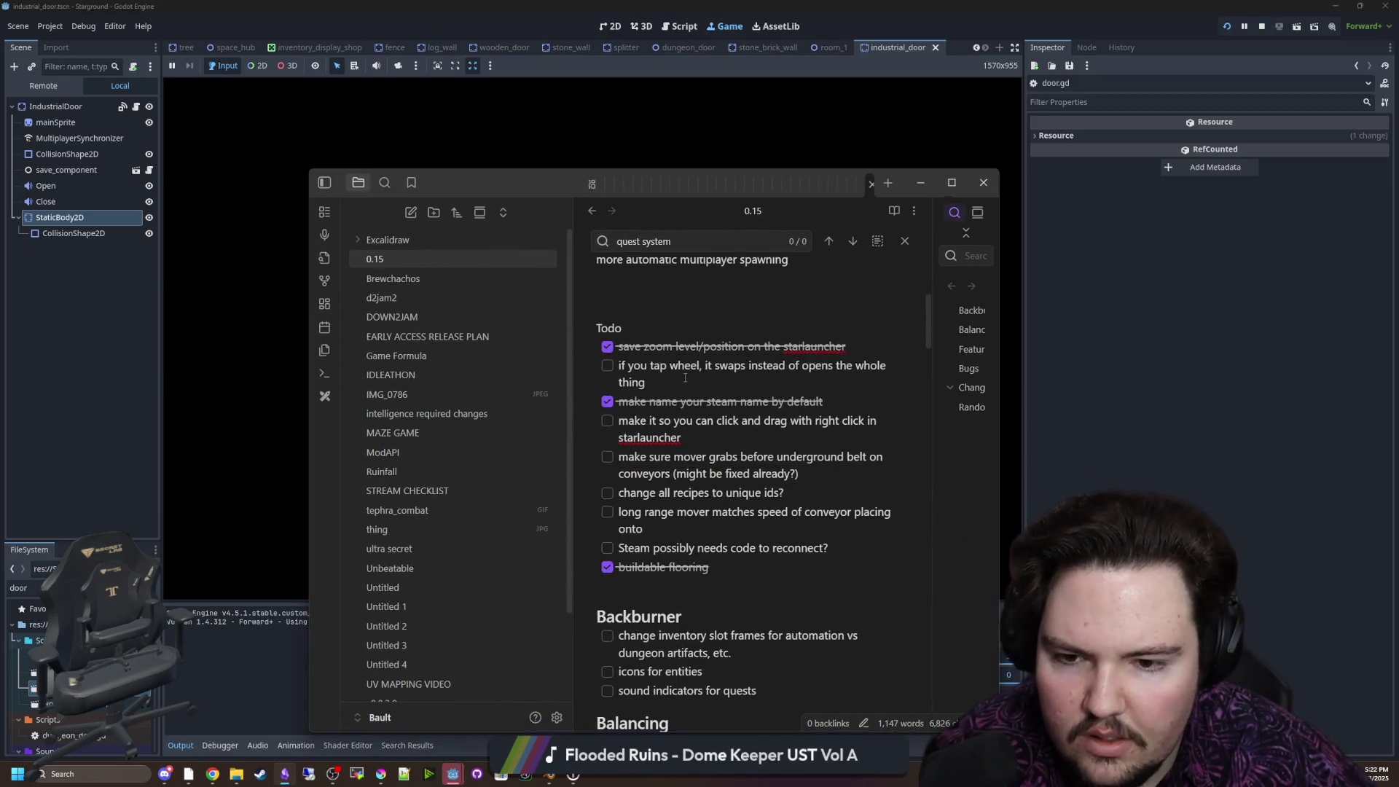
{"action": "left_click", "coordinate": [759, 384]}
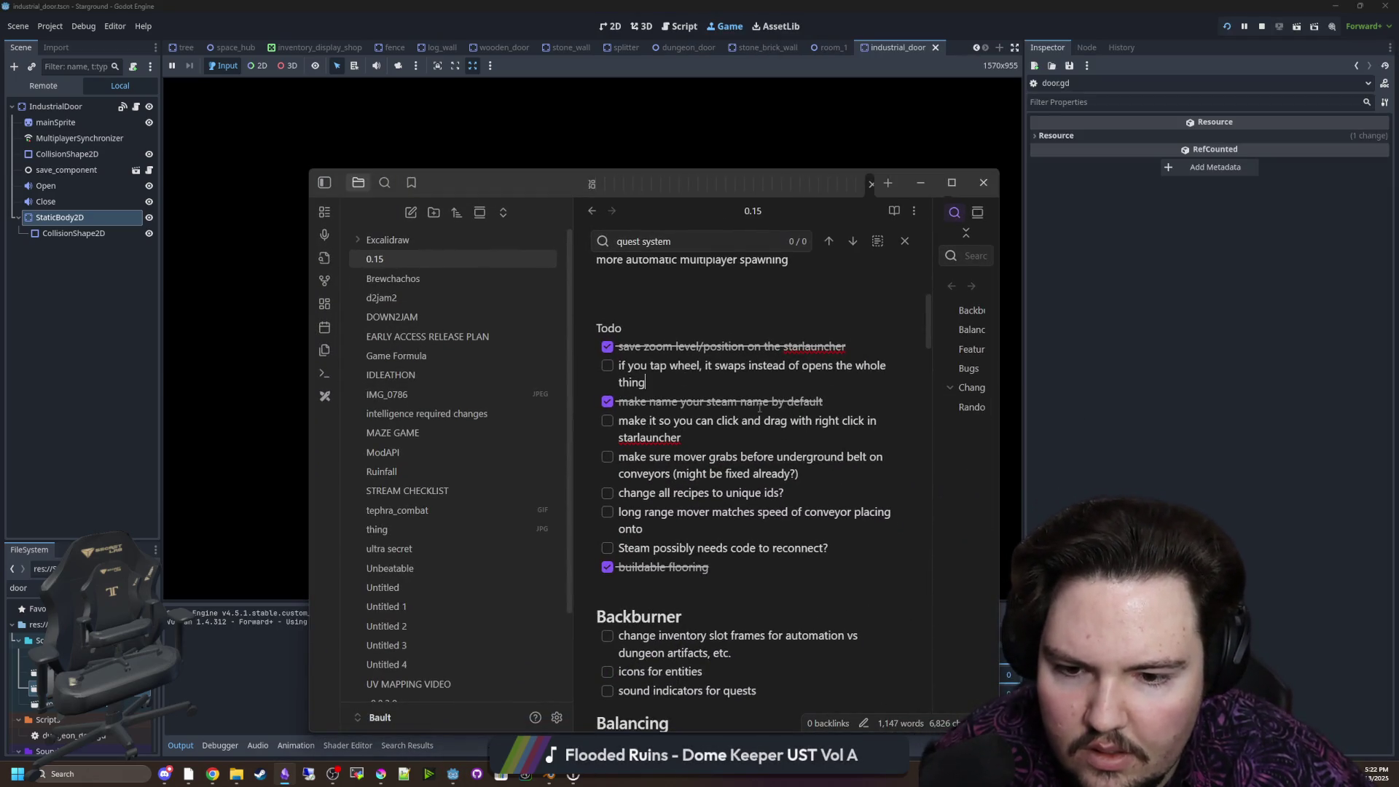
{"action": "triple_click", "coordinate": [674, 376]}
{"action": "key", "text": "BackSpace"}
{"action": "scroll", "coordinate": [713, 533], "scroll_direction": "down", "scroll_amount": 3}
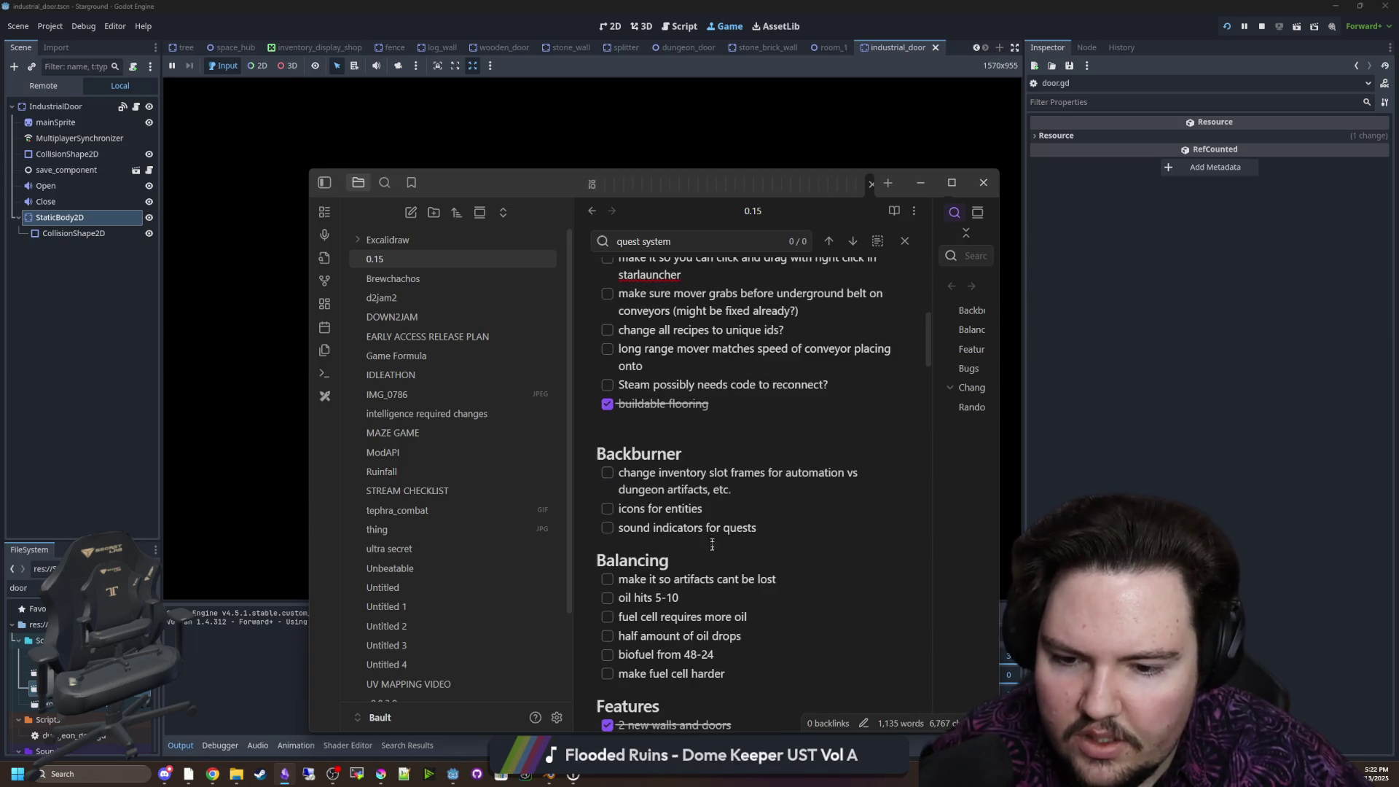
{"action": "scroll", "coordinate": [713, 533], "scroll_direction": "down", "scroll_amount": 3}
{"action": "left_click", "coordinate": [756, 508]}
{"action": "key", "text": "Return"}
{"action": "key", "text": "ctrl+v"}
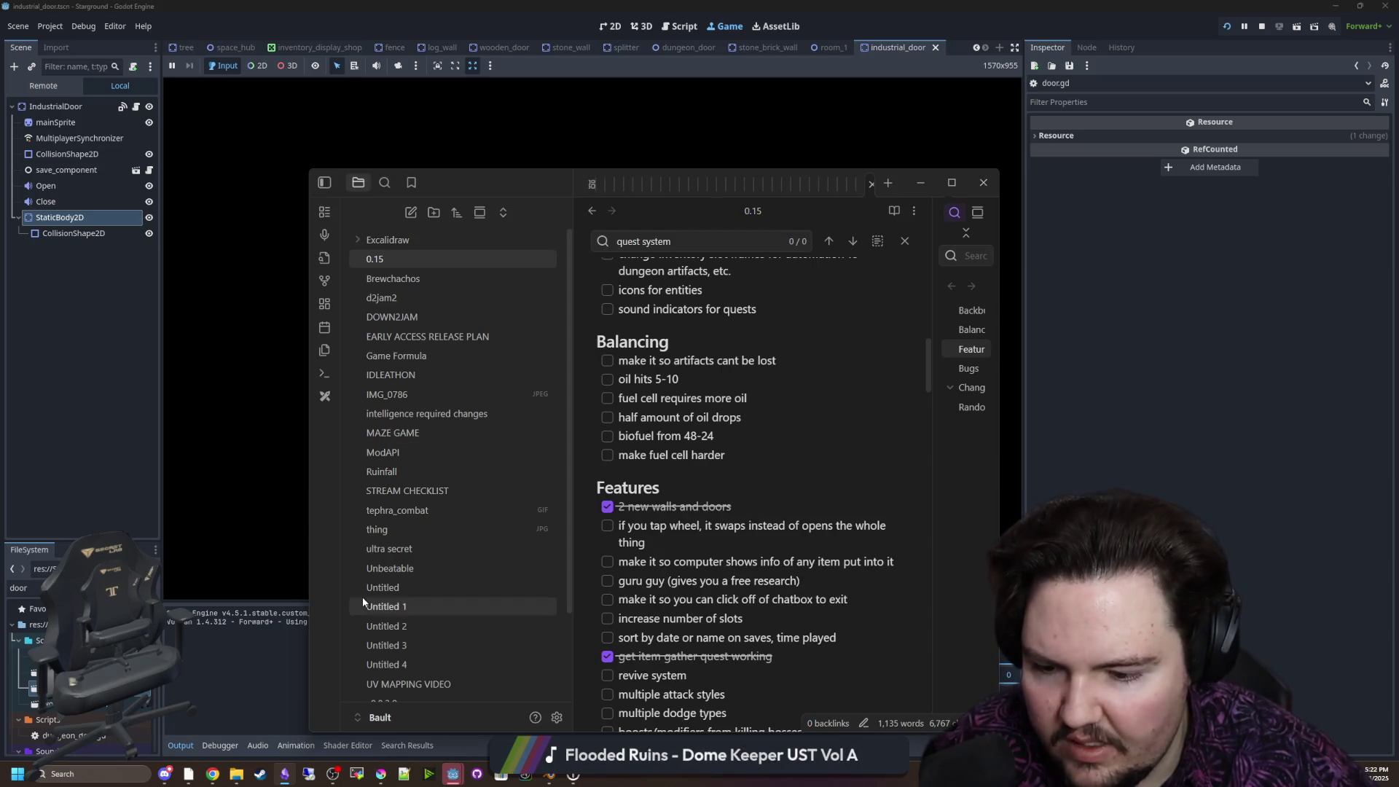
Delete the leftover empty todo checkbox line and continue into the saved game.
{"action": "scroll", "coordinate": [697, 412], "scroll_direction": "up", "scroll_amount": 2}
{"action": "scroll", "coordinate": [696, 411], "scroll_direction": "up", "scroll_amount": 2}
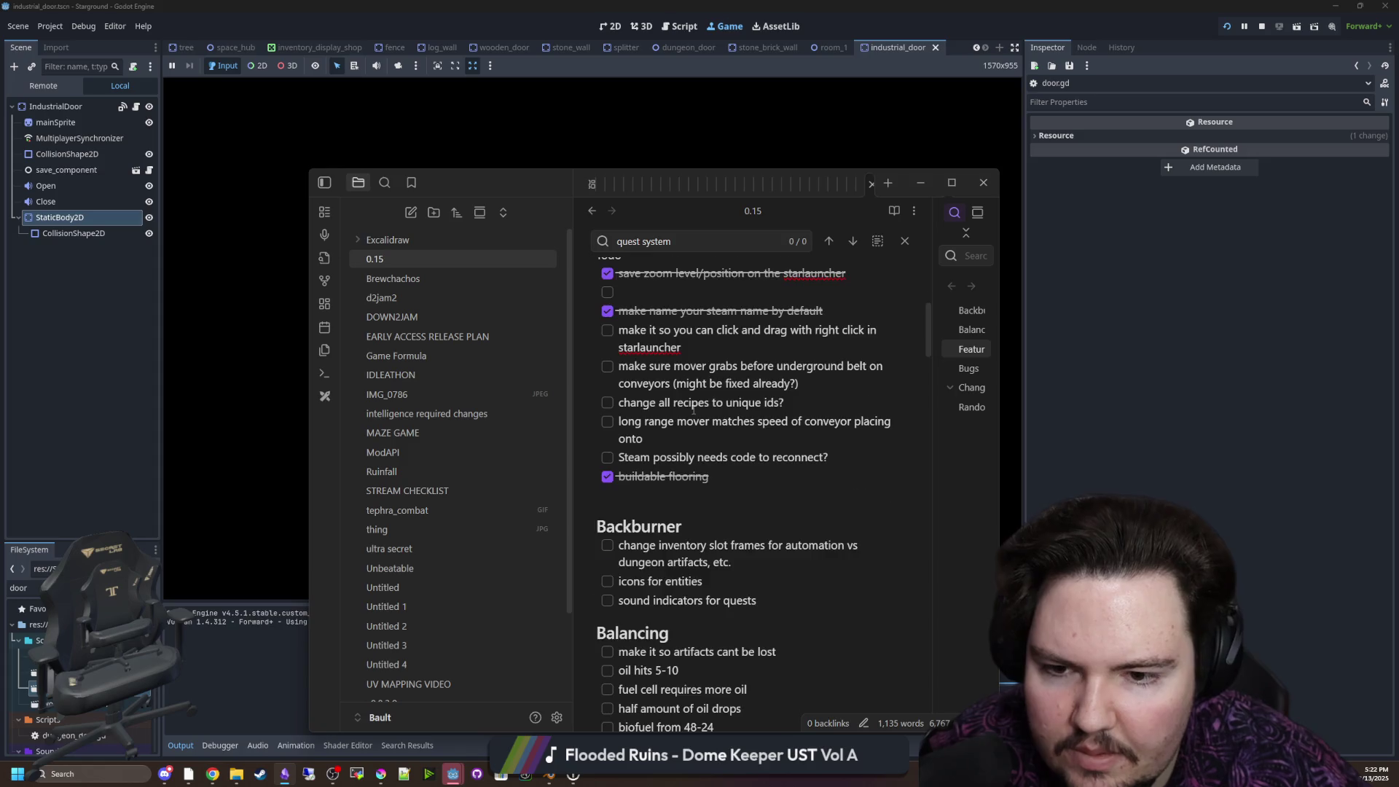
{"action": "scroll", "coordinate": [693, 411], "scroll_direction": "up", "scroll_amount": 1}
{"action": "left_click", "coordinate": [663, 366]}
{"action": "key", "text": "BackSpace"}
{"action": "key", "text": "BackSpace"}
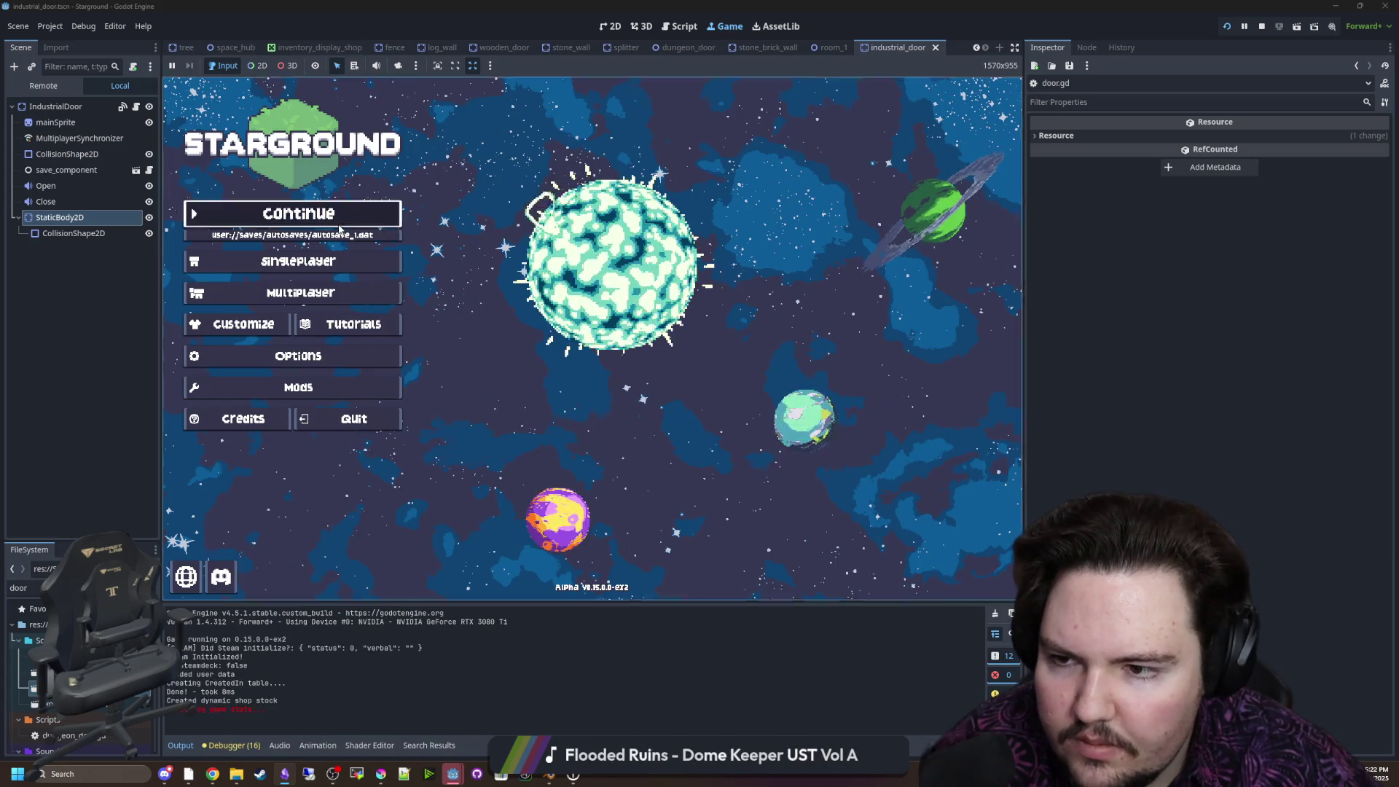
{"action": "left_click", "coordinate": [309, 212]}
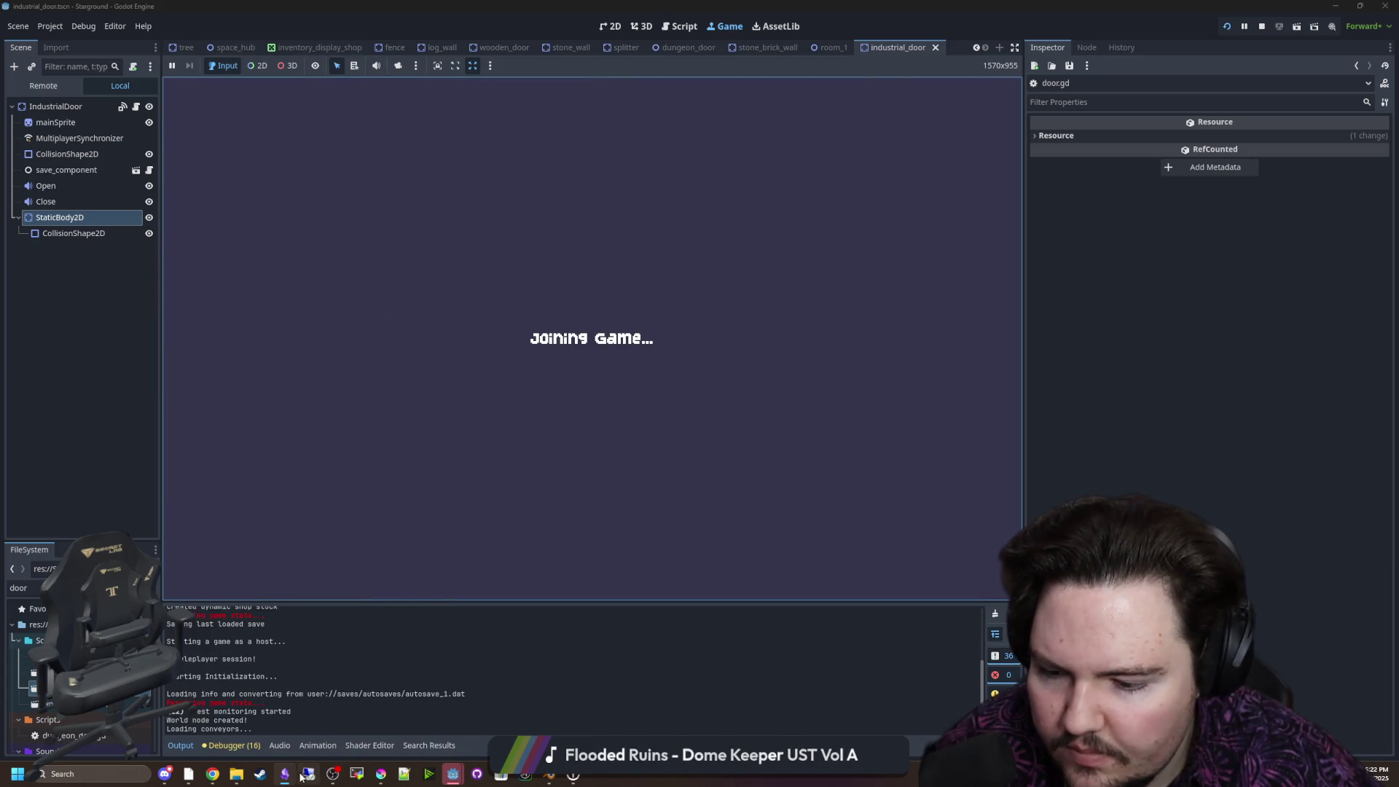
Walk the player north to the starlauncher, open it with E, and zoom its map.
{"action": "mouse_move", "coordinate": [289, 780]}
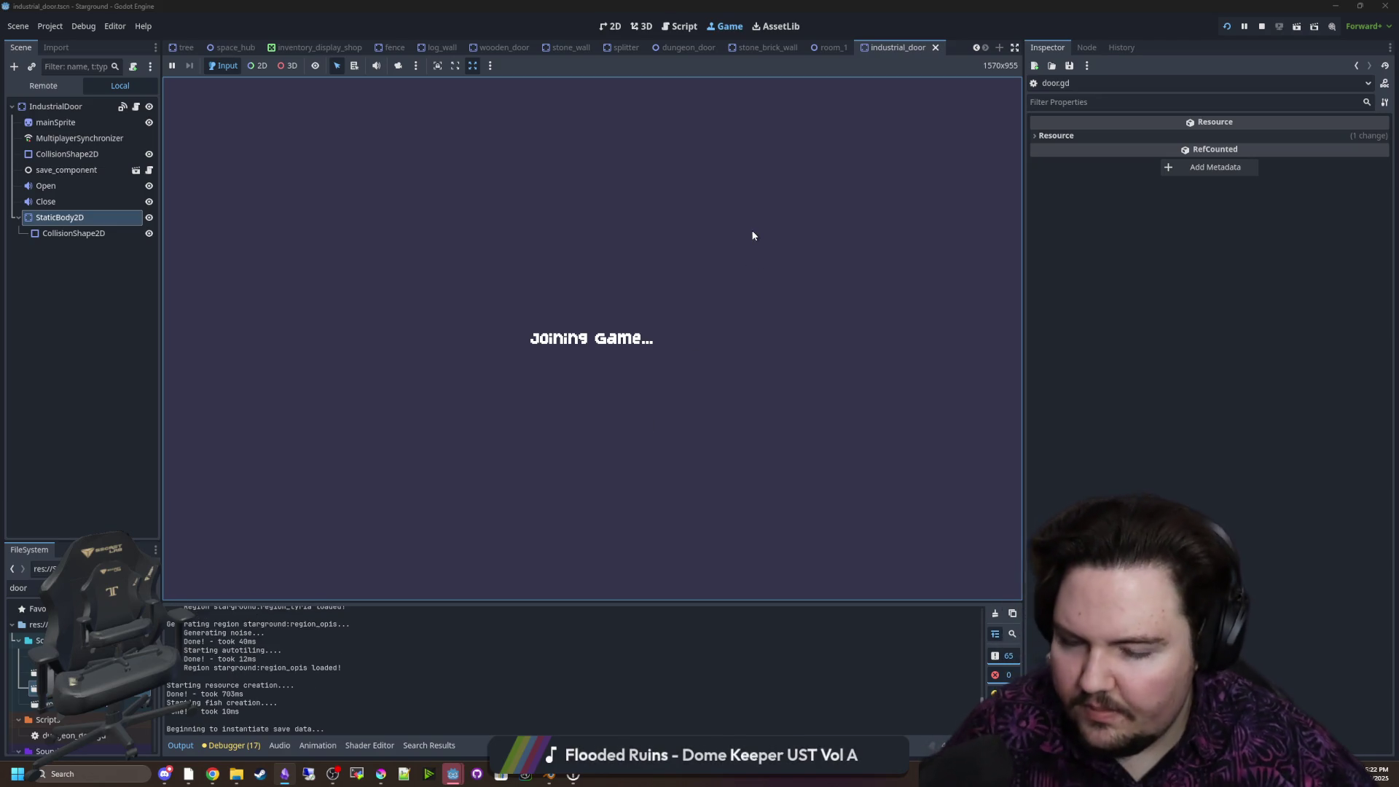
{"action": "key", "text": "w"}
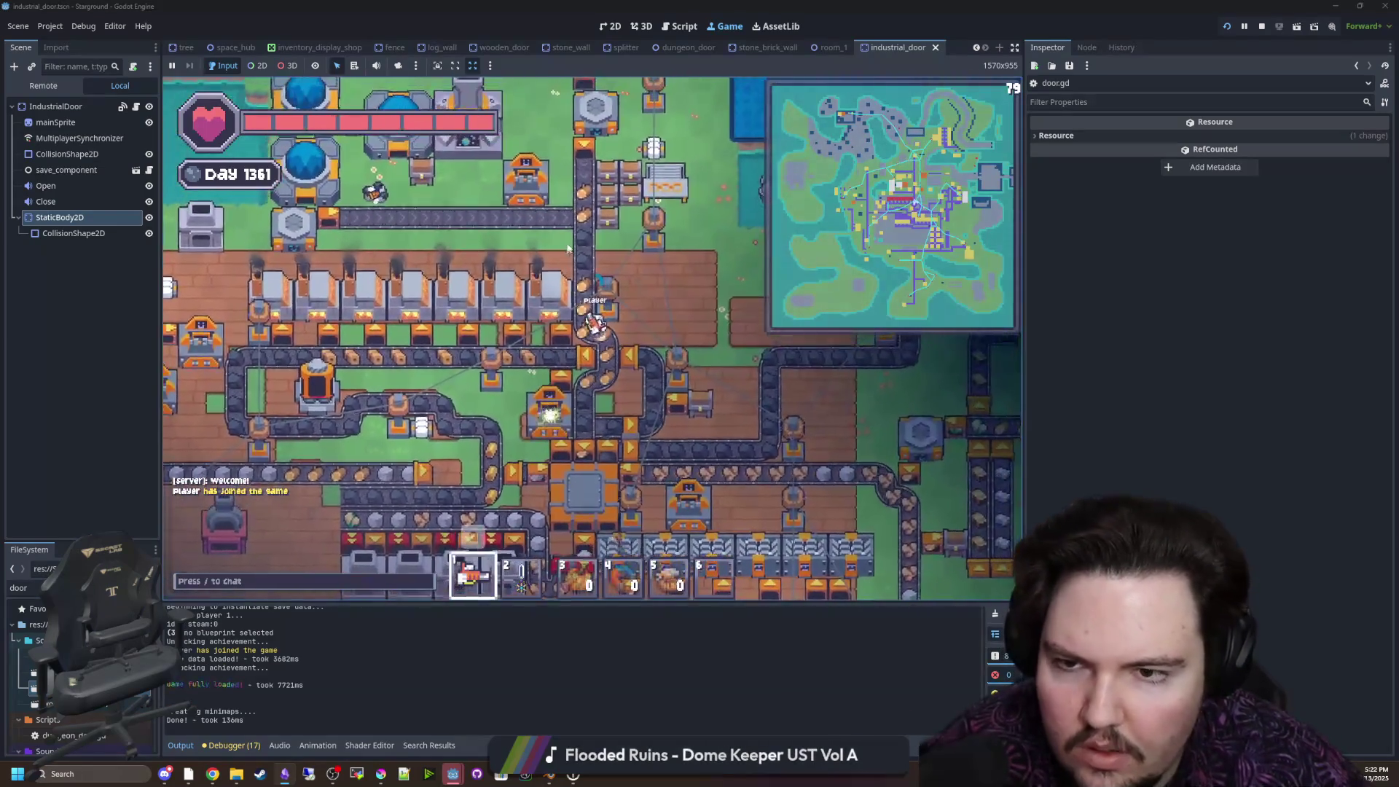
{"action": "key", "text": "w"}
{"action": "key", "text": "e"}
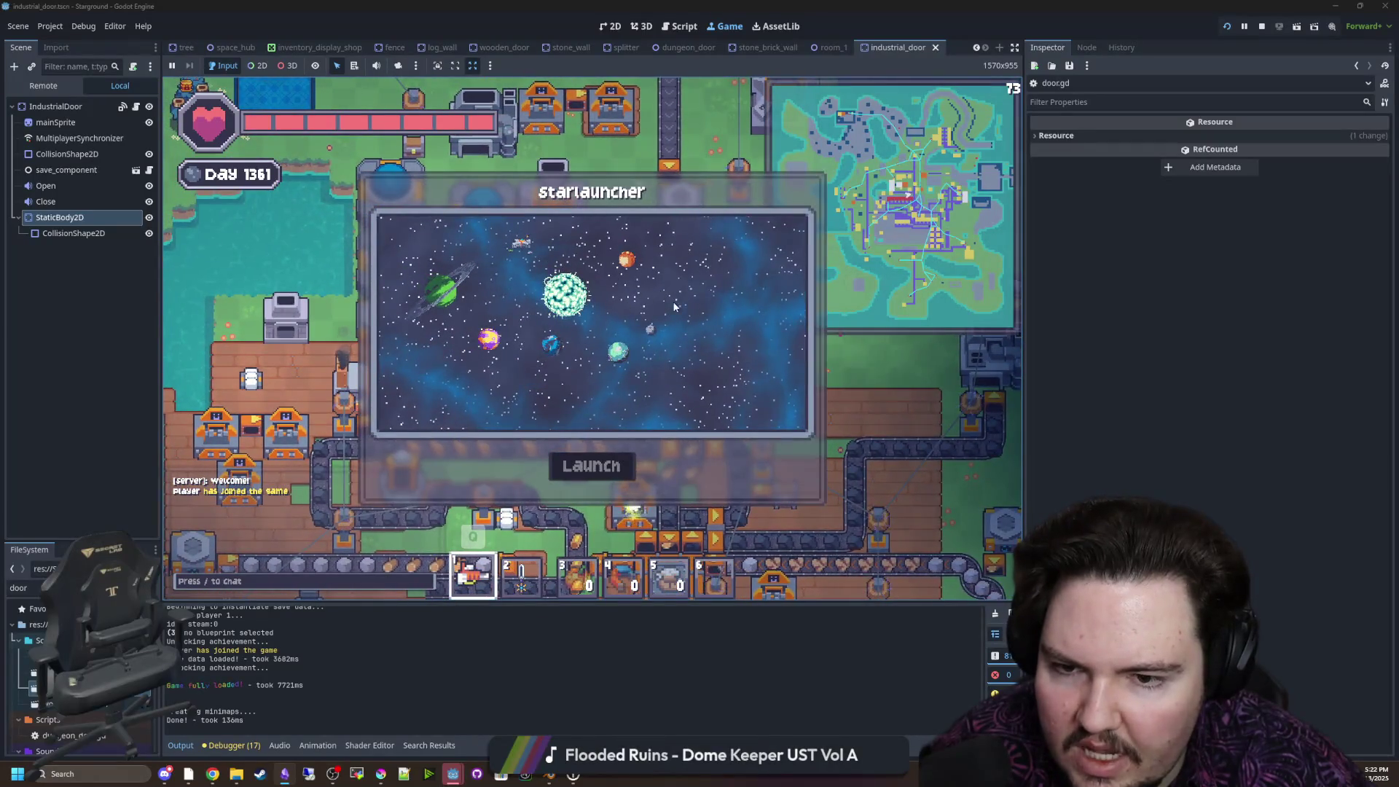
{"action": "scroll", "coordinate": [728, 343], "scroll_direction": "up", "scroll_amount": 3}
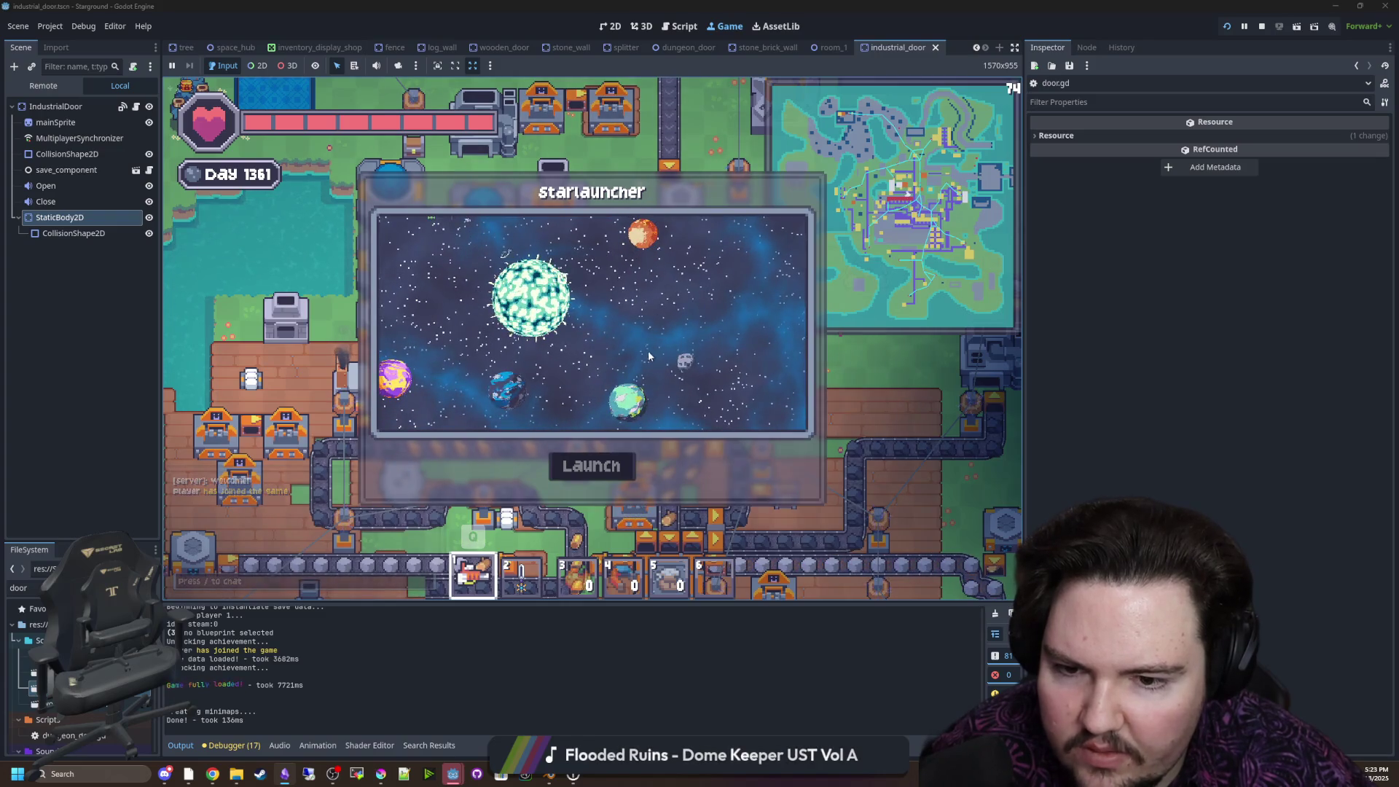
{"action": "mouse_move", "coordinate": [627, 397]}
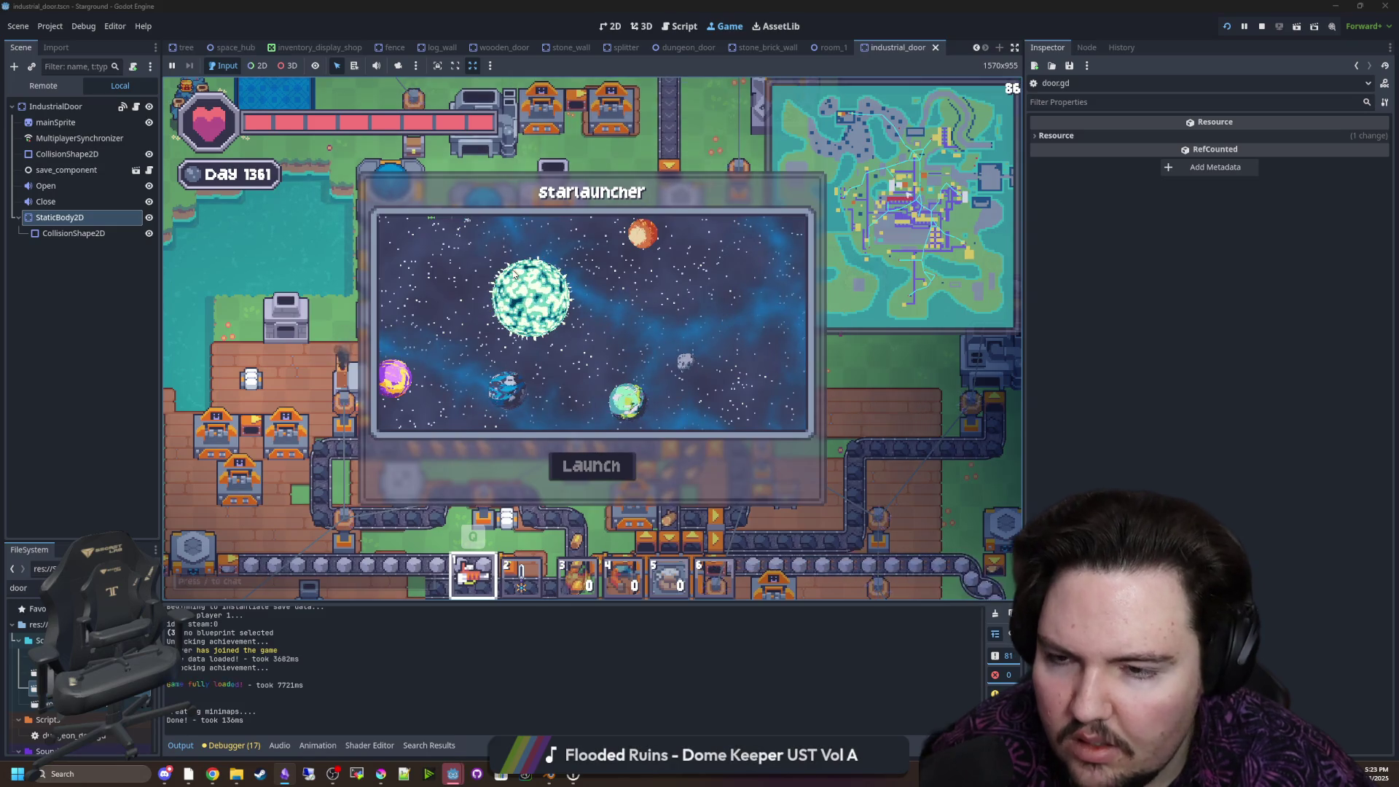
Filter FileSystem for 'starlaun', open inventory_display_starlauncher.tscn, and show its inventory_display.gd script.
{"action": "left_click", "coordinate": [22, 588]}
{"action": "key", "text": "BackSpace"}
{"action": "key", "text": "BackSpace"}
{"action": "key", "text": "BackSpace"}
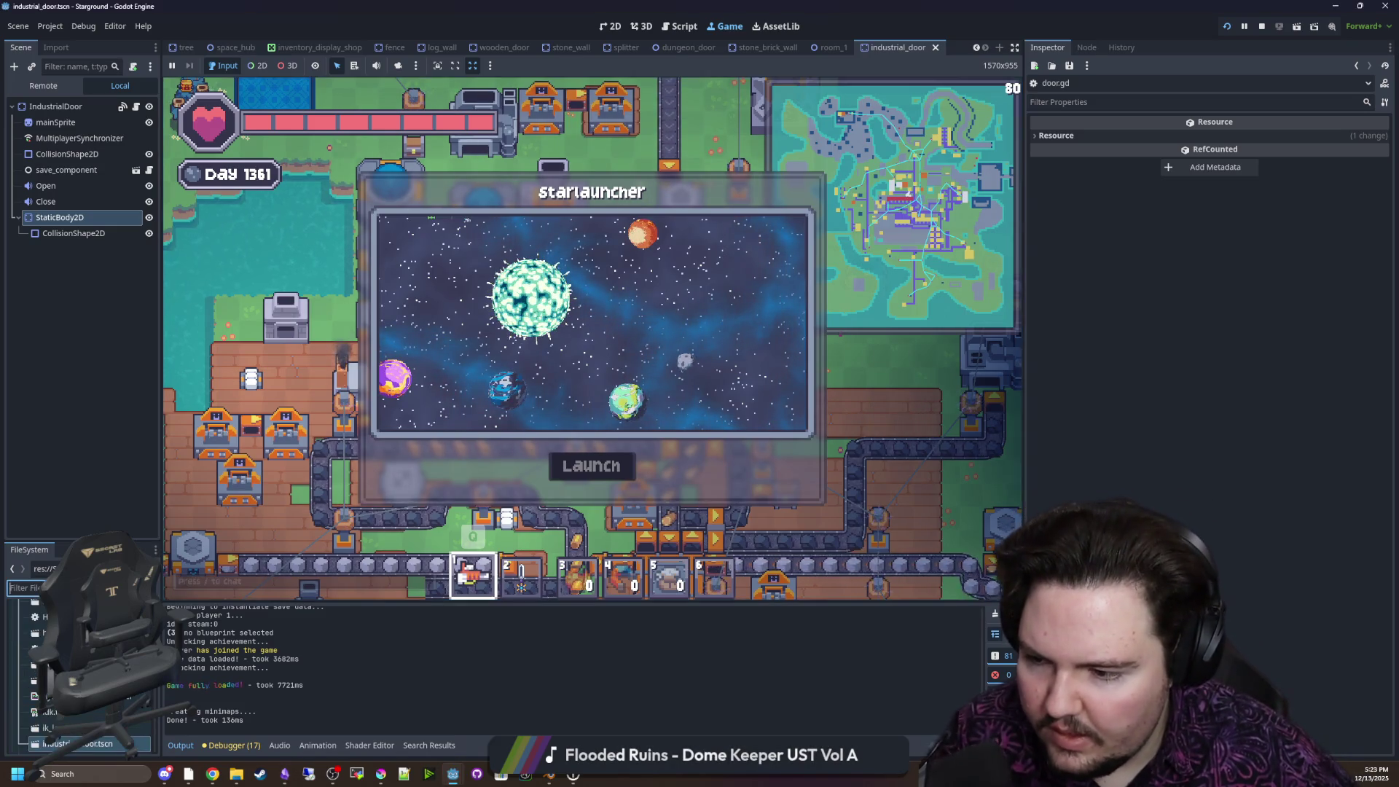
{"action": "type", "text": "starlau"}
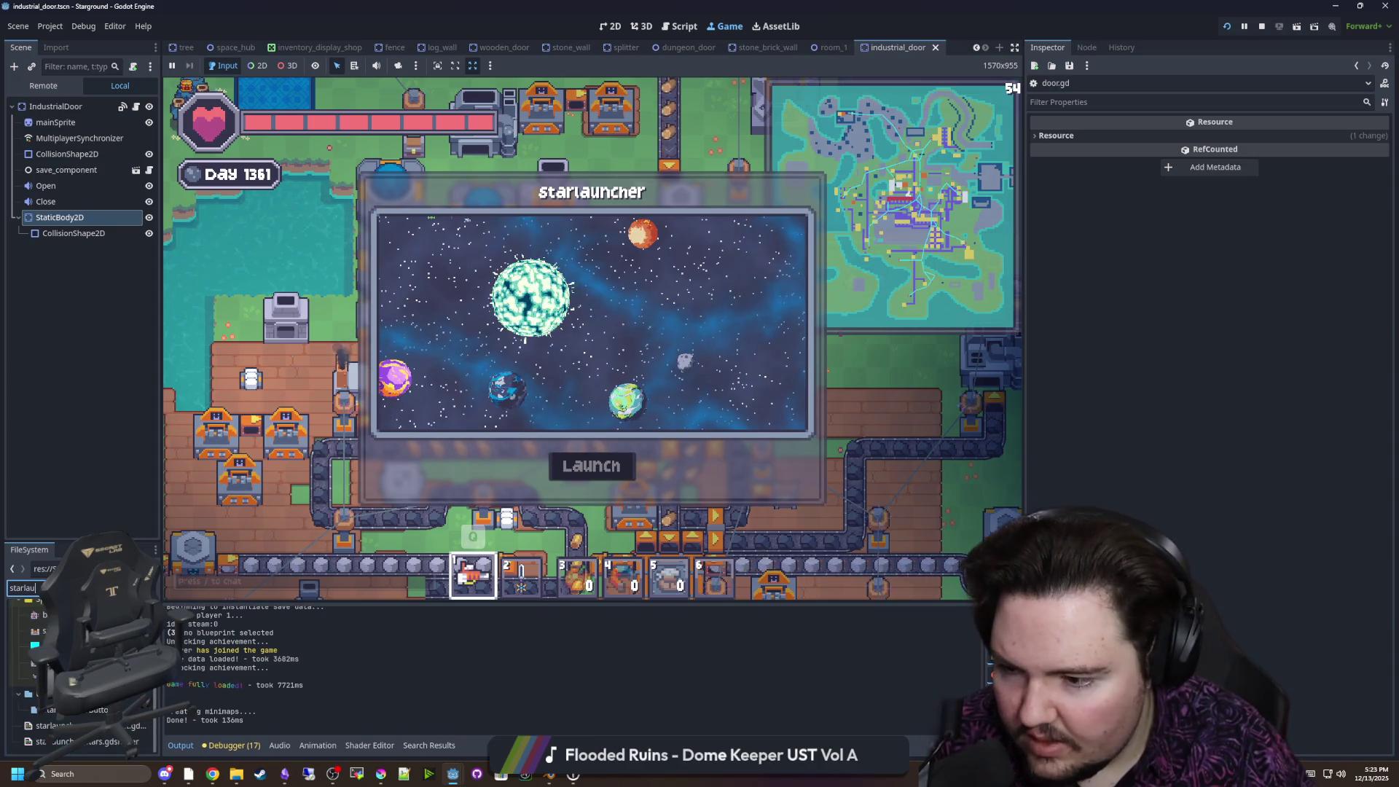
{"action": "type", "text": "n"}
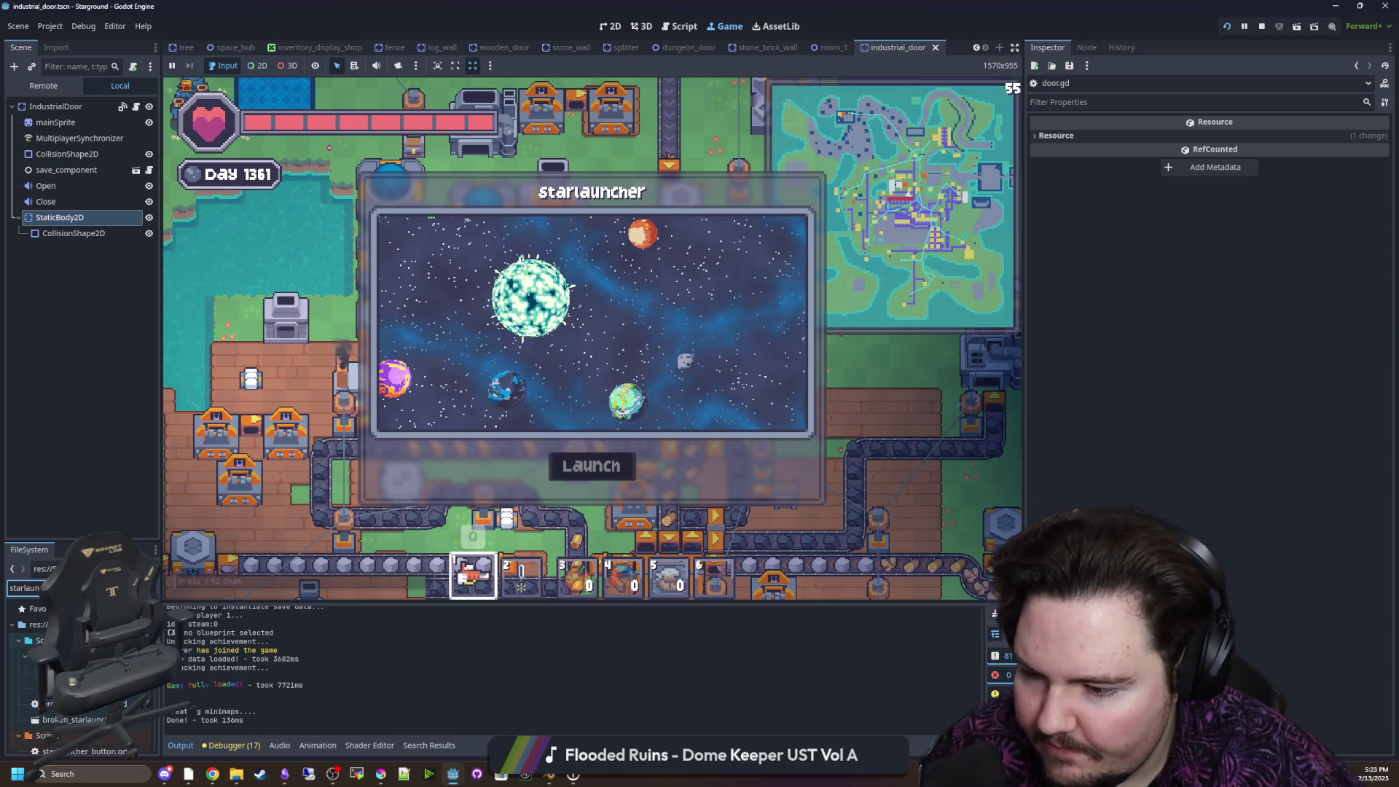
{"action": "double_click", "coordinate": [73, 672]}
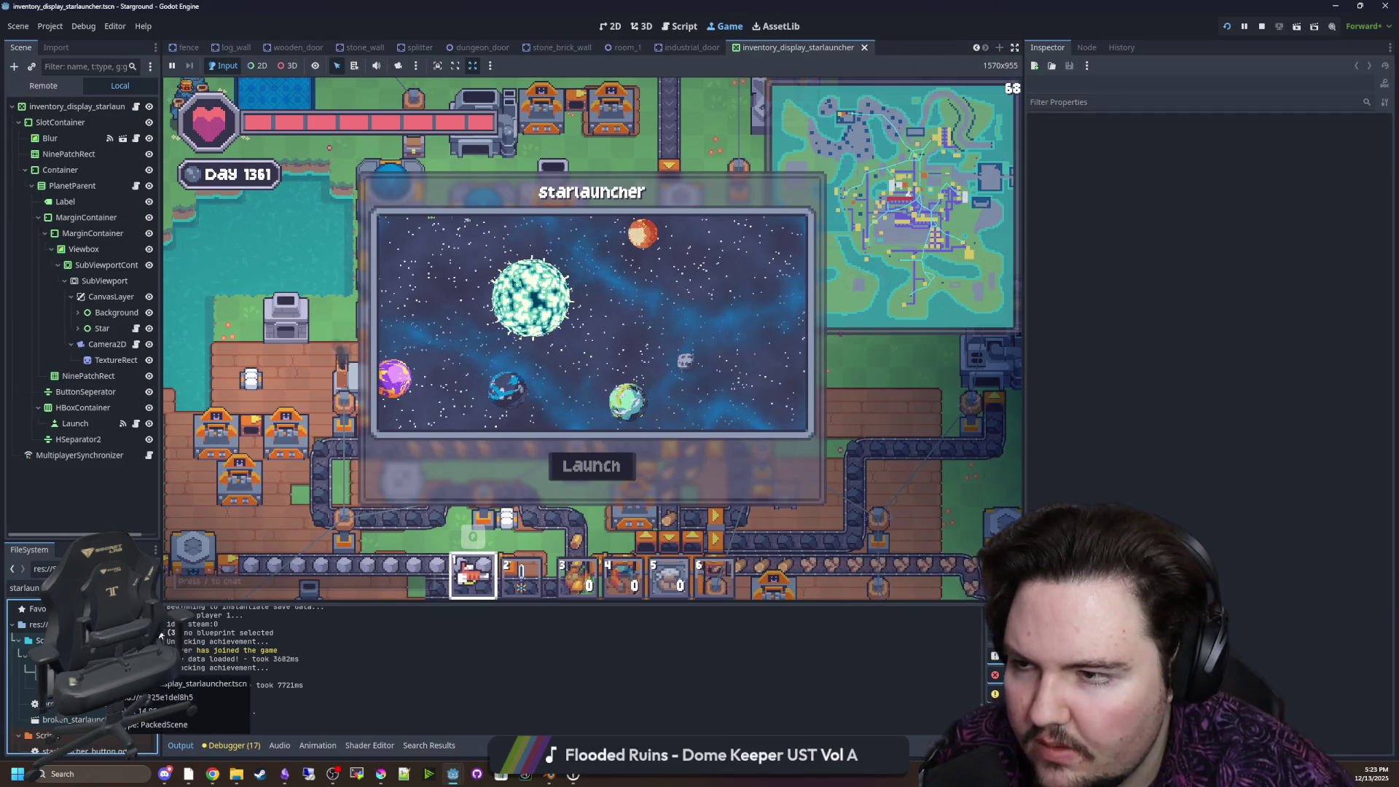
{"action": "left_click", "coordinate": [135, 106]}
{"action": "left_click", "coordinate": [458, 250]}
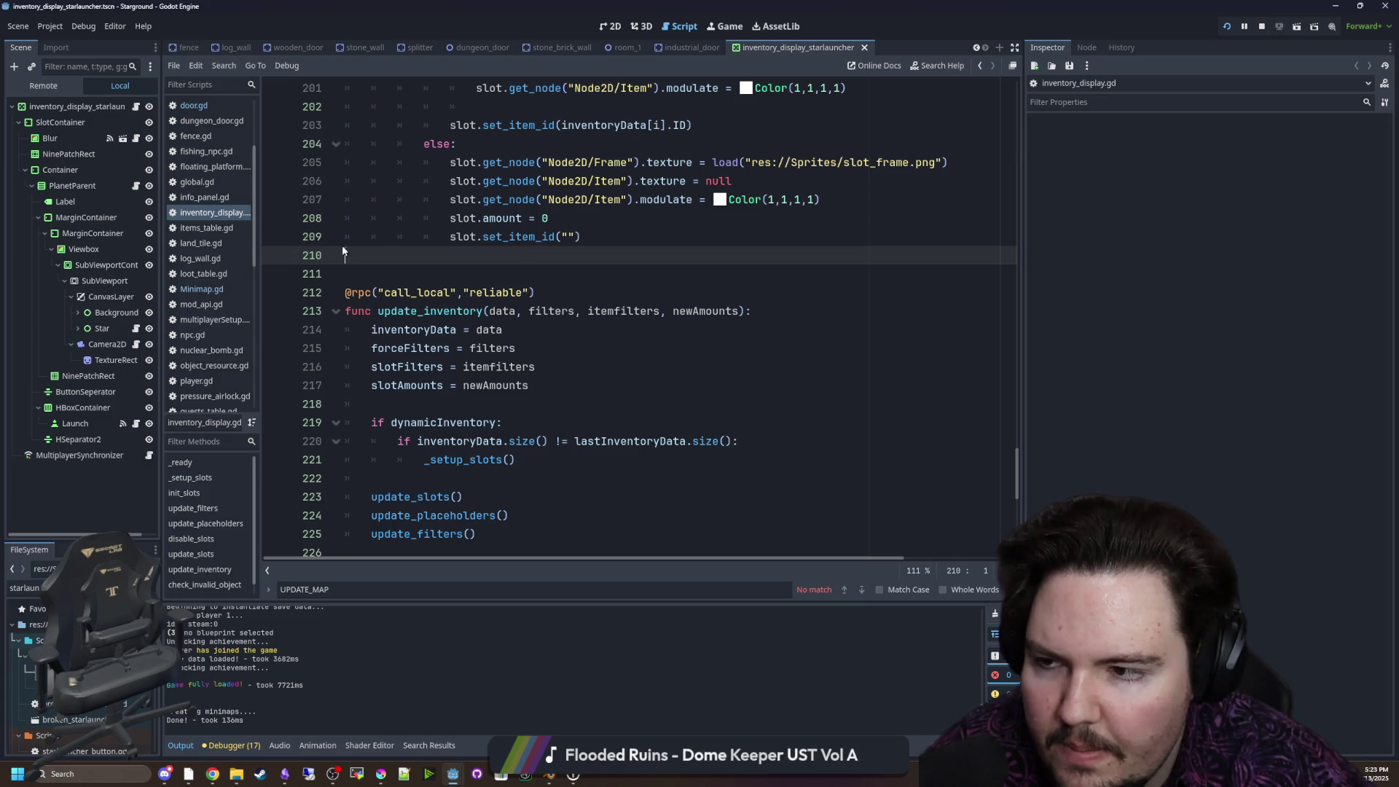
Open camera_2d.gd and remove a stray letter from right_click in line 32's check.
{"action": "left_click", "coordinate": [135, 329]}
{"action": "left_click", "coordinate": [136, 344]}
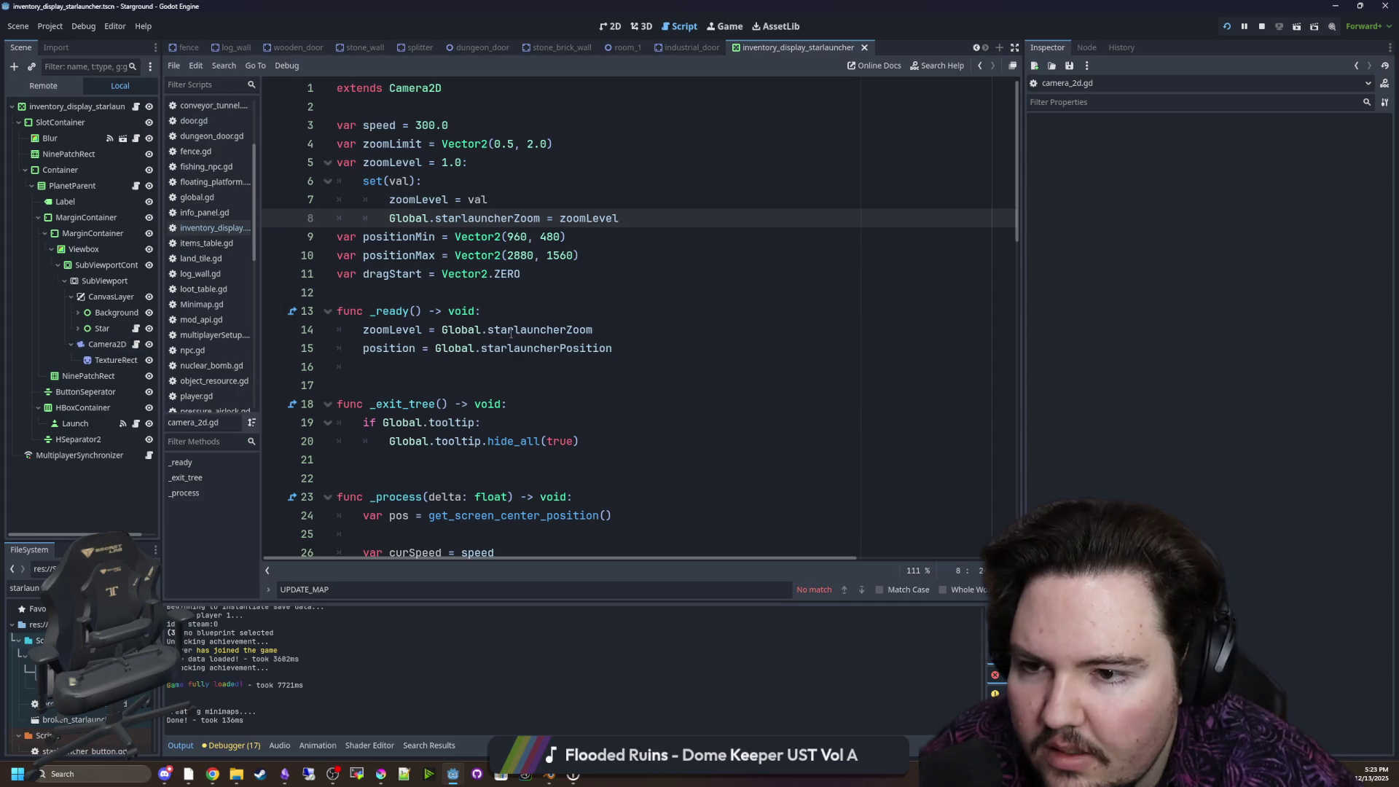
{"action": "scroll", "coordinate": [511, 333], "scroll_direction": "down", "scroll_amount": 6}
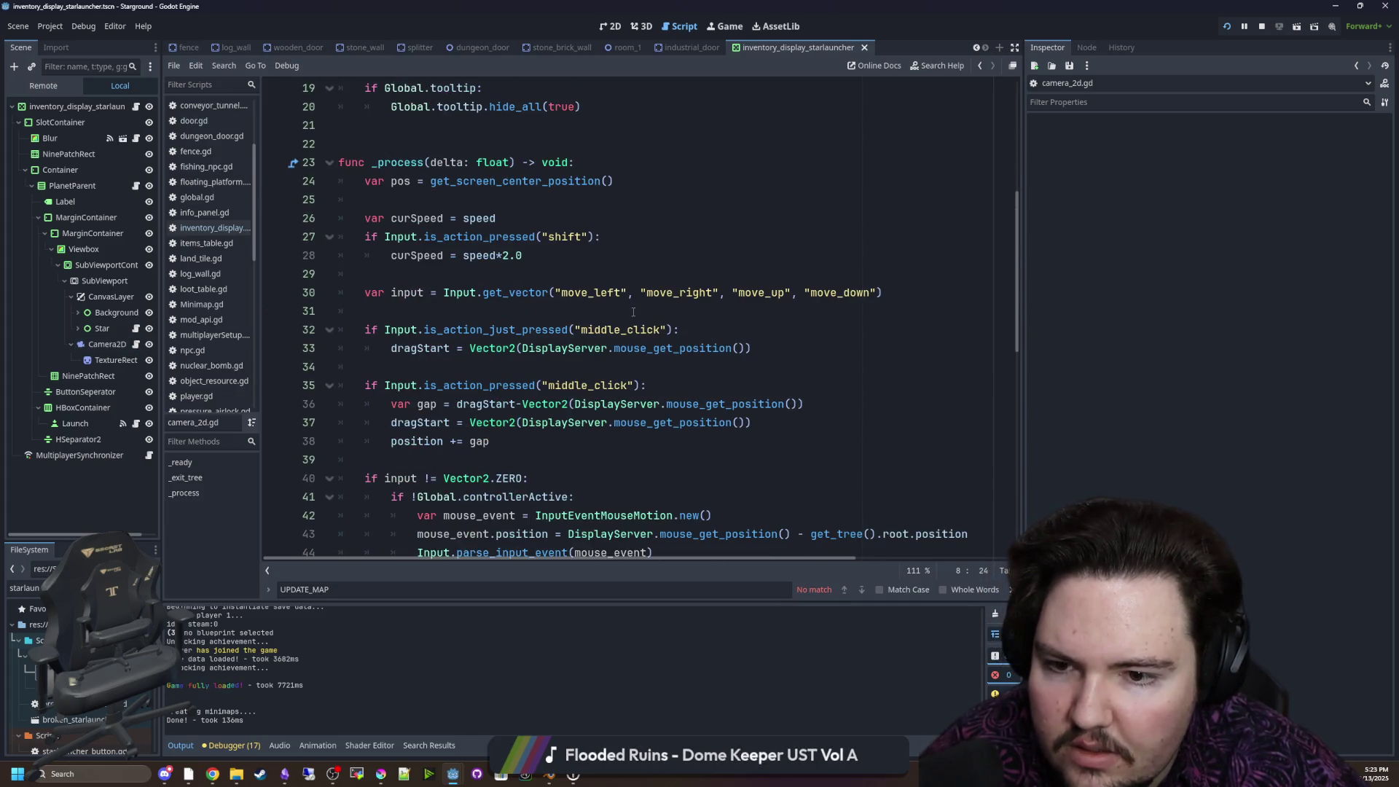
{"action": "left_click", "coordinate": [633, 312]}
{"action": "mouse_move", "coordinate": [672, 329]}
{"action": "left_mouse_down"}
{"action": "mouse_move", "coordinate": [386, 350]}
{"action": "mouse_move", "coordinate": [385, 333]}
{"action": "left_mouse_up"}
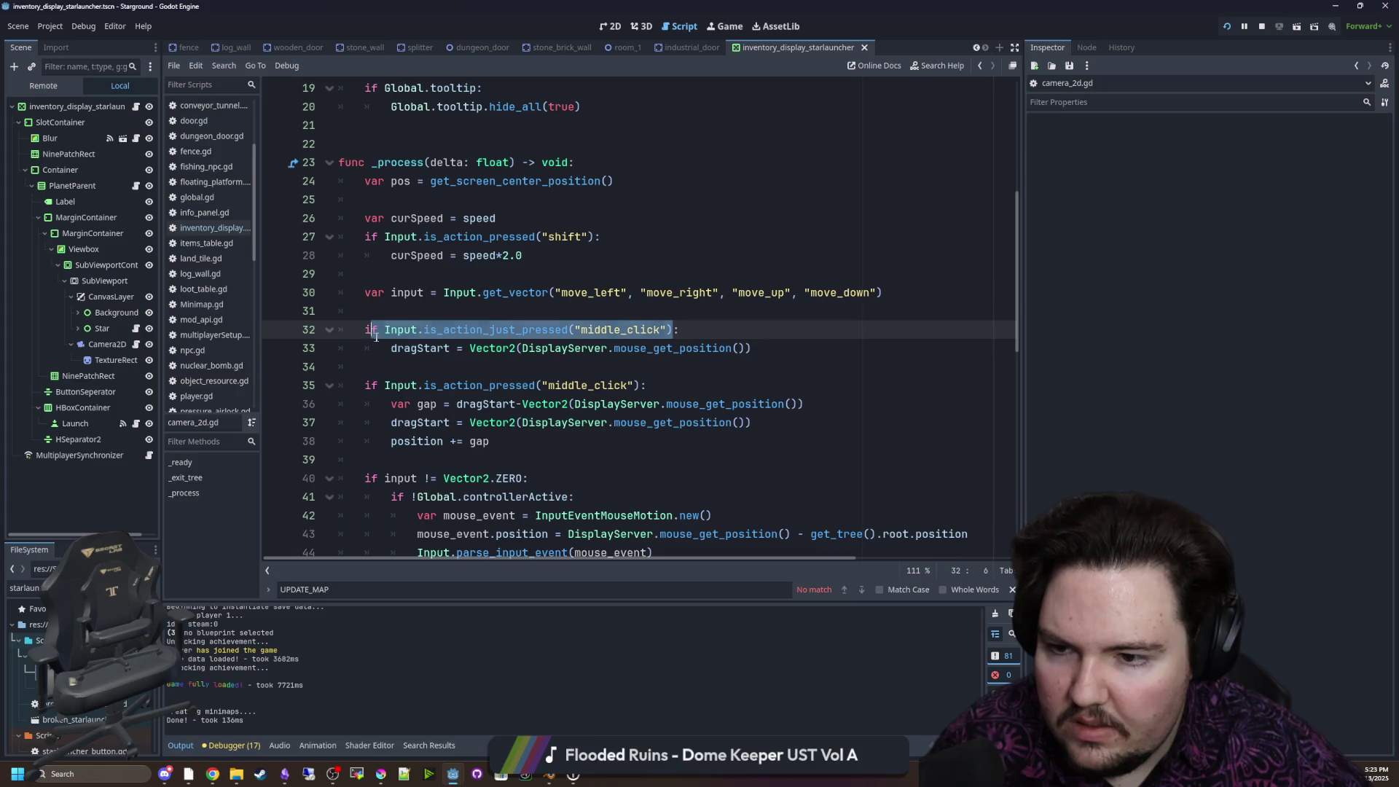
{"action": "left_click", "coordinate": [671, 330]}
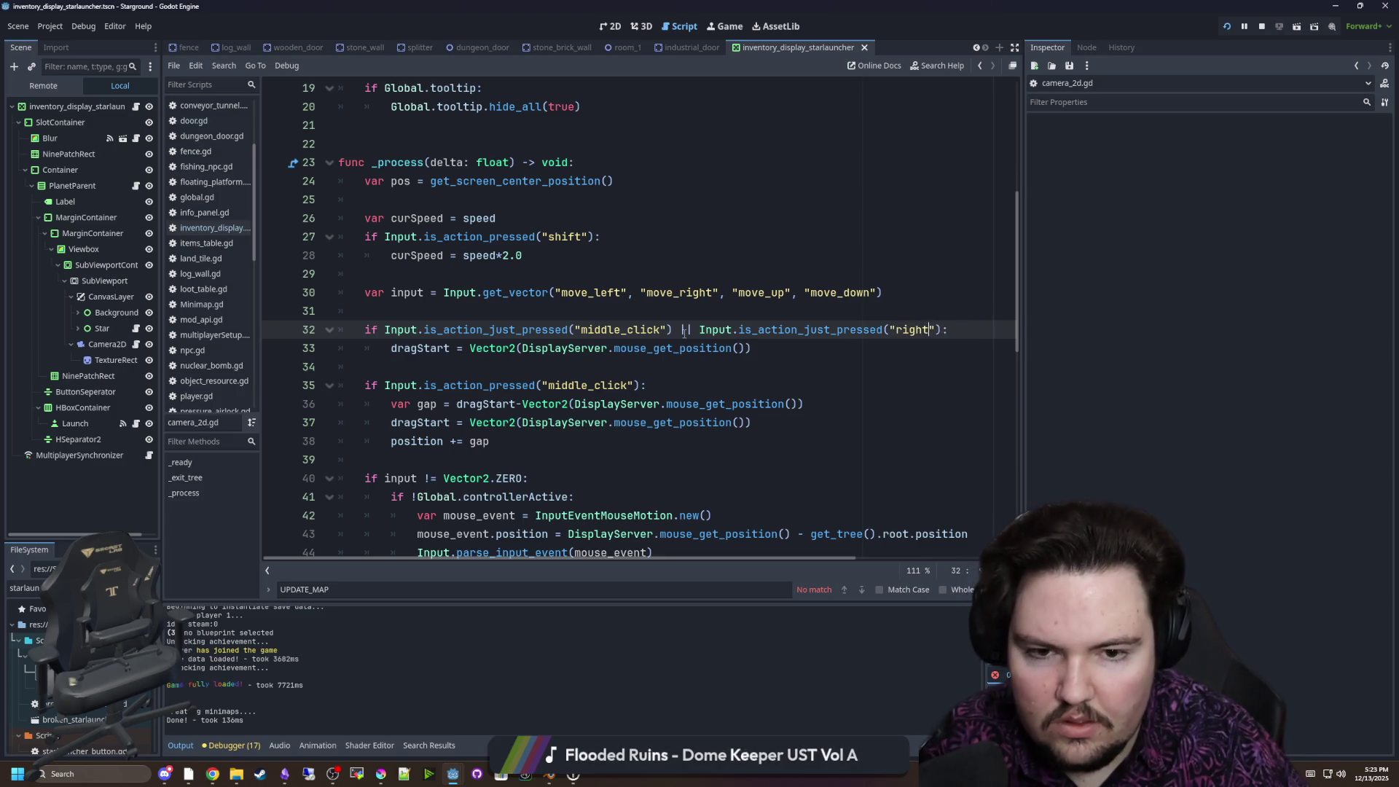
{"action": "key", "text": "BackSpace"}
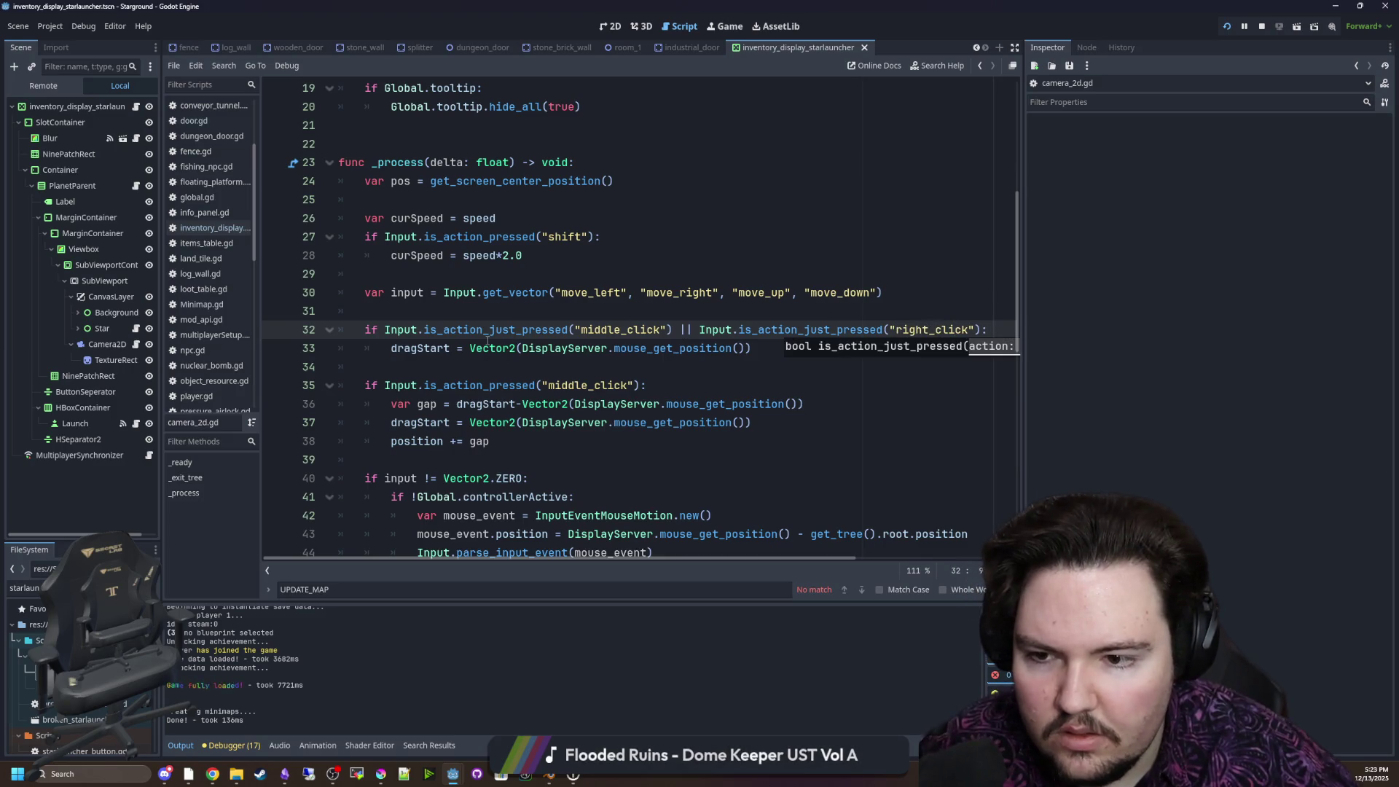
Save camera_2d.gd and return to the running game's starlauncher panel.
{"action": "left_click", "coordinate": [486, 320]}
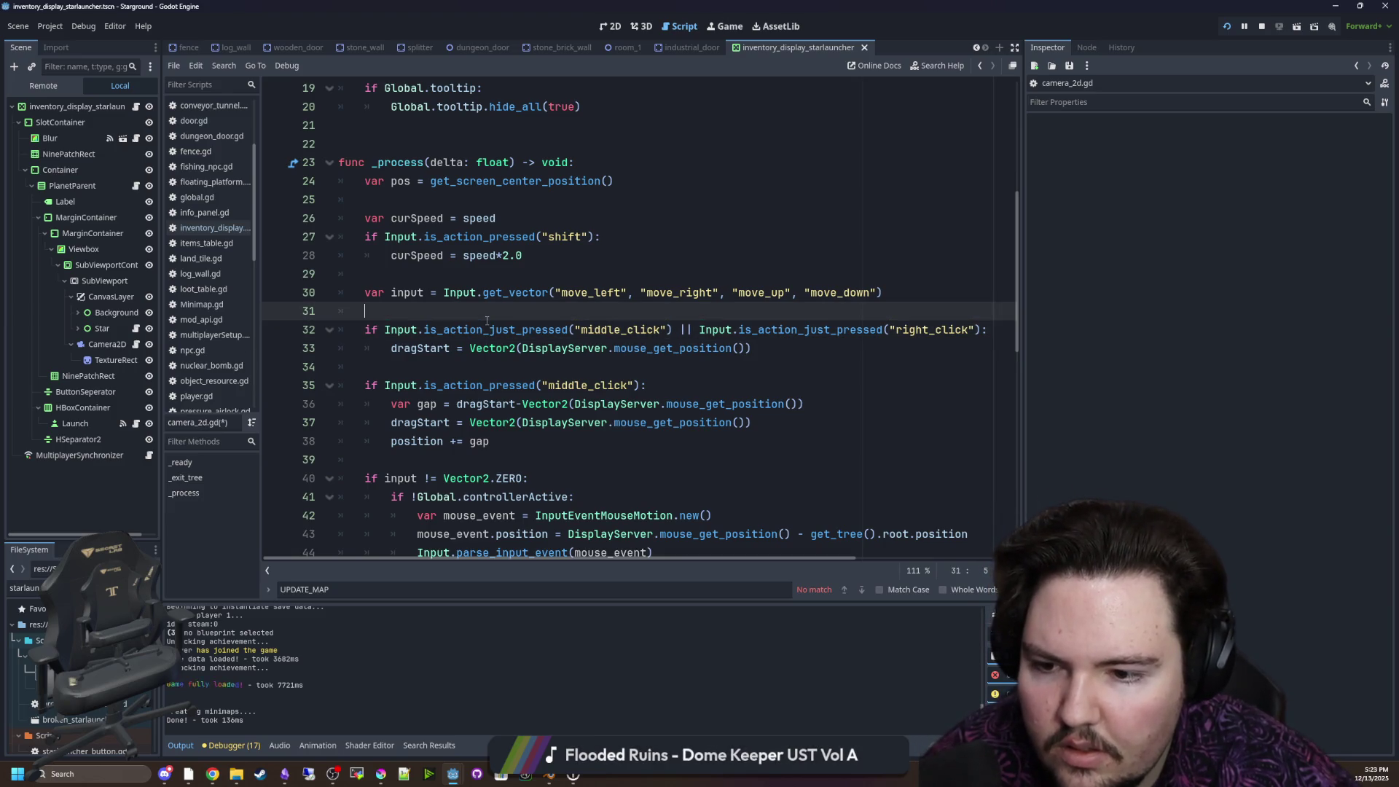
{"action": "left_click", "coordinate": [412, 367]}
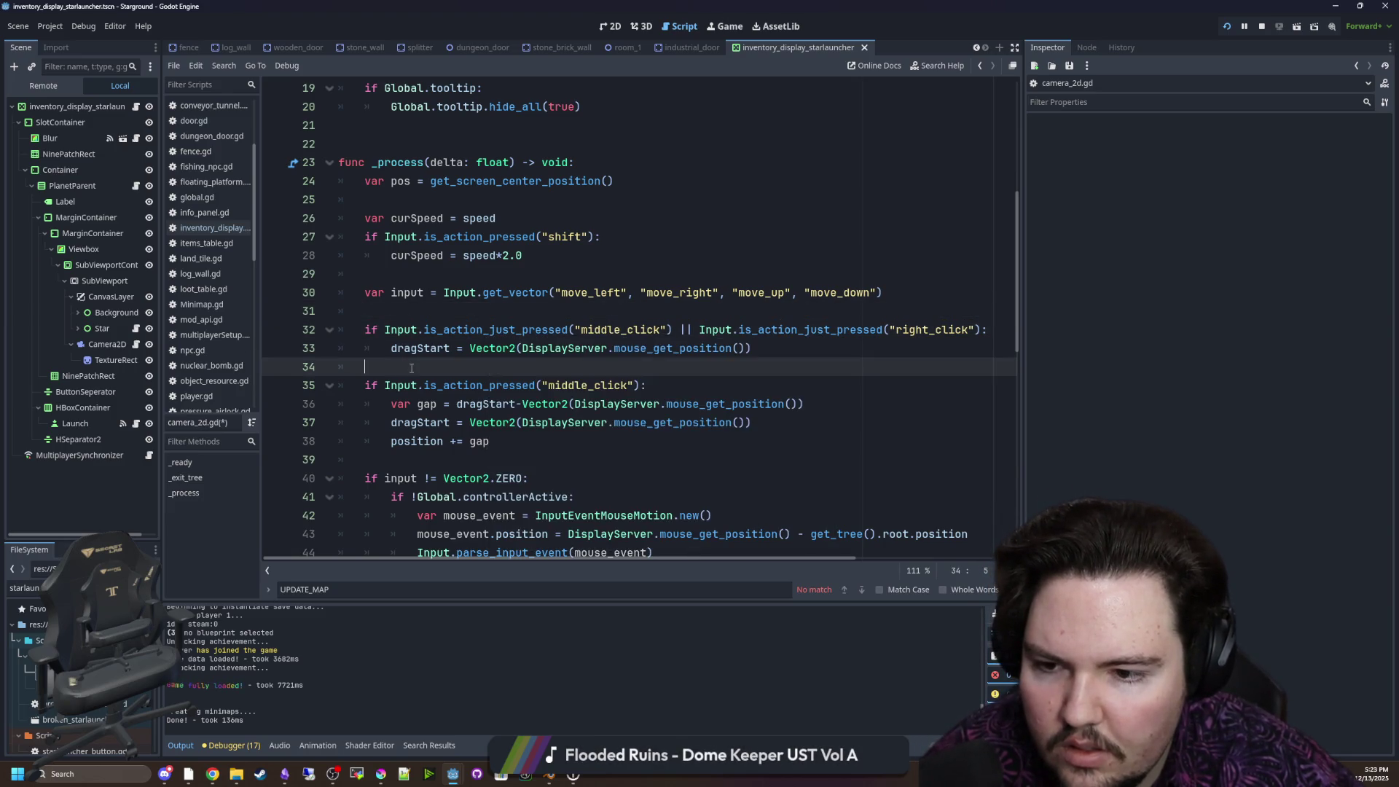
{"action": "scroll", "coordinate": [412, 368], "scroll_direction": "down", "scroll_amount": 5}
{"action": "scroll", "coordinate": [411, 368], "scroll_direction": "down", "scroll_amount": 2}
{"action": "scroll", "coordinate": [429, 364], "scroll_direction": "up", "scroll_amount": 3}
{"action": "scroll", "coordinate": [457, 251], "scroll_direction": "up", "scroll_amount": 3}
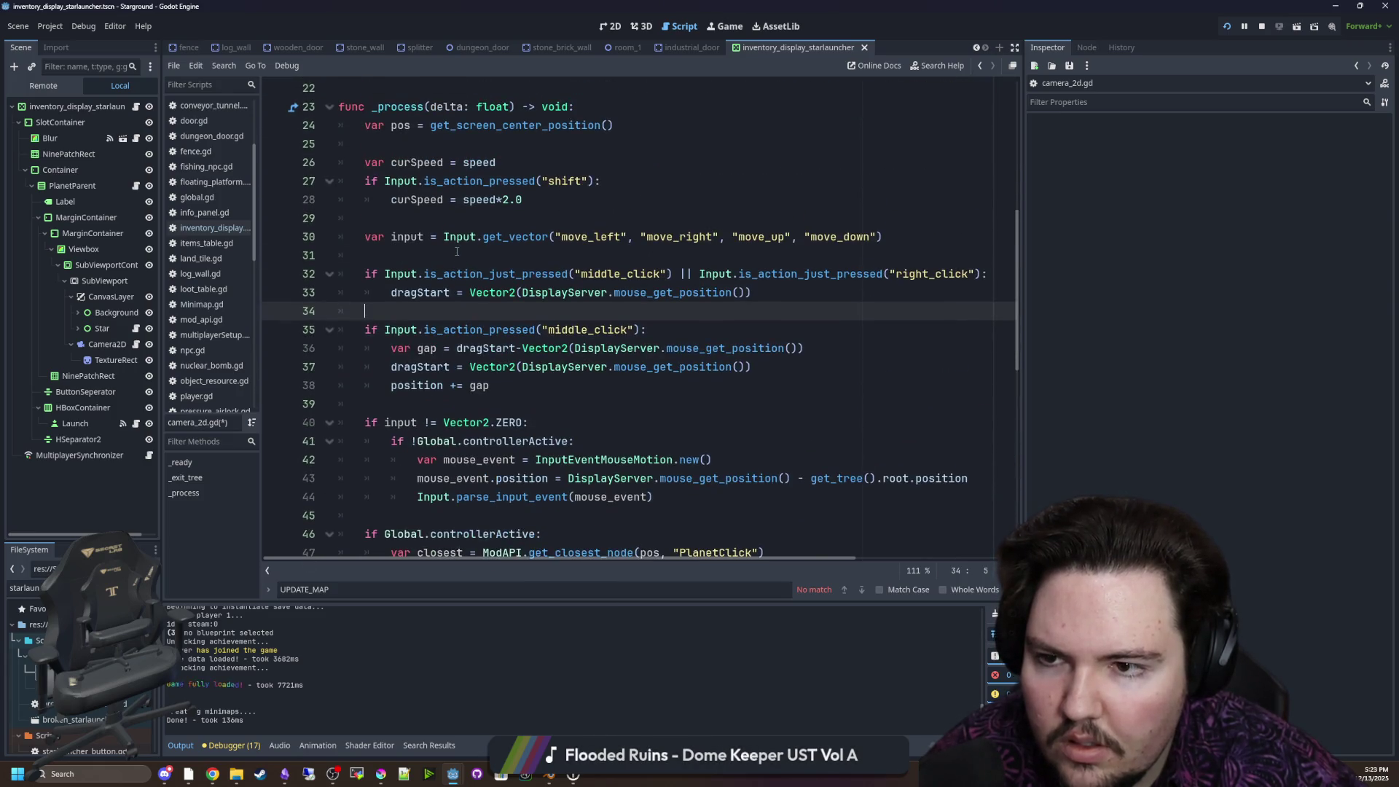
{"action": "scroll", "coordinate": [481, 255], "scroll_direction": "up", "scroll_amount": 5}
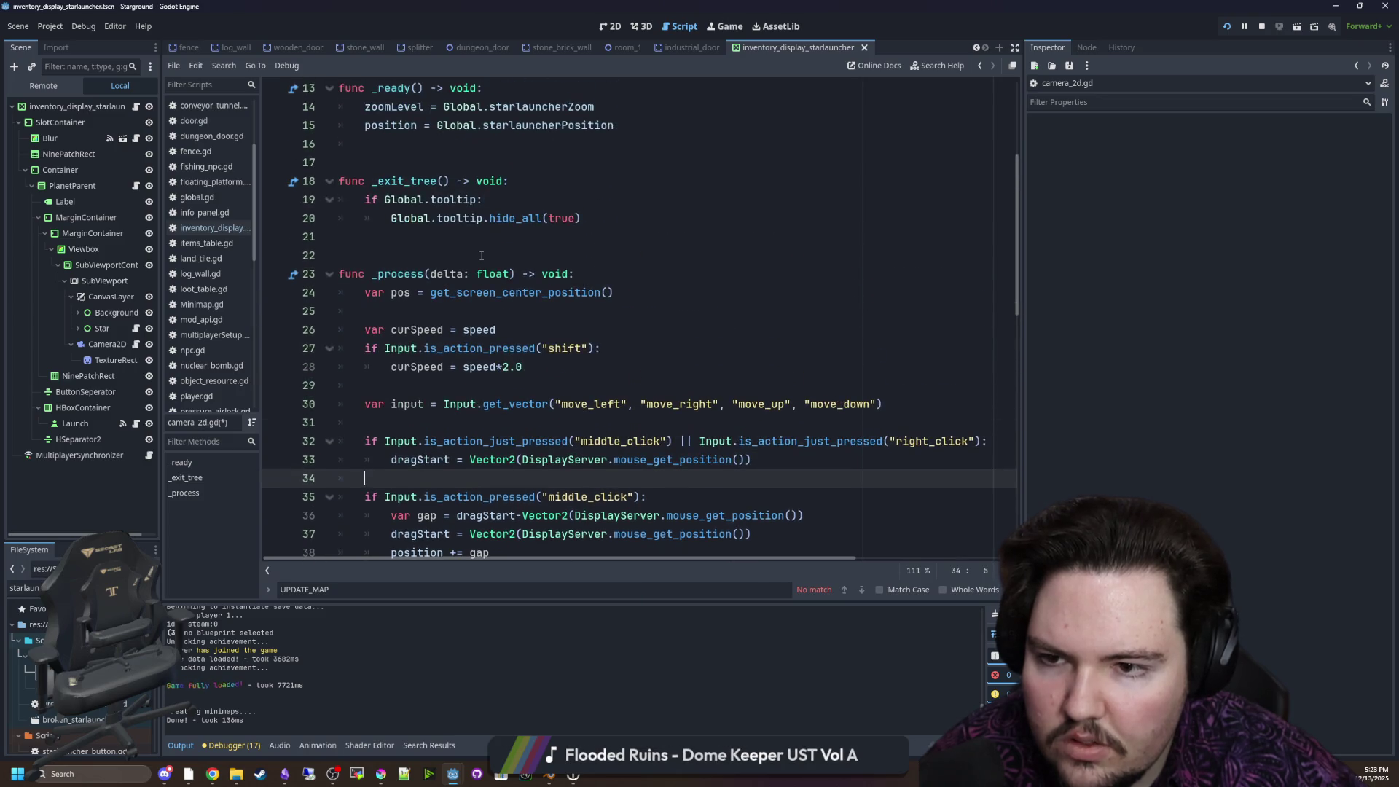
{"action": "scroll", "coordinate": [545, 276], "scroll_direction": "down", "scroll_amount": 4}
{"action": "left_click", "coordinate": [549, 314]}
{"action": "key", "text": "ctrl+s"}
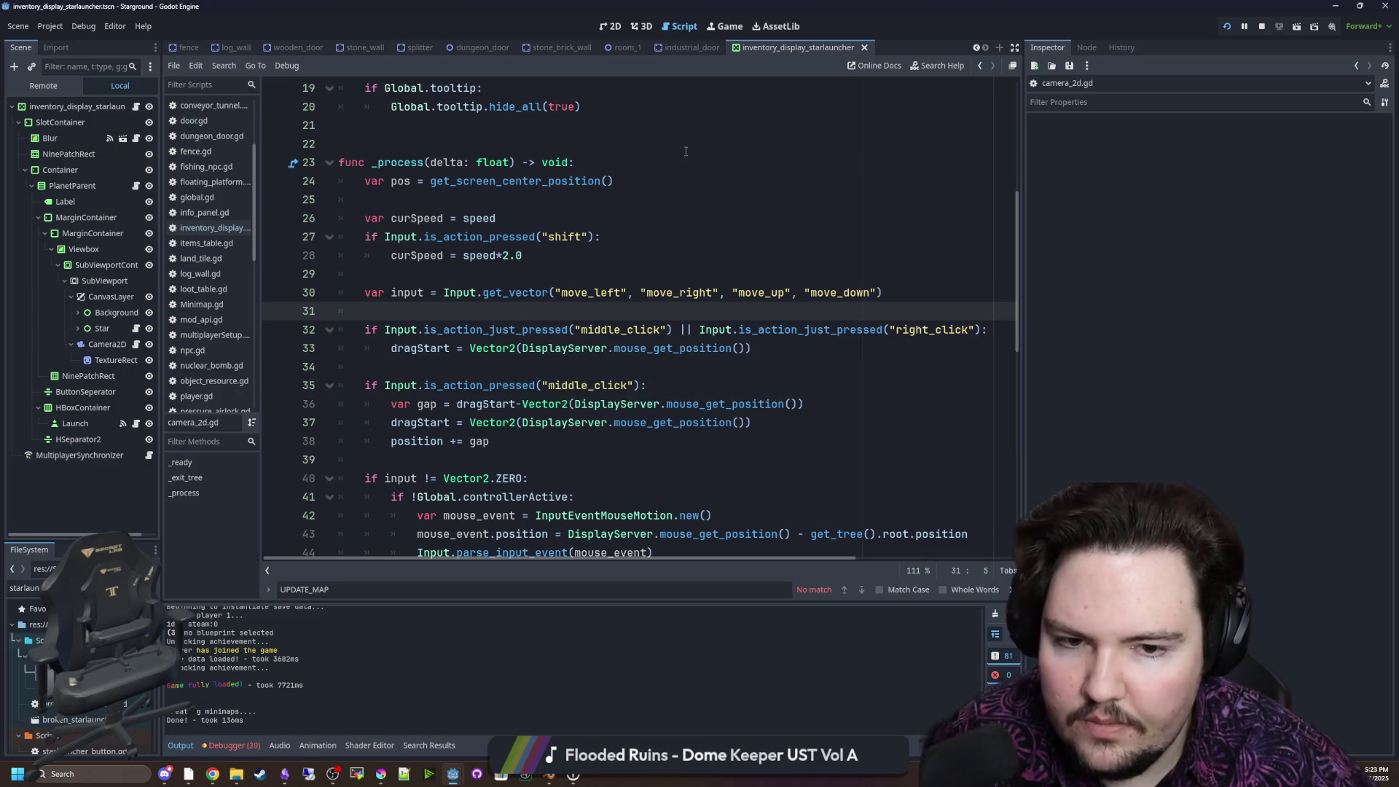
{"action": "left_click", "coordinate": [730, 27]}
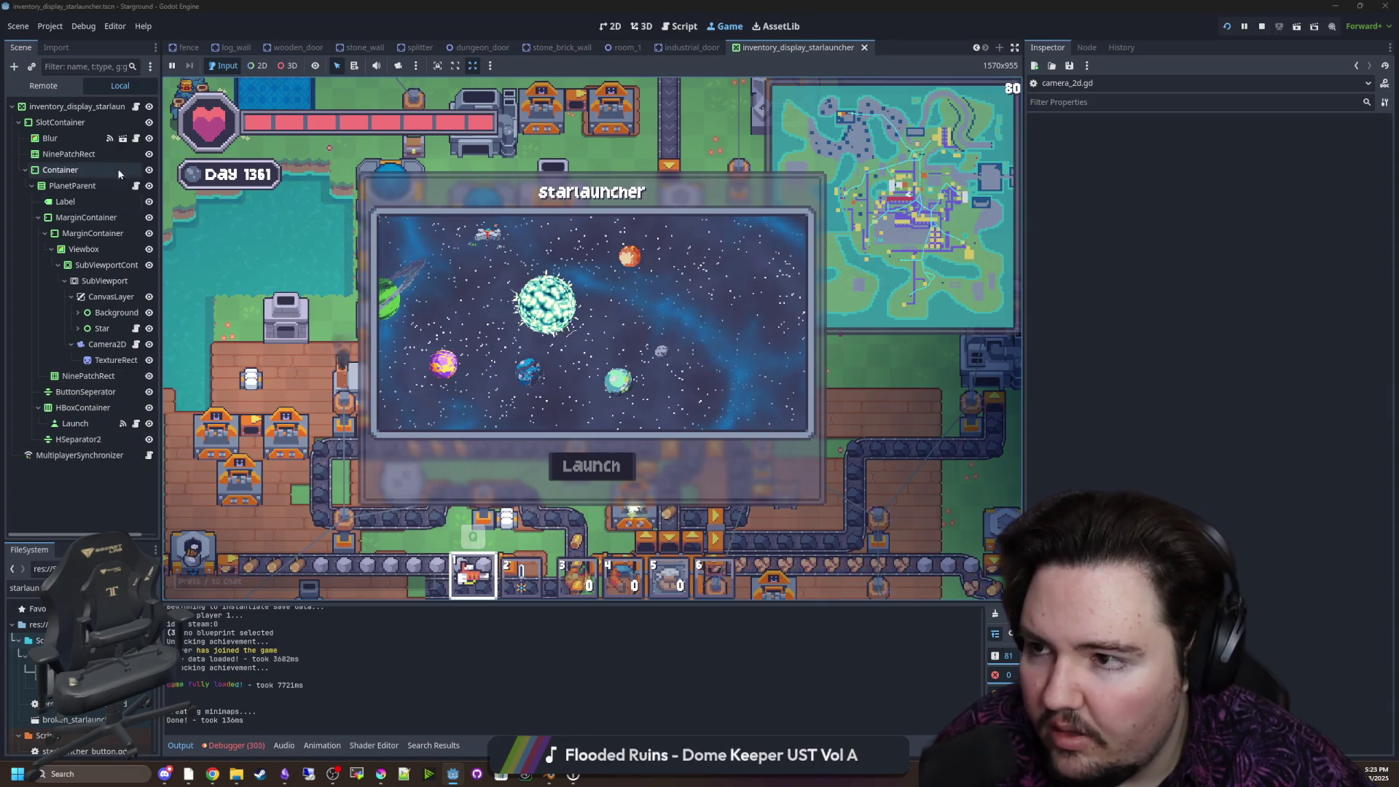
Replace right_click with tool_action_secondary in line 32's drag-start check and save camera_2d.gd.
{"action": "left_click", "coordinate": [679, 27]}
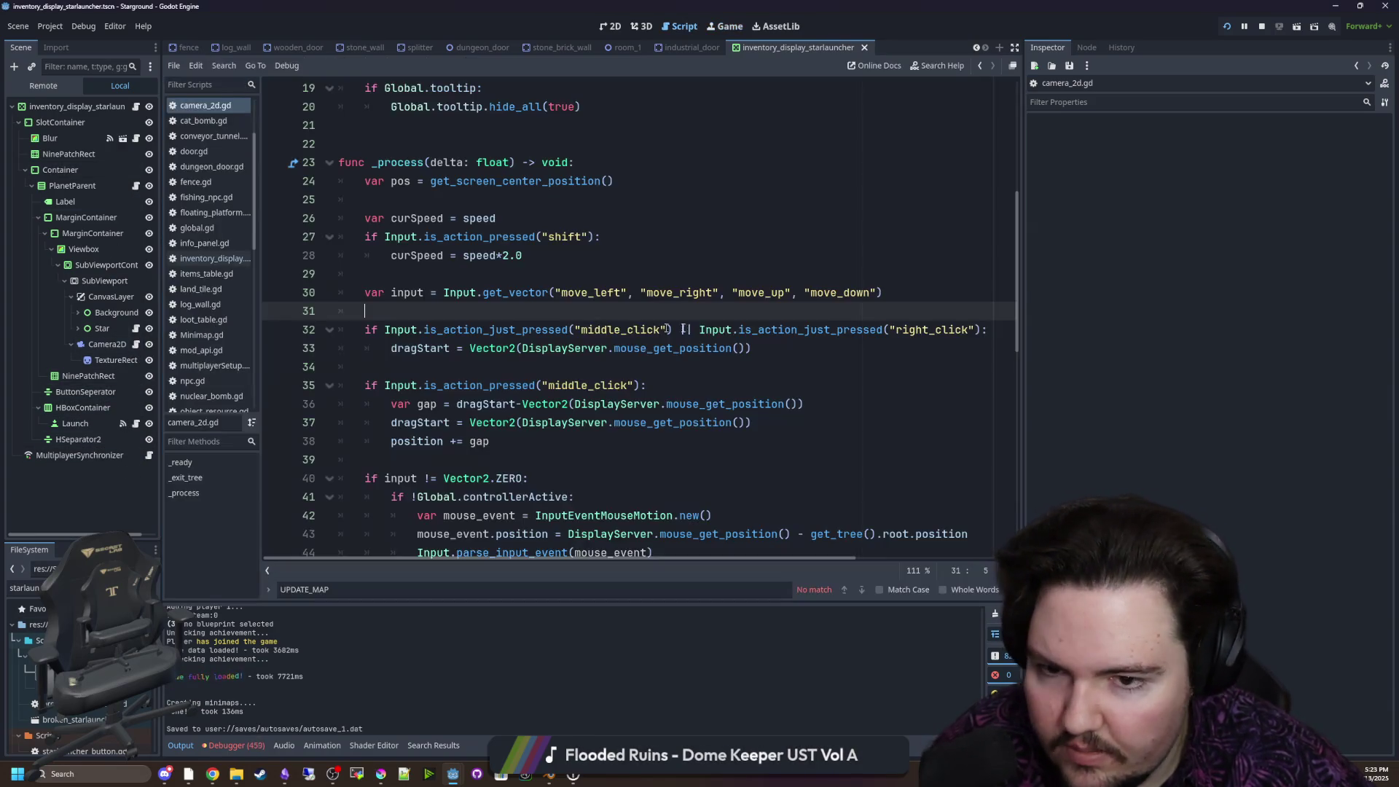
{"action": "left_click", "coordinate": [855, 353]}
{"action": "left_click_drag", "start_coordinate": [966, 331], "coordinate": [911, 333]}
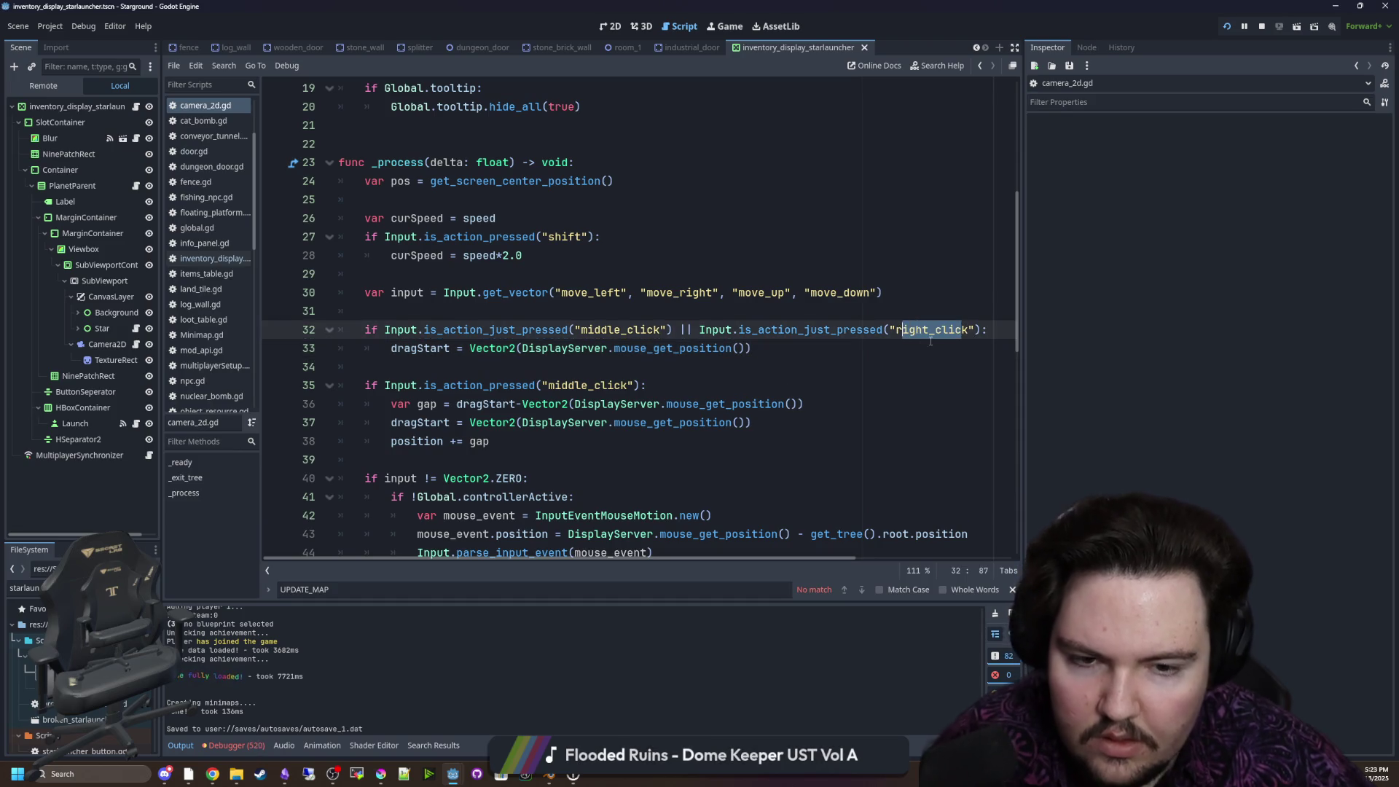
{"action": "type", "text": "econd"}
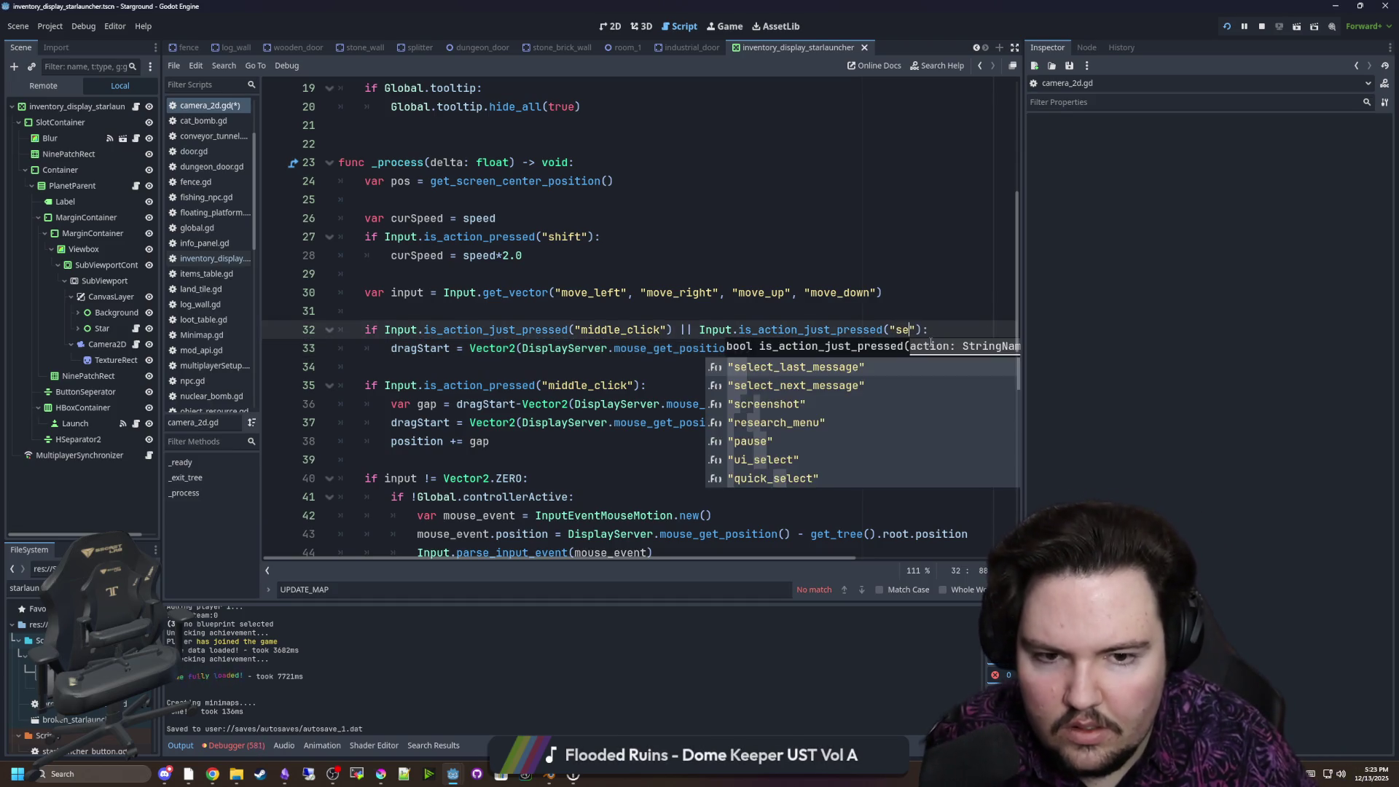
{"action": "key", "text": "Return"}
{"action": "left_click", "coordinate": [967, 271]}
{"action": "key", "text": "ctrl+s"}
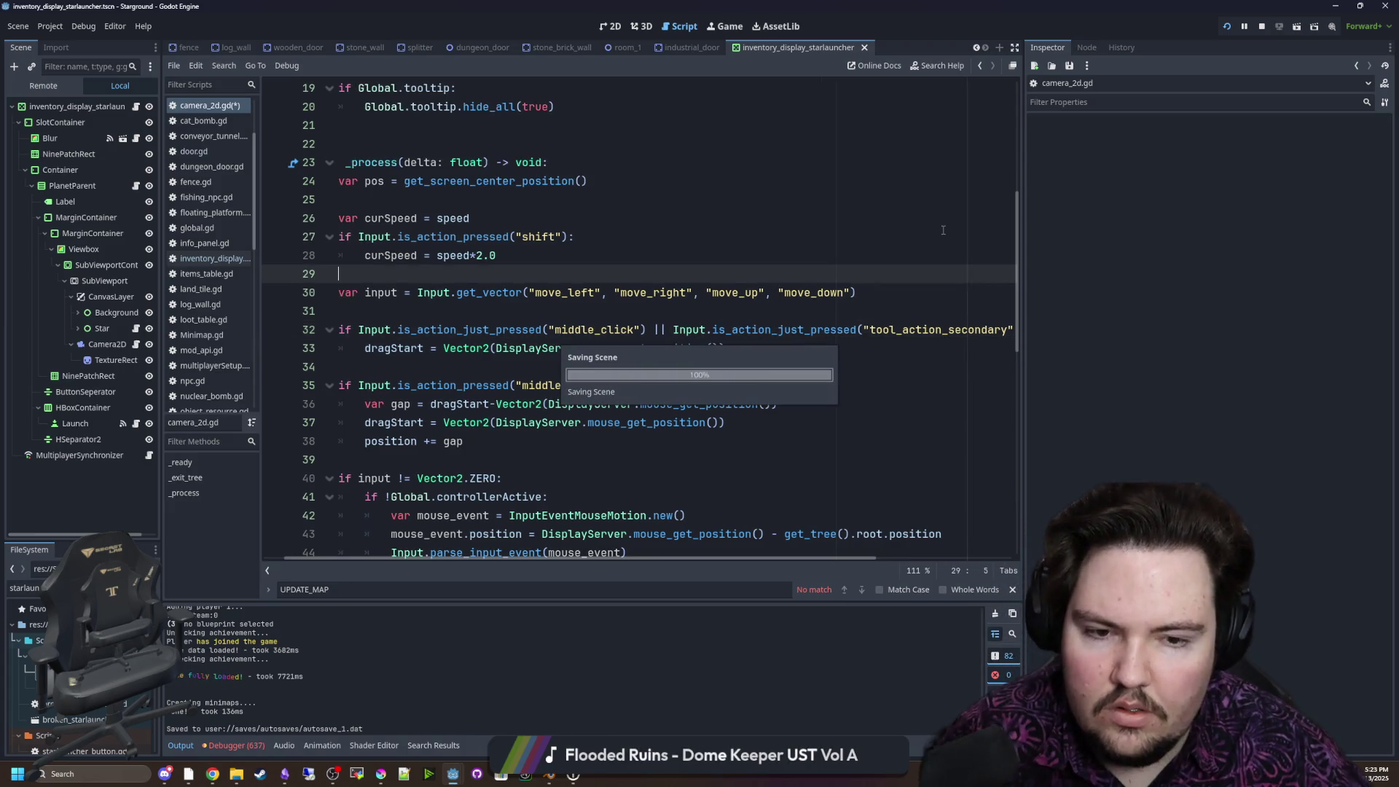
Test the change in game by toggling the starlauncher and selecting hotbar slot 2.
{"action": "left_click", "coordinate": [717, 27]}
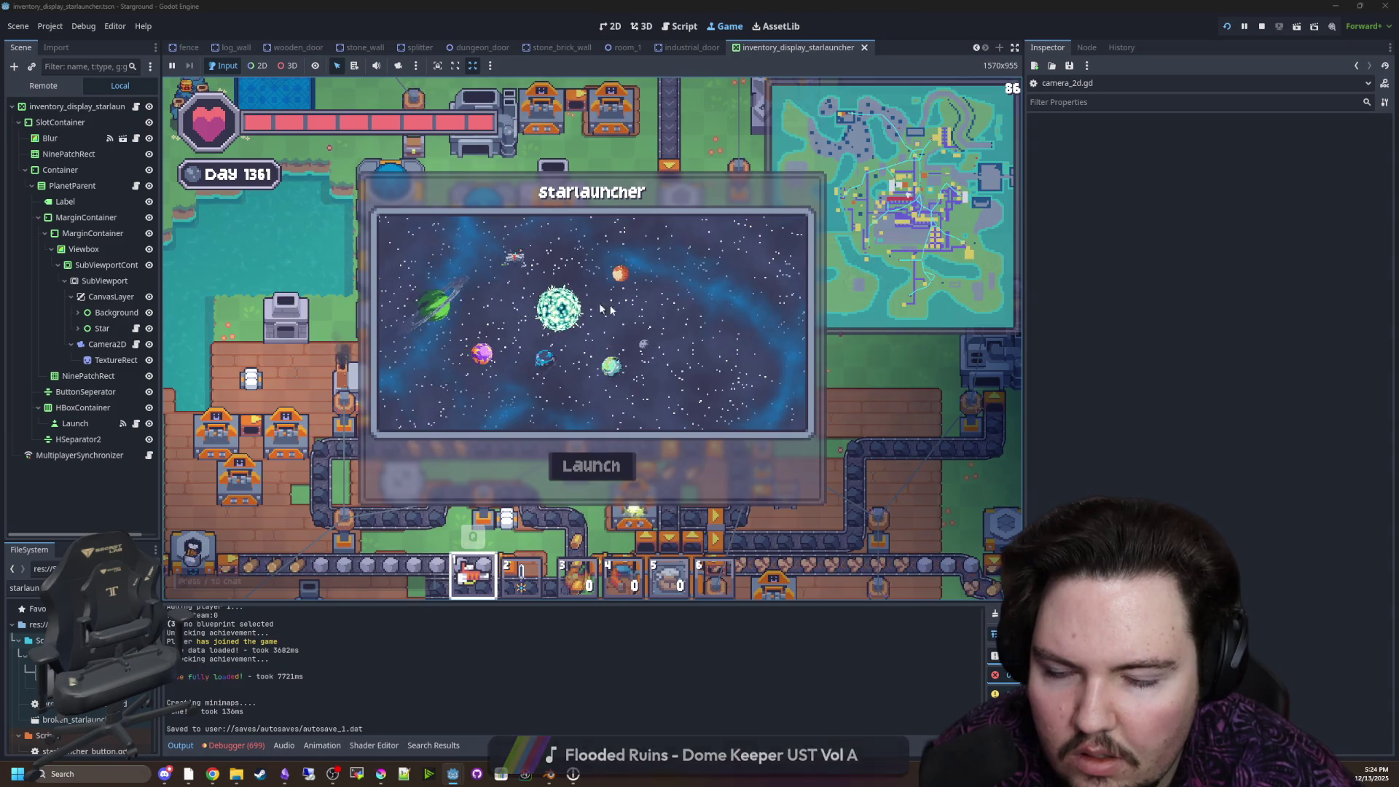
{"action": "key", "text": "e"}
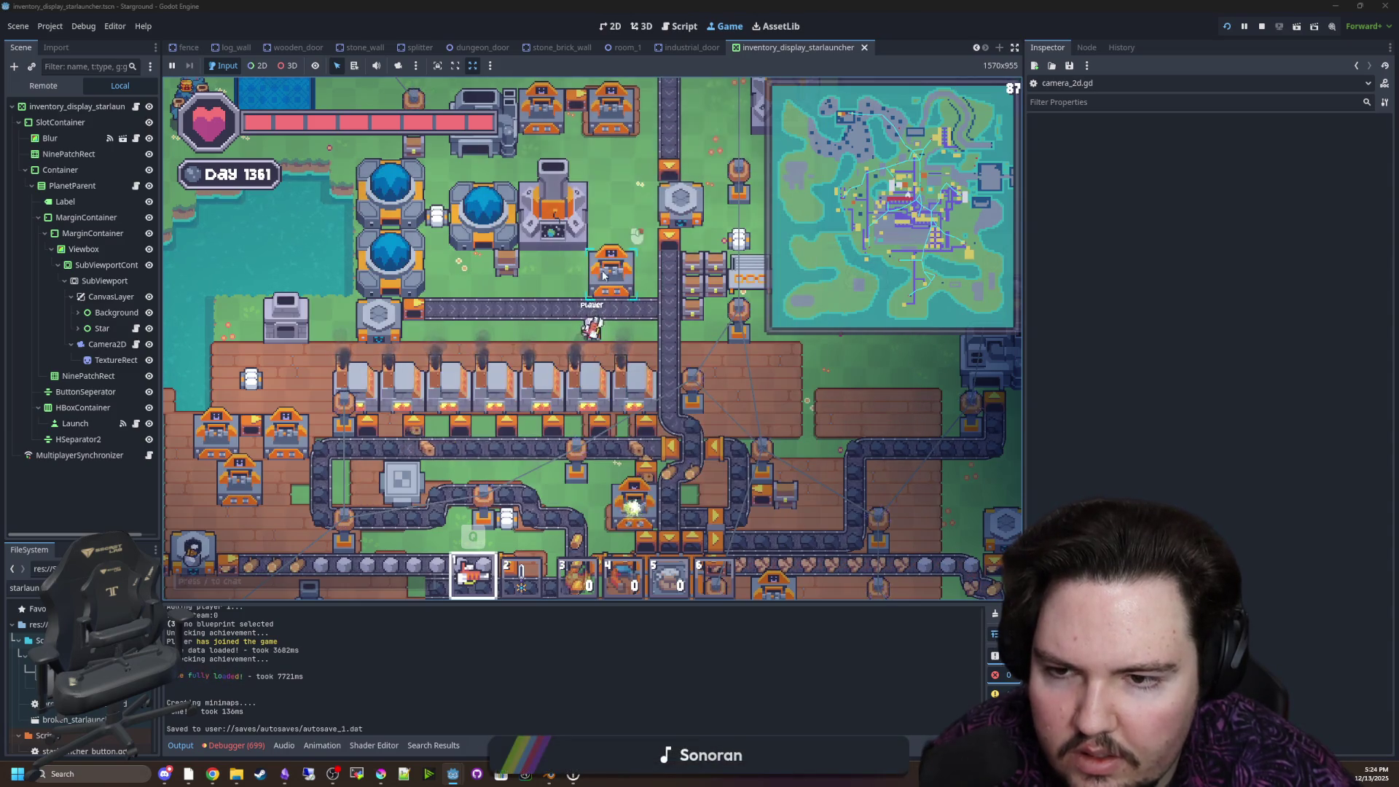
{"action": "key", "text": "e"}
{"action": "key", "text": "e"}
{"action": "key", "text": "2"}
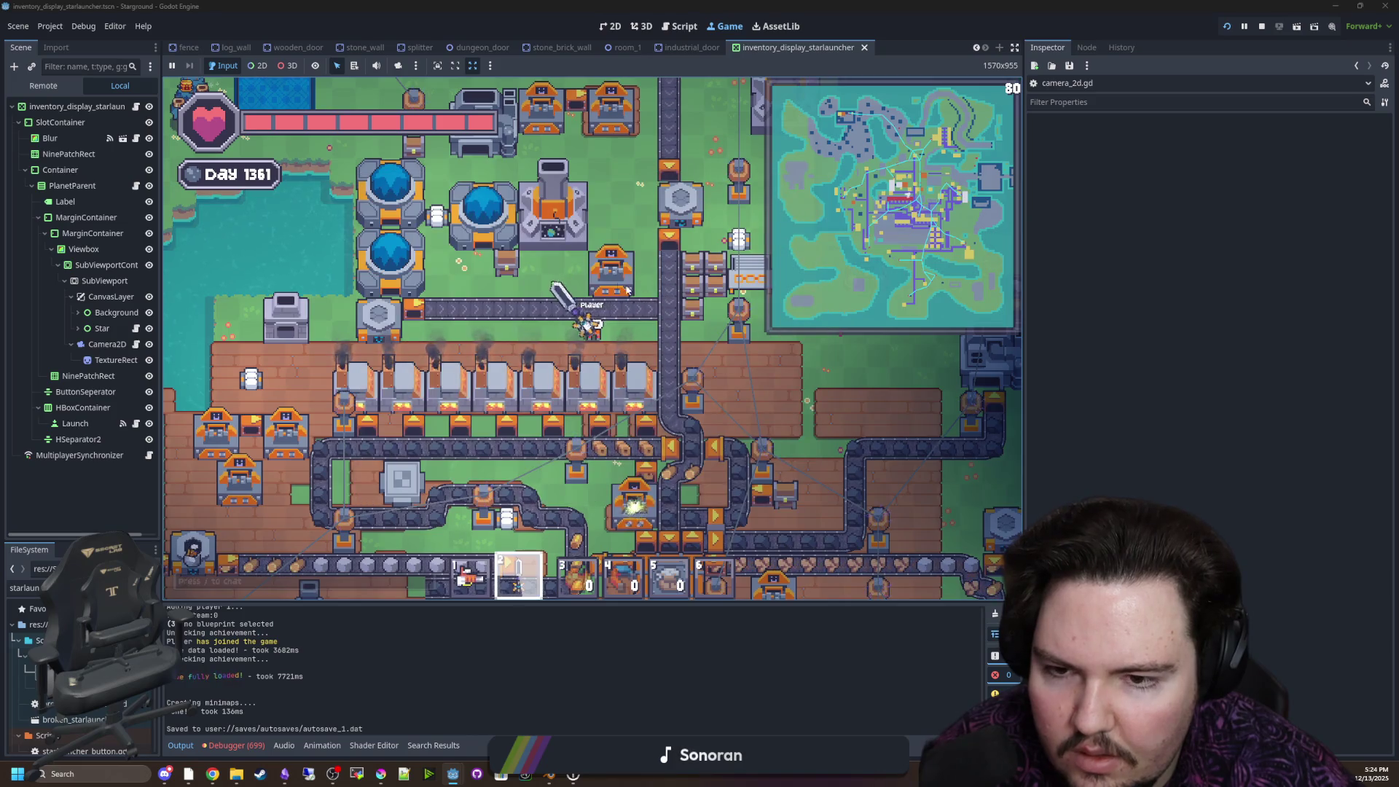
{"action": "key", "text": "e"}
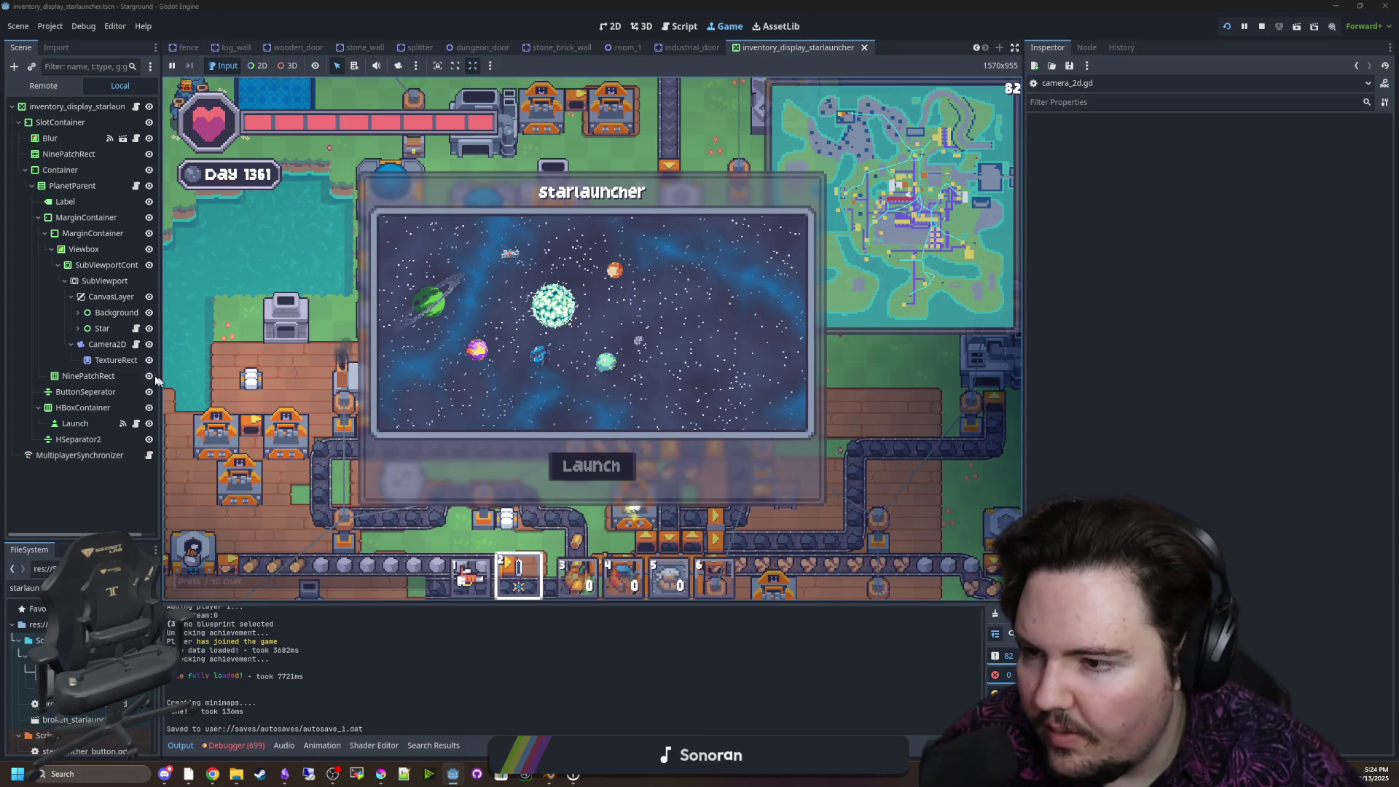
{"action": "left_click", "coordinate": [135, 345]}
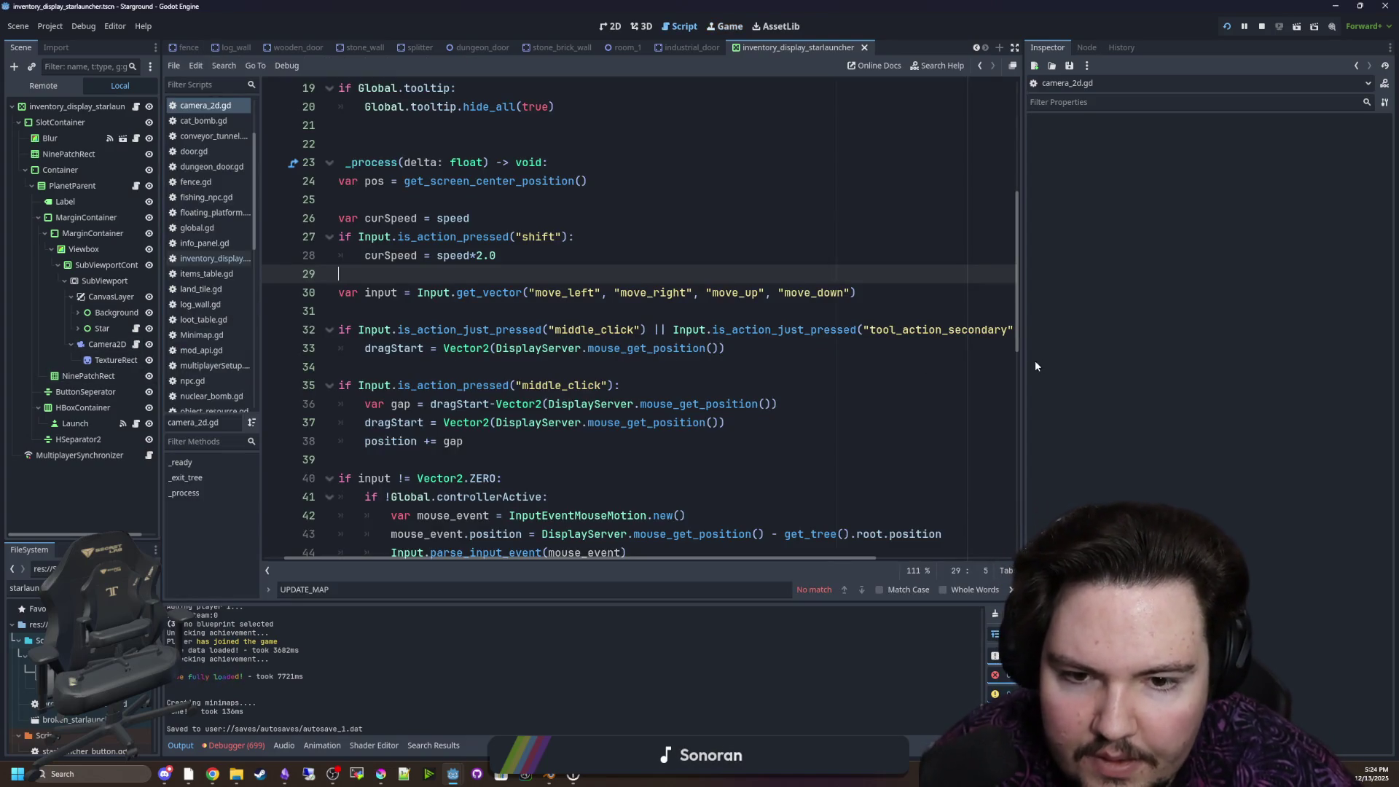
Widen the code editor and copy line 35's Input.is_action_pressed("middle_click") check.
{"action": "left_click_drag", "start_coordinate": [1024, 359], "coordinate": [1275, 360]}
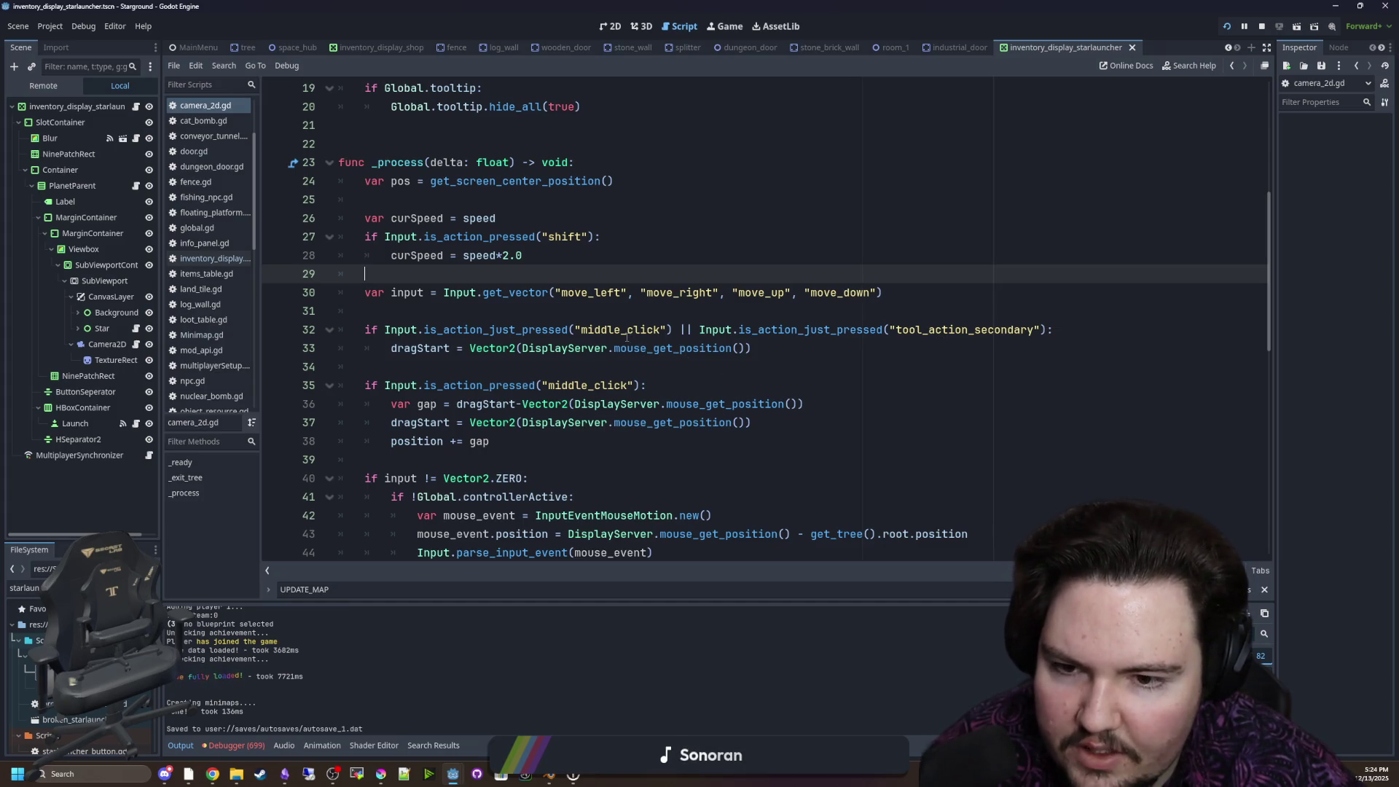
{"action": "left_click", "coordinate": [639, 385]}
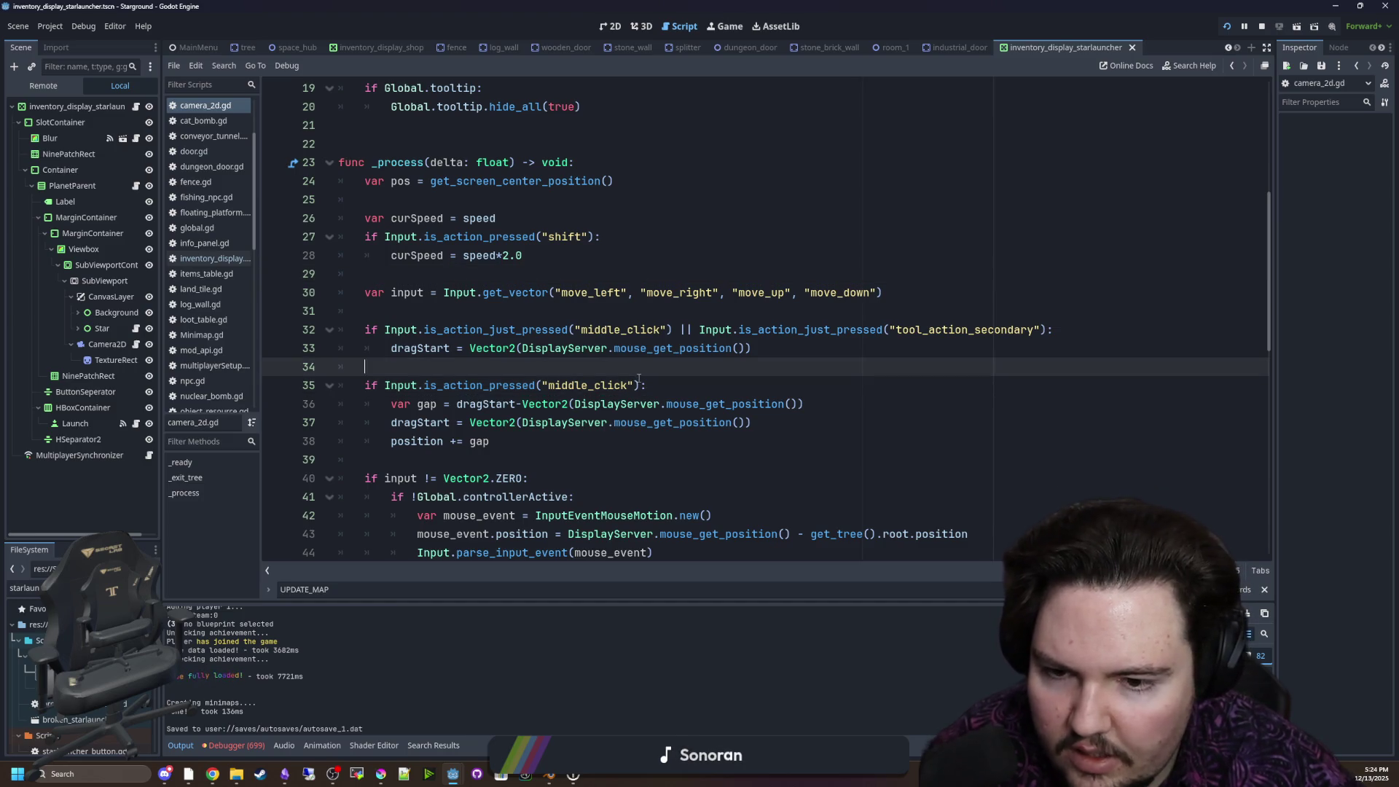
{"action": "scroll", "coordinate": [451, 379], "scroll_direction": "down", "scroll_amount": 3}
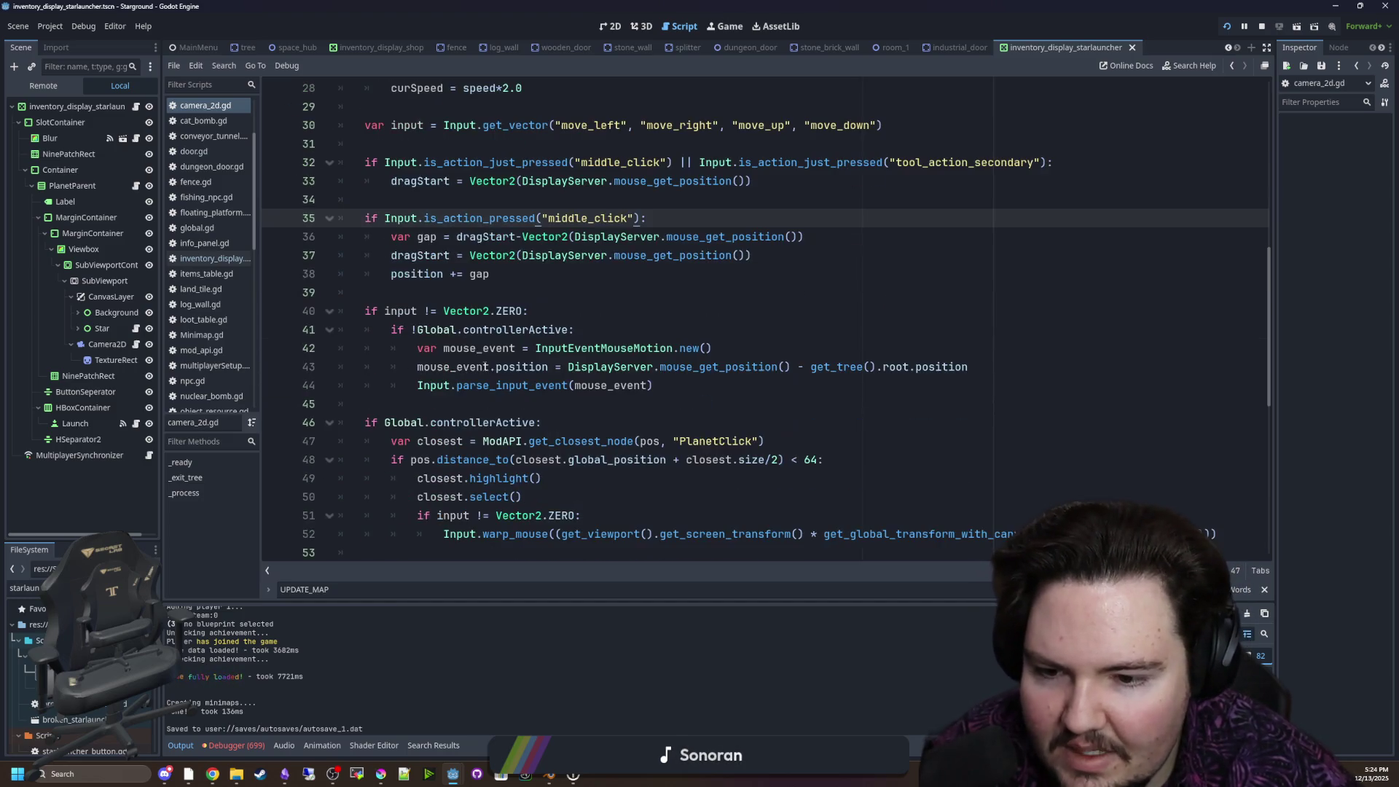
{"action": "scroll", "coordinate": [748, 388], "scroll_direction": "up", "scroll_amount": 3}
{"action": "key", "text": "Up"}
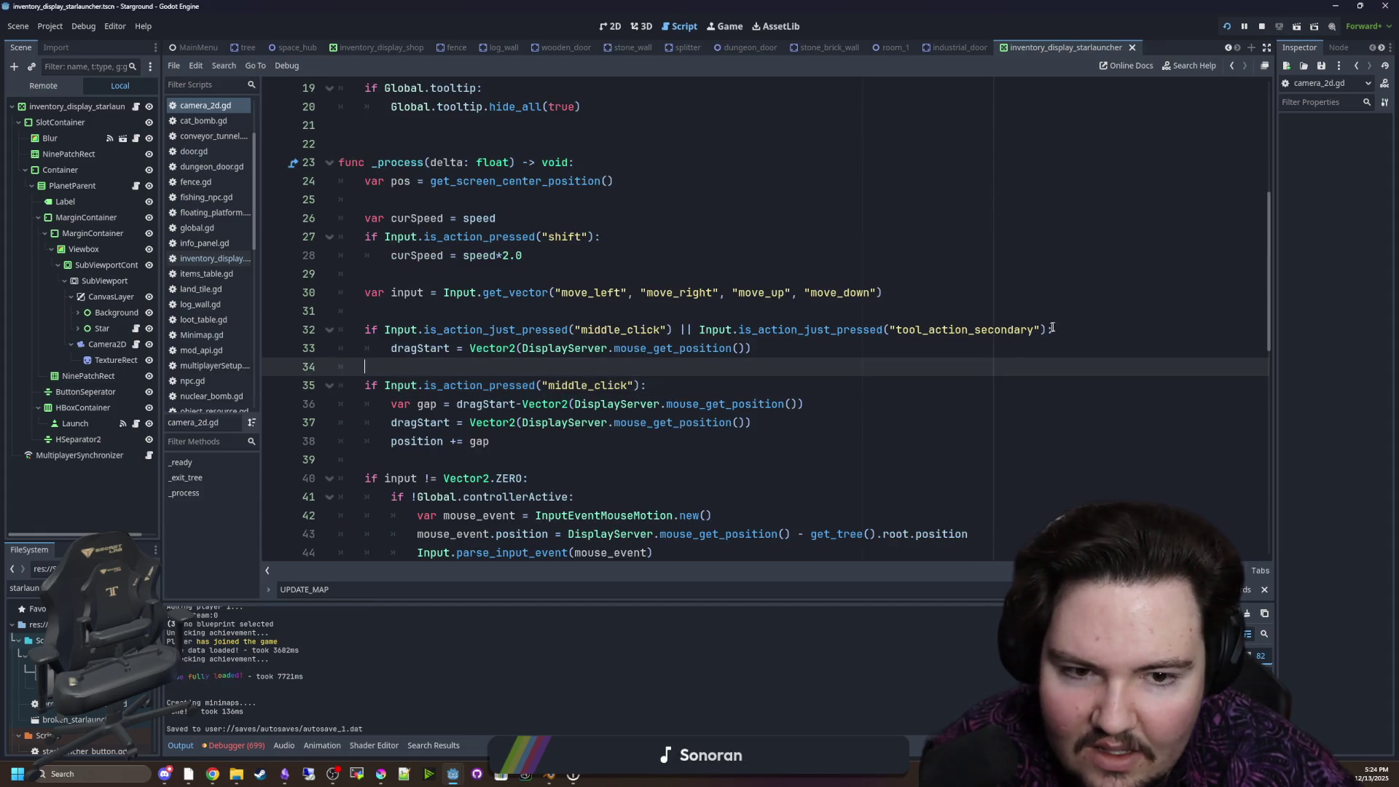
{"action": "left_click_drag", "start_coordinate": [1049, 329], "coordinate": [700, 329]}
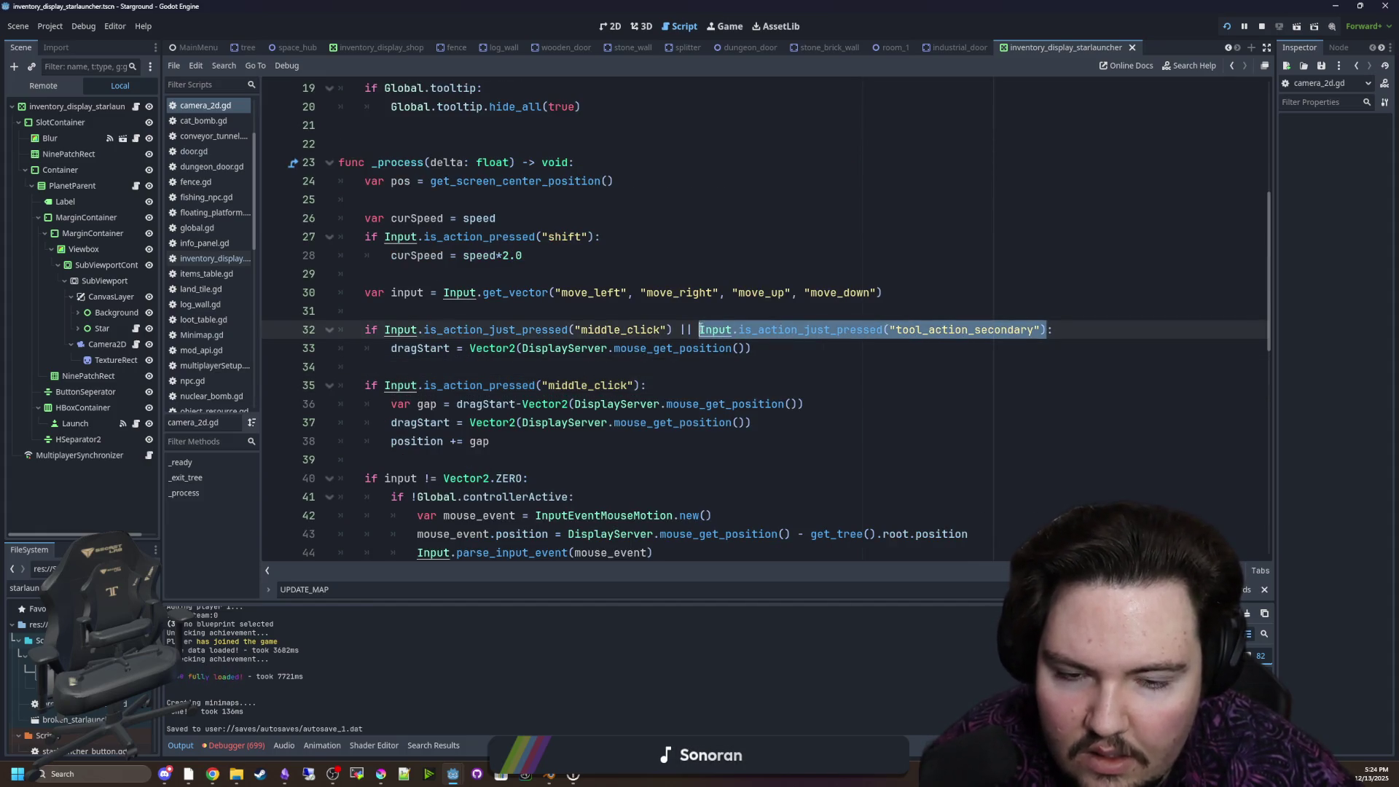
{"action": "left_click", "coordinate": [638, 385]}
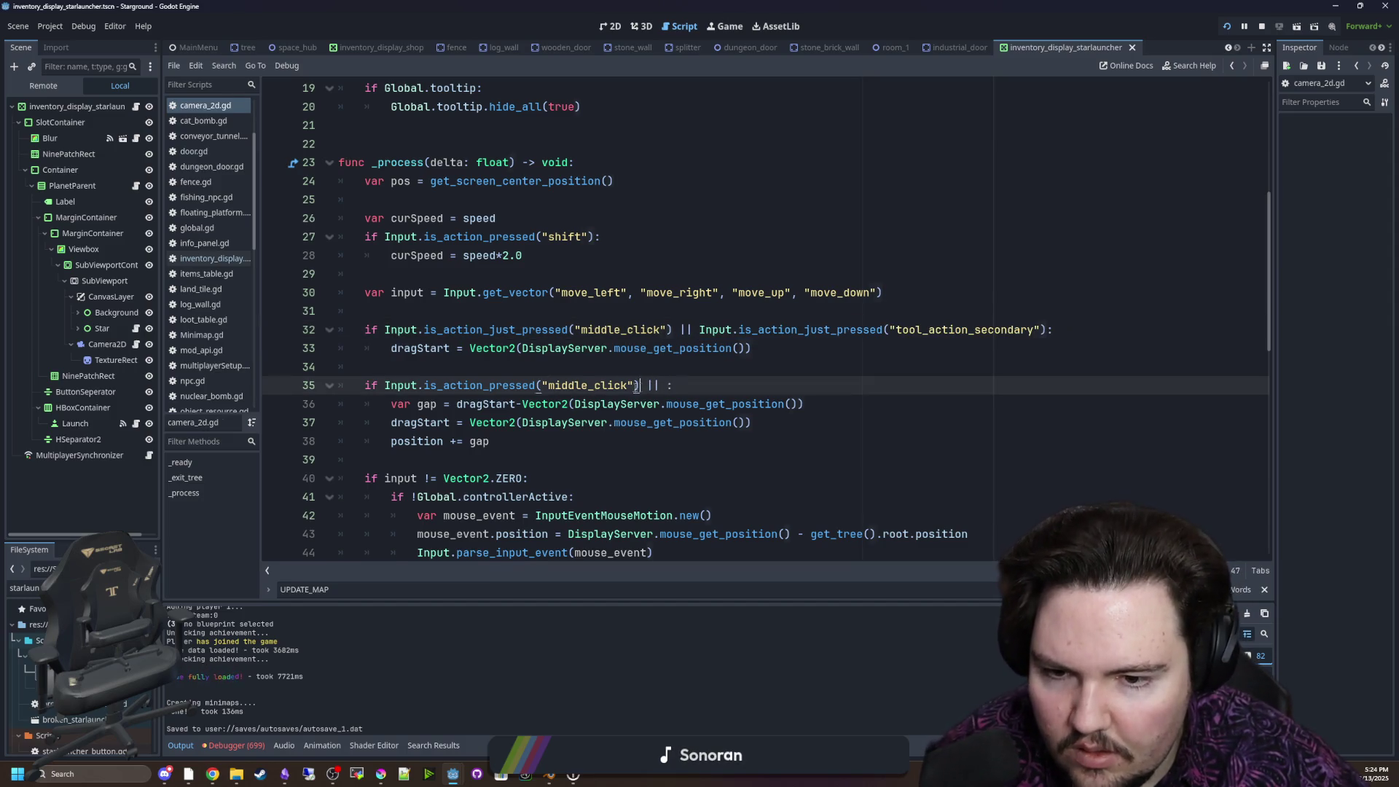
{"action": "left_click_drag", "start_coordinate": [638, 386], "coordinate": [384, 393]}
{"action": "key", "text": "ctrl+c"}
Paste the check after || on line 35, change it to tool_action_secondary, and save.
{"action": "left_click", "coordinate": [670, 386]}
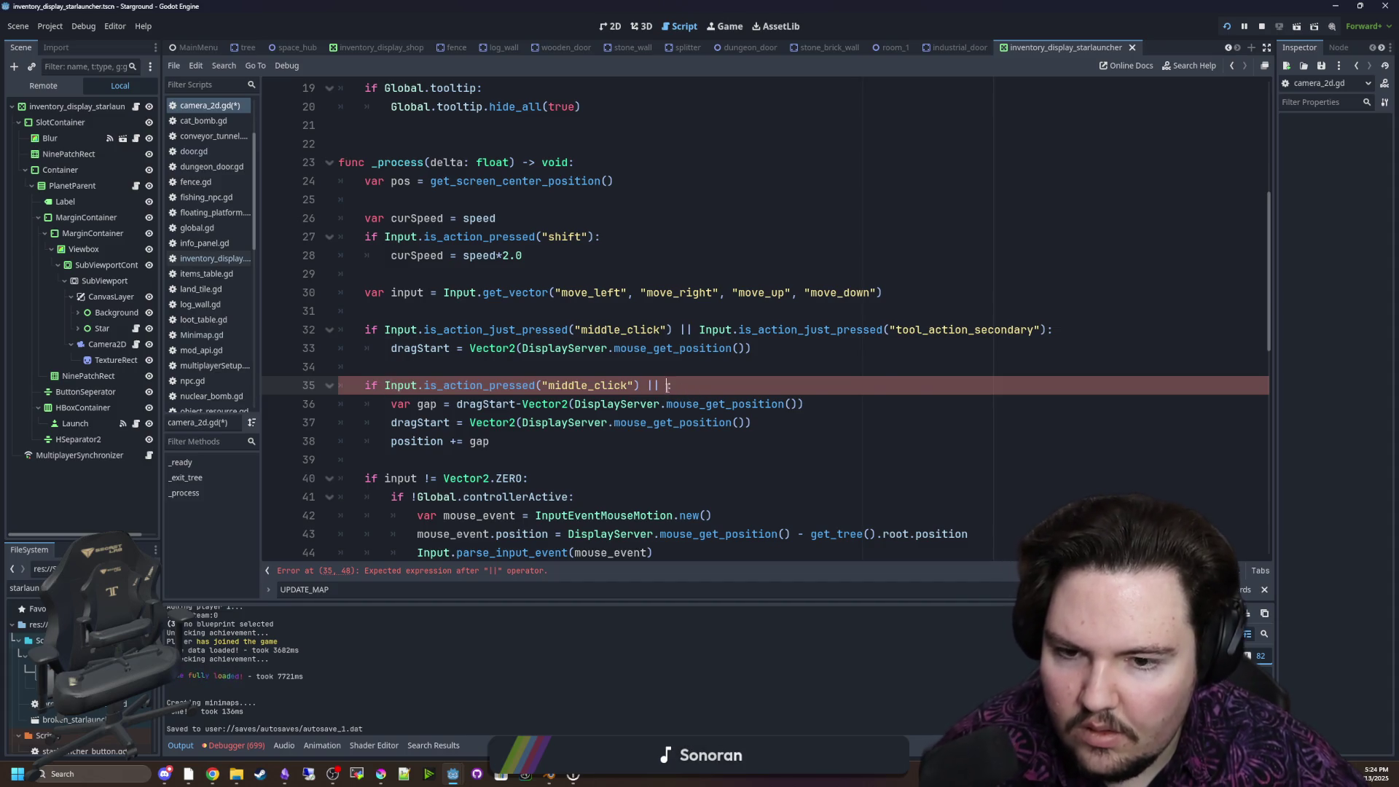
{"action": "key", "text": "ctrl+v"}
{"action": "key", "text": "Left"}
{"action": "key", "text": "Left"}
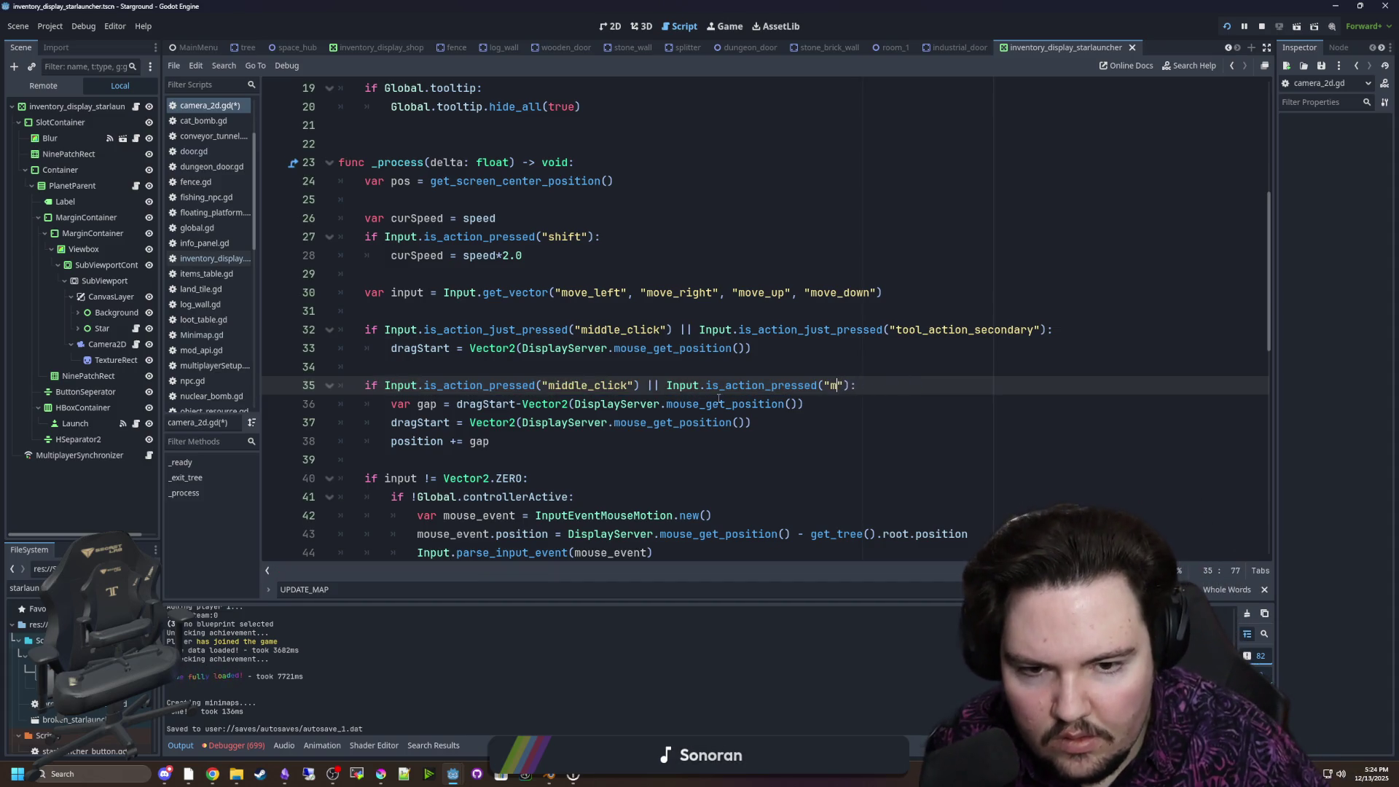
{"action": "type", "text": "act"}
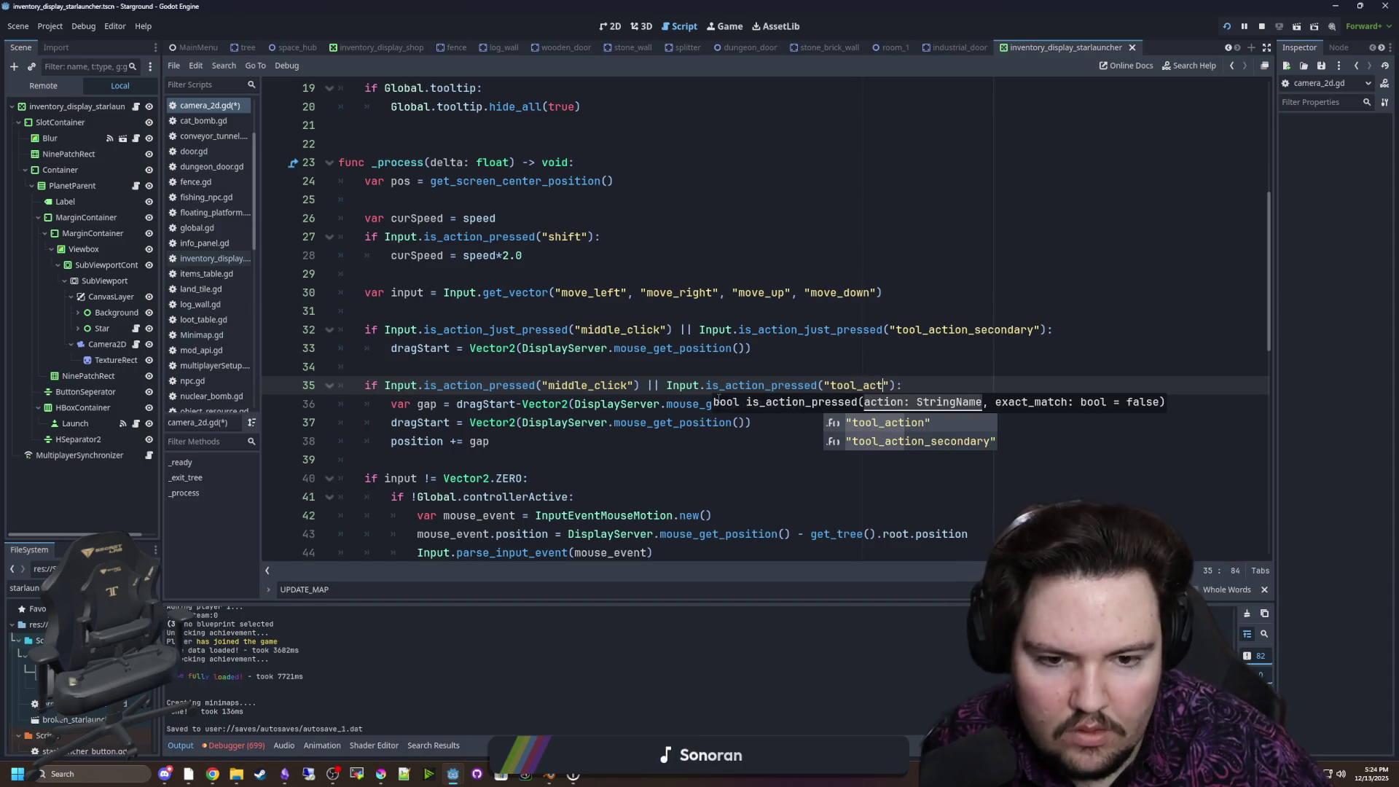
{"action": "key", "text": "Down"}
{"action": "key", "text": "Return"}
{"action": "left_click", "coordinate": [689, 359]}
{"action": "key", "text": "ctrl+s"}
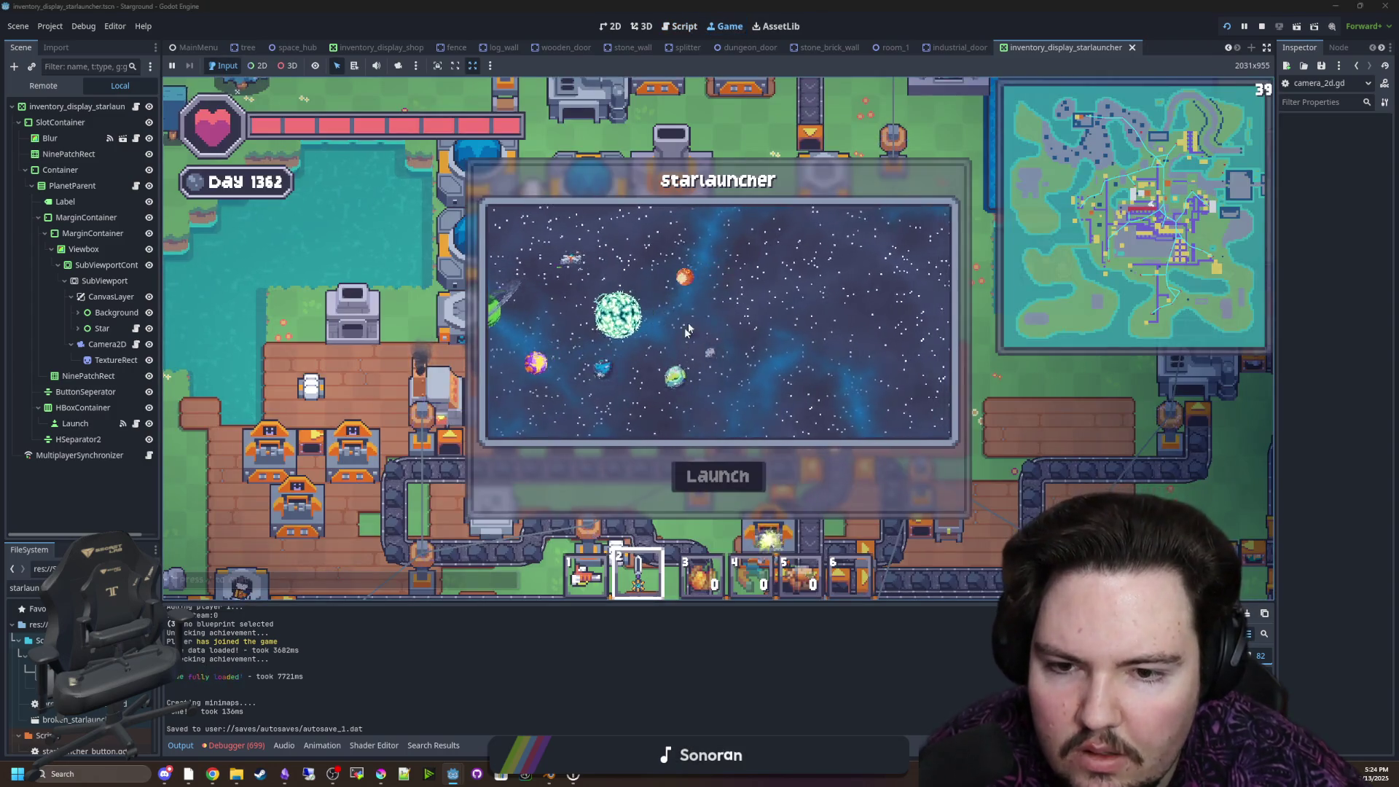
Zoom the starlauncher map and select the green Veridian planet to show its info card.
{"action": "scroll", "coordinate": [839, 293], "scroll_direction": "up", "scroll_amount": 5}
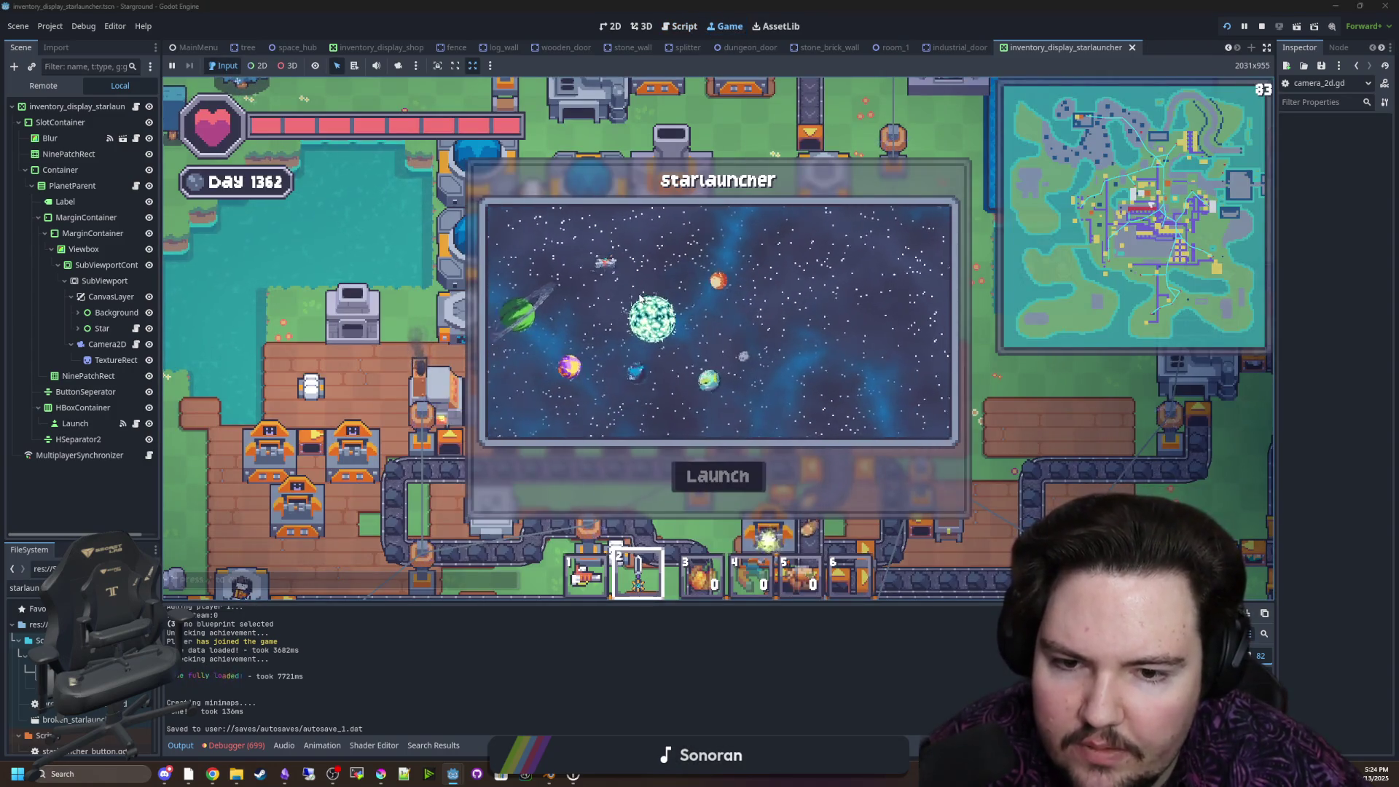
{"action": "scroll", "coordinate": [788, 321], "scroll_direction": "down", "scroll_amount": 5}
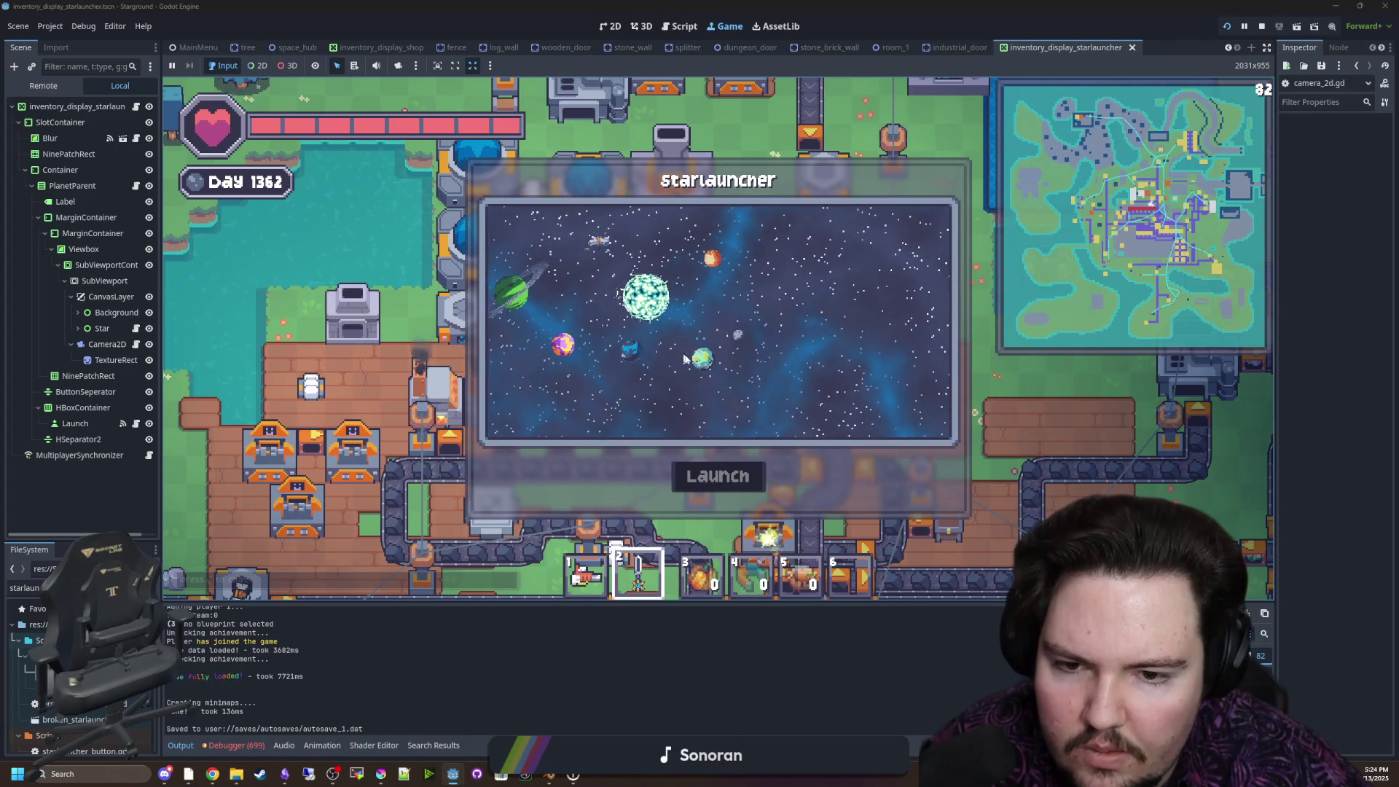
{"action": "scroll", "coordinate": [789, 383], "scroll_direction": "up", "scroll_amount": 3}
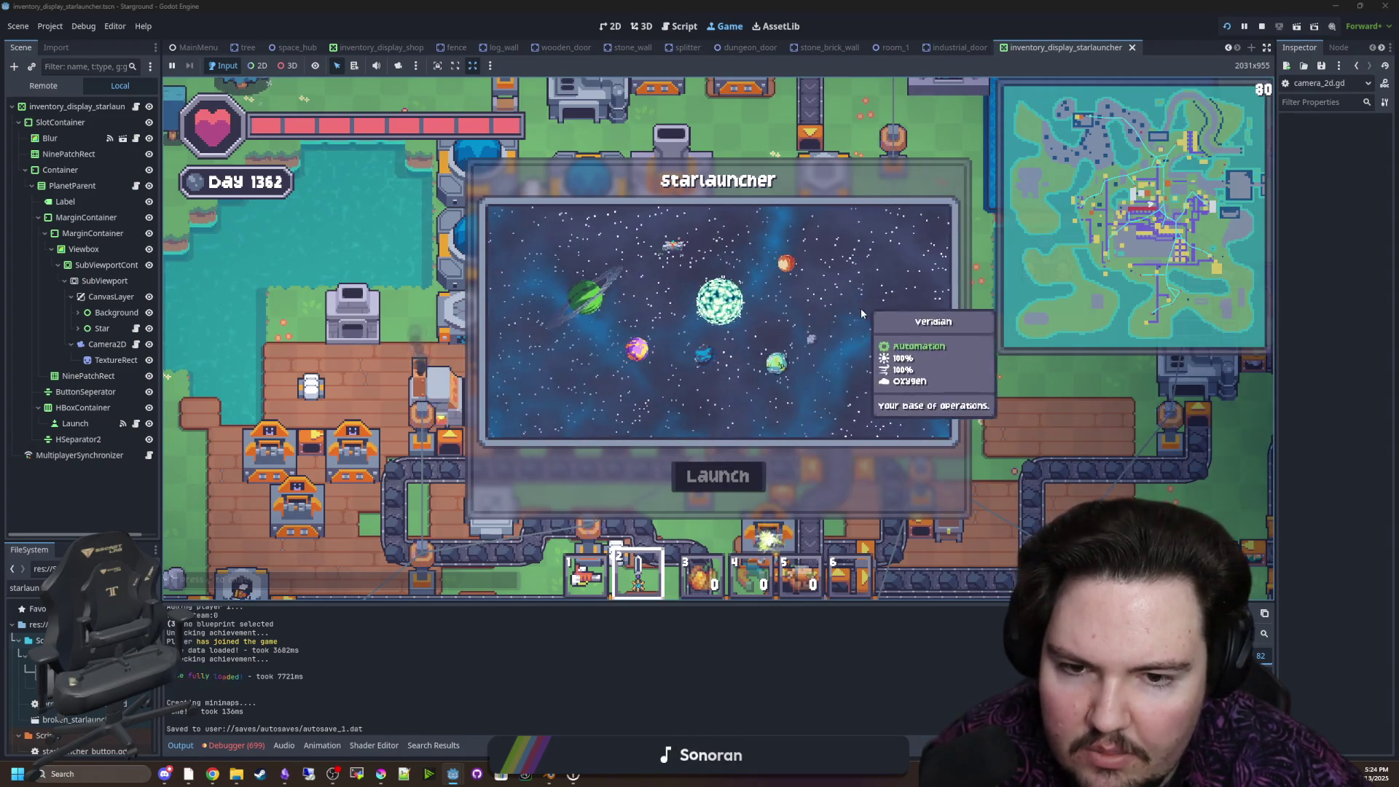
{"action": "scroll", "coordinate": [790, 380], "scroll_direction": "up", "scroll_amount": 1}
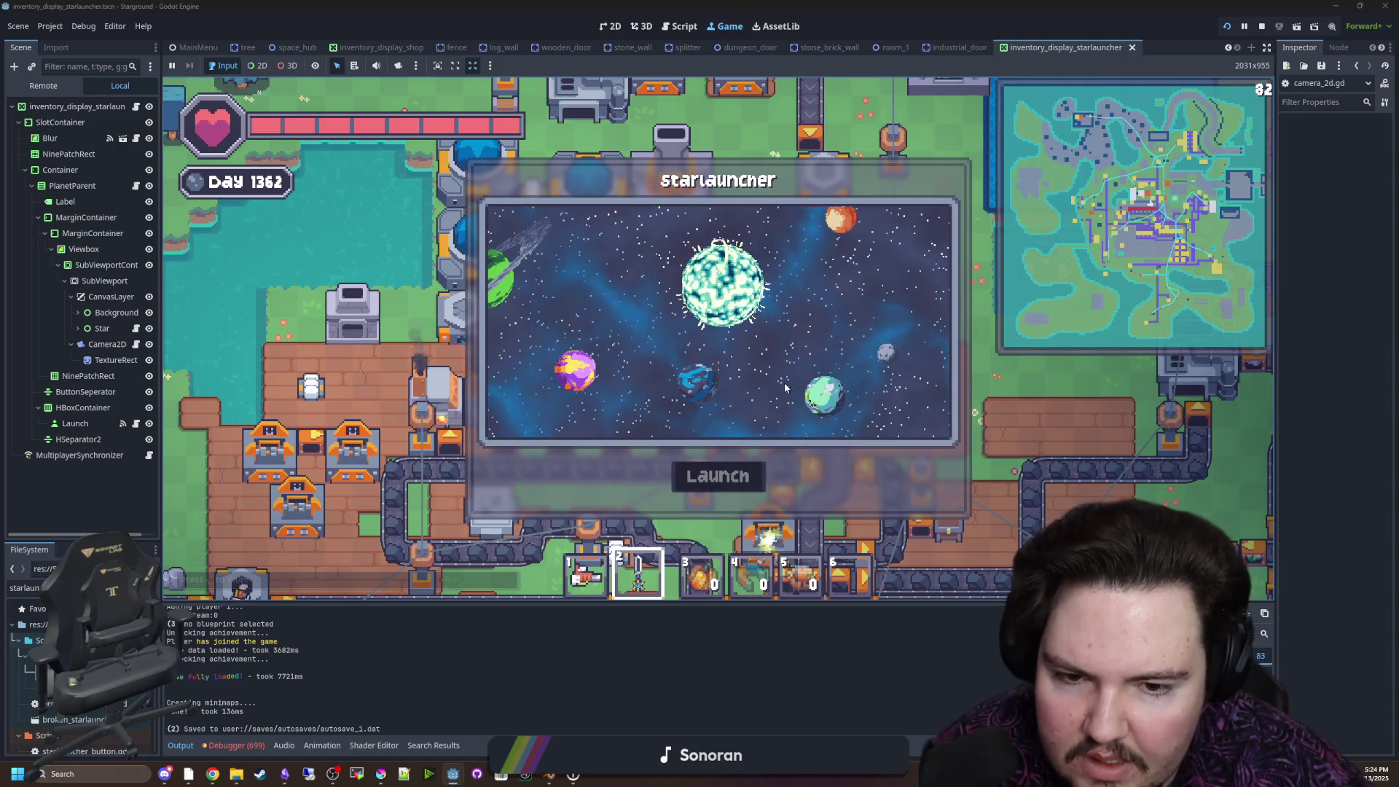
{"action": "left_click", "coordinate": [822, 392]}
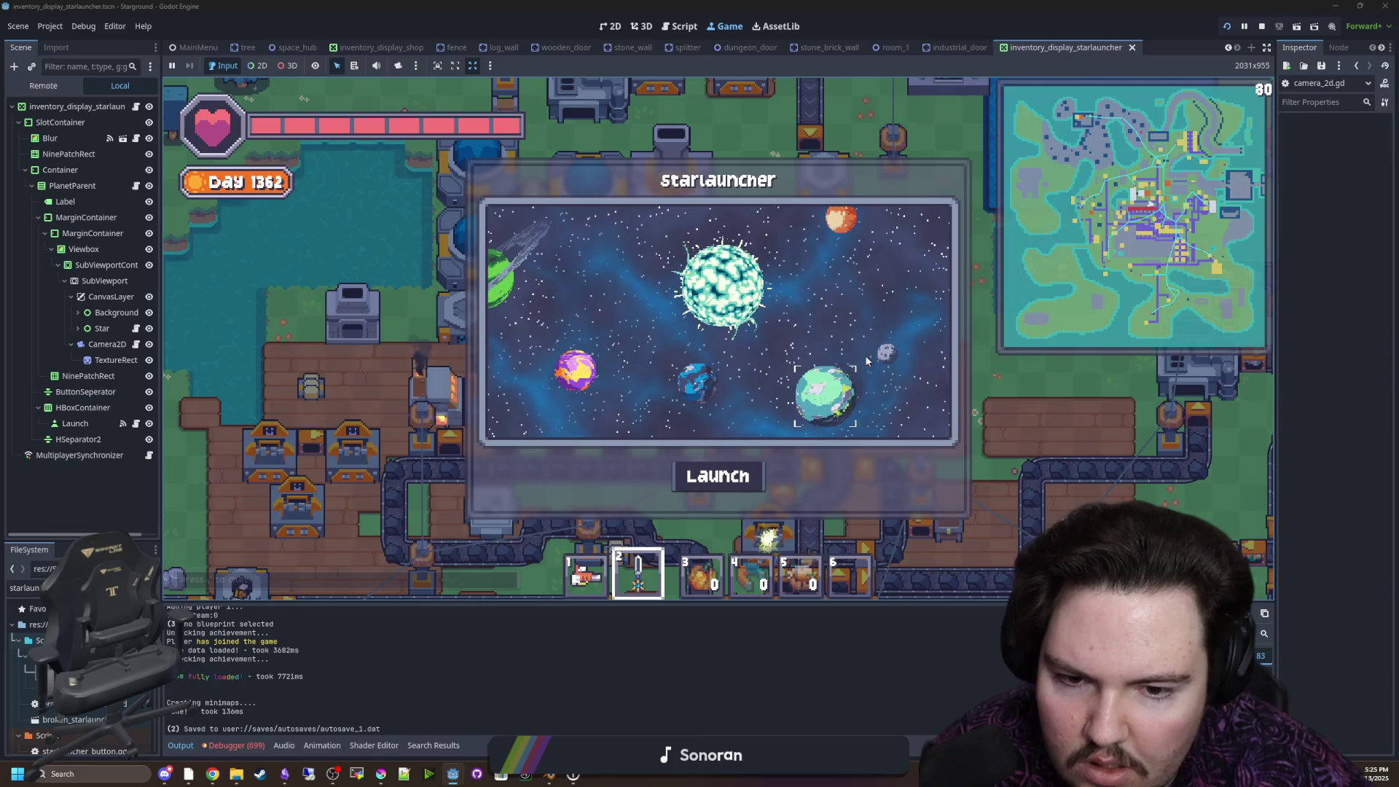
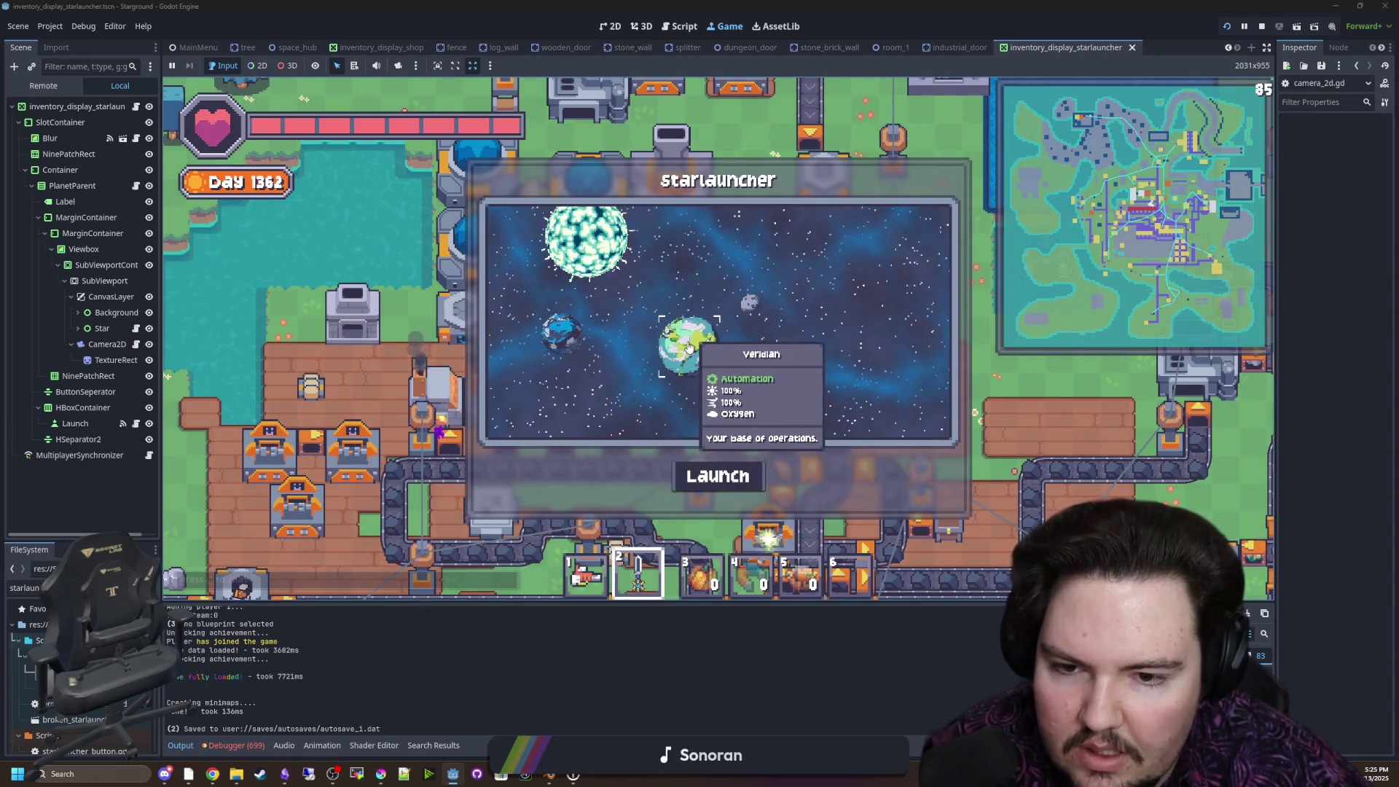
Find the debugger errors about the missing 'right_click' action, then open Camera2D's script camera_2d.gd.
{"action": "left_click", "coordinate": [693, 348]}
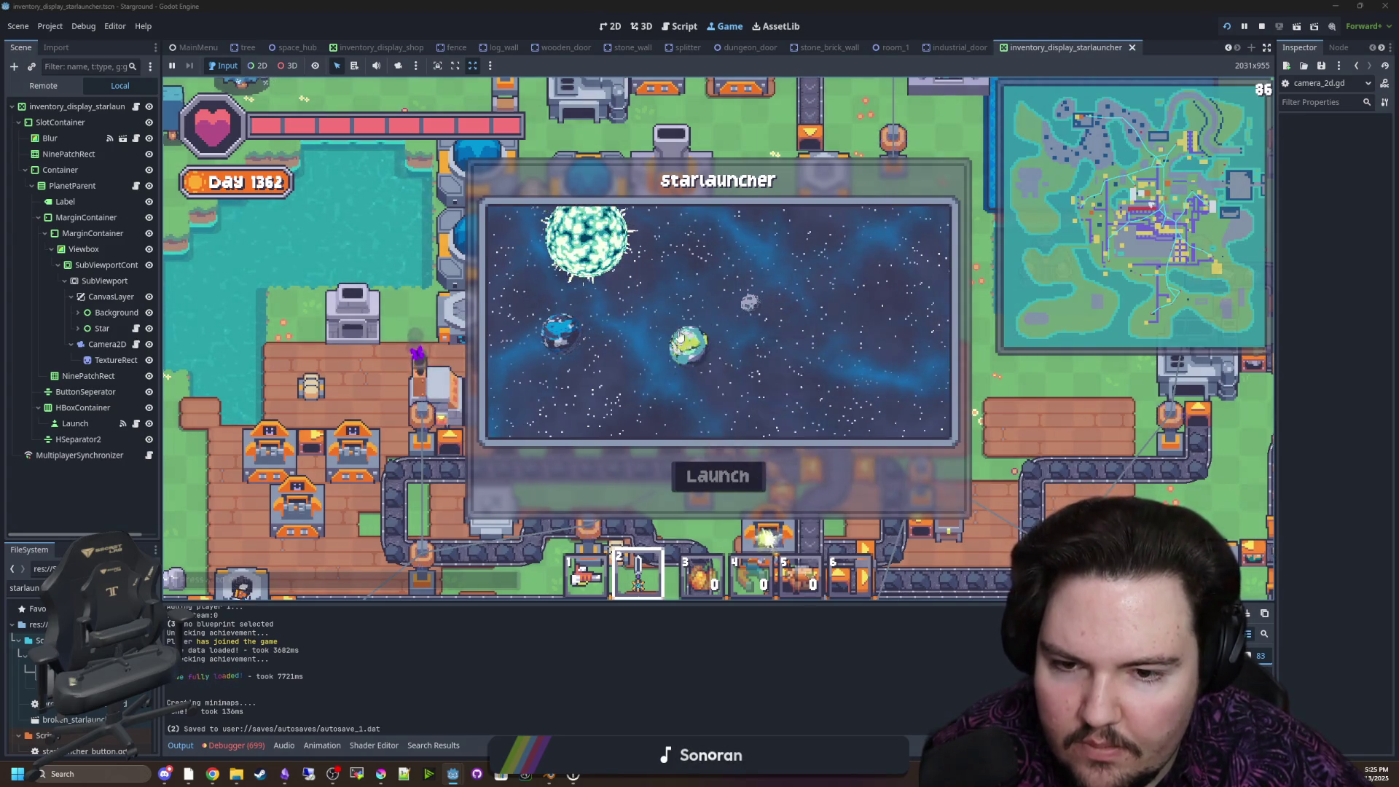
{"action": "left_click", "coordinate": [243, 746]}
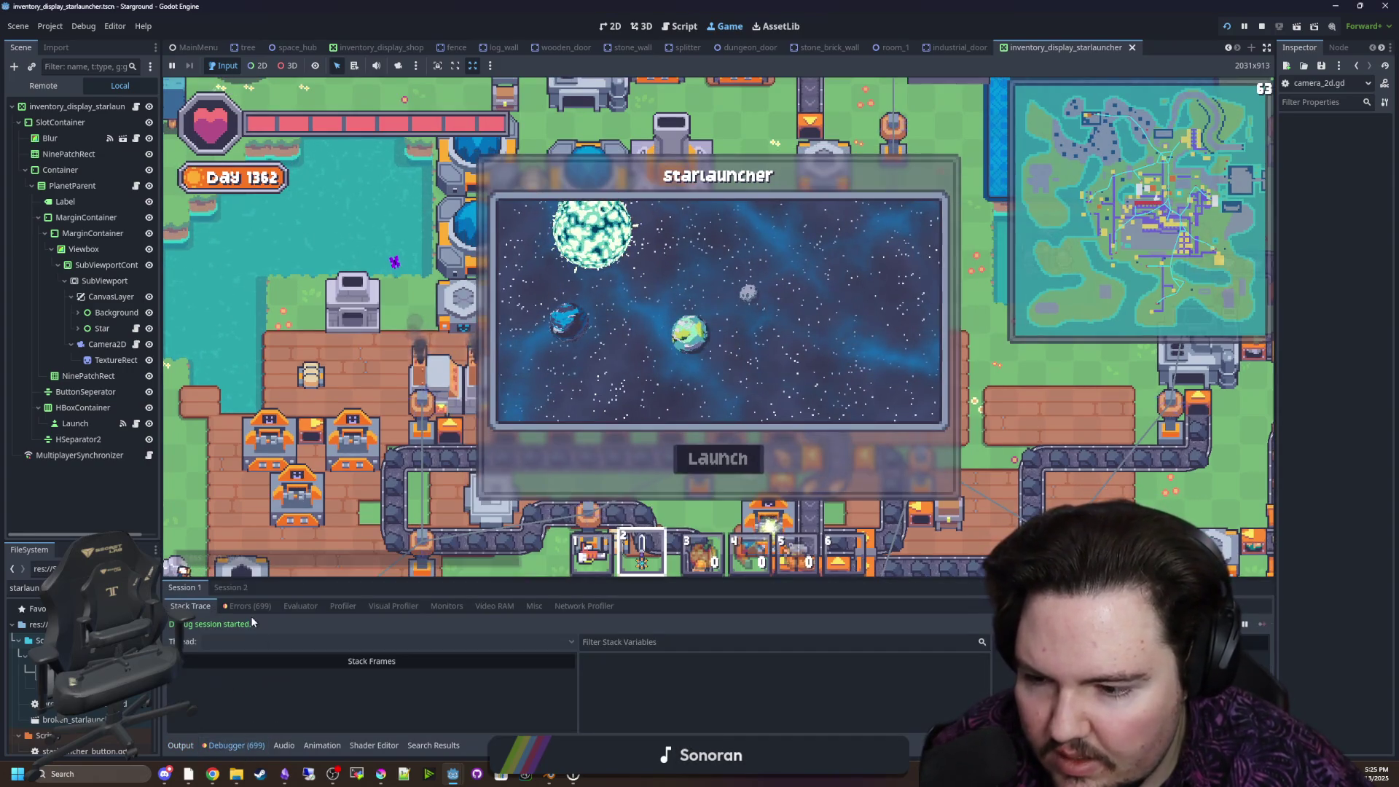
{"action": "scroll", "coordinate": [344, 696], "scroll_direction": "down", "scroll_amount": 2}
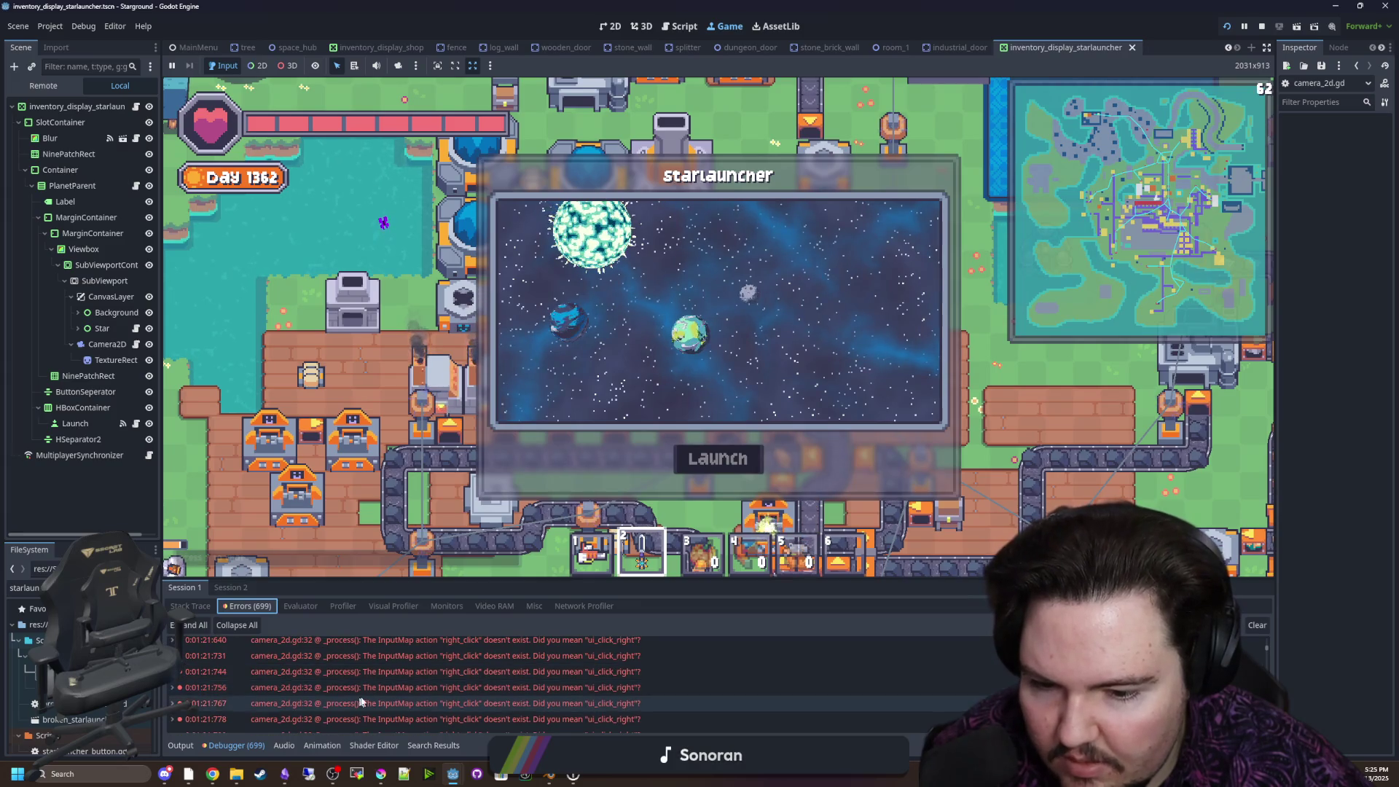
{"action": "scroll", "coordinate": [410, 689], "scroll_direction": "down", "scroll_amount": 6}
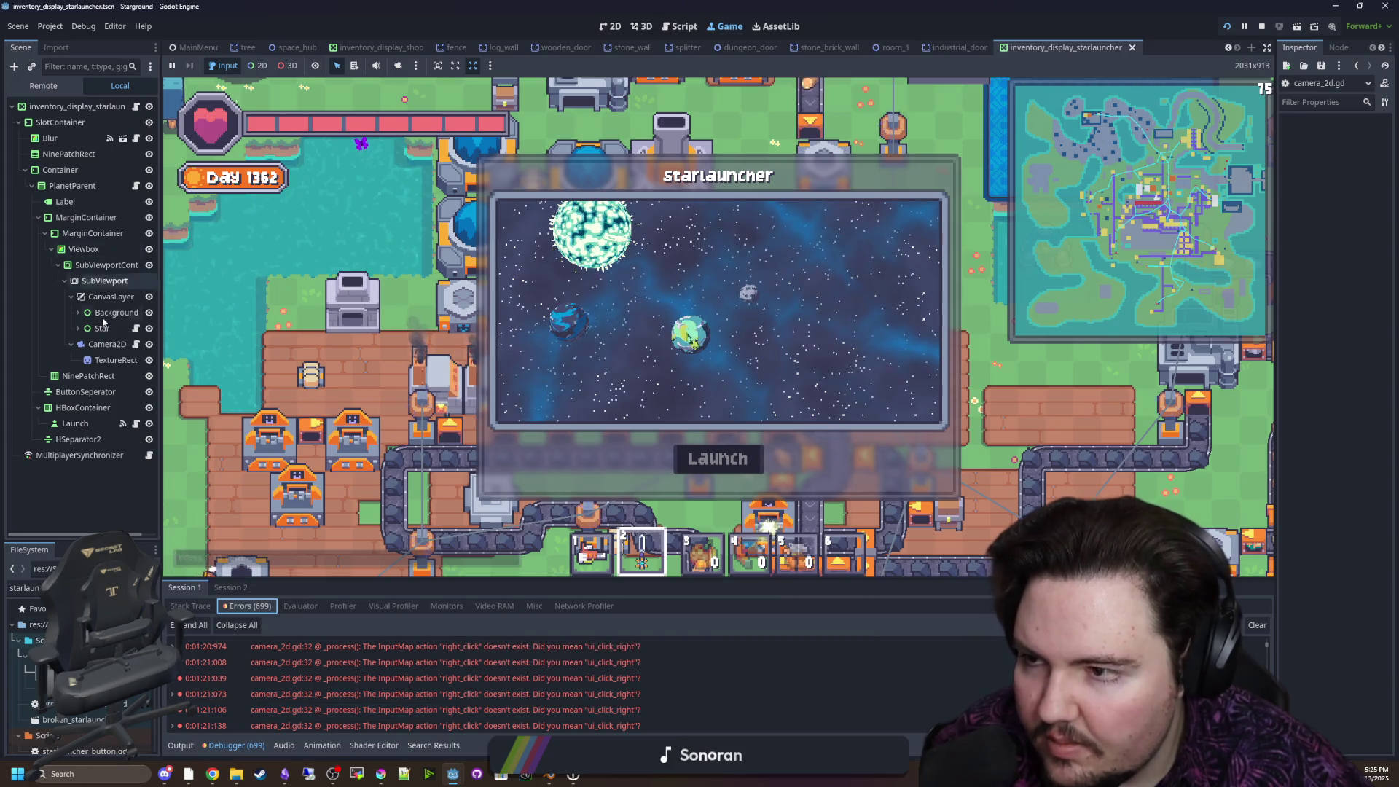
{"action": "left_click", "coordinate": [136, 347]}
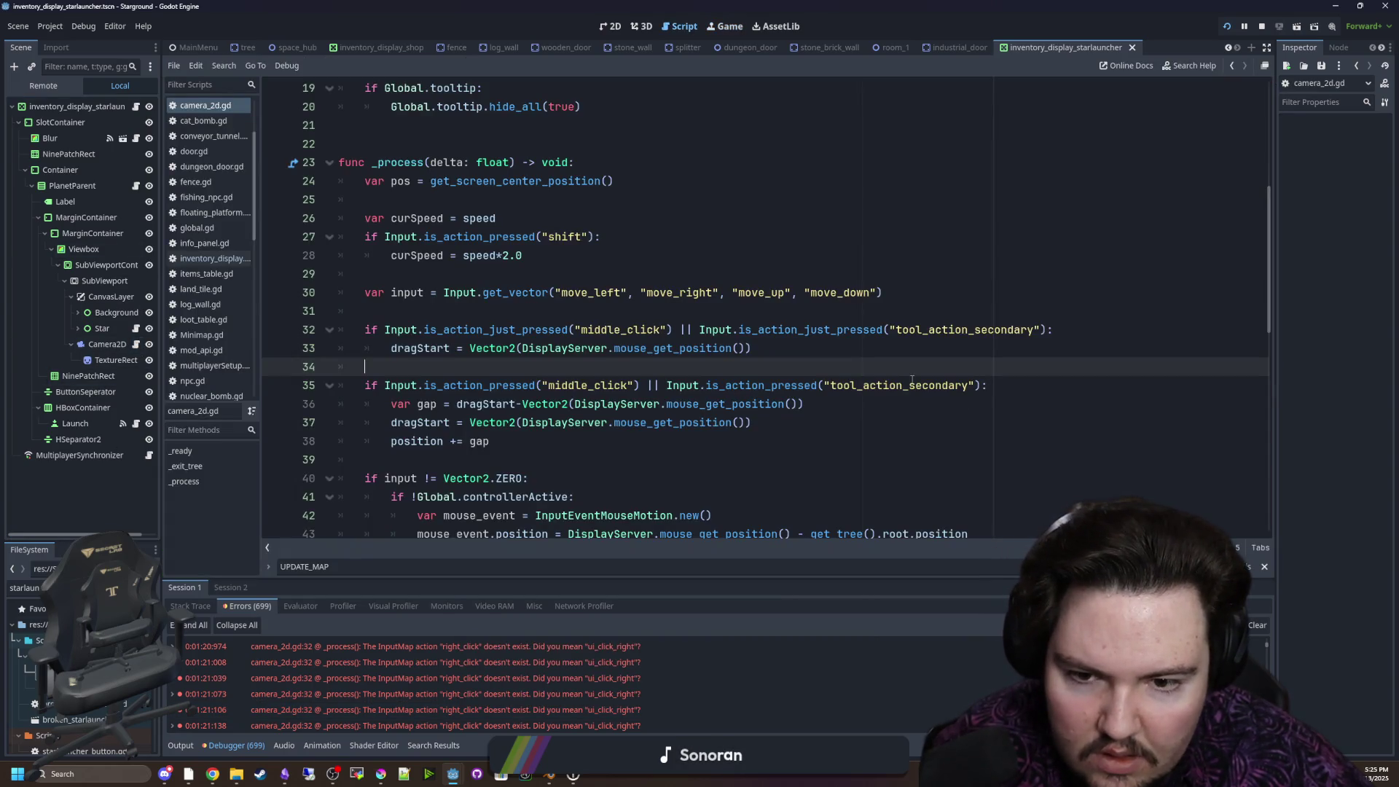
Look up the ui_click actions in the Input Map, then select tool_action_secondary on line 35.
{"action": "left_click", "coordinate": [49, 27]}
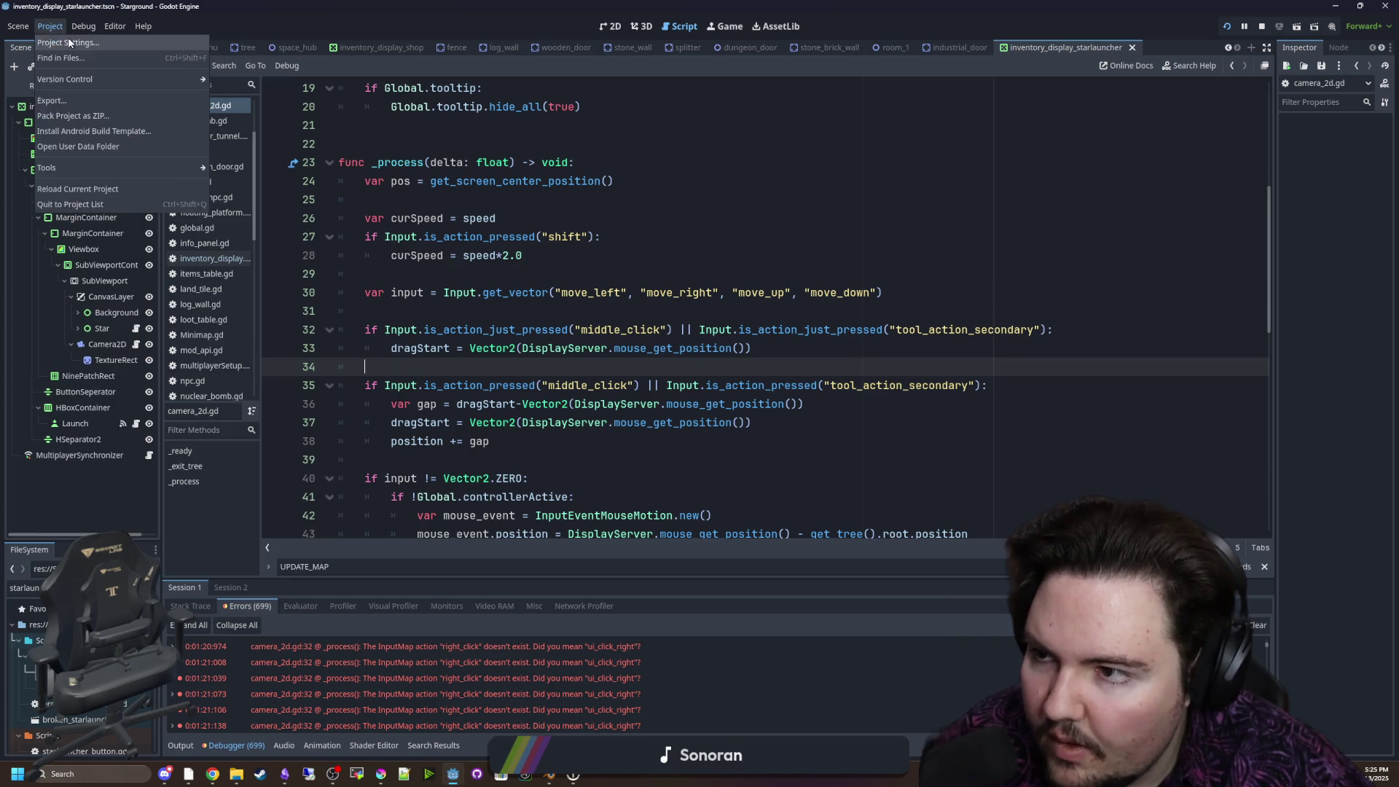
{"action": "left_click", "coordinate": [66, 47]}
{"action": "left_click", "coordinate": [419, 195]}
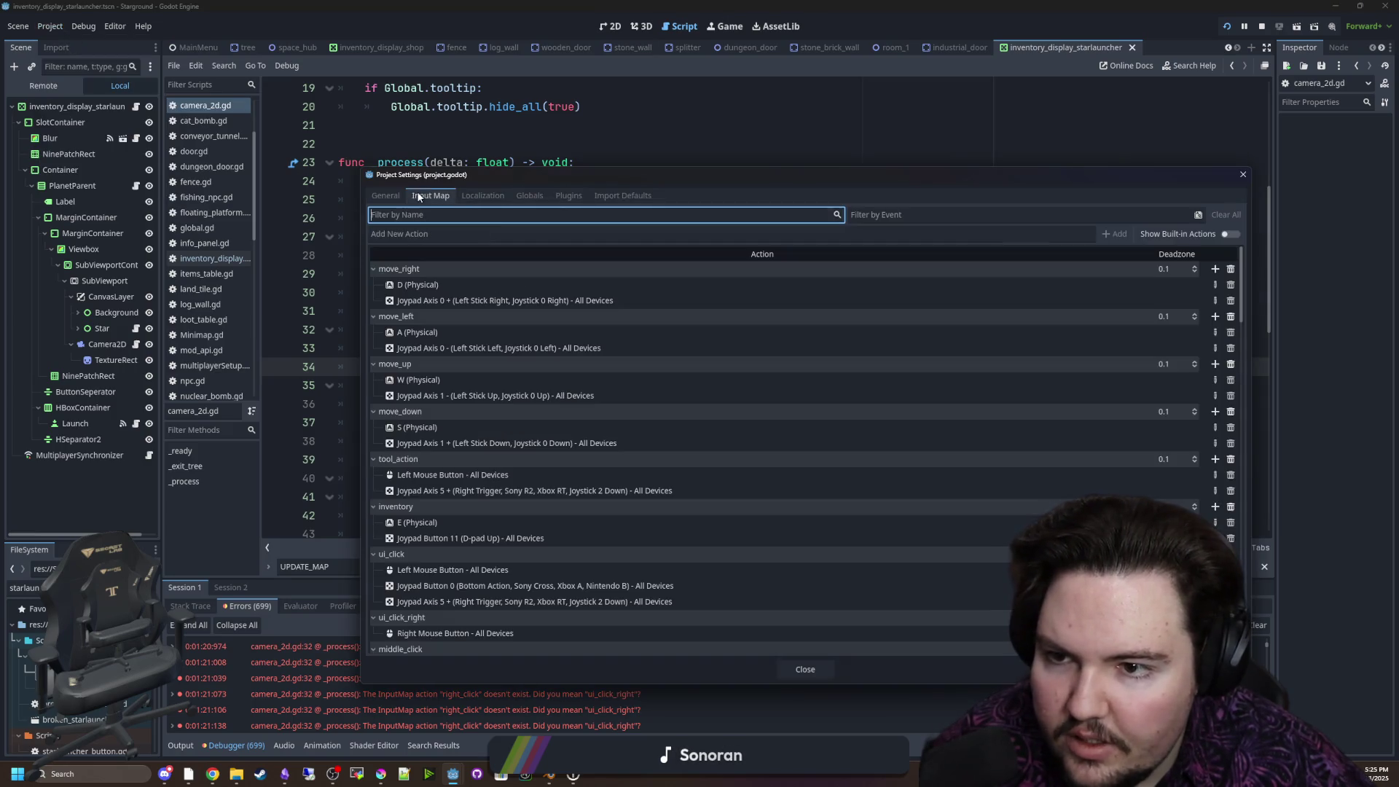
{"action": "type", "text": "ui_click"}
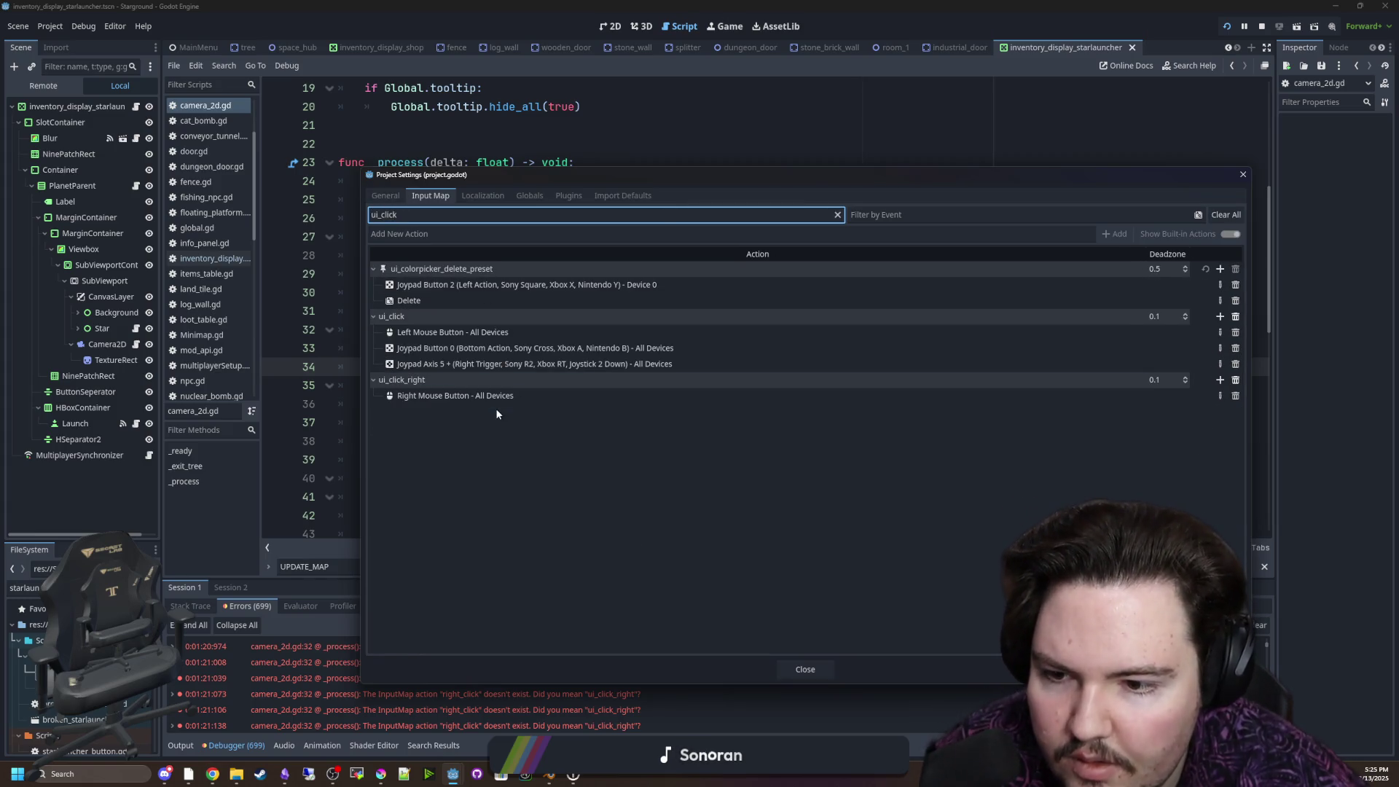
{"action": "left_click", "coordinate": [805, 669]}
{"action": "left_click", "coordinate": [958, 404]}
{"action": "left_click_drag", "start_coordinate": [969, 385], "coordinate": [829, 386]}
Change the actions on lines 35 and 32 to ui_click_right and save the script.
{"action": "type", "text": "ui_click_ri"}
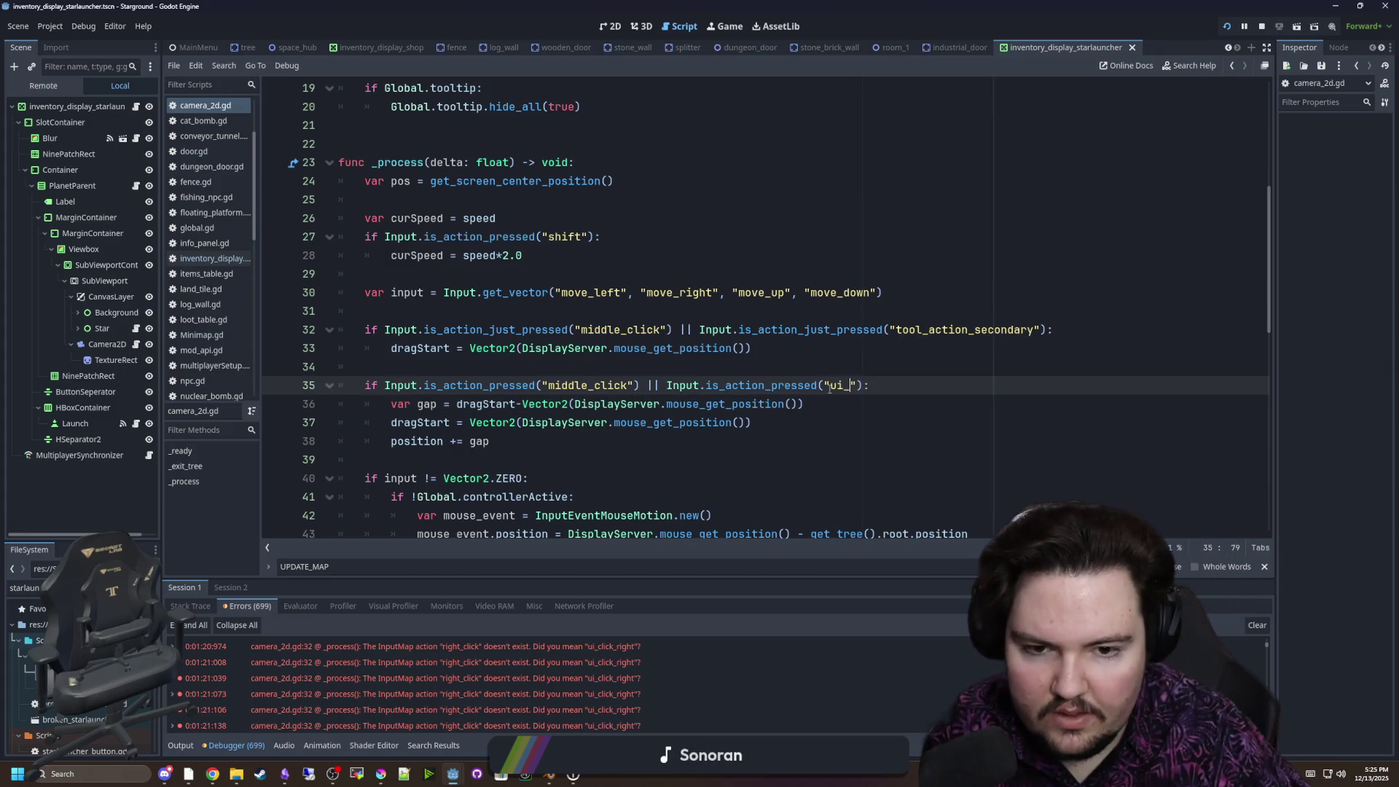
{"action": "key", "text": "Return"}
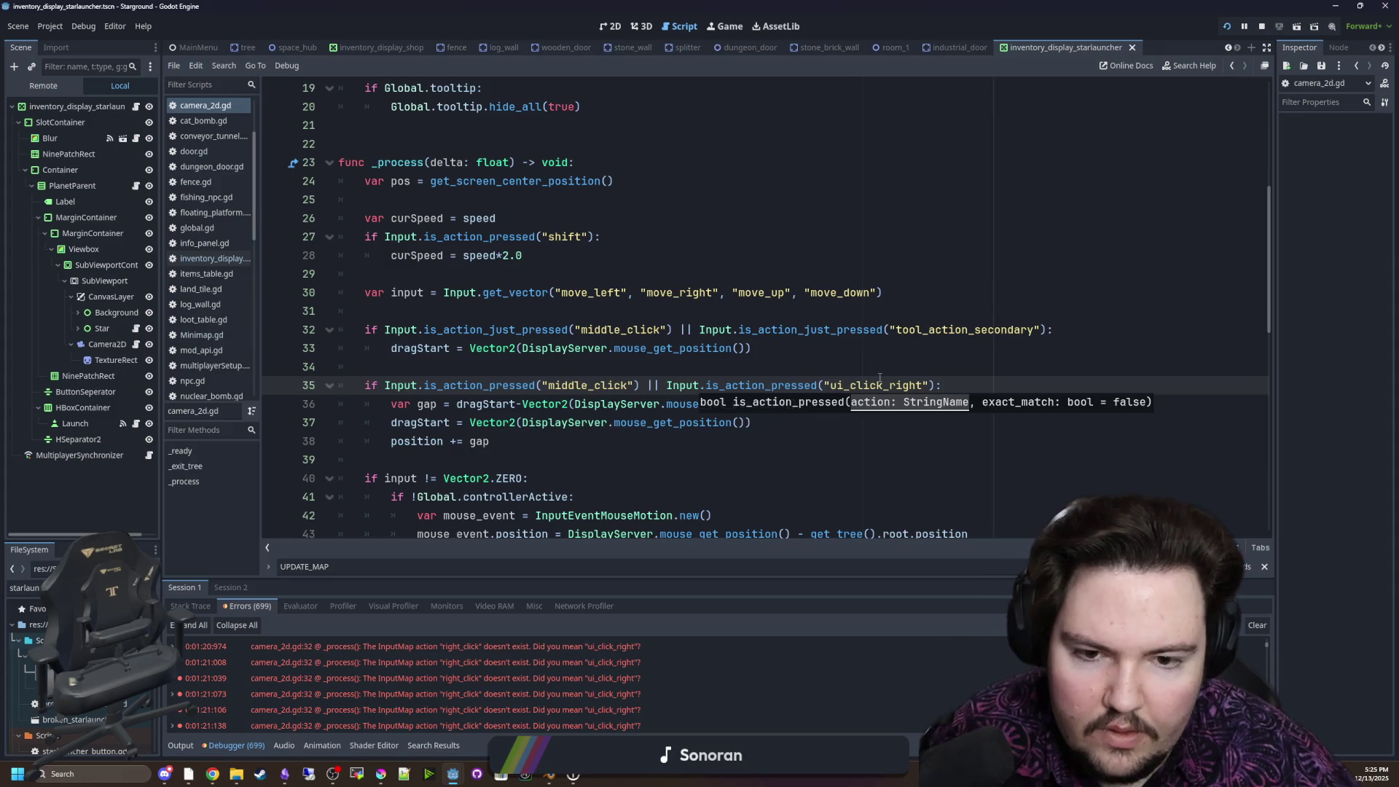
{"action": "double_click", "coordinate": [880, 385]}
{"action": "key", "text": "ctrl+c"}
{"action": "double_click", "coordinate": [969, 329]}
{"action": "key", "text": "ctrl+v"}
{"action": "left_click", "coordinate": [971, 300]}
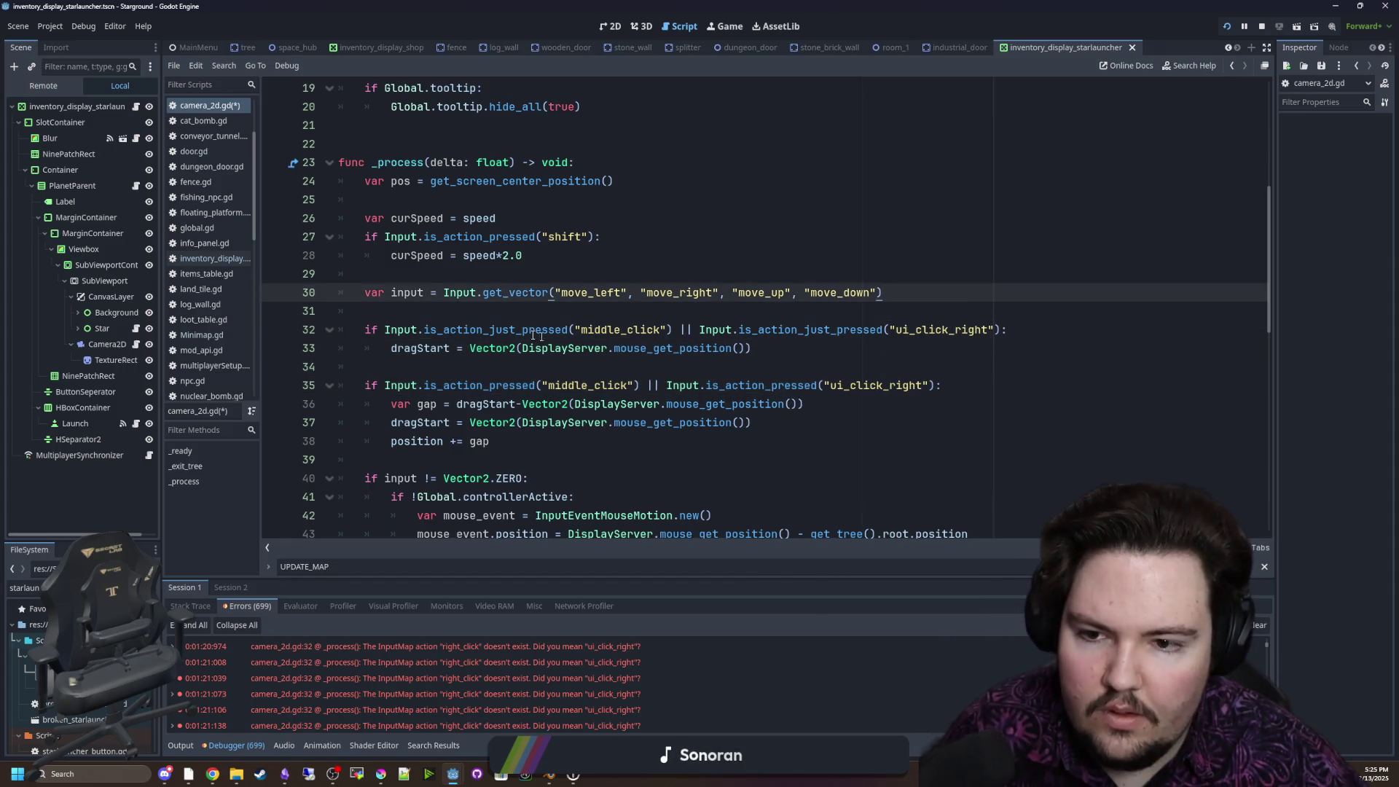
{"action": "left_click", "coordinate": [510, 309]}
{"action": "key", "text": "ctrl+s"}
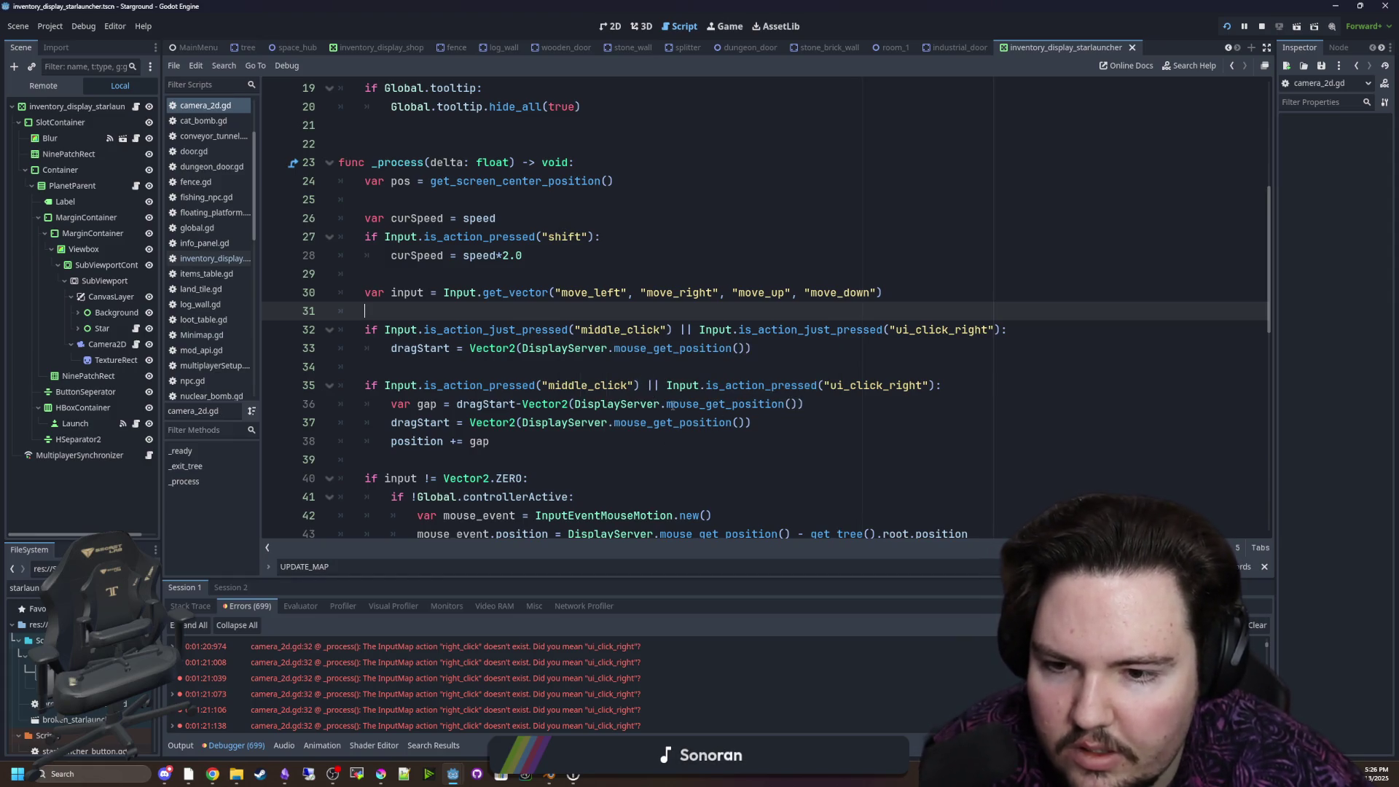
Add a new line 36 calling DisplayServer.mouse_set_mode and browse the available mouse modes.
{"action": "left_click", "coordinate": [528, 360]}
{"action": "double_click", "coordinate": [558, 348]}
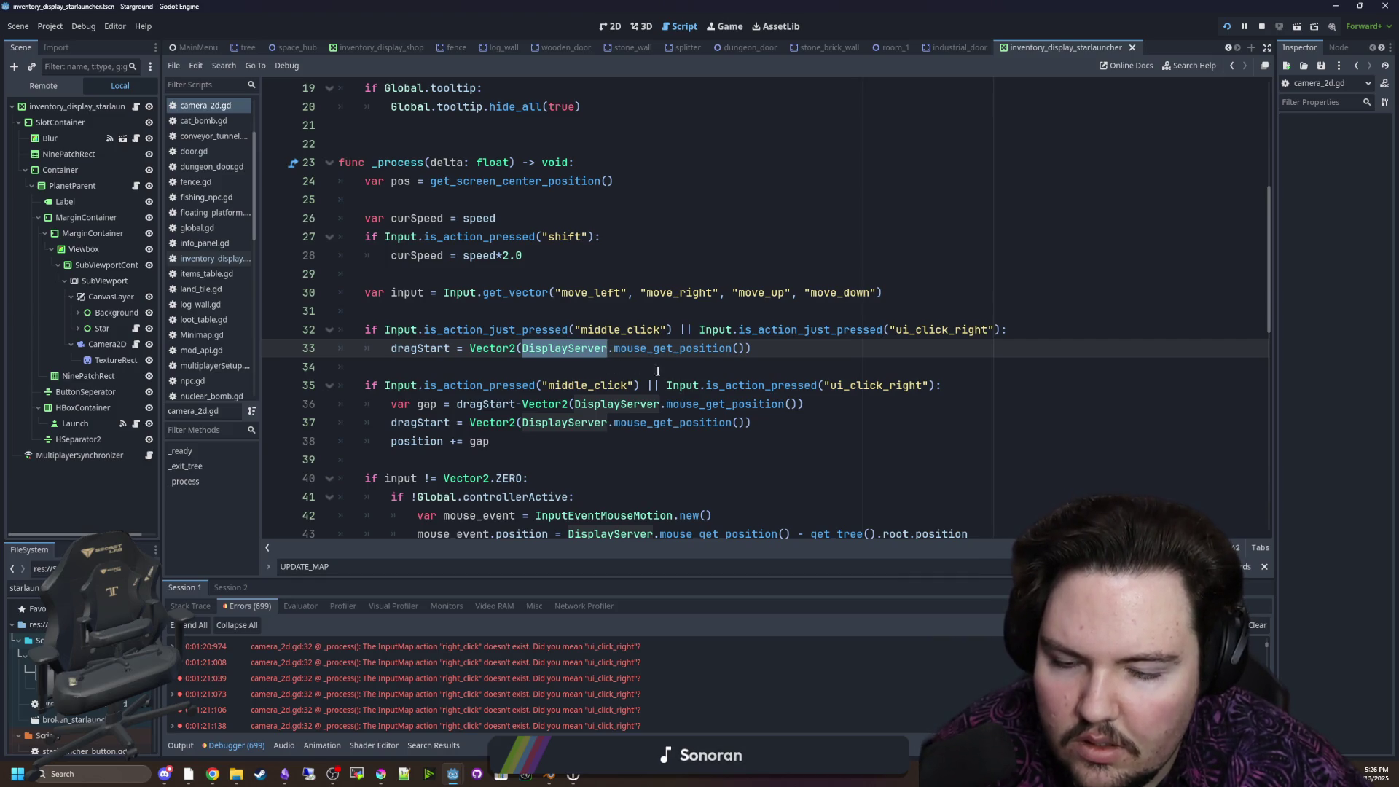
{"action": "left_click", "coordinate": [969, 384]}
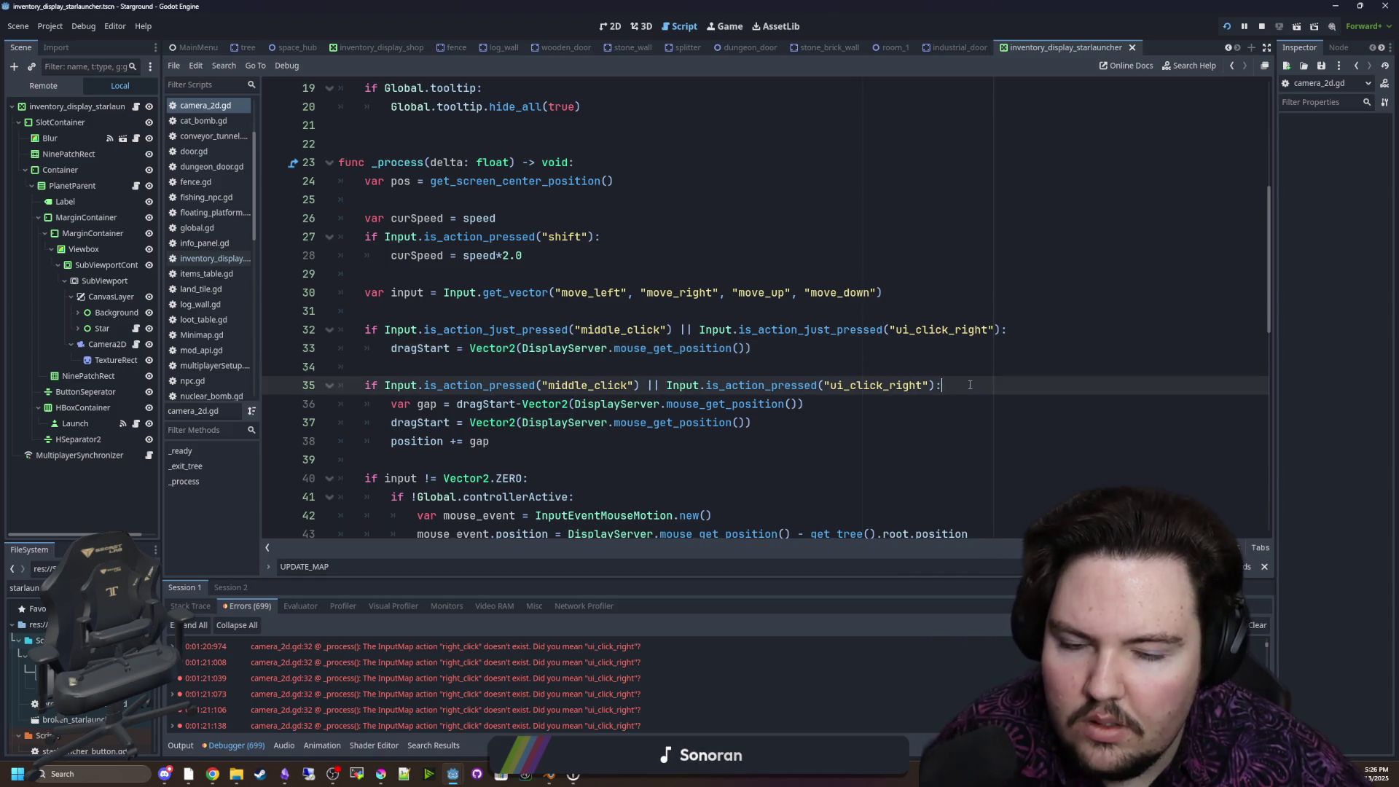
{"action": "key", "text": "Return"}
{"action": "type", "text": "set_mouse"}
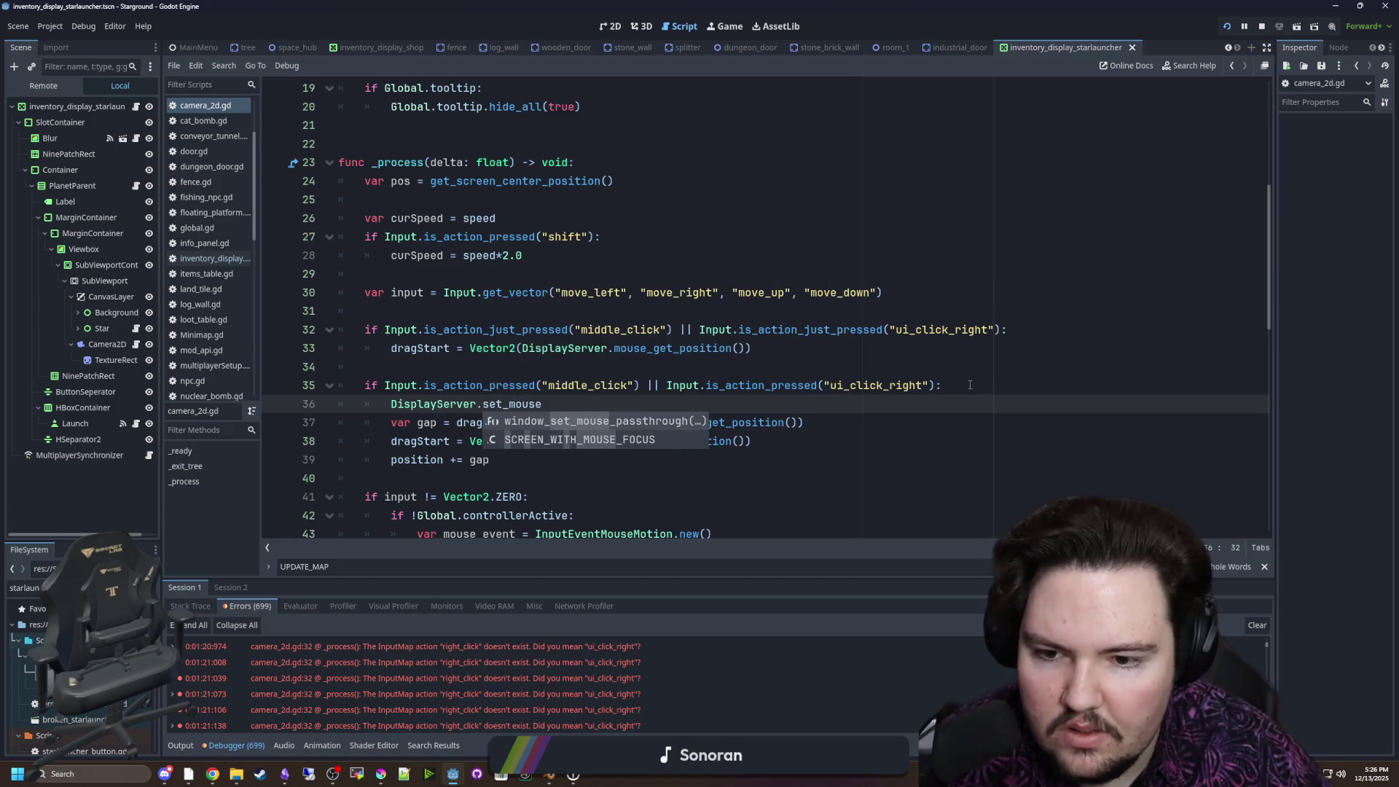
{"action": "key", "text": "BackSpace"}
{"action": "key", "text": "BackSpace"}
{"action": "key", "text": "BackSpace"}
{"action": "type", "text": "mouse_"}
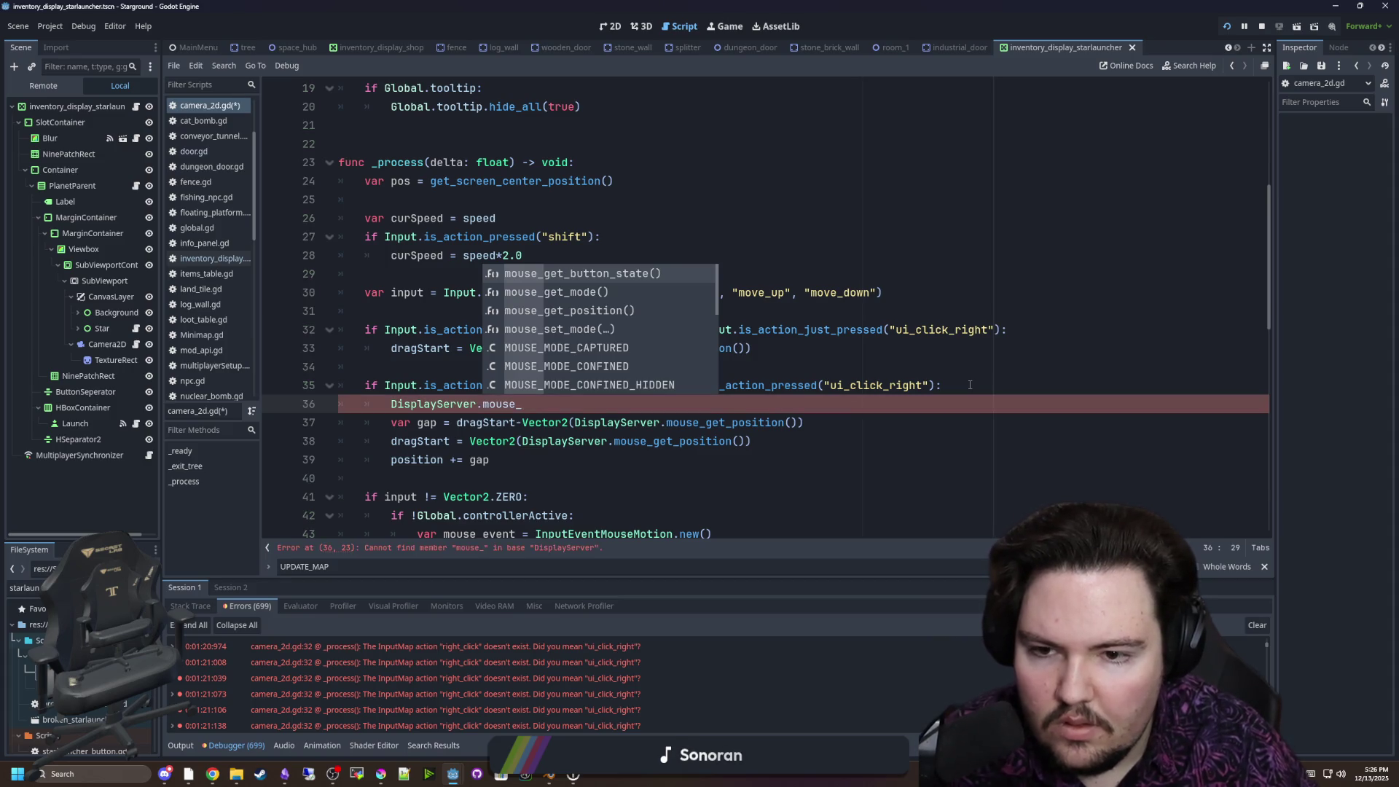
{"action": "key", "text": "Down"}
{"action": "key", "text": "Down"}
{"action": "key", "text": "Down"}
{"action": "key", "text": "Return"}
{"action": "key", "text": "Down"}
{"action": "key", "text": "Down"}
{"action": "key", "text": "Down"}
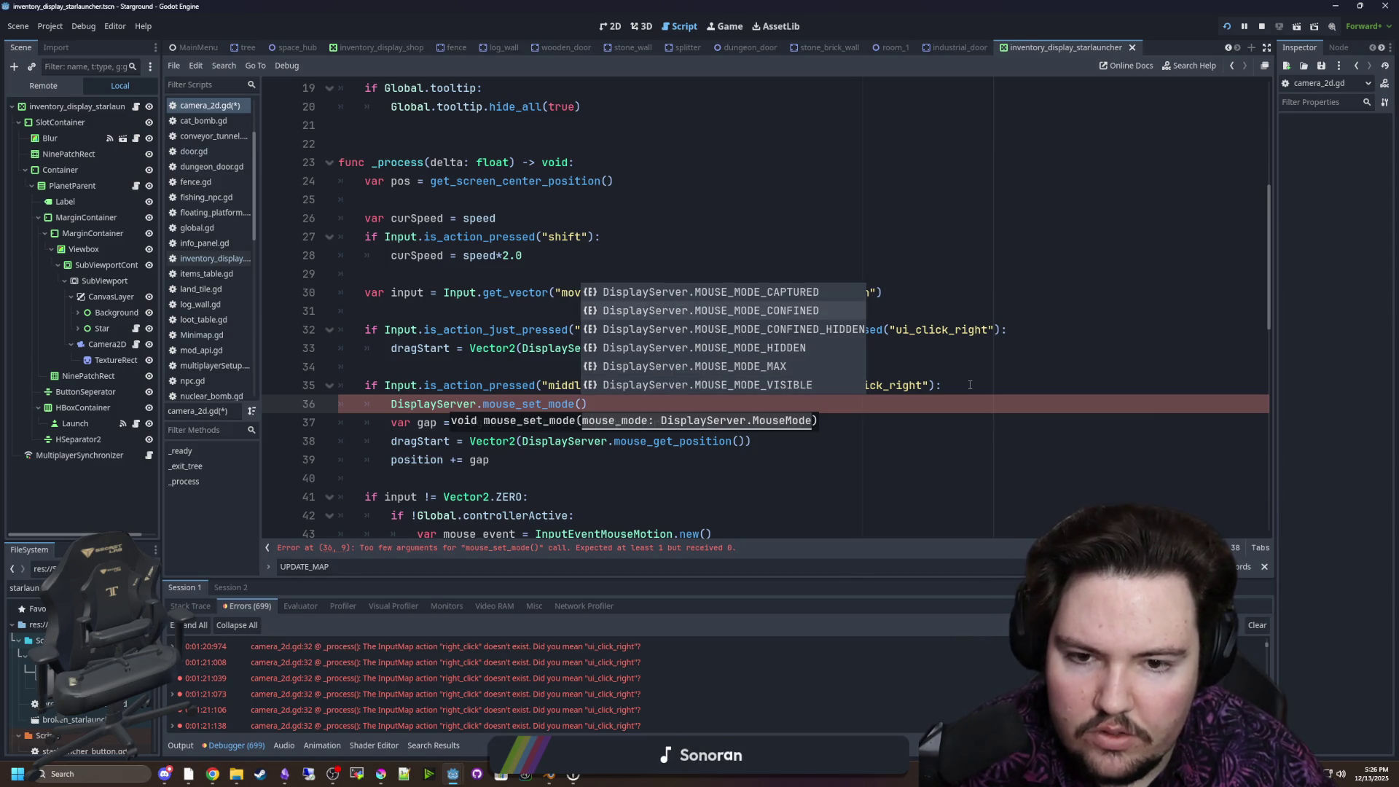
{"action": "key", "text": "Down"}
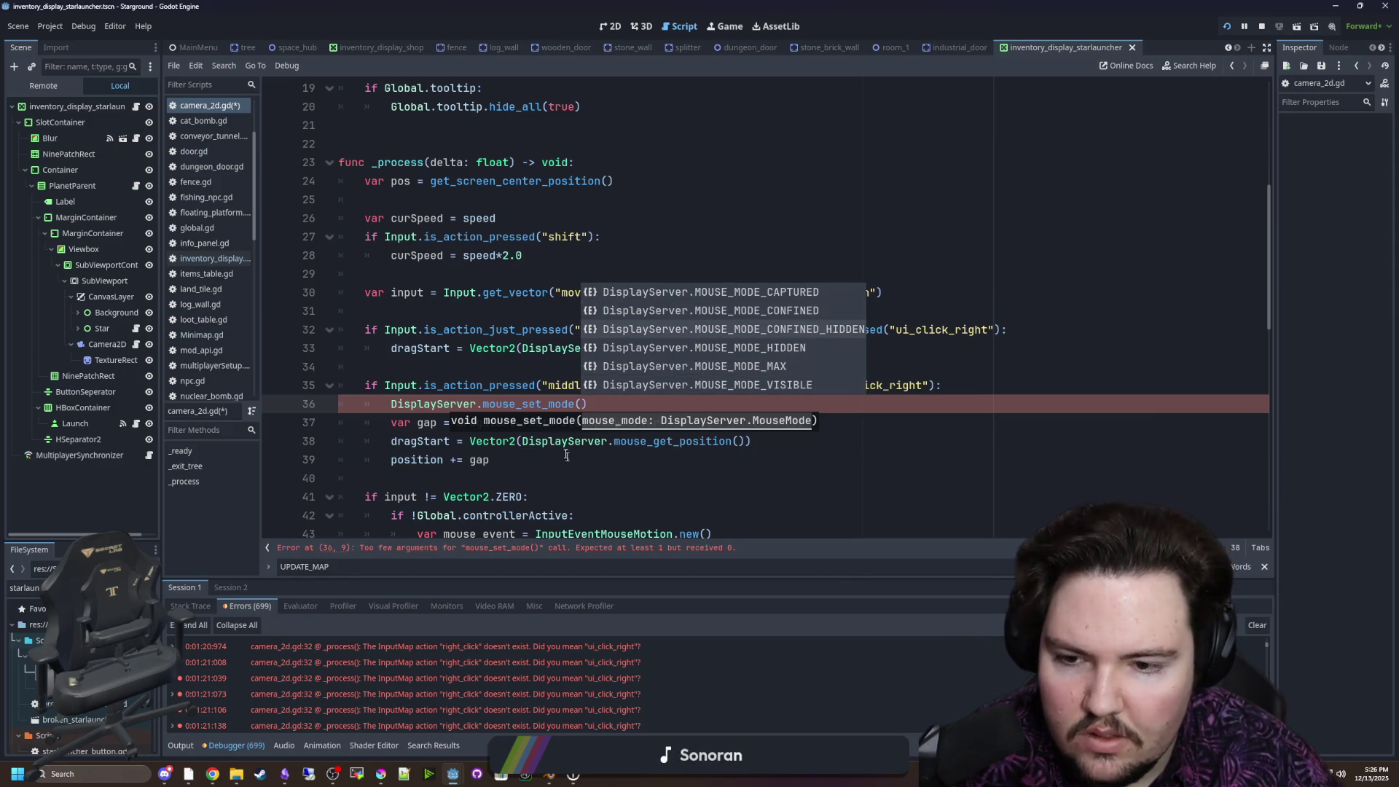
Replace it with DisplayServer.cursor_set_shape(DisplayServer.CURSOR_DRAG) and save.
{"action": "key", "text": "ctrl+BackSpace"}
{"action": "key", "text": "ctrl+BackSpace"}
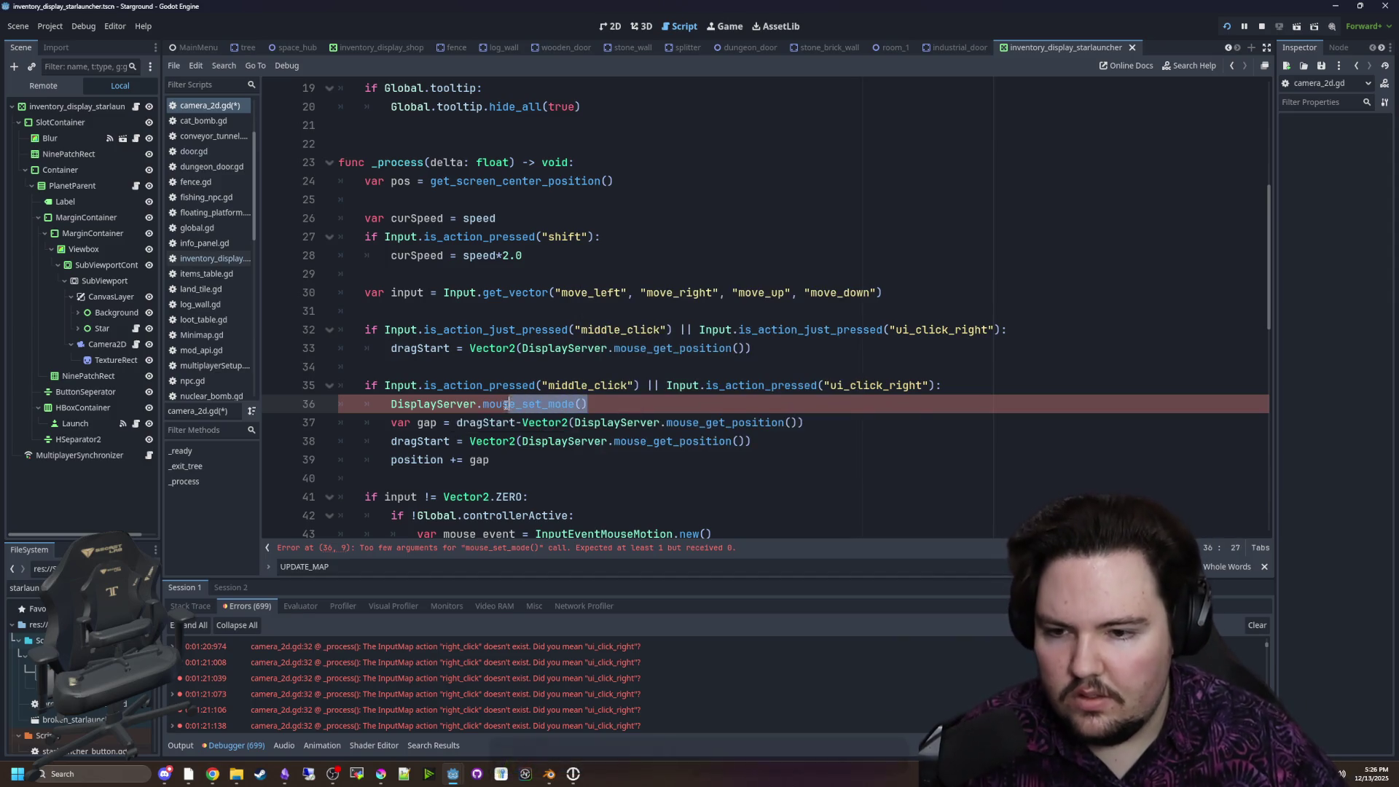
{"action": "type", "text": "cursor"}
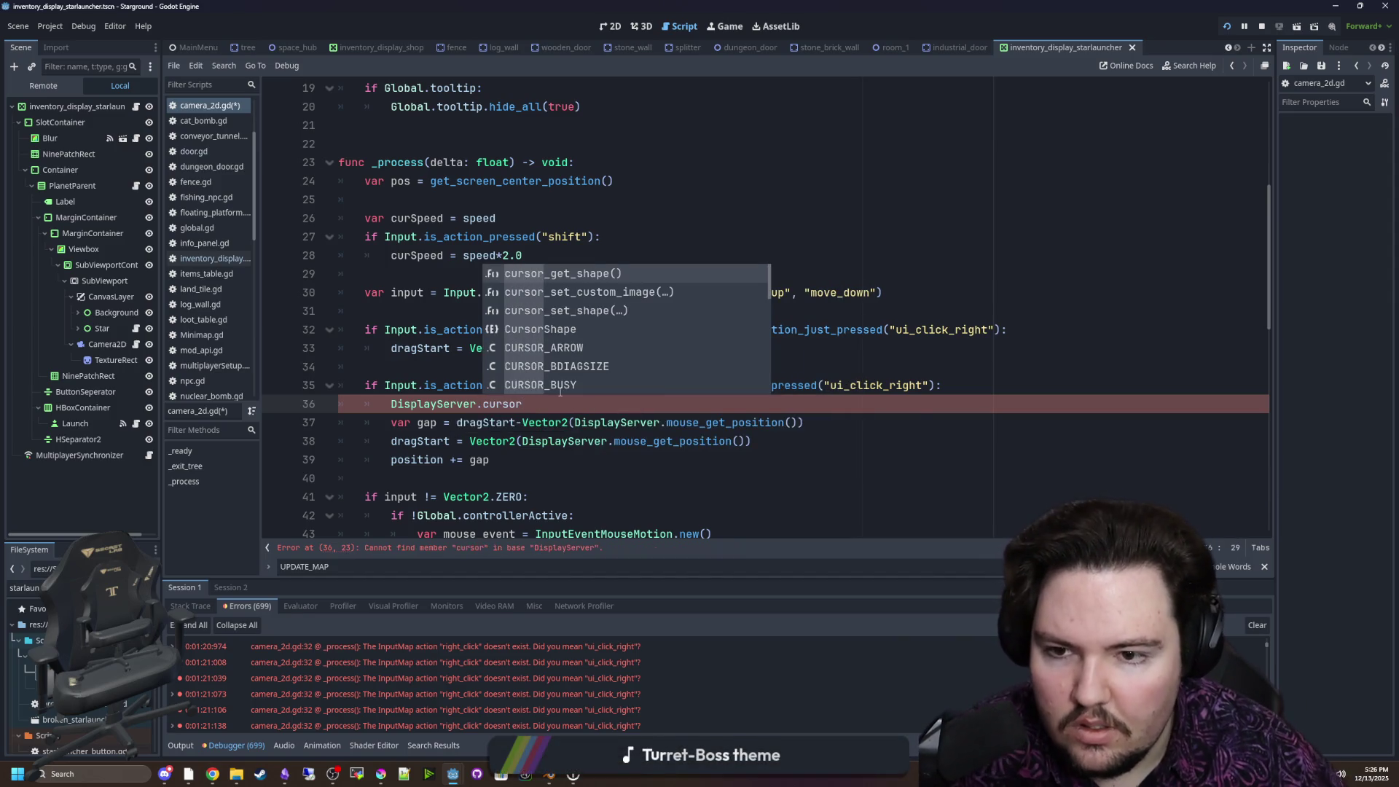
{"action": "key", "text": "Down"}
{"action": "key", "text": "Down"}
{"action": "key", "text": "Return"}
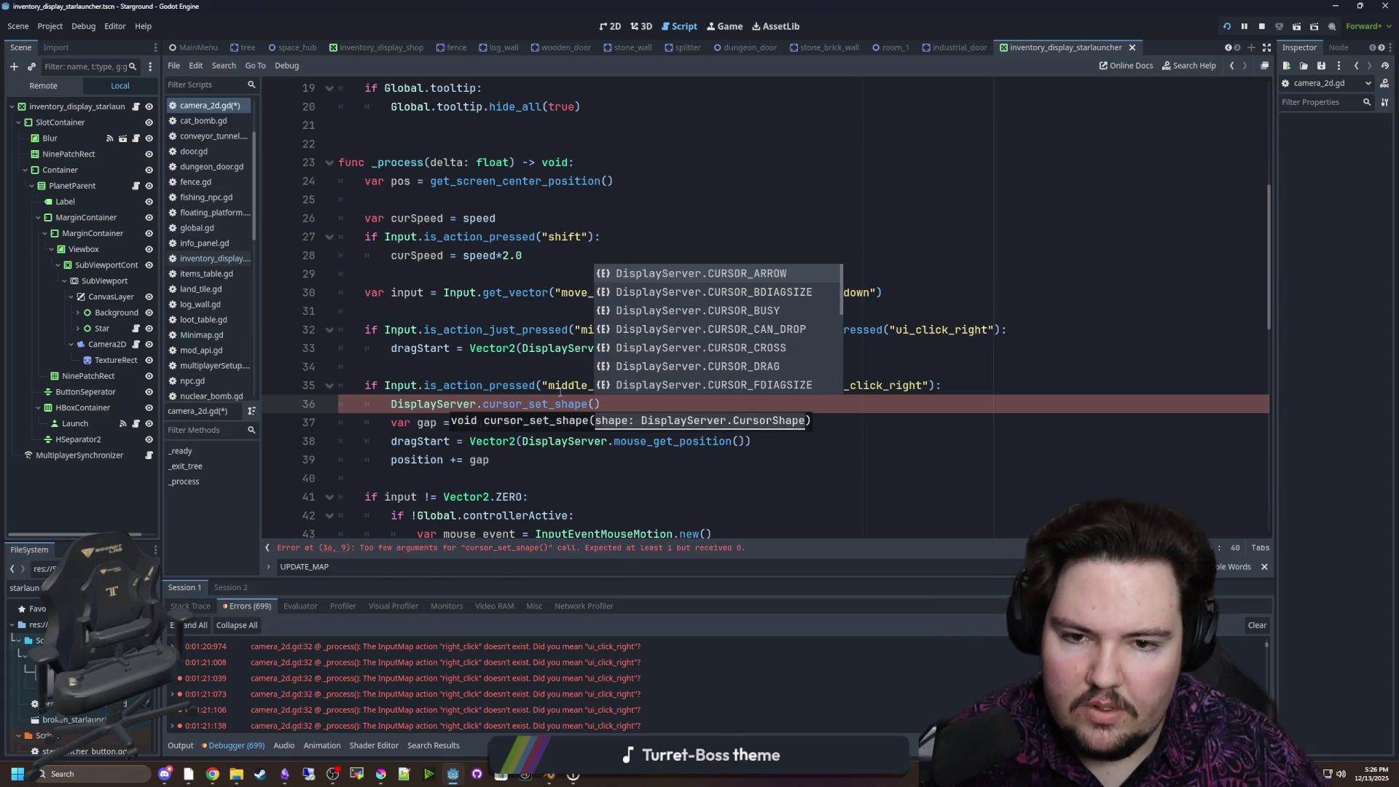
{"action": "key", "text": "Down"}
{"action": "key", "text": "Down"}
{"action": "key", "text": "Down"}
{"action": "key", "text": "Down"}
{"action": "key", "text": "Down"}
{"action": "key", "text": "Up"}
{"action": "key", "text": "Down"}
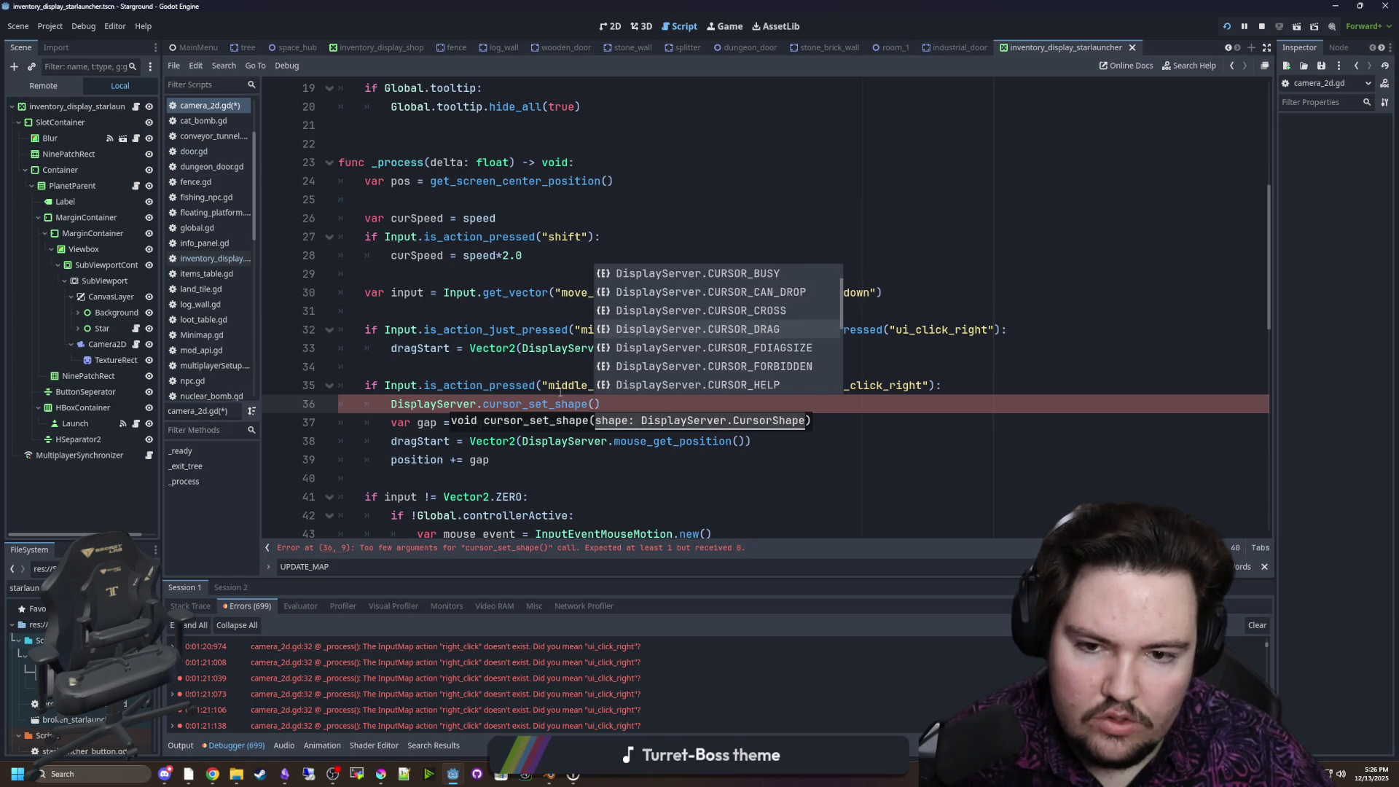
{"action": "key", "text": "Return"}
{"action": "left_click", "coordinate": [836, 364]}
{"action": "key", "text": "ctrl+s"}
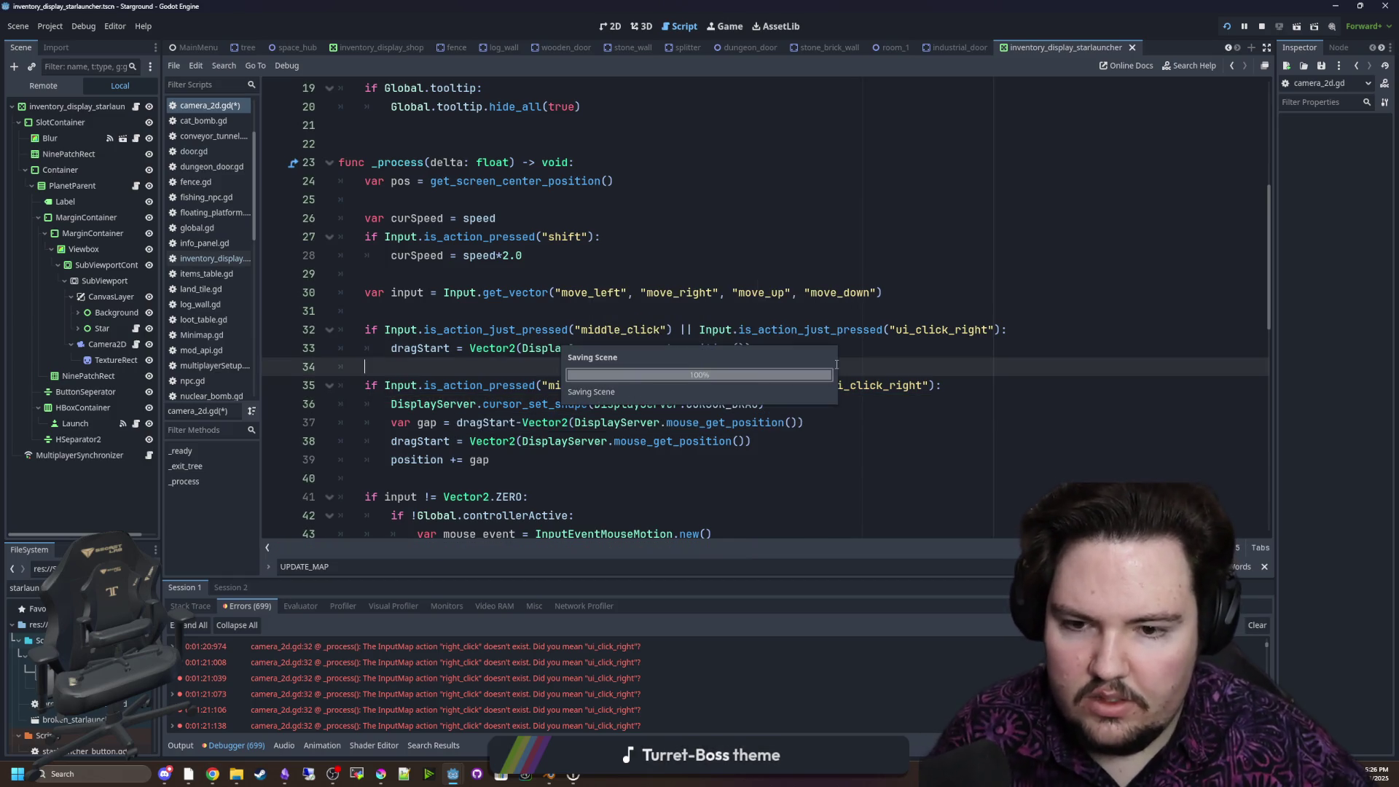
{"action": "left_click", "coordinate": [724, 29]}
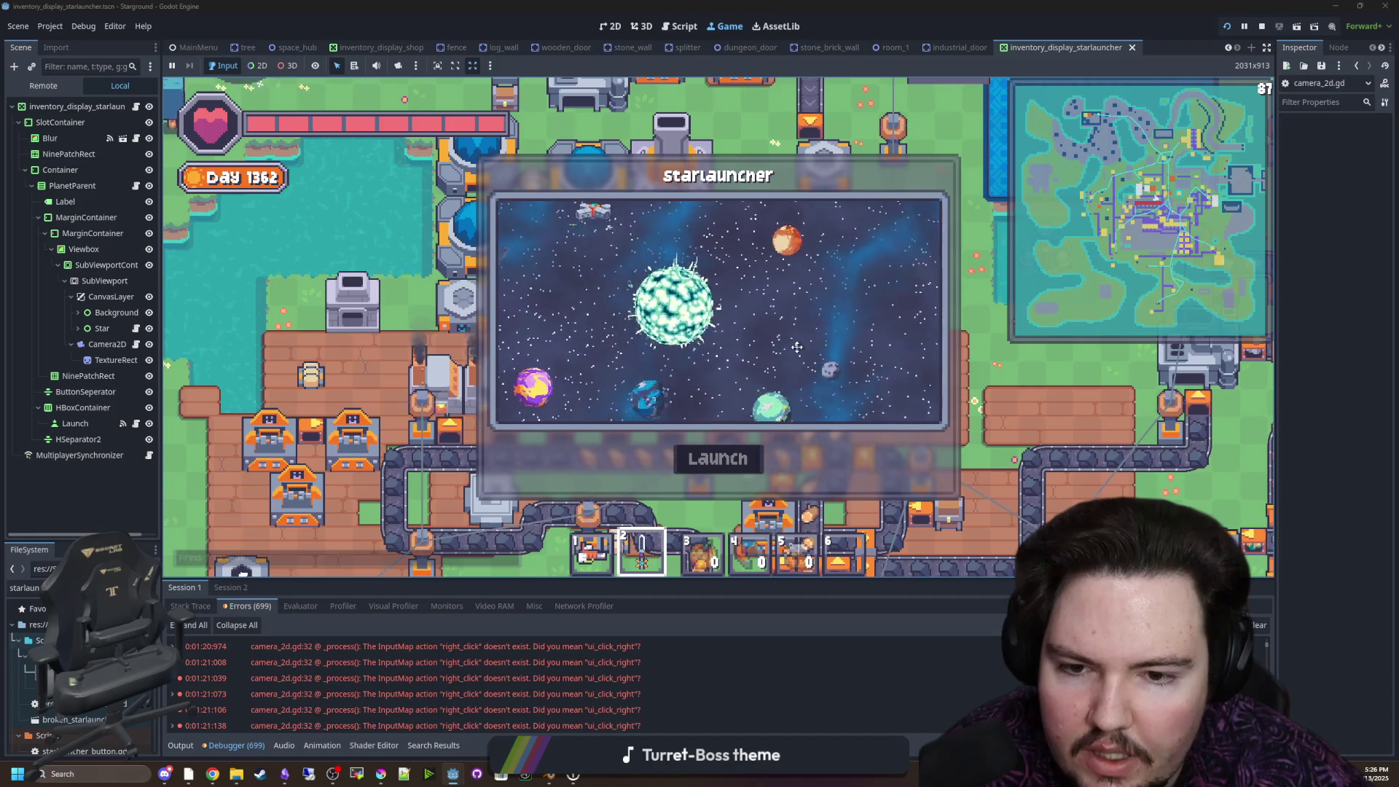
{"action": "mouse_move", "coordinate": [624, 309]}
{"action": "left_mouse_down"}
{"action": "mouse_move", "coordinate": [561, 292]}
{"action": "mouse_move", "coordinate": [641, 403]}
{"action": "mouse_move", "coordinate": [616, 330]}
{"action": "mouse_move", "coordinate": [668, 345]}
{"action": "left_mouse_up"}
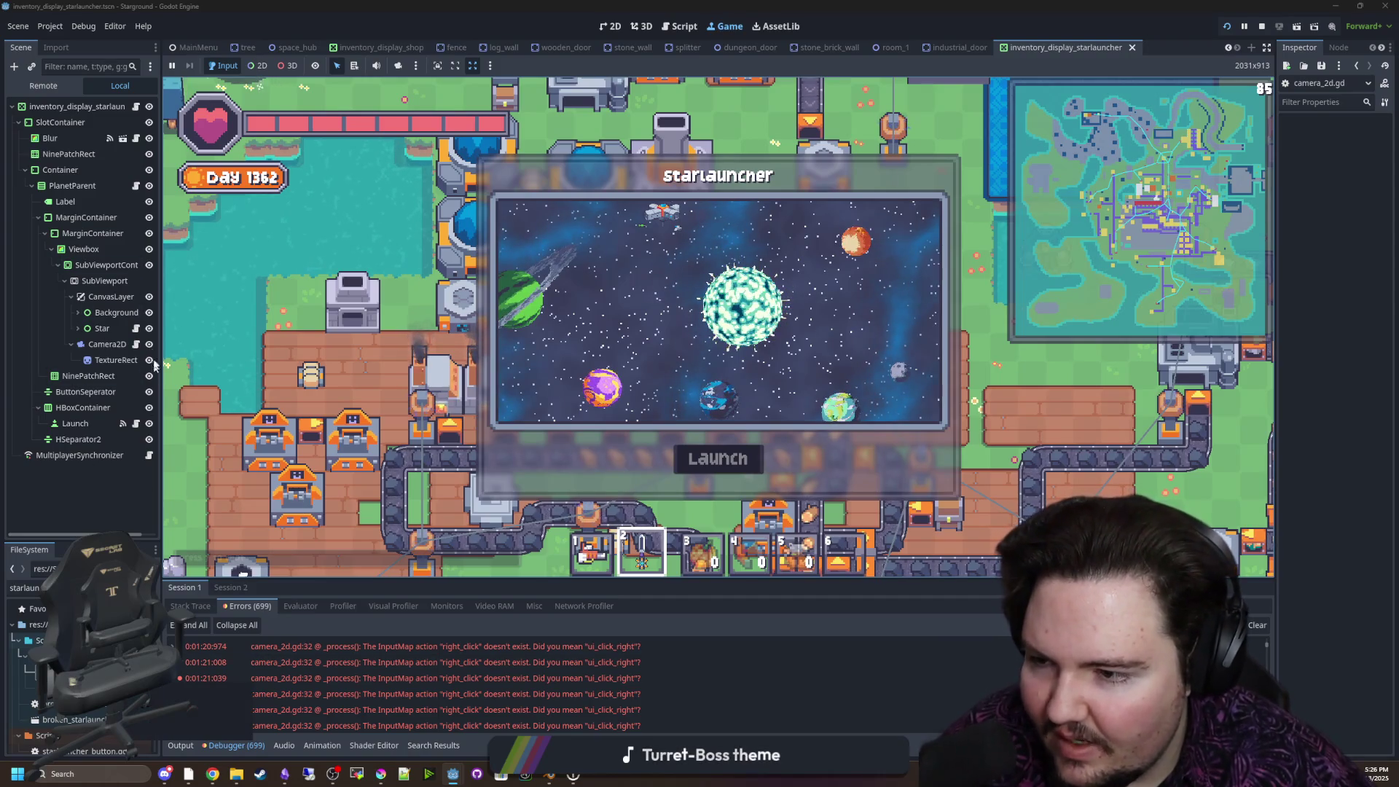
{"action": "key", "text": "ctrl+F3"}
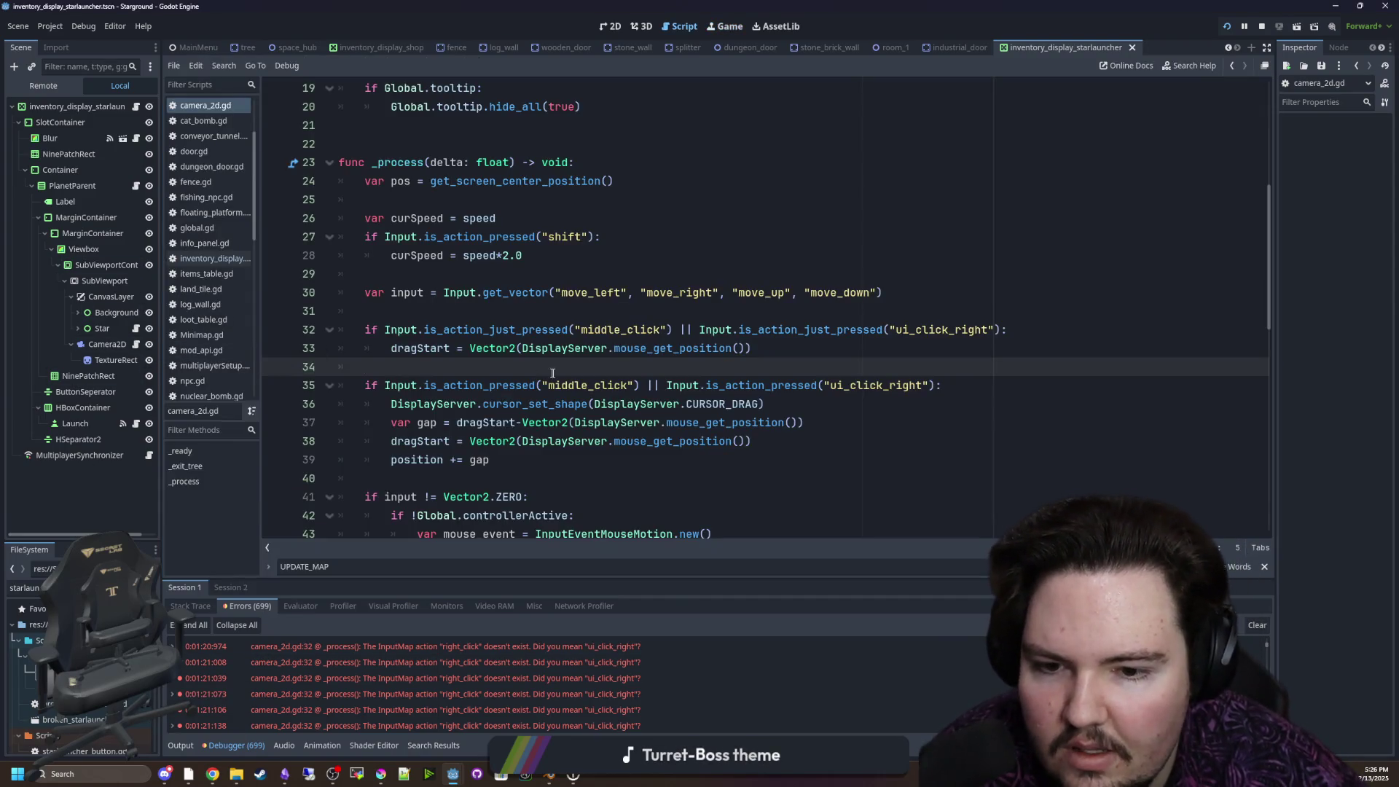
Search all project files for 'DisplayServer.cursor_set_shape'.
{"action": "scroll", "coordinate": [537, 352], "scroll_direction": "down", "scroll_amount": 2}
{"action": "left_click", "coordinate": [536, 352]}
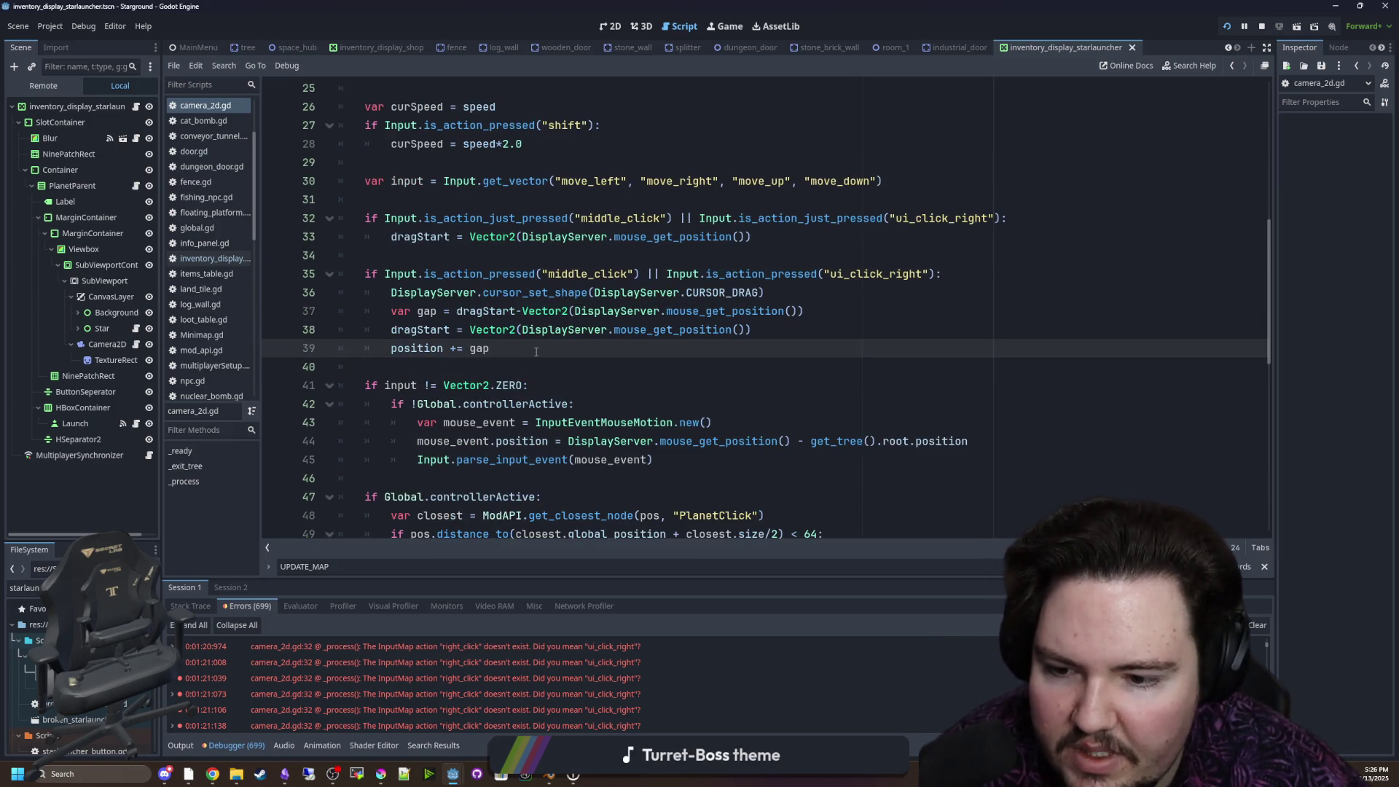
{"action": "scroll", "coordinate": [537, 352], "scroll_direction": "down", "scroll_amount": 8}
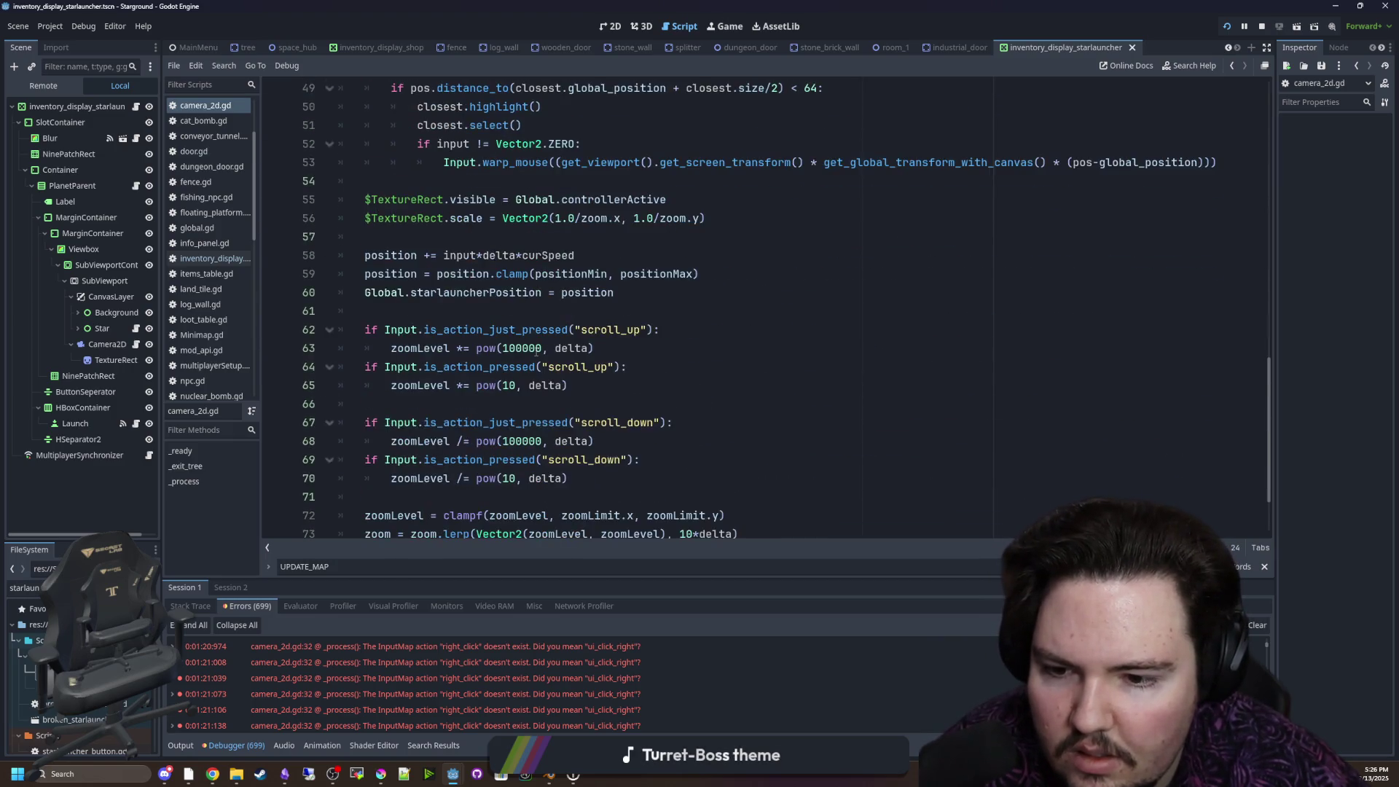
{"action": "scroll", "coordinate": [536, 352], "scroll_direction": "down", "scroll_amount": 2}
{"action": "scroll", "coordinate": [558, 450], "scroll_direction": "up", "scroll_amount": 13}
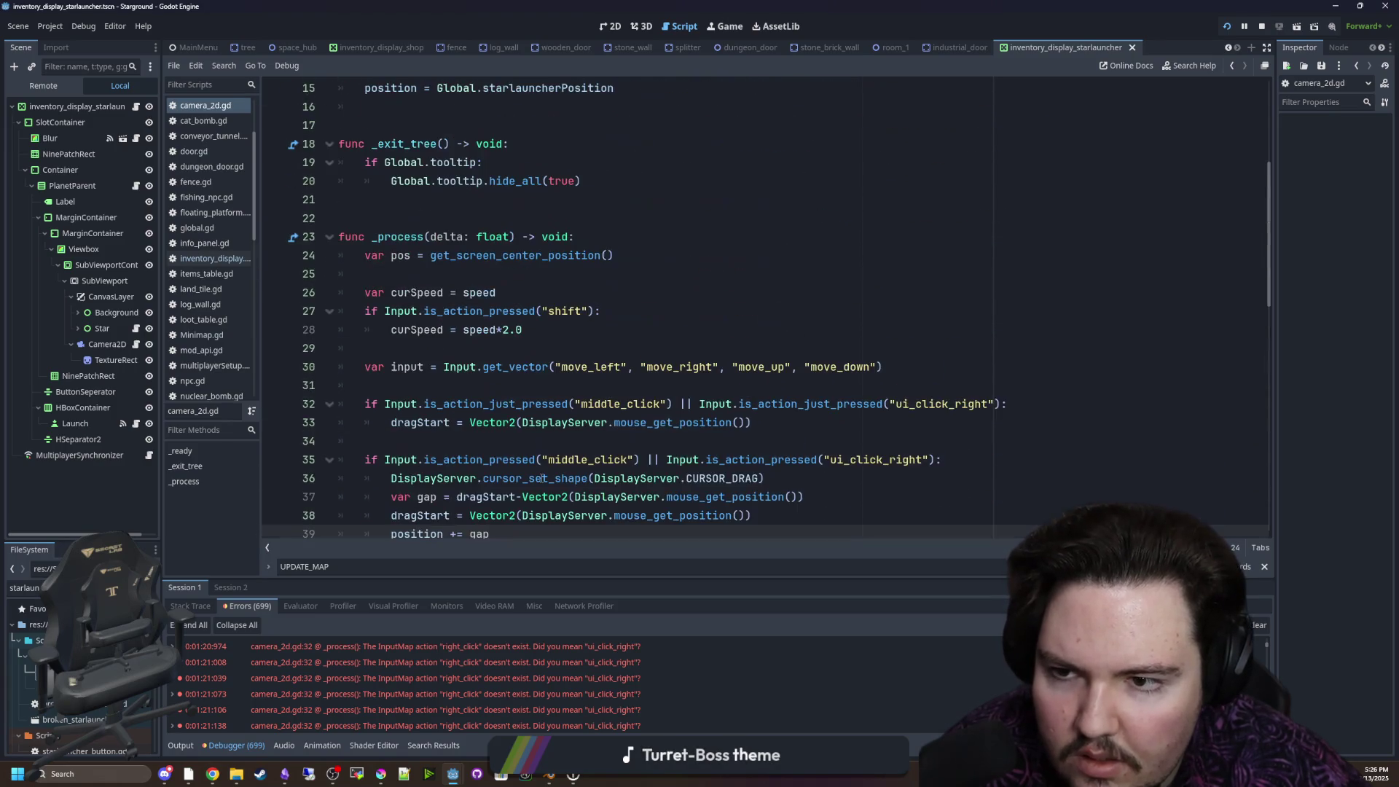
{"action": "scroll", "coordinate": [491, 370], "scroll_direction": "up", "scroll_amount": 5}
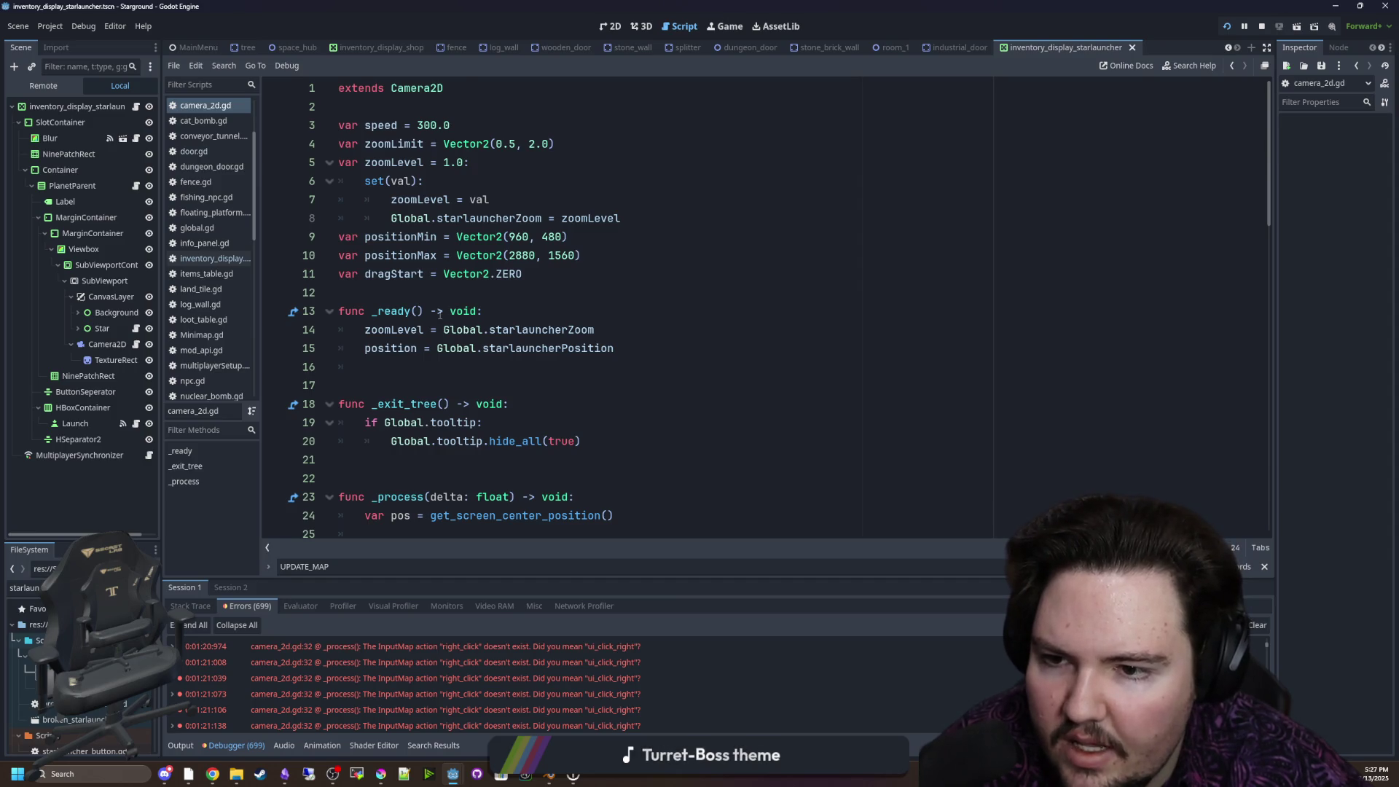
{"action": "scroll", "coordinate": [439, 315], "scroll_direction": "down", "scroll_amount": 6}
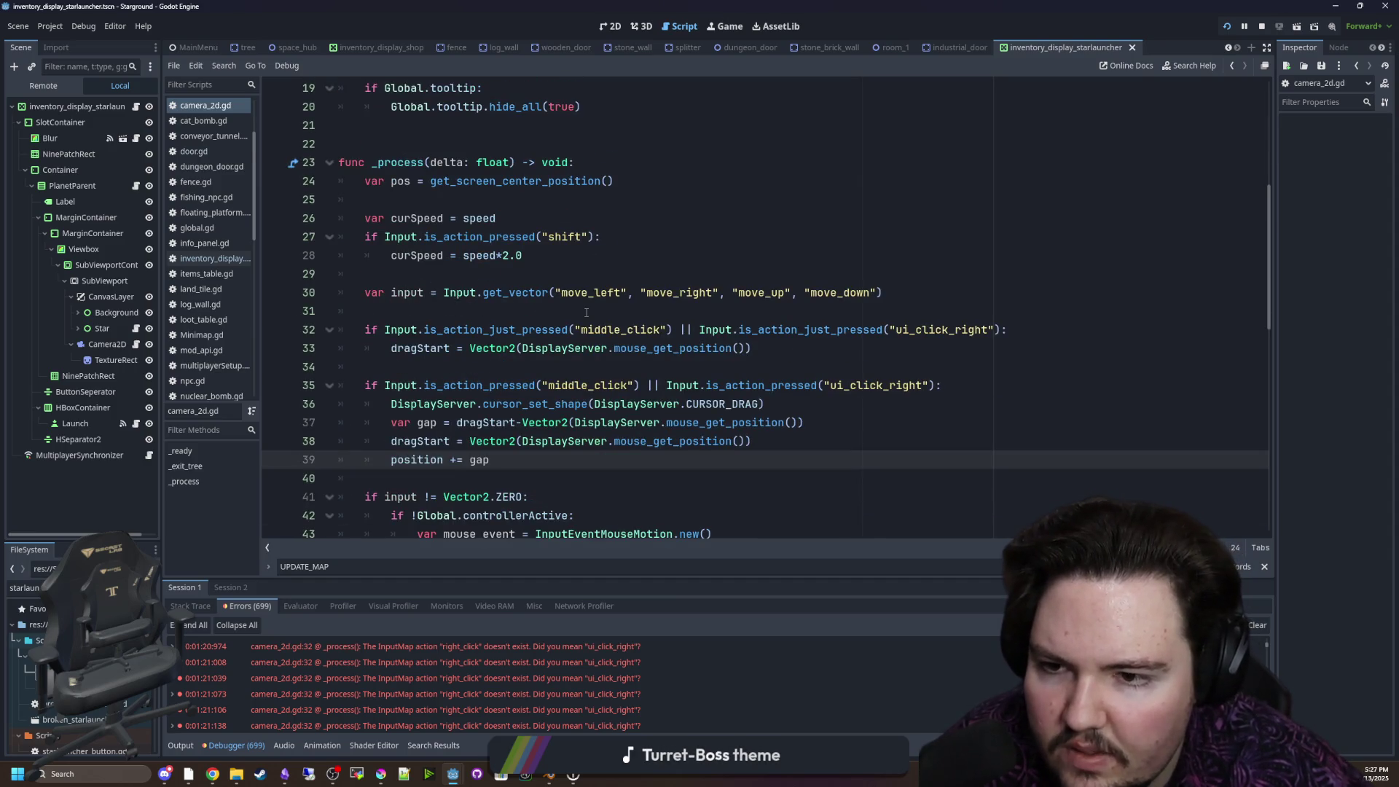
{"action": "scroll", "coordinate": [604, 329], "scroll_direction": "down", "scroll_amount": 4}
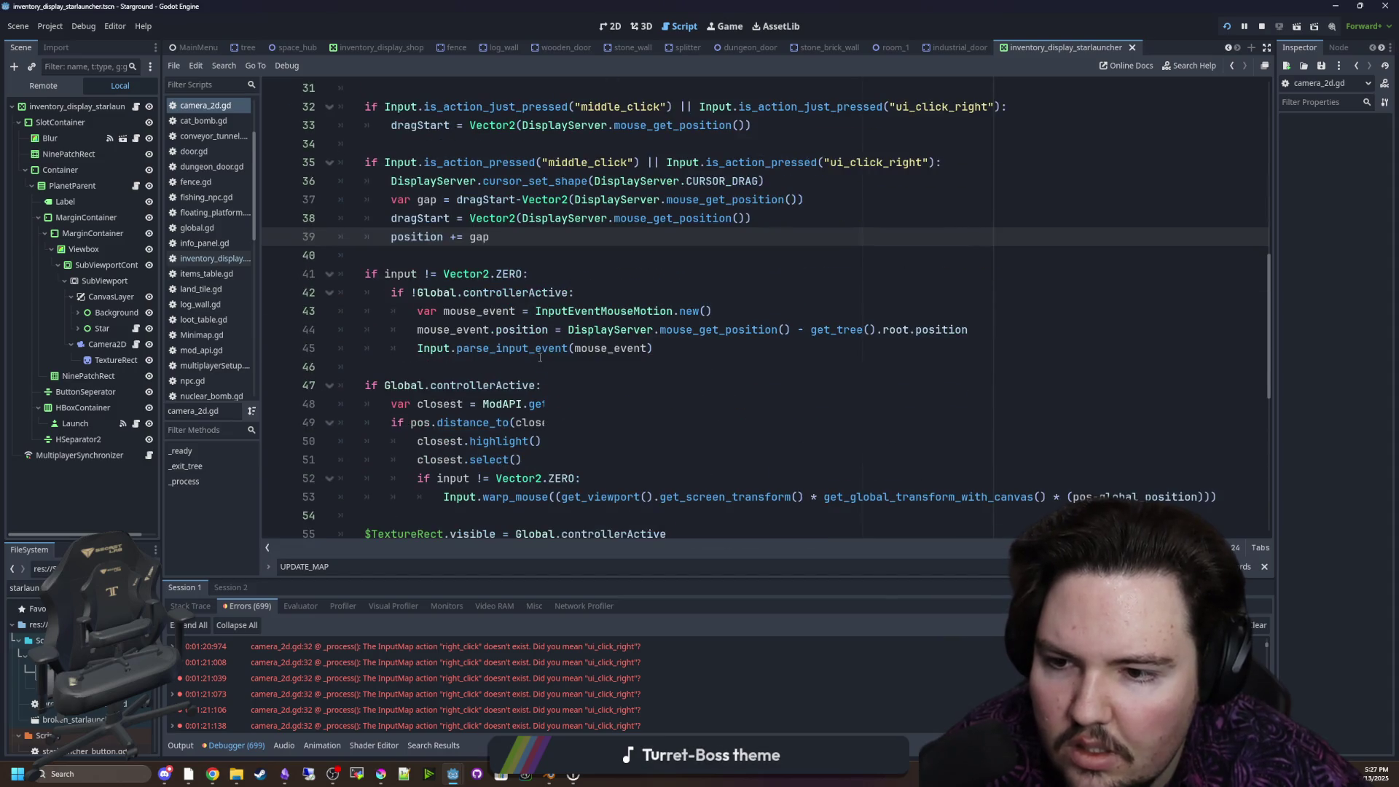
{"action": "scroll", "coordinate": [527, 370], "scroll_direction": "up", "scroll_amount": 3}
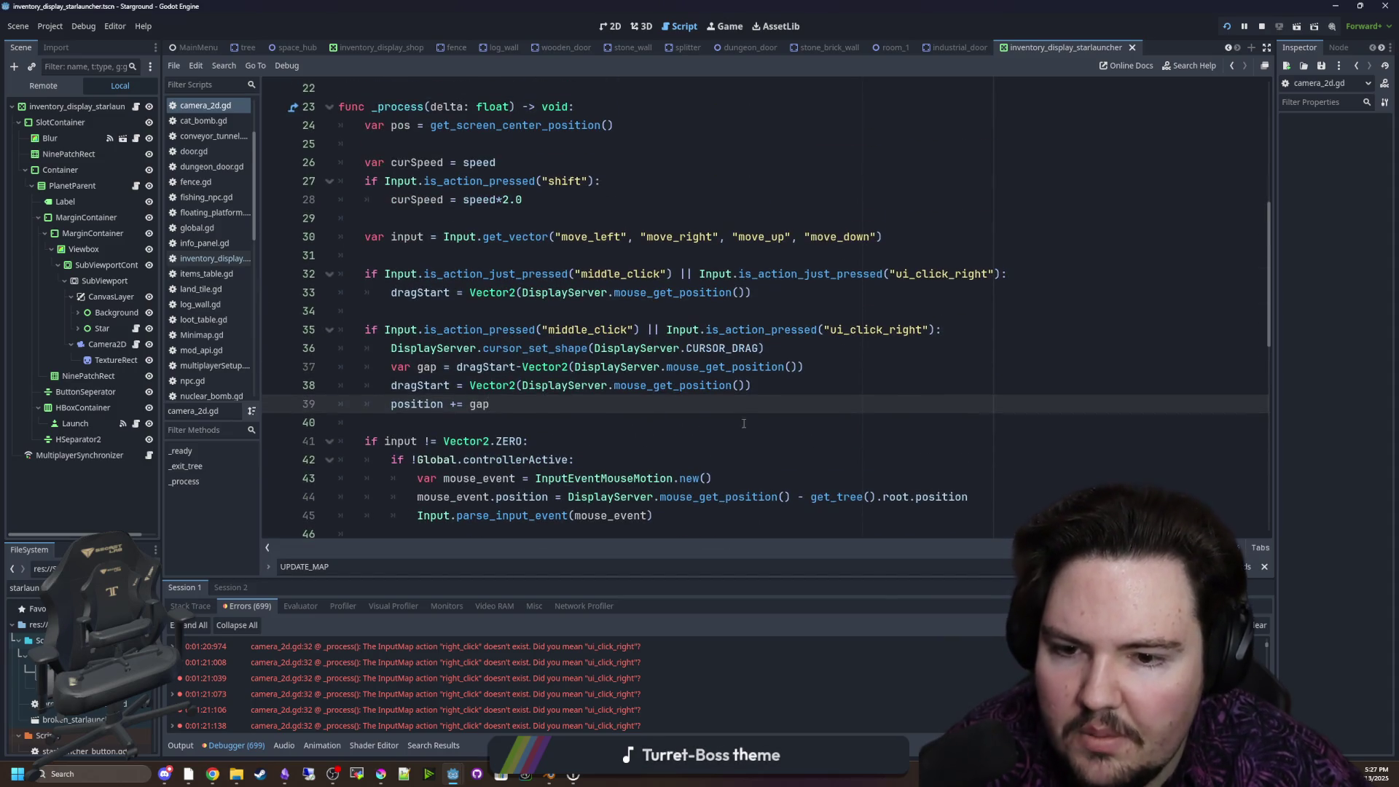
{"action": "left_click", "coordinate": [748, 423]}
{"action": "key", "text": "ctrl+shift+f"}
{"action": "type", "text": "DisplayServer.c"}
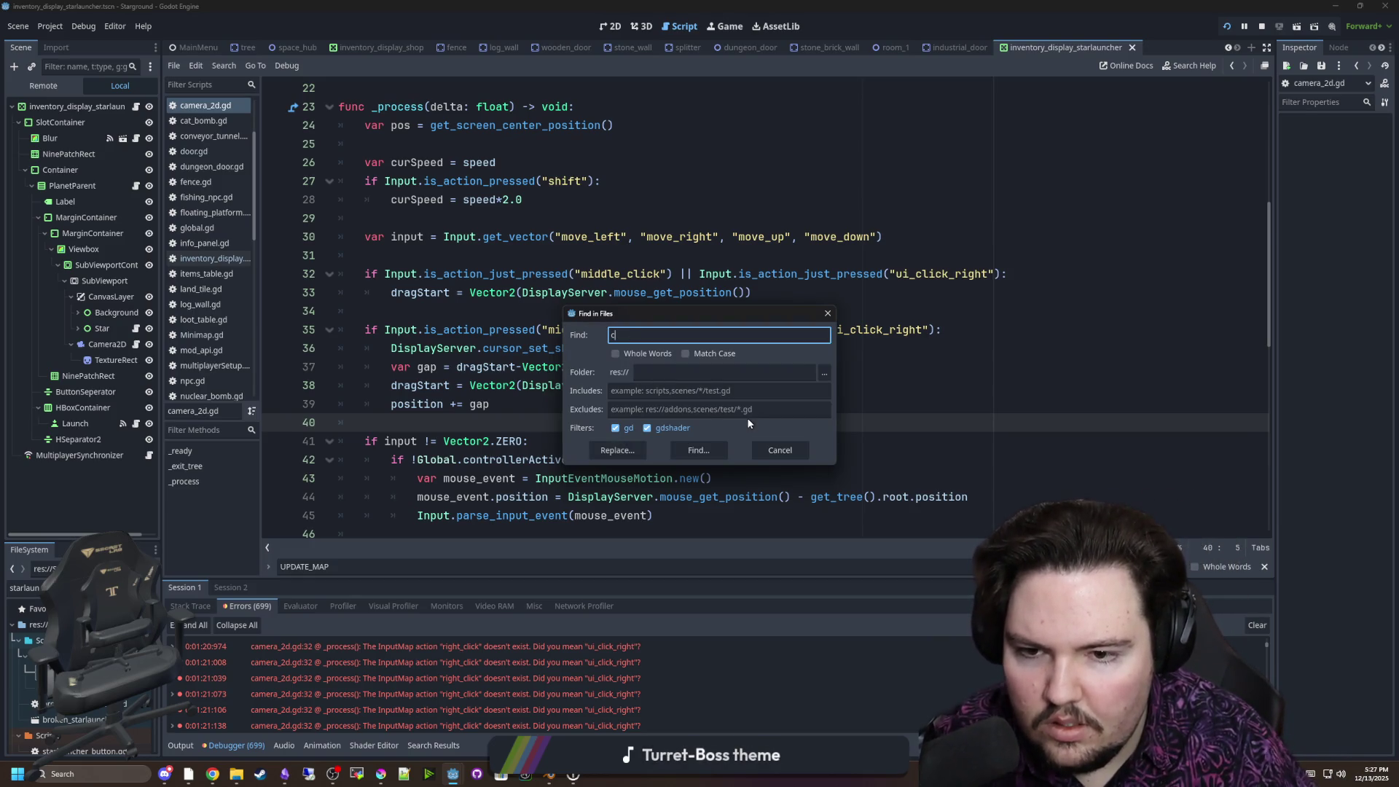
{"action": "type", "text": "ursor_set_shape"}
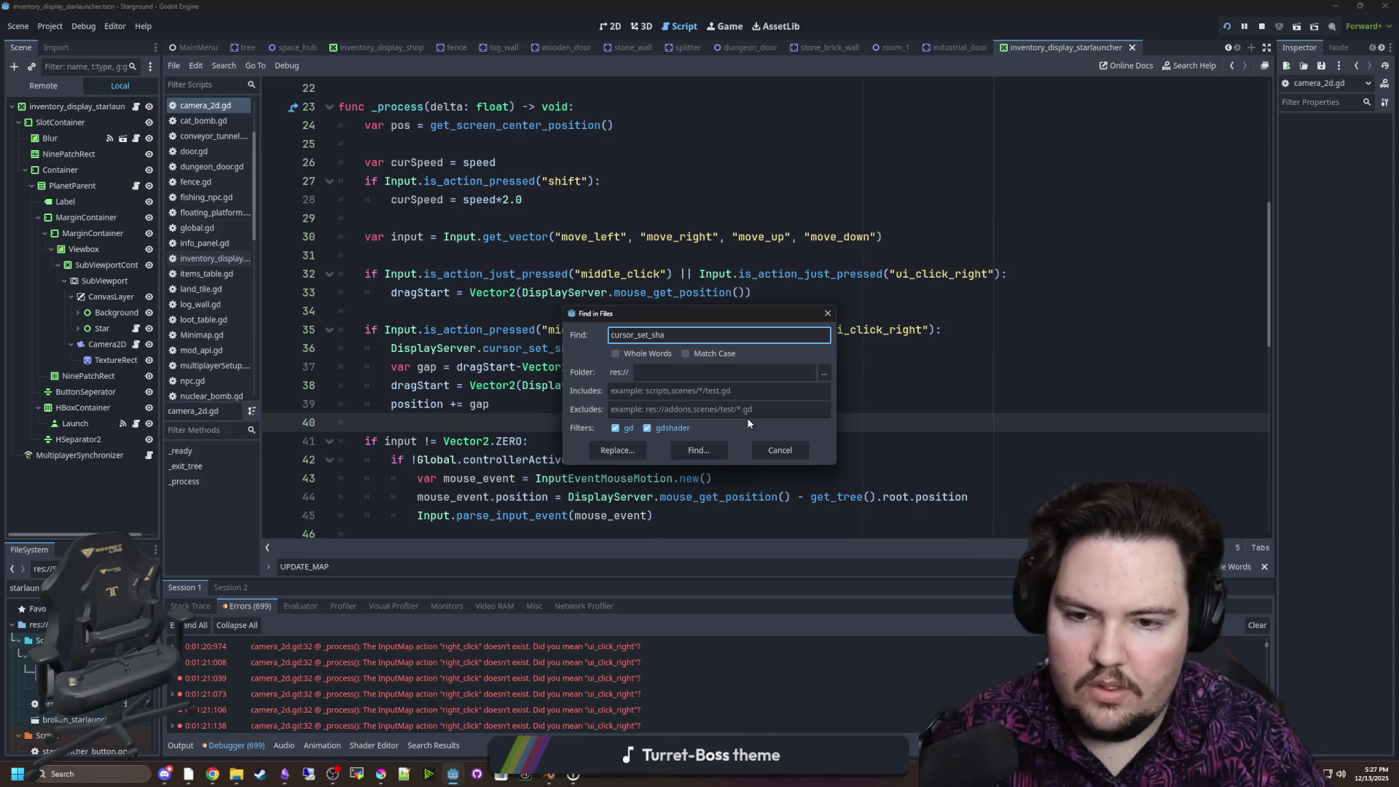
{"action": "key", "text": "Return"}
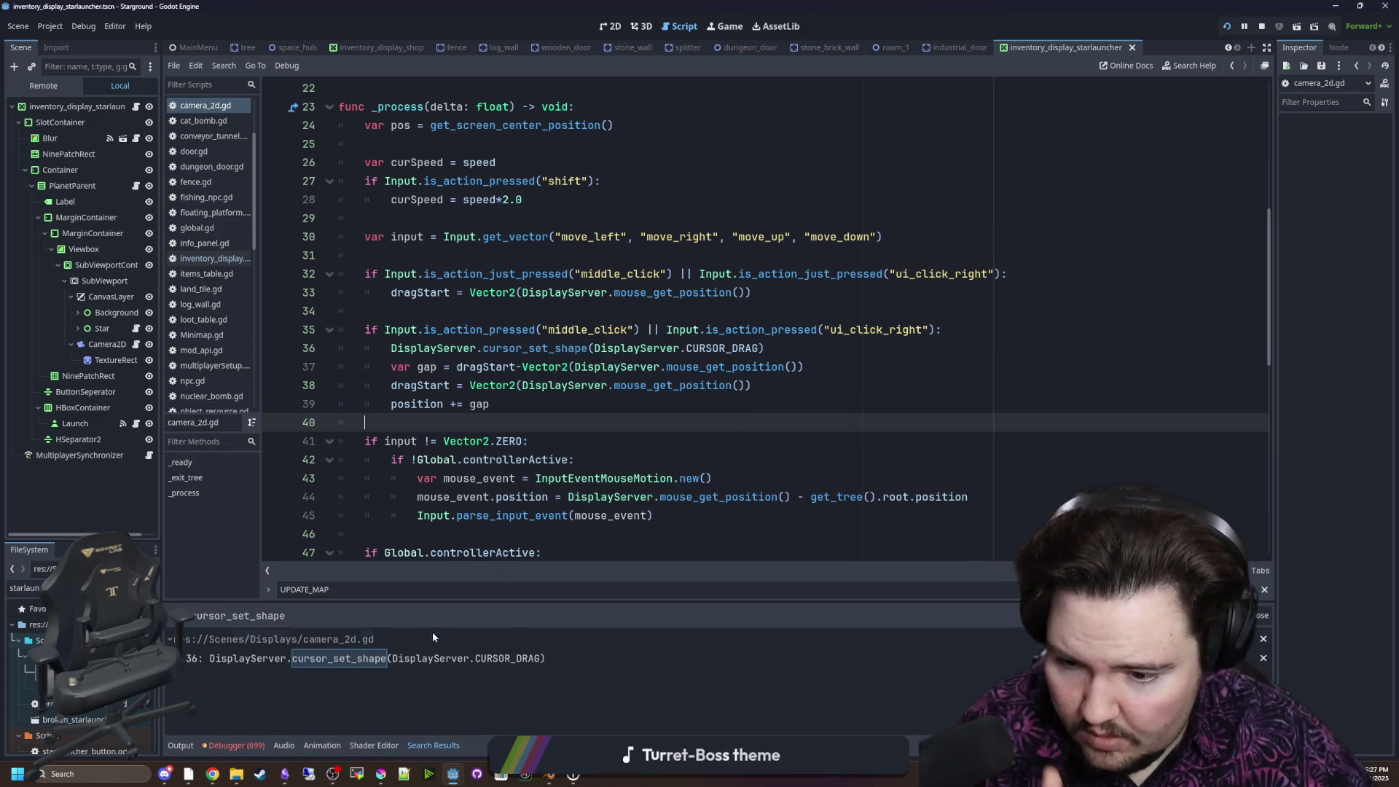
Read the cursor_set_shape documentation, return to camera_2d.gd, and save.
{"action": "left_click", "coordinate": [651, 416]}
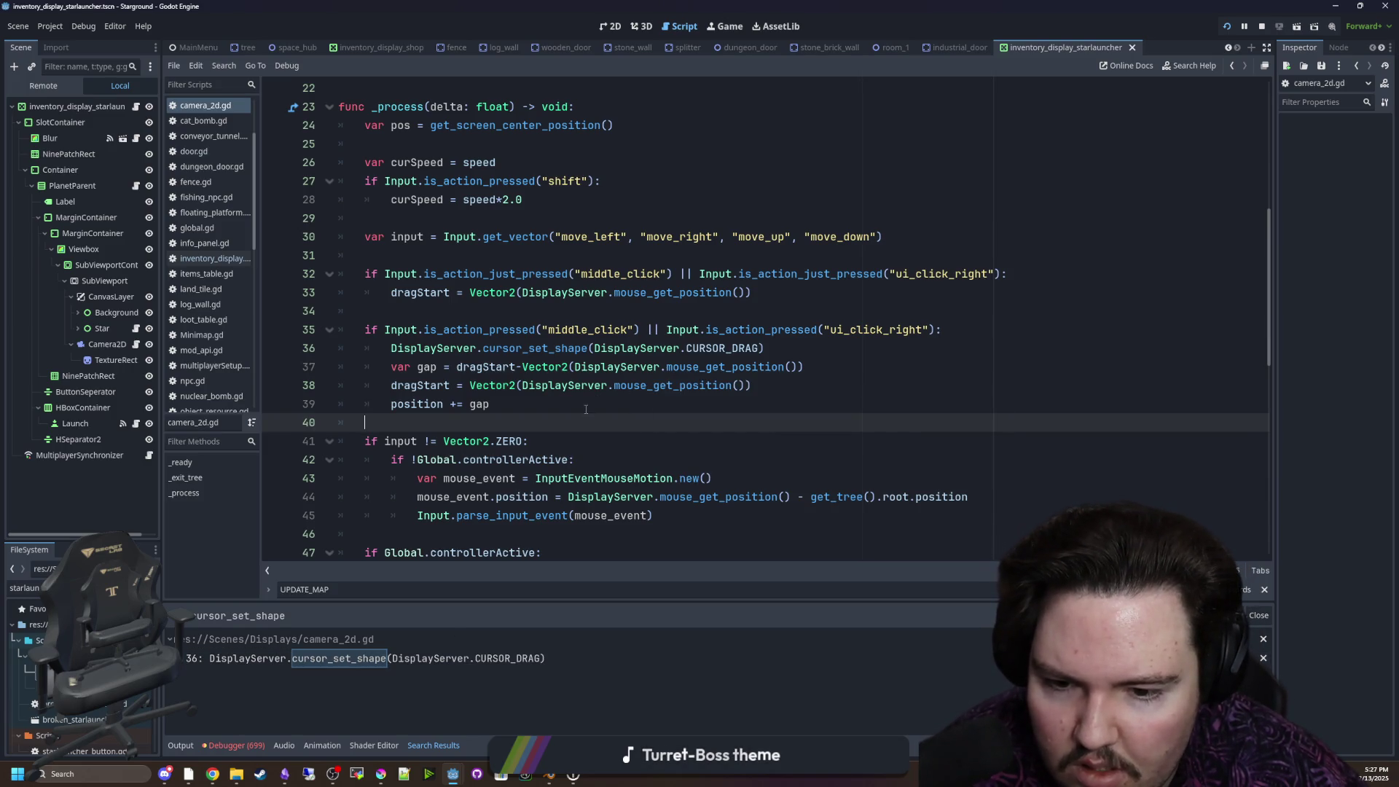
{"action": "left_click", "coordinate": [531, 350], "text": "ctrl"}
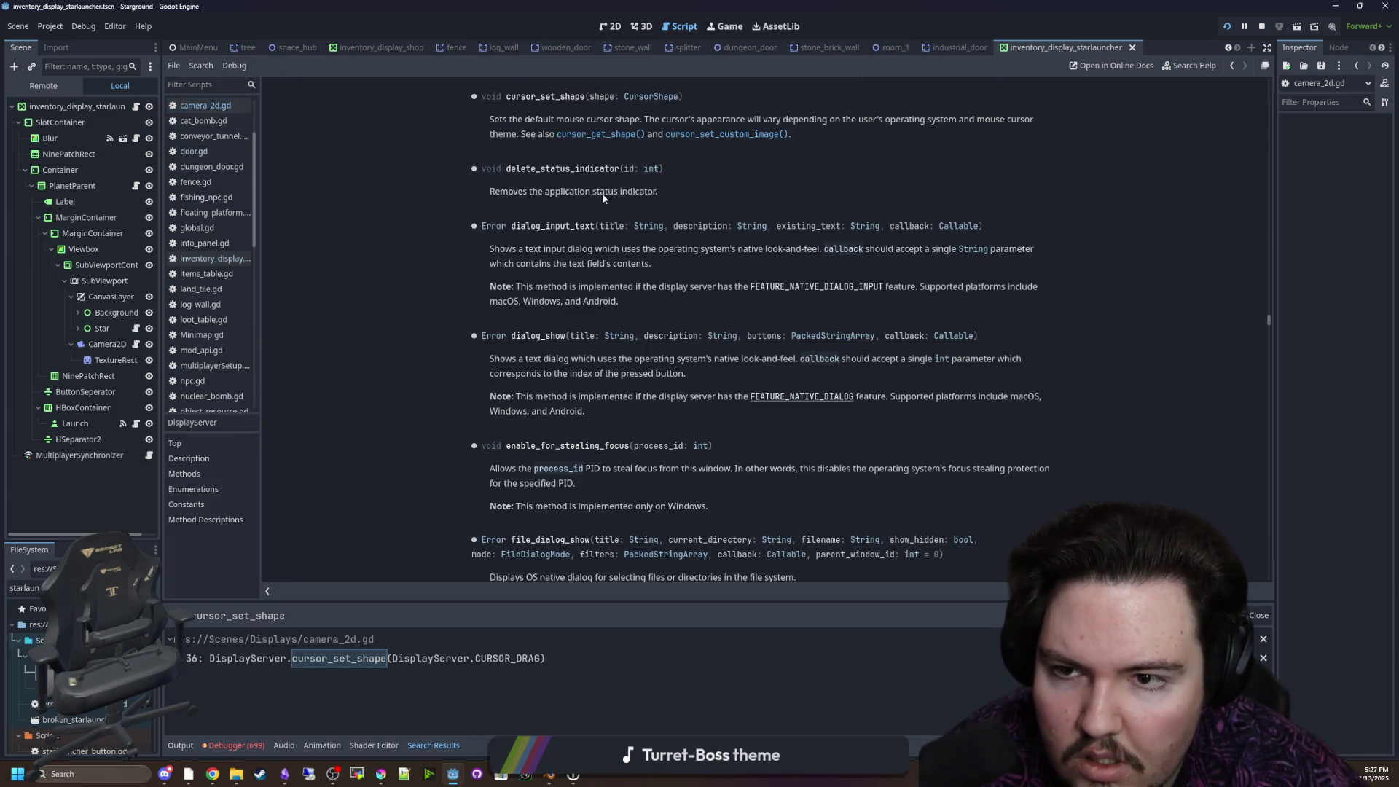
{"action": "mouse_move", "coordinate": [594, 118]}
{"action": "left_mouse_down"}
{"action": "mouse_move", "coordinate": [911, 121]}
{"action": "mouse_move", "coordinate": [866, 149]}
{"action": "left_mouse_up"}
{"action": "key", "text": "alt+Left"}
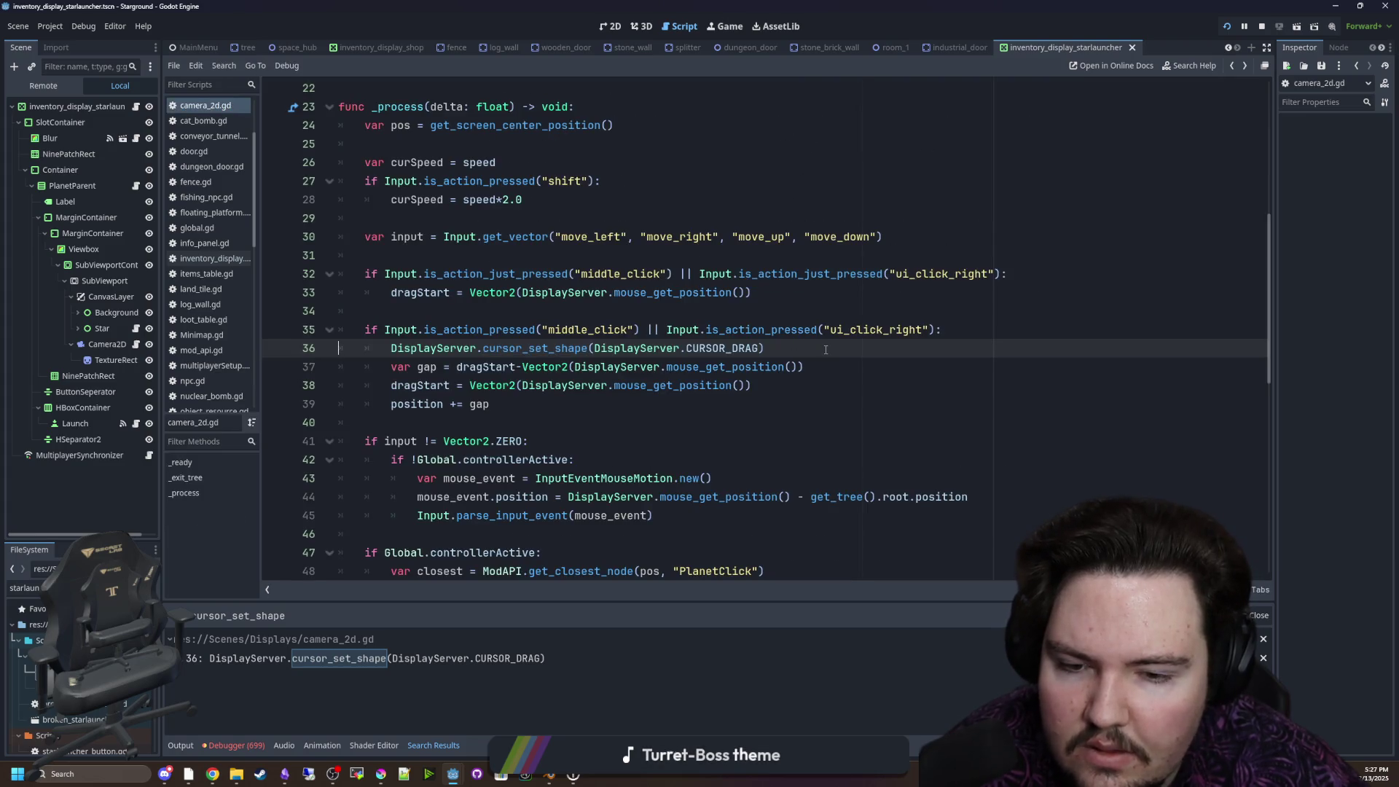
{"action": "key", "text": "ctrl+s"}
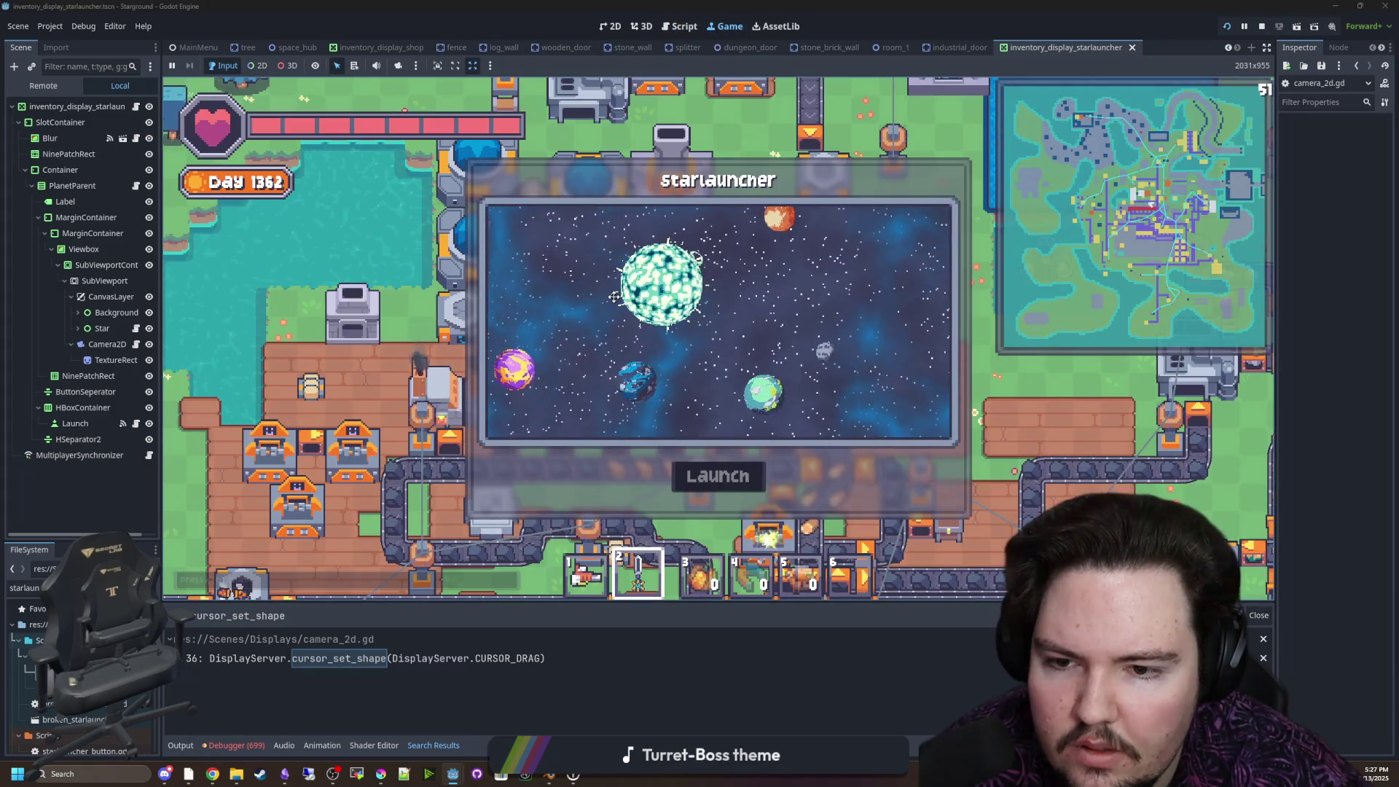
Pan the Starlauncher star map twice in the running game, then go back to camera_2d.gd.
{"action": "mouse_move", "coordinate": [631, 310]}
{"action": "left_mouse_down"}
{"action": "mouse_move", "coordinate": [645, 292]}
{"action": "mouse_move", "coordinate": [626, 344]}
{"action": "mouse_move", "coordinate": [570, 299]}
{"action": "left_mouse_up"}
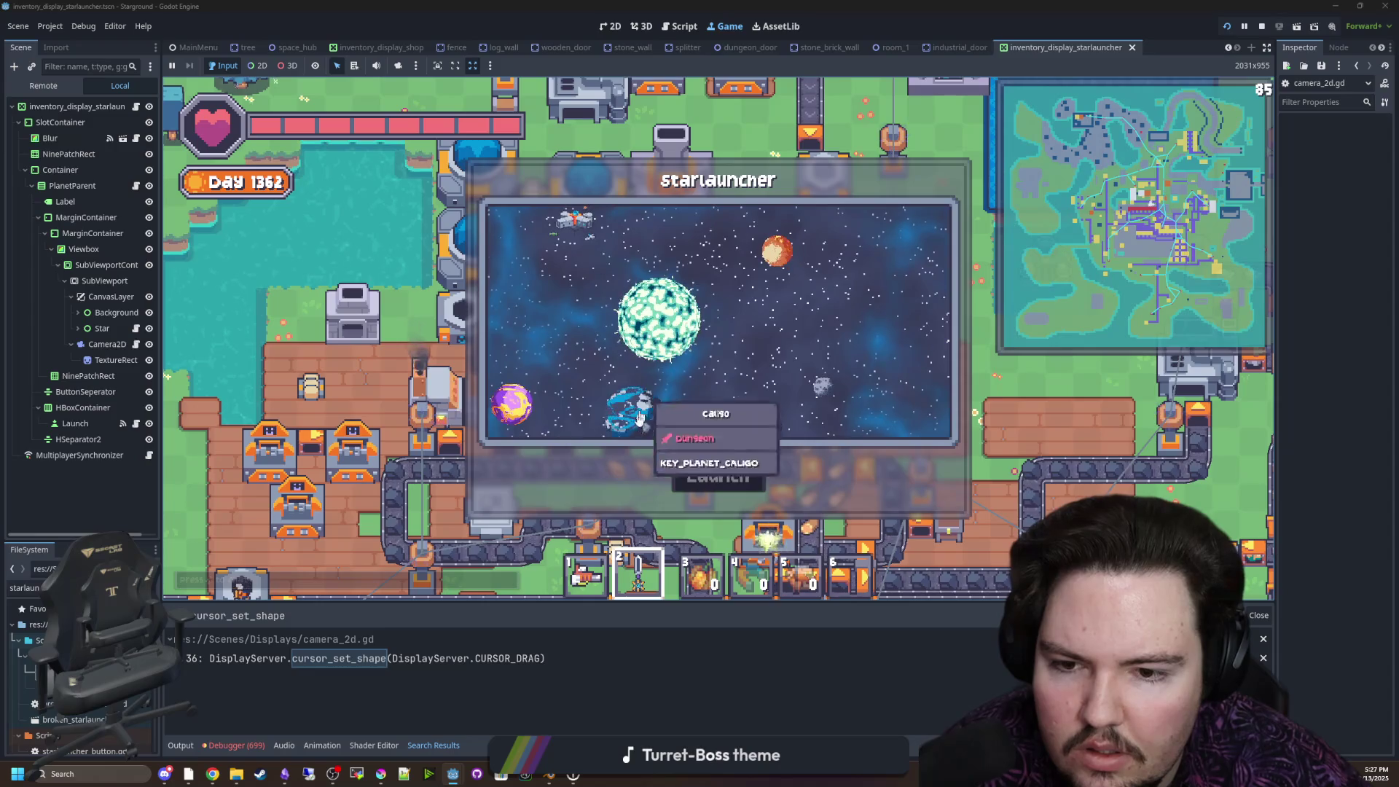
{"action": "mouse_move", "coordinate": [797, 384]}
{"action": "mouse_move", "coordinate": [797, 384]}
{"action": "left_mouse_down"}
{"action": "mouse_move", "coordinate": [762, 353]}
{"action": "mouse_move", "coordinate": [740, 300]}
{"action": "mouse_move", "coordinate": [817, 316]}
{"action": "mouse_move", "coordinate": [740, 391]}
{"action": "mouse_move", "coordinate": [816, 332]}
{"action": "mouse_move", "coordinate": [641, 328]}
{"action": "mouse_move", "coordinate": [738, 353]}
{"action": "mouse_move", "coordinate": [714, 330]}
{"action": "mouse_move", "coordinate": [762, 307]}
{"action": "mouse_move", "coordinate": [753, 376]}
{"action": "mouse_move", "coordinate": [680, 318]}
{"action": "mouse_move", "coordinate": [671, 376]}
{"action": "mouse_move", "coordinate": [723, 347]}
{"action": "mouse_move", "coordinate": [706, 316]}
{"action": "mouse_move", "coordinate": [693, 372]}
{"action": "mouse_move", "coordinate": [701, 333]}
{"action": "left_mouse_up"}
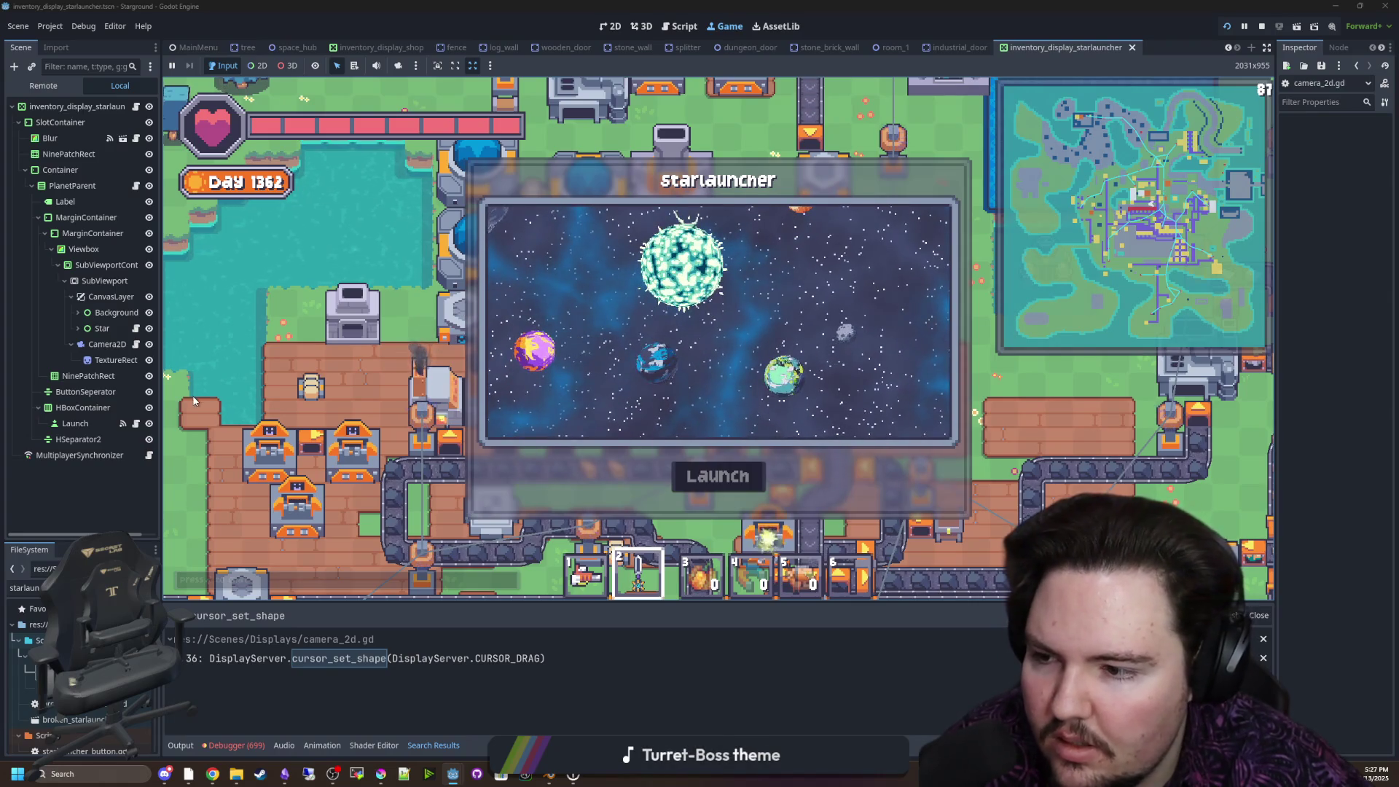
{"action": "key", "text": "ctrl+F3"}
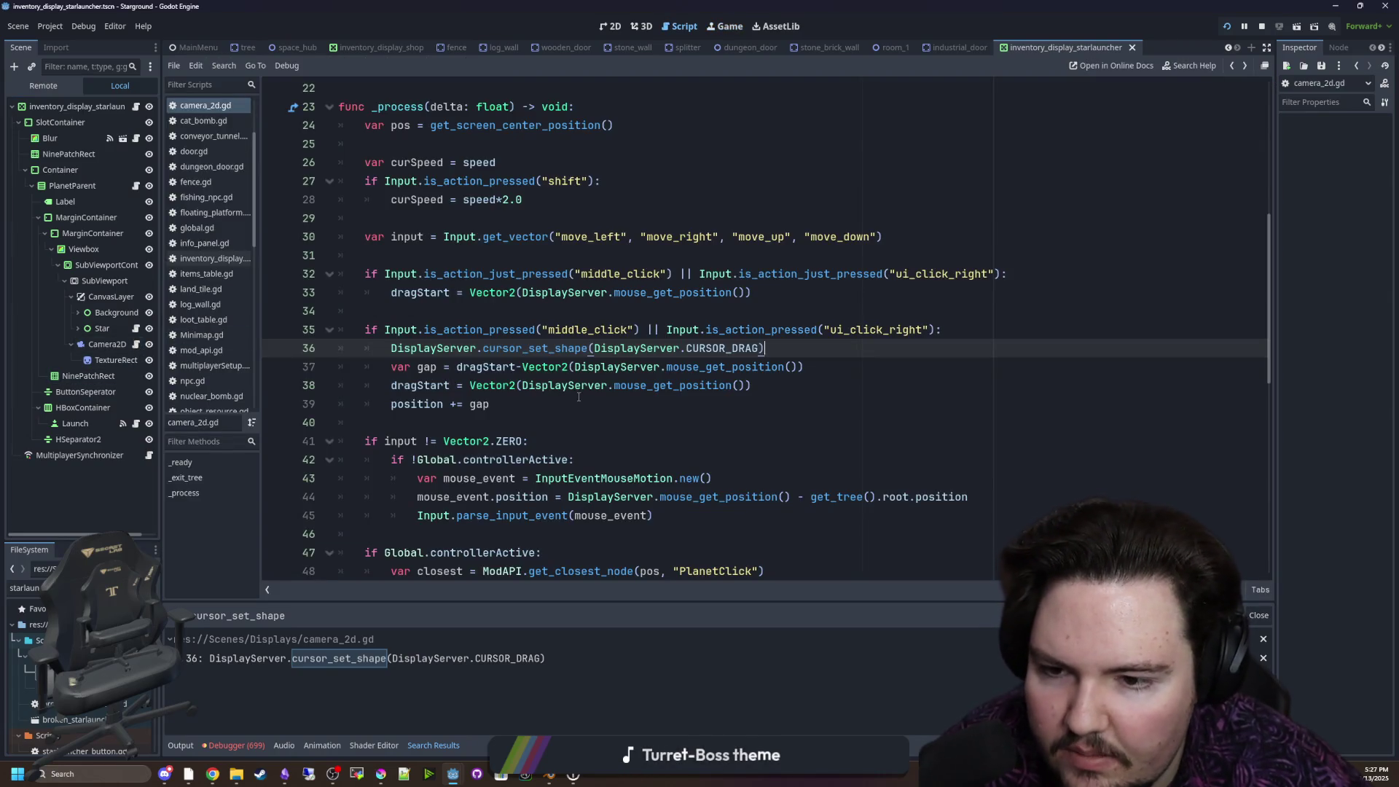
Move the cursor_set_shape(CURSOR_DRAG) call to line 34 after dragStart and save.
{"action": "left_click", "coordinate": [580, 410]}
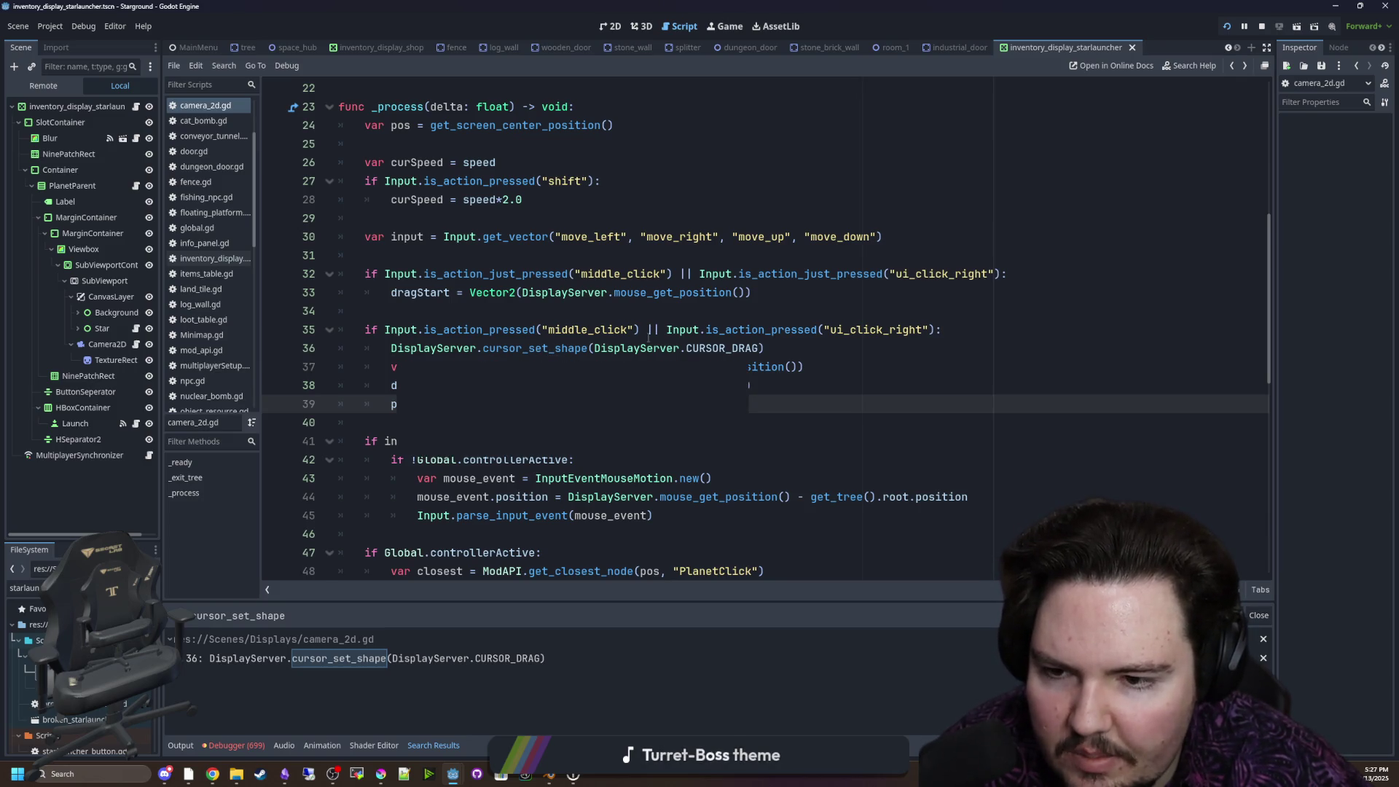
{"action": "left_click", "coordinate": [392, 348]}
{"action": "key", "text": "shift+End"}
{"action": "key", "text": "ctrl+c"}
{"action": "key", "text": "BackSpace"}
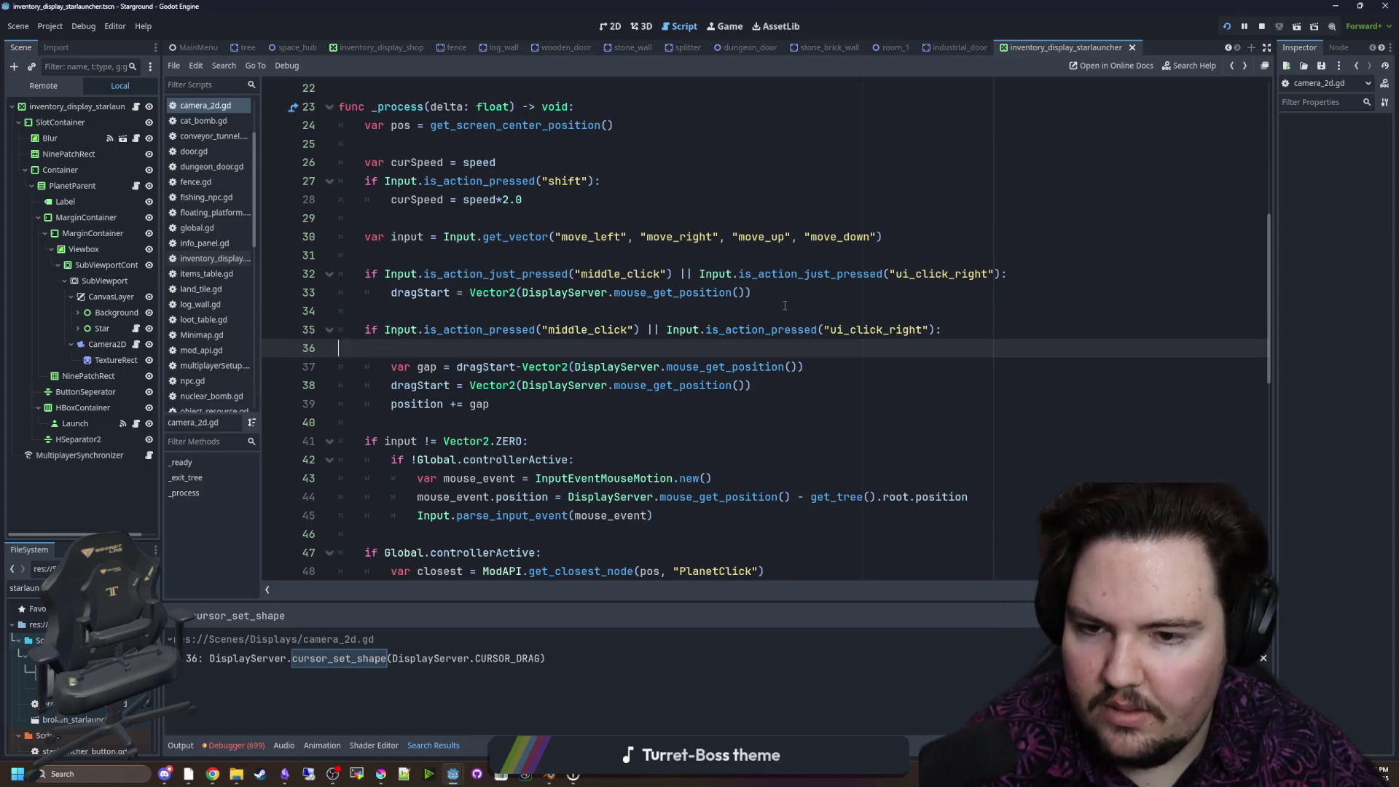
{"action": "key", "text": "BackSpace"}
{"action": "left_click", "coordinate": [804, 275]}
{"action": "key", "text": "Down"}
{"action": "key", "text": "Return"}
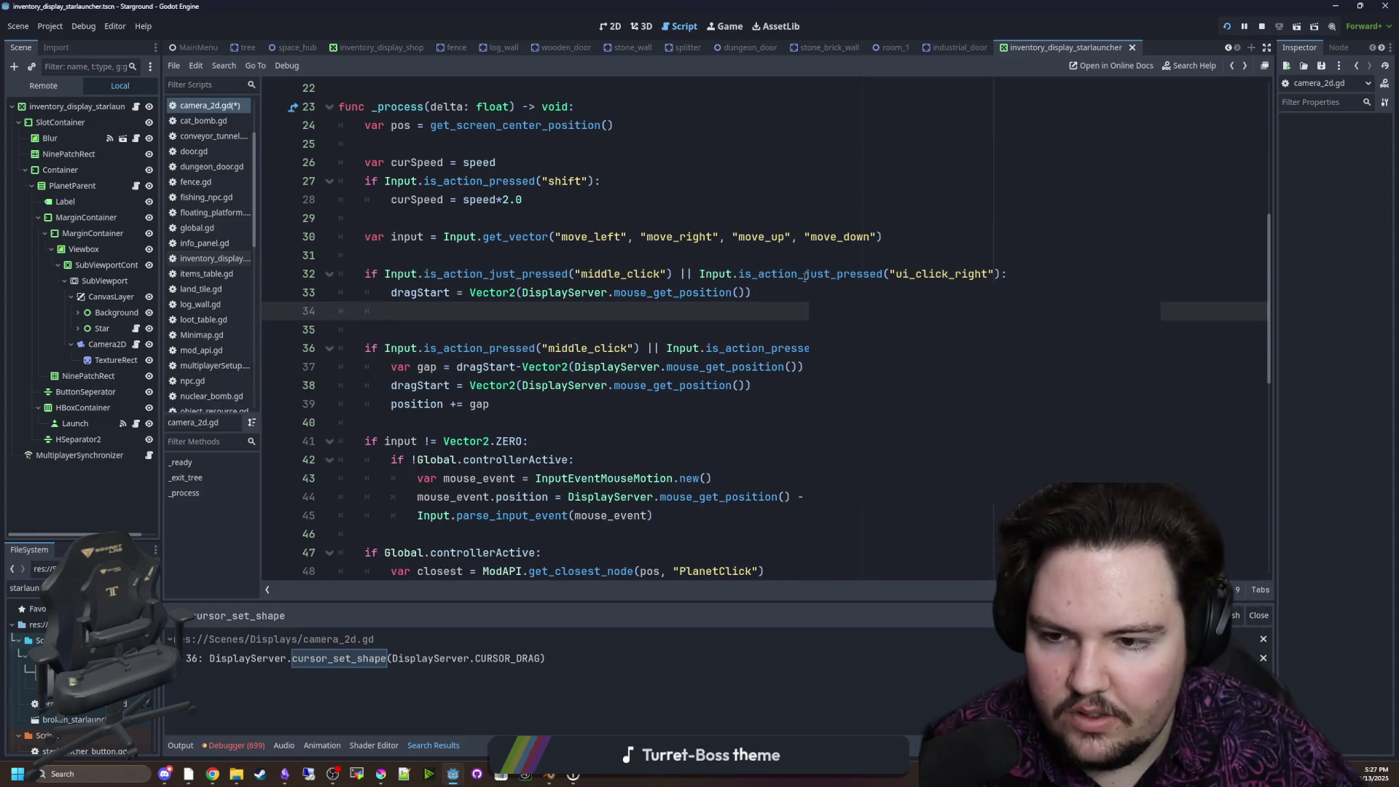
{"action": "key", "text": "ctrl+v"}
{"action": "left_click", "coordinate": [711, 237]}
{"action": "key", "text": "ctrl+s"}
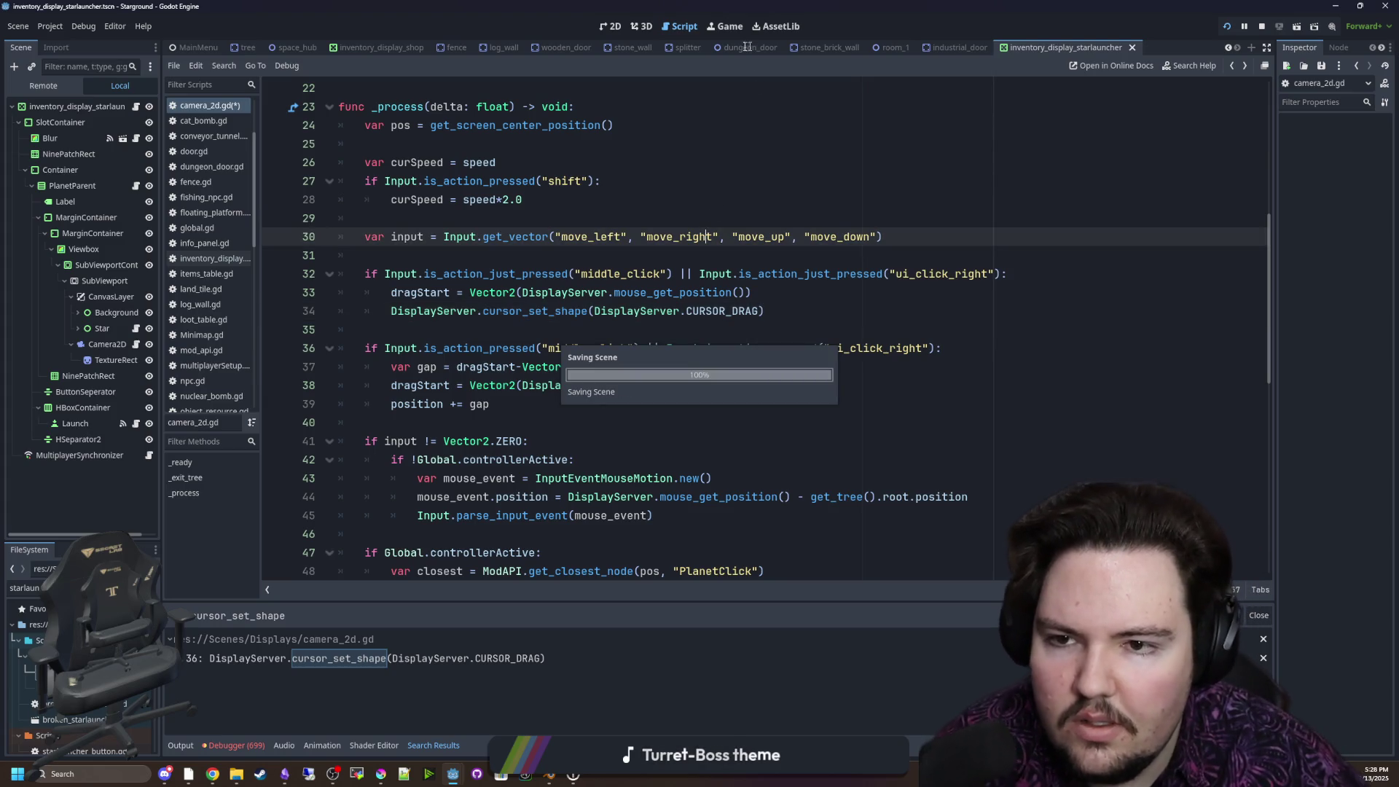
Run the scene, pan the star map to test the drag cursor, then return to the script.
{"action": "key", "text": "F6"}
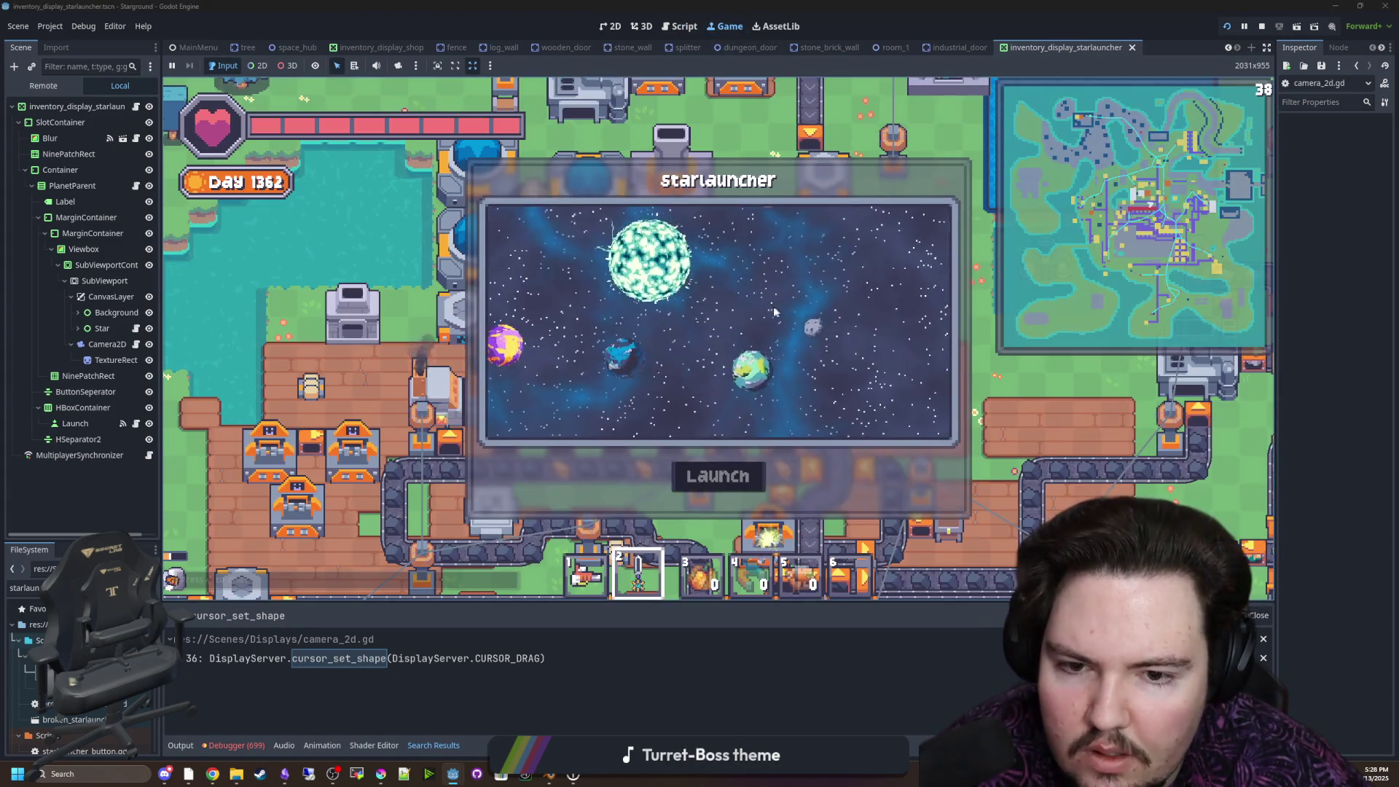
{"action": "left_click_drag", "start_coordinate": [667, 318], "coordinate": [765, 325]}
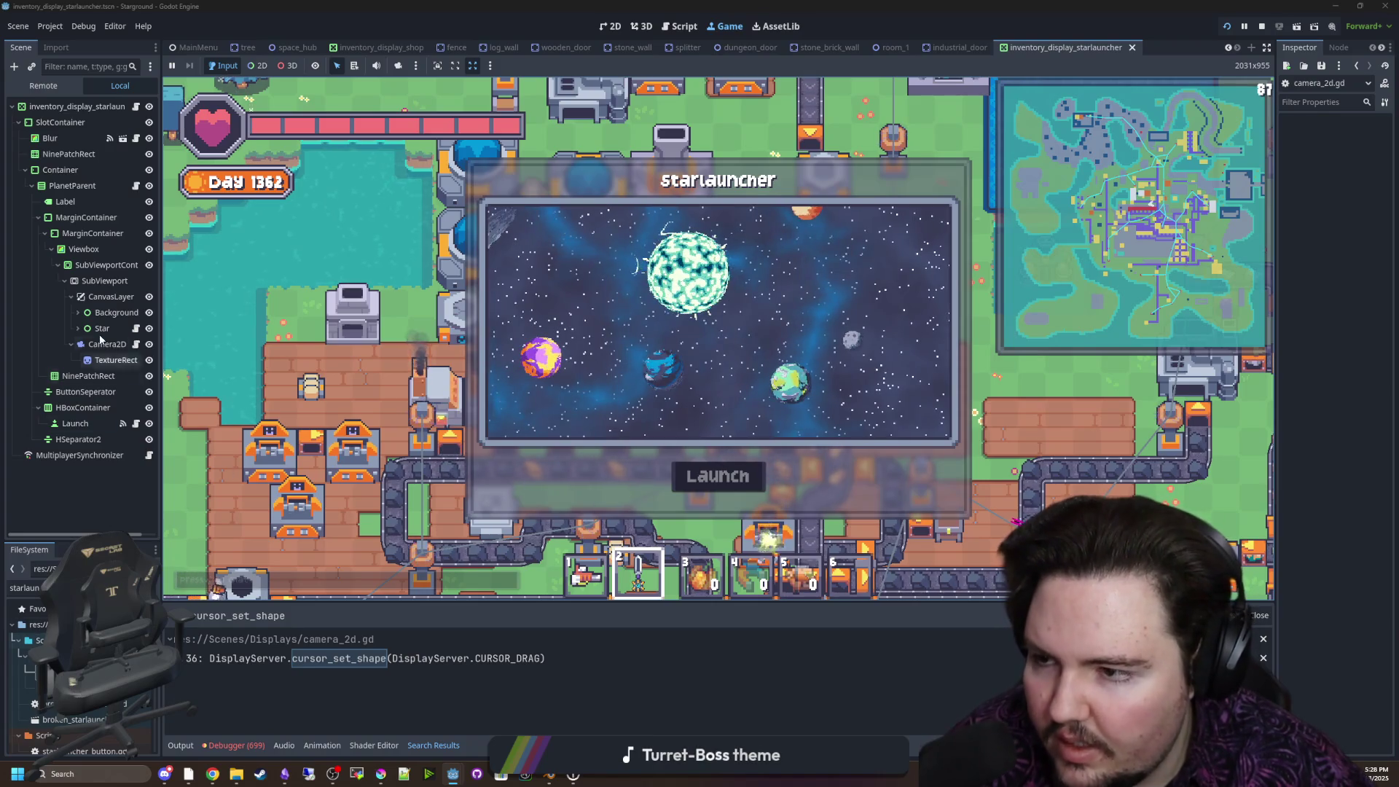
{"action": "left_click", "coordinate": [135, 344]}
{"action": "left_click", "coordinate": [550, 329]}
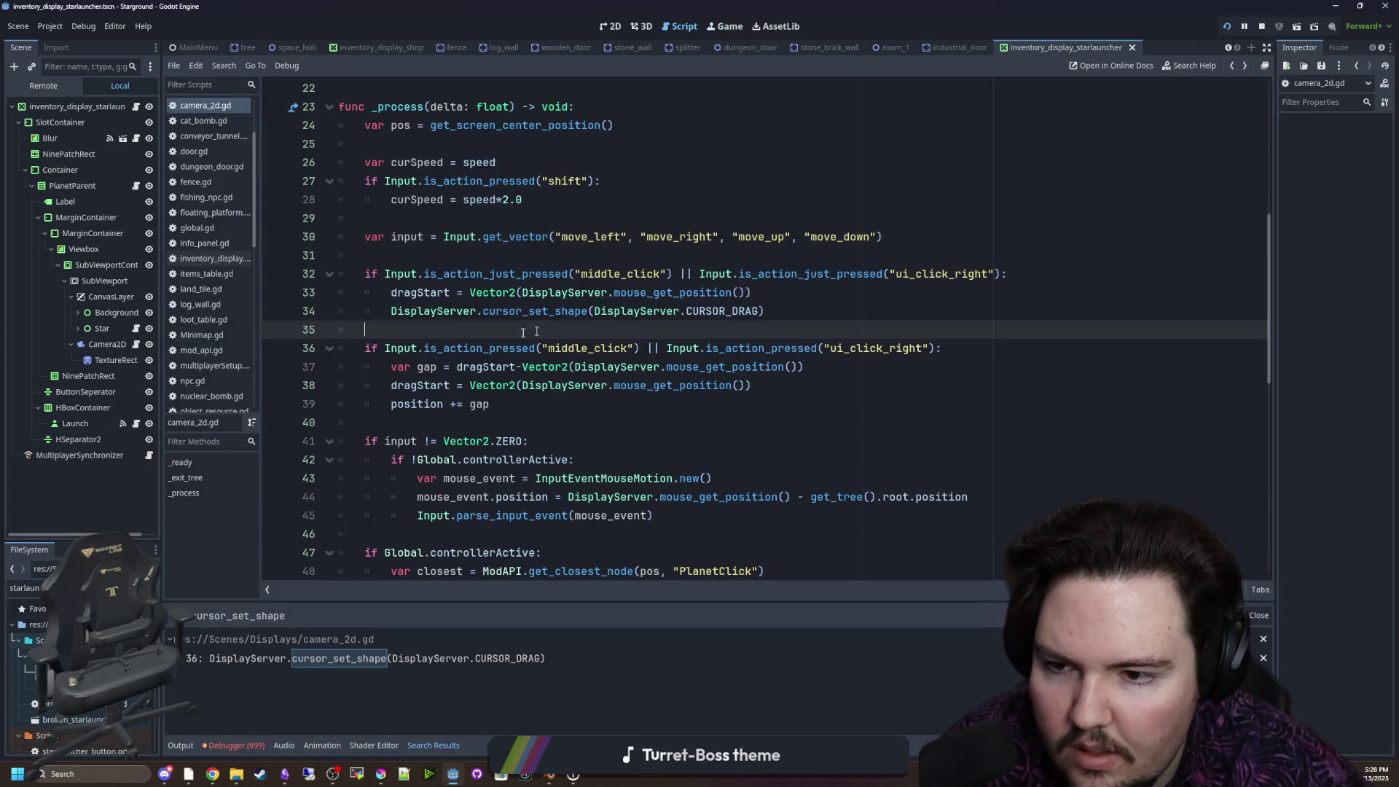
Search all project files for 'cursor', scroll through every match, then switch to Obsidian.
{"action": "key", "text": "ctrl+shift+f"}
{"action": "type", "text": "curs"}
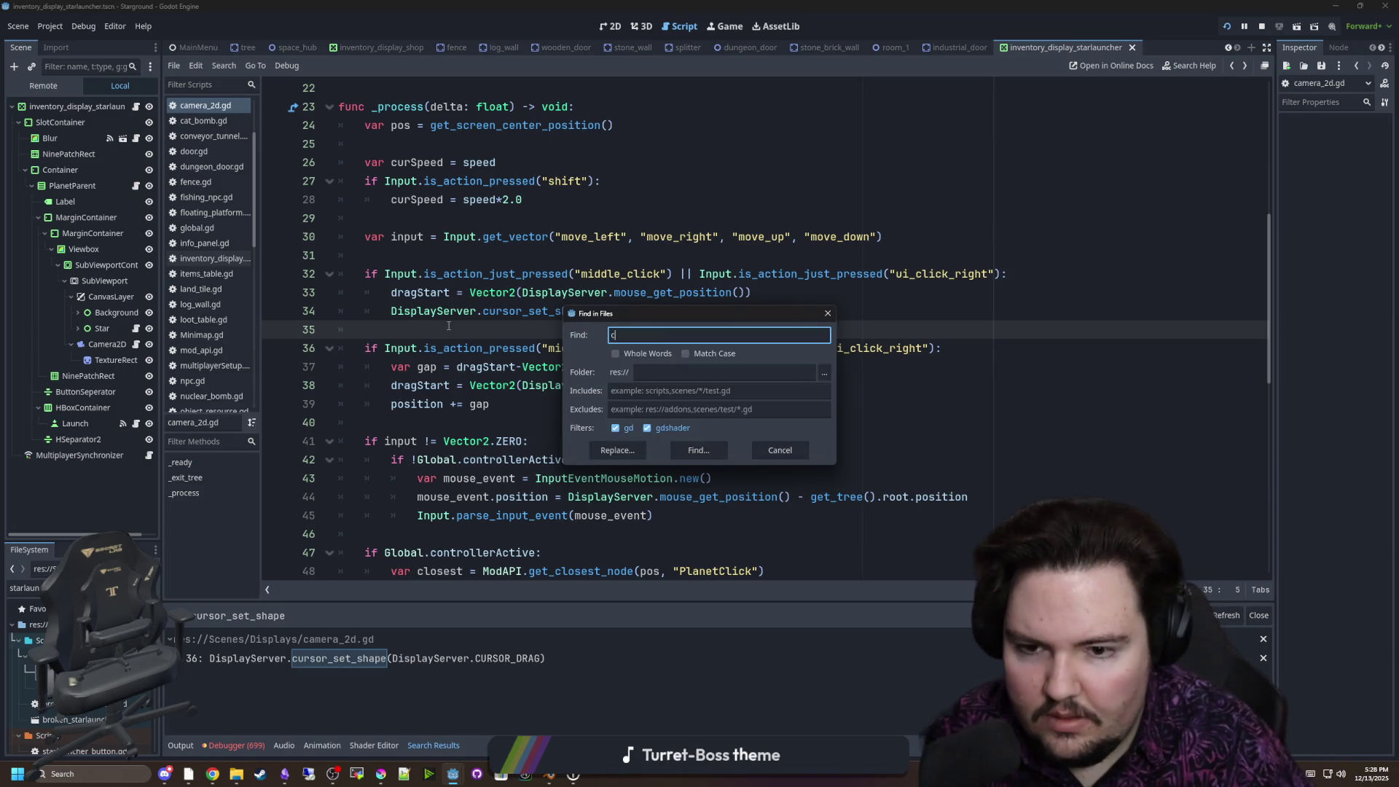
{"action": "type", "text": "or"}
{"action": "key", "text": "Return"}
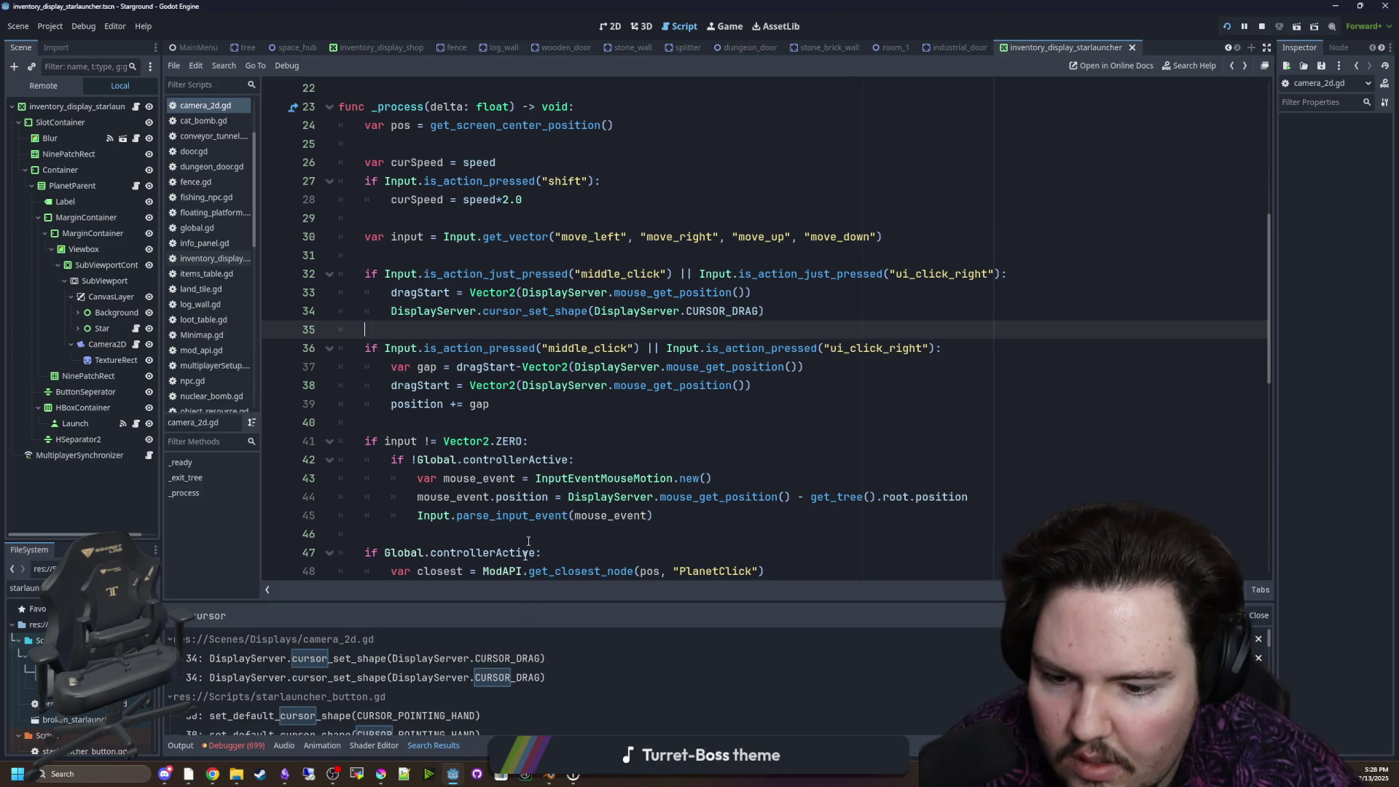
{"action": "scroll", "coordinate": [488, 672], "scroll_direction": "down", "scroll_amount": 5}
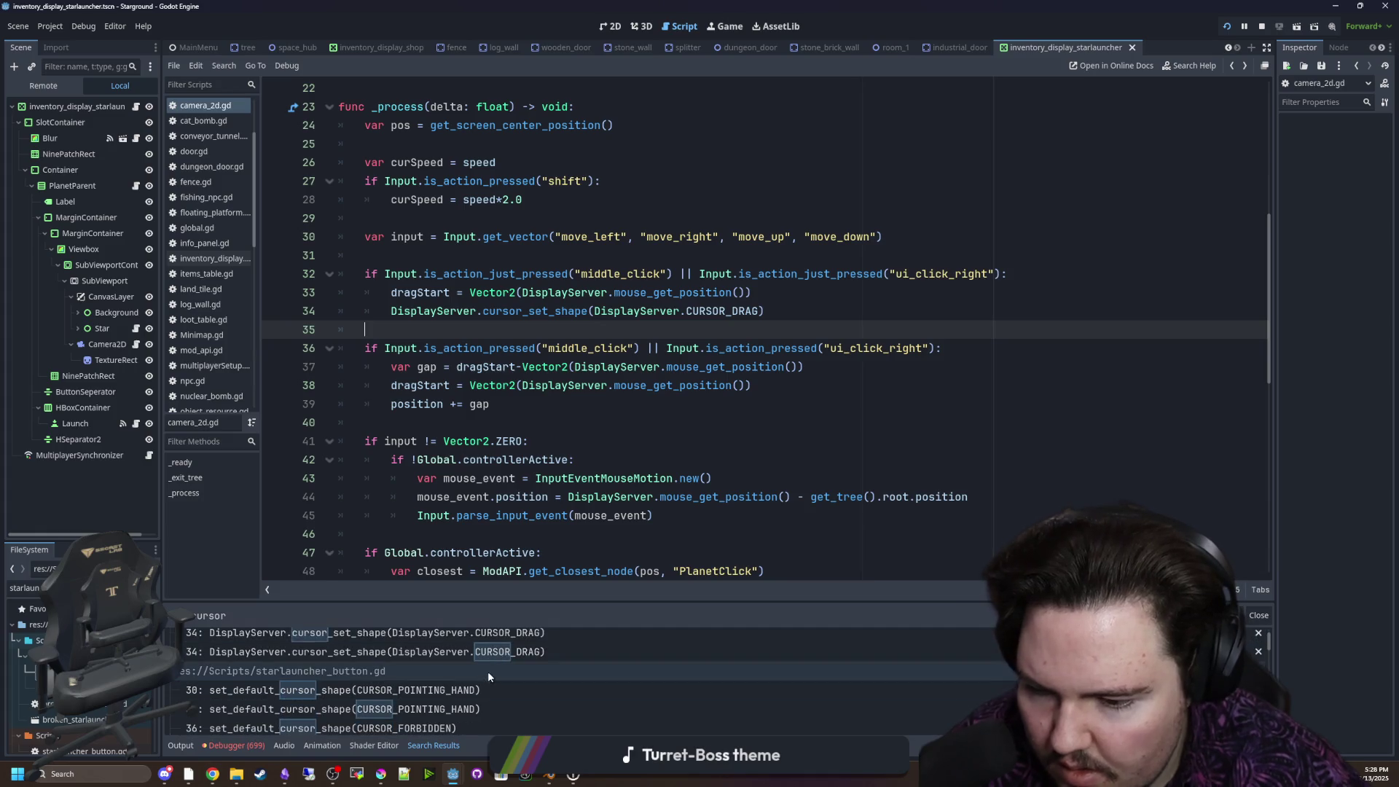
{"action": "scroll", "coordinate": [488, 671], "scroll_direction": "down", "scroll_amount": 4}
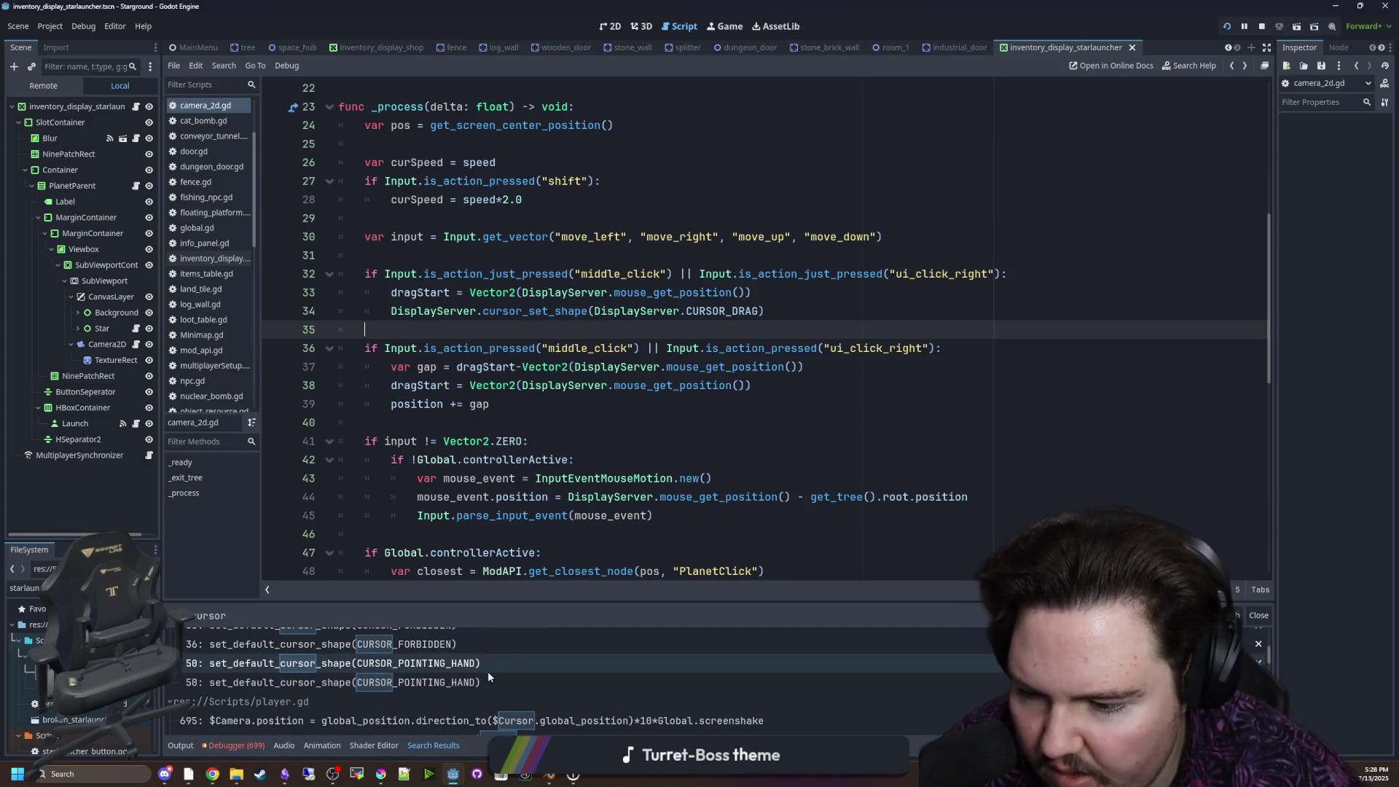
{"action": "scroll", "coordinate": [549, 662], "scroll_direction": "down", "scroll_amount": 3}
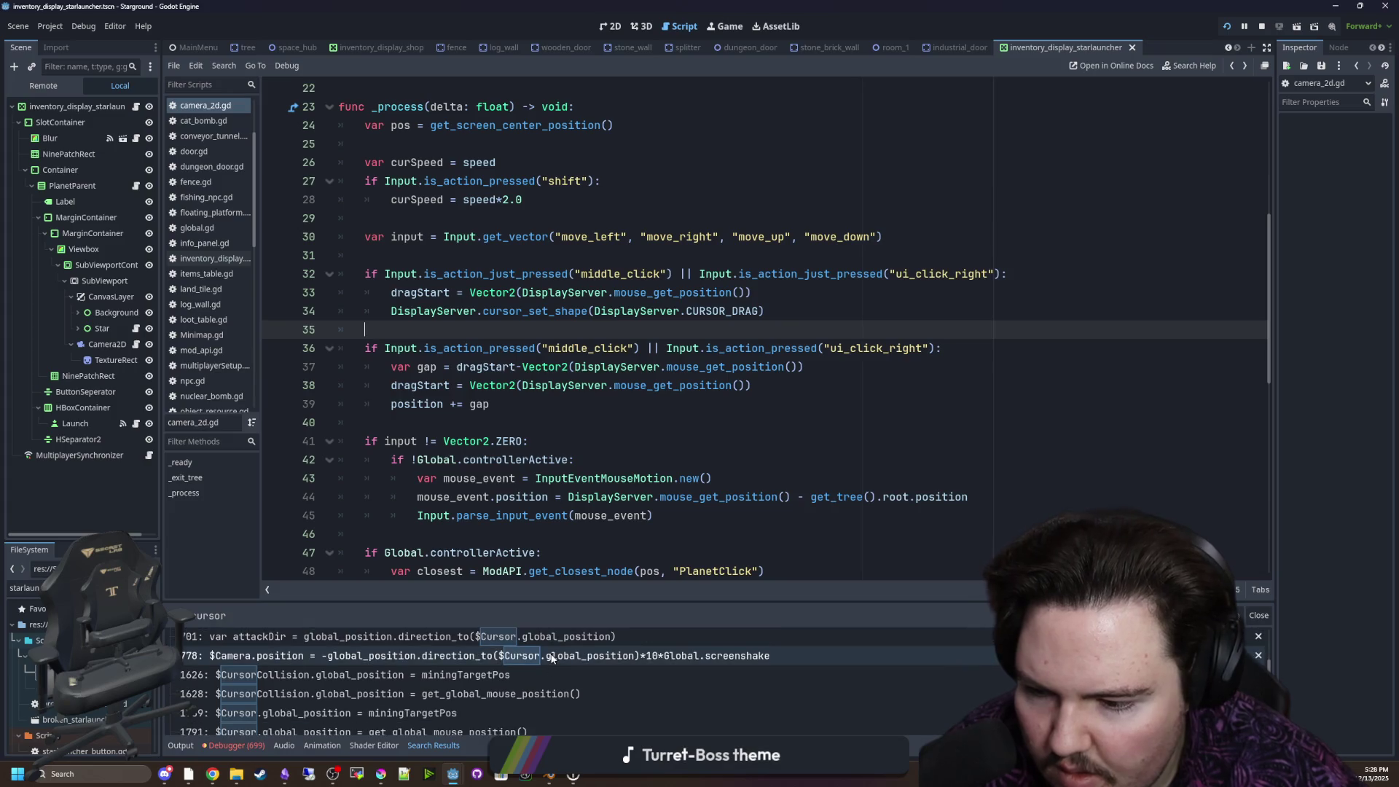
{"action": "scroll", "coordinate": [430, 671], "scroll_direction": "down", "scroll_amount": 8}
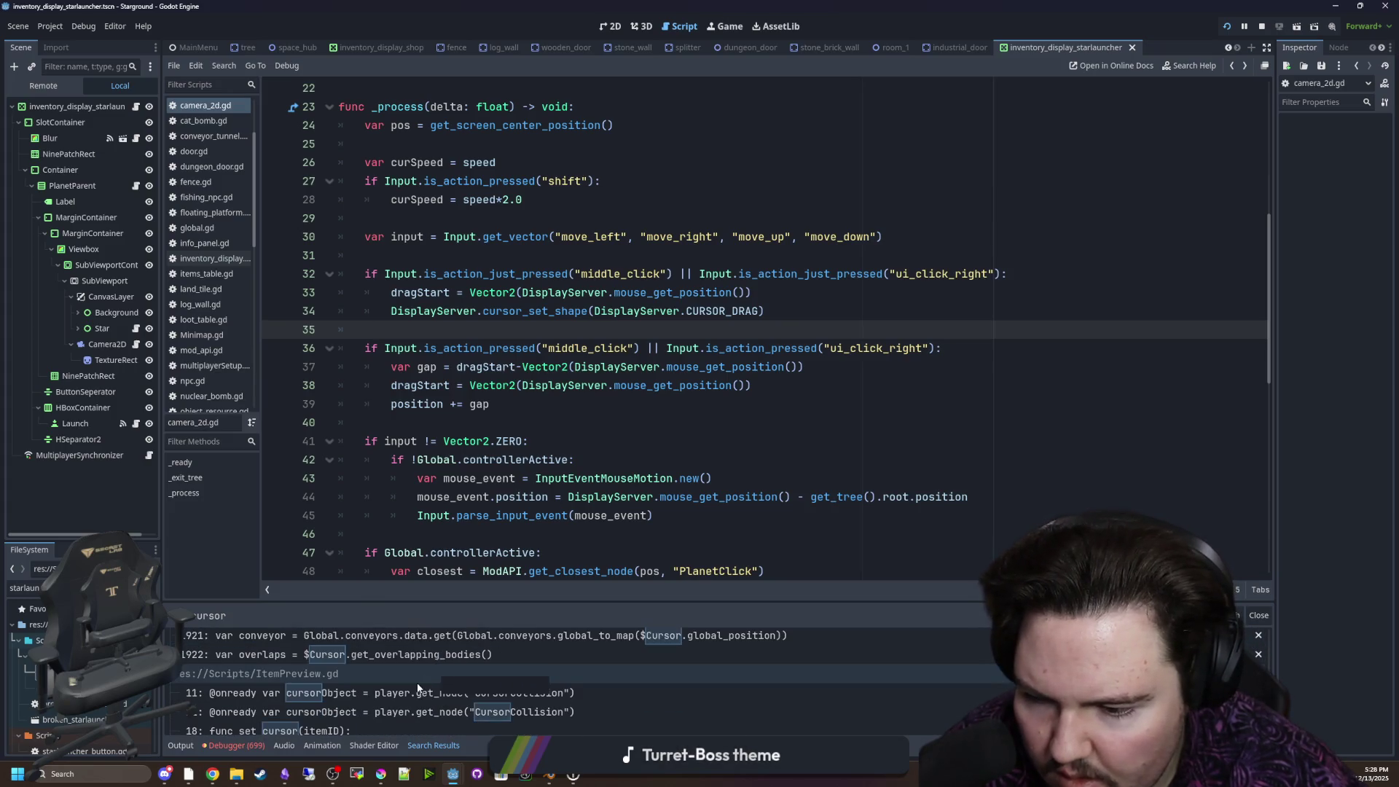
{"action": "scroll", "coordinate": [415, 672], "scroll_direction": "down", "scroll_amount": 5}
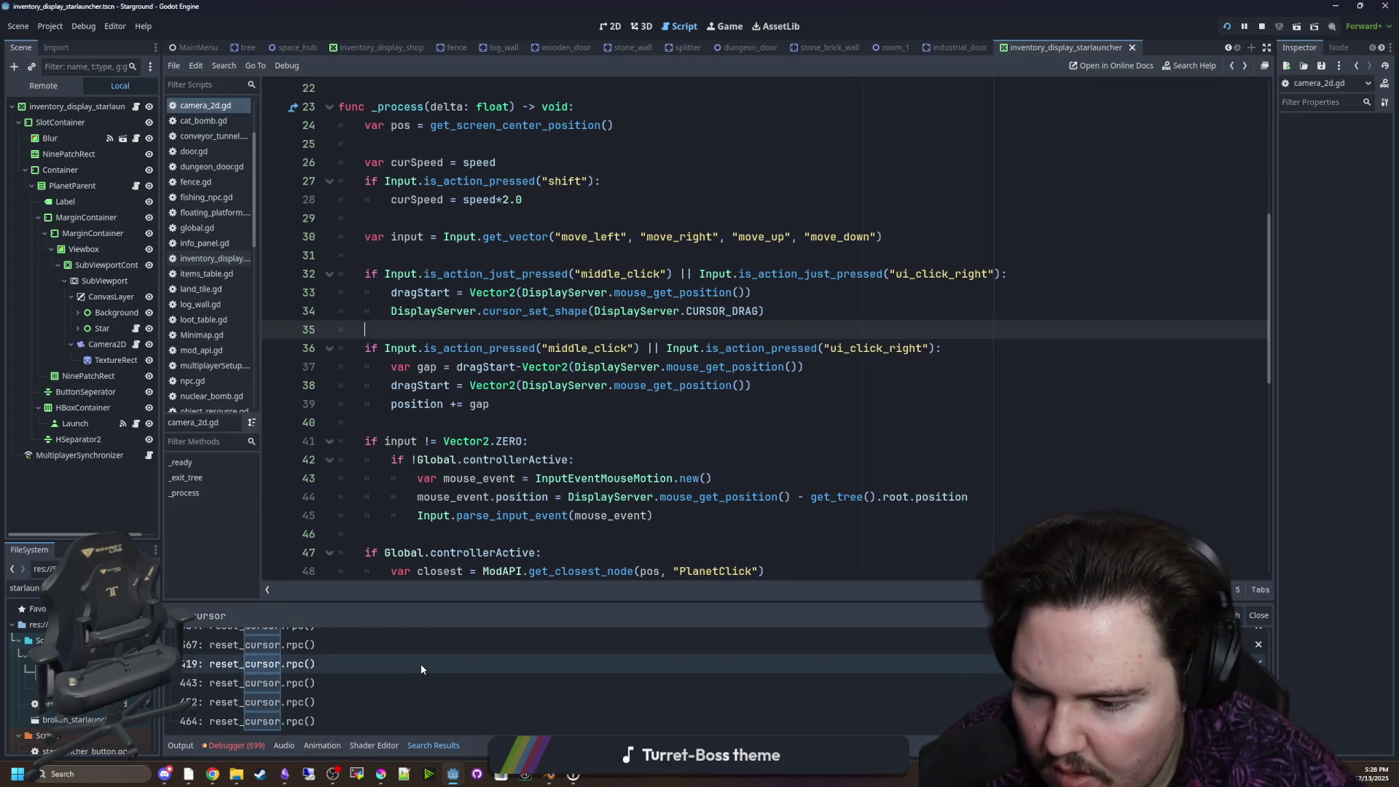
{"action": "scroll", "coordinate": [422, 663], "scroll_direction": "down", "scroll_amount": 5}
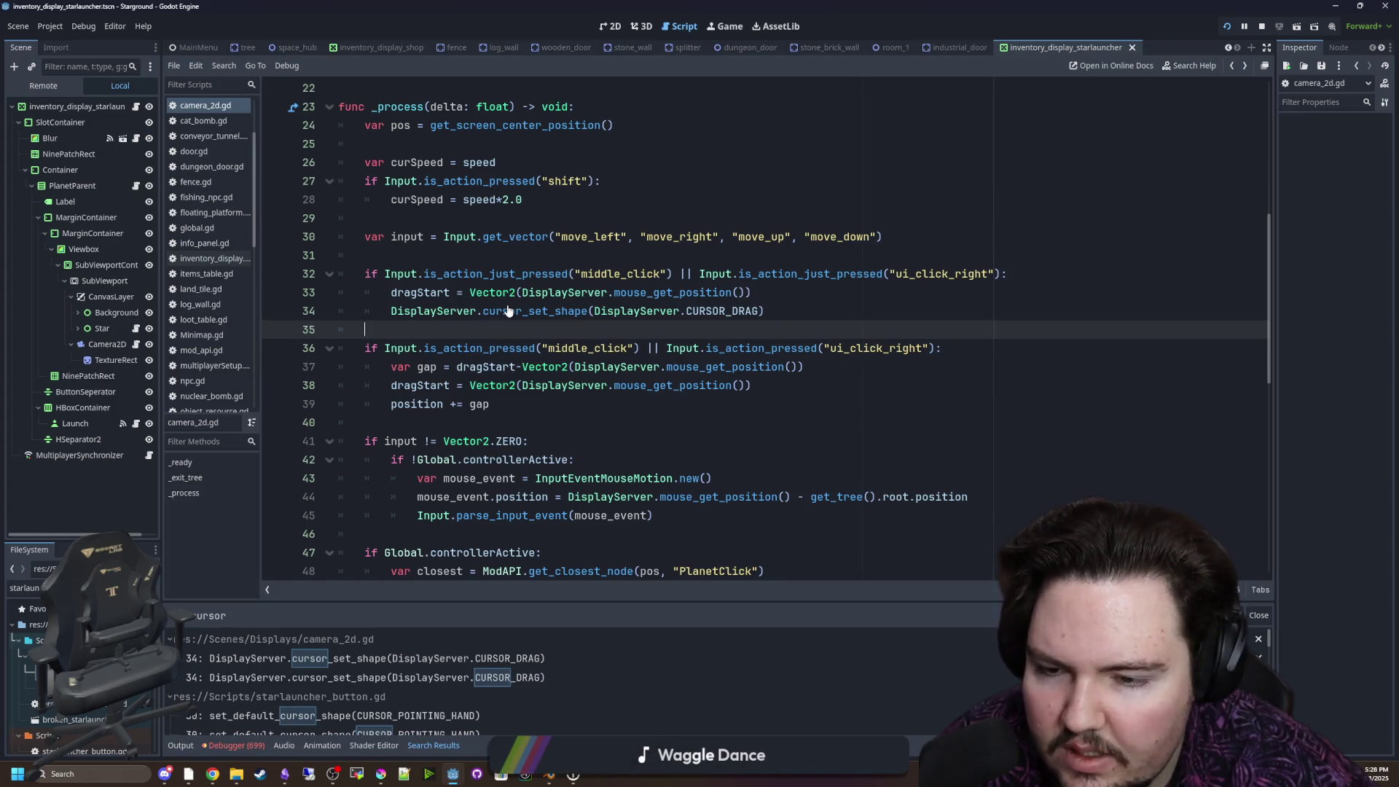
{"action": "left_click", "coordinate": [765, 293]}
{"action": "left_click", "coordinate": [284, 774]}
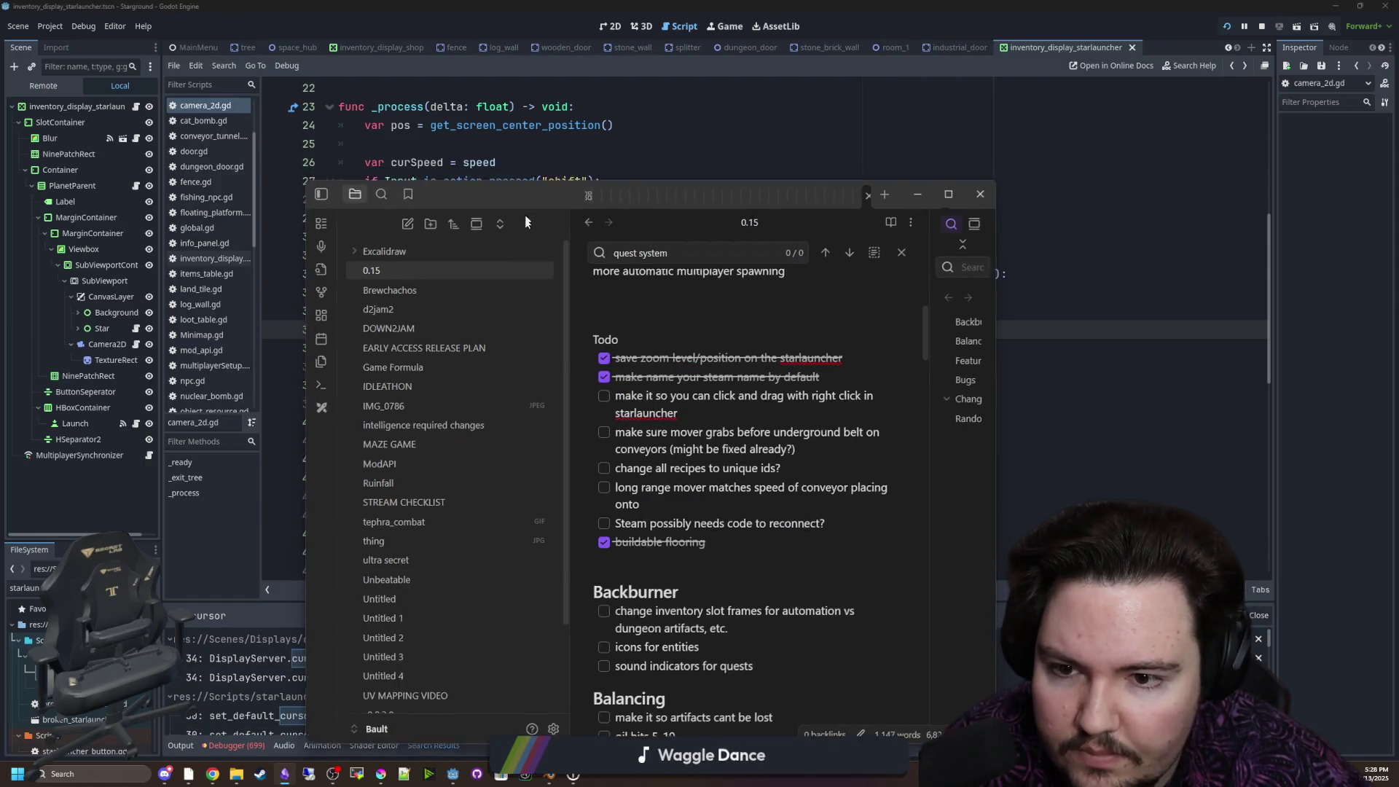
Move the right-click drag task from Todo into Features and check it off.
{"action": "double_click", "coordinate": [469, 184]}
{"action": "left_click", "coordinate": [500, 216]}
{"action": "left_click_drag", "start_coordinate": [855, 210], "coordinate": [509, 217]}
{"action": "key", "text": "ctrl+c"}
{"action": "key", "text": "BackSpace"}
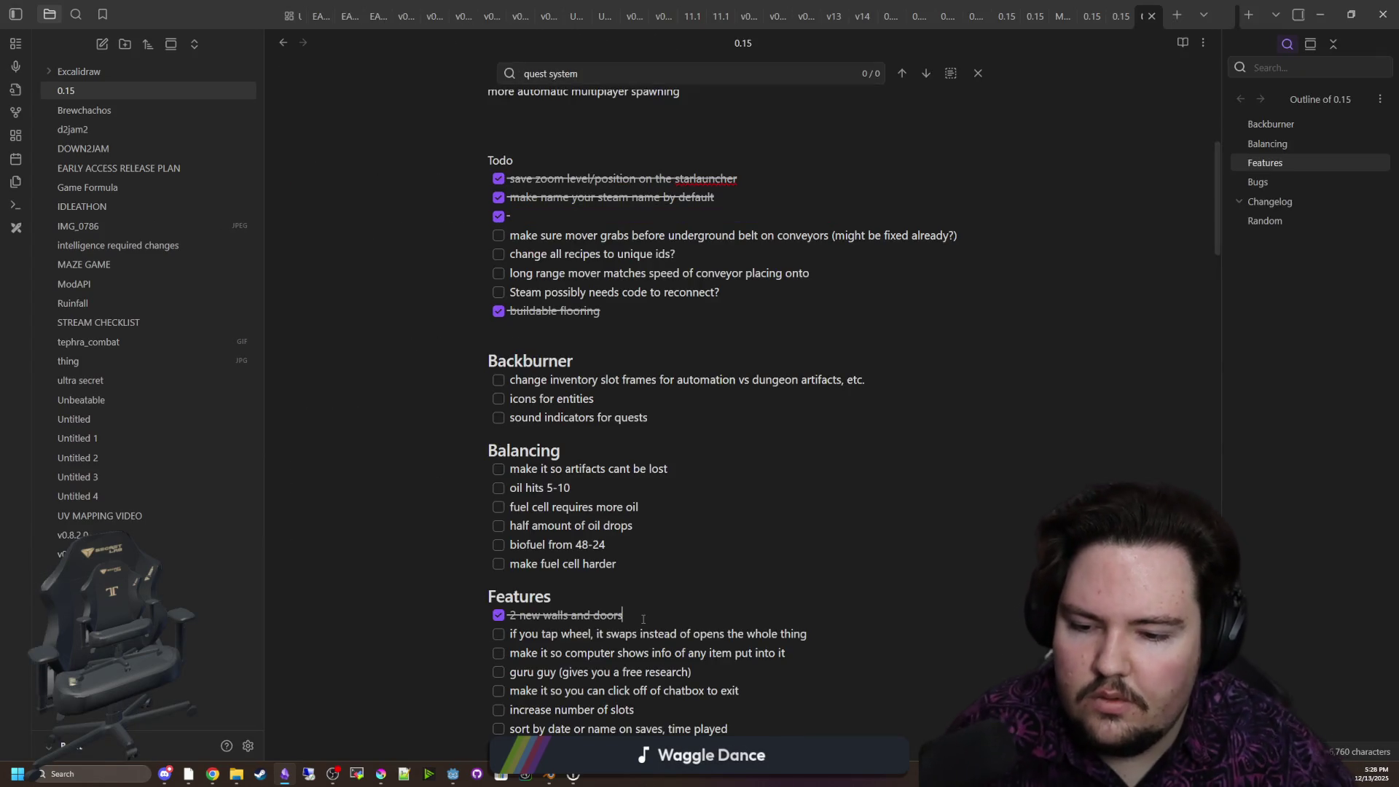
{"action": "key", "text": "Return"}
{"action": "key", "text": "ctrl+v"}
{"action": "key", "text": "Up"}
{"action": "key", "text": "Up"}
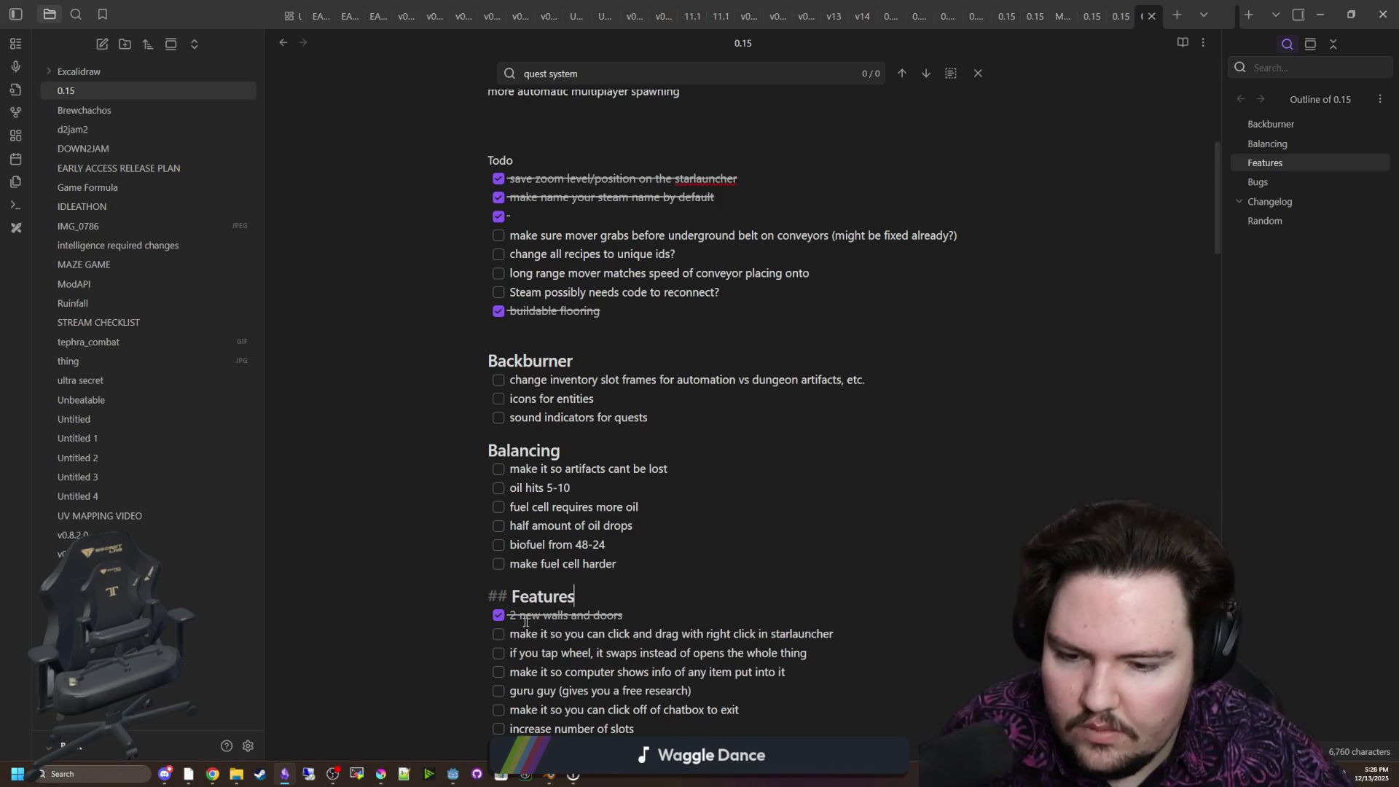
{"action": "left_click", "coordinate": [499, 634]}
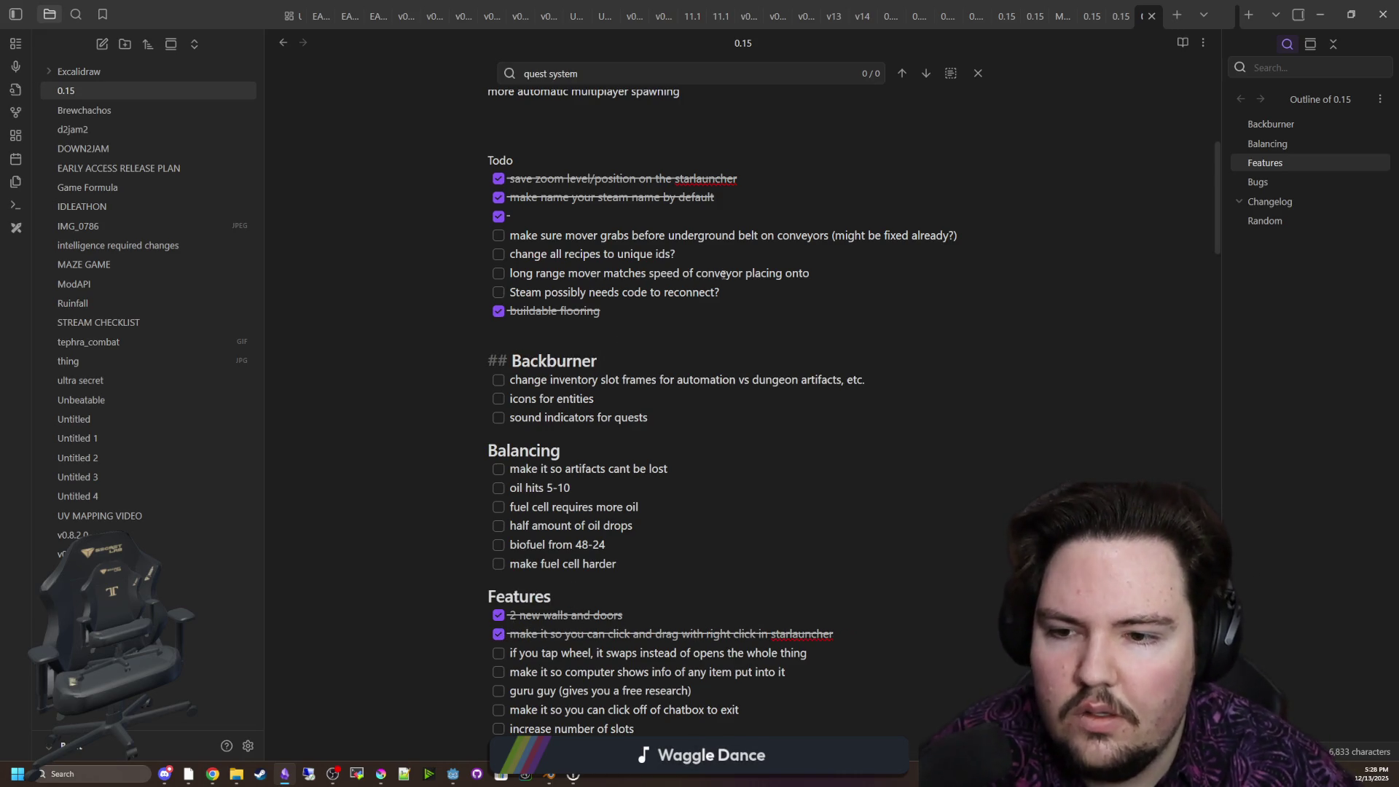
Delete the empty checked task line left in Todo.
{"action": "left_click", "coordinate": [621, 254]}
{"action": "left_click_drag", "start_coordinate": [657, 237], "coordinate": [778, 236]}
{"action": "left_click", "coordinate": [553, 210]}
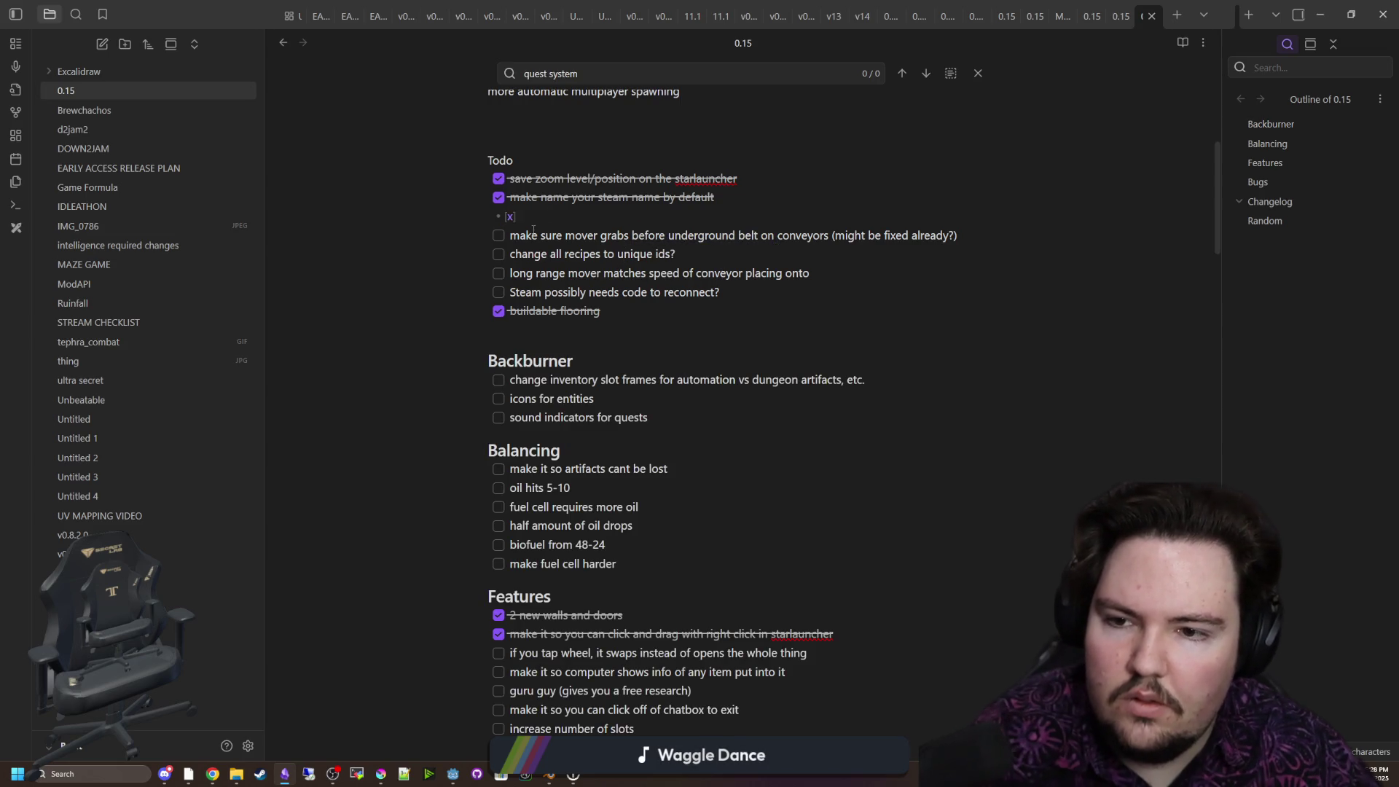
{"action": "key", "text": "BackSpace"}
{"action": "key", "text": "BackSpace"}
{"action": "key", "text": "BackSpace"}
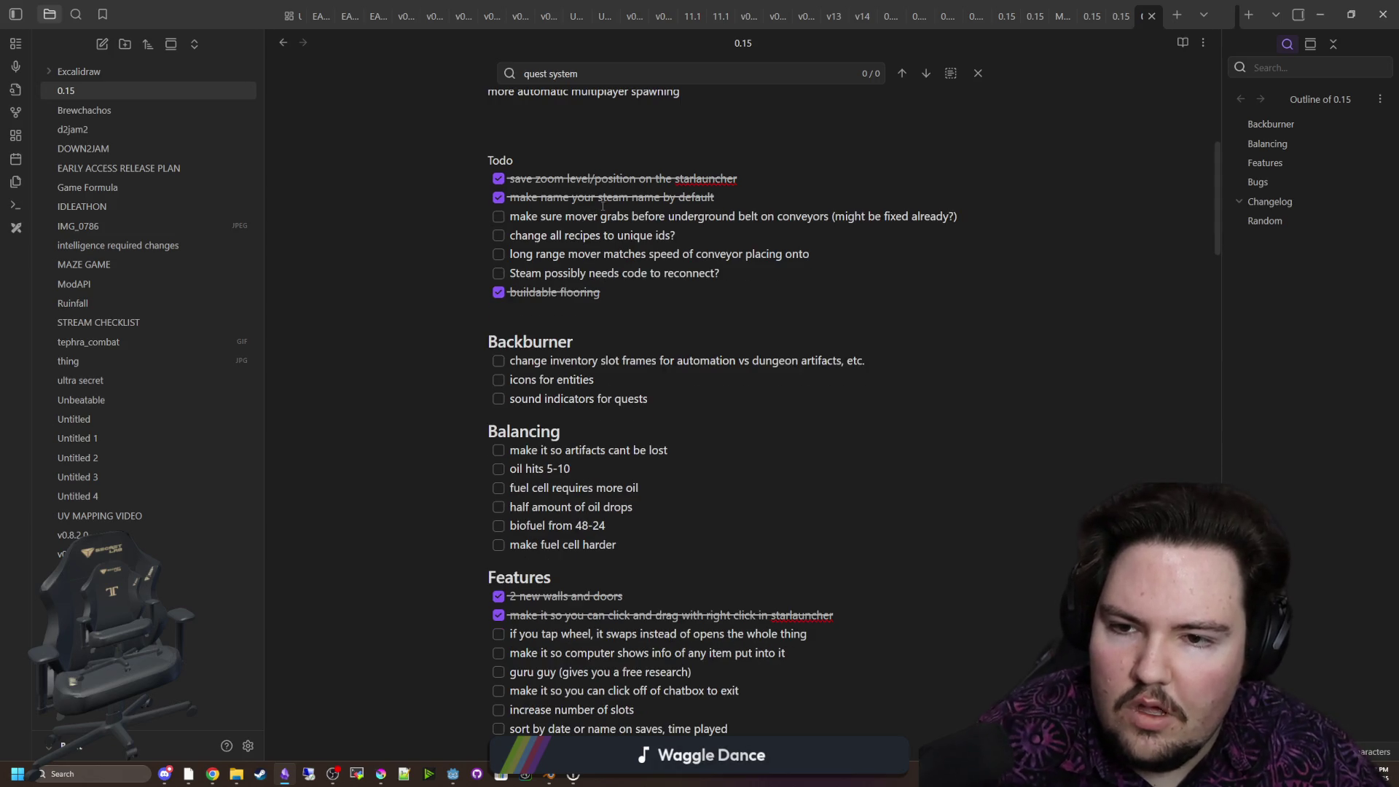
Find the steam-name task and move it into Features, marked done.
{"action": "key", "text": "ctrl+f"}
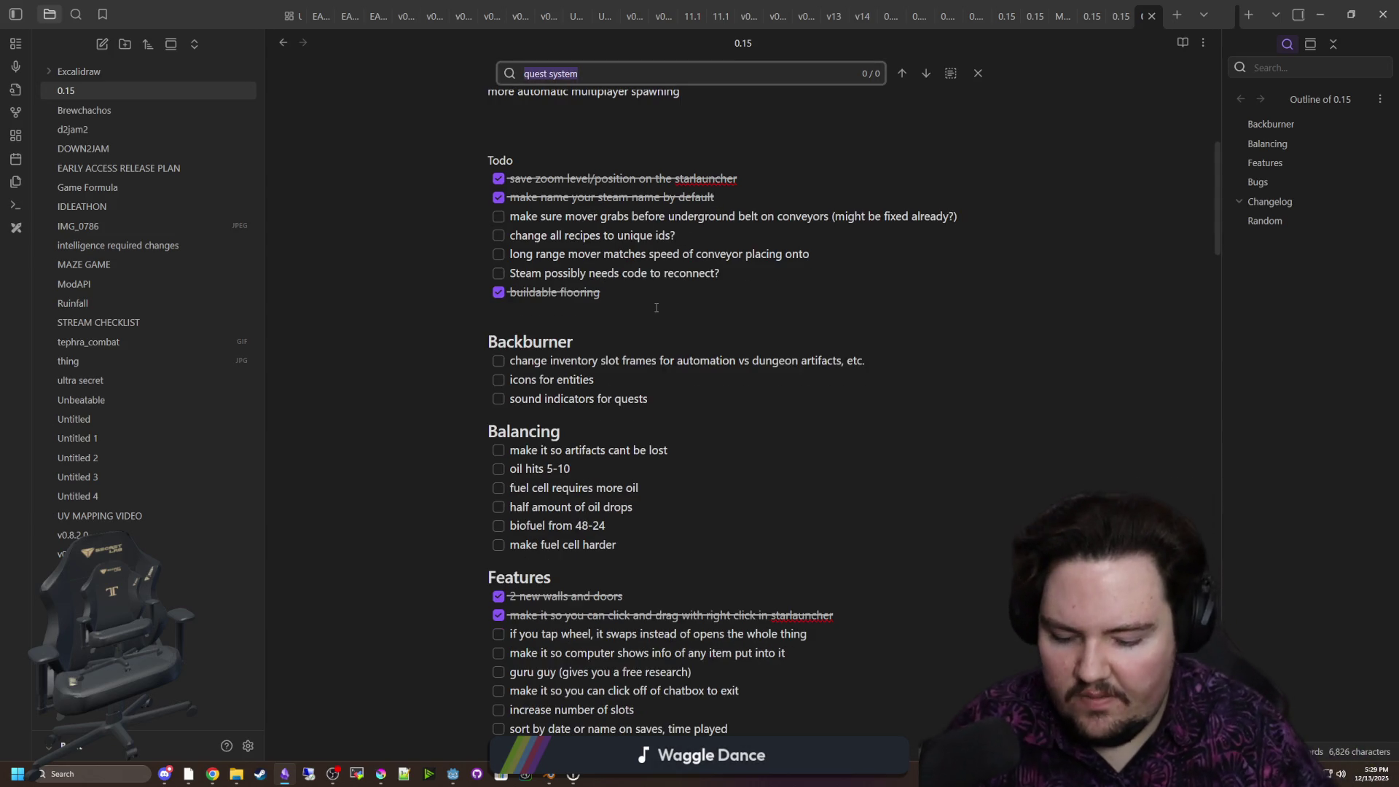
{"action": "type", "text": "steam by d"}
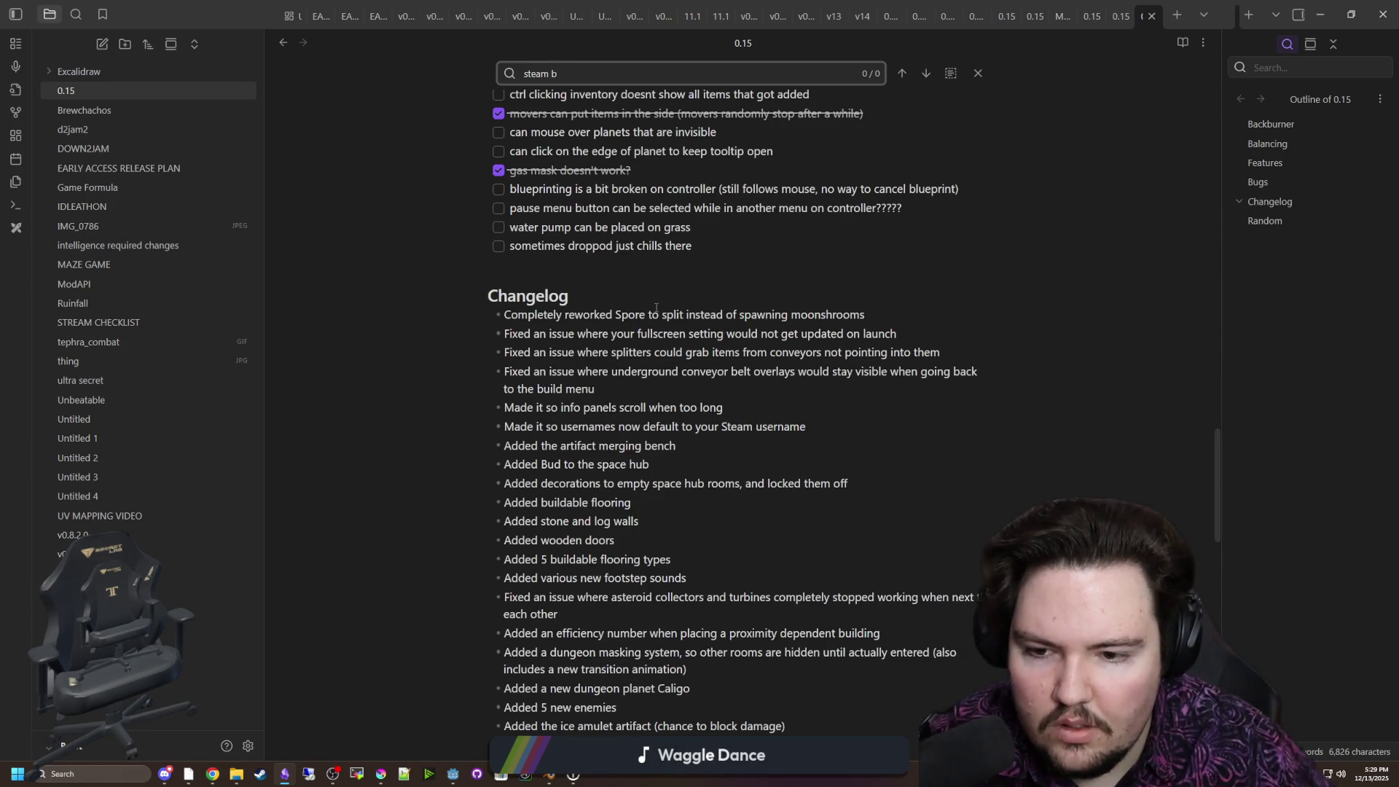
{"action": "key", "text": "BackSpace"}
{"action": "key", "text": "BackSpace"}
{"action": "scroll", "coordinate": [649, 335], "scroll_direction": "up", "scroll_amount": 20}
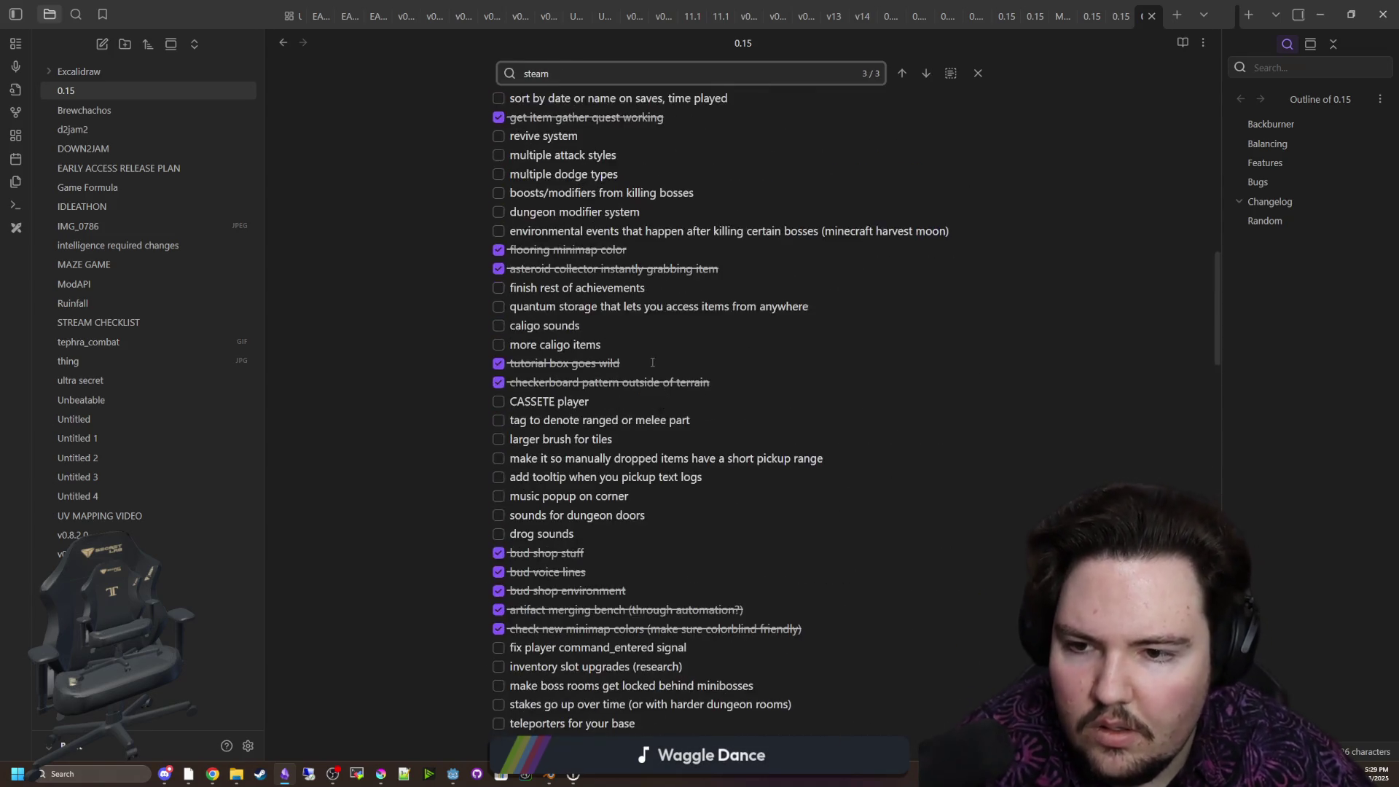
{"action": "scroll", "coordinate": [650, 382], "scroll_direction": "up", "scroll_amount": 4}
{"action": "mouse_move", "coordinate": [751, 284]}
{"action": "left_mouse_down"}
{"action": "mouse_move", "coordinate": [514, 278]}
{"action": "mouse_move", "coordinate": [721, 296]}
{"action": "mouse_move", "coordinate": [519, 297]}
{"action": "left_mouse_up"}
{"action": "key", "text": "ctrl+c"}
{"action": "left_click", "coordinate": [519, 297]}
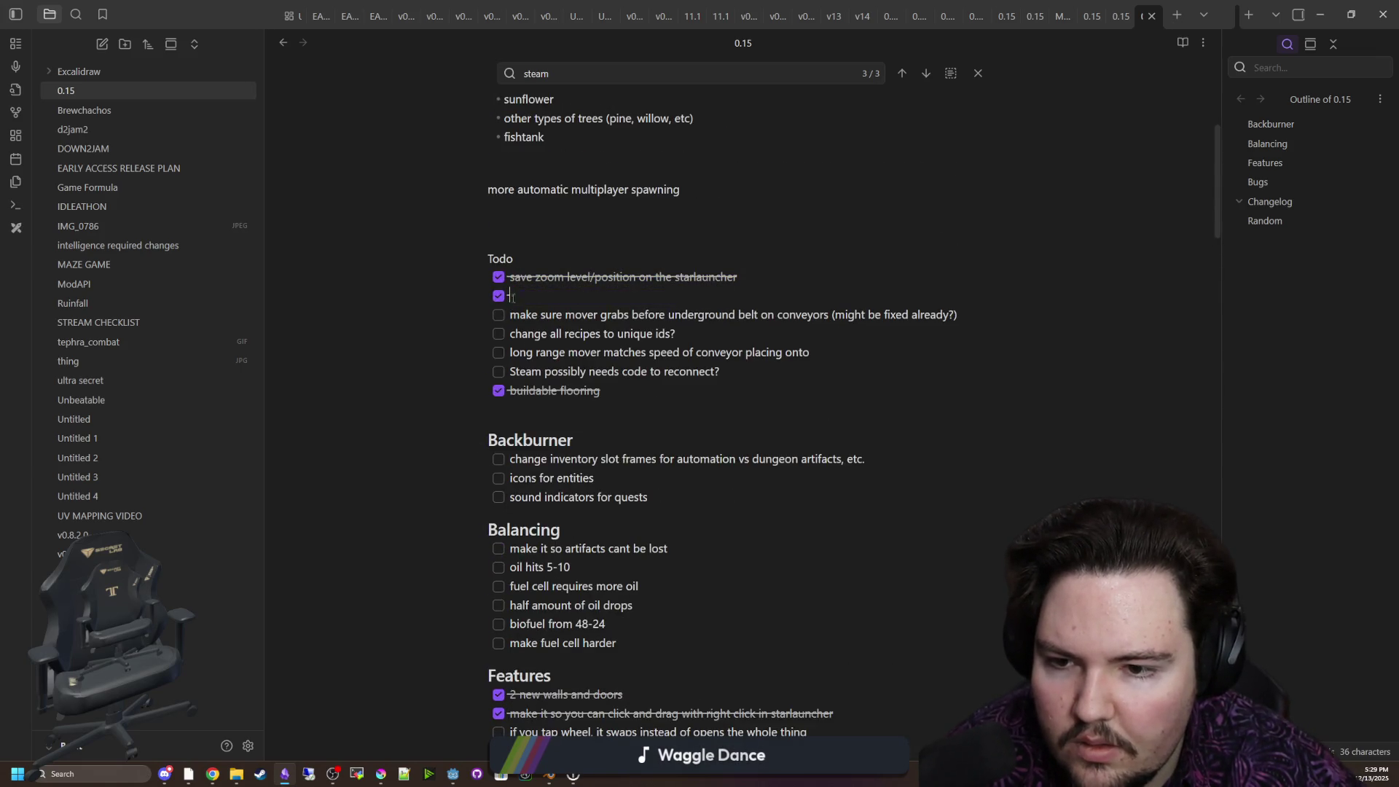
{"action": "scroll", "coordinate": [599, 464], "scroll_direction": "down", "scroll_amount": 3}
{"action": "key", "text": "Return"}
{"action": "key", "text": "ctrl+v"}
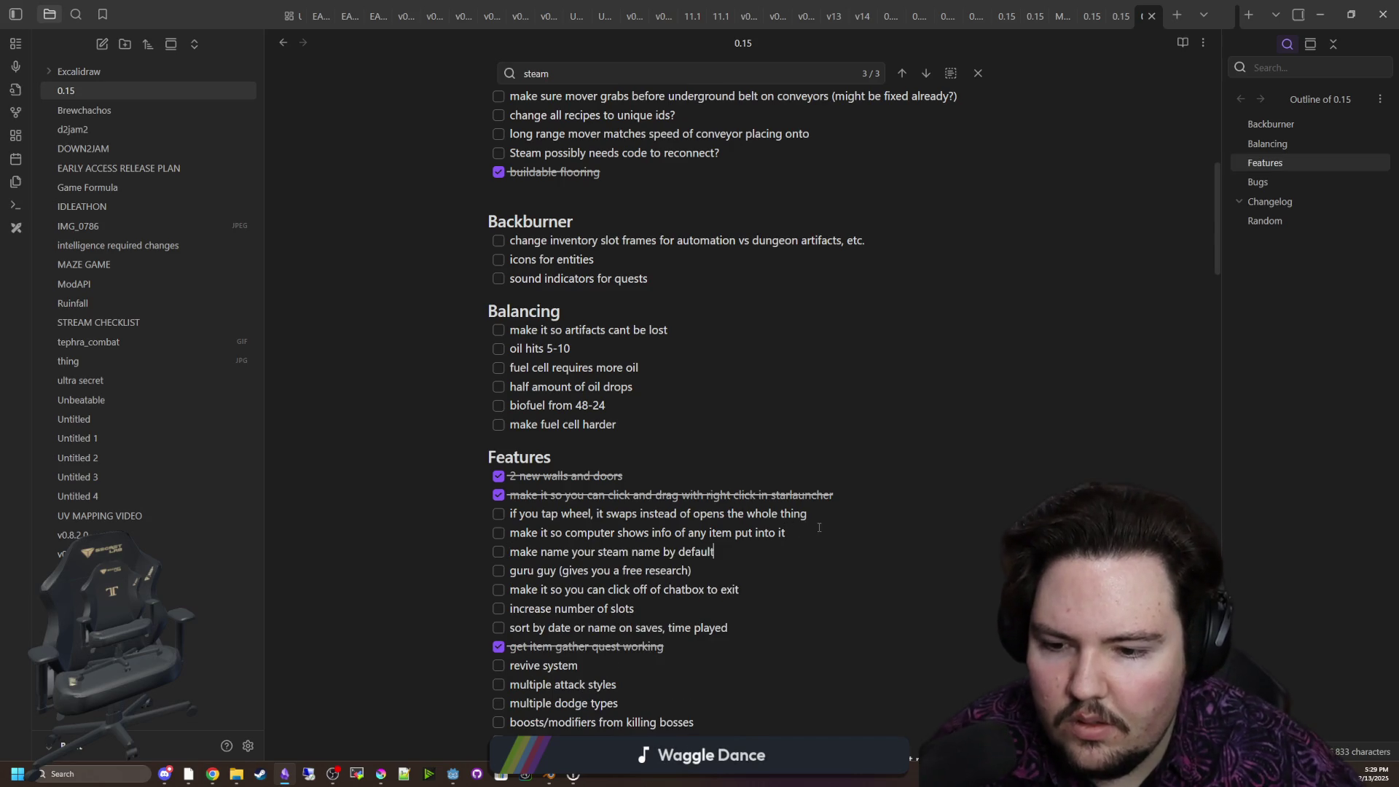
{"action": "key", "text": "ctrl+Return"}
Move the starlauncher zoom task into Features, check it, and delete Todo's empty checked lines.
{"action": "scroll", "coordinate": [611, 214], "scroll_direction": "up", "scroll_amount": 2}
{"action": "left_click_drag", "start_coordinate": [767, 197], "coordinate": [509, 204]}
{"action": "key", "text": "ctrl+c"}
{"action": "key", "text": "BackSpace"}
{"action": "key", "text": "Return"}
{"action": "key", "text": "ctrl+v"}
{"action": "left_click", "coordinate": [498, 697]}
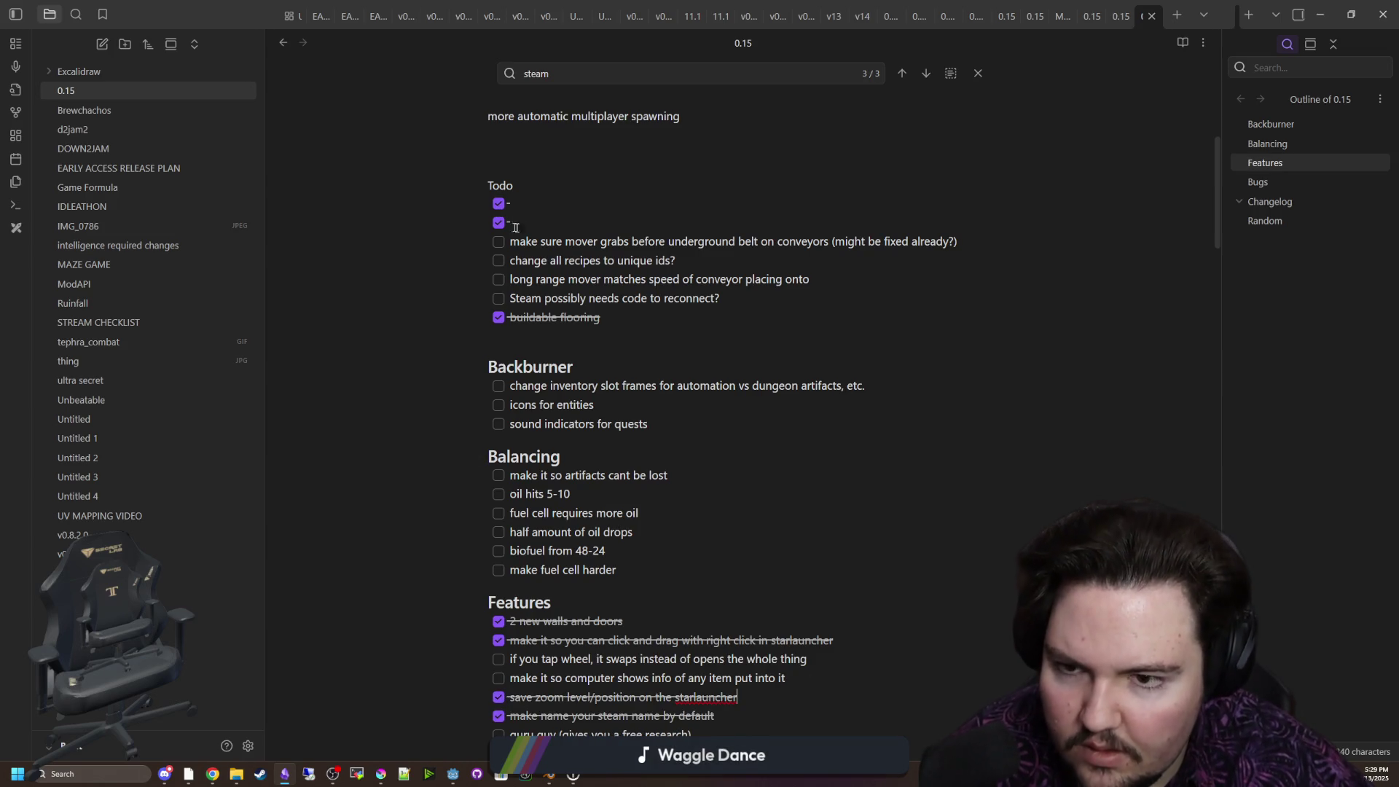
{"action": "left_click", "coordinate": [514, 223]}
{"action": "key", "text": "BackSpace"}
{"action": "key", "text": "BackSpace"}
{"action": "key", "text": "BackSpace"}
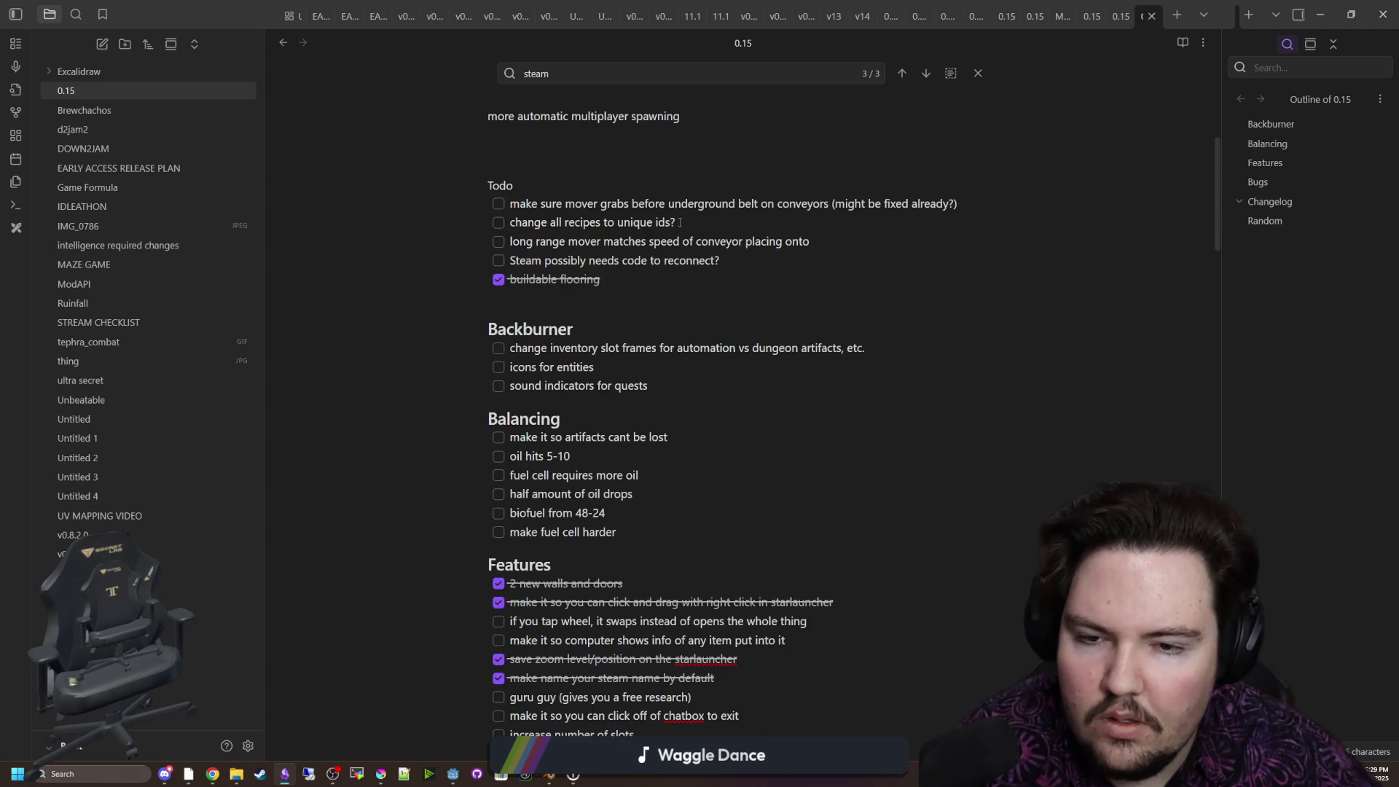
Move the loose notes from the top of 0.15 to just above the Todo list.
{"action": "scroll", "coordinate": [625, 259], "scroll_direction": "up", "scroll_amount": 2}
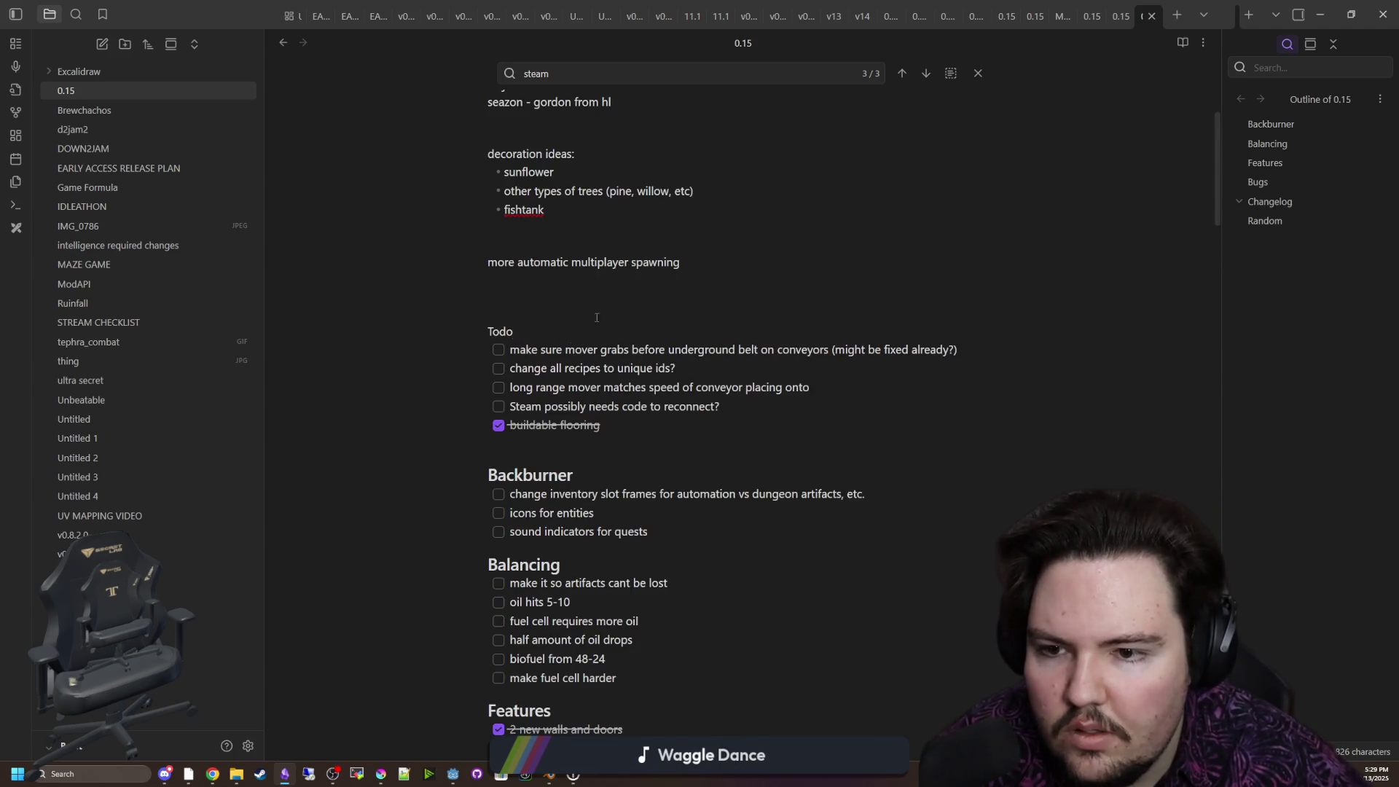
{"action": "scroll", "coordinate": [612, 302], "scroll_direction": "up", "scroll_amount": 2}
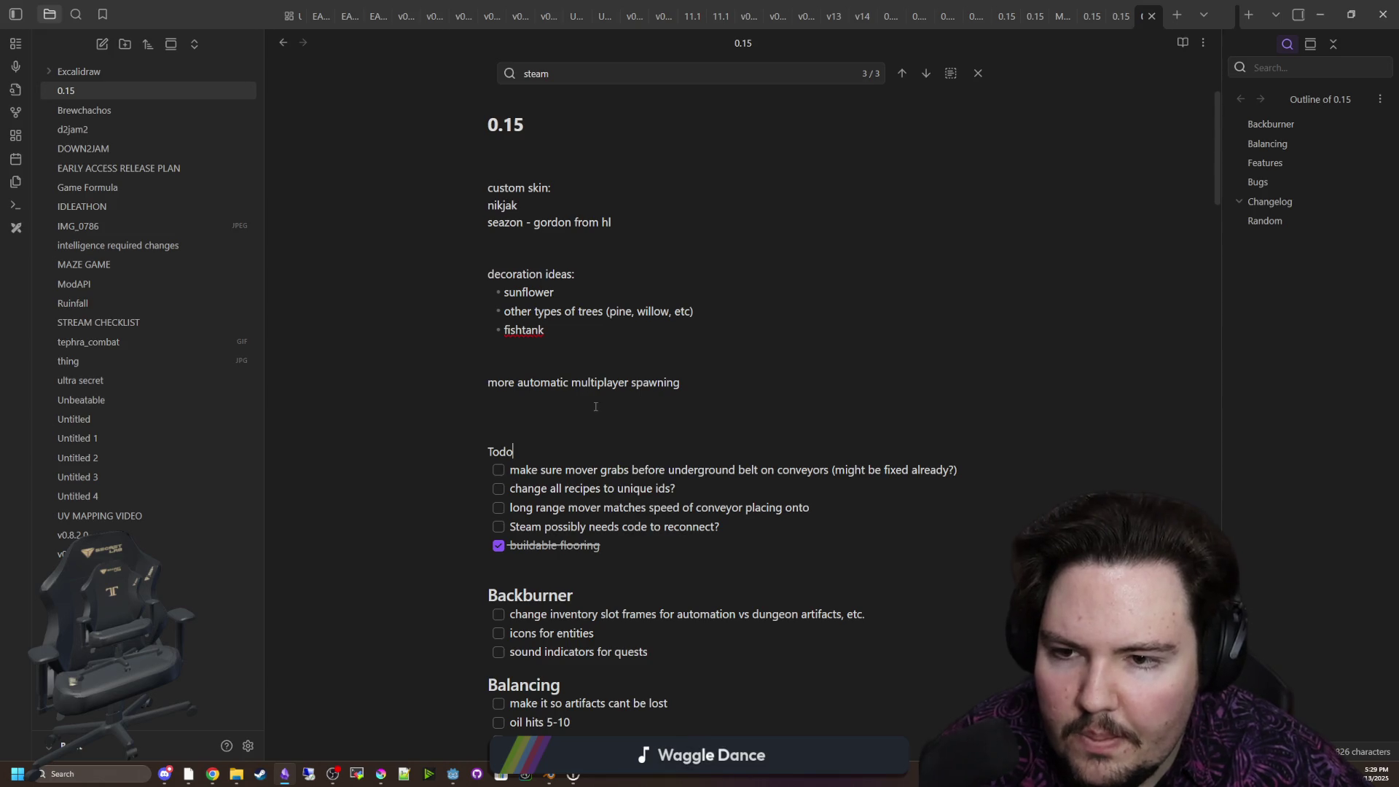
{"action": "scroll", "coordinate": [596, 406], "scroll_direction": "down", "scroll_amount": 4}
{"action": "scroll", "coordinate": [583, 396], "scroll_direction": "down", "scroll_amount": 20}
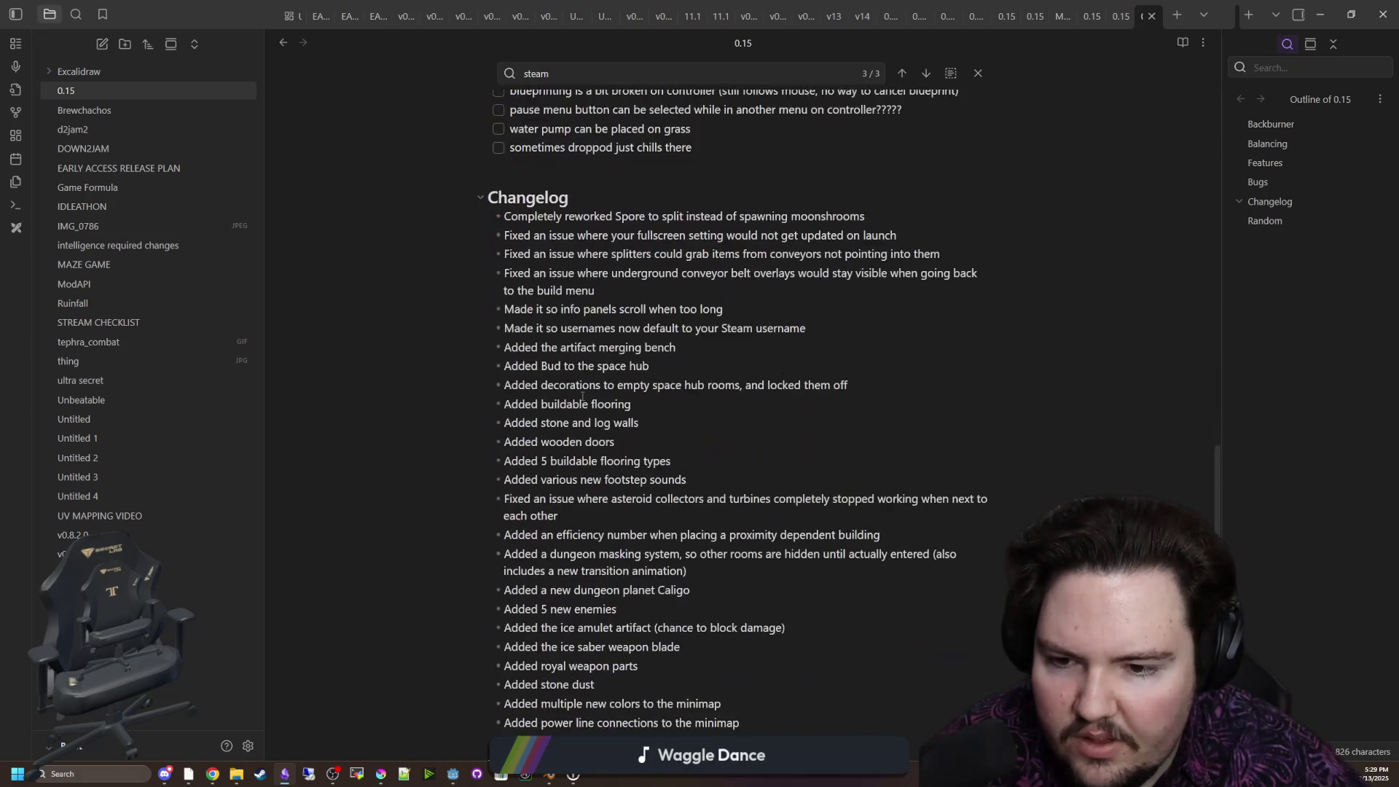
{"action": "scroll", "coordinate": [583, 395], "scroll_direction": "down", "scroll_amount": 5}
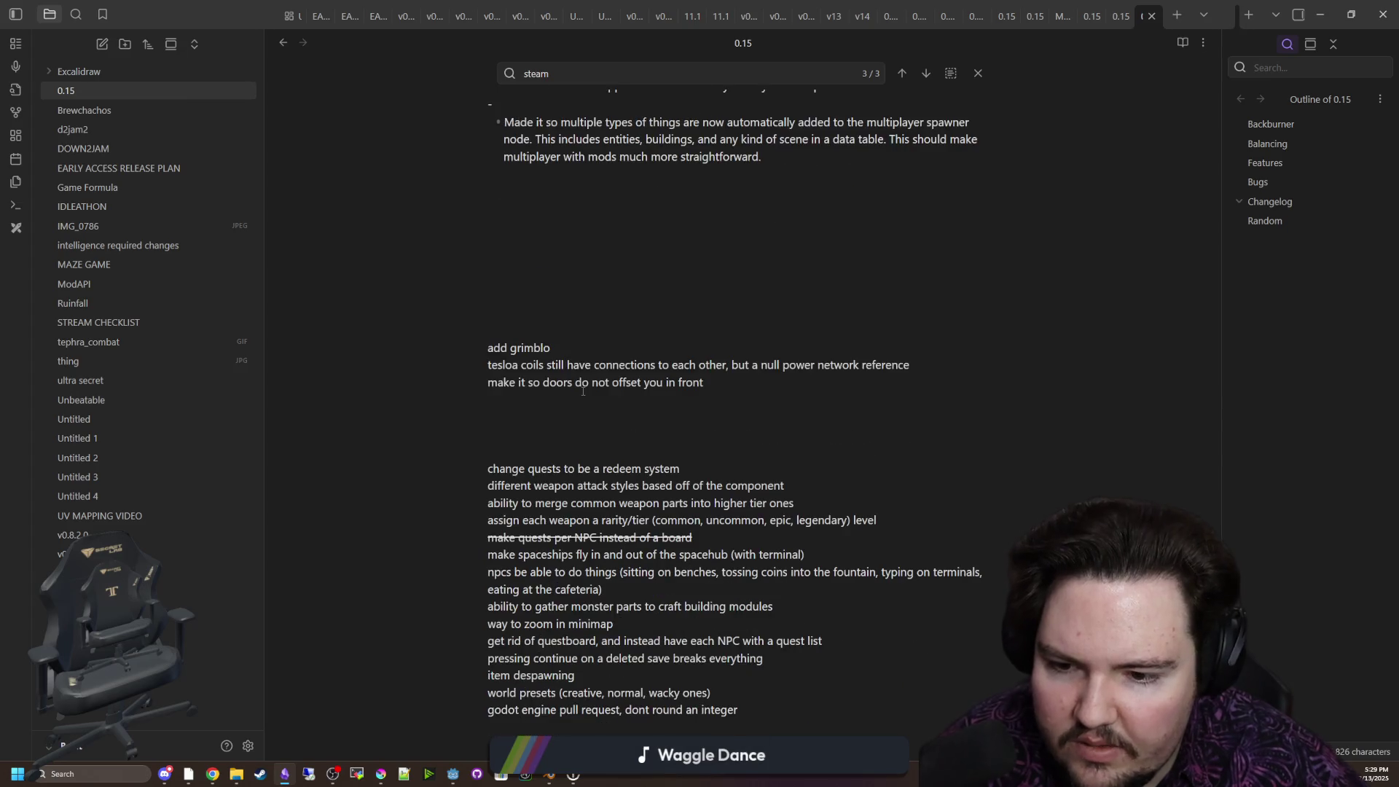
{"action": "mouse_move", "coordinate": [759, 492]}
{"action": "left_mouse_down"}
{"action": "mouse_move", "coordinate": [488, 318]}
{"action": "mouse_move", "coordinate": [455, 255]}
{"action": "left_mouse_up"}
{"action": "key", "text": "ctrl+c"}
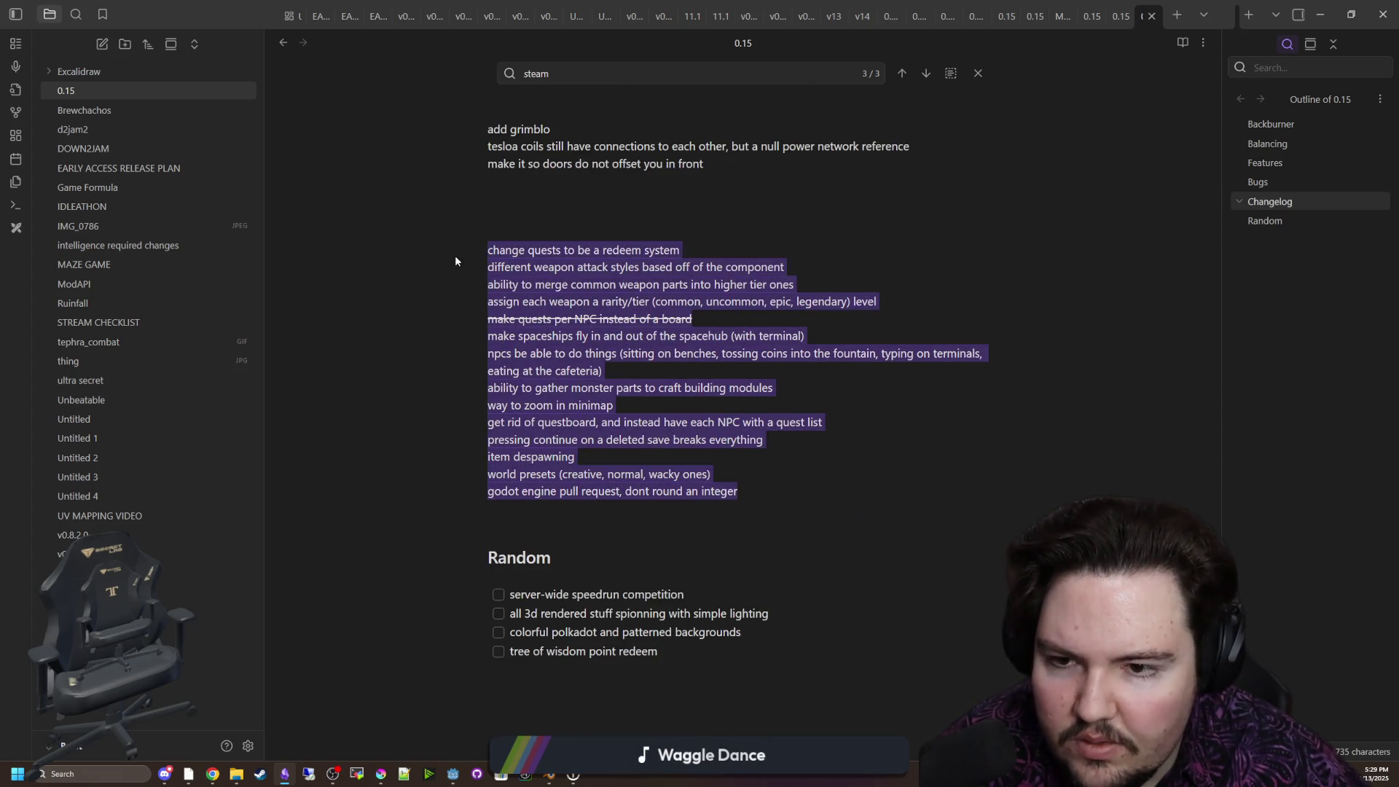
{"action": "key", "text": "BackSpace"}
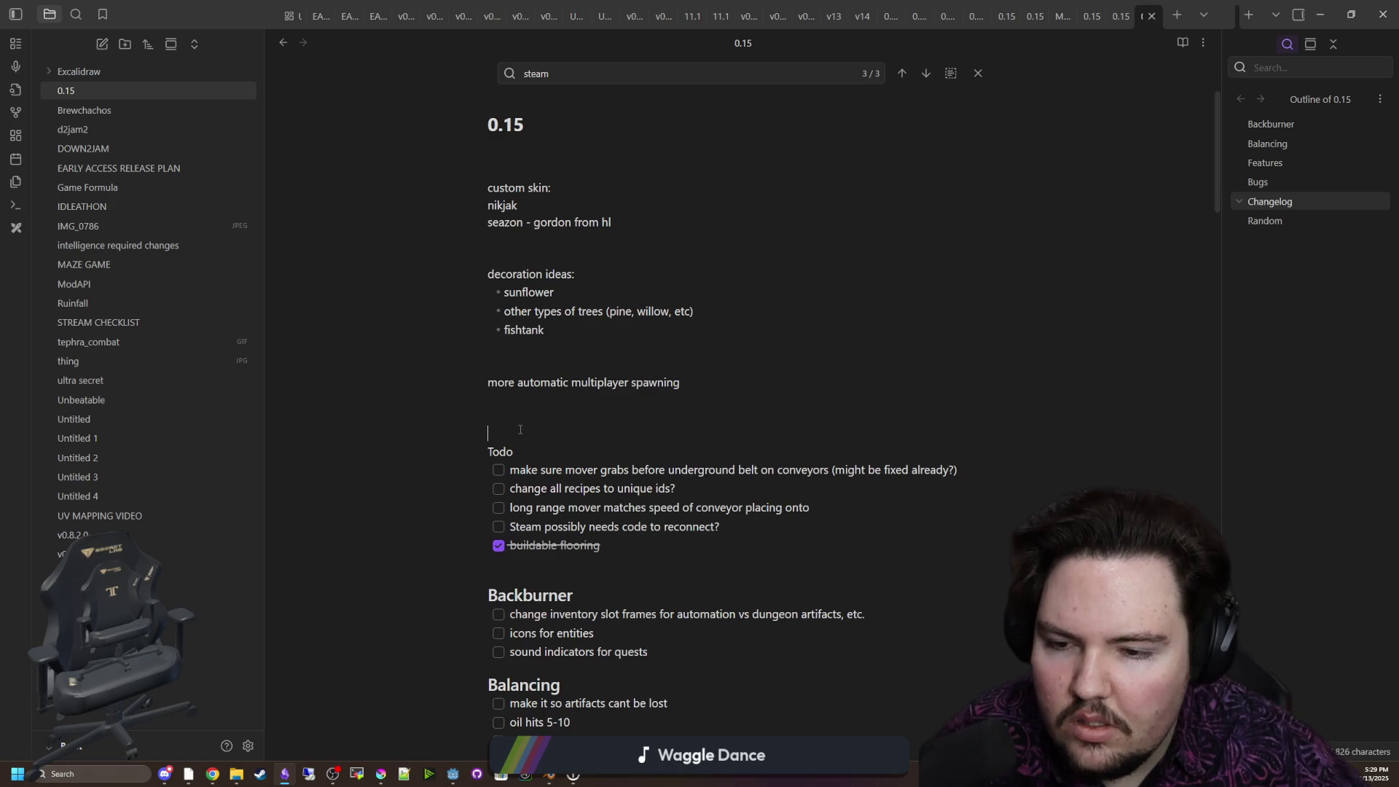
{"action": "key", "text": "ctrl+v"}
Move the spaceships and npcs lines into Backburner as '- [ ]' checklist items.
{"action": "scroll", "coordinate": [533, 373], "scroll_direction": "down", "scroll_amount": 3}
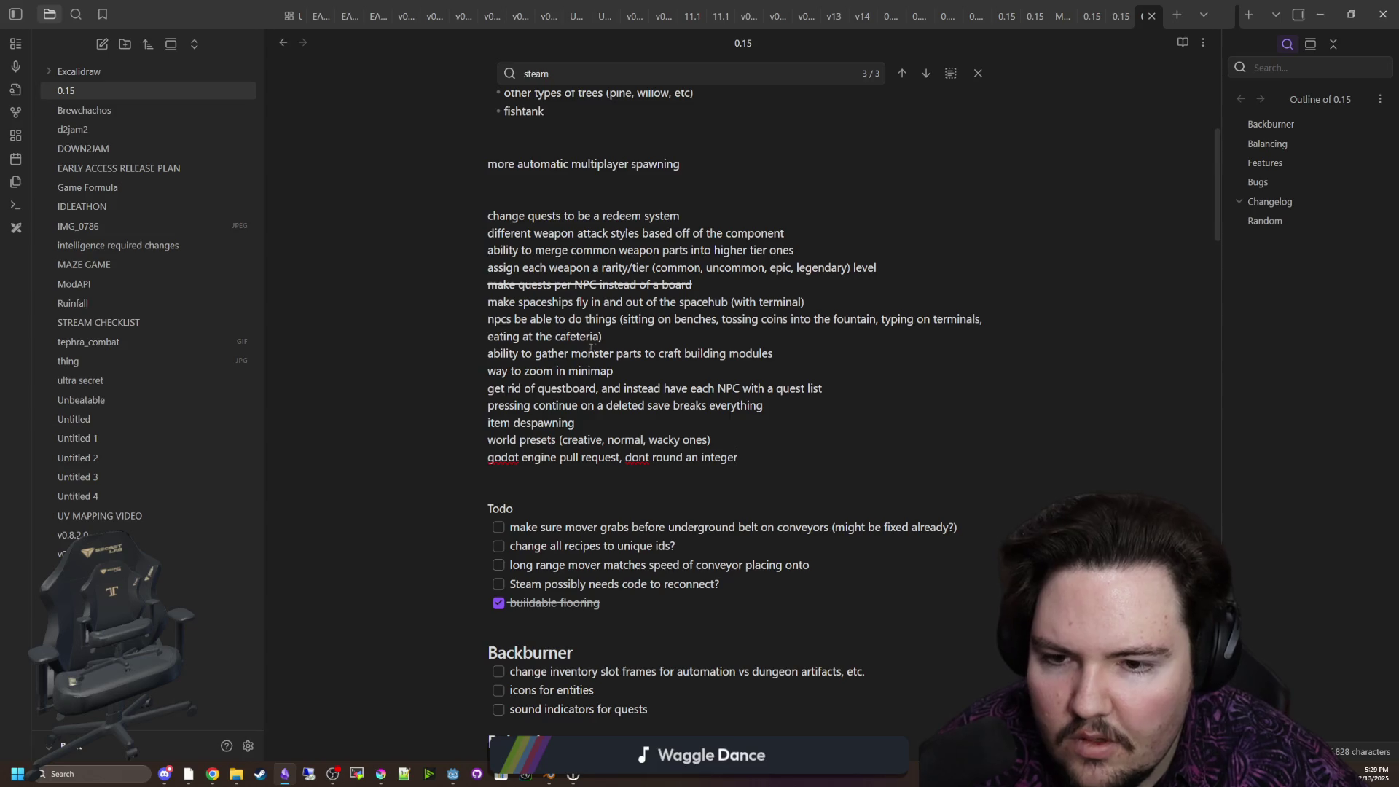
{"action": "left_click_drag", "start_coordinate": [614, 336], "coordinate": [417, 300]}
{"action": "key", "text": "ctrl+c"}
{"action": "key", "text": "BackSpace"}
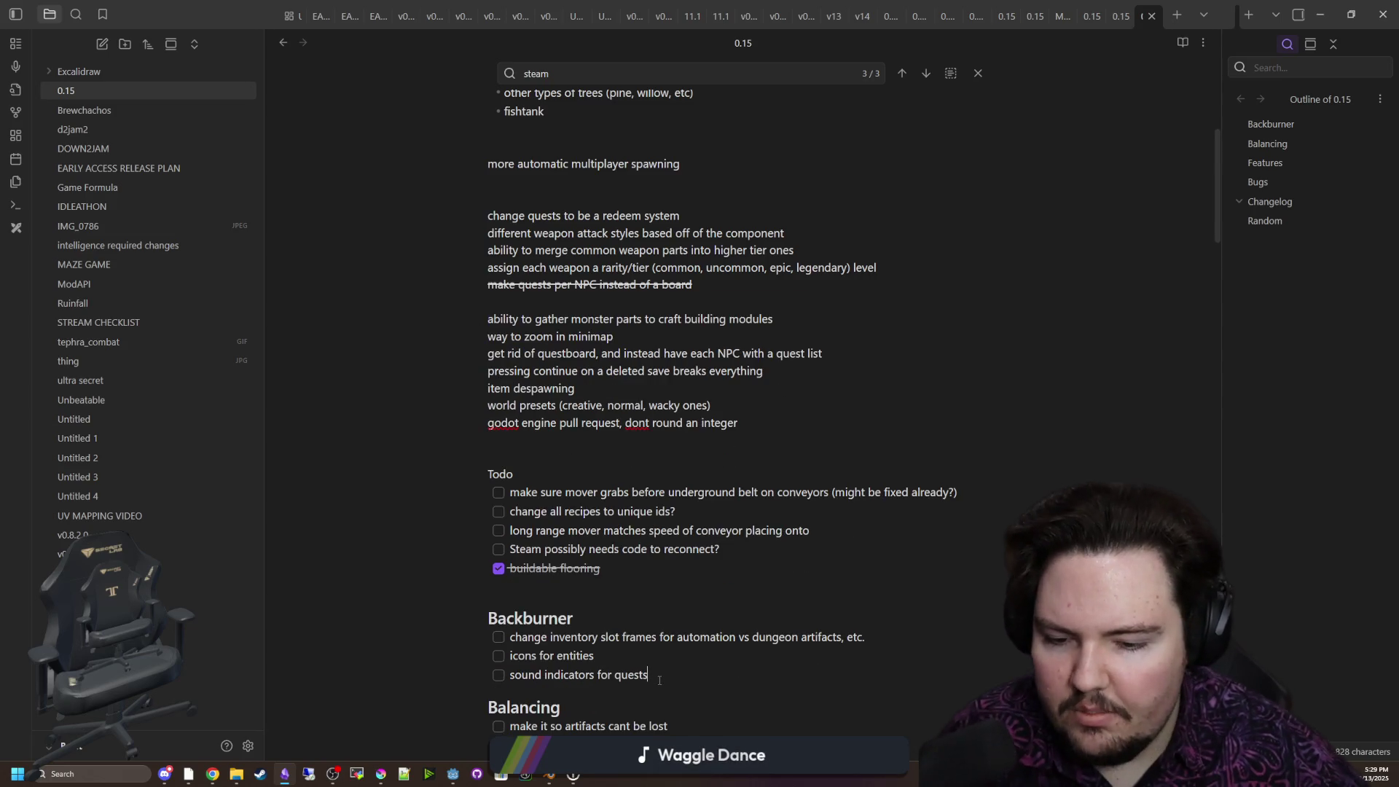
{"action": "key", "text": "Return"}
{"action": "key", "text": "ctrl+v"}
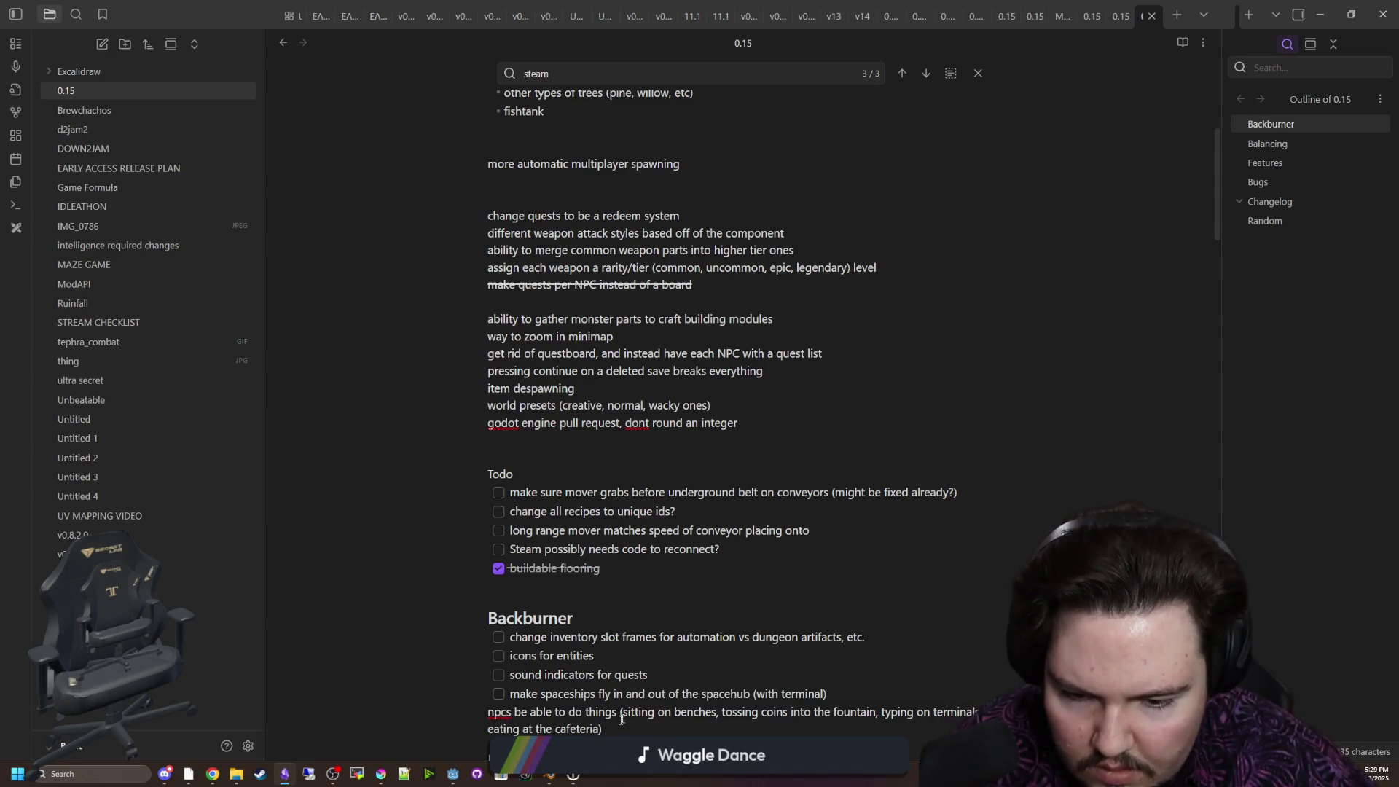
{"action": "left_click", "coordinate": [486, 711]}
{"action": "type", "text": "- [ ]"}
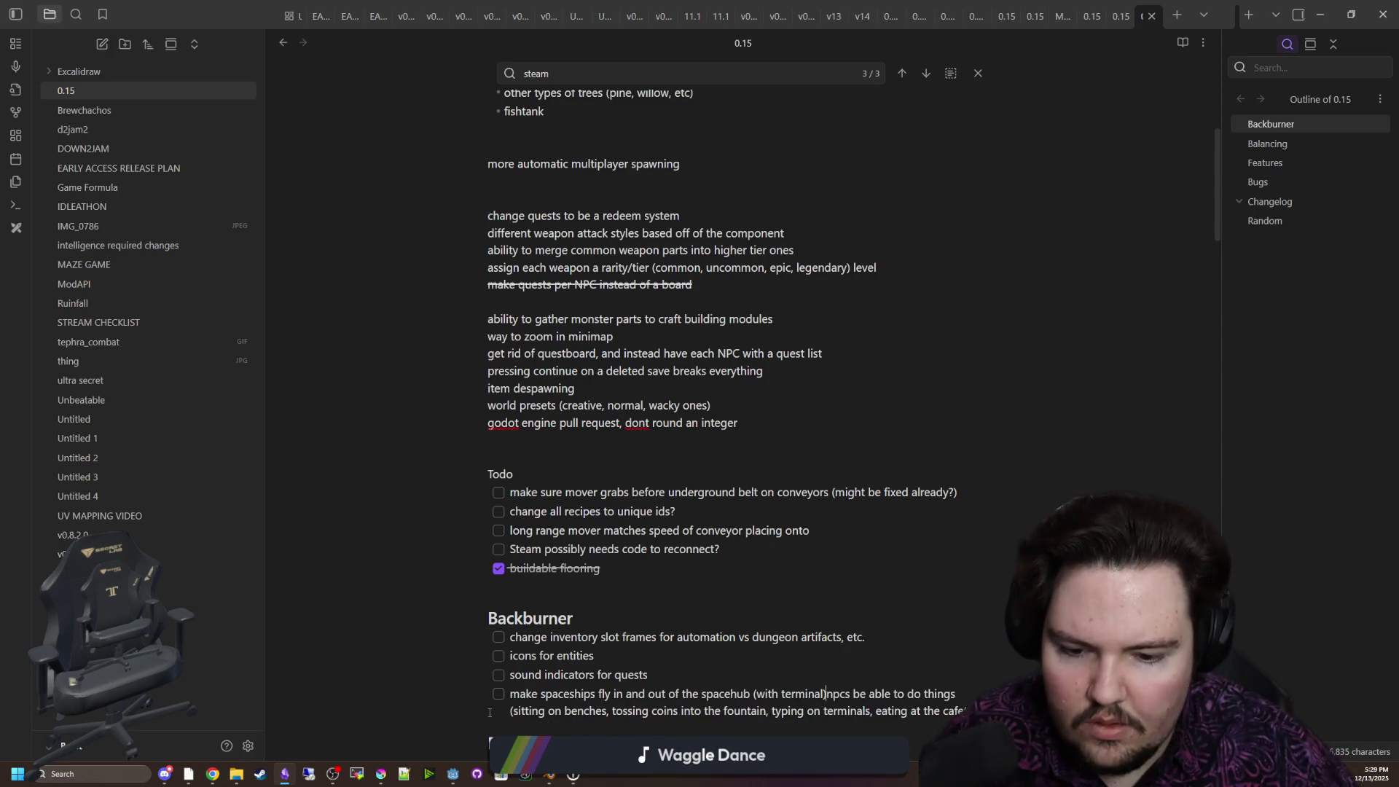
Add the 'way to zoom in minimap' task to Features below the new walls and doors task.
{"action": "left_click_drag", "start_coordinate": [621, 339], "coordinate": [495, 336]}
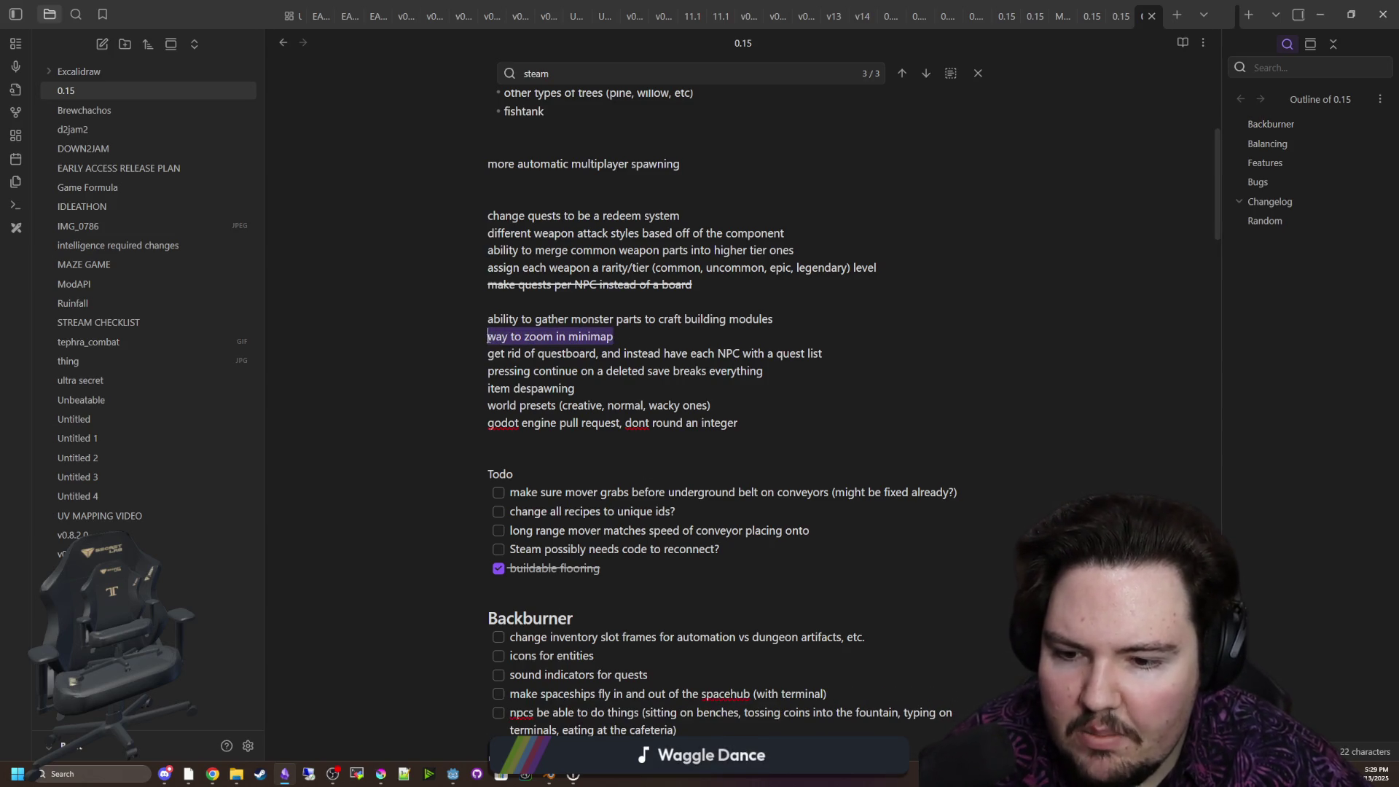
{"action": "left_click", "coordinate": [618, 534]}
{"action": "scroll", "coordinate": [618, 534], "scroll_direction": "down", "scroll_amount": 4}
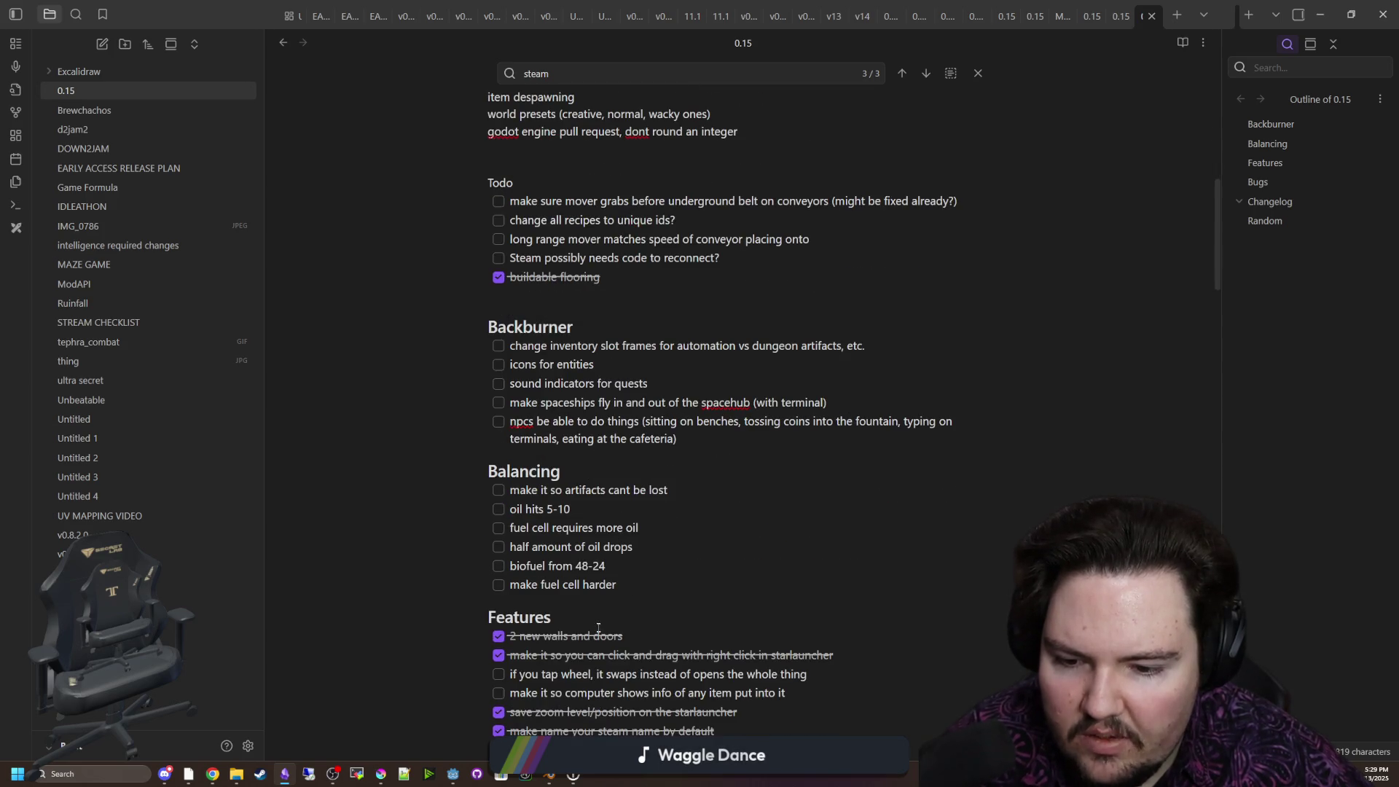
{"action": "left_click", "coordinate": [623, 636]}
{"action": "key", "text": "Return"}
{"action": "type", "text": "way to zoom in minimap"}
Move 'get rid of questboard' into Todo after buildable flooring and check it off.
{"action": "scroll", "coordinate": [650, 483], "scroll_direction": "up", "scroll_amount": 3}
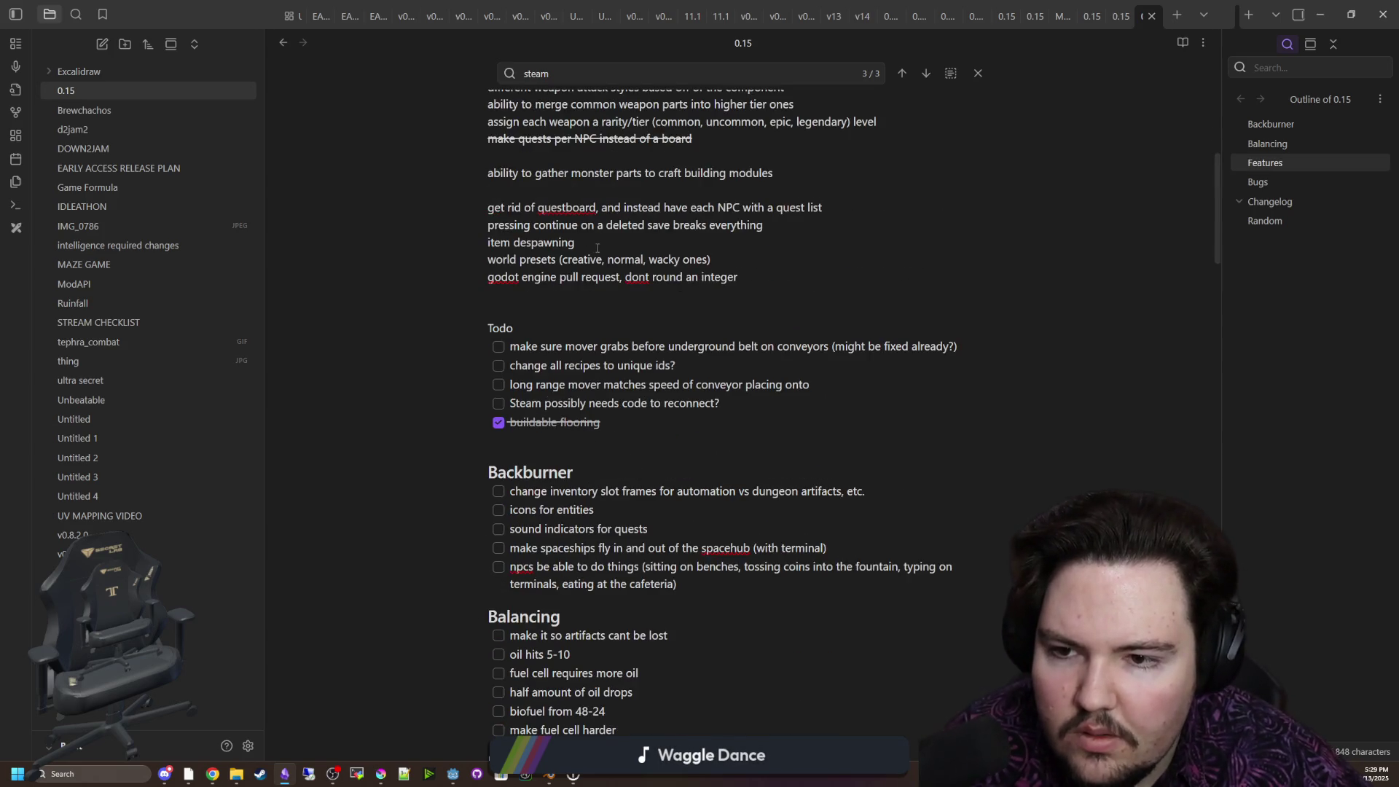
{"action": "left_click", "coordinate": [665, 280]}
{"action": "left_click_drag", "start_coordinate": [822, 281], "coordinate": [495, 275]}
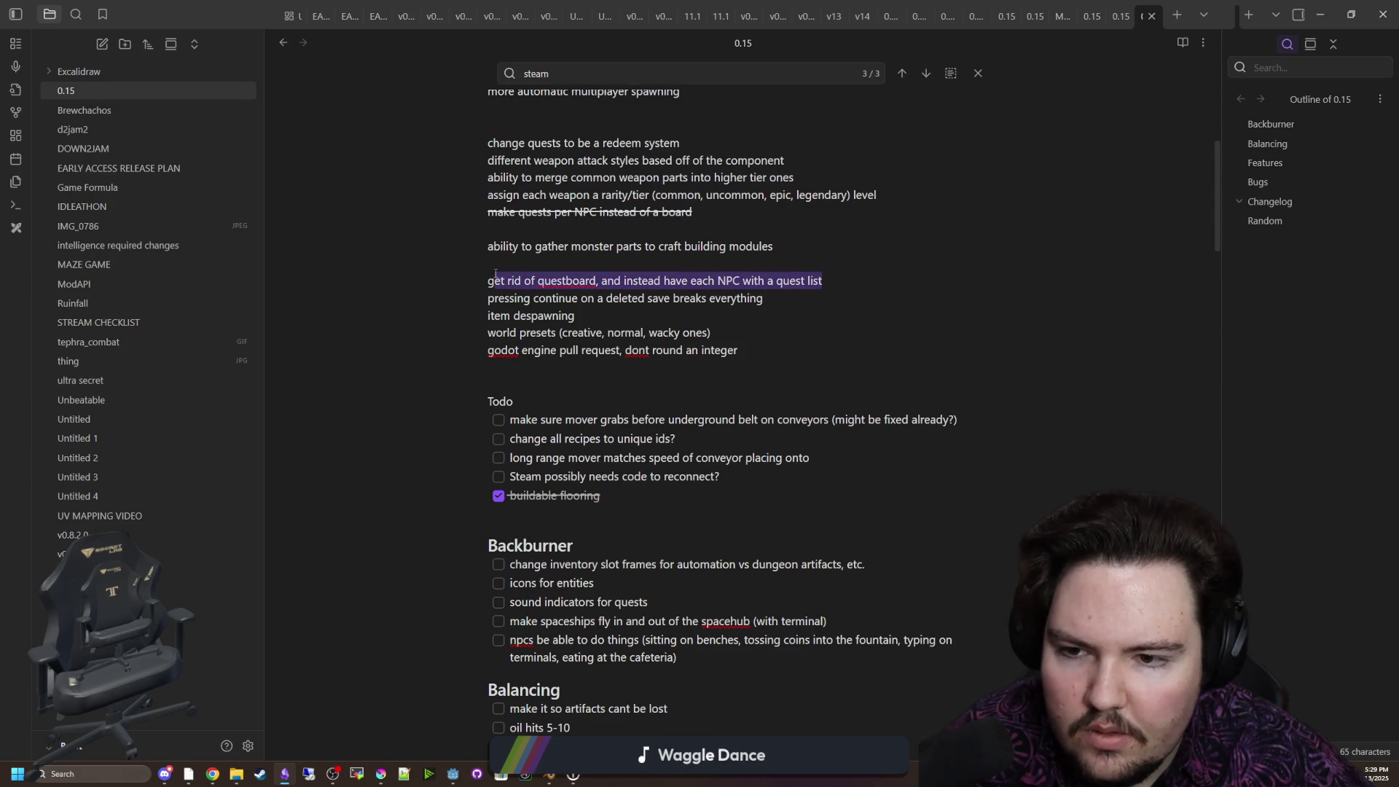
{"action": "key", "text": "ctrl+x"}
{"action": "scroll", "coordinate": [570, 455], "scroll_direction": "down", "scroll_amount": 1}
{"action": "left_click", "coordinate": [604, 424]}
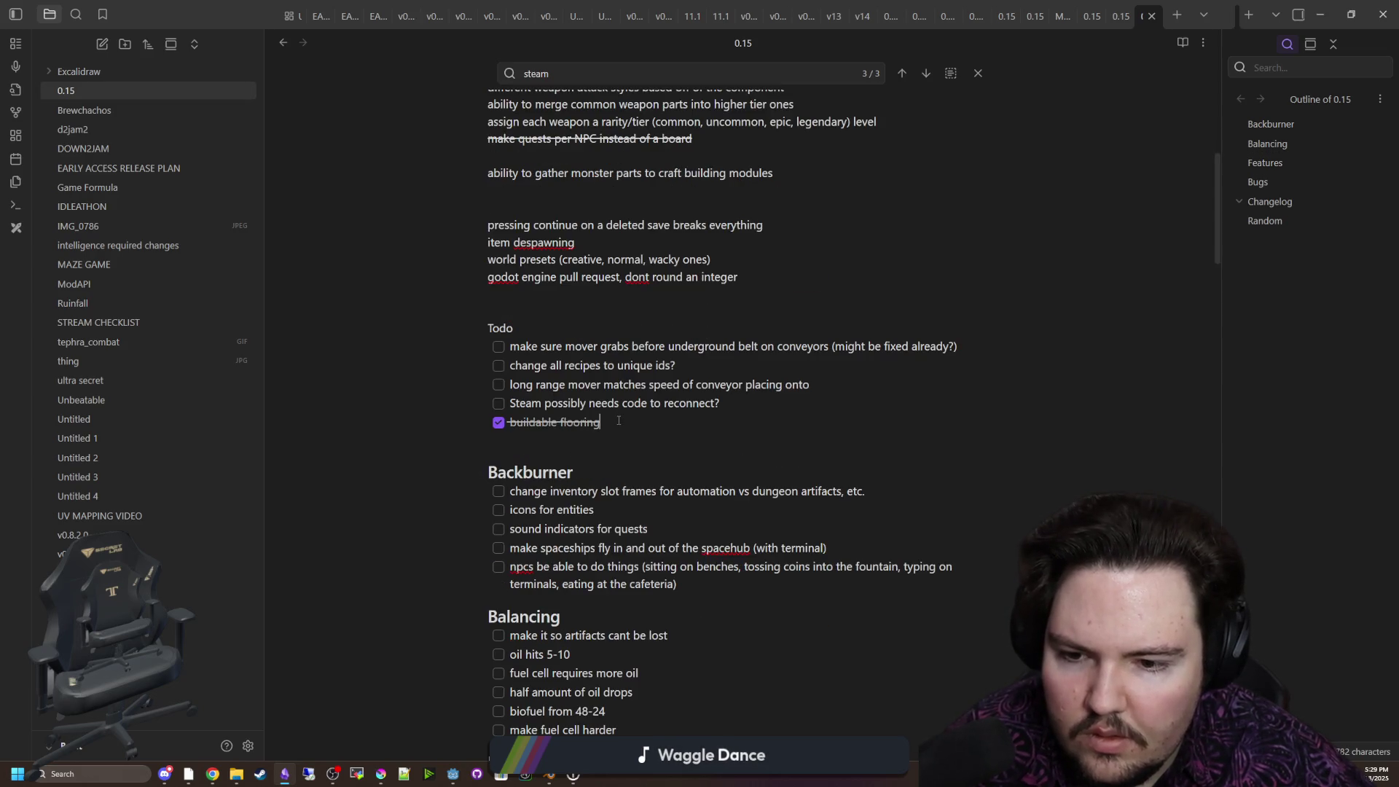
{"action": "key", "text": "Return"}
{"action": "key", "text": "ctrl+v"}
{"action": "left_click", "coordinate": [500, 442]}
Move the monster parts line into Features below the steam-name task.
{"action": "scroll", "coordinate": [525, 444], "scroll_direction": "up", "scroll_amount": 2}
{"action": "left_click_drag", "start_coordinate": [809, 321], "coordinate": [488, 321]}
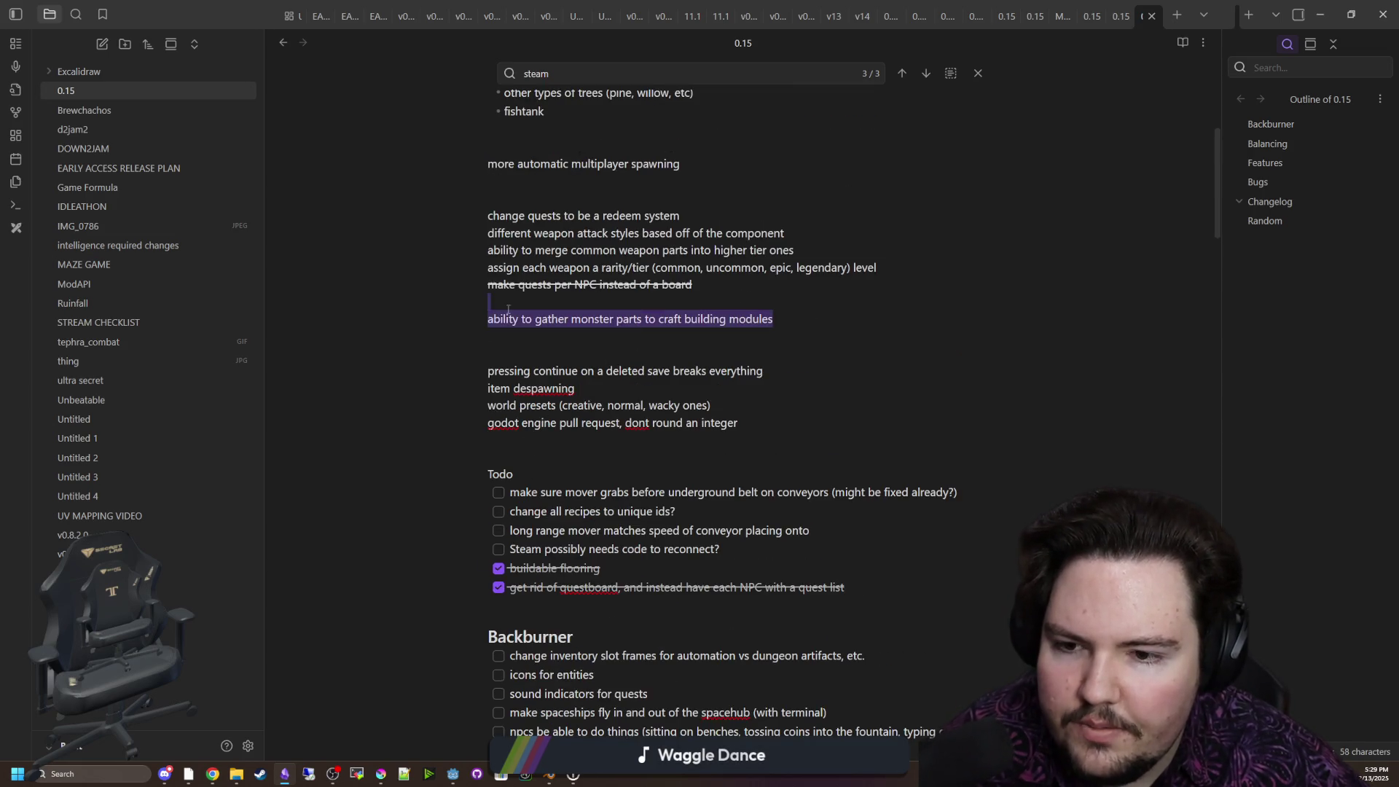
{"action": "key", "text": "ctrl+x"}
{"action": "scroll", "coordinate": [601, 547], "scroll_direction": "down", "scroll_amount": 4}
{"action": "scroll", "coordinate": [602, 547], "scroll_direction": "down", "scroll_amount": 3}
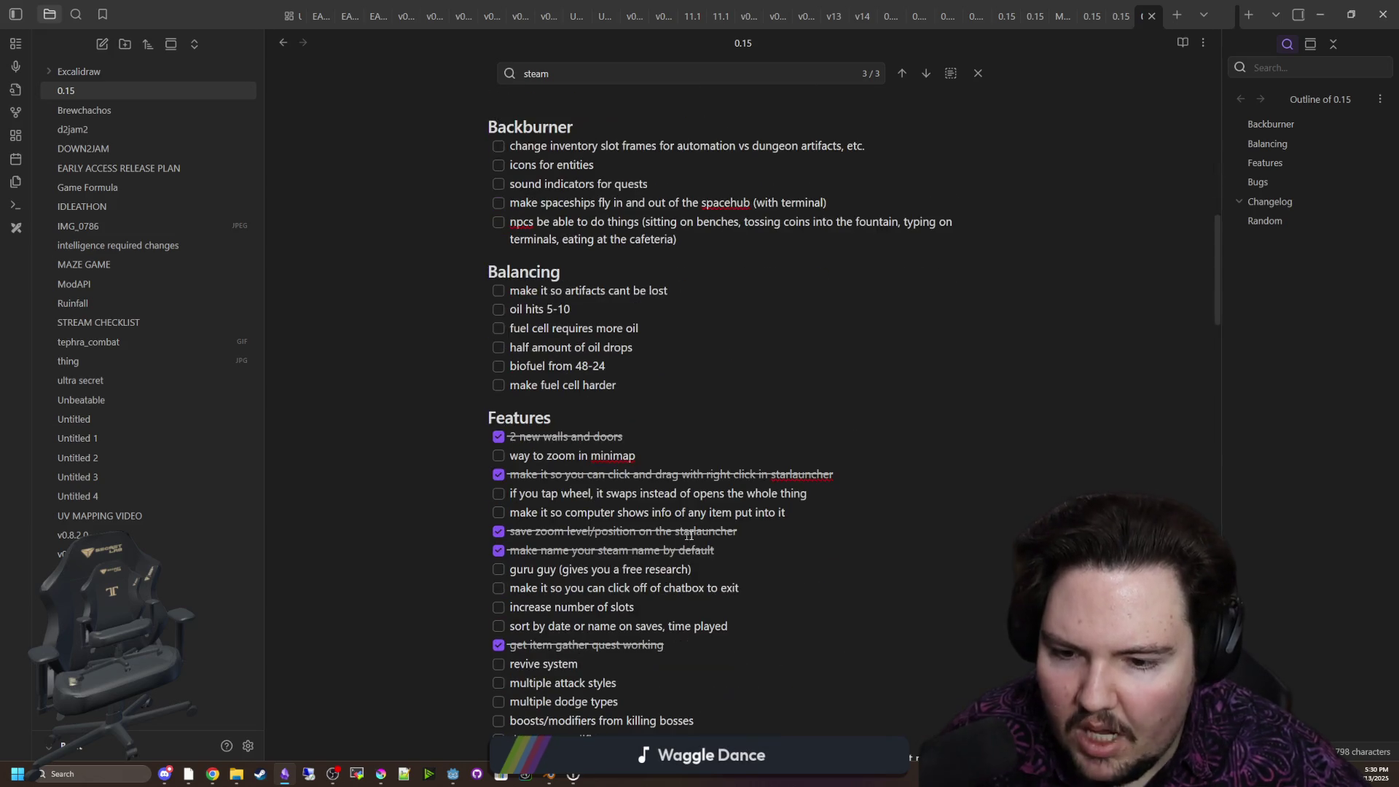
{"action": "key", "text": "Return"}
{"action": "key", "text": "ctrl+v"}
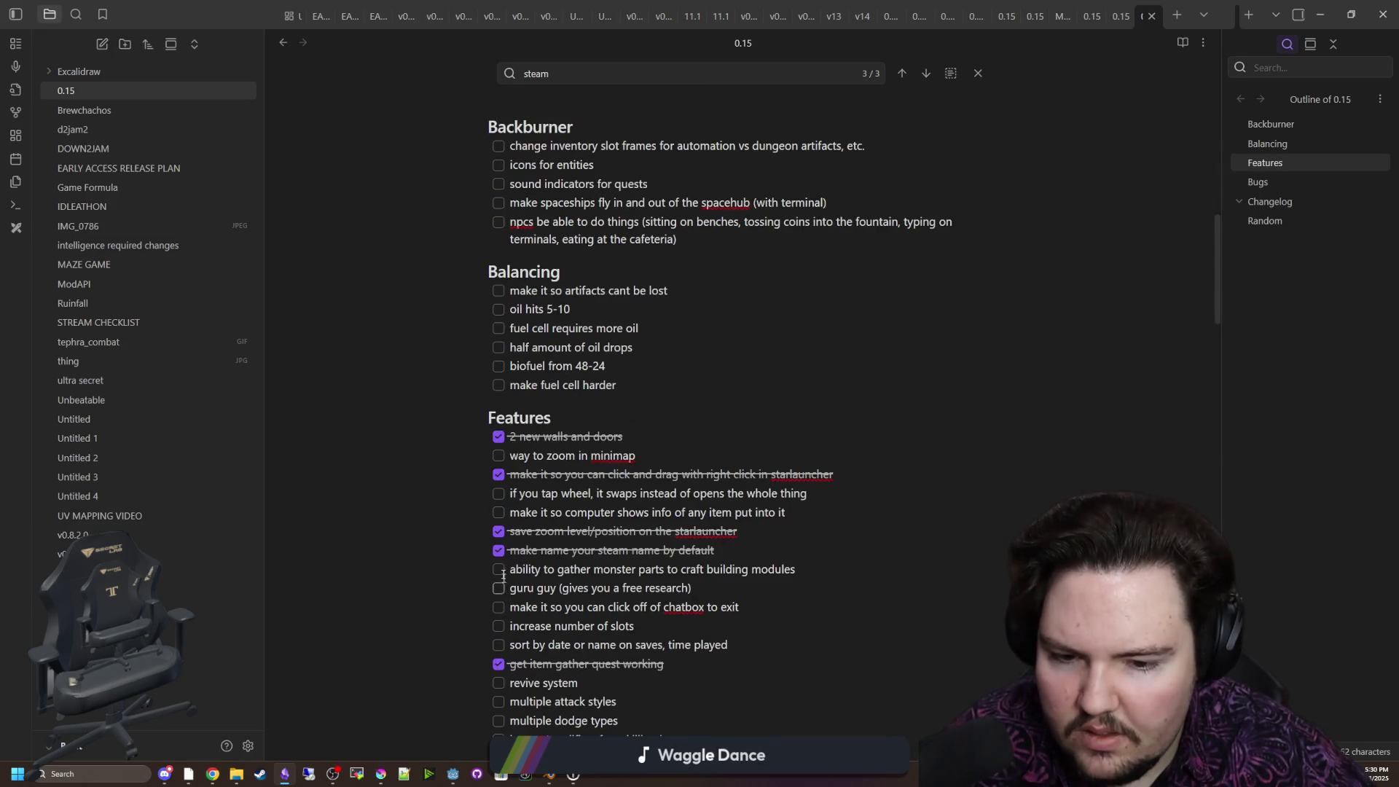
{"action": "scroll", "coordinate": [504, 587], "scroll_direction": "up", "scroll_amount": 8}
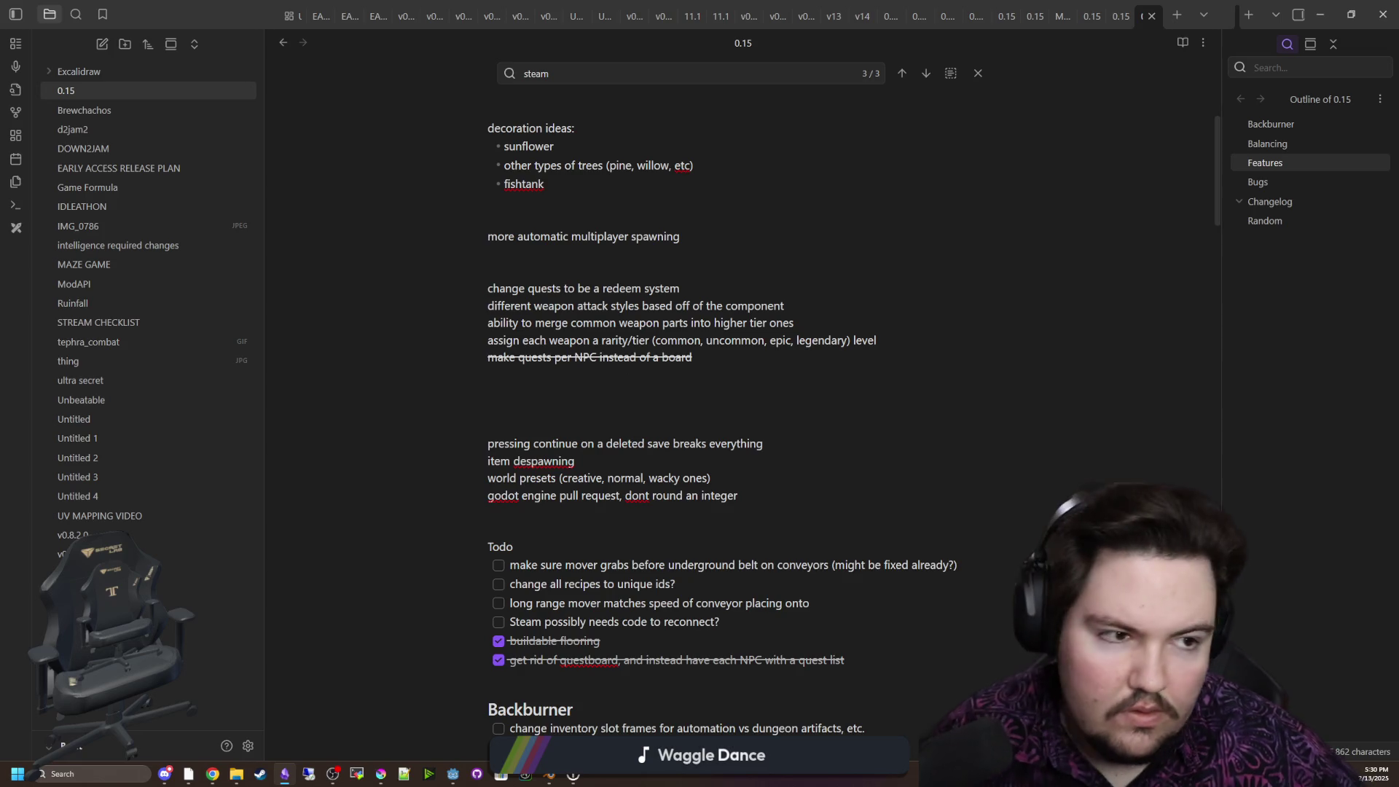
Move the deleted-save bug line into Bugs after the underground preview bug.
{"action": "key", "text": "alt+Tab"}
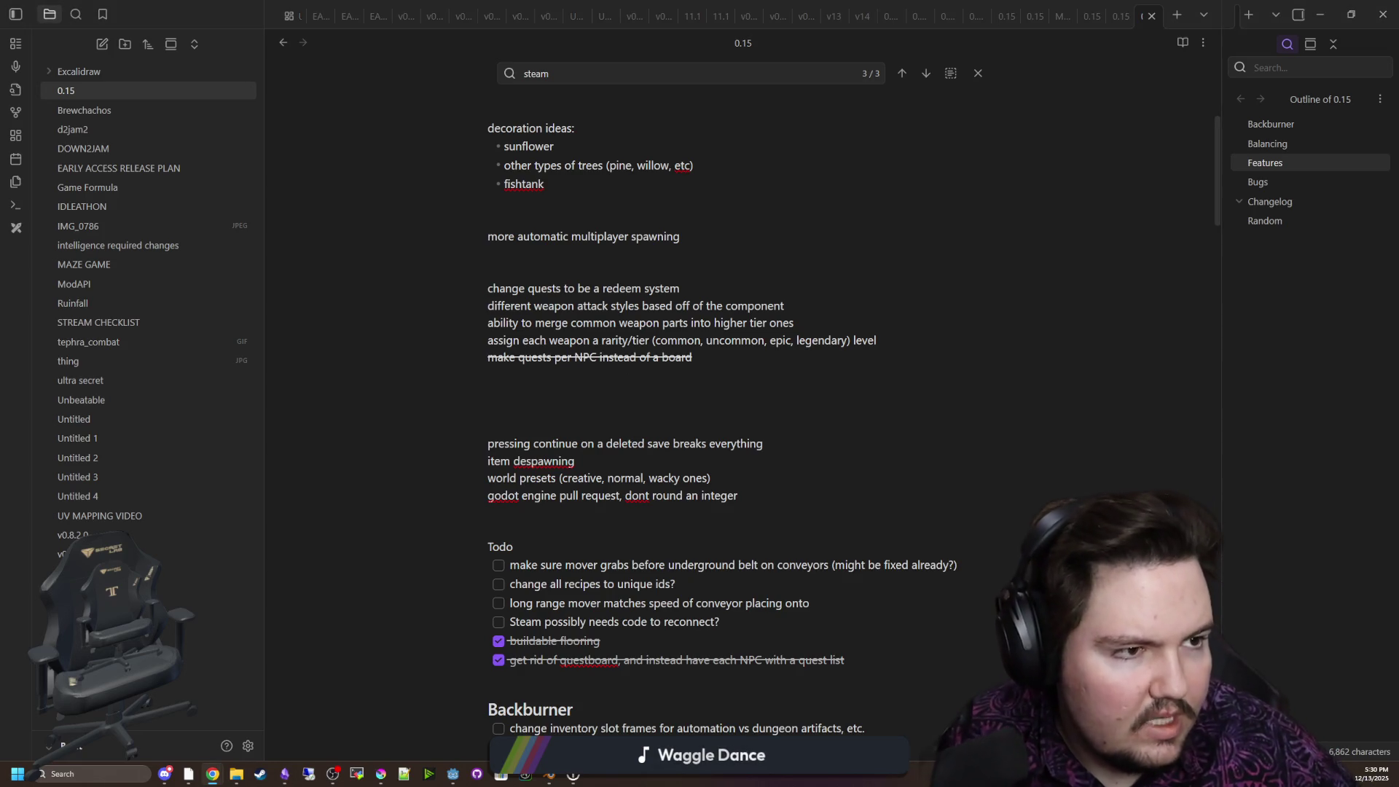
{"action": "scroll", "coordinate": [561, 404], "scroll_direction": "up", "scroll_amount": 1}
{"action": "scroll", "coordinate": [561, 404], "scroll_direction": "down", "scroll_amount": 1}
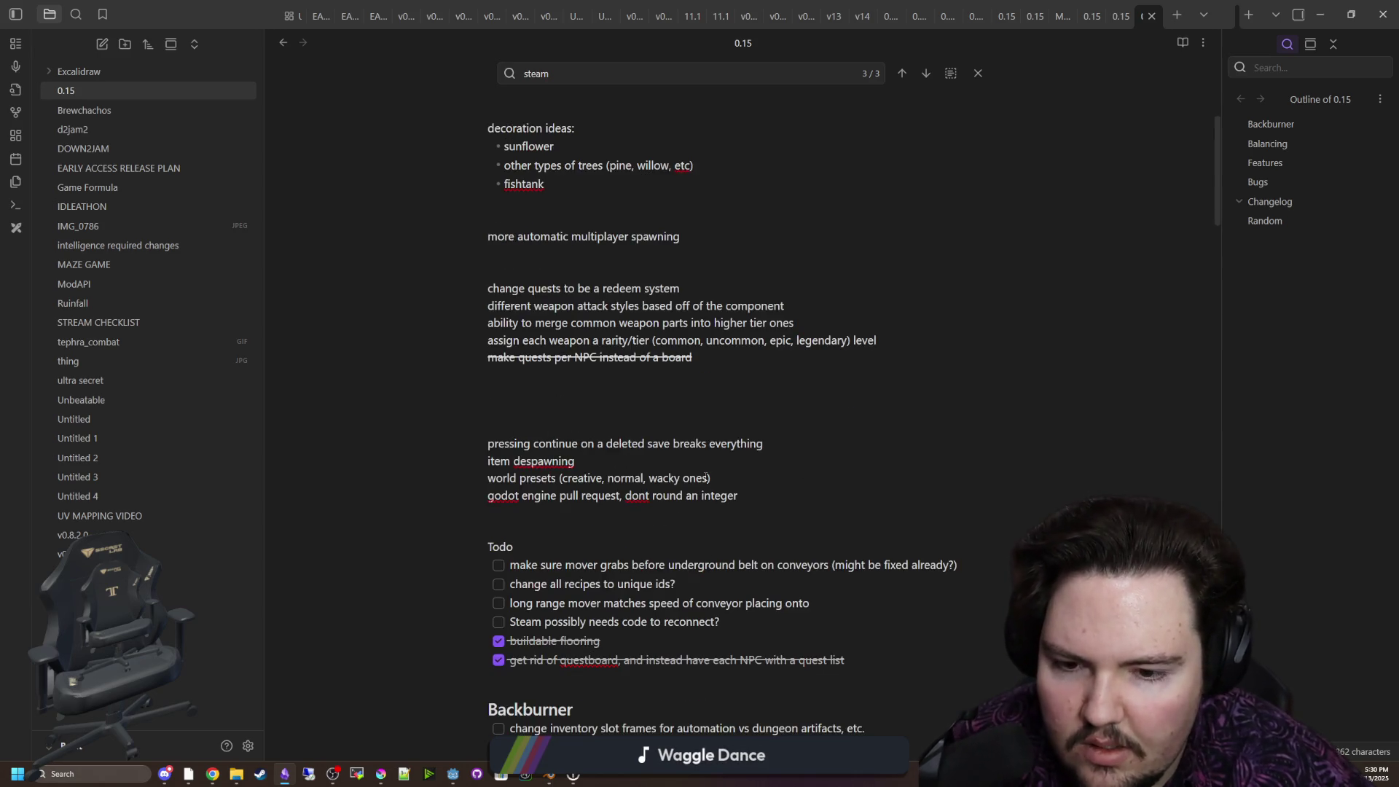
{"action": "double_click", "coordinate": [485, 493]}
{"action": "triple_click", "coordinate": [479, 481]}
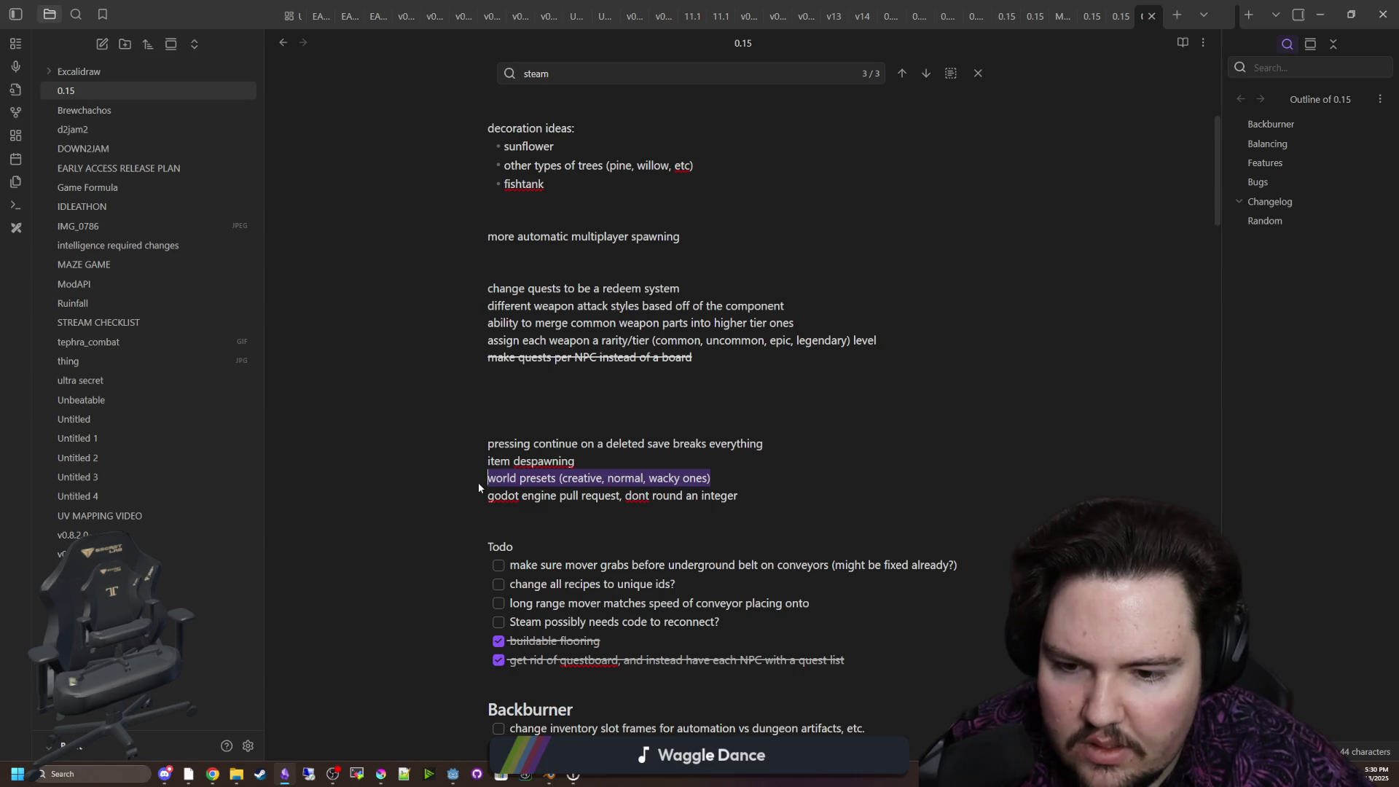
{"action": "left_click", "coordinate": [543, 496]}
{"action": "mouse_move", "coordinate": [763, 444]}
{"action": "left_mouse_down"}
{"action": "mouse_move", "coordinate": [576, 462]}
{"action": "mouse_move", "coordinate": [488, 443]}
{"action": "left_mouse_up"}
{"action": "key", "text": "BackSpace"}
{"action": "scroll", "coordinate": [625, 465], "scroll_direction": "down", "scroll_amount": 5}
{"action": "scroll", "coordinate": [625, 465], "scroll_direction": "down", "scroll_amount": 15}
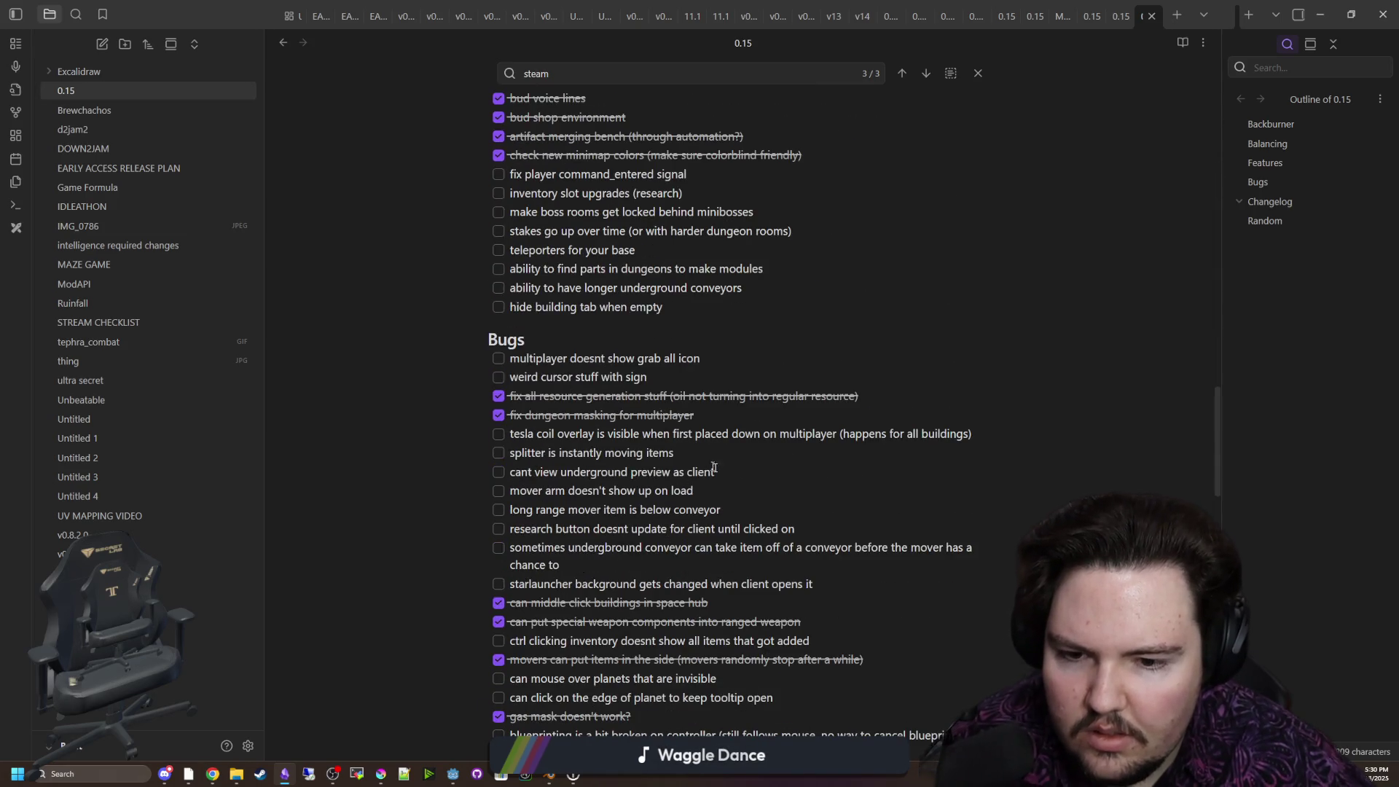
{"action": "left_click", "coordinate": [710, 464]}
{"action": "key", "text": "Return"}
{"action": "key", "text": "ctrl+v"}
Move 'change quests to be a redeem system' into Todo under questboard and mark it done.
{"action": "scroll", "coordinate": [512, 430], "scroll_direction": "up", "scroll_amount": 15}
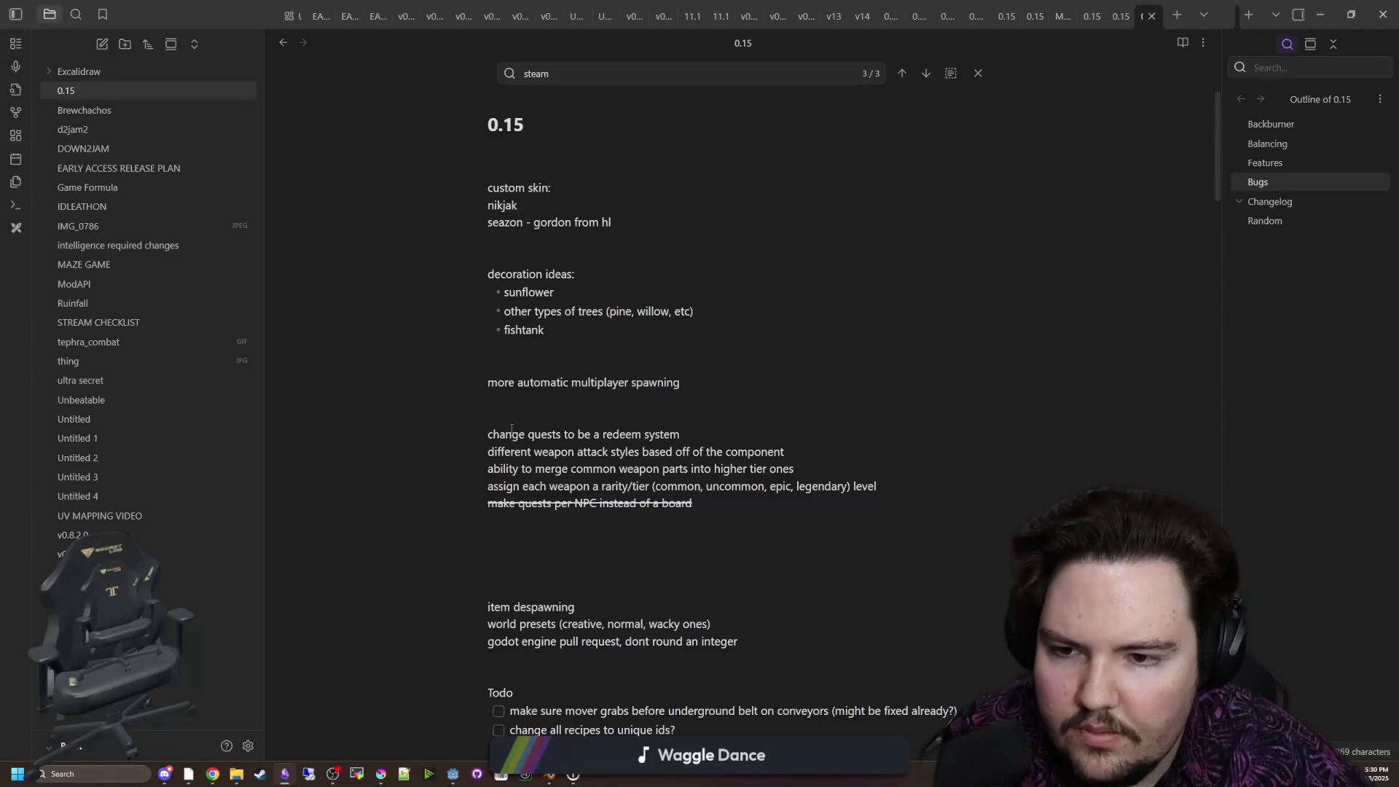
{"action": "scroll", "coordinate": [511, 430], "scroll_direction": "down", "scroll_amount": 2}
{"action": "left_click", "coordinate": [554, 391]}
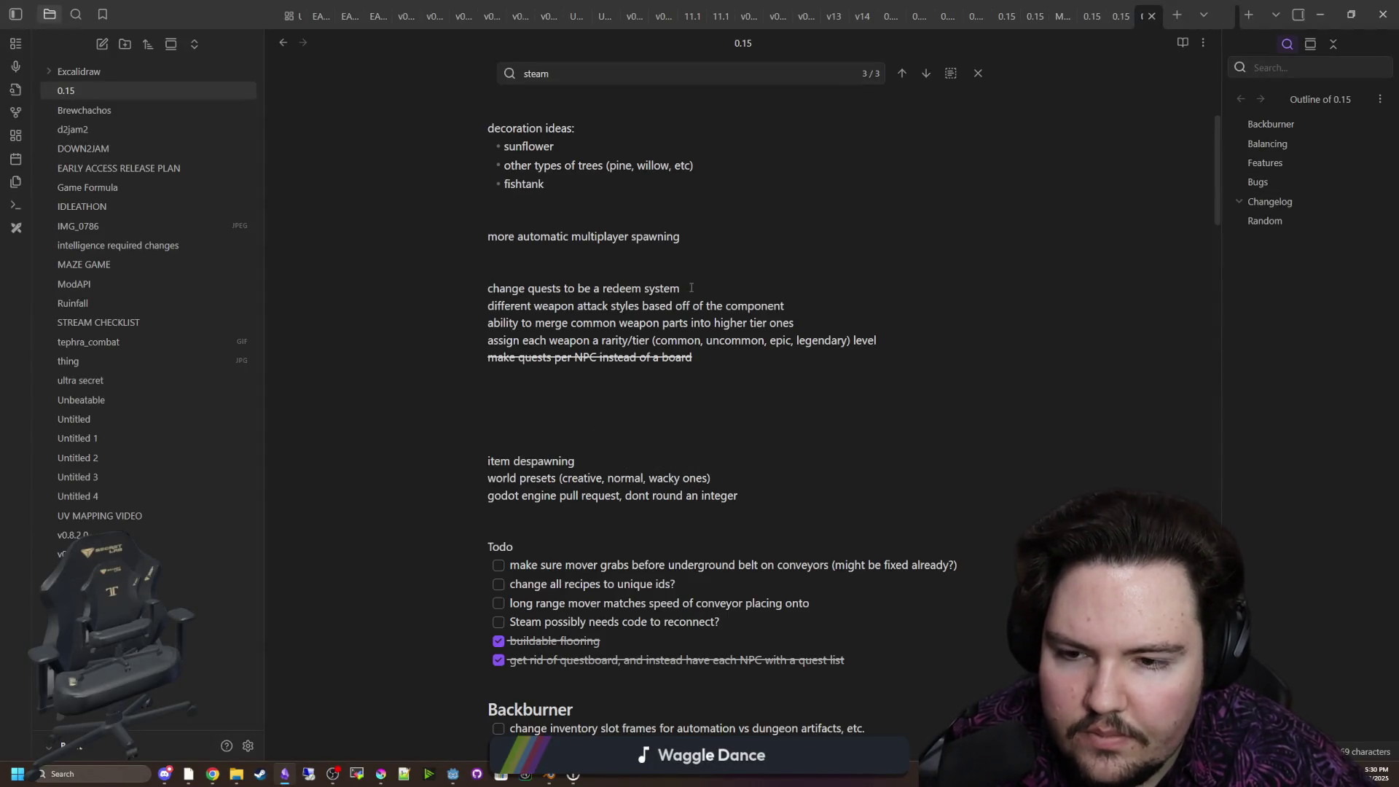
{"action": "left_click_drag", "start_coordinate": [705, 287], "coordinate": [484, 289]}
{"action": "key", "text": "ctrl+x"}
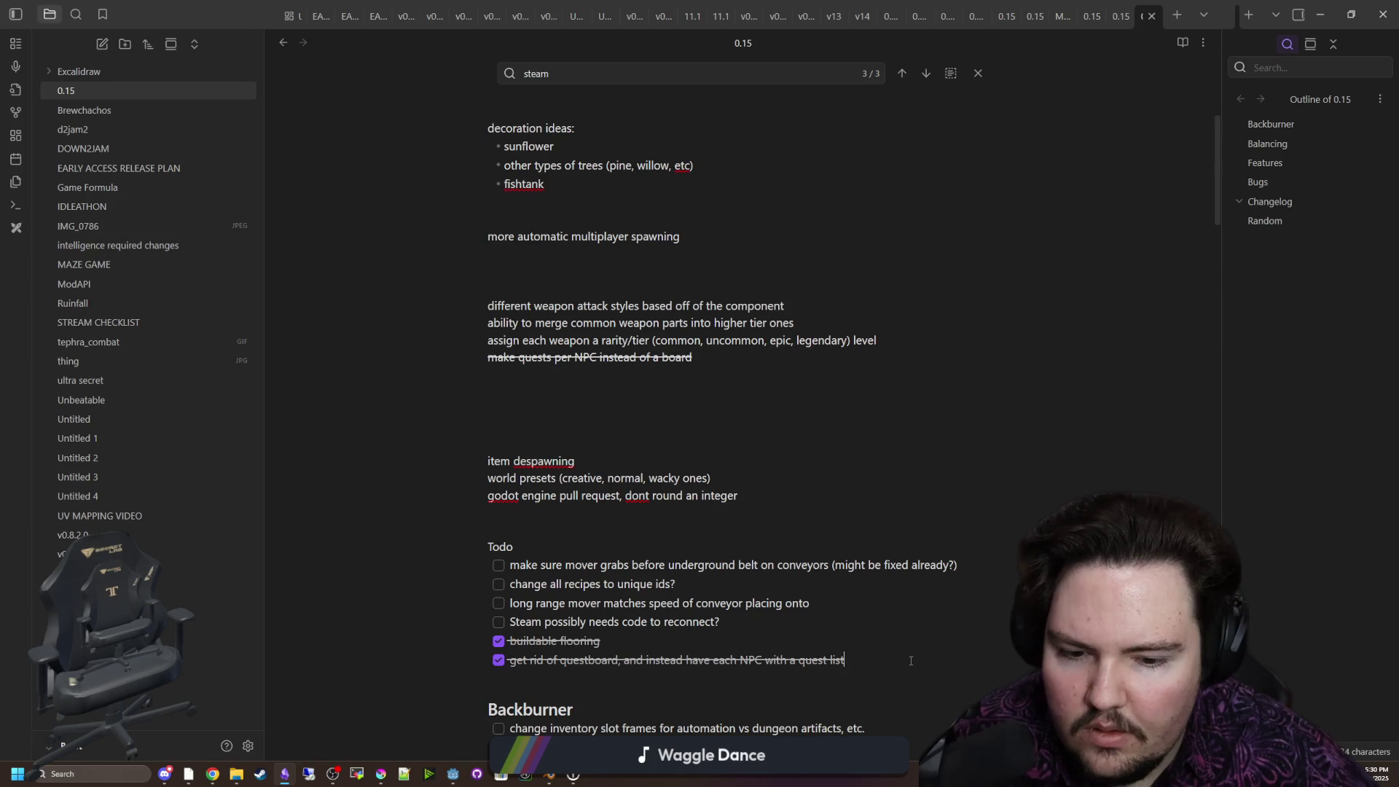
{"action": "left_click", "coordinate": [911, 661]}
{"action": "key", "text": "Return"}
{"action": "key", "text": "ctrl+v"}
{"action": "key", "text": "ctrl+Return"}
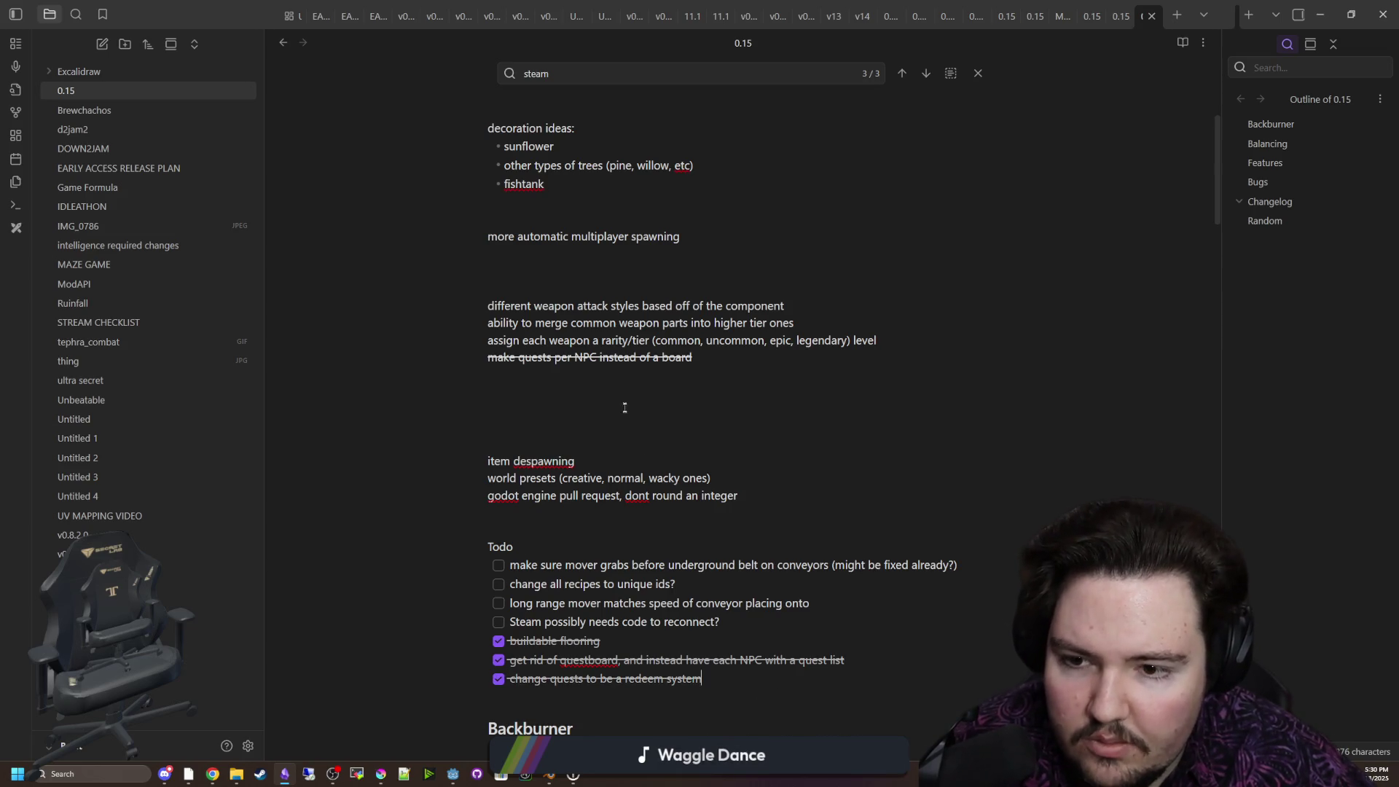
Move the merge weapon parts idea into Features under the minimap zoom task.
{"action": "mouse_move", "coordinate": [566, 321]}
{"action": "left_mouse_down"}
{"action": "mouse_move", "coordinate": [746, 322]}
{"action": "mouse_move", "coordinate": [437, 325]}
{"action": "left_mouse_up"}
{"action": "left_click", "coordinate": [796, 322]}
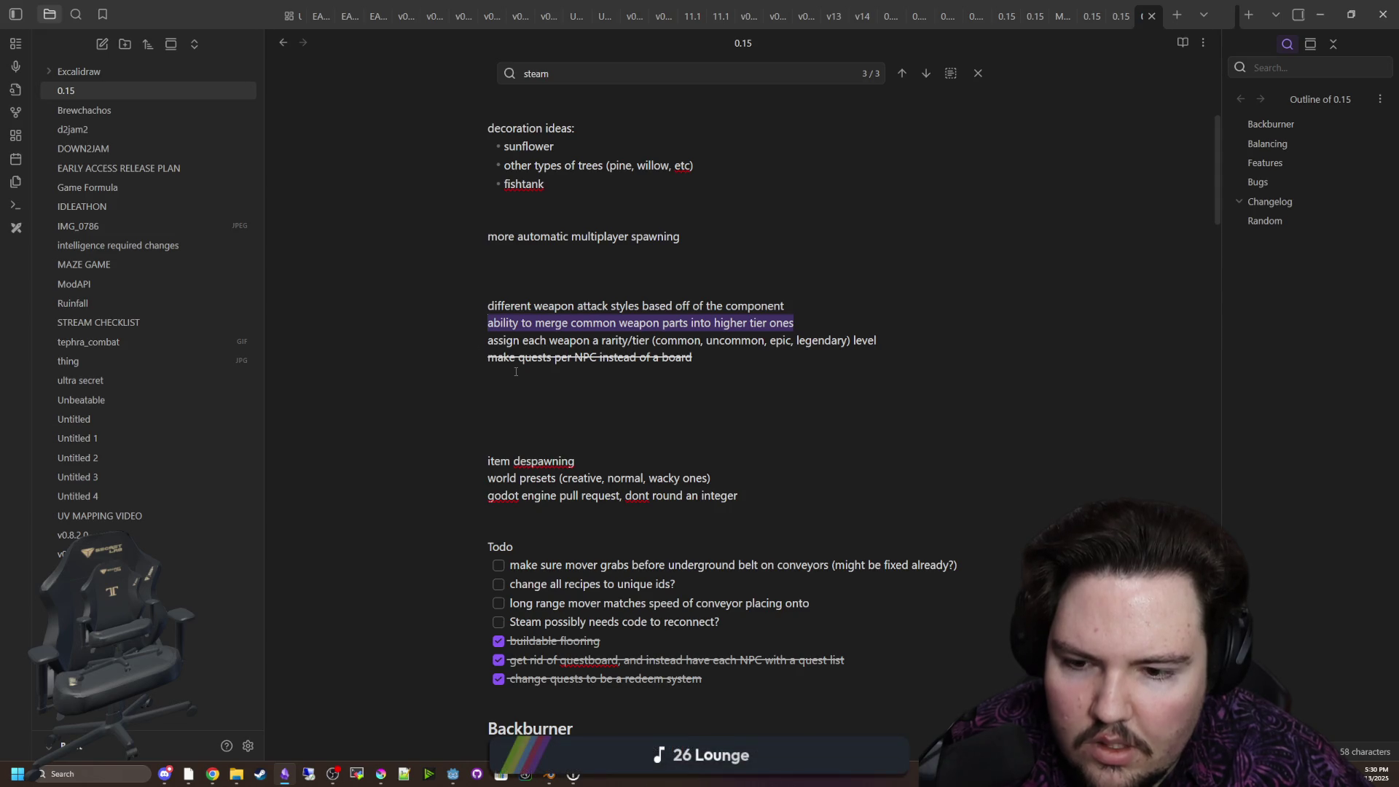
{"action": "key", "text": "BackSpace"}
{"action": "scroll", "coordinate": [581, 474], "scroll_direction": "down", "scroll_amount": 7}
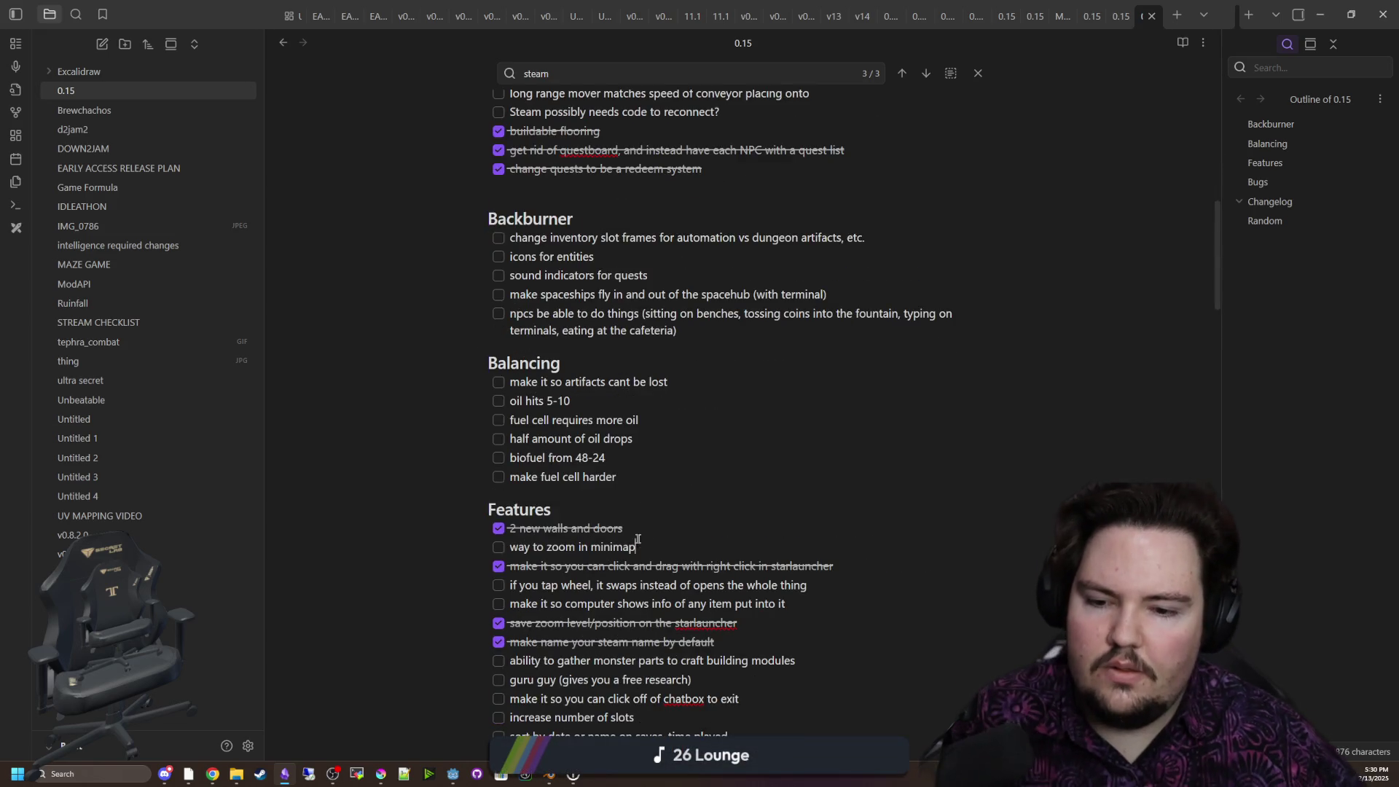
{"action": "key", "text": "Return"}
{"action": "key", "text": "ctrl+v"}
{"action": "scroll", "coordinate": [722, 296], "scroll_direction": "up", "scroll_amount": 6}
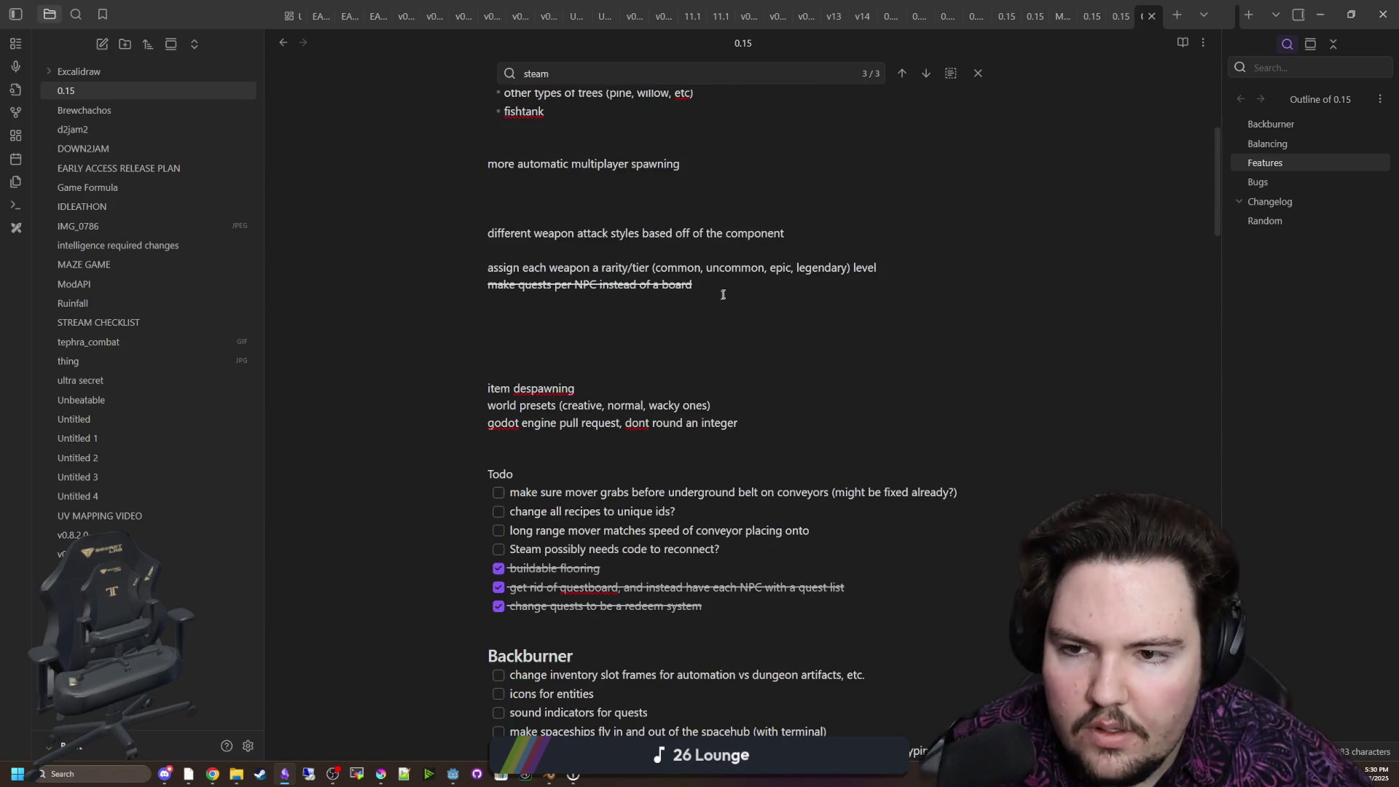
Move the weapon rarity/tier idea into Features after the monster parts task.
{"action": "left_click_drag", "start_coordinate": [878, 268], "coordinate": [488, 268]}
{"action": "key", "text": "ctrl+x"}
{"action": "scroll", "coordinate": [633, 573], "scroll_direction": "down", "scroll_amount": 6}
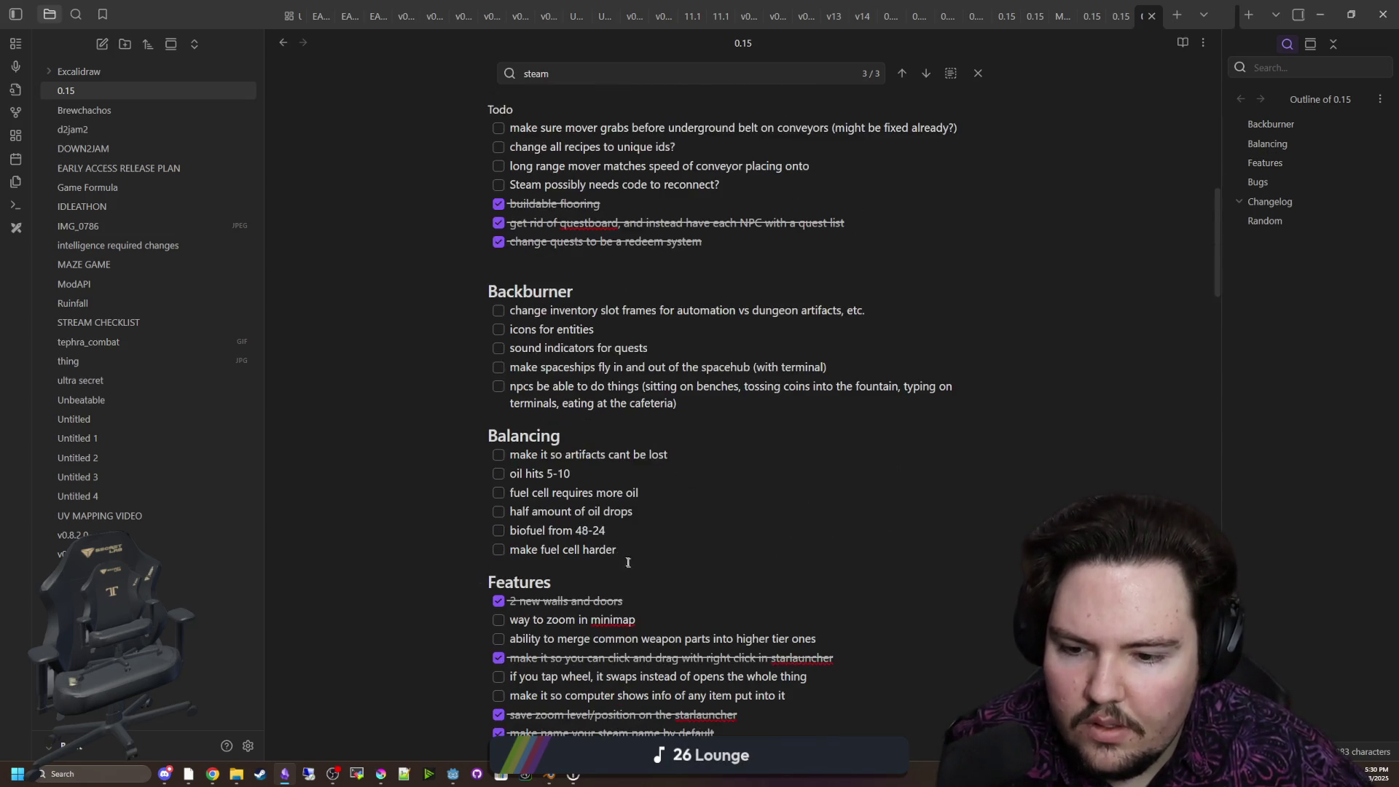
{"action": "scroll", "coordinate": [633, 573], "scroll_direction": "down", "scroll_amount": 2}
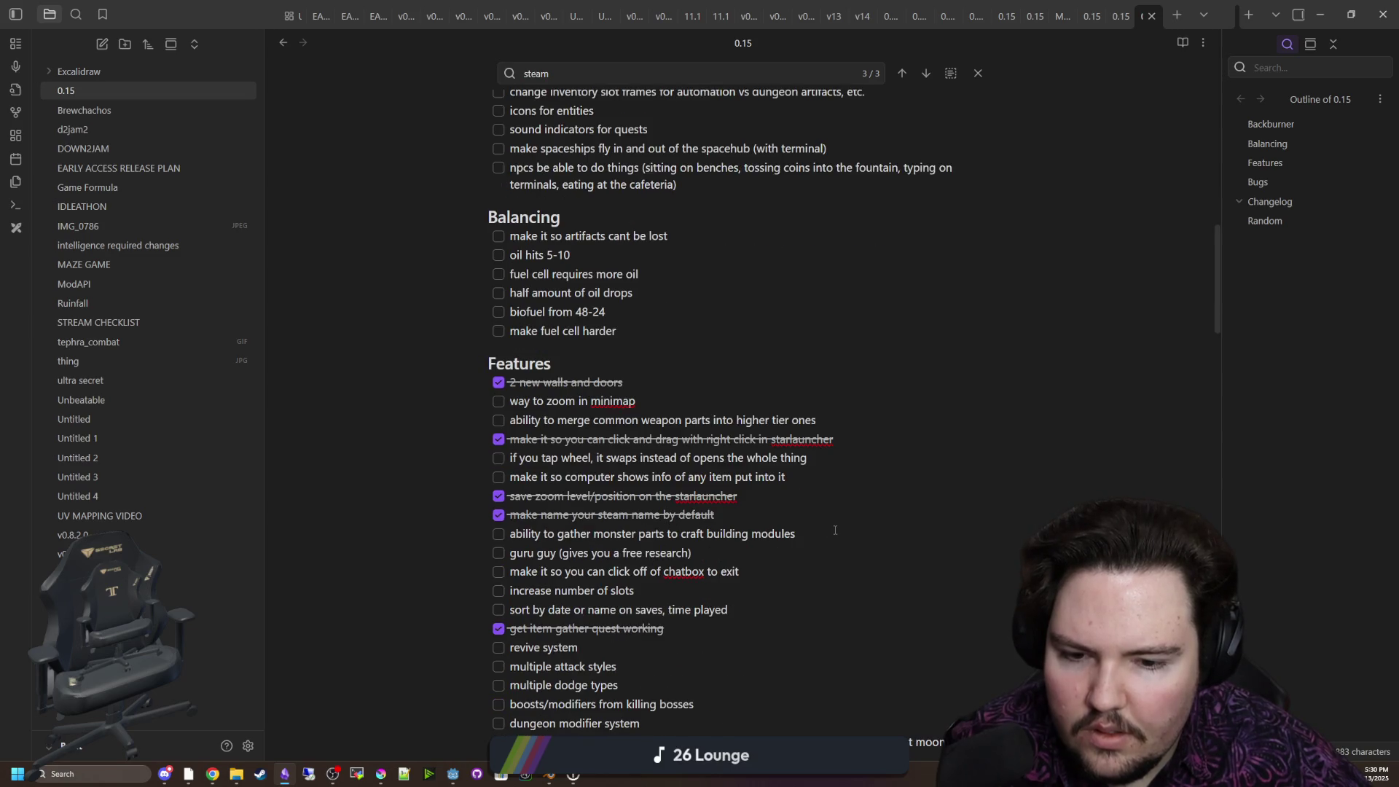
{"action": "left_click", "coordinate": [835, 529]}
{"action": "key", "text": "Return"}
{"action": "key", "text": "ctrl+v"}
Remove blank lines around weapon attack styles and delete the finished quests-per-NPC line.
{"action": "scroll", "coordinate": [671, 518], "scroll_direction": "up", "scroll_amount": 11}
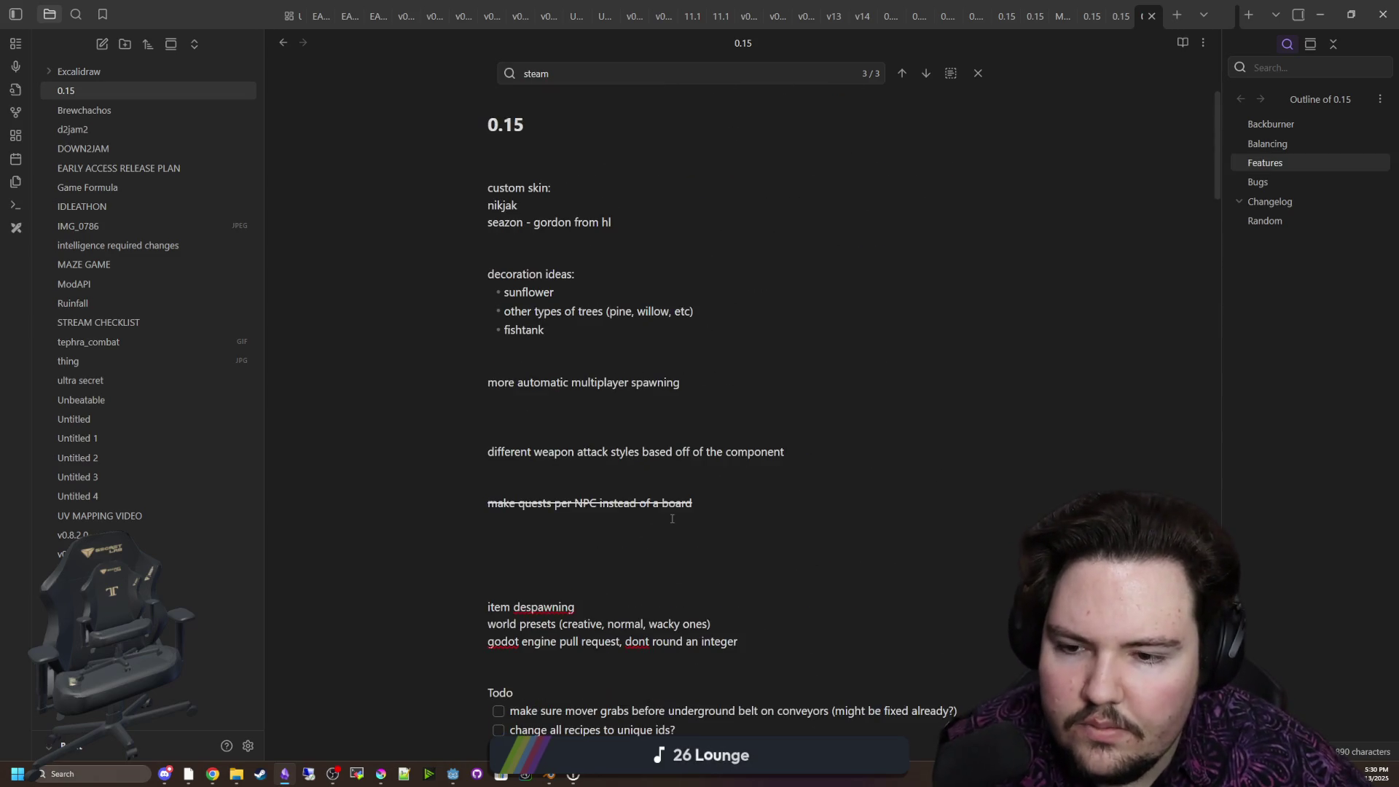
{"action": "left_click", "coordinate": [594, 428]}
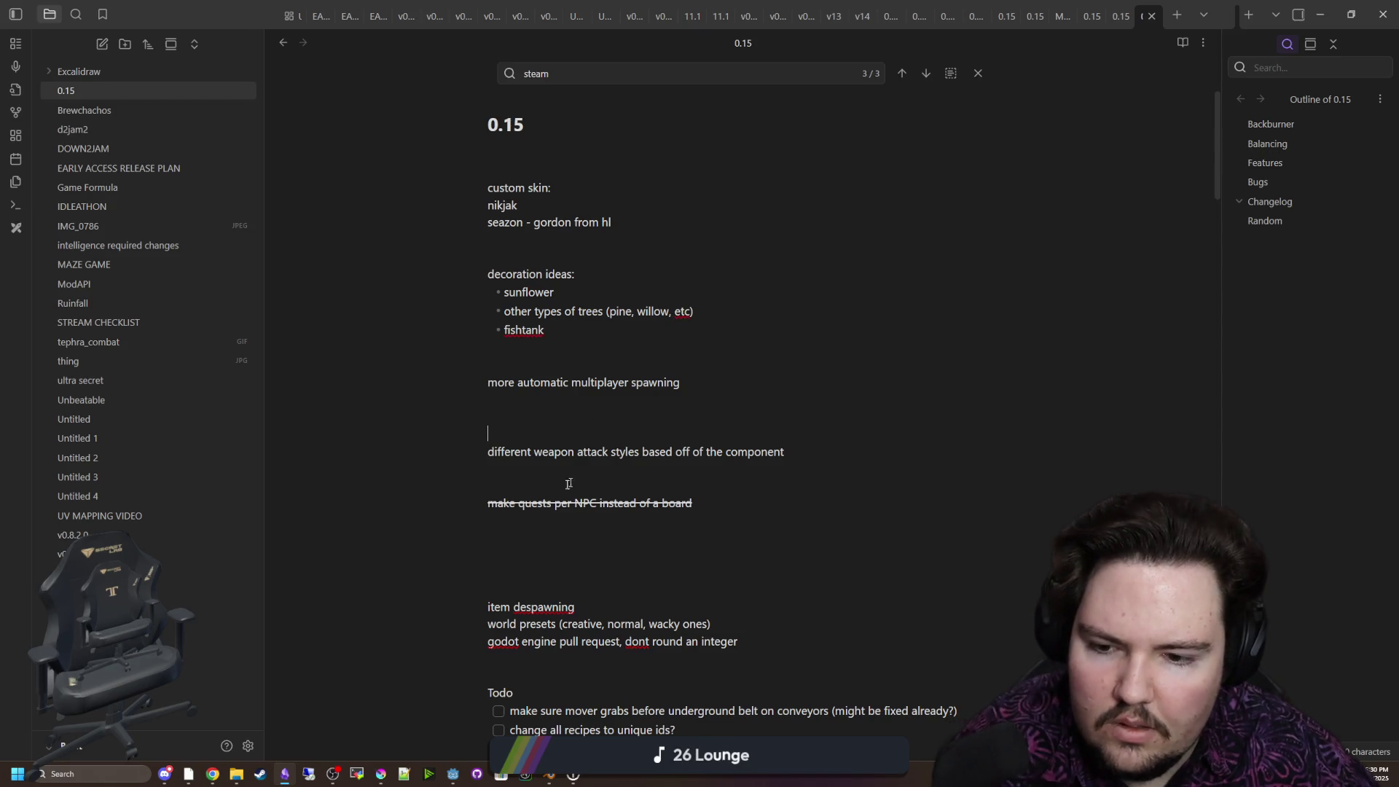
{"action": "left_click", "coordinate": [798, 452]}
{"action": "key", "text": "Delete"}
{"action": "key", "text": "Delete"}
{"action": "left_click_drag", "start_coordinate": [798, 452], "coordinate": [484, 451]}
{"action": "scroll", "coordinate": [631, 516], "scroll_direction": "down", "scroll_amount": 6}
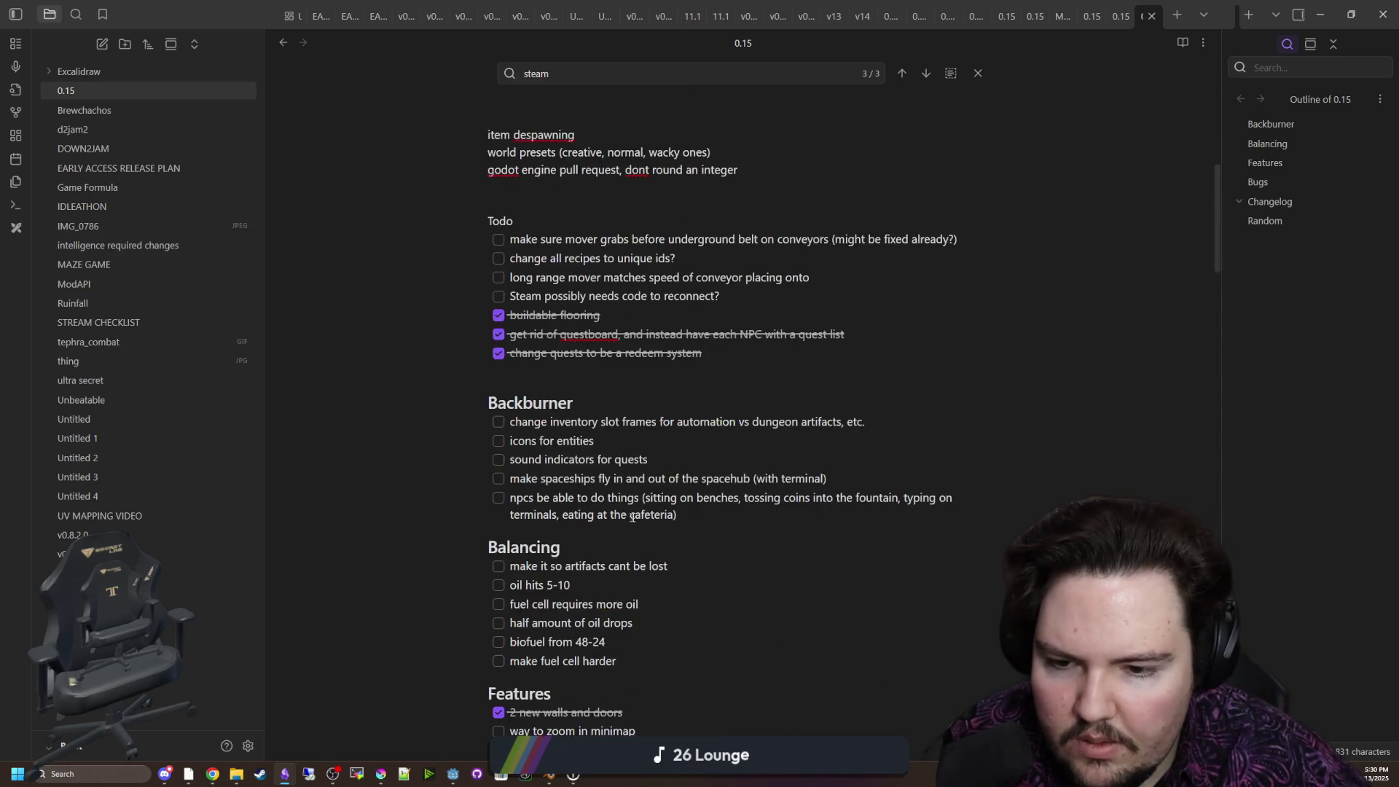
{"action": "scroll", "coordinate": [641, 514], "scroll_direction": "down", "scroll_amount": 6}
{"action": "scroll", "coordinate": [617, 392], "scroll_direction": "up", "scroll_amount": 10}
{"action": "left_click_drag", "start_coordinate": [692, 322], "coordinate": [481, 302]}
{"action": "key", "text": "Delete"}
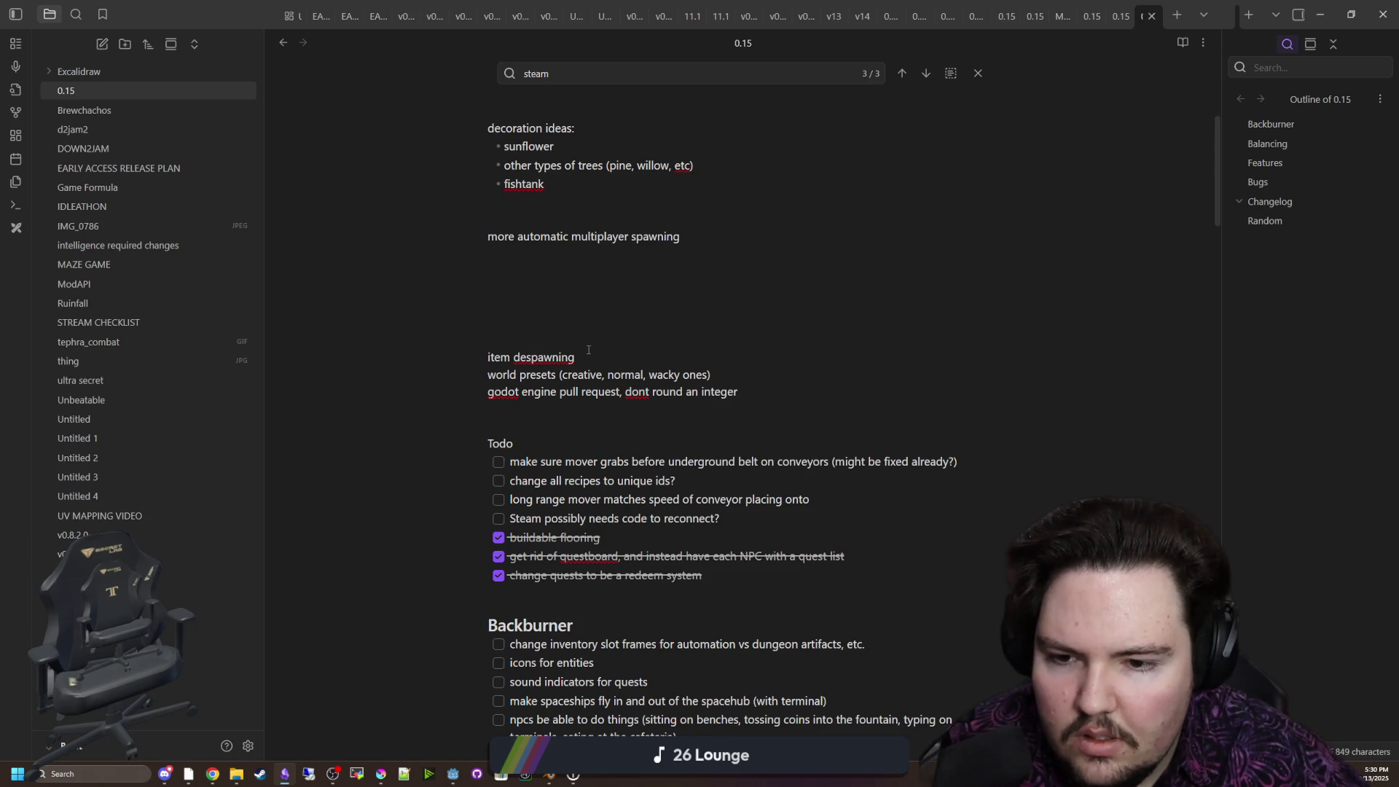
Move the item despawning line into the Backburner list.
{"action": "left_click_drag", "start_coordinate": [575, 358], "coordinate": [470, 359]}
{"action": "key", "text": "Delete"}
{"action": "scroll", "coordinate": [698, 520], "scroll_direction": "down", "scroll_amount": 3}
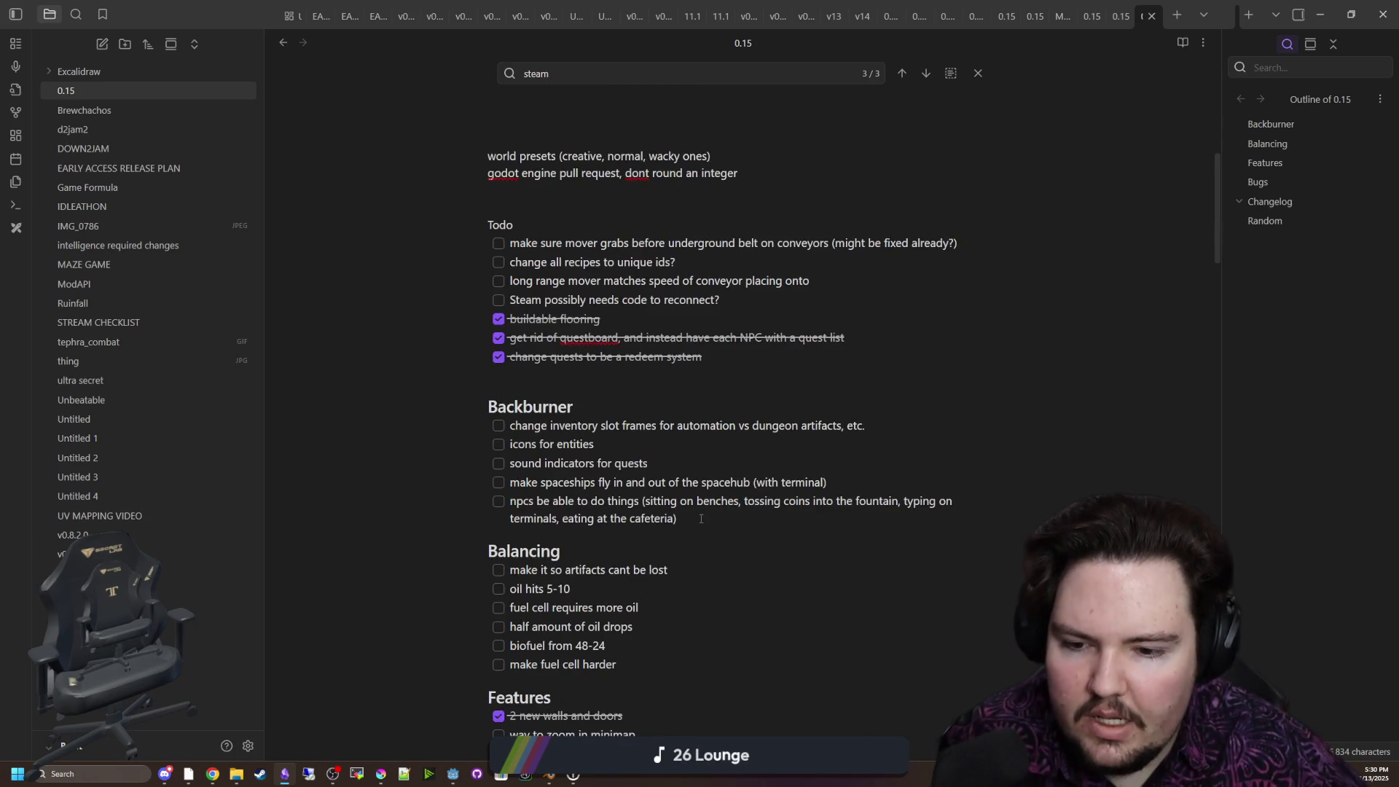
{"action": "key", "text": "ctrl+z"}
Move the 'godot engine pull request, dont round an integer' task into Random.
{"action": "scroll", "coordinate": [665, 508], "scroll_direction": "up", "scroll_amount": 2}
{"action": "mouse_move", "coordinate": [710, 305]}
{"action": "left_mouse_down"}
{"action": "mouse_move", "coordinate": [460, 305]}
{"action": "mouse_move", "coordinate": [504, 318]}
{"action": "mouse_move", "coordinate": [666, 315]}
{"action": "left_mouse_up"}
{"action": "left_click", "coordinate": [708, 330]}
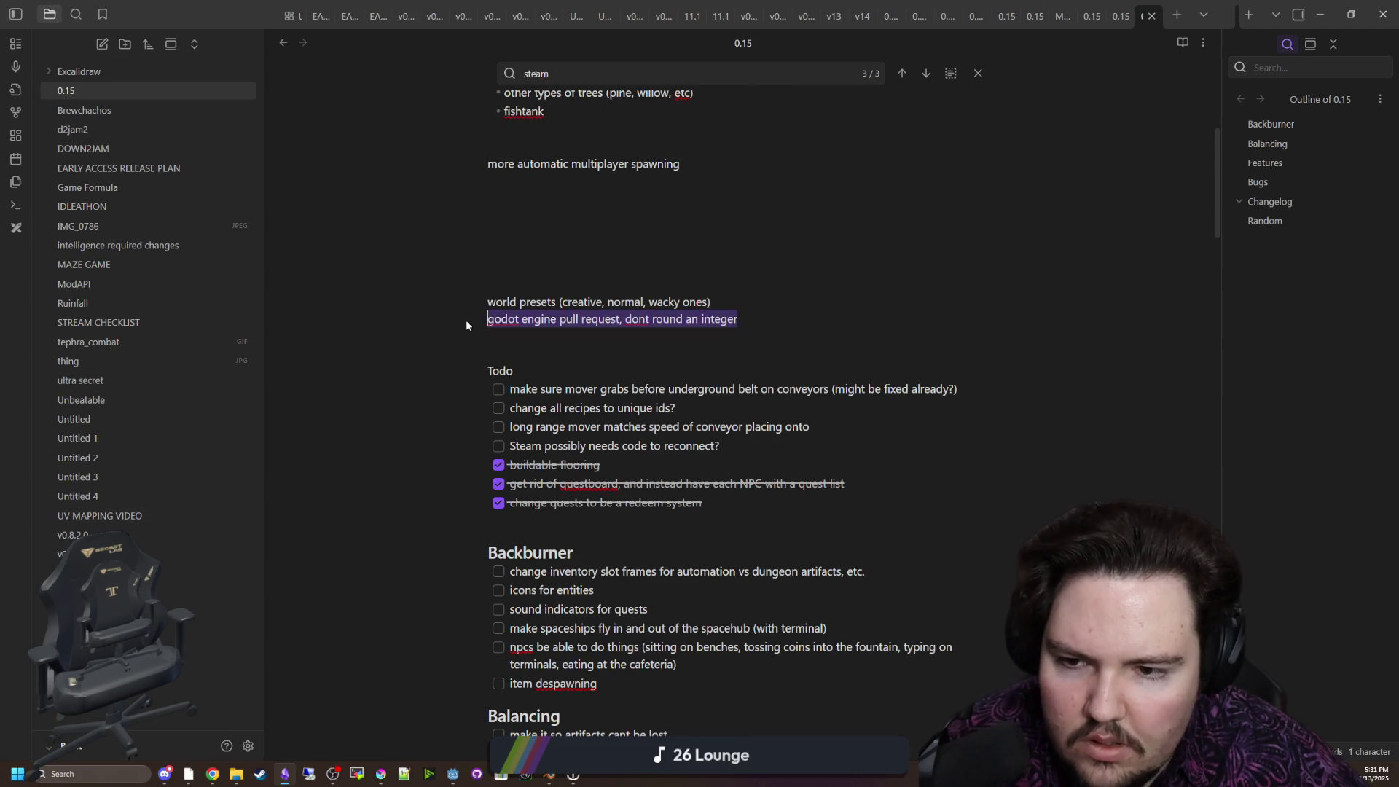
{"action": "scroll", "coordinate": [695, 414], "scroll_direction": "down", "scroll_amount": 15}
{"action": "key", "text": "ctrl+z"}
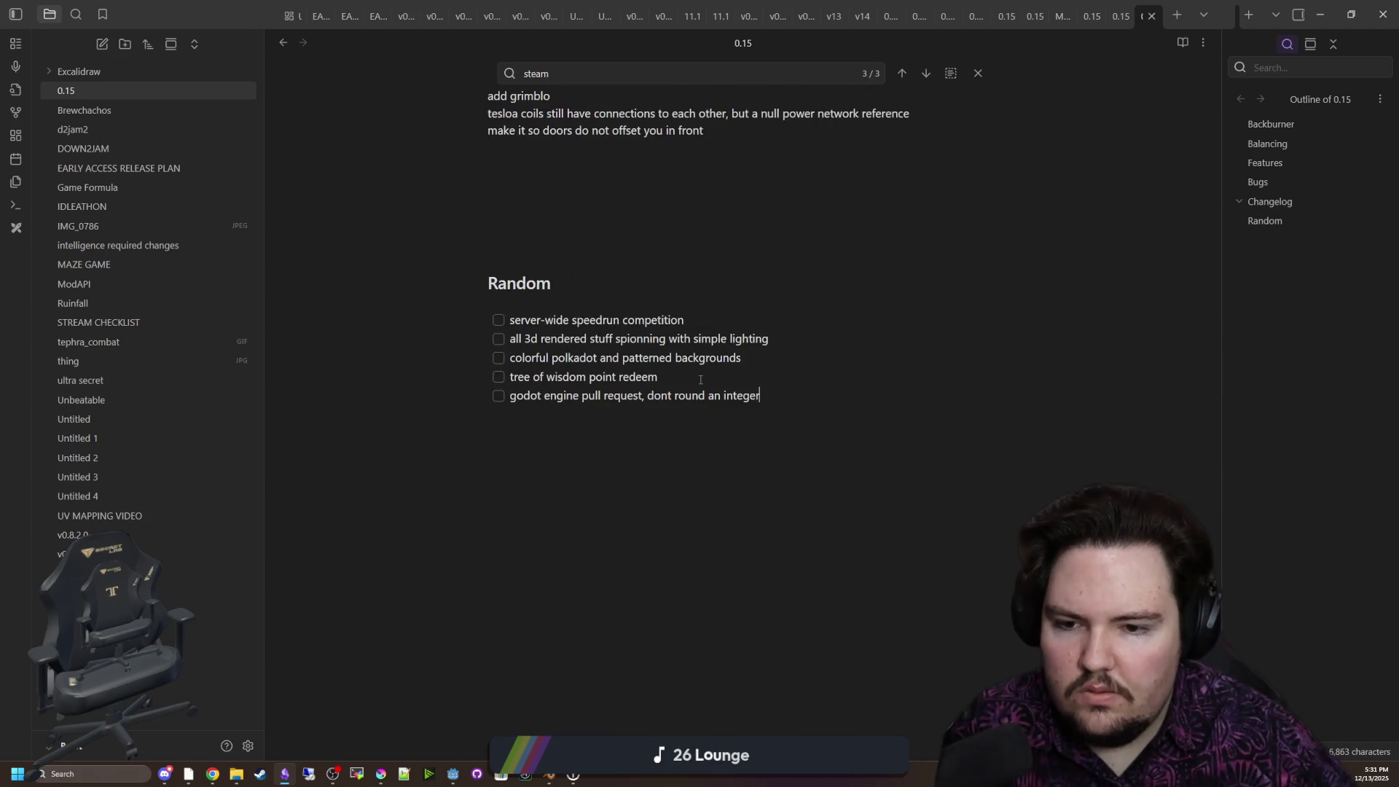
{"action": "scroll", "coordinate": [659, 454], "scroll_direction": "up", "scroll_amount": 20}
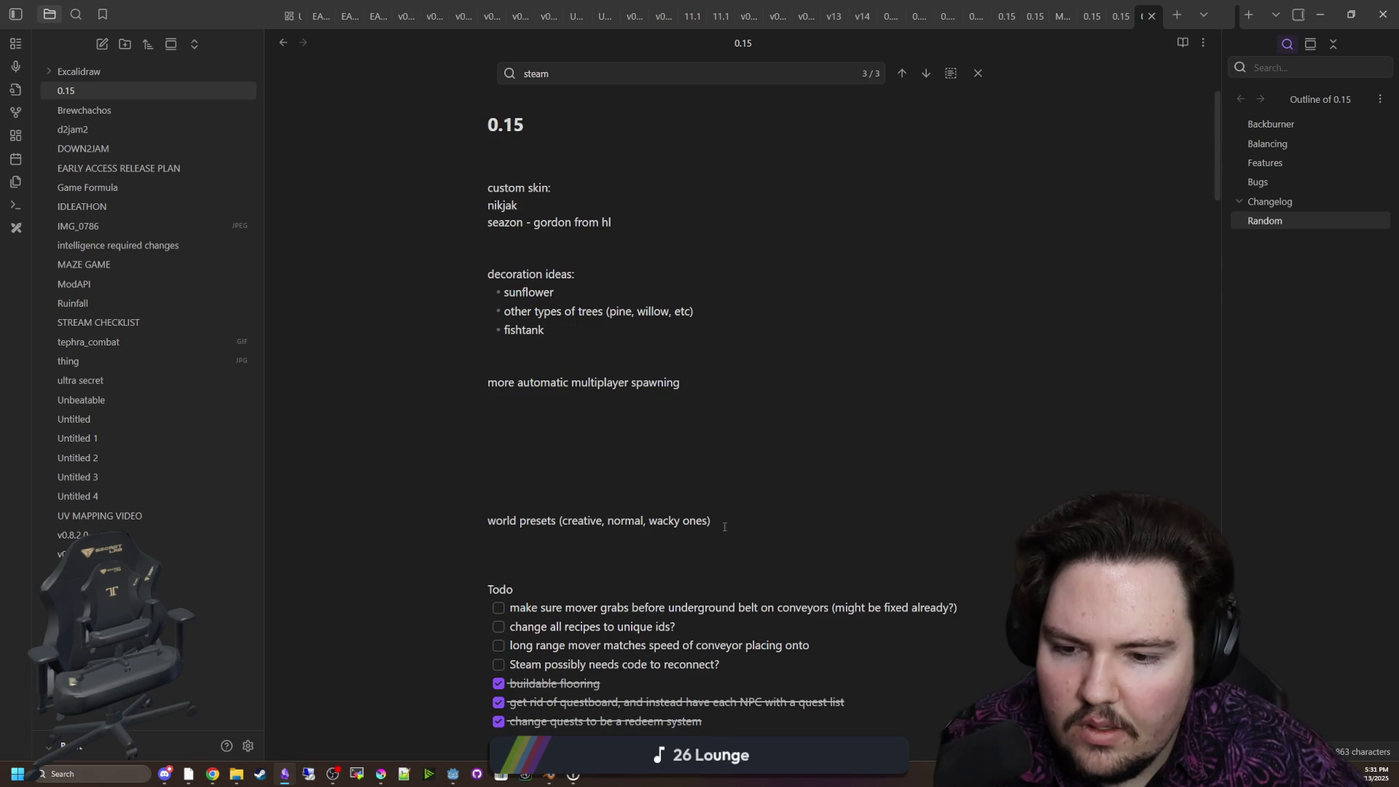
Put world presets under item despawning in Backburner and clear blank lines above Todo.
{"action": "left_click_drag", "start_coordinate": [724, 526], "coordinate": [466, 522]}
{"action": "key", "text": "BackSpace"}
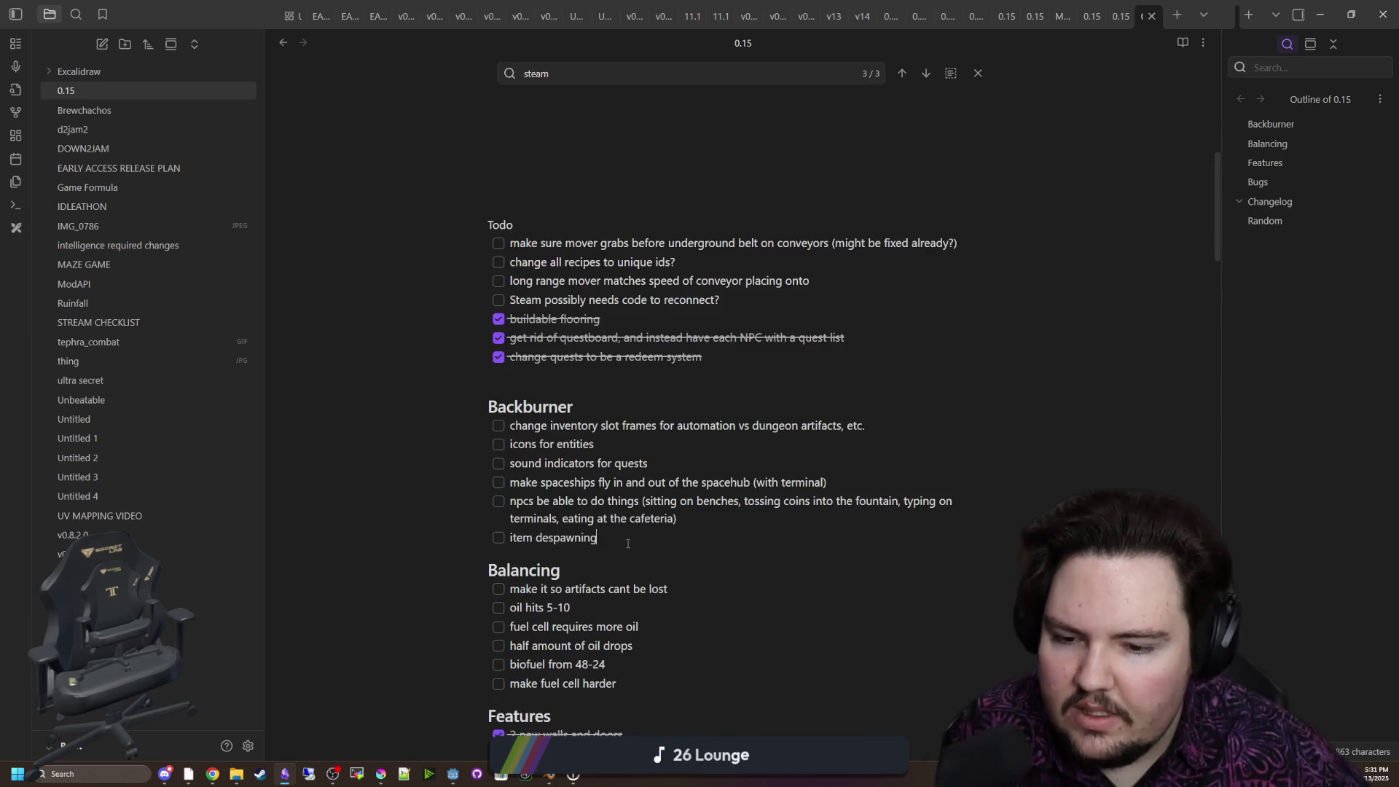
{"action": "key", "text": "ctrl+z"}
{"action": "scroll", "coordinate": [426, 420], "scroll_direction": "up", "scroll_amount": 3}
{"action": "scroll", "coordinate": [484, 390], "scroll_direction": "down", "scroll_amount": 1}
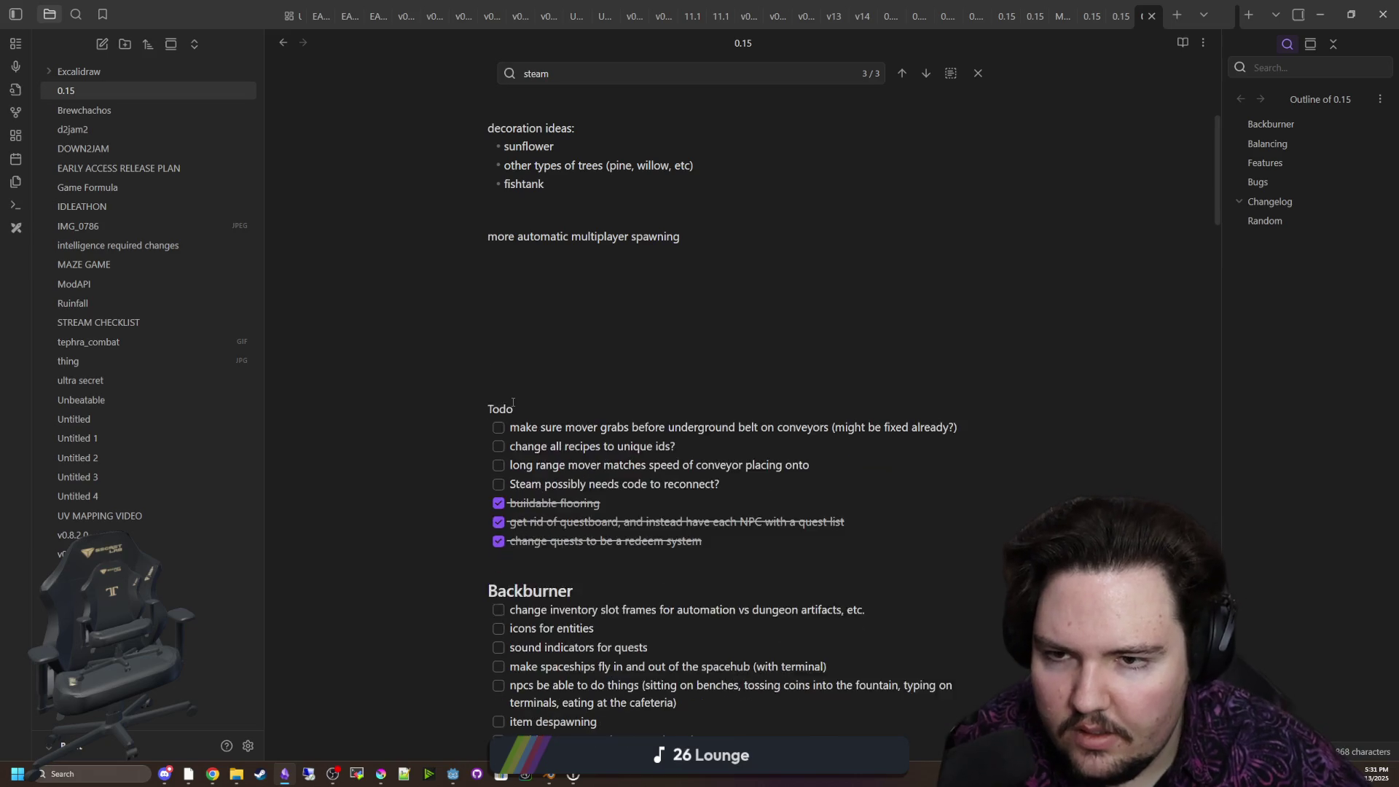
{"action": "key", "text": "BackSpace"}
{"action": "key", "text": "BackSpace"}
{"action": "key", "text": "BackSpace"}
{"action": "key", "text": "alt+Tab"}
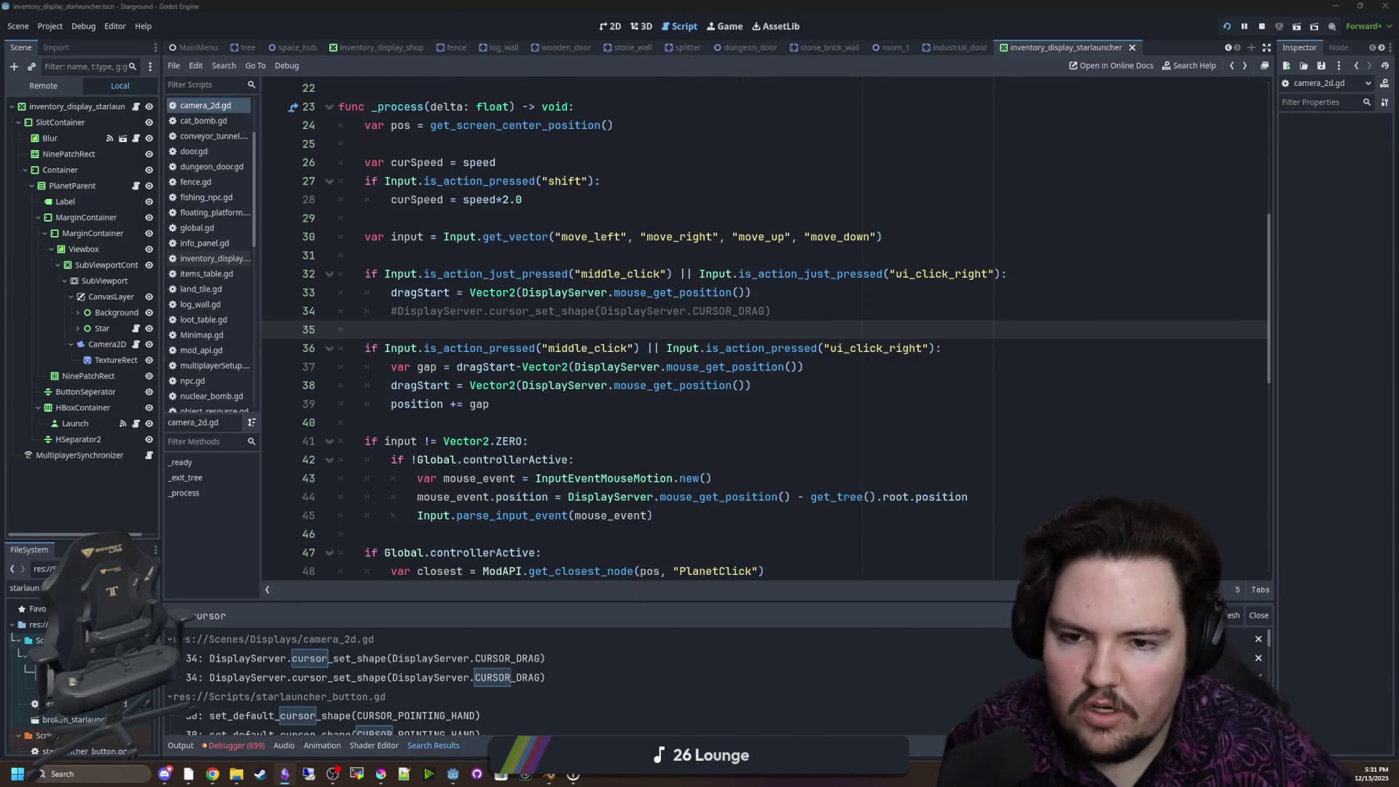
Delete commented line 34 in camera_2d.gd, then open World.gd and the World.tscn scene.
{"action": "mouse_move", "coordinate": [771, 311]}
{"action": "left_mouse_down"}
{"action": "mouse_move", "coordinate": [583, 312]}
{"action": "mouse_move", "coordinate": [437, 368]}
{"action": "mouse_move", "coordinate": [280, 322]}
{"action": "left_mouse_up"}
{"action": "key", "text": "BackSpace"}
{"action": "key", "text": "BackSpace"}
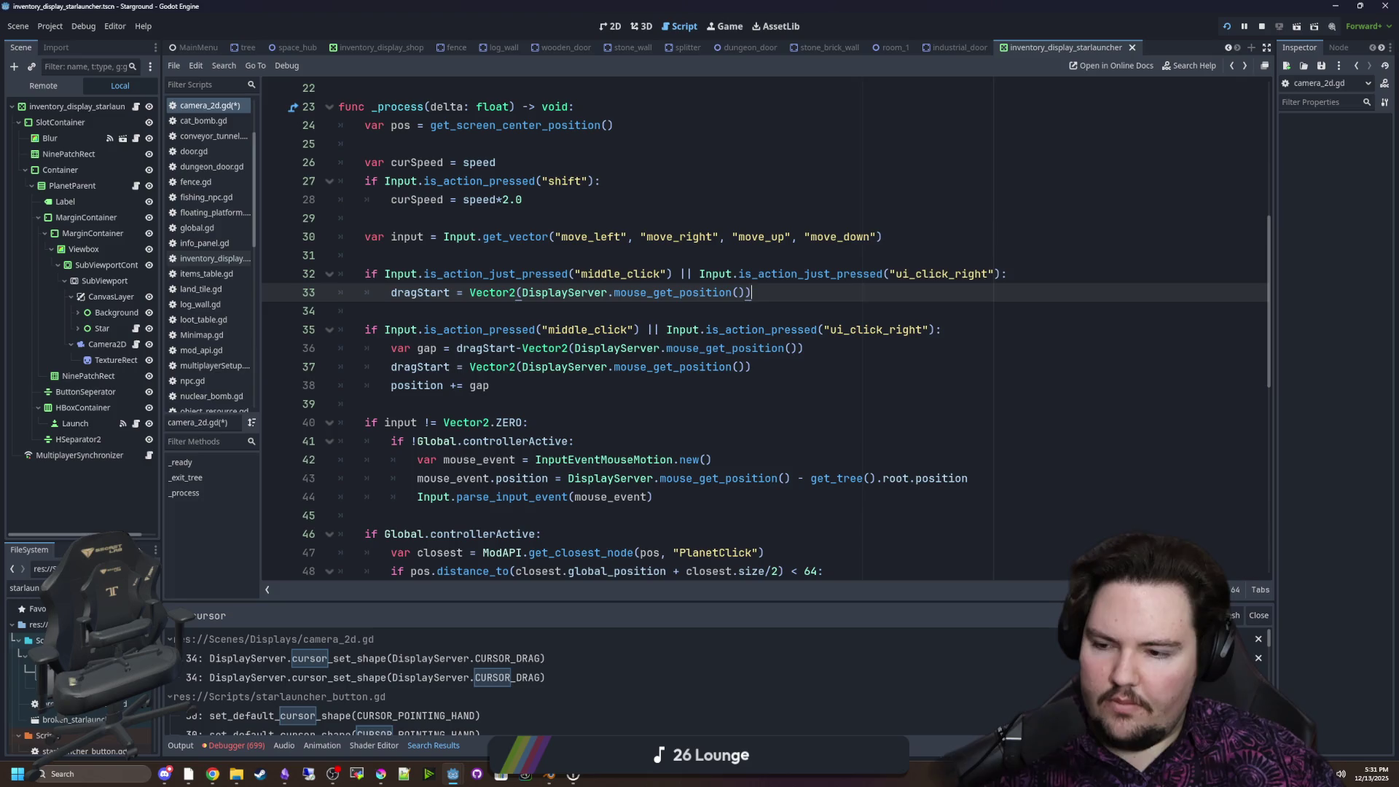
{"action": "key", "text": "ctrl+a"}
{"action": "type", "text": "world"}
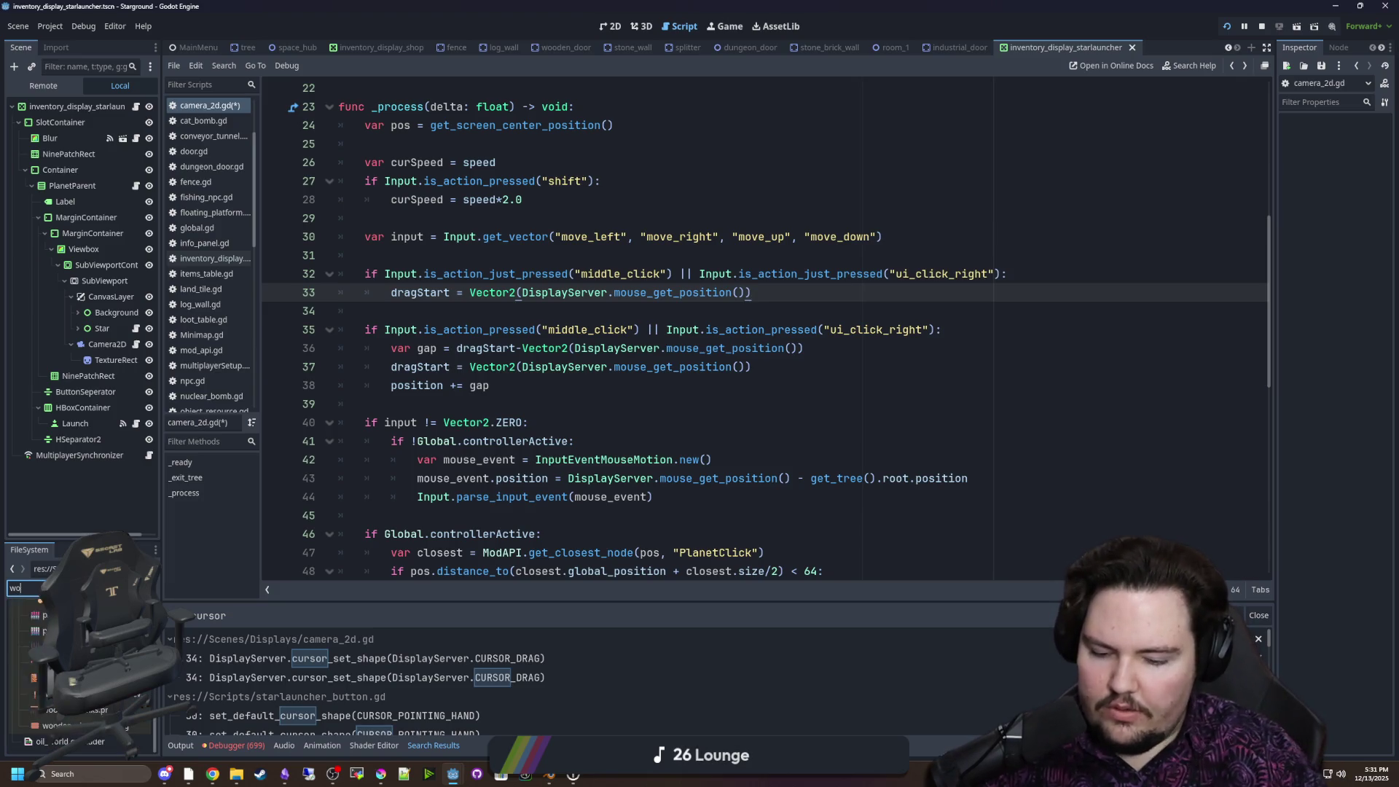
{"action": "double_click", "coordinate": [66, 694]}
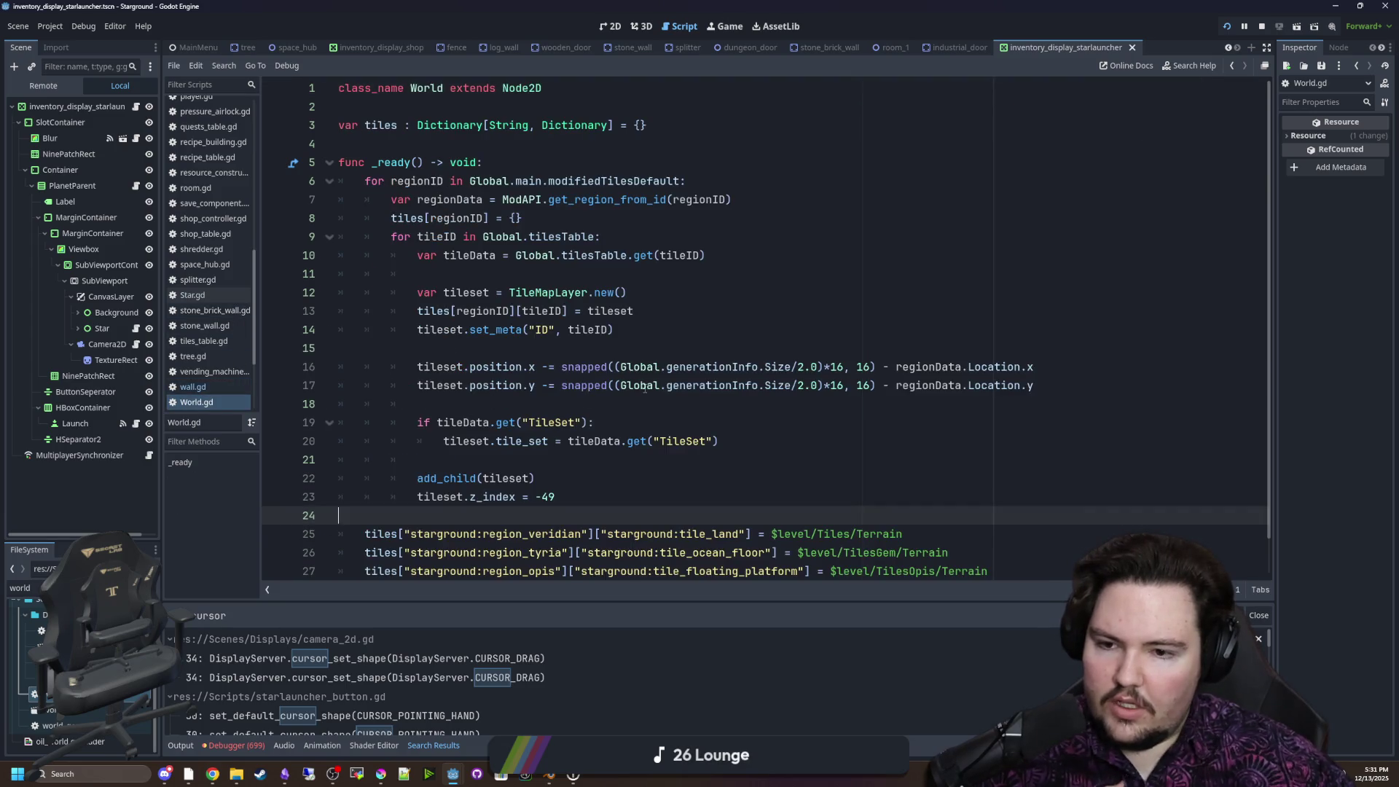
{"action": "scroll", "coordinate": [542, 272], "scroll_direction": "down", "scroll_amount": 1}
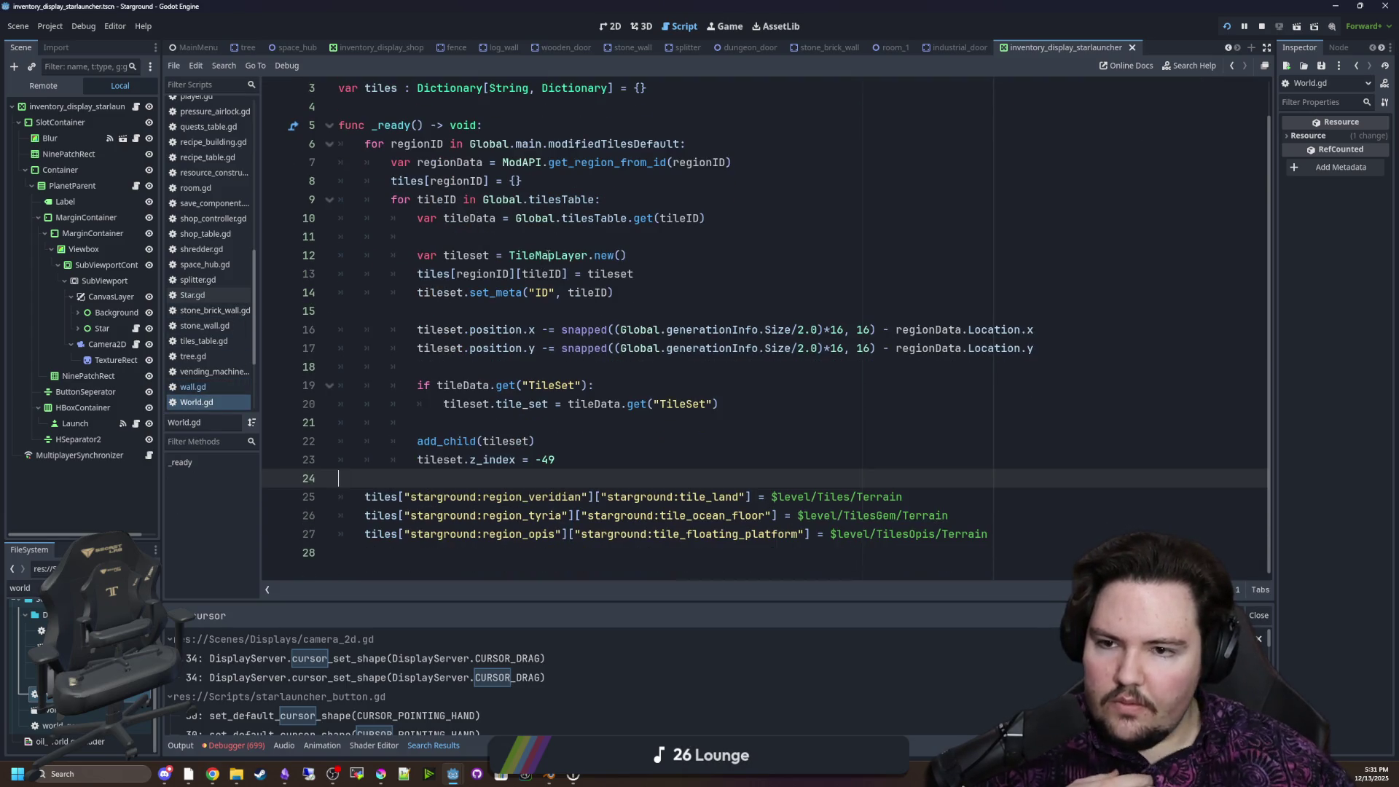
{"action": "scroll", "coordinate": [283, 236], "scroll_direction": "up", "scroll_amount": 1}
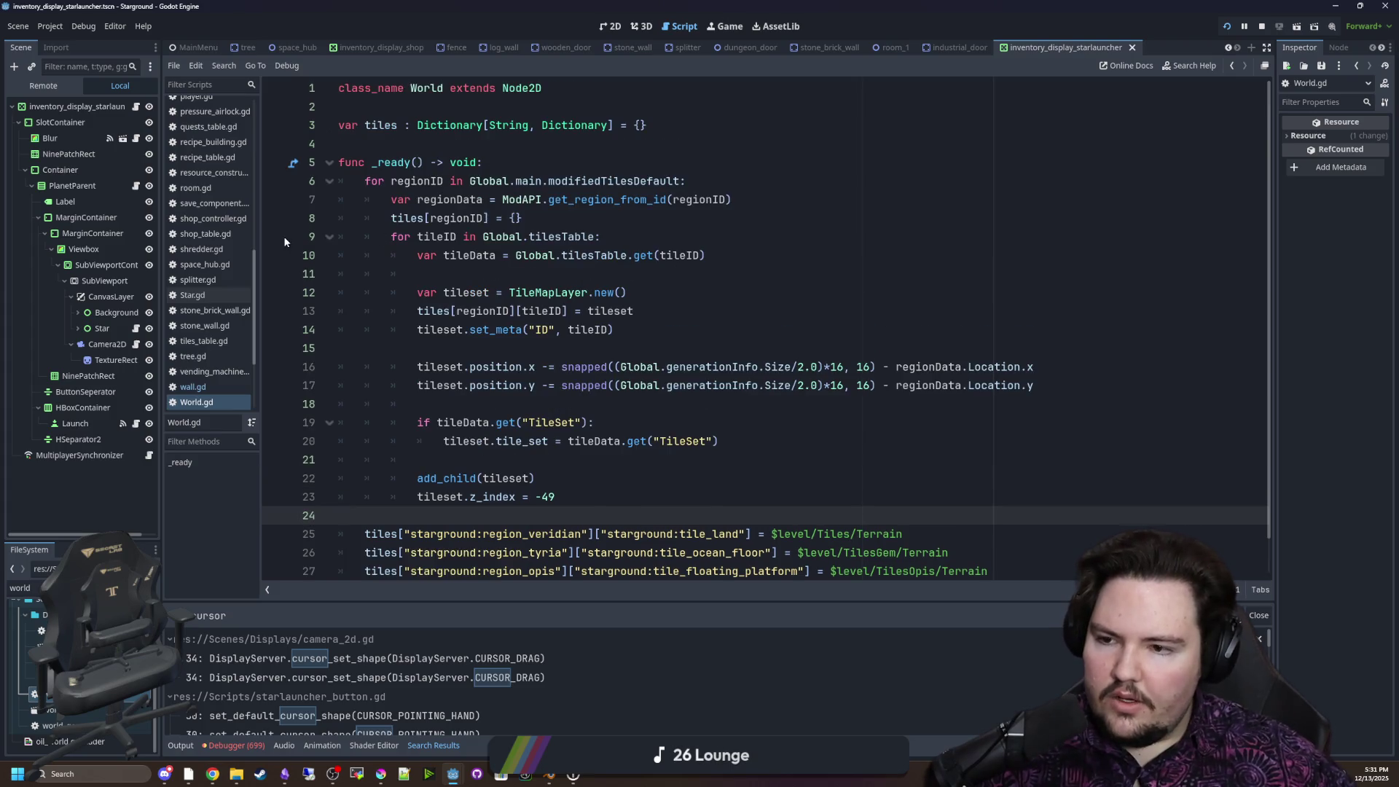
{"action": "scroll", "coordinate": [195, 275], "scroll_direction": "up", "scroll_amount": 10}
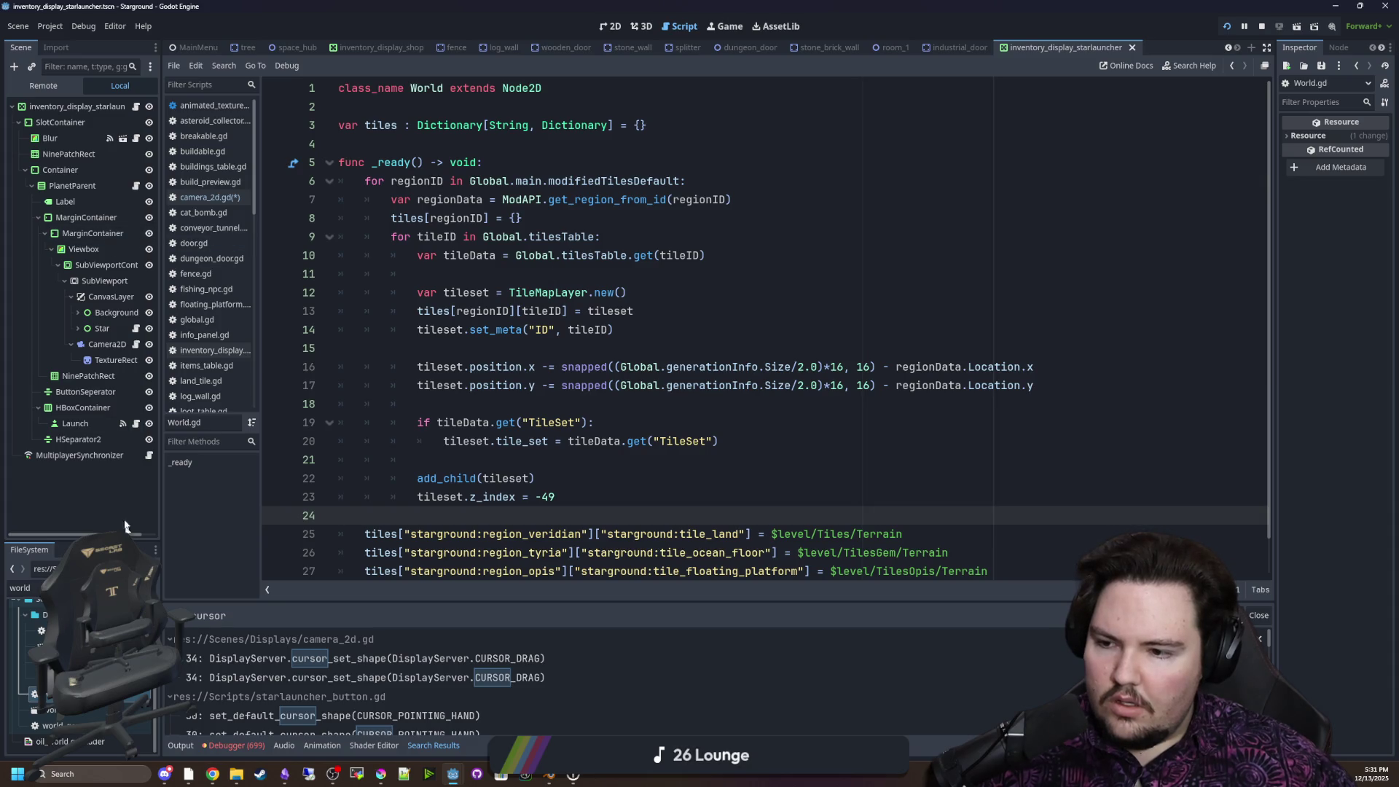
{"action": "double_click", "coordinate": [63, 712]}
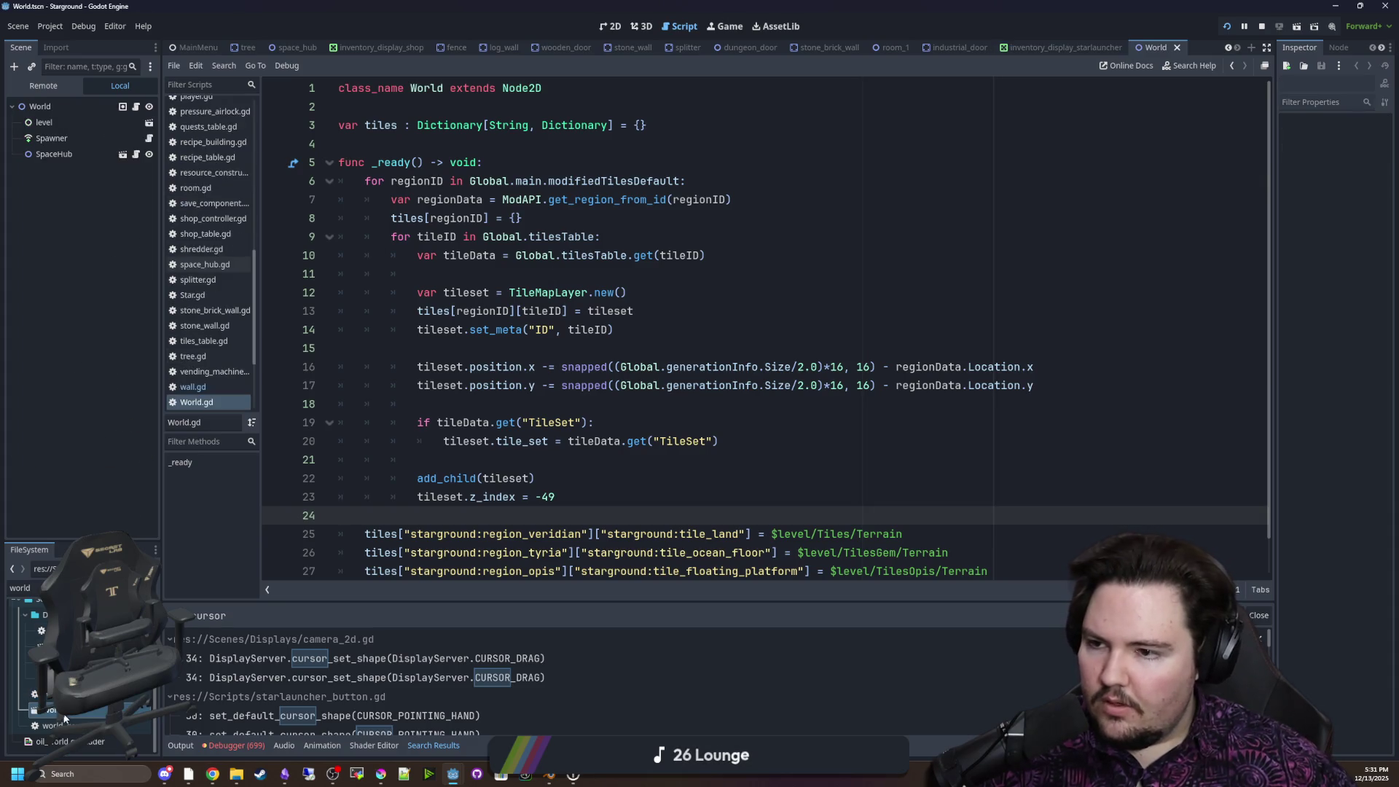
Save the scene, then filter FileSystem for 'globa' and open global.gd.
{"action": "left_click", "coordinate": [149, 138]}
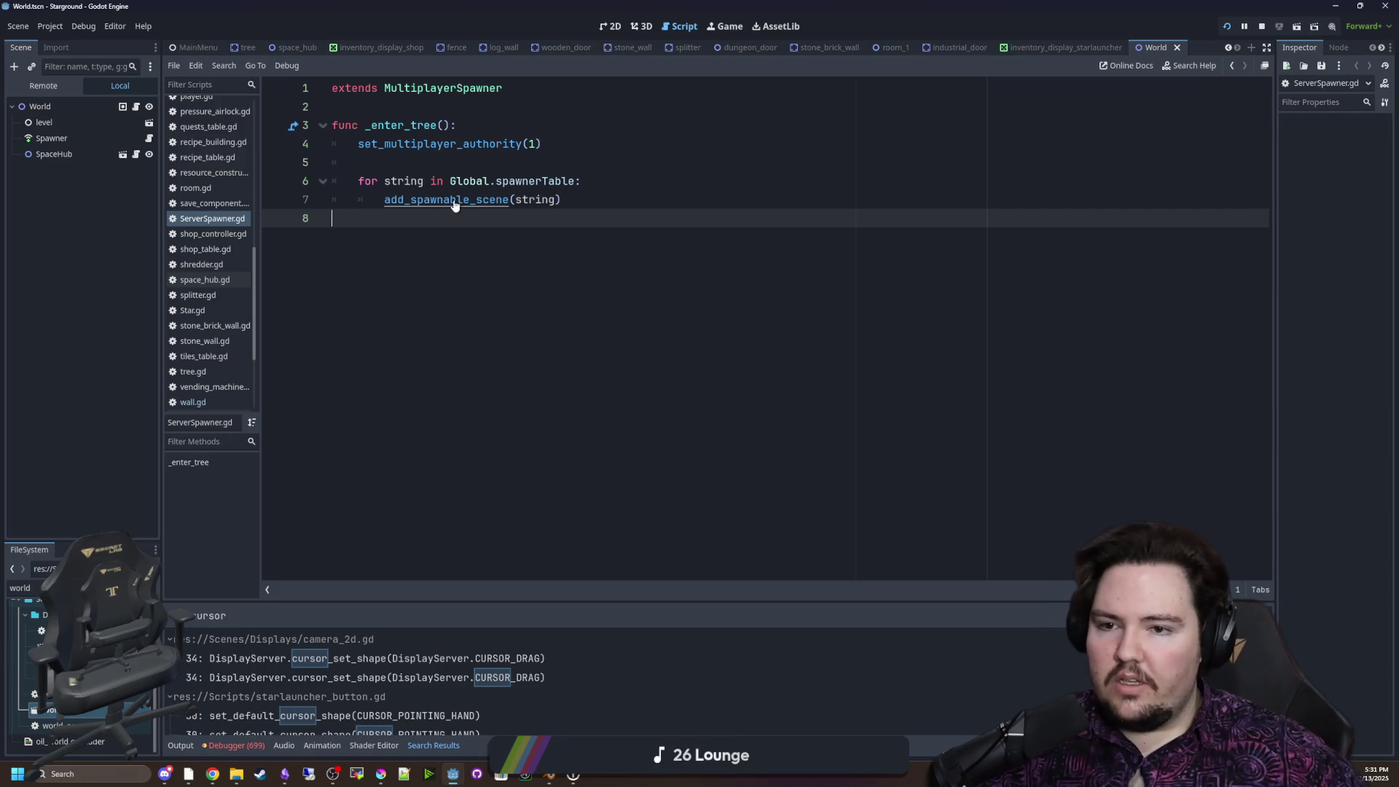
{"action": "left_click", "coordinate": [466, 162]}
{"action": "scroll", "coordinate": [207, 328], "scroll_direction": "up", "scroll_amount": 10}
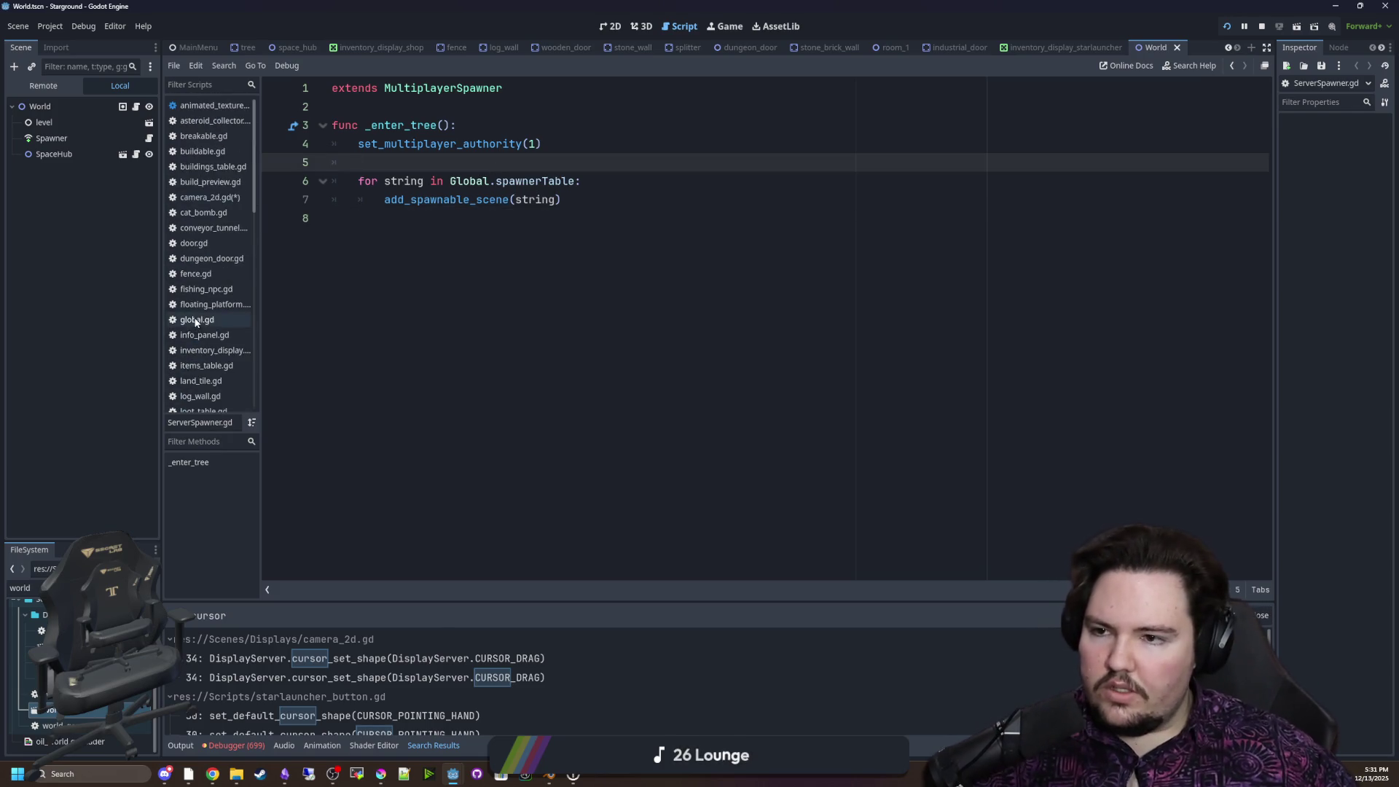
{"action": "left_click", "coordinate": [210, 196]}
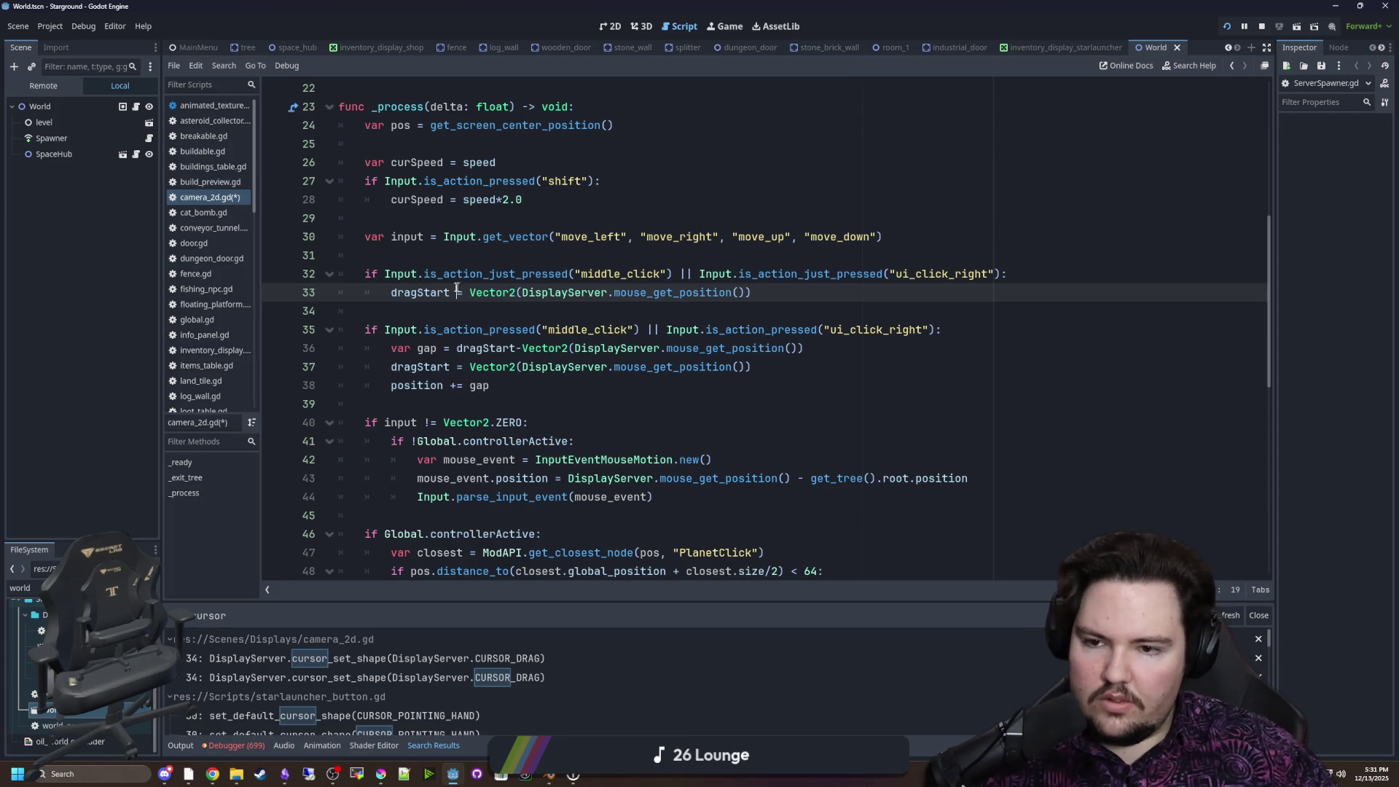
{"action": "key", "text": "ctrl+s"}
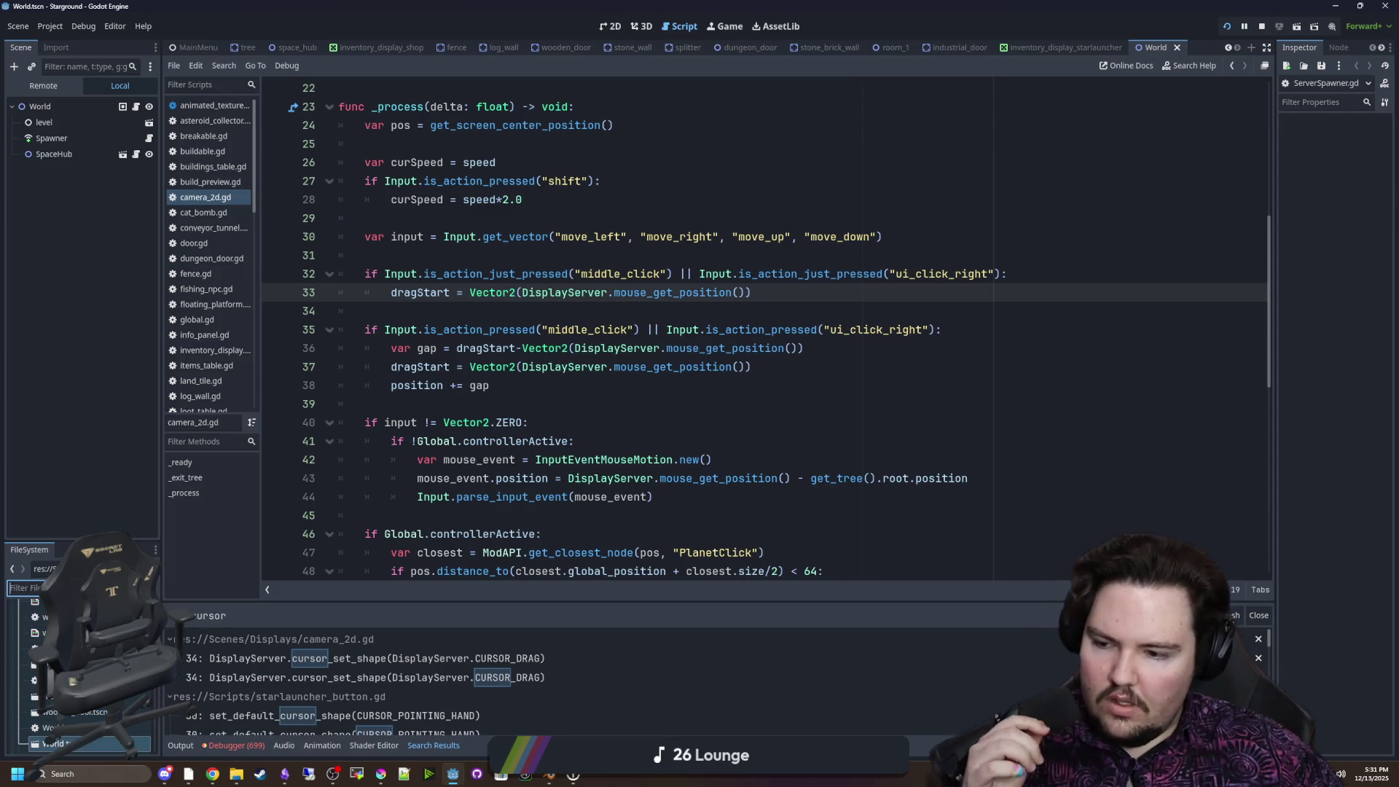
{"action": "type", "text": "globa"}
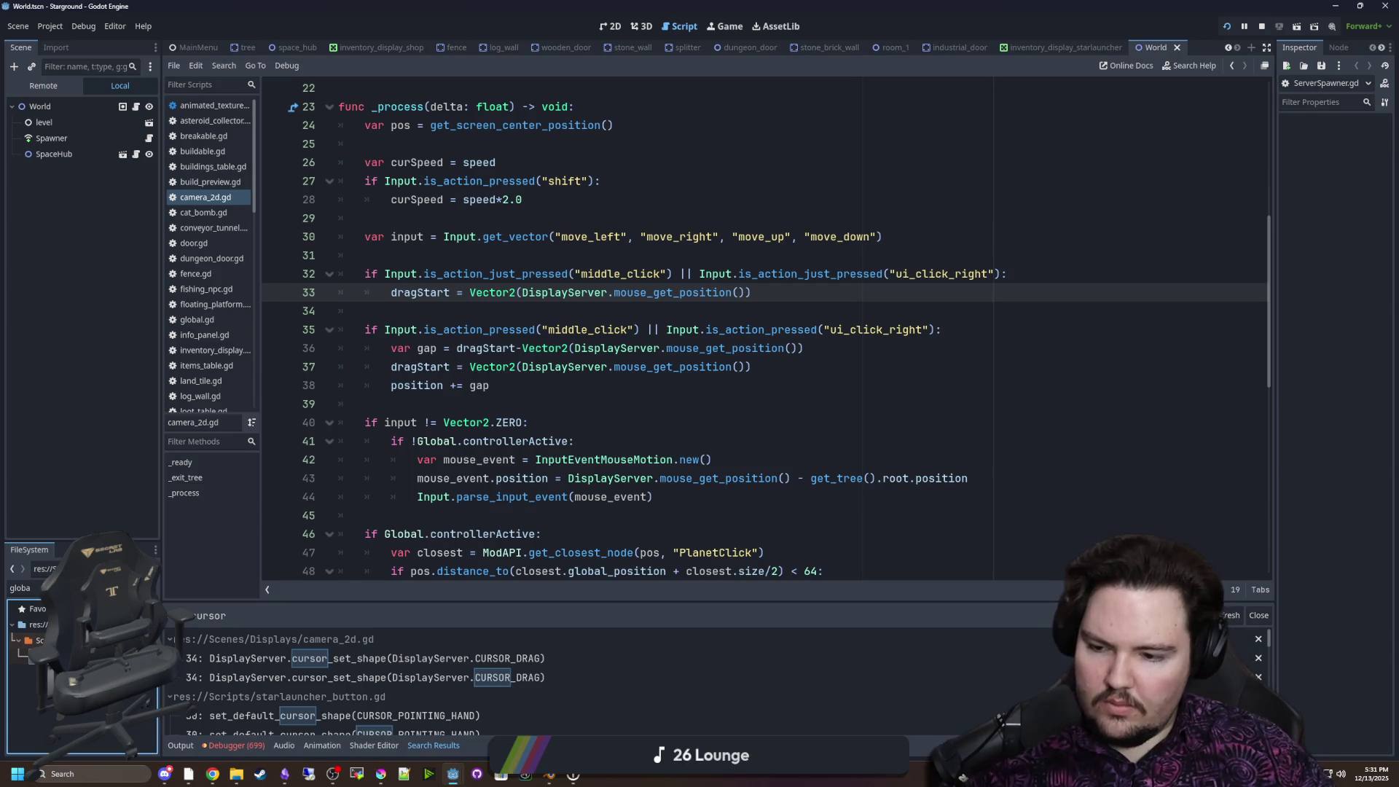
{"action": "key", "text": "Return"}
Search global.gd for 'spawnerTable' and step through its matches.
{"action": "left_click", "coordinate": [638, 397]}
{"action": "key", "text": "ctrl+f"}
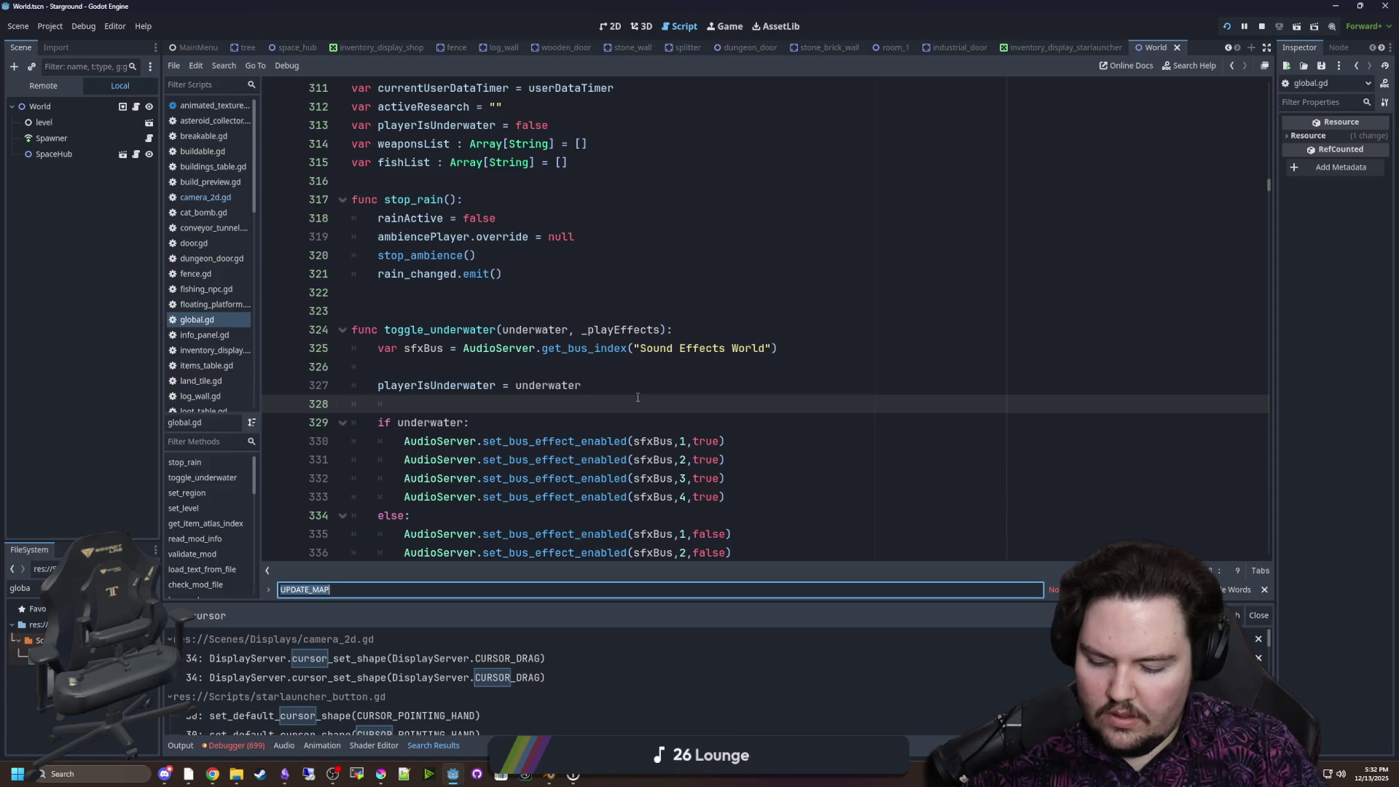
{"action": "type", "text": "spawnerTable"}
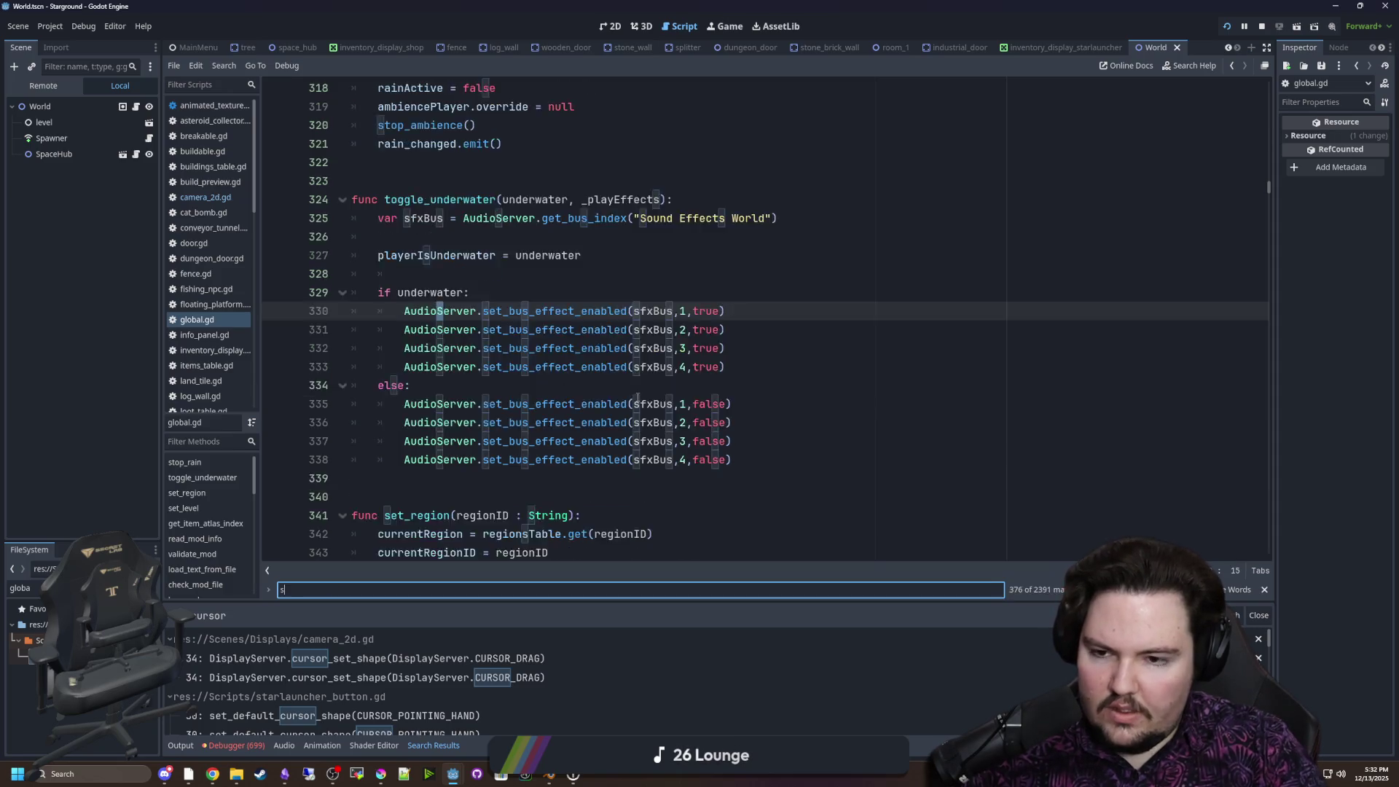
{"action": "key", "text": "Return"}
{"action": "key", "text": "Return"}
{"action": "key", "text": "Return"}
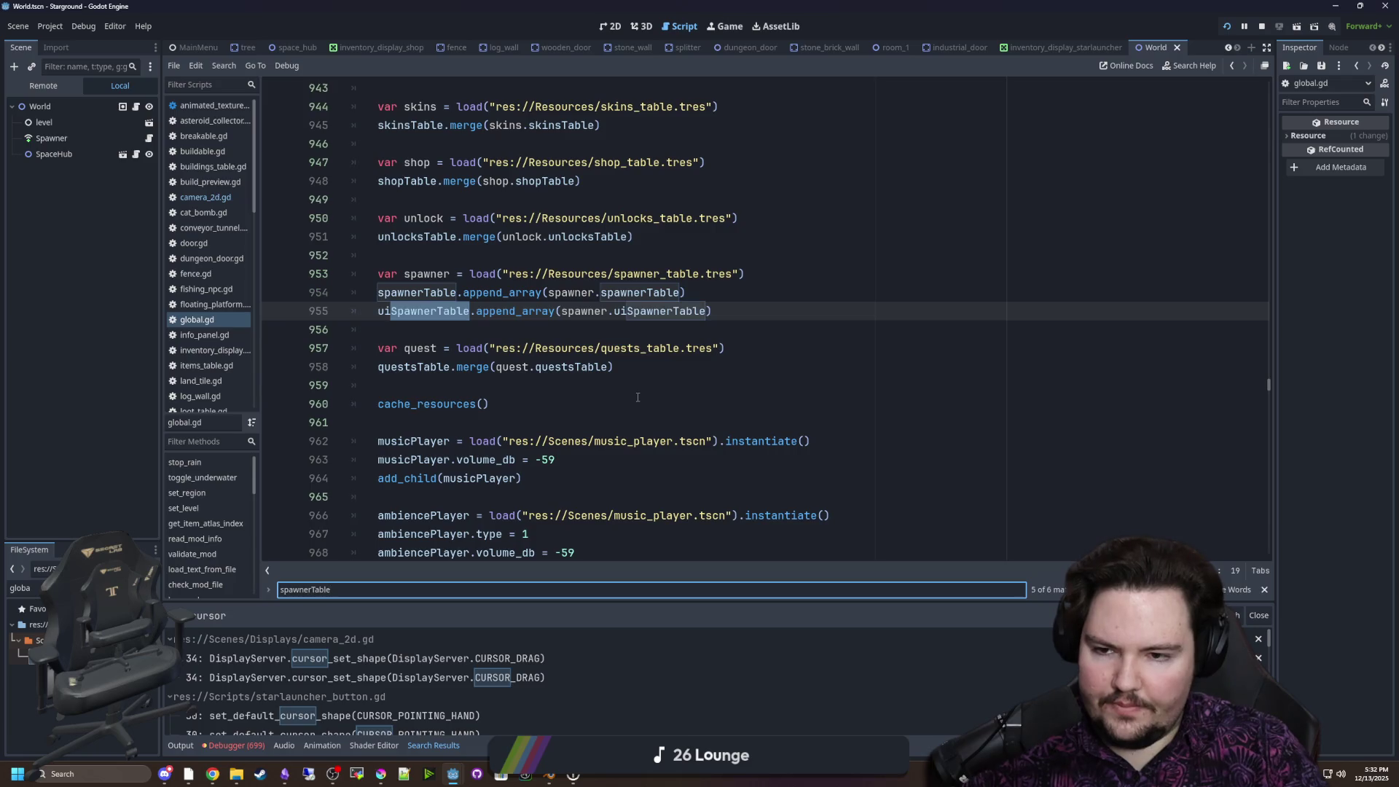
{"action": "key", "text": "Return"}
{"action": "key", "text": "Return"}
{"action": "key", "text": "Return"}
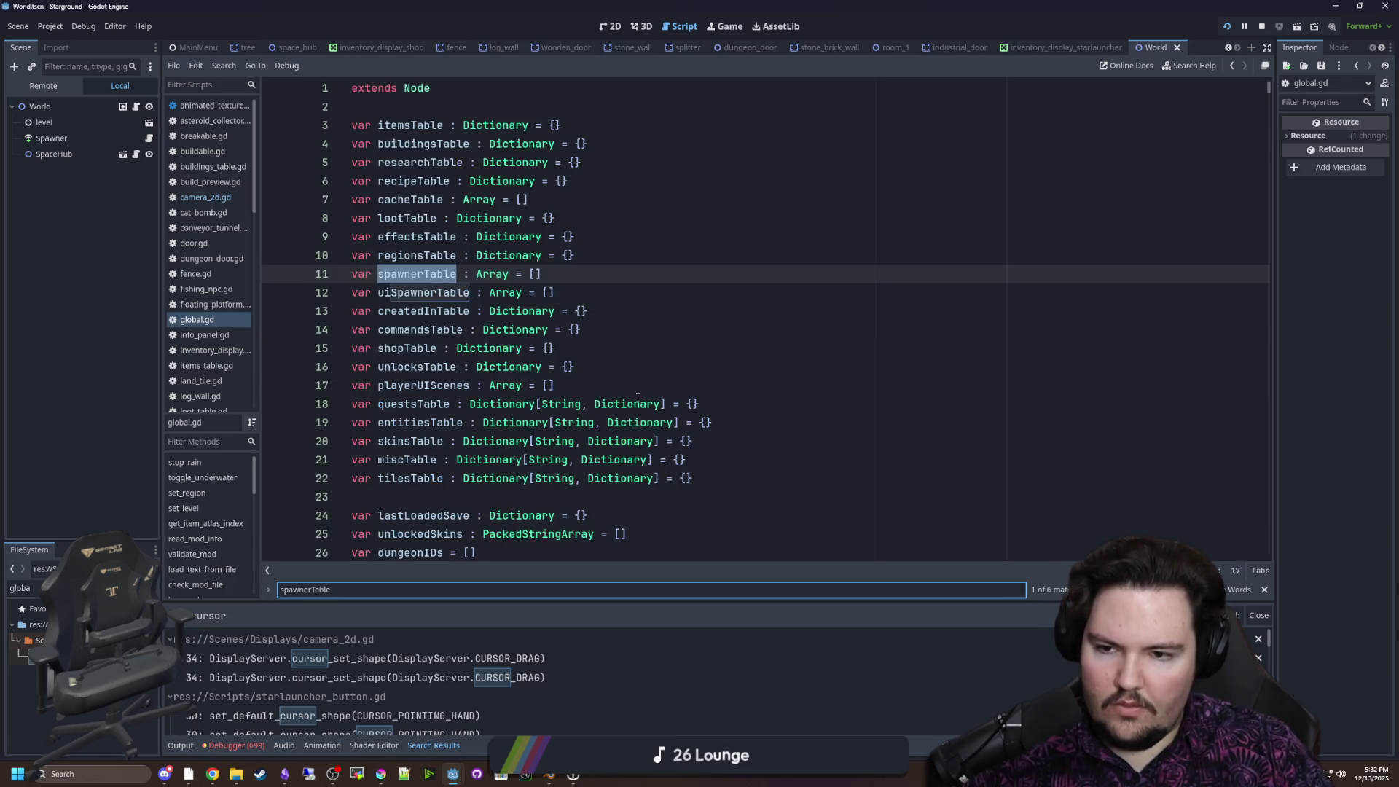
Run a project-wide Find in Files for spawnerTable, review results, and reopen the search.
{"action": "left_click", "coordinate": [637, 403]}
{"action": "key", "text": "ctrl+shift+f"}
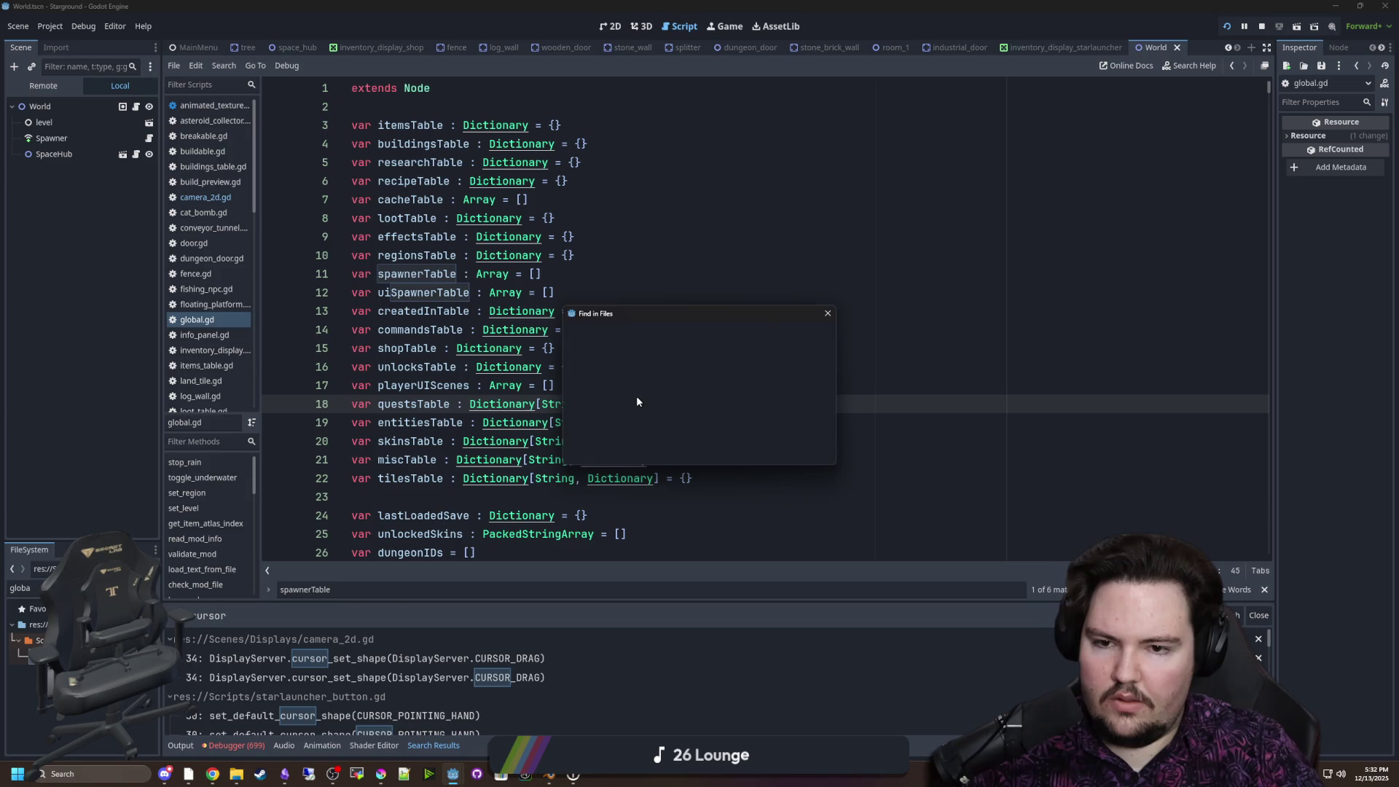
{"action": "key", "text": "Return"}
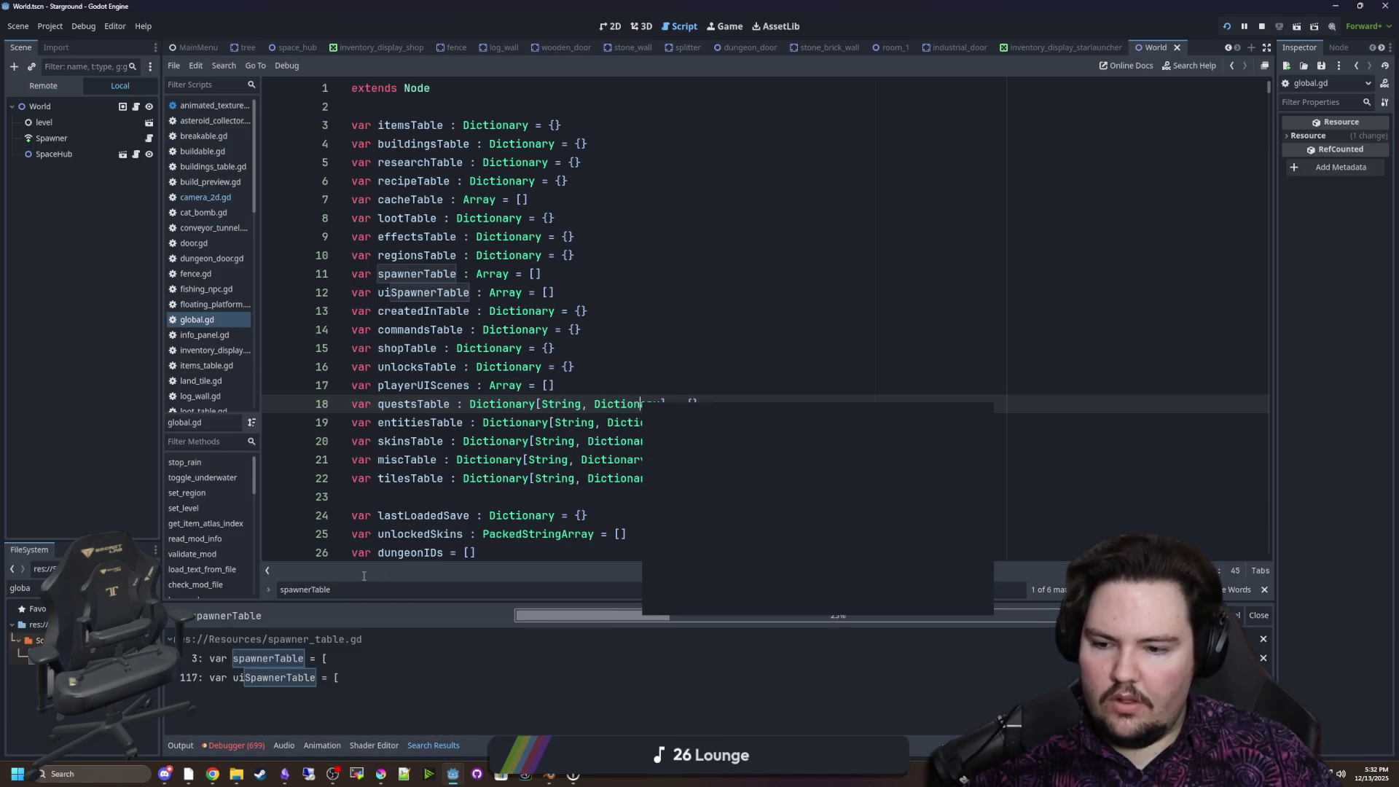
{"action": "scroll", "coordinate": [402, 696], "scroll_direction": "down", "scroll_amount": 1}
{"action": "scroll", "coordinate": [426, 696], "scroll_direction": "down", "scroll_amount": 2}
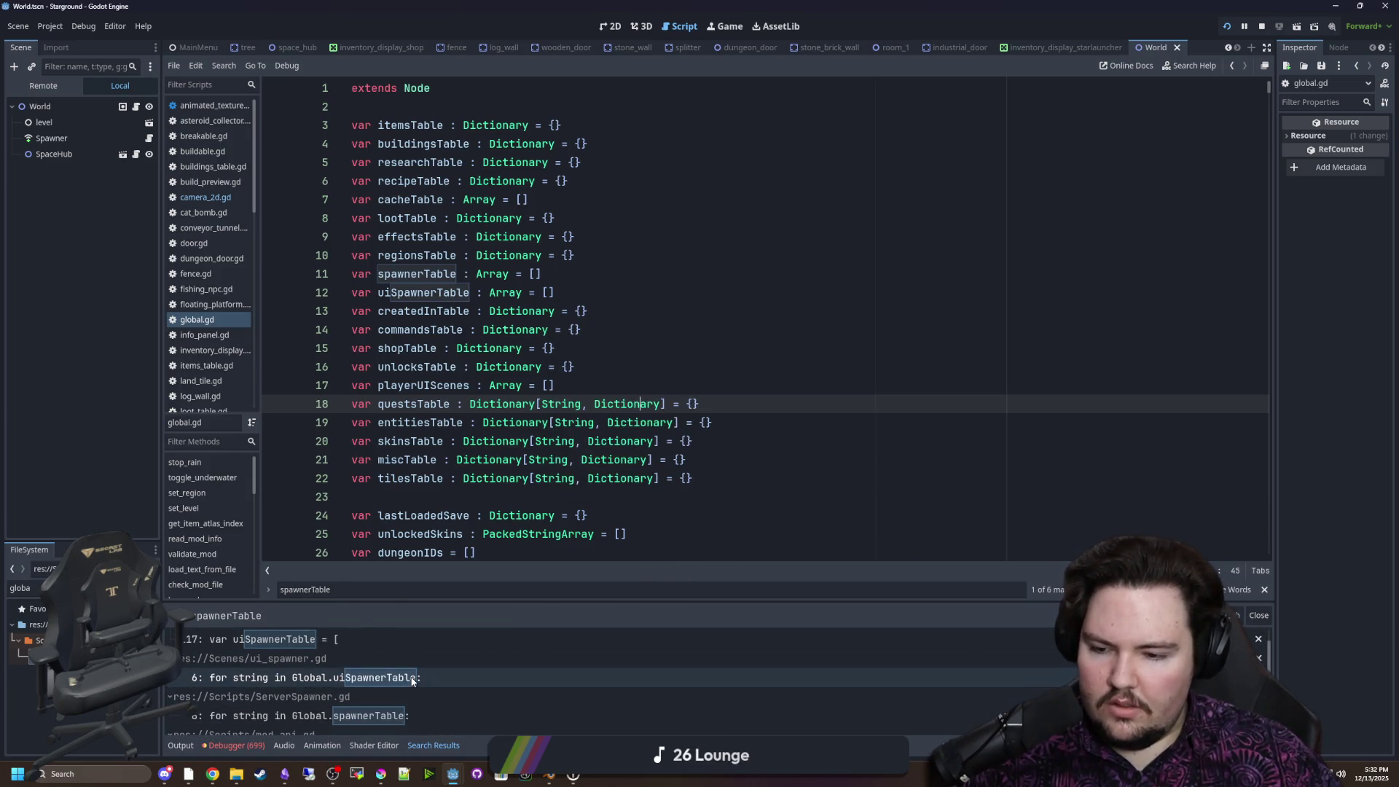
{"action": "scroll", "coordinate": [437, 688], "scroll_direction": "down", "scroll_amount": 5}
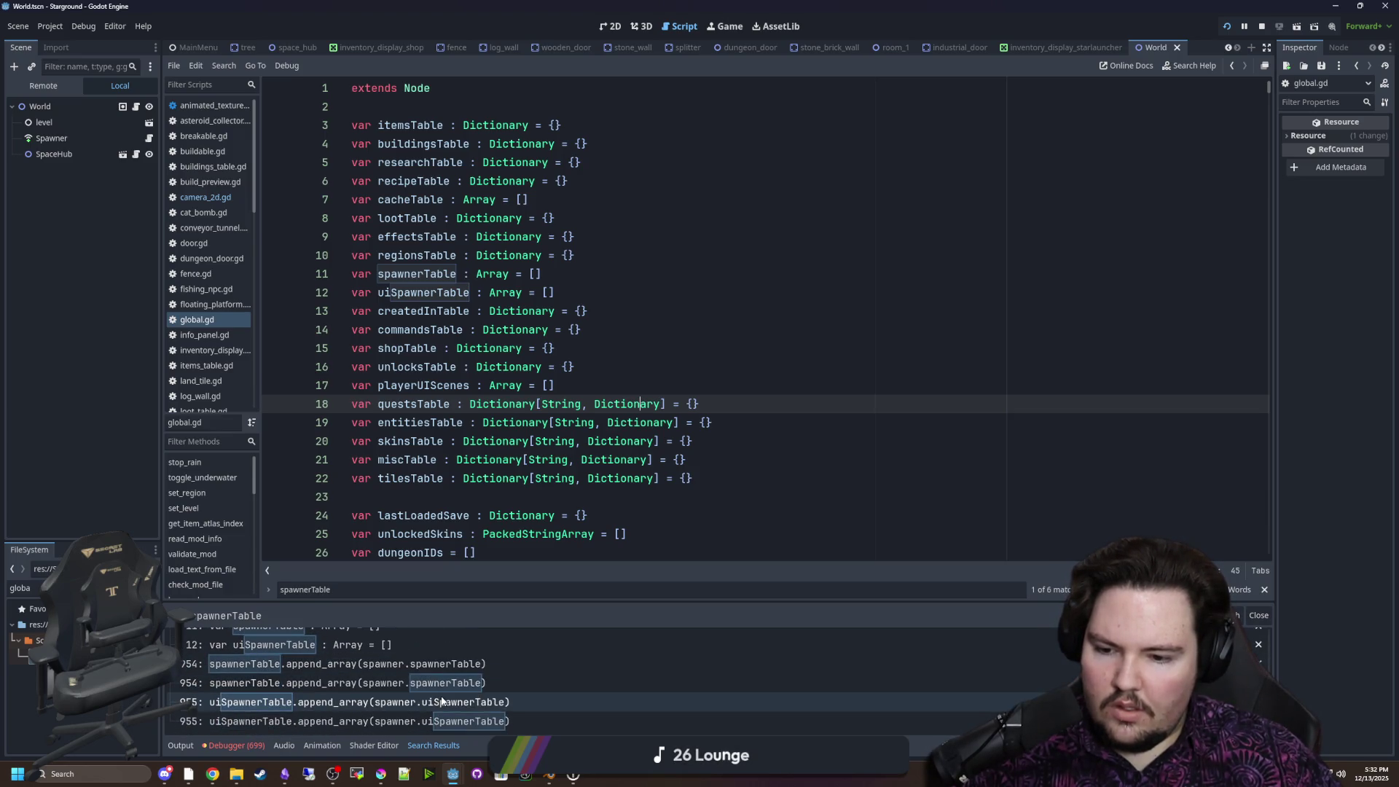
{"action": "scroll", "coordinate": [440, 697], "scroll_direction": "up", "scroll_amount": 5}
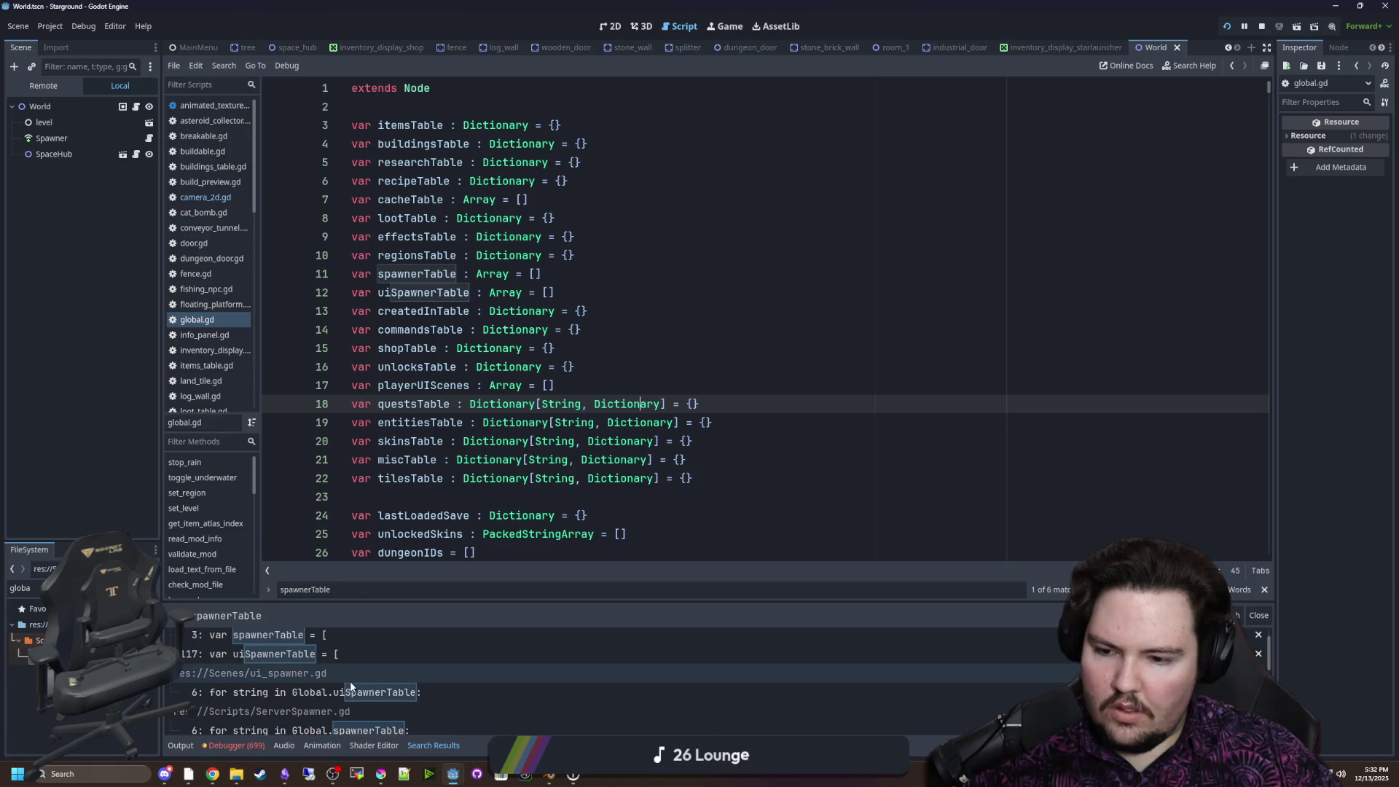
{"action": "scroll", "coordinate": [388, 689], "scroll_direction": "up", "scroll_amount": 1}
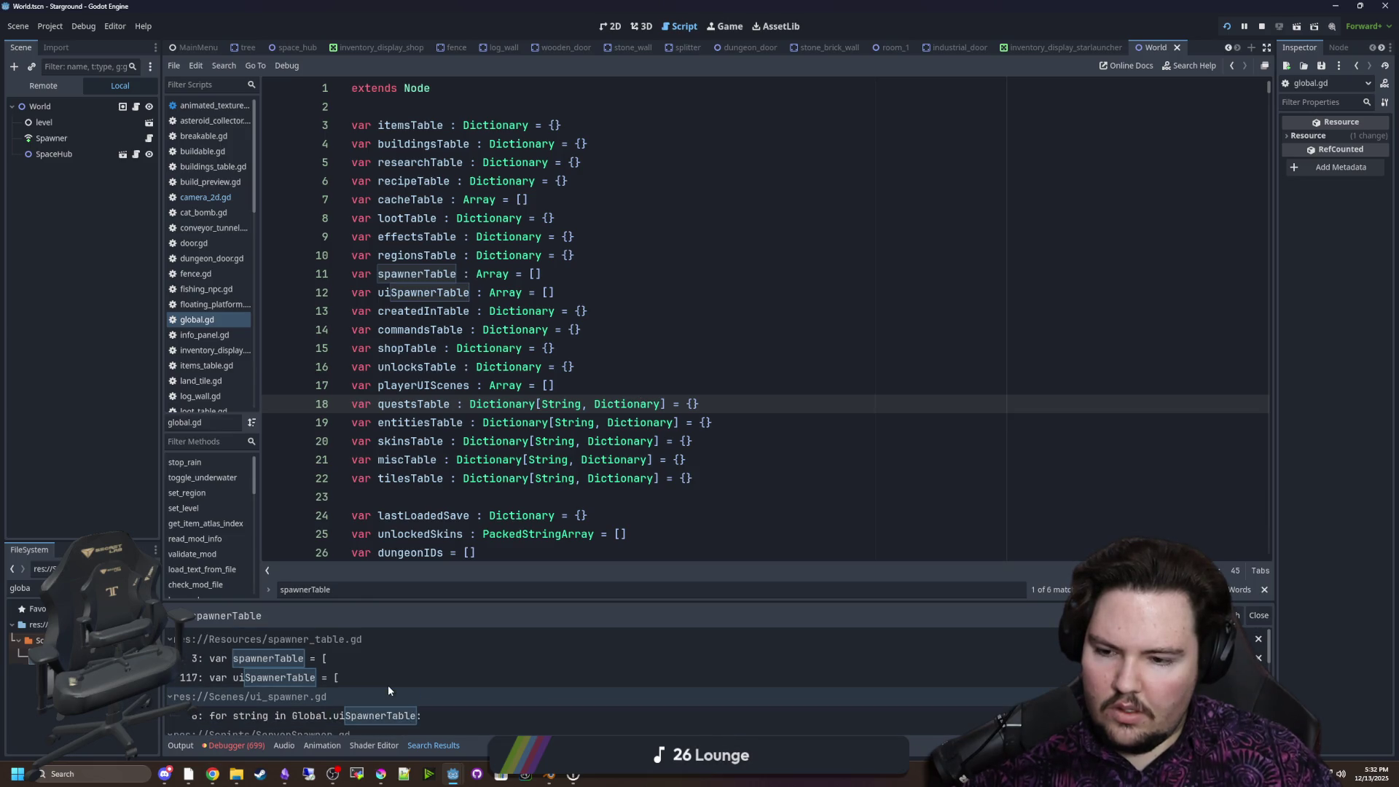
{"action": "left_click", "coordinate": [614, 343]}
{"action": "key", "text": "ctrl+shift+f"}
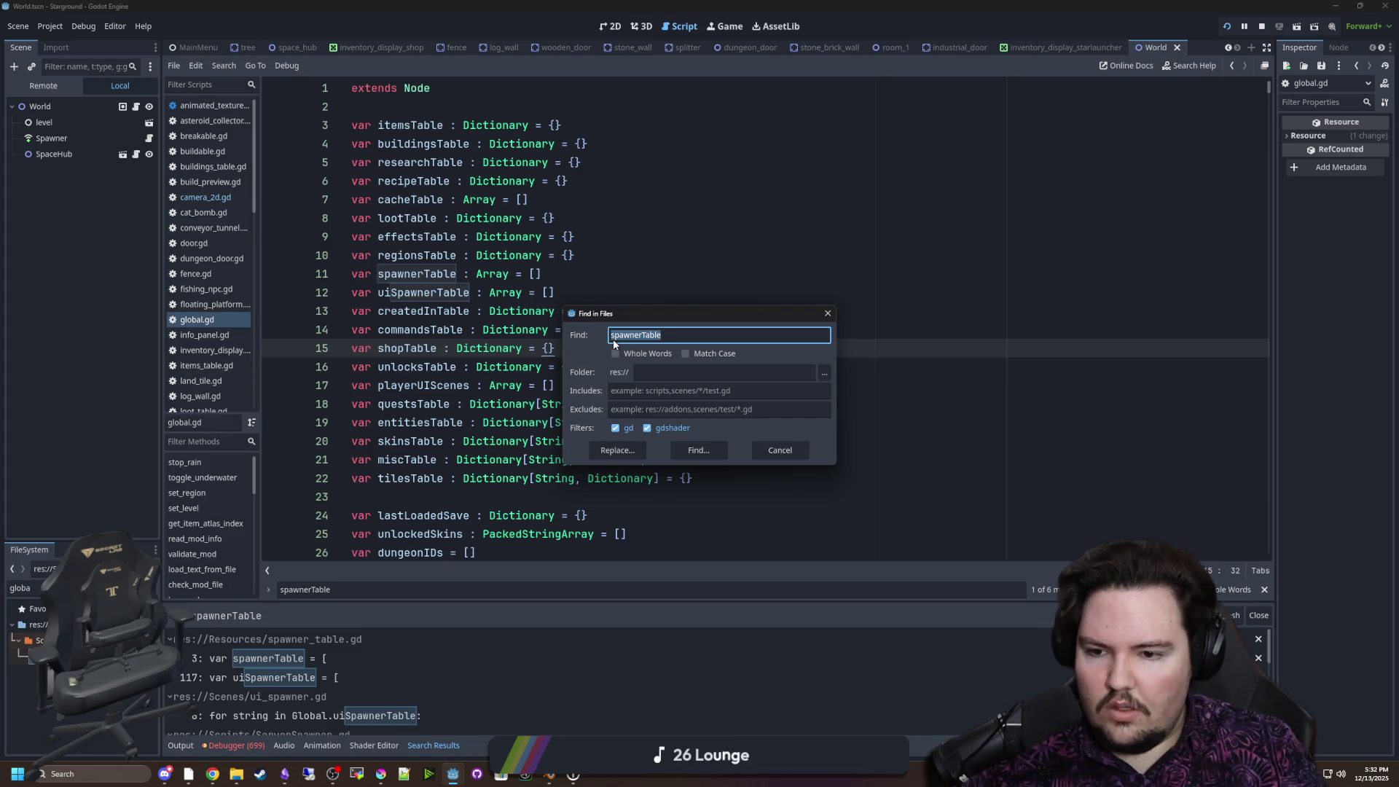
{"action": "type", "text": "spane"}
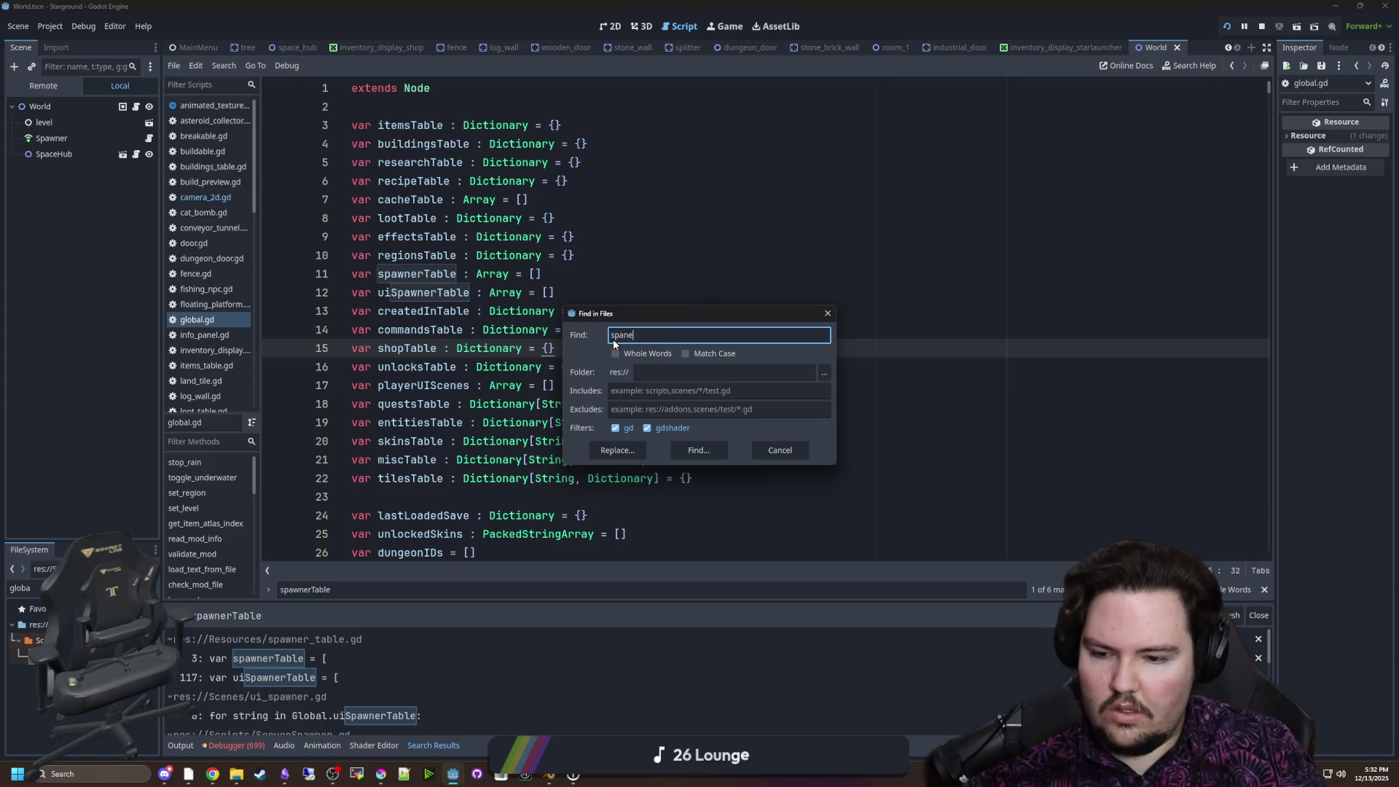
Search files for spawnerTable.push_back and view the mod_api.gd matches on lines 147 and 154.
{"action": "key", "text": "BackSpace"}
{"action": "type", "text": "wnerTable.push_"}
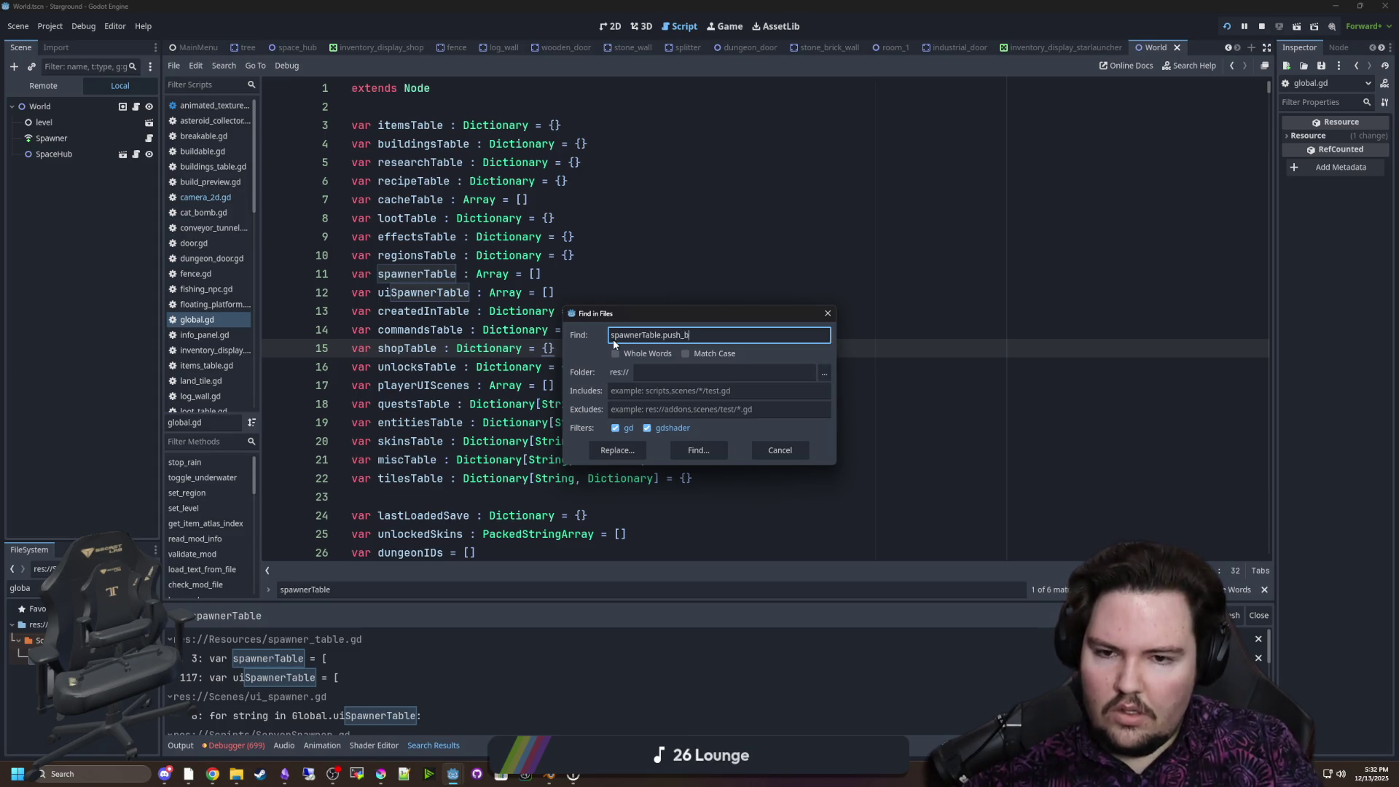
{"action": "type", "text": "back"}
{"action": "key", "text": "Return"}
{"action": "left_click", "coordinate": [379, 651]}
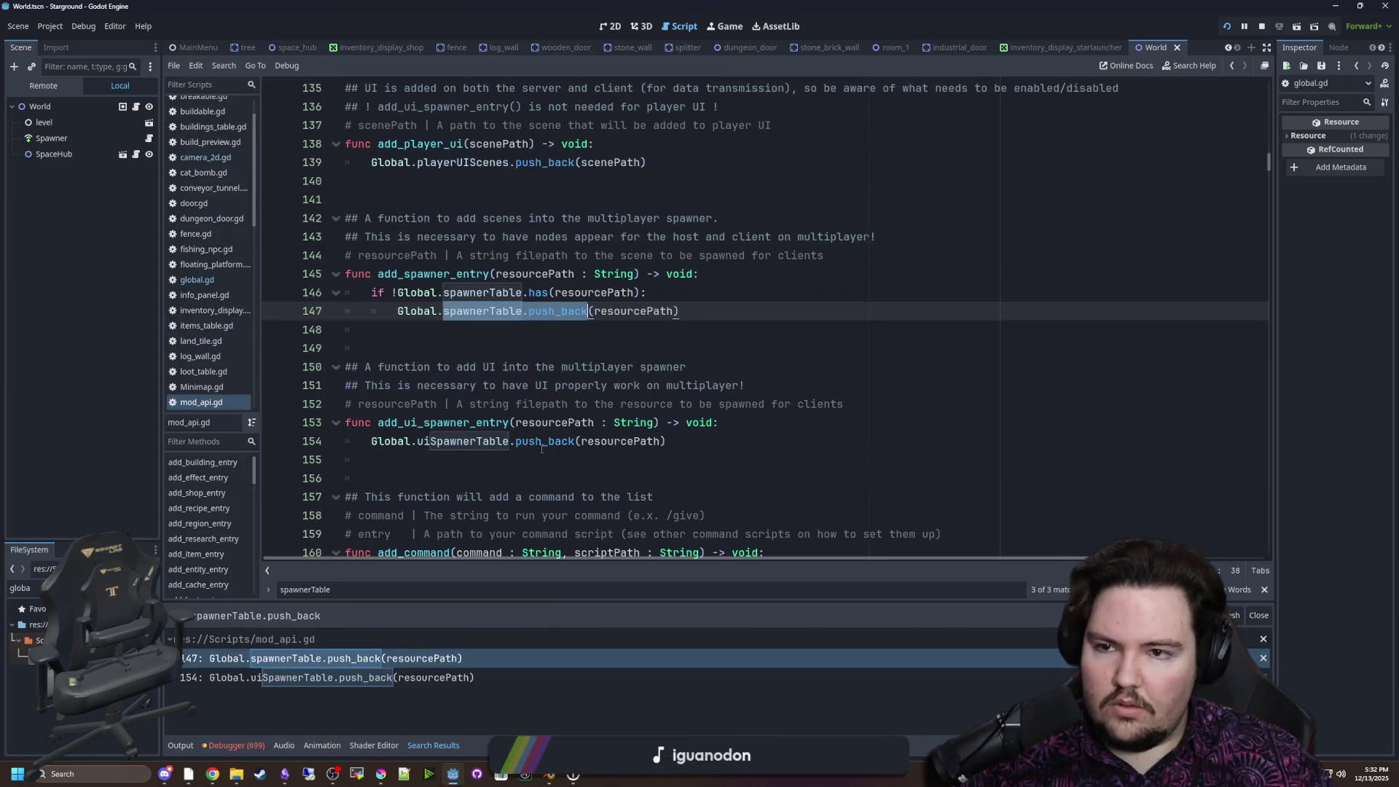
{"action": "left_click", "coordinate": [294, 677]}
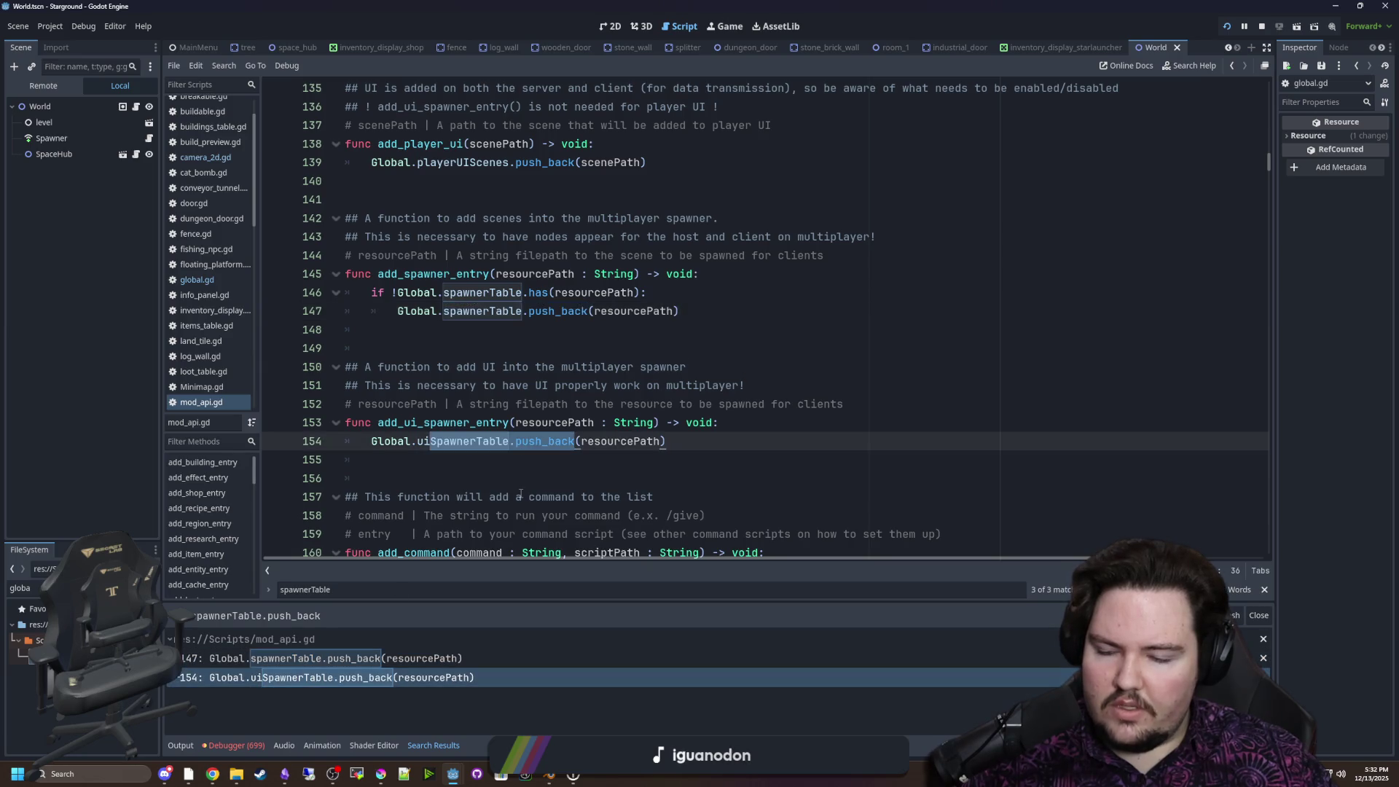
{"action": "left_click", "coordinate": [535, 471]}
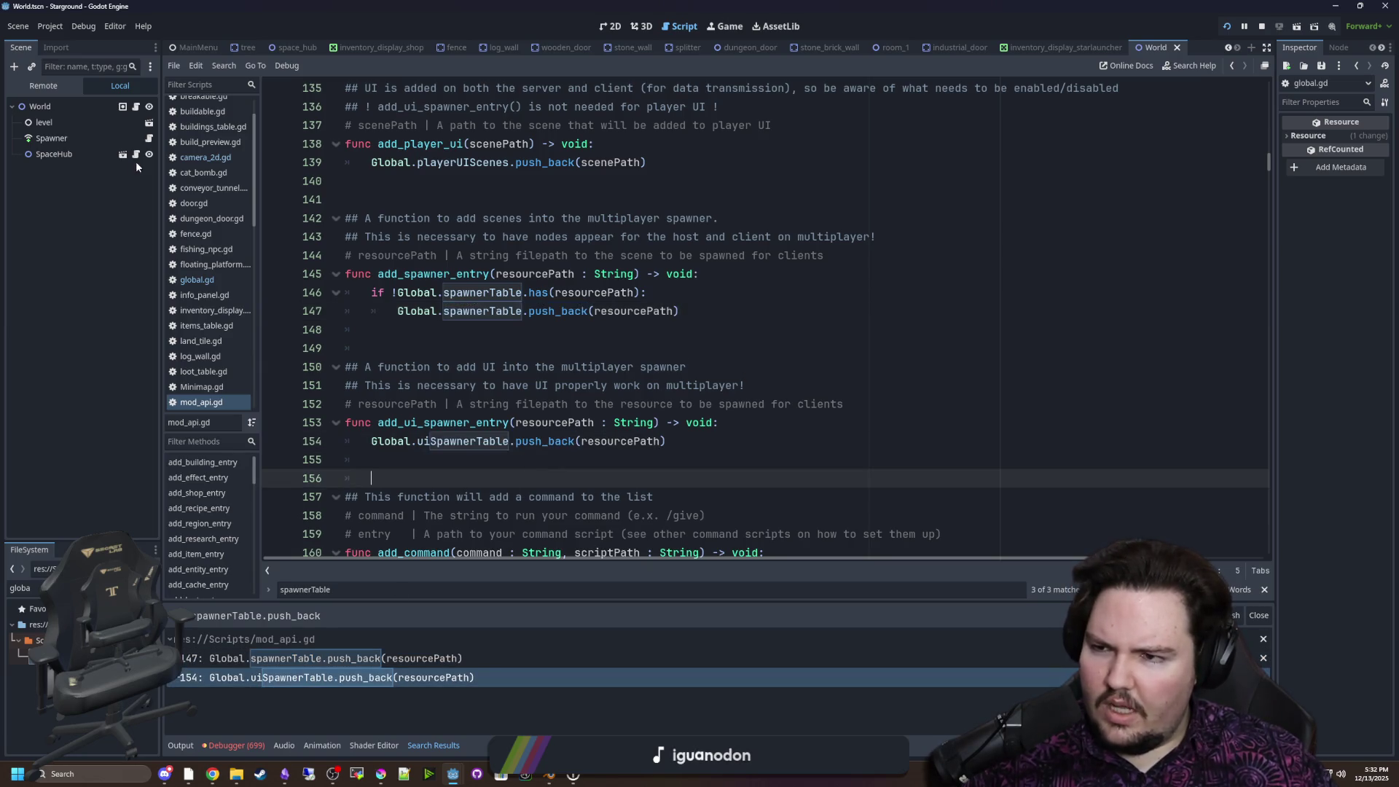
Open World.gd, undo and redo the line 14 edit, then filter FileSystem for 'spawner'.
{"action": "left_click", "coordinate": [134, 108]}
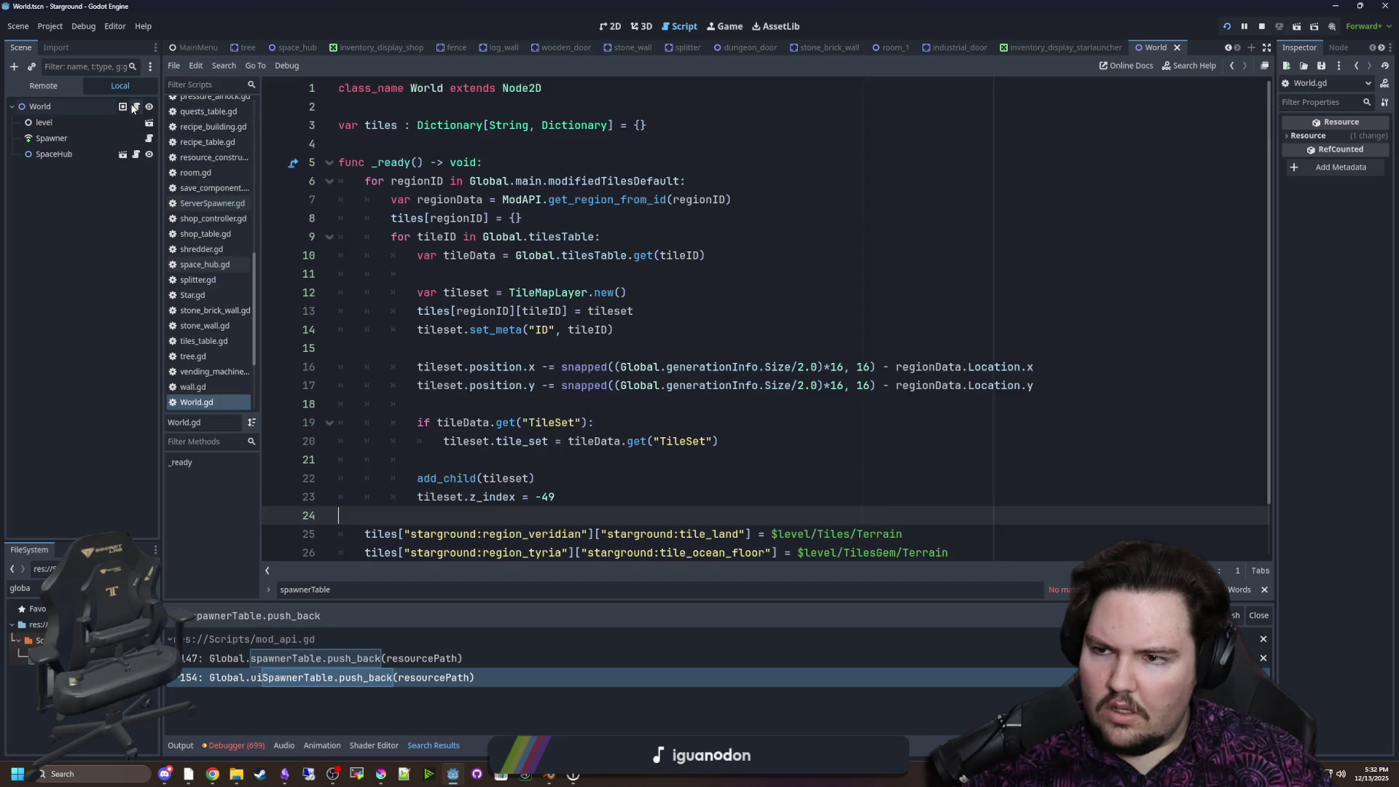
{"action": "left_click", "coordinate": [612, 268]}
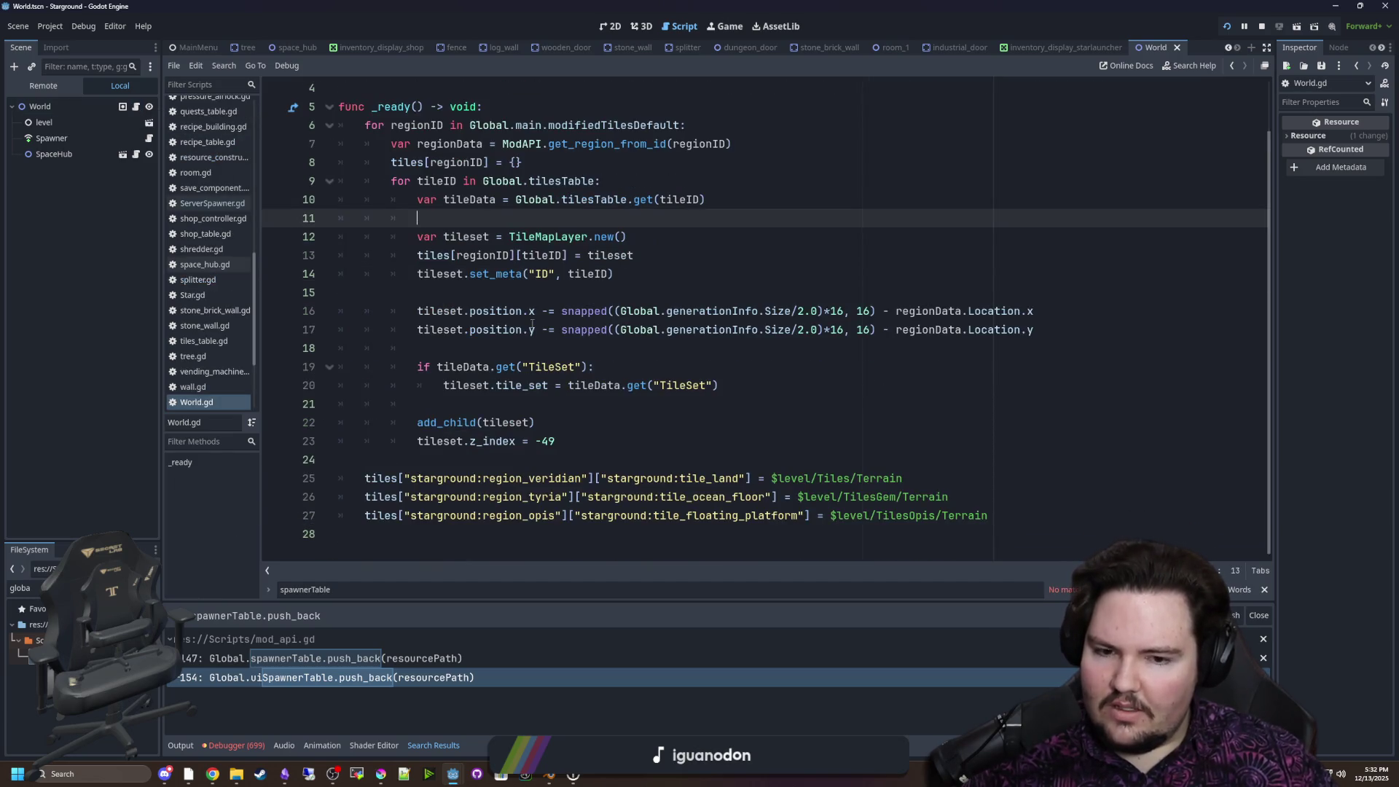
{"action": "key", "text": "ctrl+z"}
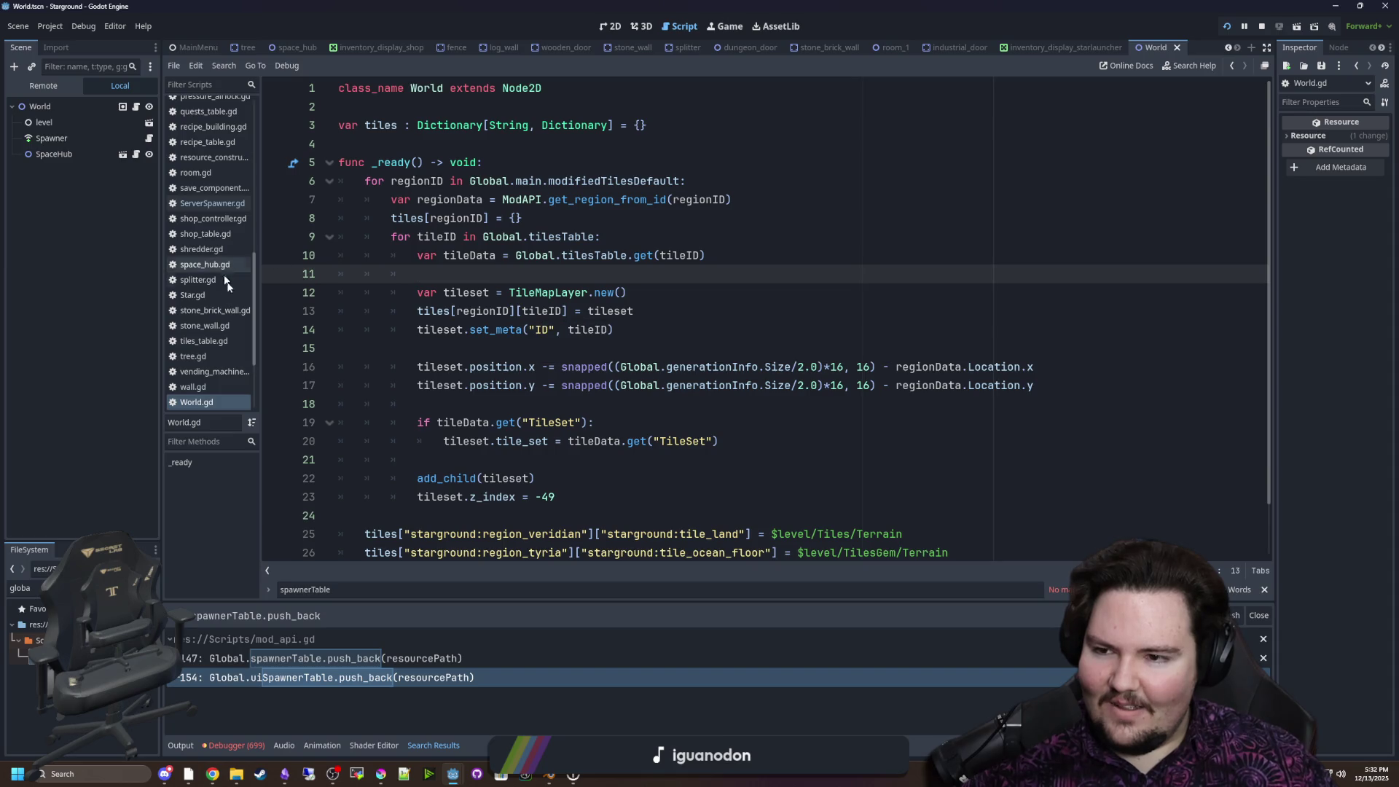
{"action": "key", "text": "ctrl+shift+z"}
{"action": "scroll", "coordinate": [223, 271], "scroll_direction": "up", "scroll_amount": 5}
{"action": "left_click", "coordinate": [127, 588]}
{"action": "type", "text": "spawner"}
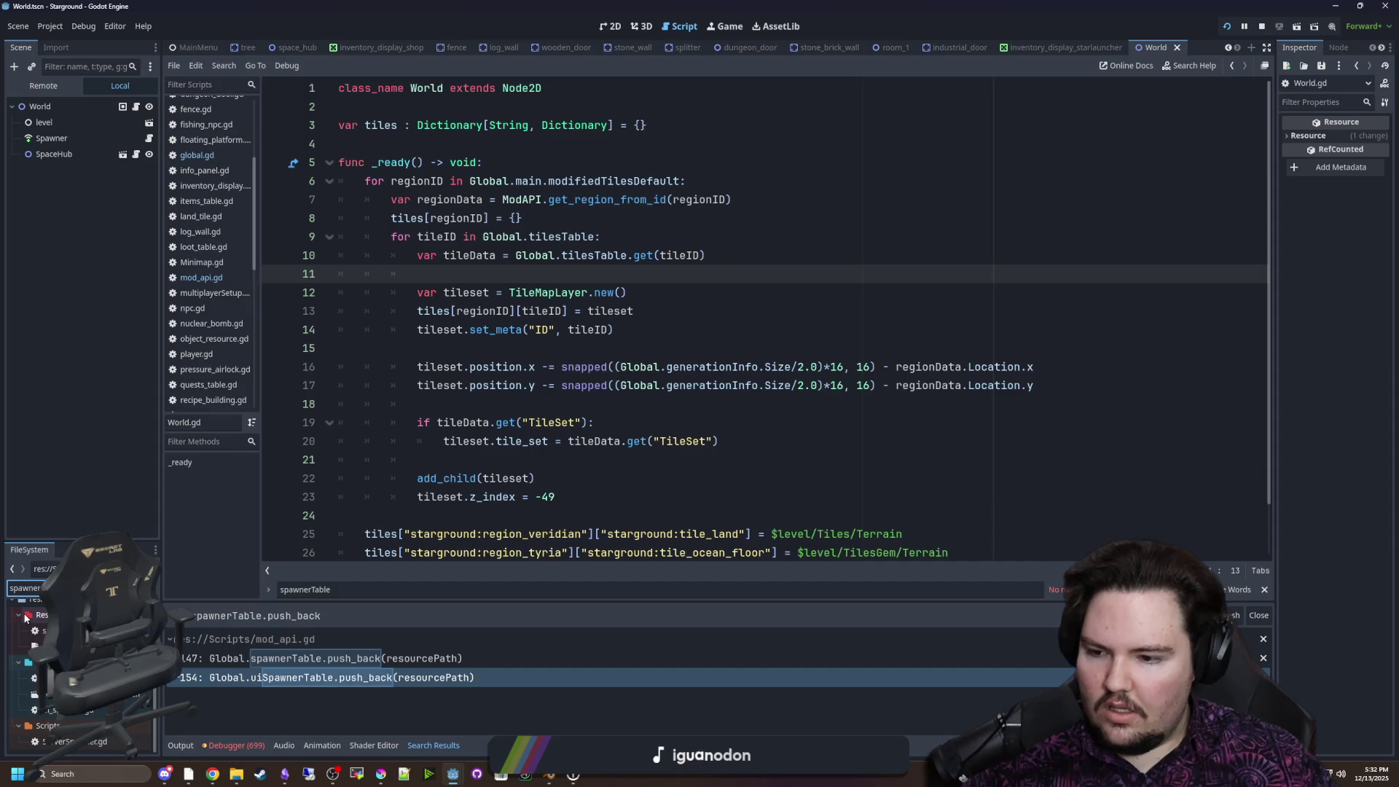
Open spawner_table.gd and scroll through its list of scene paths.
{"action": "double_click", "coordinate": [40, 632]}
{"action": "scroll", "coordinate": [1006, 421], "scroll_direction": "down", "scroll_amount": 5}
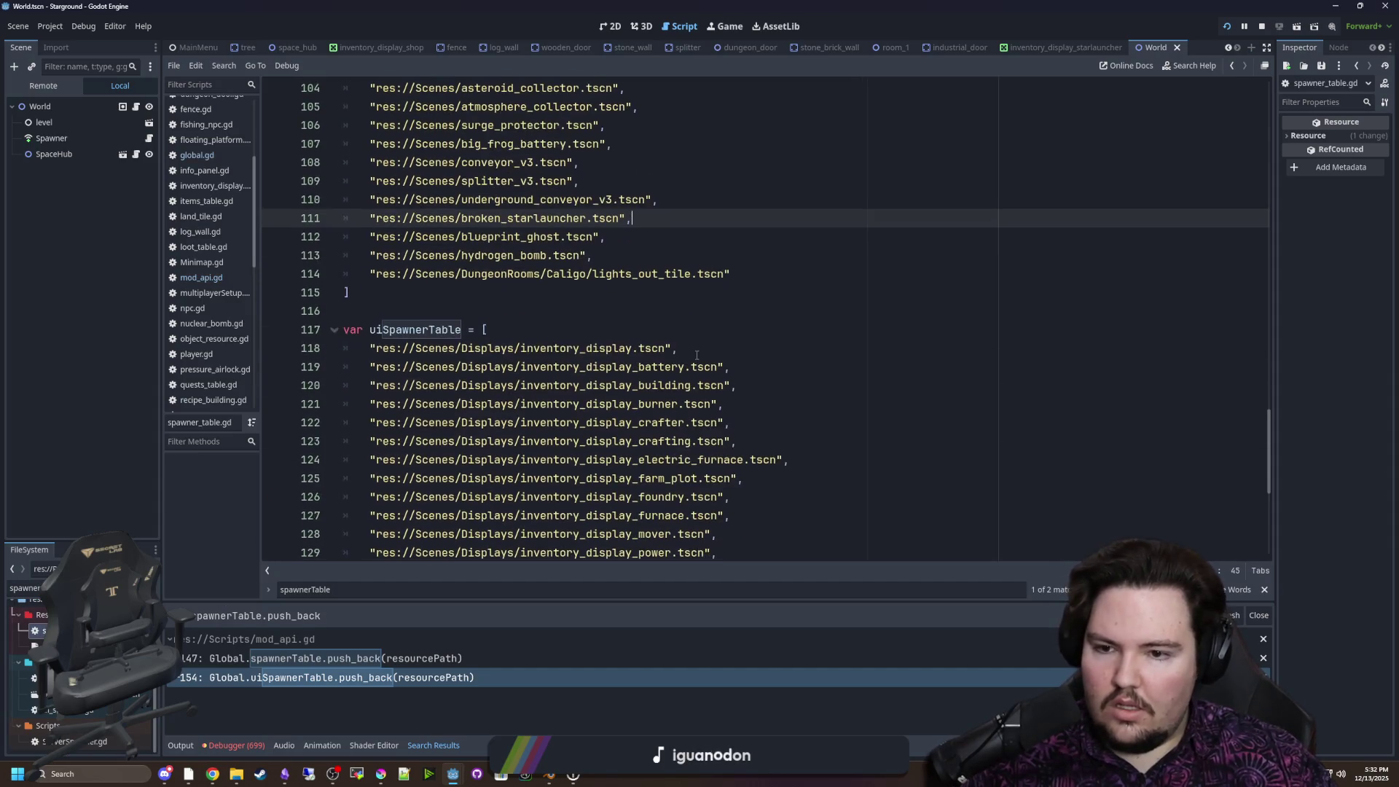
{"action": "scroll", "coordinate": [1006, 422], "scroll_direction": "down", "scroll_amount": 5}
{"action": "left_click_drag", "start_coordinate": [1268, 474], "coordinate": [1249, 86]}
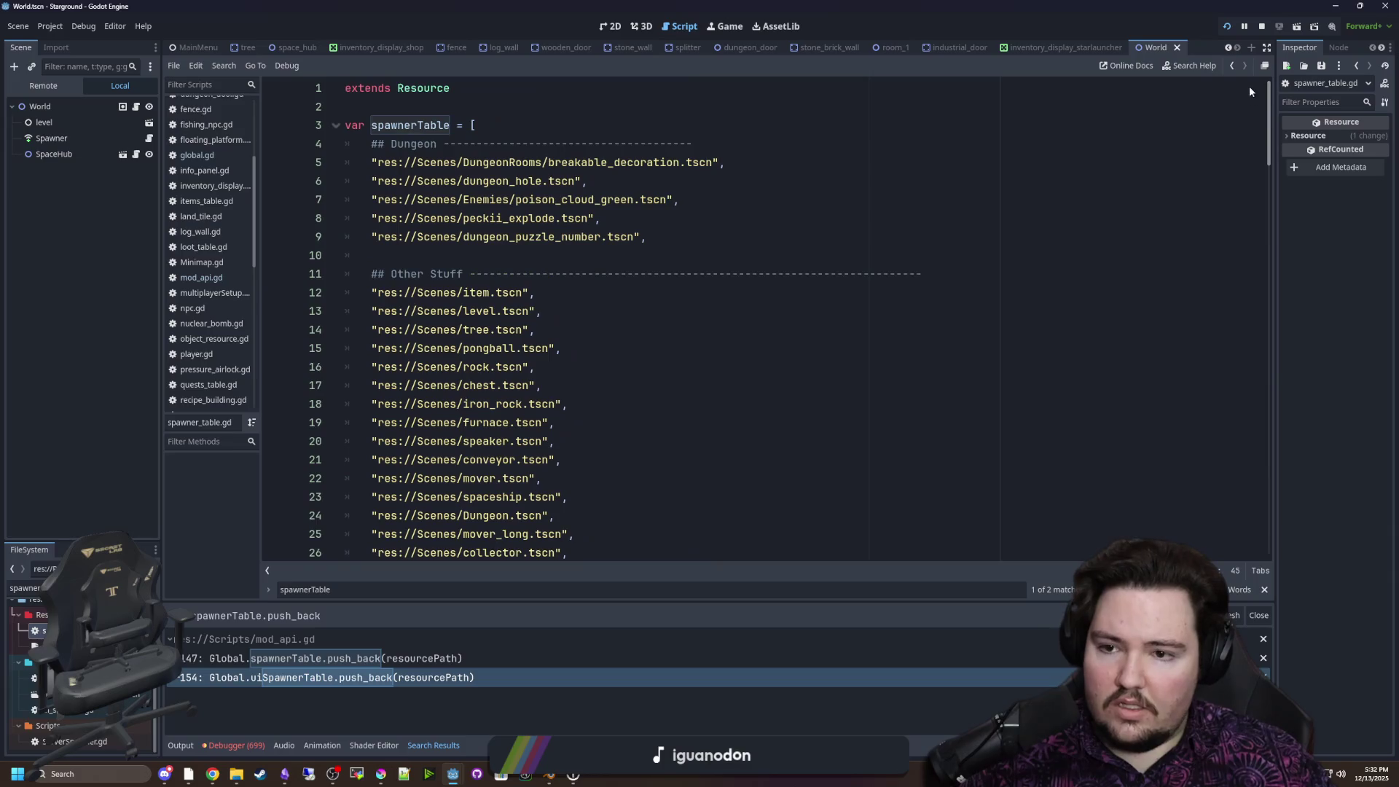
{"action": "scroll", "coordinate": [1238, 183], "scroll_direction": "down", "scroll_amount": 15}
{"action": "scroll", "coordinate": [1219, 297], "scroll_direction": "down", "scroll_amount": 20}
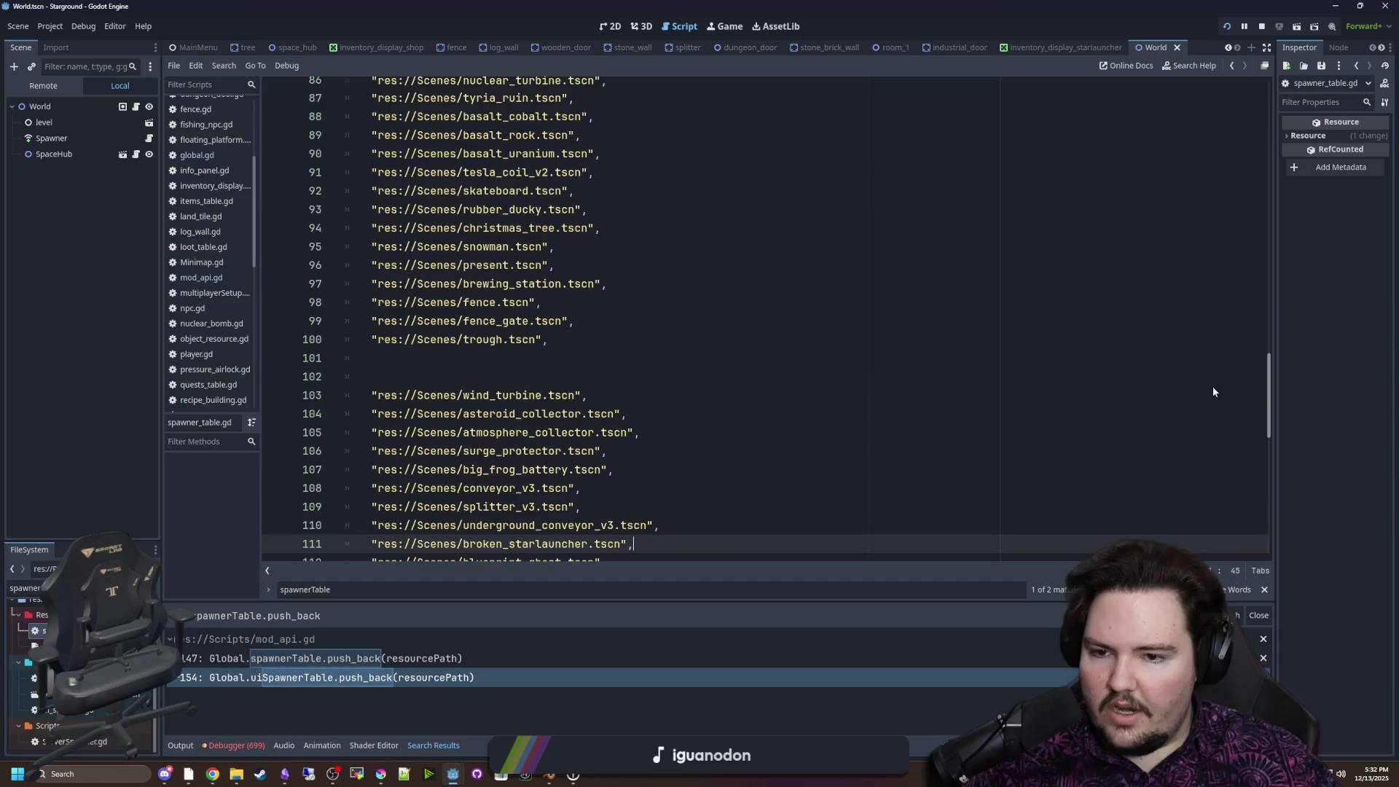
{"action": "scroll", "coordinate": [1230, 537], "scroll_direction": "up", "scroll_amount": 20}
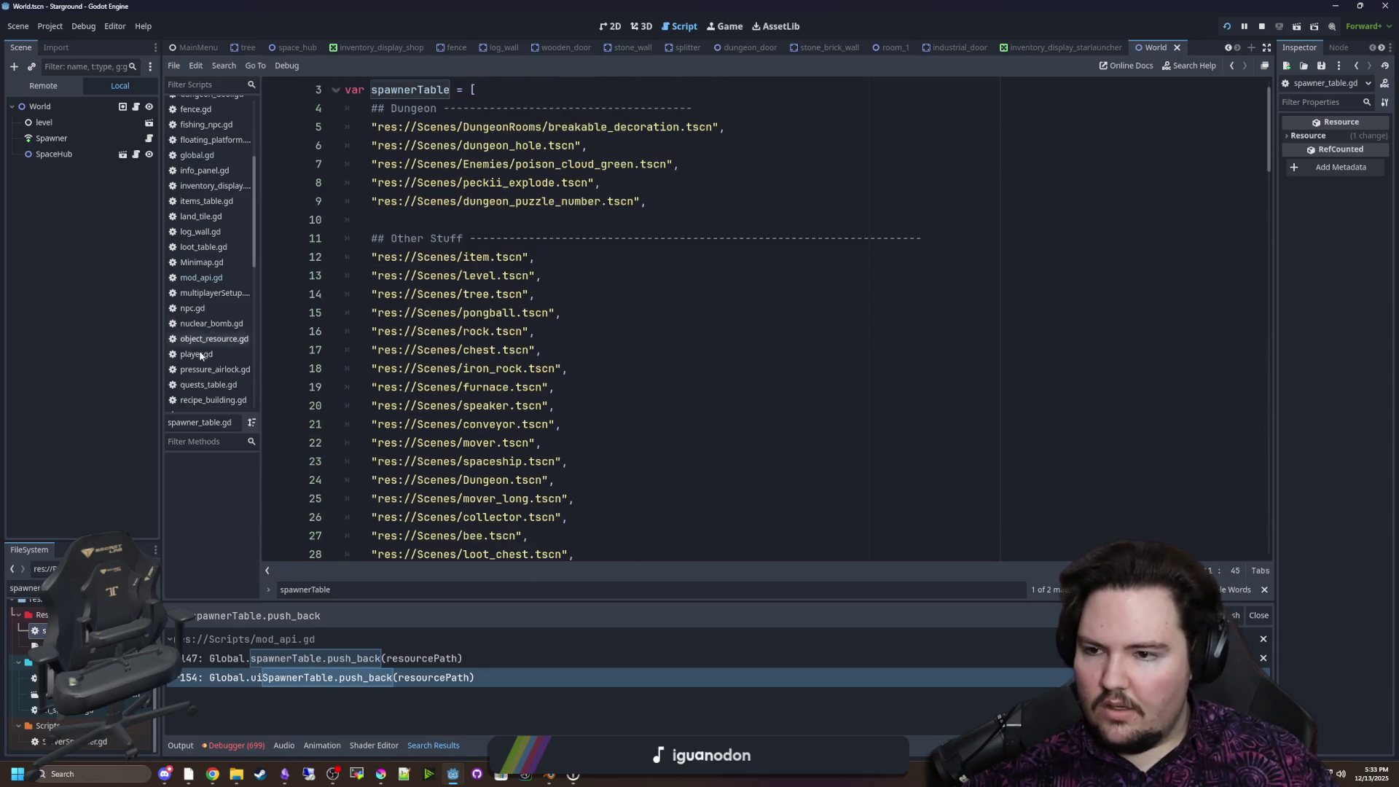
Filter FileSystem for 'globa' and reopen global.gd.
{"action": "left_click", "coordinate": [25, 588]}
{"action": "key", "text": "ctrl+a"}
{"action": "type", "text": "globa"}
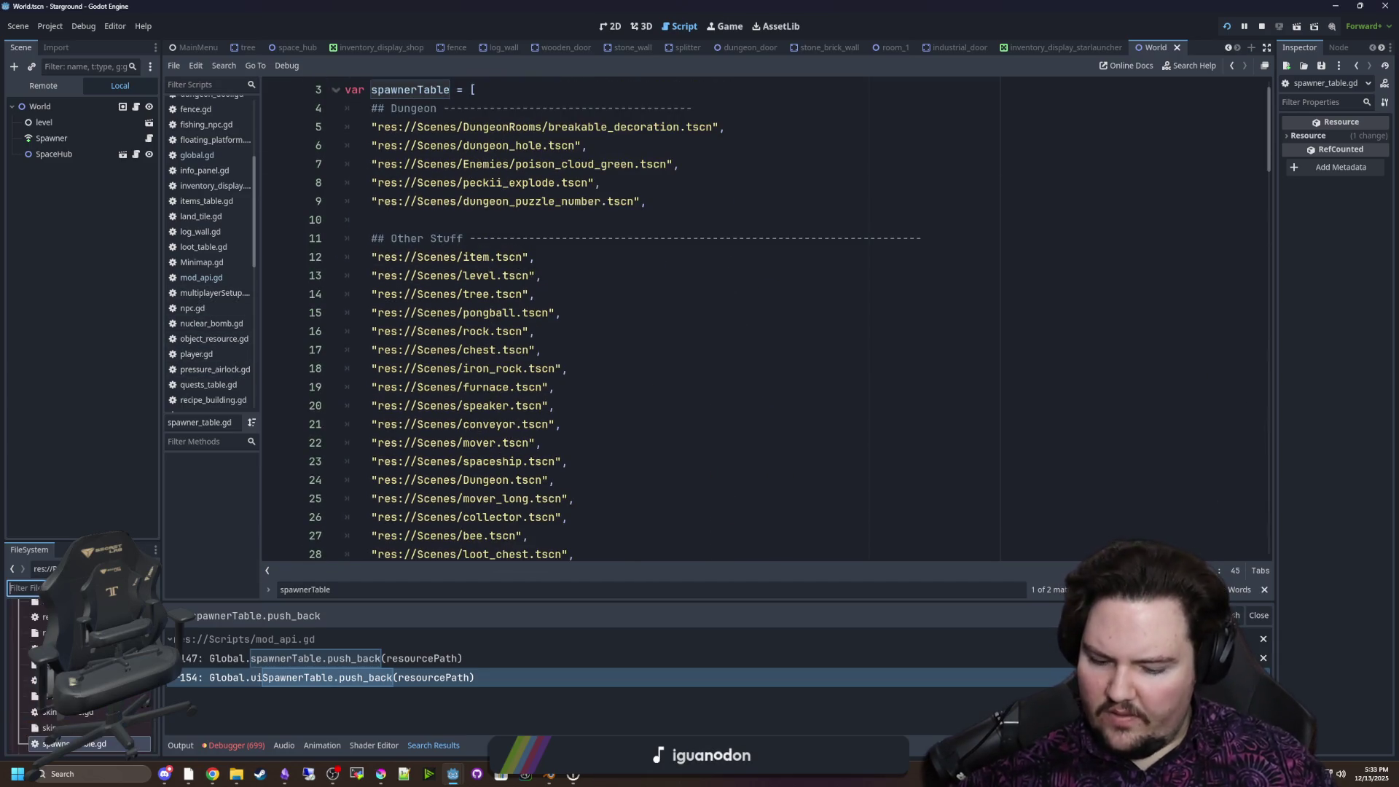
{"action": "double_click", "coordinate": [51, 655]}
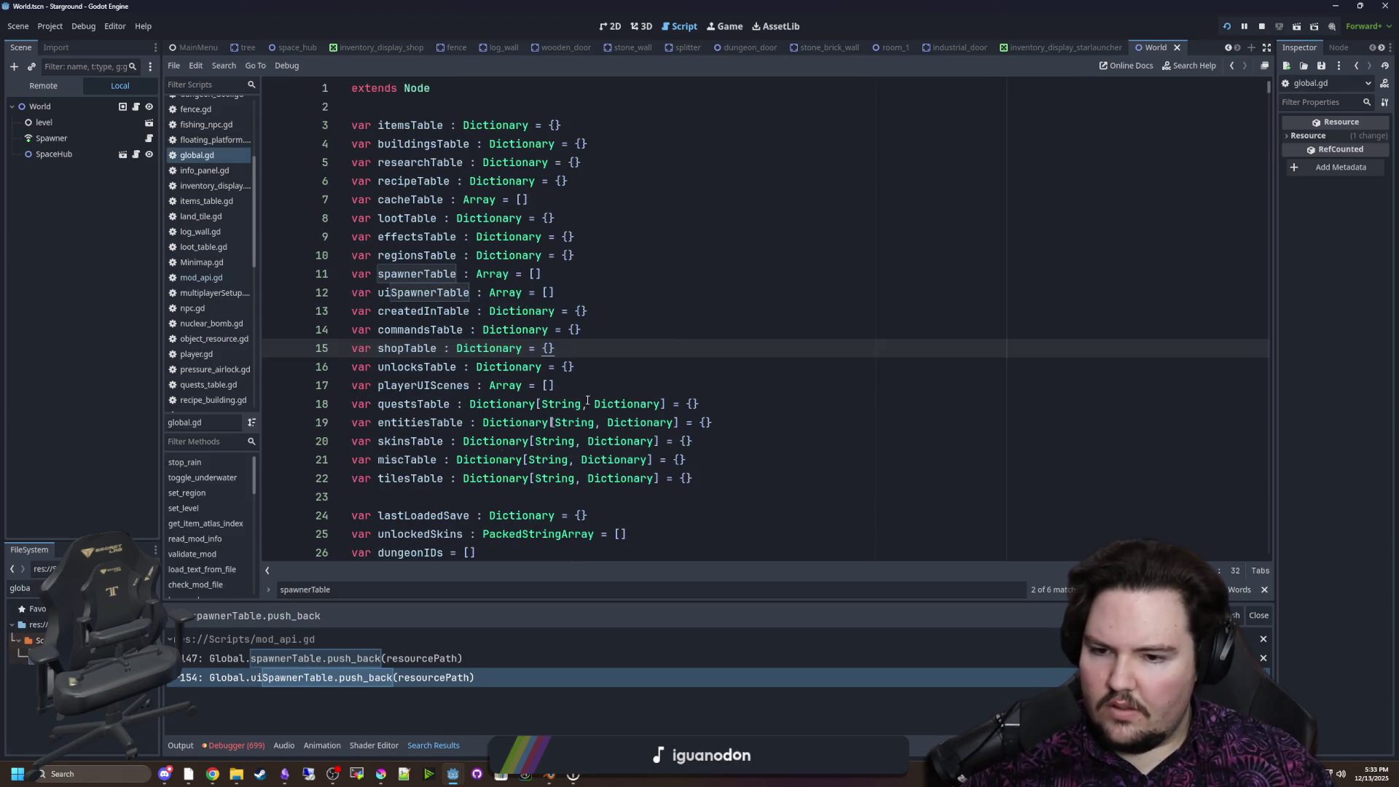
{"action": "scroll", "coordinate": [907, 292], "scroll_direction": "down", "scroll_amount": 10}
{"action": "left_click", "coordinate": [907, 291]}
{"action": "key", "text": "ctrl+f"}
{"action": "type", "text": "_readfy"}
{"action": "scroll", "coordinate": [907, 292], "scroll_direction": "down", "scroll_amount": 9}
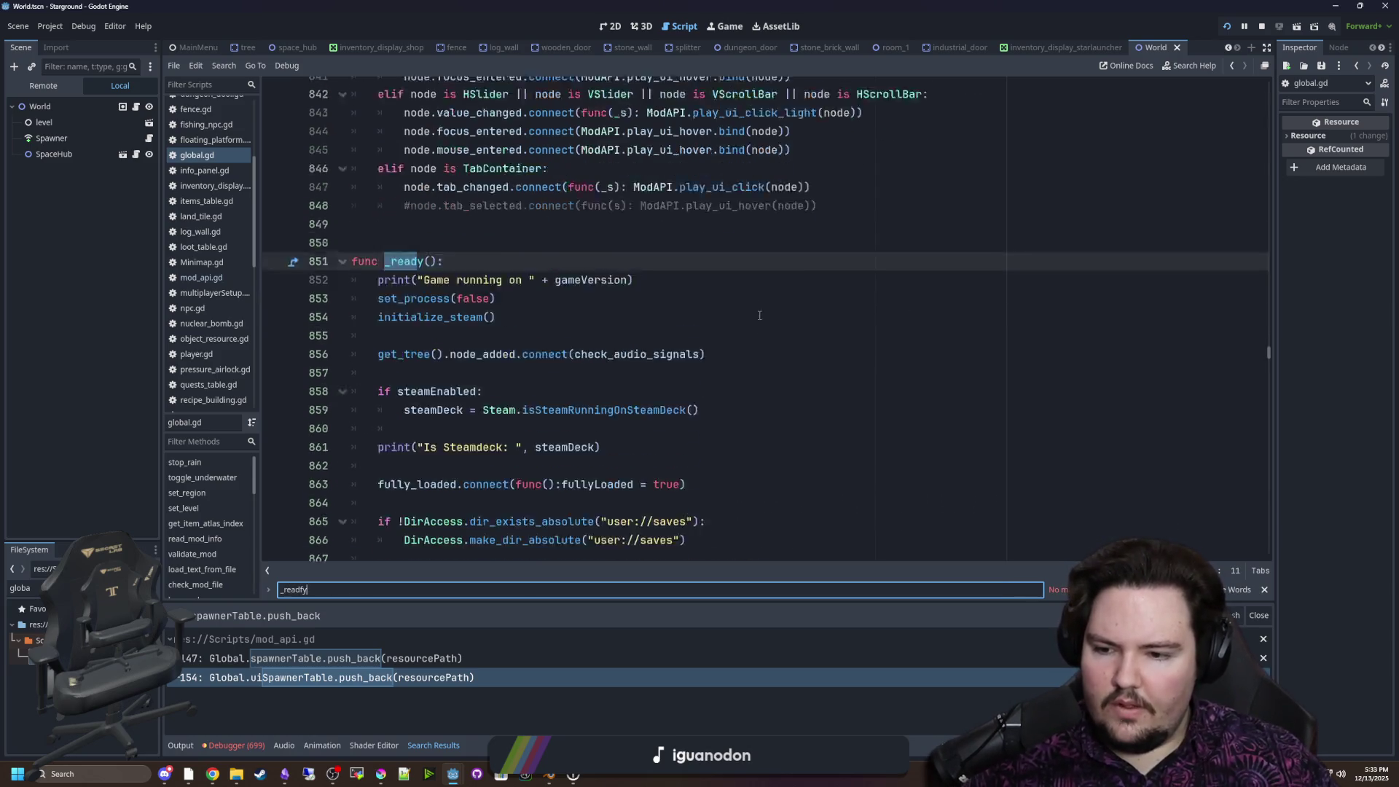
{"action": "scroll", "coordinate": [601, 363], "scroll_direction": "down", "scroll_amount": 20}
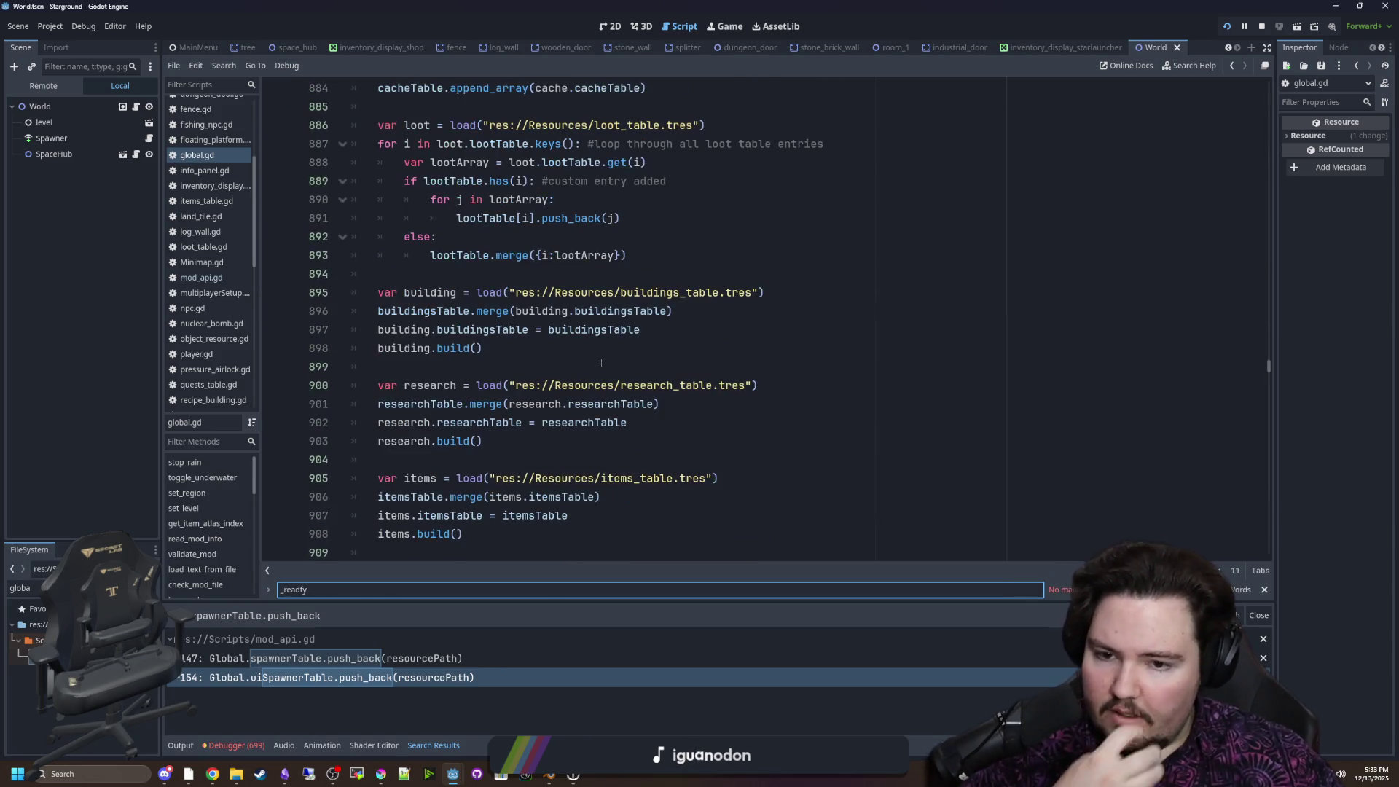
{"action": "scroll", "coordinate": [643, 337], "scroll_direction": "down", "scroll_amount": 19}
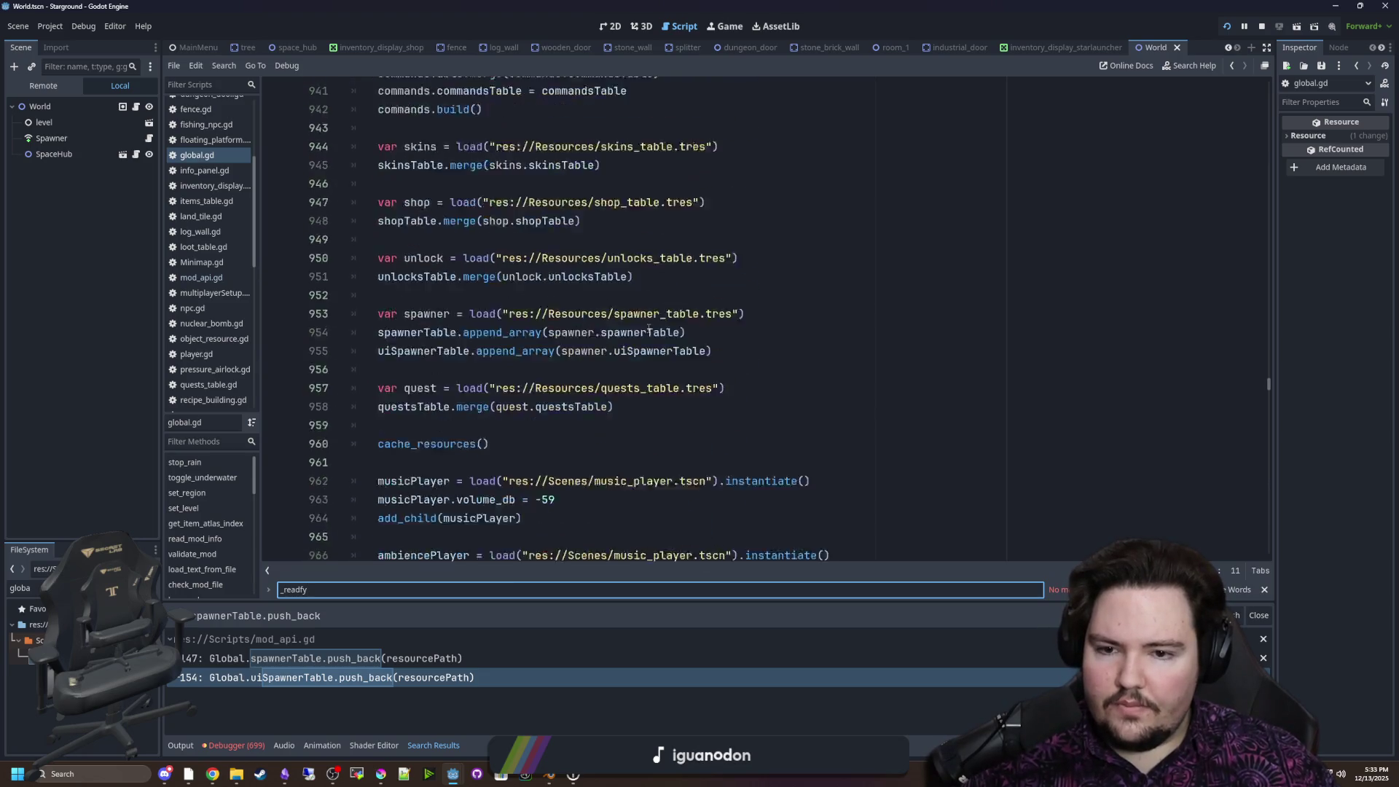
{"action": "scroll", "coordinate": [689, 348], "scroll_direction": "down", "scroll_amount": 19}
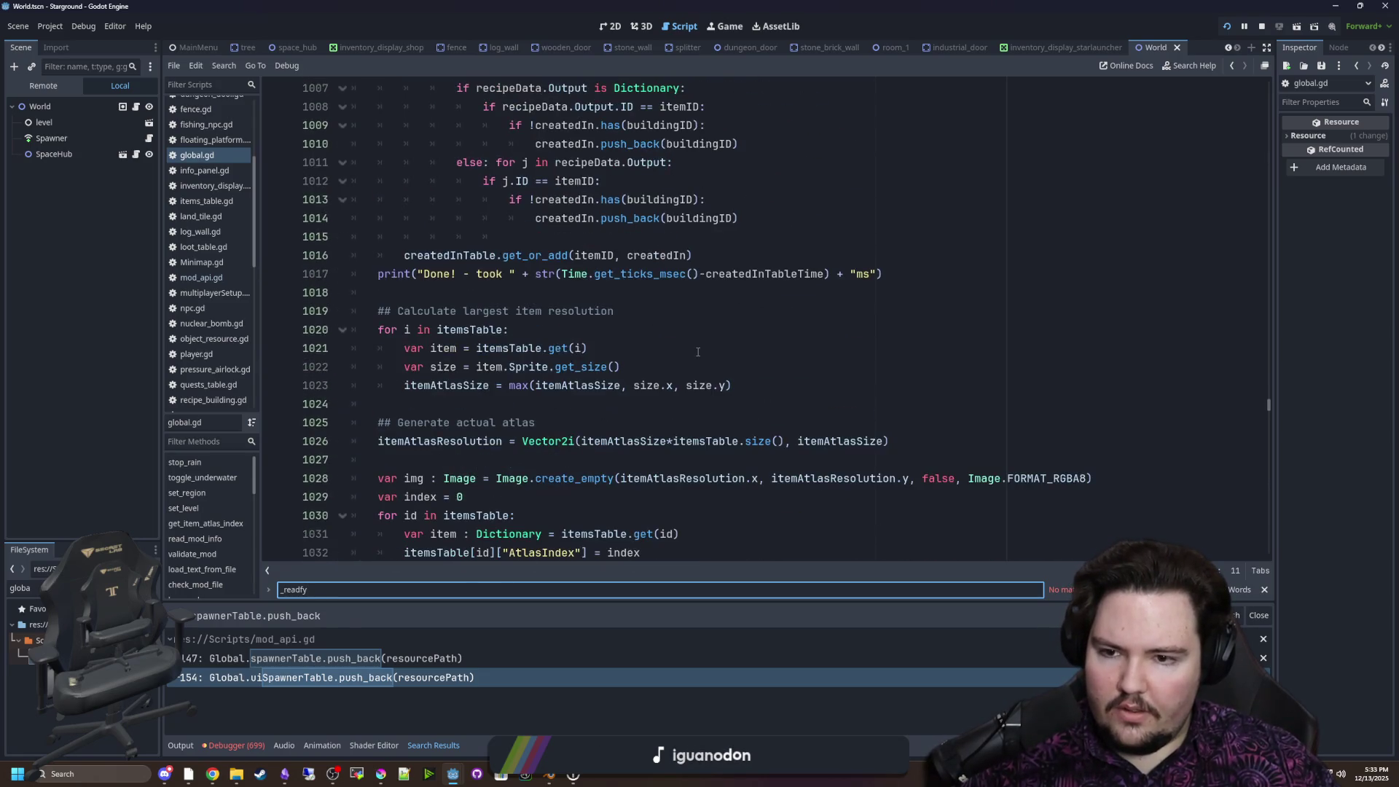
{"action": "scroll", "coordinate": [685, 448], "scroll_direction": "down", "scroll_amount": 1}
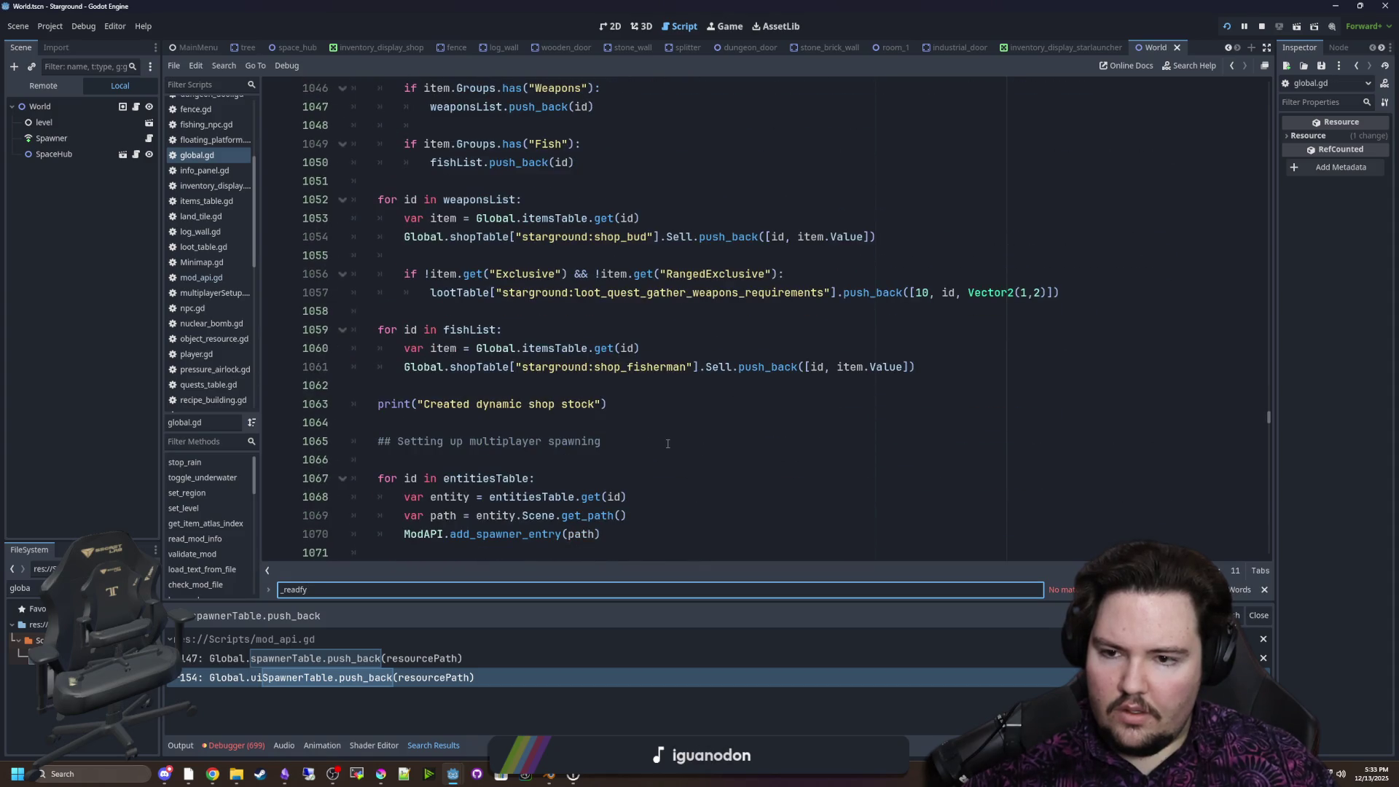
{"action": "scroll", "coordinate": [605, 429], "scroll_direction": "down", "scroll_amount": 3}
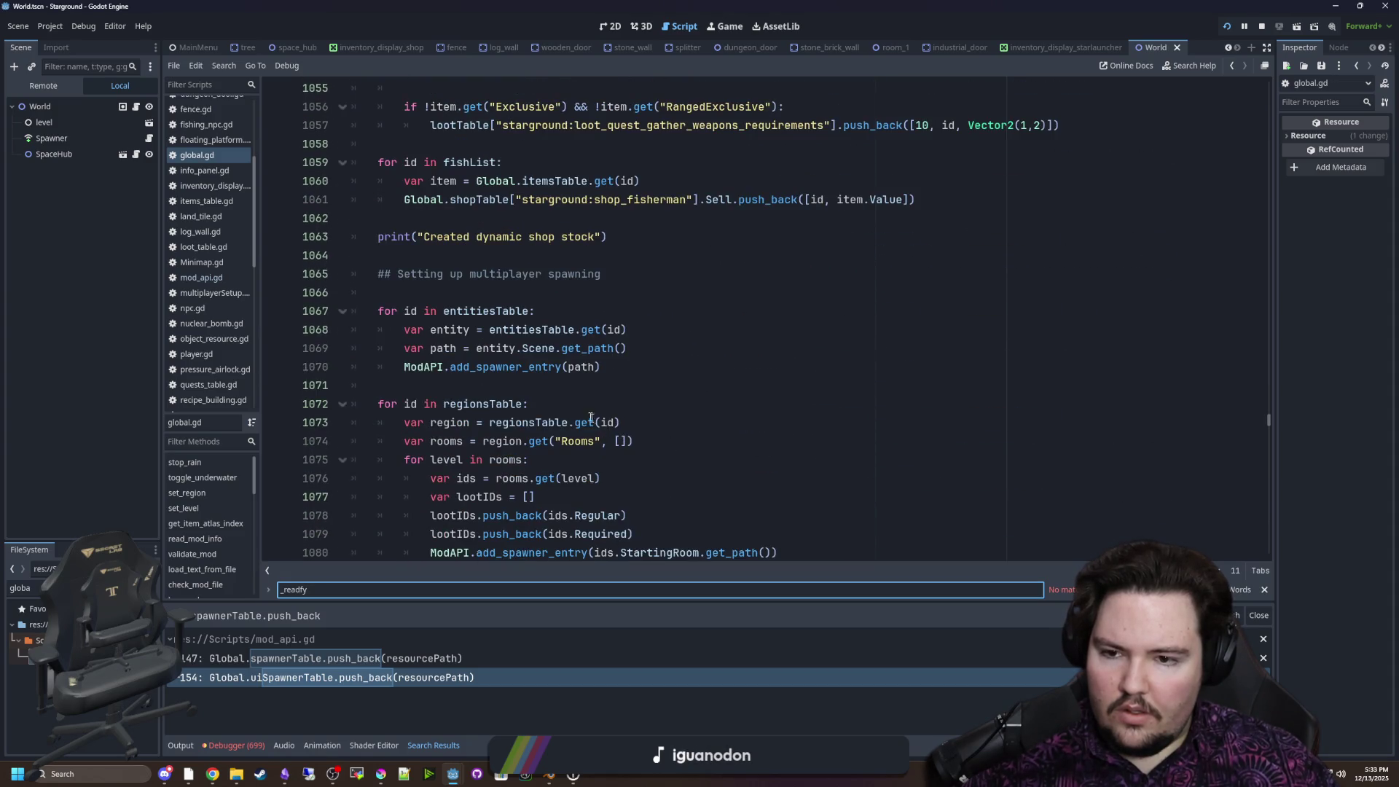
{"action": "left_click_drag", "start_coordinate": [620, 374], "coordinate": [438, 374]}
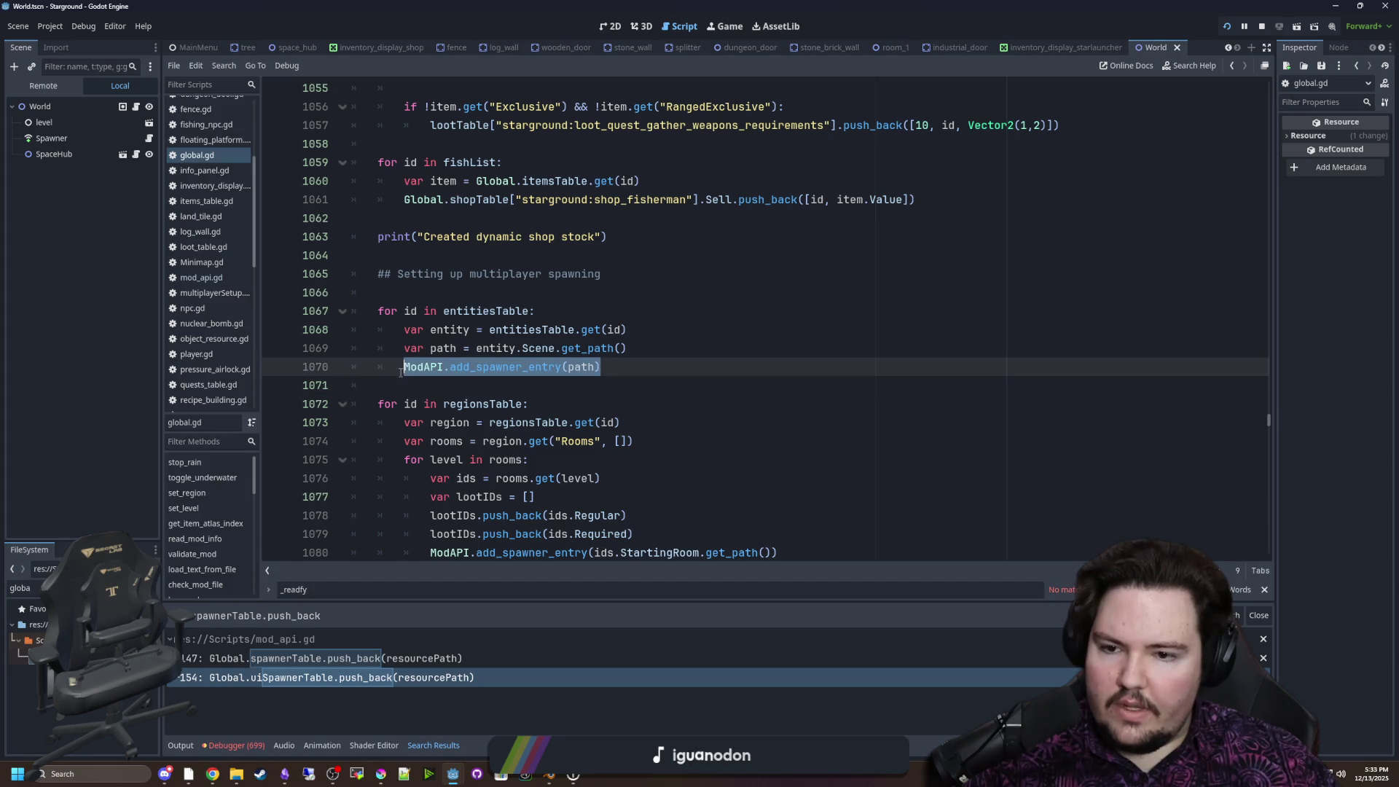
{"action": "left_click", "coordinate": [464, 383]}
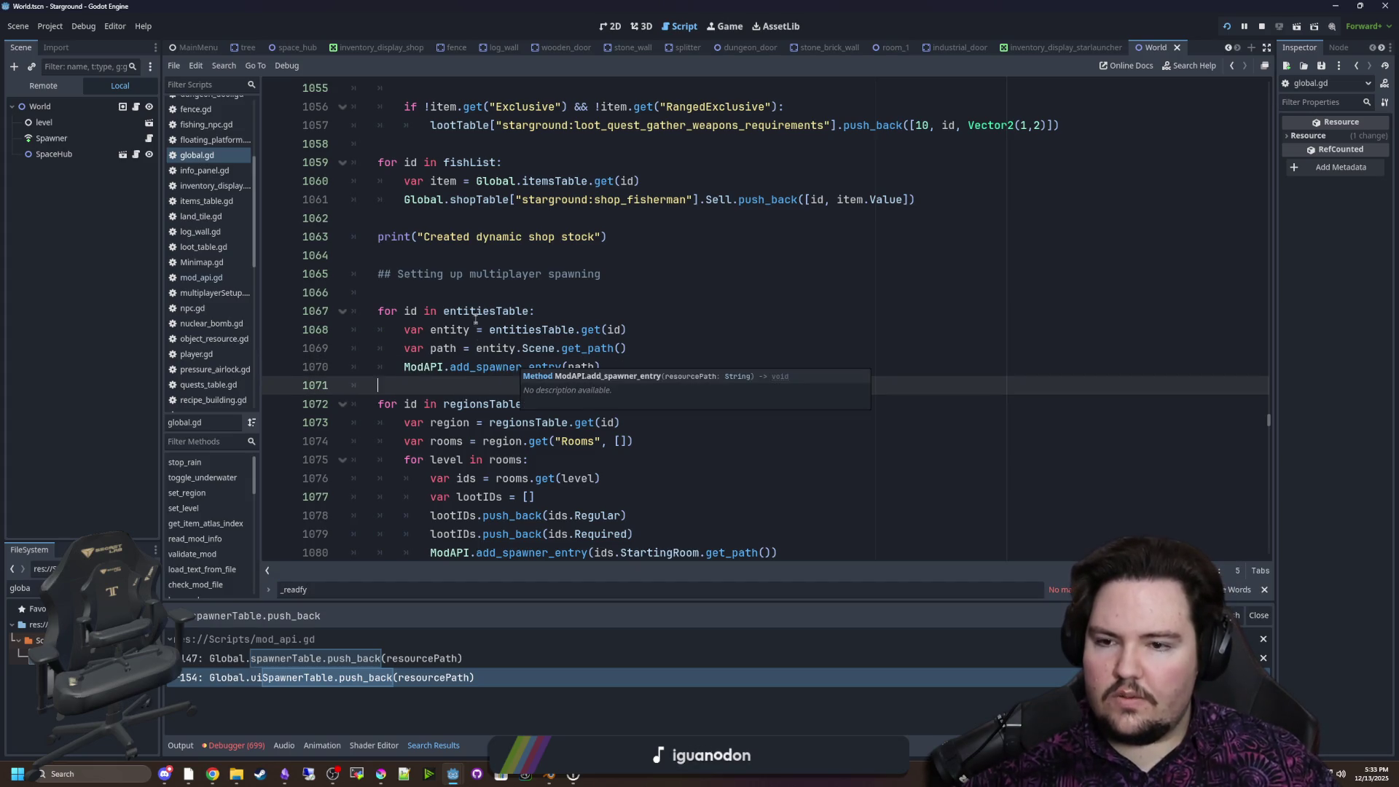
{"action": "left_click", "coordinate": [494, 293]}
{"action": "scroll", "coordinate": [494, 292], "scroll_direction": "down", "scroll_amount": 2}
{"action": "scroll", "coordinate": [494, 292], "scroll_direction": "up", "scroll_amount": 3}
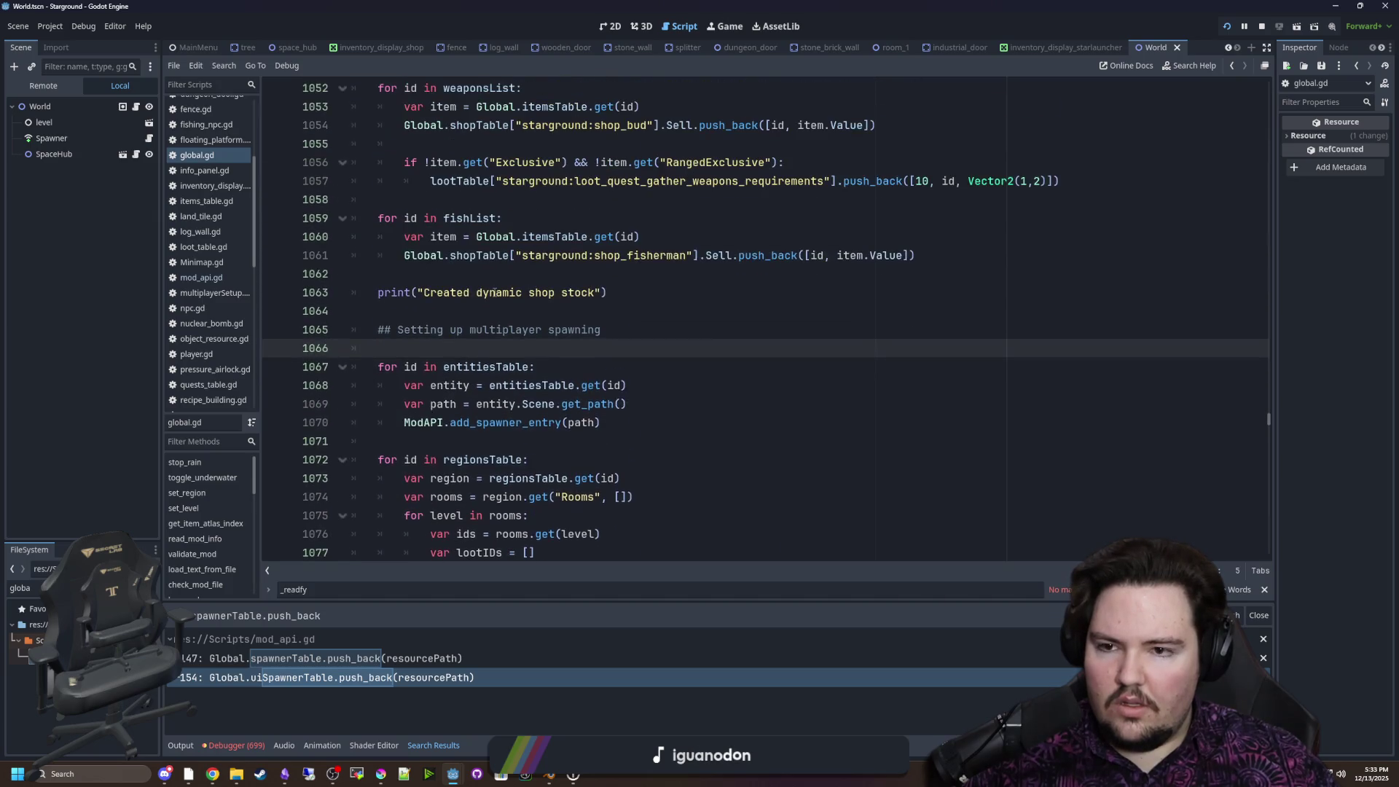
{"action": "scroll", "coordinate": [494, 292], "scroll_direction": "up", "scroll_amount": 5}
{"action": "scroll", "coordinate": [500, 305], "scroll_direction": "up", "scroll_amount": 7}
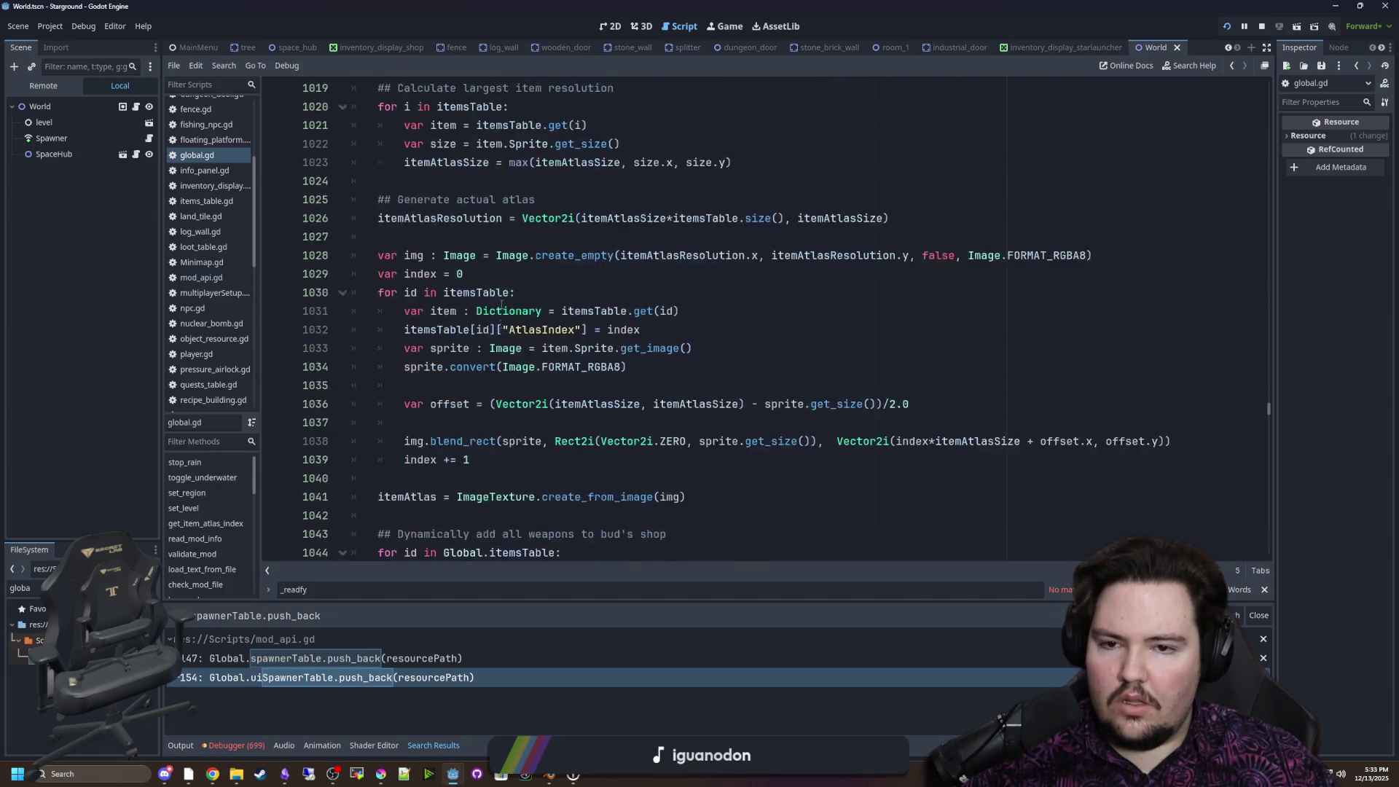
{"action": "scroll", "coordinate": [501, 305], "scroll_direction": "up", "scroll_amount": 11}
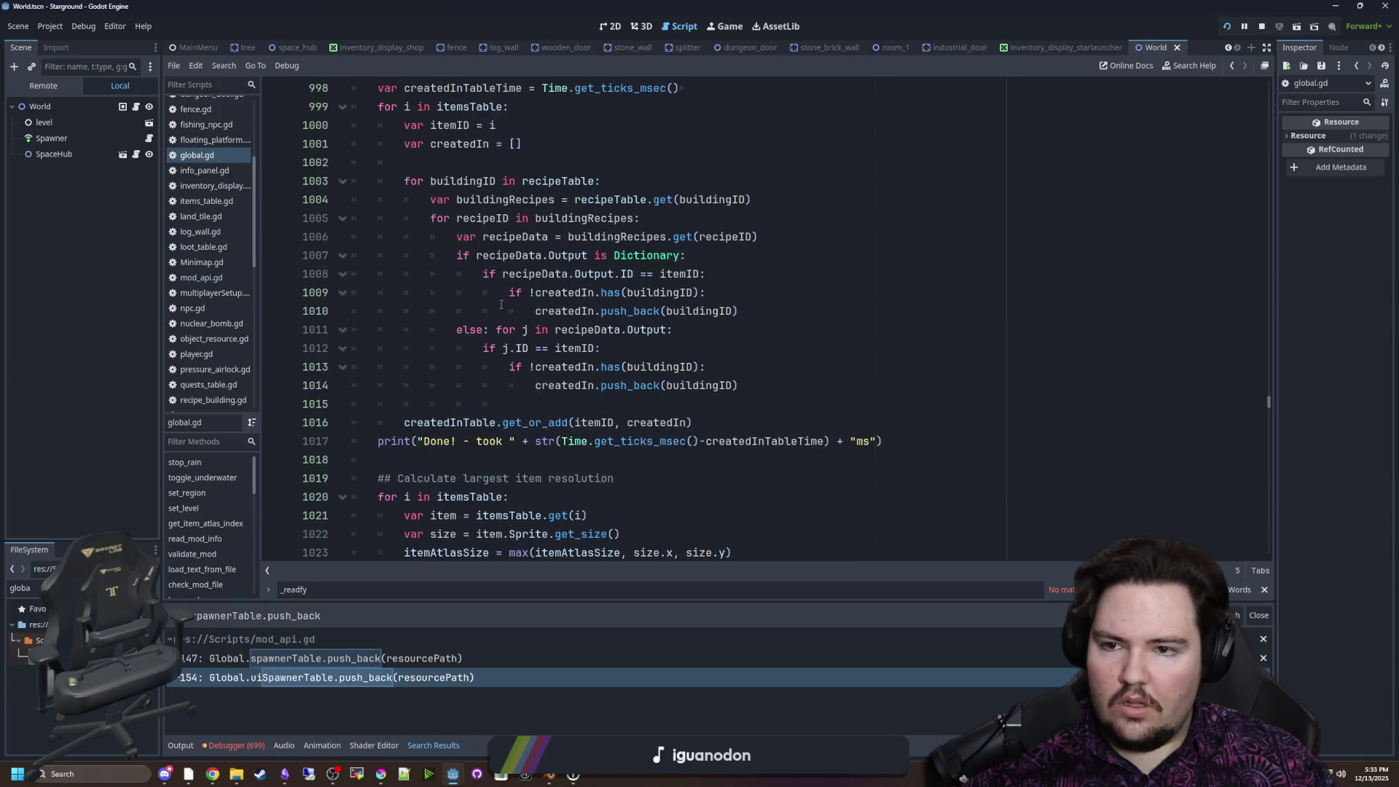
{"action": "left_click", "coordinate": [681, 367]}
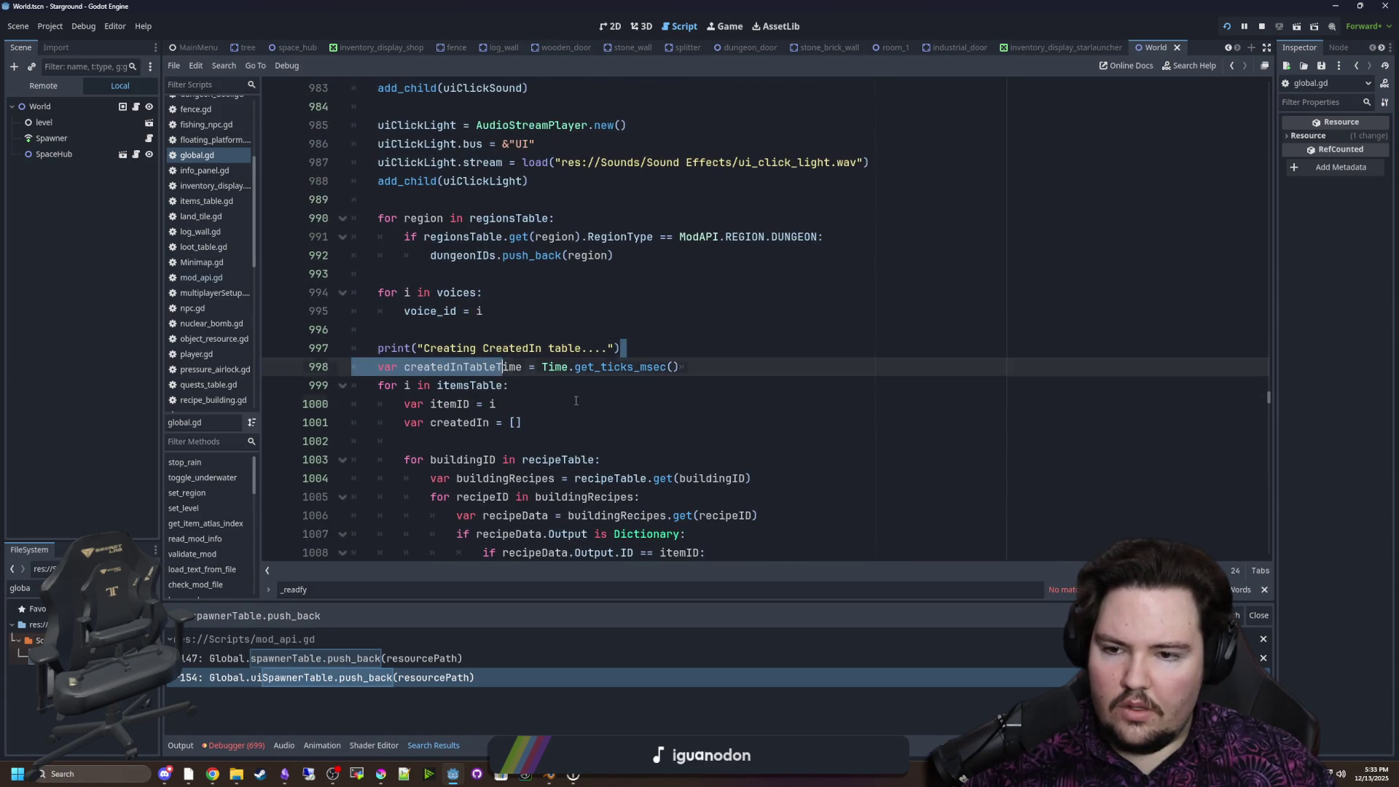
{"action": "left_click_drag", "start_coordinate": [681, 367], "coordinate": [352, 348]}
{"action": "key", "text": "ctrl+c"}
{"action": "scroll", "coordinate": [550, 394], "scroll_direction": "down", "scroll_amount": 5}
{"action": "scroll", "coordinate": [550, 393], "scroll_direction": "down", "scroll_amount": 19}
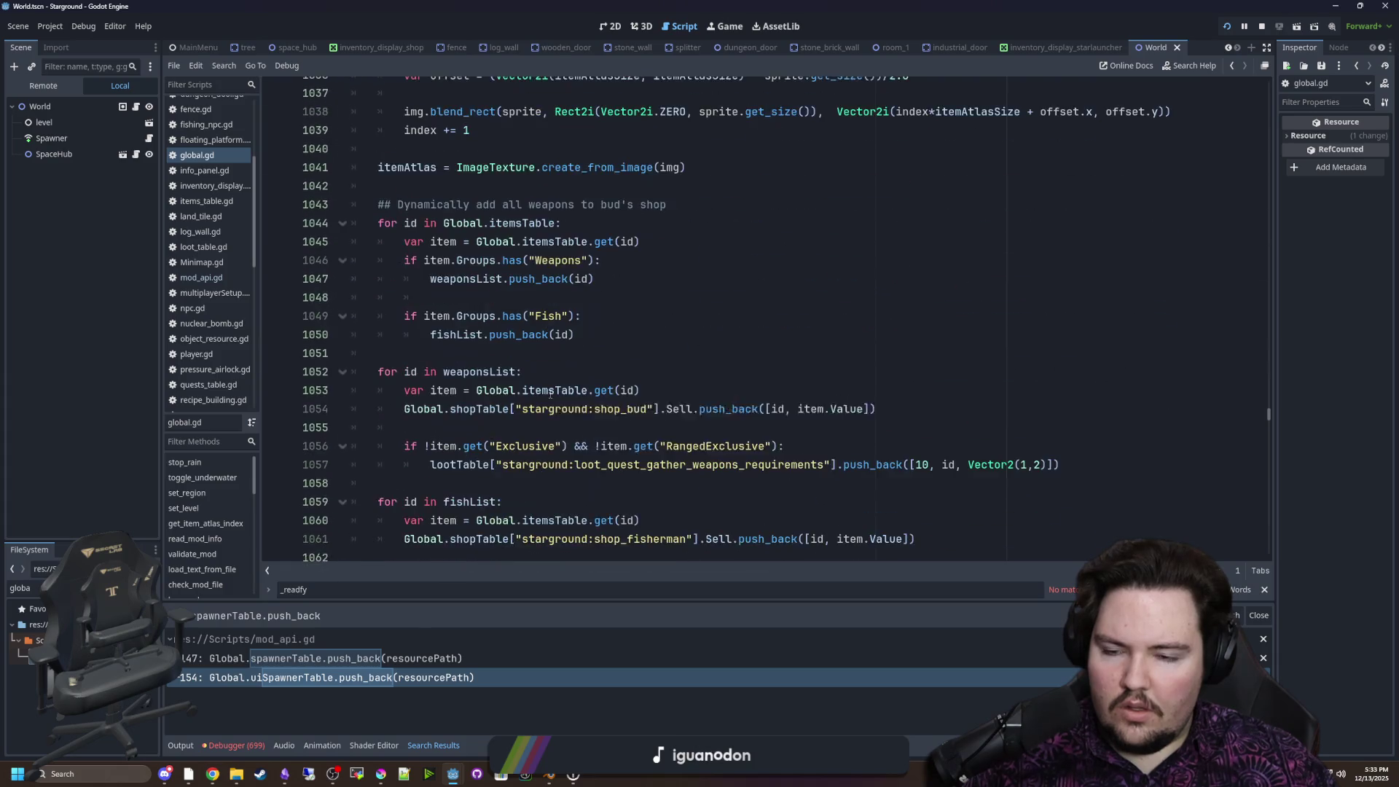
{"action": "scroll", "coordinate": [550, 393], "scroll_direction": "down", "scroll_amount": 1}
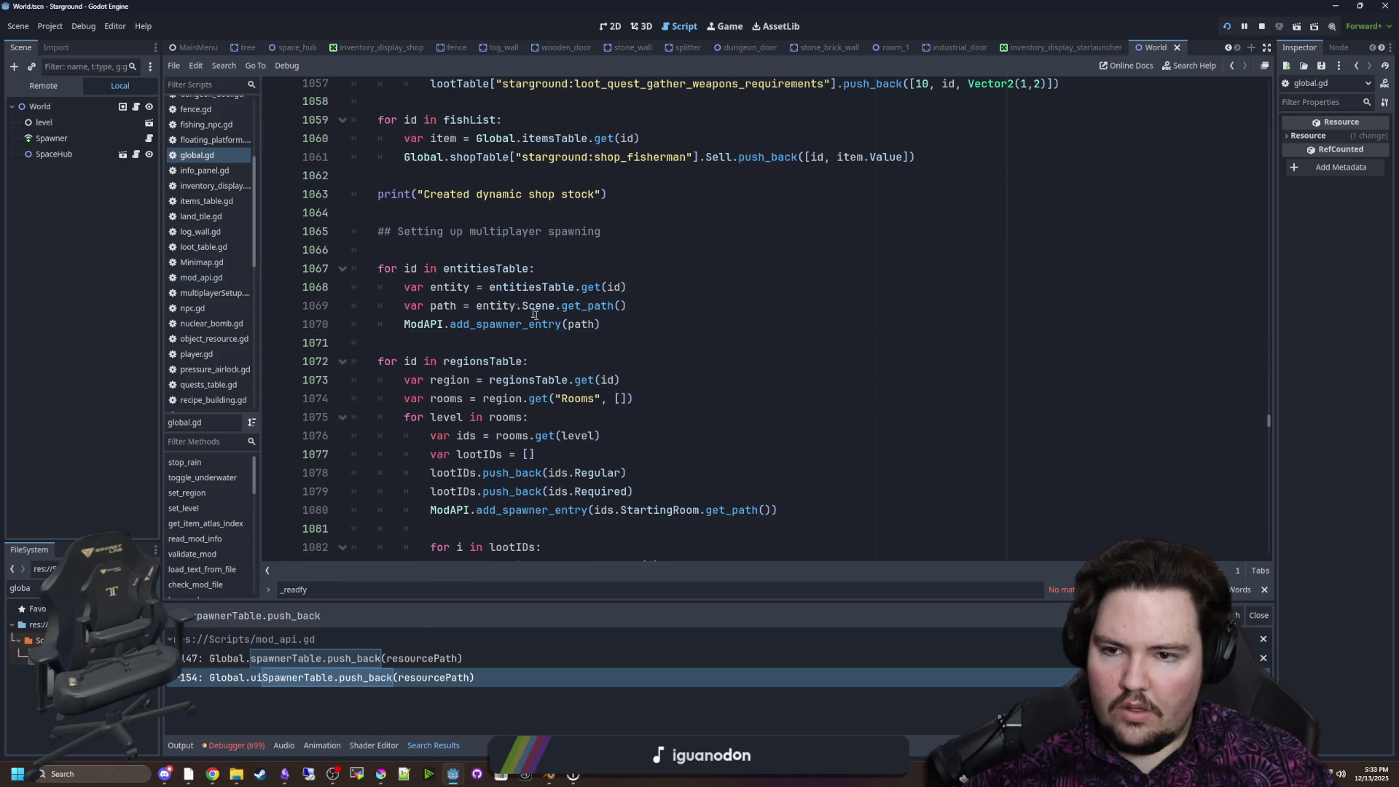
{"action": "left_click", "coordinate": [481, 249]}
Paste the timing lines above the entities loop and change the print to 'Configuring auto multiplayer spawning....'.
{"action": "key", "text": "ctrl+v"}
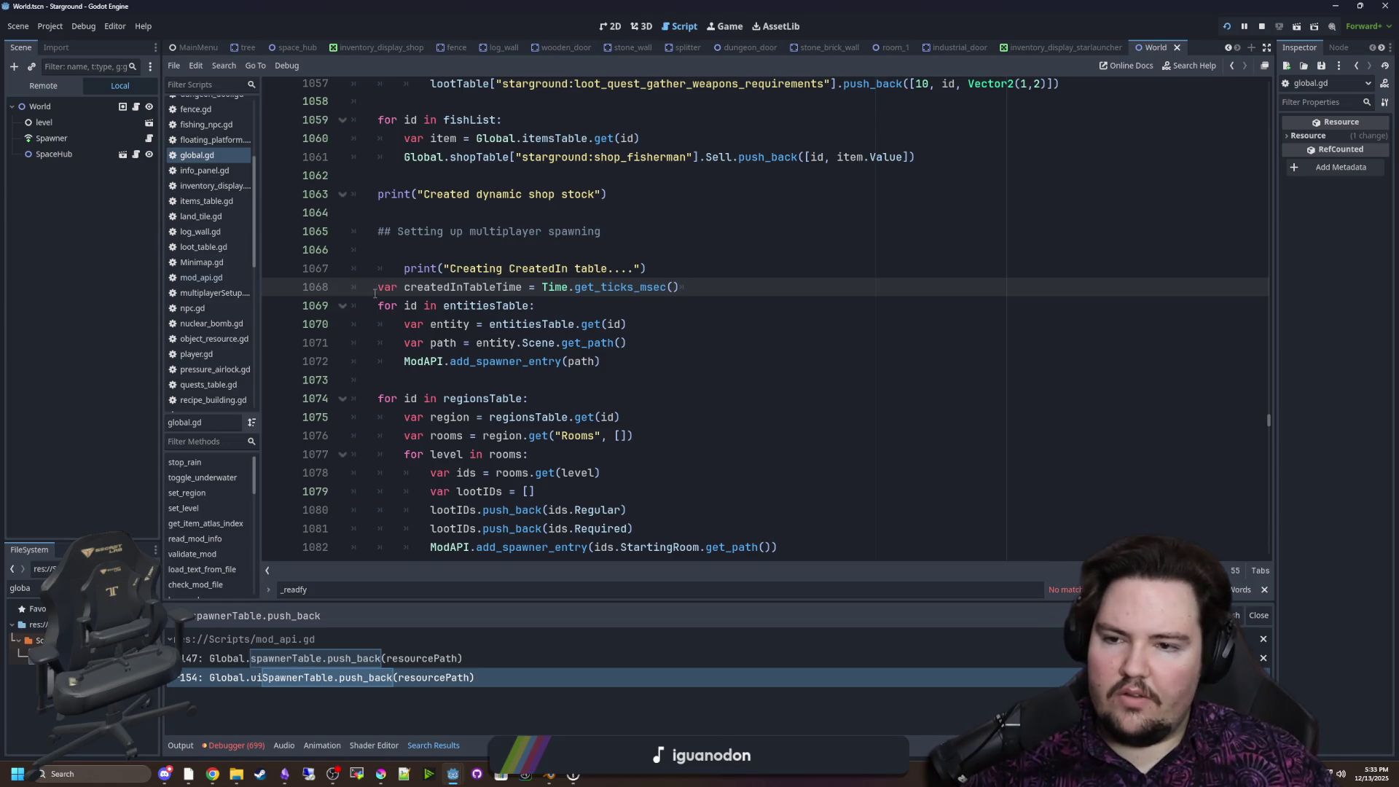
{"action": "left_click", "coordinate": [399, 269]}
{"action": "key", "text": "BackSpace"}
{"action": "left_click_drag", "start_coordinate": [581, 269], "coordinate": [425, 269]}
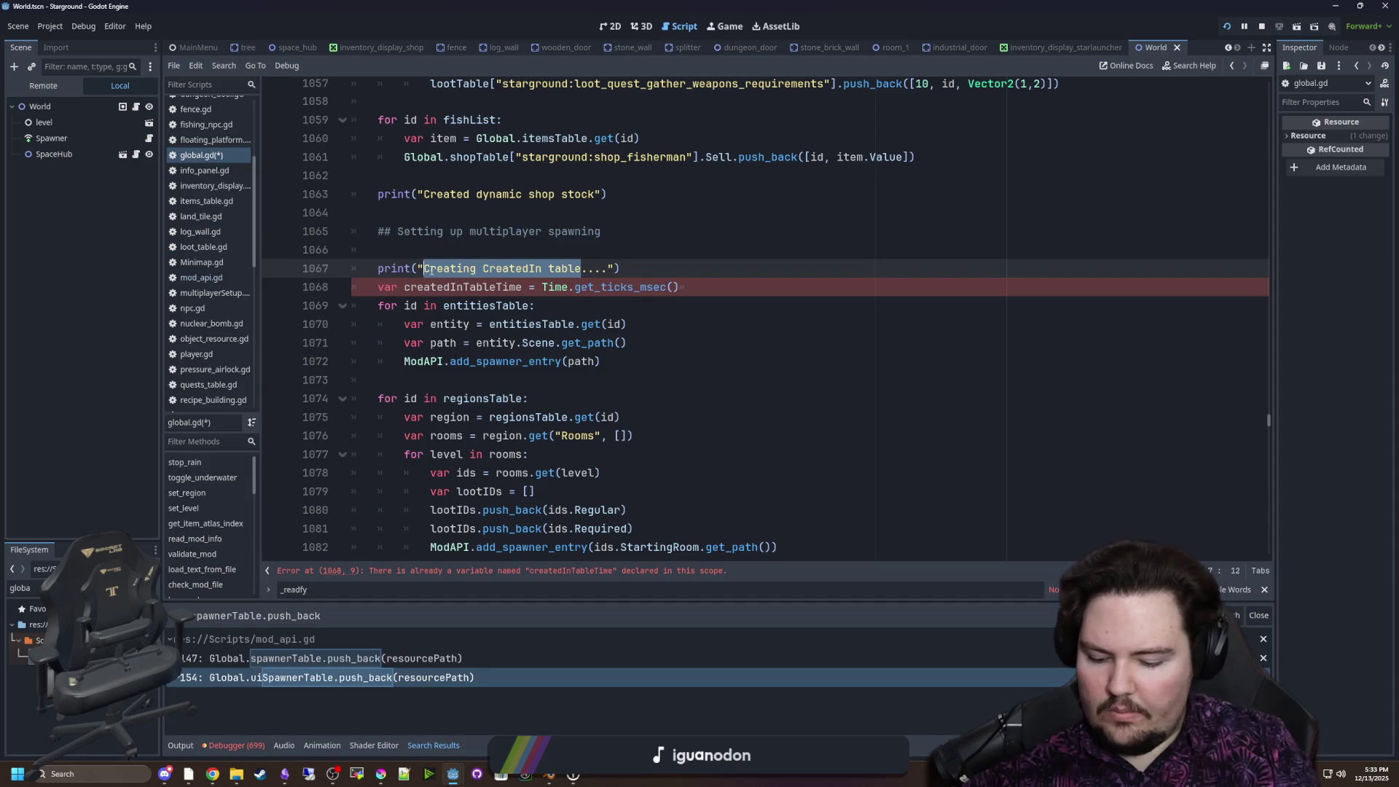
{"action": "type", "text": "Configuring "}
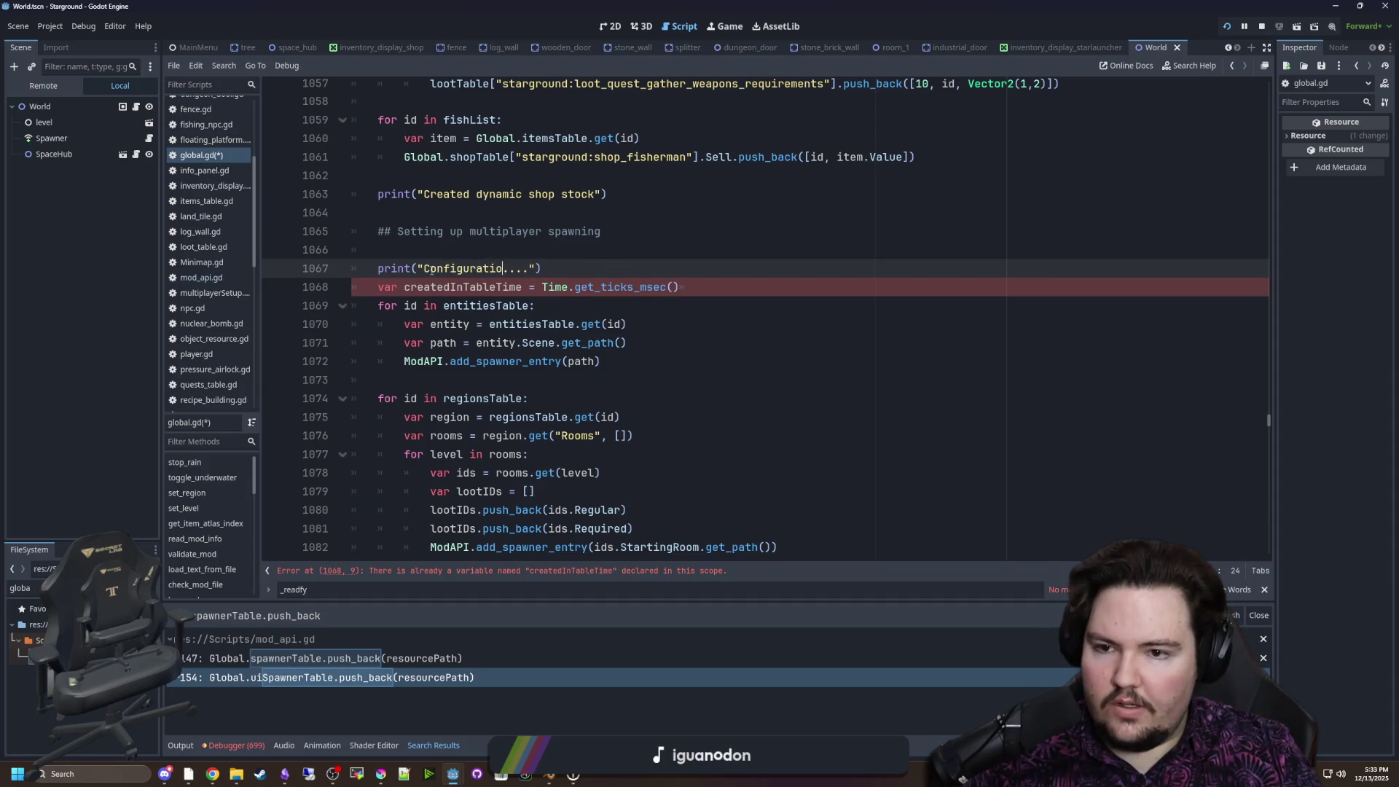
{"action": "type", "text": "auto"}
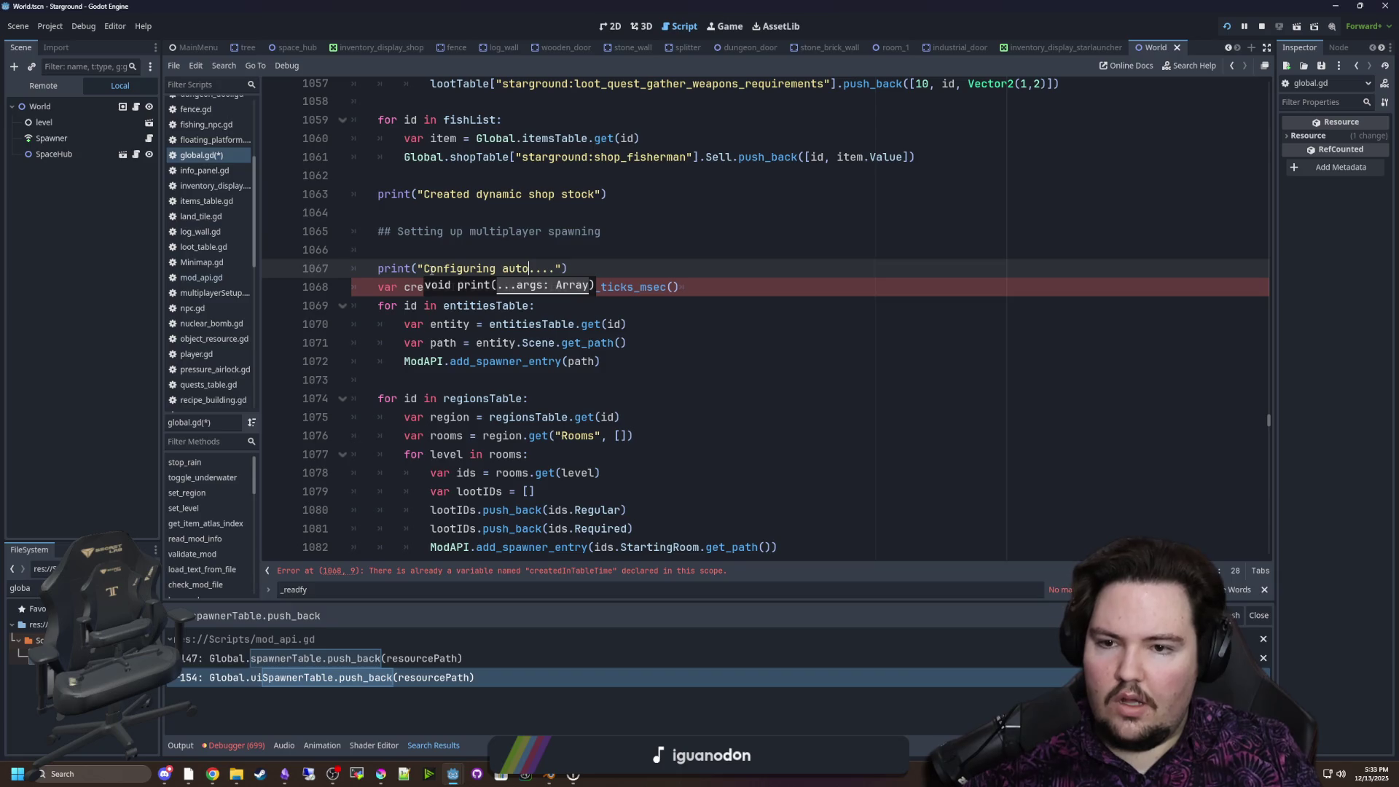
{"action": "type", "text": "spawn"}
{"action": "key", "text": "BackSpace"}
{"action": "key", "text": "BackSpace"}
{"action": "key", "text": "BackSpace"}
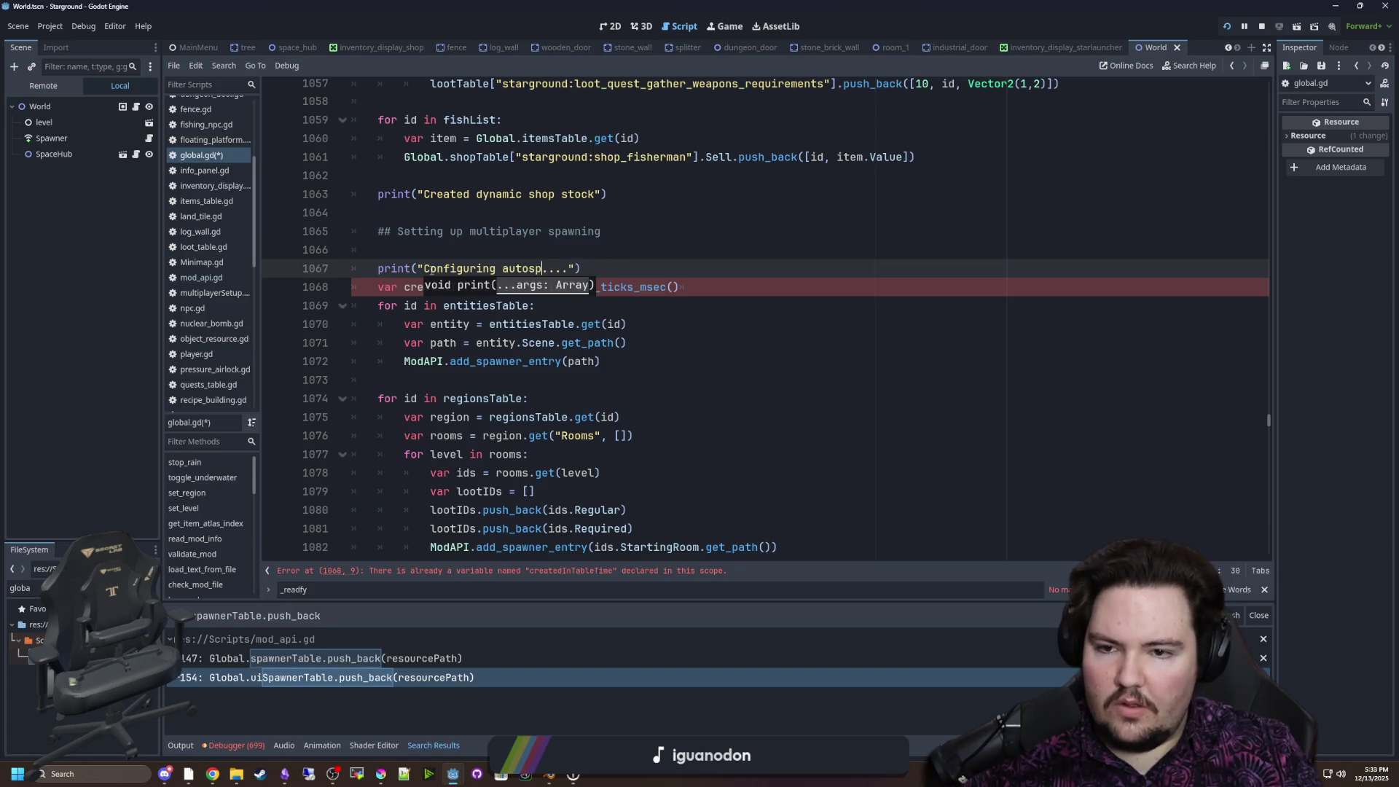
{"action": "type", "text": "playter"}
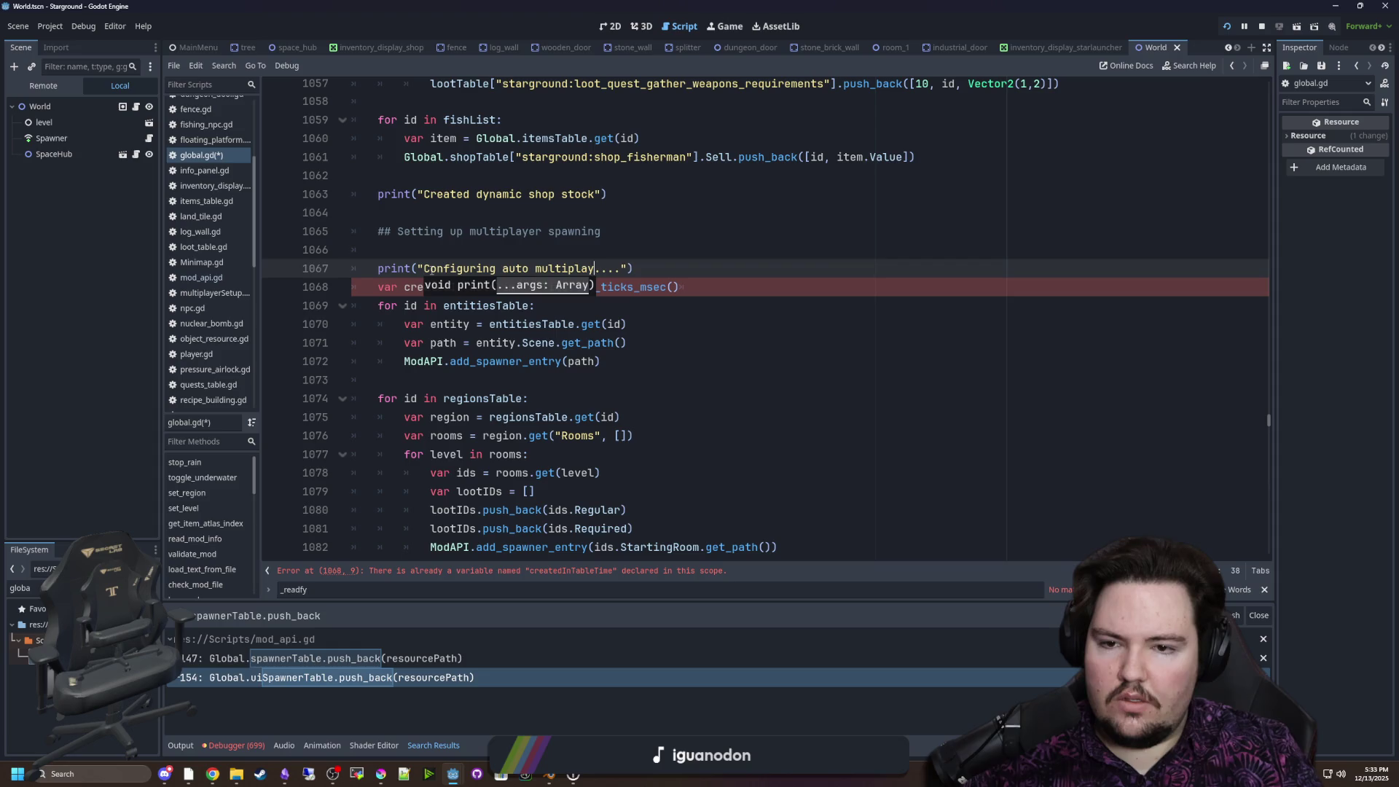
{"action": "type", "text": "spawning"}
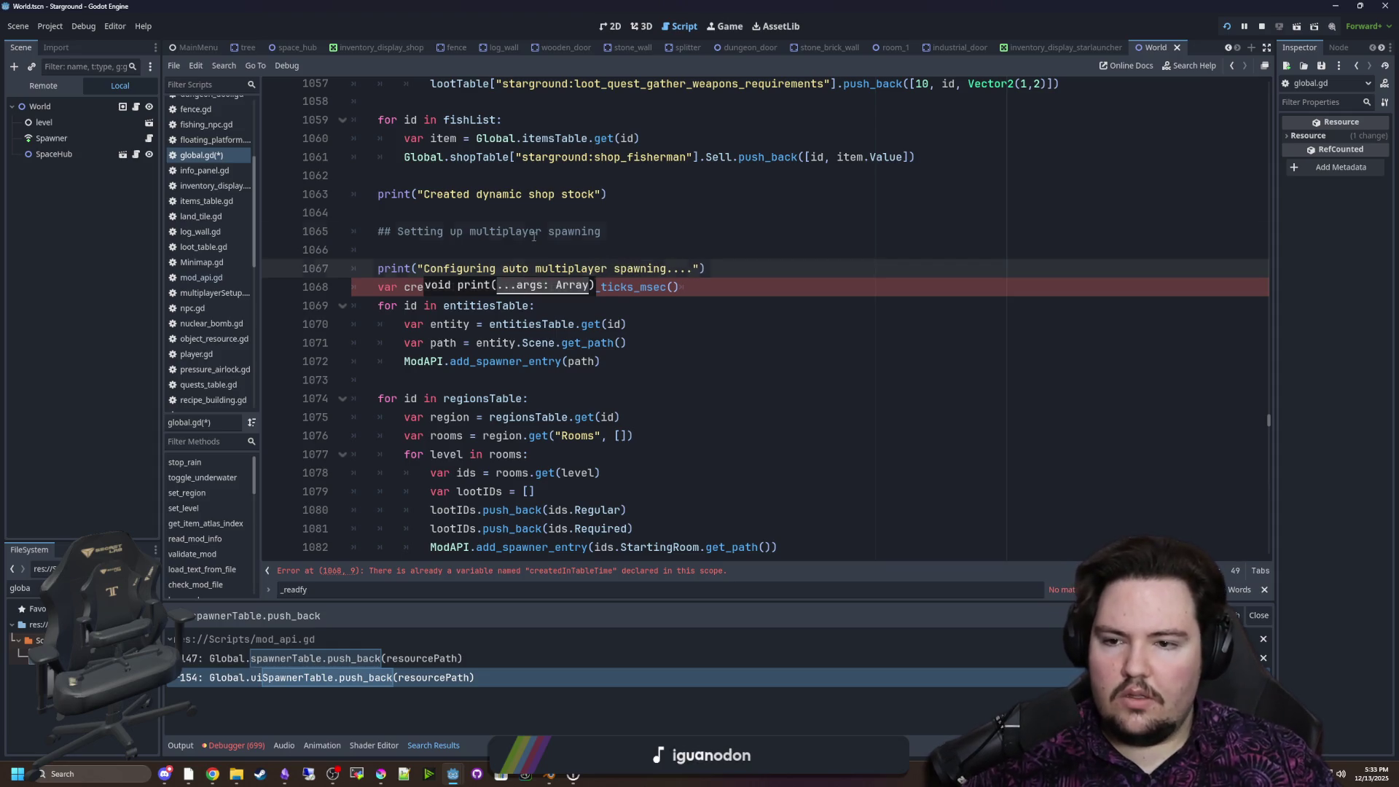
Rename the duplicated createdInTableTime variable on line 1068 to autoMPSpawn.
{"action": "left_click", "coordinate": [441, 287]}
{"action": "double_click", "coordinate": [441, 287]}
{"action": "type", "text": "autoMP"}
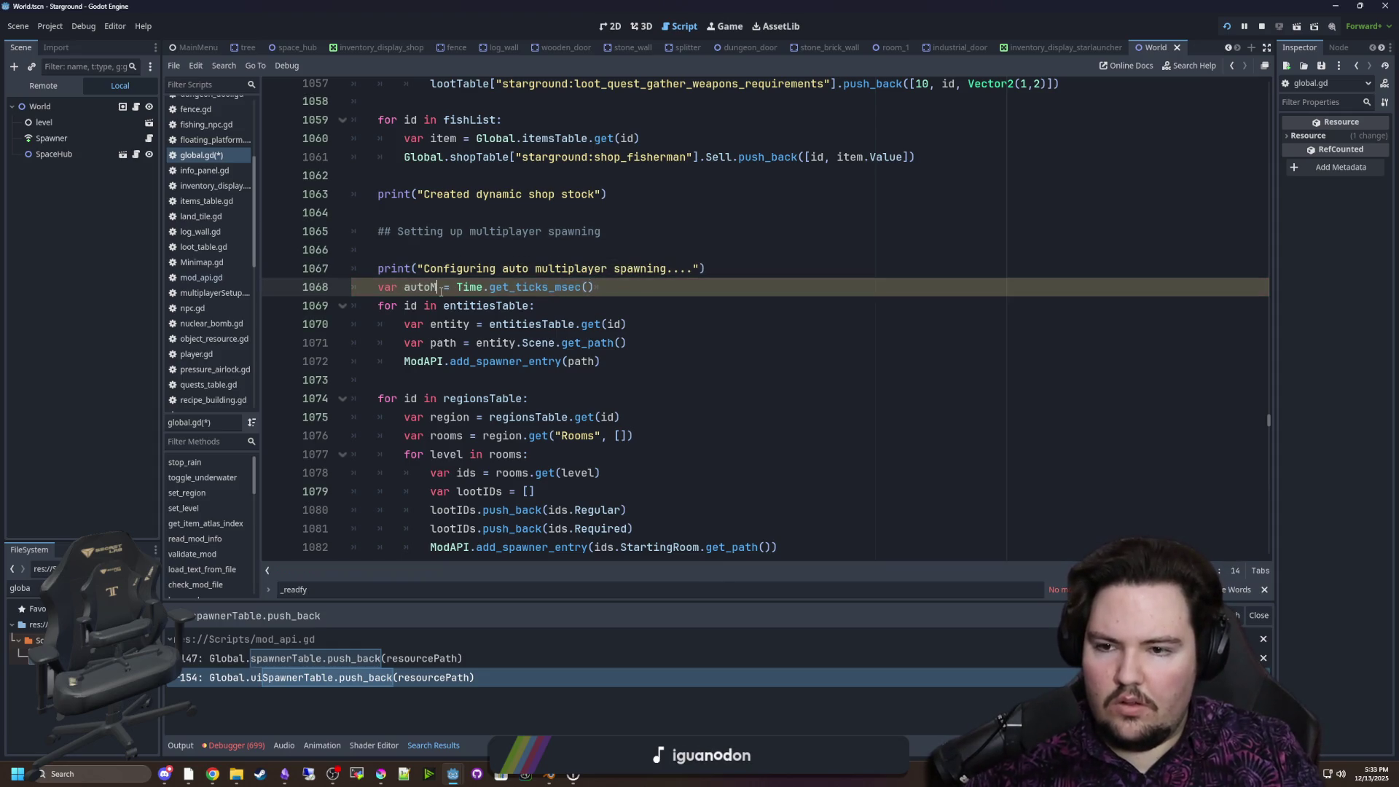
{"action": "type", "text": "Spawn"}
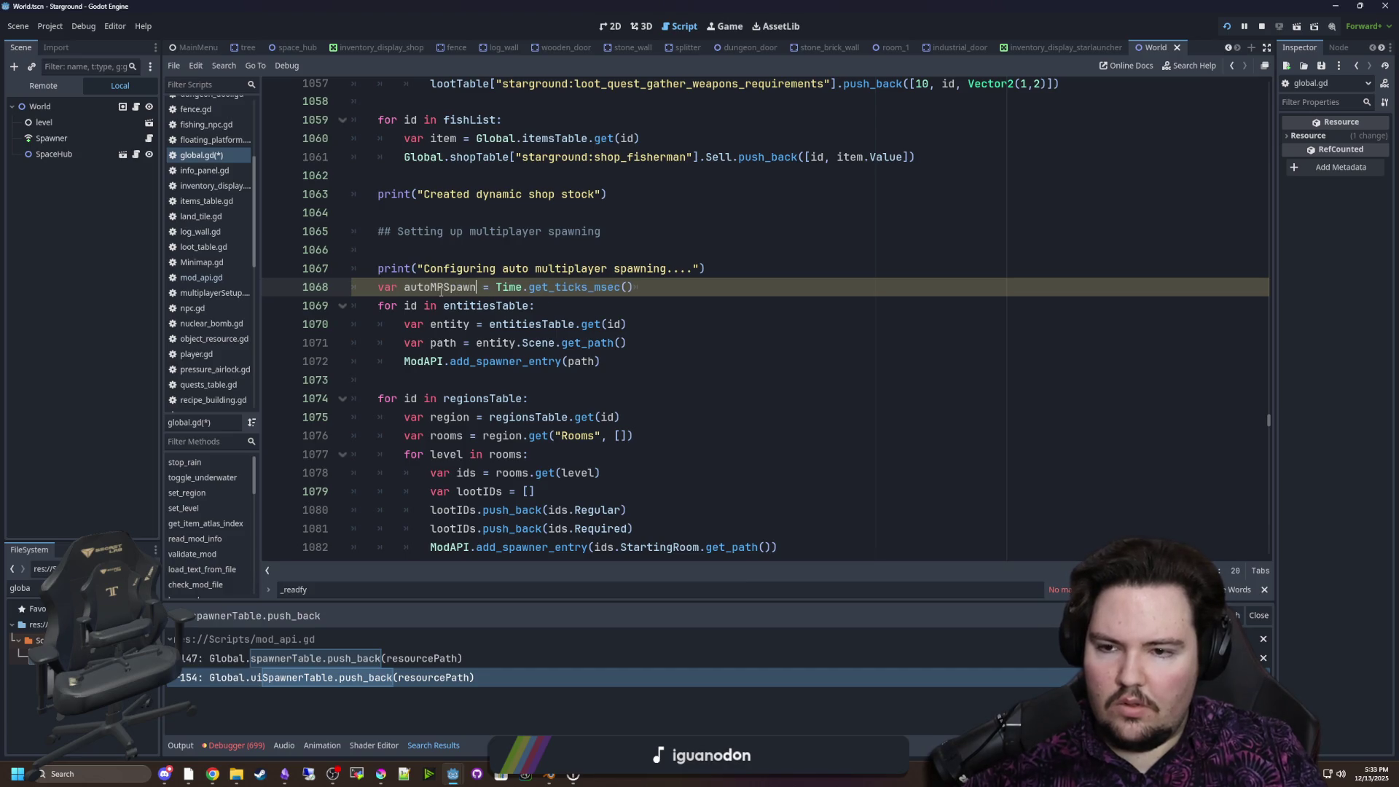
{"action": "double_click", "coordinate": [440, 288]}
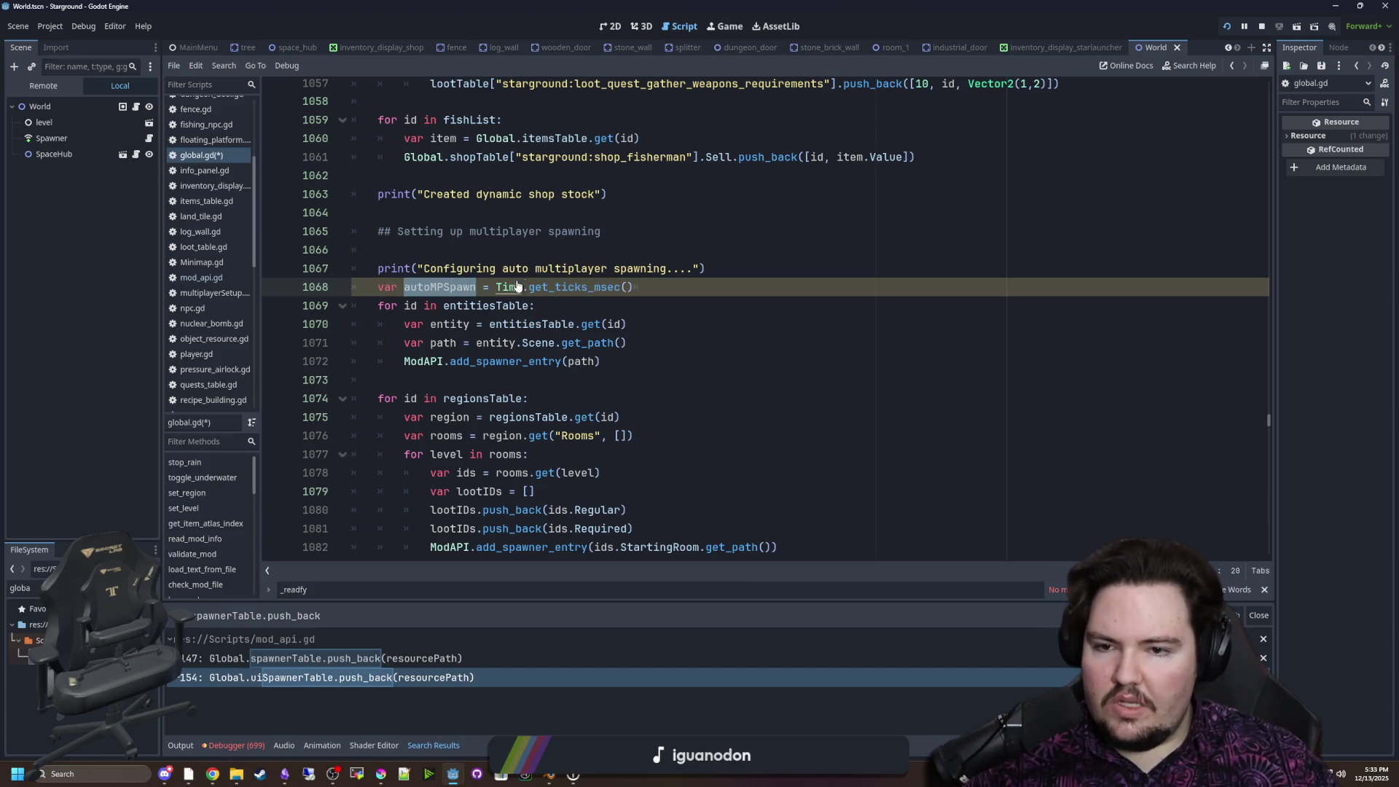
{"action": "scroll", "coordinate": [521, 275], "scroll_direction": "down", "scroll_amount": 5}
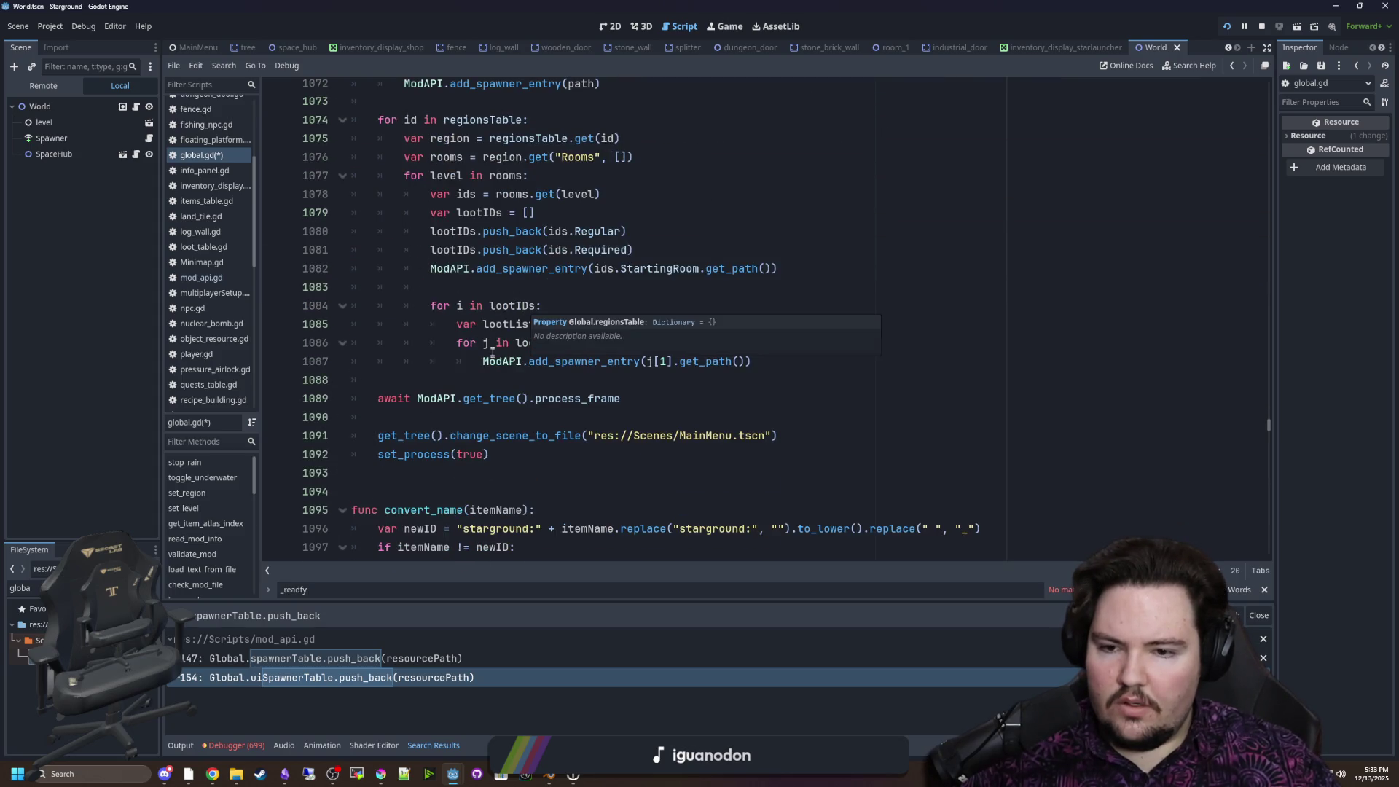
{"action": "scroll", "coordinate": [492, 351], "scroll_direction": "up", "scroll_amount": 9}
{"action": "left_click", "coordinate": [526, 399]}
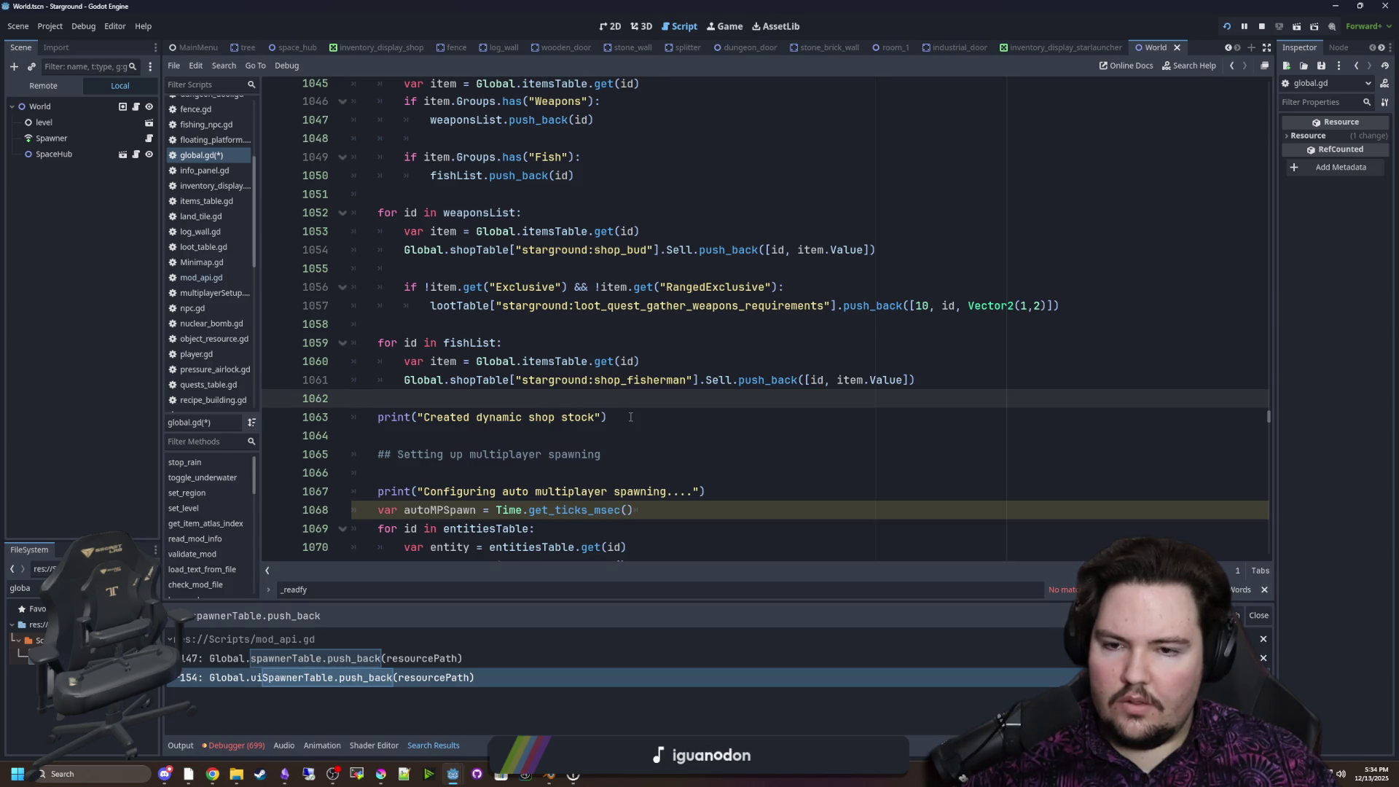
Copy the 'Done! - took' print from line 1017 and paste it after the spawner loops.
{"action": "scroll", "coordinate": [631, 417], "scroll_direction": "up", "scroll_amount": 8}
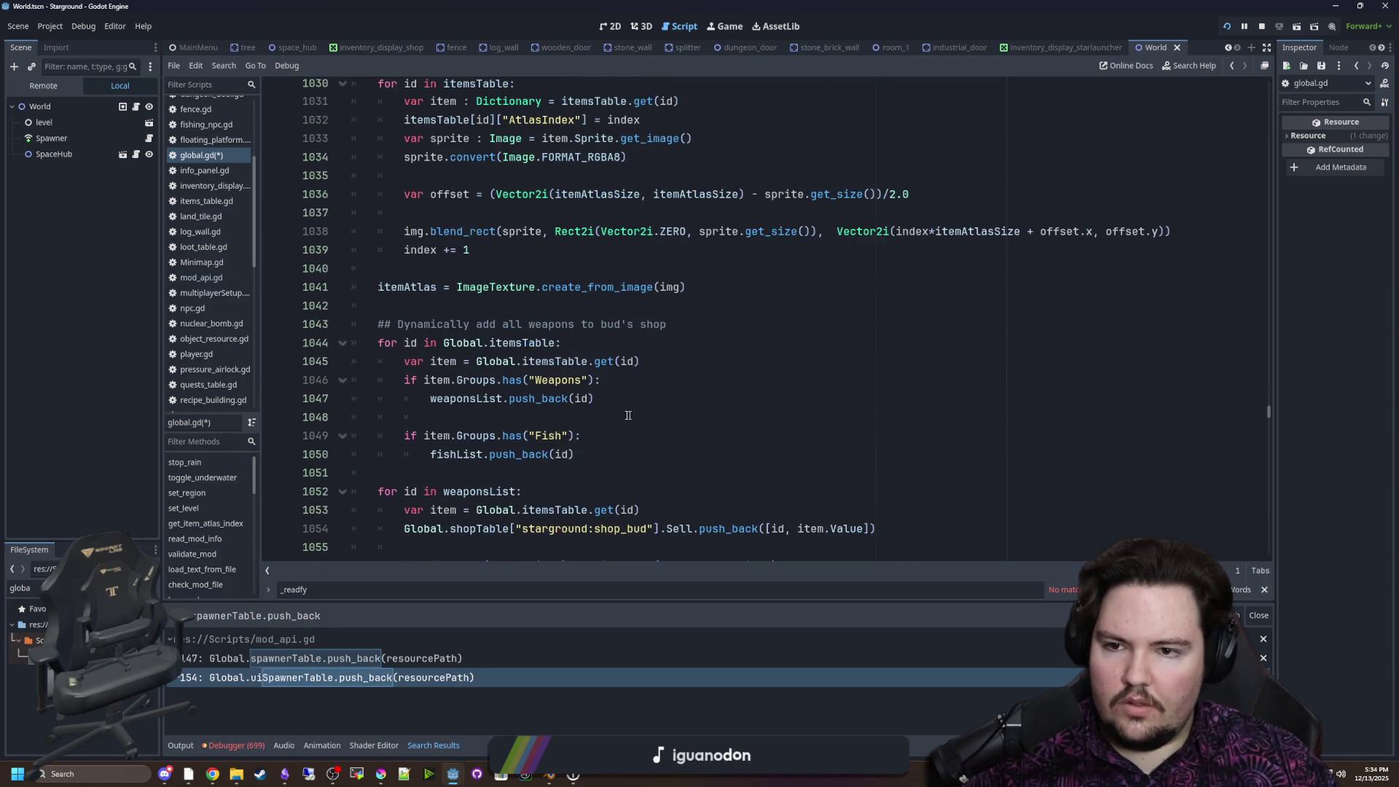
{"action": "left_click", "coordinate": [609, 436]}
{"action": "scroll", "coordinate": [583, 415], "scroll_direction": "up", "scroll_amount": 2}
{"action": "scroll", "coordinate": [729, 328], "scroll_direction": "up", "scroll_amount": 3}
{"action": "left_click_drag", "start_coordinate": [884, 287], "coordinate": [378, 288]}
{"action": "key", "text": "ctrl+c"}
{"action": "scroll", "coordinate": [545, 421], "scroll_direction": "down", "scroll_amount": 2}
{"action": "key", "text": "alt+Left"}
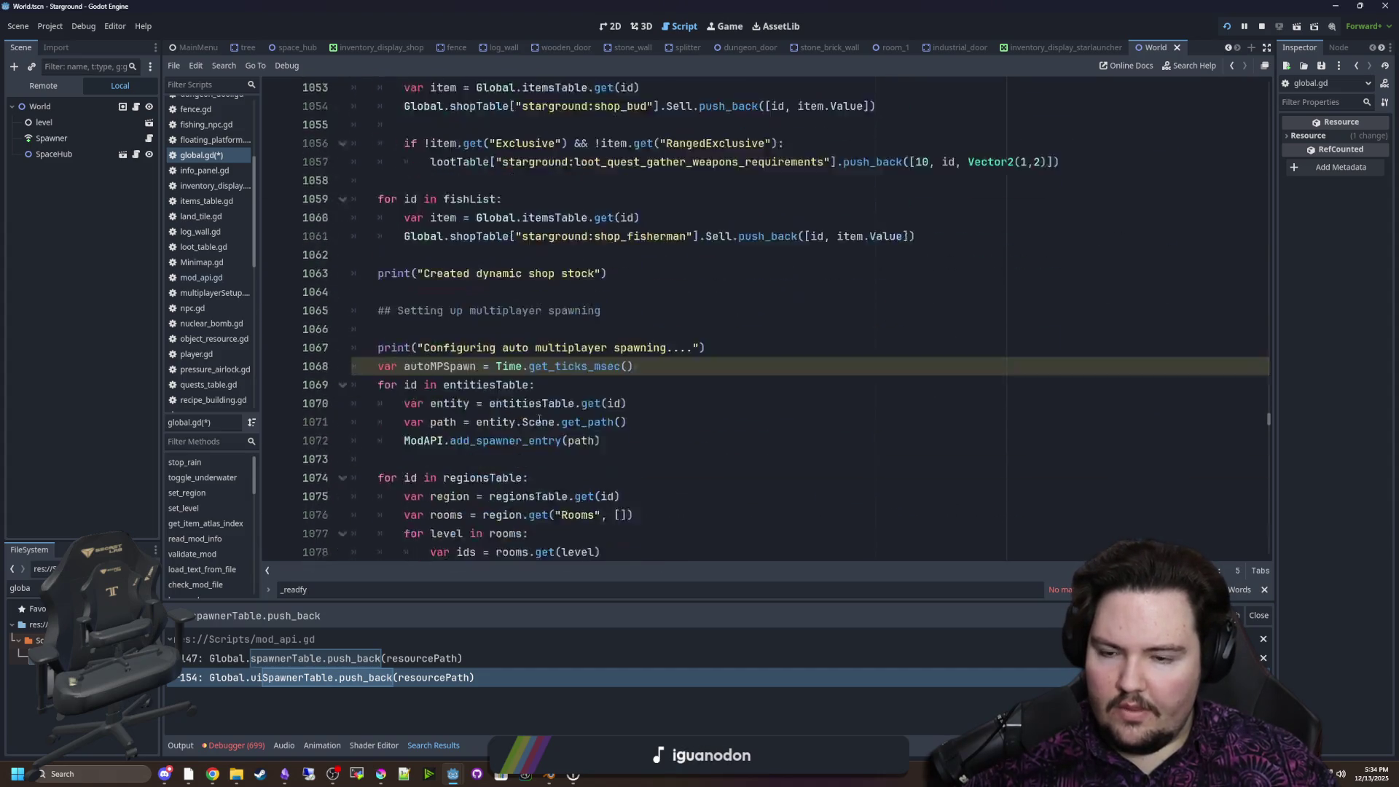
{"action": "scroll", "coordinate": [490, 389], "scroll_direction": "down", "scroll_amount": 1}
{"action": "left_click", "coordinate": [413, 483]}
{"action": "key", "text": "Return"}
{"action": "key", "text": "Return"}
{"action": "key", "text": "Up"}
{"action": "key", "text": "ctrl+v"}
Replace createdInTableTime with autoMPSpawn in the pasted print, then review the entities and regions loops.
{"action": "left_click", "coordinate": [441, 119]}
{"action": "double_click", "coordinate": [441, 113]}
{"action": "key", "text": "ctrl+c"}
{"action": "double_click", "coordinate": [764, 503]}
{"action": "key", "text": "ctrl+v"}
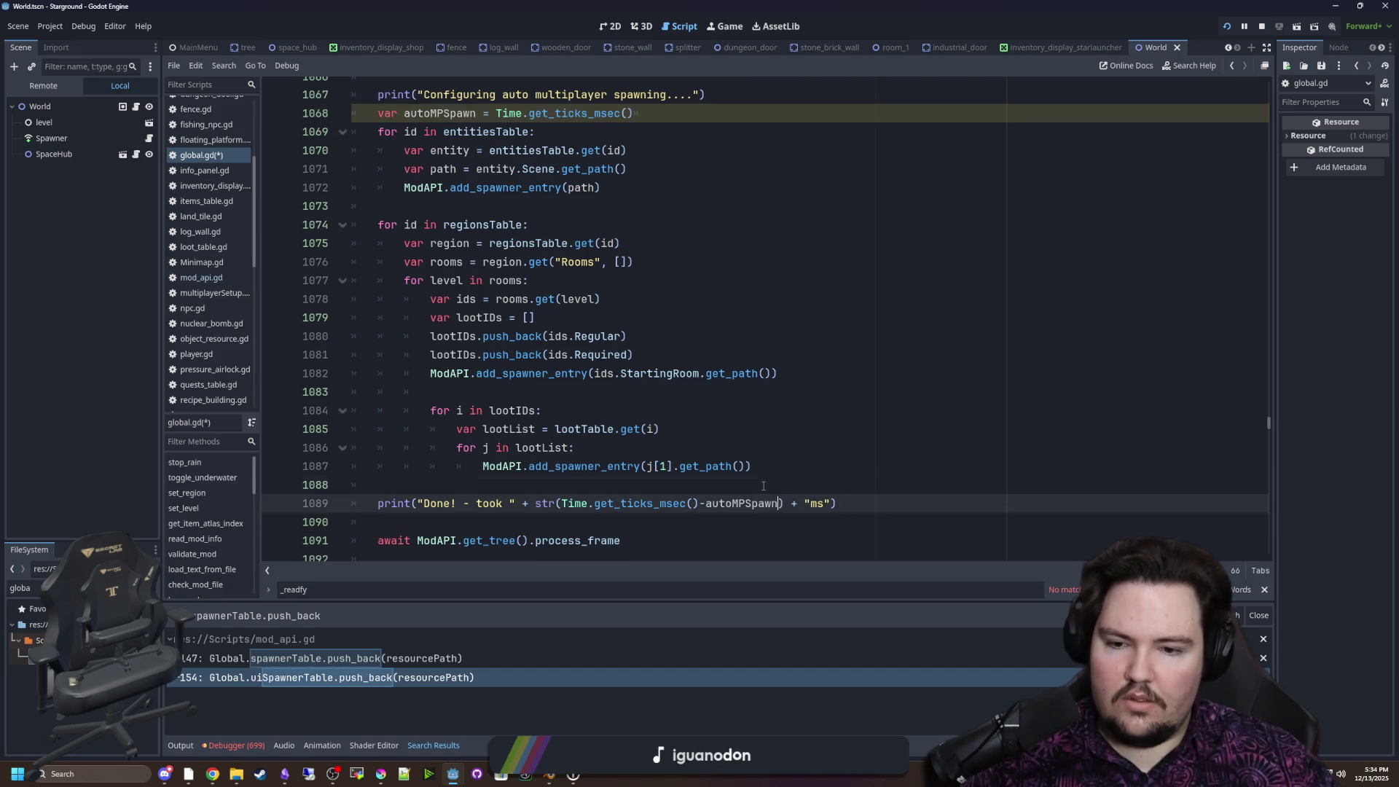
{"action": "left_click", "coordinate": [764, 485]}
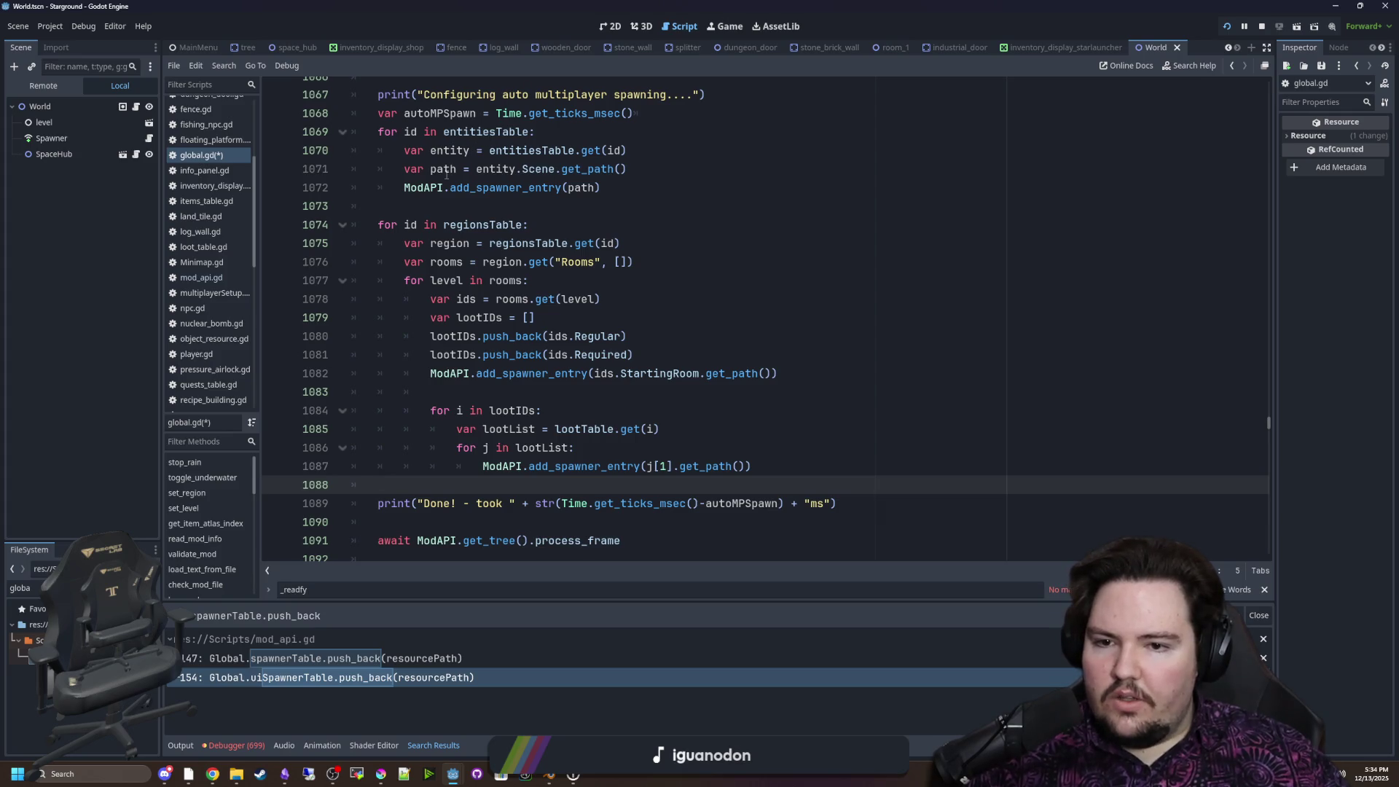
{"action": "mouse_move", "coordinate": [539, 132]}
{"action": "left_mouse_down"}
{"action": "mouse_move", "coordinate": [510, 169]}
{"action": "mouse_move", "coordinate": [619, 188]}
{"action": "left_mouse_up"}
{"action": "left_click", "coordinate": [622, 188]}
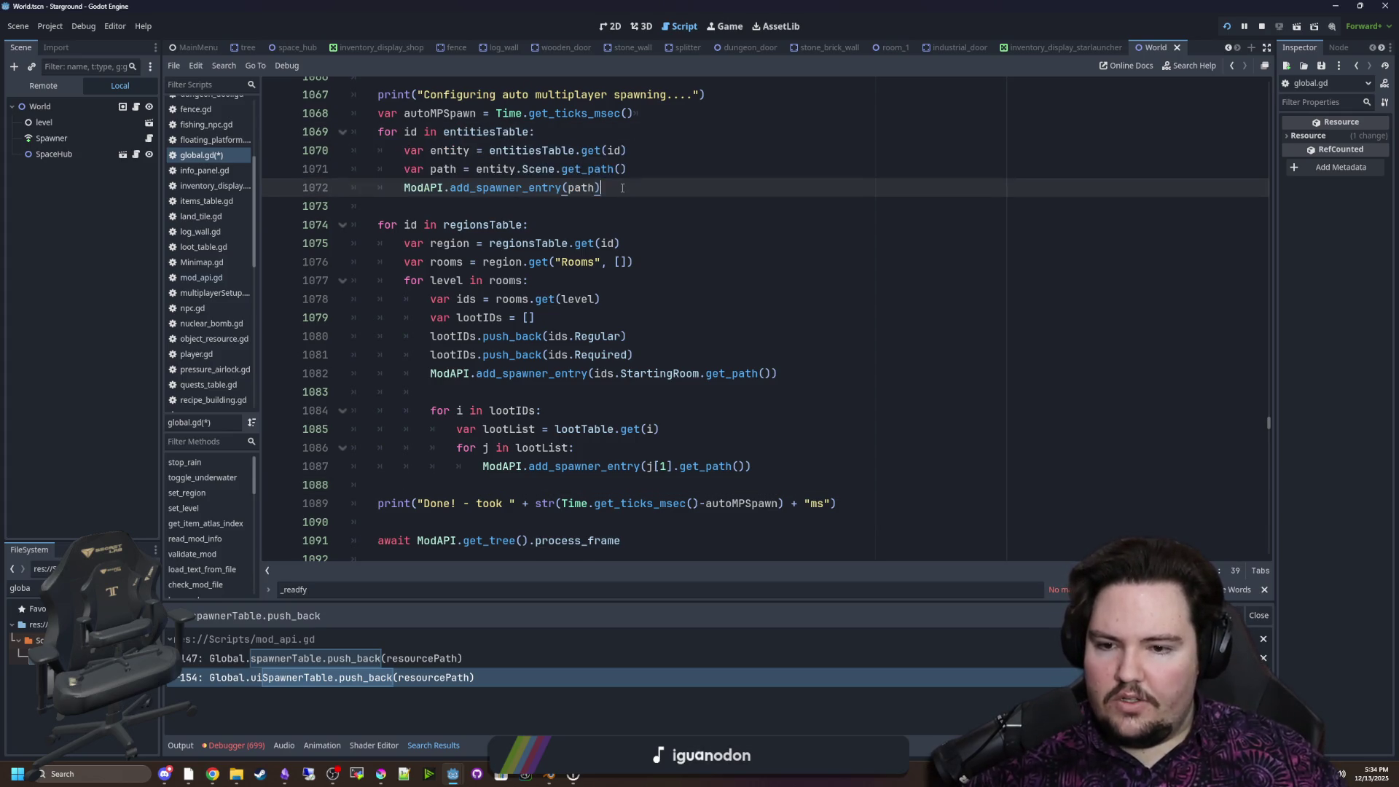
{"action": "mouse_move", "coordinate": [754, 466]}
{"action": "left_mouse_down"}
{"action": "mouse_move", "coordinate": [554, 336]}
{"action": "mouse_move", "coordinate": [449, 213]}
{"action": "left_mouse_up"}
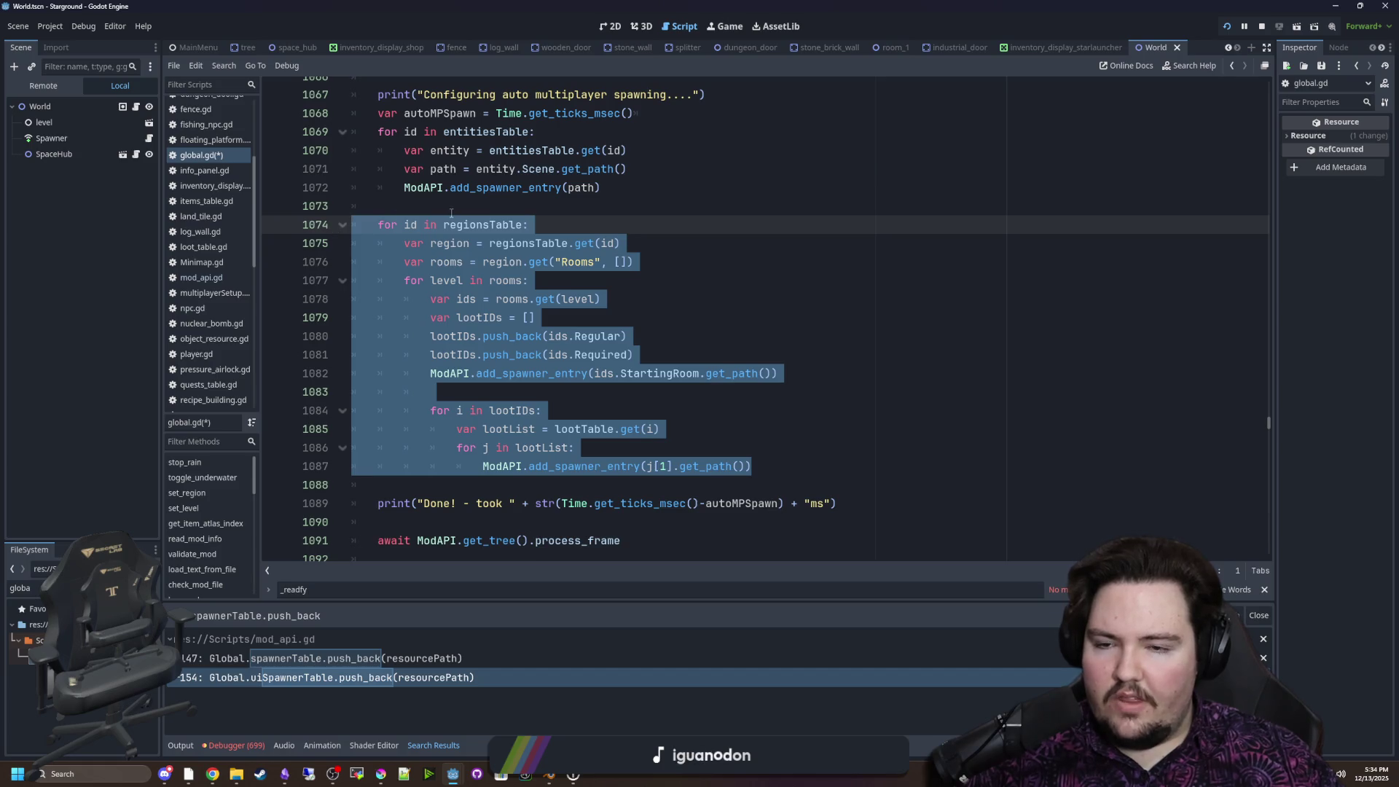
Add two blank lines after the loot spawner loop ending at line 1087.
{"action": "left_click", "coordinate": [452, 213]}
{"action": "left_click", "coordinate": [778, 460]}
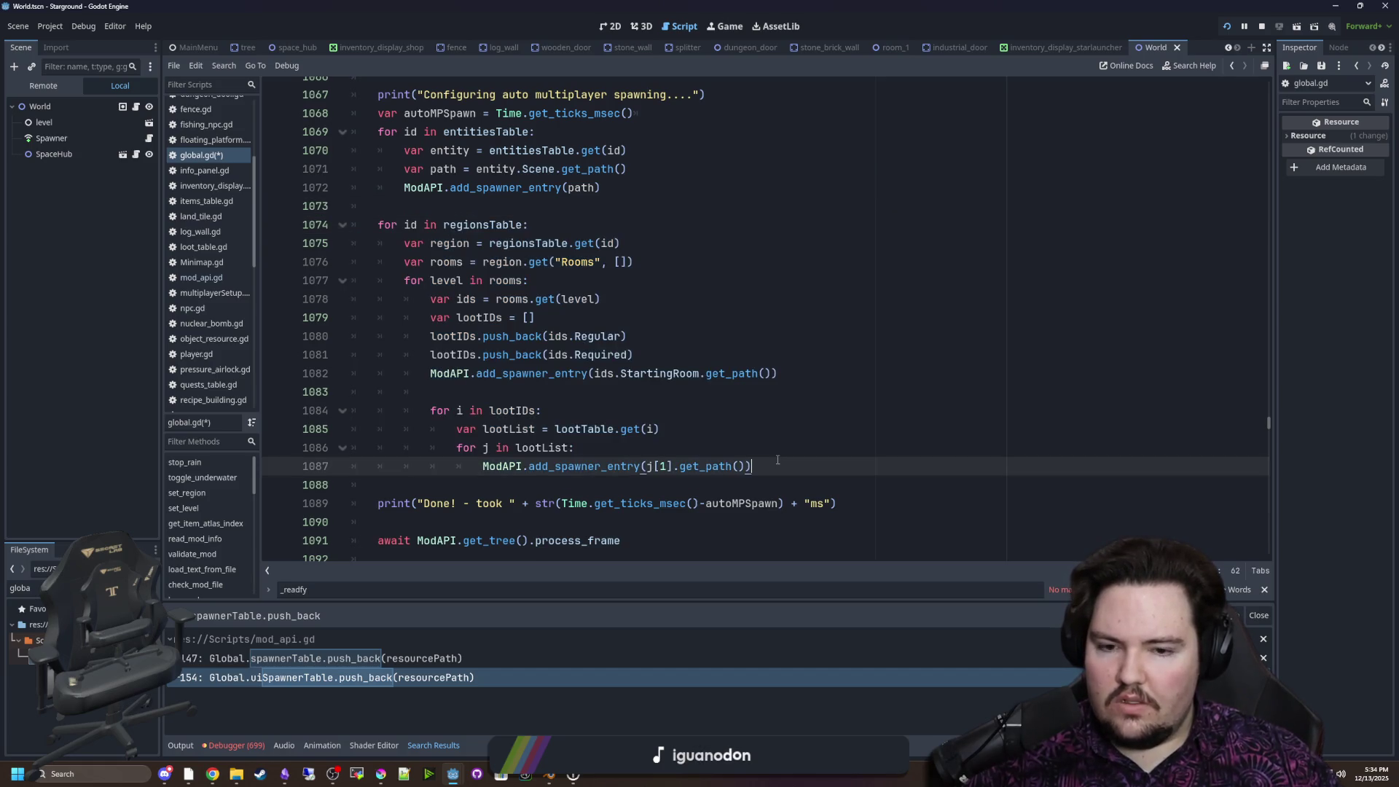
{"action": "key", "text": "Down"}
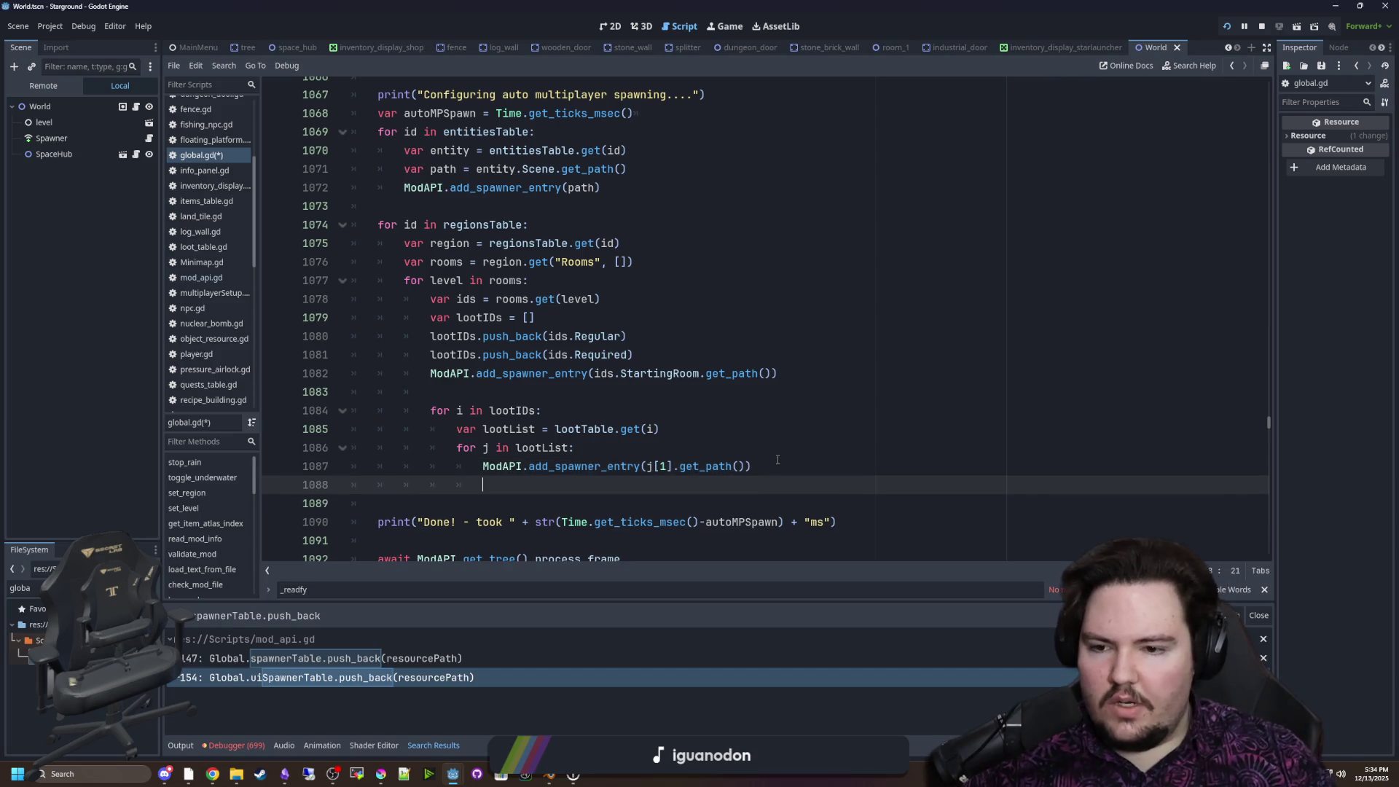
{"action": "key", "text": "Return"}
{"action": "key", "text": "Return"}
{"action": "key", "text": "Up"}
{"action": "scroll", "coordinate": [777, 459], "scroll_direction": "down", "scroll_amount": 1}
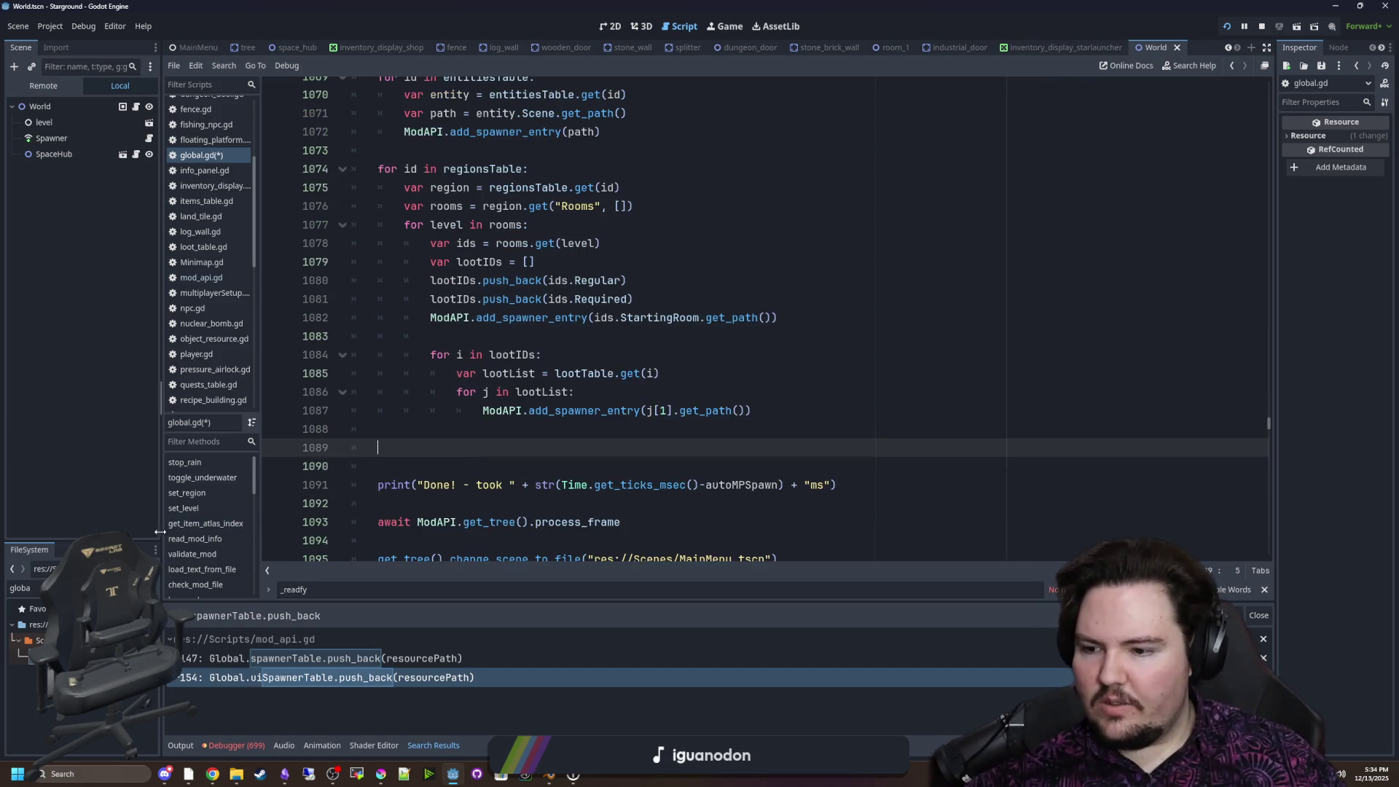
Filter FileSystem for 'table', browse the table scripts, and return to empty line 1089.
{"action": "left_click", "coordinate": [25, 588]}
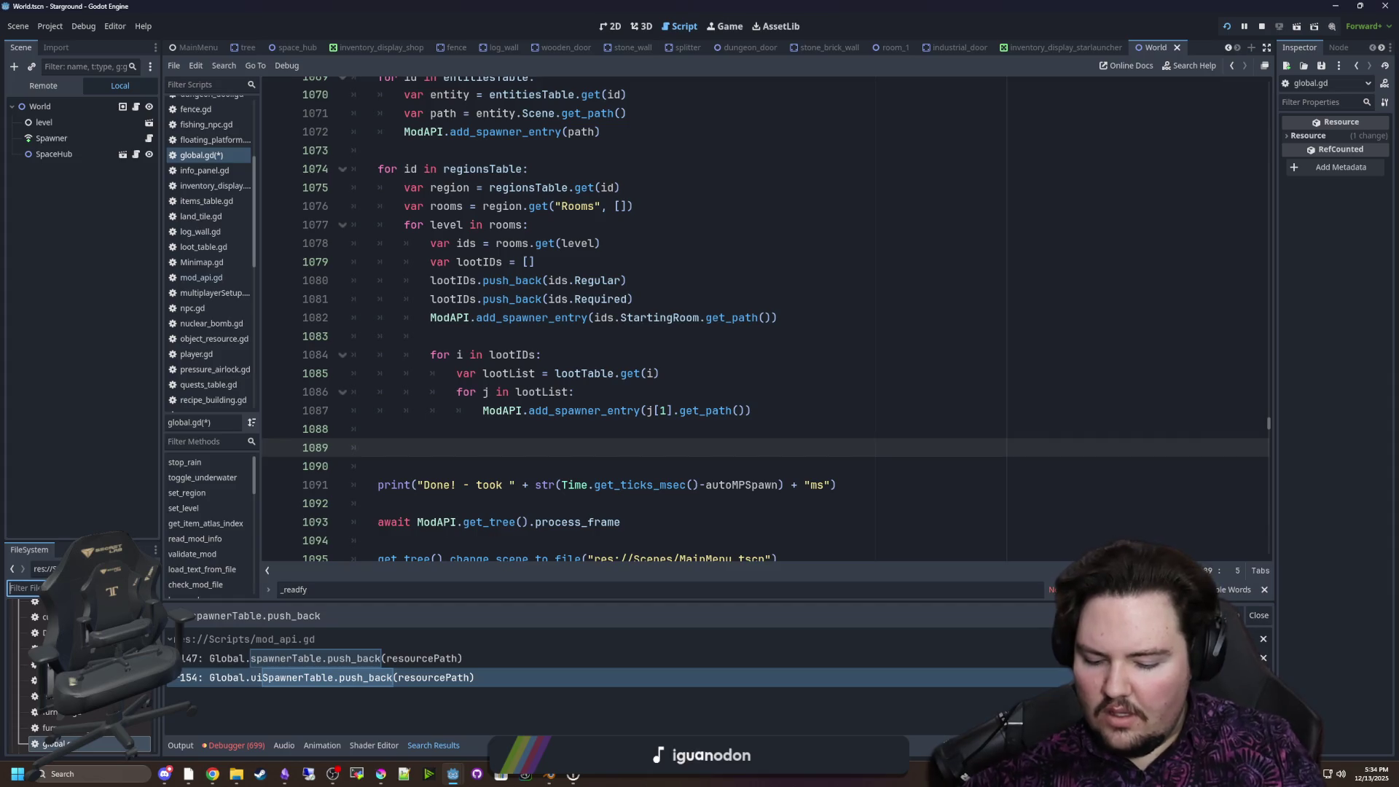
{"action": "type", "text": "building"}
{"action": "key", "text": "BackSpace"}
{"action": "key", "text": "BackSpace"}
{"action": "key", "text": "BackSpace"}
{"action": "type", "text": "table"}
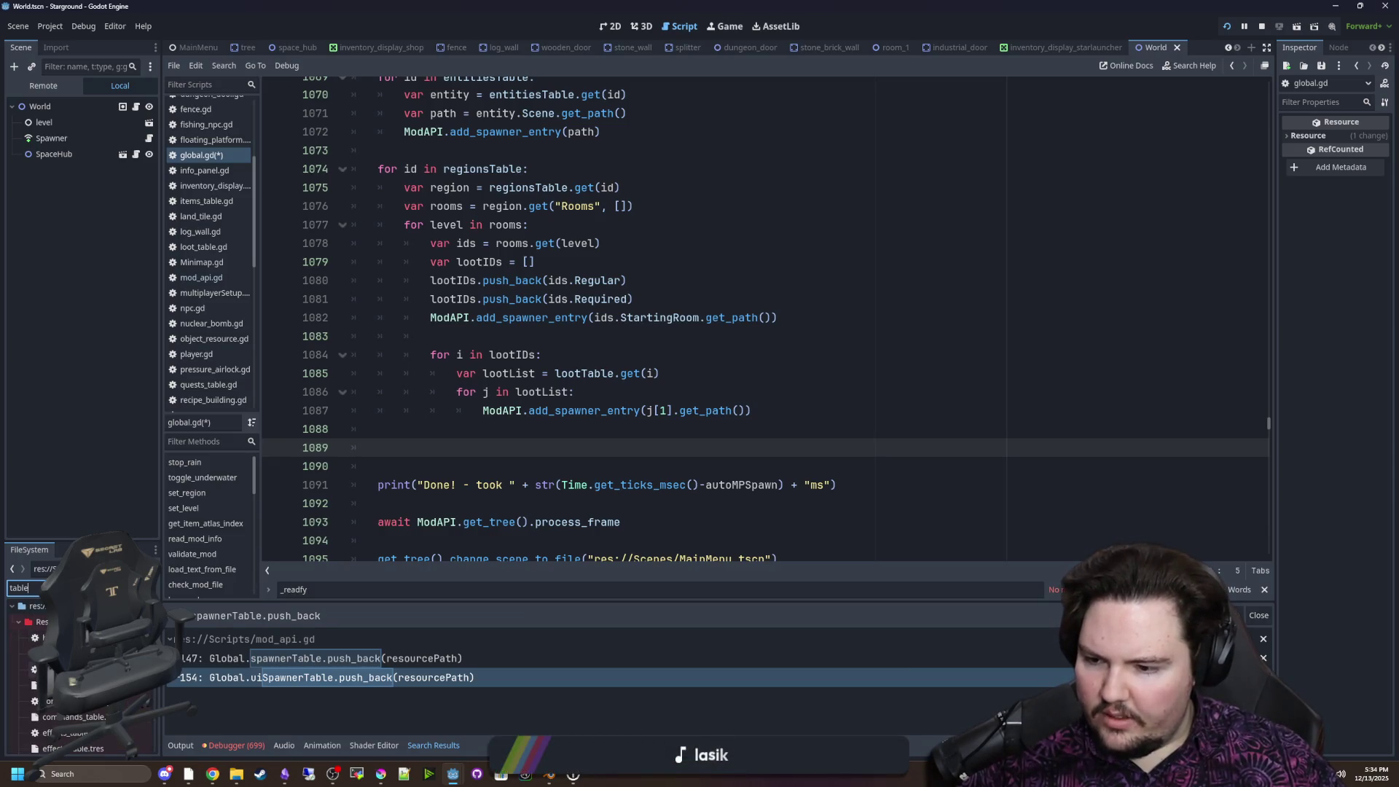
{"action": "scroll", "coordinate": [81, 678], "scroll_direction": "down", "scroll_amount": 1}
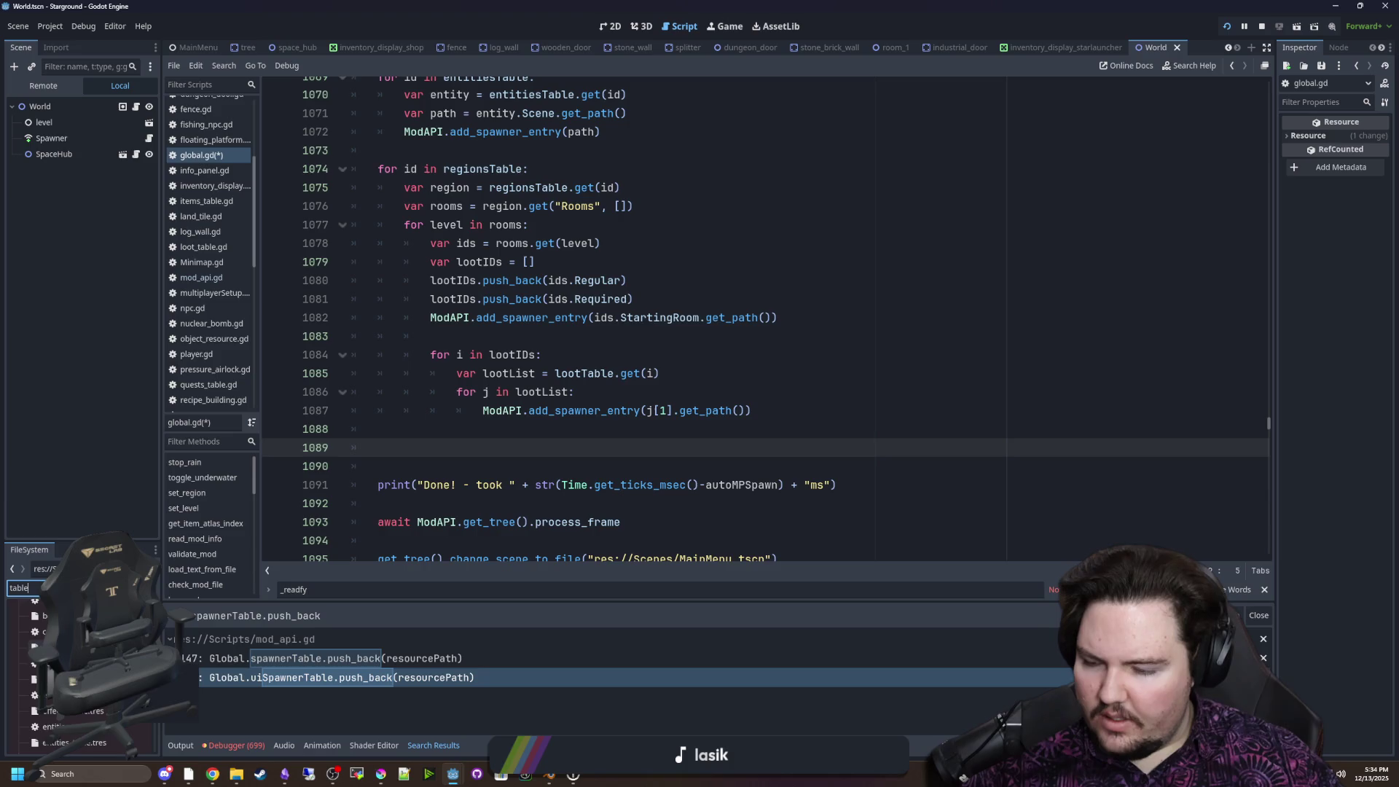
{"action": "scroll", "coordinate": [80, 678], "scroll_direction": "down", "scroll_amount": 1}
{"action": "scroll", "coordinate": [80, 677], "scroll_direction": "down", "scroll_amount": 1}
{"action": "scroll", "coordinate": [80, 677], "scroll_direction": "down", "scroll_amount": 3}
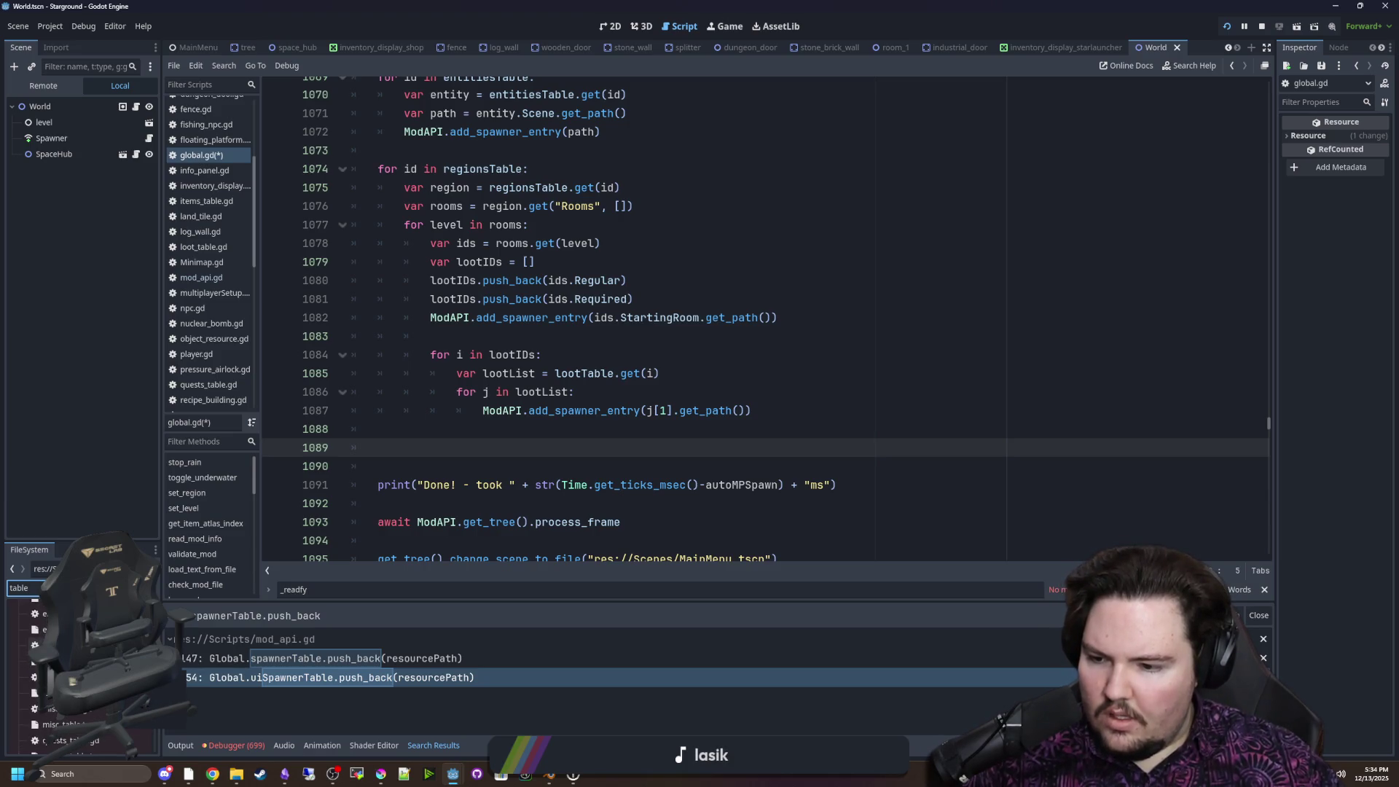
{"action": "scroll", "coordinate": [81, 678], "scroll_direction": "down", "scroll_amount": 2}
{"action": "scroll", "coordinate": [80, 677], "scroll_direction": "down", "scroll_amount": 3}
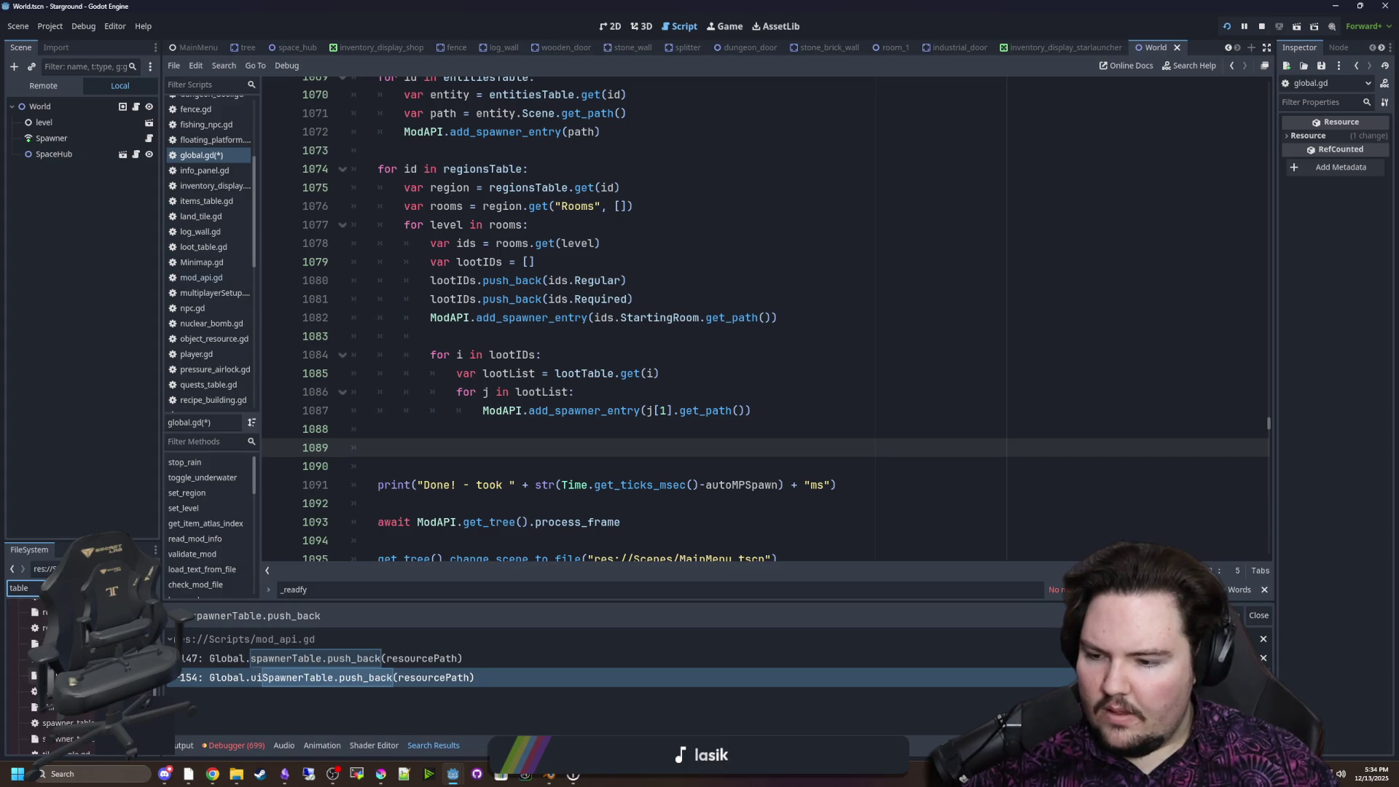
{"action": "scroll", "coordinate": [80, 678], "scroll_direction": "down", "scroll_amount": 4}
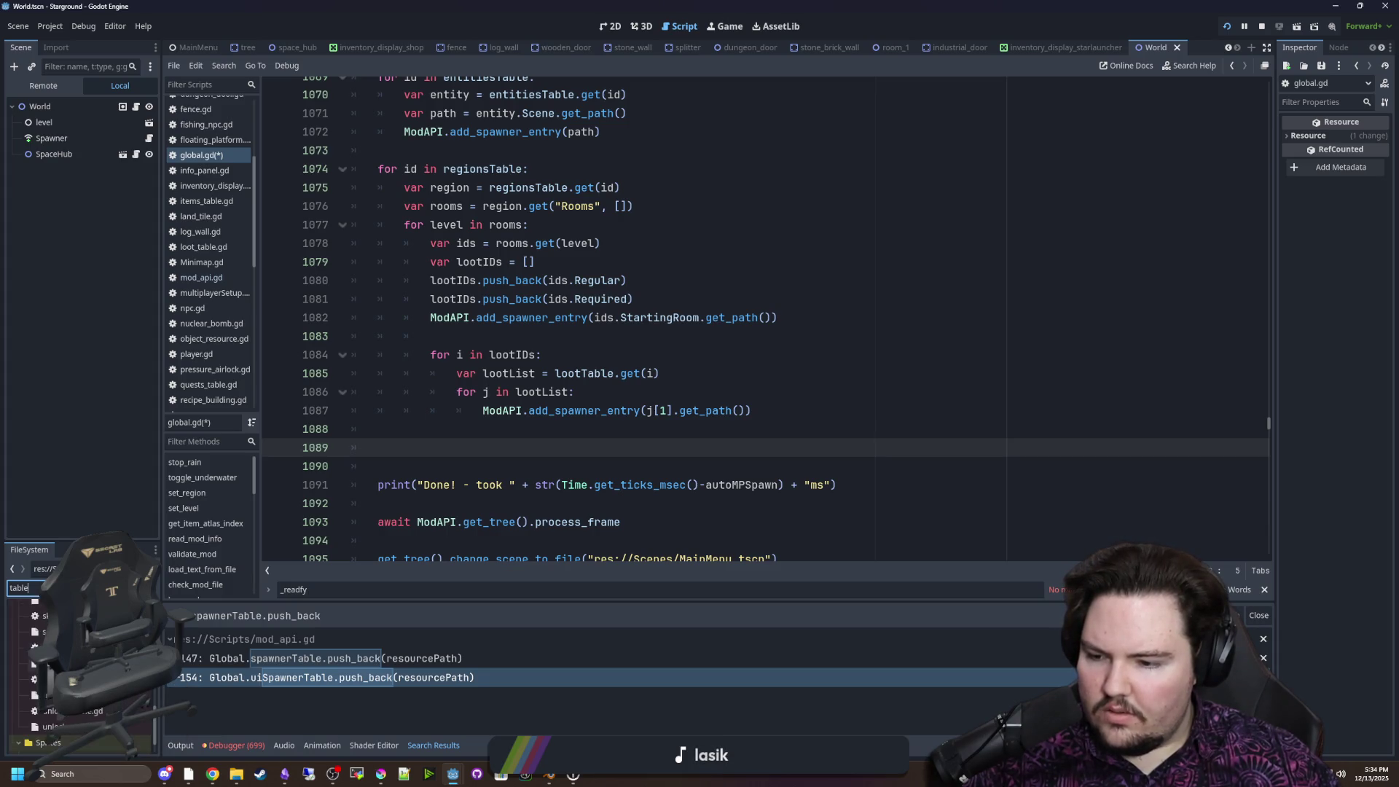
{"action": "left_click", "coordinate": [532, 429]}
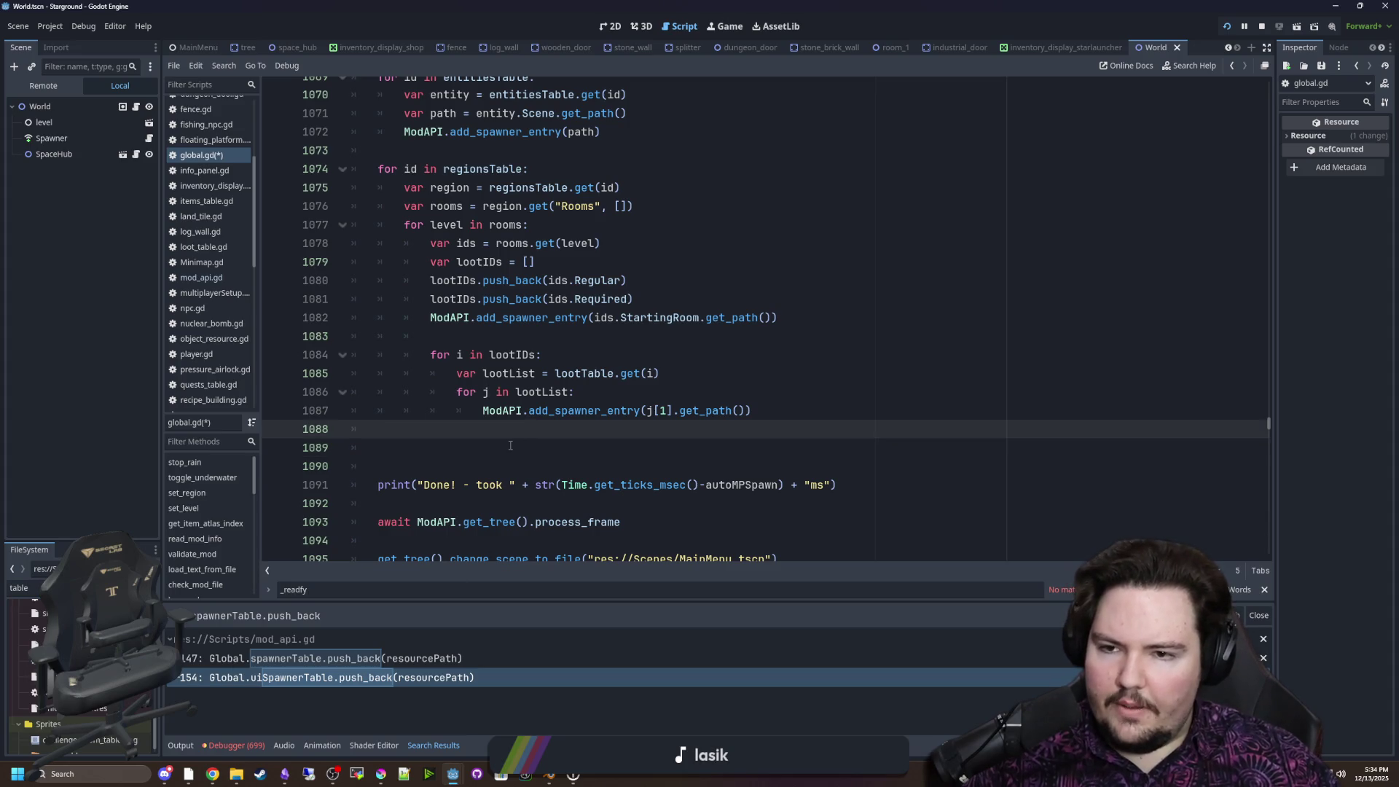
{"action": "left_click", "coordinate": [510, 445]}
Write 'for id in buildingsTable:' with 'var building = buildingsTable.get(id)' as its first line.
{"action": "type", "text": "for id in "}
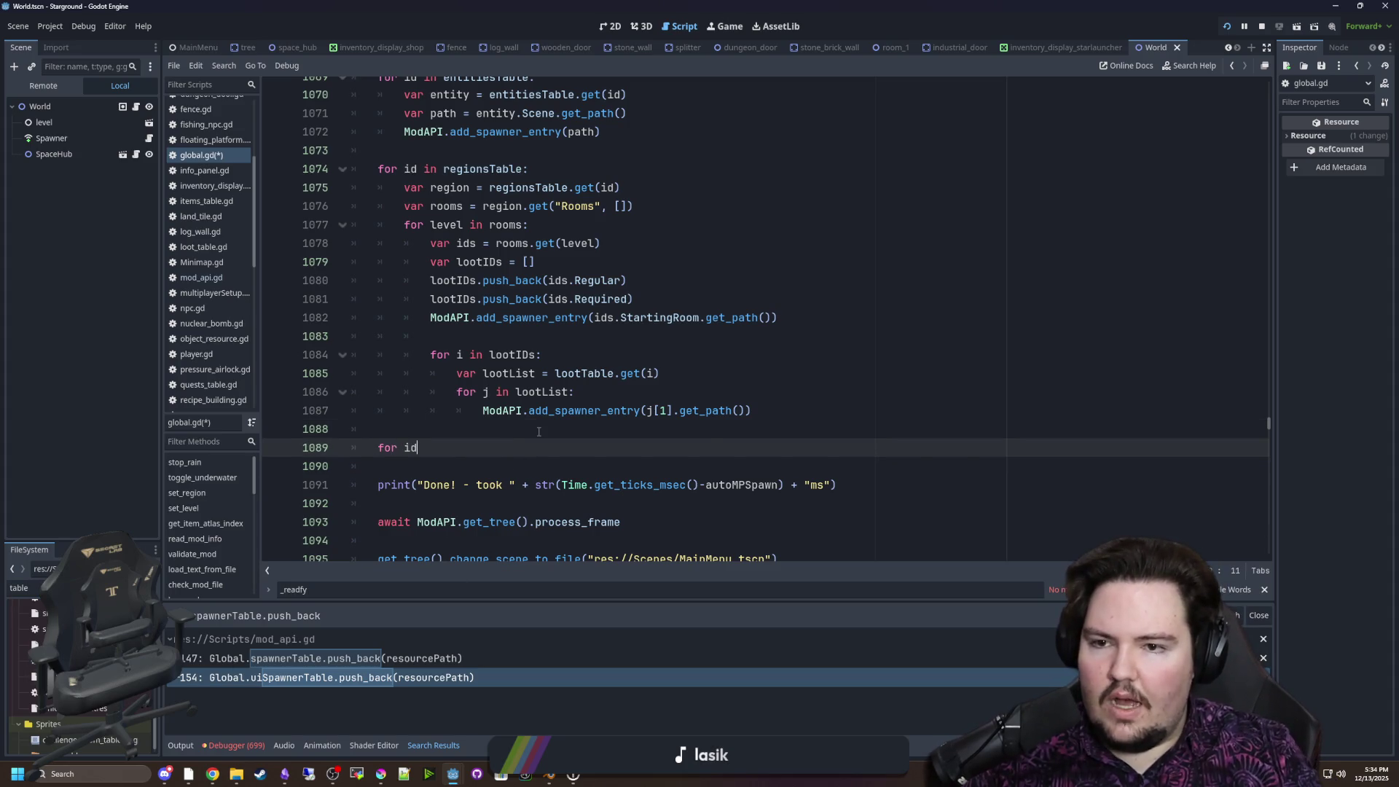
{"action": "type", "text": "Buildings"}
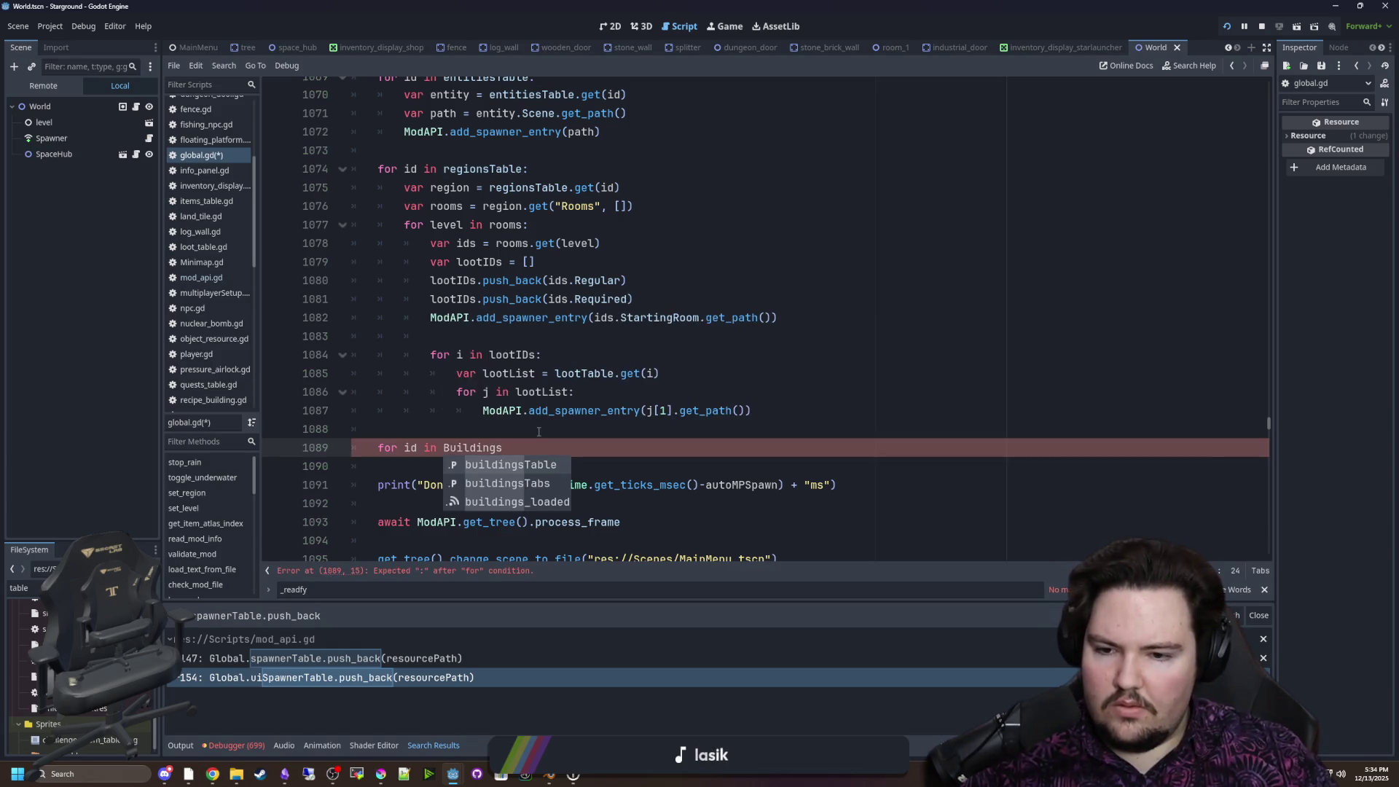
{"action": "key", "text": "Return"}
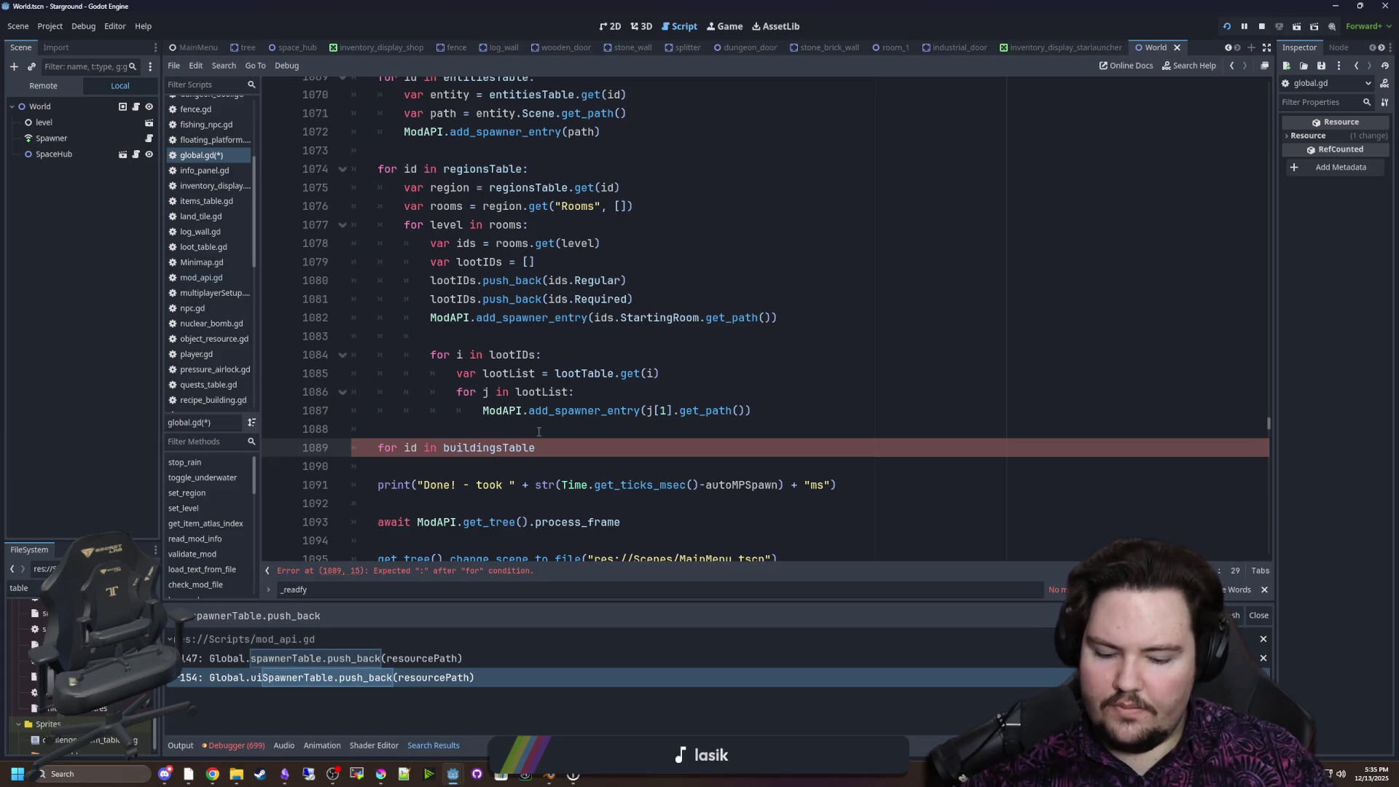
{"action": "type", "text": ":"}
{"action": "key", "text": "Return"}
{"action": "type", "text": "var building = buildingsTable."}
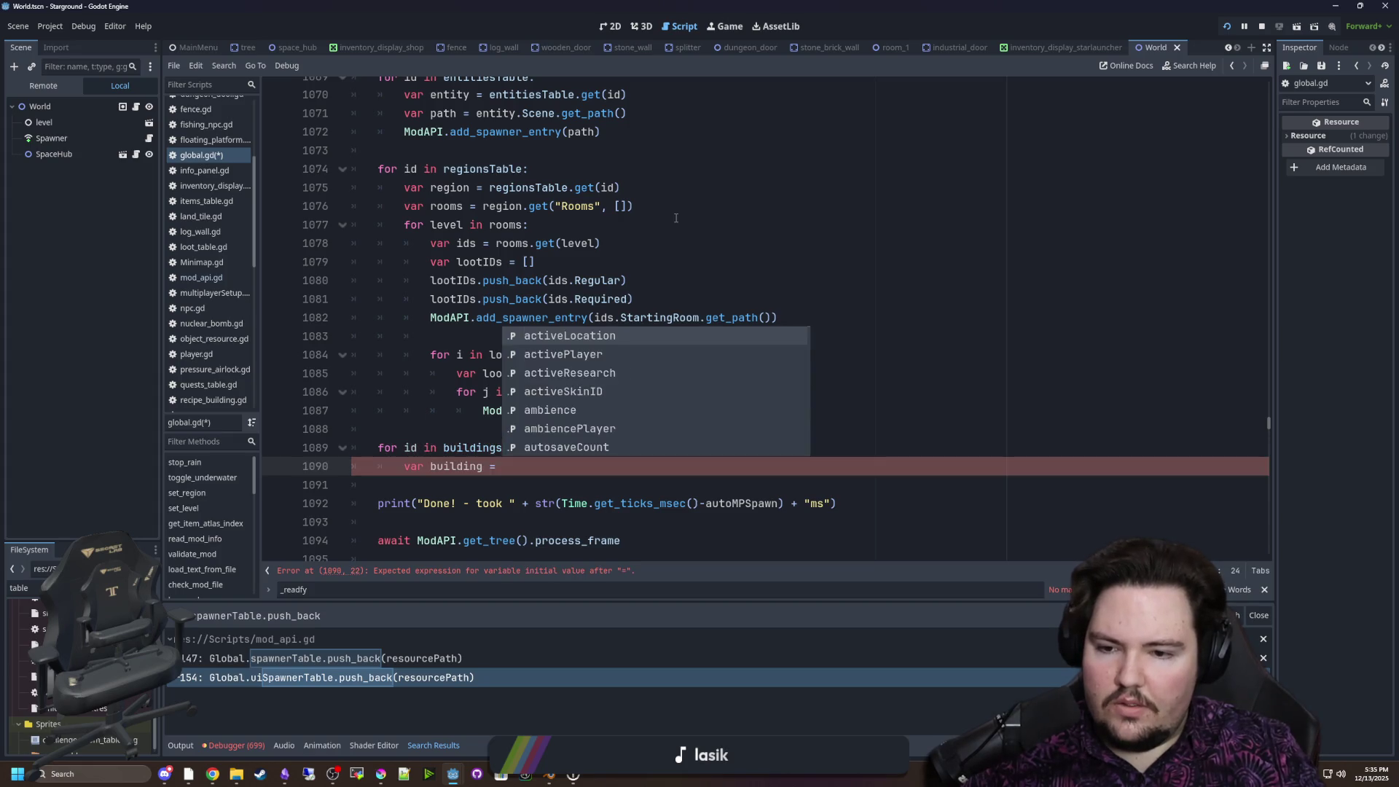
{"action": "type", "text": "get(id)"}
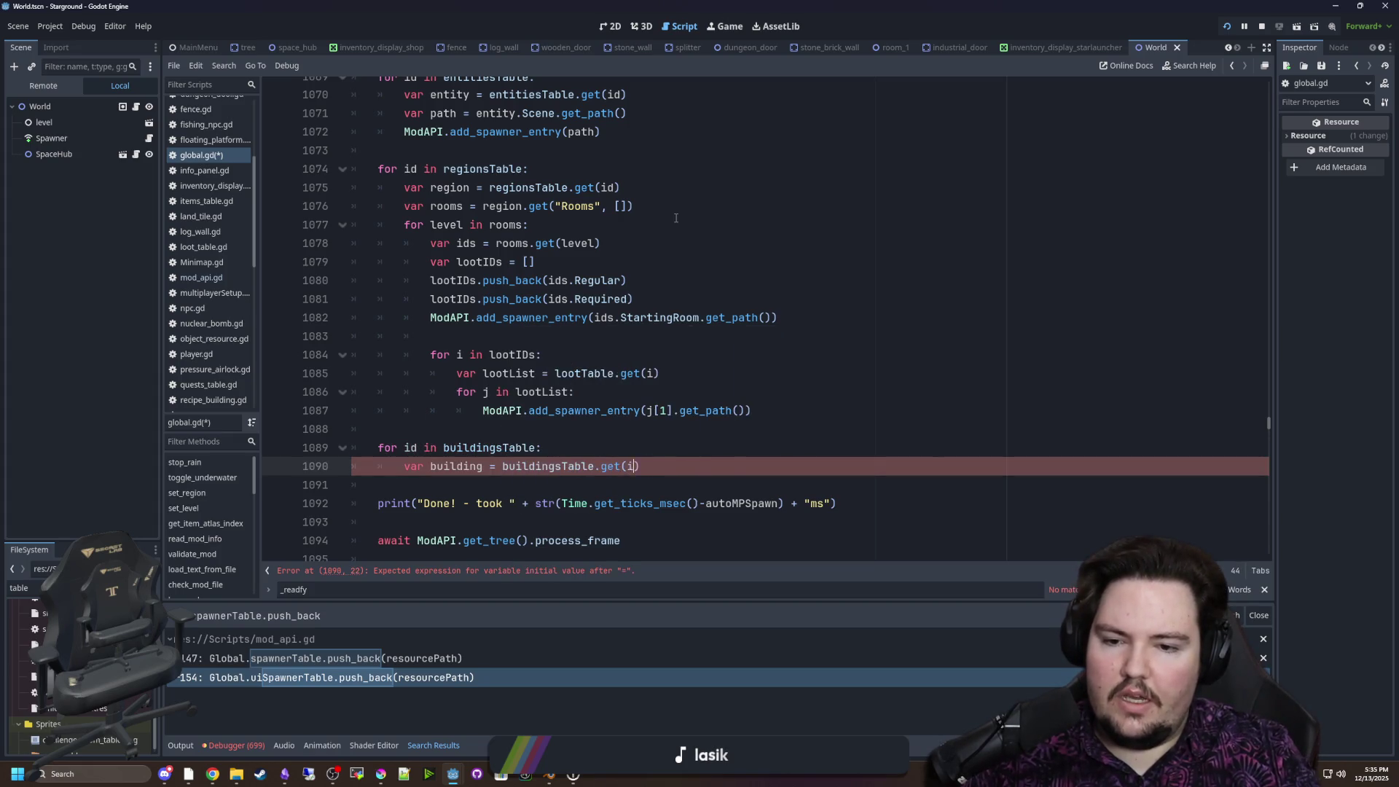
{"action": "key", "text": "Return"}
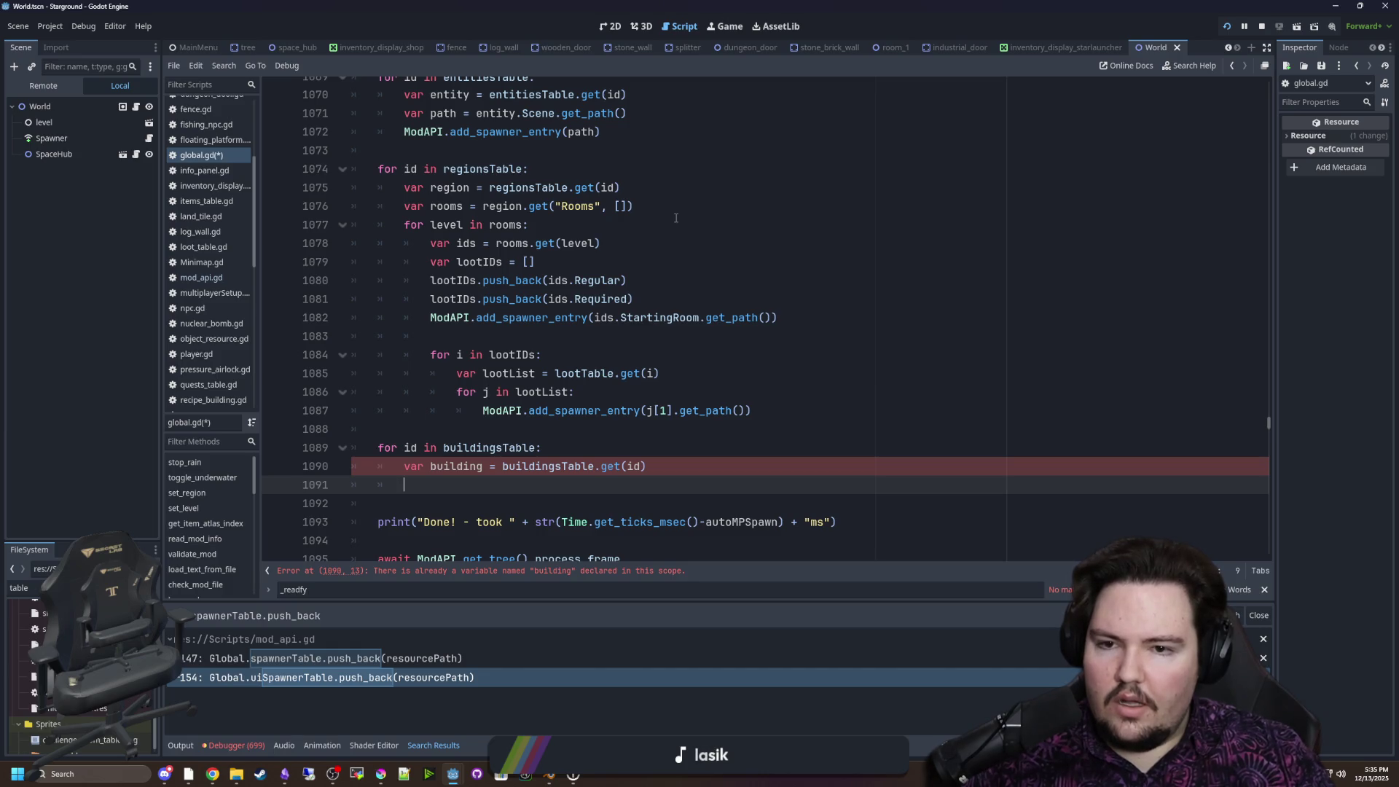
Copy the entity loop's body into the buildings loop and delete the unneeded entity line.
{"action": "scroll", "coordinate": [677, 218], "scroll_direction": "up", "scroll_amount": 3}
{"action": "left_click_drag", "start_coordinate": [605, 318], "coordinate": [352, 262]}
{"action": "key", "text": "ctrl+c"}
{"action": "scroll", "coordinate": [460, 386], "scroll_direction": "down", "scroll_amount": 4}
{"action": "left_click", "coordinate": [512, 430]}
{"action": "key", "text": "ctrl+v"}
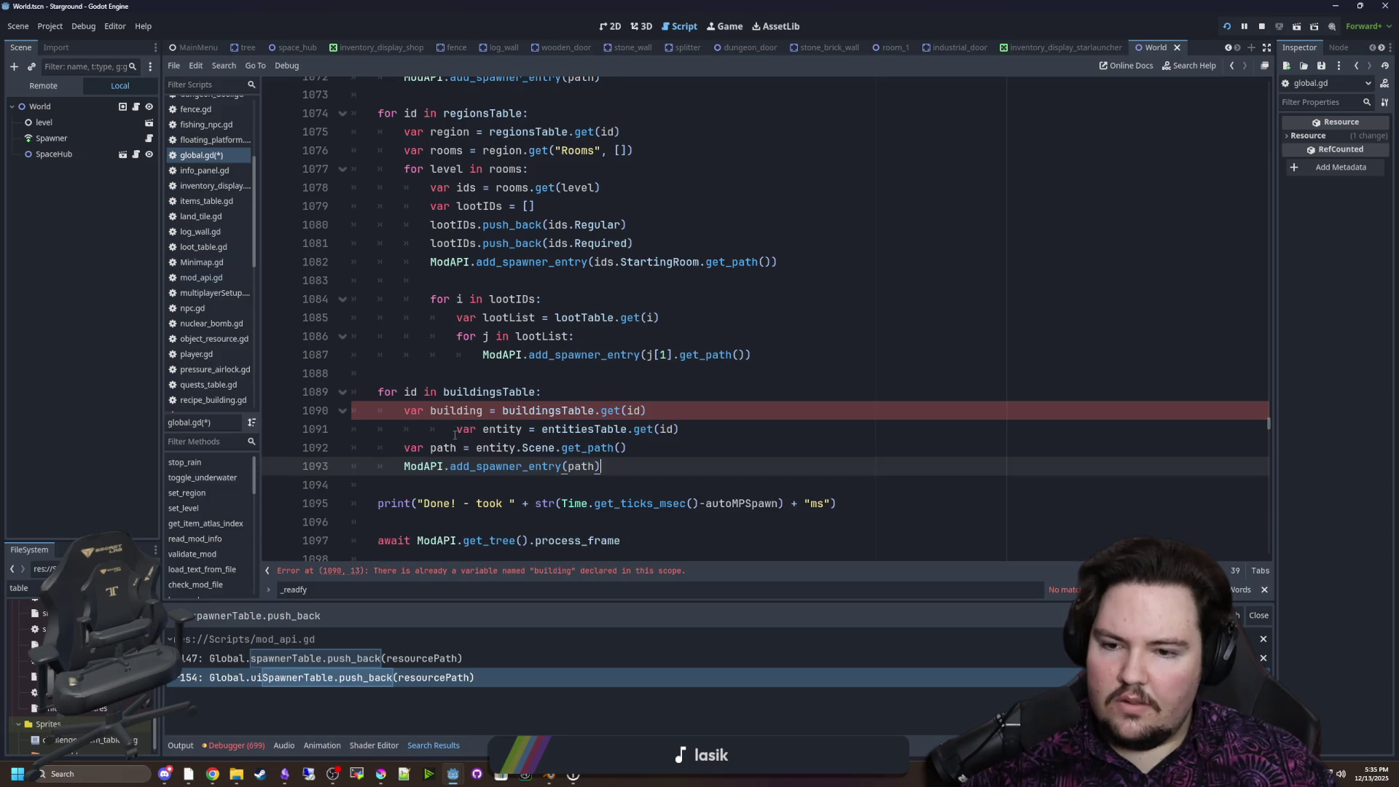
{"action": "key", "text": "BackSpace"}
{"action": "left_click_drag", "start_coordinate": [297, 447], "coordinate": [297, 437]}
{"action": "key", "text": "Delete"}
Replace entity with building on line 1091 so the loop registers building.Scene.
{"action": "double_click", "coordinate": [452, 397]}
{"action": "double_click", "coordinate": [455, 410]}
{"action": "key", "text": "ctrl+c"}
{"action": "double_click", "coordinate": [497, 429]}
{"action": "key", "text": "ctrl+v"}
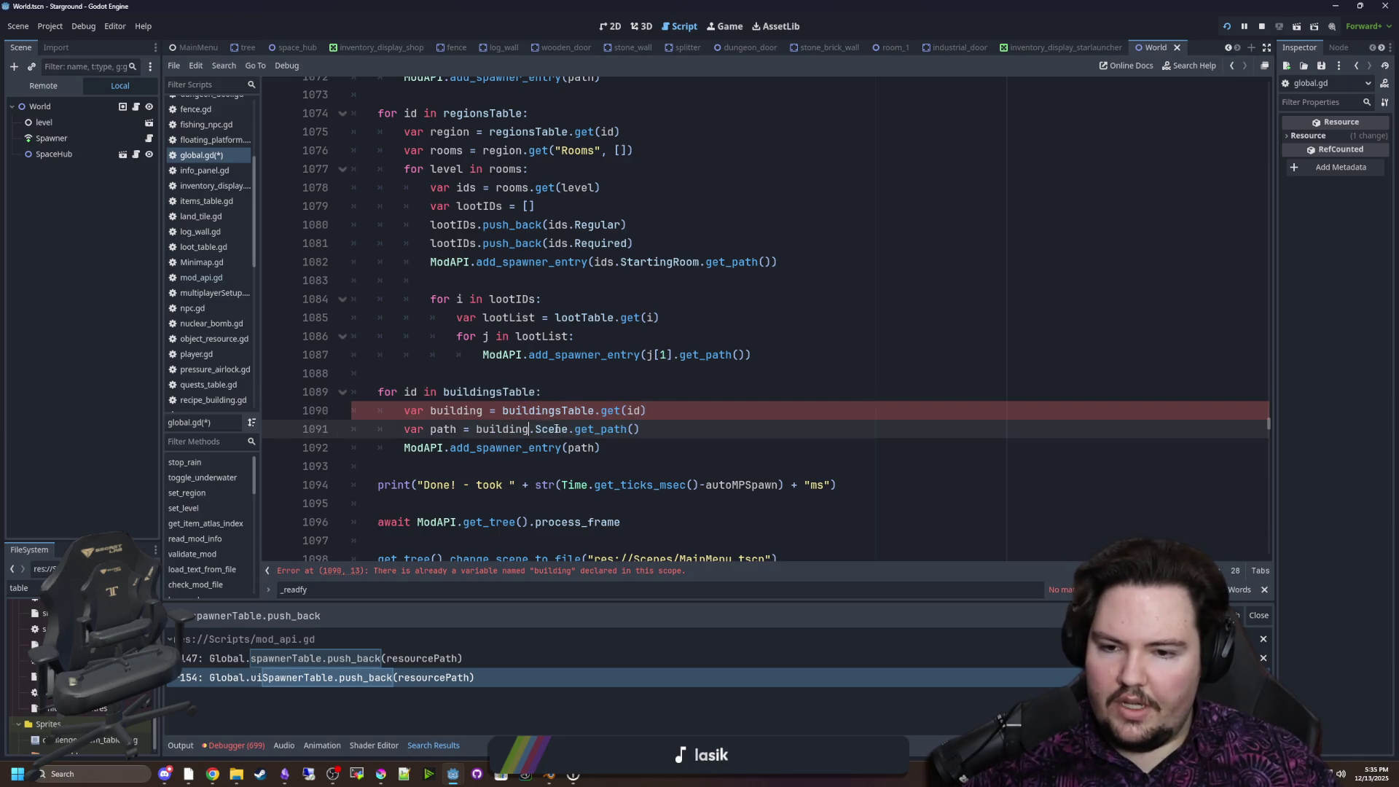
{"action": "left_click", "coordinate": [644, 428]}
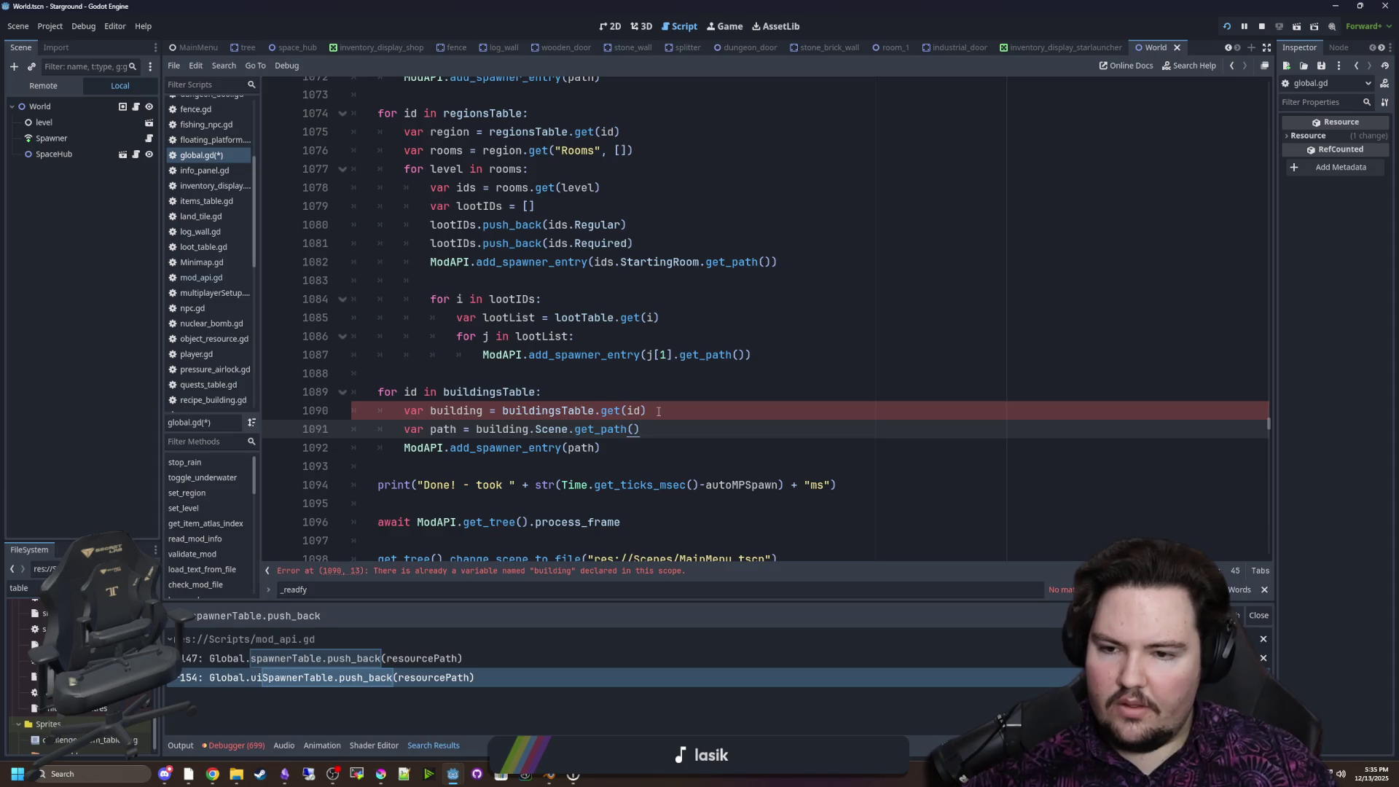
{"action": "double_click", "coordinate": [468, 412]}
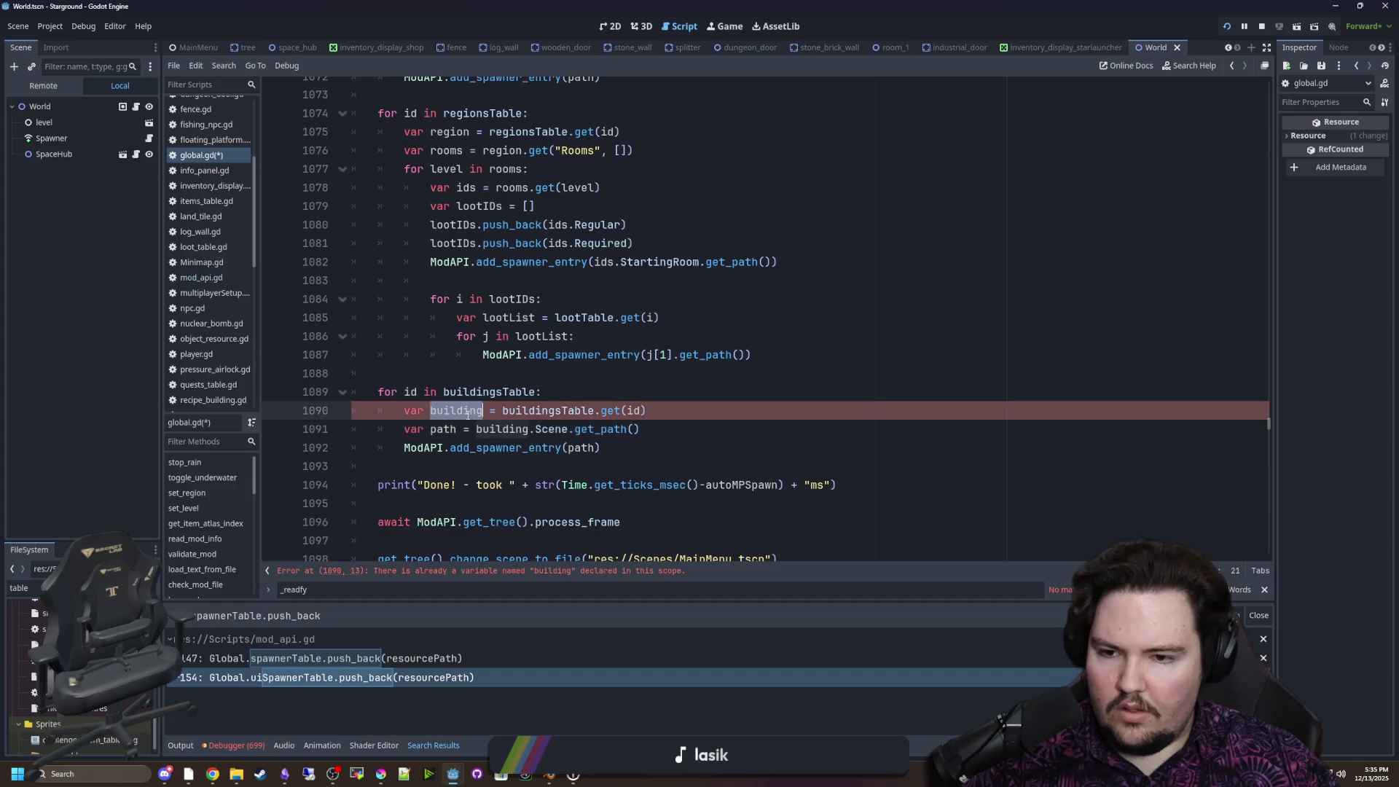
{"action": "scroll", "coordinate": [593, 421], "scroll_direction": "up", "scroll_amount": 2}
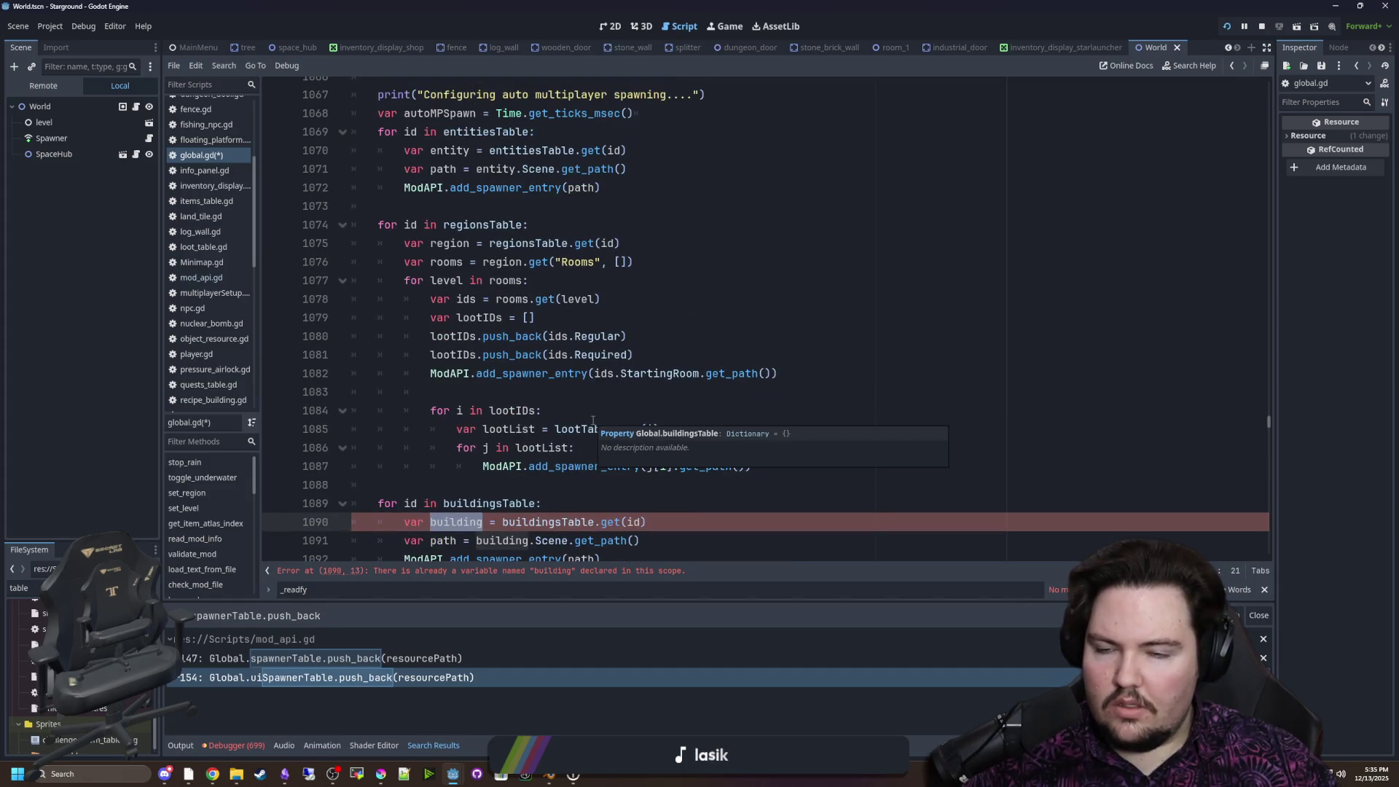
Search global.gd for 'building' to find the earlier declaration at line 895.
{"action": "scroll", "coordinate": [539, 362], "scroll_direction": "down", "scroll_amount": 2}
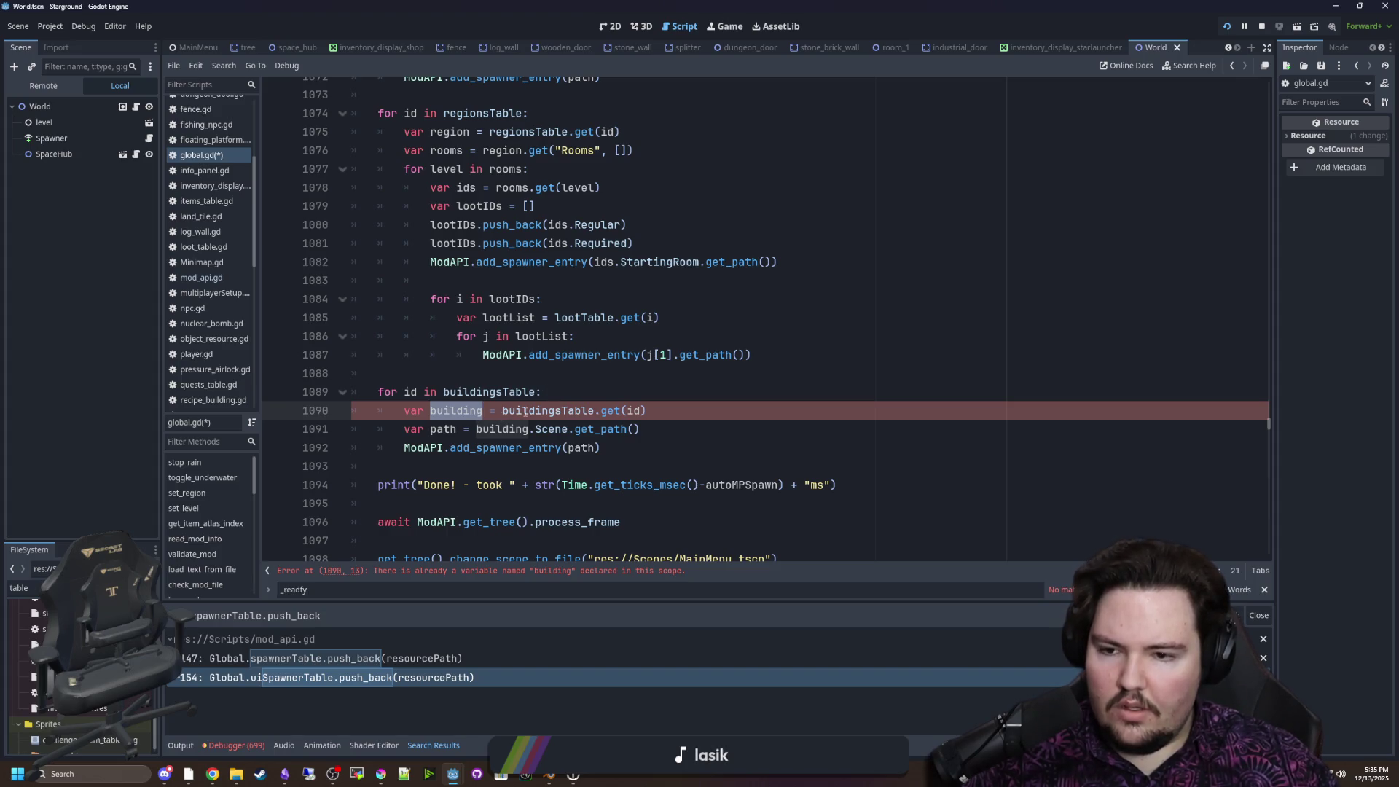
{"action": "scroll", "coordinate": [553, 389], "scroll_direction": "up", "scroll_amount": 13}
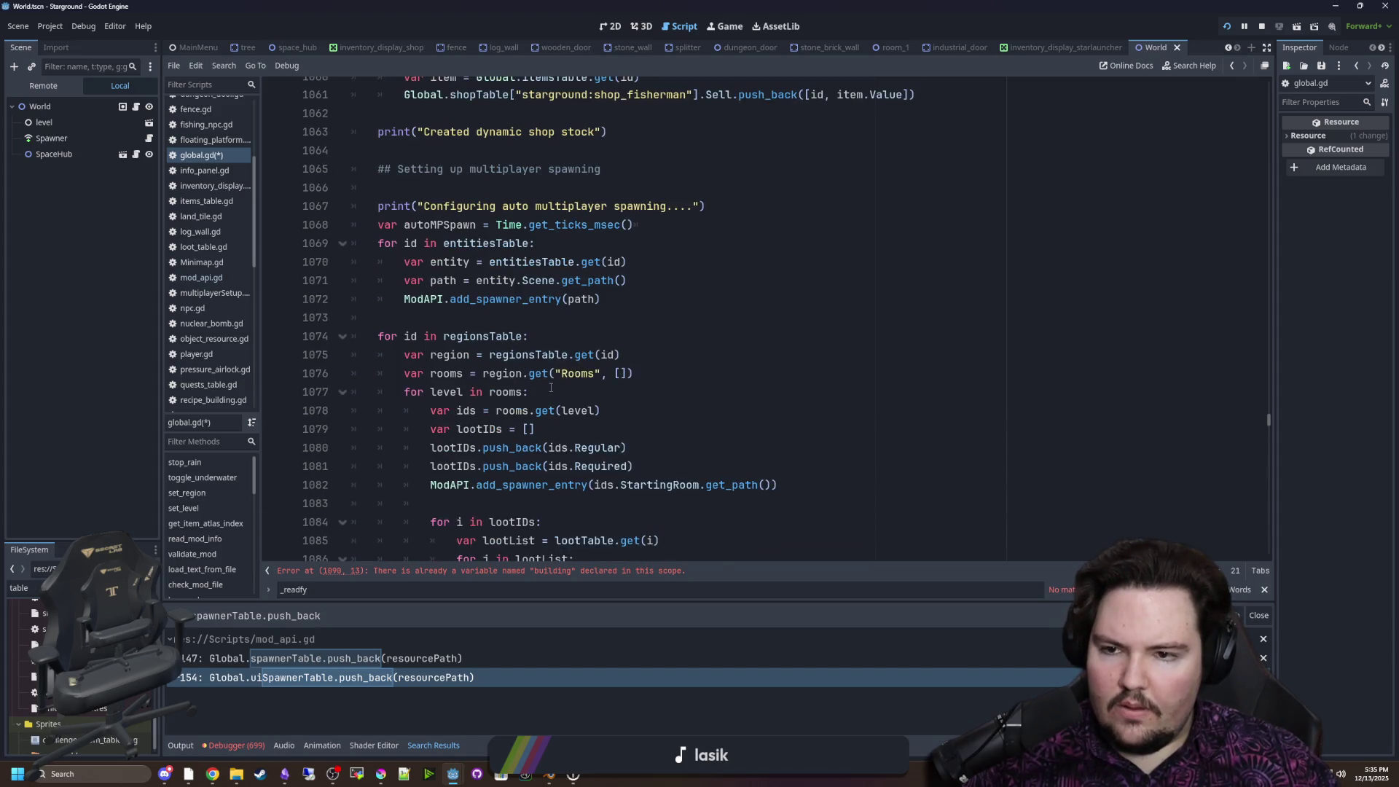
{"action": "scroll", "coordinate": [560, 389], "scroll_direction": "up", "scroll_amount": 6}
{"action": "key", "text": "ctrl+f"}
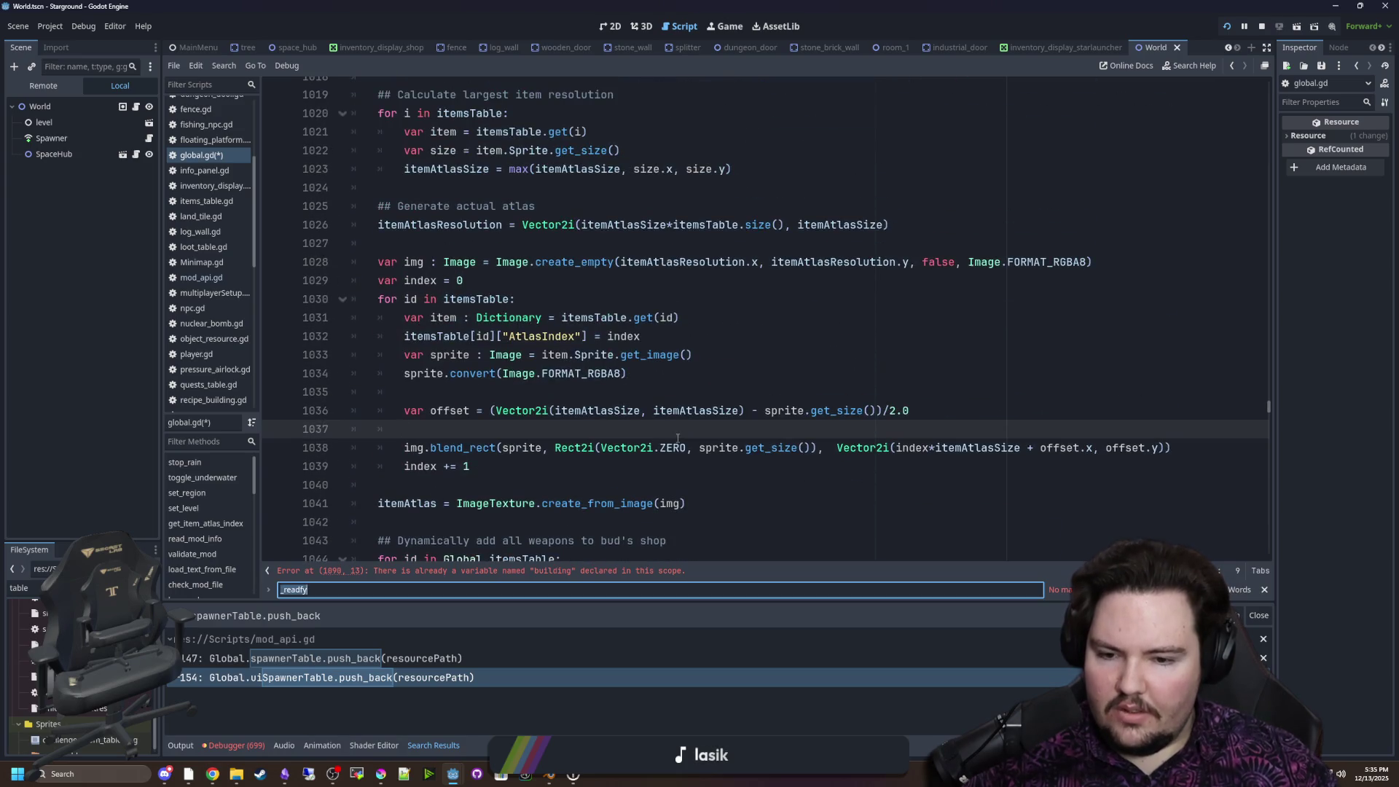
{"action": "type", "text": "building"}
{"action": "key", "text": "Return"}
{"action": "key", "text": "Return"}
{"action": "key", "text": "Return"}
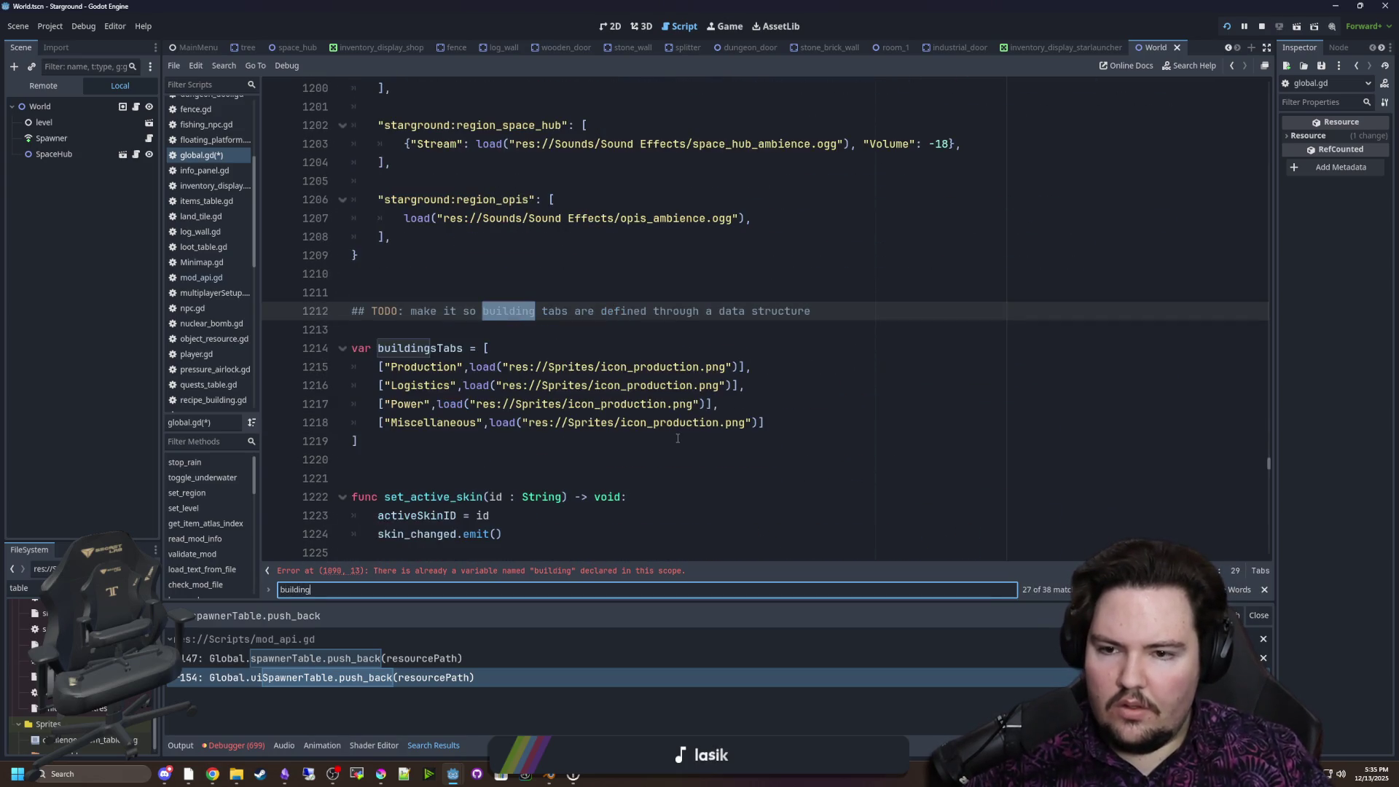
{"action": "key", "text": "Return"}
{"action": "key", "text": "Return"}
{"action": "key", "text": "Return"}
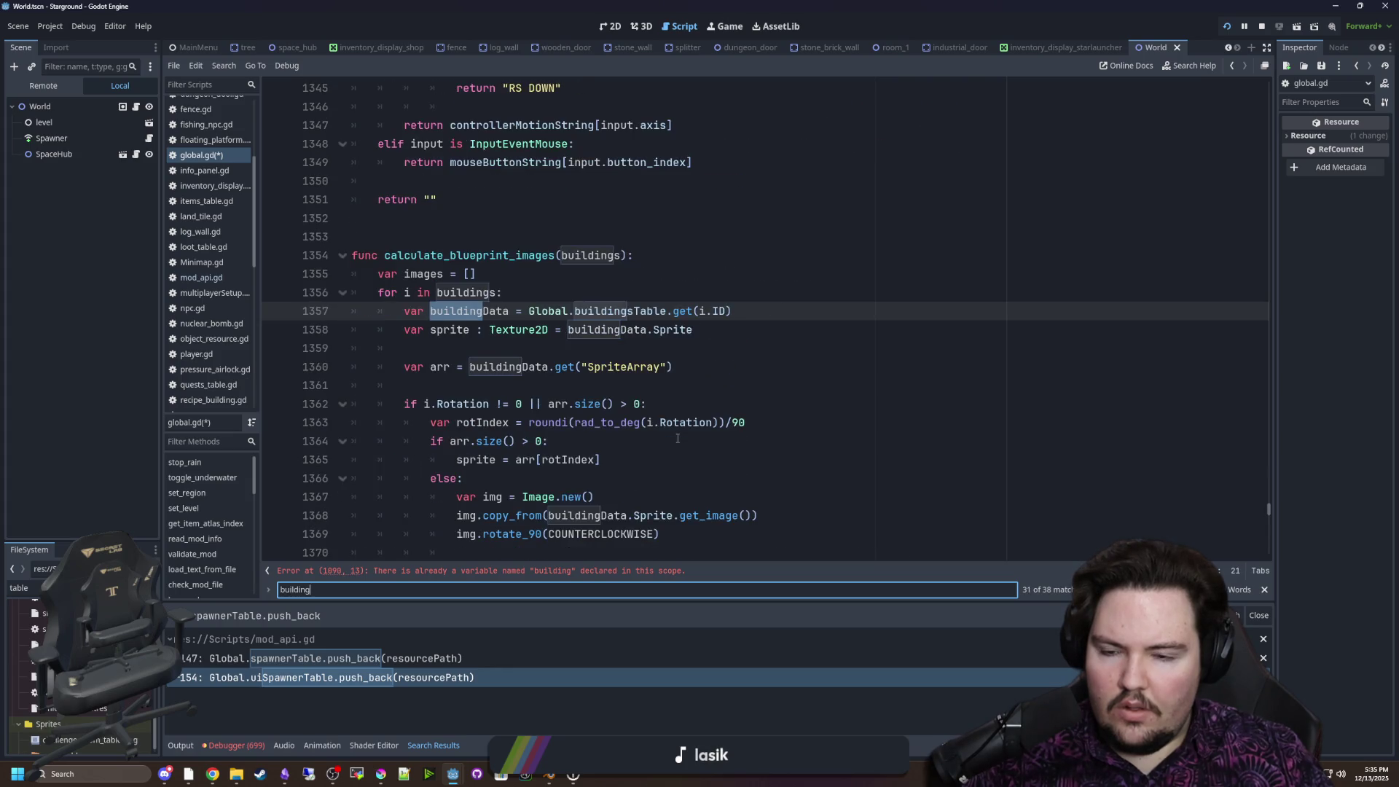
{"action": "key", "text": "Return"}
{"action": "key", "text": "Return"}
{"action": "key", "text": "Return"}
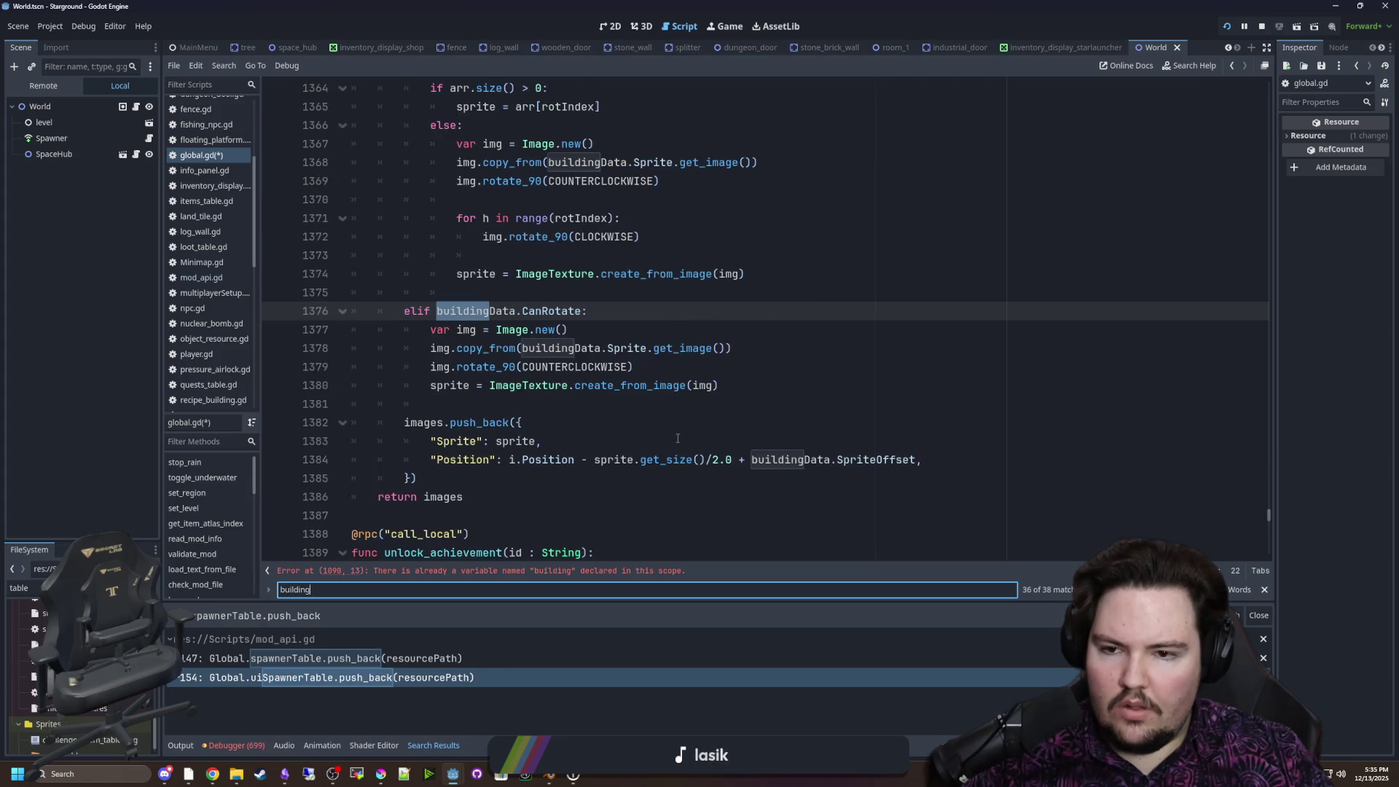
{"action": "key", "text": "Return"}
{"action": "key", "text": "Return"}
{"action": "key", "text": "Return"}
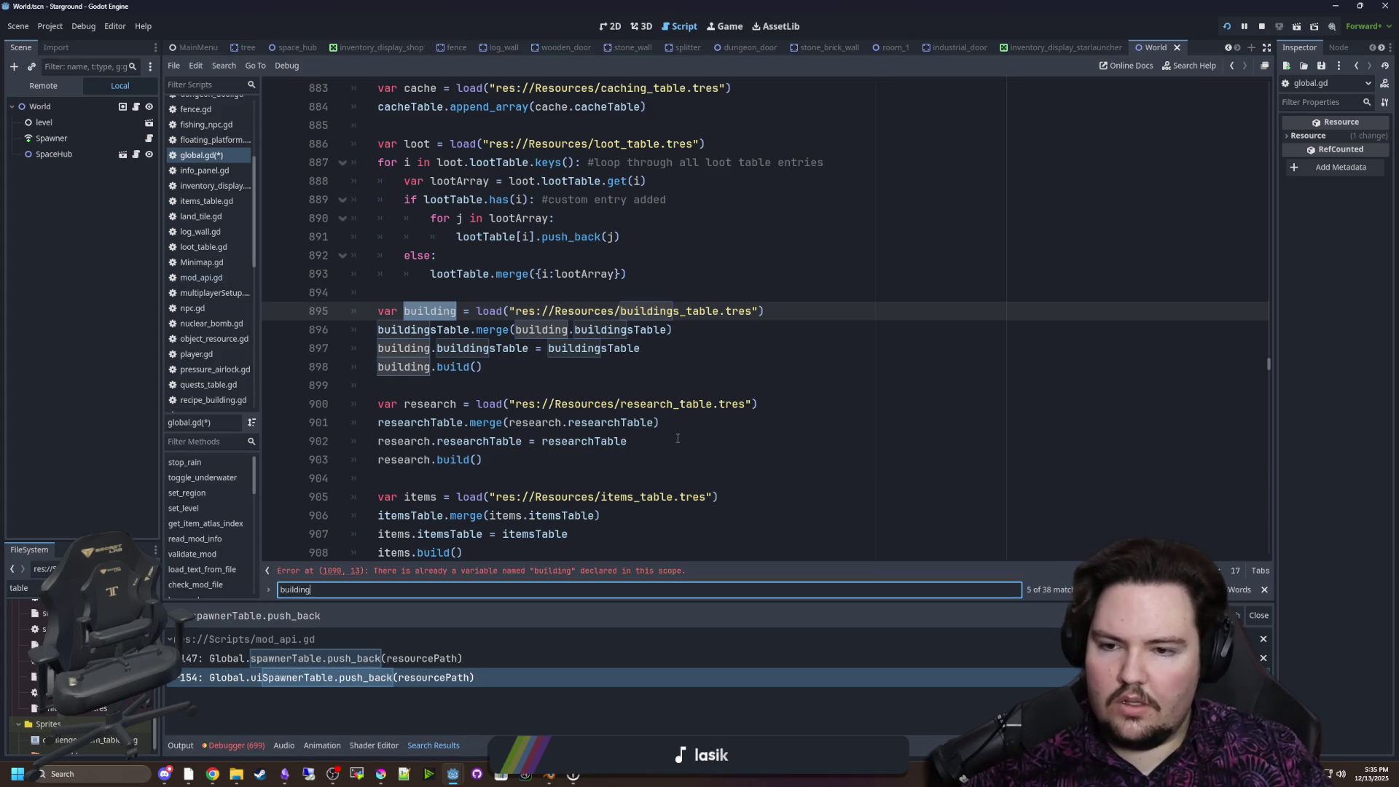
{"action": "scroll", "coordinate": [457, 367], "scroll_direction": "up", "scroll_amount": 1}
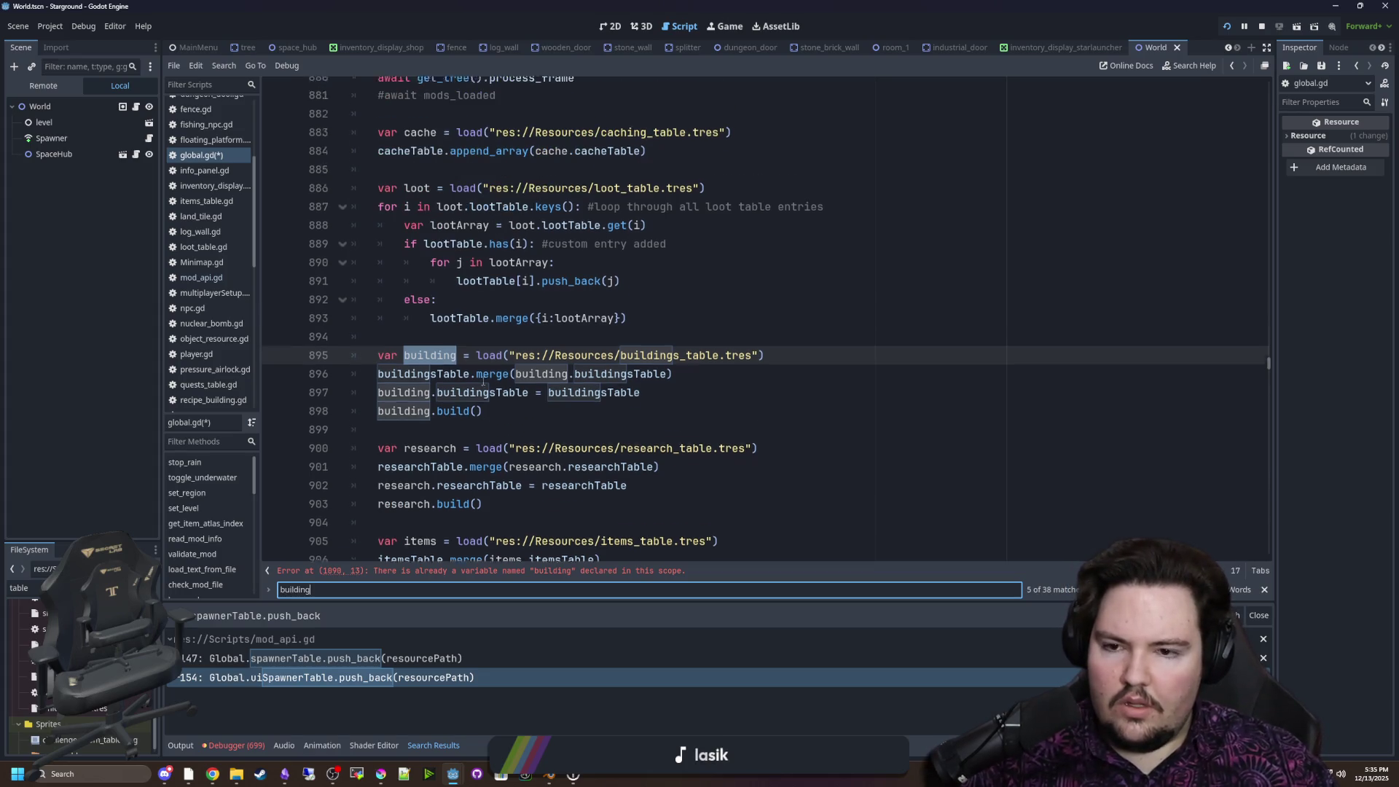
Rename building to buildings on lines 895–898 and verify the renamed declaration.
{"action": "left_click", "coordinate": [458, 366]}
{"action": "type", "text": "s"}
{"action": "left_click", "coordinate": [569, 385]}
{"action": "type", "text": "s"}
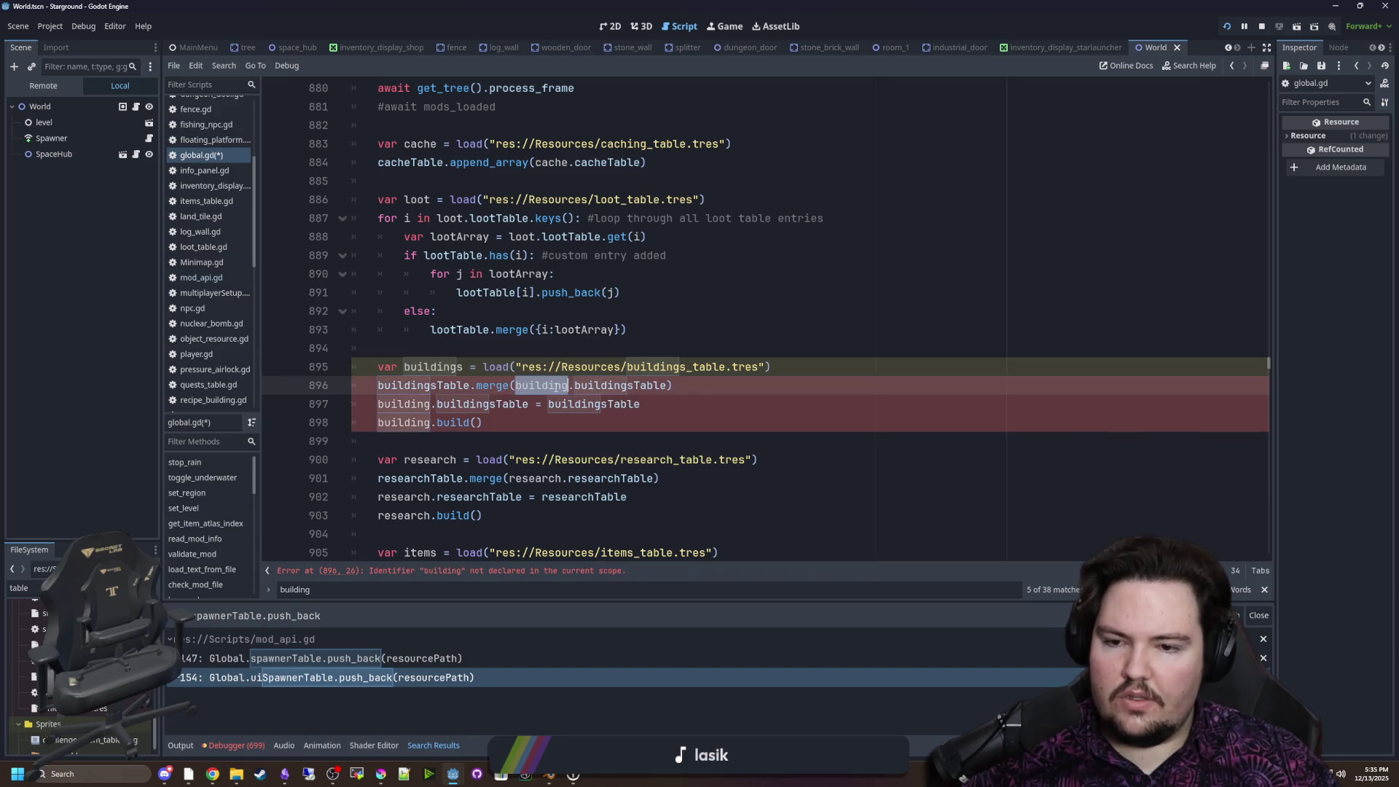
{"action": "left_click", "coordinate": [430, 404]}
{"action": "type", "text": "s"}
{"action": "left_click", "coordinate": [430, 422]}
{"action": "type", "text": "s"}
{"action": "key", "text": "ctrl+f"}
{"action": "key", "text": "Return"}
{"action": "key", "text": "Return"}
{"action": "key", "text": "Return"}
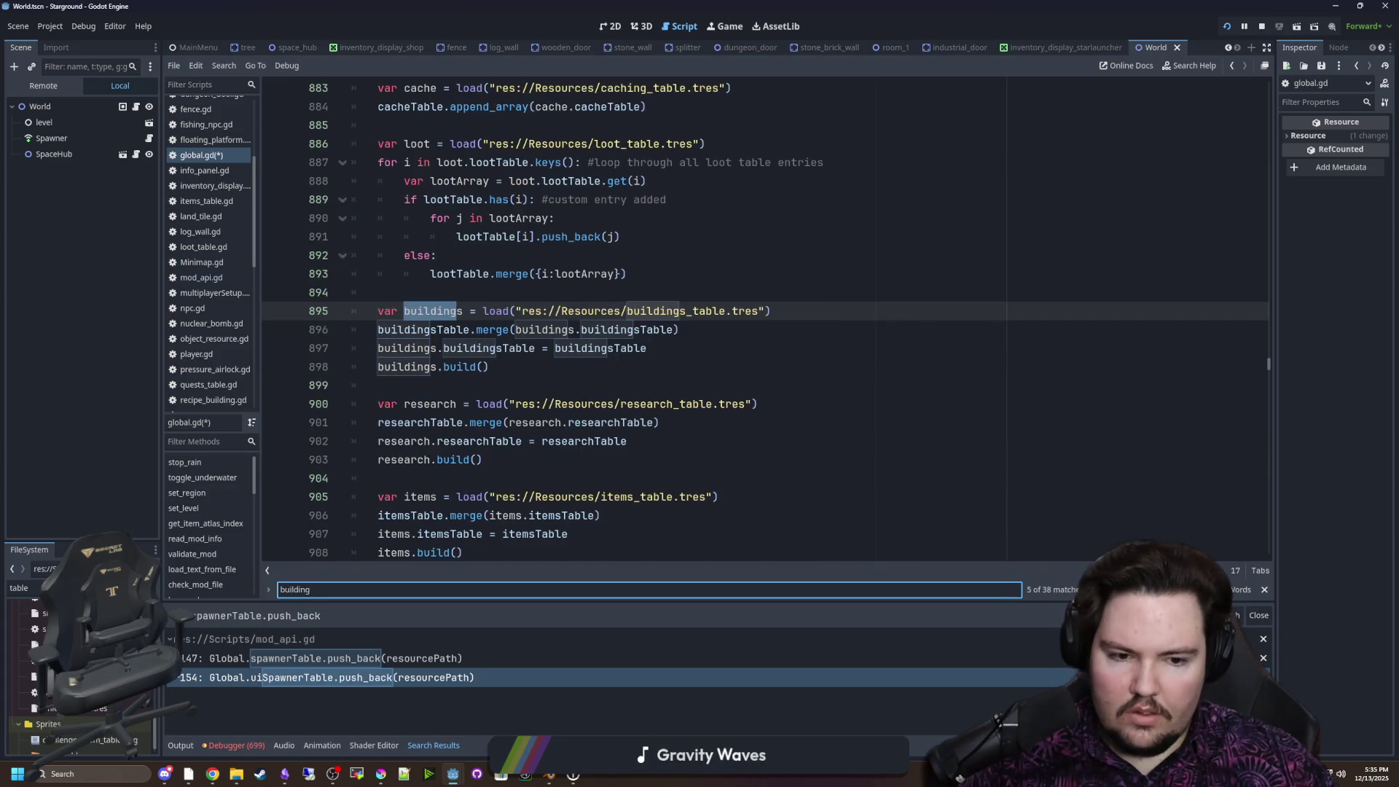
Return to the new buildings loop at line 1090 and save global.gd.
{"action": "key", "text": "Return"}
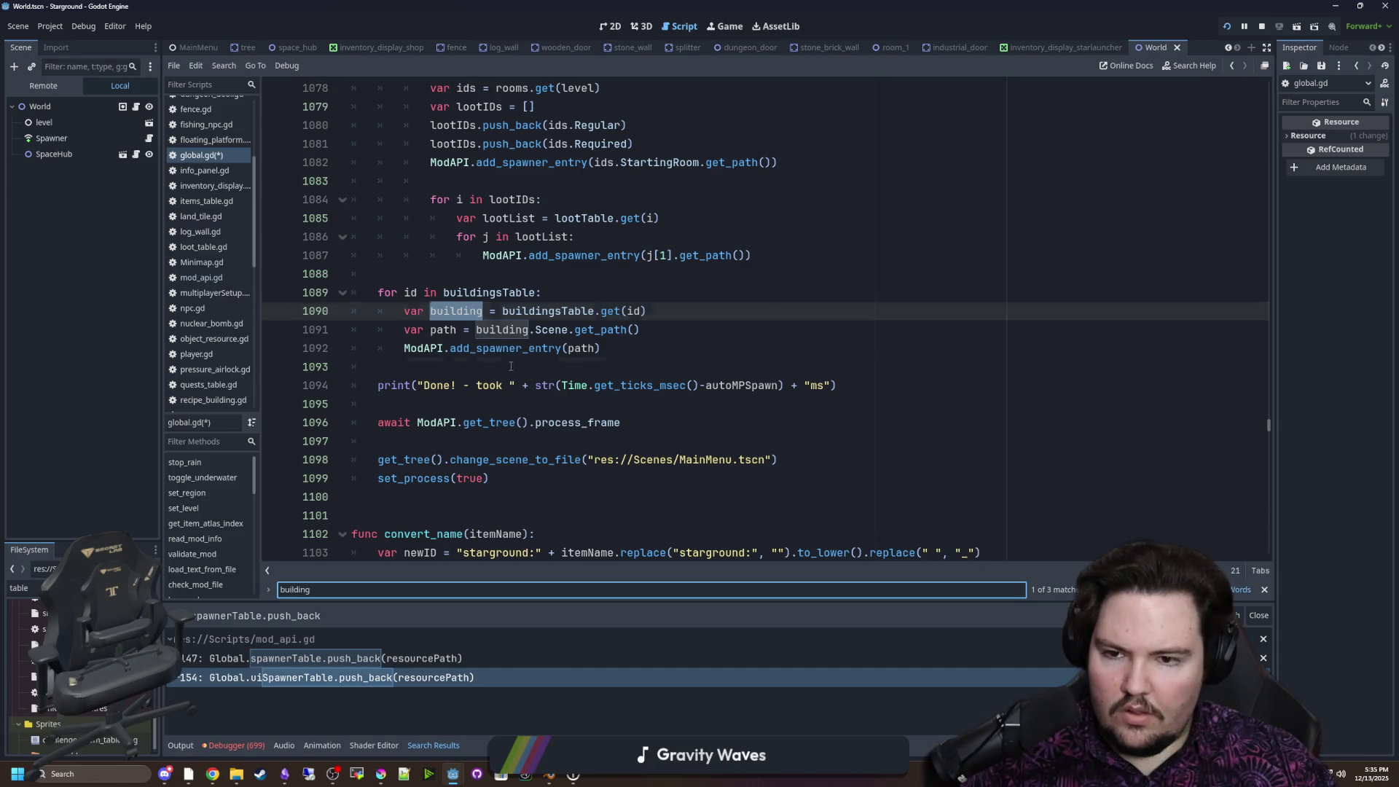
{"action": "left_click", "coordinate": [511, 366]}
{"action": "scroll", "coordinate": [511, 366], "scroll_direction": "up", "scroll_amount": 1}
{"action": "double_click", "coordinate": [503, 385]}
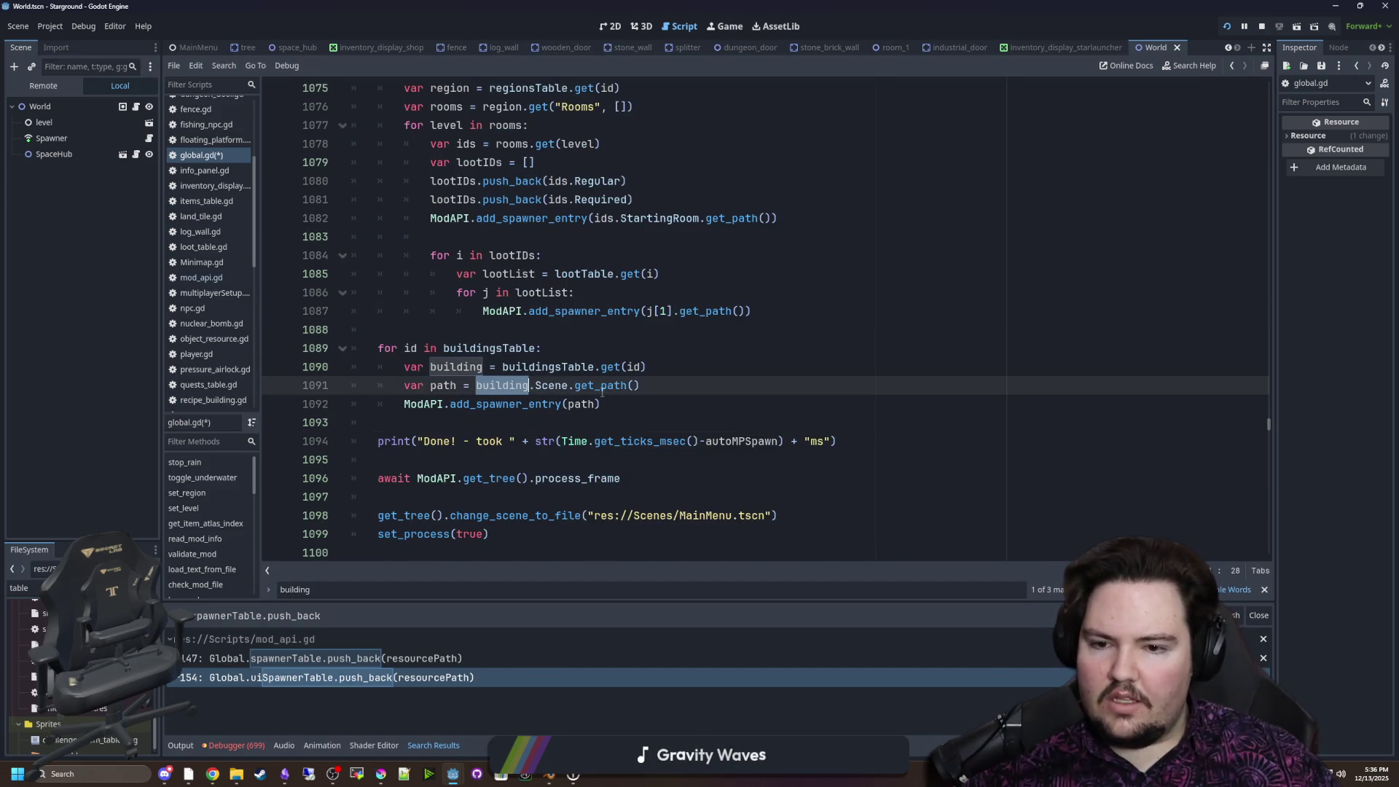
{"action": "key", "text": "Down"}
{"action": "key", "text": "End"}
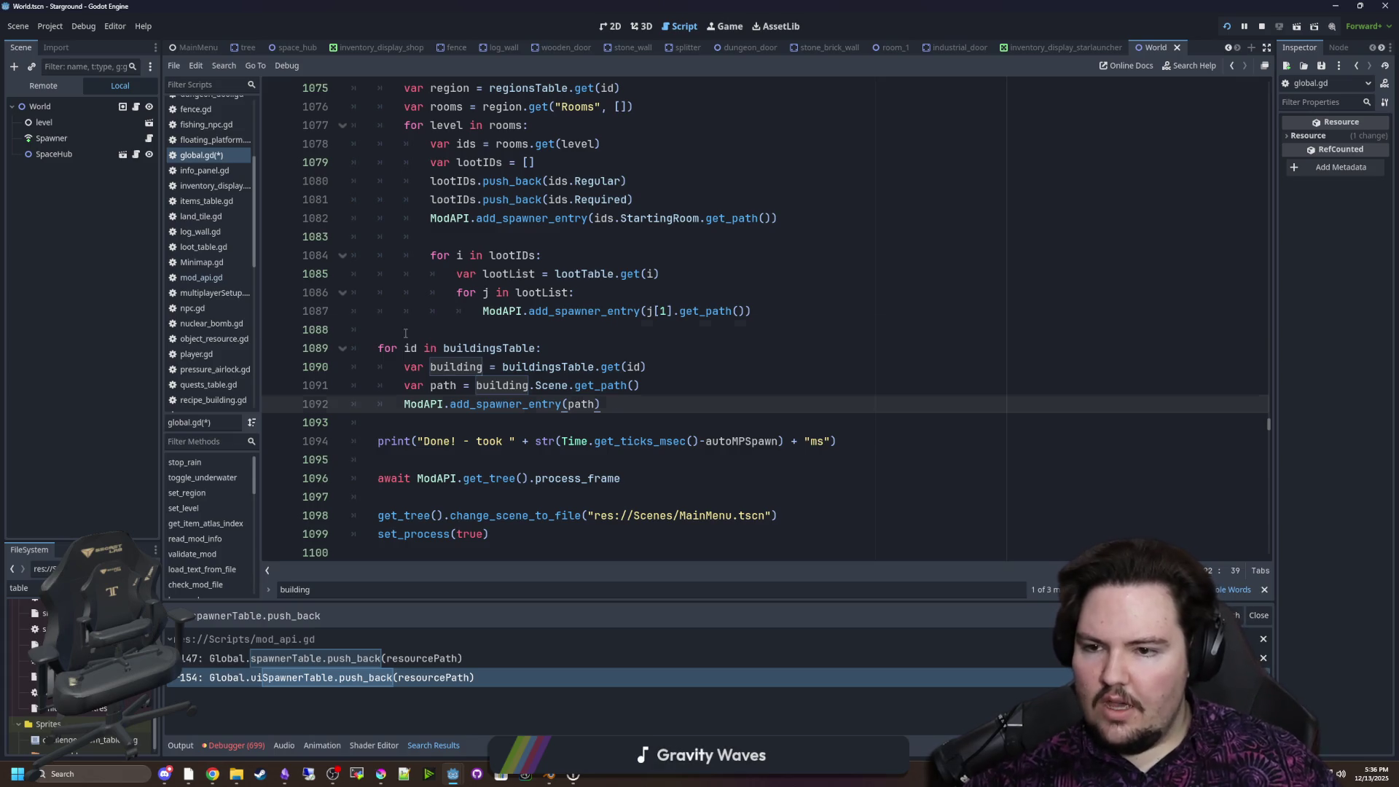
{"action": "left_click", "coordinate": [406, 333]}
{"action": "key", "text": "ctrl+s"}
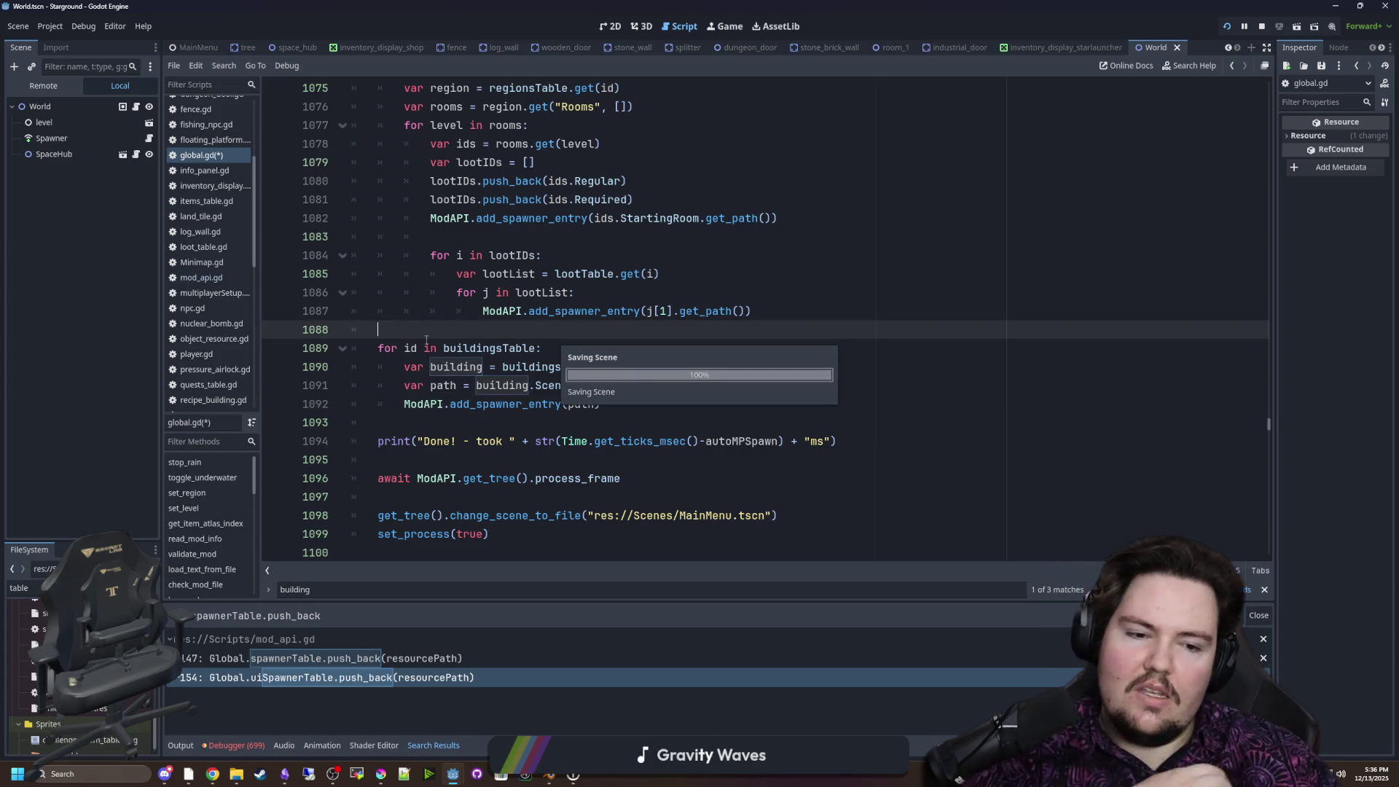
Add 'if building.MultiplayerSync:' after the lookup and indent the path and add_spawner_entry lines beneath it.
{"action": "left_click", "coordinate": [596, 349]}
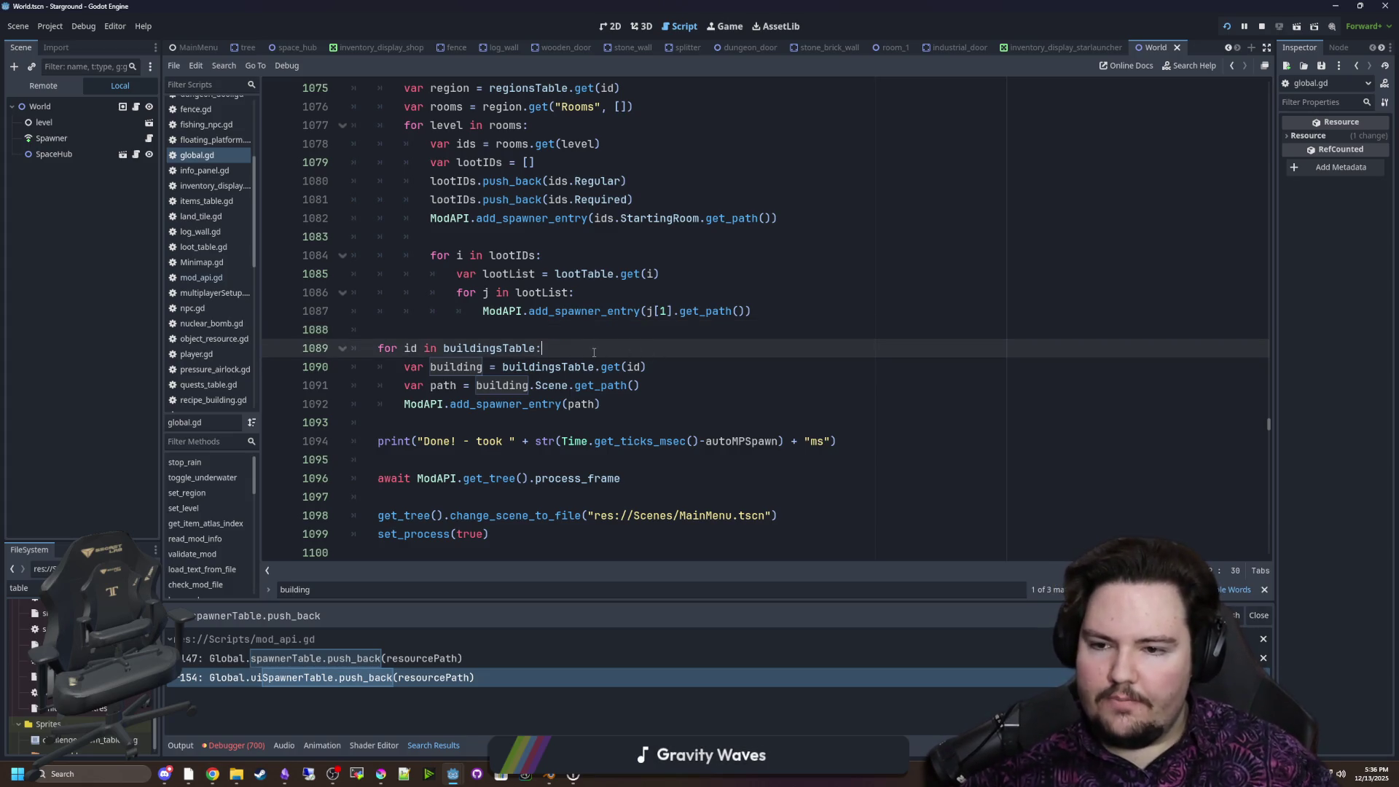
{"action": "left_click", "coordinate": [669, 363]}
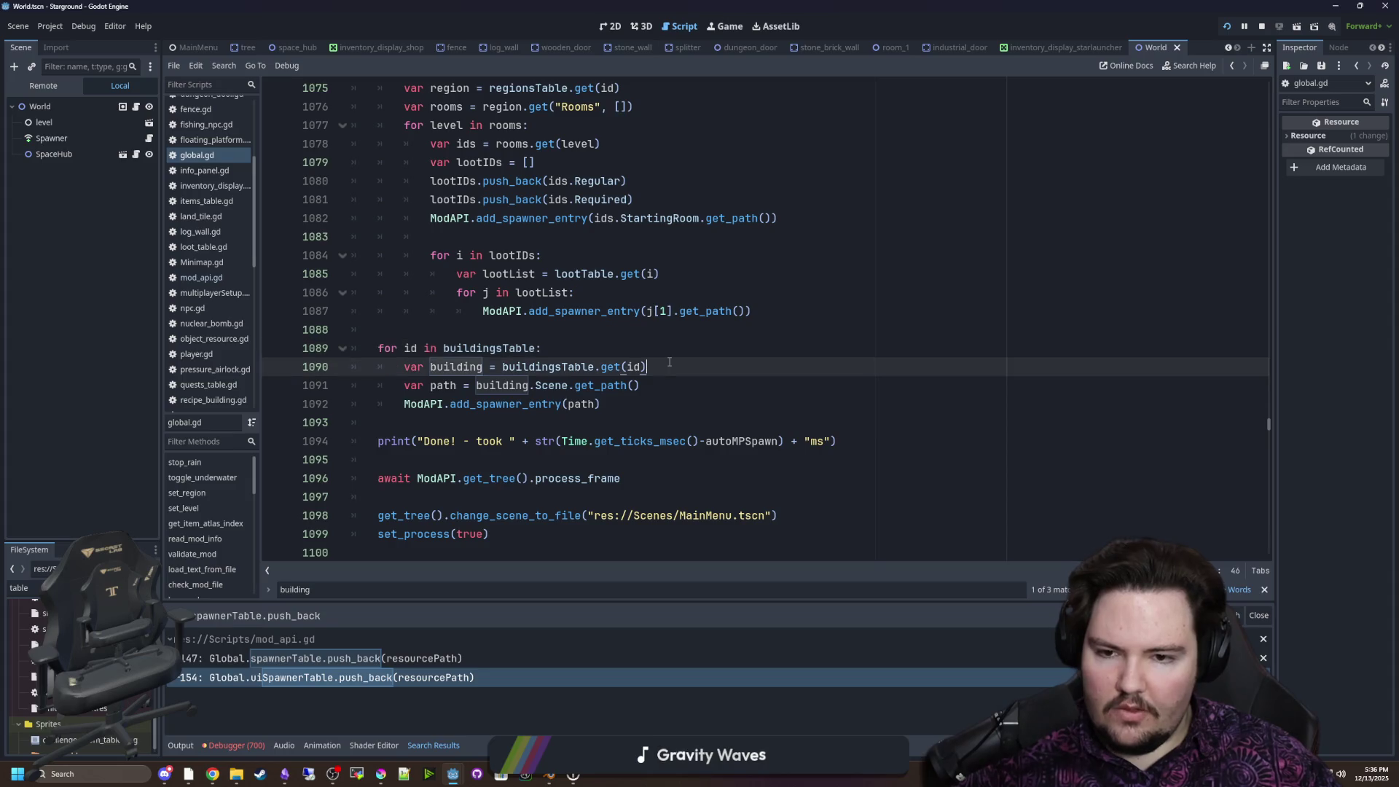
{"action": "key", "text": "Return"}
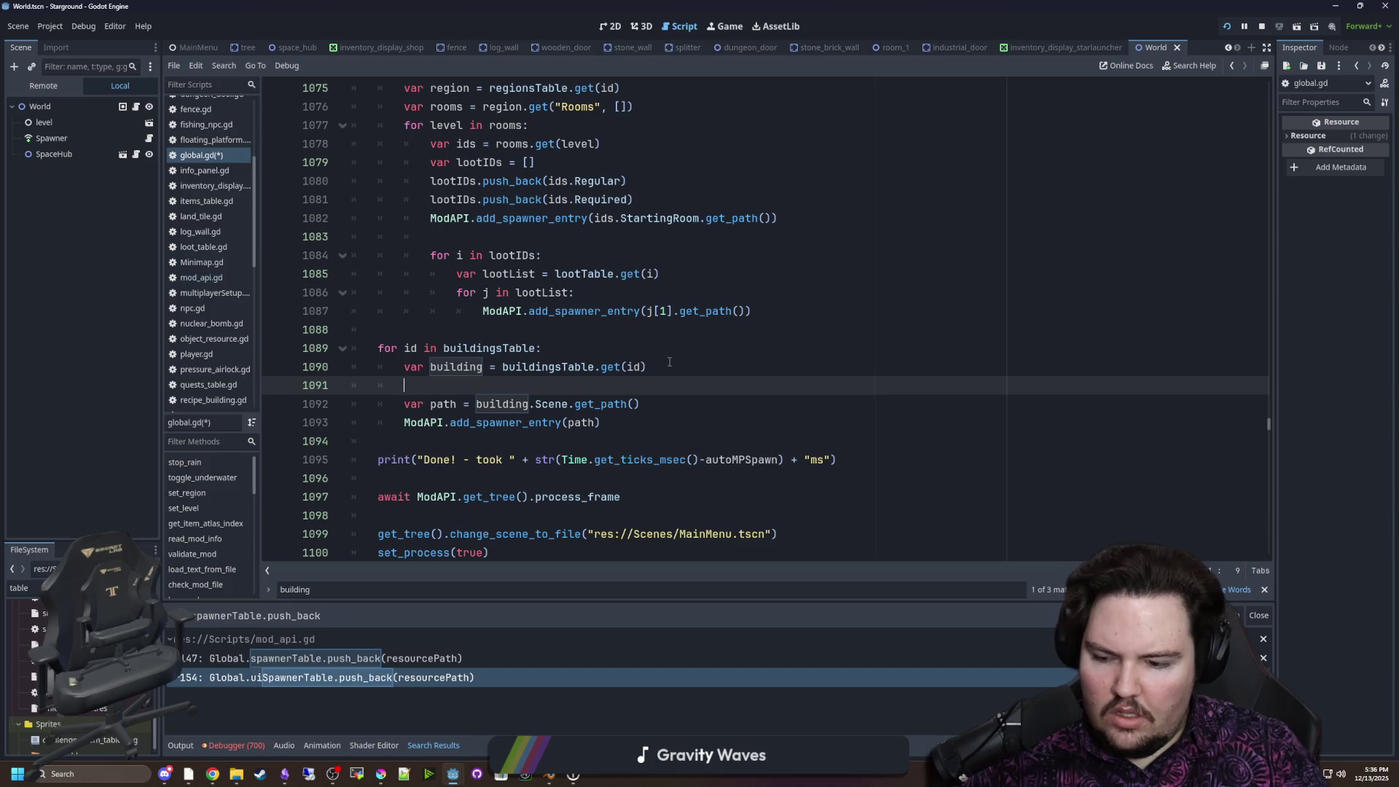
{"action": "type", "text": "ding.MultiplayerSync"}
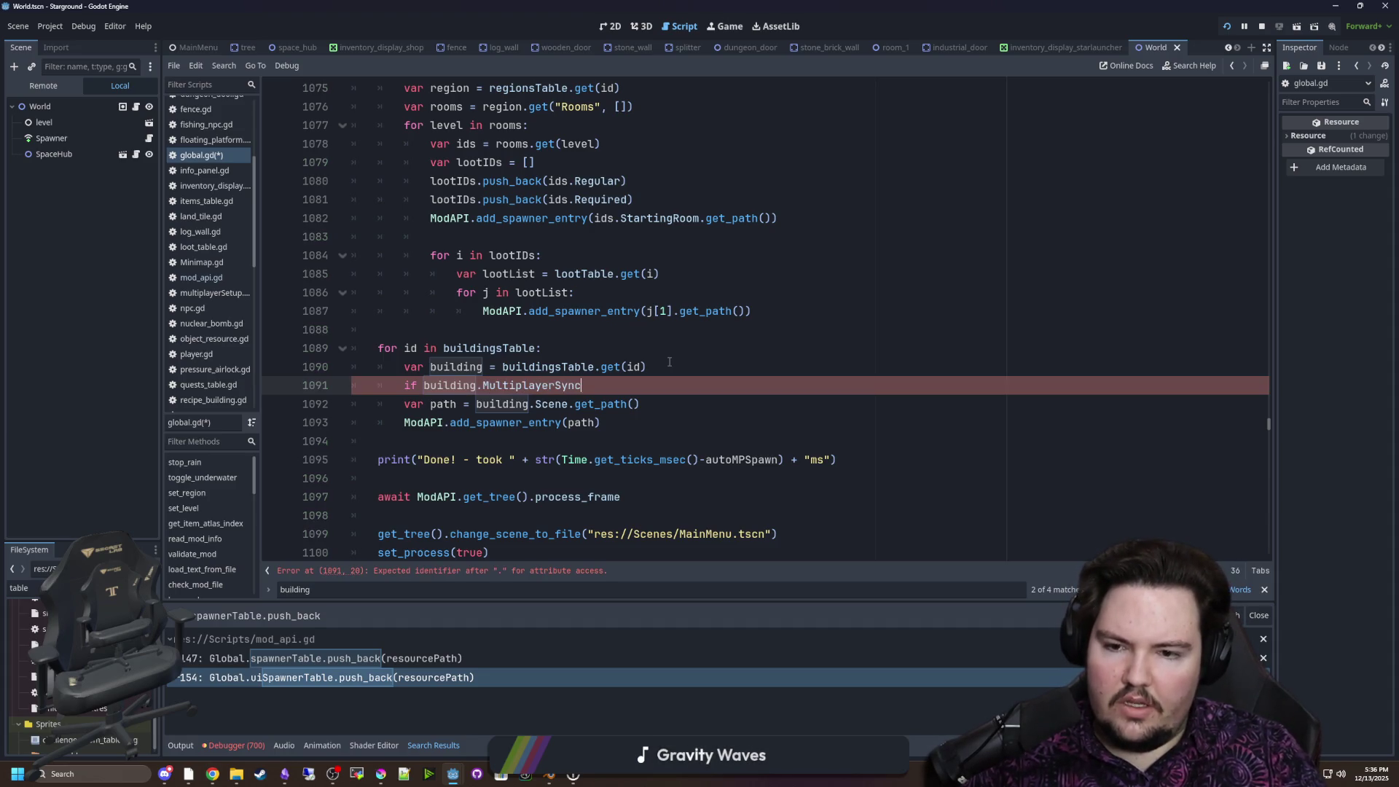
{"action": "left_click_drag", "start_coordinate": [379, 403], "coordinate": [620, 422]}
{"action": "key", "text": "Tab"}
{"action": "left_click", "coordinate": [555, 404]}
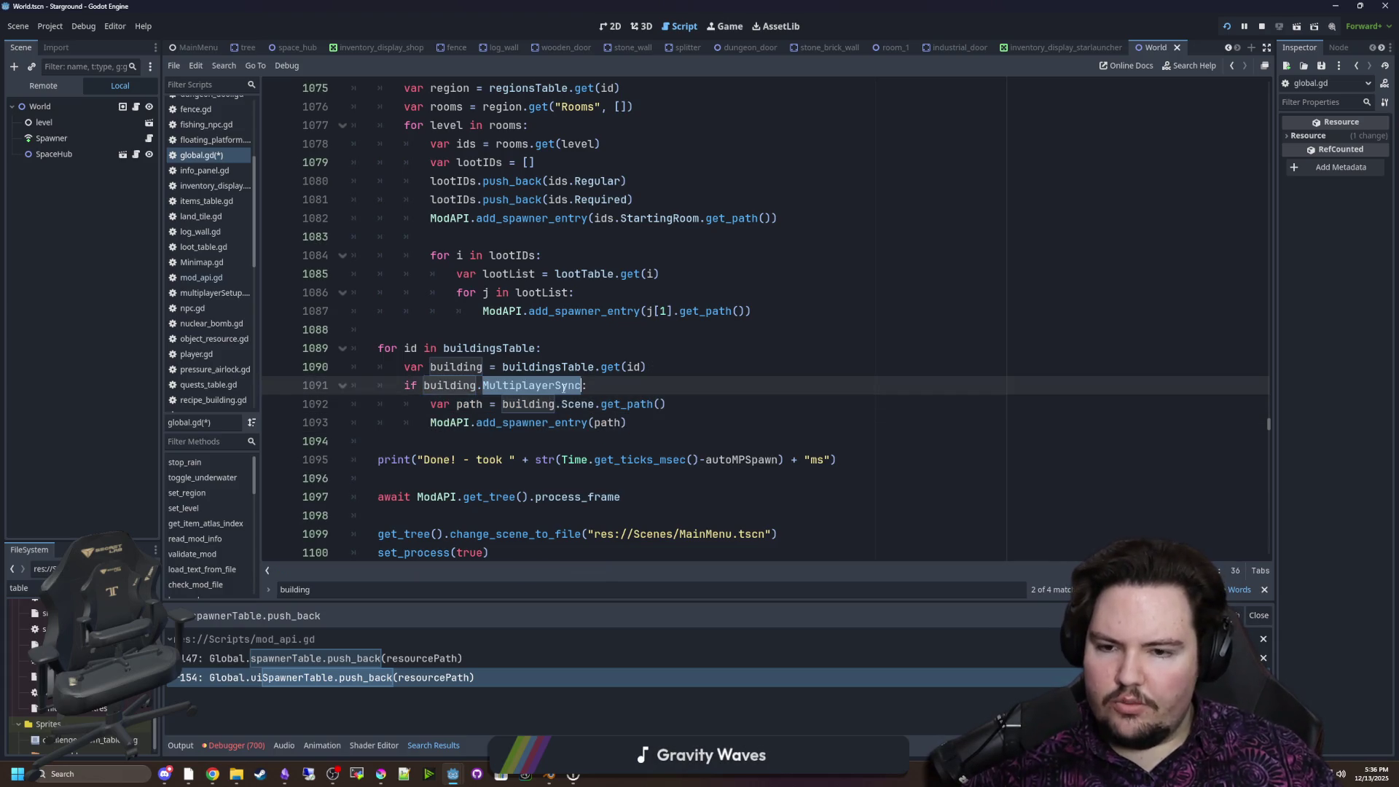
{"action": "left_click", "coordinate": [556, 330]}
{"action": "double_click", "coordinate": [20, 589]}
Open buildings_table.gd and add "MultiplayerSync": true, after the CreativeOnly default in buildingsDefault.
{"action": "type", "text": "building"}
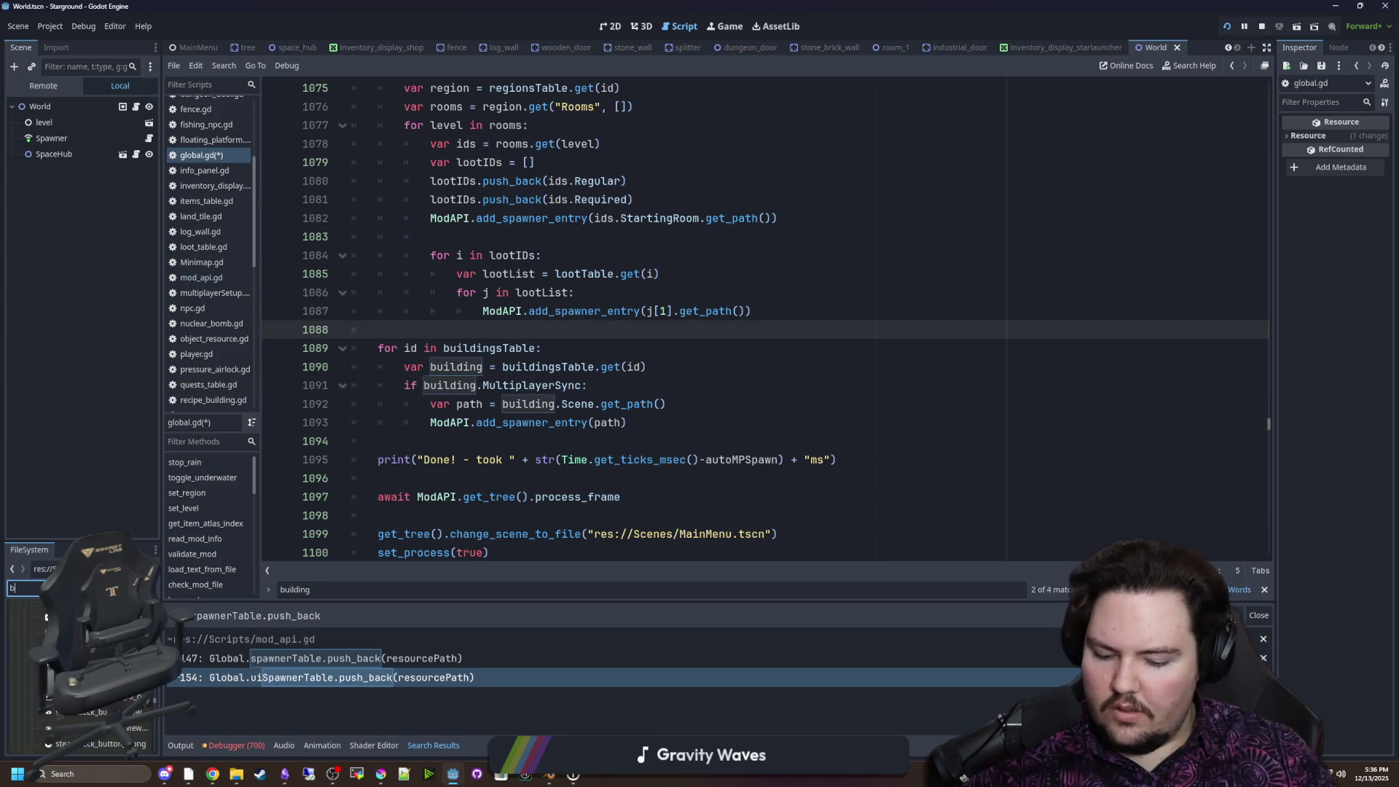
{"action": "double_click", "coordinate": [40, 631]}
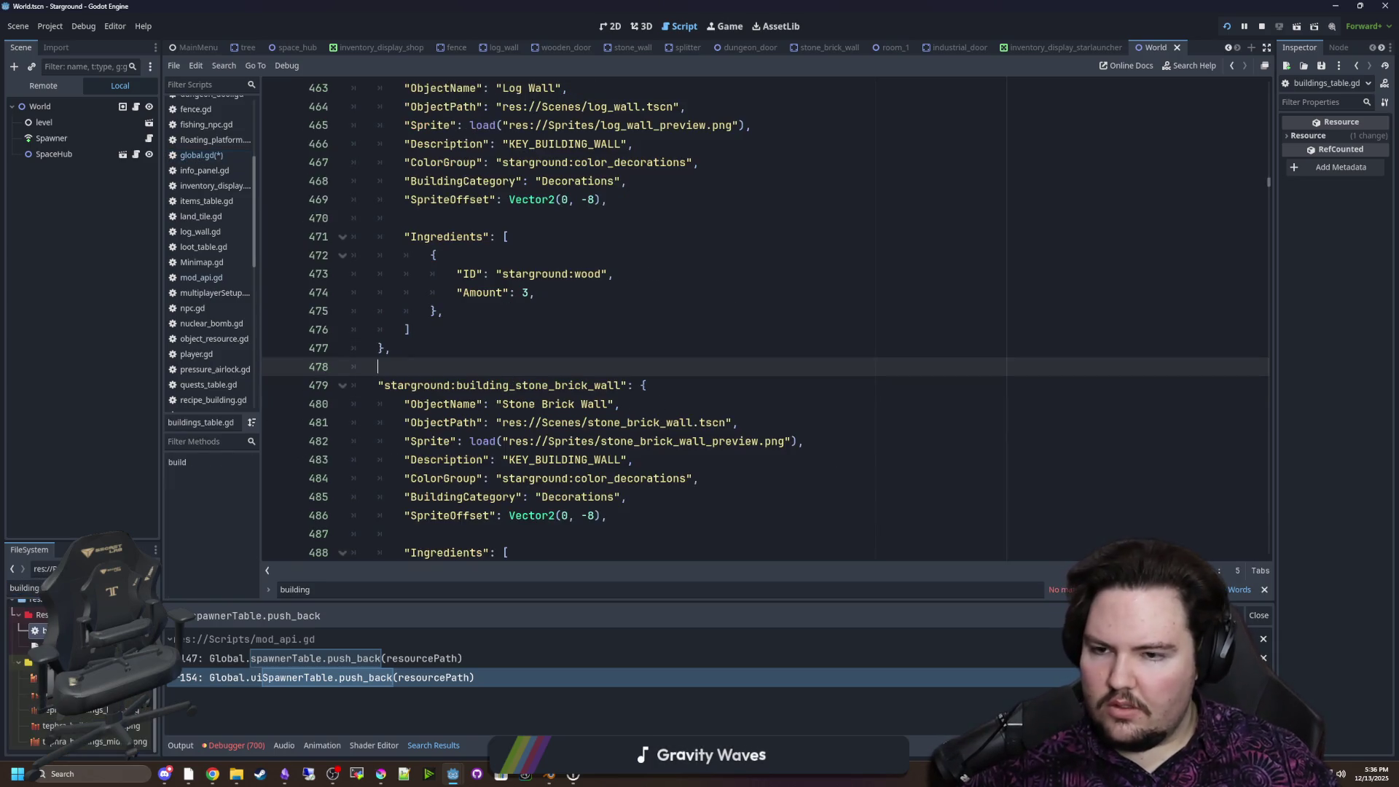
{"action": "left_click_drag", "start_coordinate": [1269, 183], "coordinate": [1270, 80]}
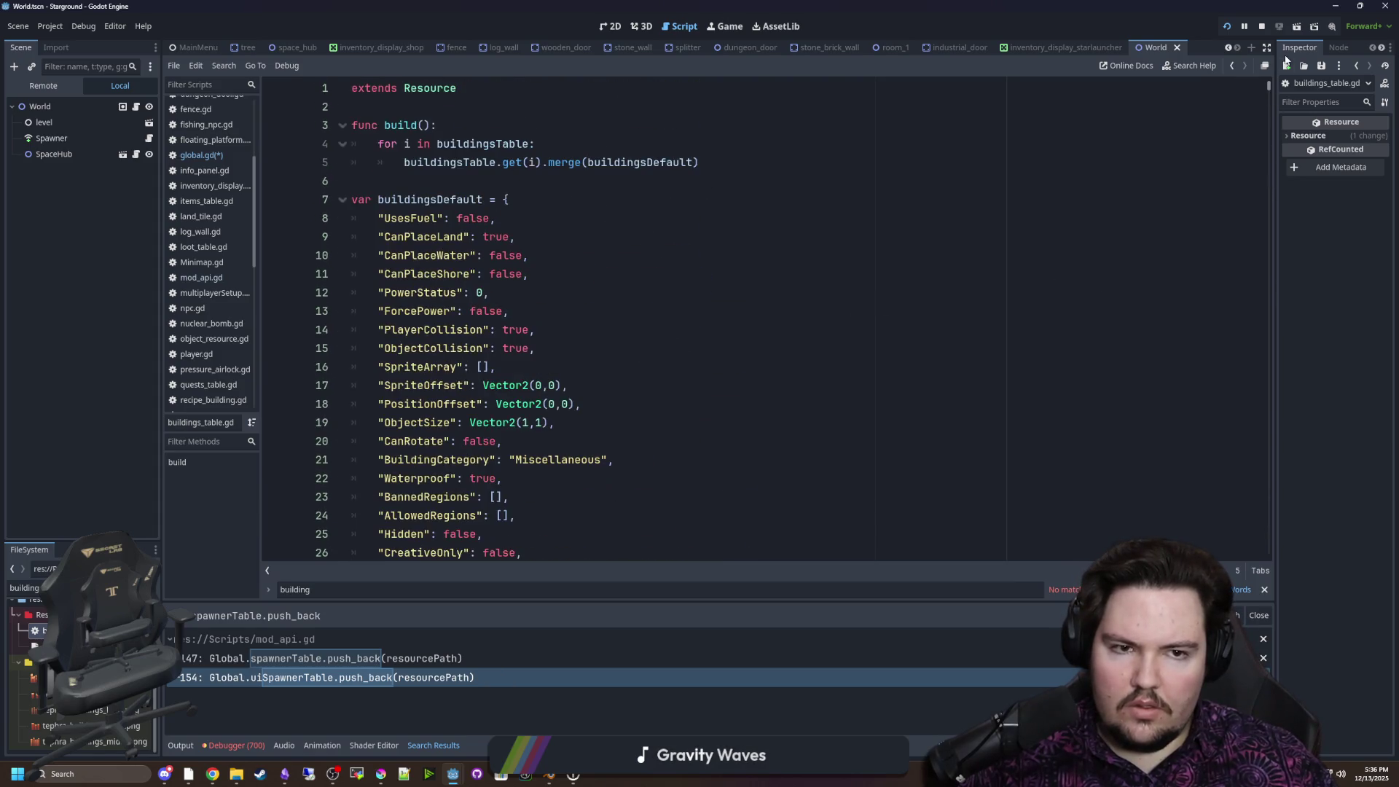
{"action": "scroll", "coordinate": [595, 270], "scroll_direction": "down", "scroll_amount": 5}
{"action": "left_click", "coordinate": [594, 270]}
{"action": "key", "text": "Return"}
{"action": "type", "text": "\"MultiplayerSync"}
{"action": "left_click", "coordinate": [520, 290]}
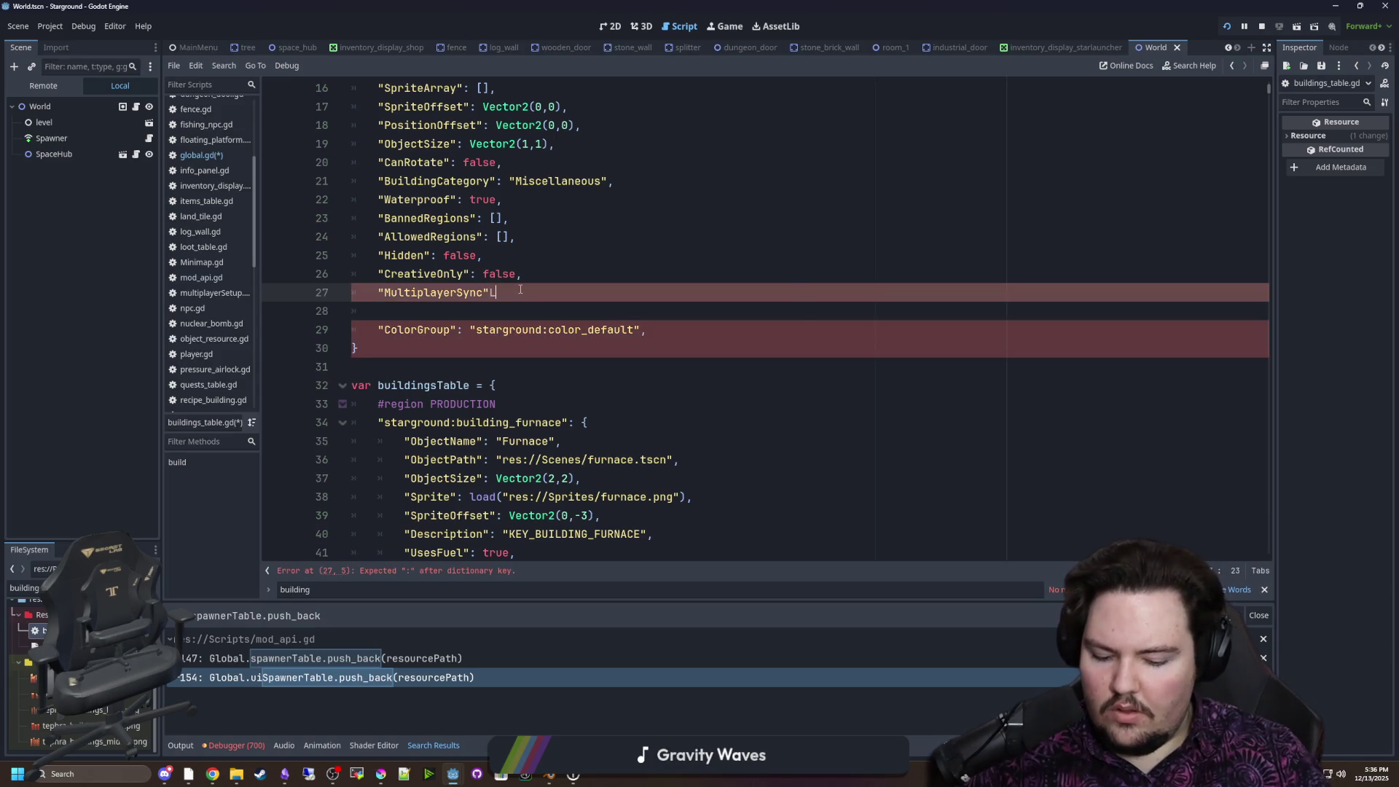
{"action": "key", "text": "BackSpace"}
{"action": "key", "text": "BackSpace"}
{"action": "type", "text": "true,"}
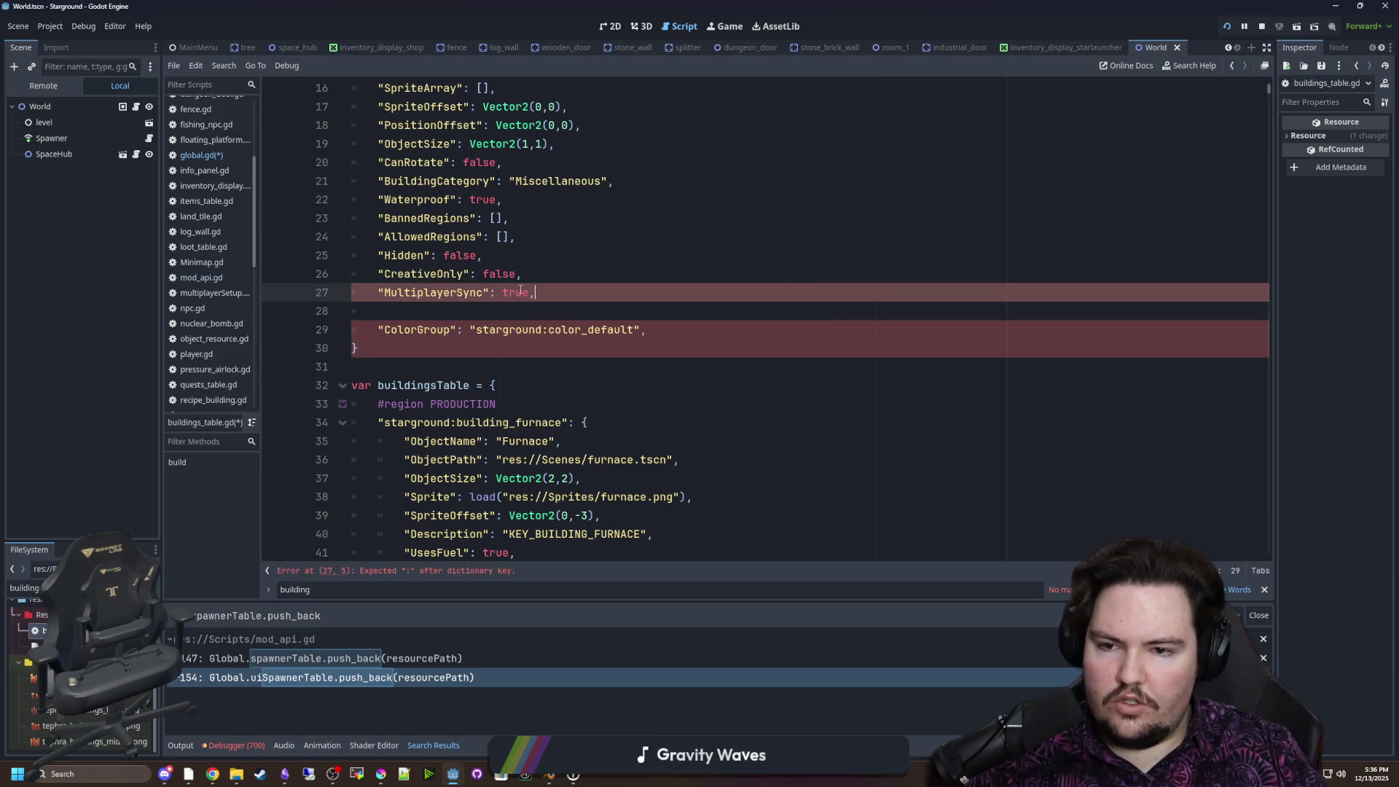
Copy the new MultiplayerSync entry and open entities_table.gd.
{"action": "left_click_drag", "start_coordinate": [536, 292], "coordinate": [375, 297]}
{"action": "key", "text": "ctrl+c"}
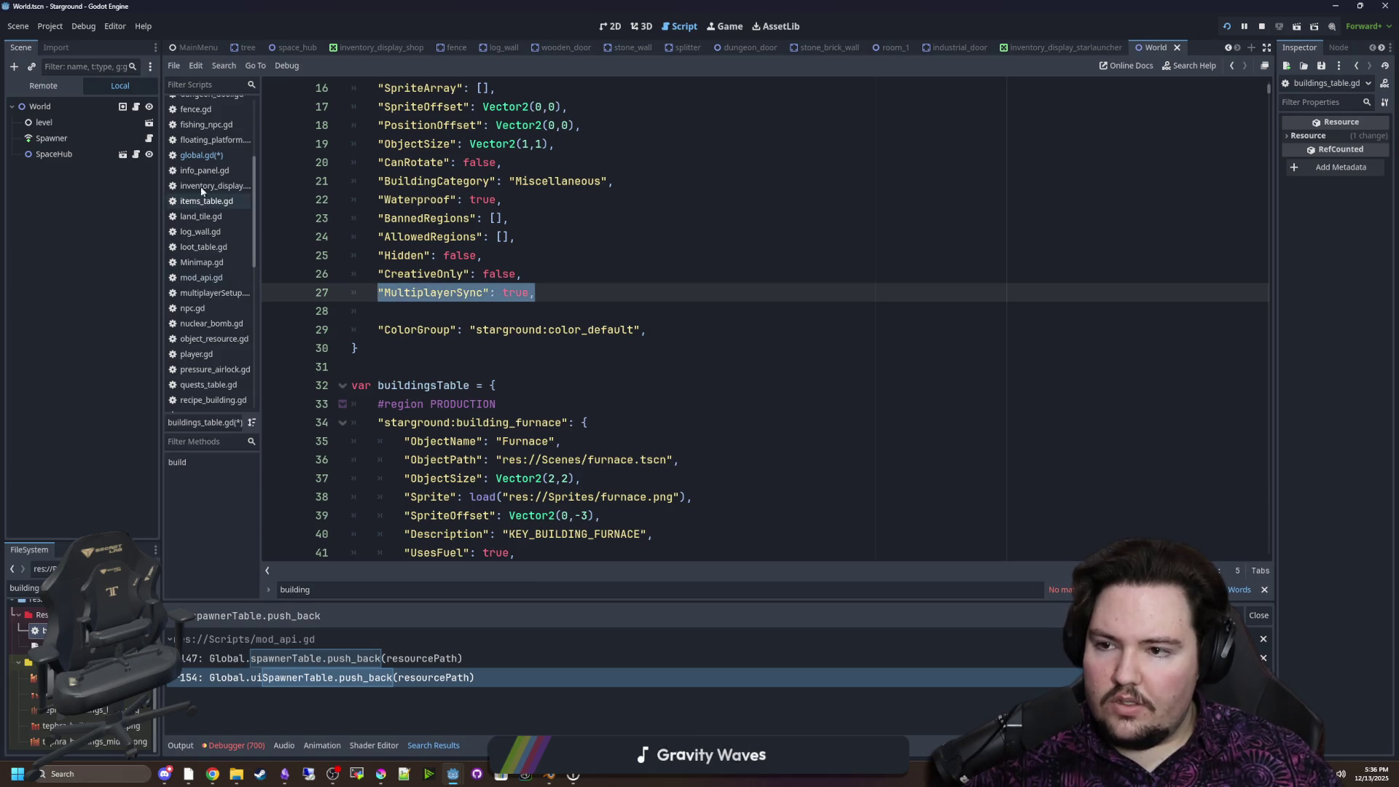
{"action": "type", "text": "entities"}
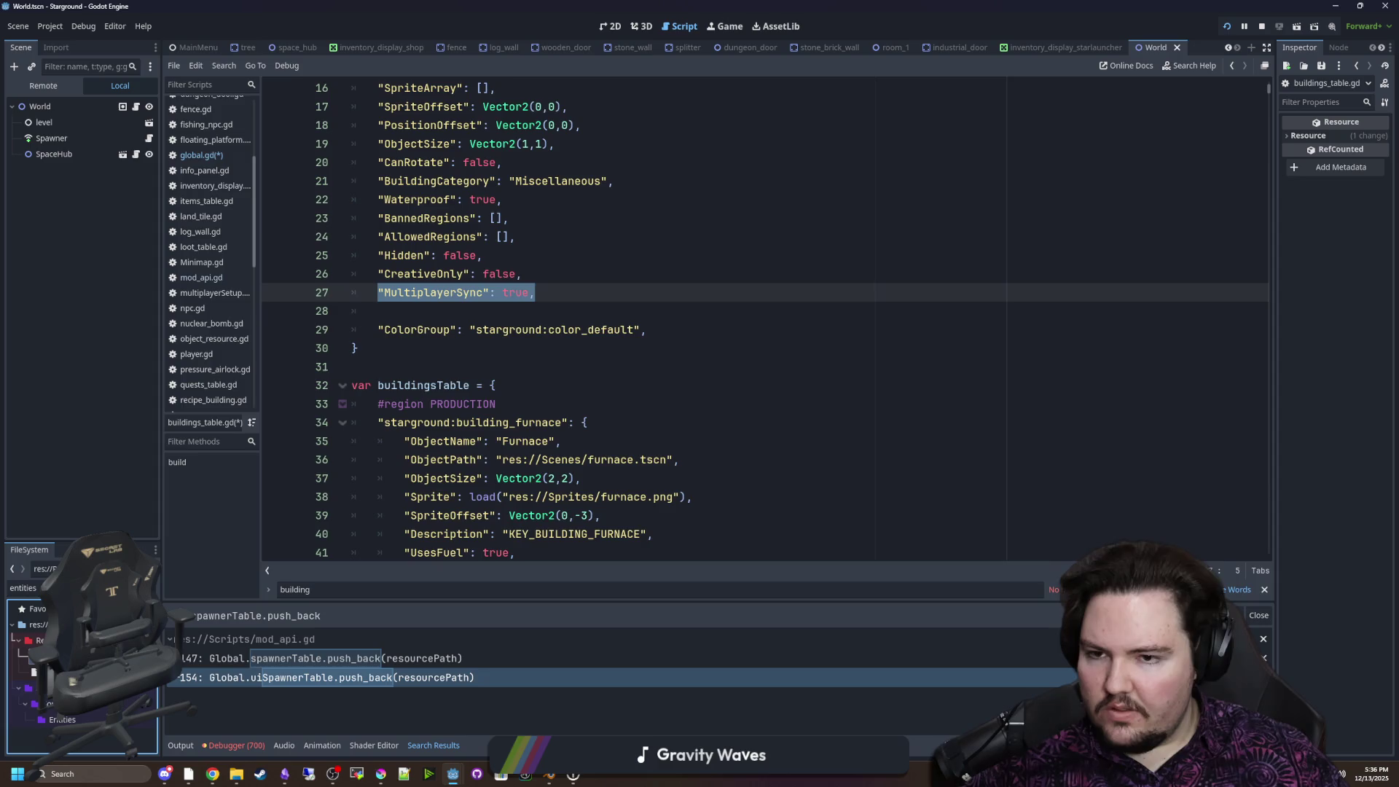
{"action": "key", "text": "Return"}
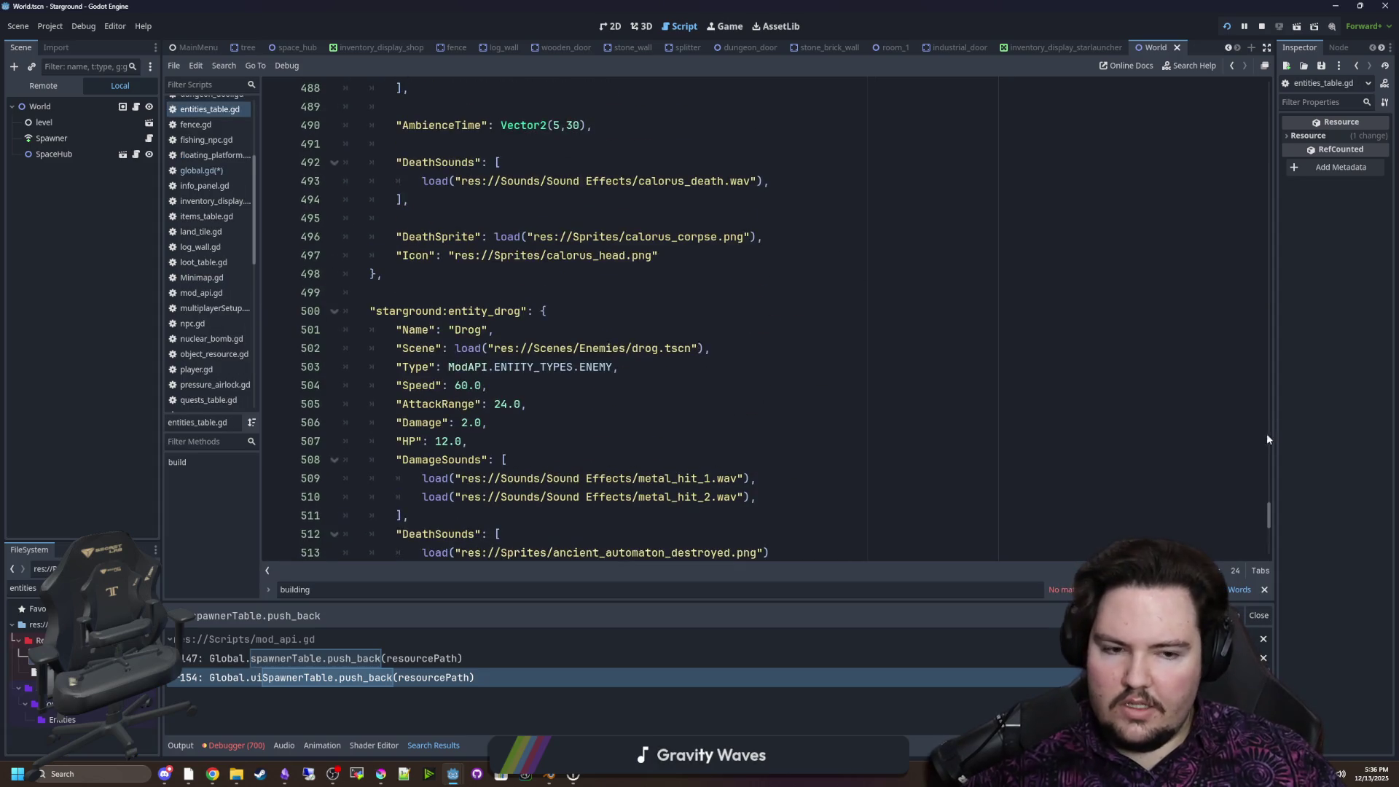
Paste "MultiplayerSync": true after the AmbiencePitch default in the entity defaults.
{"action": "left_click_drag", "start_coordinate": [1269, 513], "coordinate": [1297, 238]}
{"action": "left_click", "coordinate": [630, 353]}
{"action": "key", "text": "Return"}
{"action": "key", "text": "ctrl+v"}
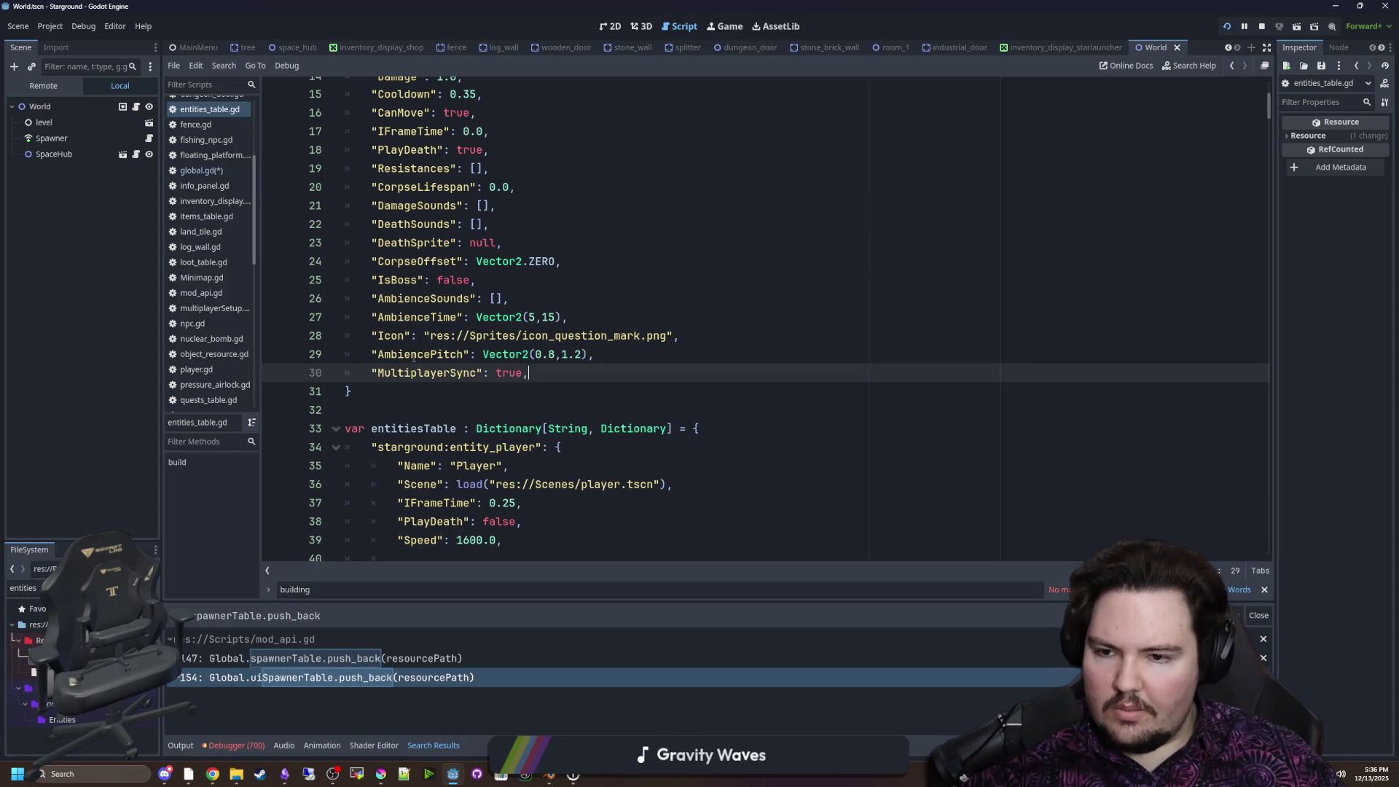
{"action": "double_click", "coordinate": [427, 370]}
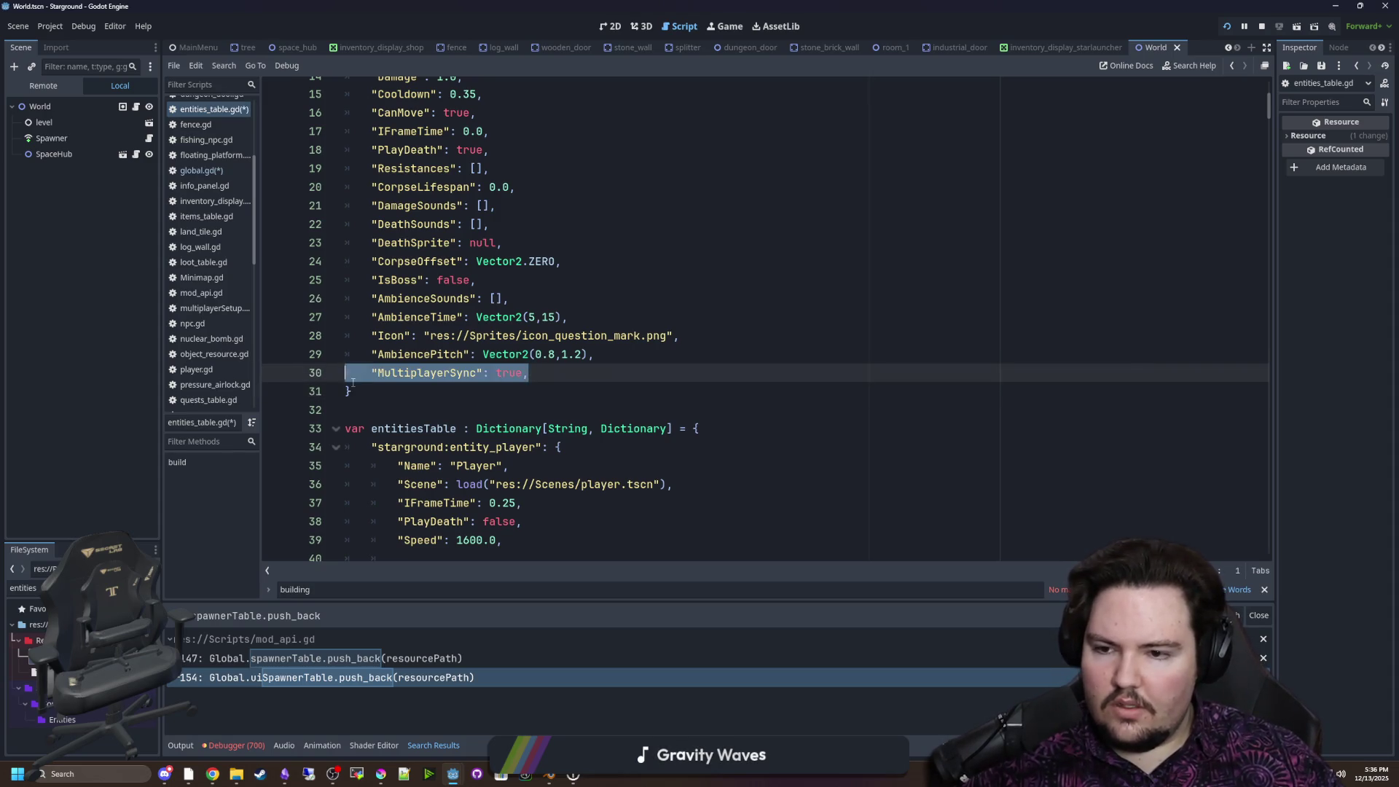
{"action": "left_click", "coordinate": [397, 401]}
Search the script for "tr" to inspect the Tree Of Wisdom and Moonshroom entries.
{"action": "scroll", "coordinate": [396, 401], "scroll_direction": "down", "scroll_amount": 9}
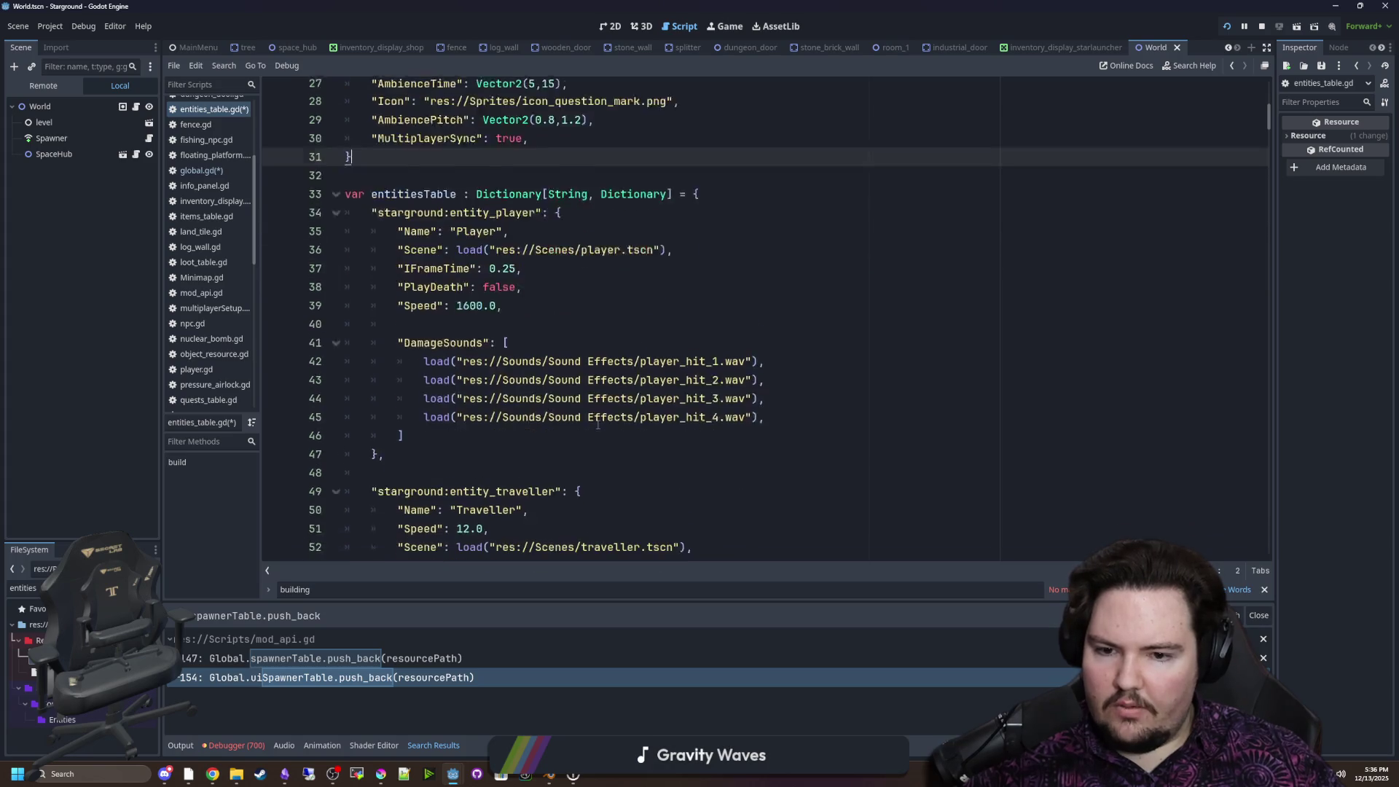
{"action": "key", "text": "ctrl+f"}
{"action": "type", "text": "tr"}
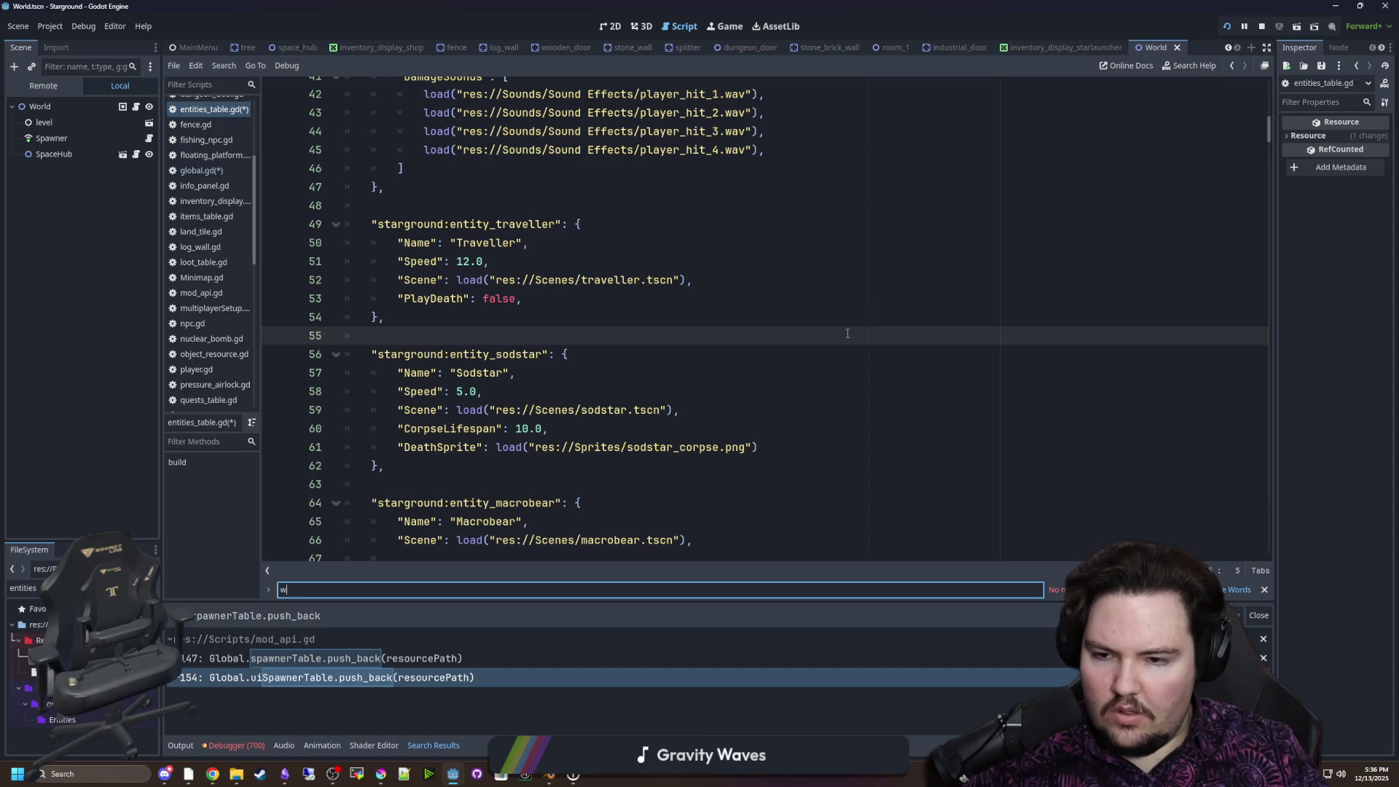
{"action": "scroll", "coordinate": [918, 349], "scroll_direction": "down", "scroll_amount": 5}
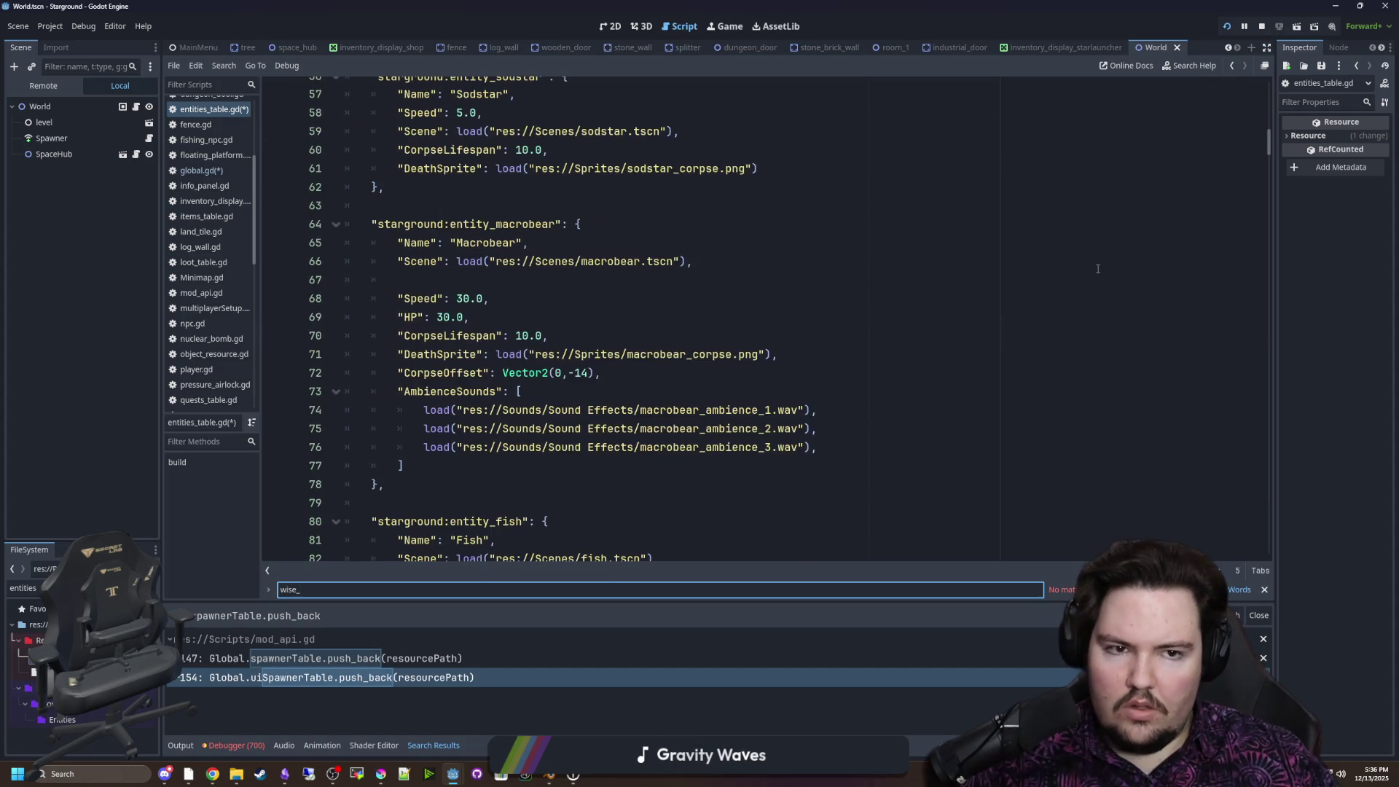
{"action": "scroll", "coordinate": [793, 277], "scroll_direction": "down", "scroll_amount": 9}
{"action": "left_click", "coordinate": [787, 280]}
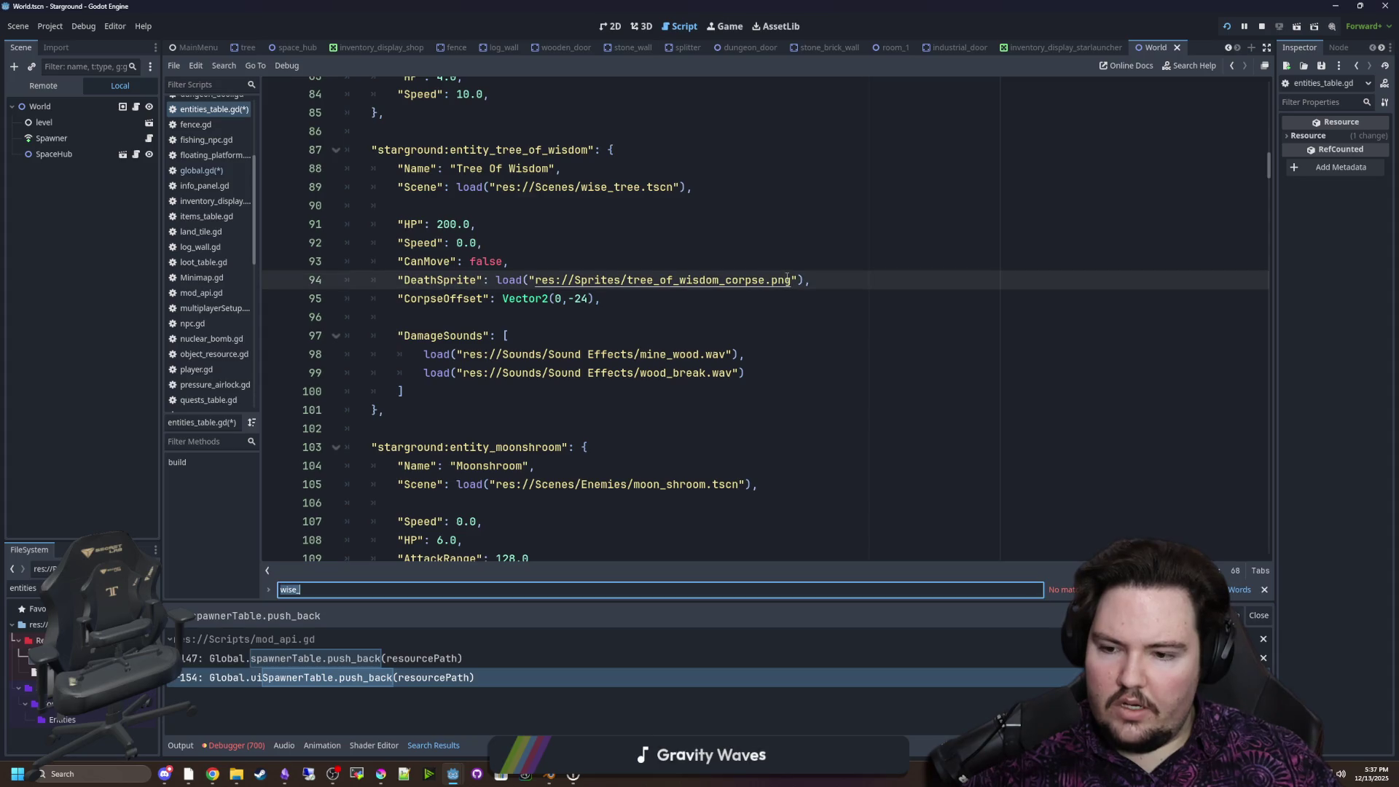
{"action": "scroll", "coordinate": [838, 273], "scroll_direction": "down", "scroll_amount": 5}
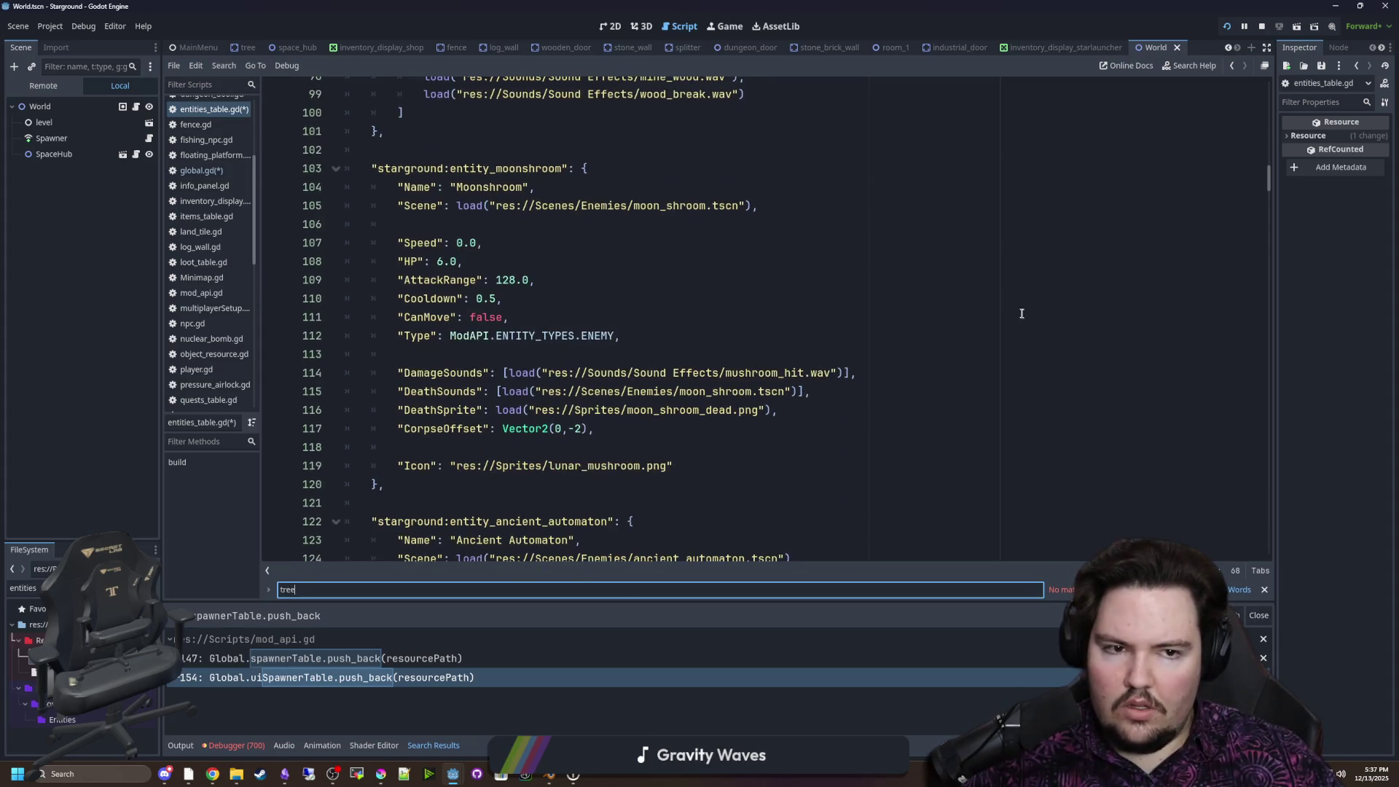
{"action": "left_click", "coordinate": [901, 268]}
{"action": "key", "text": "F3"}
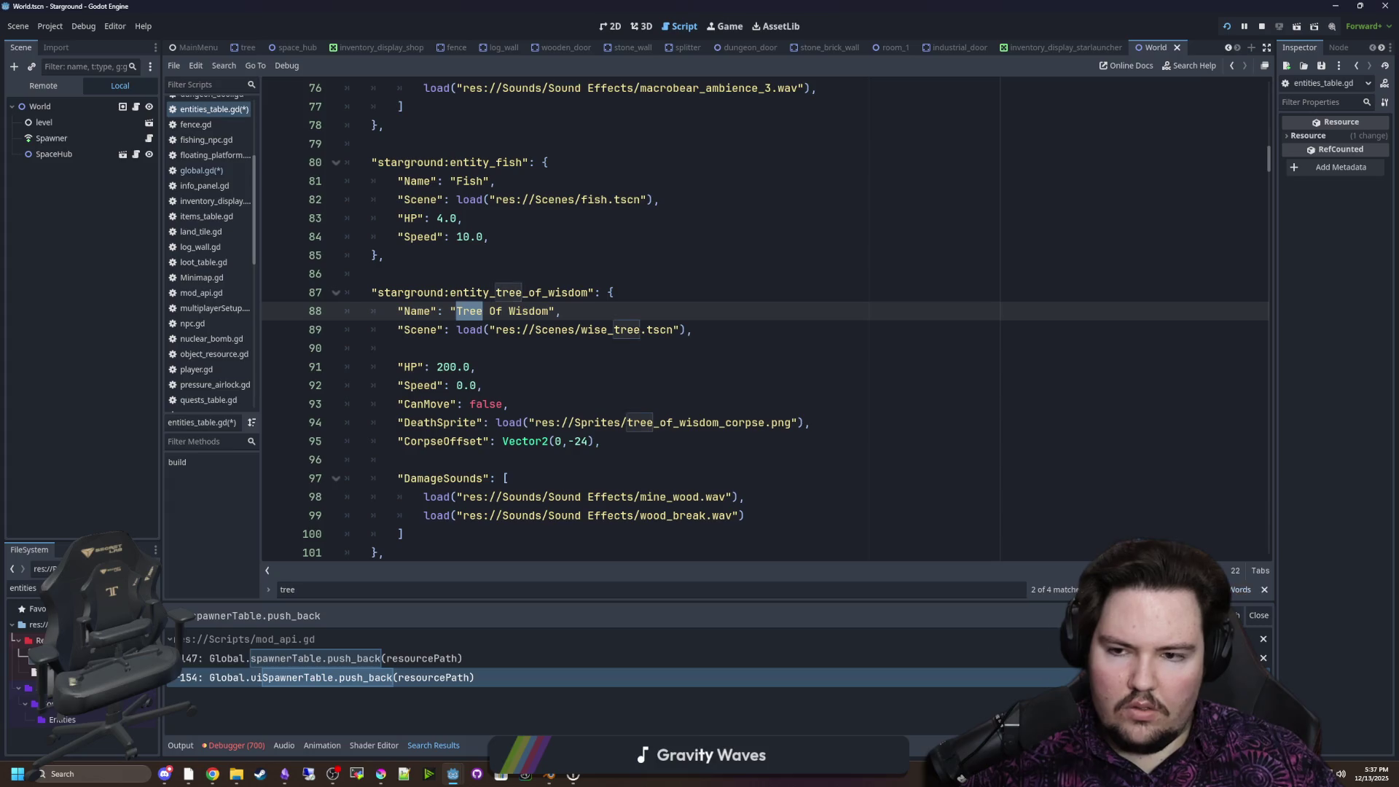
{"action": "left_click", "coordinate": [555, 390]}
{"action": "scroll", "coordinate": [557, 386], "scroll_direction": "down", "scroll_amount": 1}
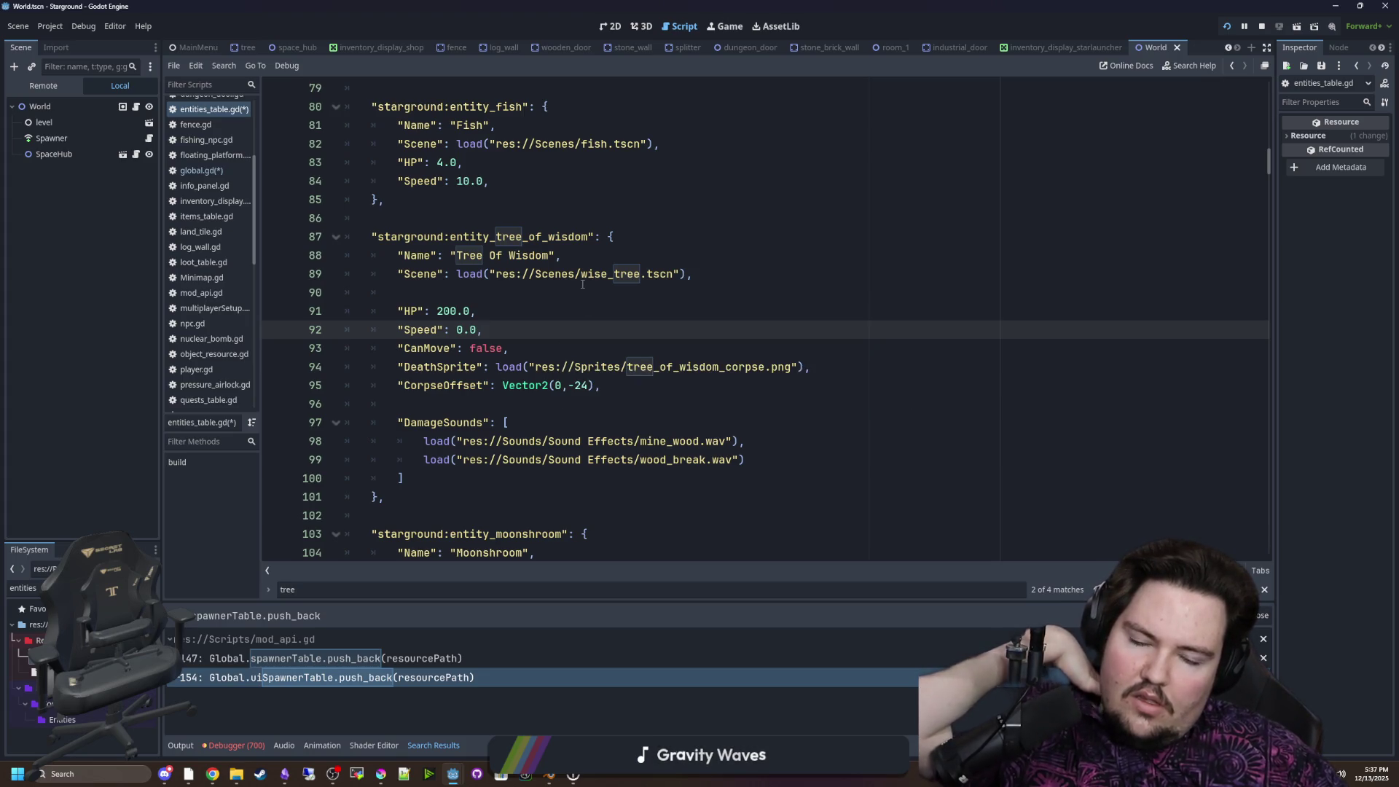
{"action": "scroll", "coordinate": [612, 380], "scroll_direction": "down", "scroll_amount": 5}
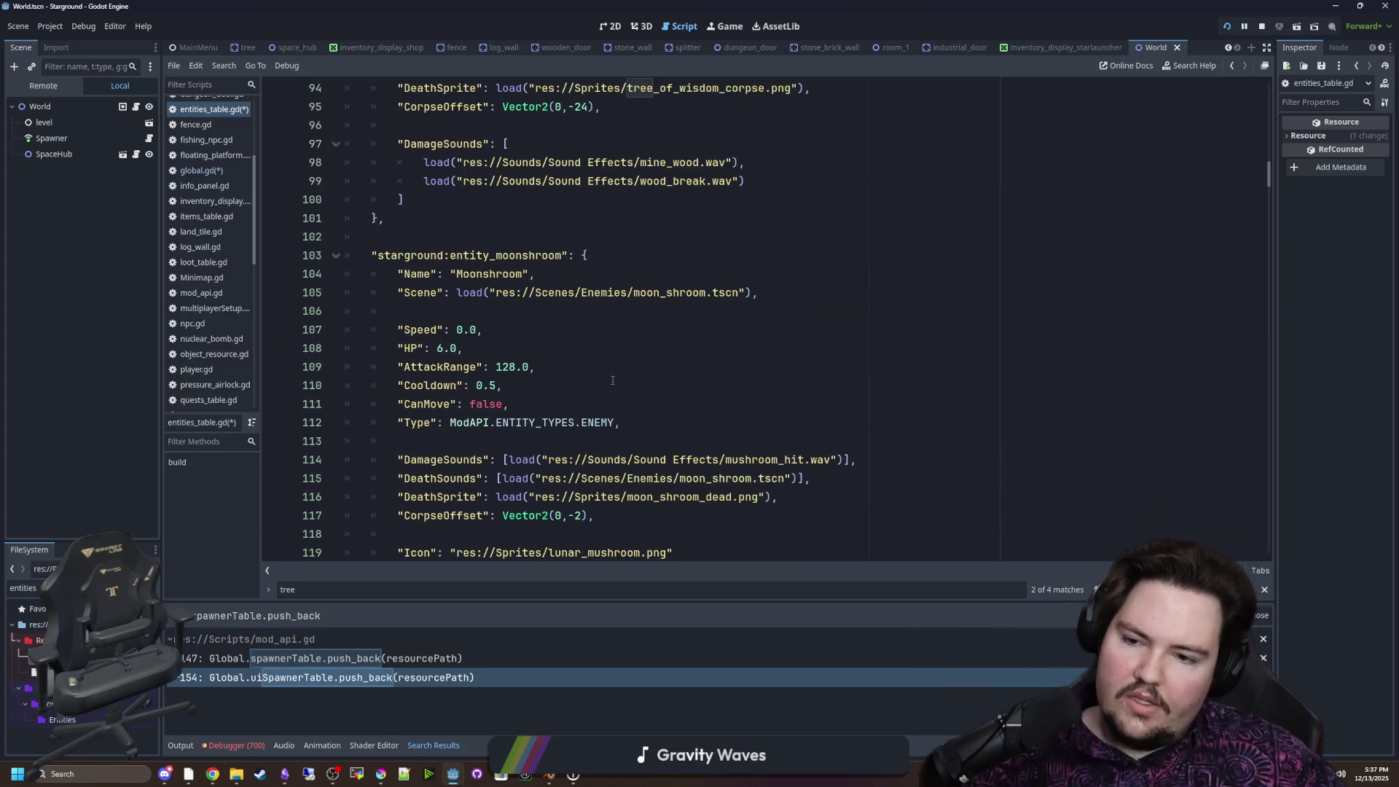
Save entities_table.gd and return to buildings_table.gd.
{"action": "left_click", "coordinate": [388, 236]}
{"action": "key", "text": "ctrl+s"}
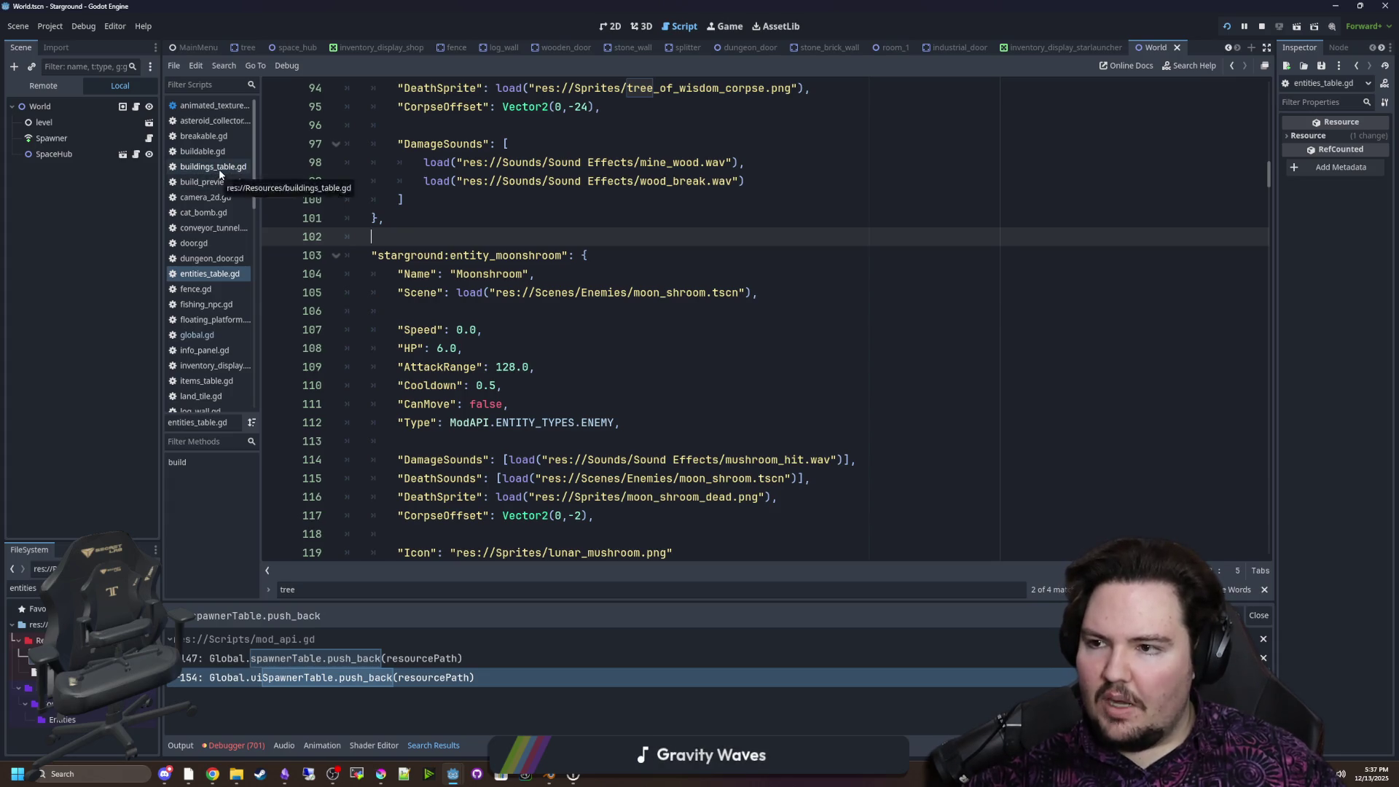
{"action": "left_click", "coordinate": [219, 172]}
Copy the MultiplayerSync default and paste it into the Artifact Merging Bench entry.
{"action": "left_click", "coordinate": [535, 292]}
{"action": "left_click_drag", "start_coordinate": [536, 292], "coordinate": [374, 292]}
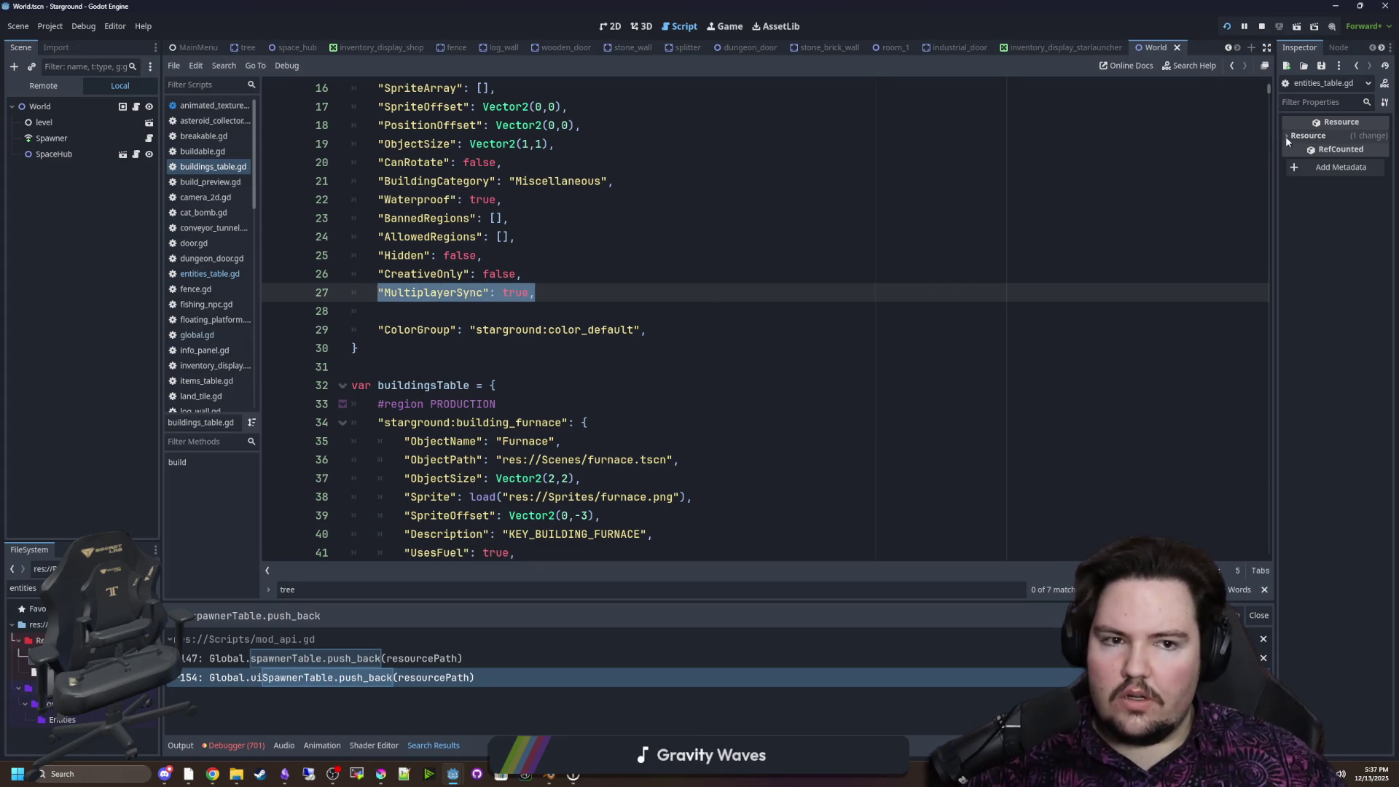
{"action": "left_click_drag", "start_coordinate": [1268, 90], "coordinate": [1279, 556]}
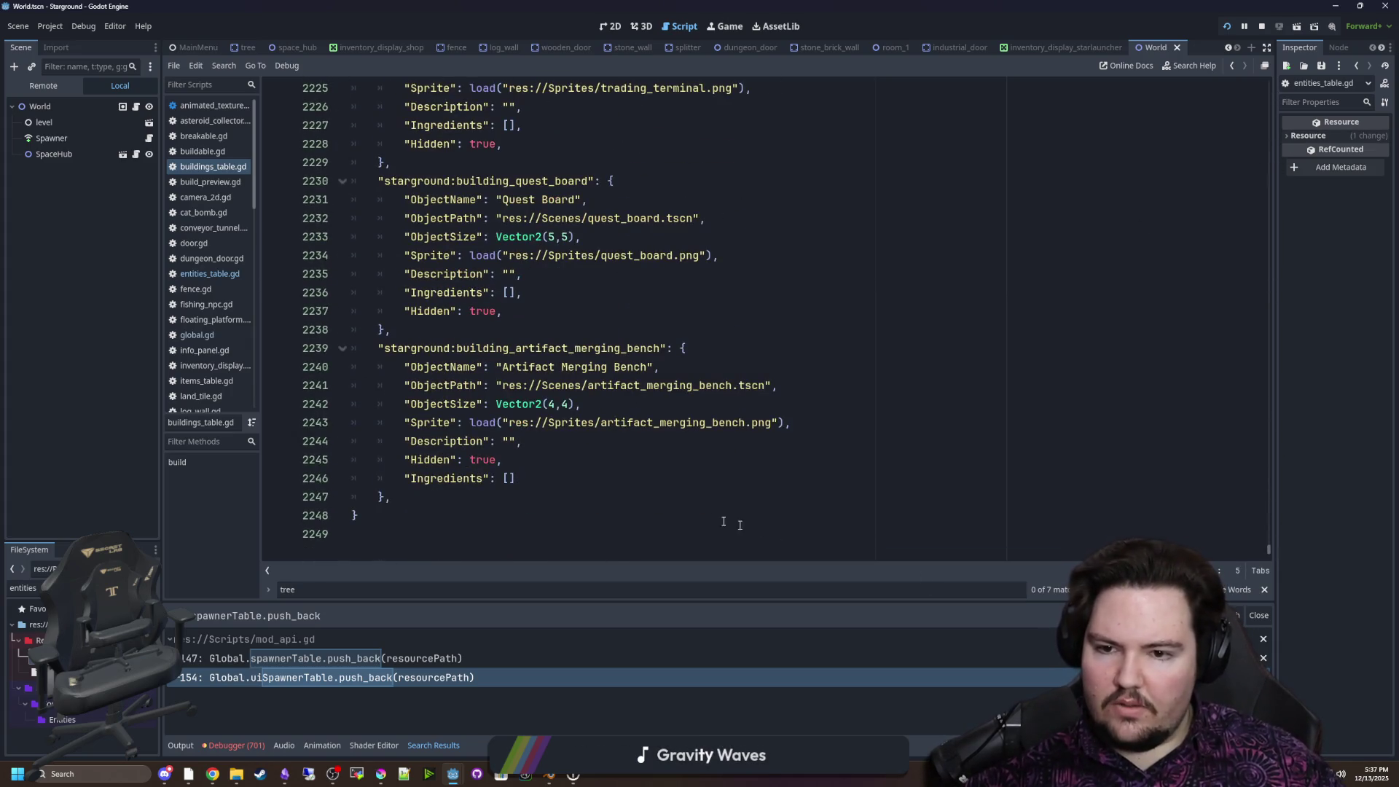
{"action": "left_click", "coordinate": [556, 474]}
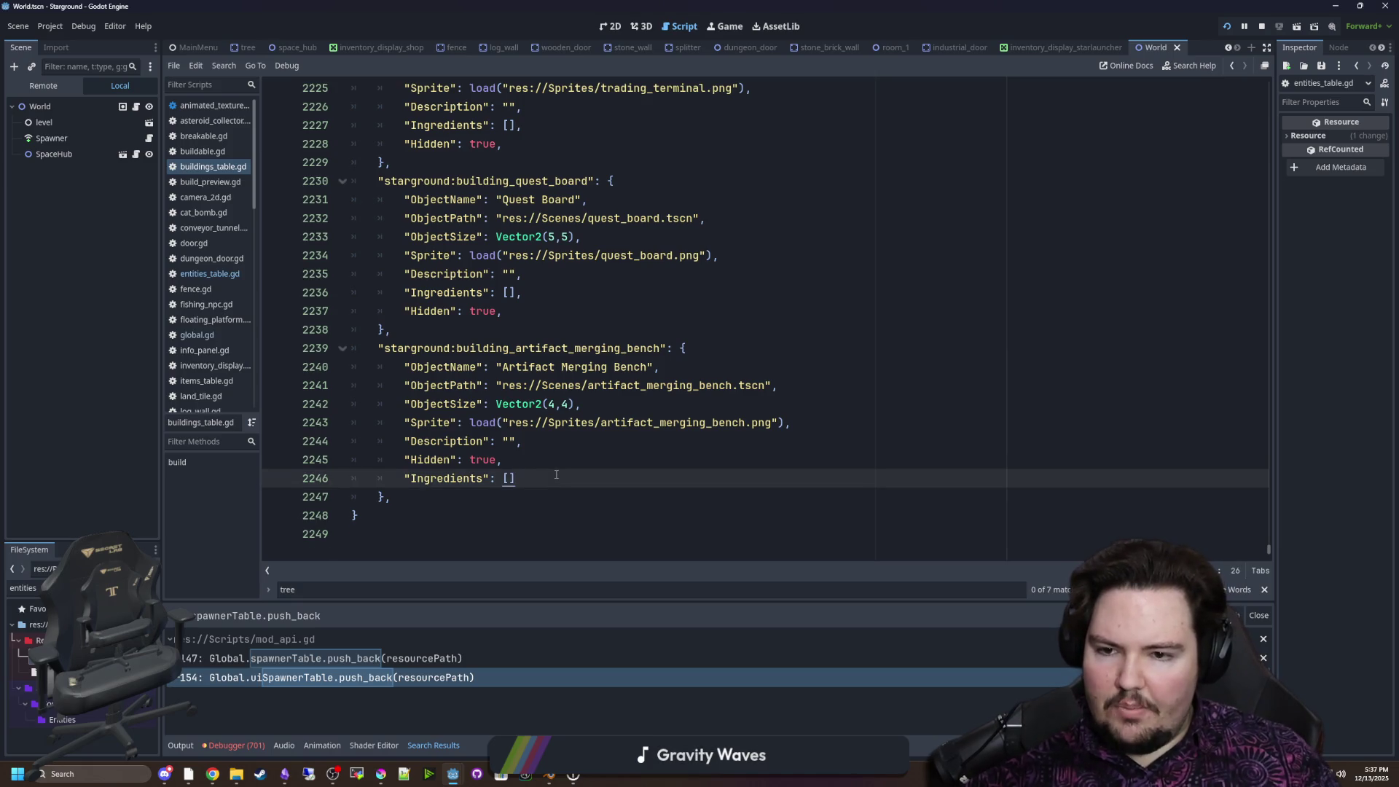
{"action": "key", "text": "Return"}
{"action": "type", "text": "\"MultiplayerSync\": true,"}
Change the bench's value to false, add the missing comma after Ingredients, and copy the line.
{"action": "double_click", "coordinate": [543, 496]}
{"action": "type", "text": "false"}
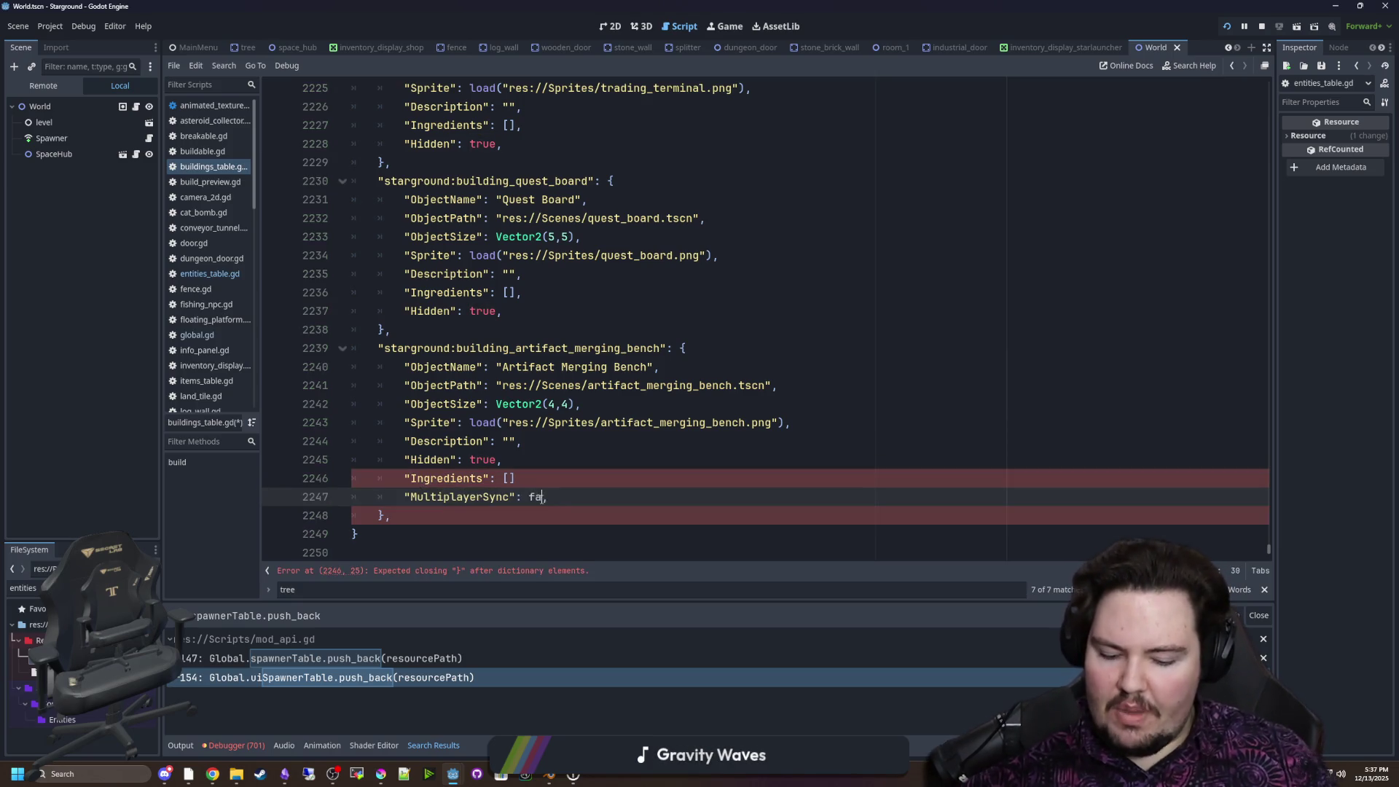
{"action": "left_click", "coordinate": [542, 479]}
{"action": "type", "text": ","}
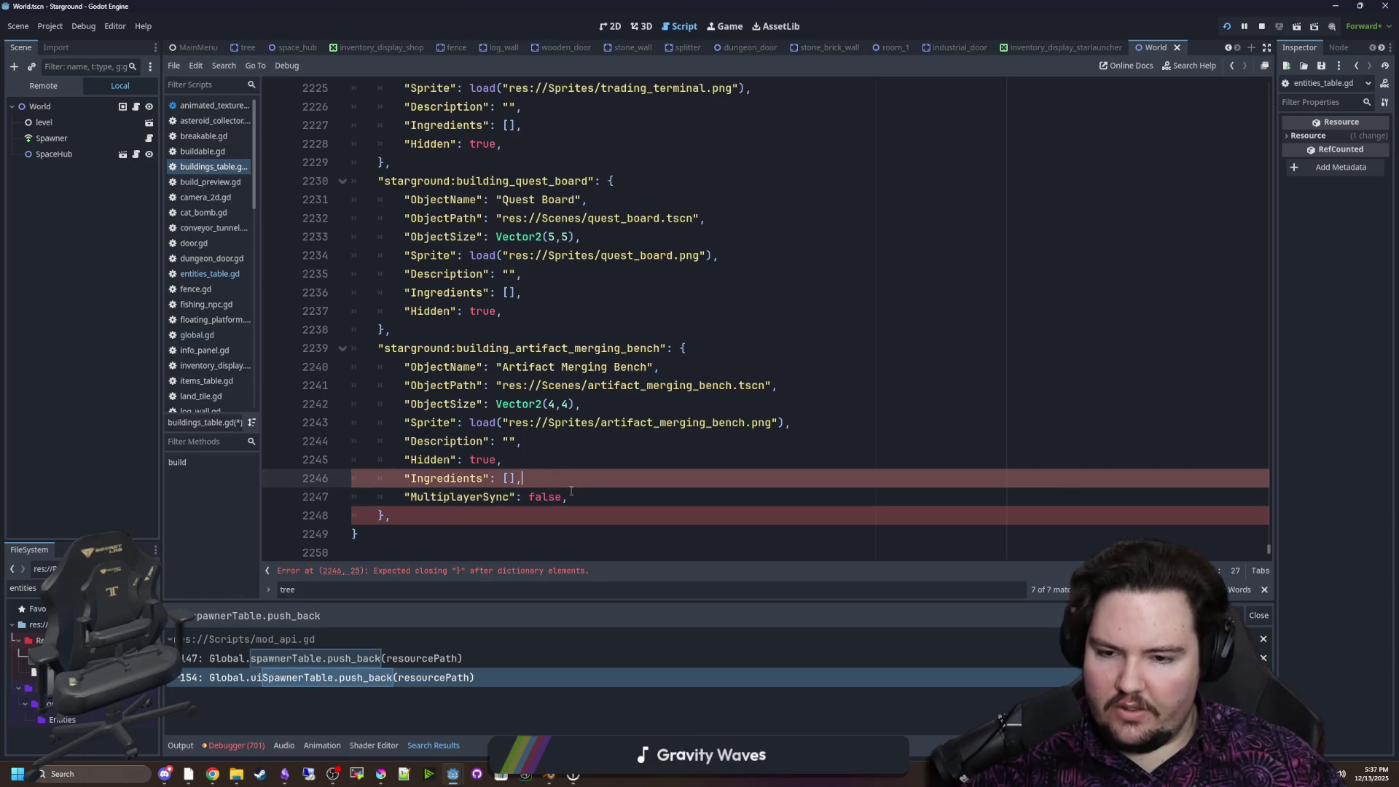
{"action": "left_click_drag", "start_coordinate": [568, 497], "coordinate": [400, 500]}
{"action": "key", "text": "ctrl+c"}
Paste "MultiplayerSync": false under Hidden in the Quest Board and Trading Terminal entries.
{"action": "scroll", "coordinate": [437, 466], "scroll_direction": "up", "scroll_amount": 2}
{"action": "left_click", "coordinate": [519, 423]}
{"action": "key", "text": "Return"}
{"action": "key", "text": "ctrl+v"}
{"action": "scroll", "coordinate": [519, 425], "scroll_direction": "up", "scroll_amount": 3}
{"action": "left_click", "coordinate": [532, 423]}
{"action": "key", "text": "Return"}
{"action": "key", "text": "ctrl+v"}
Paste "MultiplayerSync": false under Hidden in the Vending Machine and Magic Fountain entries.
{"action": "scroll", "coordinate": [531, 423], "scroll_direction": "up", "scroll_amount": 2}
{"action": "left_click", "coordinate": [525, 373]}
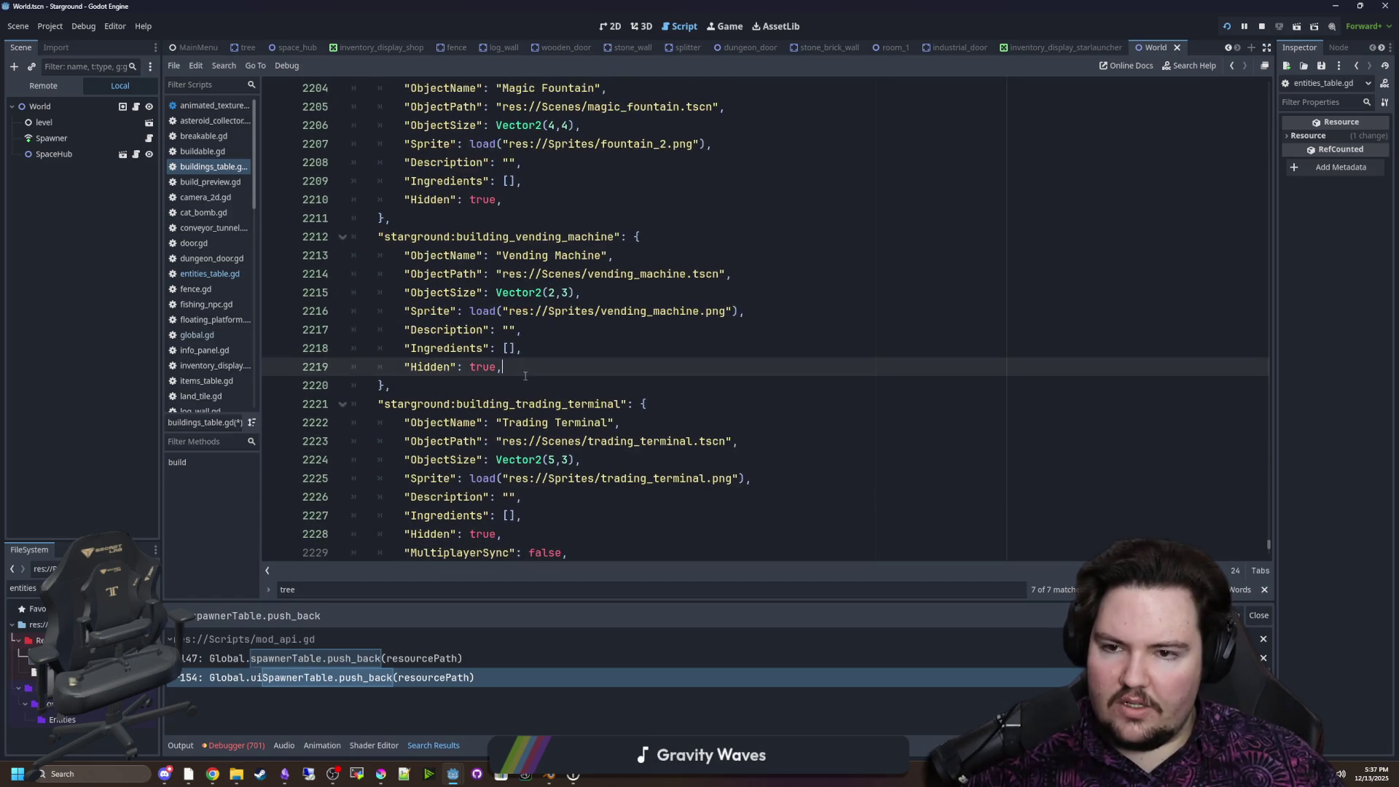
{"action": "key", "text": "Return"}
{"action": "key", "text": "ctrl+v"}
{"action": "scroll", "coordinate": [547, 372], "scroll_direction": "up", "scroll_amount": 3}
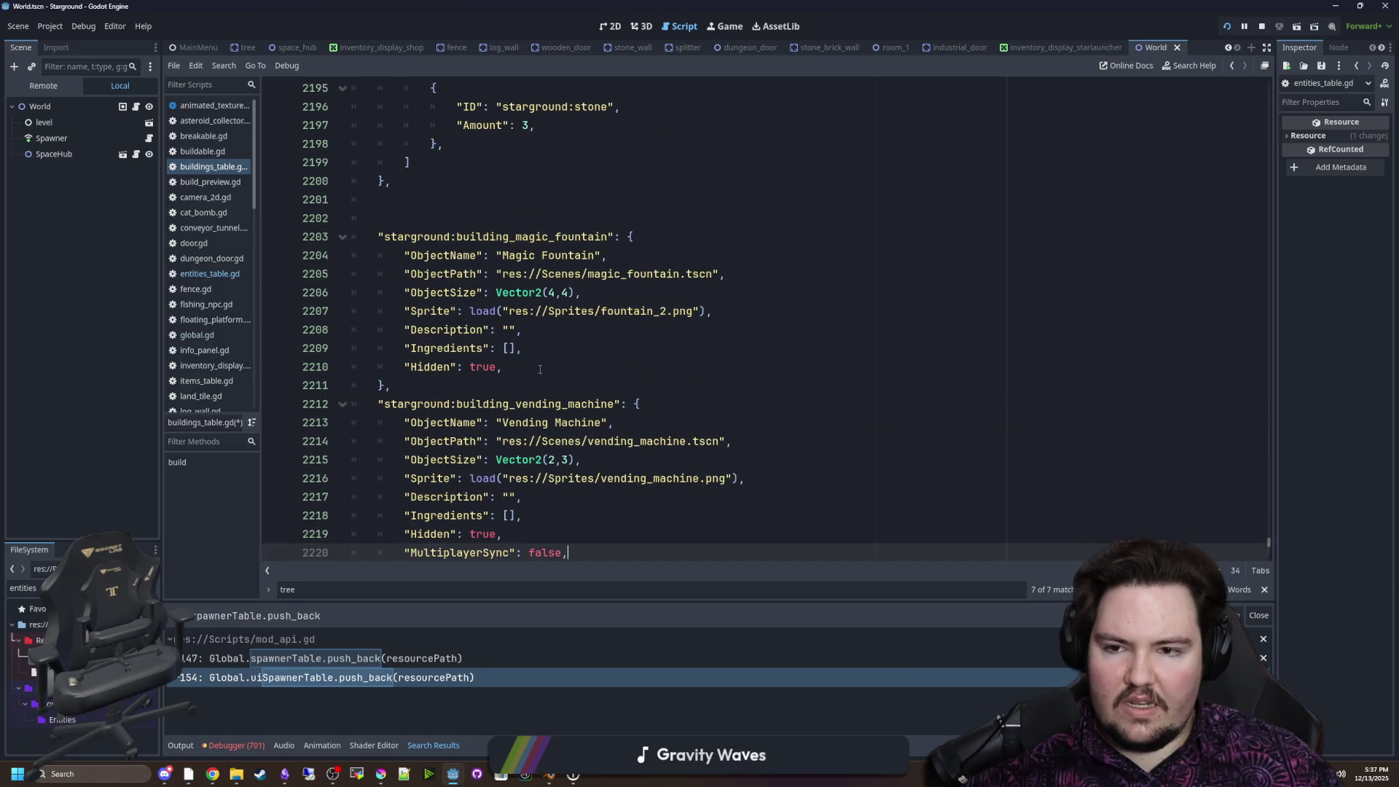
{"action": "left_click", "coordinate": [540, 368]}
{"action": "key", "text": "Return"}
{"action": "key", "text": "ctrl+v"}
{"action": "scroll", "coordinate": [561, 369], "scroll_direction": "up", "scroll_amount": 5}
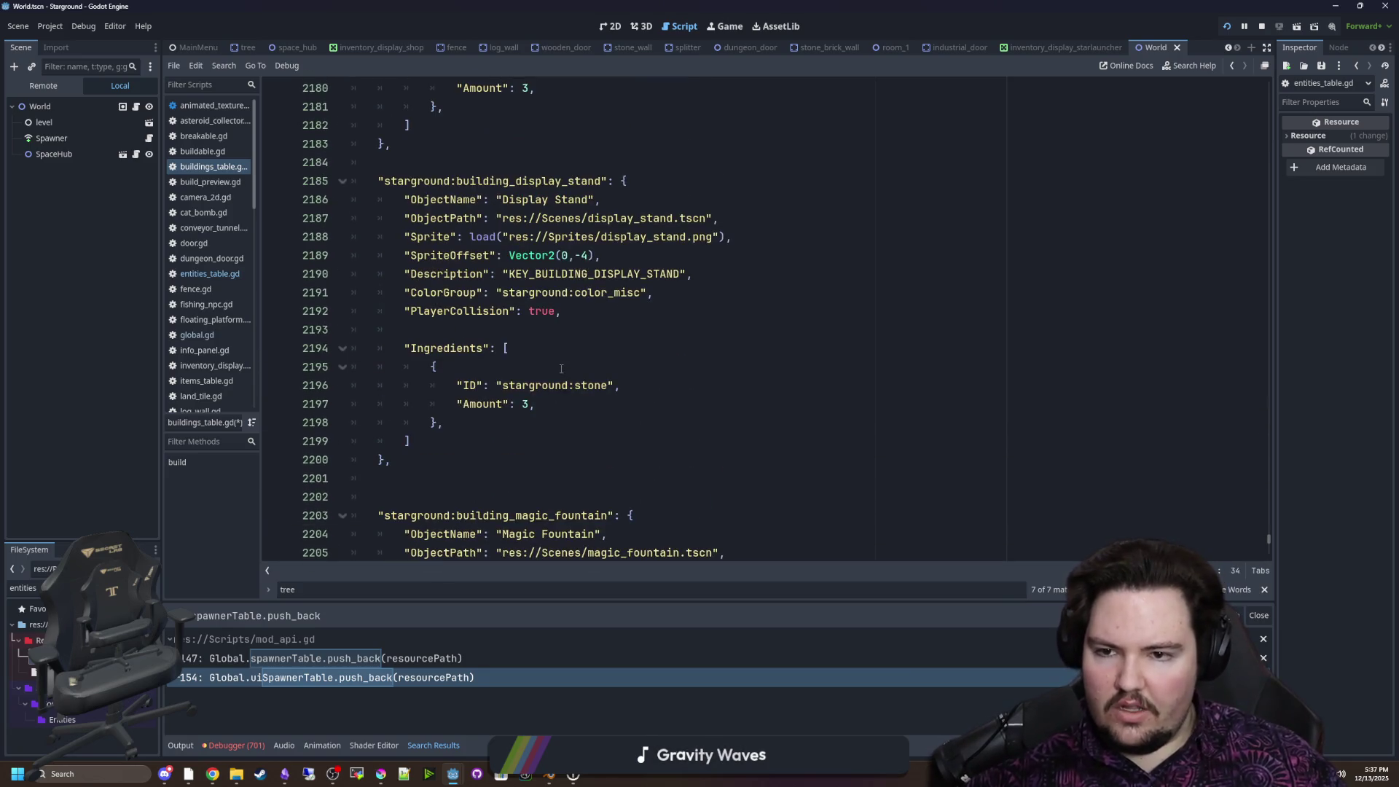
{"action": "scroll", "coordinate": [555, 427], "scroll_direction": "up", "scroll_amount": 10}
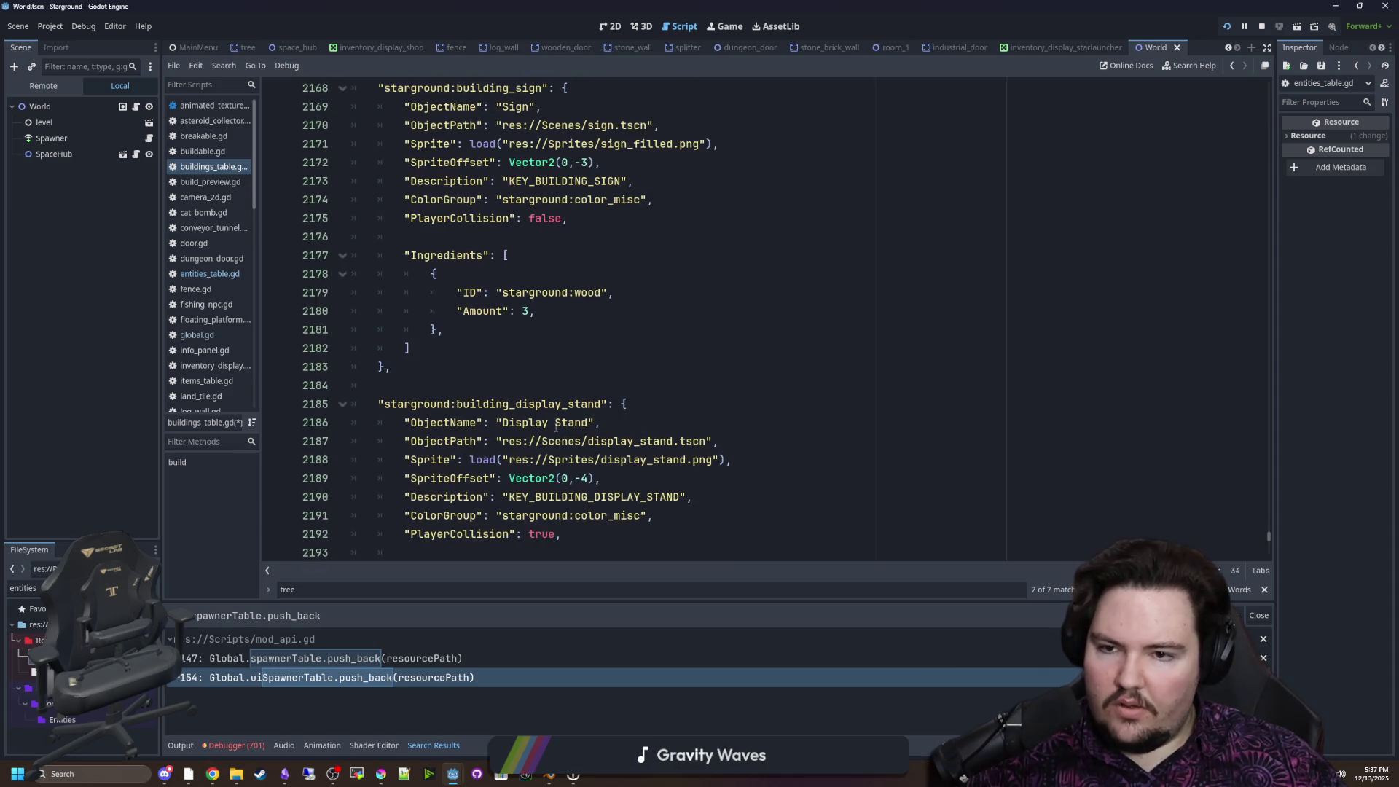
{"action": "scroll", "coordinate": [619, 422], "scroll_direction": "up", "scroll_amount": 3}
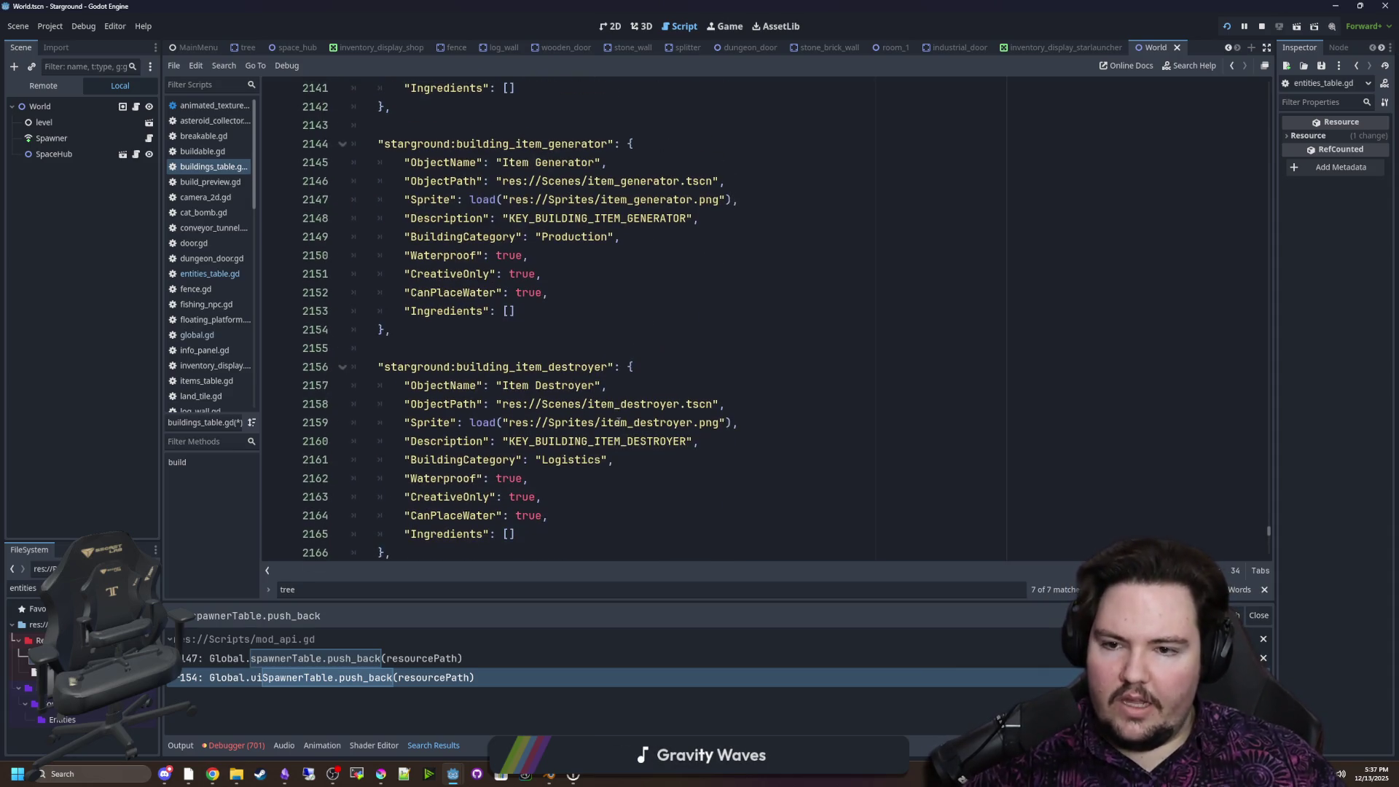
{"action": "scroll", "coordinate": [612, 386], "scroll_direction": "up", "scroll_amount": 8}
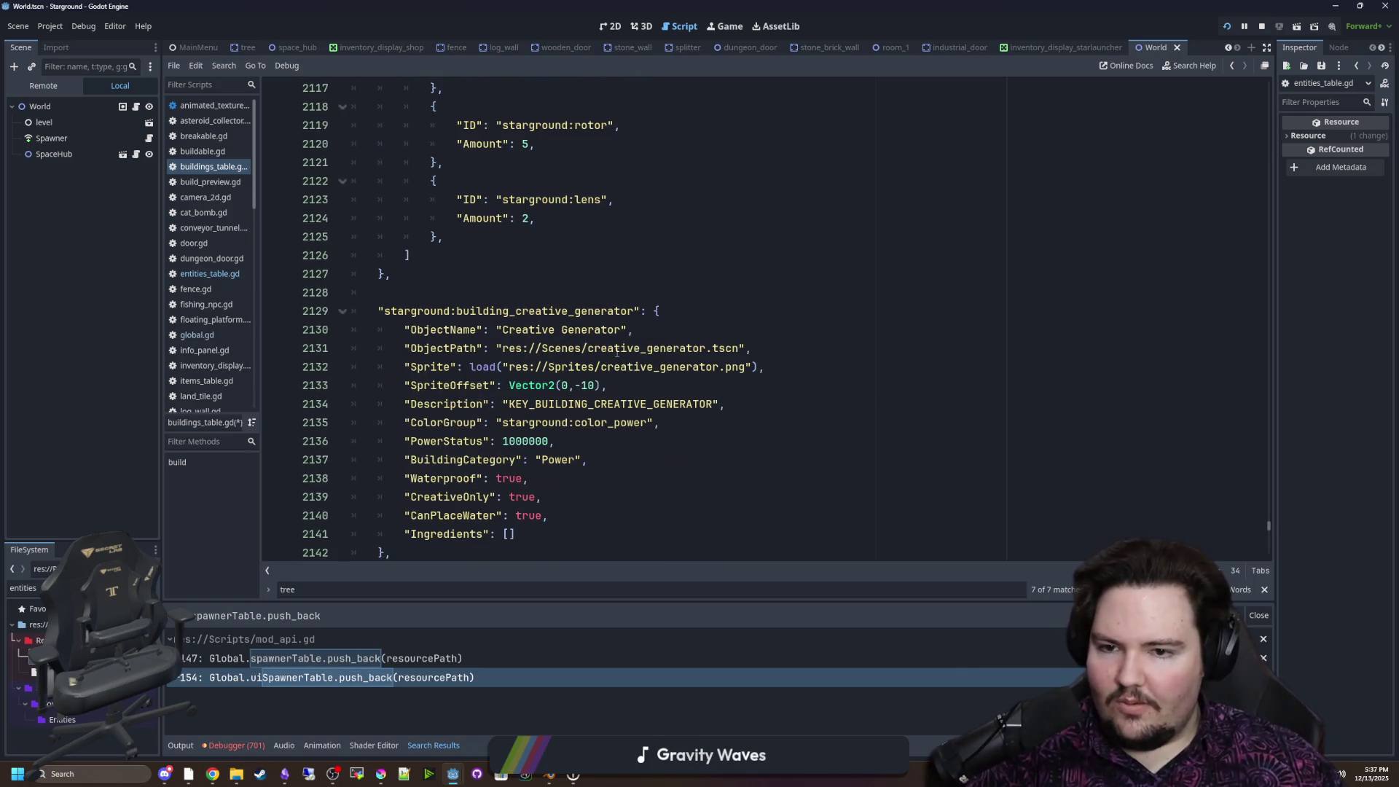
{"action": "scroll", "coordinate": [583, 343], "scroll_direction": "up", "scroll_amount": 12}
{"action": "scroll", "coordinate": [541, 335], "scroll_direction": "up", "scroll_amount": 16}
{"action": "scroll", "coordinate": [540, 334], "scroll_direction": "up", "scroll_amount": 14}
{"action": "scroll", "coordinate": [550, 326], "scroll_direction": "up", "scroll_amount": 20}
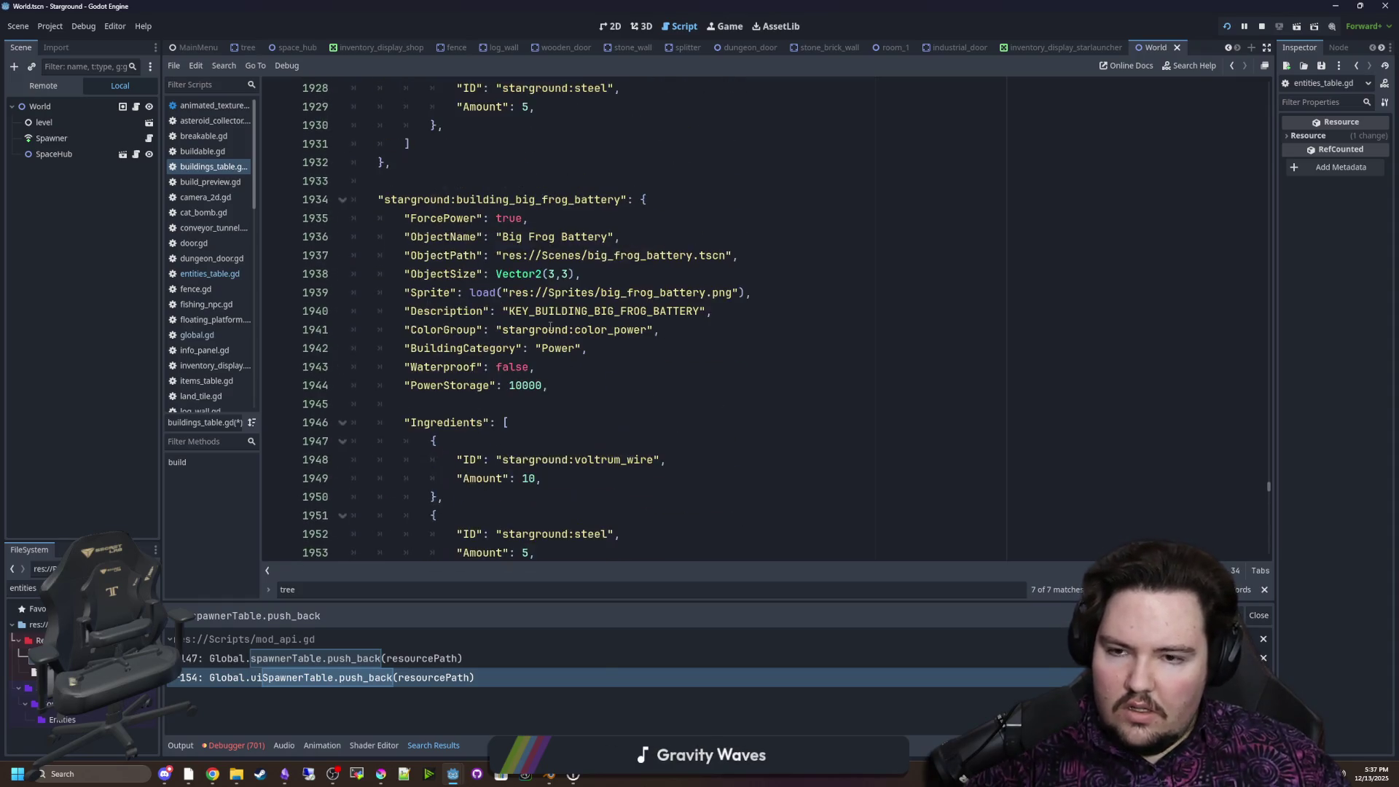
{"action": "scroll", "coordinate": [565, 330], "scroll_direction": "up", "scroll_amount": 14}
{"action": "scroll", "coordinate": [581, 335], "scroll_direction": "up", "scroll_amount": 18}
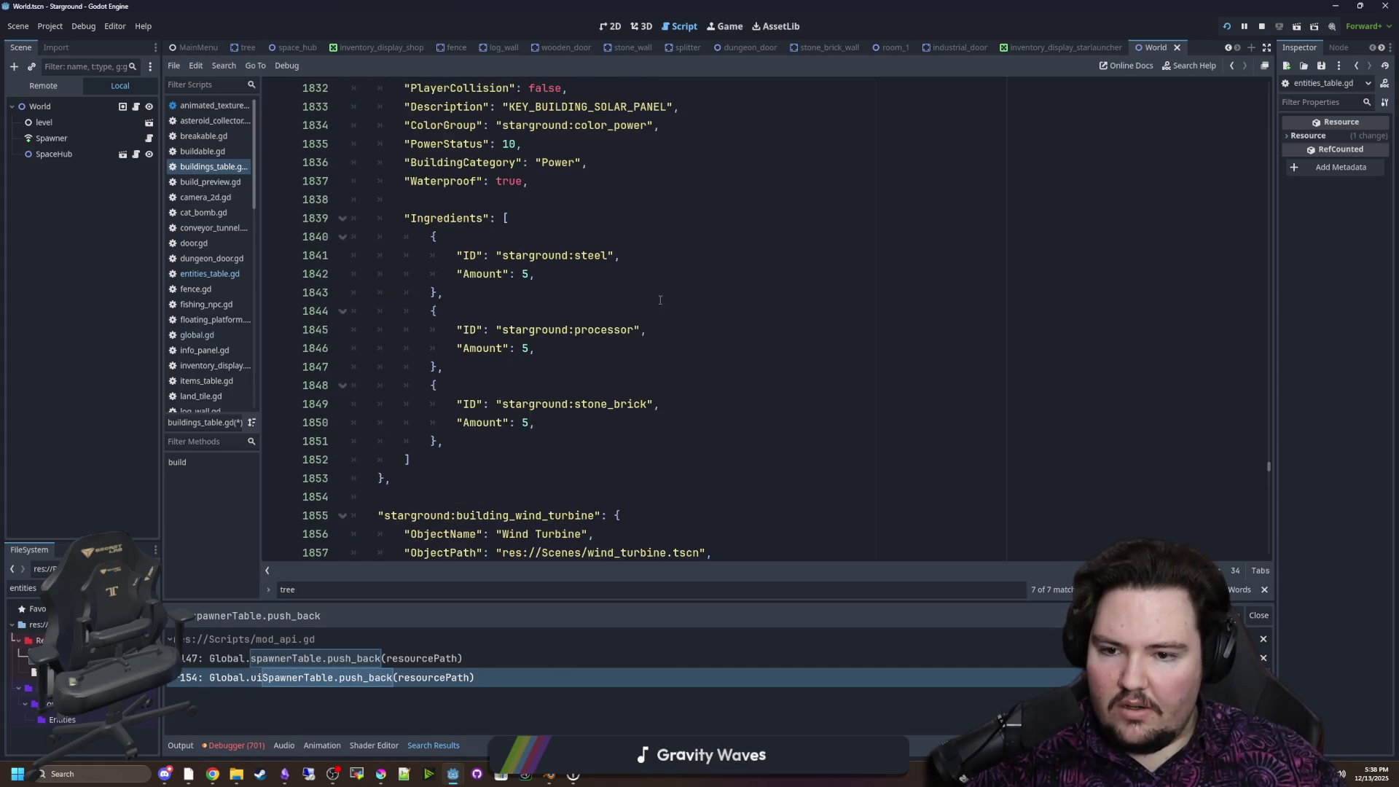
{"action": "scroll", "coordinate": [653, 307], "scroll_direction": "up", "scroll_amount": 19}
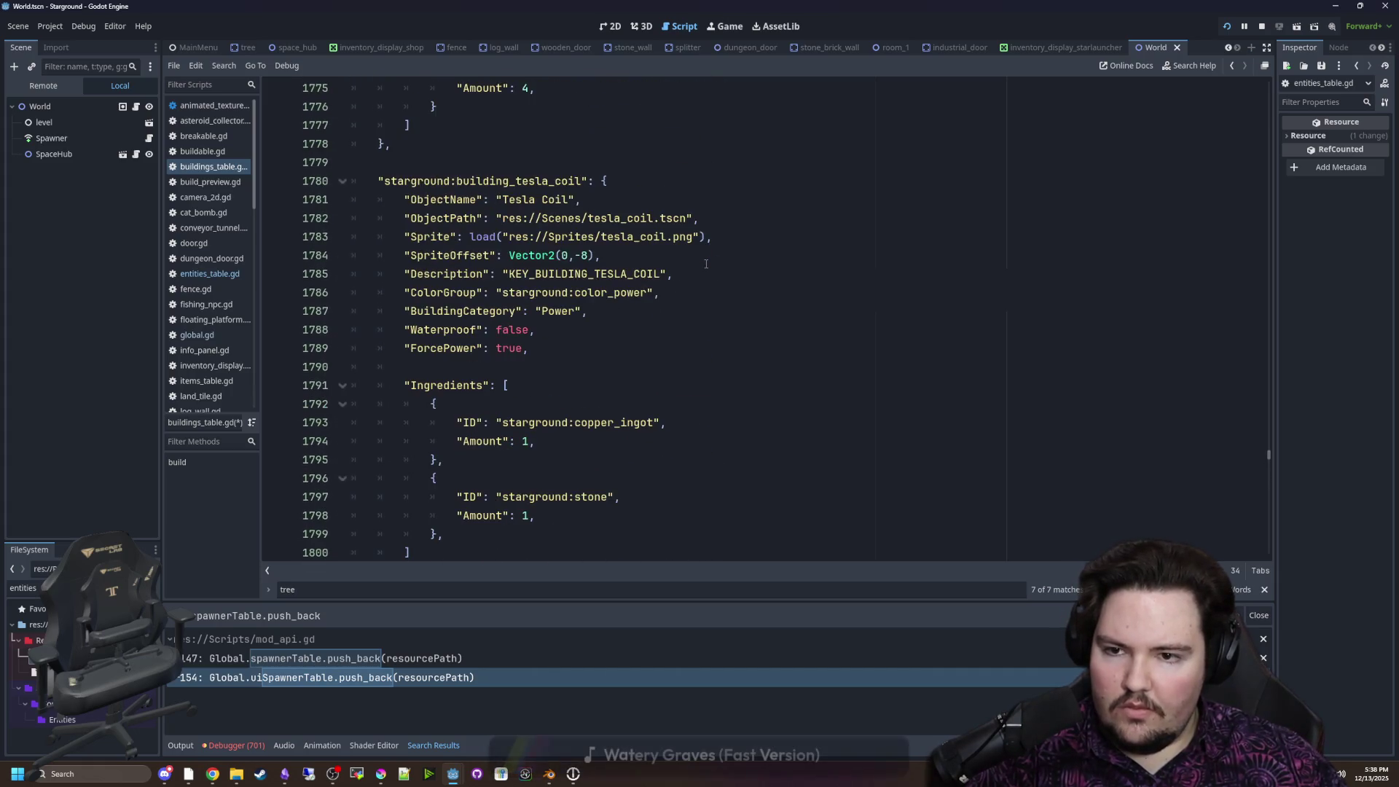
{"action": "scroll", "coordinate": [699, 291], "scroll_direction": "up", "scroll_amount": 15}
{"action": "scroll", "coordinate": [693, 321], "scroll_direction": "up", "scroll_amount": 13}
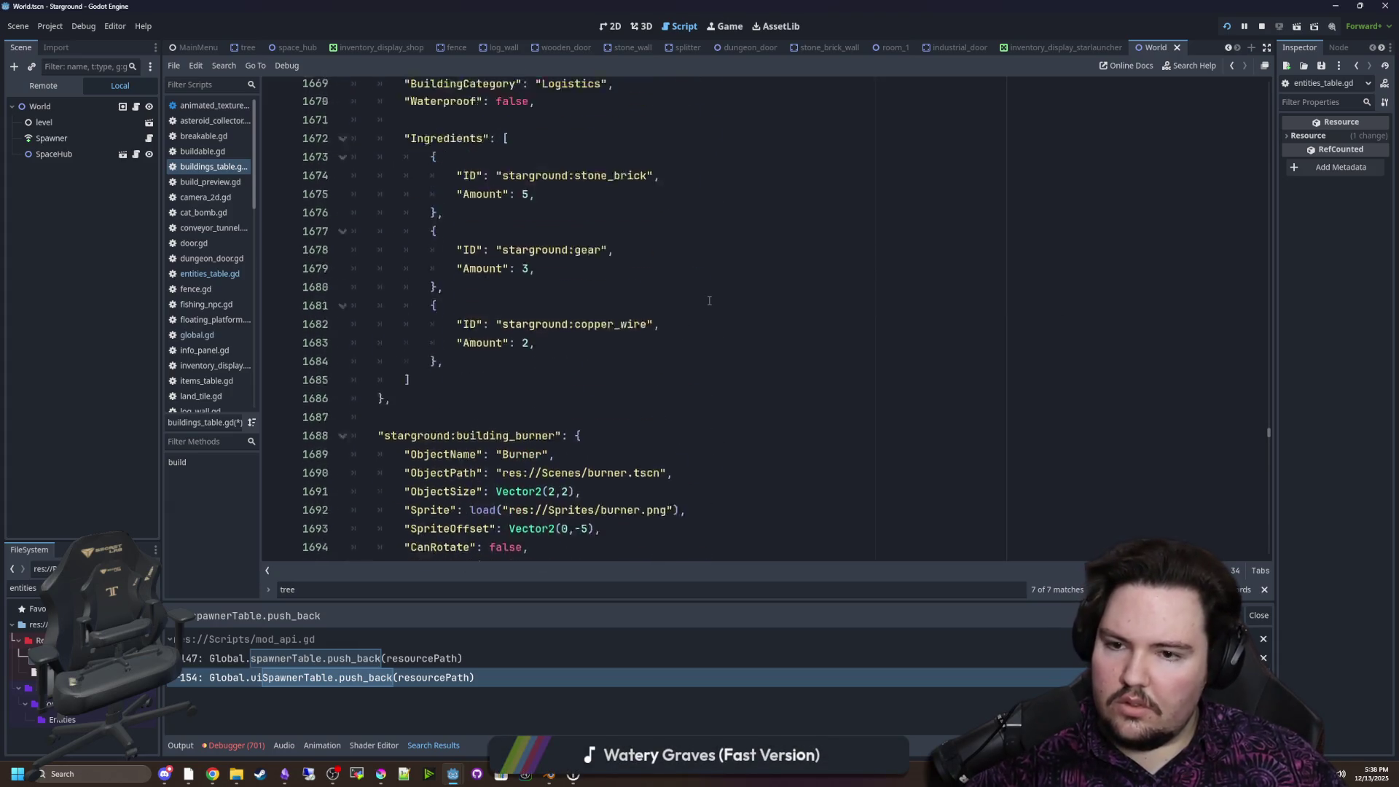
{"action": "scroll", "coordinate": [713, 298], "scroll_direction": "up", "scroll_amount": 5}
{"action": "scroll", "coordinate": [717, 297], "scroll_direction": "up", "scroll_amount": 13}
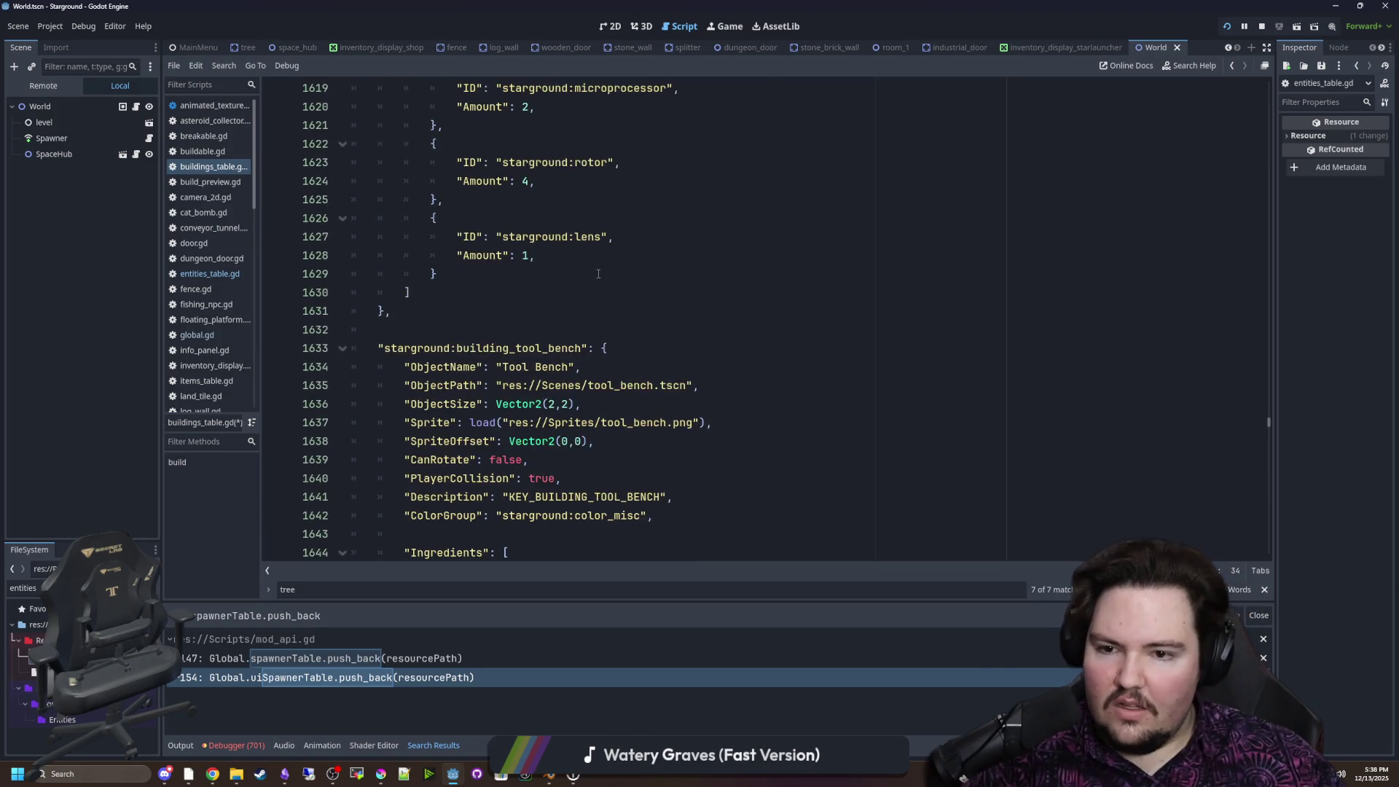
{"action": "scroll", "coordinate": [628, 319], "scroll_direction": "up", "scroll_amount": 19}
{"action": "scroll", "coordinate": [628, 320], "scroll_direction": "up", "scroll_amount": 6}
{"action": "scroll", "coordinate": [628, 319], "scroll_direction": "up", "scroll_amount": 6}
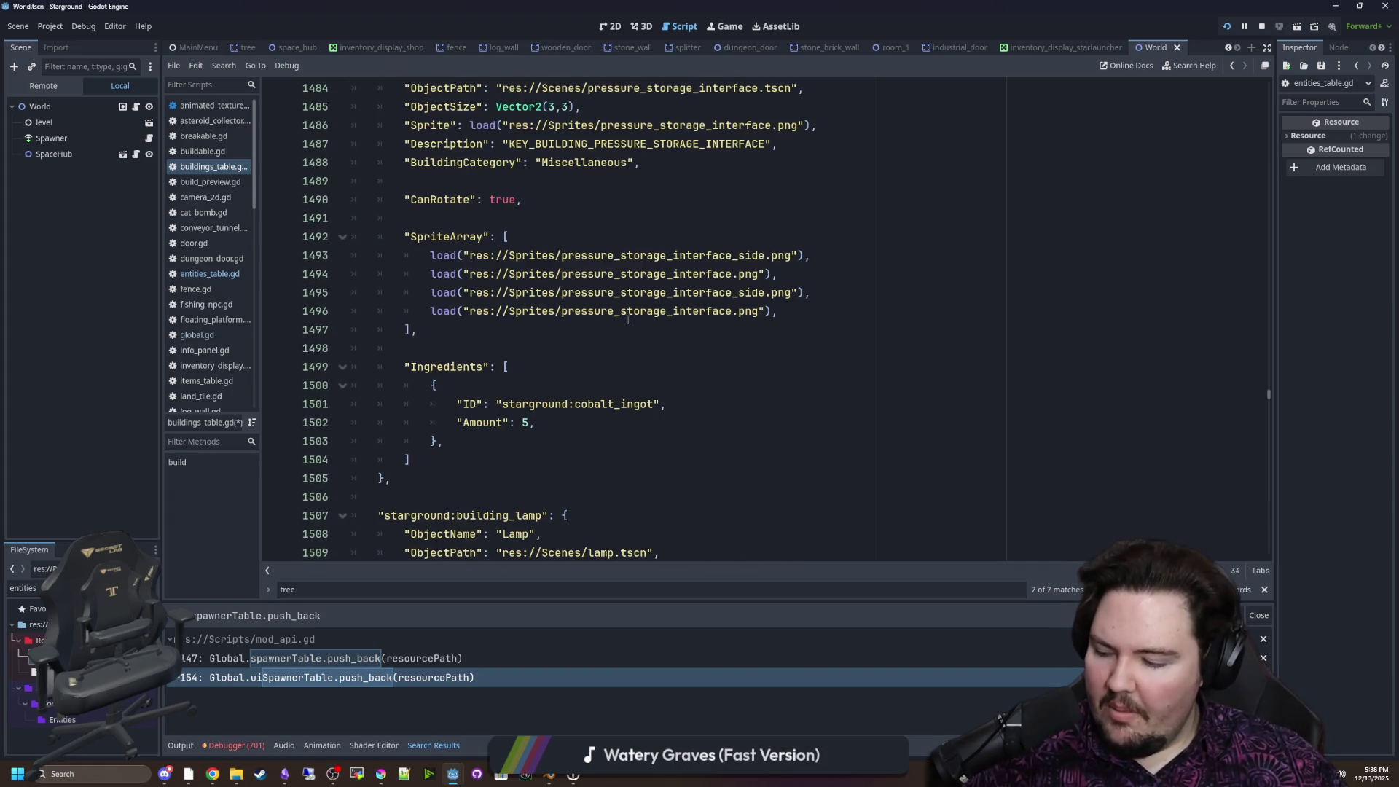
{"action": "scroll", "coordinate": [628, 319], "scroll_direction": "up", "scroll_amount": 4}
{"action": "scroll", "coordinate": [629, 319], "scroll_direction": "up", "scroll_amount": 10}
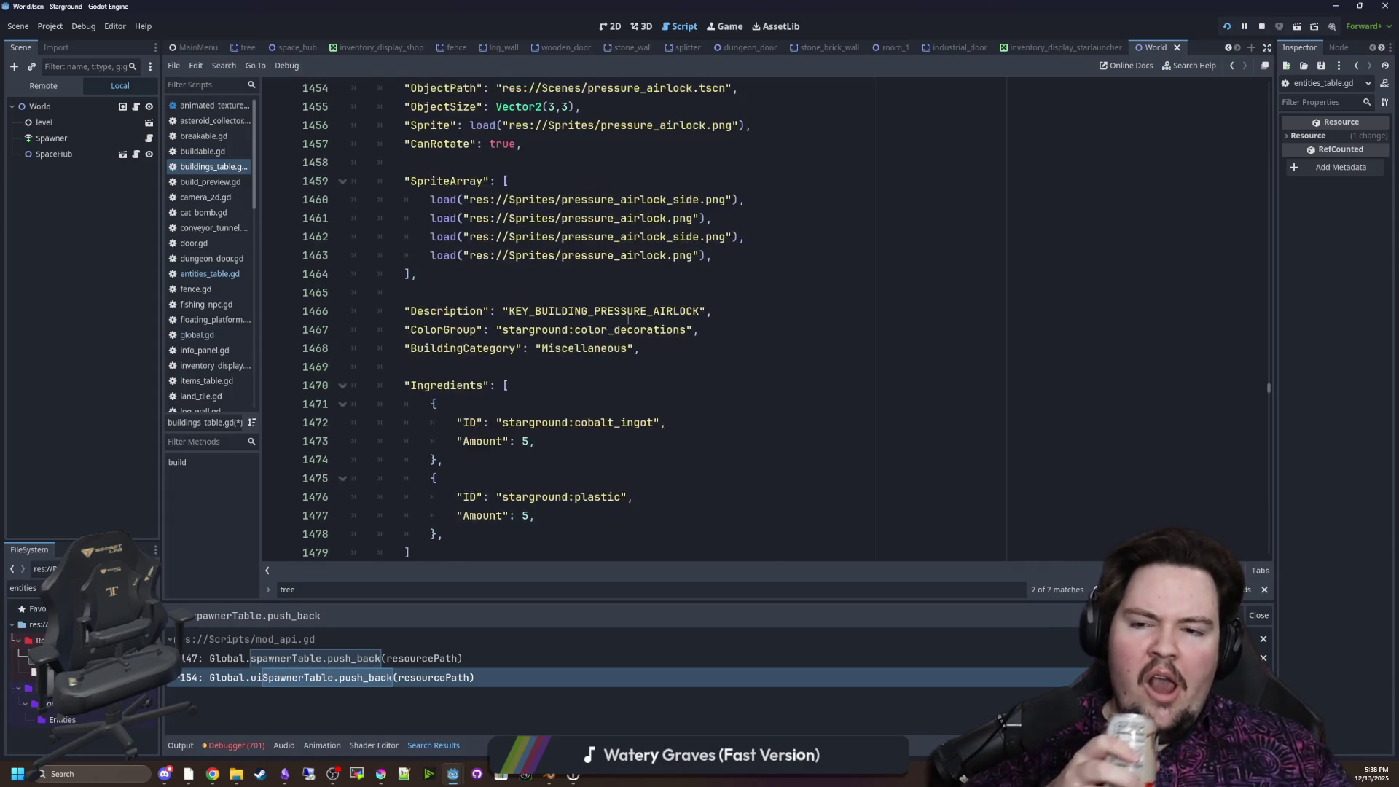
{"action": "scroll", "coordinate": [628, 319], "scroll_direction": "up", "scroll_amount": 5}
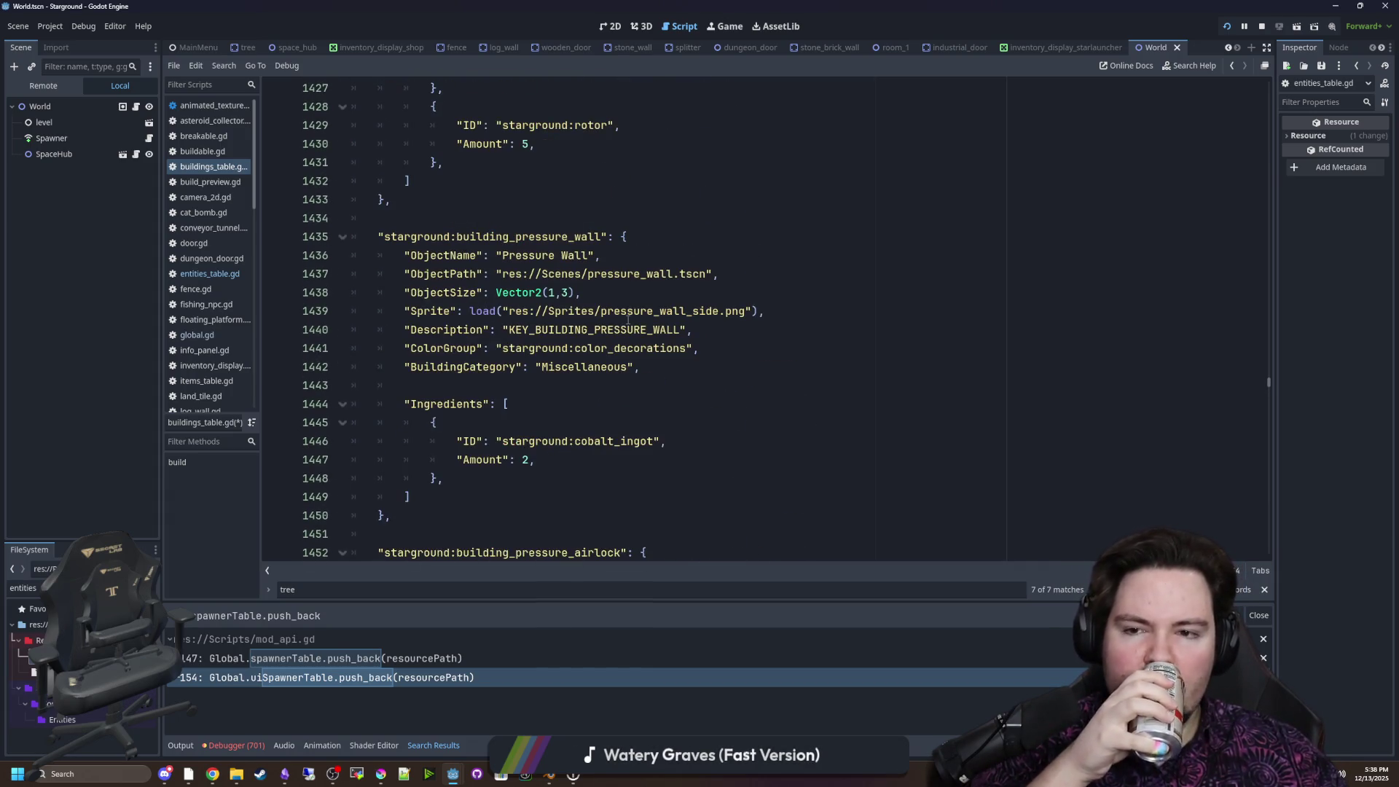
{"action": "scroll", "coordinate": [628, 319], "scroll_direction": "up", "scroll_amount": 14}
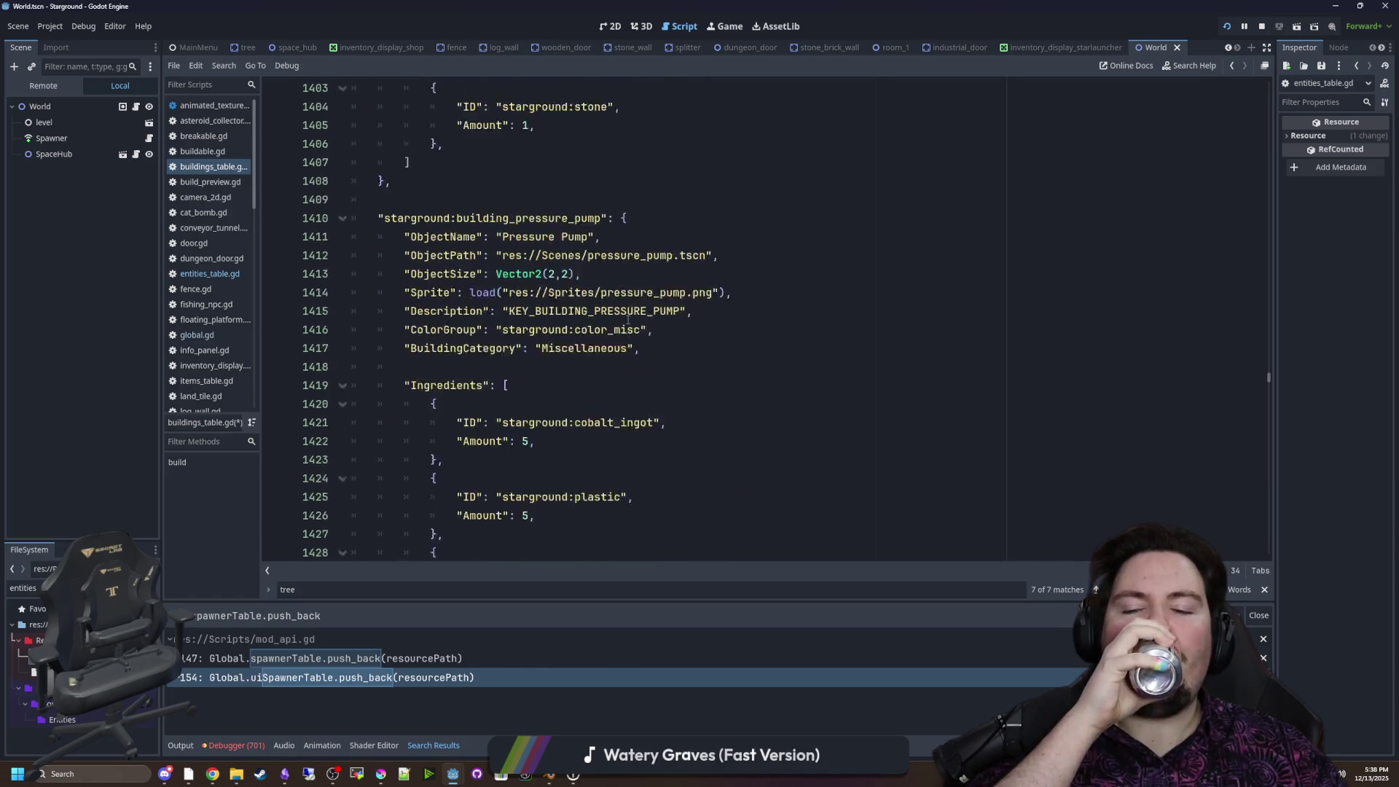
{"action": "scroll", "coordinate": [629, 319], "scroll_direction": "up", "scroll_amount": 7}
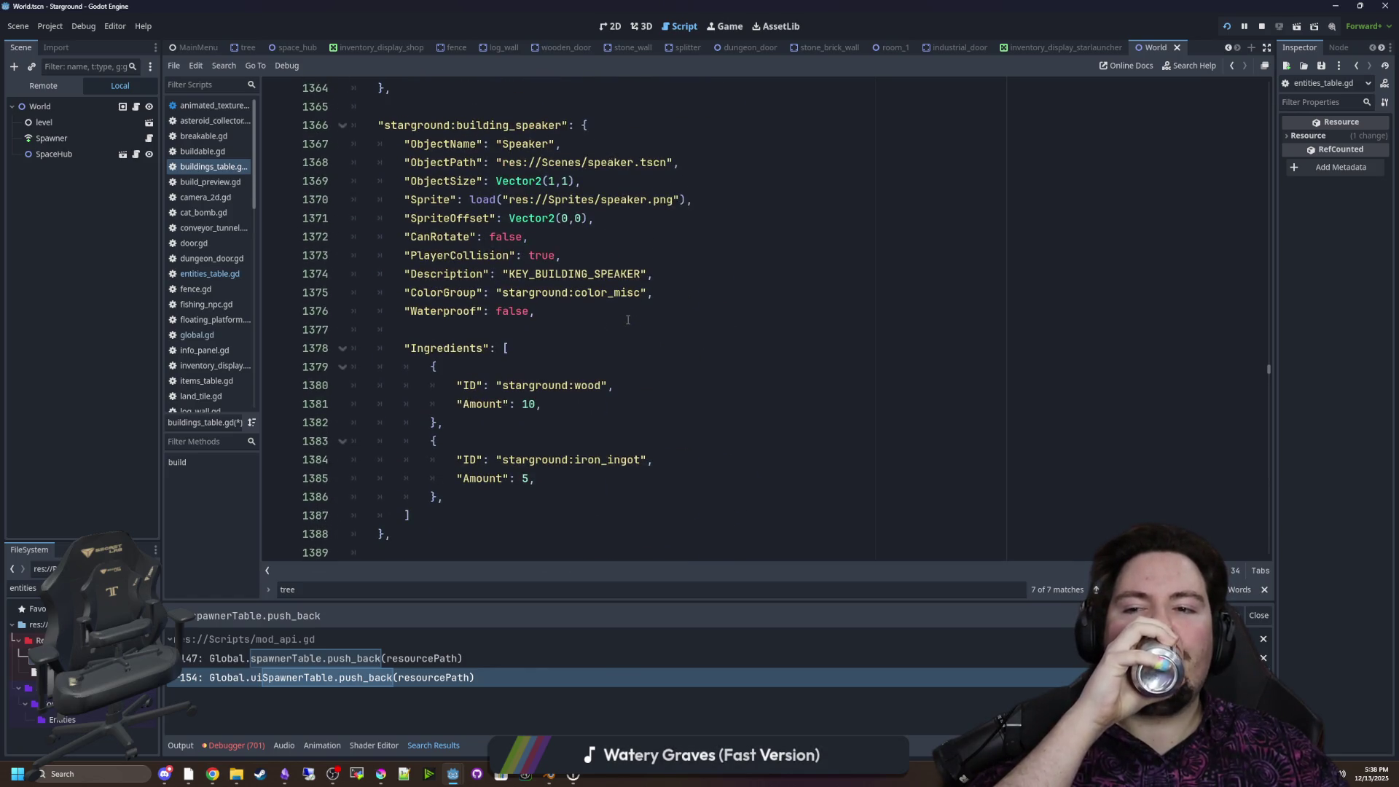
{"action": "scroll", "coordinate": [629, 319], "scroll_direction": "up", "scroll_amount": 7}
{"action": "scroll", "coordinate": [628, 319], "scroll_direction": "up", "scroll_amount": 15}
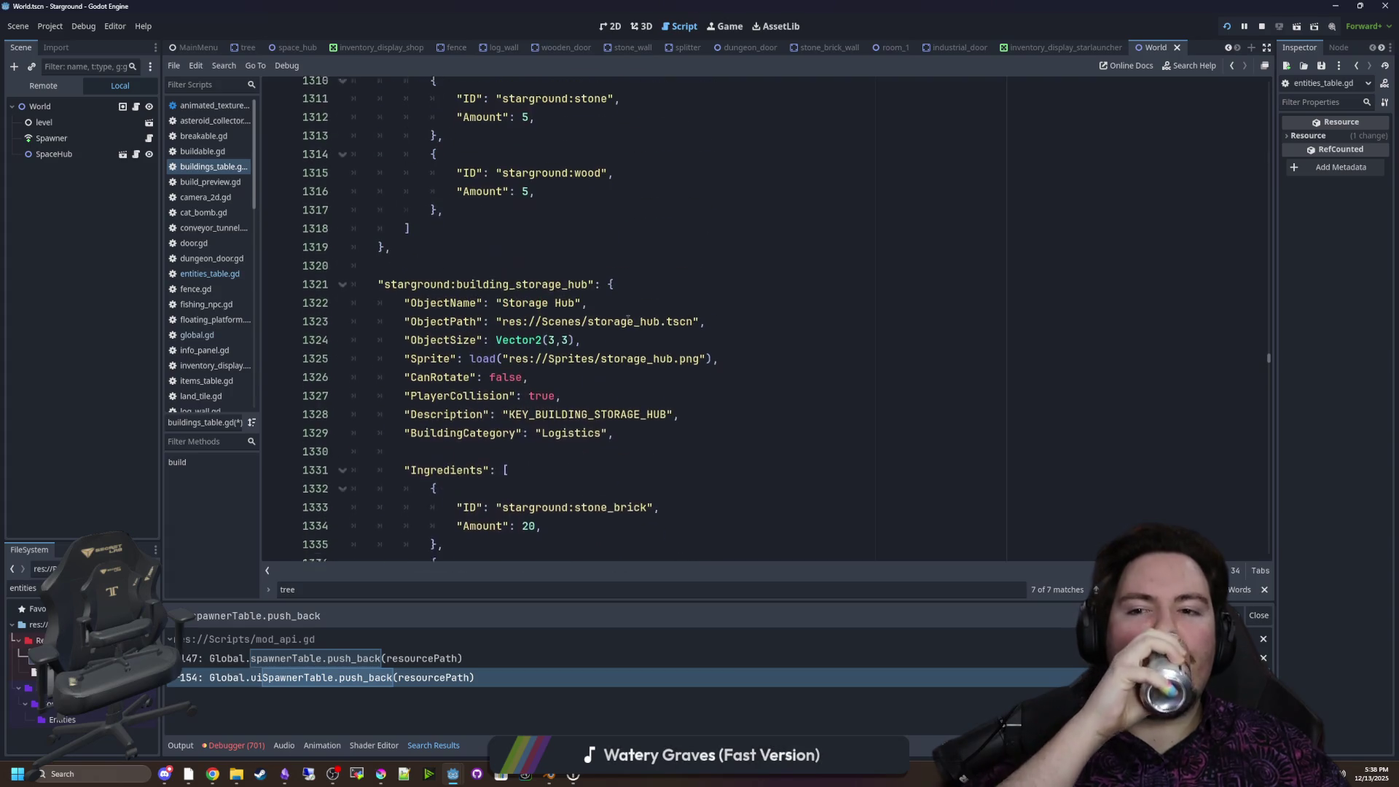
{"action": "scroll", "coordinate": [628, 319], "scroll_direction": "up", "scroll_amount": 16}
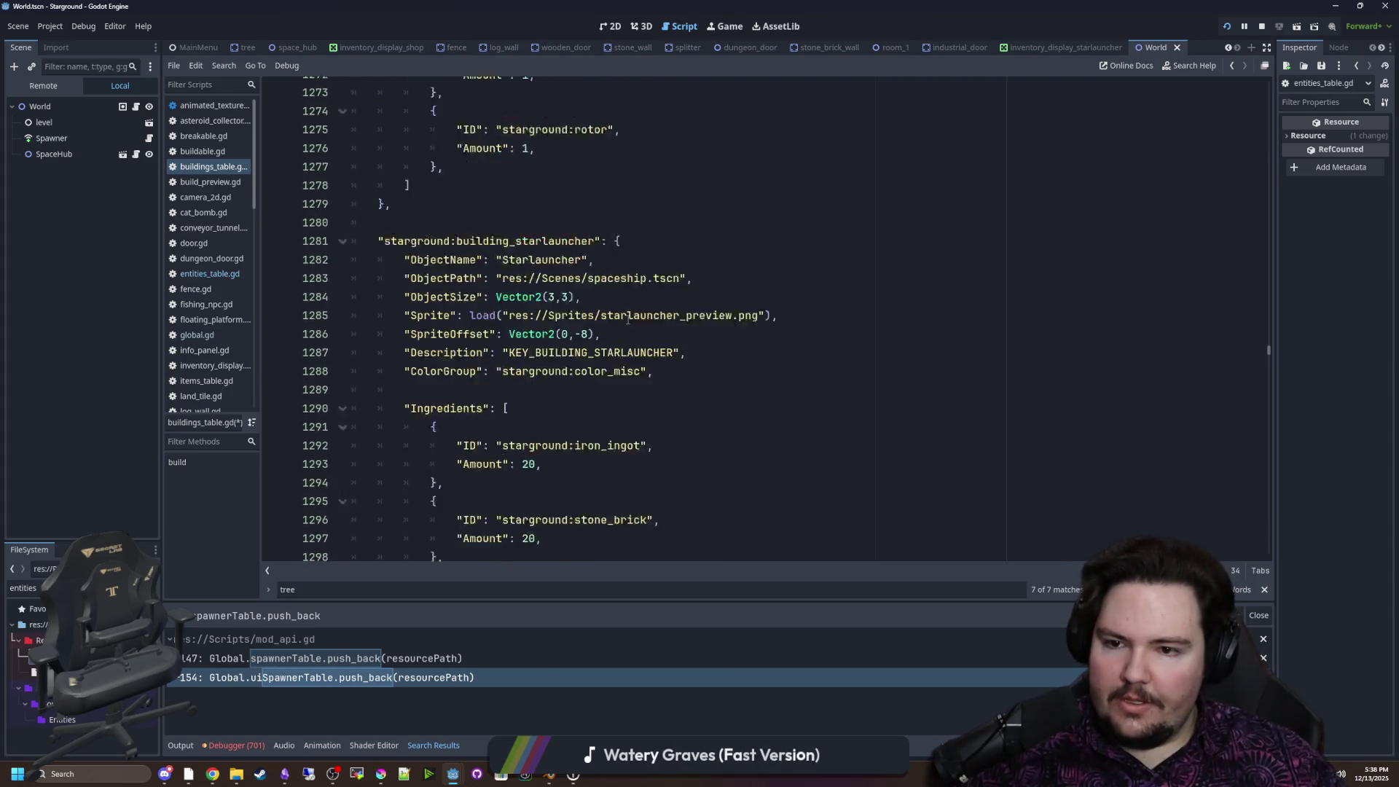
{"action": "scroll", "coordinate": [648, 278], "scroll_direction": "up", "scroll_amount": 17}
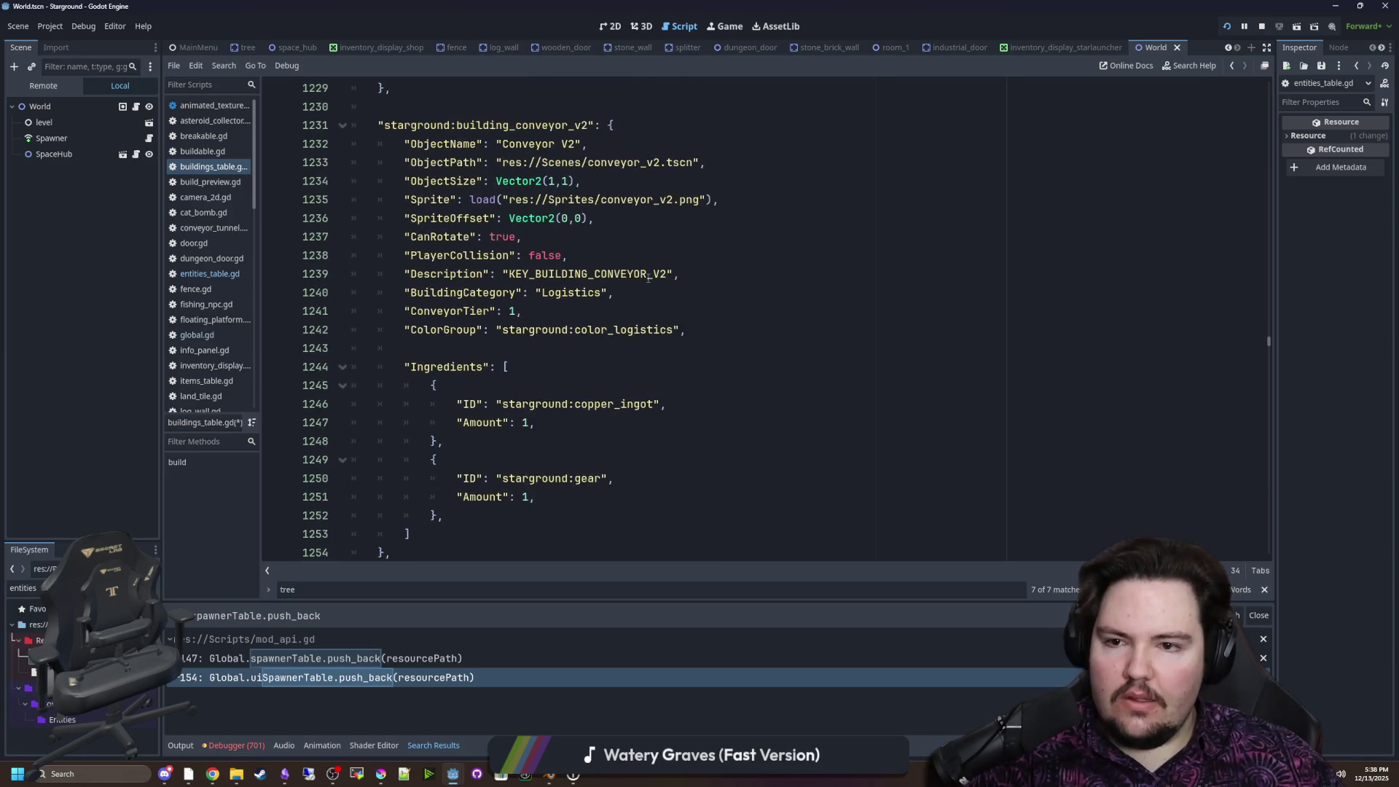
{"action": "scroll", "coordinate": [657, 259], "scroll_direction": "up", "scroll_amount": 20}
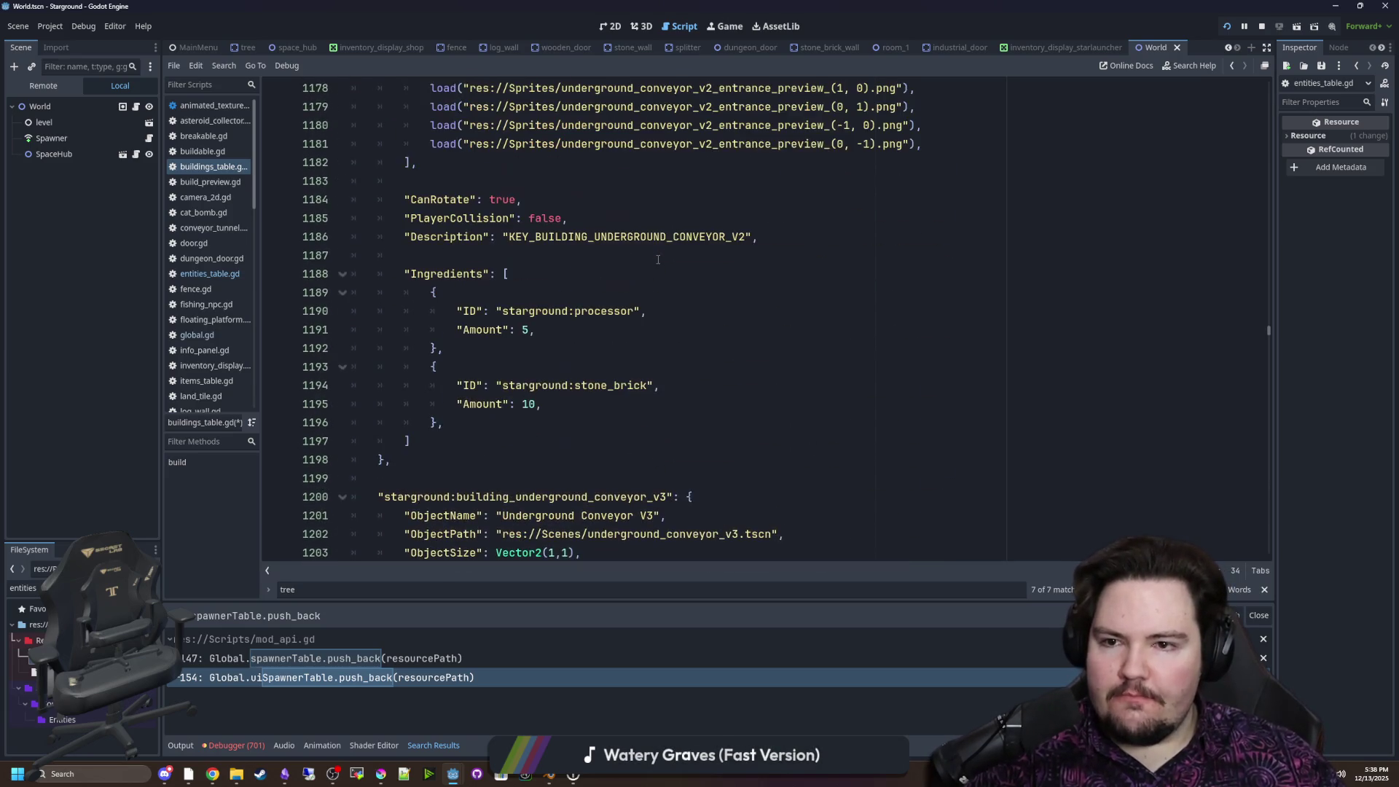
{"action": "scroll", "coordinate": [658, 260], "scroll_direction": "up", "scroll_amount": 11}
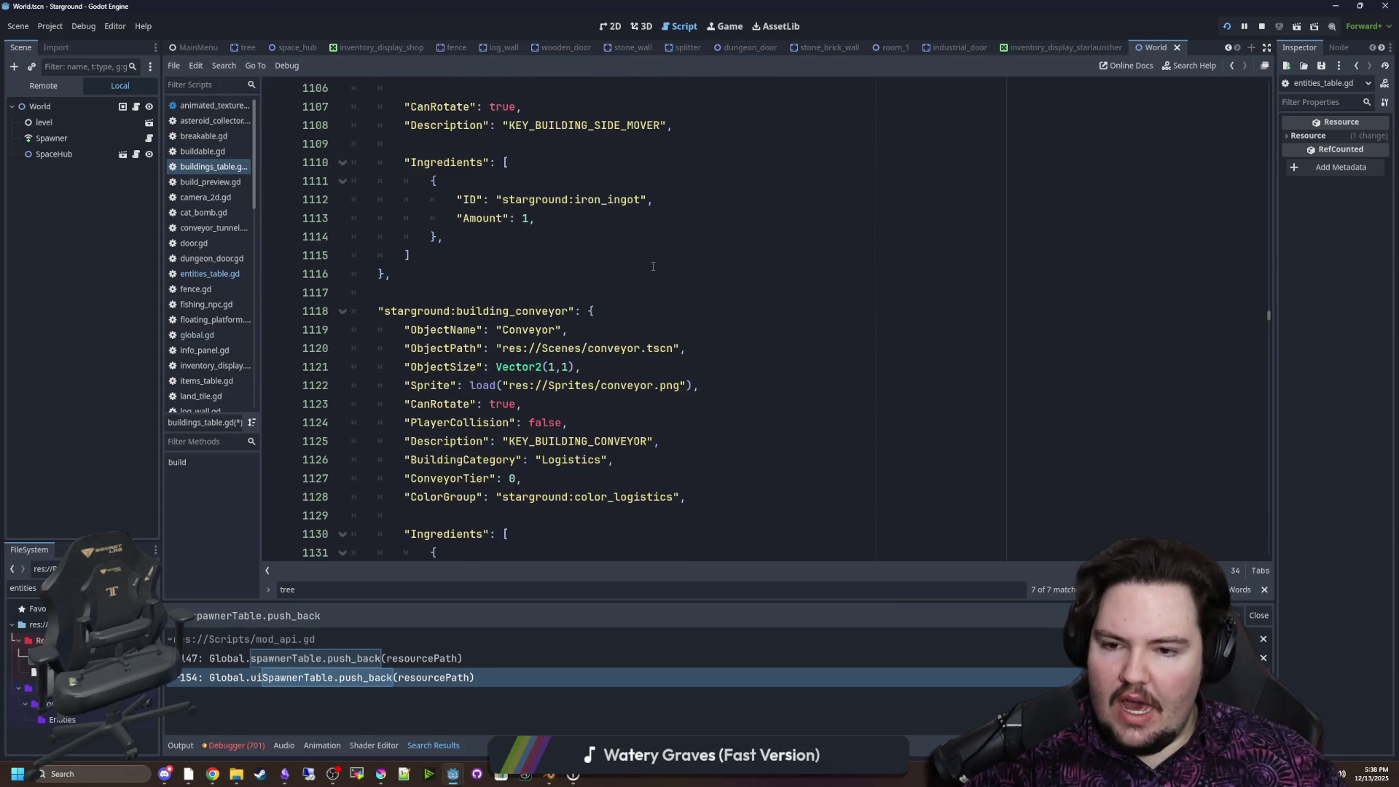
{"action": "scroll", "coordinate": [538, 336], "scroll_direction": "down", "scroll_amount": 2}
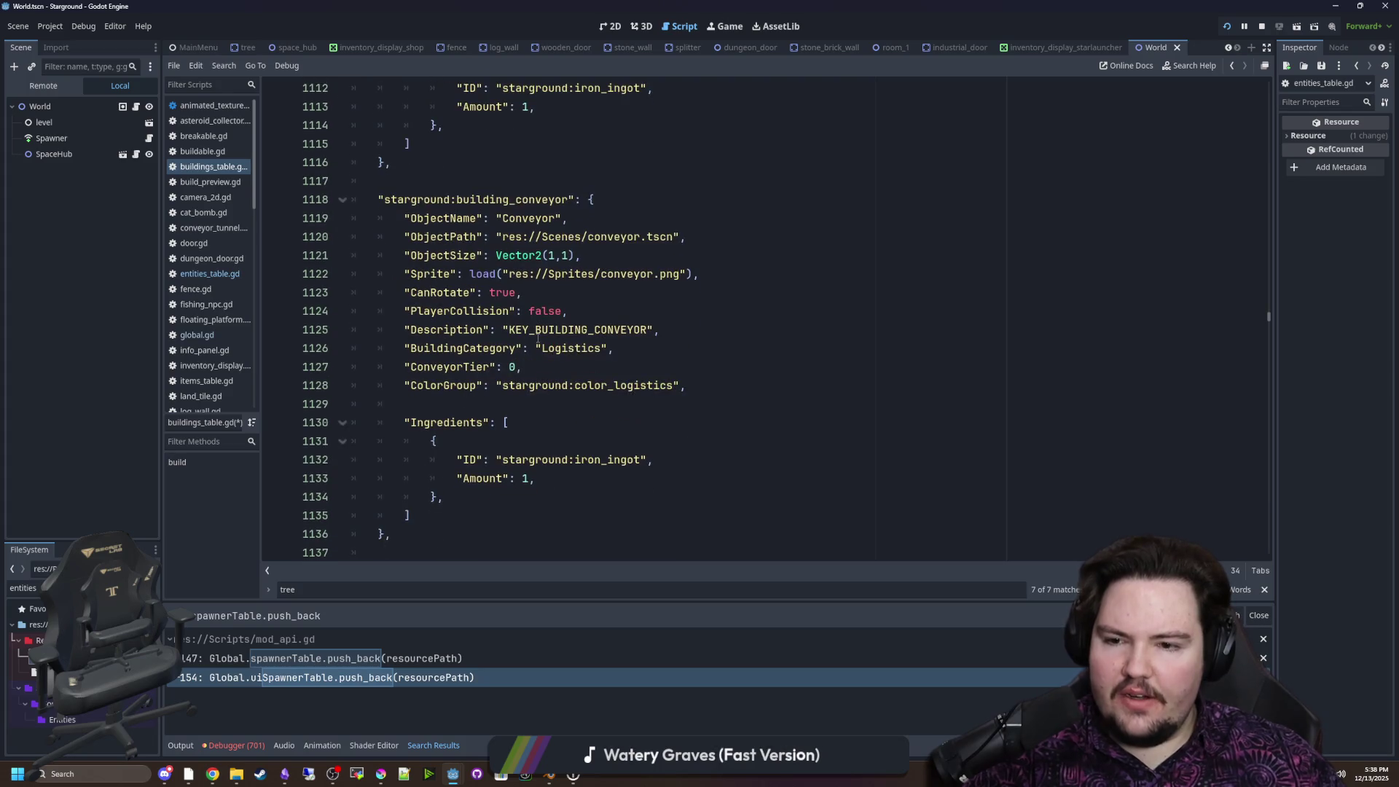
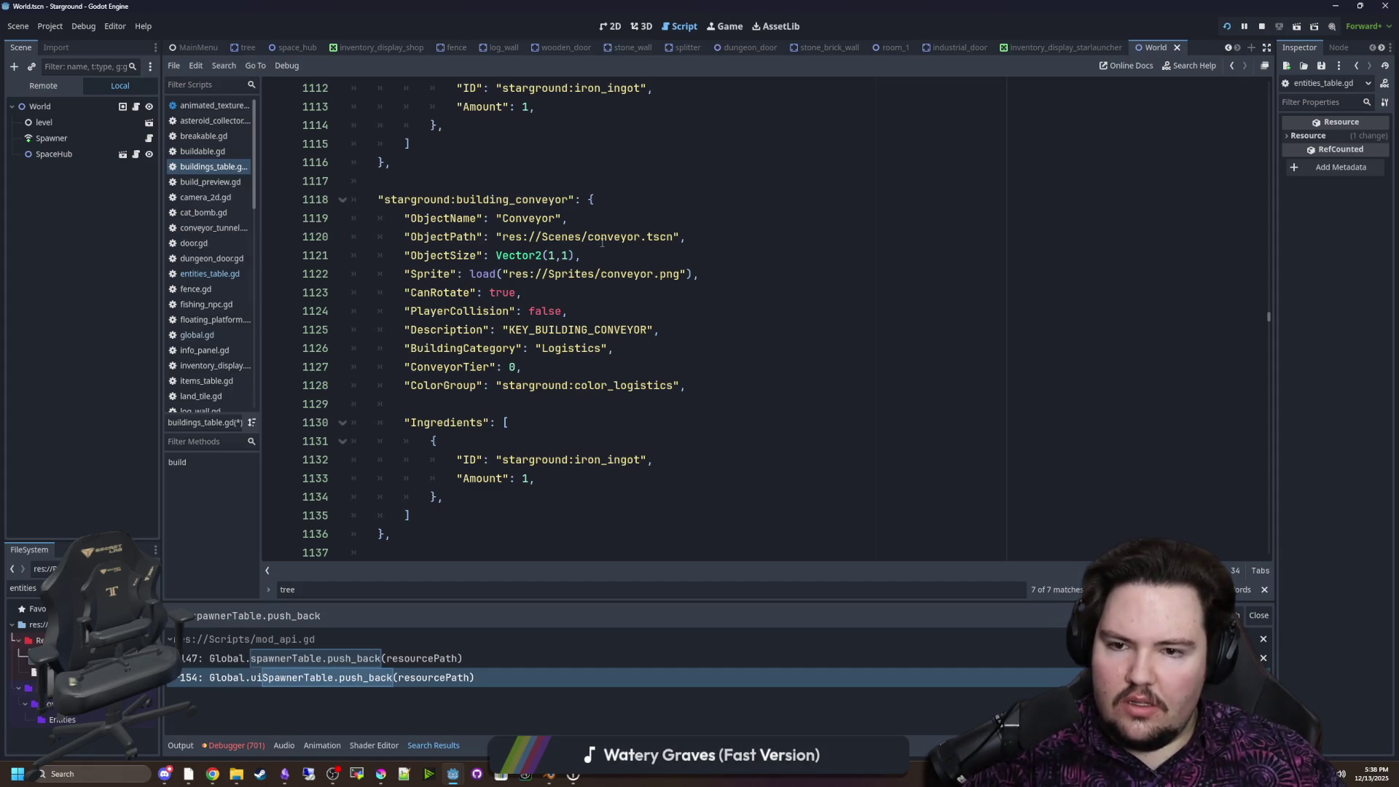
Add "MultiplayerSync": false after the Conveyor entry's ColorGroup line, then select that line for reuse.
{"action": "mouse_move", "coordinate": [602, 243]}
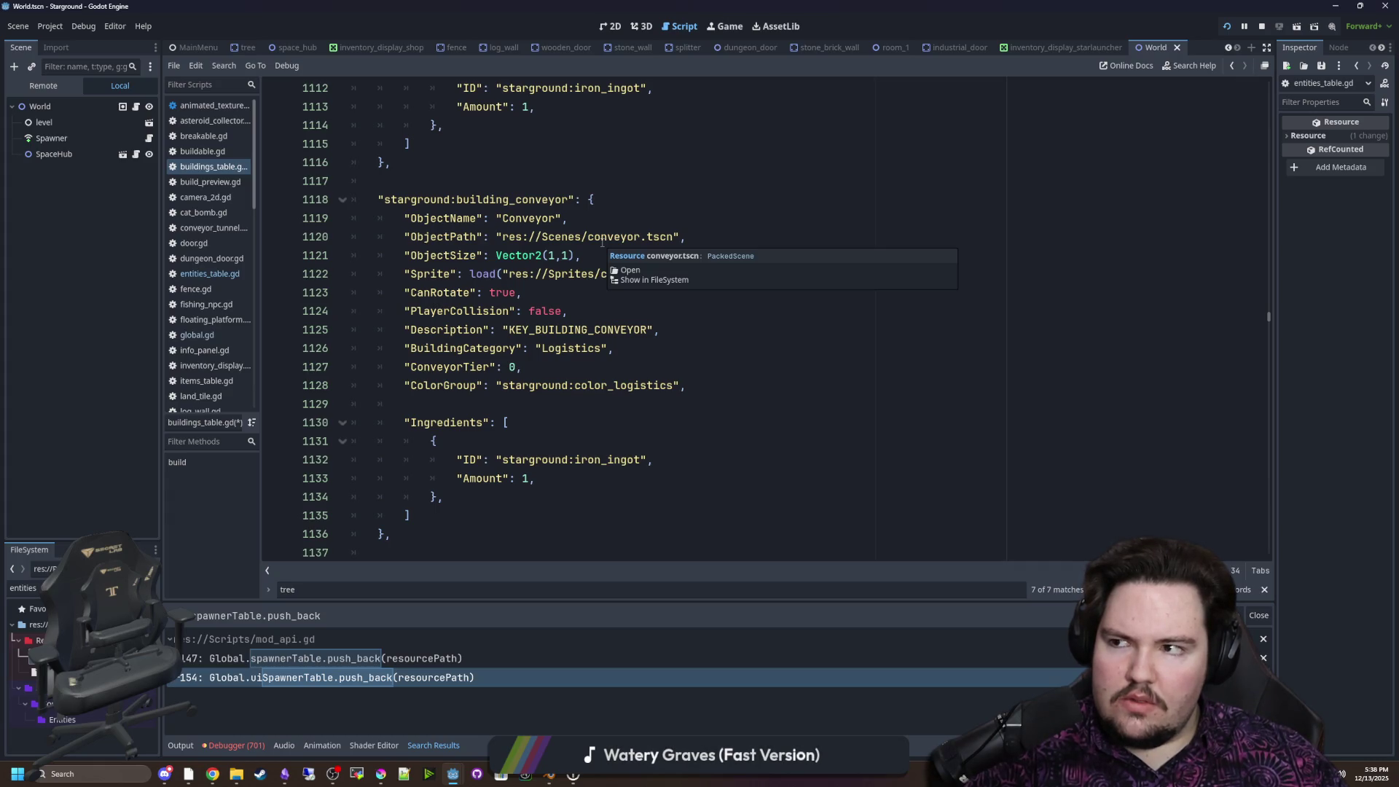
{"action": "left_click", "coordinate": [708, 397]}
{"action": "left_click", "coordinate": [713, 394]}
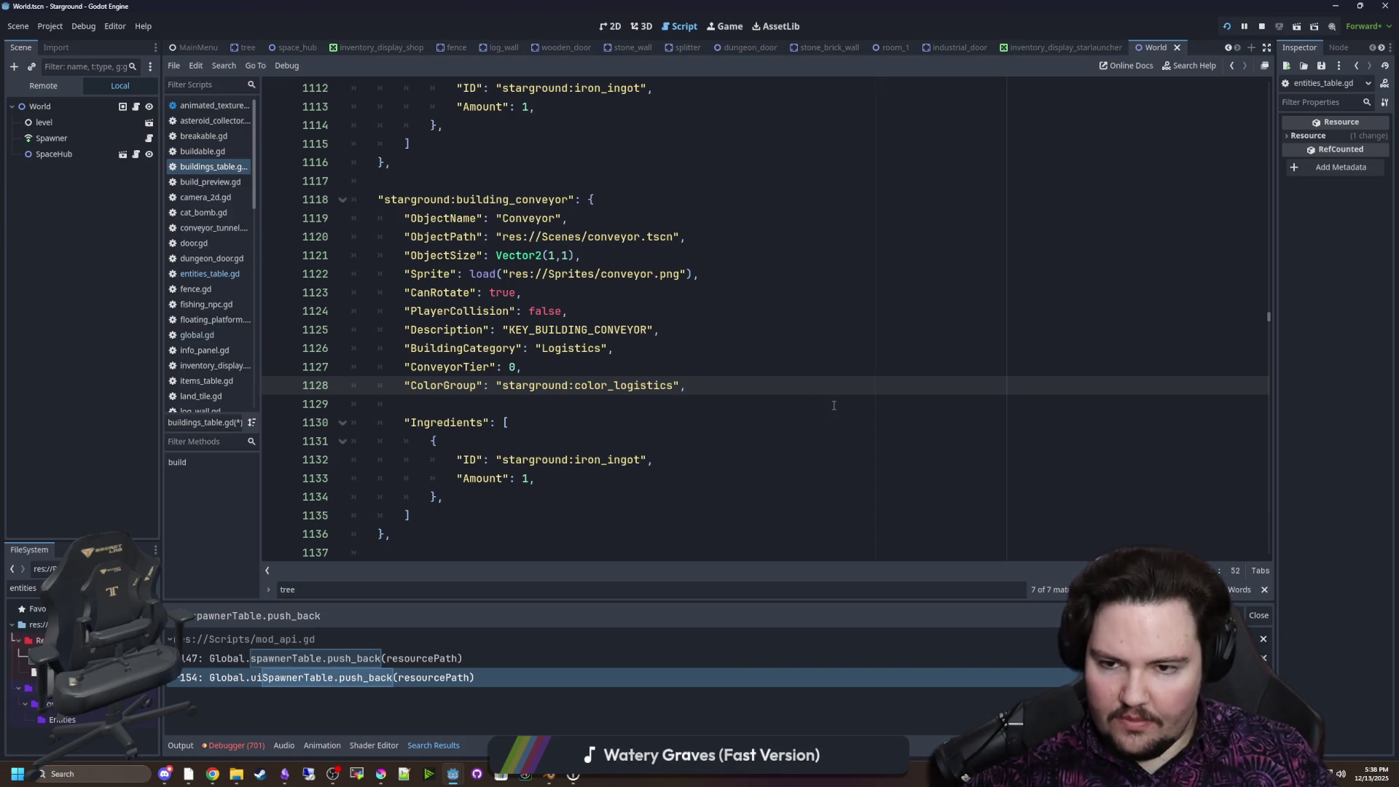
{"action": "key", "text": "Return"}
{"action": "type", "text": "\"MultiplayerSync\": false,"}
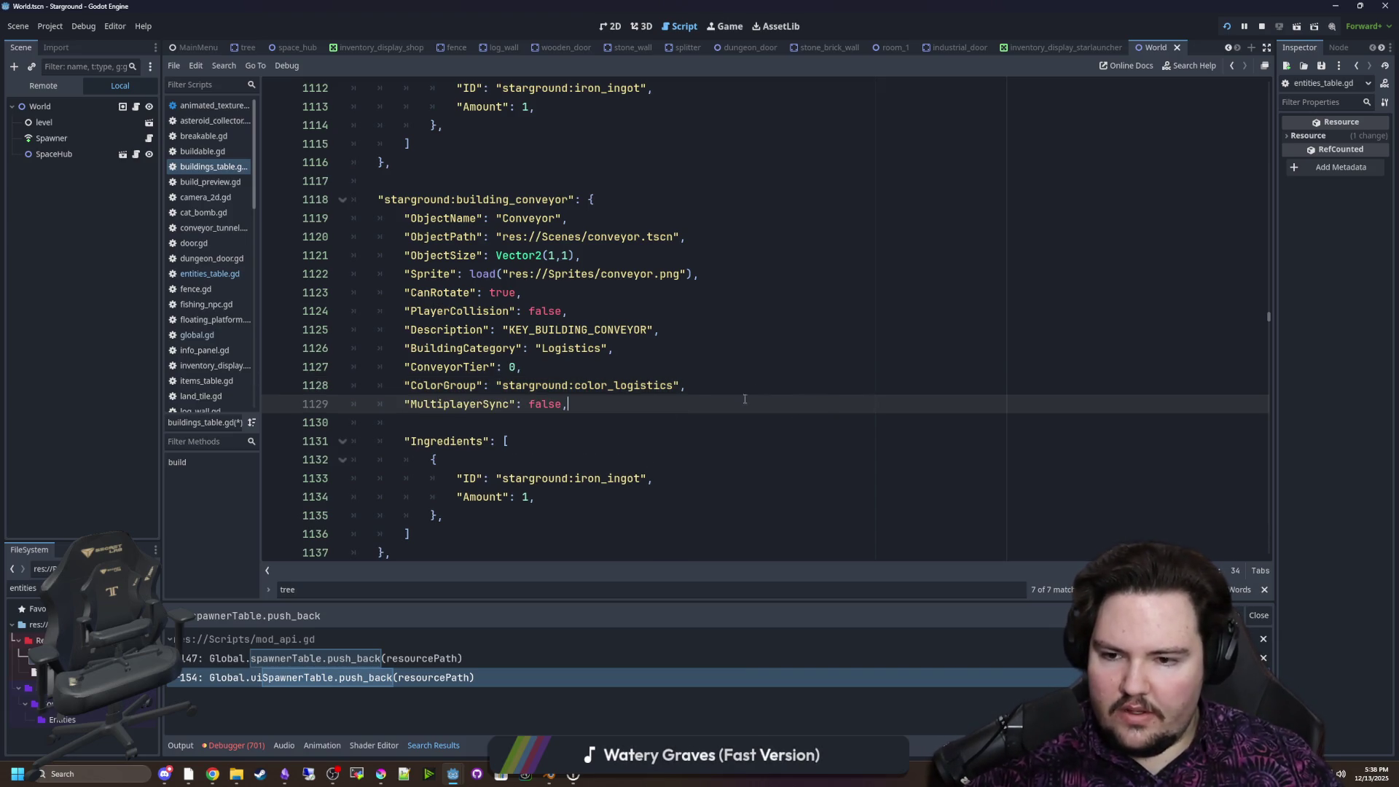
{"action": "left_click_drag", "start_coordinate": [568, 403], "coordinate": [403, 403]}
{"action": "key", "text": "ctrl+c"}
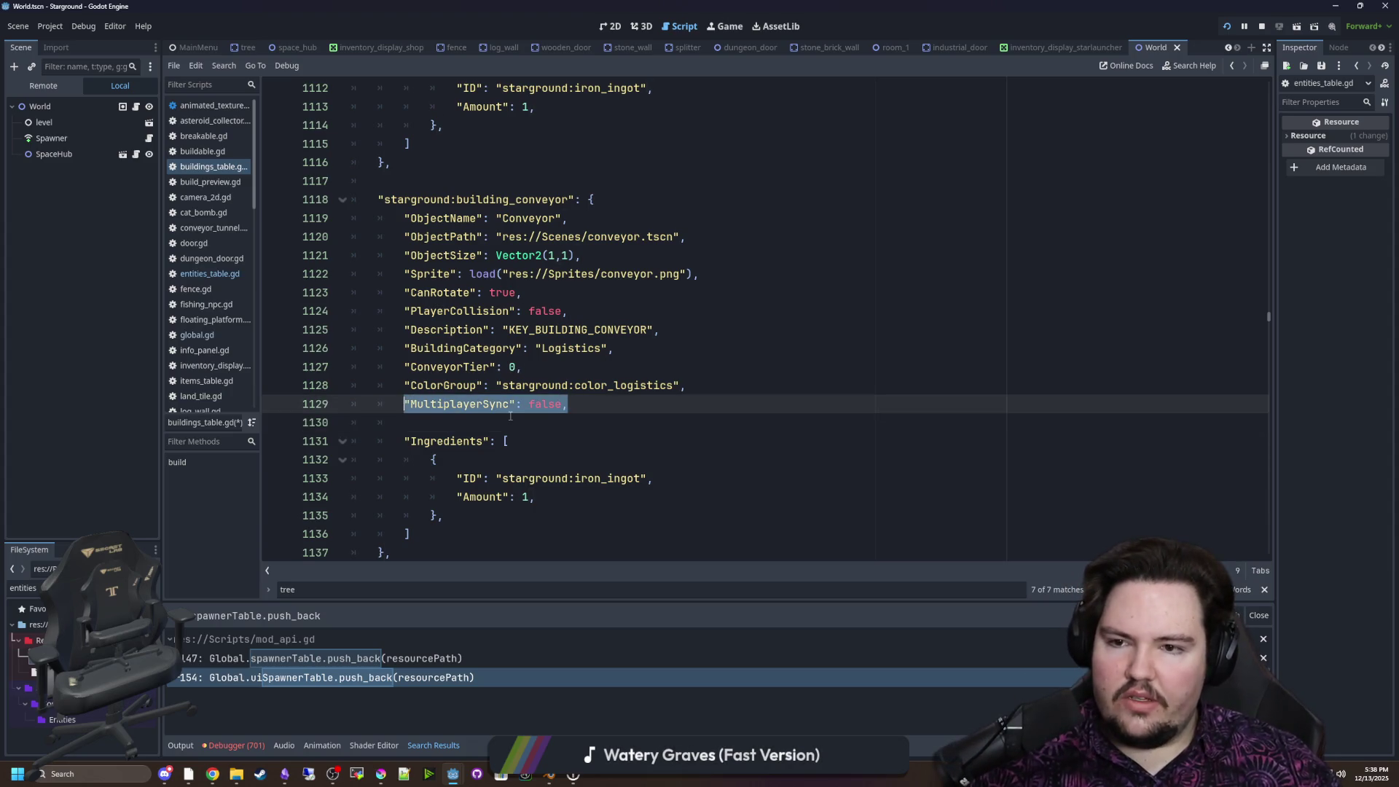
Paste "MultiplayerSync": false into the Conveyor V2 and Conveyor V3 entries after their ColorGroup lines.
{"action": "scroll", "coordinate": [510, 417], "scroll_direction": "down", "scroll_amount": 5}
{"action": "scroll", "coordinate": [734, 423], "scroll_direction": "down", "scroll_amount": 10}
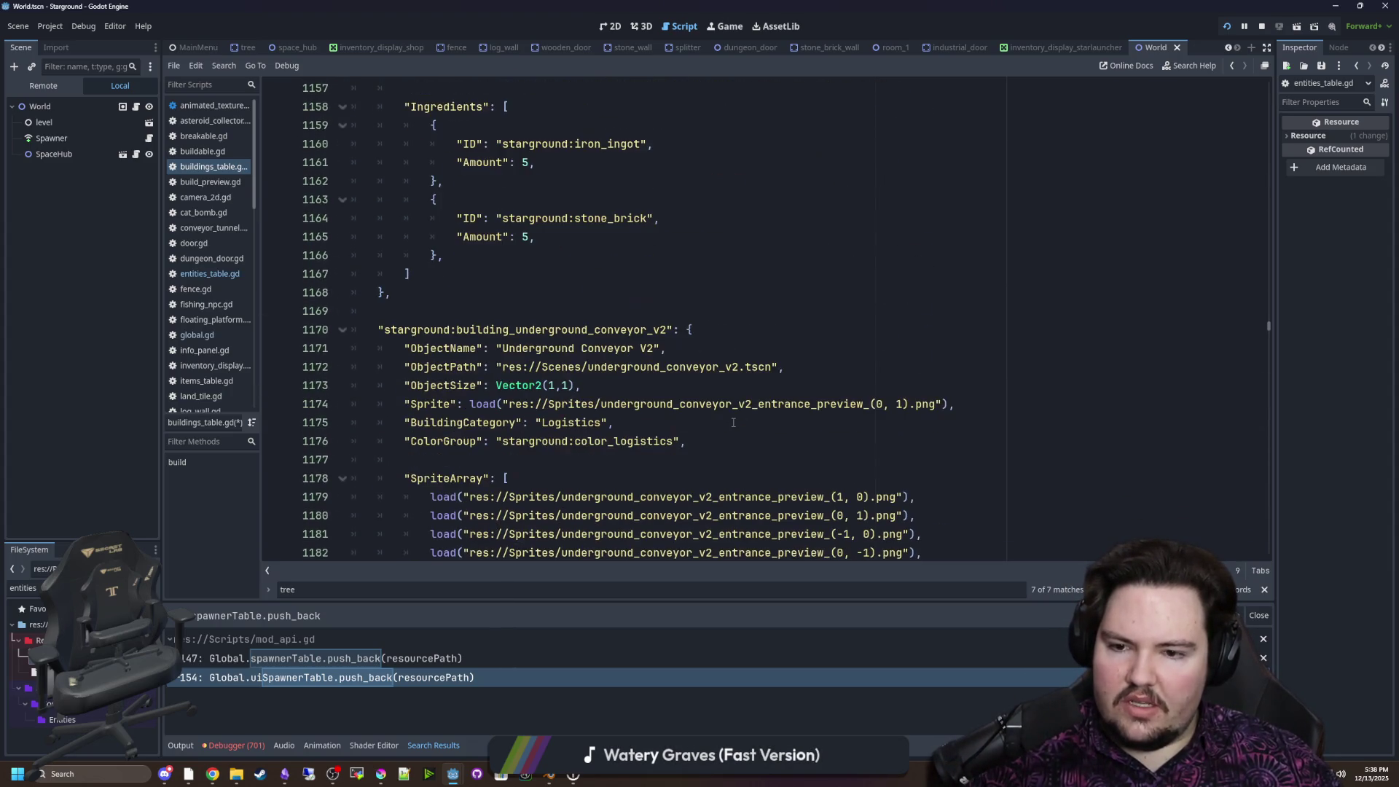
{"action": "scroll", "coordinate": [733, 423], "scroll_direction": "down", "scroll_amount": 5}
{"action": "scroll", "coordinate": [733, 423], "scroll_direction": "down", "scroll_amount": 16}
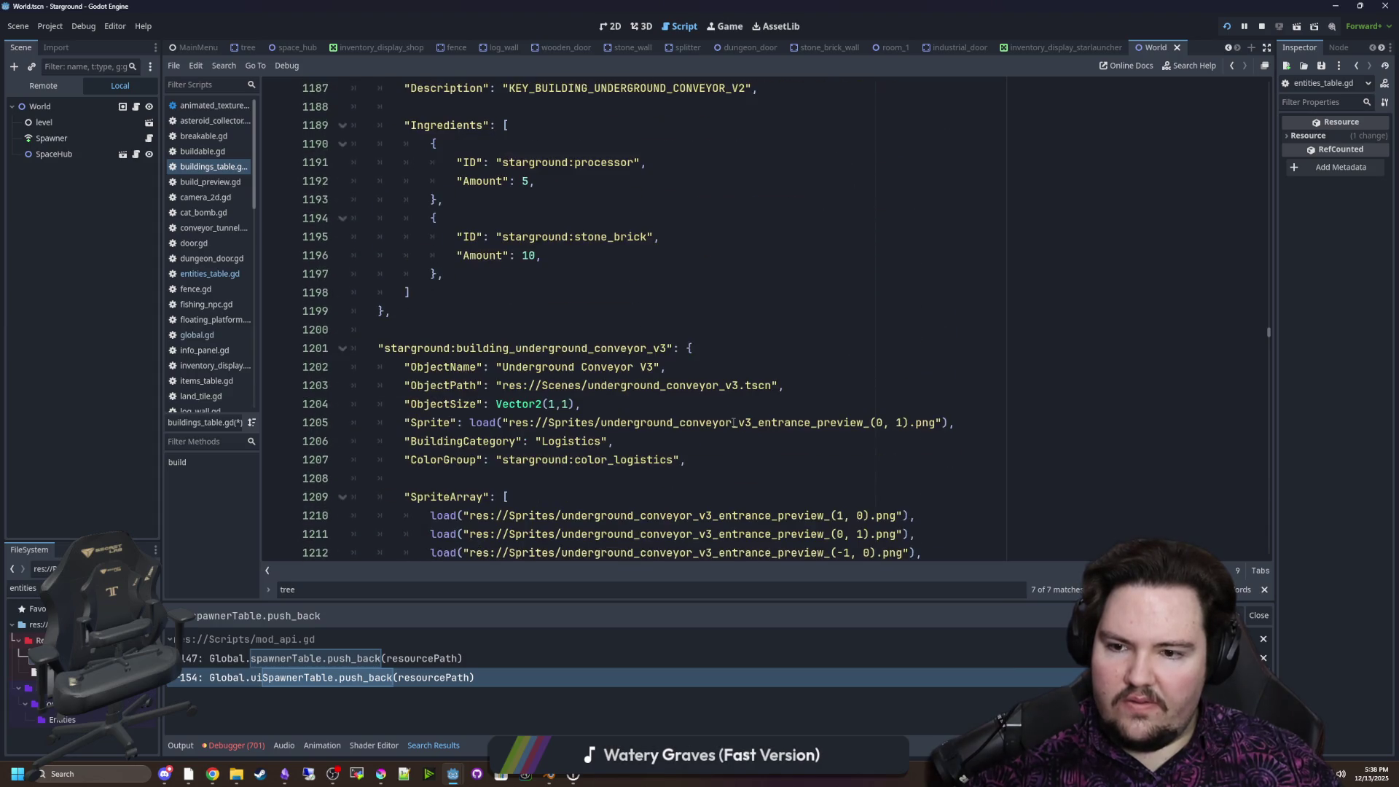
{"action": "scroll", "coordinate": [753, 426], "scroll_direction": "down", "scroll_amount": 3}
{"action": "left_click", "coordinate": [699, 349]}
{"action": "key", "text": "Return"}
{"action": "key", "text": "ctrl+v"}
{"action": "scroll", "coordinate": [698, 350], "scroll_direction": "down", "scroll_amount": 7}
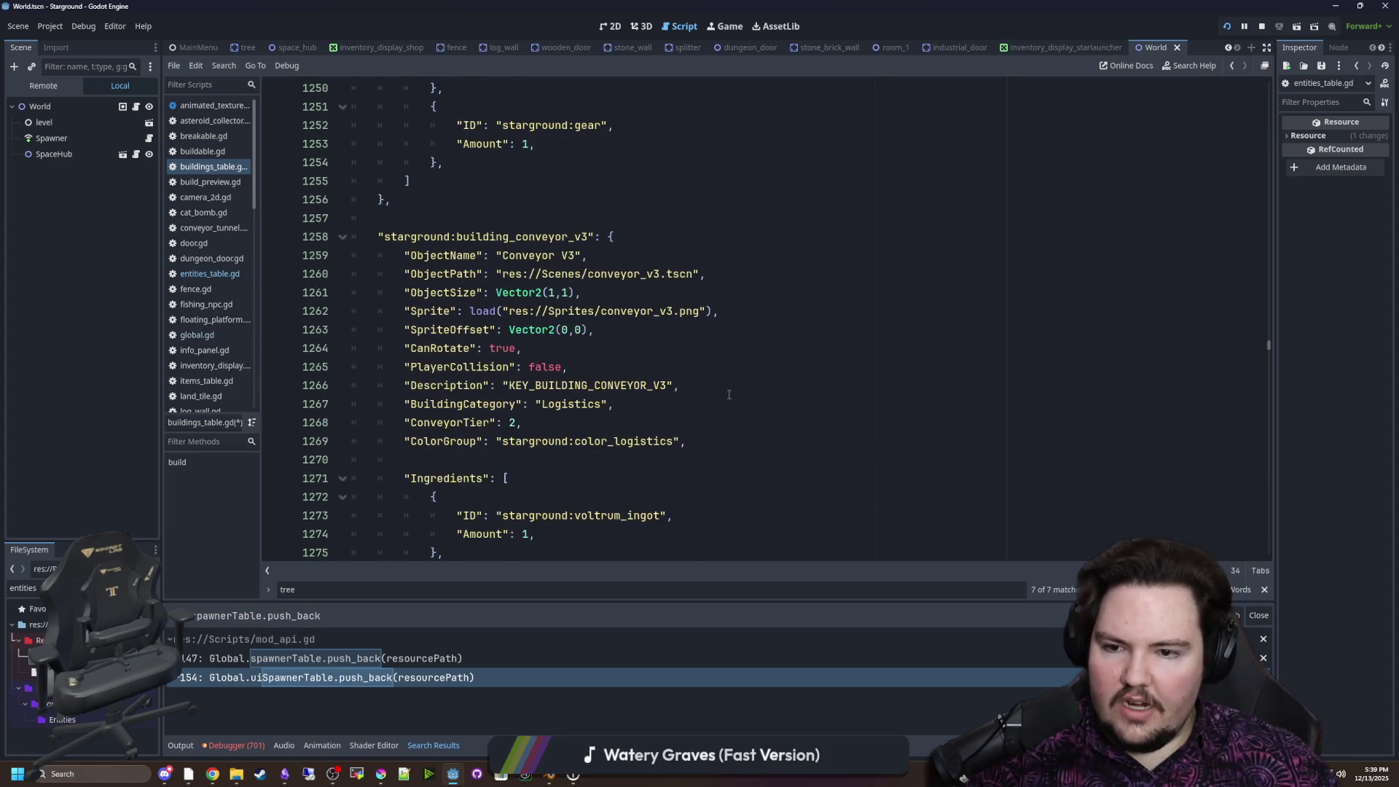
{"action": "scroll", "coordinate": [698, 386], "scroll_direction": "down", "scroll_amount": 1}
{"action": "left_click", "coordinate": [715, 380]}
{"action": "key", "text": "ctrl+v"}
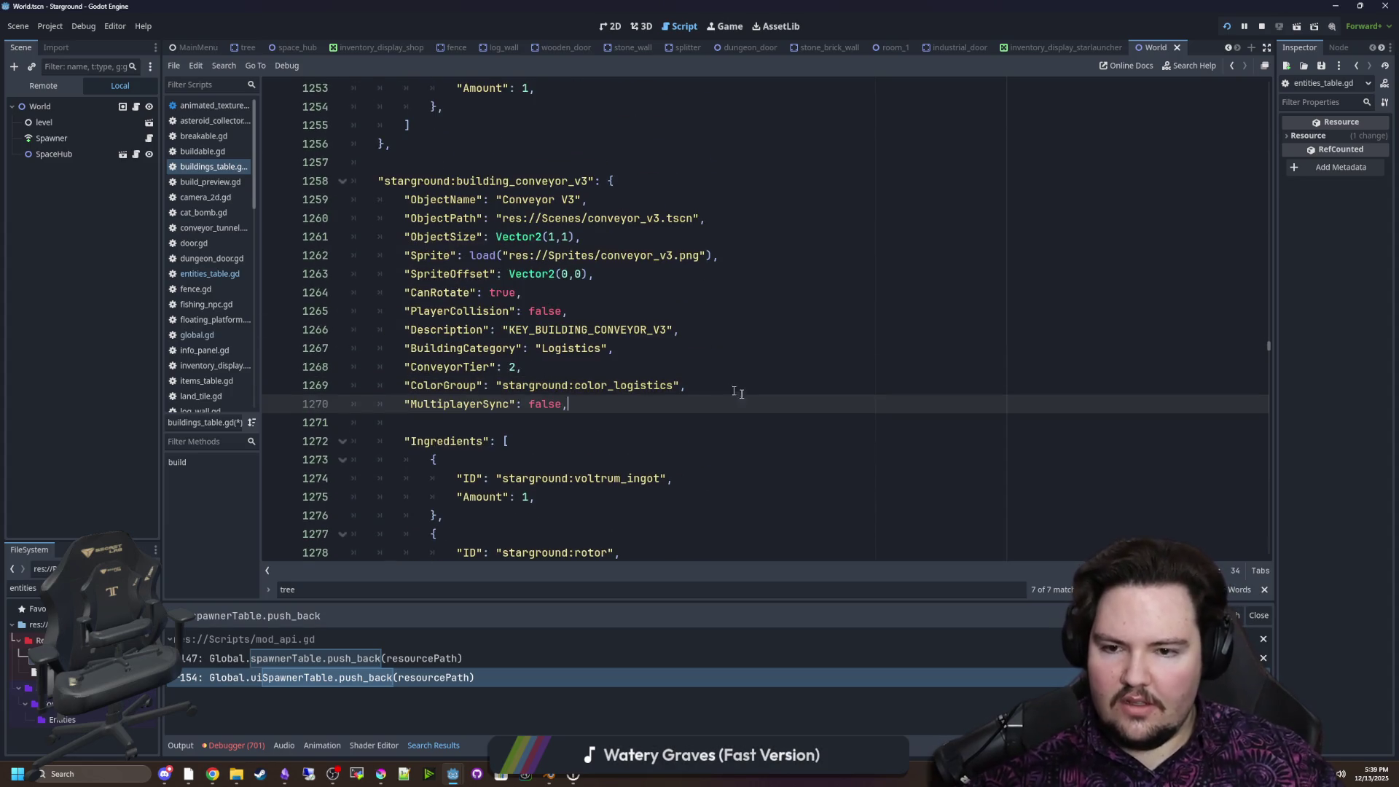
{"action": "scroll", "coordinate": [722, 382], "scroll_direction": "down", "scroll_amount": 7}
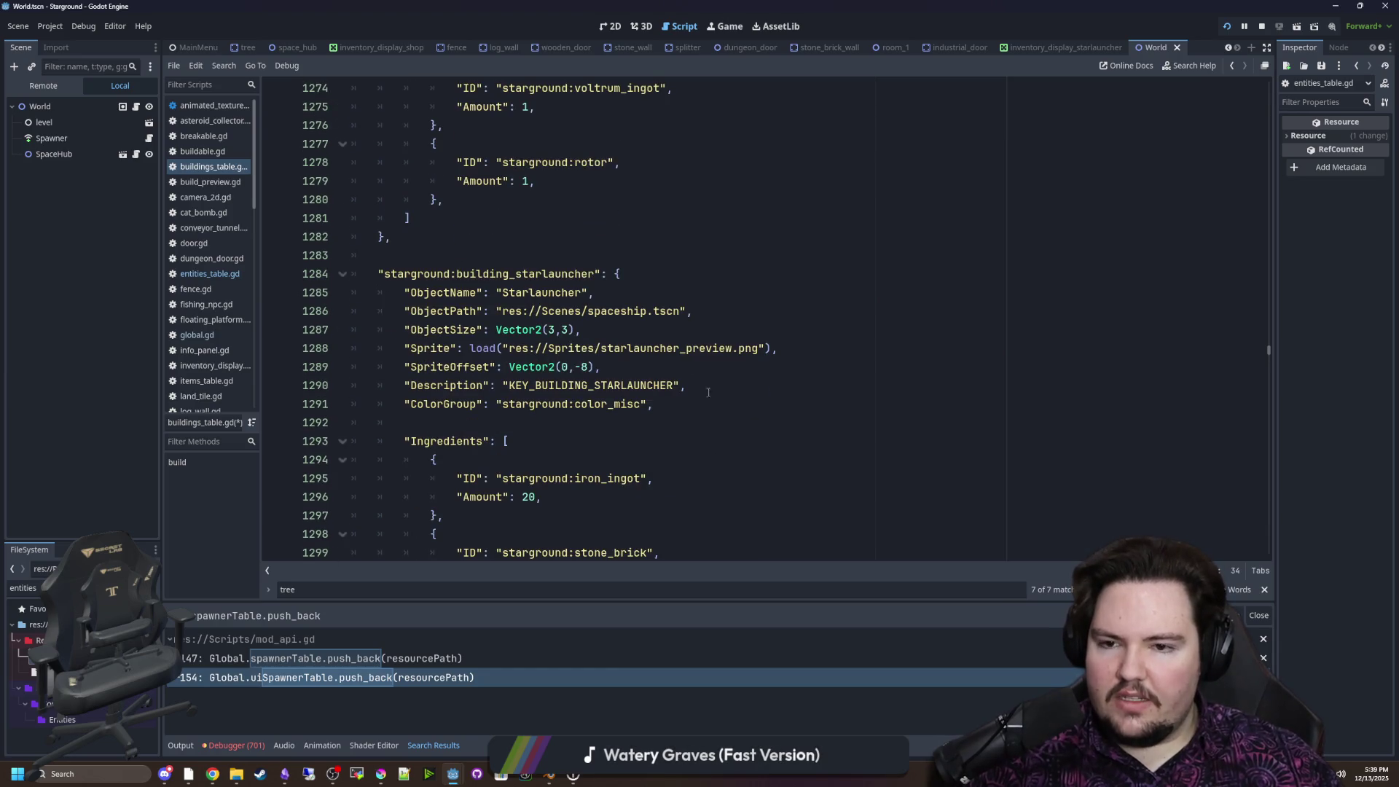
{"action": "scroll", "coordinate": [709, 396], "scroll_direction": "down", "scroll_amount": 4}
{"action": "scroll", "coordinate": [704, 362], "scroll_direction": "down", "scroll_amount": 6}
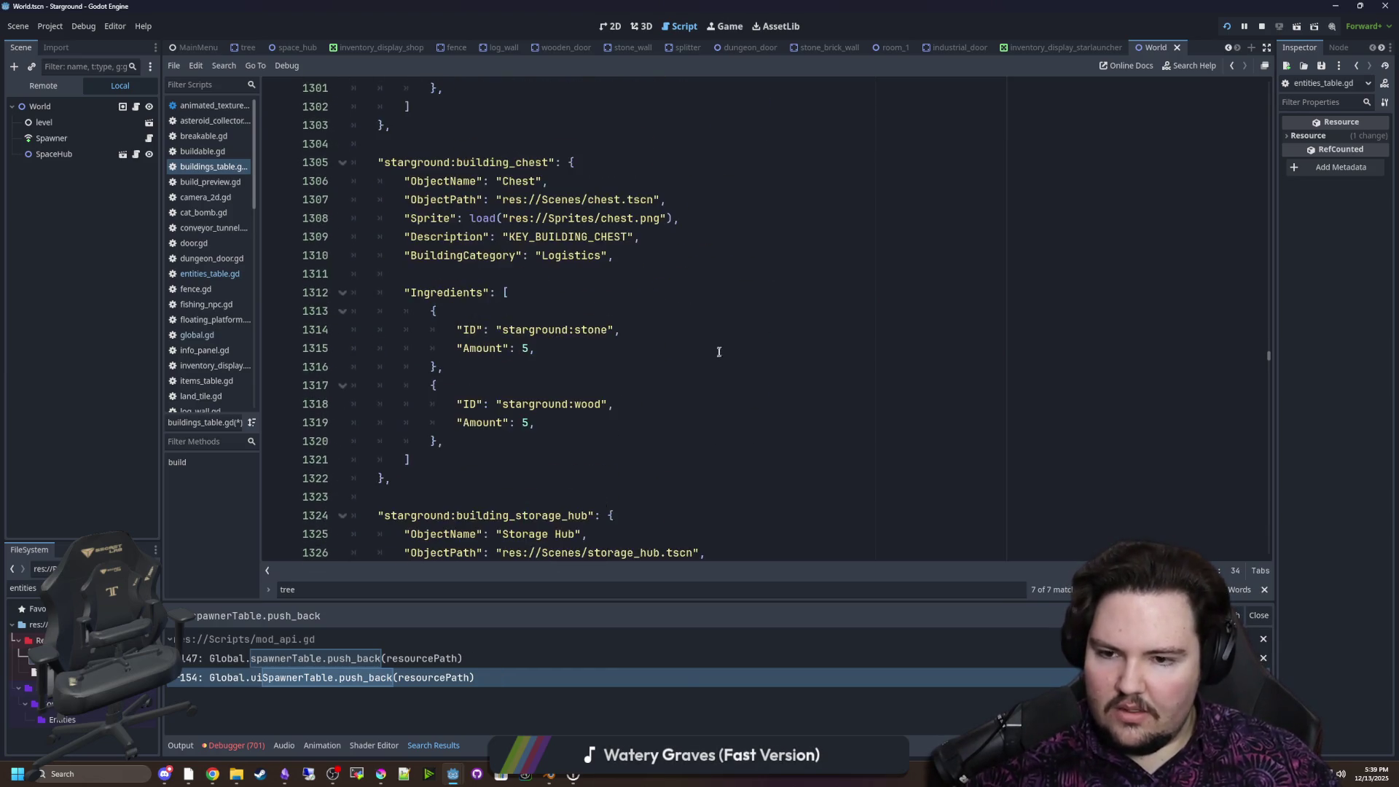
{"action": "scroll", "coordinate": [714, 350], "scroll_direction": "up", "scroll_amount": 20}
{"action": "scroll", "coordinate": [726, 340], "scroll_direction": "up", "scroll_amount": 13}
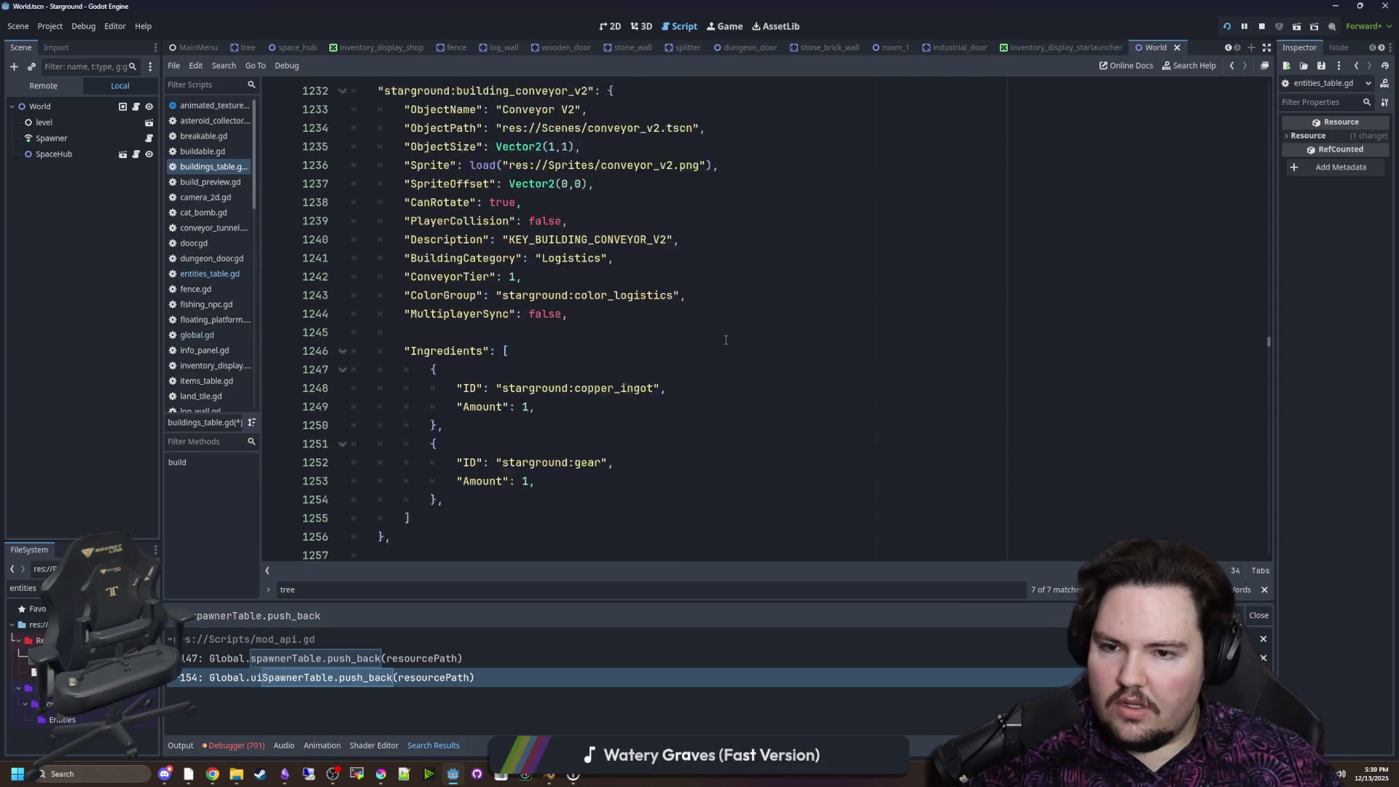
{"action": "scroll", "coordinate": [725, 339], "scroll_direction": "up", "scroll_amount": 18}
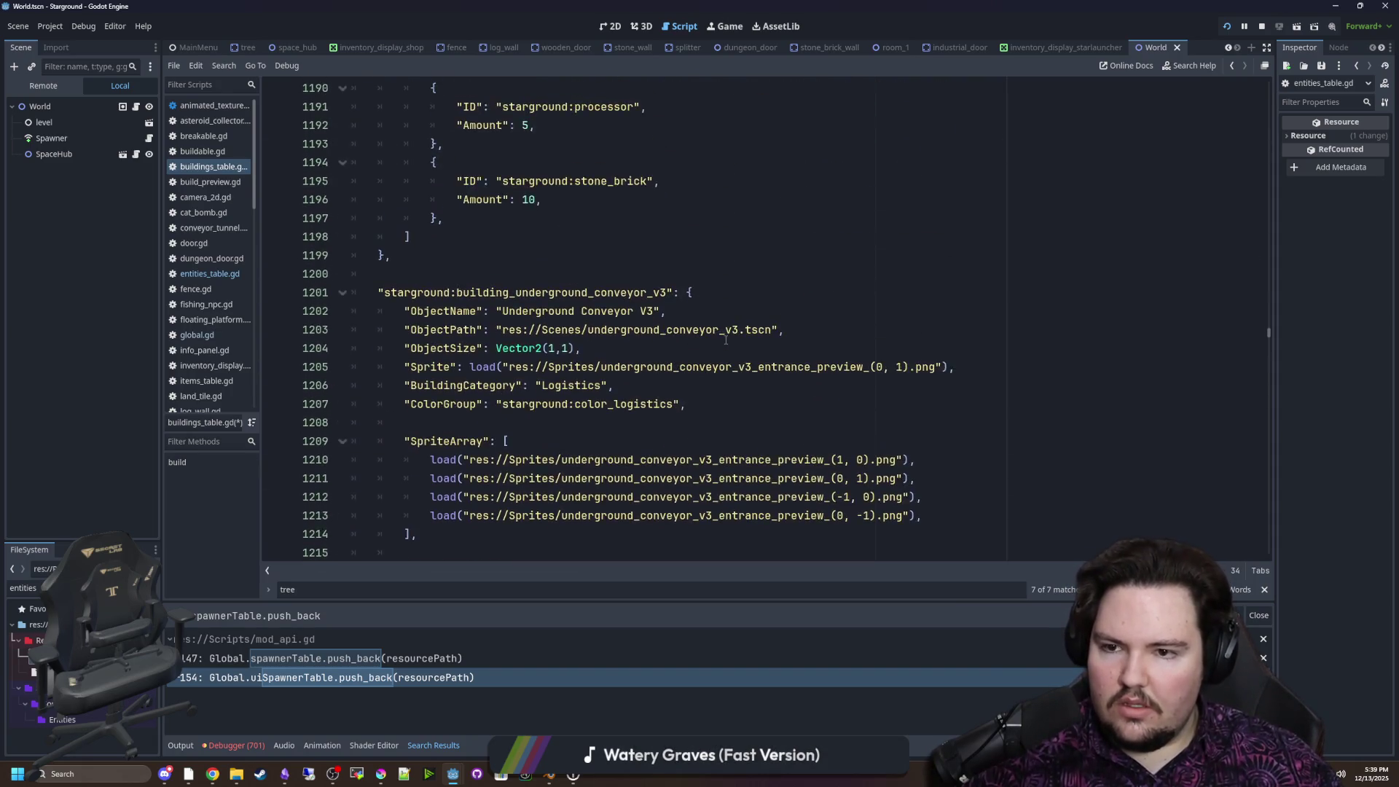
{"action": "scroll", "coordinate": [726, 340], "scroll_direction": "up", "scroll_amount": 13}
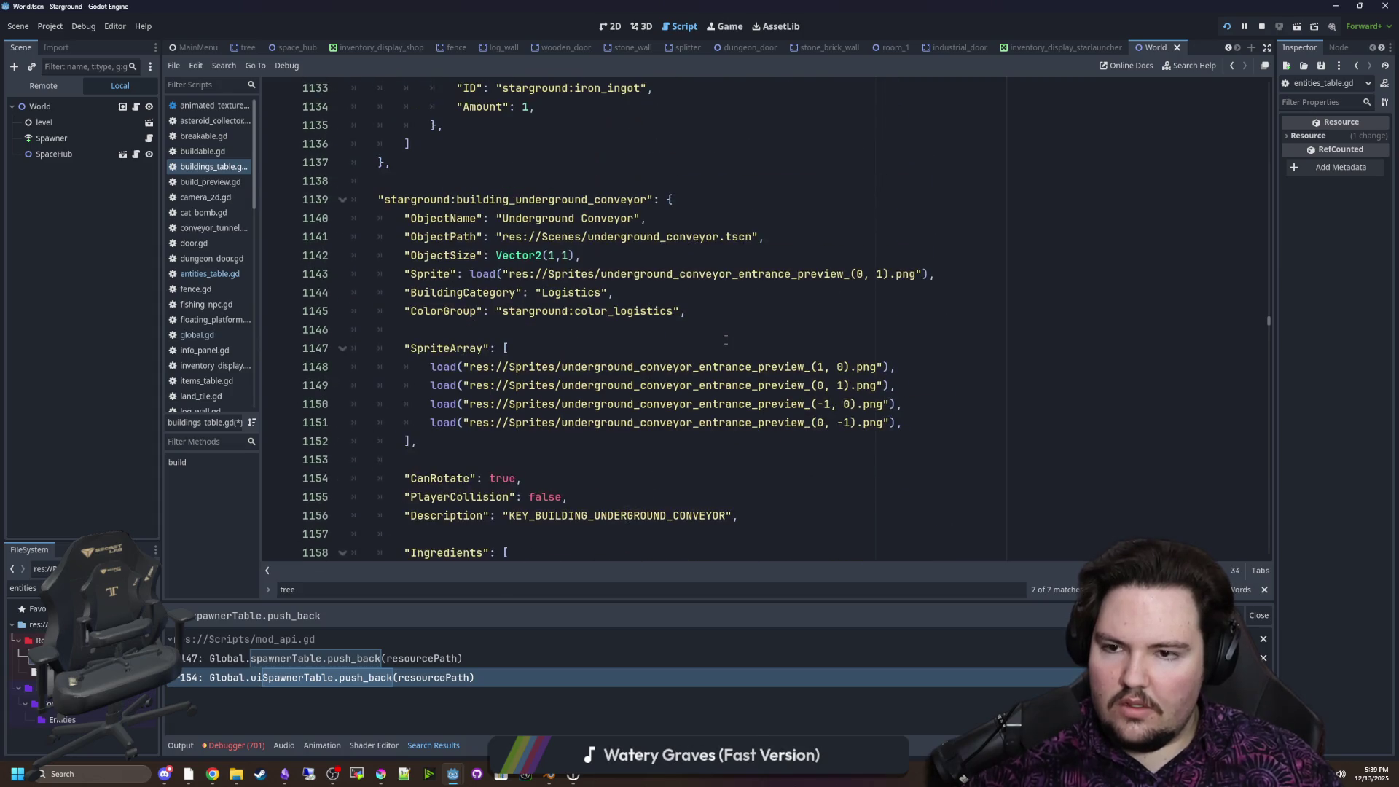
{"action": "scroll", "coordinate": [726, 340], "scroll_direction": "up", "scroll_amount": 13}
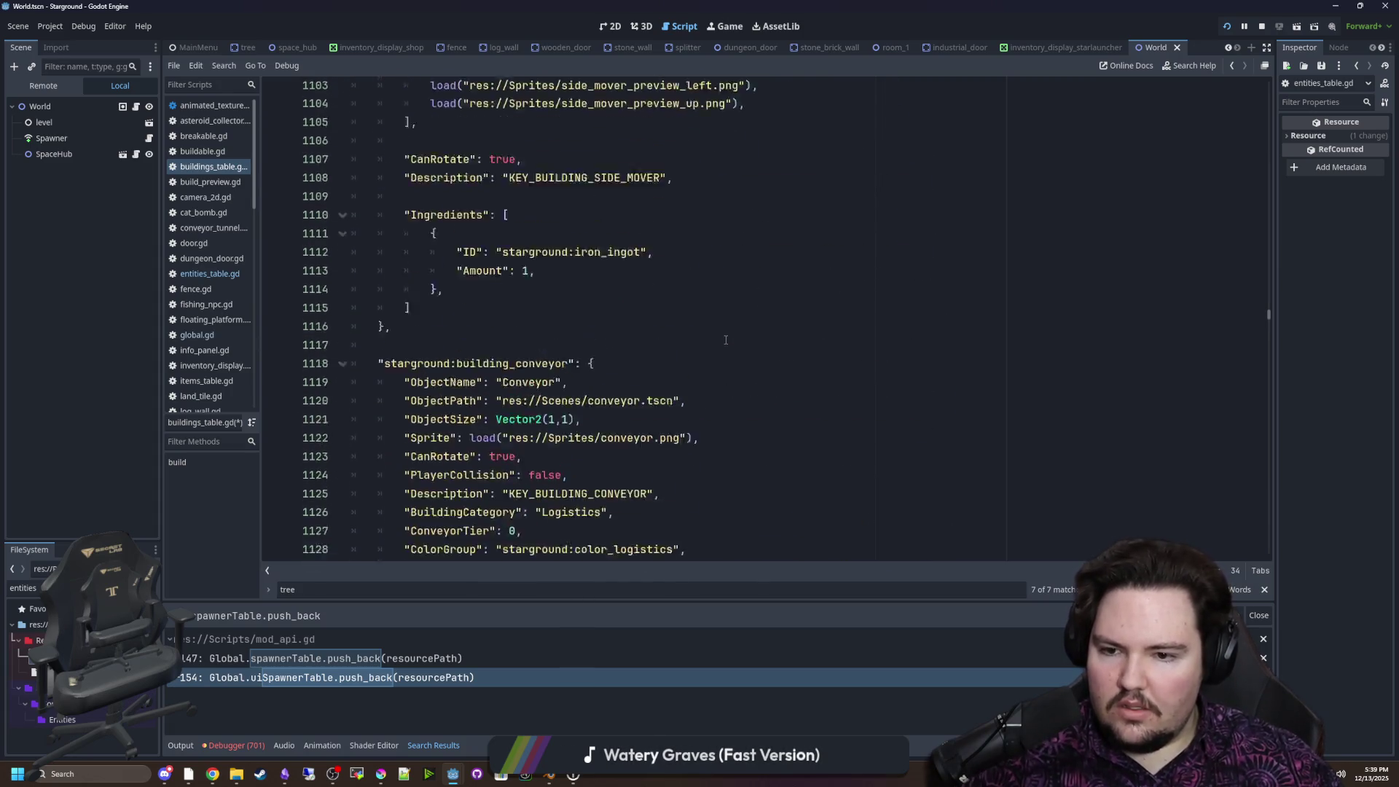
{"action": "scroll", "coordinate": [726, 339], "scroll_direction": "up", "scroll_amount": 12}
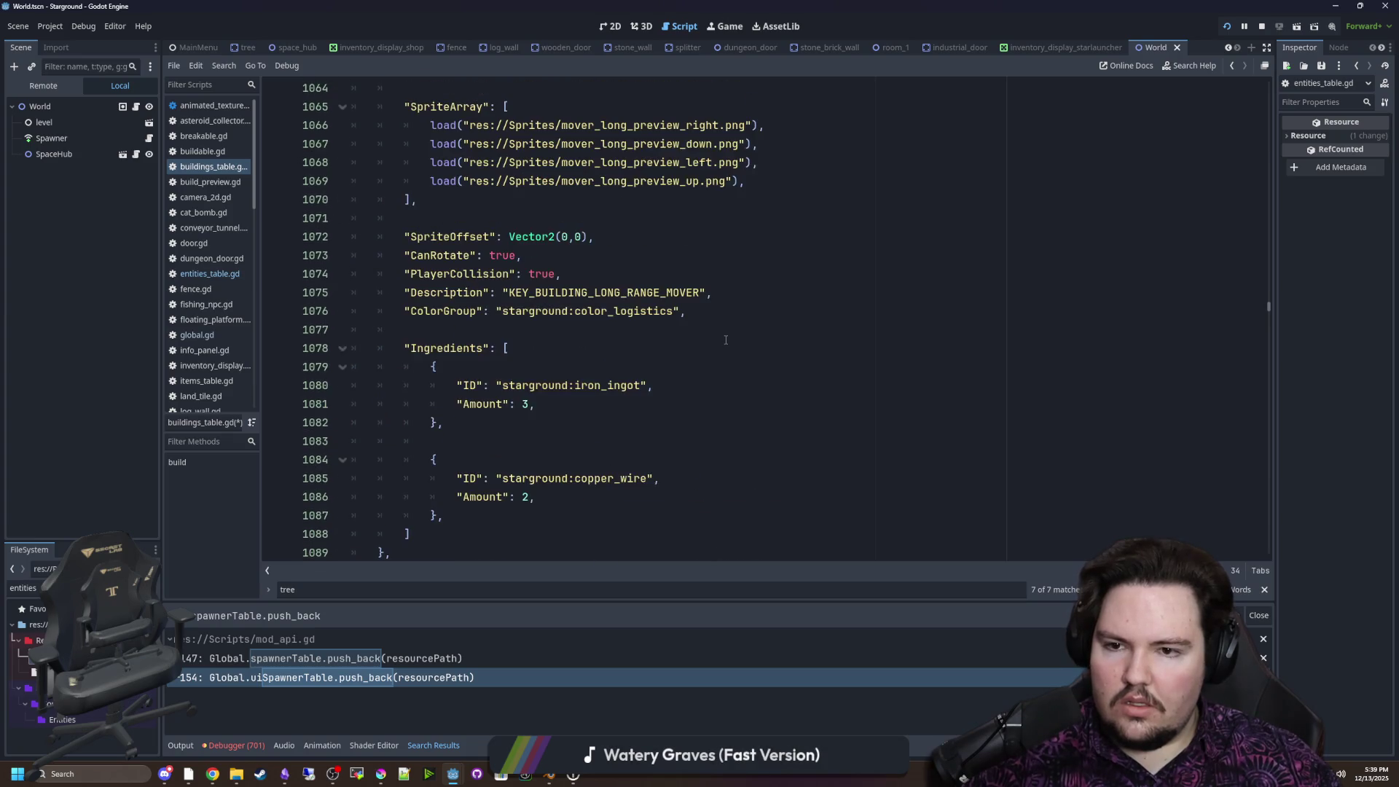
{"action": "scroll", "coordinate": [726, 339], "scroll_direction": "up", "scroll_amount": 6}
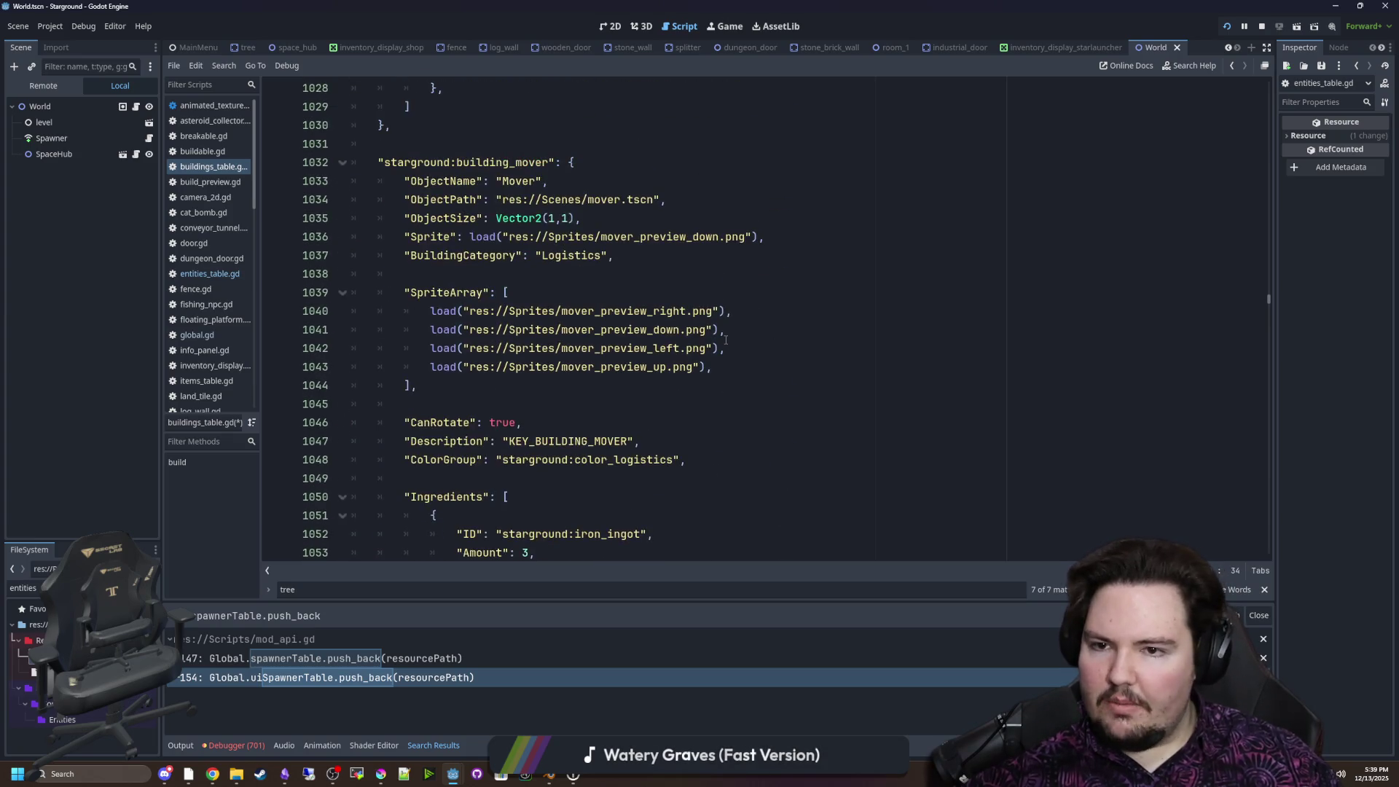
{"action": "scroll", "coordinate": [717, 341], "scroll_direction": "up", "scroll_amount": 13}
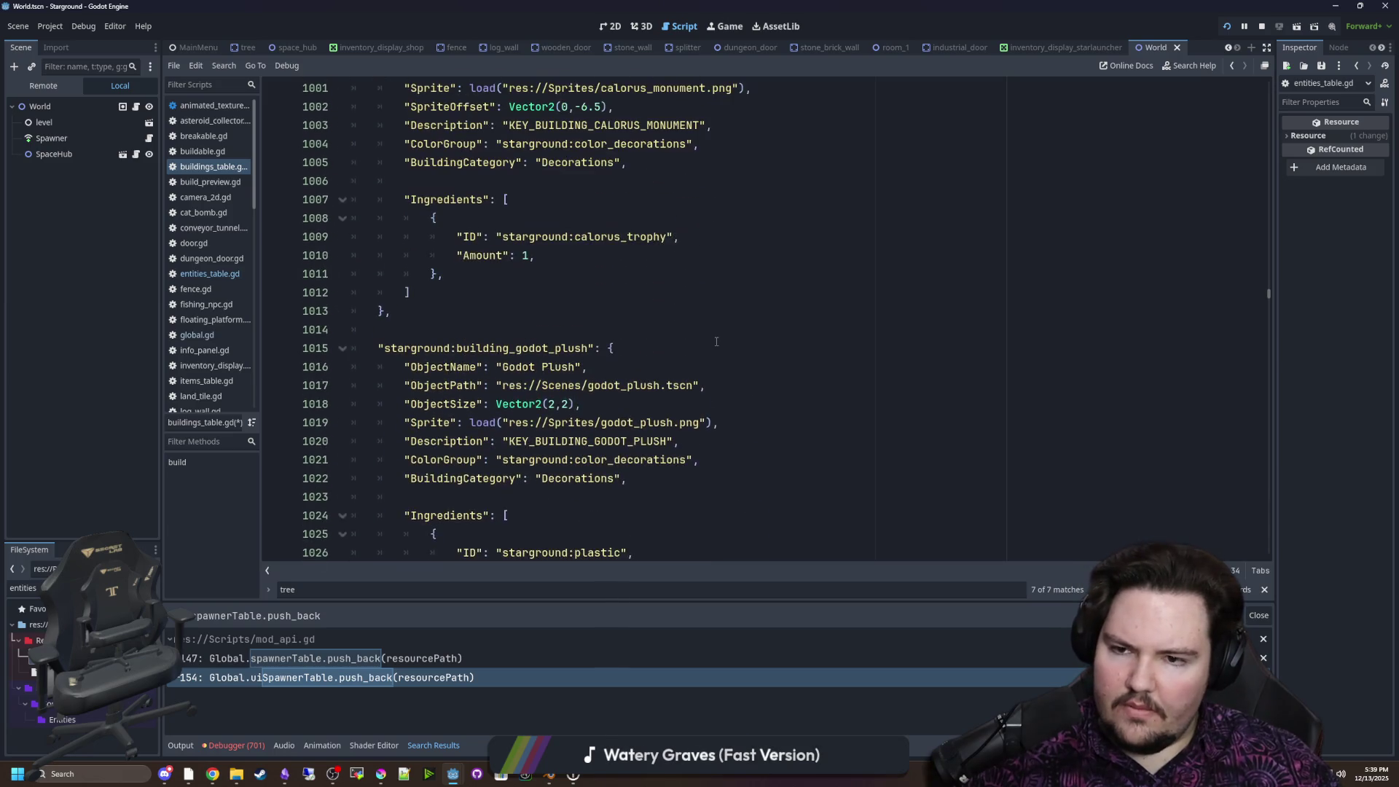
{"action": "scroll", "coordinate": [716, 341], "scroll_direction": "up", "scroll_amount": 11}
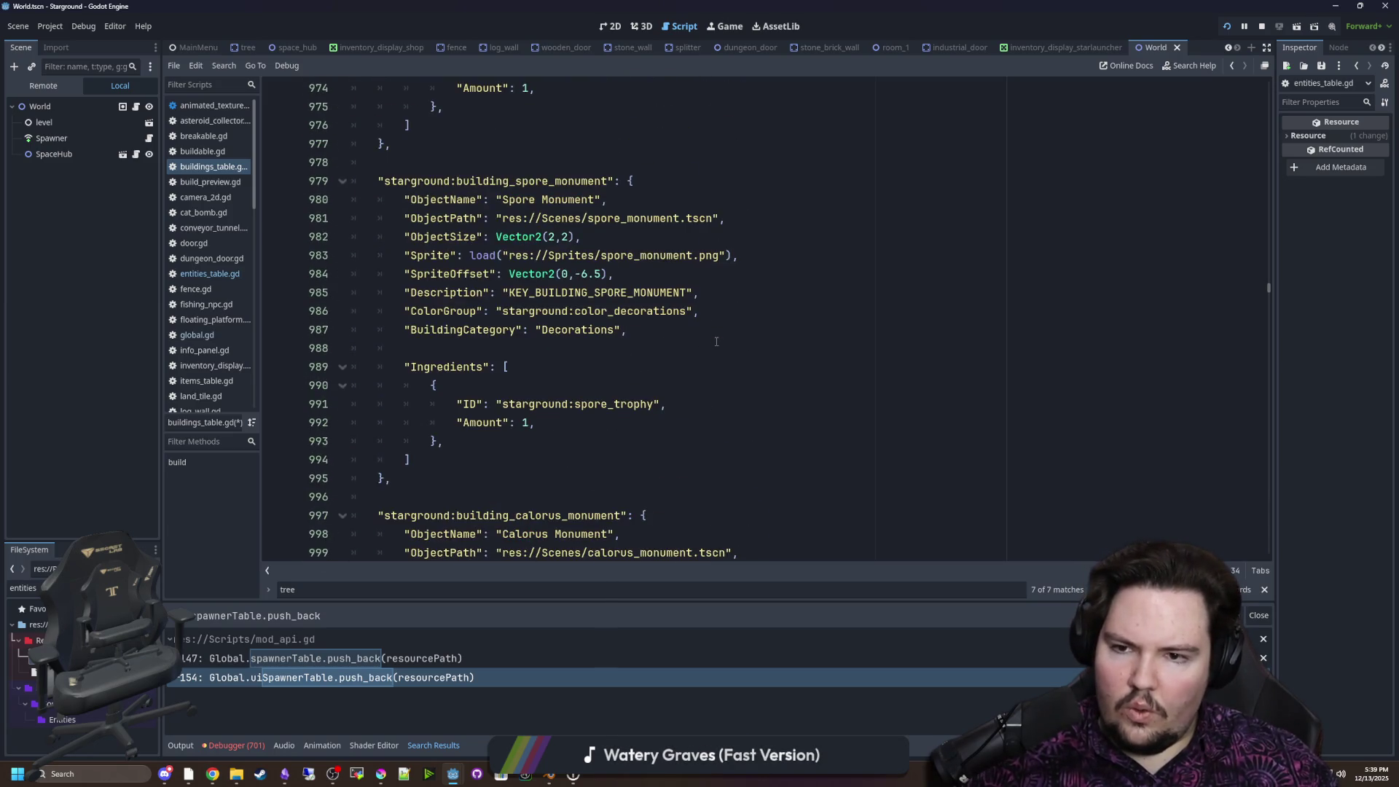
{"action": "scroll", "coordinate": [717, 341], "scroll_direction": "up", "scroll_amount": 15}
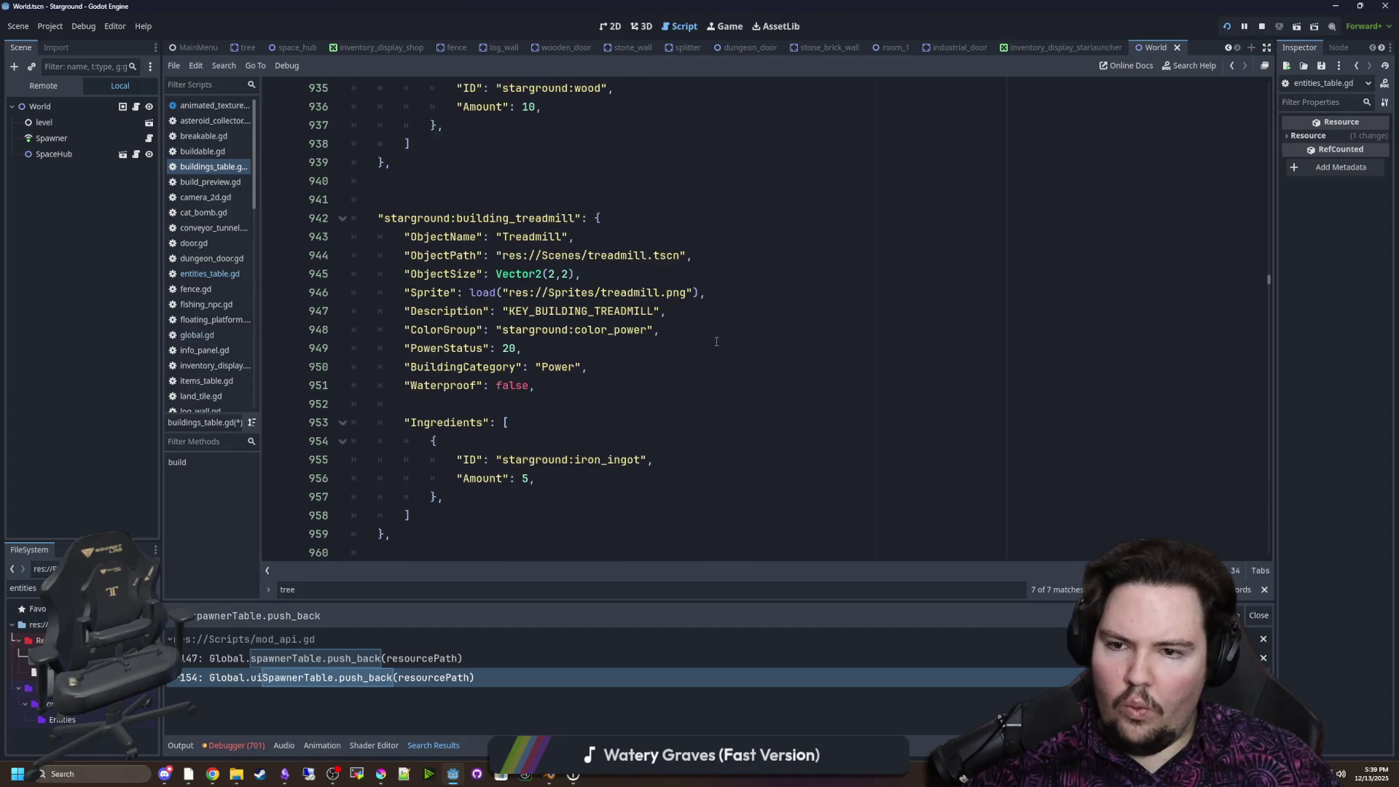
{"action": "scroll", "coordinate": [715, 342], "scroll_direction": "up", "scroll_amount": 13}
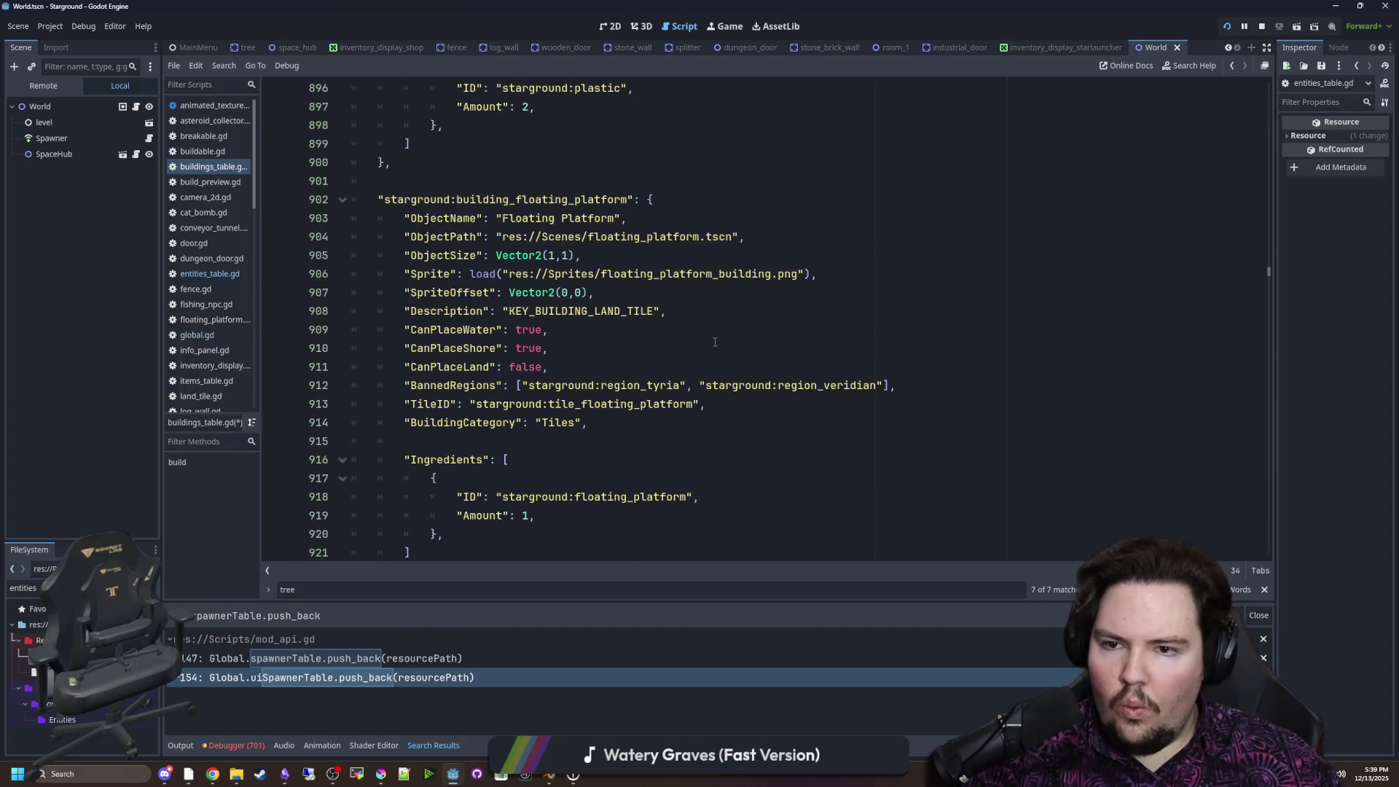
{"action": "scroll", "coordinate": [715, 341], "scroll_direction": "up", "scroll_amount": 4}
{"action": "scroll", "coordinate": [699, 349], "scroll_direction": "down", "scroll_amount": 9}
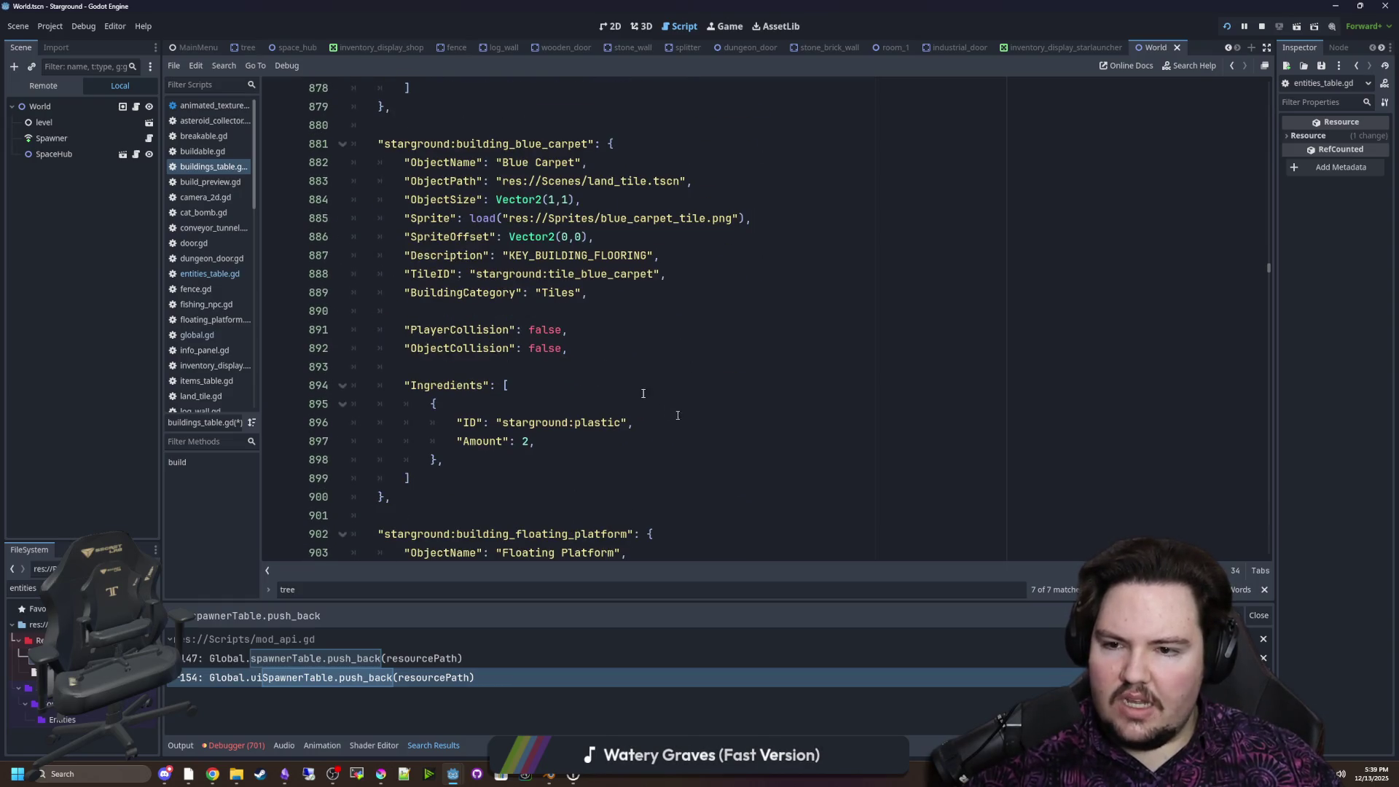
{"action": "left_click", "coordinate": [615, 350]}
Add "MultiplayerSync": false to the Blue Carpet entry and after Wooden Planks' ObjectCollision line.
{"action": "key", "text": "Return"}
{"action": "type", "text": "\"MultiplayerSync\": false,"}
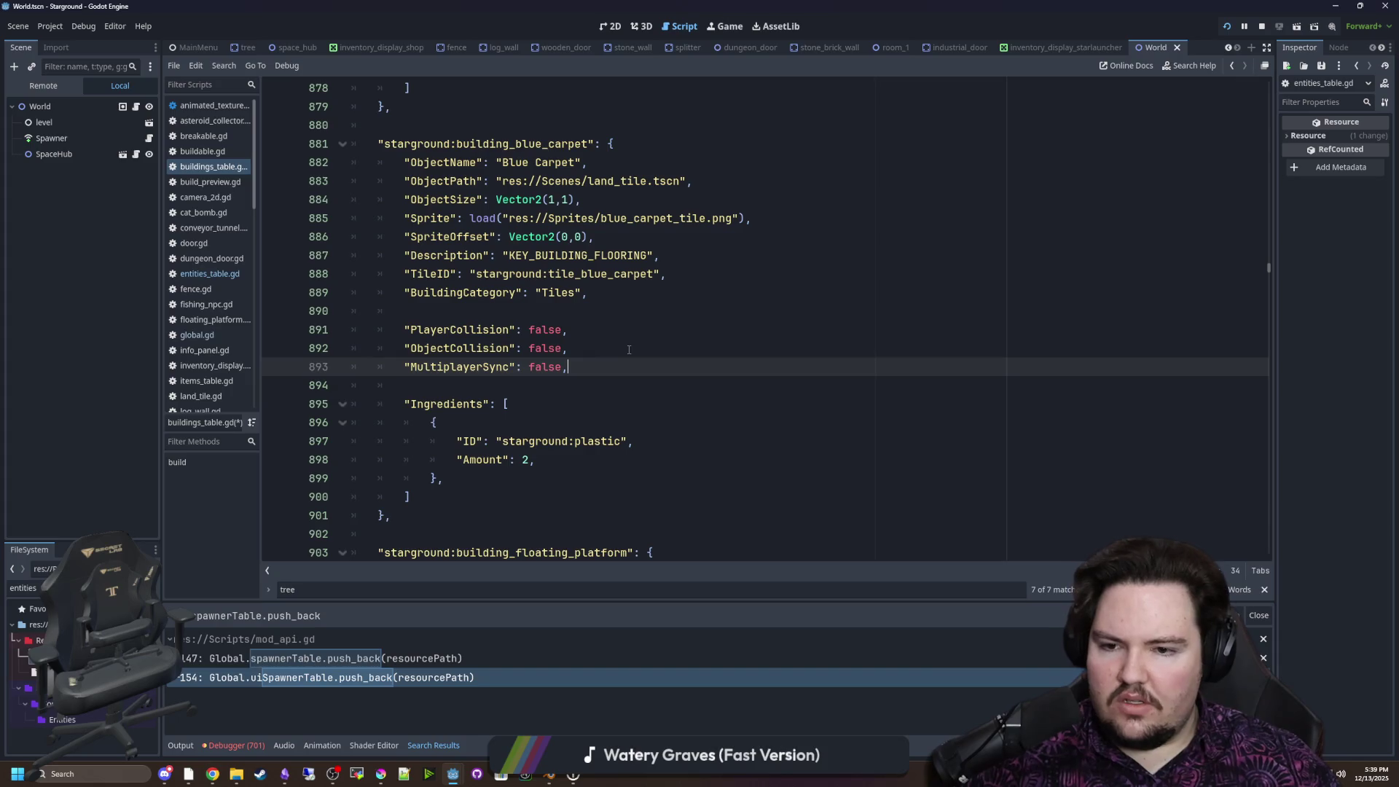
{"action": "scroll", "coordinate": [629, 350], "scroll_direction": "up", "scroll_amount": 6}
{"action": "scroll", "coordinate": [641, 357], "scroll_direction": "up", "scroll_amount": 2}
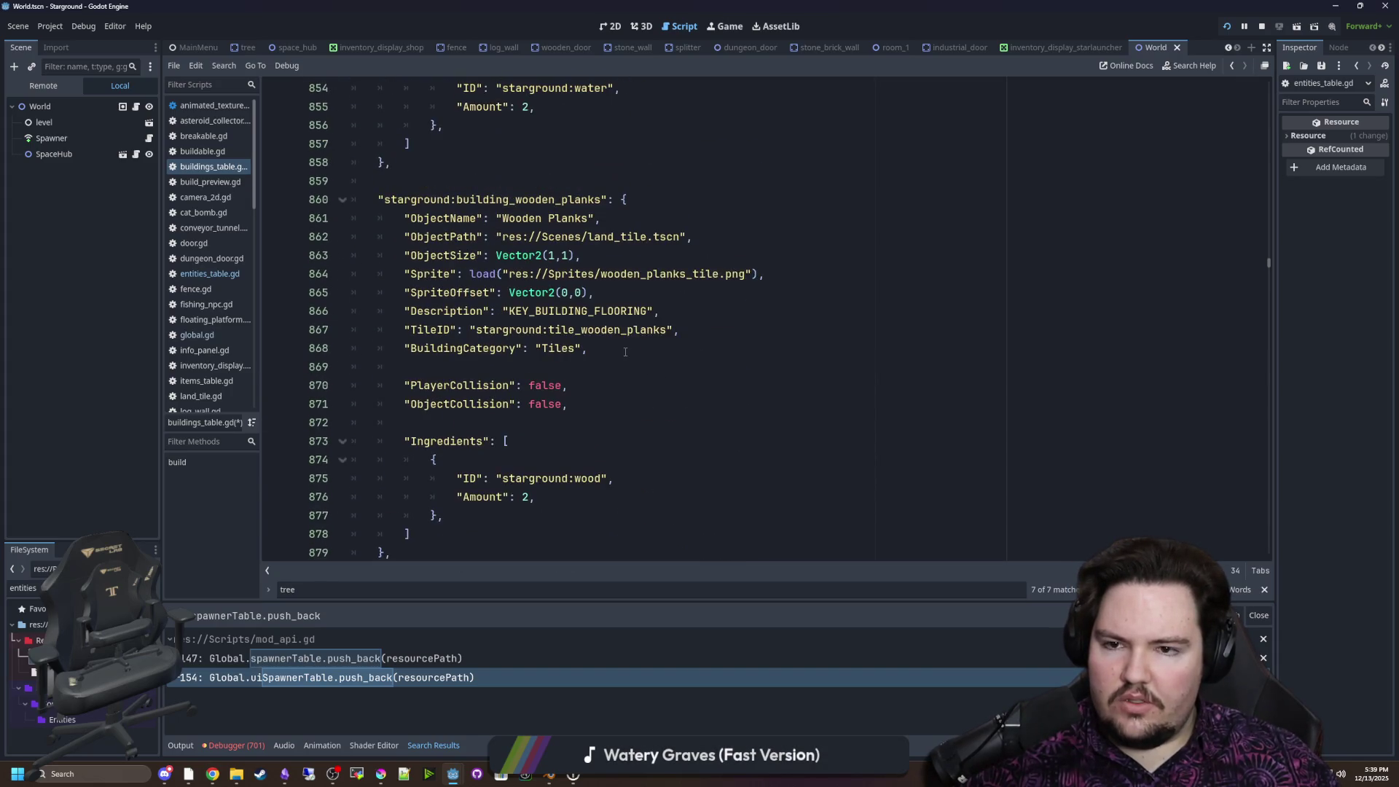
{"action": "left_click", "coordinate": [615, 386]}
{"action": "left_click", "coordinate": [620, 404]}
{"action": "key", "text": "Return"}
{"action": "type", "text": "\"MultiplayerSync\": false,"}
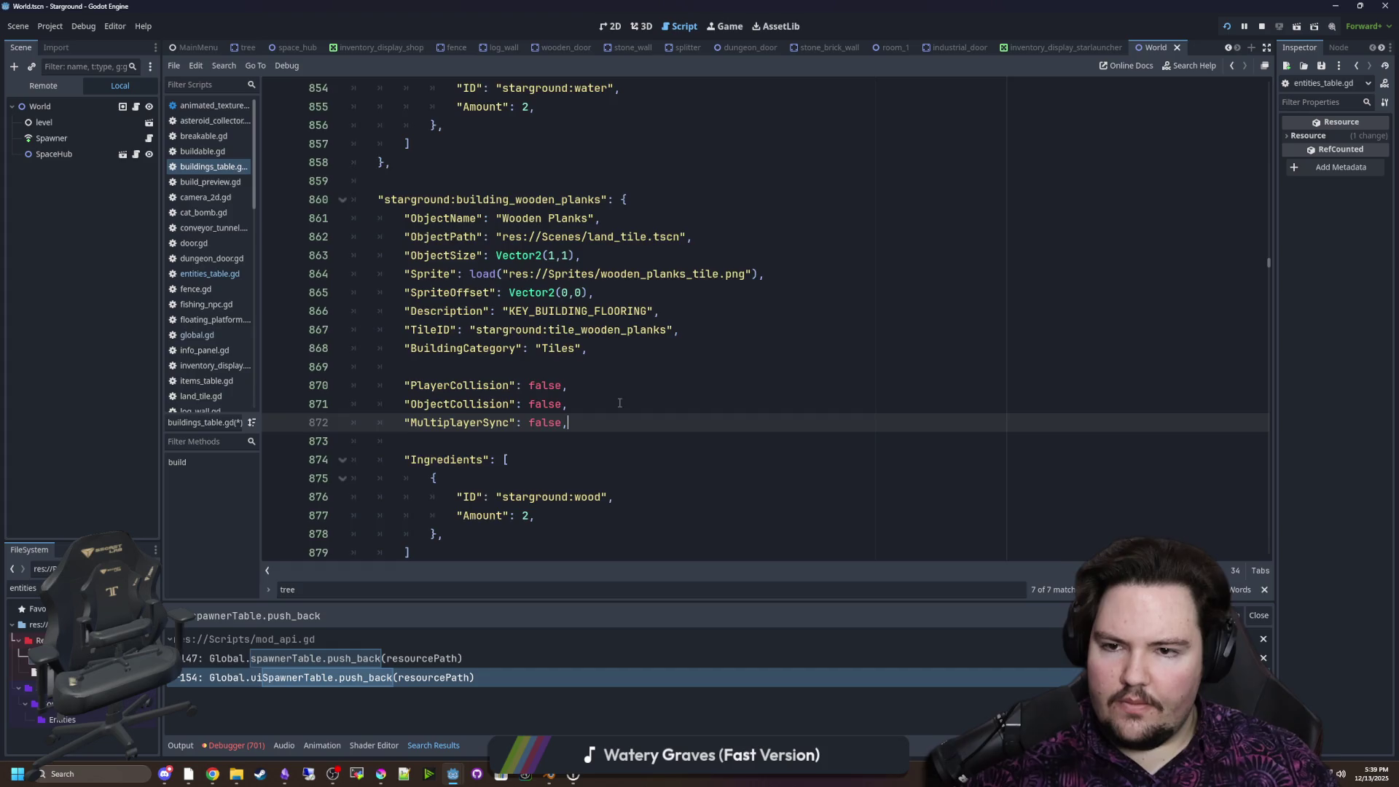
Add "MultiplayerSync": false to the Snow entry and the tile entry above it.
{"action": "scroll", "coordinate": [576, 378], "scroll_direction": "up", "scroll_amount": 5}
{"action": "left_click", "coordinate": [617, 300]}
{"action": "key", "text": "Return"}
{"action": "type", "text": "\"MultiplayerSync\": false,"}
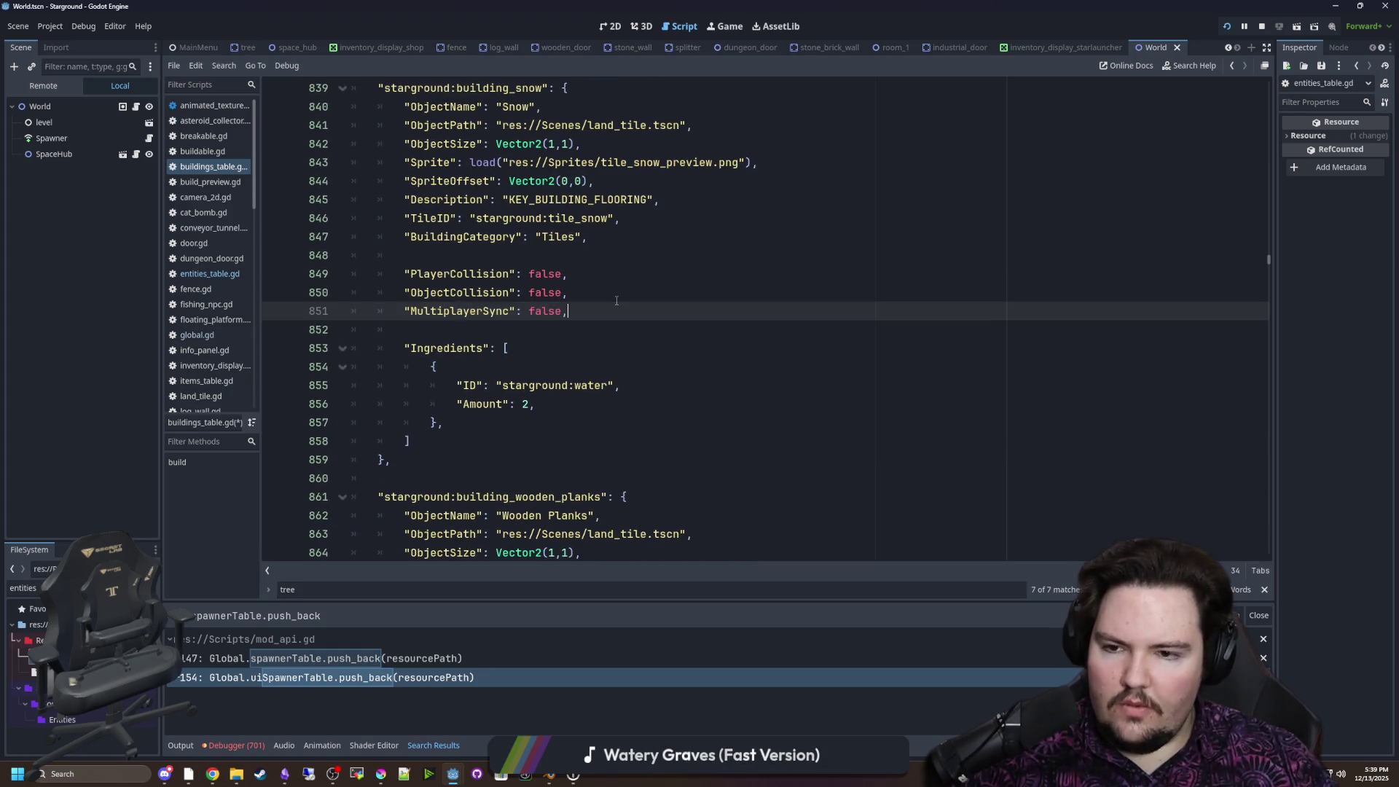
{"action": "scroll", "coordinate": [614, 282], "scroll_direction": "up", "scroll_amount": 4}
{"action": "scroll", "coordinate": [585, 327], "scroll_direction": "up", "scroll_amount": 4}
{"action": "left_click", "coordinate": [602, 347]}
{"action": "key", "text": "Return"}
{"action": "type", "text": "\"MultiplayerSync\": false,"}
Add "MultiplayerSync": false to another tile entry and after Land Tile's BuildingCategory line.
{"action": "scroll", "coordinate": [597, 325], "scroll_direction": "up", "scroll_amount": 7}
{"action": "left_click", "coordinate": [599, 348]}
{"action": "key", "text": "Return"}
{"action": "type", "text": "\"MultiplayerSync\": false,"}
{"action": "scroll", "coordinate": [602, 356], "scroll_direction": "up", "scroll_amount": 8}
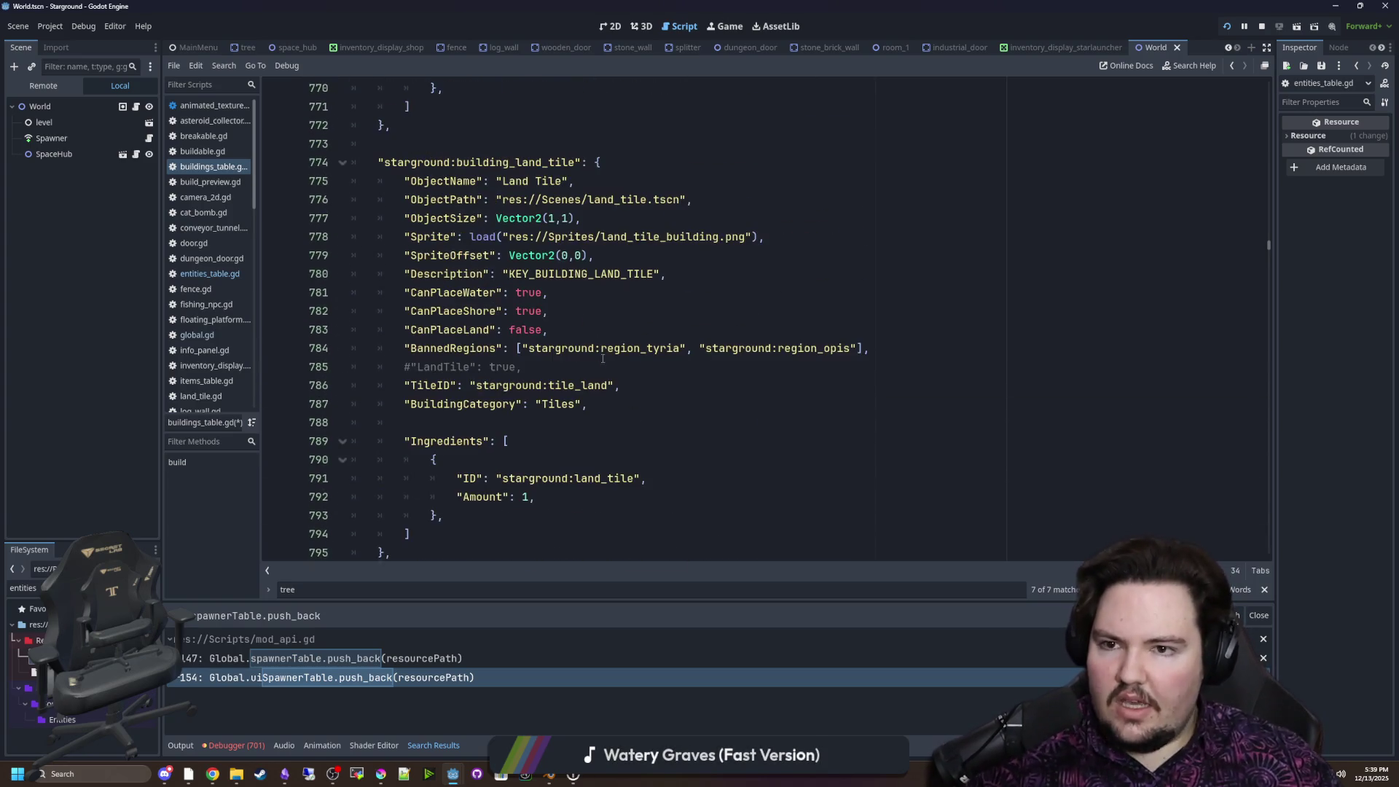
{"action": "left_click", "coordinate": [637, 406]}
{"action": "key", "text": "Return"}
{"action": "type", "text": "\"MultiplayerSync\": false,"}
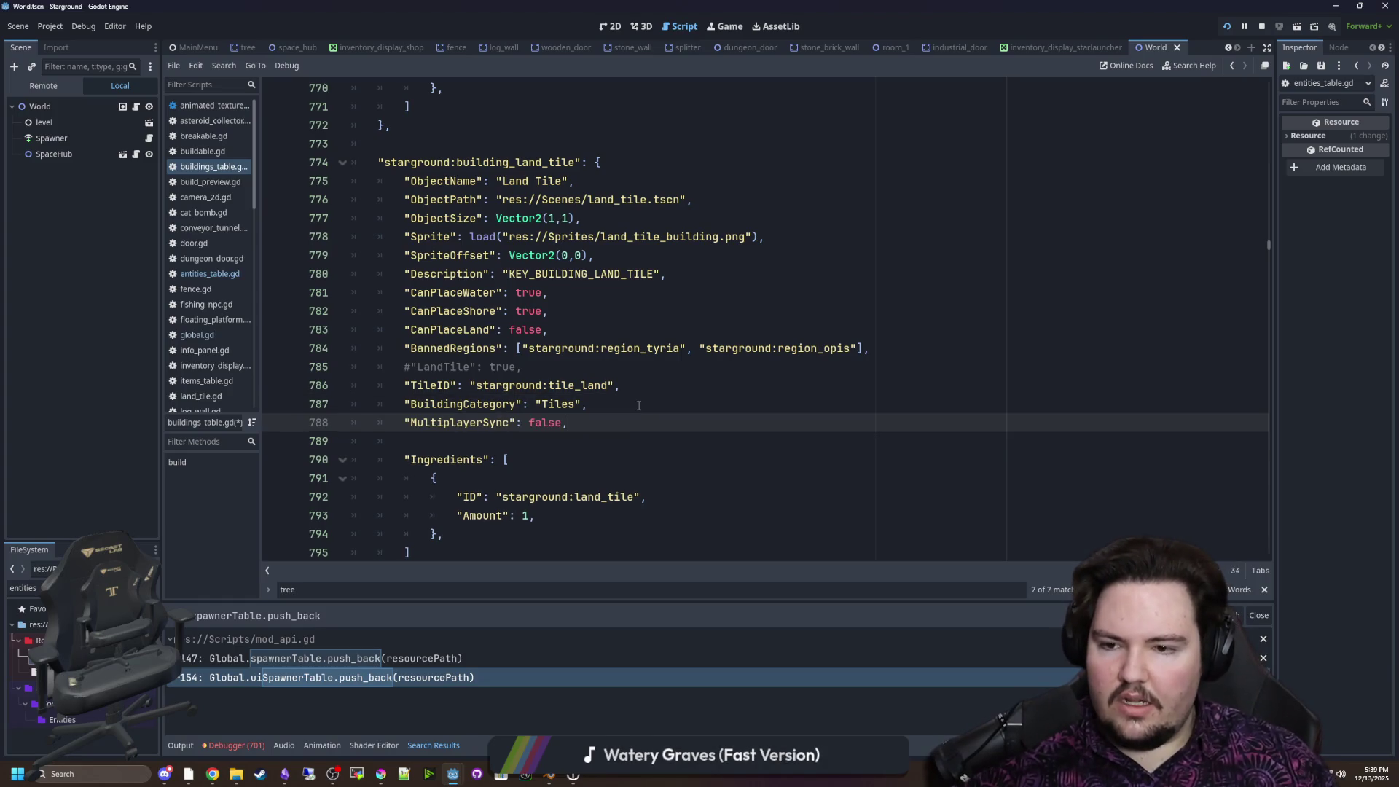
{"action": "left_click", "coordinate": [592, 367]}
{"action": "scroll", "coordinate": [651, 352], "scroll_direction": "up", "scroll_amount": 6}
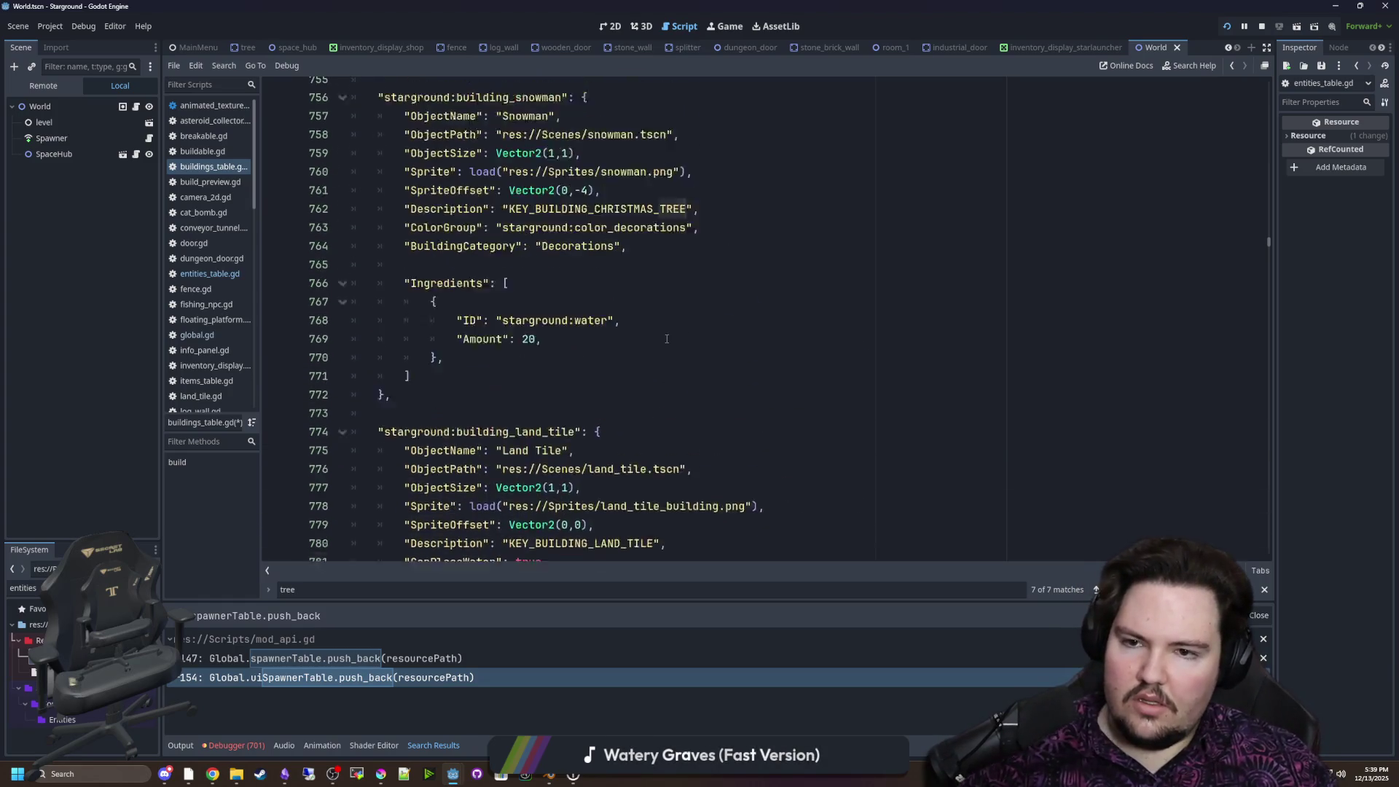
Search 'floating', add "MultiplayerSync": false after Floating Platform's BuildingCategory line, and save buildings_table.gd.
{"action": "scroll", "coordinate": [656, 369], "scroll_direction": "up", "scroll_amount": 10}
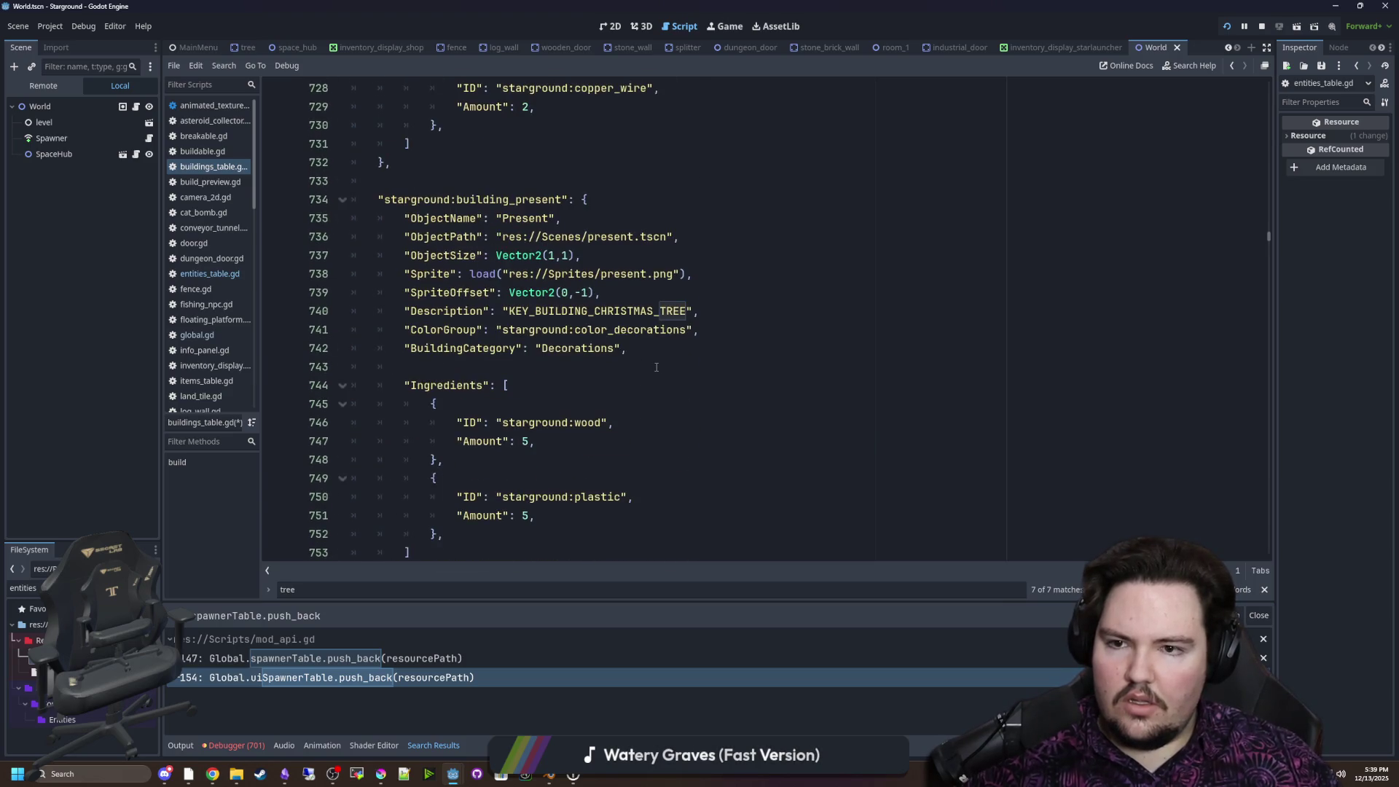
{"action": "scroll", "coordinate": [584, 332], "scroll_direction": "up", "scroll_amount": 15}
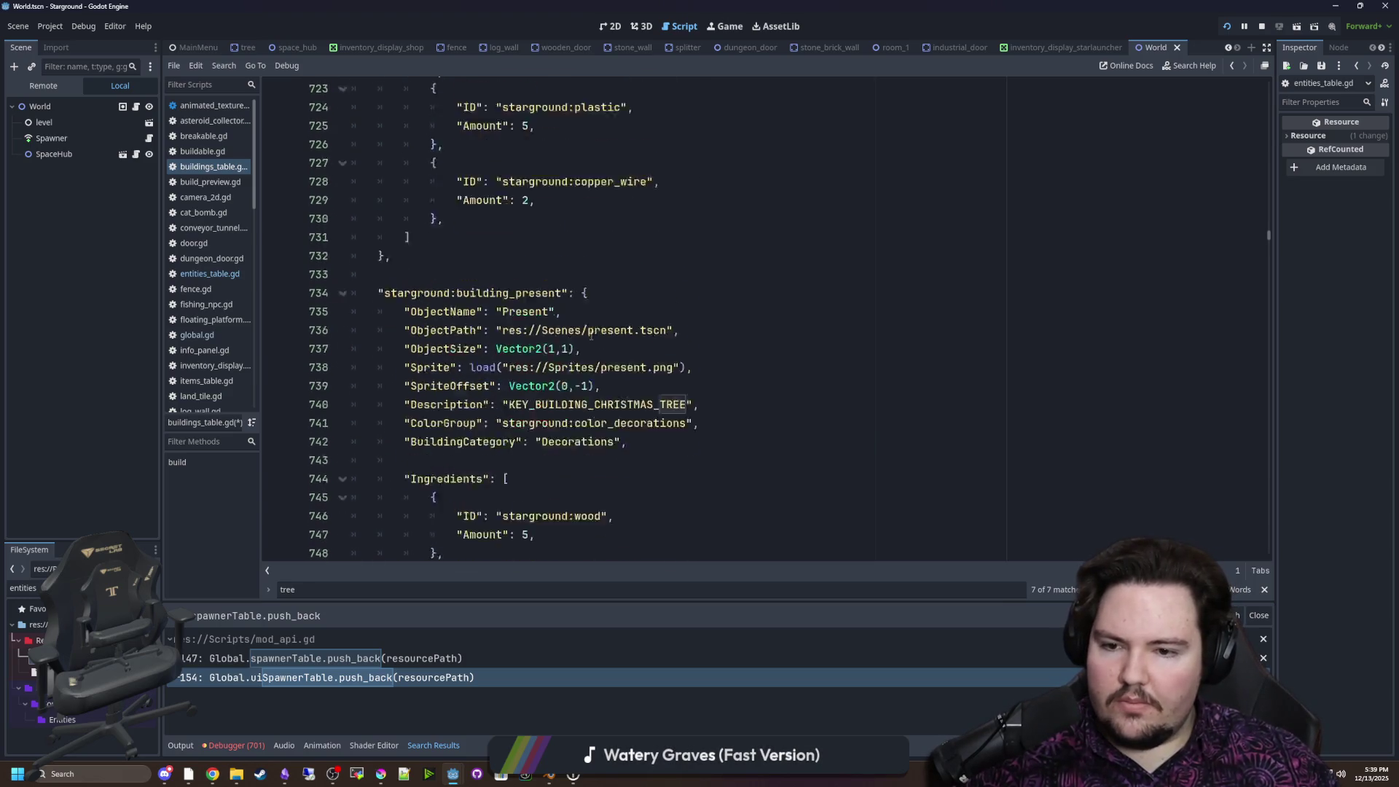
{"action": "scroll", "coordinate": [593, 335], "scroll_direction": "up", "scroll_amount": 14}
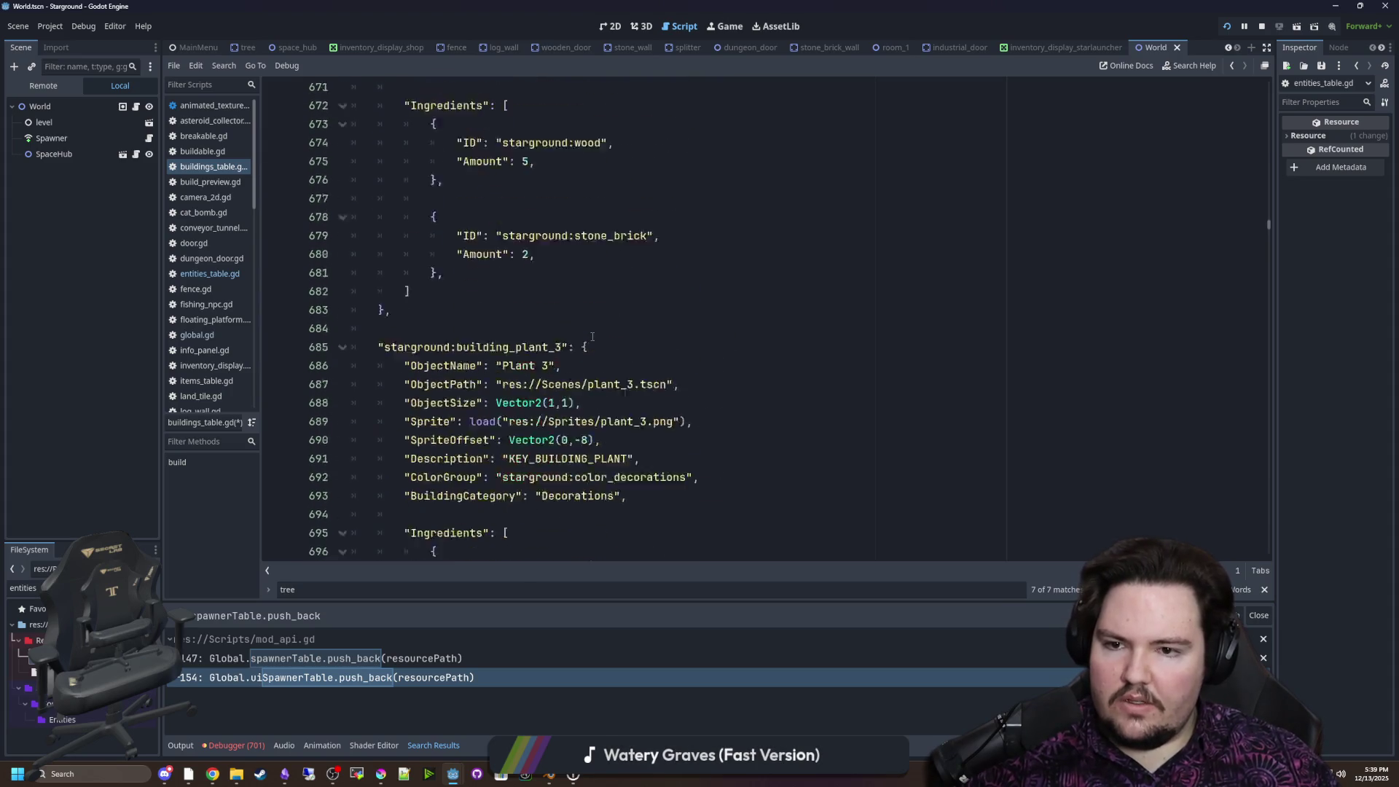
{"action": "scroll", "coordinate": [593, 336], "scroll_direction": "up", "scroll_amount": 13}
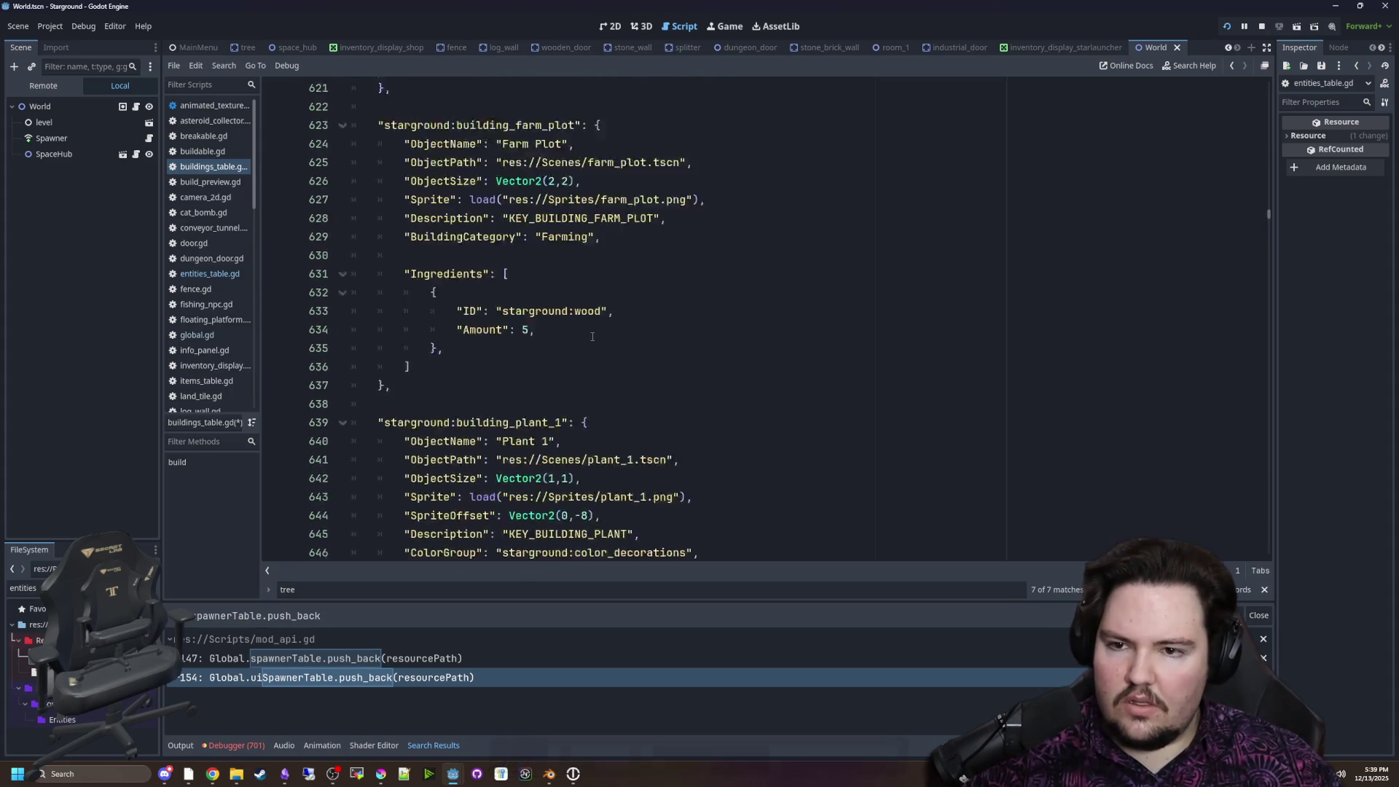
{"action": "scroll", "coordinate": [593, 336], "scroll_direction": "up", "scroll_amount": 6}
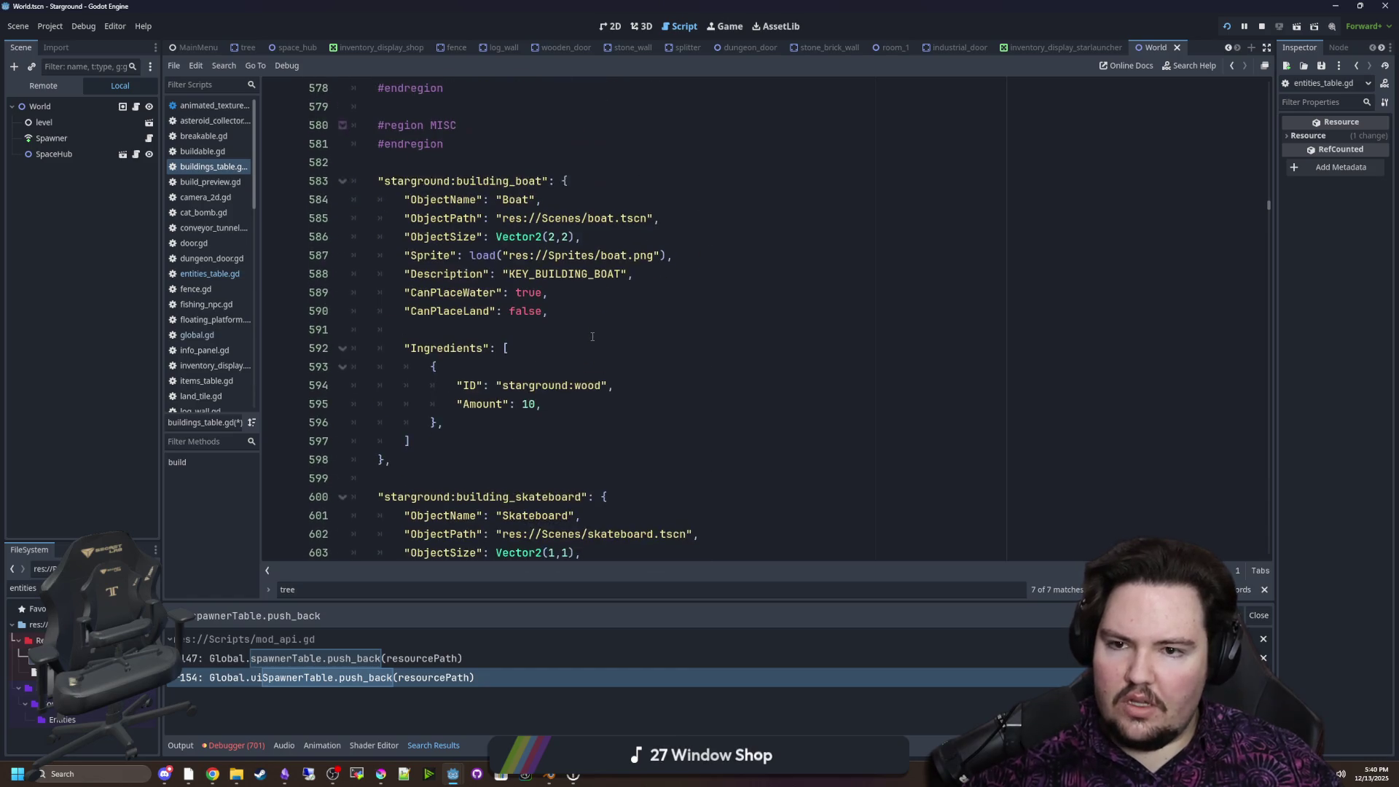
{"action": "scroll", "coordinate": [592, 336], "scroll_direction": "up", "scroll_amount": 16}
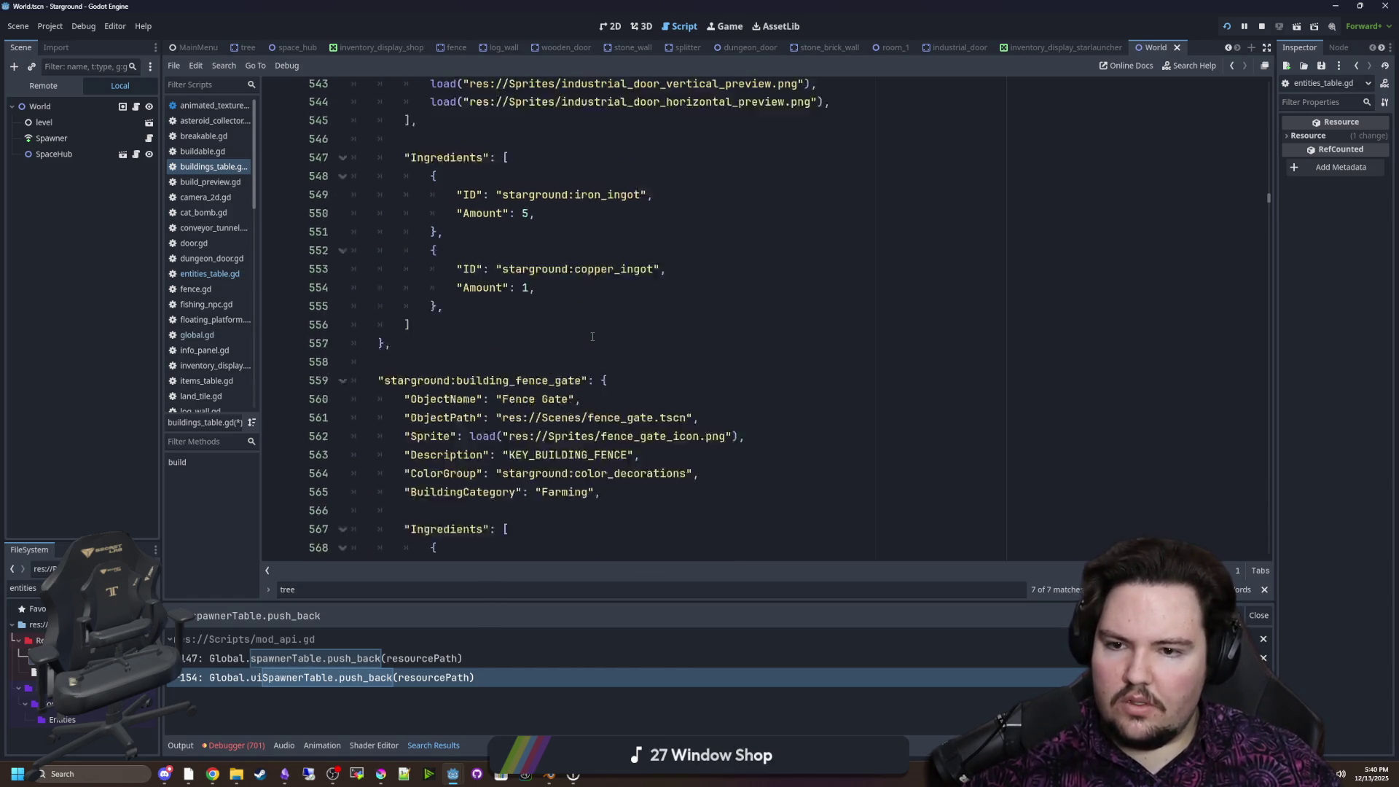
{"action": "scroll", "coordinate": [592, 336], "scroll_direction": "up", "scroll_amount": 11}
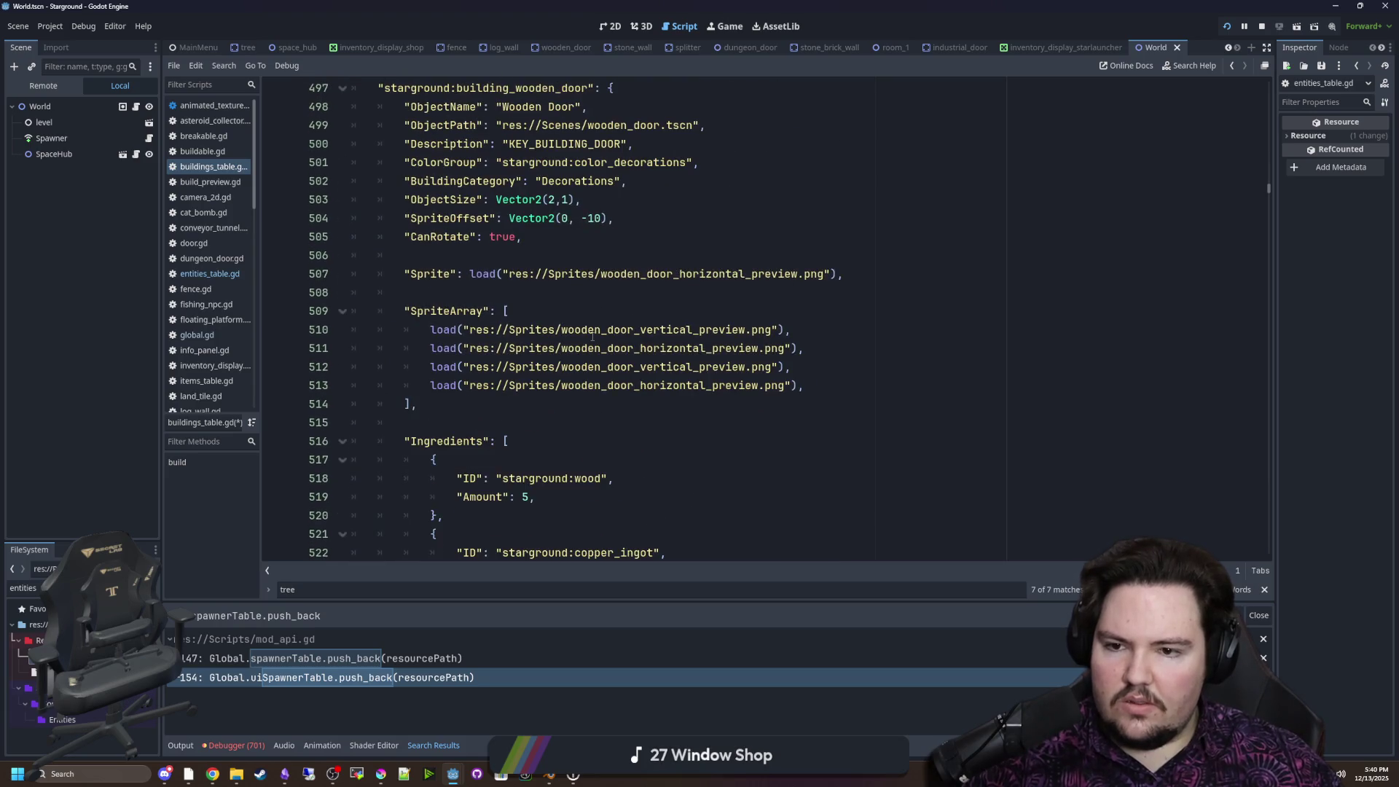
{"action": "scroll", "coordinate": [592, 336], "scroll_direction": "up", "scroll_amount": 8}
{"action": "scroll", "coordinate": [592, 337], "scroll_direction": "up", "scroll_amount": 12}
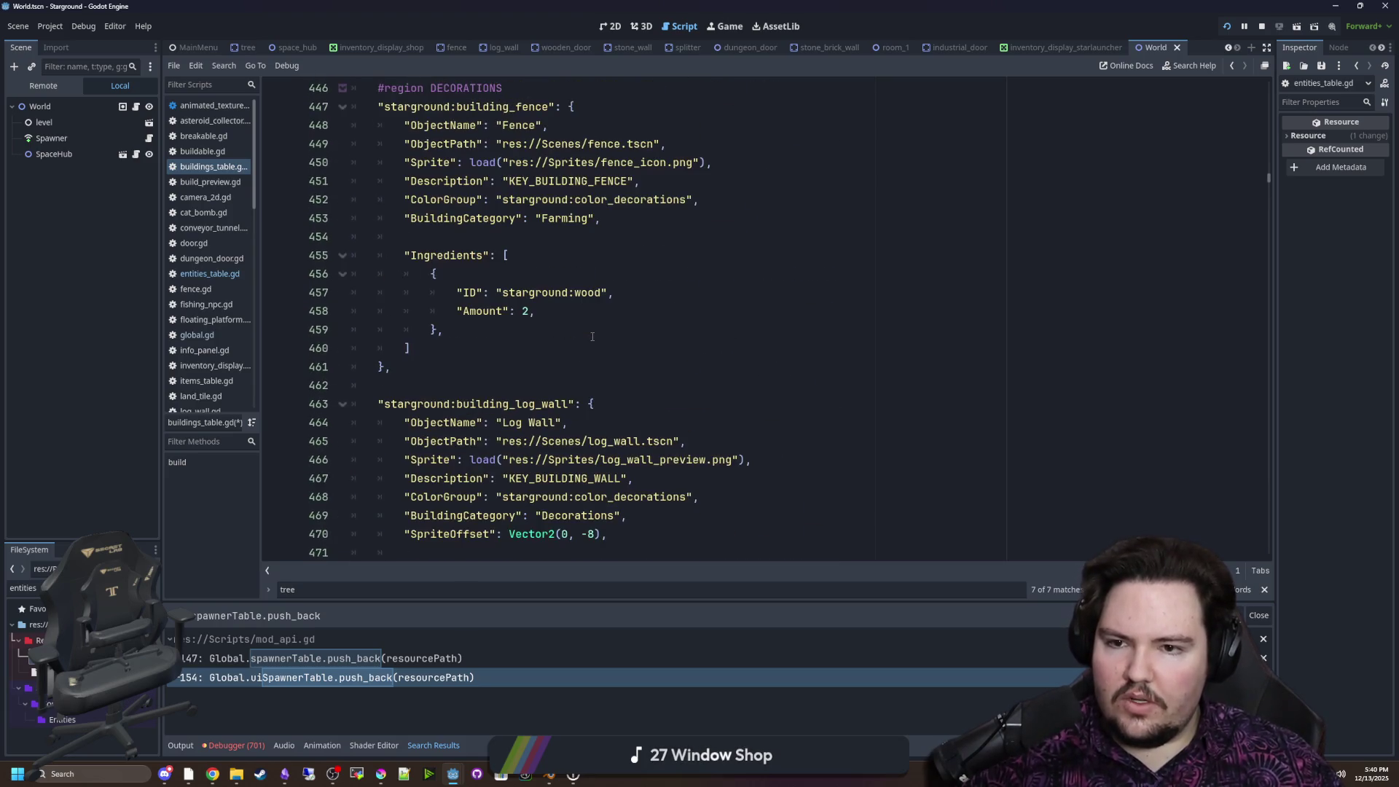
{"action": "scroll", "coordinate": [593, 337], "scroll_direction": "up", "scroll_amount": 14}
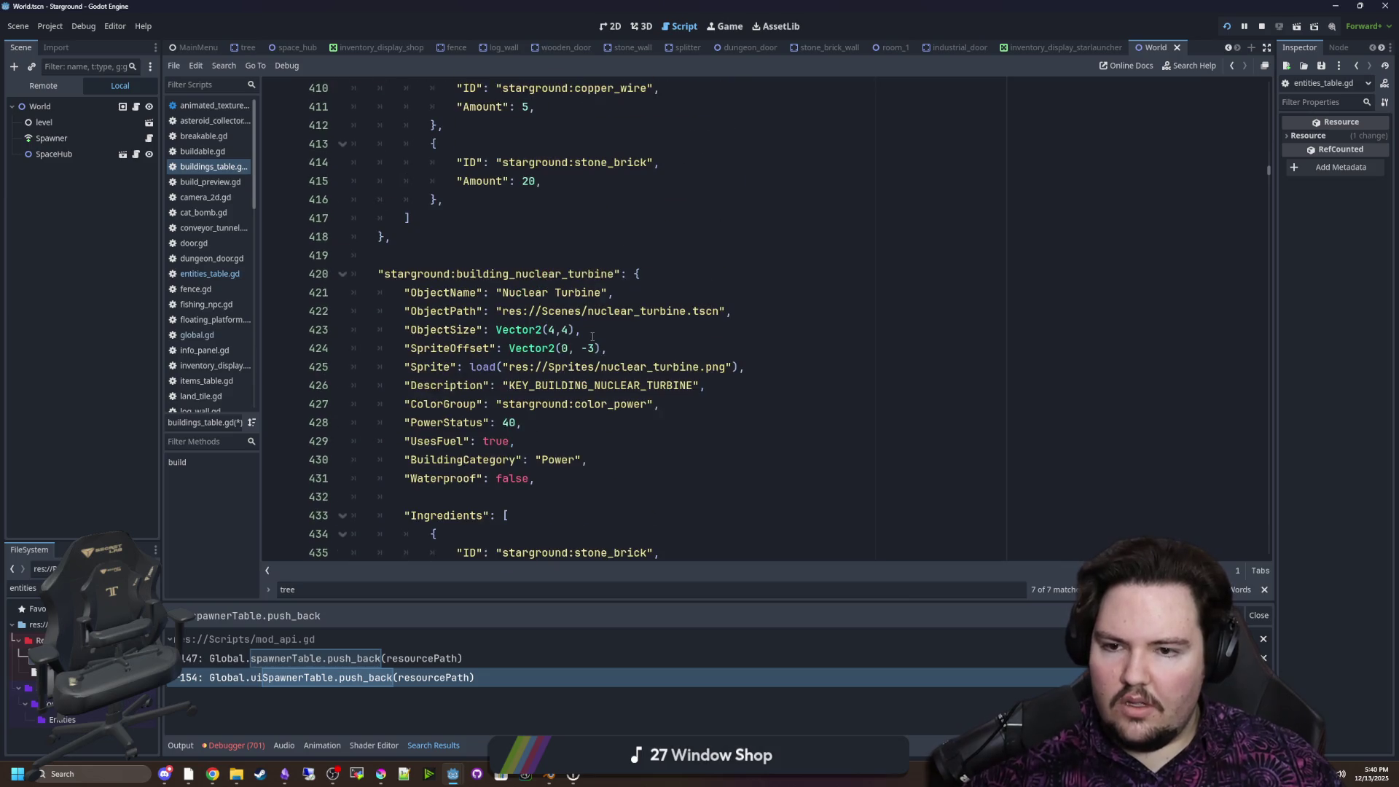
{"action": "scroll", "coordinate": [593, 336], "scroll_direction": "up", "scroll_amount": 16}
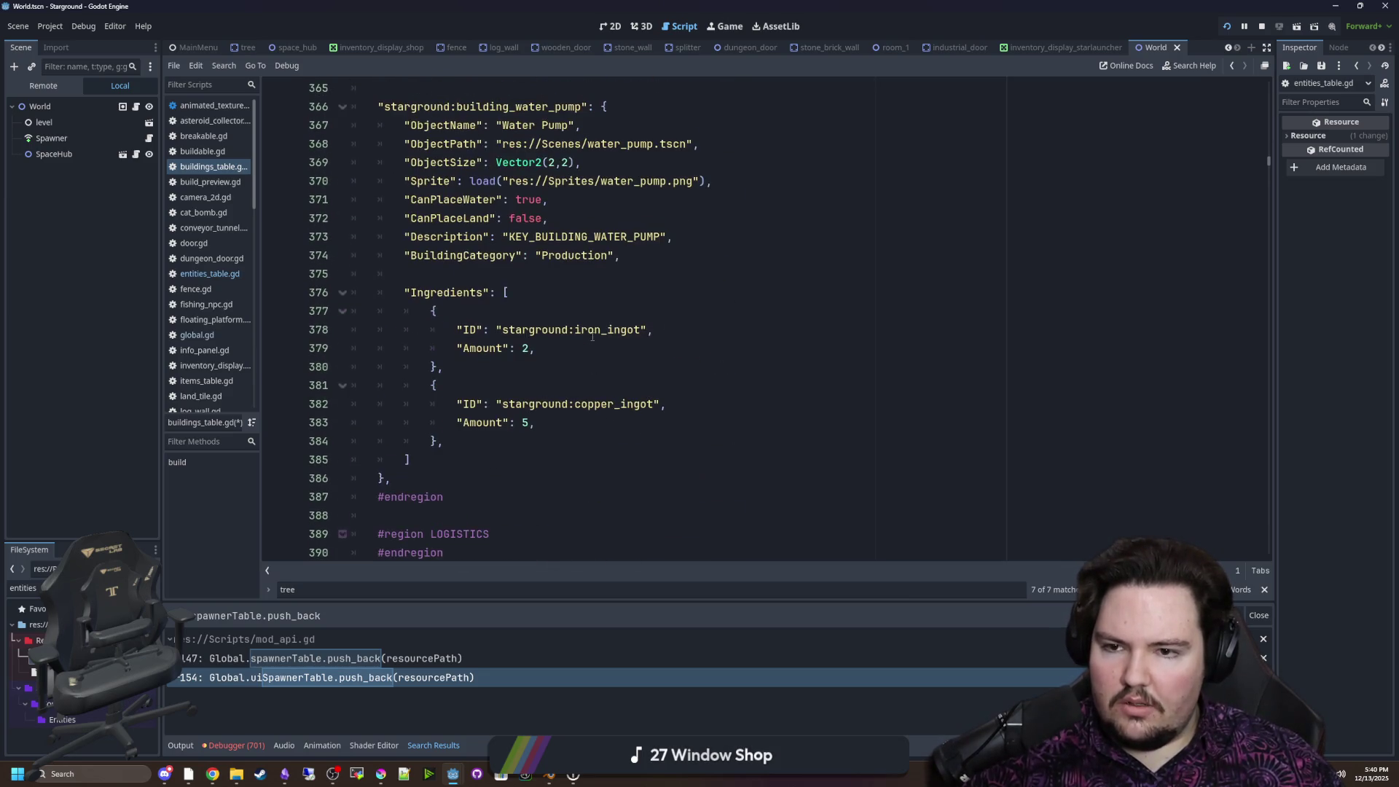
{"action": "scroll", "coordinate": [592, 337], "scroll_direction": "up", "scroll_amount": 11}
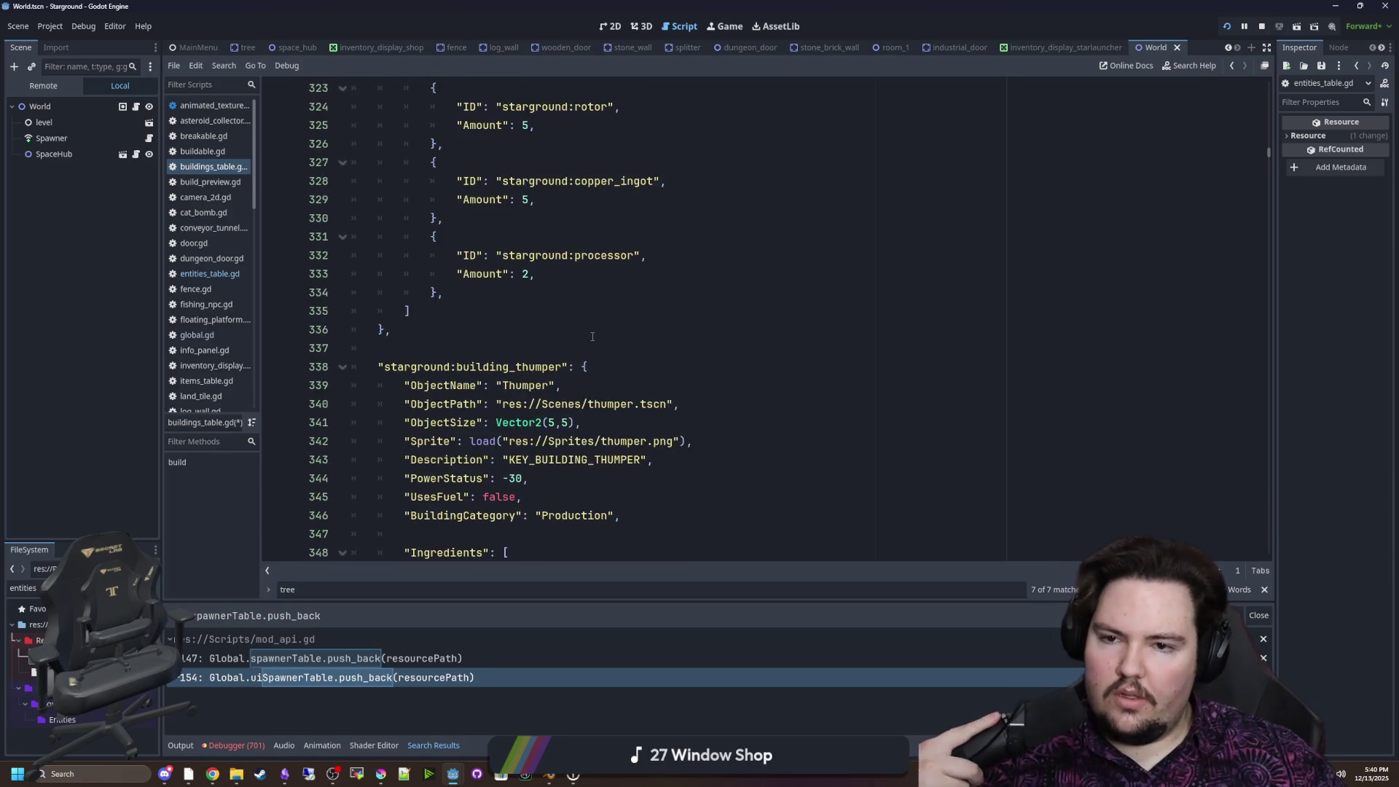
{"action": "scroll", "coordinate": [551, 253], "scroll_direction": "up", "scroll_amount": 20}
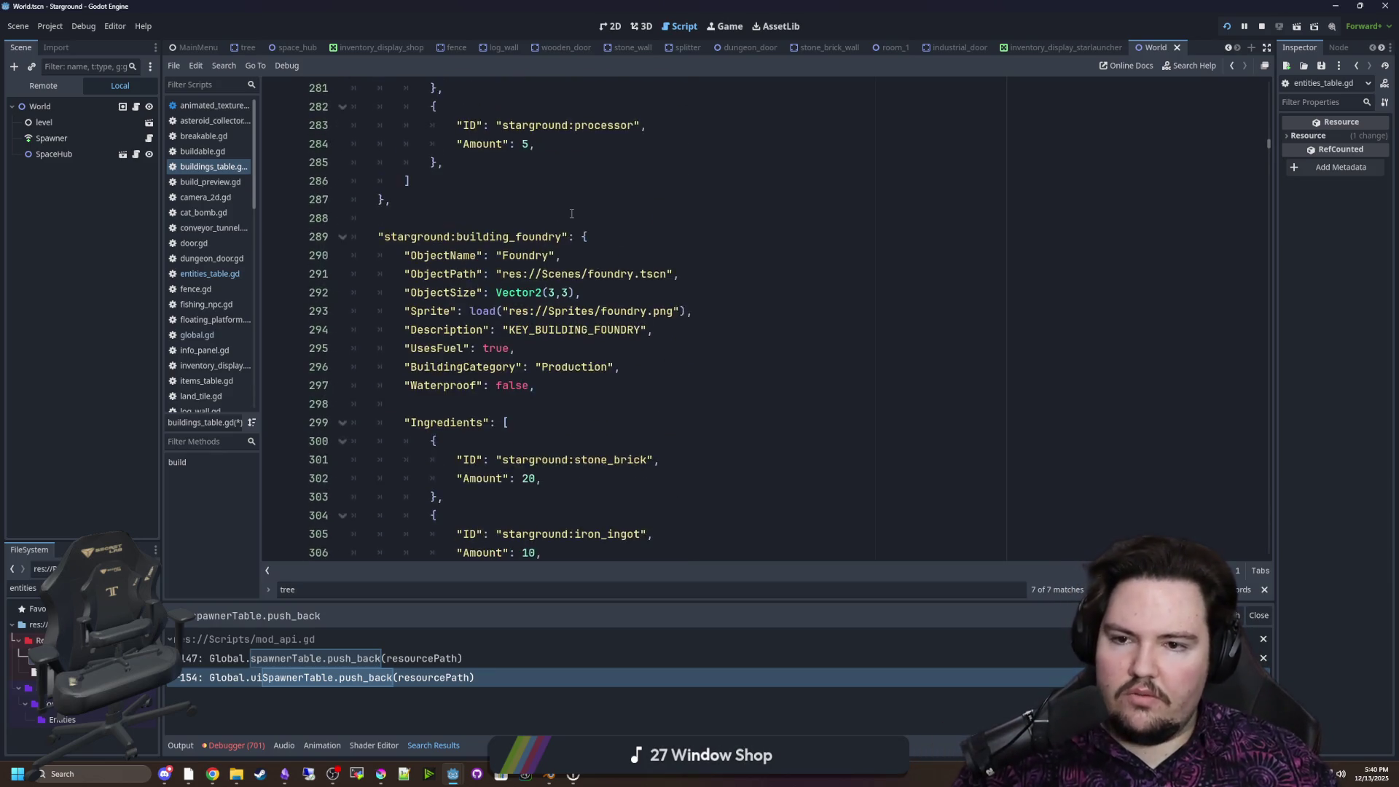
{"action": "scroll", "coordinate": [572, 214], "scroll_direction": "up", "scroll_amount": 14}
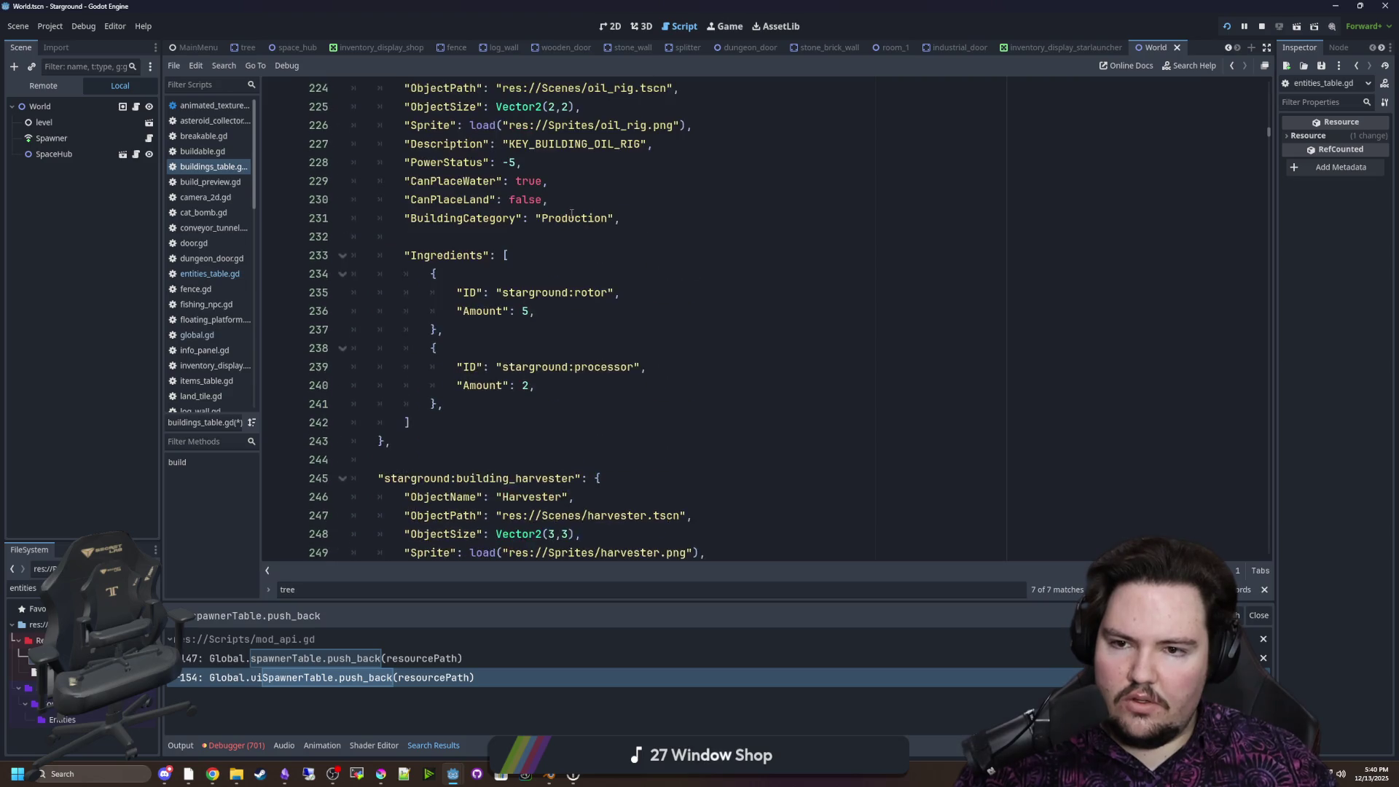
{"action": "scroll", "coordinate": [601, 302], "scroll_direction": "up", "scroll_amount": 20}
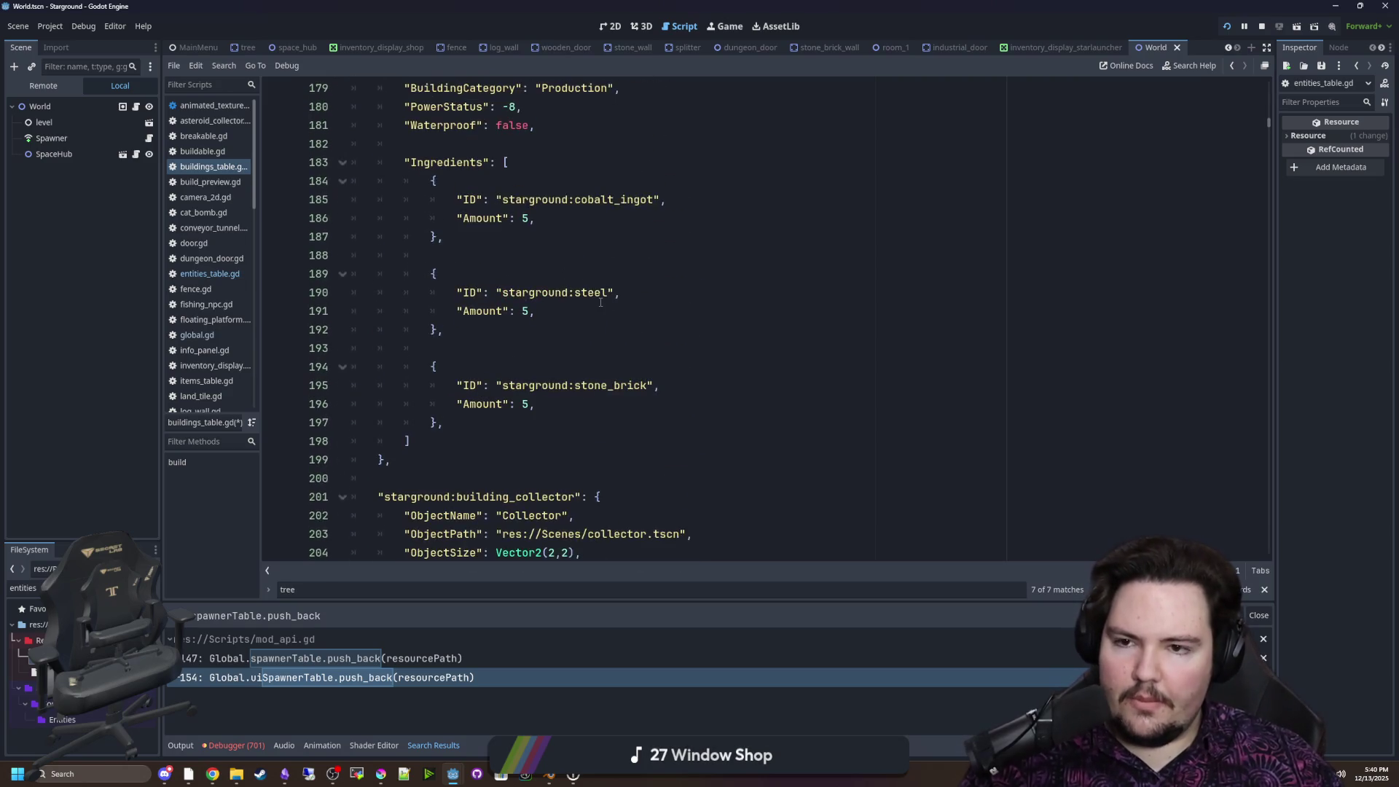
{"action": "scroll", "coordinate": [600, 302], "scroll_direction": "up", "scroll_amount": 18}
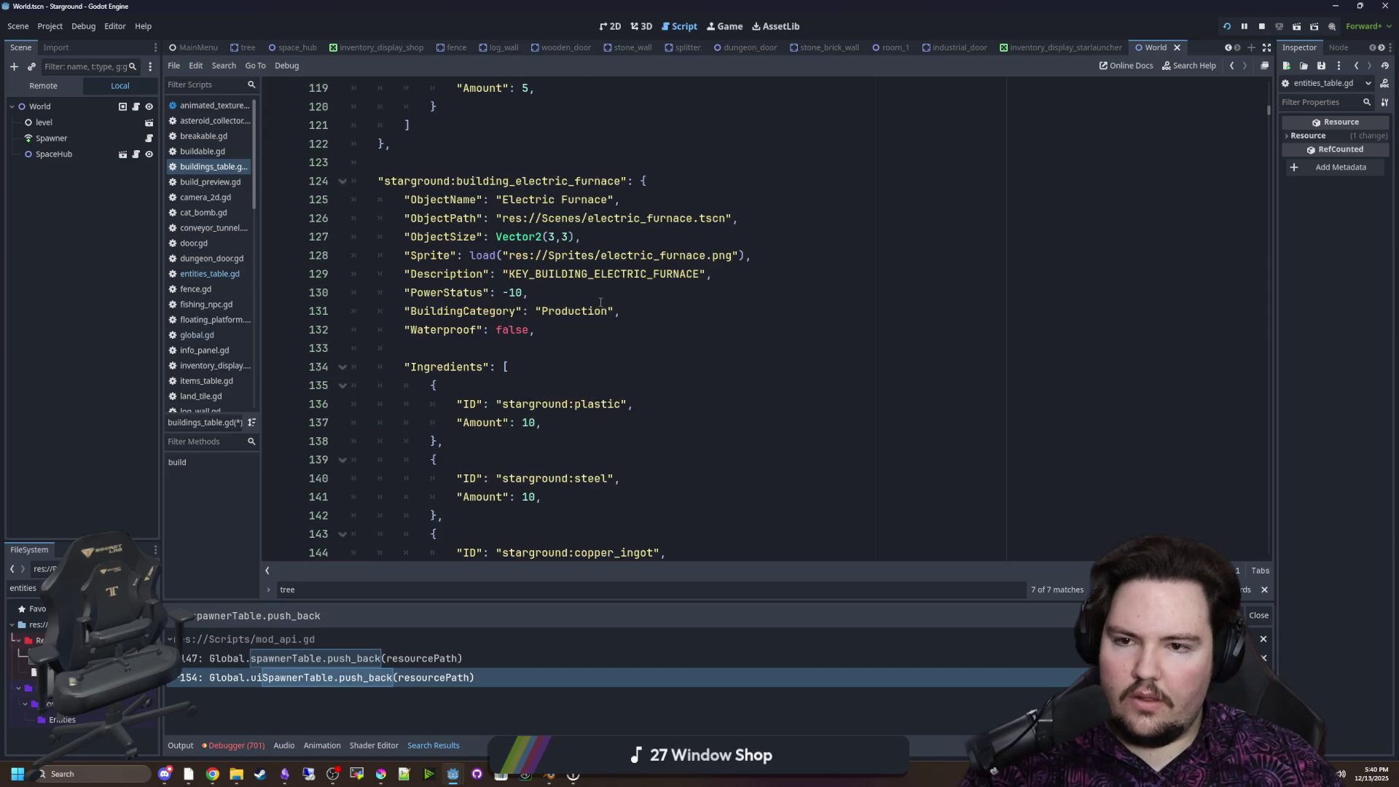
{"action": "scroll", "coordinate": [600, 302], "scroll_direction": "up", "scroll_amount": 12}
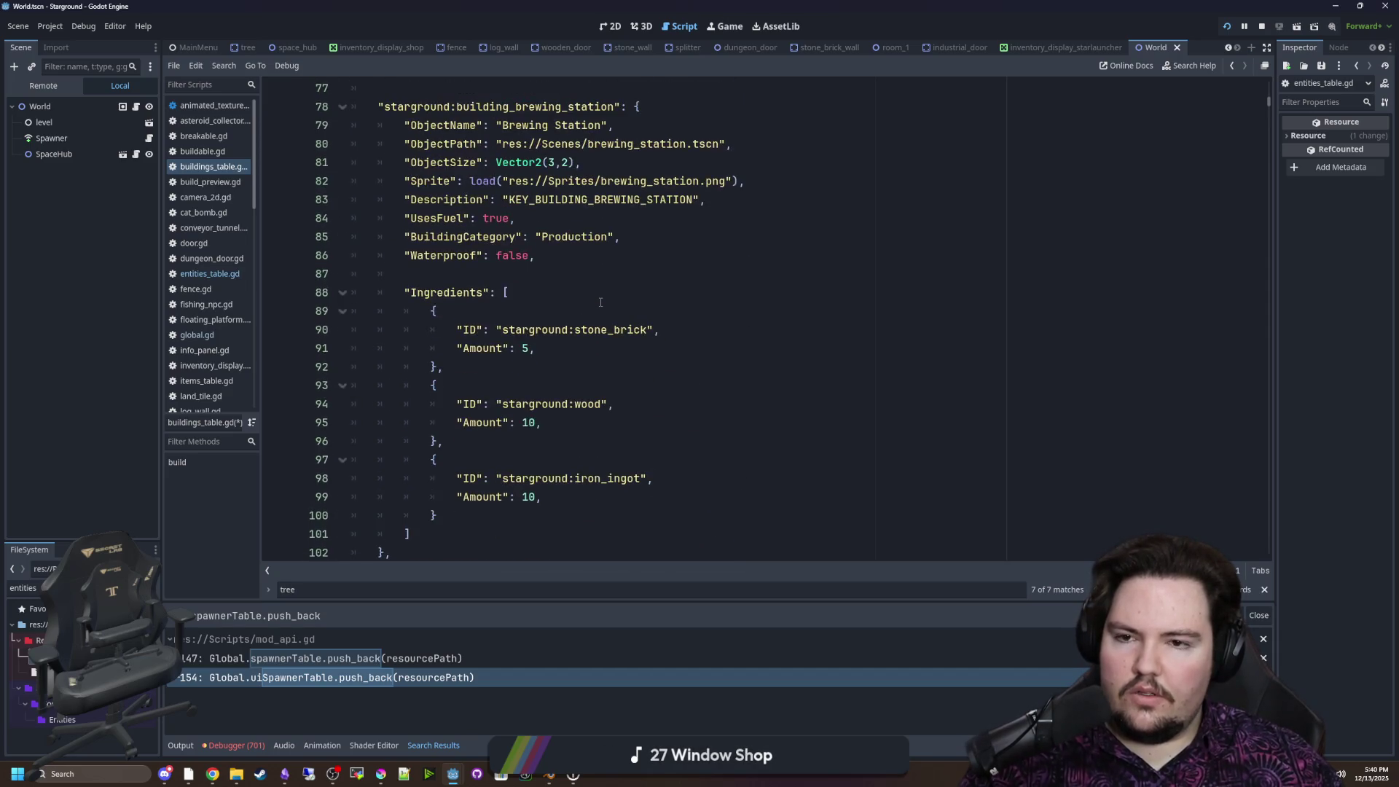
{"action": "scroll", "coordinate": [601, 302], "scroll_direction": "up", "scroll_amount": 6}
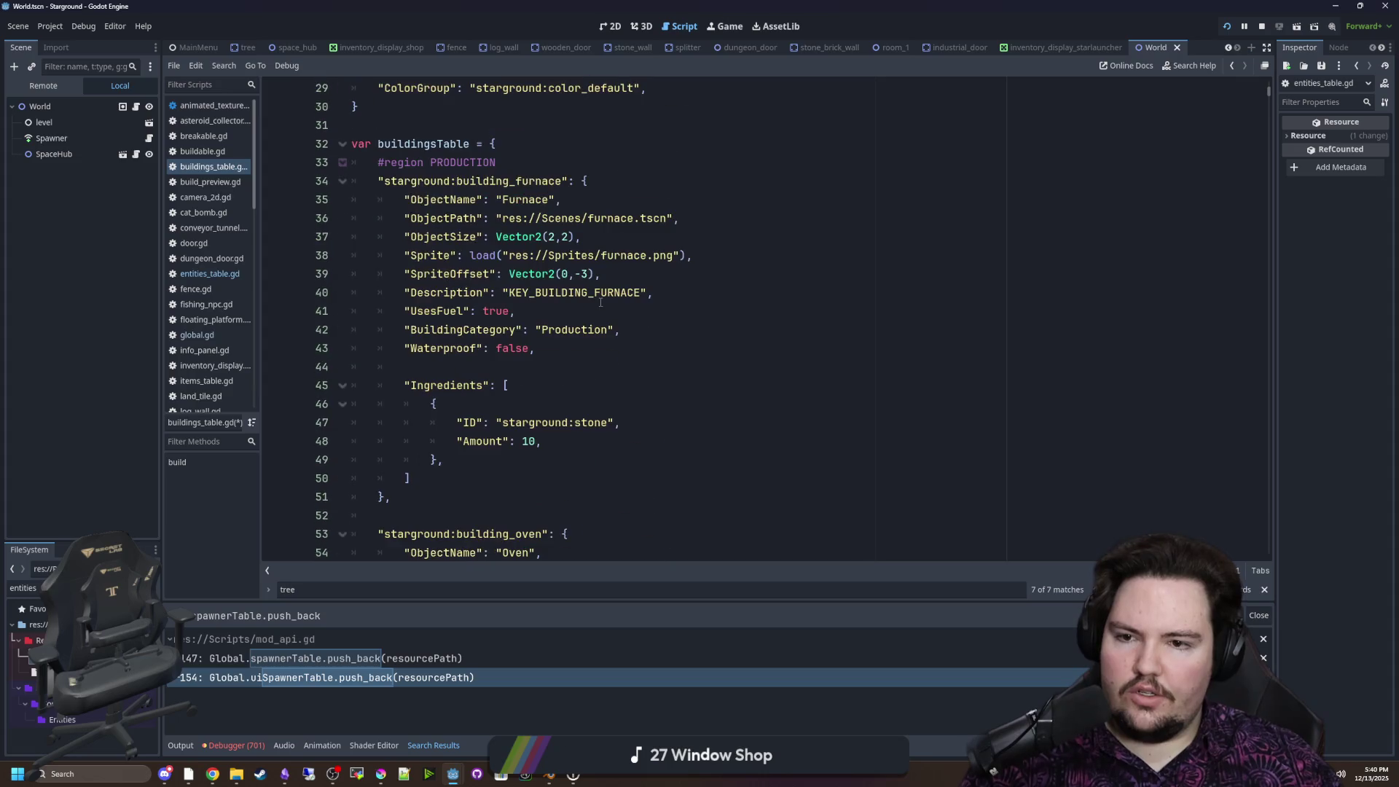
{"action": "left_click", "coordinate": [689, 331]}
{"action": "key", "text": "ctrl+f"}
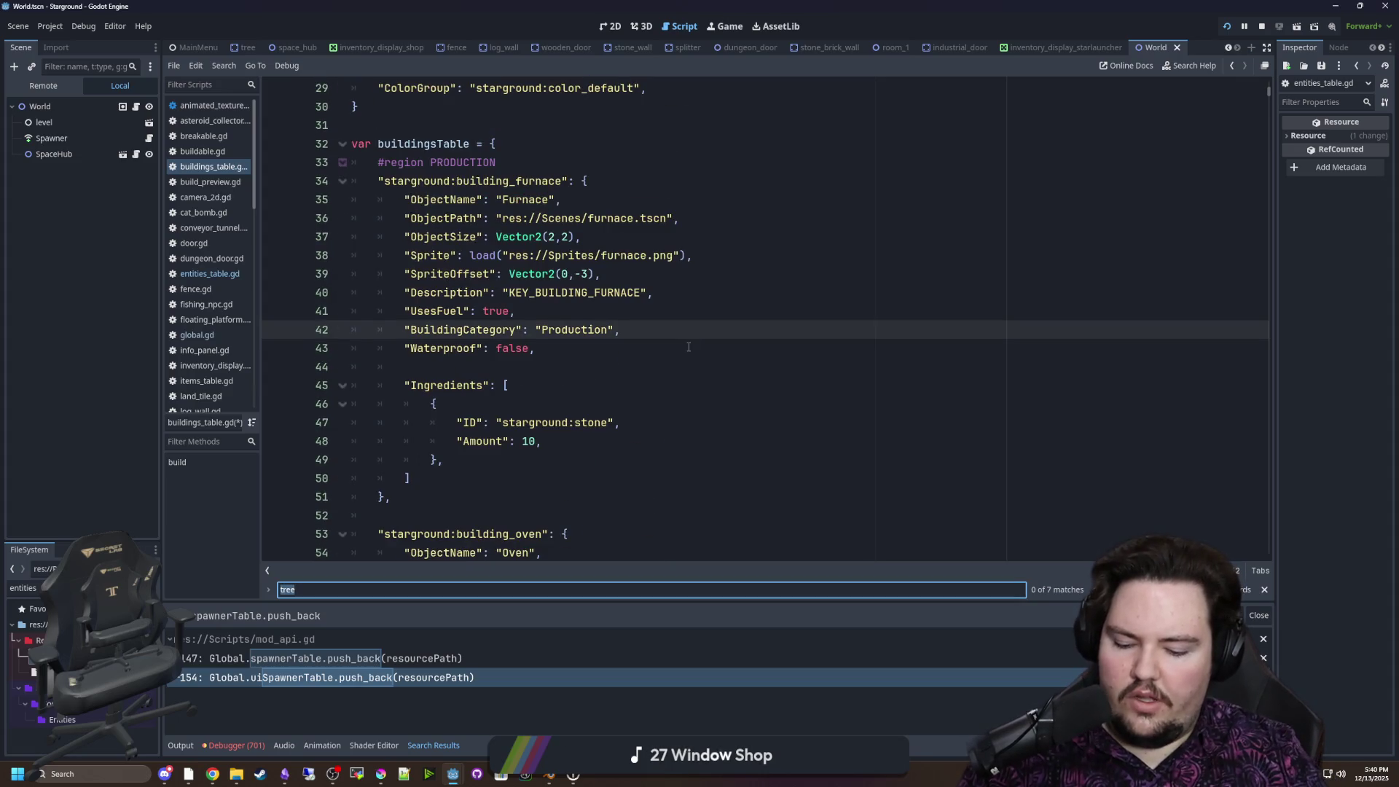
{"action": "type", "text": "floating"}
{"action": "scroll", "coordinate": [639, 375], "scroll_direction": "down", "scroll_amount": 3}
{"action": "left_click", "coordinate": [639, 376]}
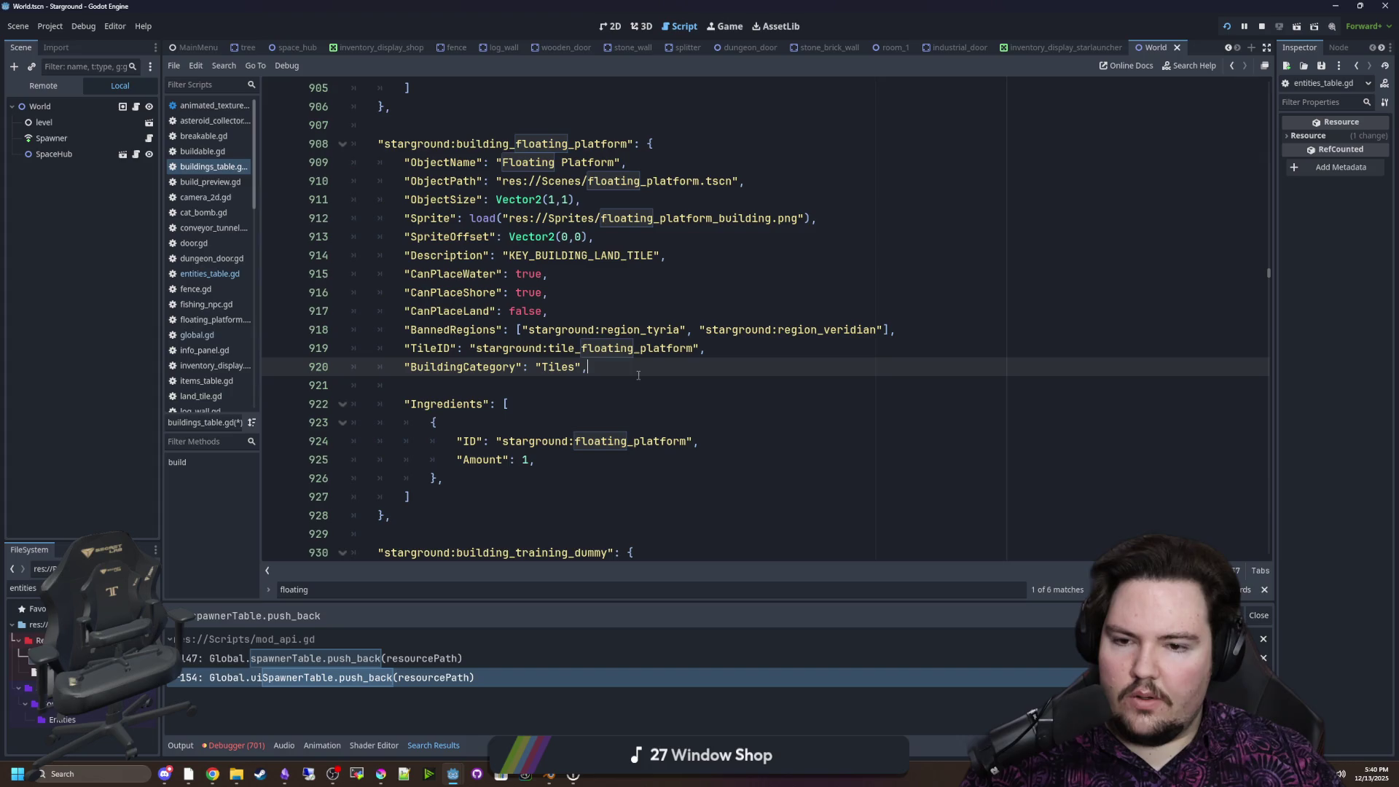
{"action": "key", "text": "Return"}
{"action": "type", "text": "\"MultiplayerSync\": false,"}
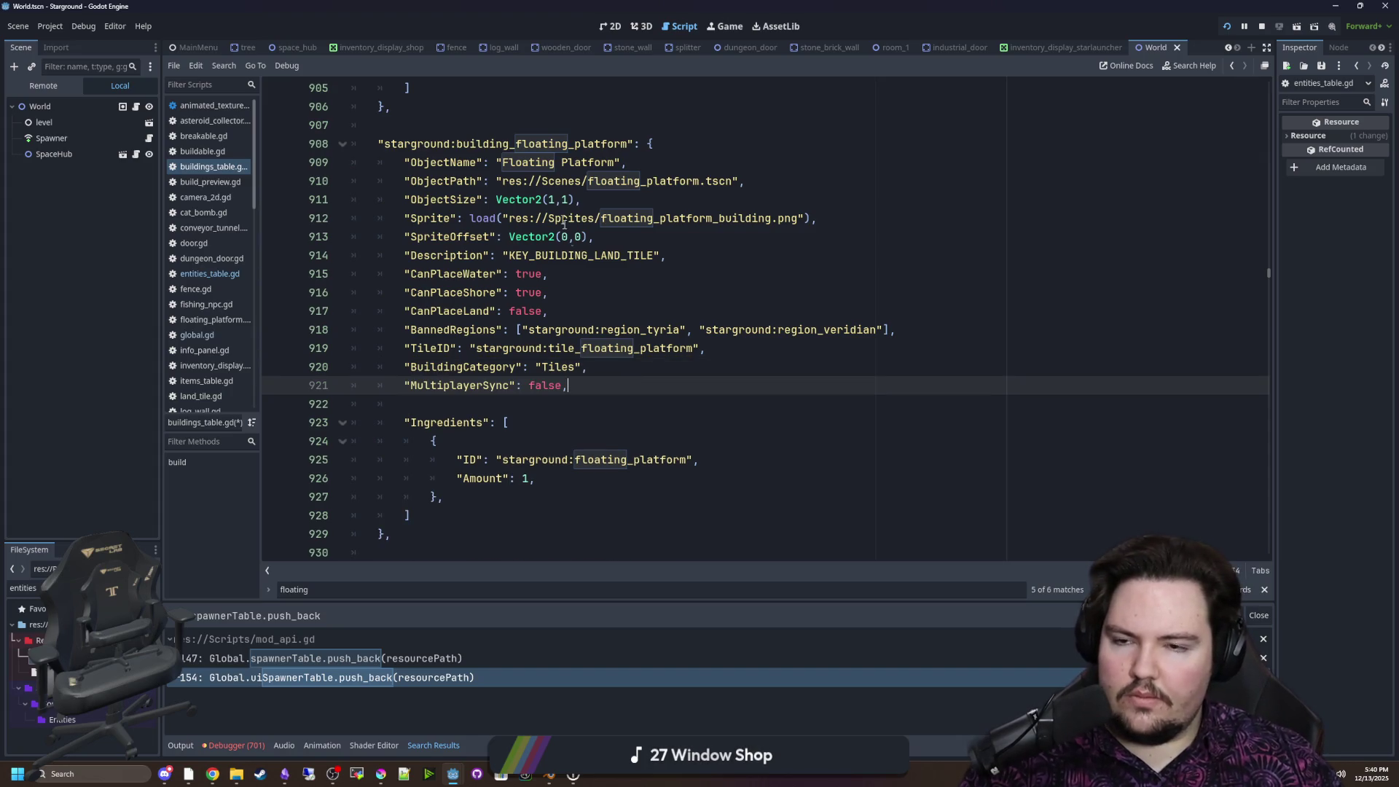
{"action": "left_click", "coordinate": [461, 126]}
{"action": "key", "text": "ctrl+s"}
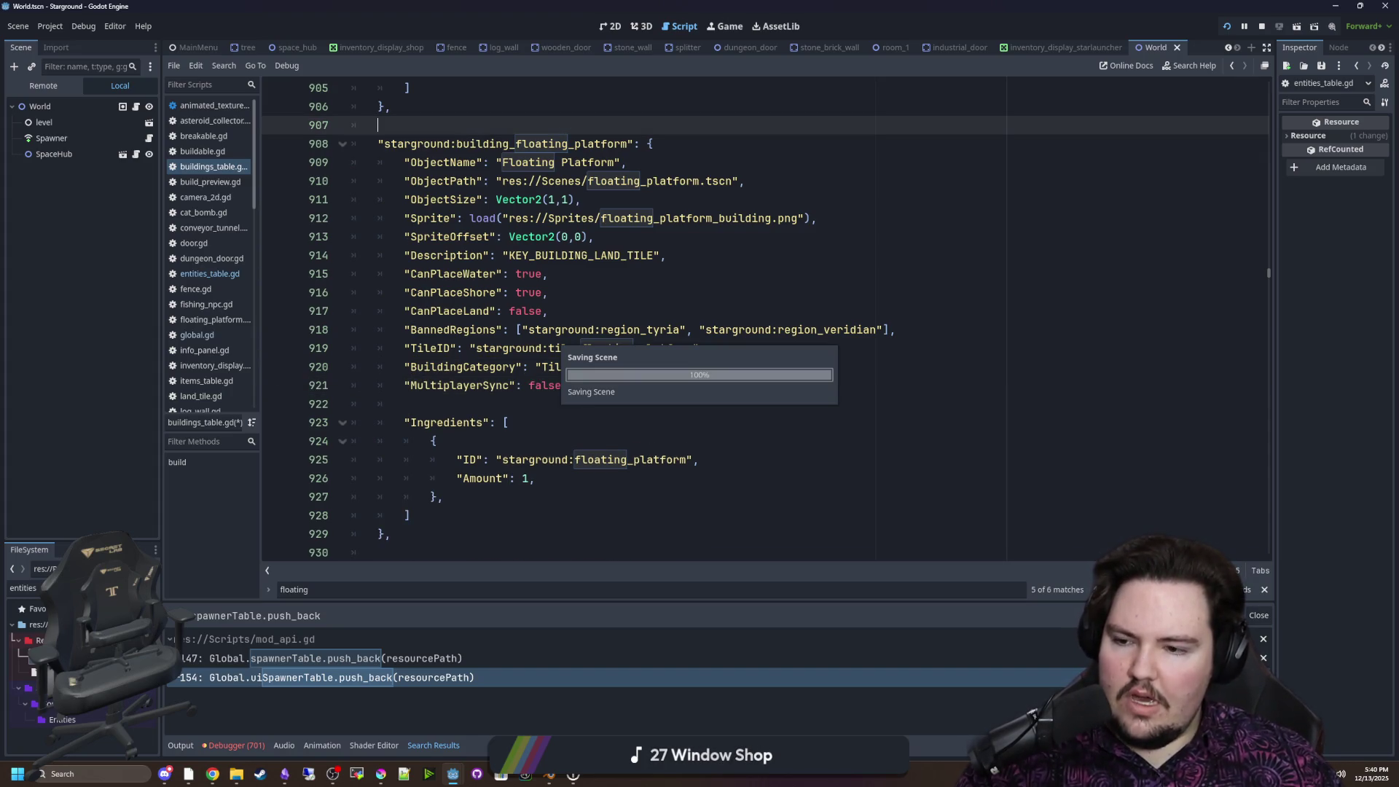
Filter the FileSystem dock by 'spawner' and open spawner_table.gd.
{"action": "double_click", "coordinate": [22, 588]}
{"action": "type", "text": "spawner"}
{"action": "double_click", "coordinate": [42, 631]}
Delete the pongball.tscn line under the Other Stuff comment in the spawnerTable list.
{"action": "scroll", "coordinate": [645, 282], "scroll_direction": "down", "scroll_amount": 20}
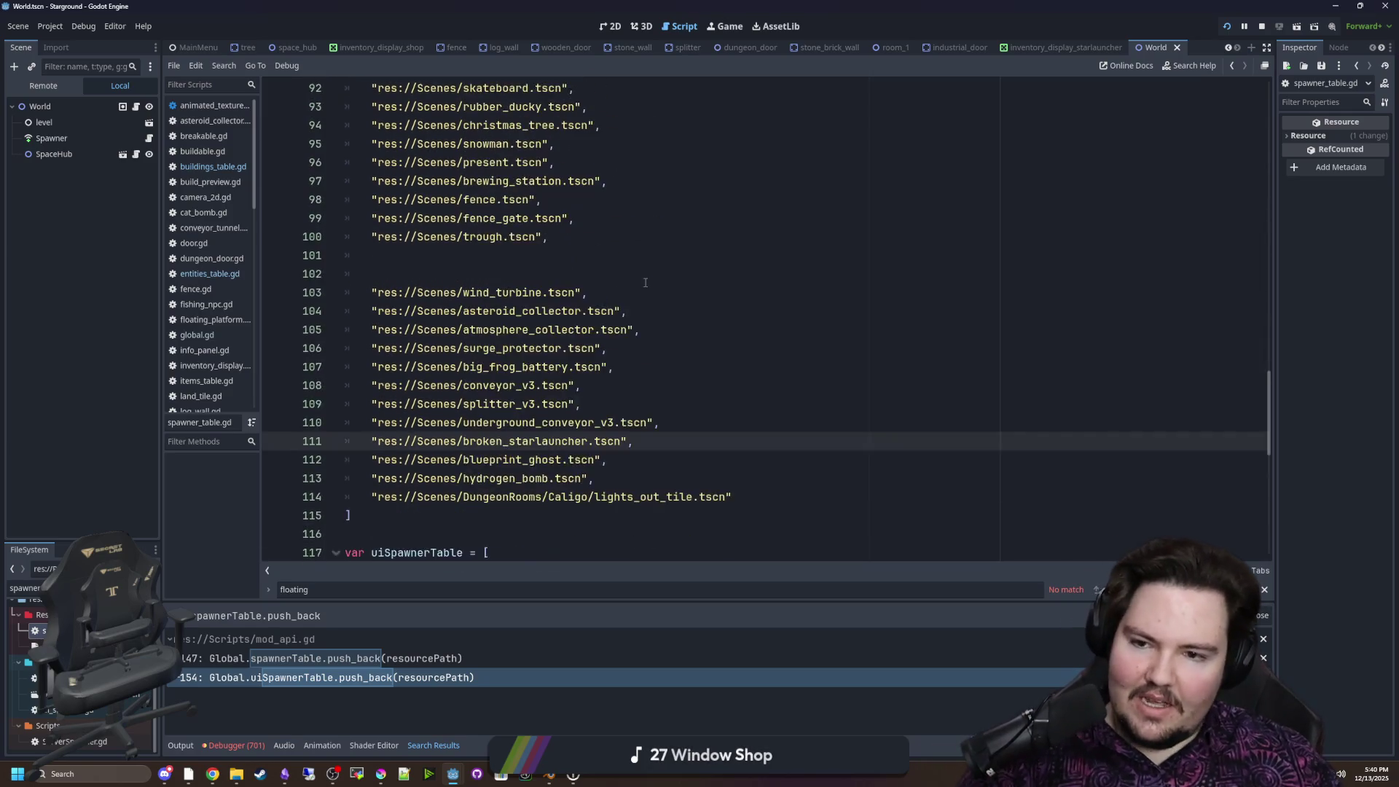
{"action": "scroll", "coordinate": [645, 282], "scroll_direction": "down", "scroll_amount": 1}
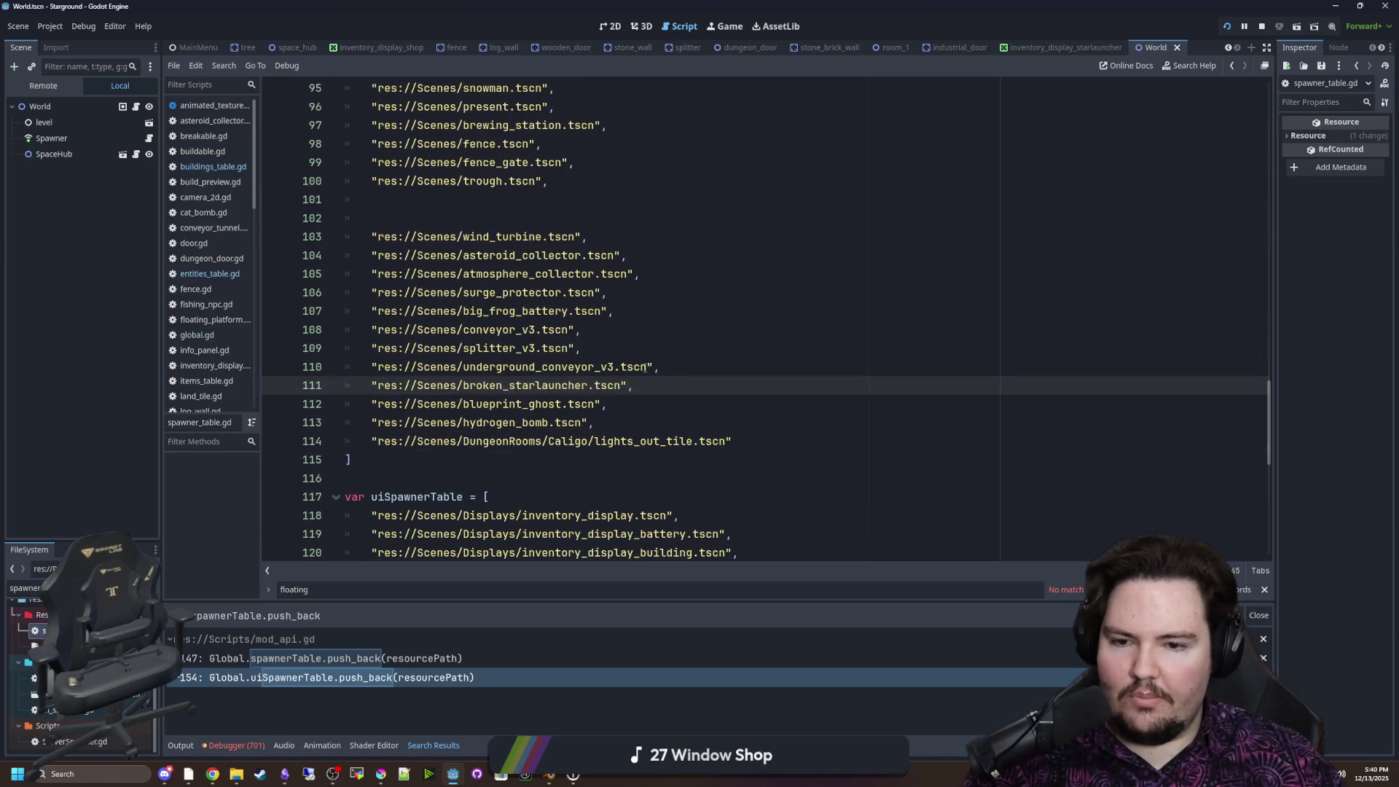
{"action": "scroll", "coordinate": [625, 395], "scroll_direction": "down", "scroll_amount": 8}
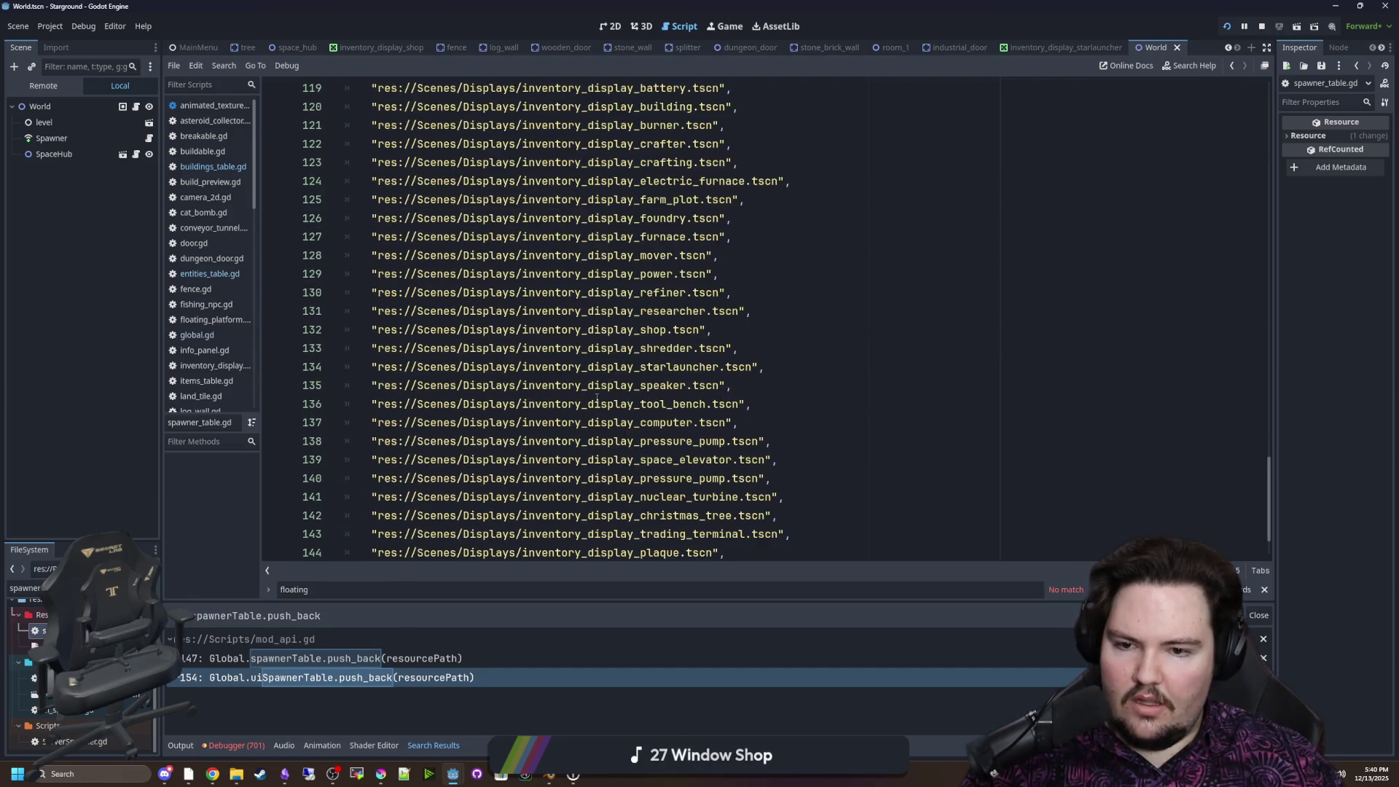
{"action": "scroll", "coordinate": [583, 404], "scroll_direction": "up", "scroll_amount": 6}
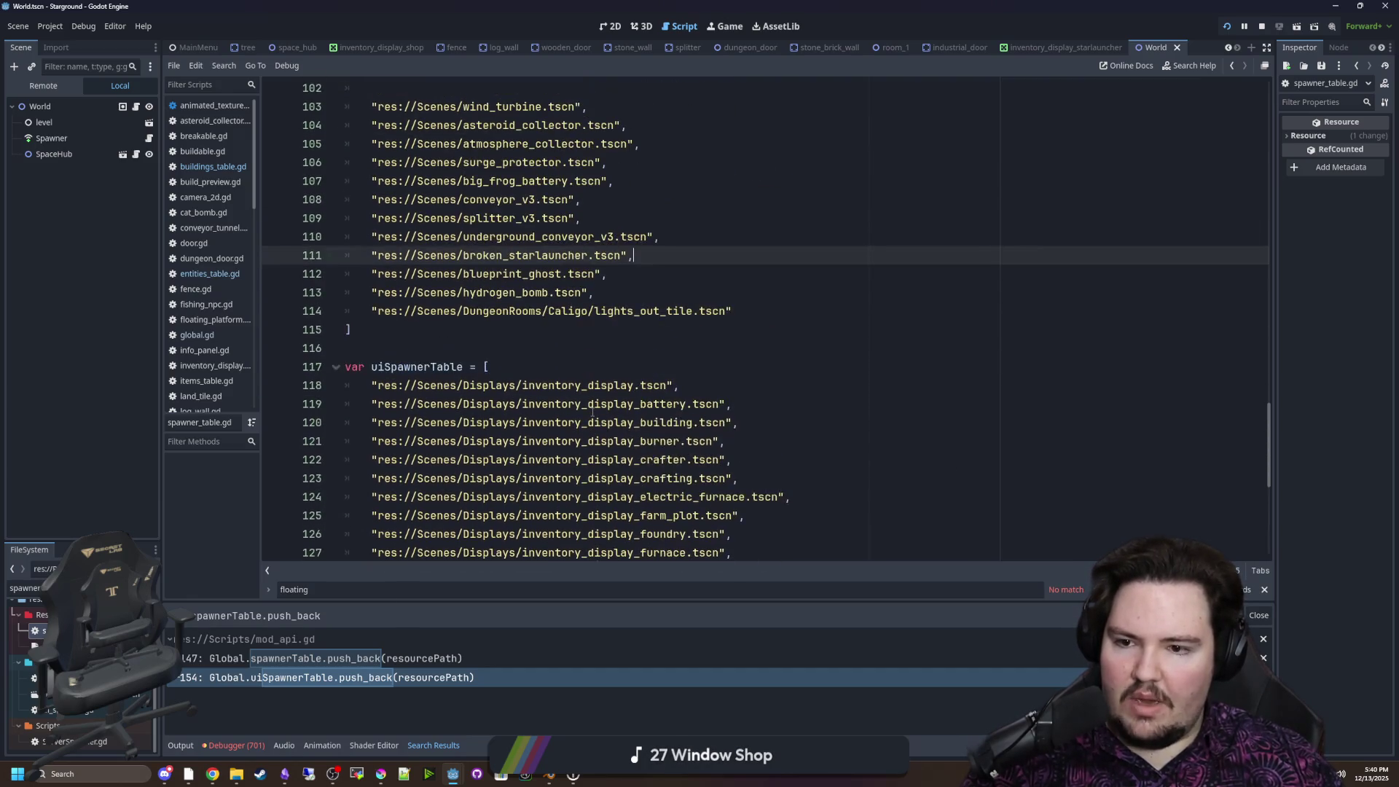
{"action": "scroll", "coordinate": [568, 412], "scroll_direction": "up", "scroll_amount": 3}
{"action": "left_click", "coordinate": [616, 438]}
{"action": "left_click_drag", "start_coordinate": [595, 460], "coordinate": [387, 460]}
{"action": "scroll", "coordinate": [490, 485], "scroll_direction": "up", "scroll_amount": 4}
{"action": "scroll", "coordinate": [490, 484], "scroll_direction": "up", "scroll_amount": 17}
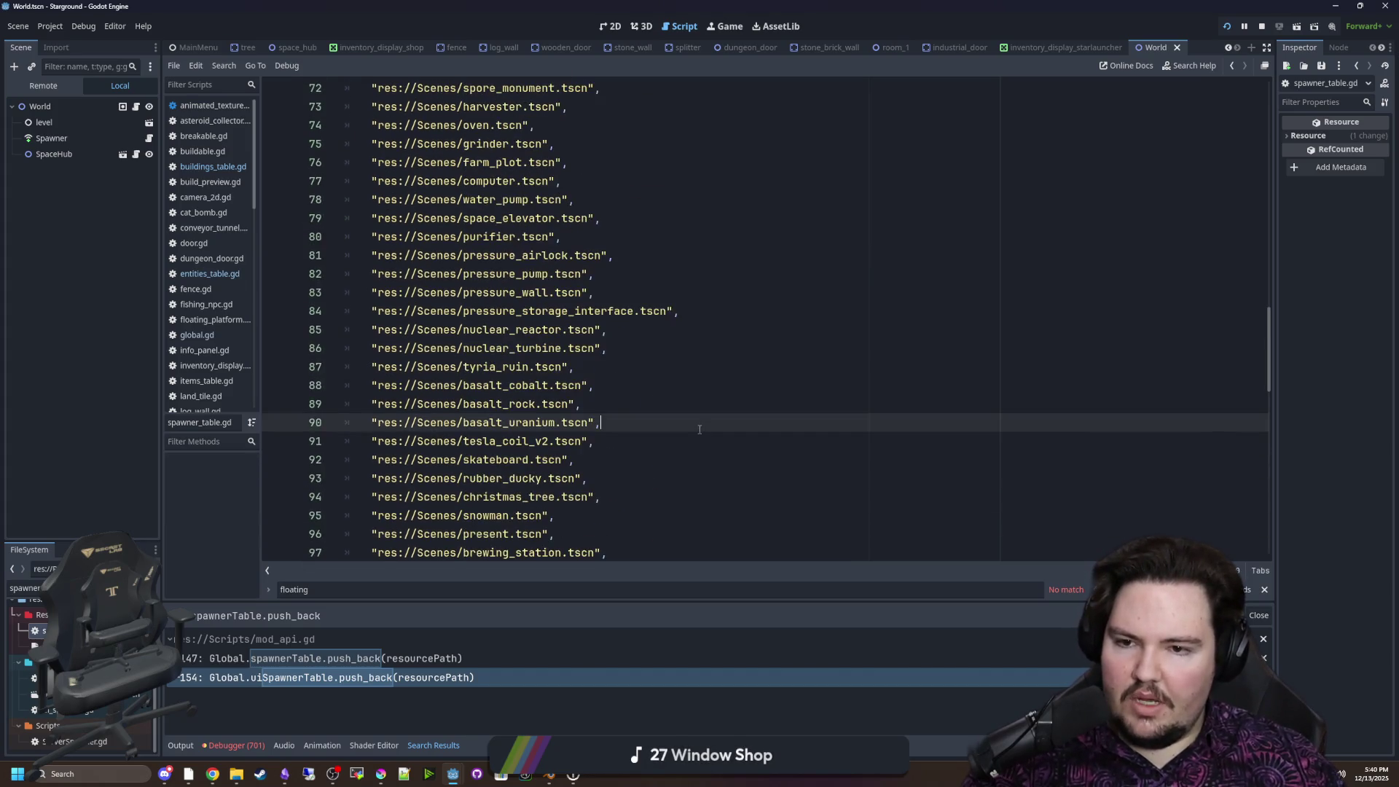
{"action": "scroll", "coordinate": [752, 443], "scroll_direction": "up", "scroll_amount": 10}
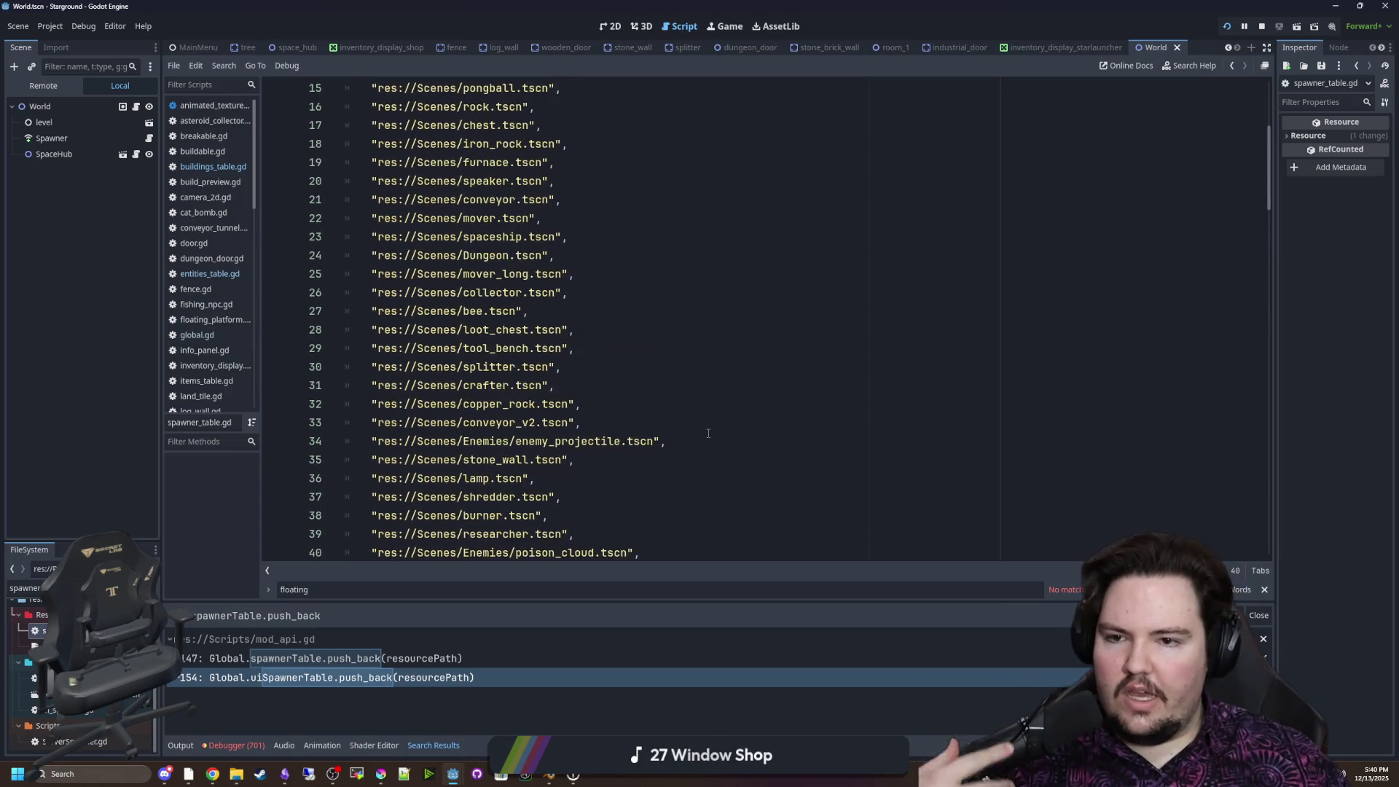
{"action": "left_click", "coordinate": [582, 275]}
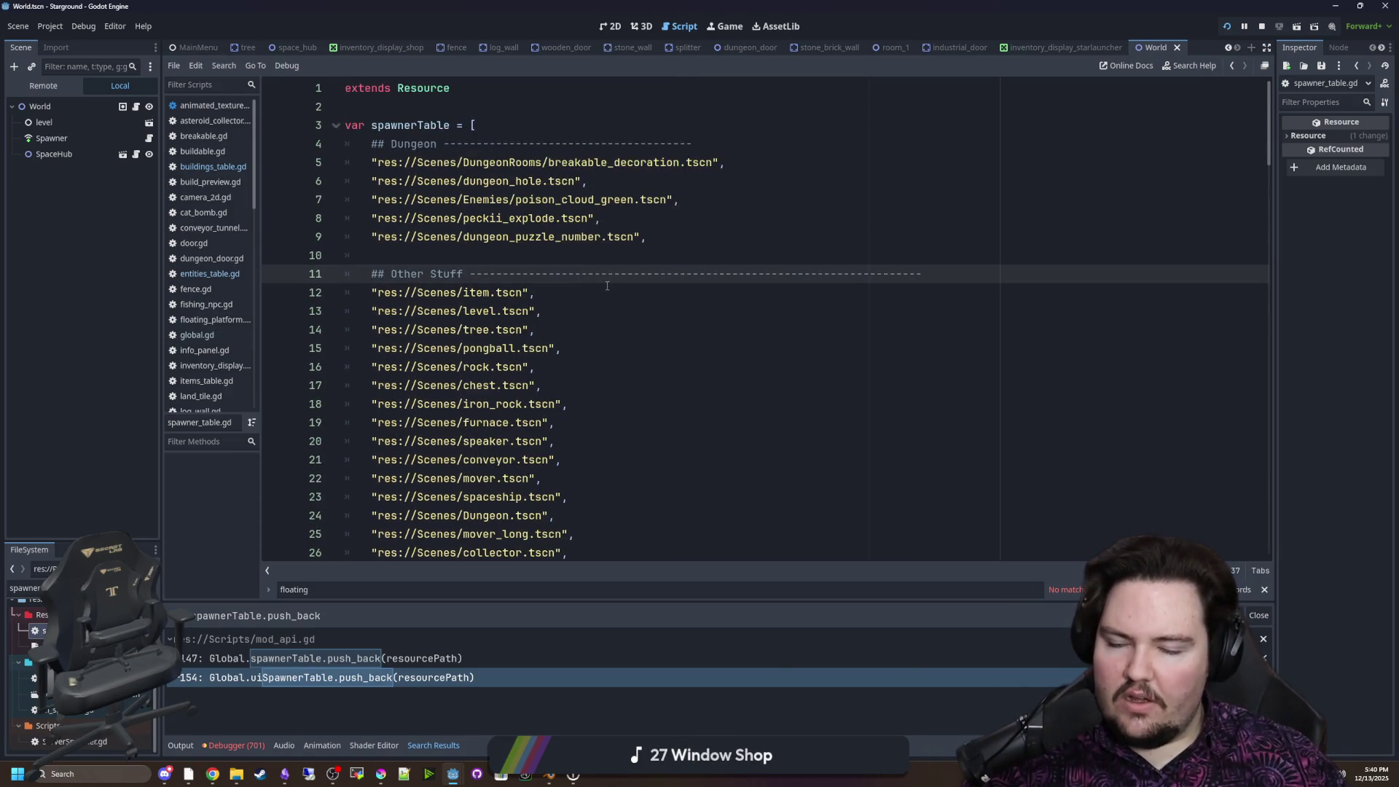
{"action": "left_click", "coordinate": [538, 348]}
{"action": "left_click", "coordinate": [299, 347]}
{"action": "key", "text": "BackSpace"}
{"action": "key", "text": "BackSpace"}
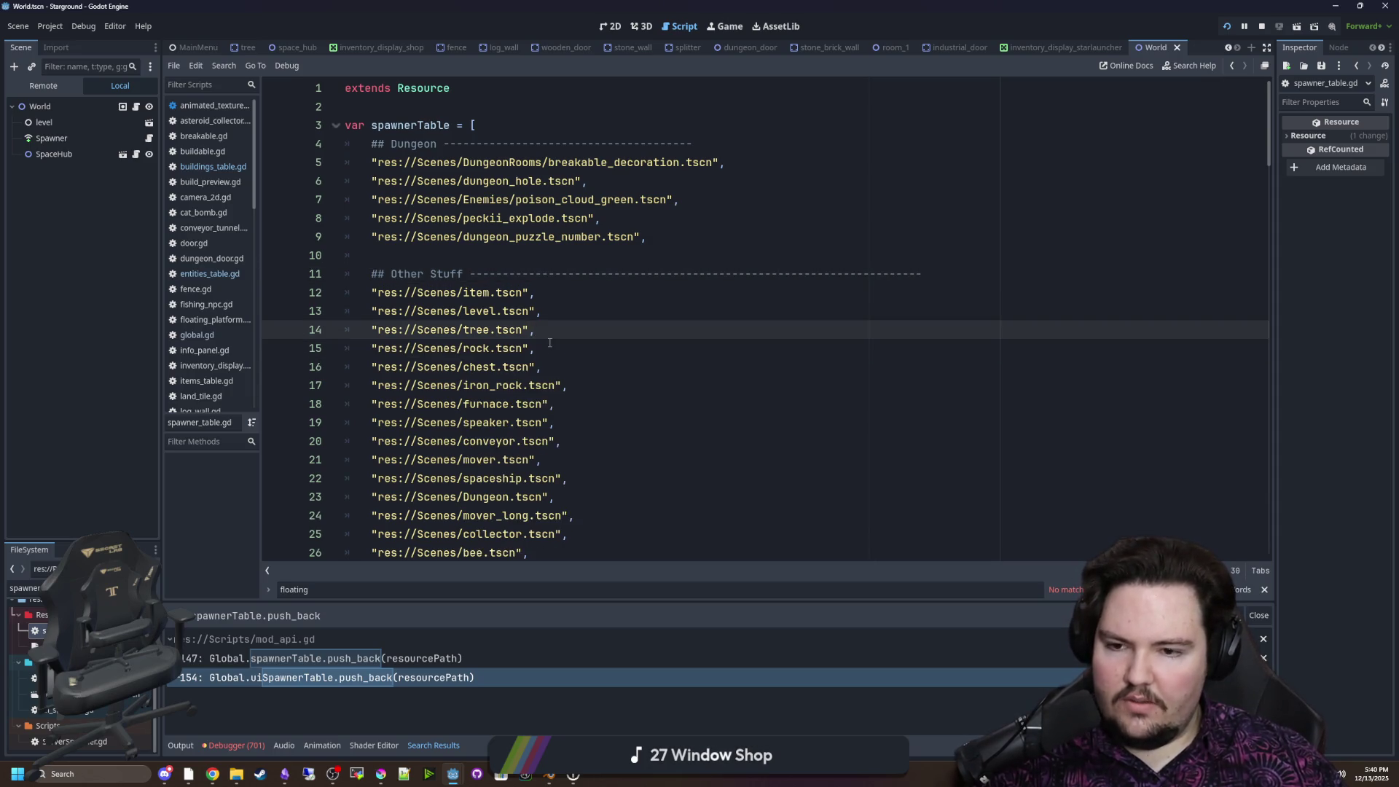
{"action": "scroll", "coordinate": [514, 342], "scroll_direction": "down", "scroll_amount": 1}
{"action": "left_click_drag", "start_coordinate": [482, 293], "coordinate": [372, 294]}
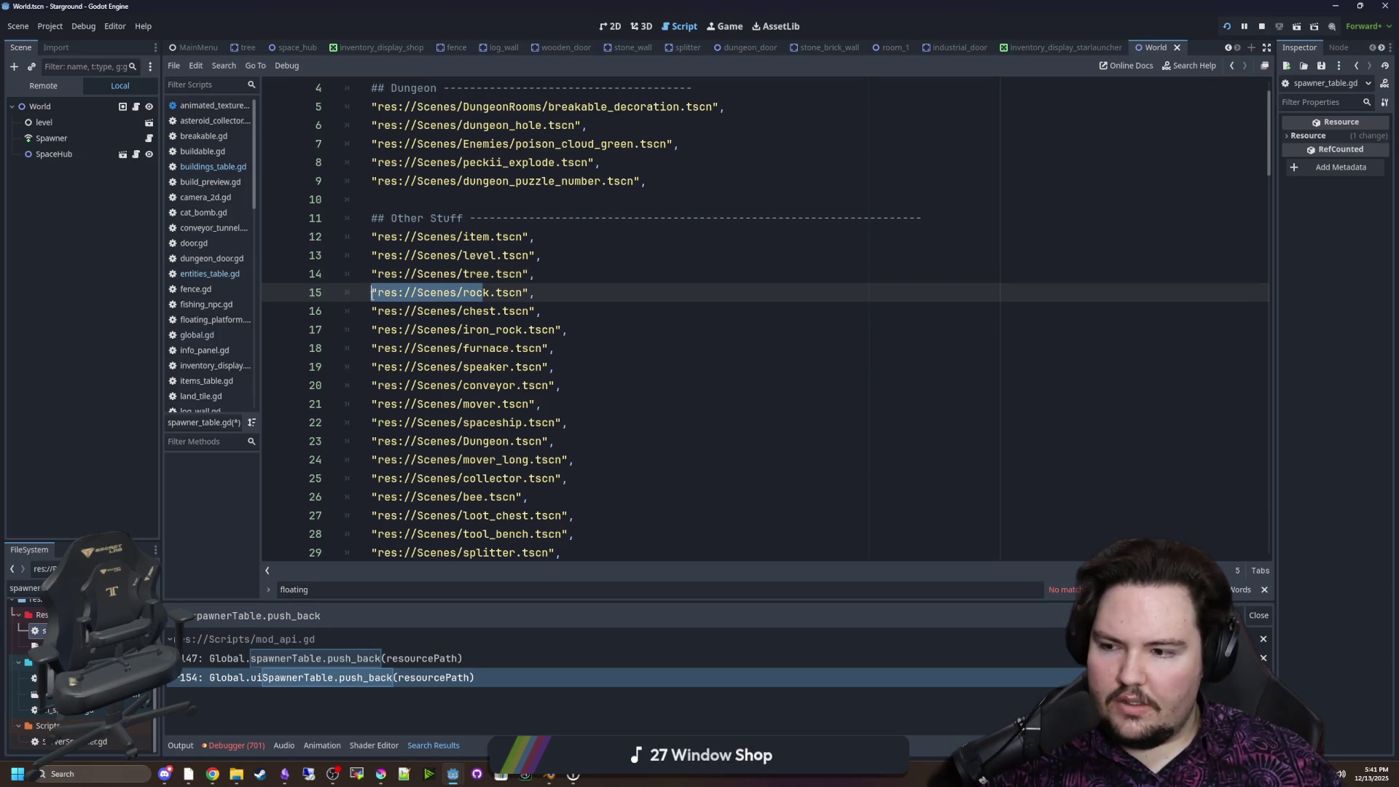
Delete the chest, furnace, speaker, conveyor, mover and spaceship entries from the spawner table.
{"action": "left_click", "coordinate": [372, 294]}
{"action": "mouse_move", "coordinate": [540, 312]}
{"action": "left_mouse_down"}
{"action": "mouse_move", "coordinate": [397, 329]}
{"action": "mouse_move", "coordinate": [329, 310]}
{"action": "left_mouse_up"}
{"action": "key", "text": "BackSpace"}
{"action": "key", "text": "BackSpace"}
{"action": "left_click", "coordinate": [580, 311]}
{"action": "mouse_move", "coordinate": [580, 311]}
{"action": "left_mouse_down"}
{"action": "mouse_move", "coordinate": [554, 331]}
{"action": "mouse_move", "coordinate": [294, 329]}
{"action": "left_mouse_up"}
{"action": "key", "text": "BackSpace"}
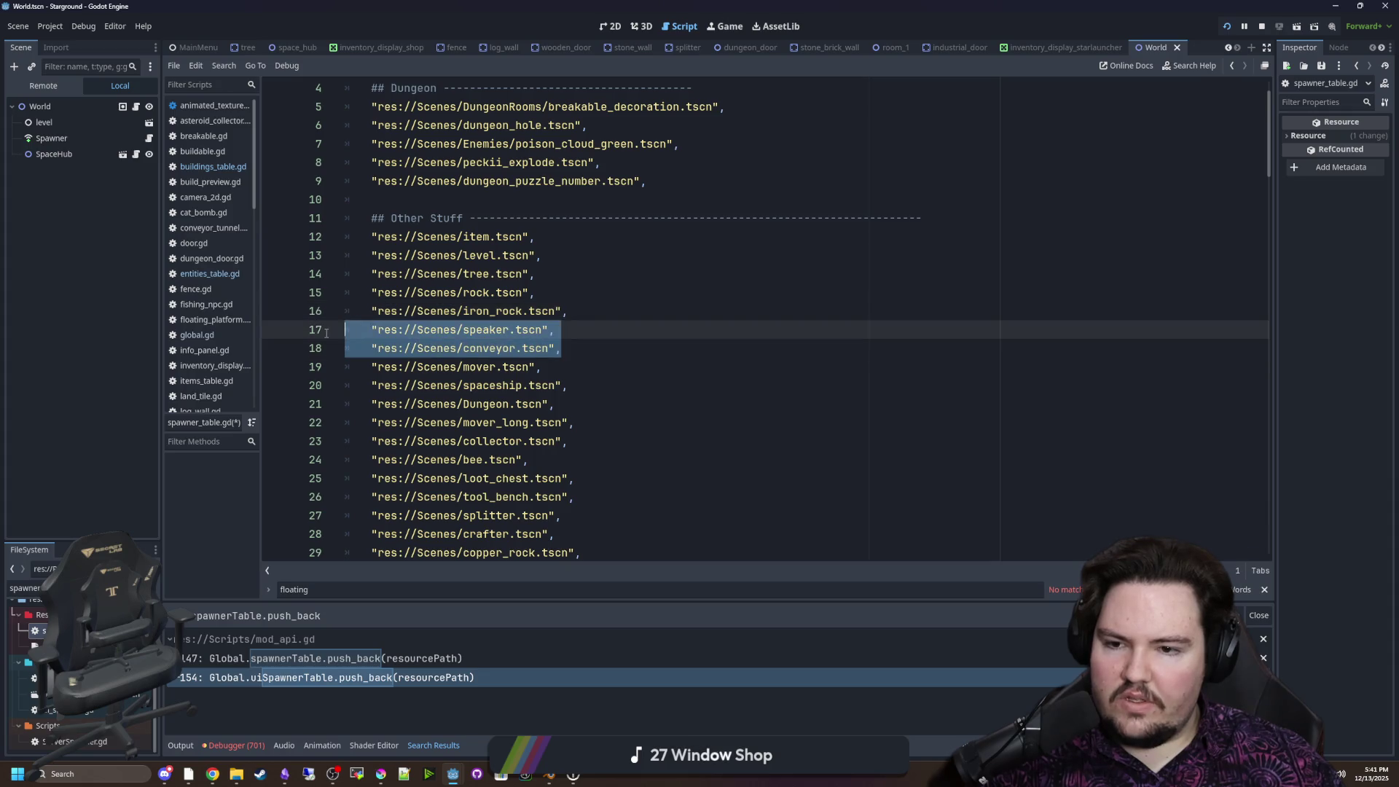
{"action": "key", "text": "BackSpace"}
{"action": "left_click_drag", "start_coordinate": [543, 330], "coordinate": [295, 331]}
{"action": "key", "text": "BackSpace"}
{"action": "key", "text": "BackSpace"}
{"action": "left_click_drag", "start_coordinate": [585, 332], "coordinate": [335, 330]}
{"action": "key", "text": "BackSpace"}
{"action": "key", "text": "BackSpace"}
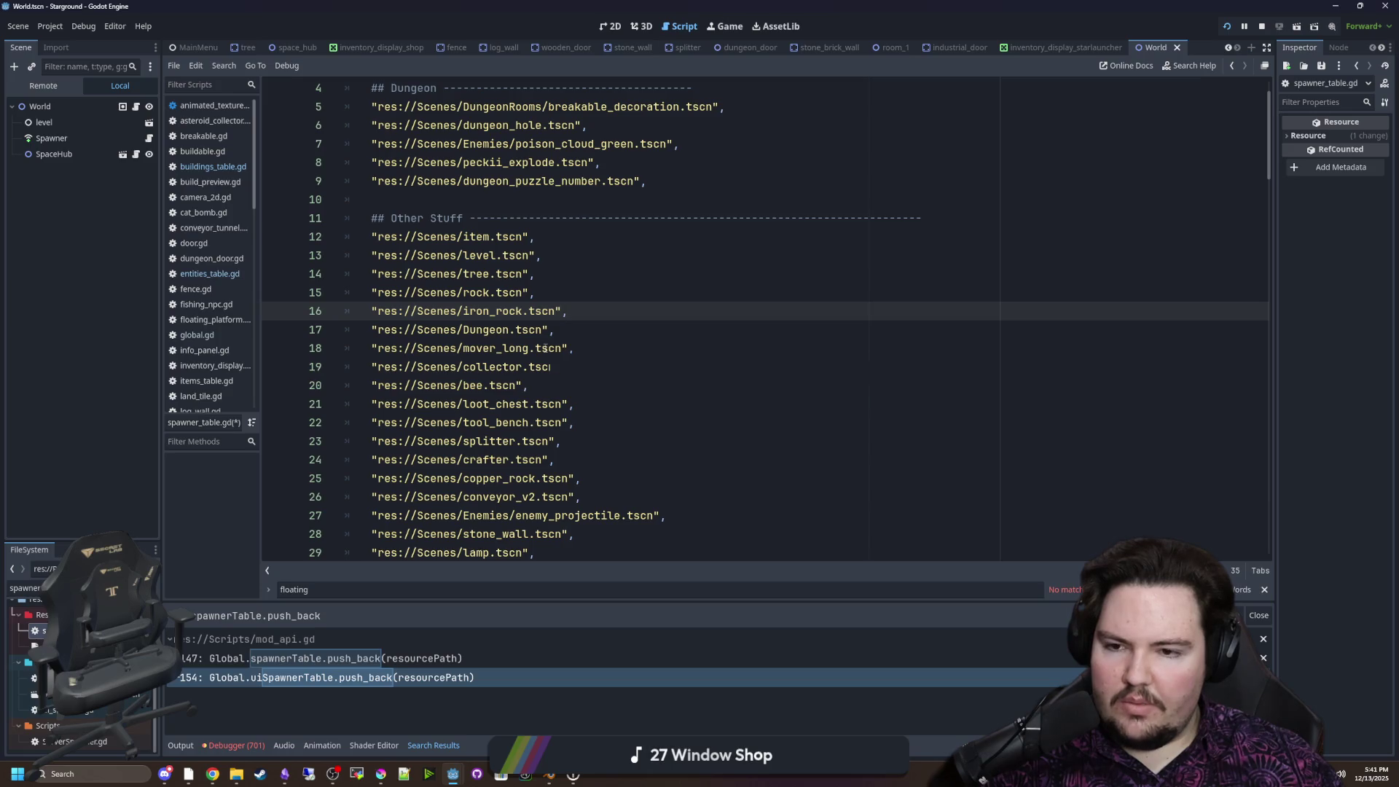
Remove the collector, mover_long, loot_chest and tool_bench entries.
{"action": "scroll", "coordinate": [546, 348], "scroll_direction": "down", "scroll_amount": 2}
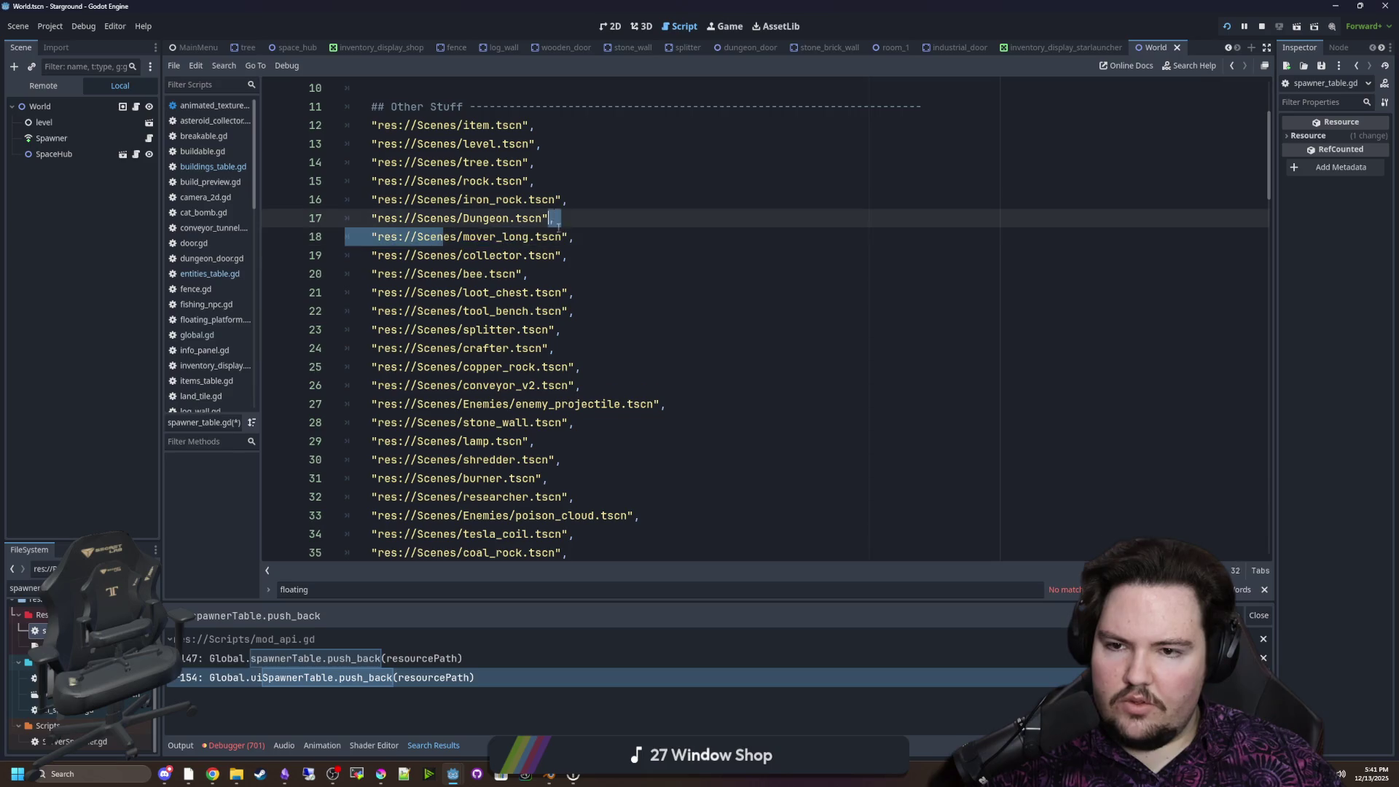
{"action": "left_click", "coordinate": [317, 254]}
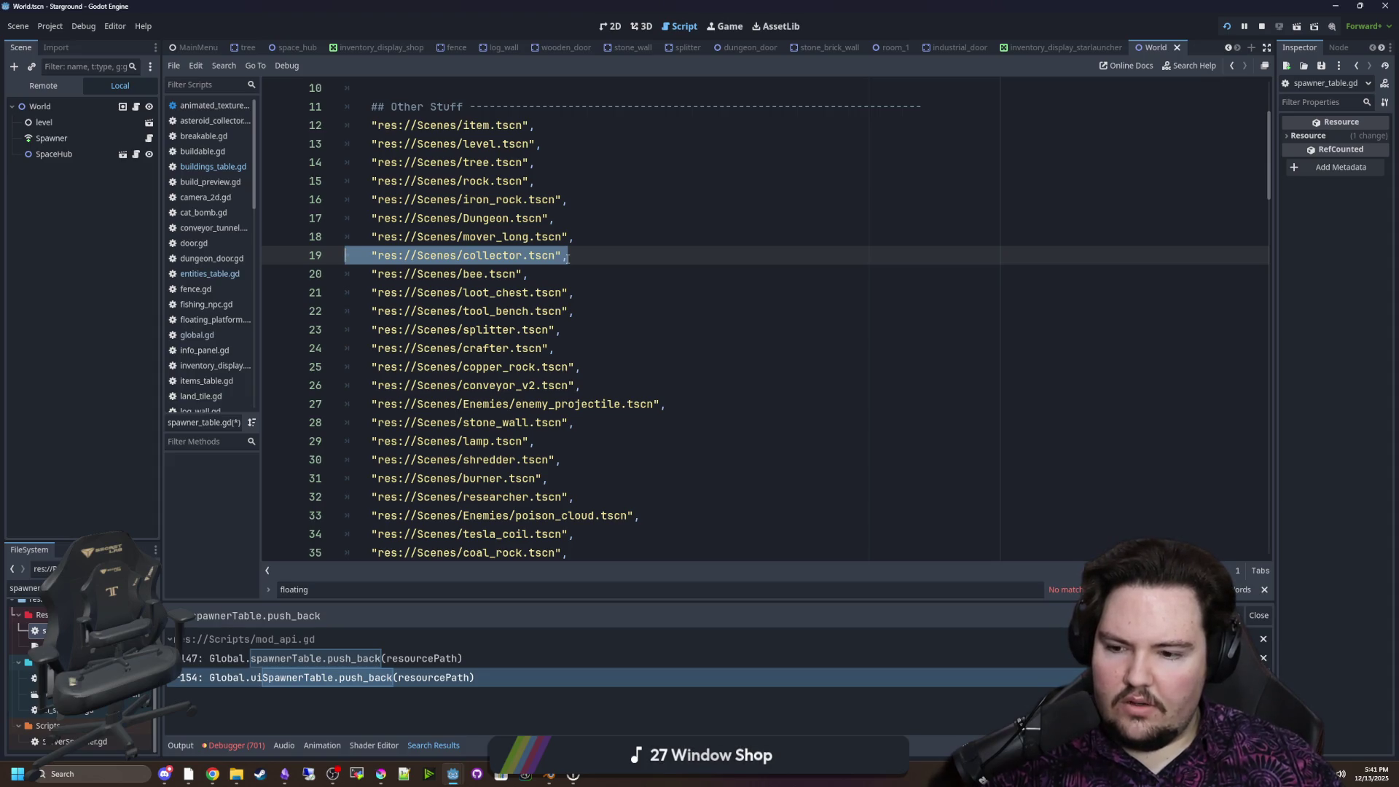
{"action": "key", "text": "BackSpace"}
{"action": "key", "text": "BackSpace"}
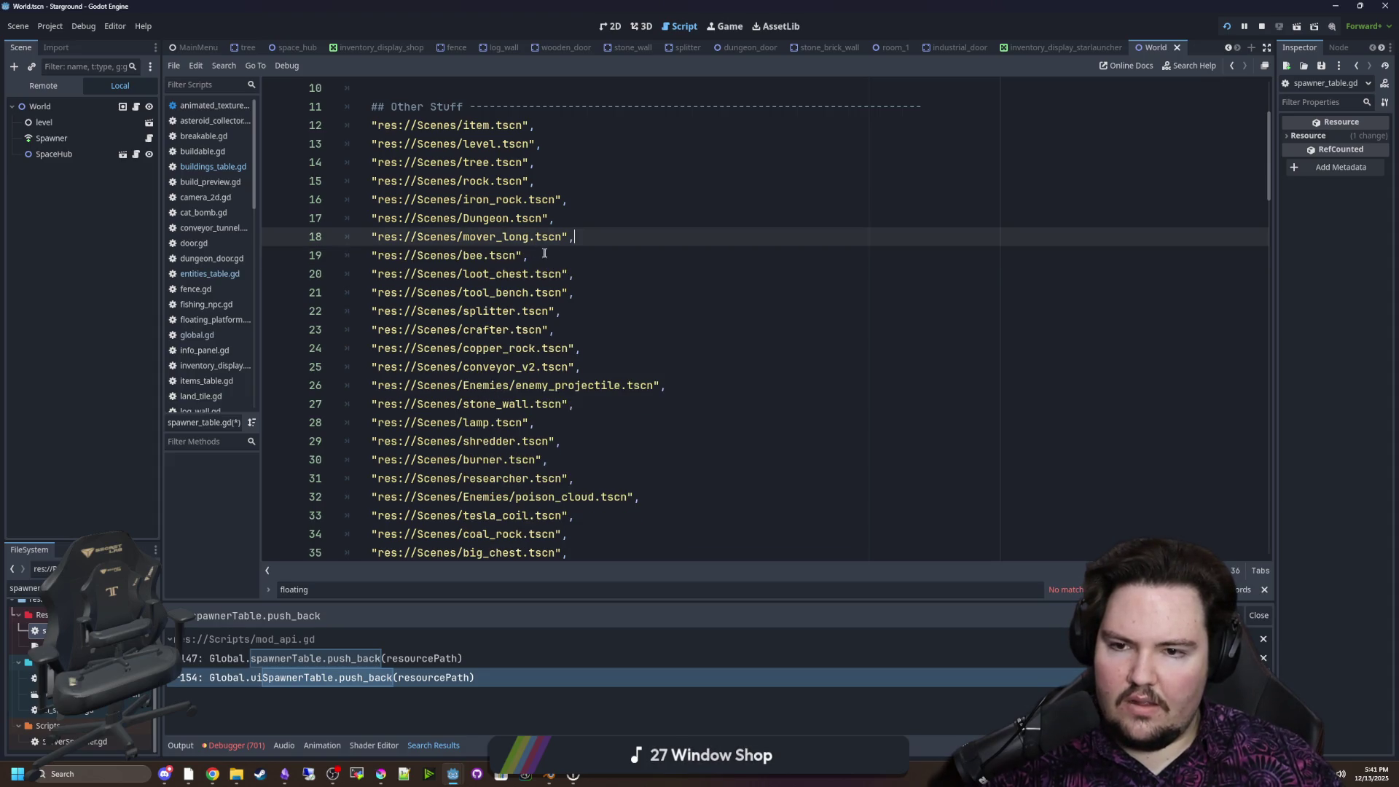
{"action": "left_click_drag", "start_coordinate": [604, 232], "coordinate": [346, 237]}
{"action": "key", "text": "BackSpace"}
{"action": "key", "text": "BackSpace"}
{"action": "left_click_drag", "start_coordinate": [617, 269], "coordinate": [277, 258]}
{"action": "key", "text": "BackSpace"}
{"action": "key", "text": "BackSpace"}
{"action": "left_click_drag", "start_coordinate": [576, 275], "coordinate": [347, 255]}
Remove the splitter, crafter, conveyor_v2, stone_wall, lamp, shredder, burner and researcher entries.
{"action": "key", "text": "BackSpace"}
{"action": "key", "text": "BackSpace"}
{"action": "mouse_move", "coordinate": [583, 273]}
{"action": "left_mouse_down"}
{"action": "mouse_move", "coordinate": [427, 290]}
{"action": "mouse_move", "coordinate": [347, 274]}
{"action": "left_mouse_up"}
{"action": "key", "text": "BackSpace"}
{"action": "key", "text": "BackSpace"}
{"action": "left_click_drag", "start_coordinate": [539, 311], "coordinate": [312, 299]}
{"action": "key", "text": "BackSpace"}
{"action": "key", "text": "BackSpace"}
{"action": "left_click_drag", "start_coordinate": [569, 311], "coordinate": [321, 293]}
{"action": "key", "text": "BackSpace"}
{"action": "key", "text": "BackSpace"}
{"action": "left_click_drag", "start_coordinate": [577, 292], "coordinate": [320, 299]}
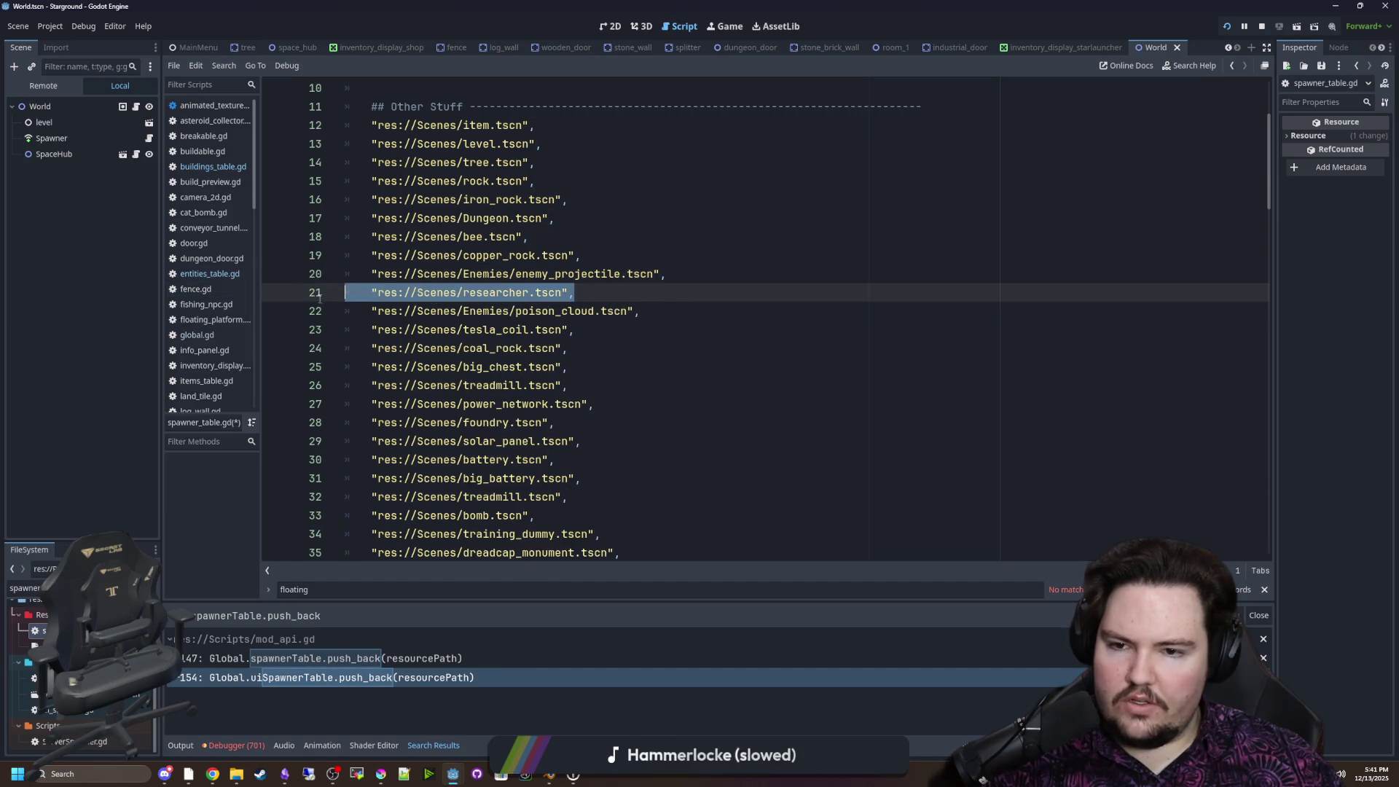
{"action": "key", "text": "BackSpace"}
{"action": "key", "text": "BackSpace"}
Remove tesla_coil, big_chest, treadmill, foundry, solar_panel, battery and big_battery entries plus leftover blank lines.
{"action": "left_click_drag", "start_coordinate": [576, 311], "coordinate": [292, 313]}
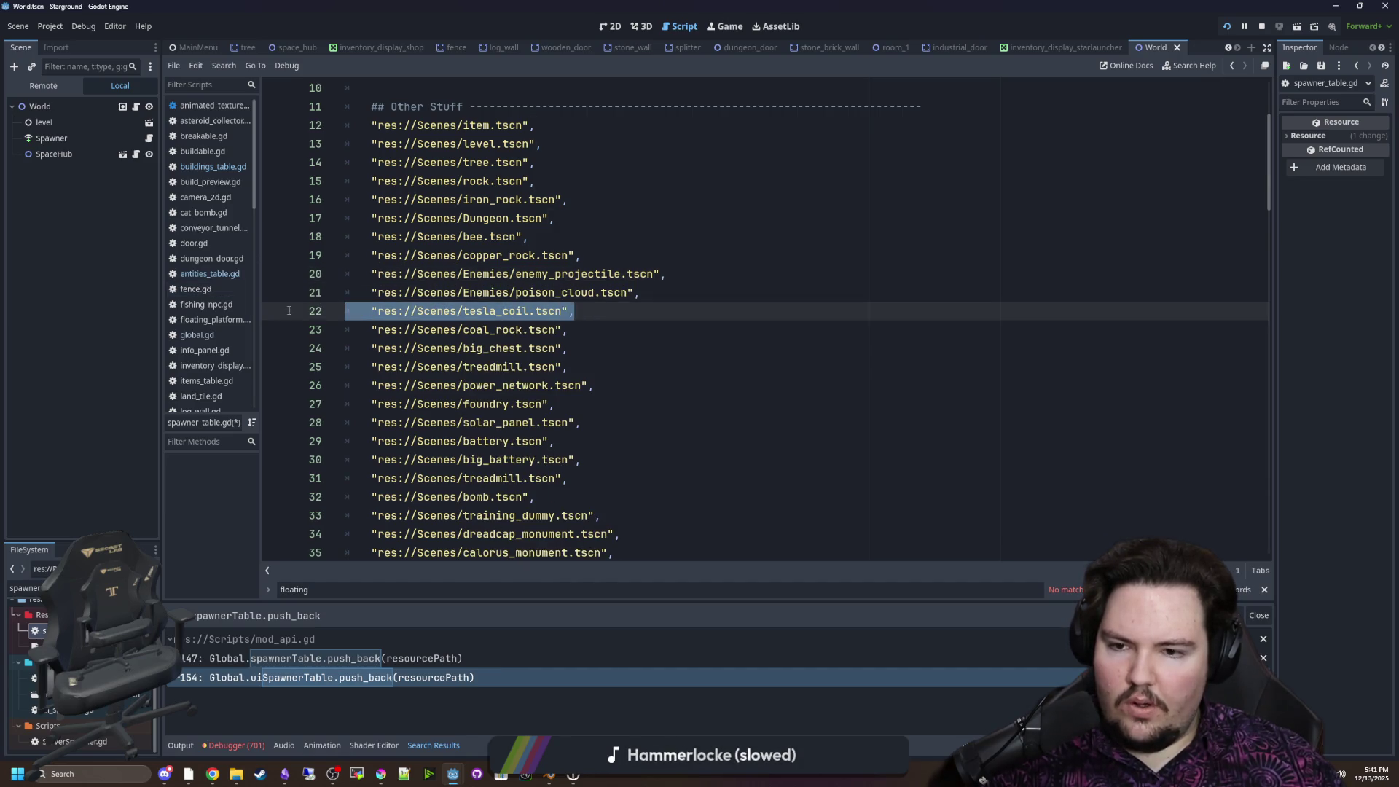
{"action": "key", "text": "BackSpace"}
{"action": "key", "text": "BackSpace"}
{"action": "left_click_drag", "start_coordinate": [581, 330], "coordinate": [322, 330]}
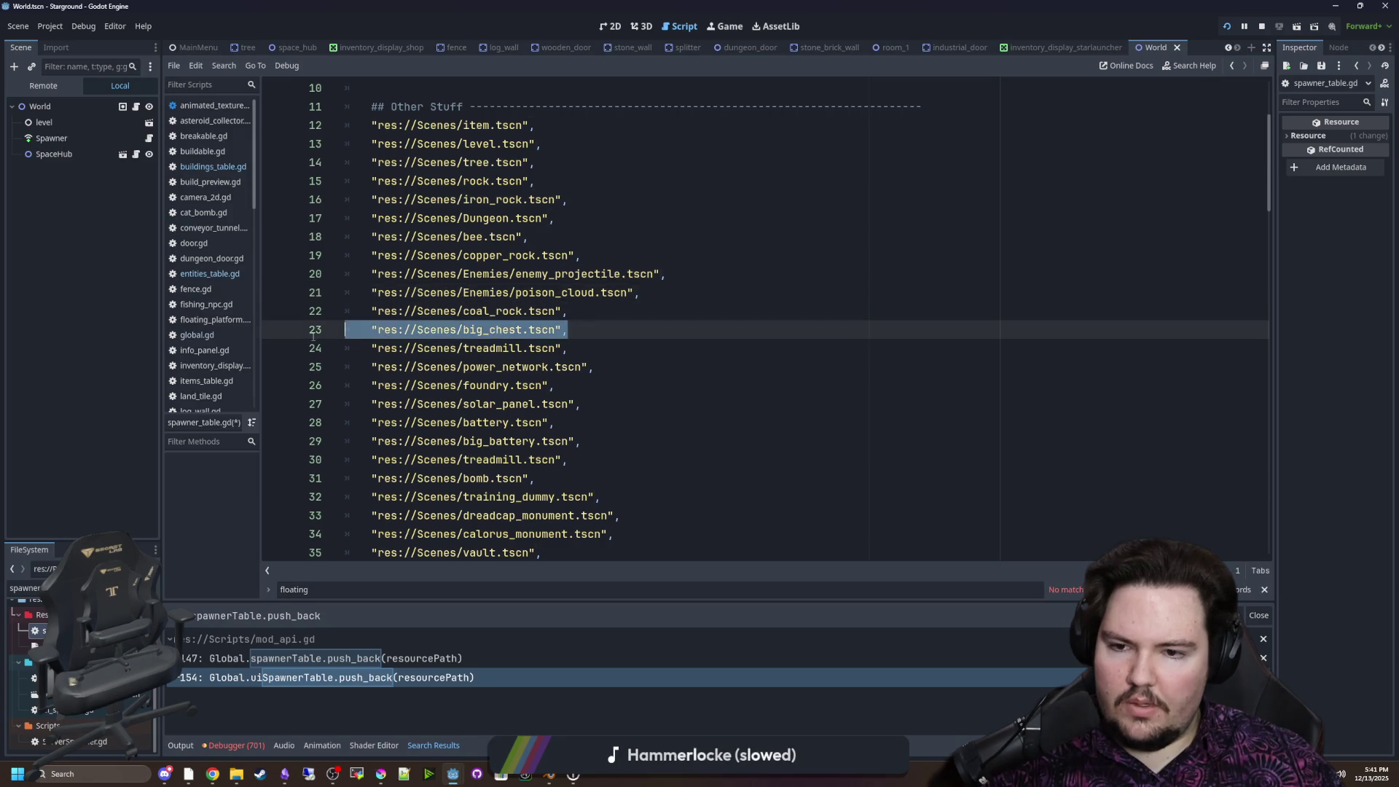
{"action": "key", "text": "BackSpace"}
{"action": "key", "text": "BackSpace"}
{"action": "left_click_drag", "start_coordinate": [580, 331], "coordinate": [323, 326]}
{"action": "key", "text": "BackSpace"}
{"action": "key", "text": "BackSpace"}
{"action": "left_click_drag", "start_coordinate": [617, 330], "coordinate": [306, 348]}
{"action": "key", "text": "BackSpace"}
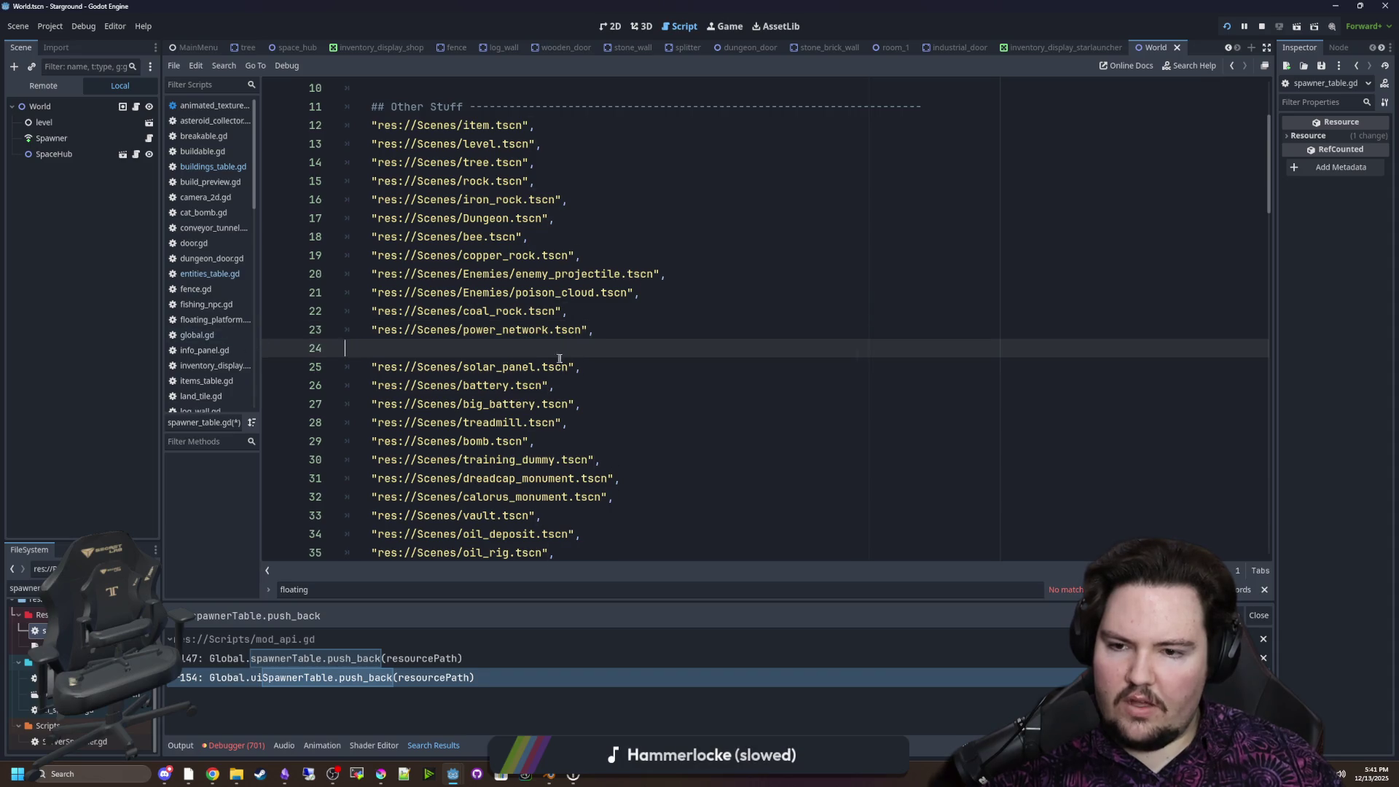
{"action": "key", "text": "BackSpace"}
{"action": "left_click_drag", "start_coordinate": [580, 348], "coordinate": [342, 348]}
{"action": "key", "text": "BackSpace"}
{"action": "key", "text": "BackSpace"}
{"action": "left_click_drag", "start_coordinate": [604, 366], "coordinate": [342, 348]}
{"action": "key", "text": "BackSpace"}
{"action": "key", "text": "BackSpace"}
{"action": "left_click_drag", "start_coordinate": [589, 356], "coordinate": [349, 350]}
{"action": "key", "text": "BackSpace"}
{"action": "key", "text": "BackSpace"}
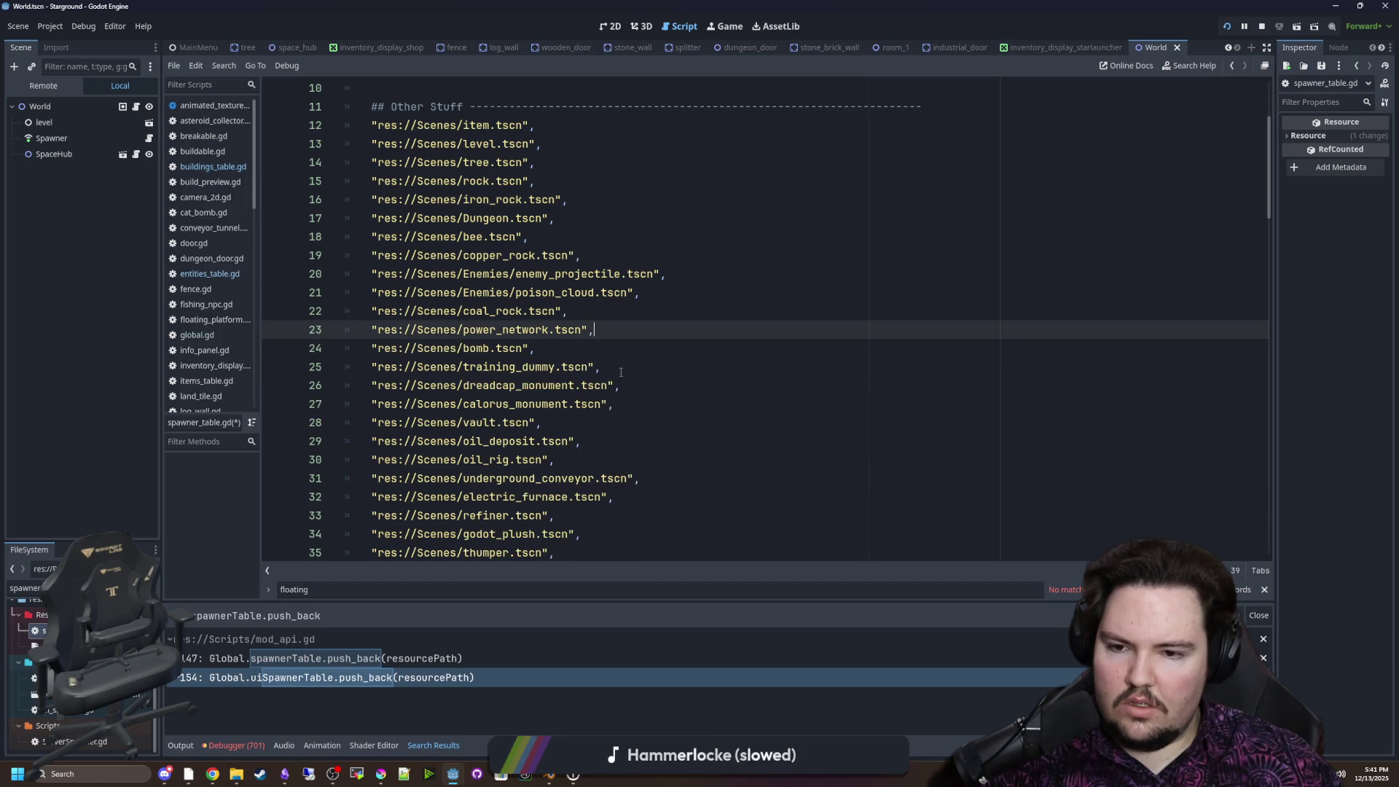
Remove training_dummy, the monuments, vault, oil_rig, underground_conveyor, electric_furnace, refiner, godot_plush and thumper.
{"action": "mouse_move", "coordinate": [627, 397]}
{"action": "left_mouse_down"}
{"action": "mouse_move", "coordinate": [503, 404]}
{"action": "mouse_move", "coordinate": [346, 366]}
{"action": "left_mouse_up"}
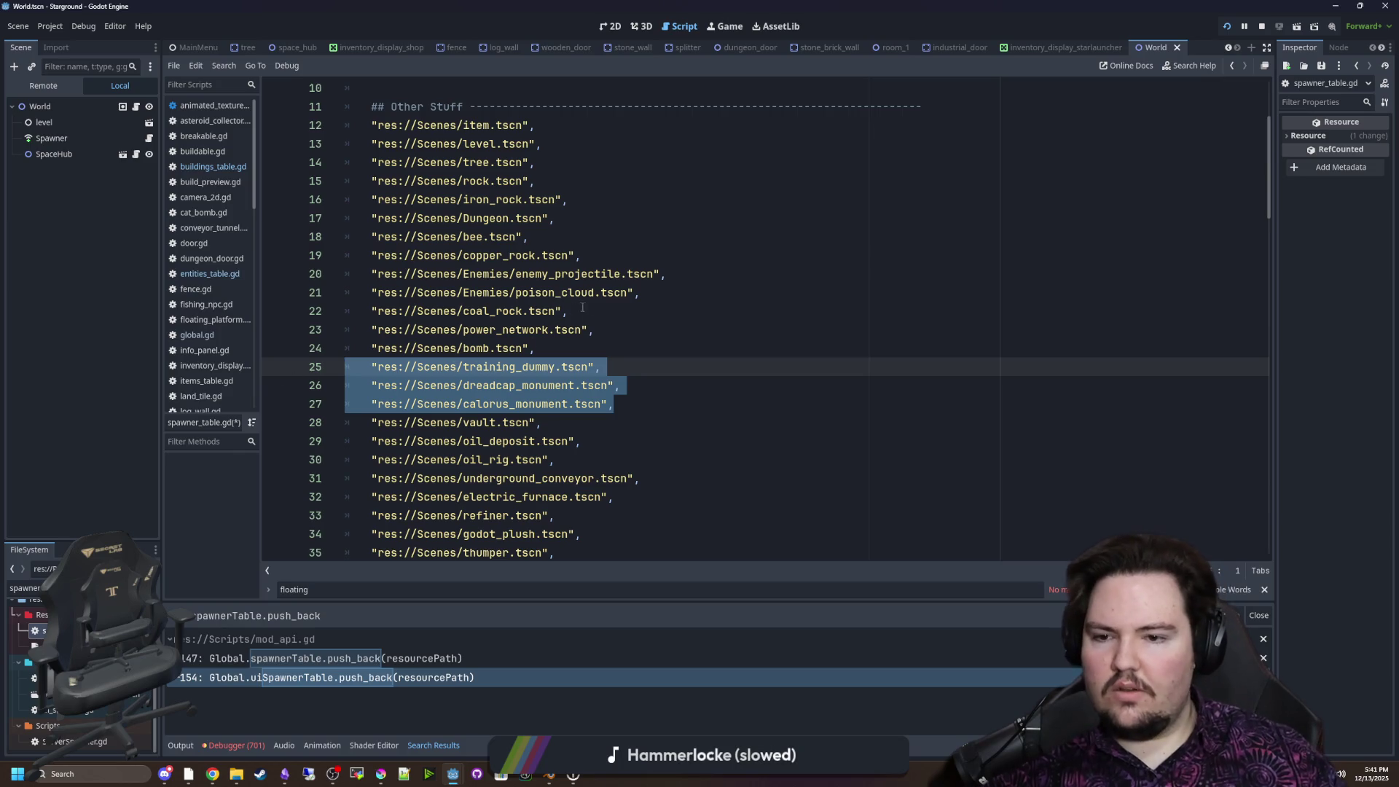
{"action": "key", "text": "BackSpace"}
{"action": "key", "text": "BackSpace"}
{"action": "left_click_drag", "start_coordinate": [579, 366], "coordinate": [346, 366]}
{"action": "key", "text": "BackSpace"}
{"action": "key", "text": "BackSpace"}
{"action": "left_click_drag", "start_coordinate": [558, 384], "coordinate": [306, 388]}
{"action": "key", "text": "BackSpace"}
{"action": "key", "text": "BackSpace"}
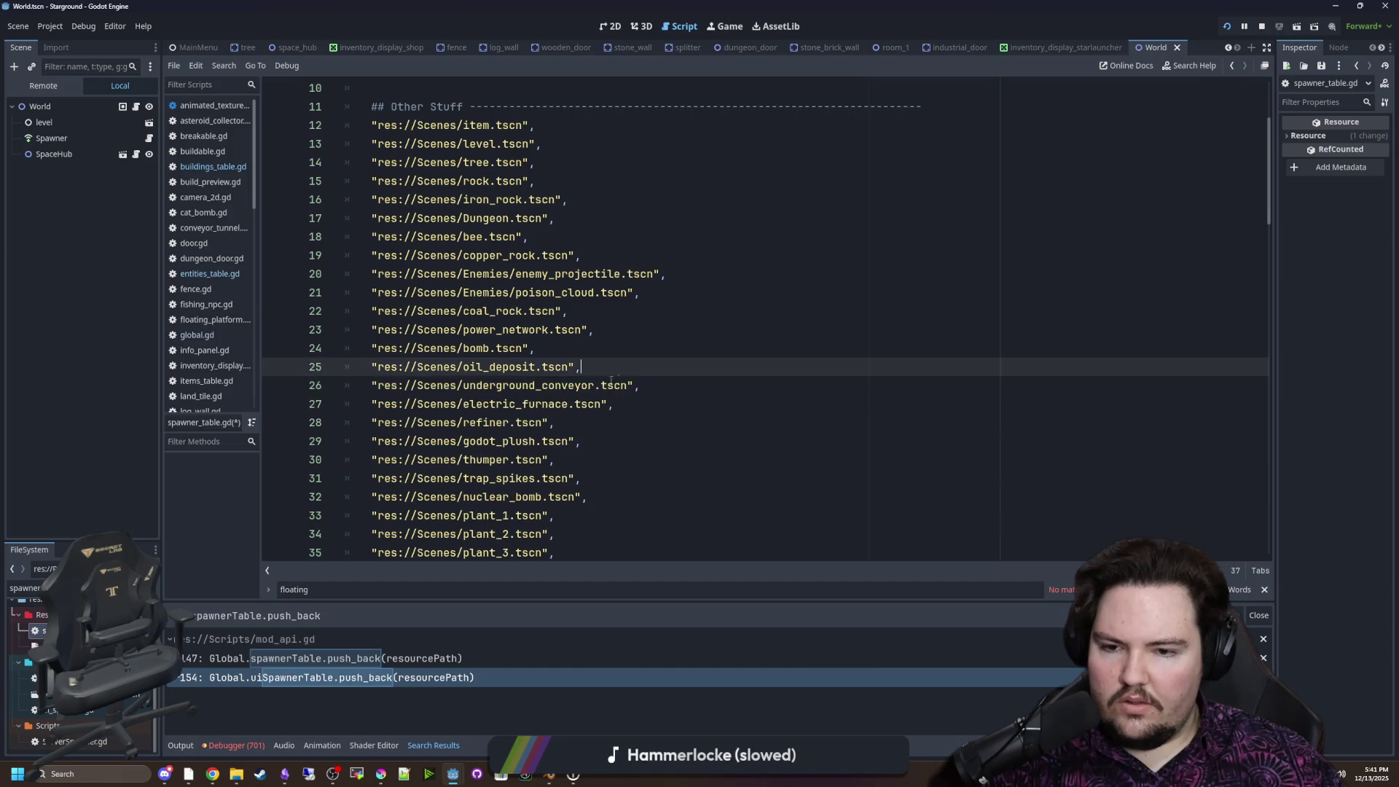
{"action": "left_click_drag", "start_coordinate": [649, 397], "coordinate": [343, 384]}
{"action": "key", "text": "BackSpace"}
{"action": "key", "text": "BackSpace"}
{"action": "left_click_drag", "start_coordinate": [554, 385], "coordinate": [347, 385]}
{"action": "key", "text": "BackSpace"}
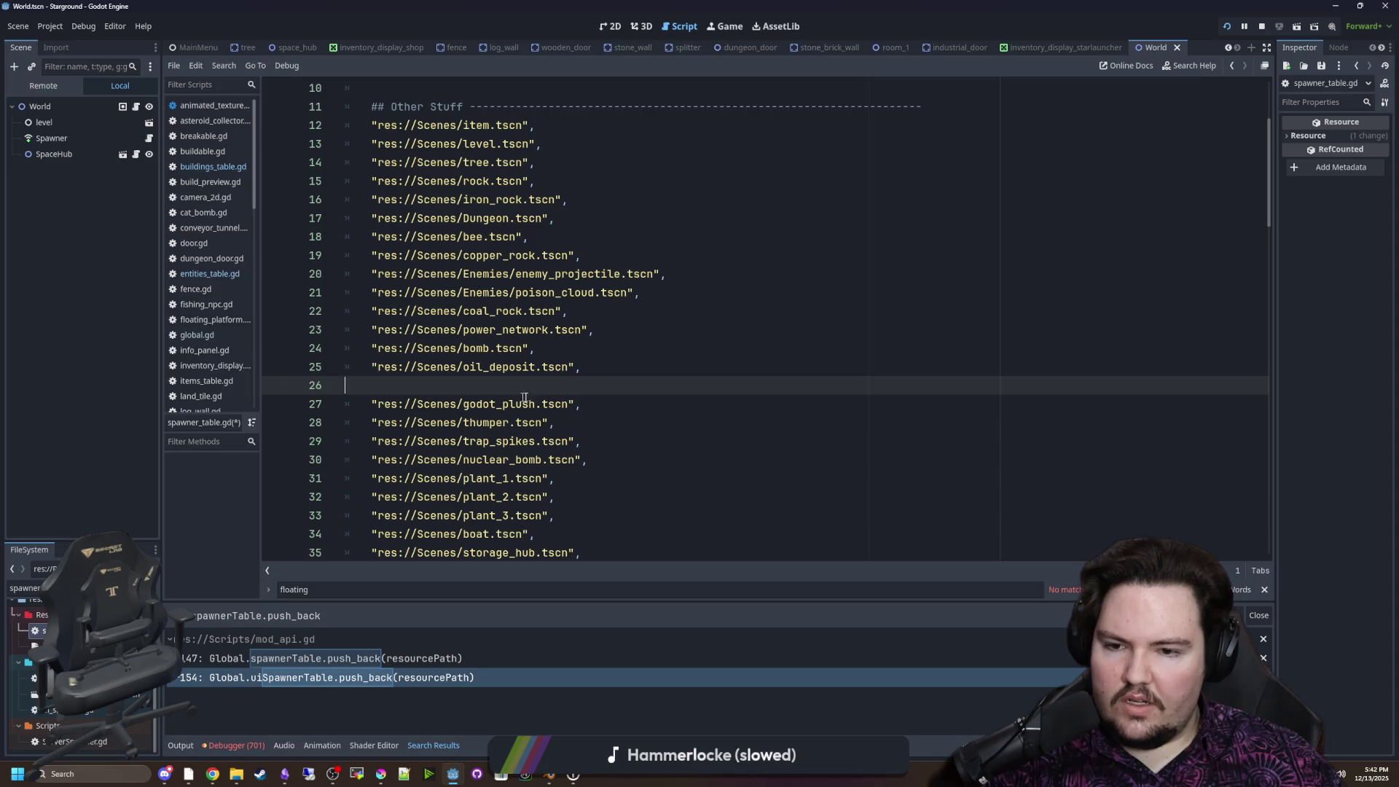
{"action": "key", "text": "BackSpace"}
{"action": "left_click_drag", "start_coordinate": [582, 384], "coordinate": [343, 399]}
{"action": "key", "text": "BackSpace"}
{"action": "key", "text": "BackSpace"}
{"action": "left_click_drag", "start_coordinate": [557, 387], "coordinate": [343, 385]}
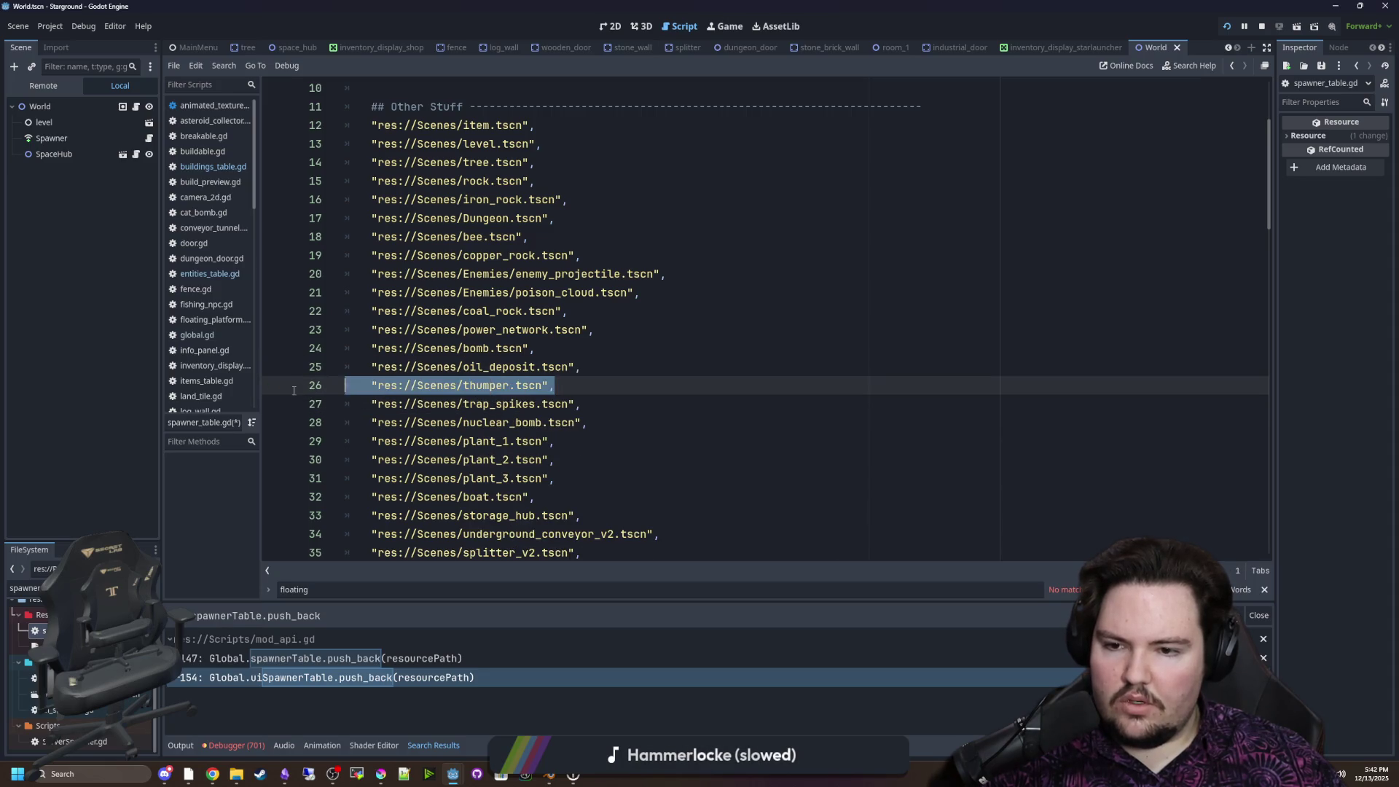
{"action": "key", "text": "BackSpace"}
{"action": "key", "text": "BackSpace"}
{"action": "scroll", "coordinate": [524, 394], "scroll_direction": "down", "scroll_amount": 1}
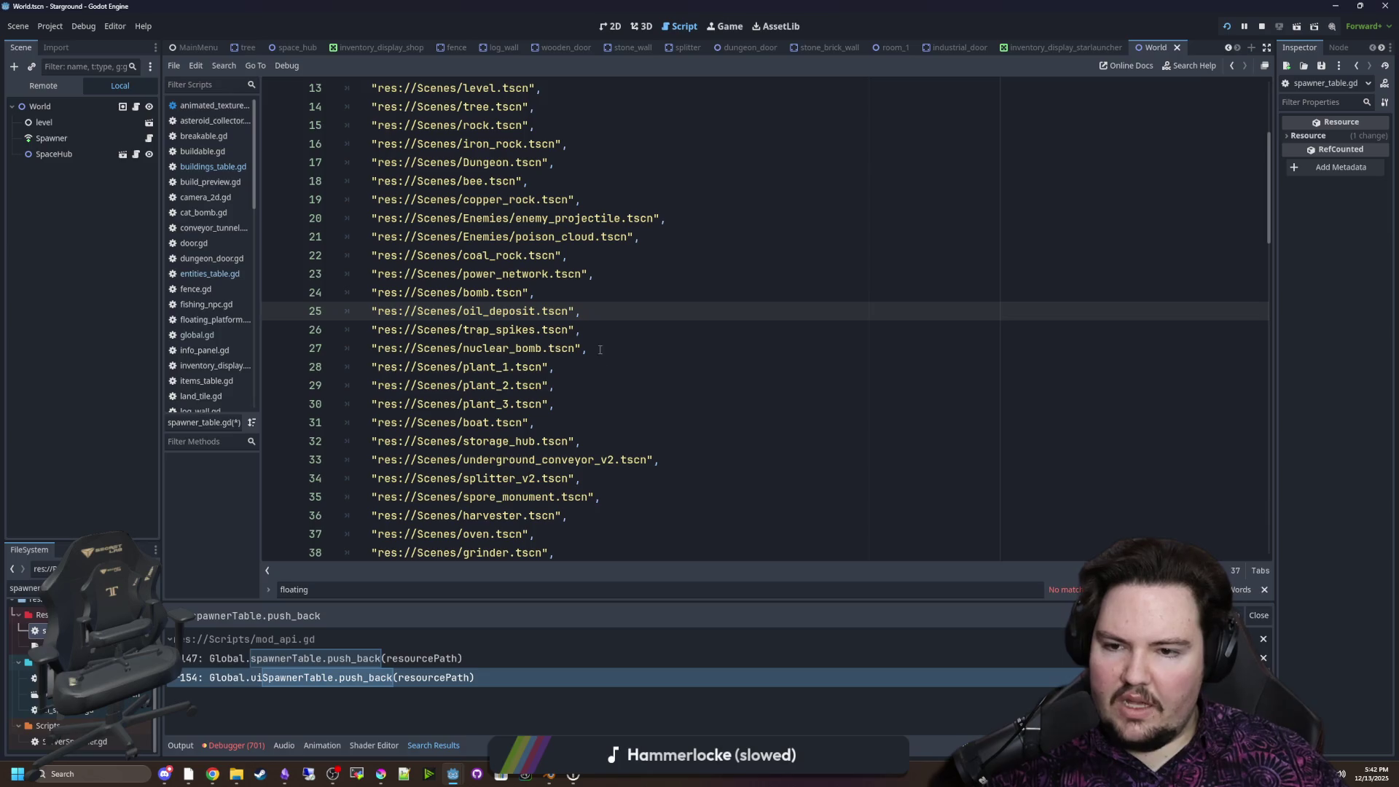
Delete the plant_1 to plant_3, boat and storage_hub entries.
{"action": "left_click", "coordinate": [561, 404]}
{"action": "left_click_drag", "start_coordinate": [563, 404], "coordinate": [343, 367]}
{"action": "key", "text": "BackSpace"}
{"action": "key", "text": "BackSpace"}
{"action": "mouse_move", "coordinate": [599, 385]}
{"action": "left_mouse_down"}
{"action": "mouse_move", "coordinate": [350, 386]}
{"action": "mouse_move", "coordinate": [343, 366]}
{"action": "left_mouse_up"}
{"action": "key", "text": "BackSpace"}
{"action": "key", "text": "BackSpace"}
{"action": "mouse_move", "coordinate": [623, 389]}
{"action": "left_mouse_down"}
{"action": "mouse_move", "coordinate": [350, 386]}
{"action": "mouse_move", "coordinate": [343, 366]}
{"action": "left_mouse_up"}
Delete underground_conveyor_v2, splitter_v2, harvester, oven, grinder, farm_plot, computer, water_pump and pressure entries.
{"action": "key", "text": "BackSpace"}
{"action": "key", "text": "BackSpace"}
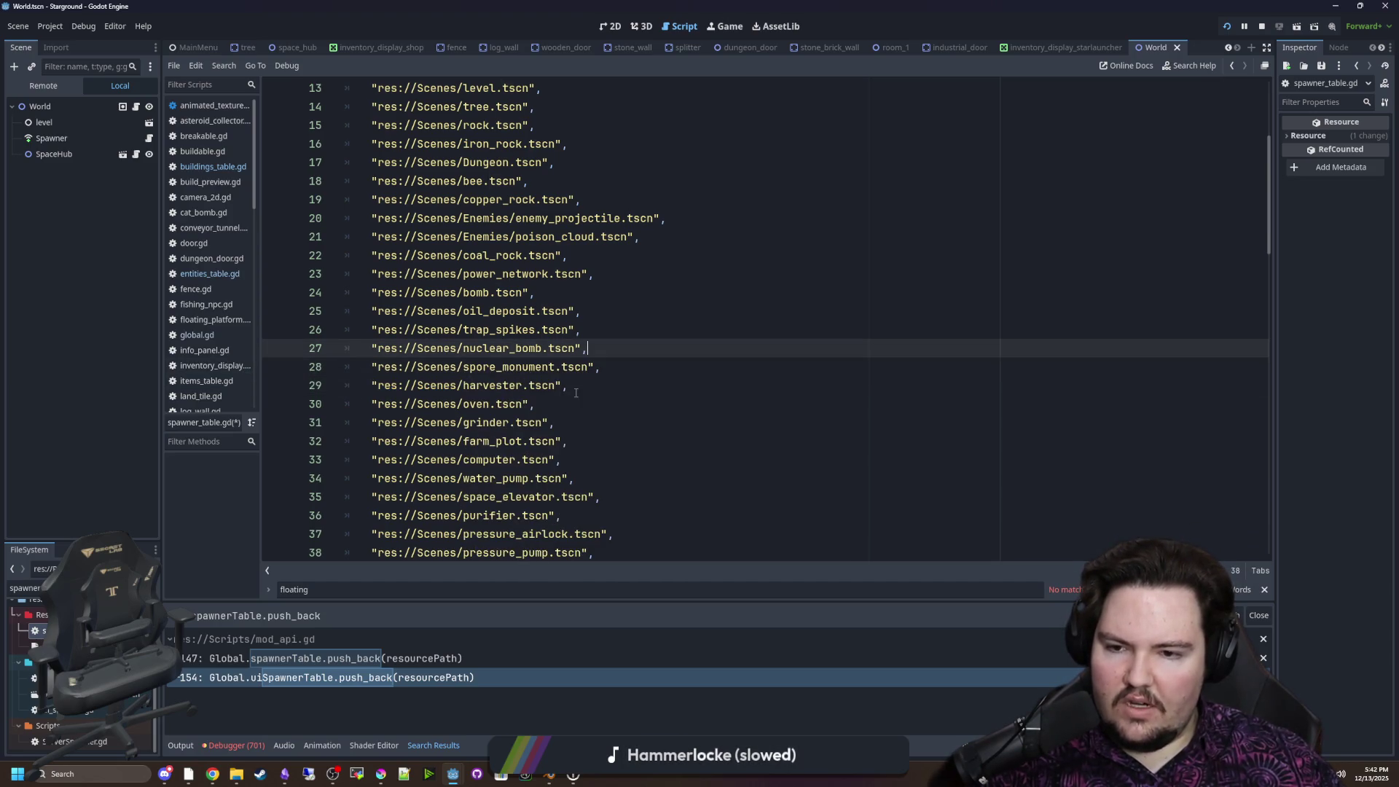
{"action": "mouse_move", "coordinate": [558, 404]}
{"action": "left_mouse_down"}
{"action": "mouse_move", "coordinate": [350, 387]}
{"action": "mouse_move", "coordinate": [343, 366]}
{"action": "left_mouse_up"}
{"action": "key", "text": "BackSpace"}
{"action": "key", "text": "BackSpace"}
{"action": "mouse_move", "coordinate": [560, 404]}
{"action": "left_mouse_down"}
{"action": "mouse_move", "coordinate": [350, 386]}
{"action": "mouse_move", "coordinate": [343, 367]}
{"action": "left_mouse_up"}
{"action": "key", "text": "BackSpace"}
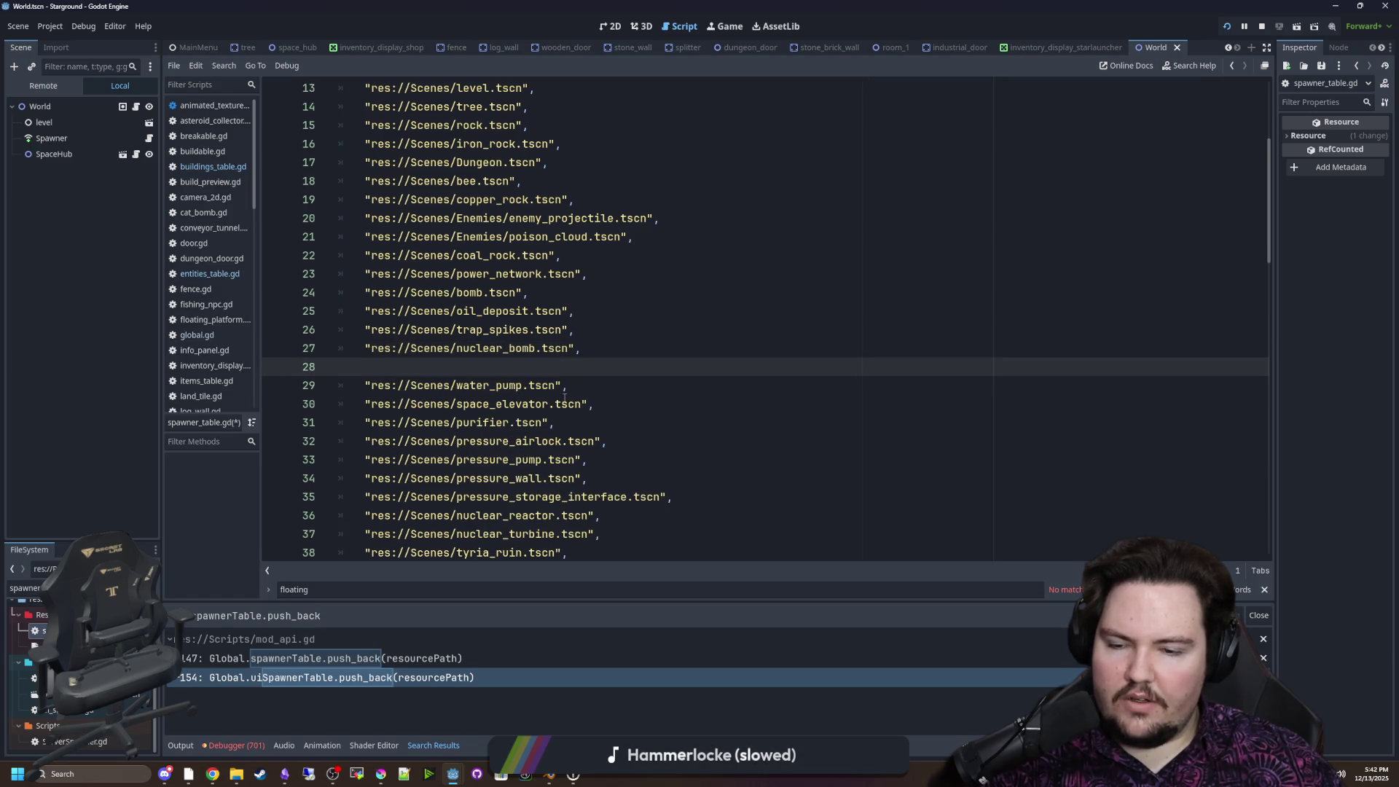
{"action": "key", "text": "BackSpace"}
{"action": "mouse_move", "coordinate": [706, 478]}
{"action": "left_mouse_down"}
{"action": "mouse_move", "coordinate": [524, 478]}
{"action": "mouse_move", "coordinate": [295, 408]}
{"action": "mouse_move", "coordinate": [280, 371]}
{"action": "left_mouse_up"}
{"action": "key", "text": "BackSpace"}
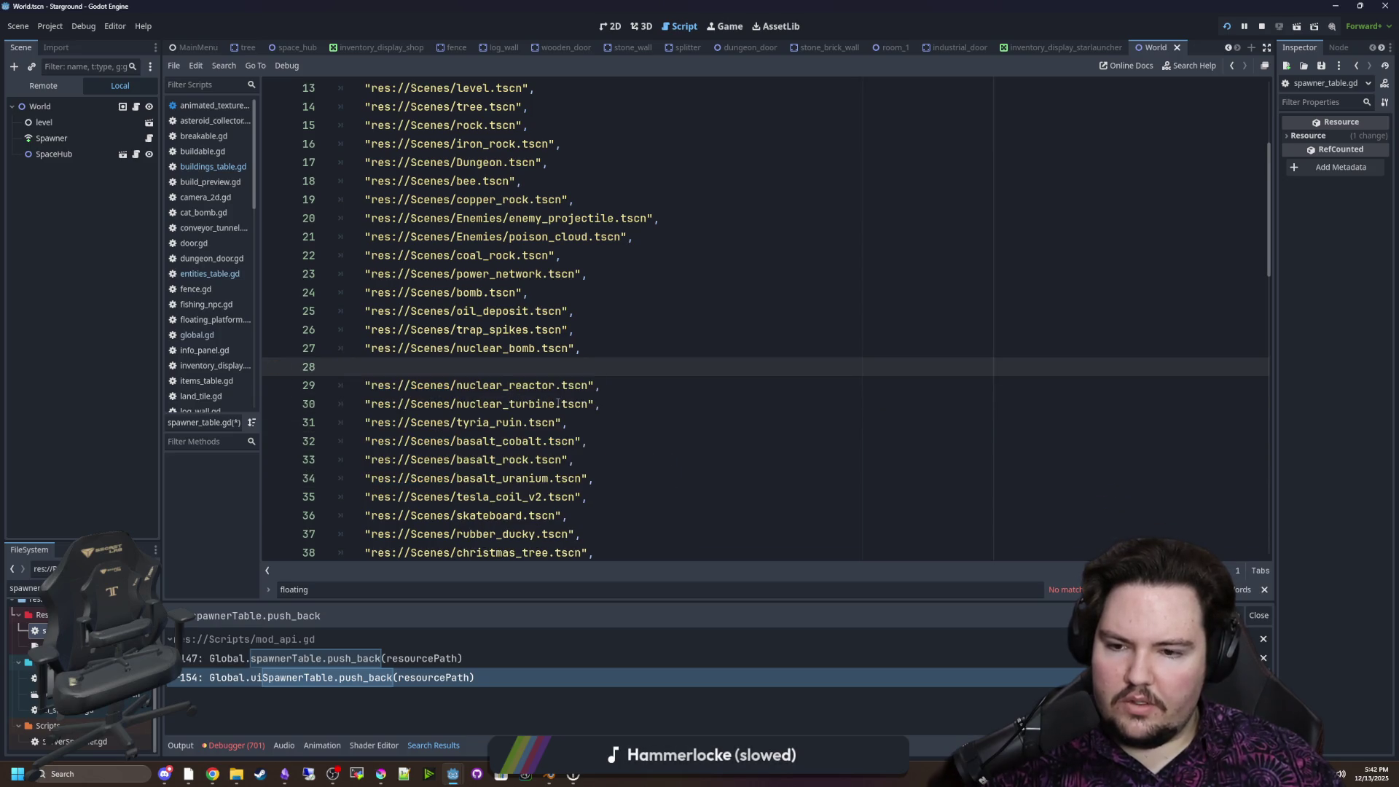
{"action": "scroll", "coordinate": [557, 403], "scroll_direction": "down", "scroll_amount": 8}
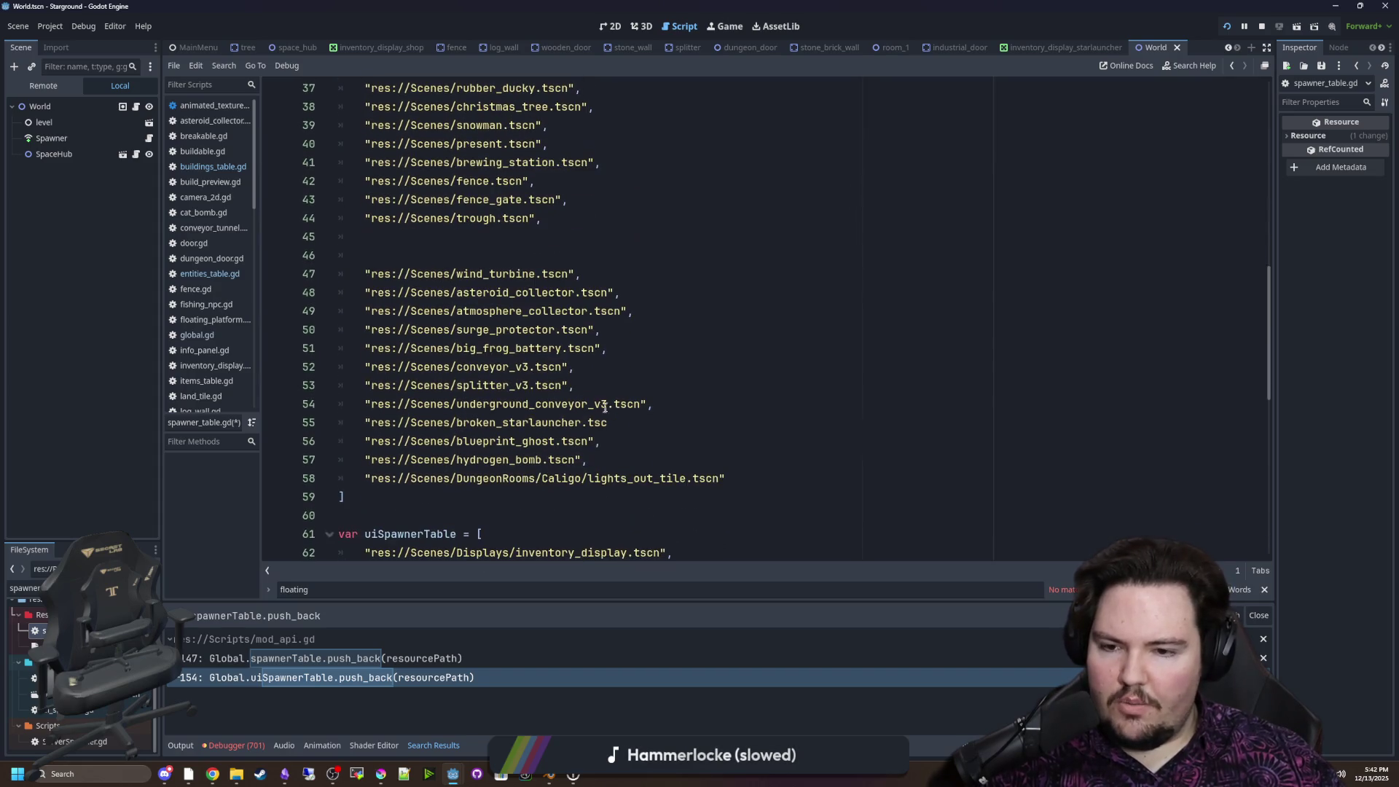
{"action": "scroll", "coordinate": [462, 417], "scroll_direction": "down", "scroll_amount": 2}
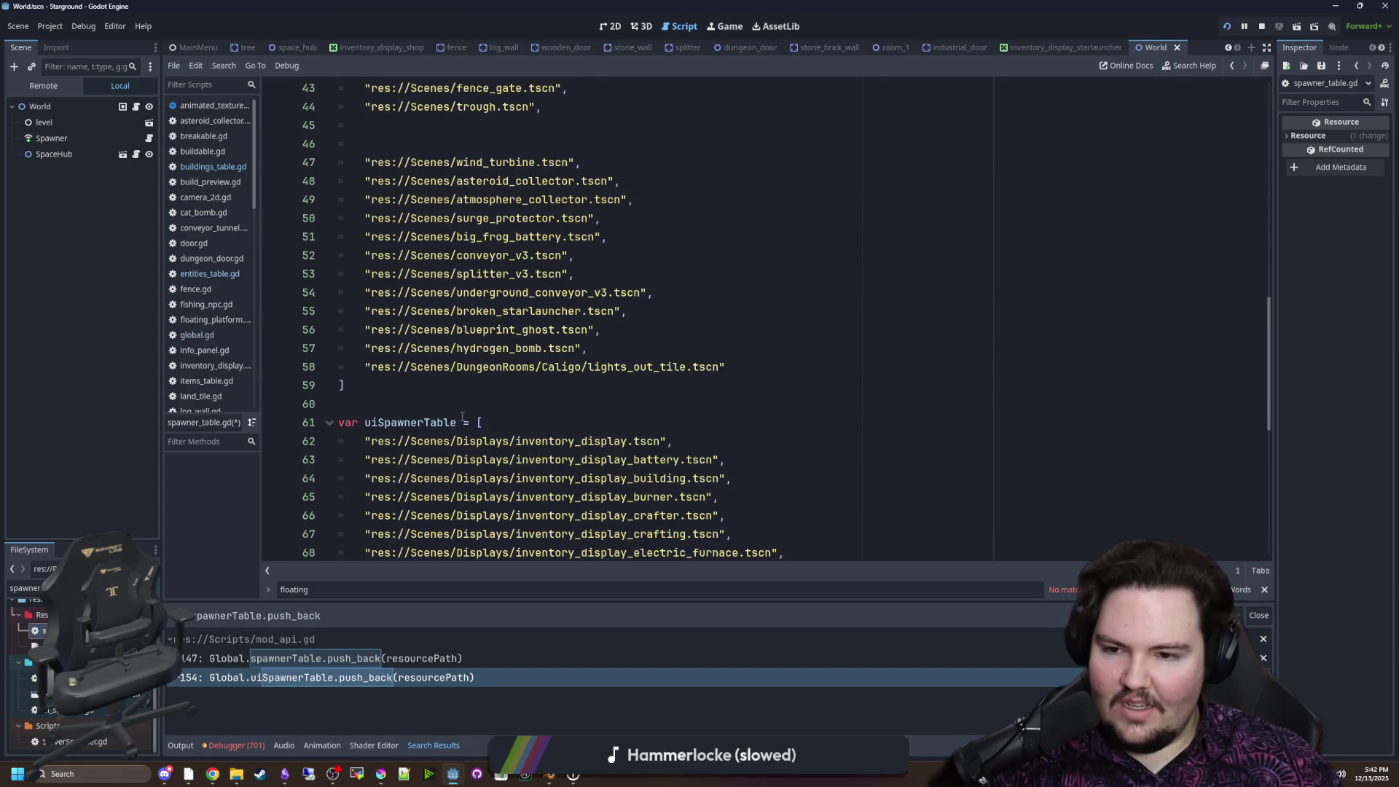
{"action": "scroll", "coordinate": [462, 417], "scroll_direction": "down", "scroll_amount": 5}
{"action": "scroll", "coordinate": [466, 408], "scroll_direction": "up", "scroll_amount": 8}
{"action": "left_click", "coordinate": [481, 298]}
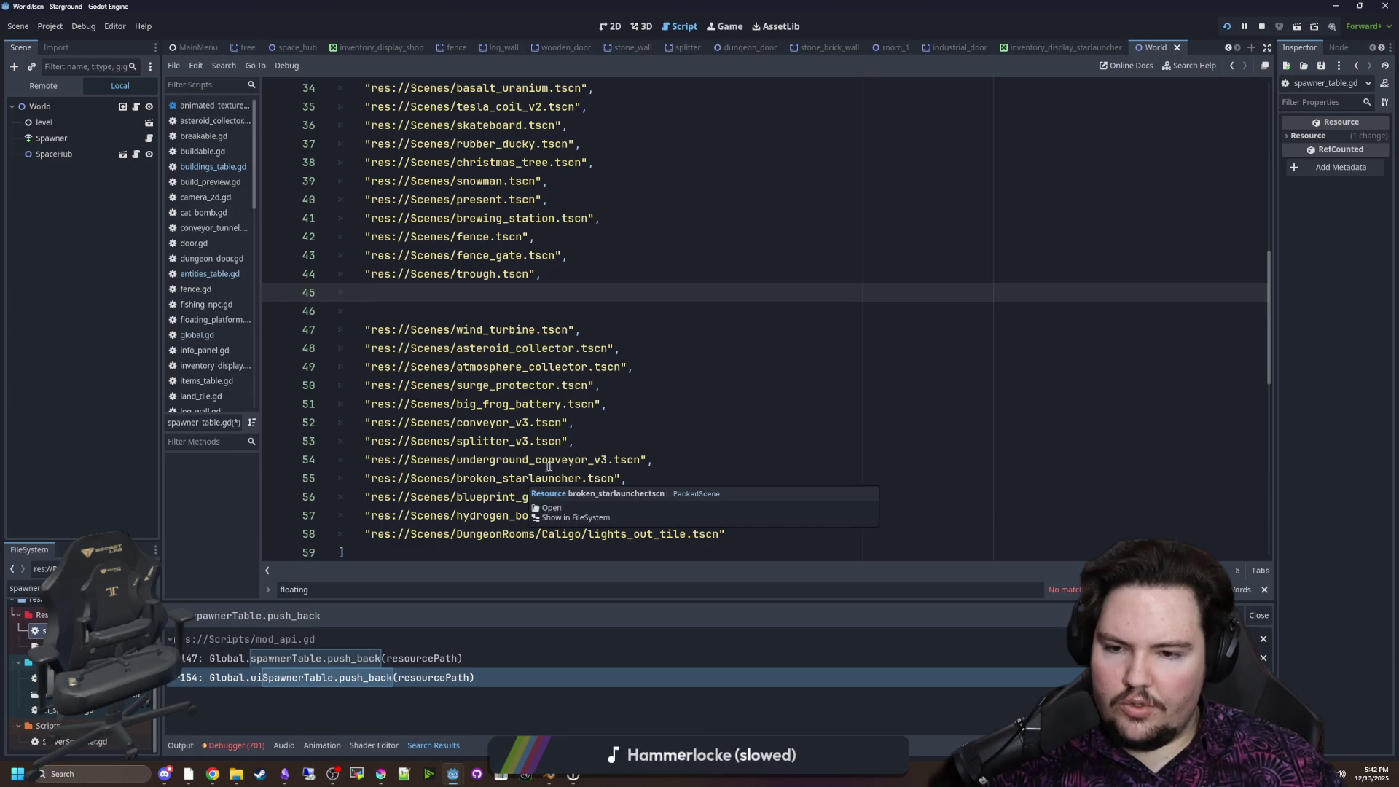
{"action": "left_click", "coordinate": [549, 460]}
Cut the block of entries from wind_turbine through underground_conveyor_v3.
{"action": "left_click_drag", "start_coordinate": [669, 460], "coordinate": [312, 331]}
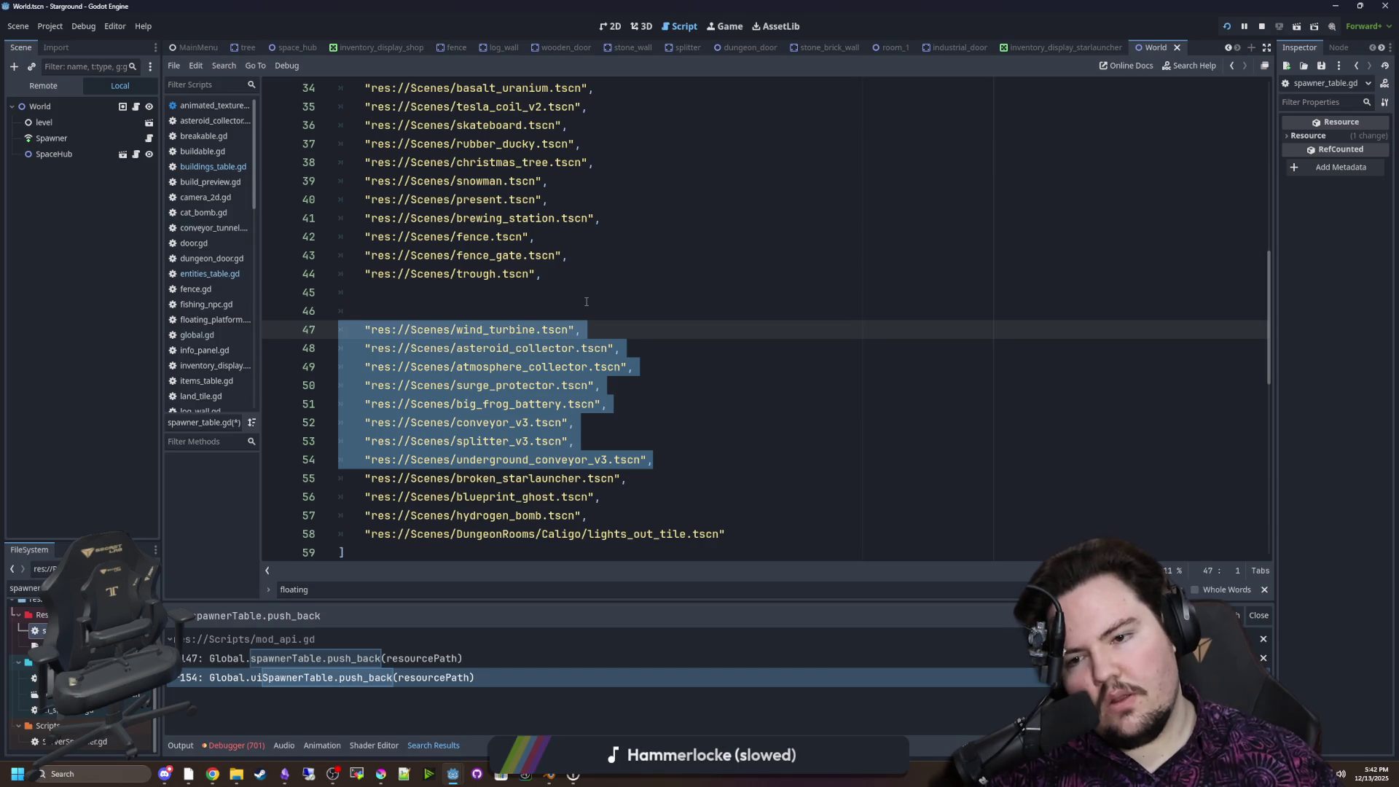
{"action": "key", "text": "ctrl+x"}
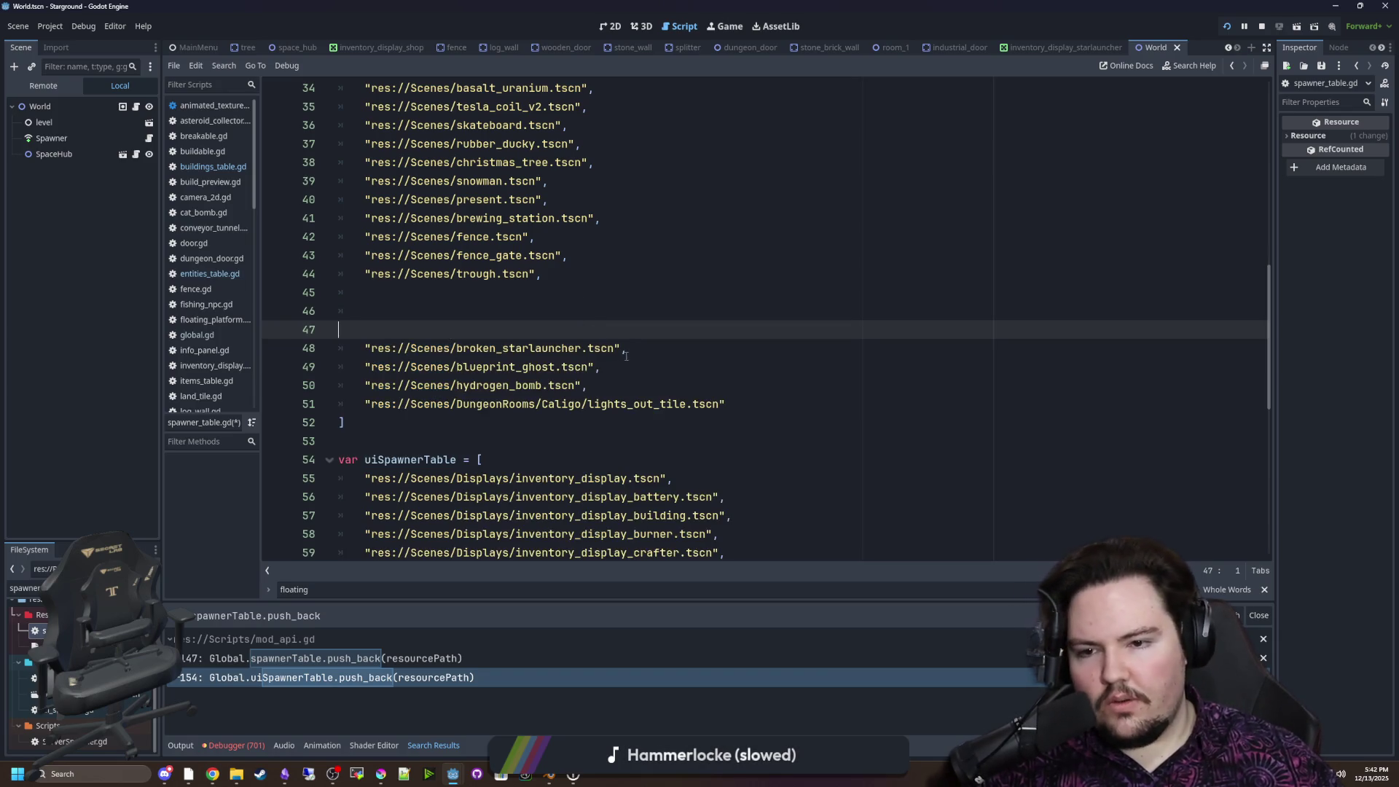
{"action": "mouse_move", "coordinate": [610, 367]}
{"action": "left_mouse_down"}
{"action": "mouse_move", "coordinate": [365, 348]}
{"action": "mouse_move", "coordinate": [364, 367]}
{"action": "left_mouse_up"}
{"action": "left_click", "coordinate": [519, 385]}
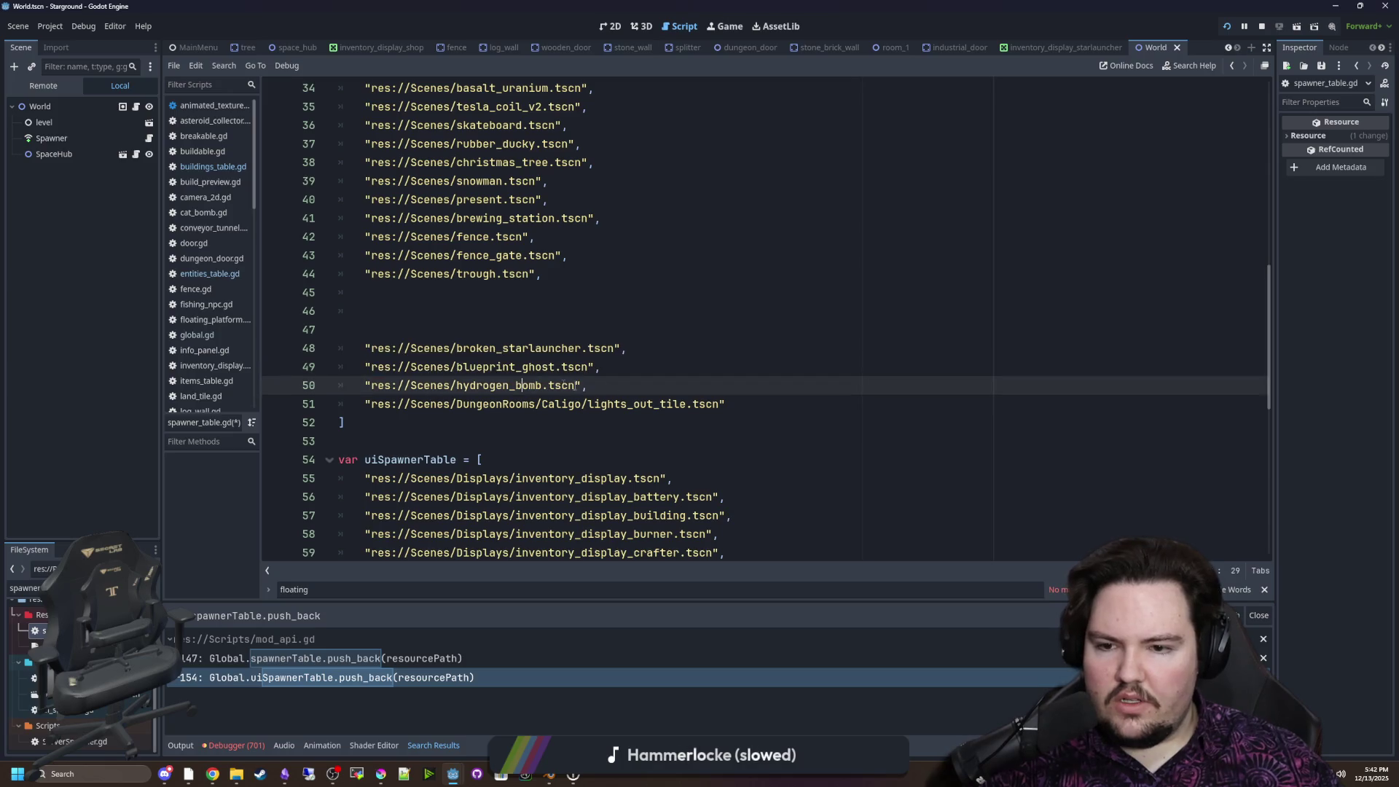
Delete the entries from tesla_coil_v2 down to trough.
{"action": "scroll", "coordinate": [772, 403], "scroll_direction": "up", "scroll_amount": 3}
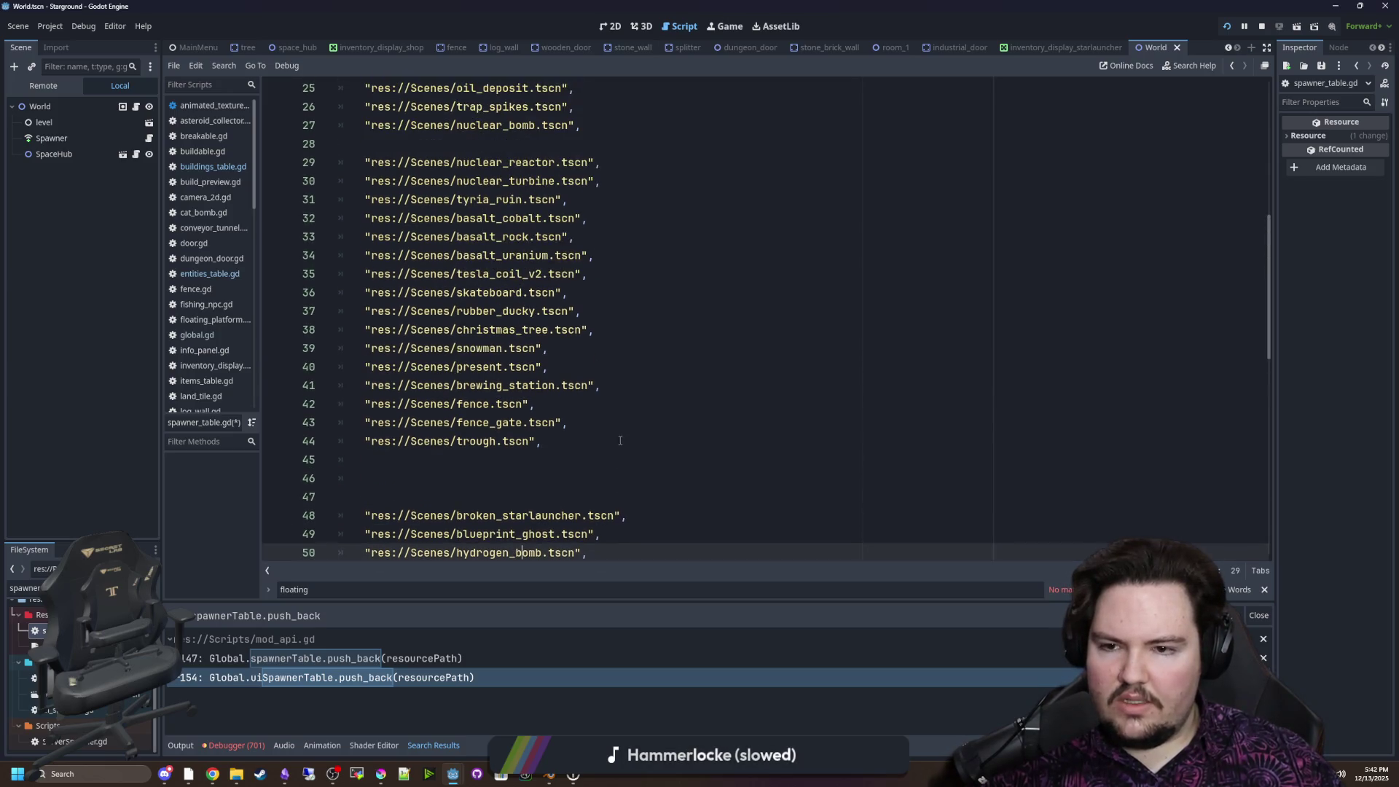
{"action": "left_click", "coordinate": [489, 494]}
{"action": "mouse_move", "coordinate": [580, 443]}
{"action": "left_mouse_down"}
{"action": "mouse_move", "coordinate": [342, 425]}
{"action": "mouse_move", "coordinate": [280, 393]}
{"action": "mouse_move", "coordinate": [208, 312]}
{"action": "mouse_move", "coordinate": [196, 260]}
{"action": "mouse_move", "coordinate": [196, 274]}
{"action": "left_mouse_up"}
{"action": "key", "text": "Delete"}
Delete the nuclear_reactor and nuclear_turbine entries and the leftover blank lines.
{"action": "scroll", "coordinate": [588, 404], "scroll_direction": "up", "scroll_amount": 2}
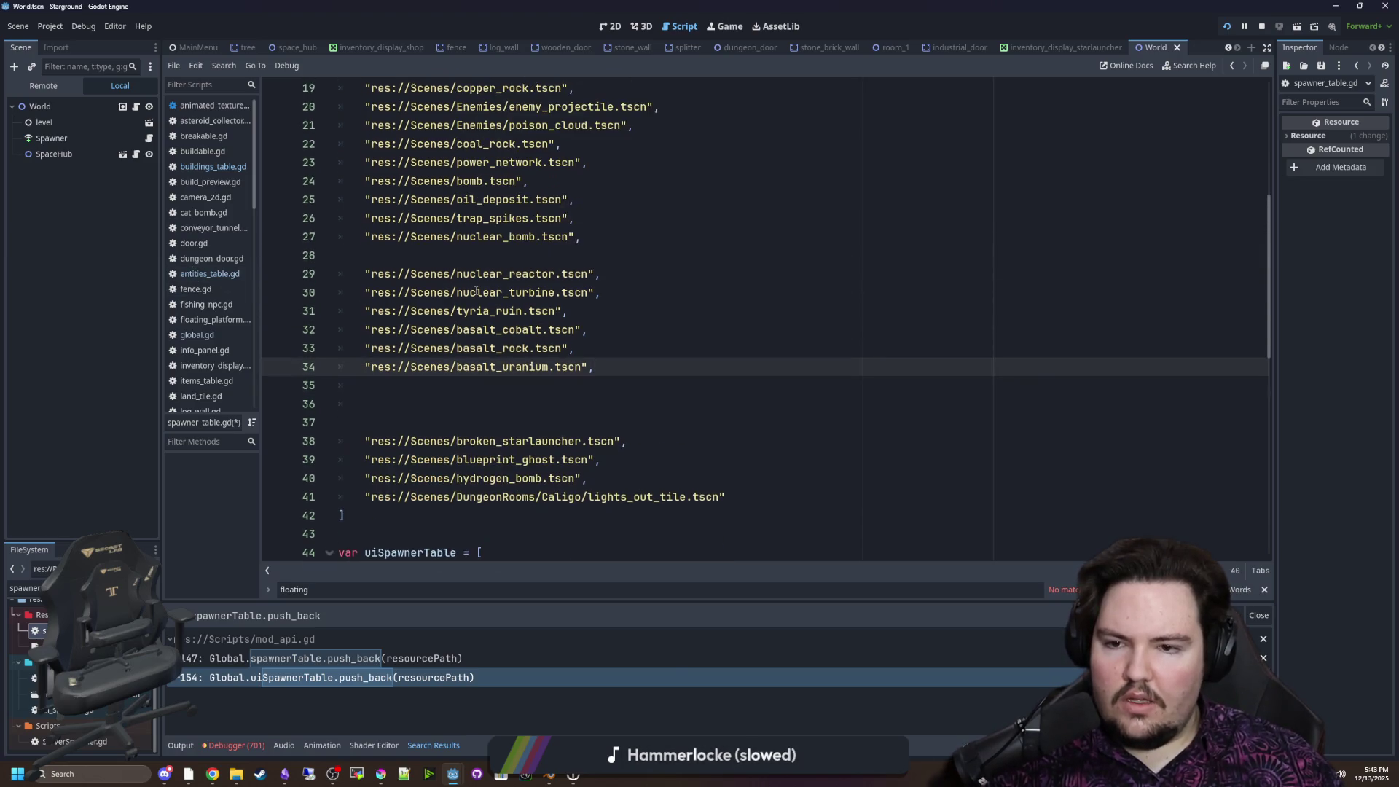
{"action": "left_click_drag", "start_coordinate": [594, 367], "coordinate": [336, 329]}
{"action": "left_click", "coordinate": [364, 329]}
{"action": "left_click_drag", "start_coordinate": [567, 312], "coordinate": [430, 311]}
{"action": "left_click_drag", "start_coordinate": [339, 273], "coordinate": [599, 292]}
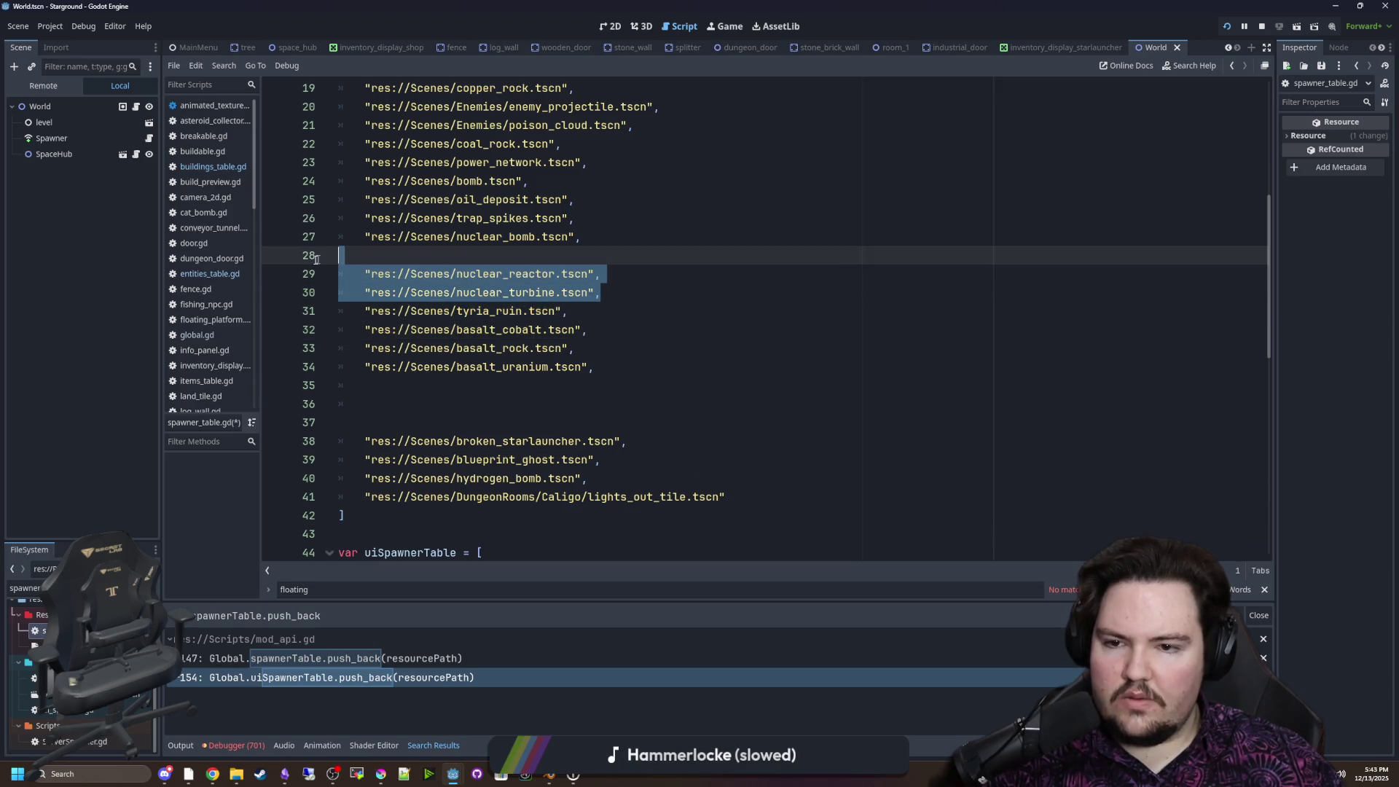
{"action": "key", "text": "Delete"}
{"action": "scroll", "coordinate": [496, 343], "scroll_direction": "up", "scroll_amount": 4}
{"action": "key", "text": "BackSpace"}
{"action": "key", "text": "BackSpace"}
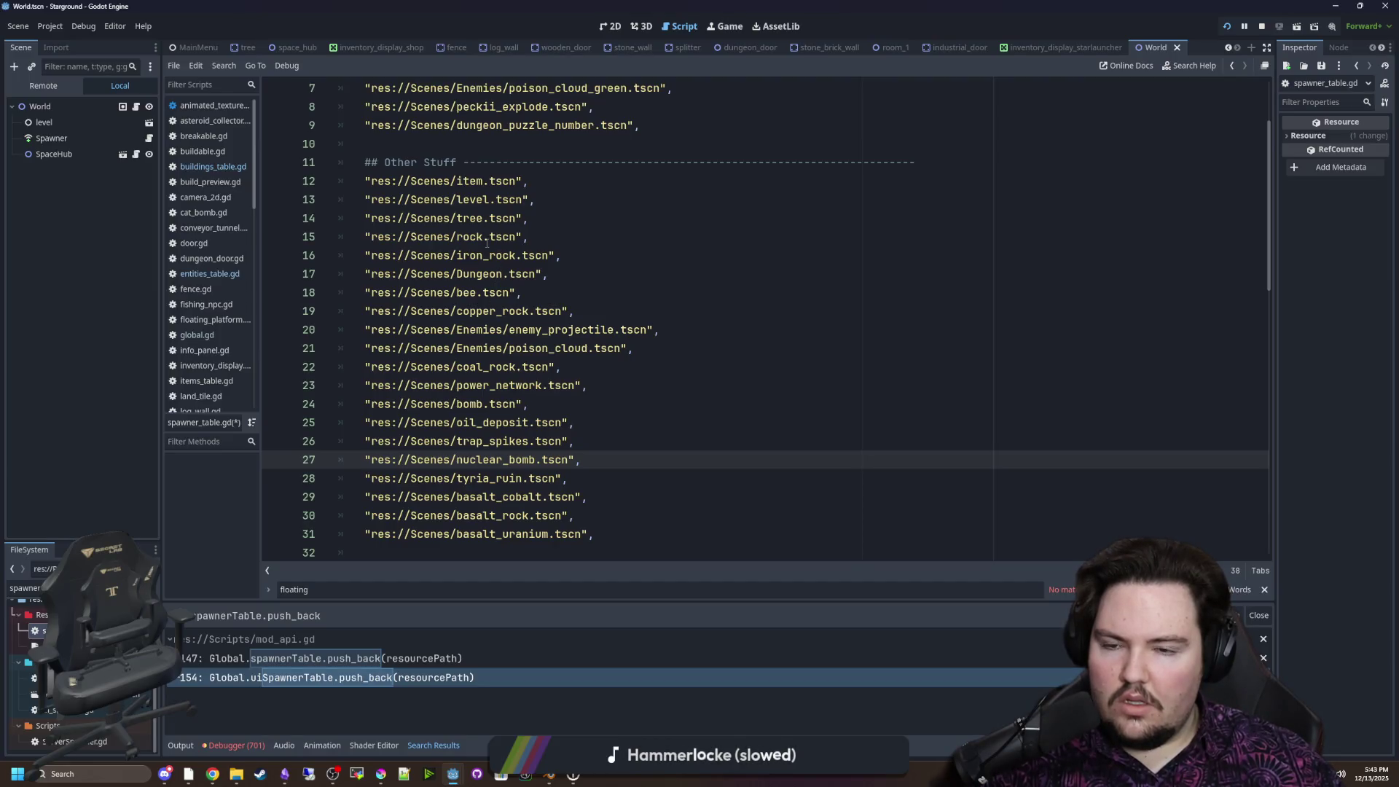
Remove the extra blank lines between basalt_uranium and broken_starlauncher.
{"action": "scroll", "coordinate": [502, 370], "scroll_direction": "down", "scroll_amount": 3}
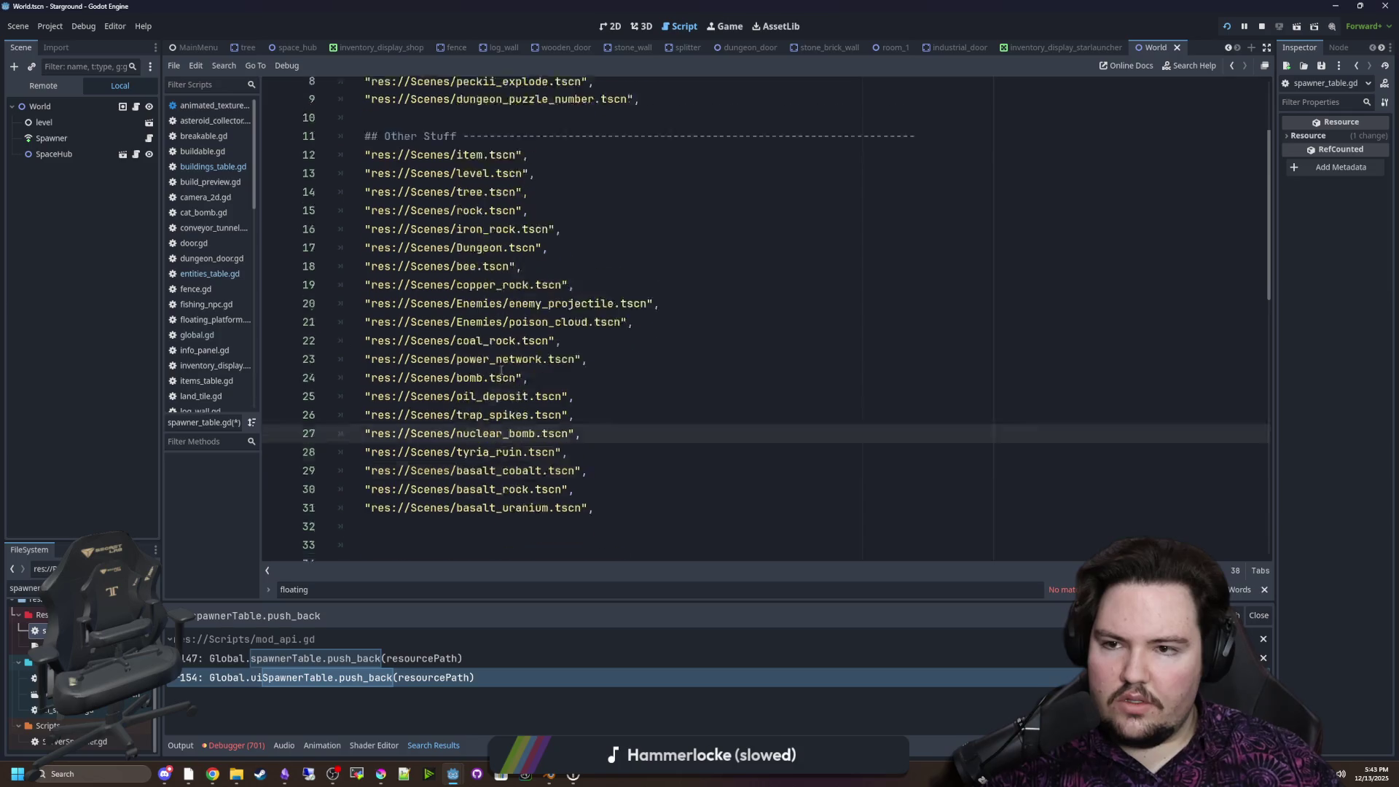
{"action": "left_click", "coordinate": [408, 423]}
{"action": "key", "text": "BackSpace"}
{"action": "key", "text": "BackSpace"}
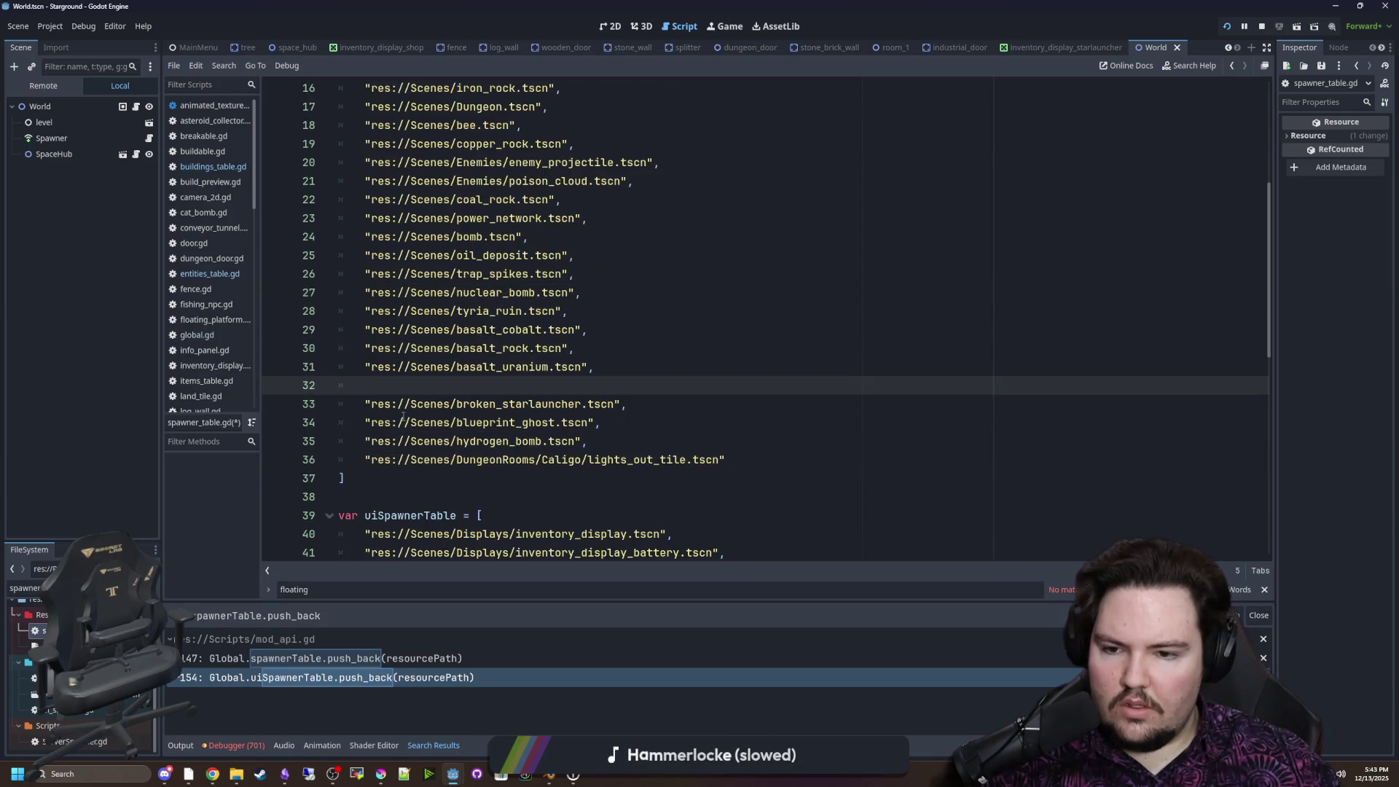
{"action": "scroll", "coordinate": [407, 437], "scroll_direction": "down", "scroll_amount": 2}
{"action": "key", "text": "BackSpace"}
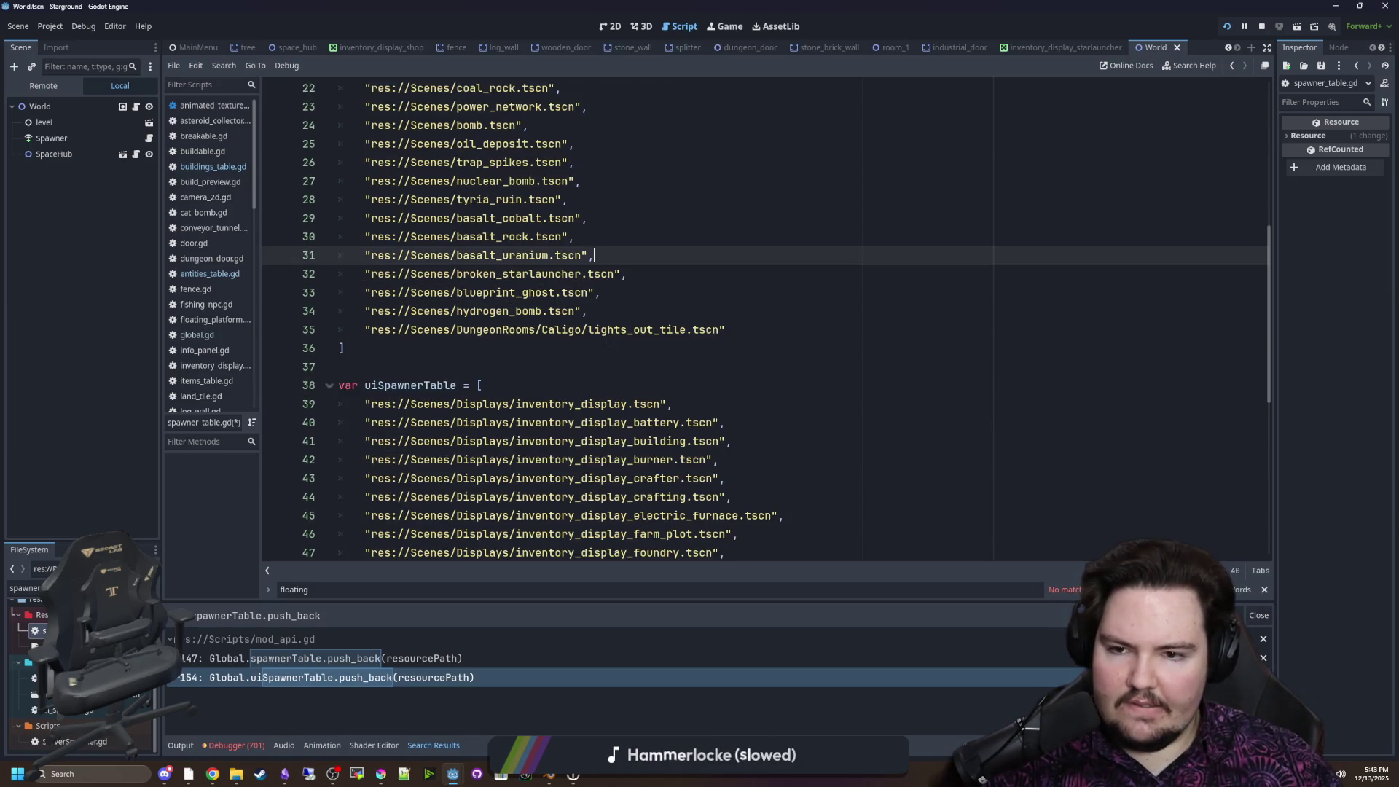
{"action": "scroll", "coordinate": [608, 341], "scroll_direction": "down", "scroll_amount": 7}
{"action": "scroll", "coordinate": [608, 341], "scroll_direction": "up", "scroll_amount": 10}
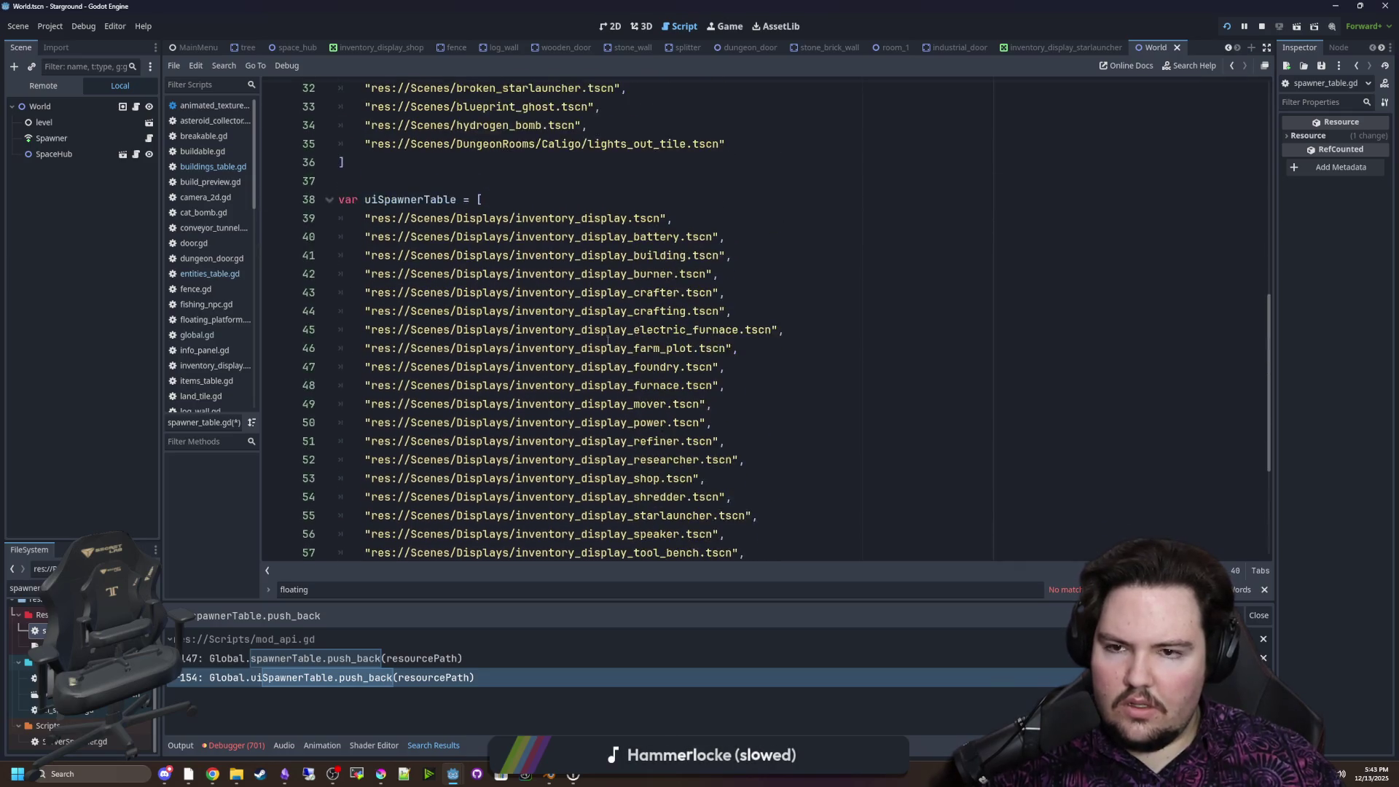
{"action": "scroll", "coordinate": [607, 341], "scroll_direction": "up", "scroll_amount": 5}
Move the lights_out_tile.tscn path from the list's end to below dungeon_puzzle_number.tscn.
{"action": "left_click", "coordinate": [505, 256]}
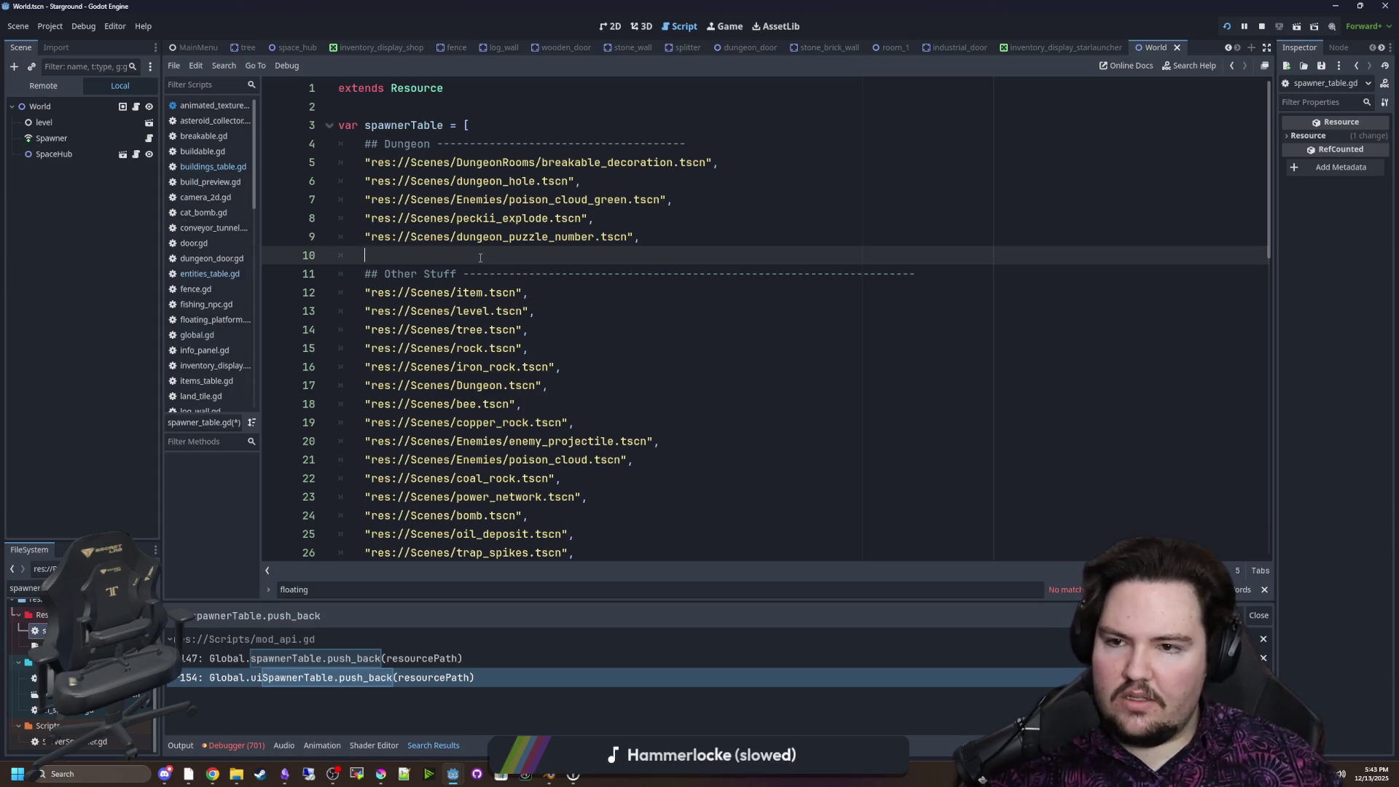
{"action": "left_click_drag", "start_coordinate": [917, 274], "coordinate": [359, 275]}
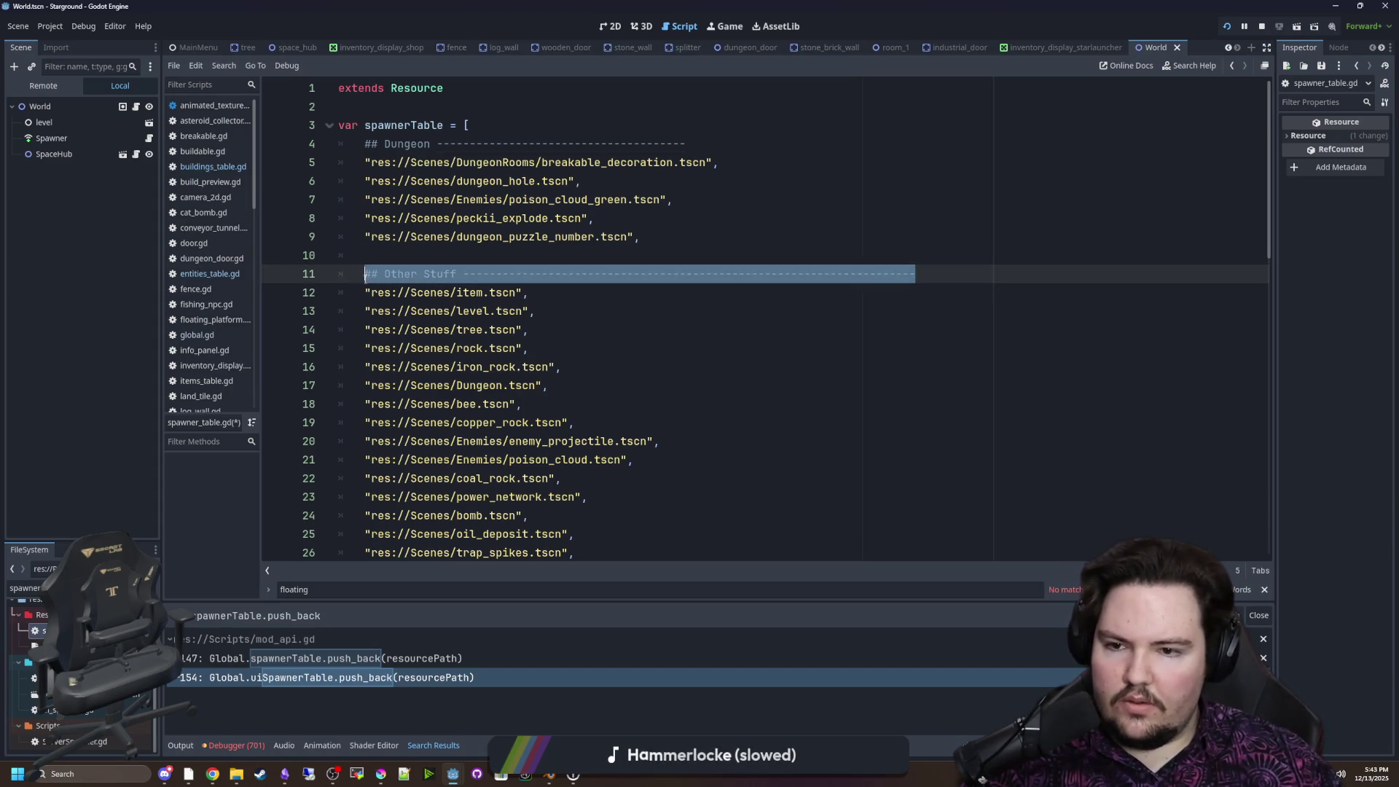
{"action": "scroll", "coordinate": [565, 431], "scroll_direction": "down", "scroll_amount": 5}
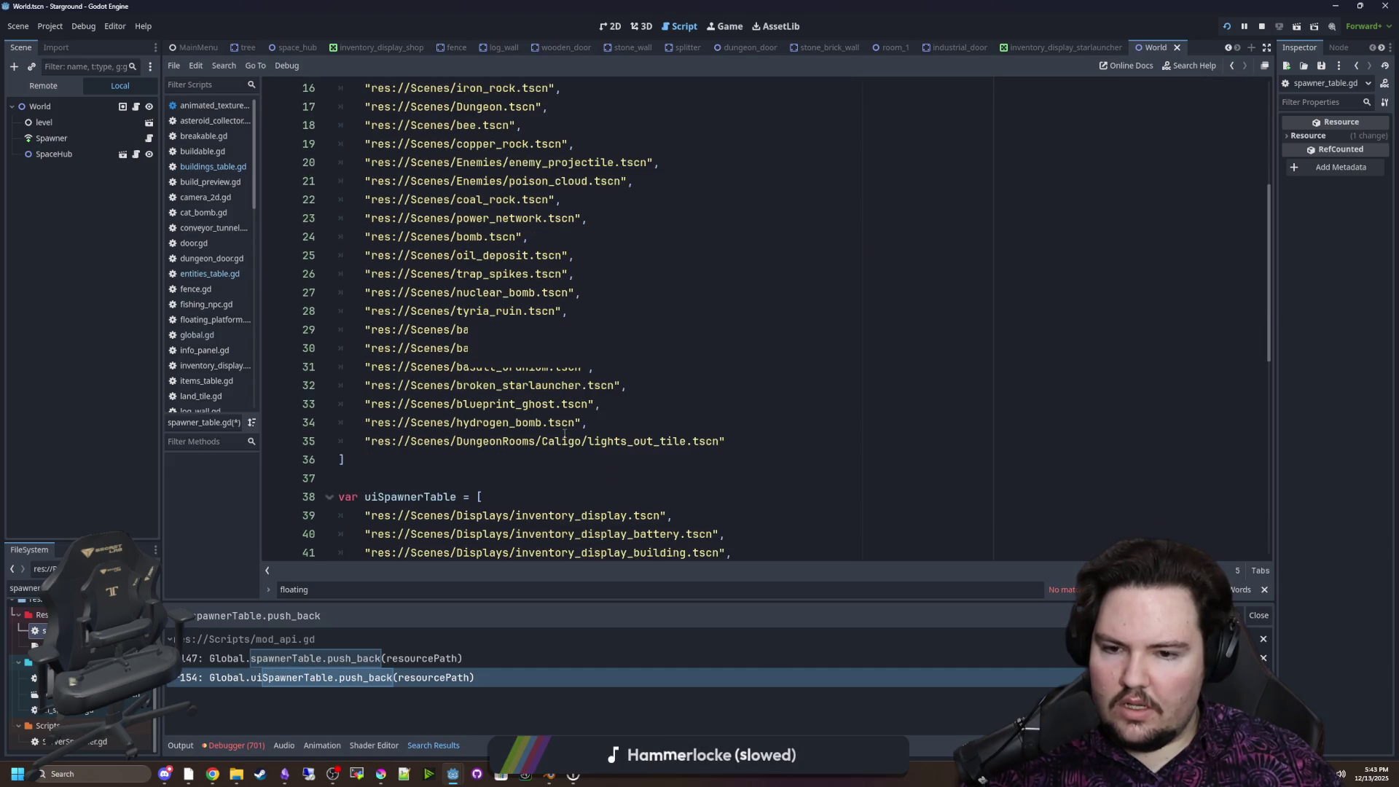
{"action": "left_click", "coordinate": [554, 459]}
{"action": "left_click", "coordinate": [733, 442]}
{"action": "key", "text": "BackSpace"}
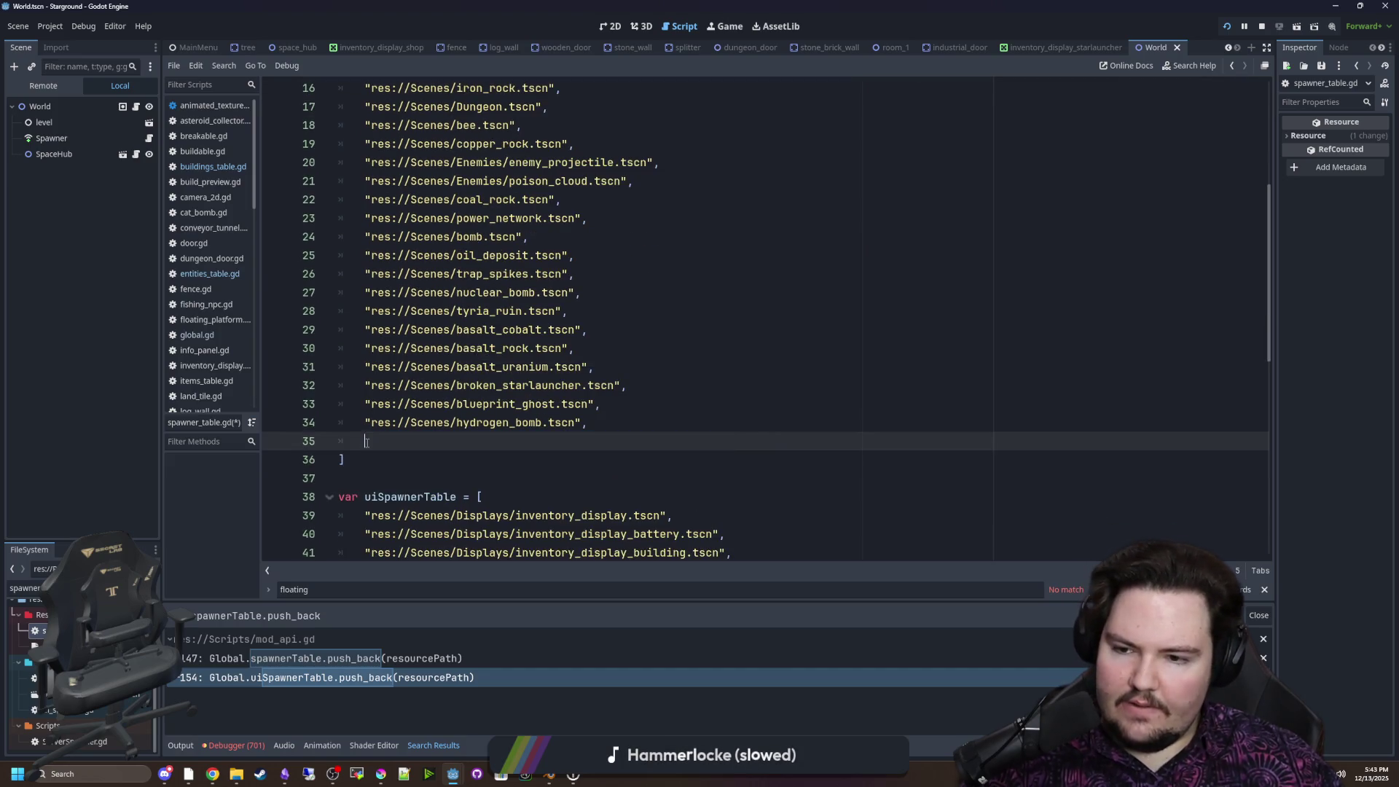
{"action": "key", "text": "BackSpace"}
{"action": "scroll", "coordinate": [585, 377], "scroll_direction": "up", "scroll_amount": 5}
{"action": "left_click", "coordinate": [677, 241]}
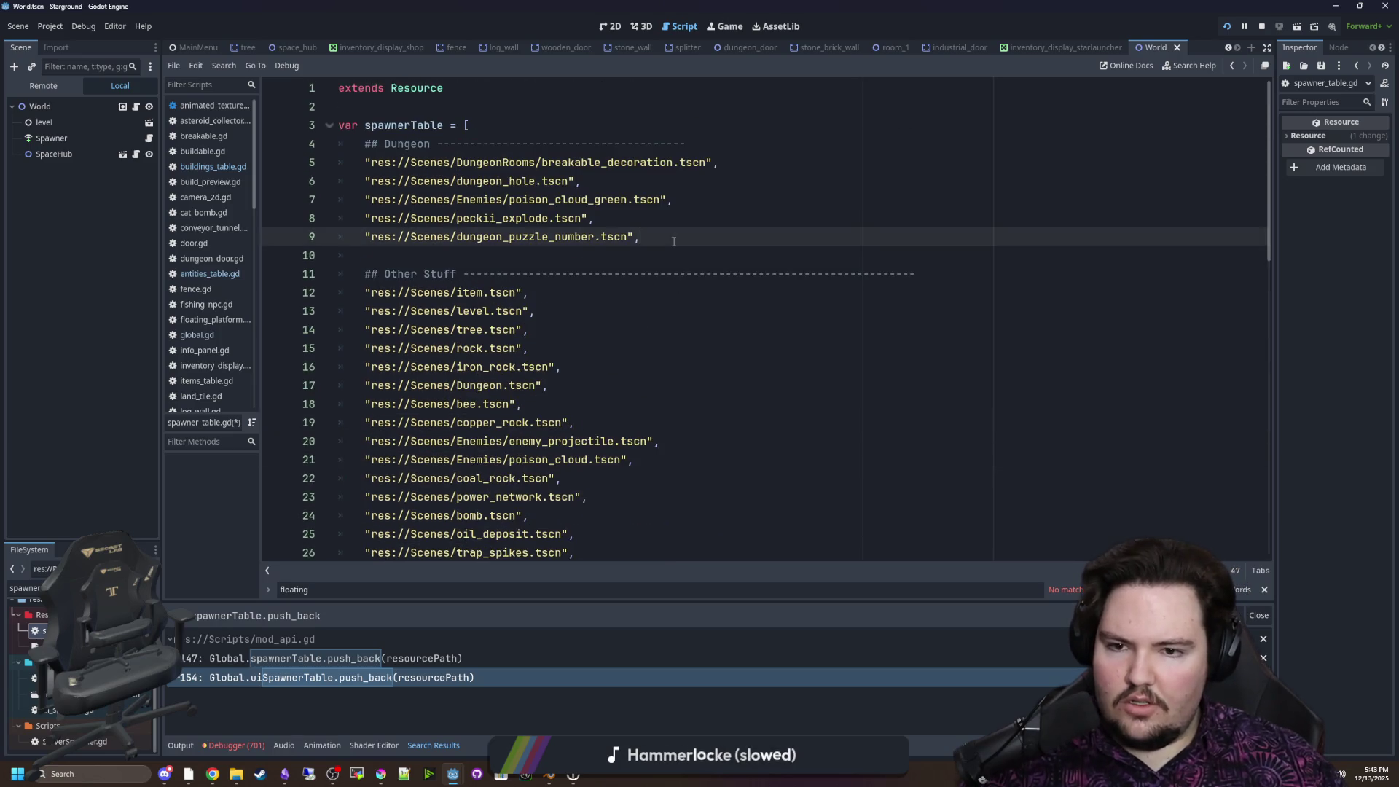
{"action": "key", "text": "Return"}
{"action": "type", "text": "\"res://Scenes/DungeonRooms/Caligo/lights_out_tile.tscn\""}
Add the trailing comma after lights_out_tile and save spawner_table.gd.
{"action": "type", "text": ","}
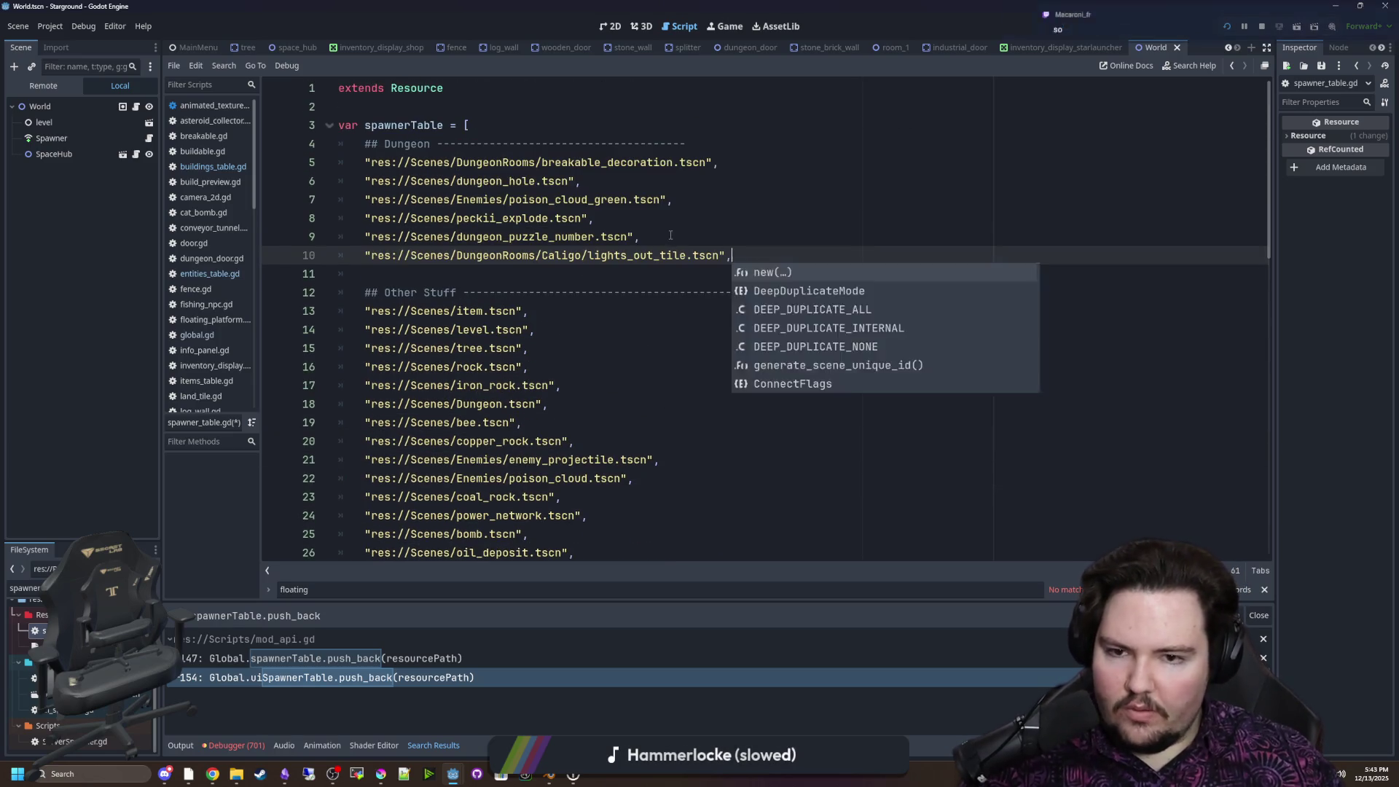
{"action": "left_click", "coordinate": [676, 241]}
{"action": "key", "text": "ctrl+s"}
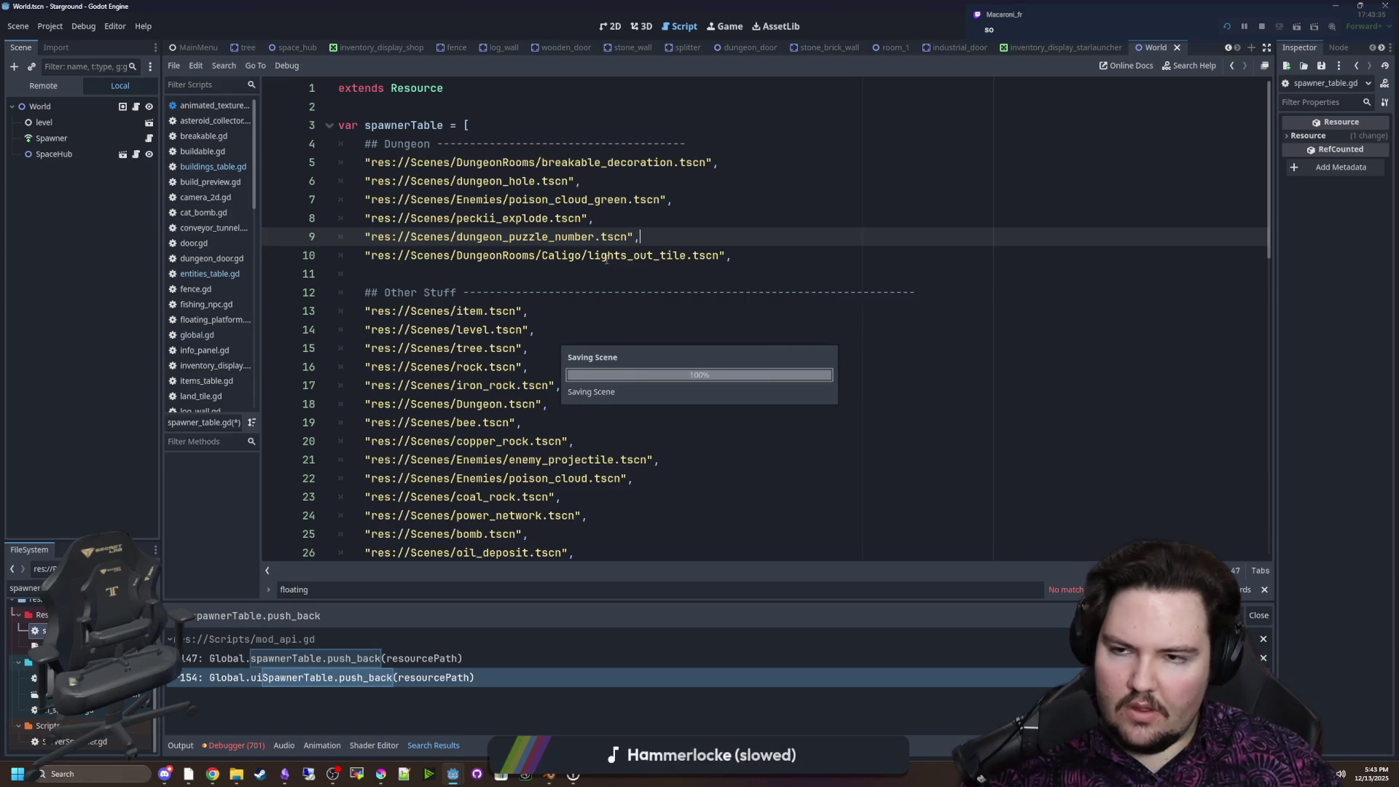
{"action": "scroll", "coordinate": [654, 255], "scroll_direction": "down", "scroll_amount": 10}
{"action": "scroll", "coordinate": [703, 358], "scroll_direction": "up", "scroll_amount": 10}
Check the debugger errors, stop the running game and save the script.
{"action": "left_click", "coordinate": [260, 745]}
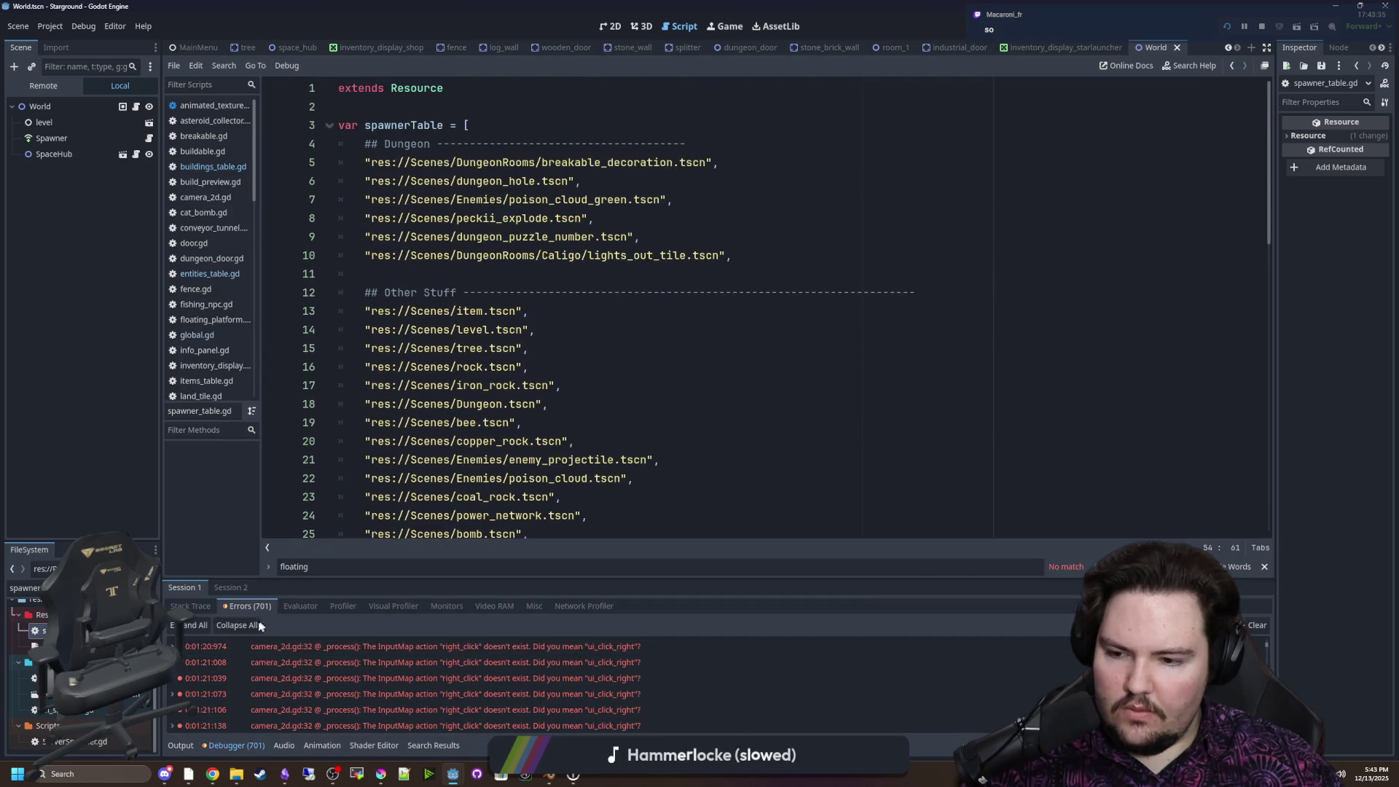
{"action": "left_click", "coordinate": [1263, 28]}
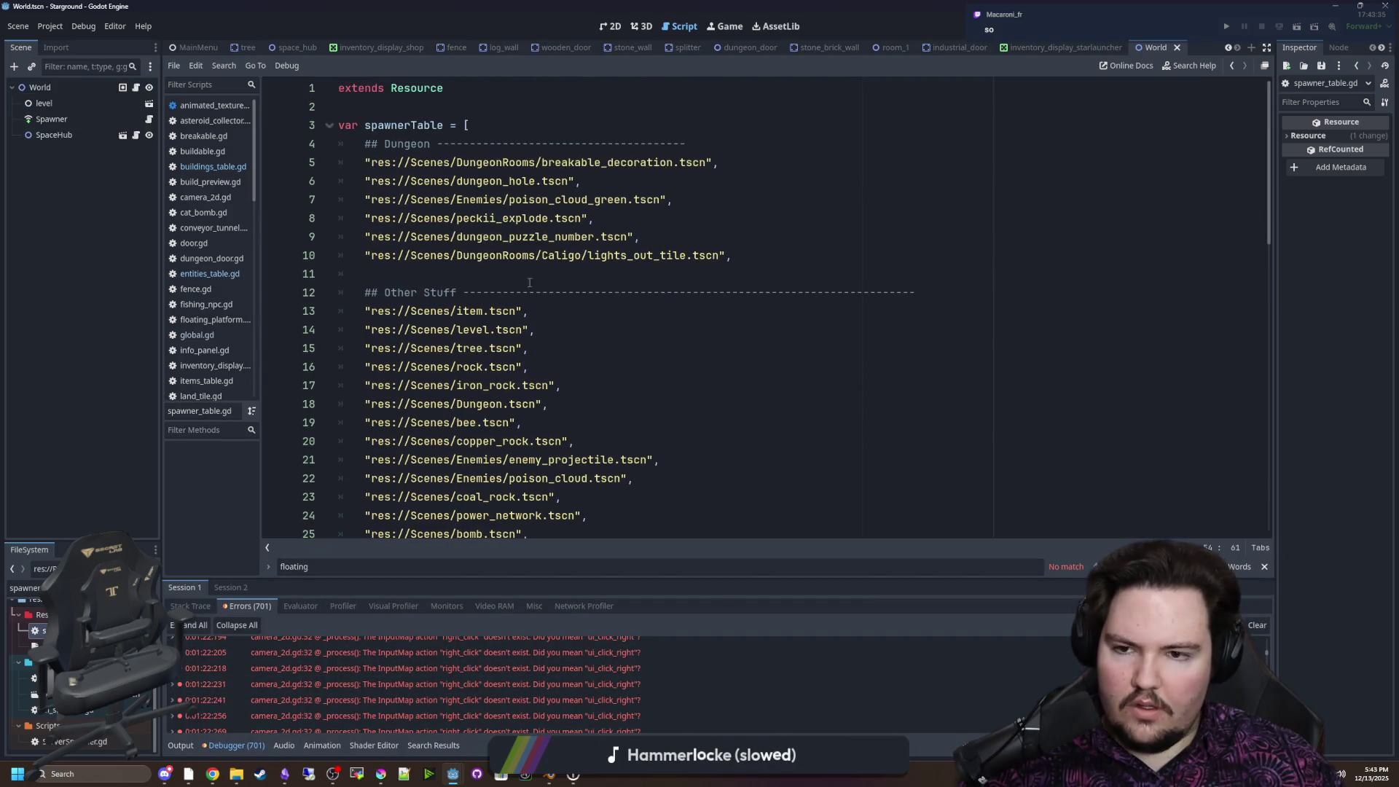
{"action": "left_click", "coordinate": [509, 292]}
{"action": "key", "text": "ctrl+s"}
Enable Multiple Instances with a count of 2 in Customize Run Instances, then launch the game.
{"action": "left_click", "coordinate": [86, 29]}
{"action": "left_click", "coordinate": [128, 220]}
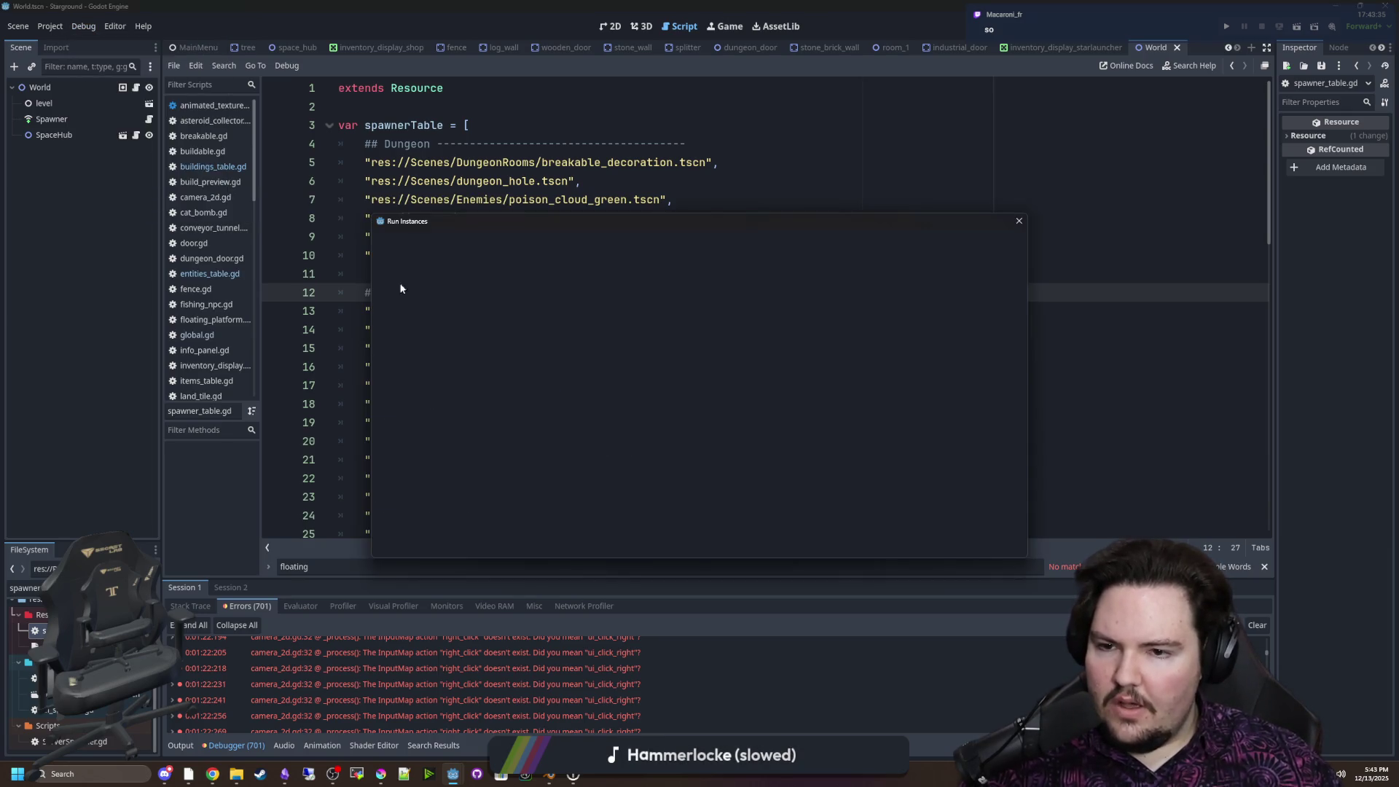
{"action": "left_click", "coordinate": [628, 283]}
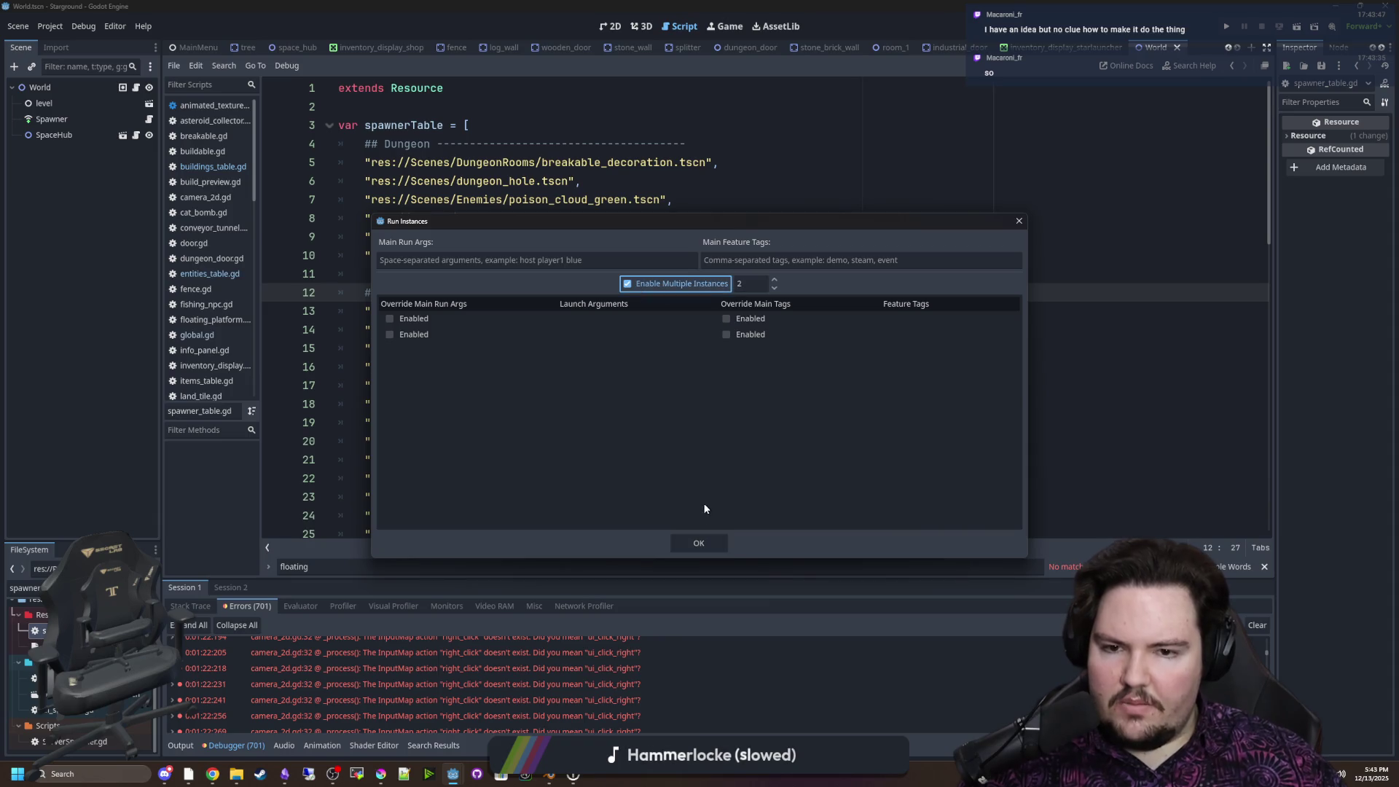
{"action": "left_click", "coordinate": [697, 545]}
{"action": "left_click", "coordinate": [831, 386]}
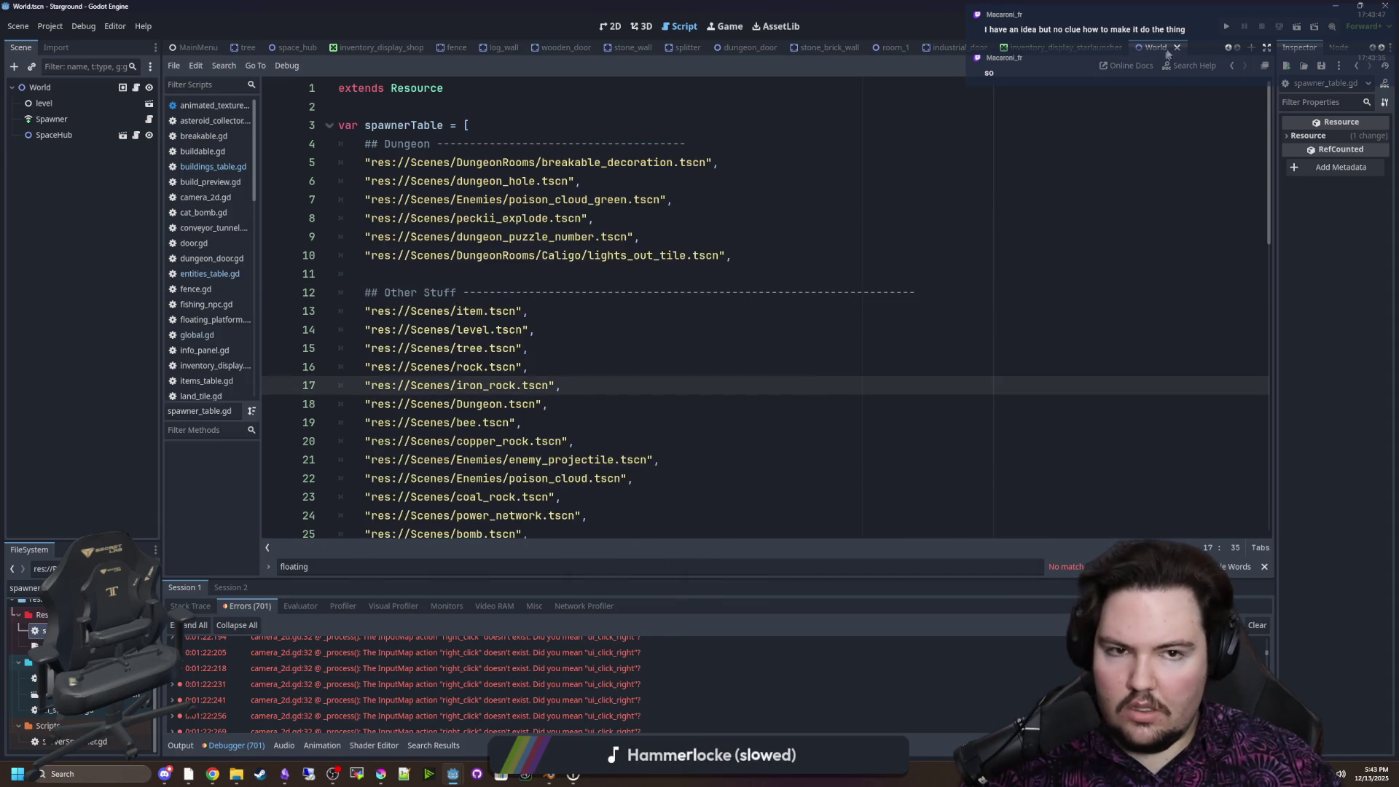
{"action": "left_click", "coordinate": [1227, 28]}
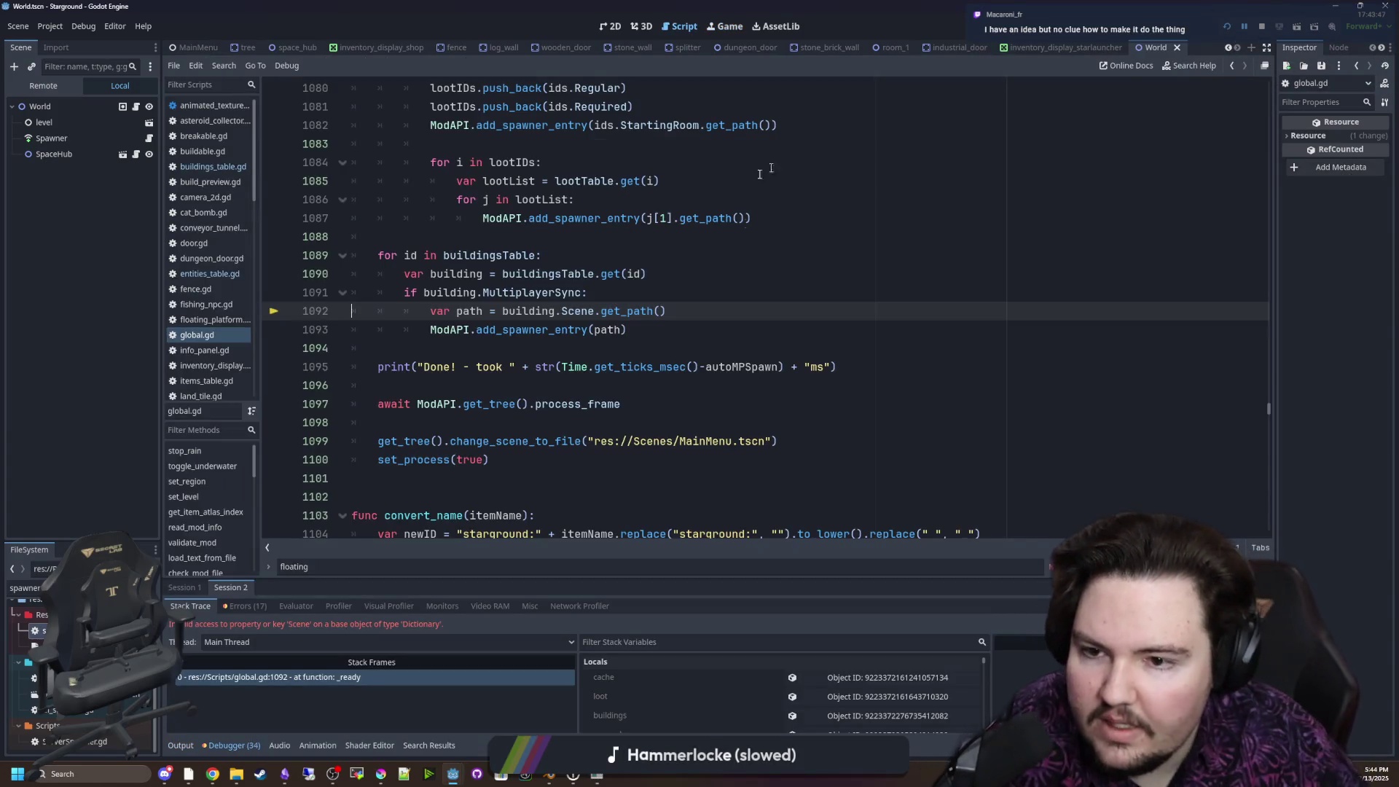
Compare the failing 'Scene' key with buildings_table.gd's ObjectPath key, then return to global.gd line 1092.
{"action": "double_click", "coordinate": [577, 311]}
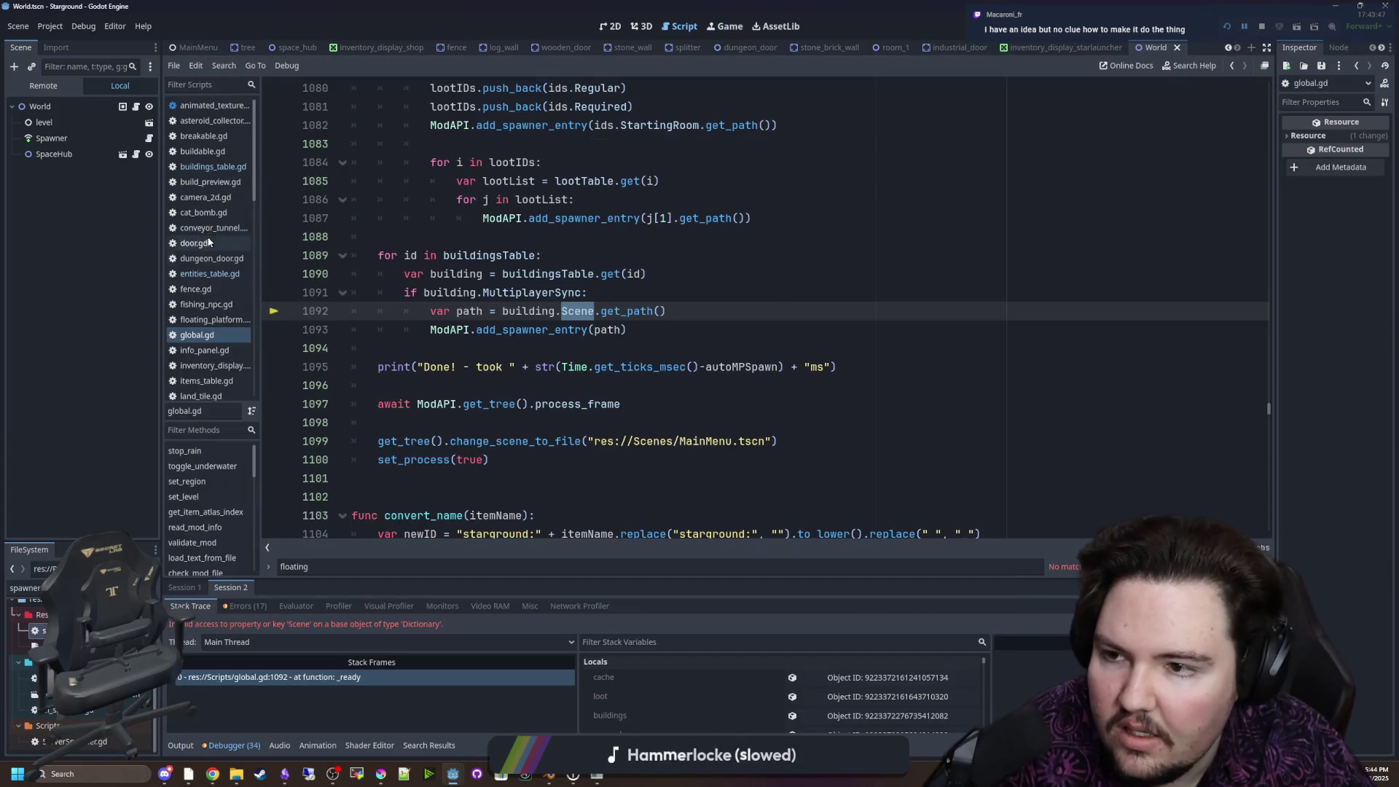
{"action": "left_click", "coordinate": [226, 169]}
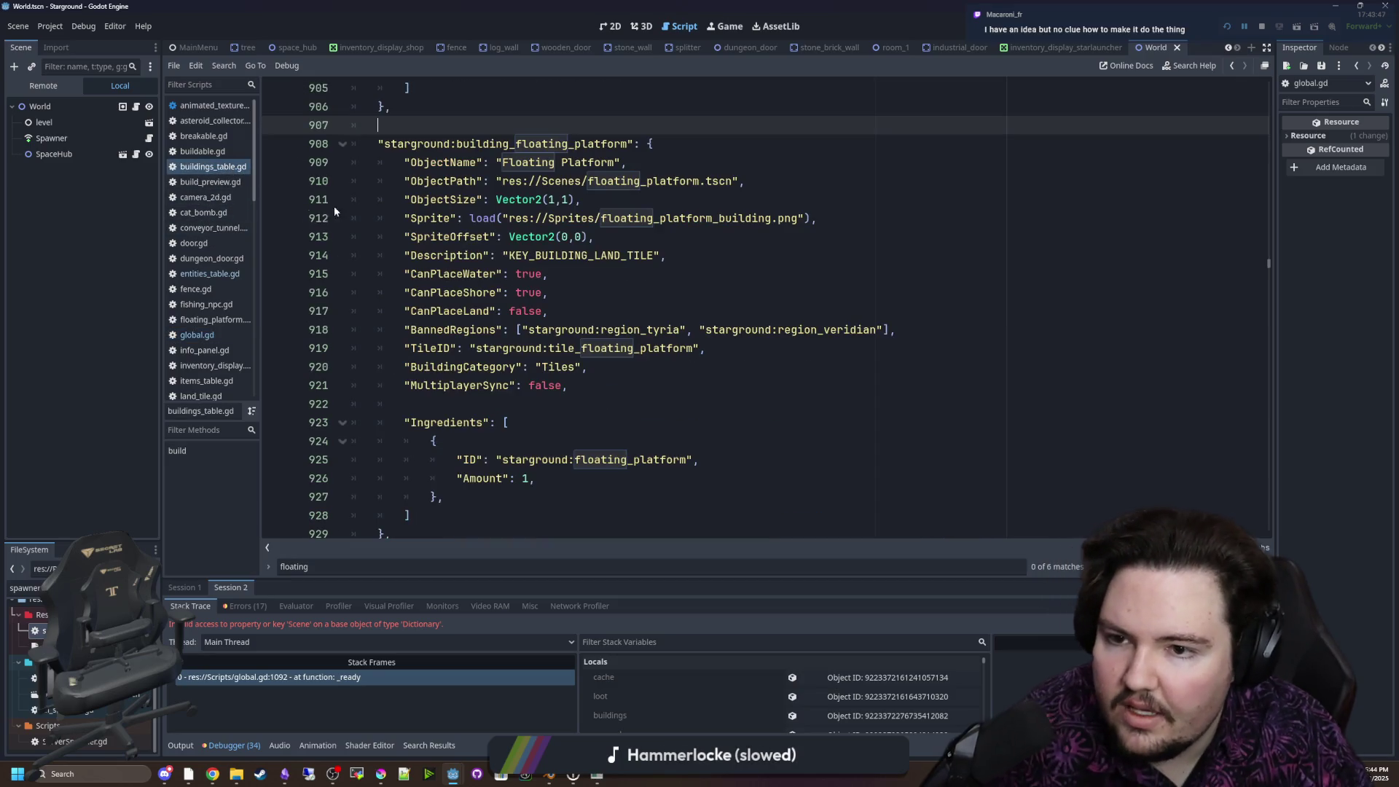
{"action": "left_click", "coordinate": [446, 181]}
{"action": "double_click", "coordinate": [446, 180]}
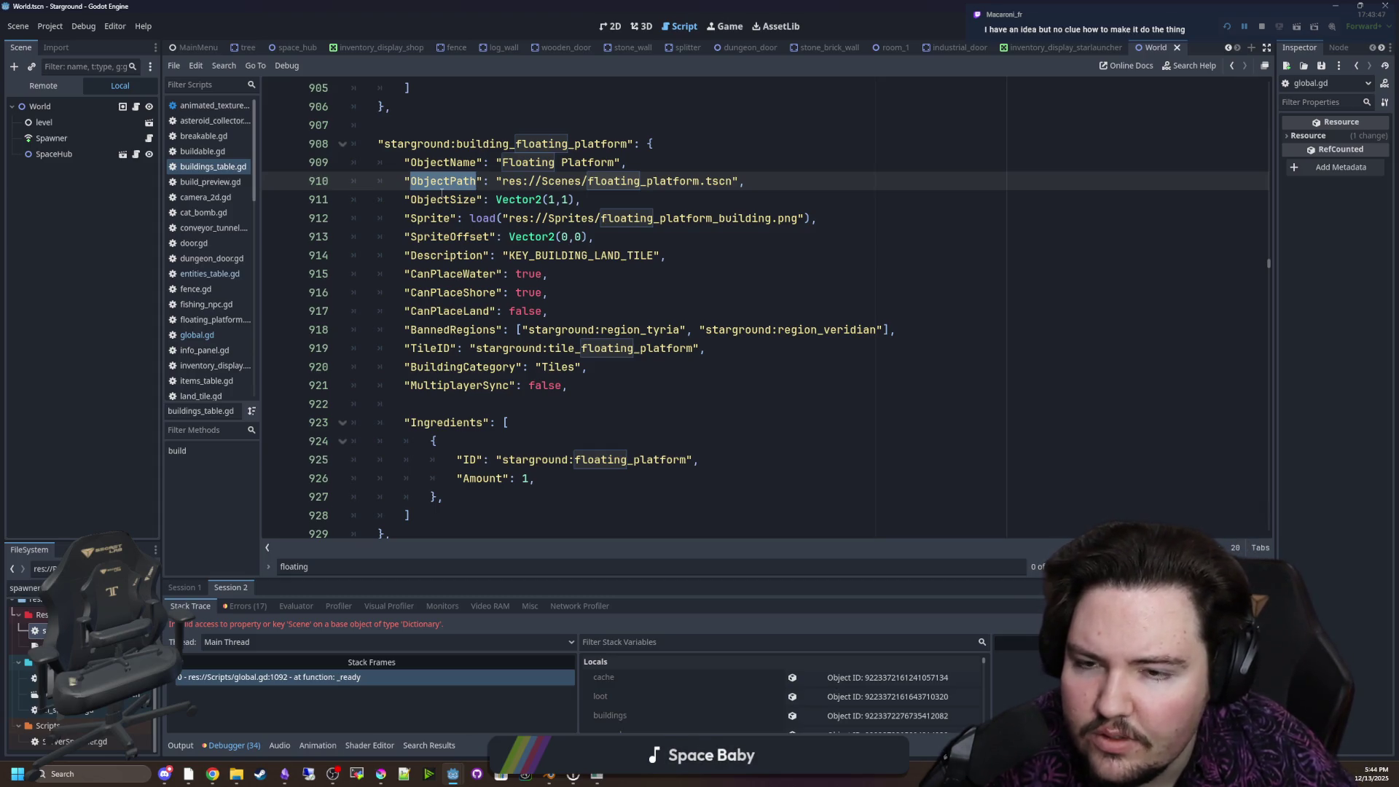
{"action": "left_click", "coordinate": [719, 263]}
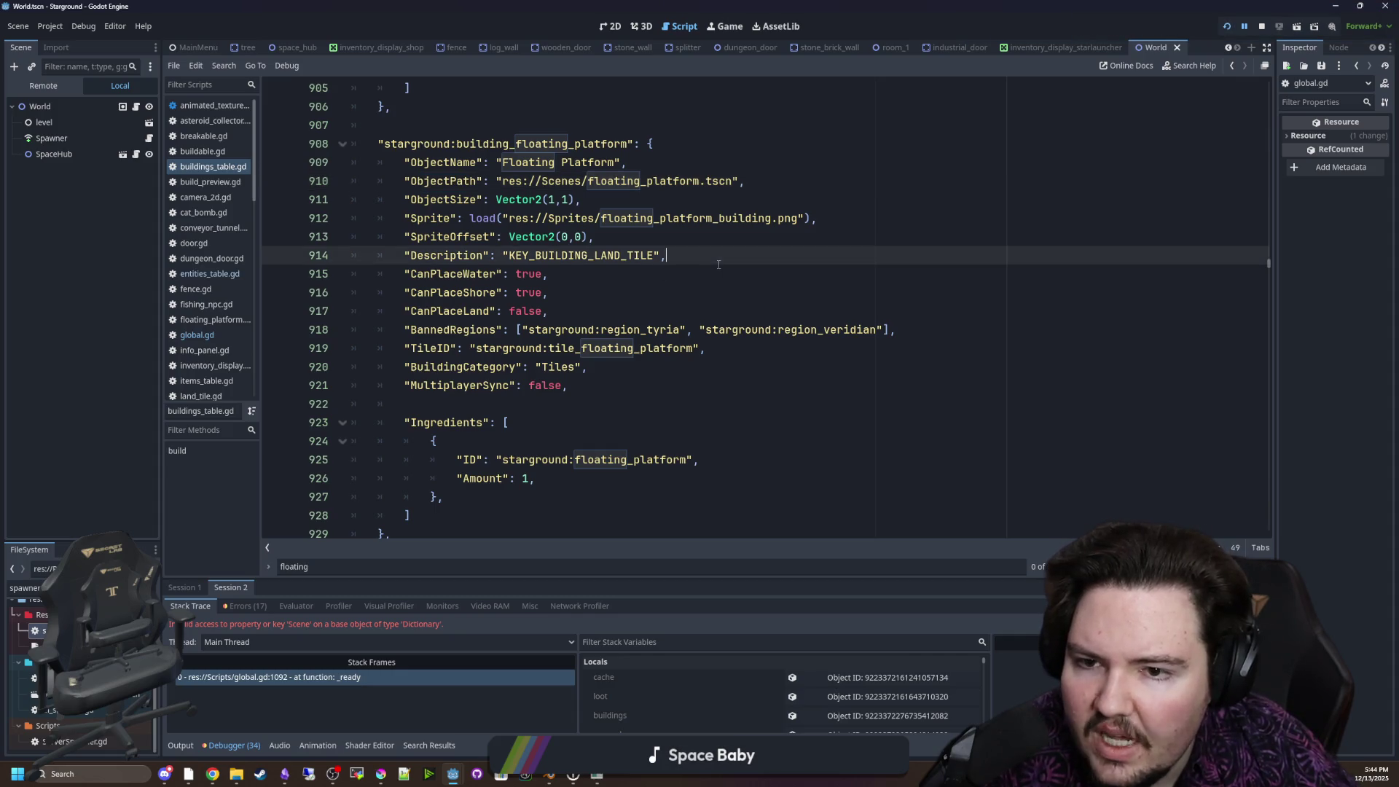
{"action": "double_click", "coordinate": [427, 187]}
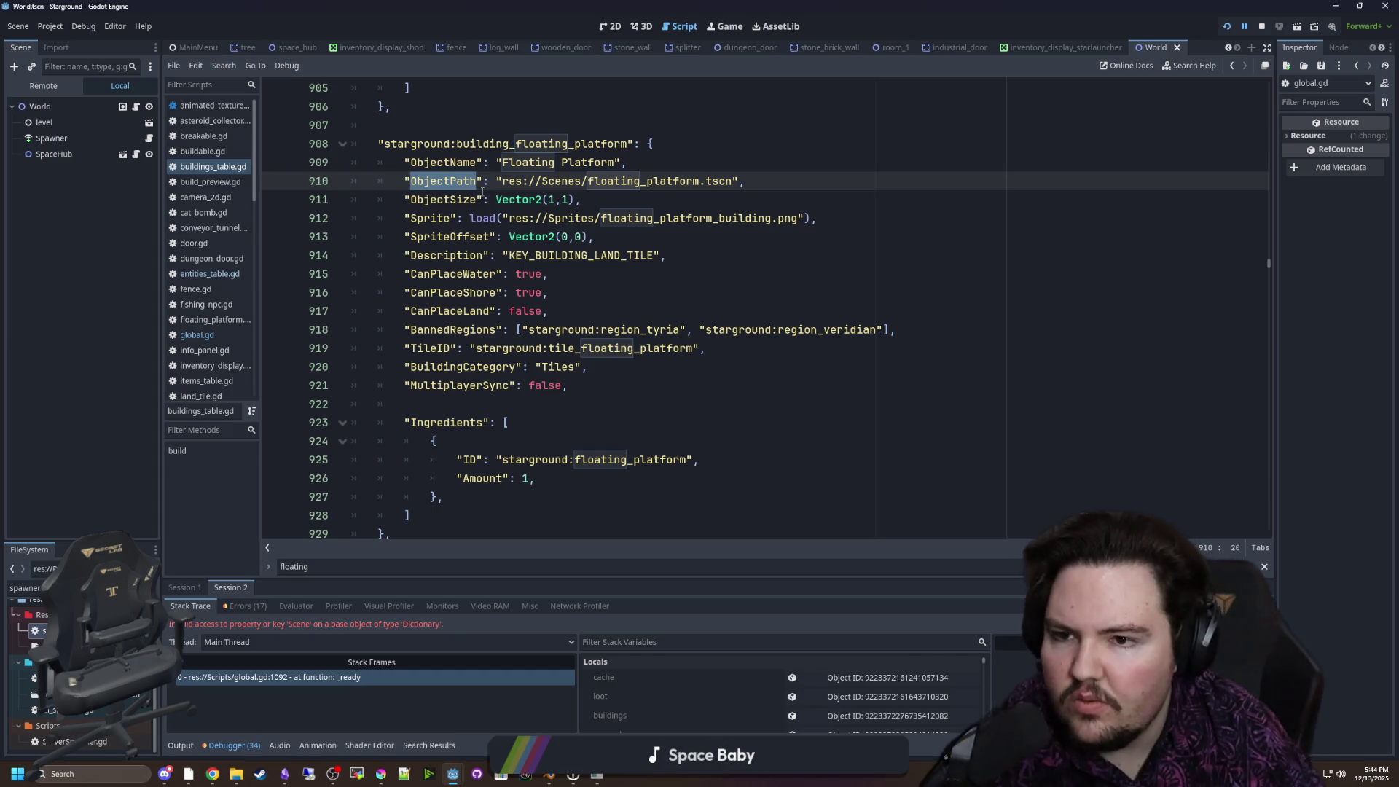
{"action": "double_click", "coordinate": [440, 180]}
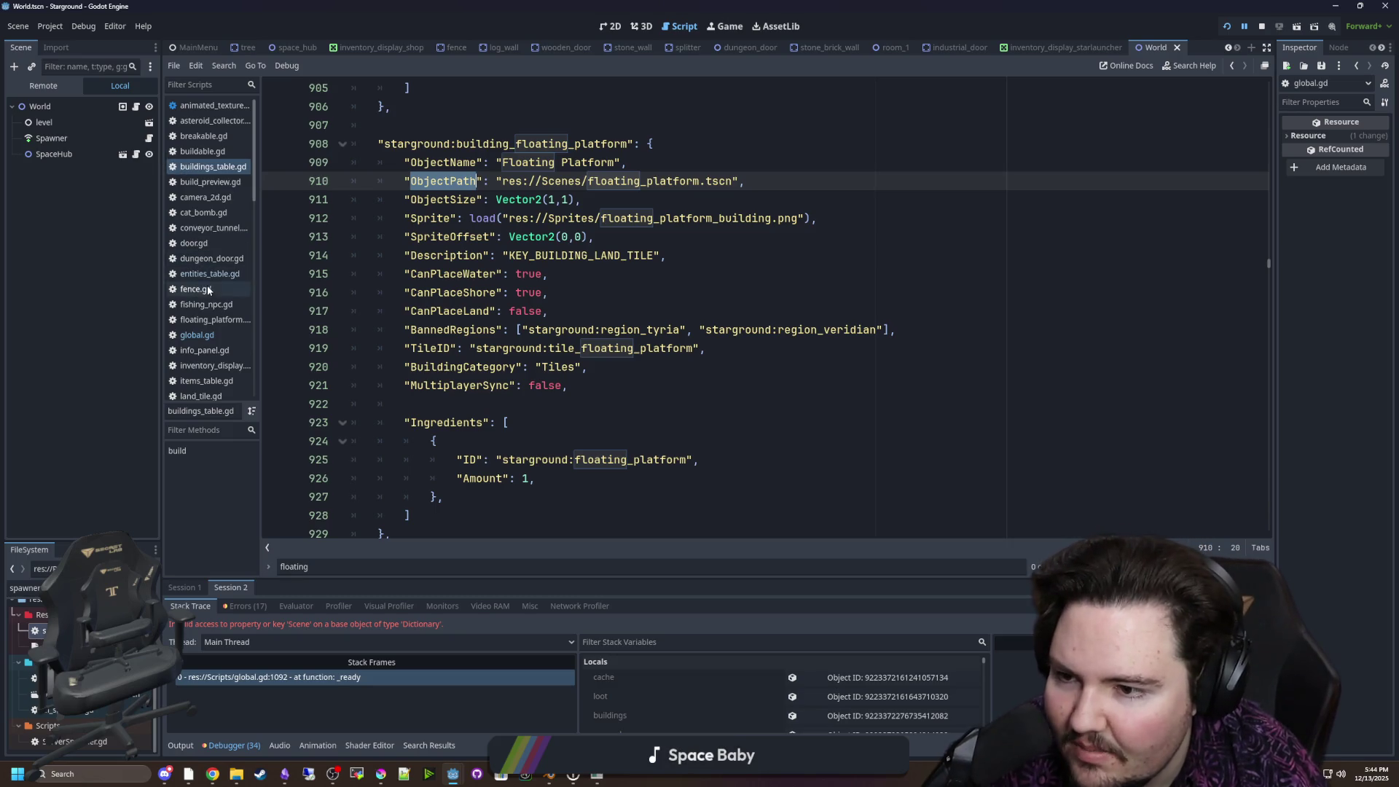
{"action": "left_click", "coordinate": [198, 337]}
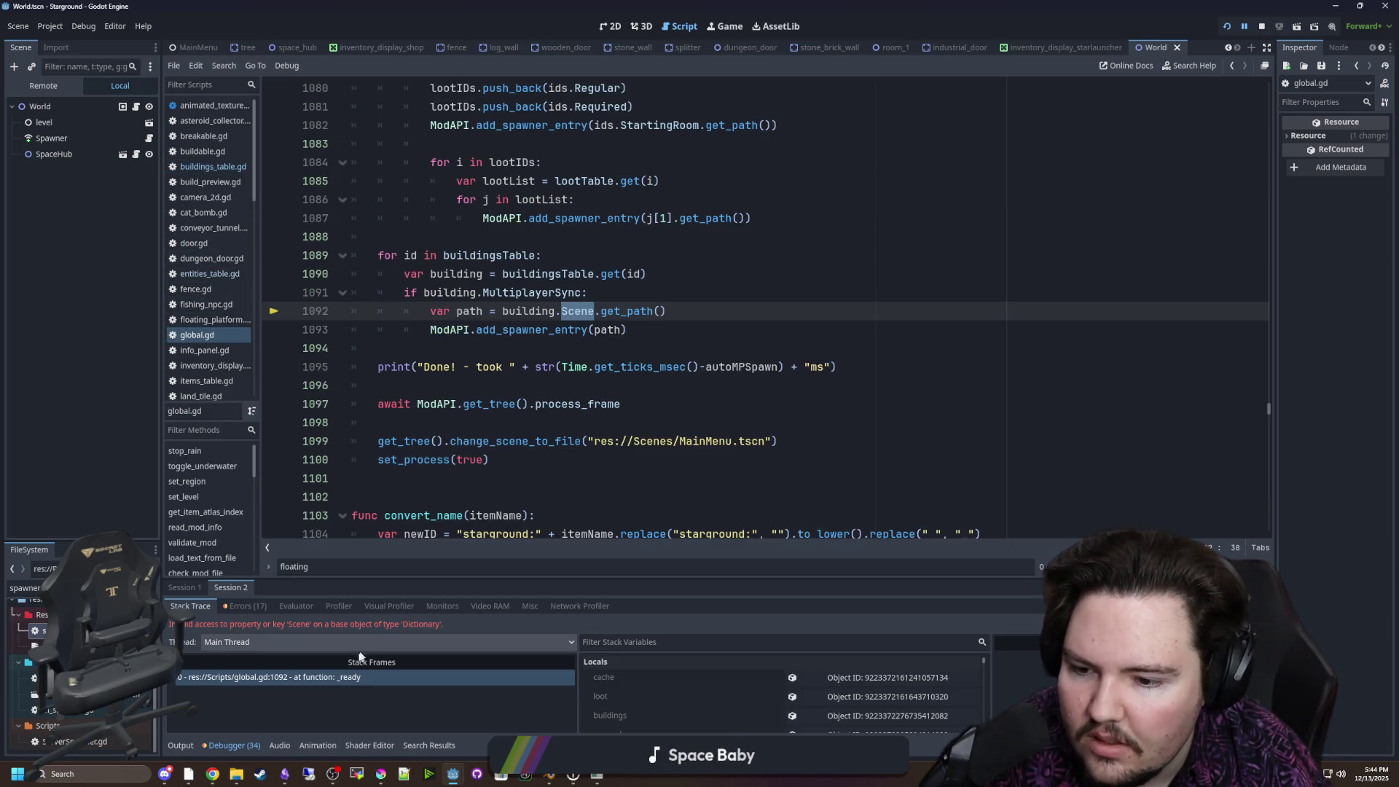
Change line 1092 of global.gd to building.ObjectPath, save, and re-run the game with F5.
{"action": "left_click", "coordinate": [568, 312]}
{"action": "double_click", "coordinate": [570, 312]}
{"action": "type", "text": "ObjectPath"}
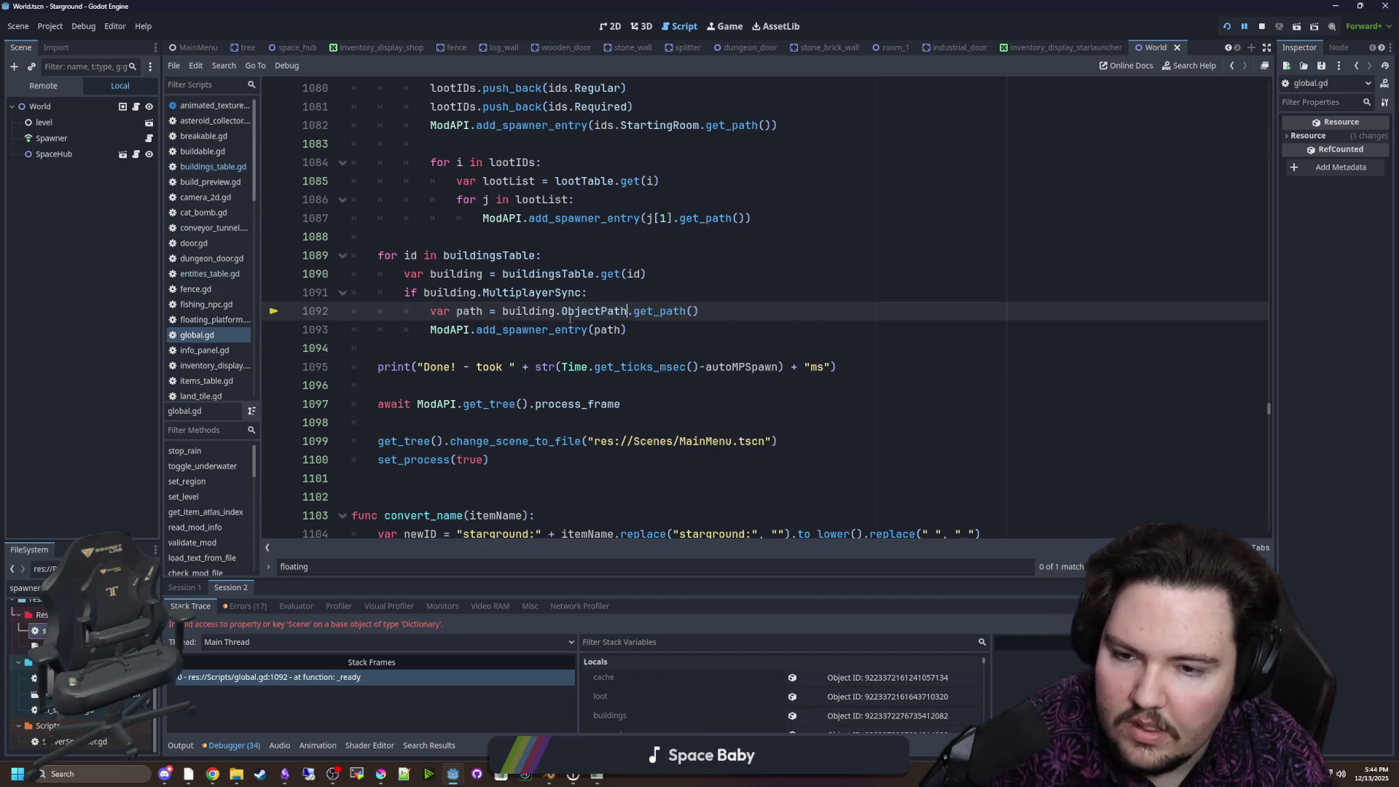
{"action": "left_click_drag", "start_coordinate": [698, 311], "coordinate": [626, 308]}
{"action": "key", "text": "Delete"}
{"action": "left_click", "coordinate": [632, 299]}
{"action": "key", "text": "ctrl+s"}
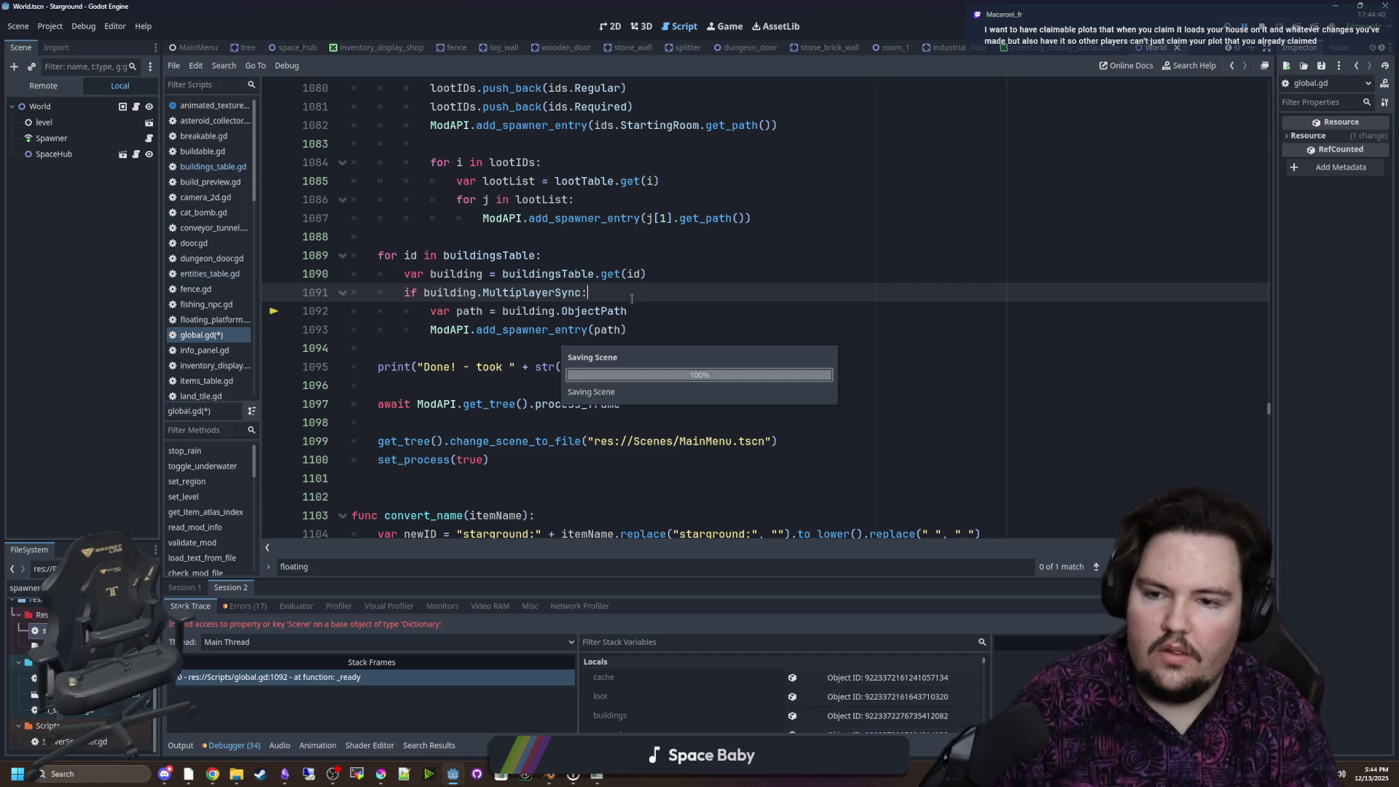
{"action": "key", "text": "F5"}
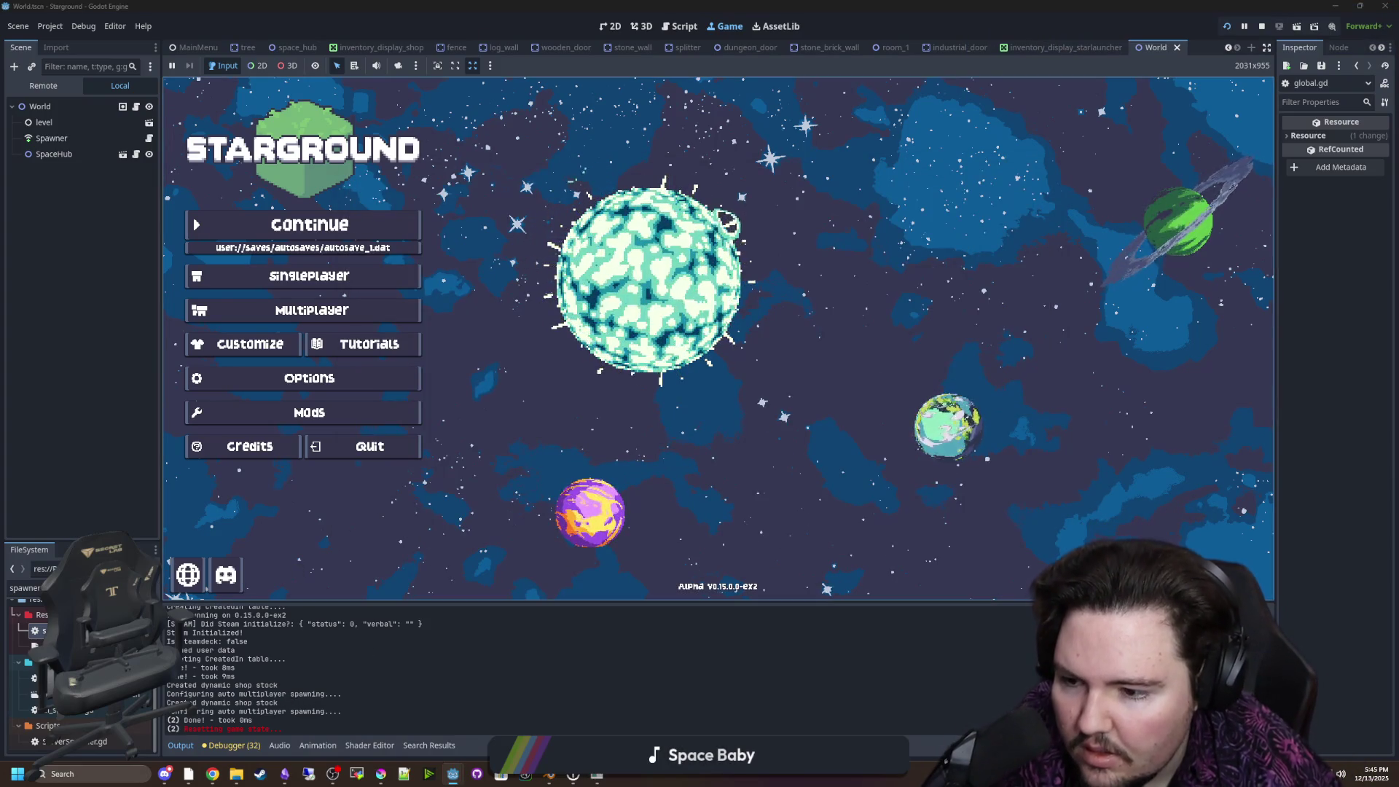
Reopen global.gd, search it for 'configuration', then return to the running game view.
{"action": "double_click", "coordinate": [26, 588]}
{"action": "type", "text": "globa"}
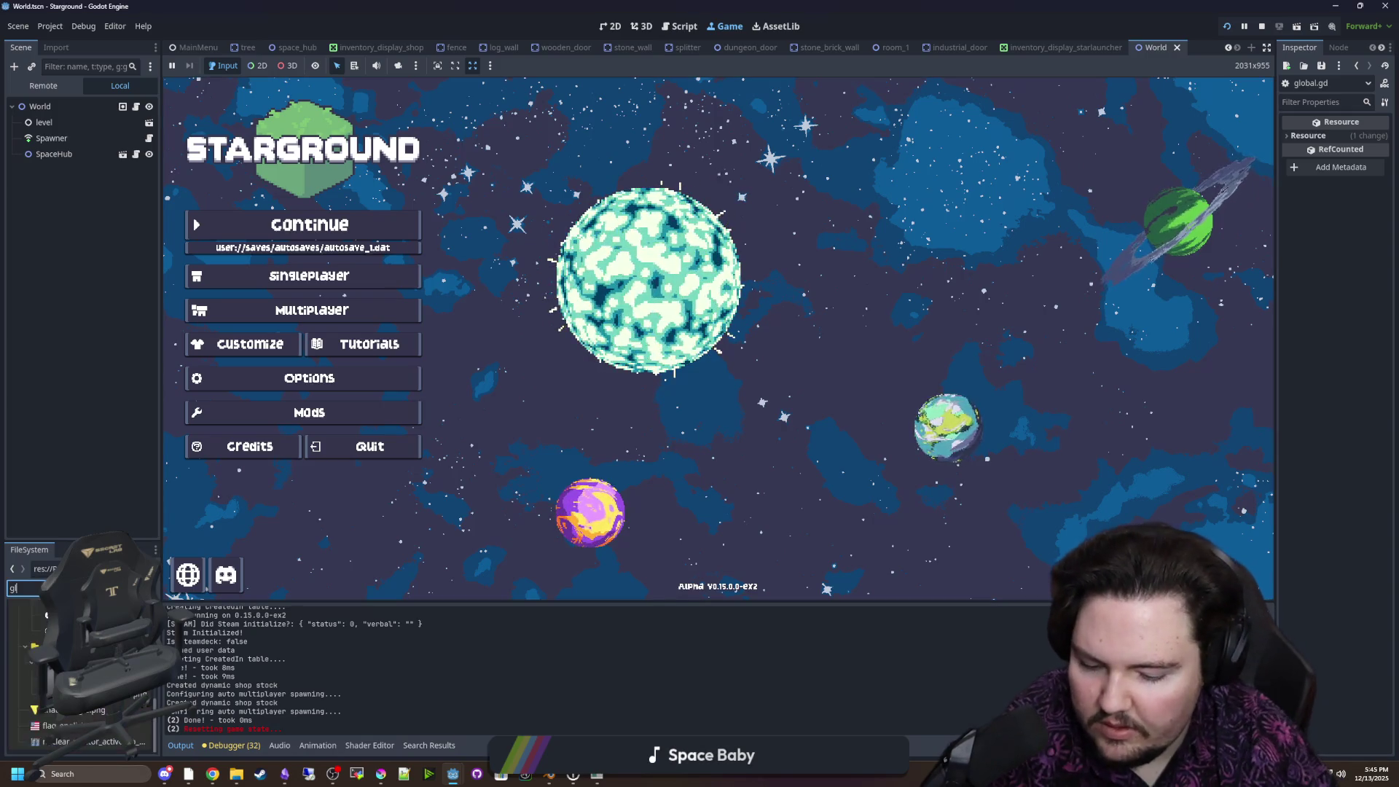
{"action": "key", "text": "Return"}
{"action": "left_click", "coordinate": [647, 400]}
{"action": "key", "text": "ctrl+f"}
{"action": "type", "text": "configuration"}
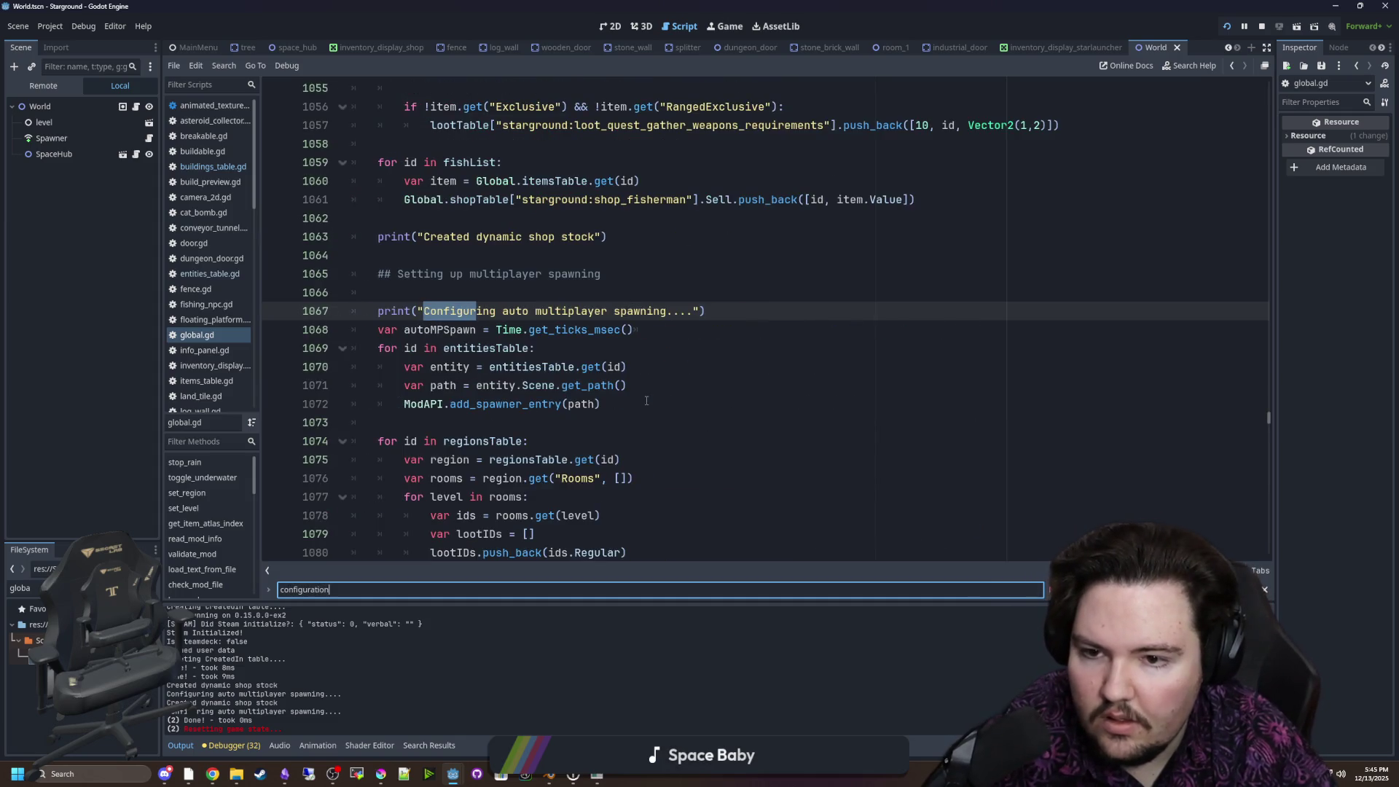
{"action": "scroll", "coordinate": [647, 400], "scroll_direction": "down", "scroll_amount": 9}
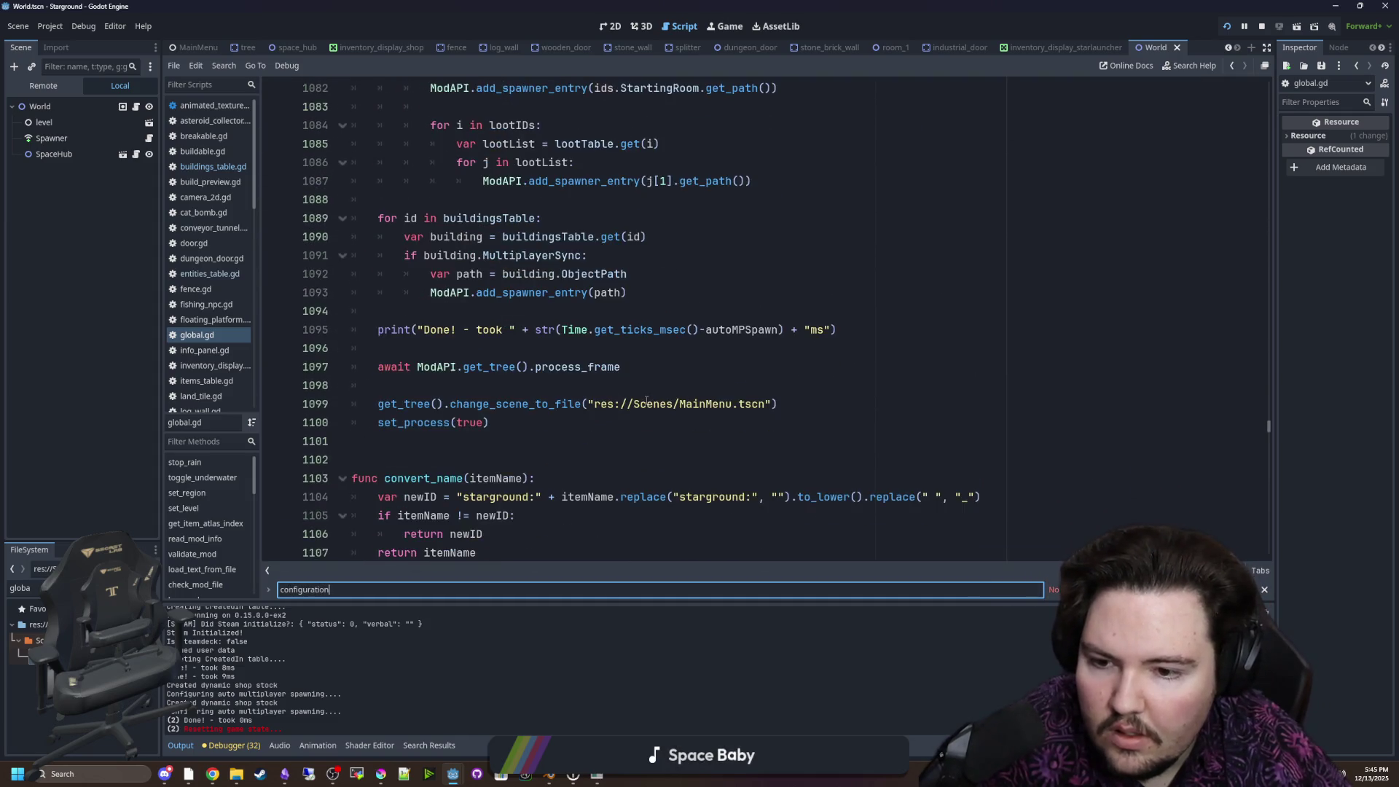
{"action": "scroll", "coordinate": [556, 394], "scroll_direction": "up", "scroll_amount": 8}
{"action": "left_click", "coordinate": [565, 368]}
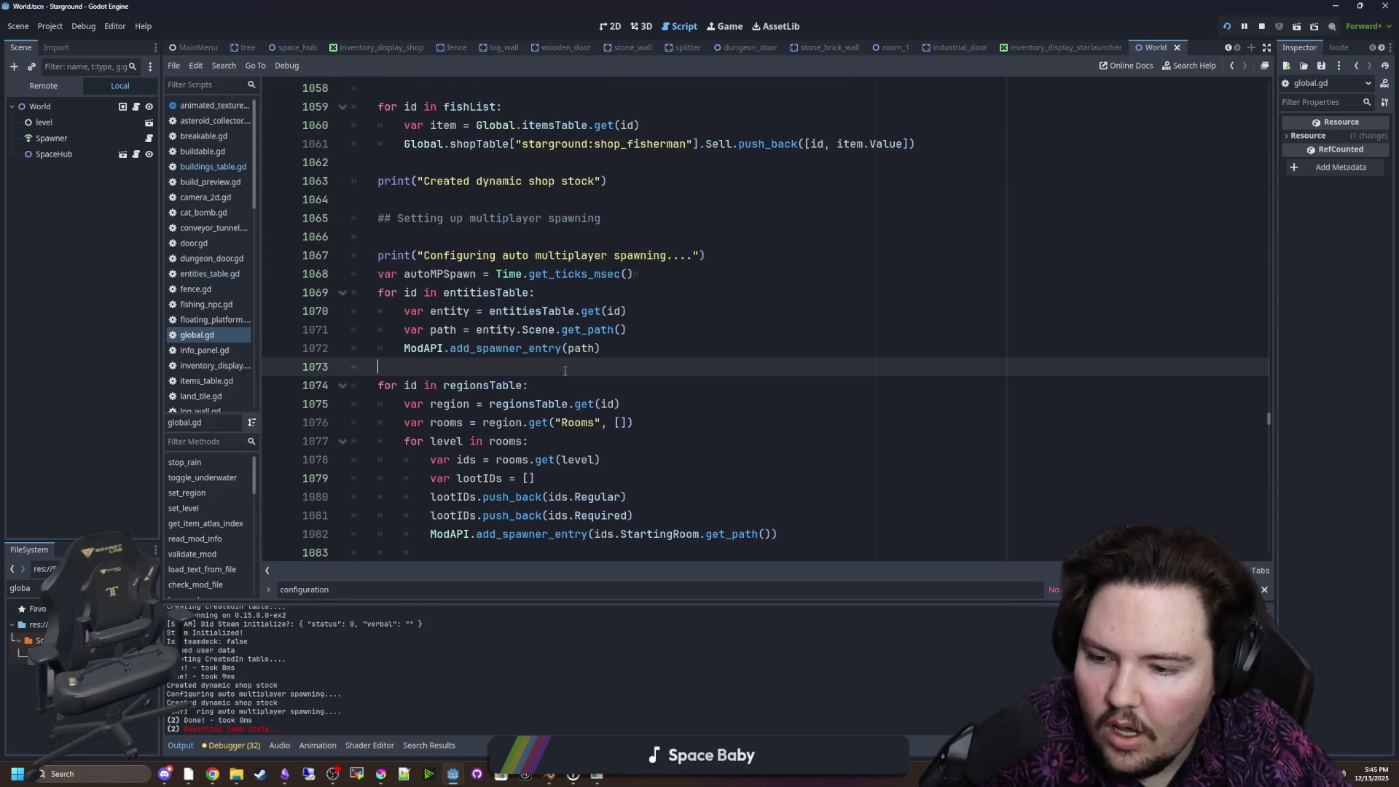
{"action": "left_click", "coordinate": [727, 27]}
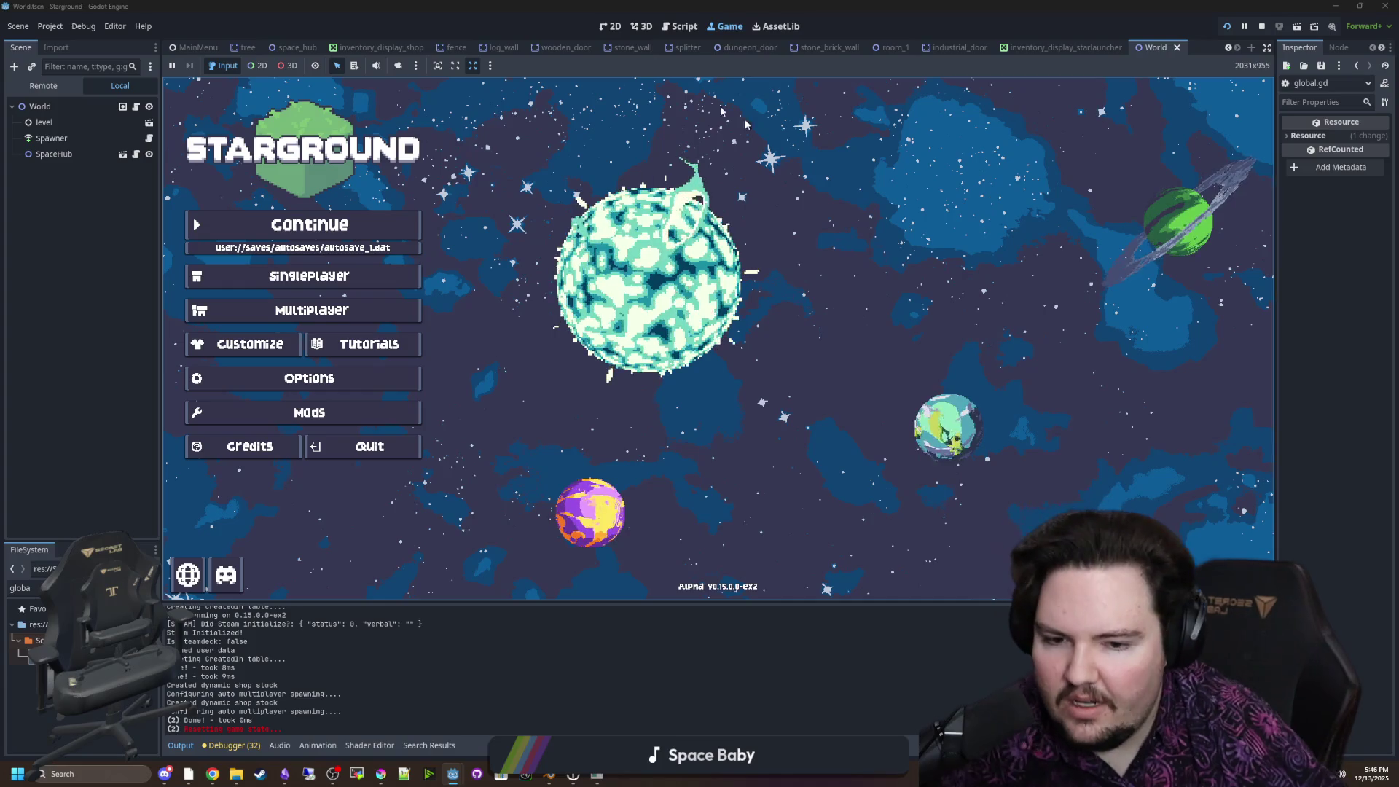
Host a manual multiplayer game from the autosave_1 save.
{"action": "left_click", "coordinate": [375, 310]}
{"action": "left_click", "coordinate": [881, 299]}
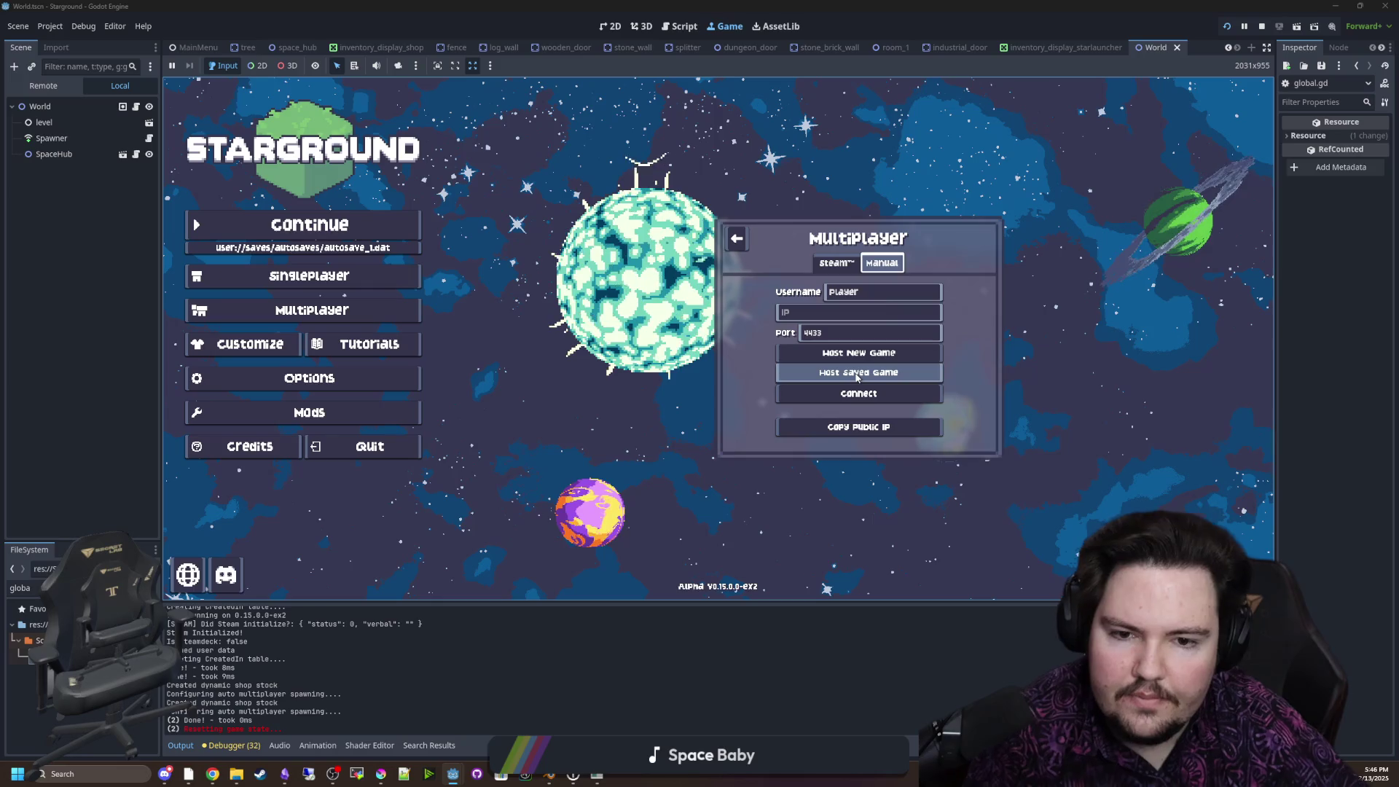
{"action": "left_click", "coordinate": [858, 374]}
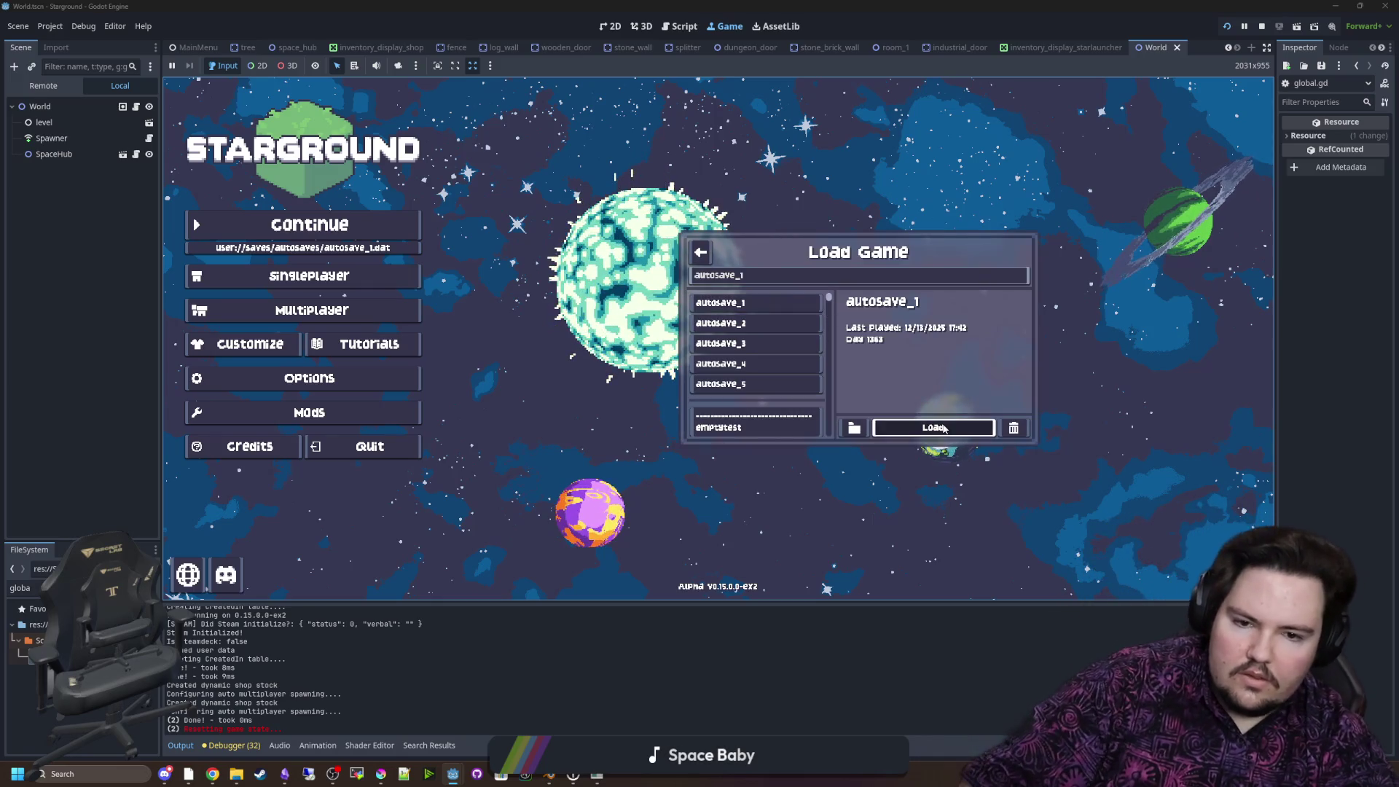
{"action": "left_click", "coordinate": [932, 427]}
In the second instance, connect manually to the host at localhost.
{"action": "left_click", "coordinate": [473, 358]}
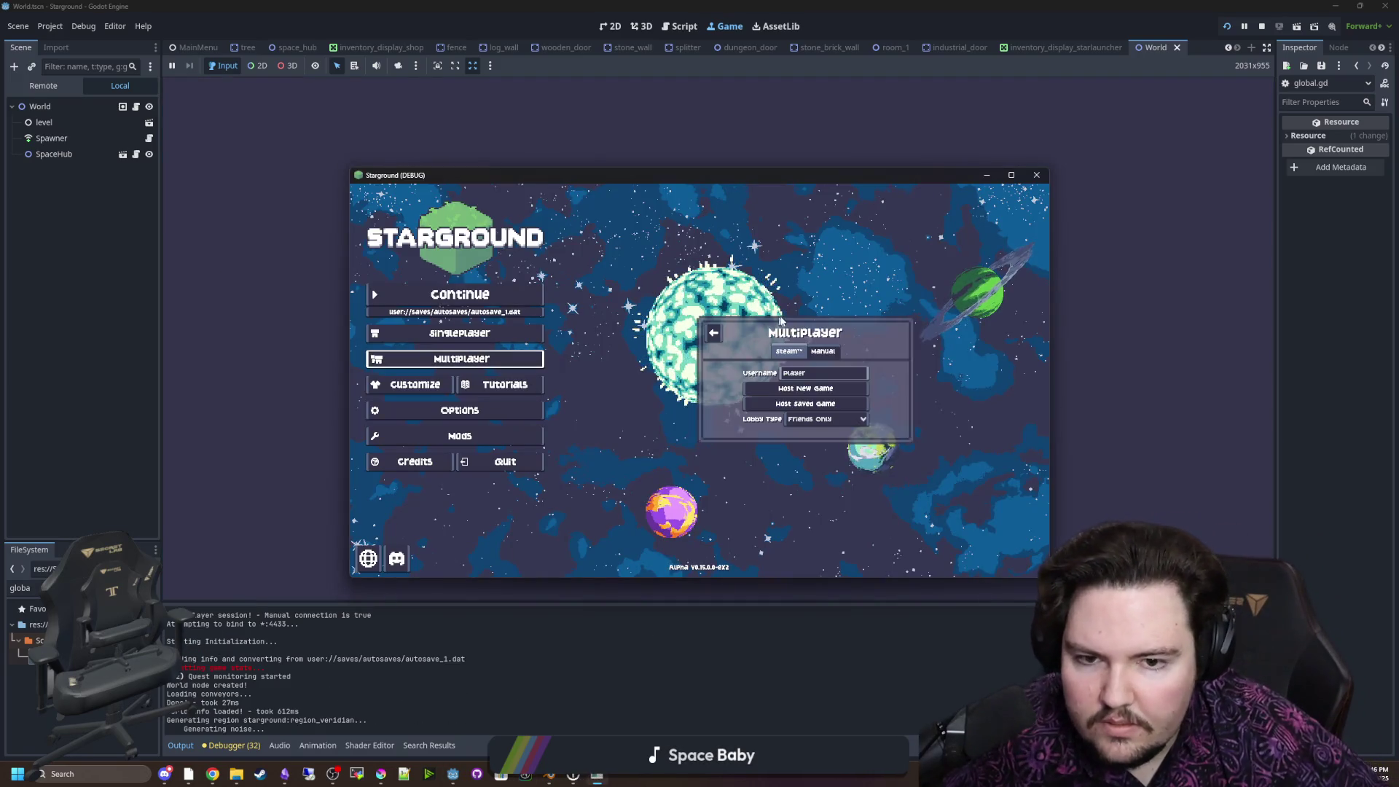
{"action": "left_click", "coordinate": [823, 323]}
{"action": "left_click", "coordinate": [774, 361]}
{"action": "type", "text": "localhost"}
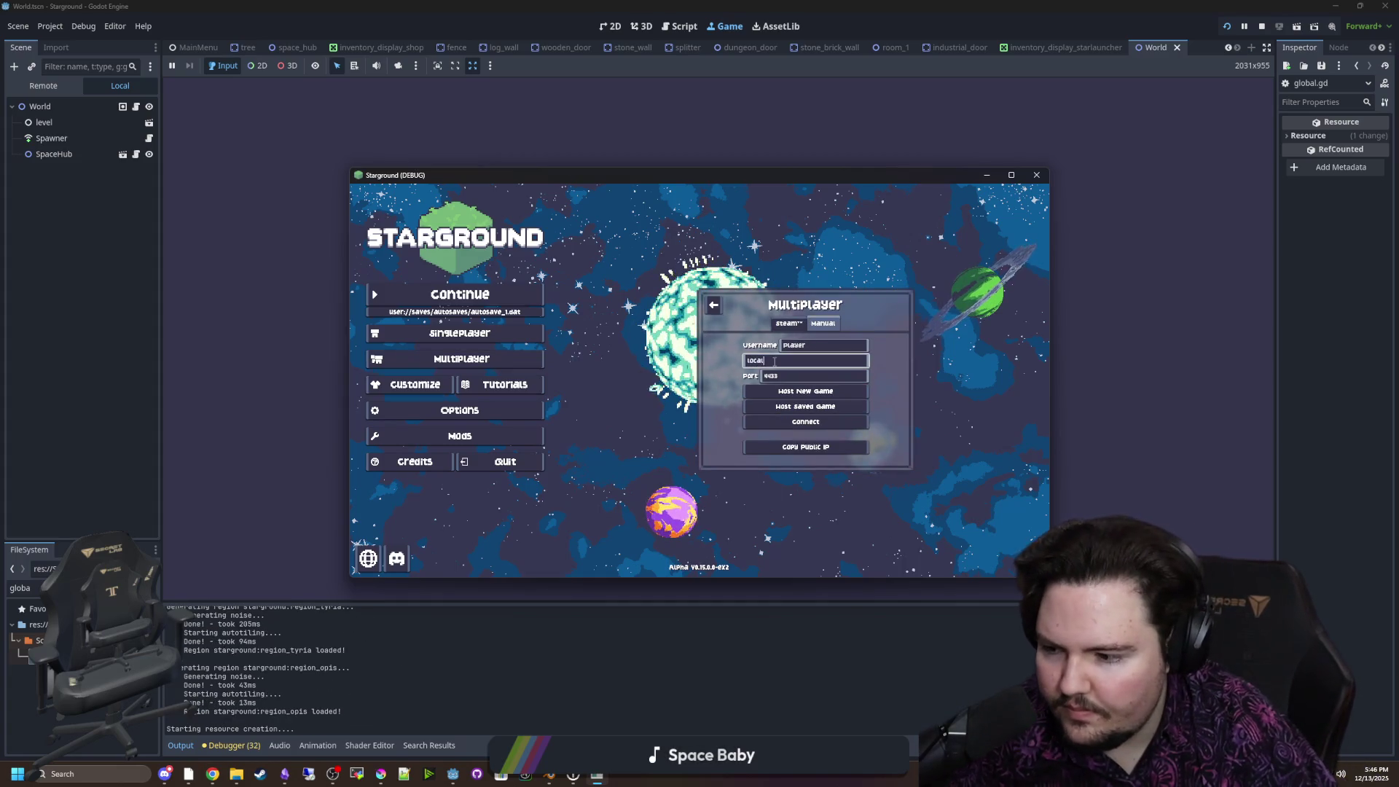
{"action": "left_click", "coordinate": [798, 422]}
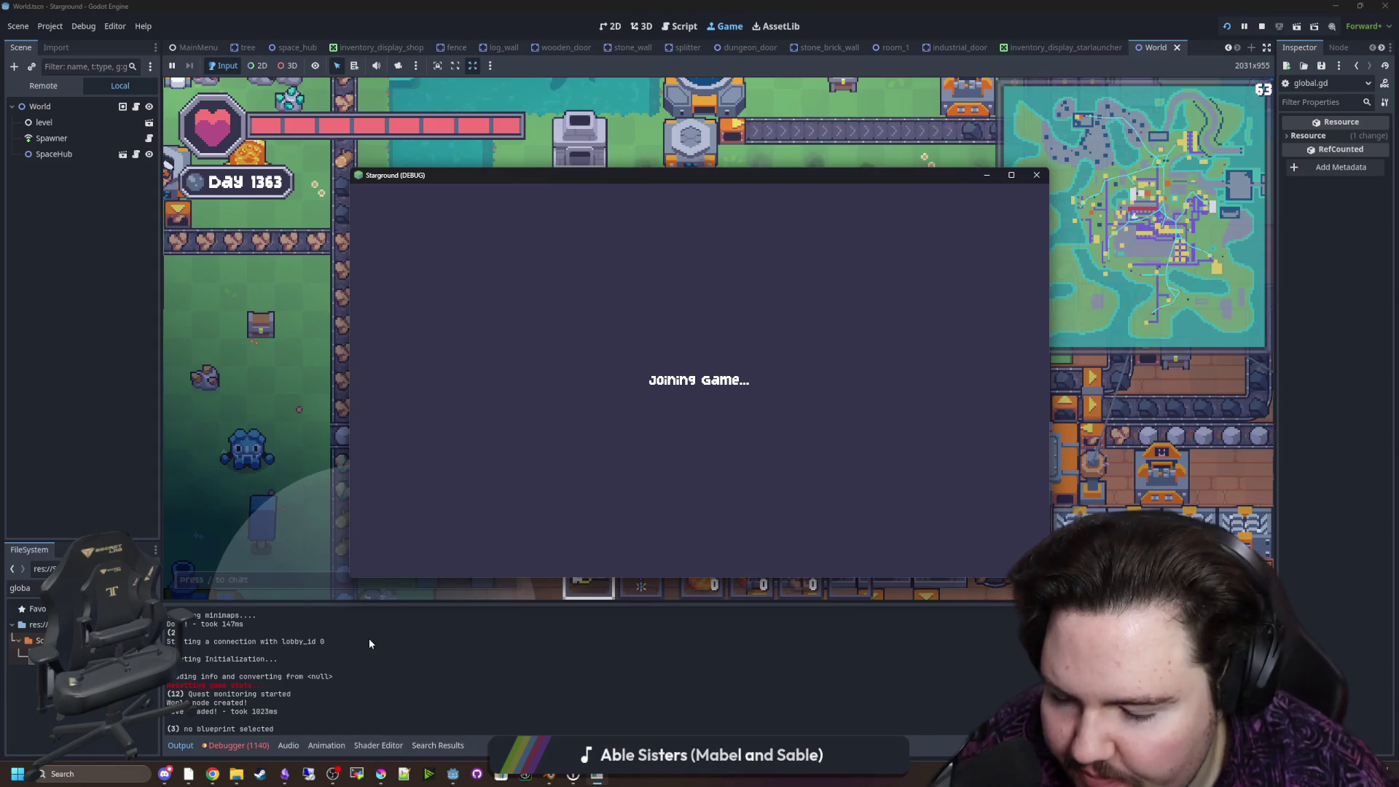
Show the debugger's Errors list and scroll through the reported errors.
{"action": "left_click", "coordinate": [231, 746]}
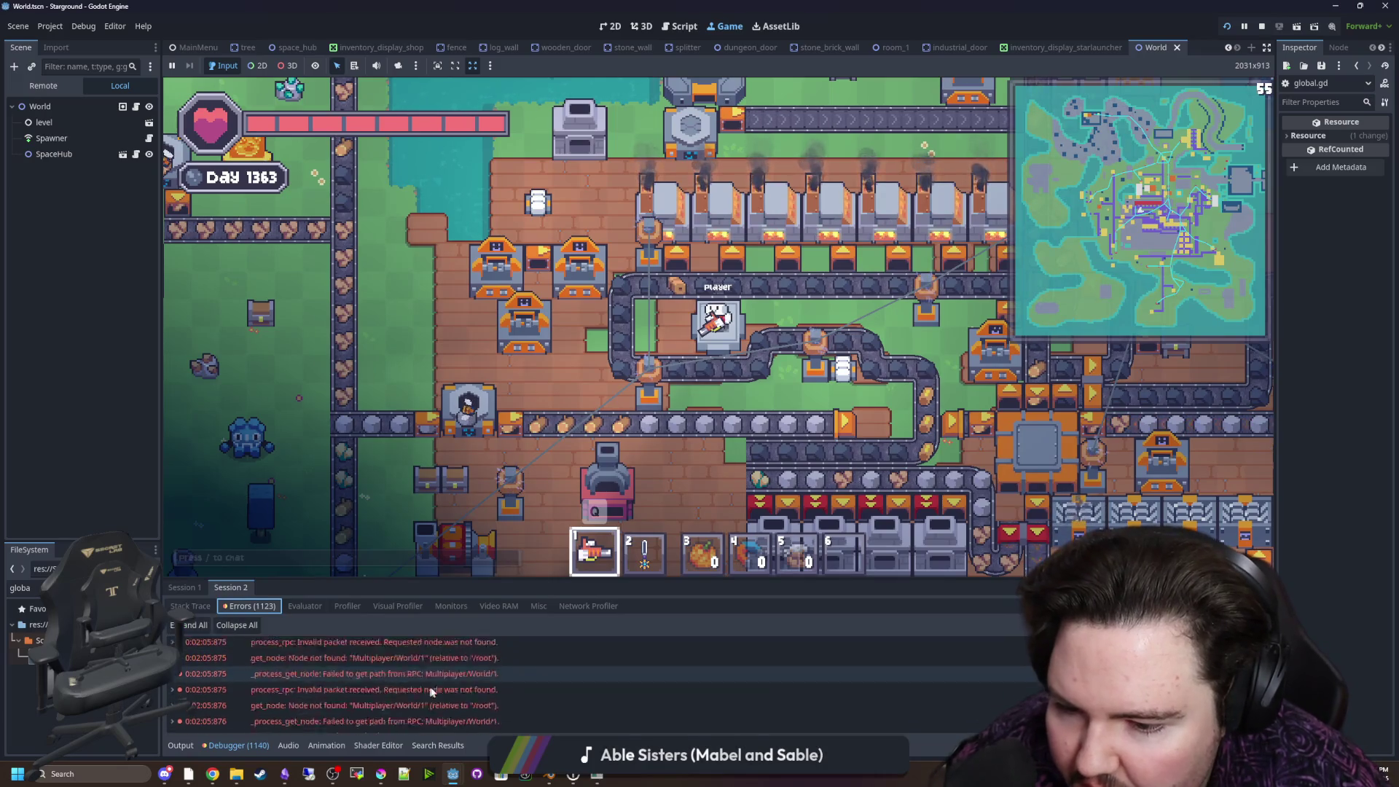
{"action": "scroll", "coordinate": [469, 687], "scroll_direction": "down", "scroll_amount": 5}
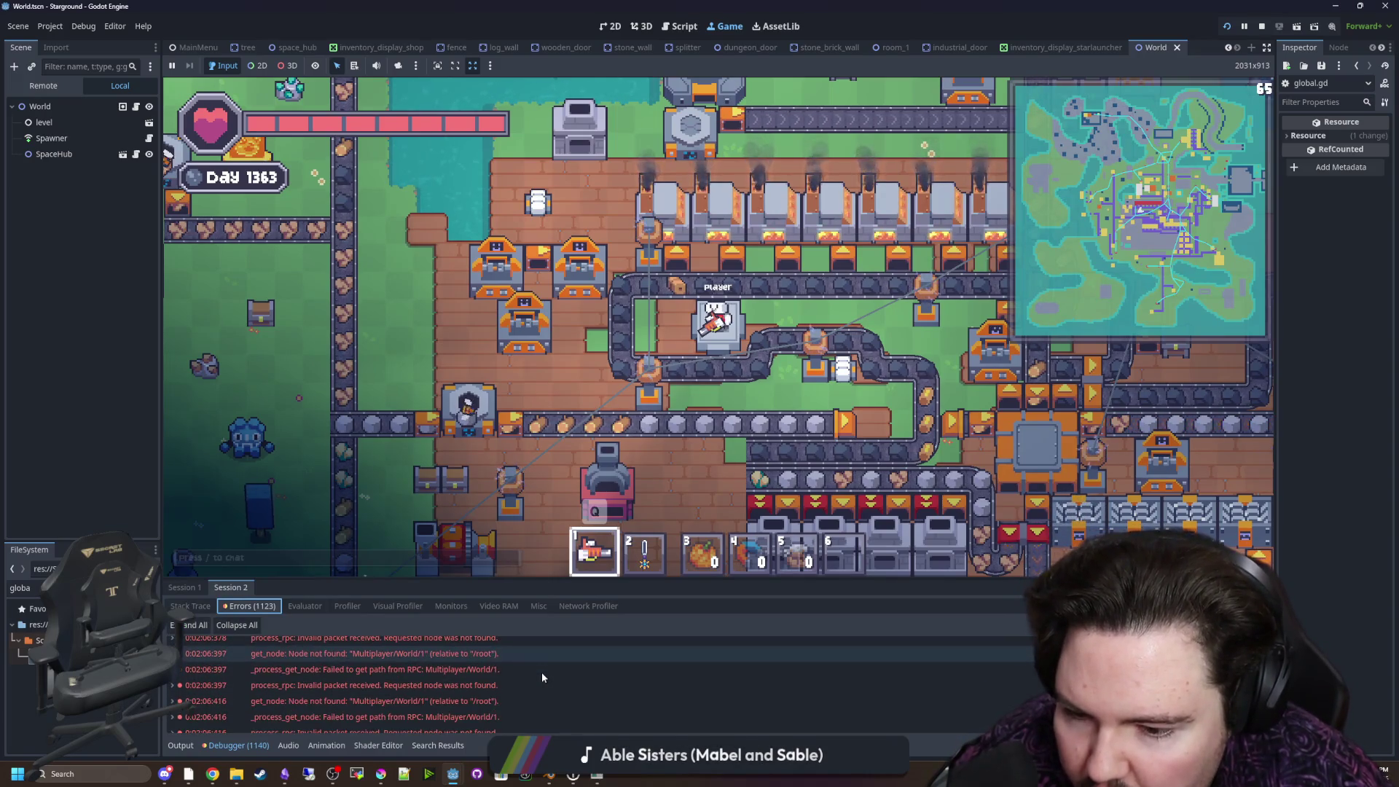
{"action": "scroll", "coordinate": [536, 655], "scroll_direction": "down", "scroll_amount": 1}
{"action": "scroll", "coordinate": [522, 688], "scroll_direction": "down", "scroll_amount": 10}
{"action": "scroll", "coordinate": [577, 687], "scroll_direction": "down", "scroll_amount": 10}
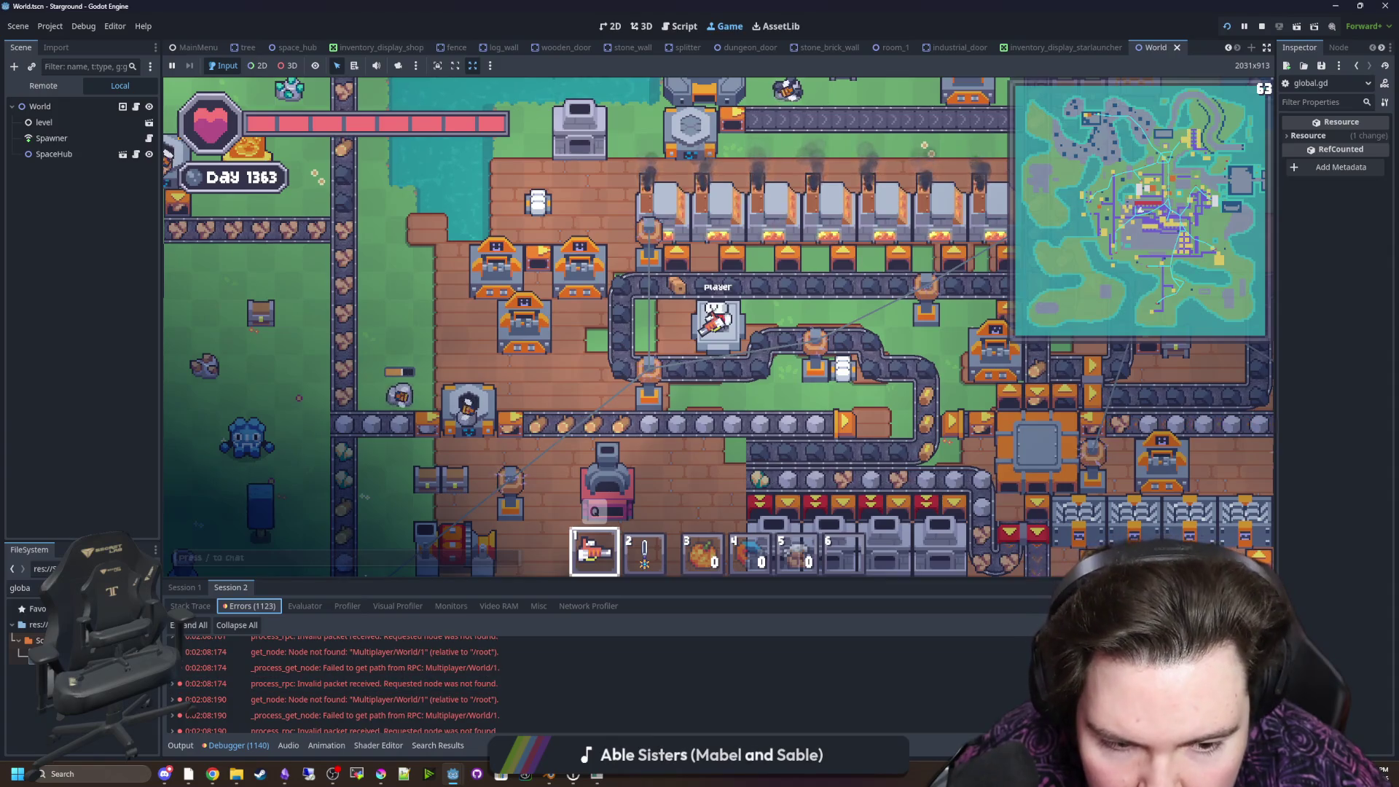
{"action": "scroll", "coordinate": [577, 687], "scroll_direction": "down", "scroll_amount": 10}
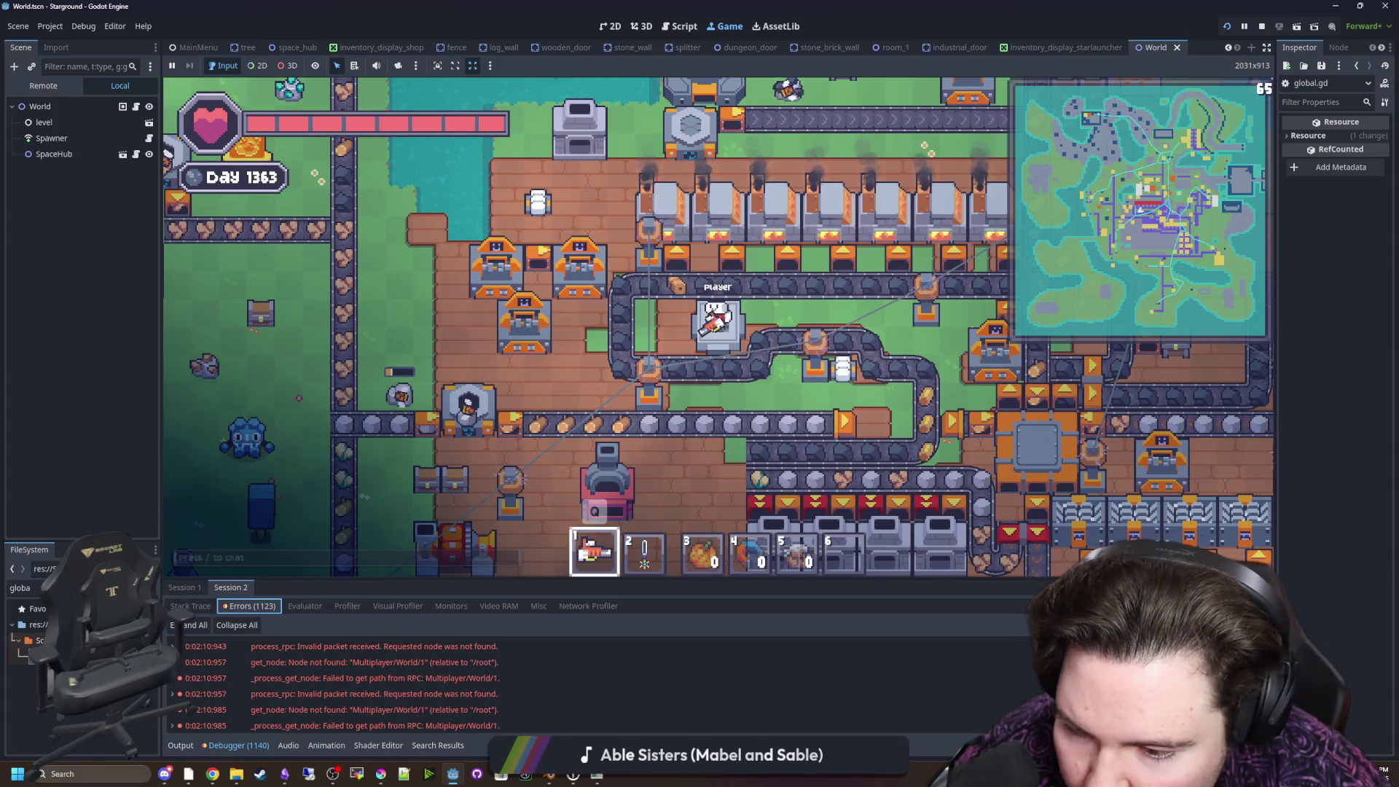
{"action": "scroll", "coordinate": [541, 693], "scroll_direction": "down", "scroll_amount": 15}
{"action": "scroll", "coordinate": [394, 708], "scroll_direction": "up", "scroll_amount": 8}
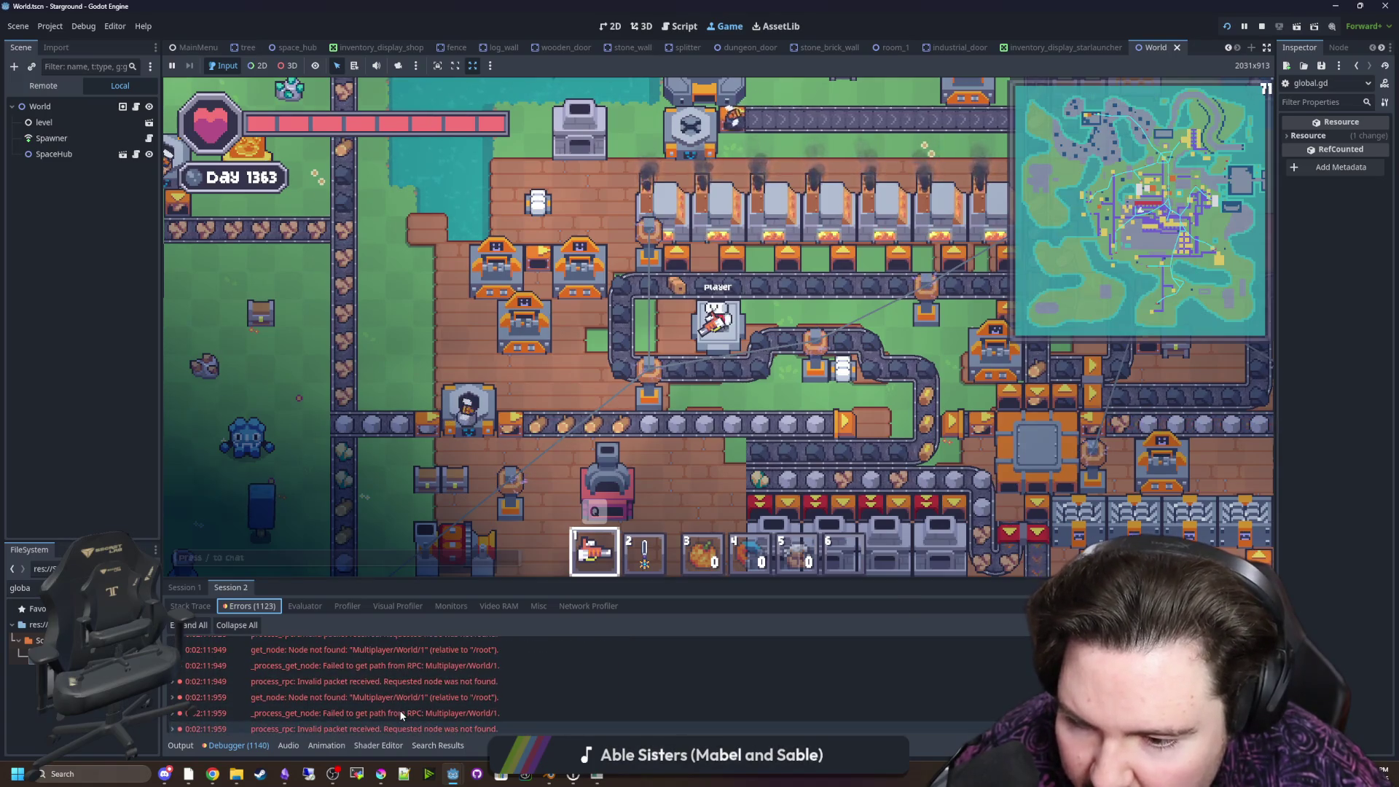
{"action": "scroll", "coordinate": [400, 710], "scroll_direction": "down", "scroll_amount": 15}
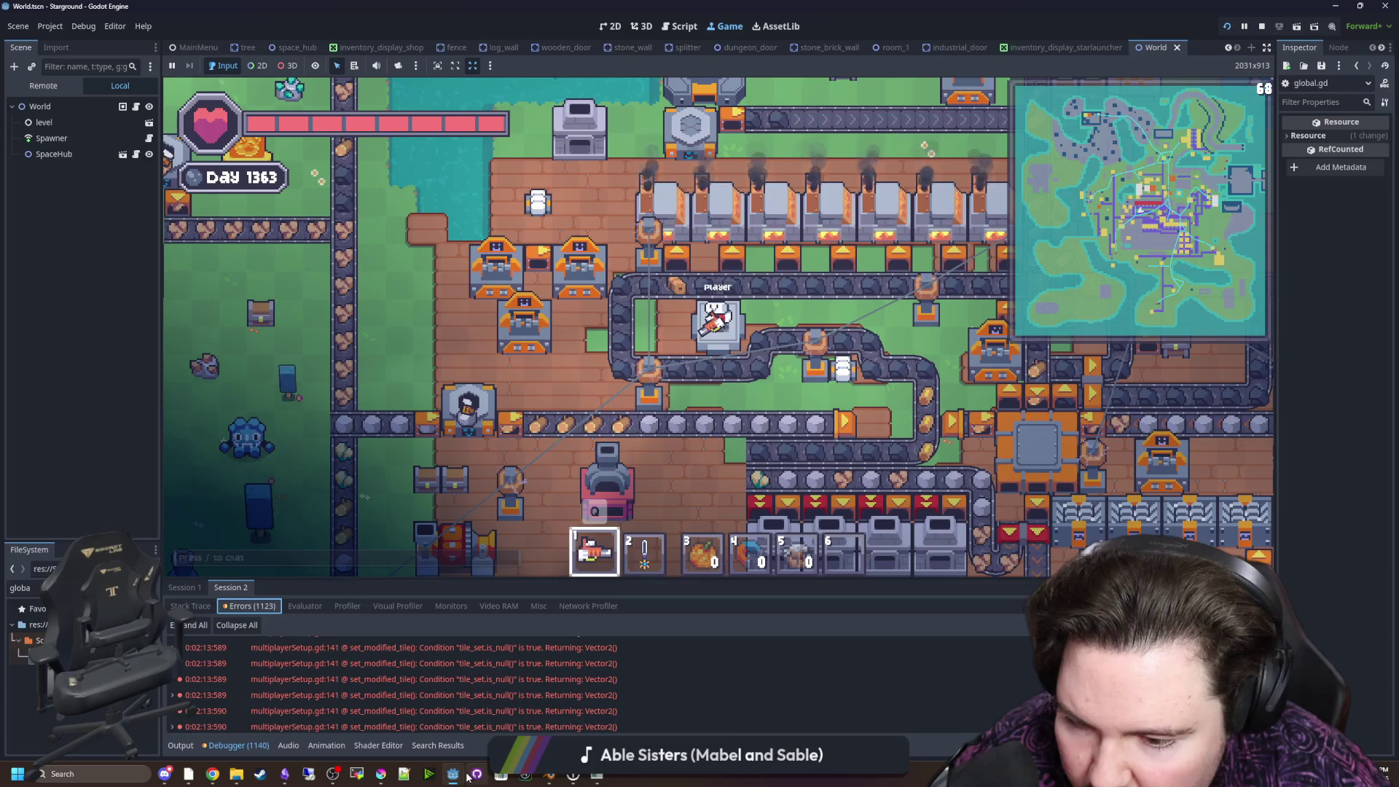
Join another game instance to the host via Multiplayer > Manual at localhost.
{"action": "mouse_move", "coordinate": [456, 775]}
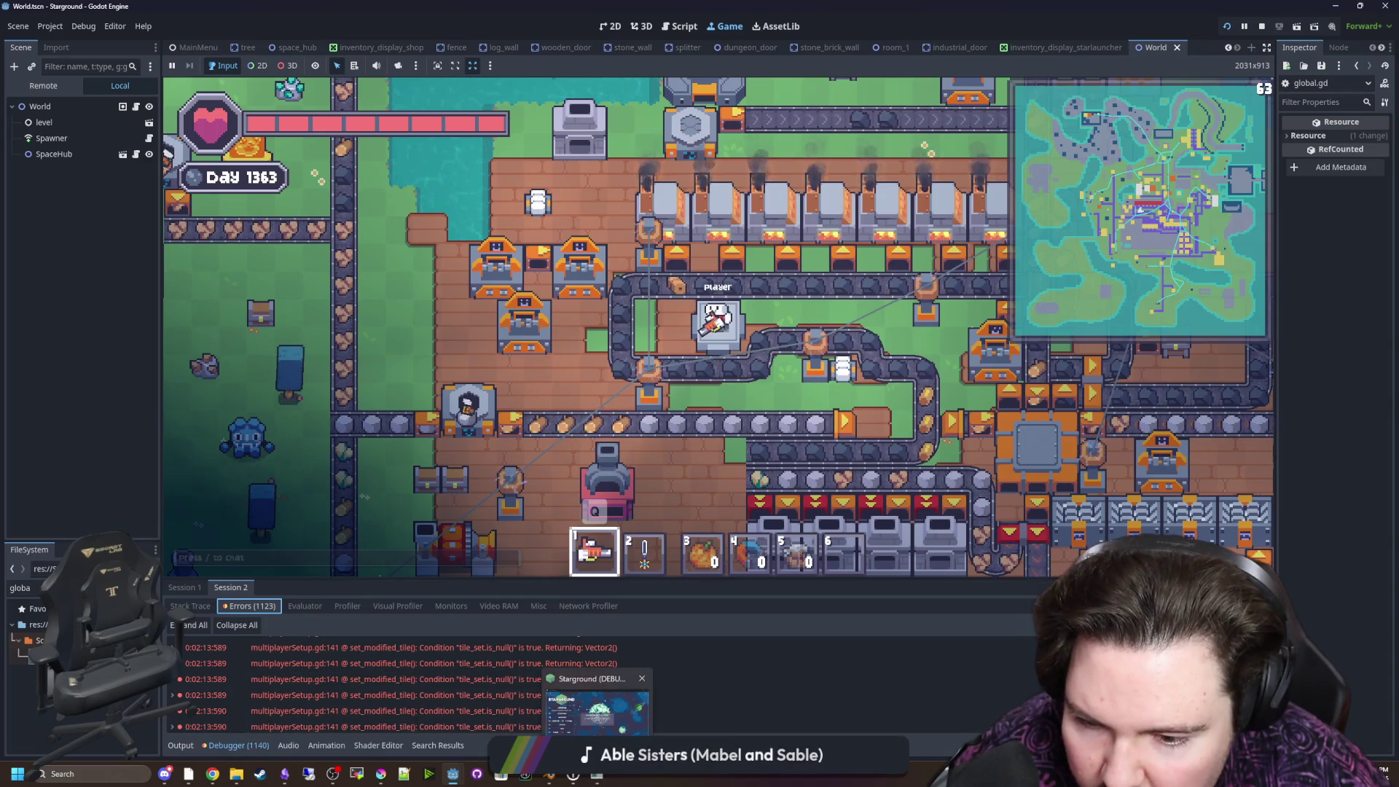
{"action": "left_click", "coordinate": [596, 703]}
{"action": "left_click", "coordinate": [461, 359]}
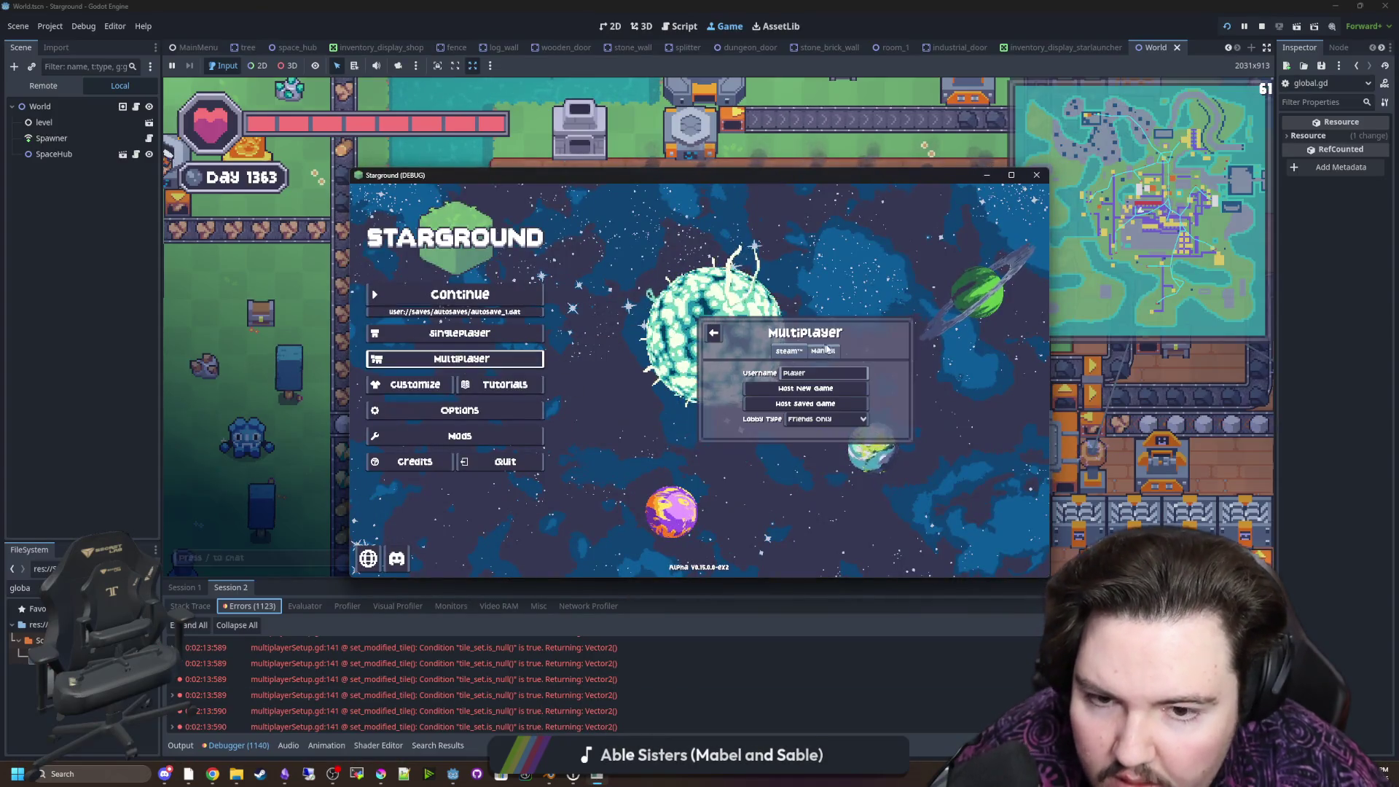
{"action": "left_click", "coordinate": [822, 350]}
{"action": "left_click", "coordinate": [773, 361]}
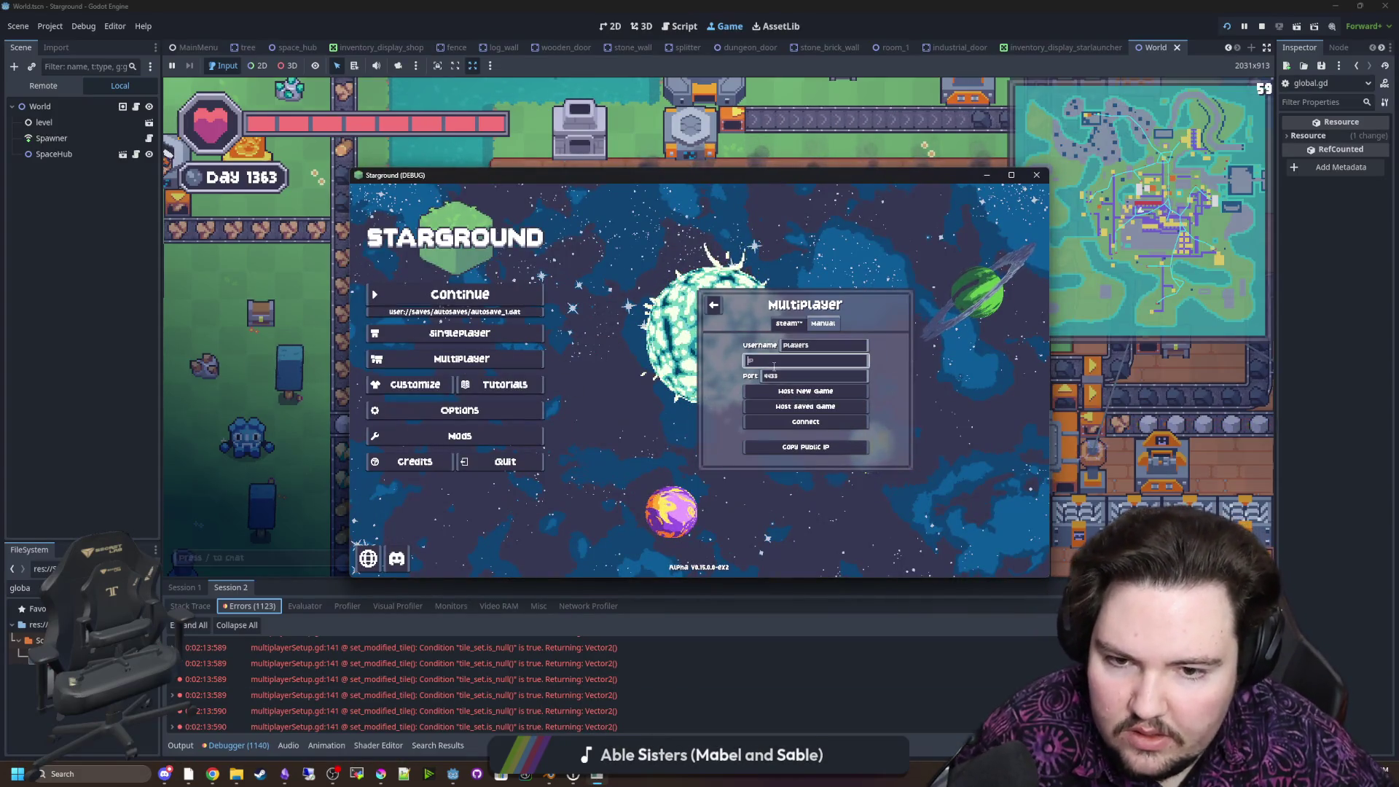
{"action": "type", "text": "localhost"}
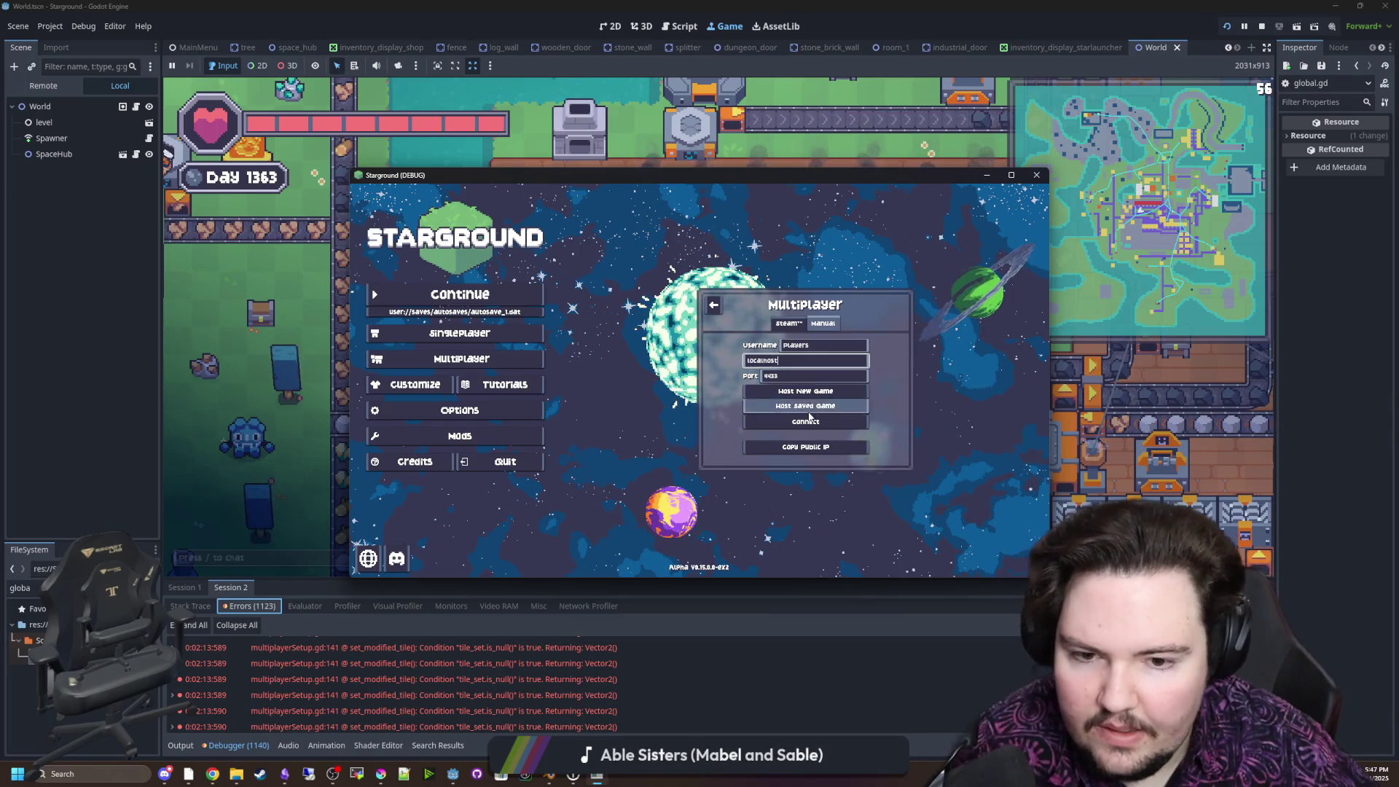
{"action": "left_click", "coordinate": [807, 422]}
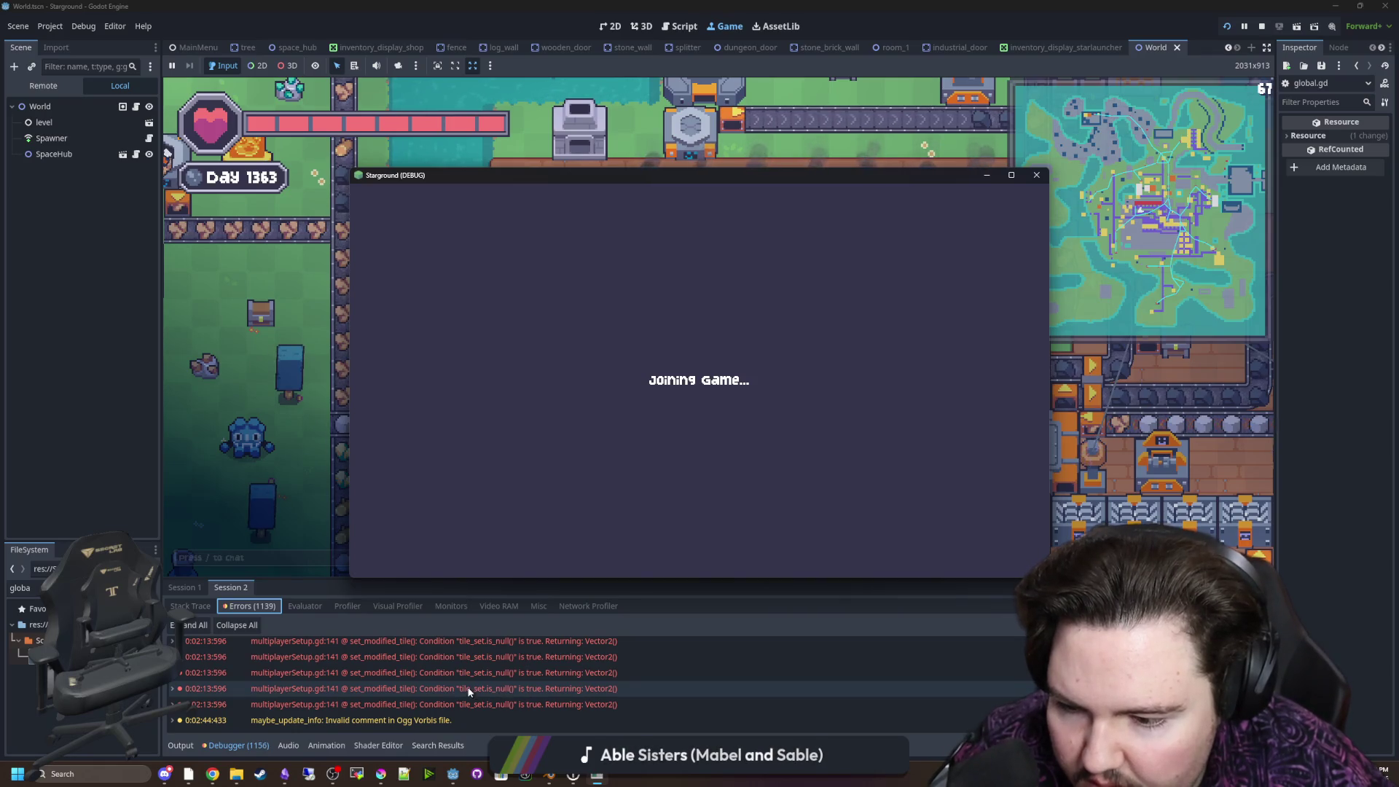
Jump to the code behind the set_modified_tile error in the editor.
{"action": "scroll", "coordinate": [383, 706], "scroll_direction": "down", "scroll_amount": 2}
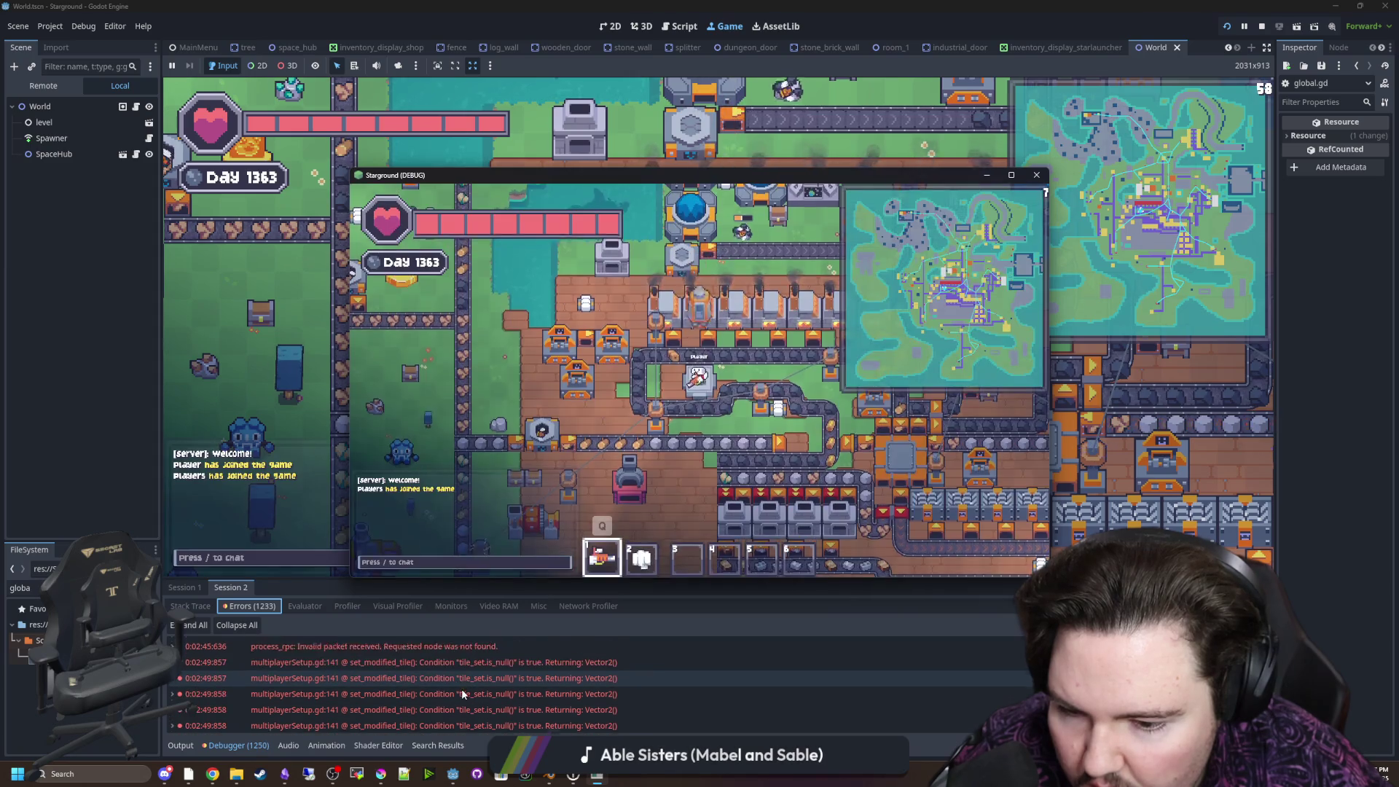
{"action": "scroll", "coordinate": [471, 696], "scroll_direction": "up", "scroll_amount": 10}
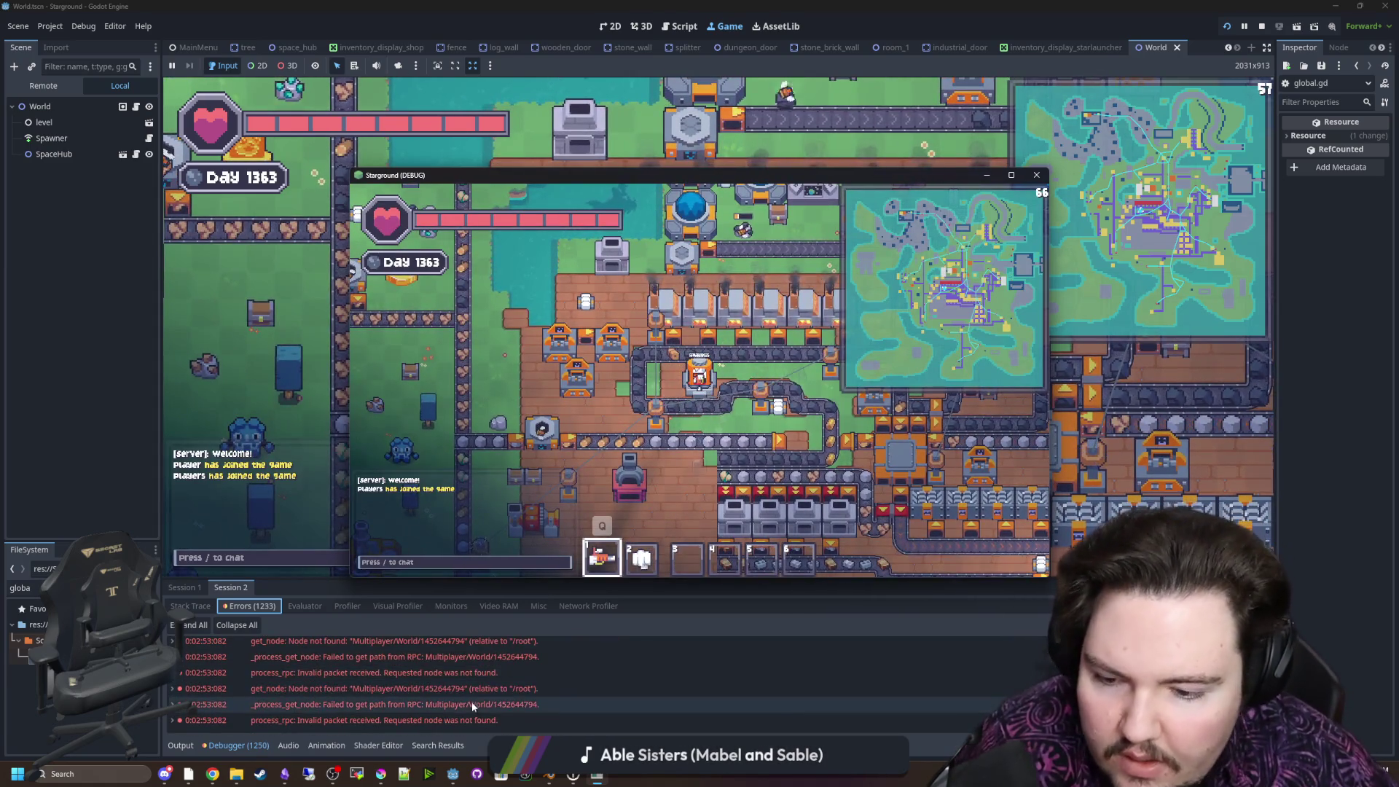
{"action": "left_click", "coordinate": [436, 683]}
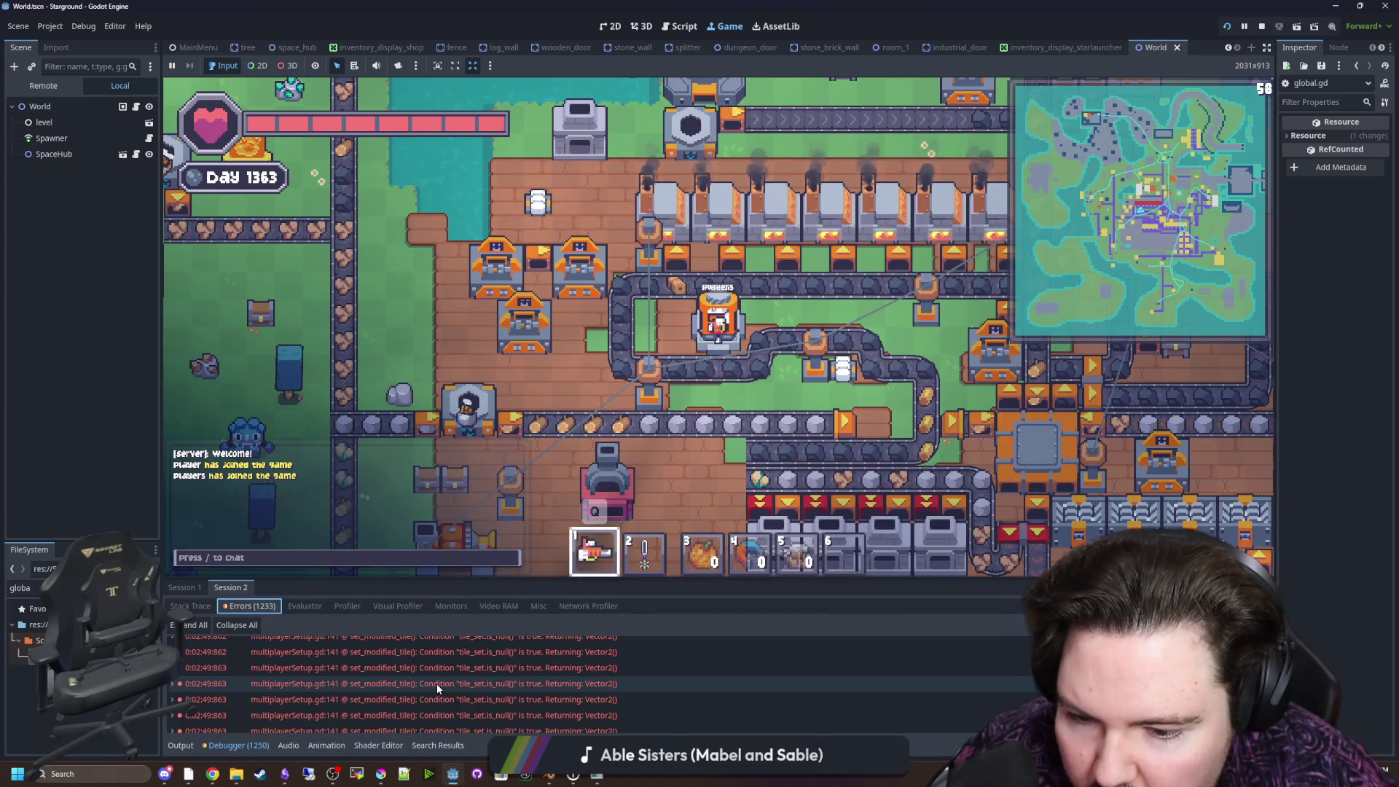
{"action": "left_click", "coordinate": [436, 684]}
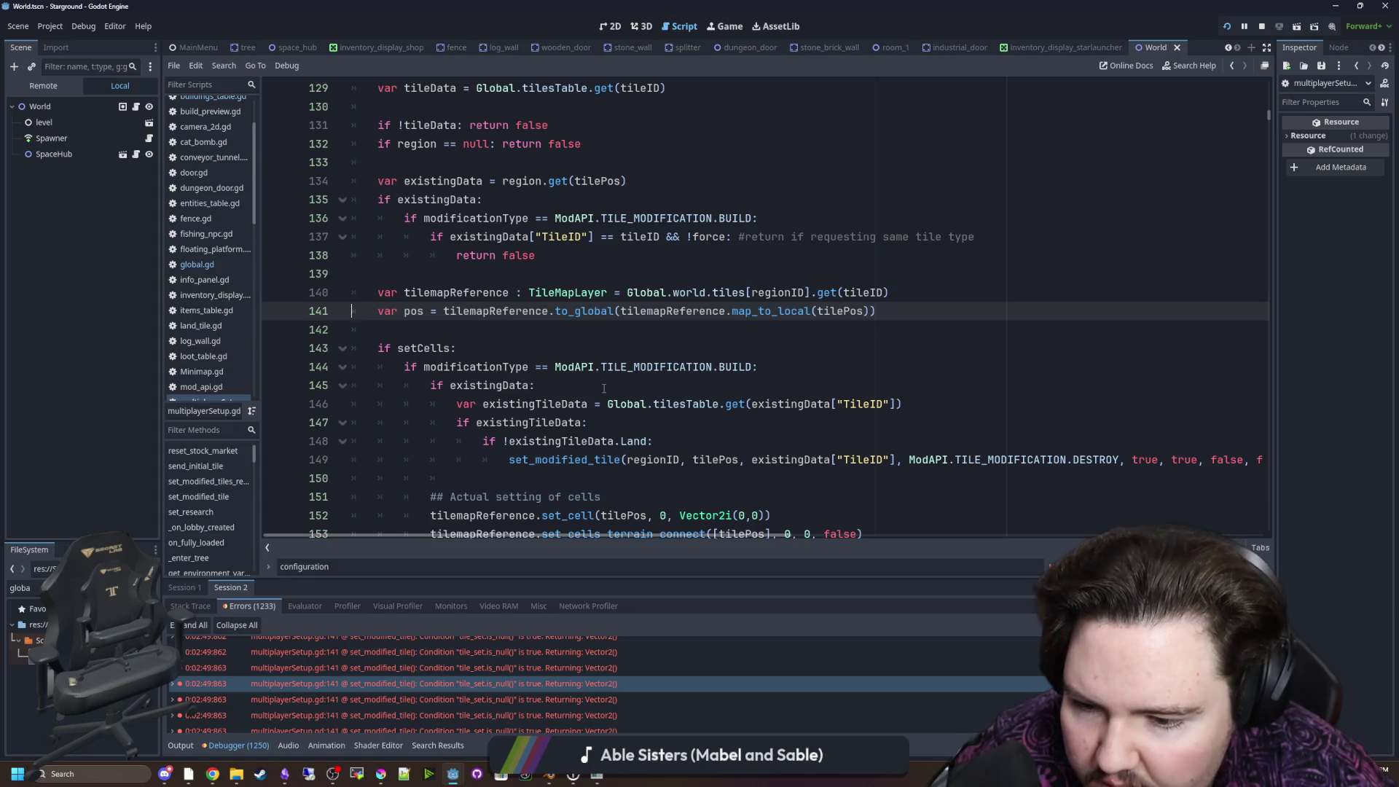
Look over the erroring code in multiplayerSetup.gd, then return to the running game view.
{"action": "scroll", "coordinate": [544, 394], "scroll_direction": "up", "scroll_amount": 1}
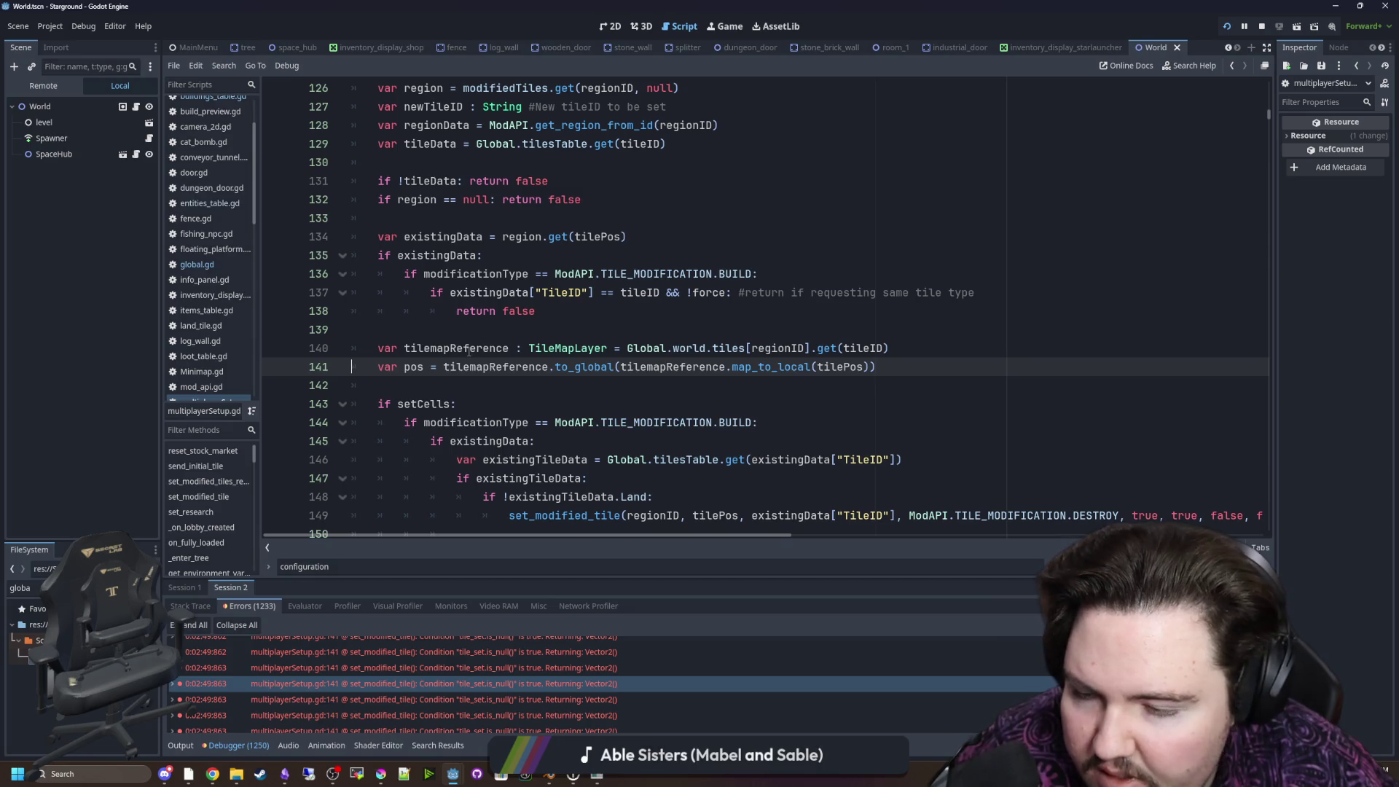
{"action": "scroll", "coordinate": [473, 339], "scroll_direction": "up", "scroll_amount": 3}
{"action": "scroll", "coordinate": [473, 339], "scroll_direction": "down", "scroll_amount": 4}
{"action": "scroll", "coordinate": [473, 339], "scroll_direction": "up", "scroll_amount": 2}
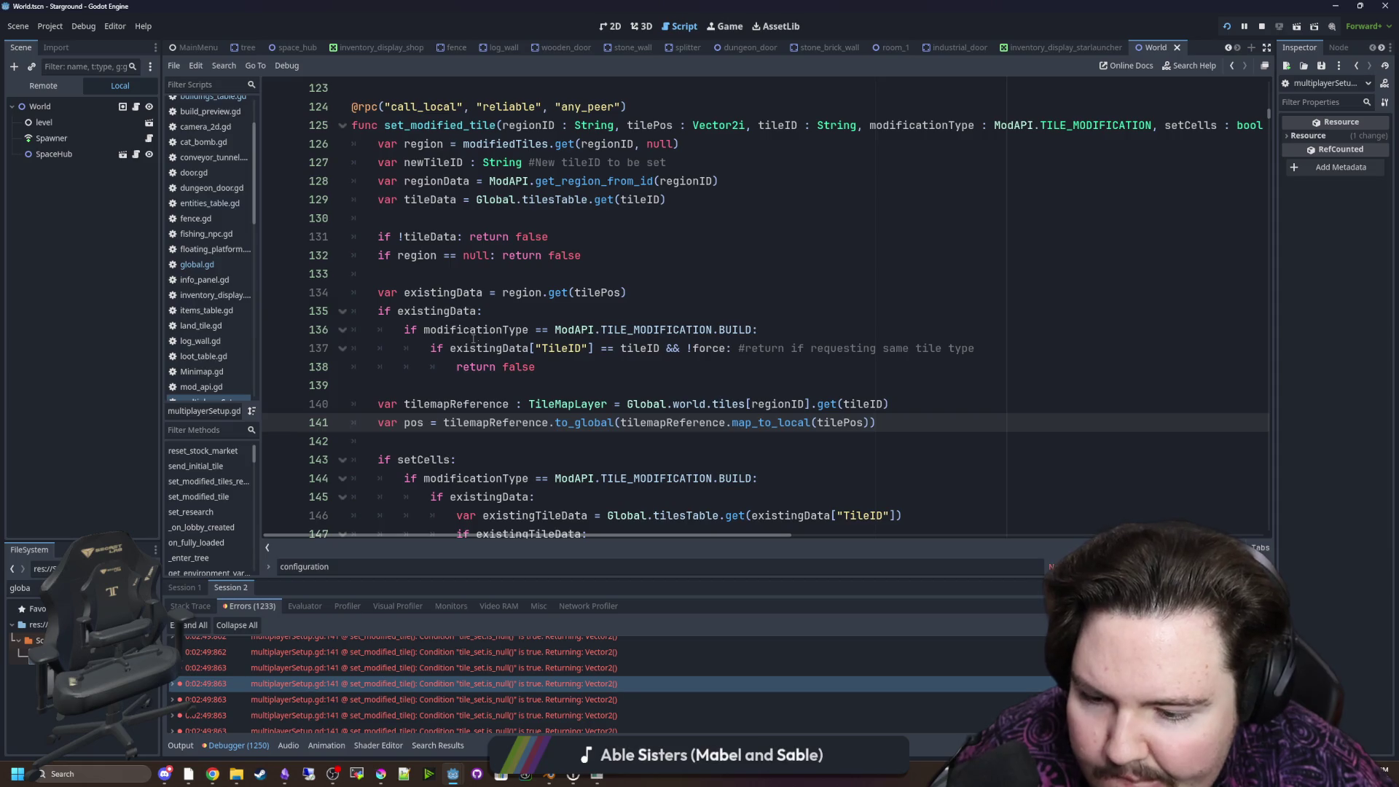
{"action": "left_click", "coordinate": [723, 31]}
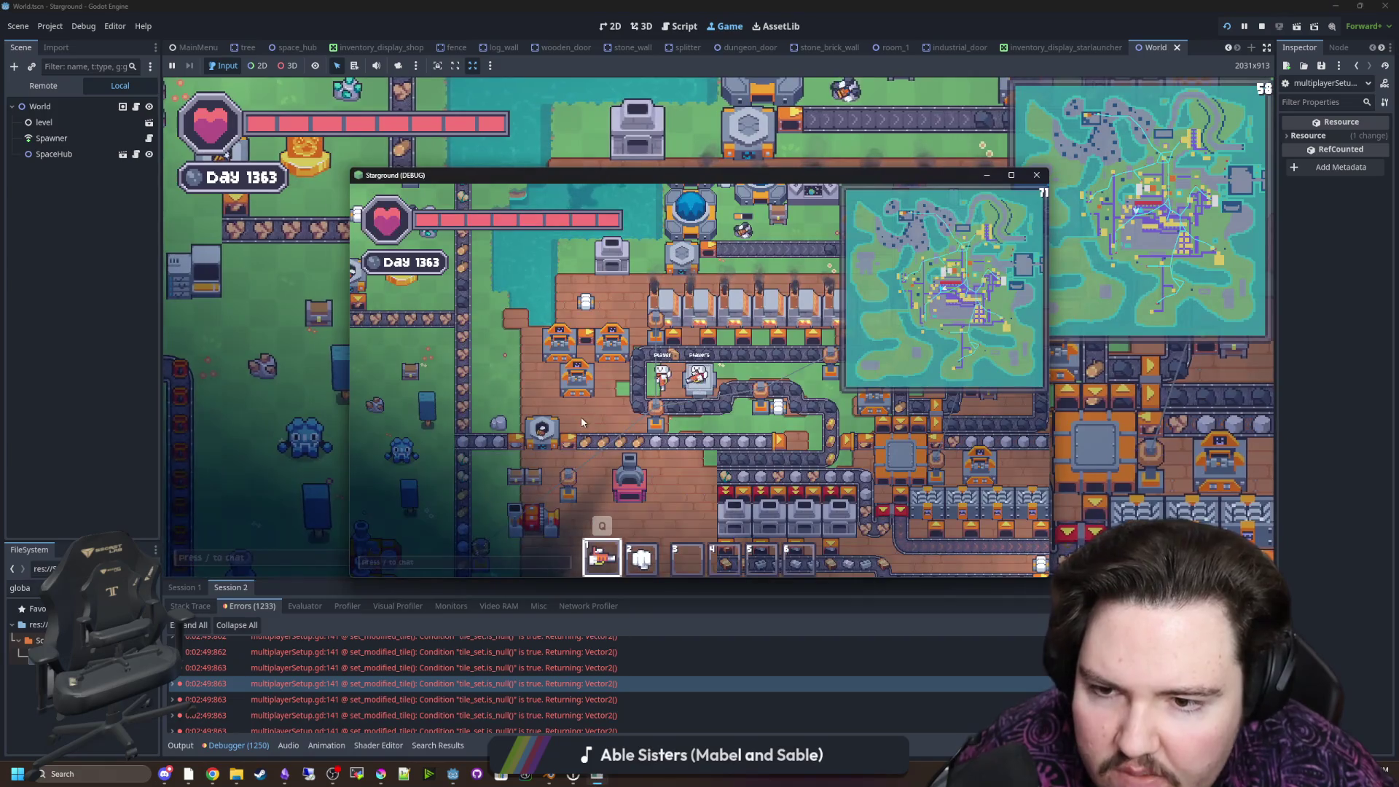
Walk the host's player around the snowy forest and past the cabin.
{"action": "key", "text": "w"}
{"action": "key", "text": "a"}
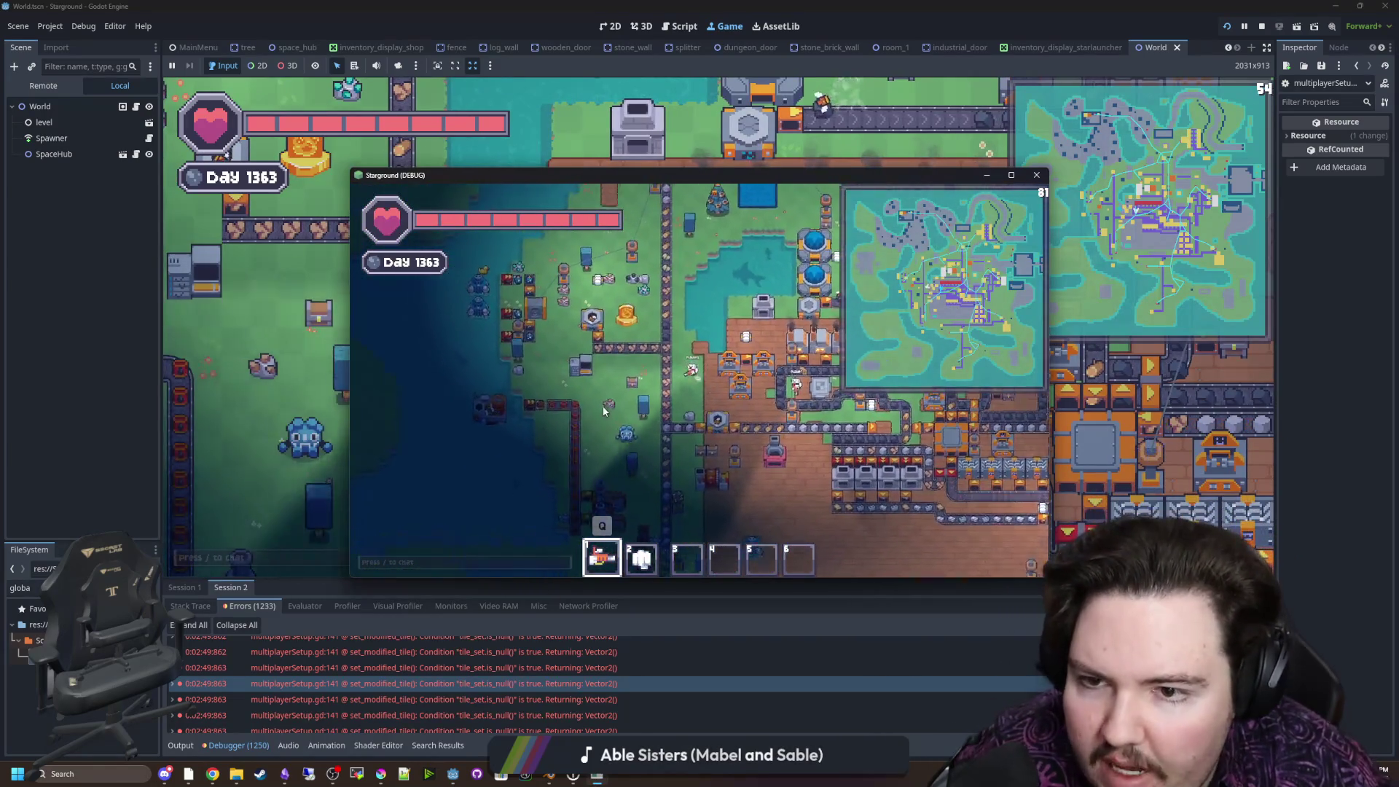
{"action": "key", "text": "w"}
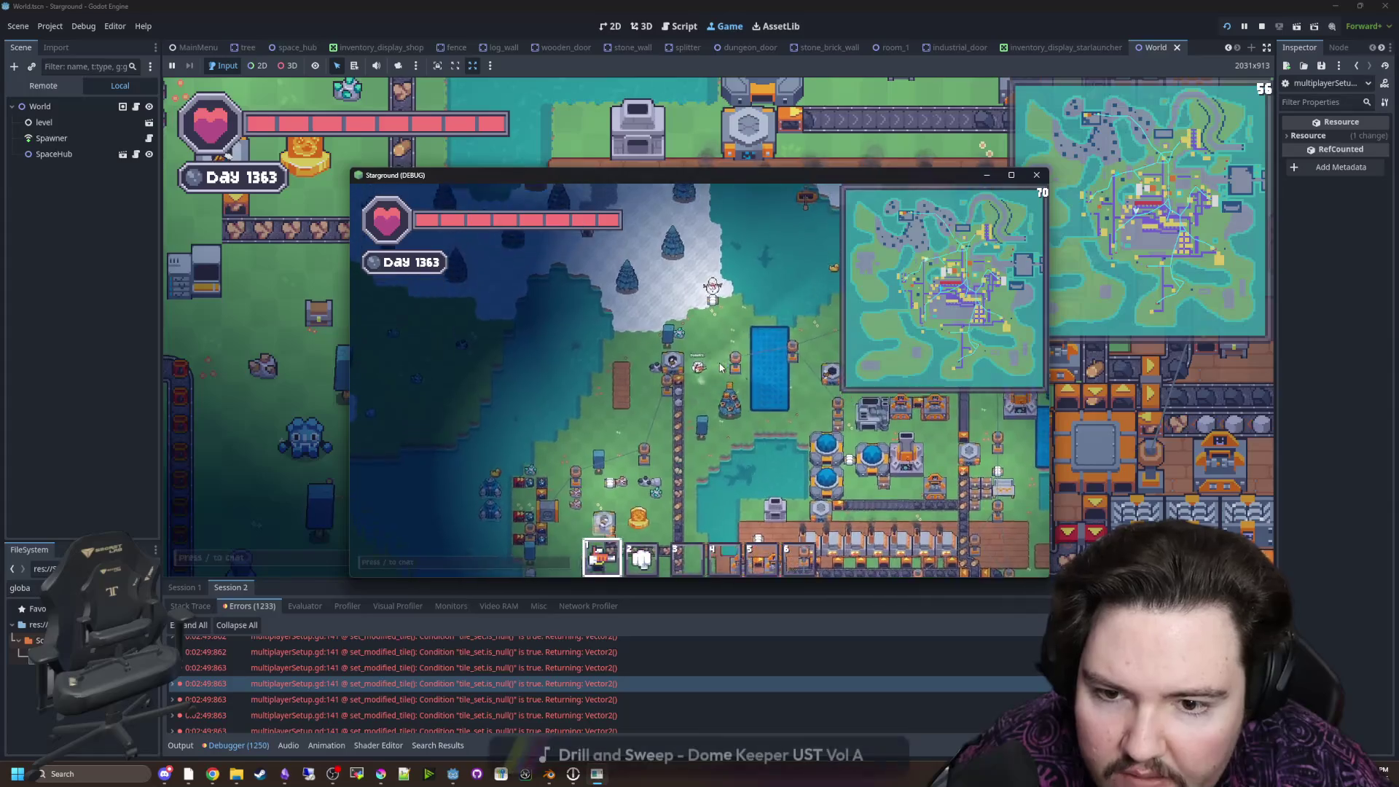
{"action": "key", "text": "w"}
{"action": "key", "text": "a"}
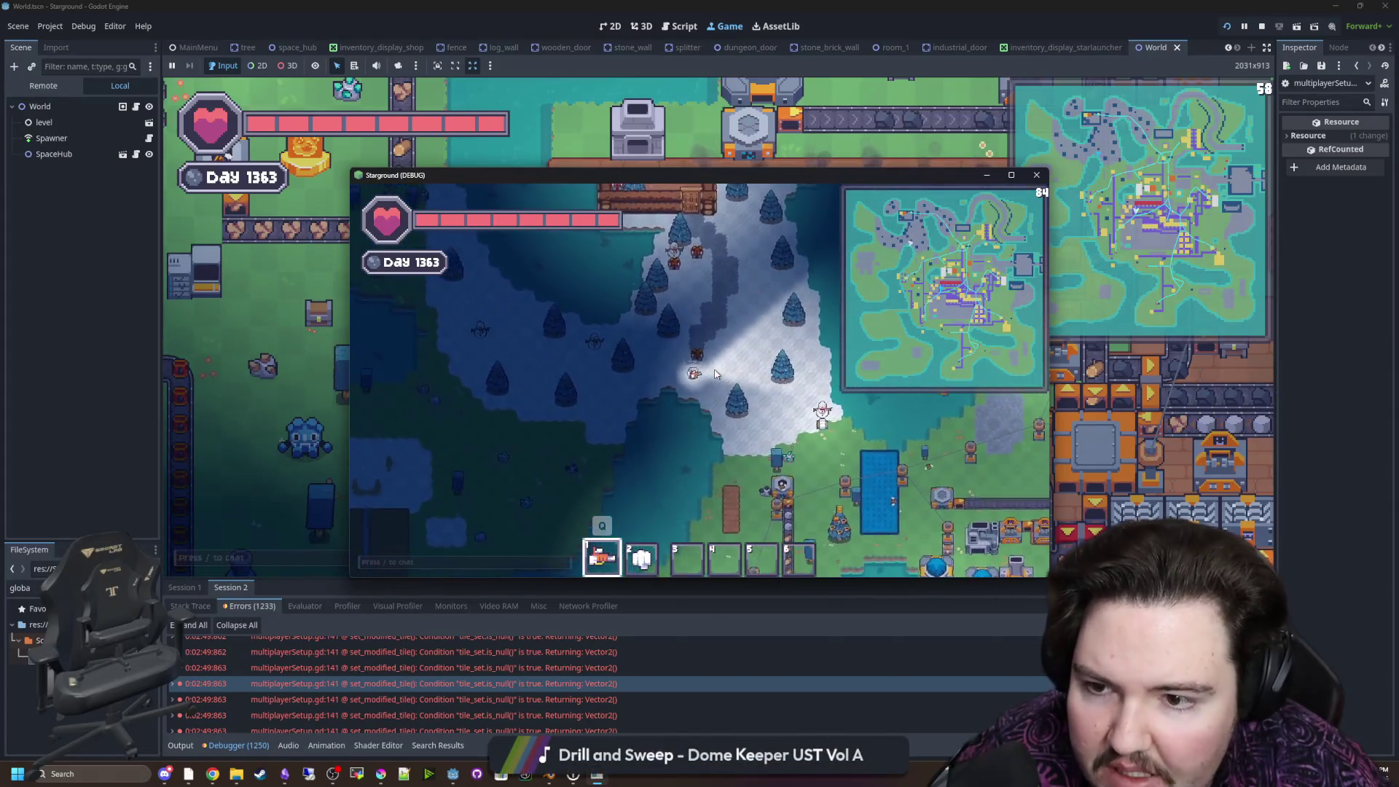
{"action": "key", "text": "s"}
{"action": "key", "text": "a"}
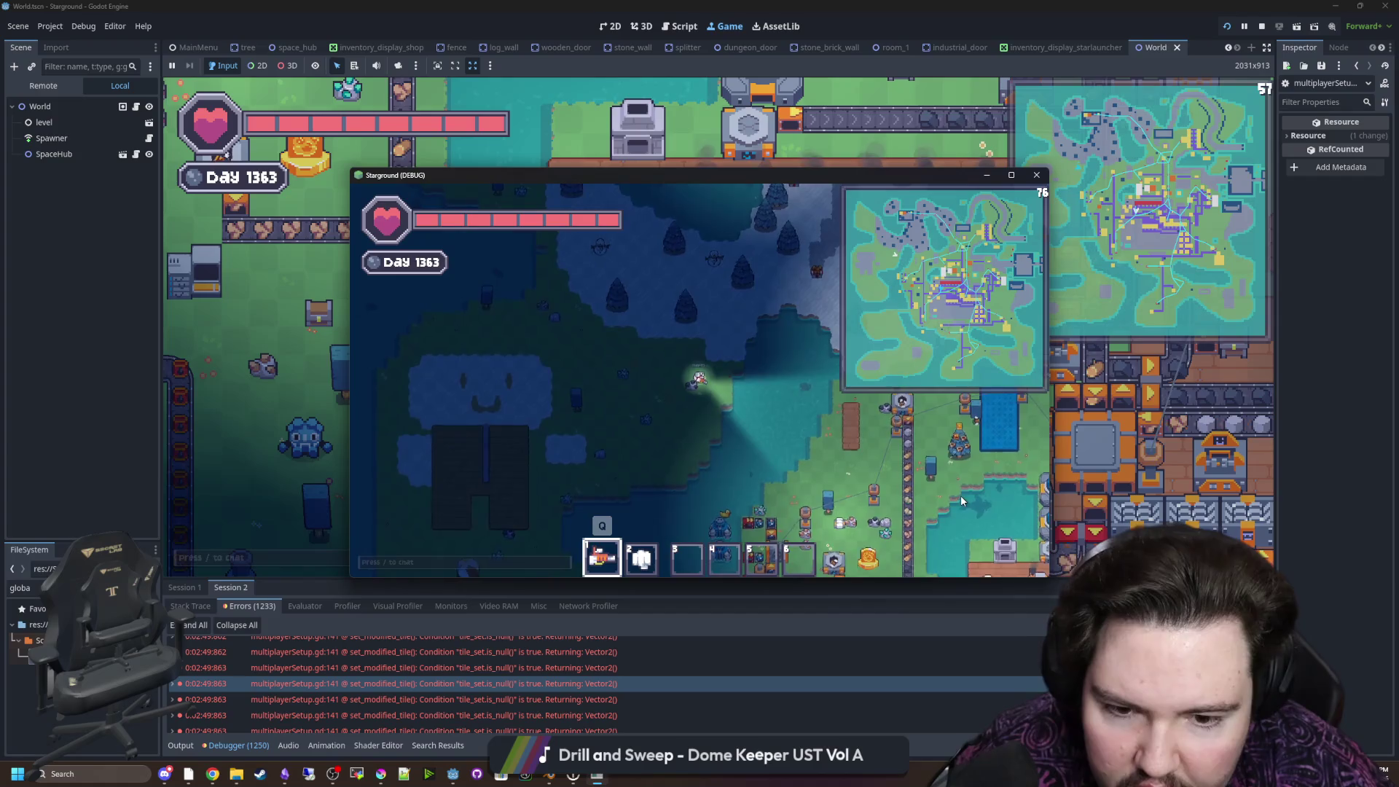
{"action": "key", "text": "s"}
{"action": "key", "text": "a"}
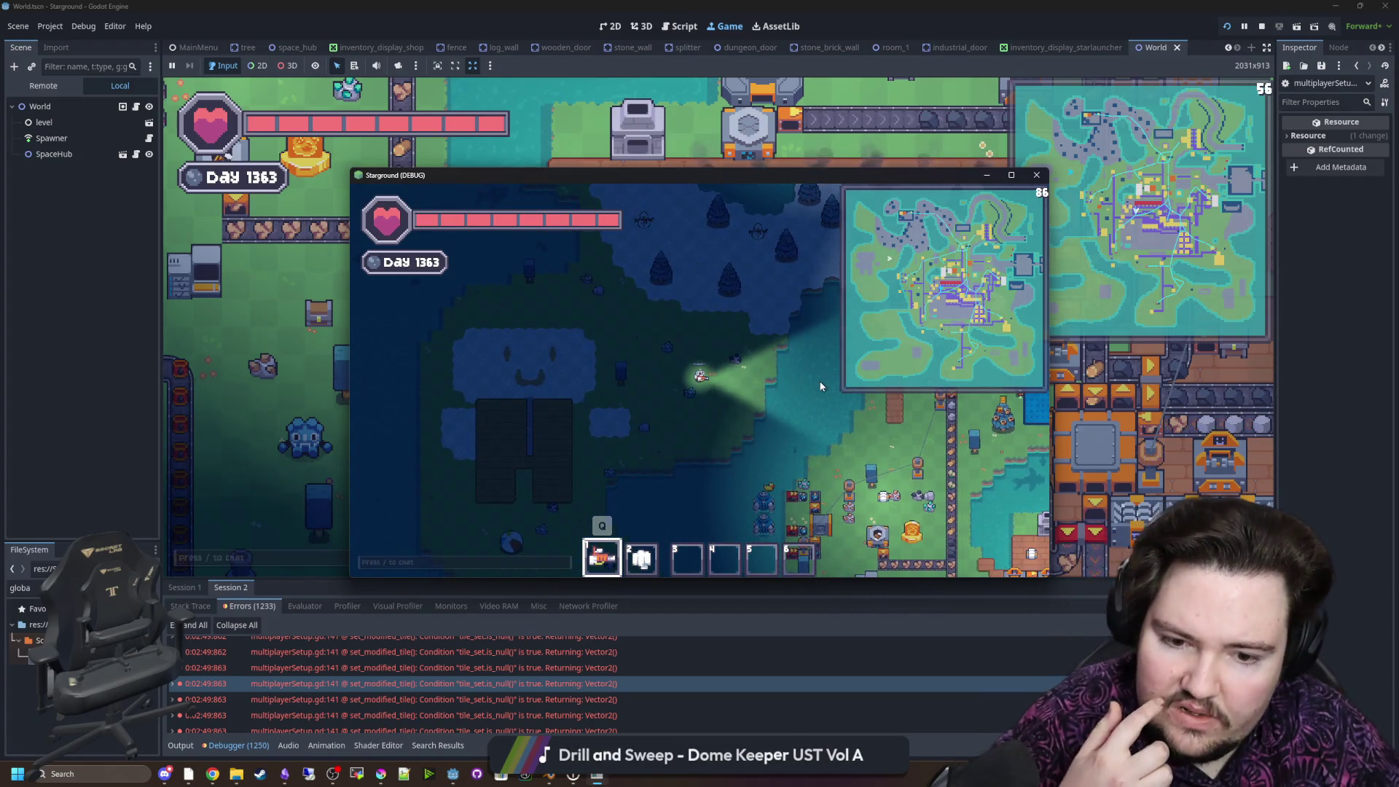
{"action": "key", "text": "w"}
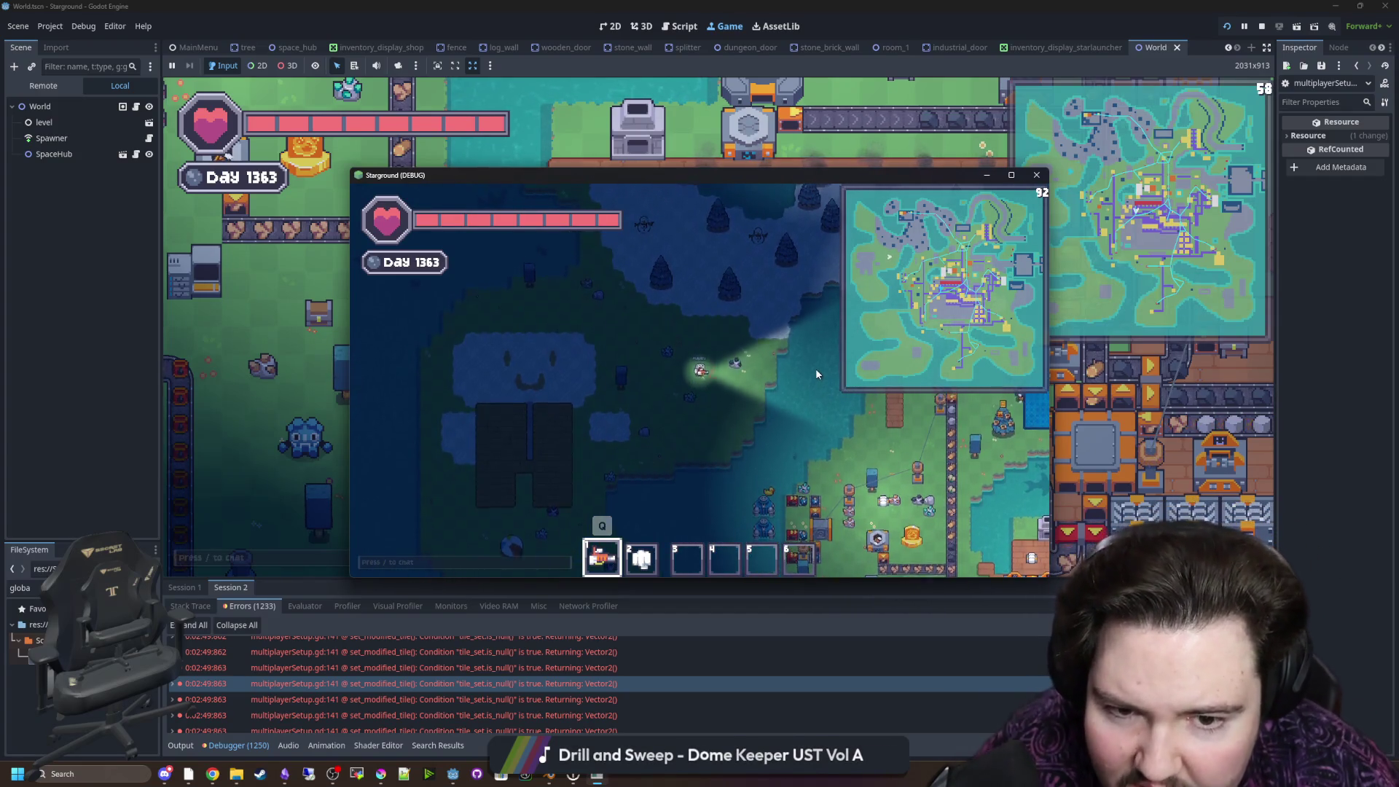
{"action": "key", "text": "w"}
{"action": "key", "text": "d"}
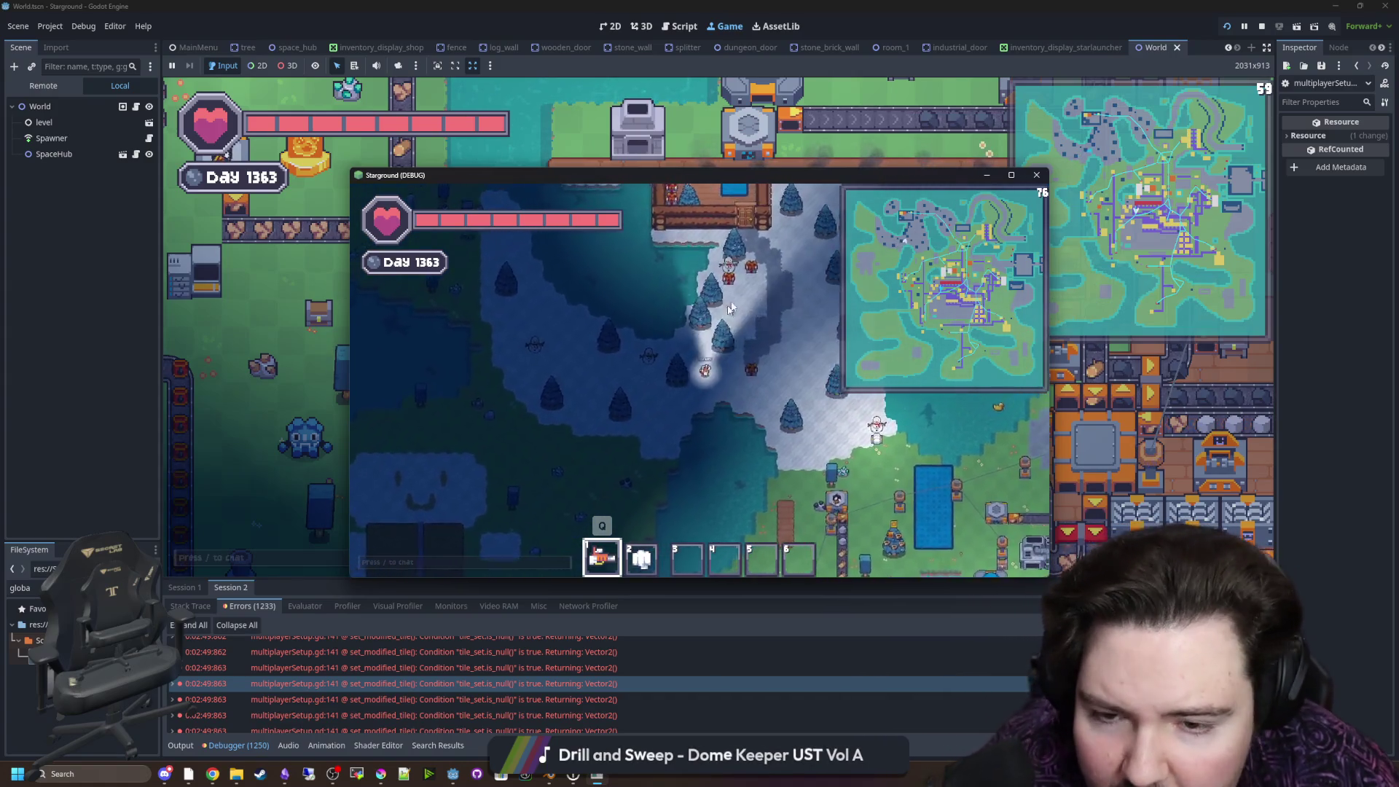
{"action": "key", "text": "w"}
{"action": "key", "text": "d"}
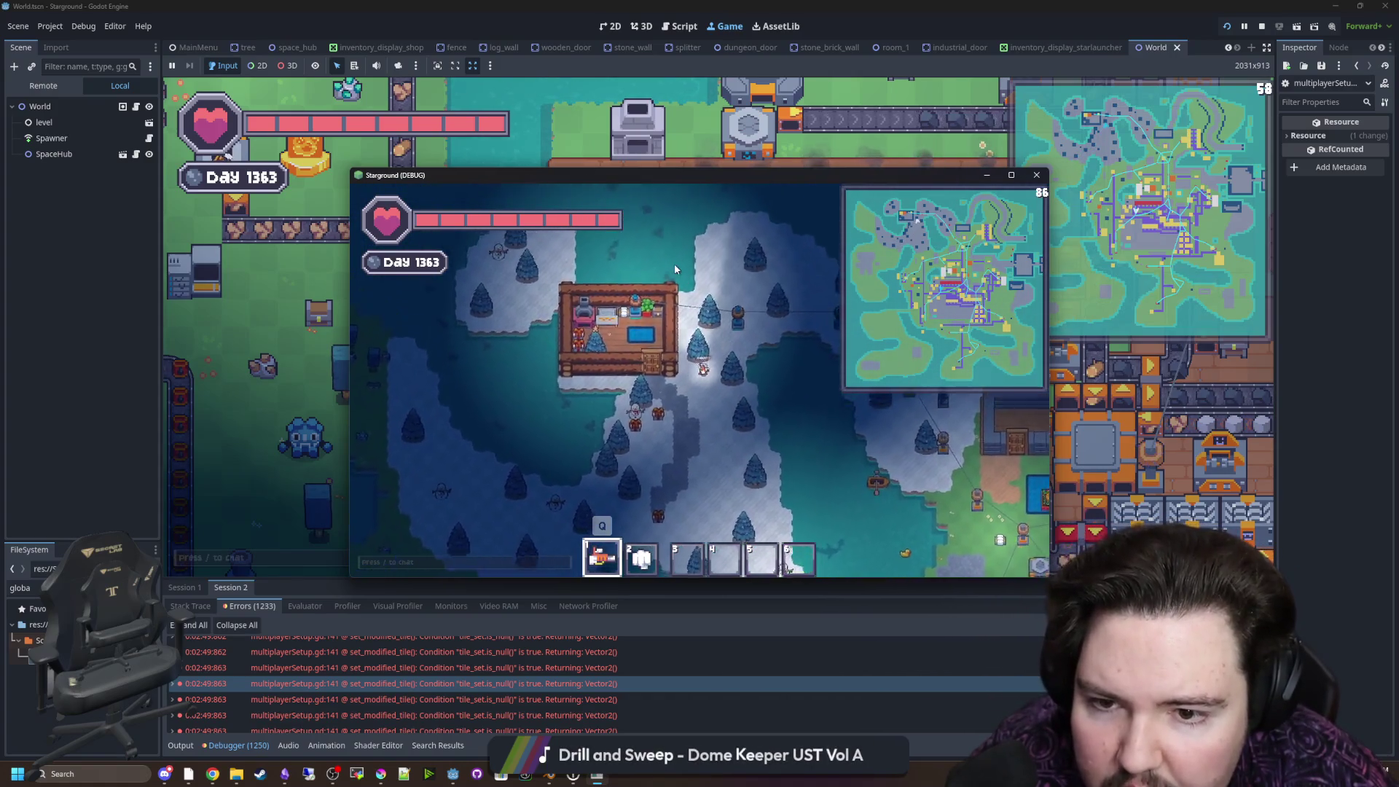
{"action": "key", "text": "s"}
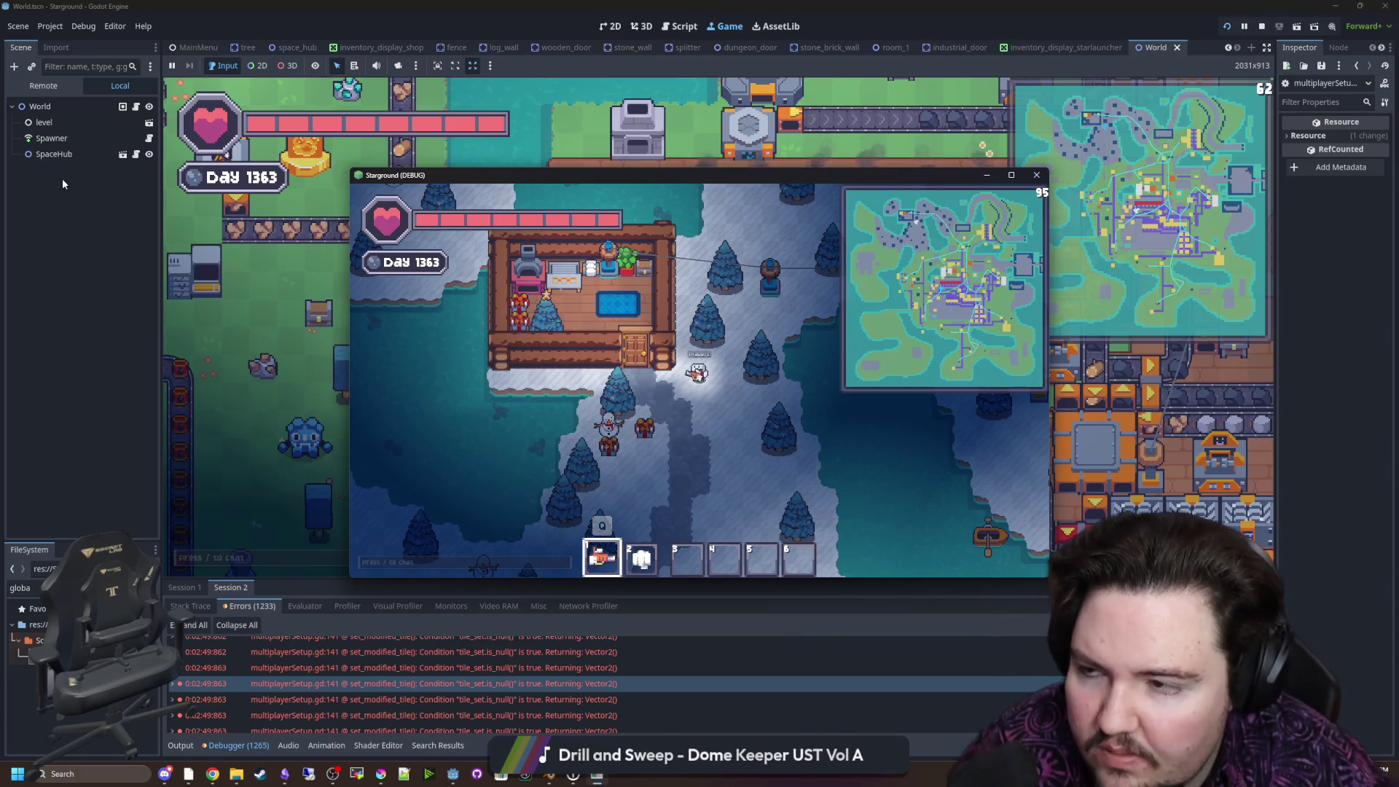
{"action": "left_click", "coordinate": [26, 587]}
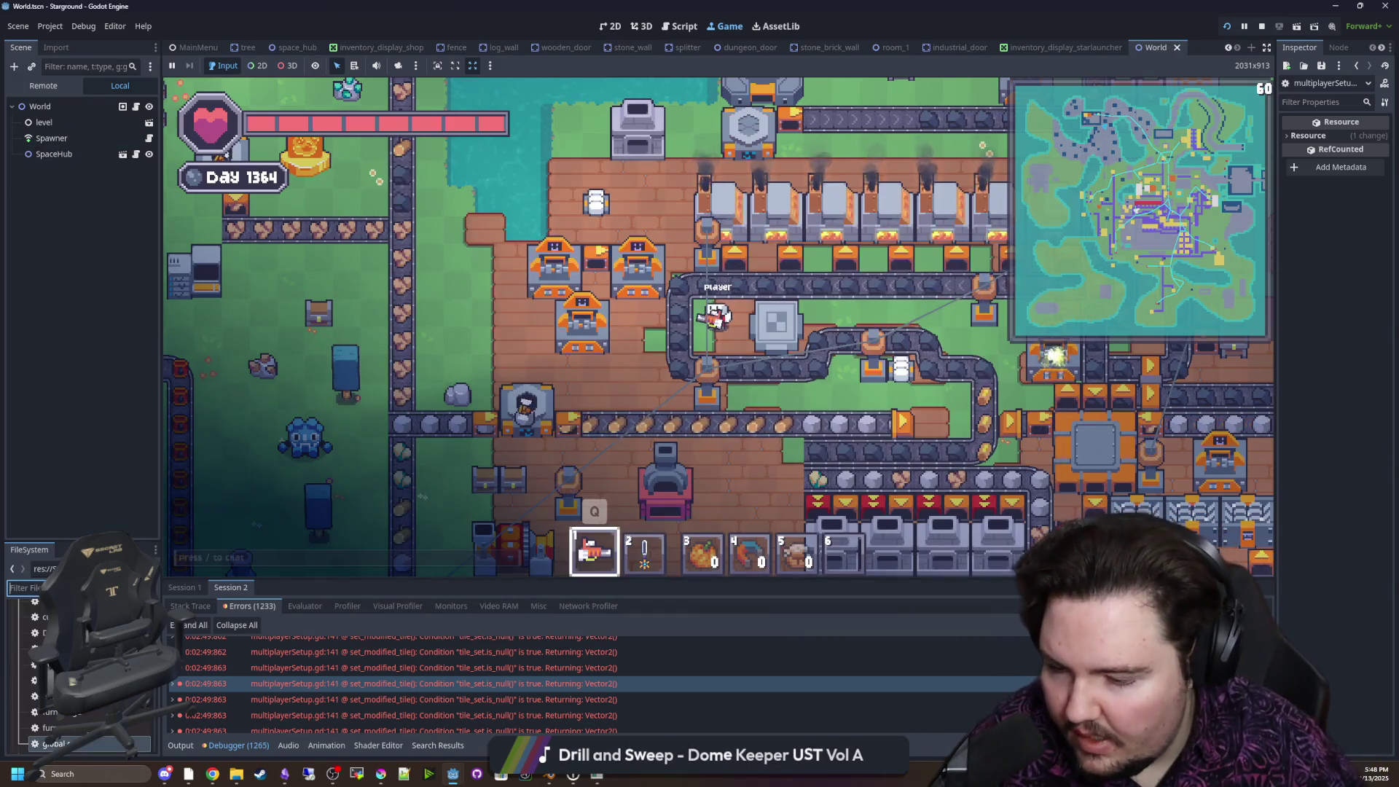
Filter the FileSystem for 'door' and open door.gd.
{"action": "type", "text": "door"}
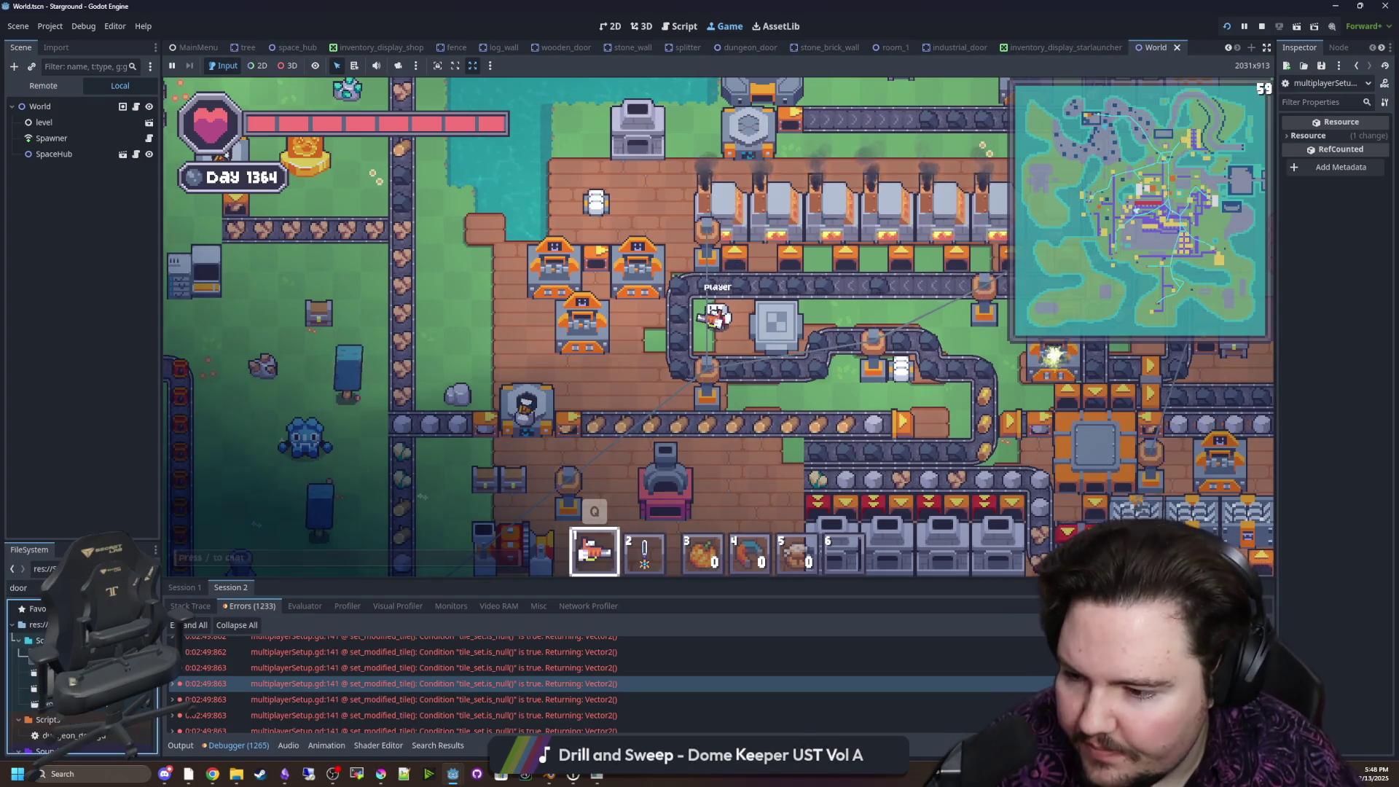
{"action": "key", "text": "Return"}
{"action": "scroll", "coordinate": [480, 344], "scroll_direction": "down", "scroll_amount": 5}
{"action": "scroll", "coordinate": [480, 343], "scroll_direction": "up", "scroll_amount": 3}
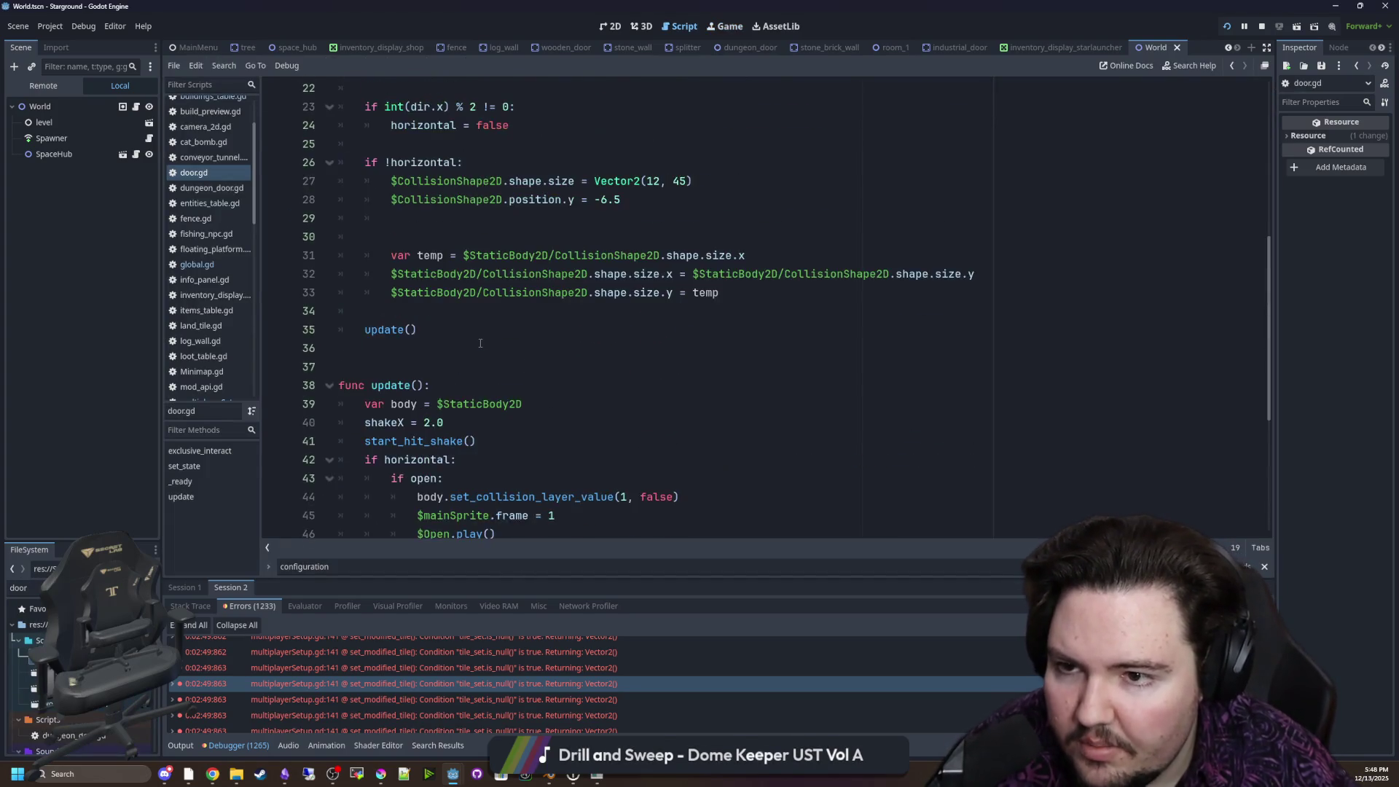
{"action": "scroll", "coordinate": [480, 344], "scroll_direction": "up", "scroll_amount": 6}
{"action": "scroll", "coordinate": [446, 325], "scroll_direction": "up", "scroll_amount": 1}
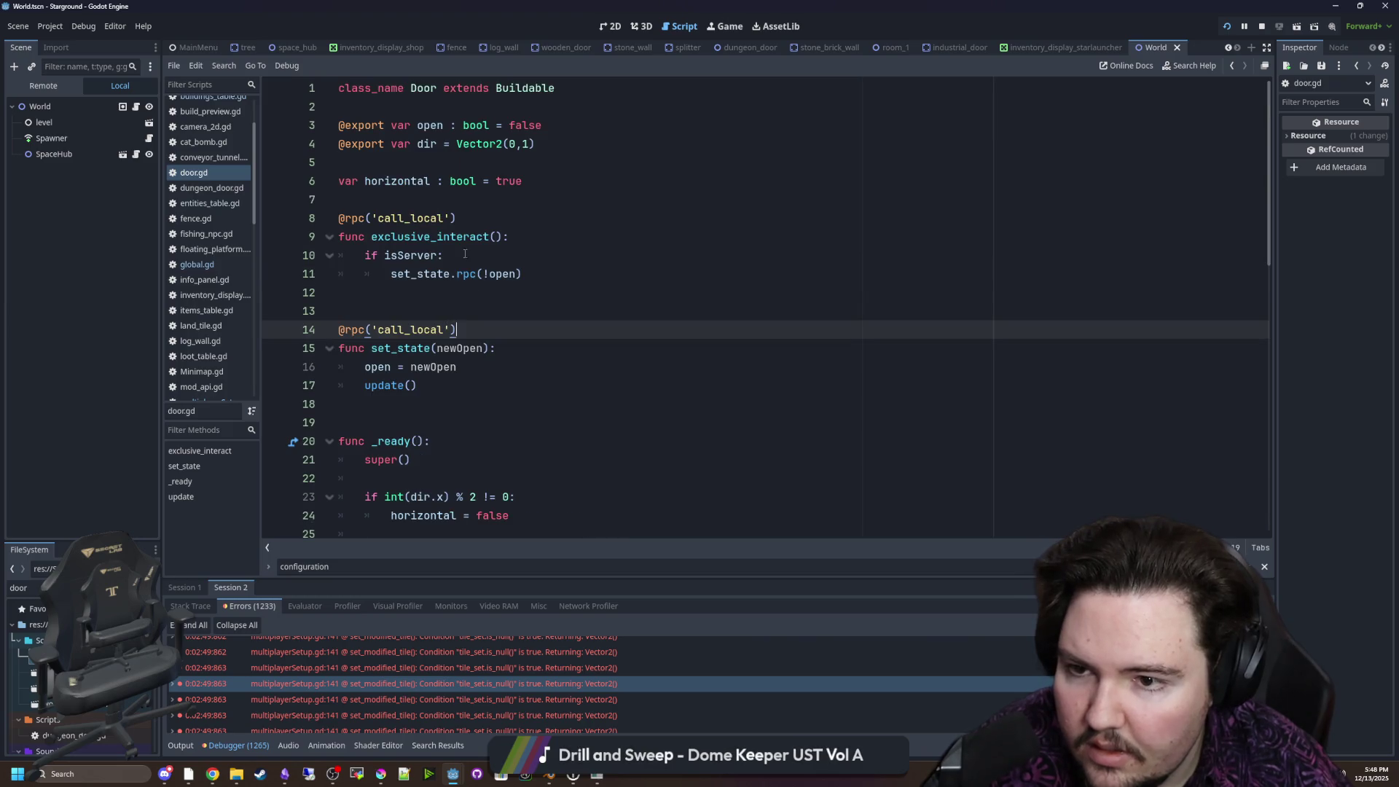
{"action": "left_click", "coordinate": [453, 218]}
{"action": "type", "text": "an"}
{"action": "key", "text": "Return"}
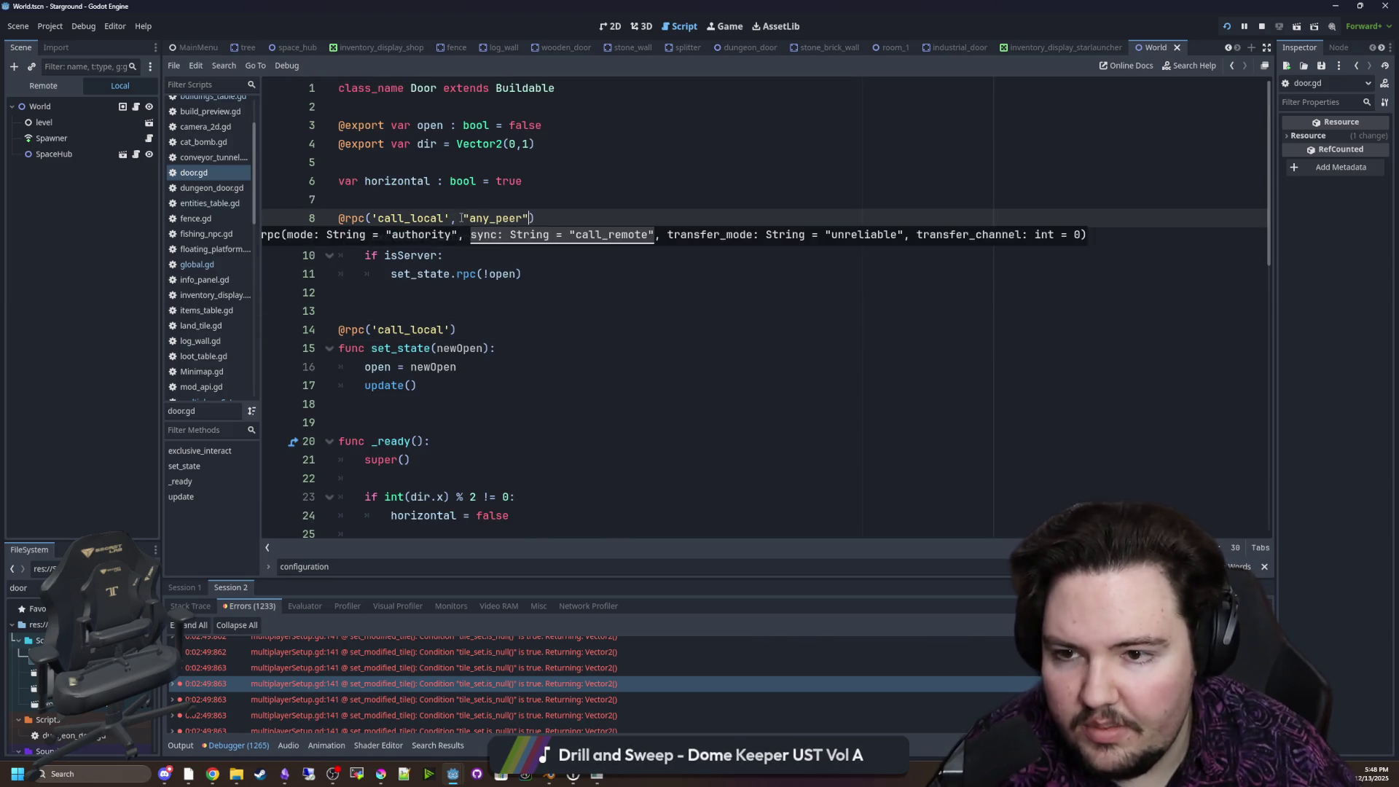
{"action": "left_click", "coordinate": [481, 199]}
{"action": "key", "text": "ctrl+s"}
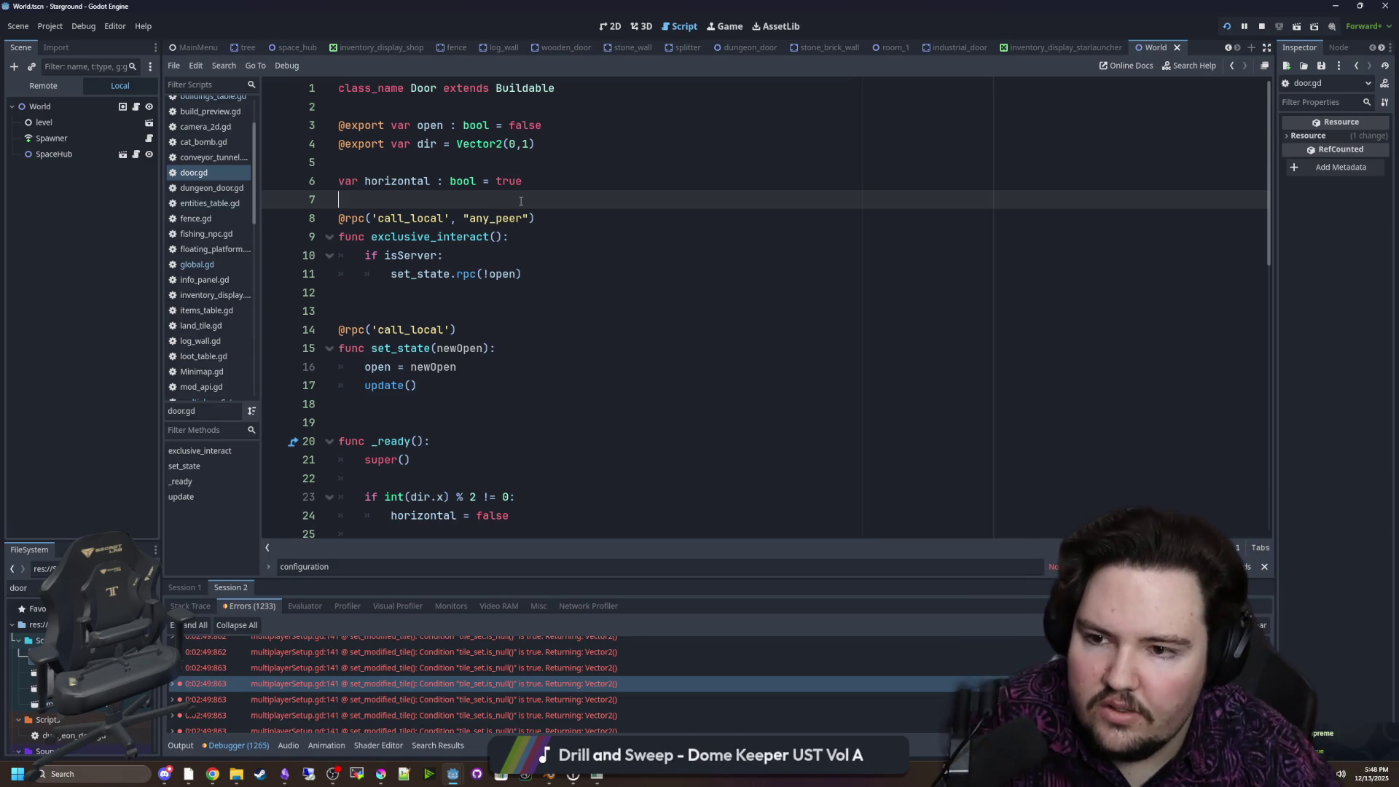
{"action": "key", "text": "ctrl+shift+f"}
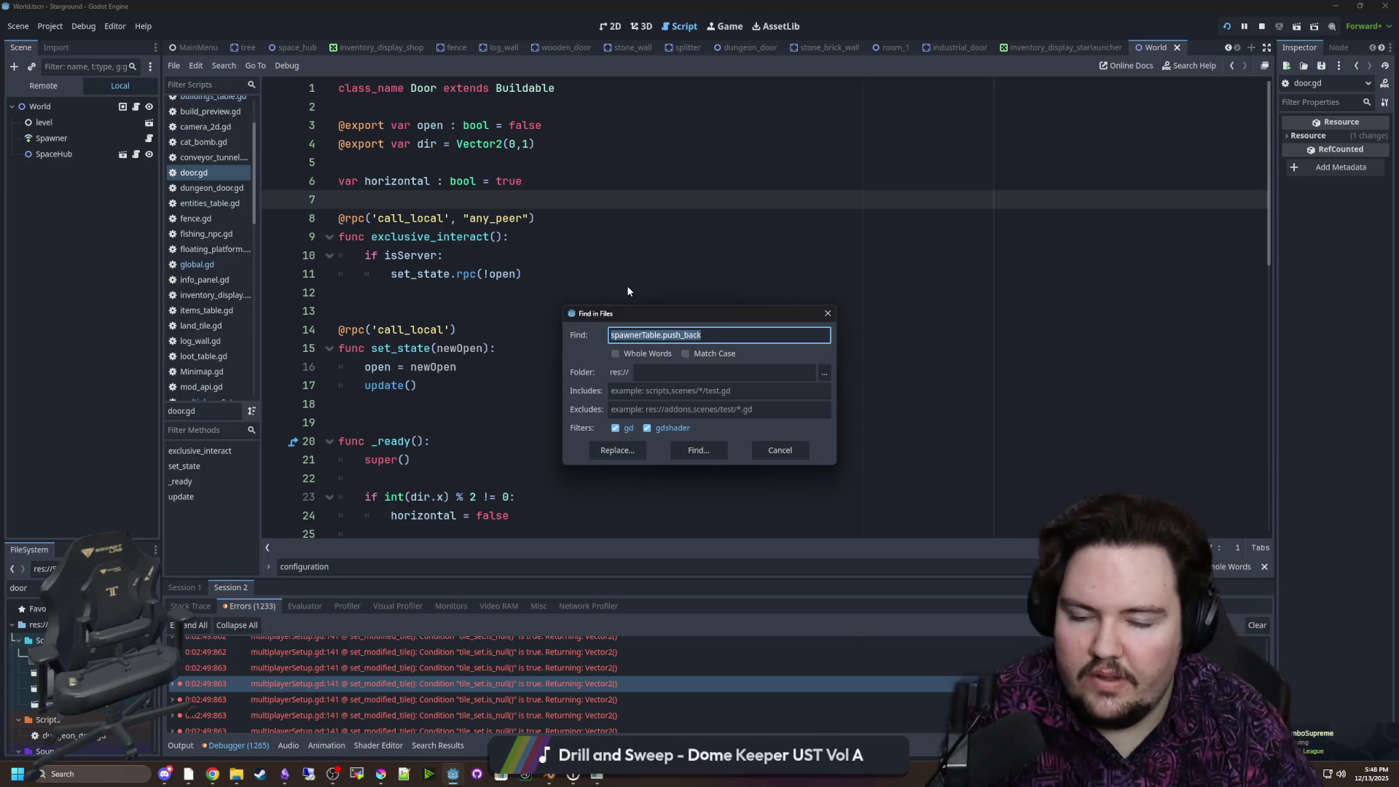
Search all project files for exclusive_interact.
{"action": "type", "text": "exlusiv"}
{"action": "key", "text": "BackSpace"}
{"action": "key", "text": "BackSpace"}
{"action": "key", "text": "BackSpace"}
{"action": "type", "text": "clusive_interact"}
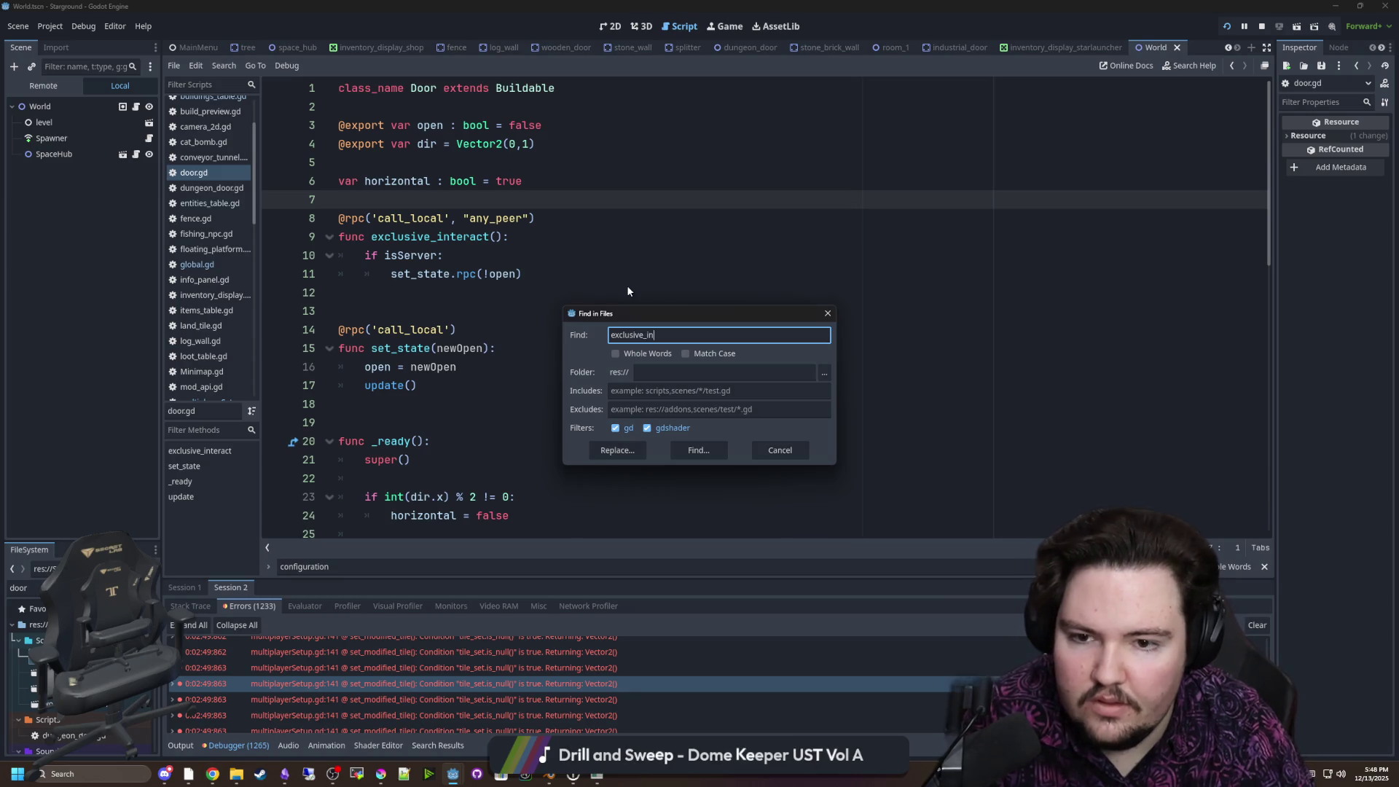
{"action": "key", "text": "Return"}
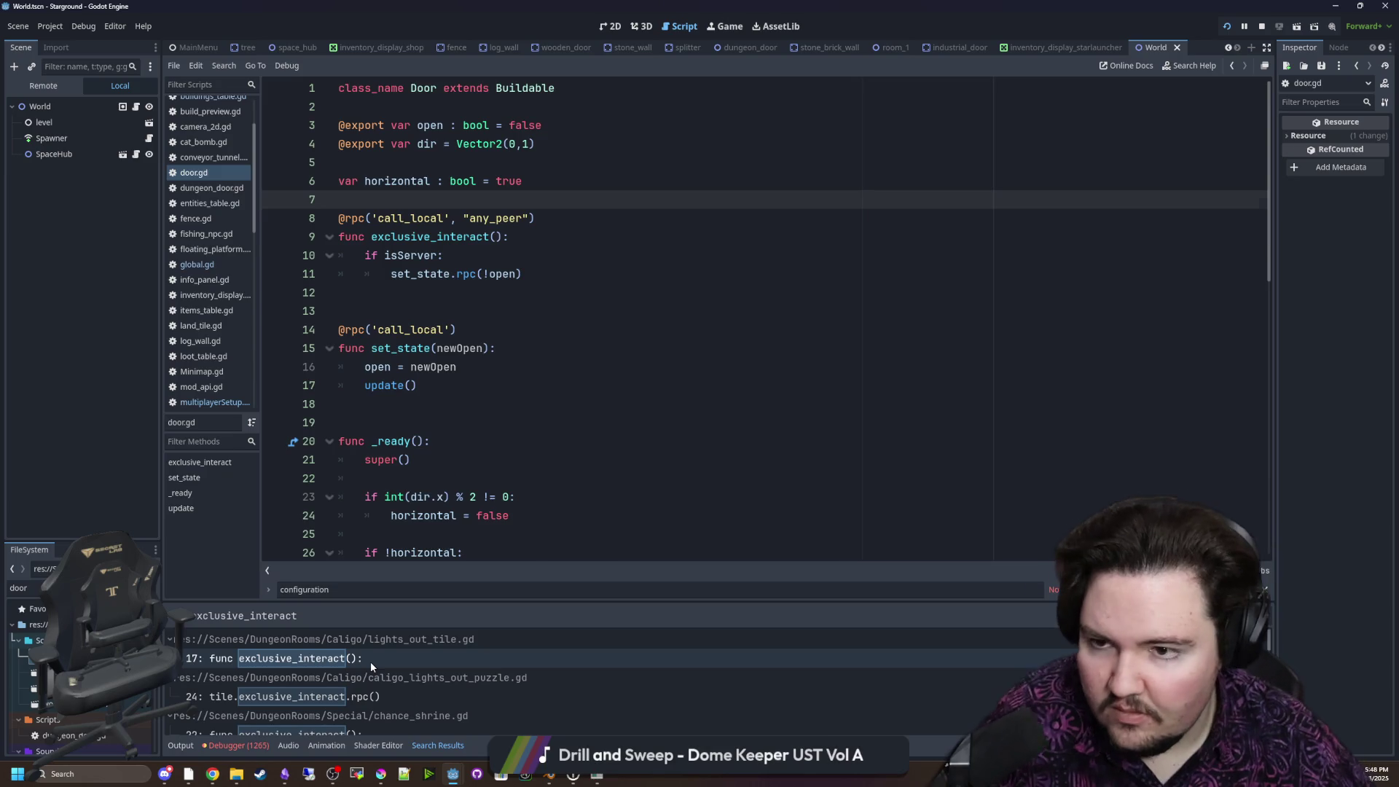
Review the exclusive_interact matches in lights_out_tile.gd, caligo_lights_out_puzzle.gd and chance_shrine.gd.
{"action": "left_click", "coordinate": [370, 661]}
{"action": "scroll", "coordinate": [482, 496], "scroll_direction": "up", "scroll_amount": 2}
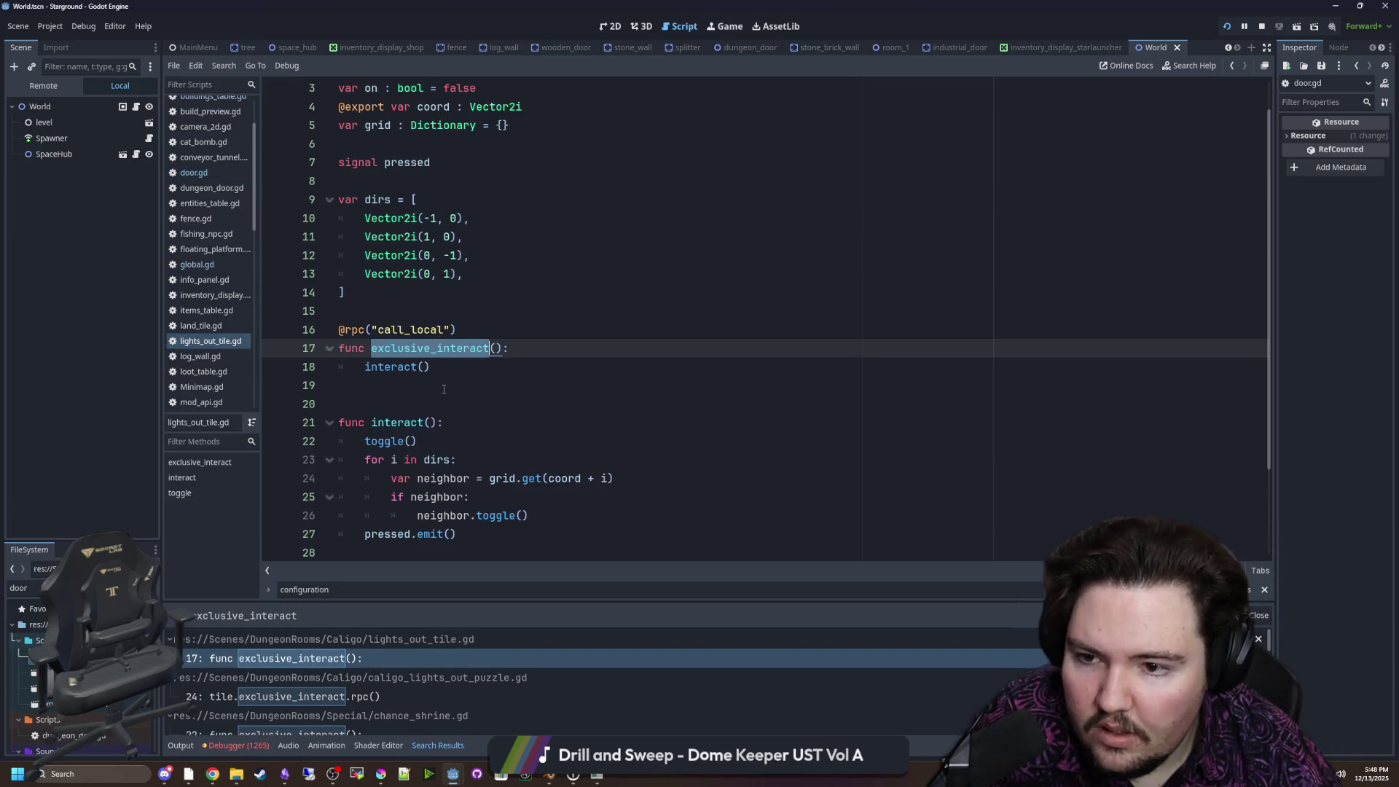
{"action": "scroll", "coordinate": [328, 697], "scroll_direction": "down", "scroll_amount": 1}
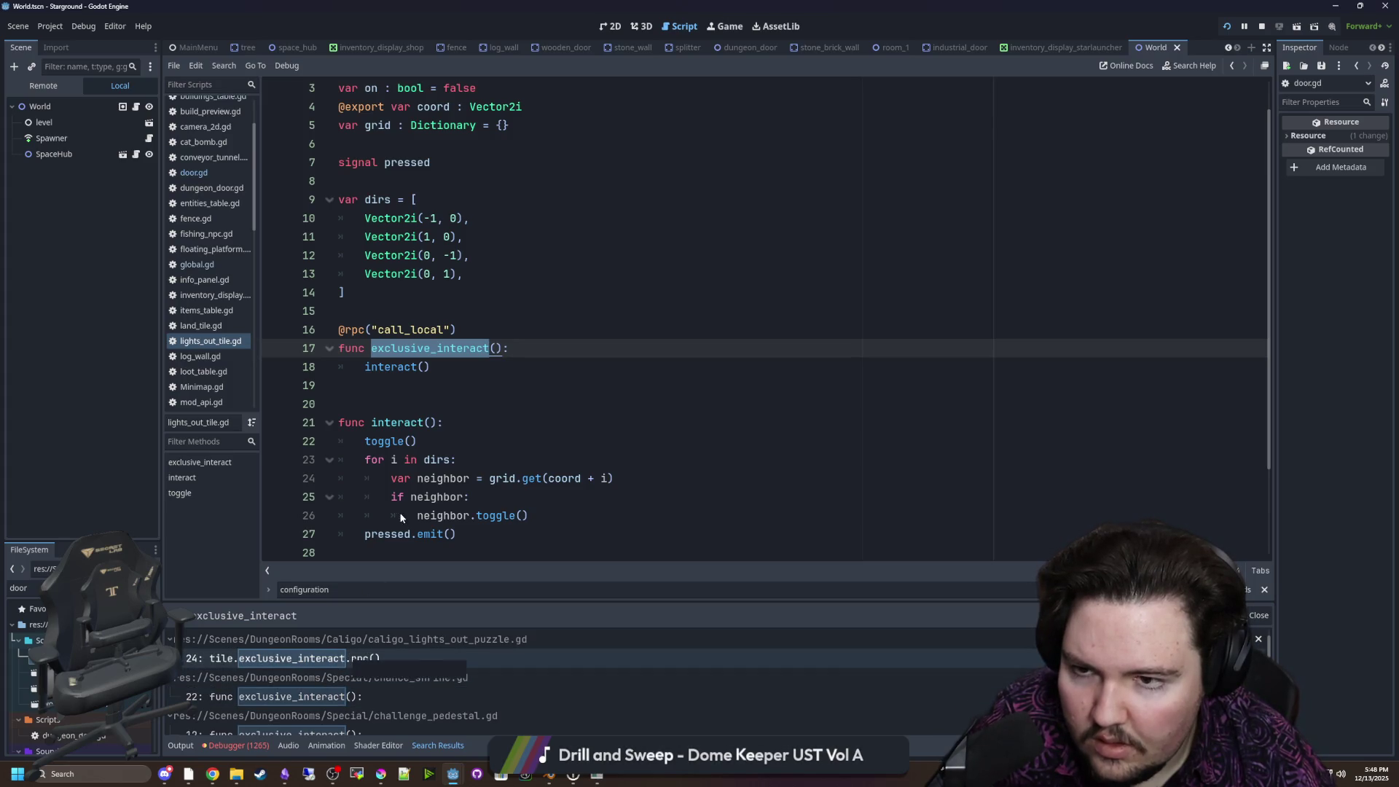
{"action": "left_click", "coordinate": [357, 660]}
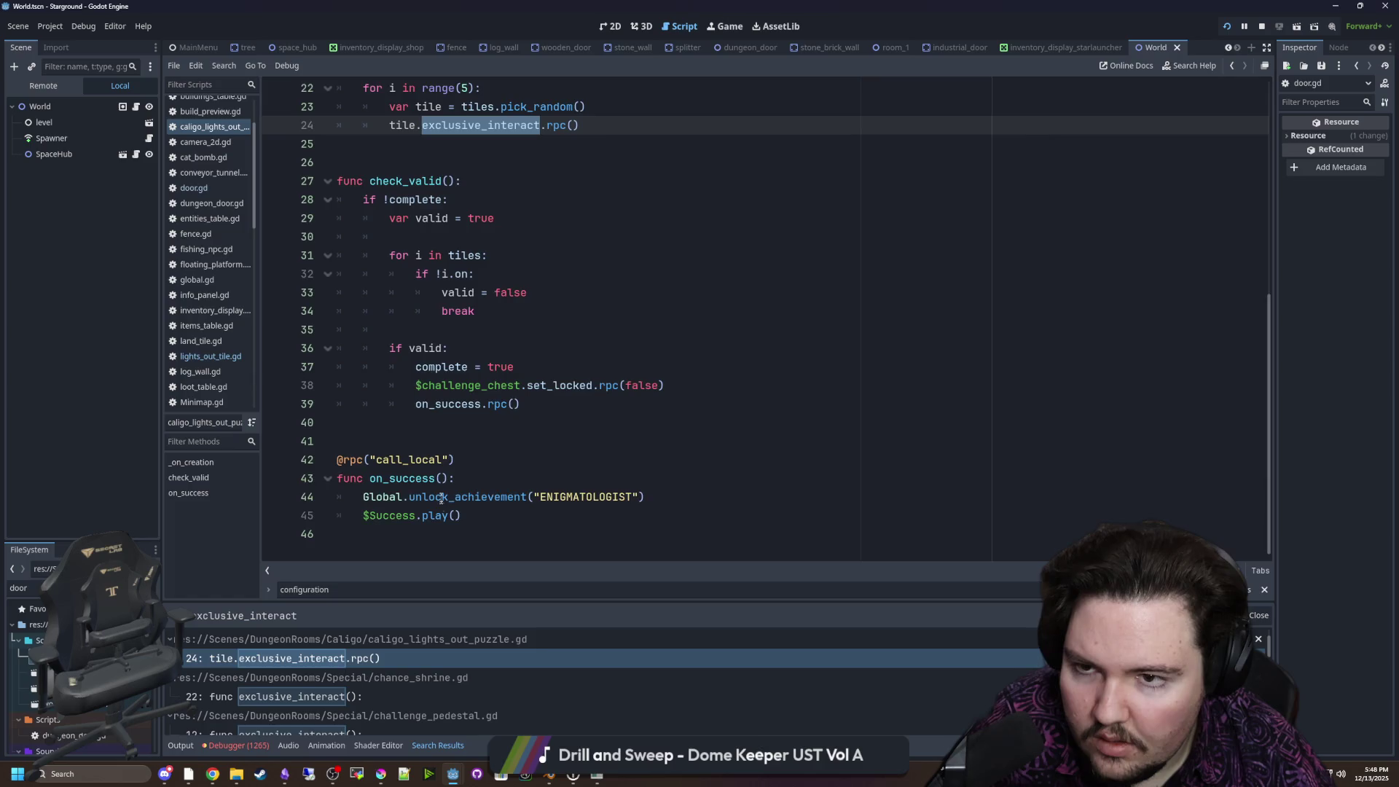
{"action": "scroll", "coordinate": [442, 508], "scroll_direction": "up", "scroll_amount": 4}
{"action": "scroll", "coordinate": [445, 458], "scroll_direction": "up", "scroll_amount": 3}
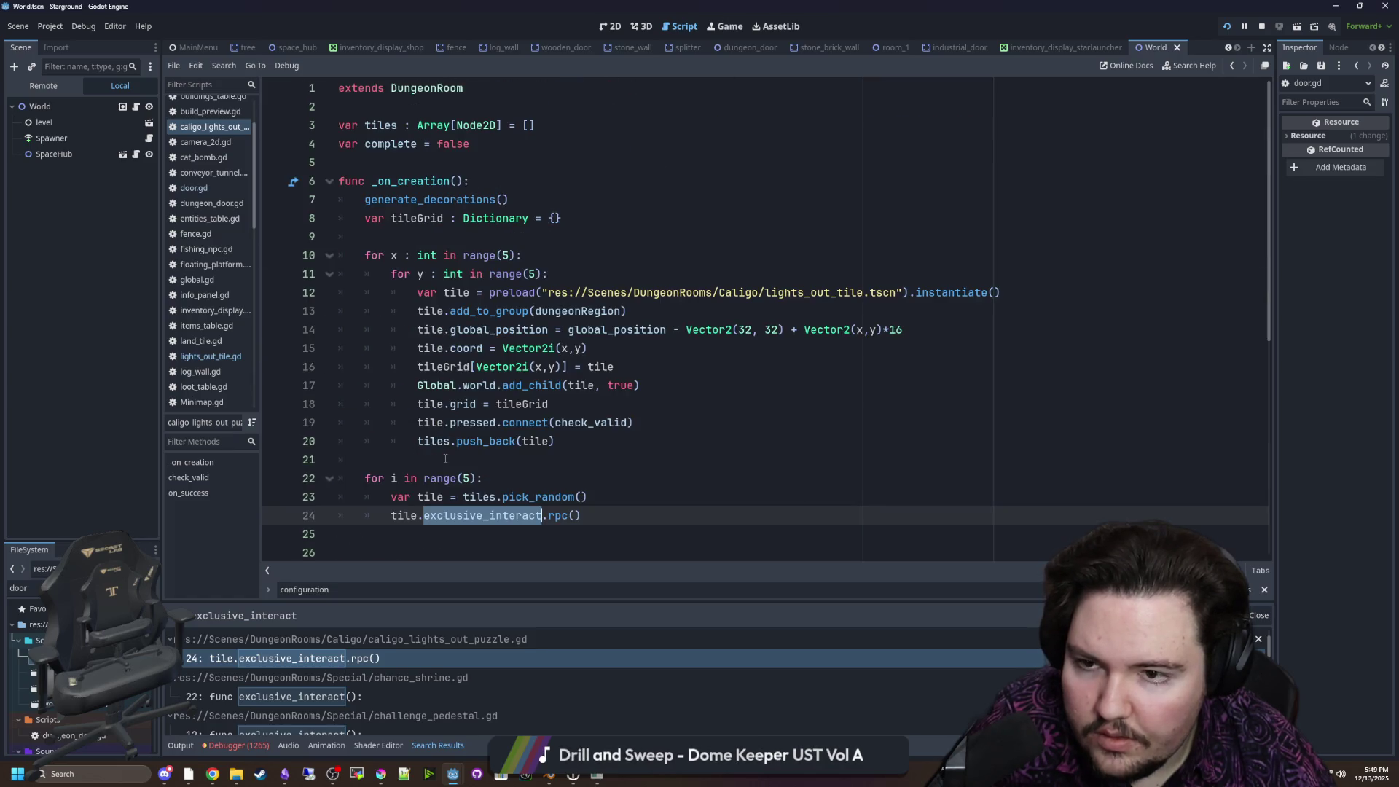
{"action": "scroll", "coordinate": [445, 459], "scroll_direction": "down", "scroll_amount": 4}
{"action": "scroll", "coordinate": [328, 699], "scroll_direction": "down", "scroll_amount": 1}
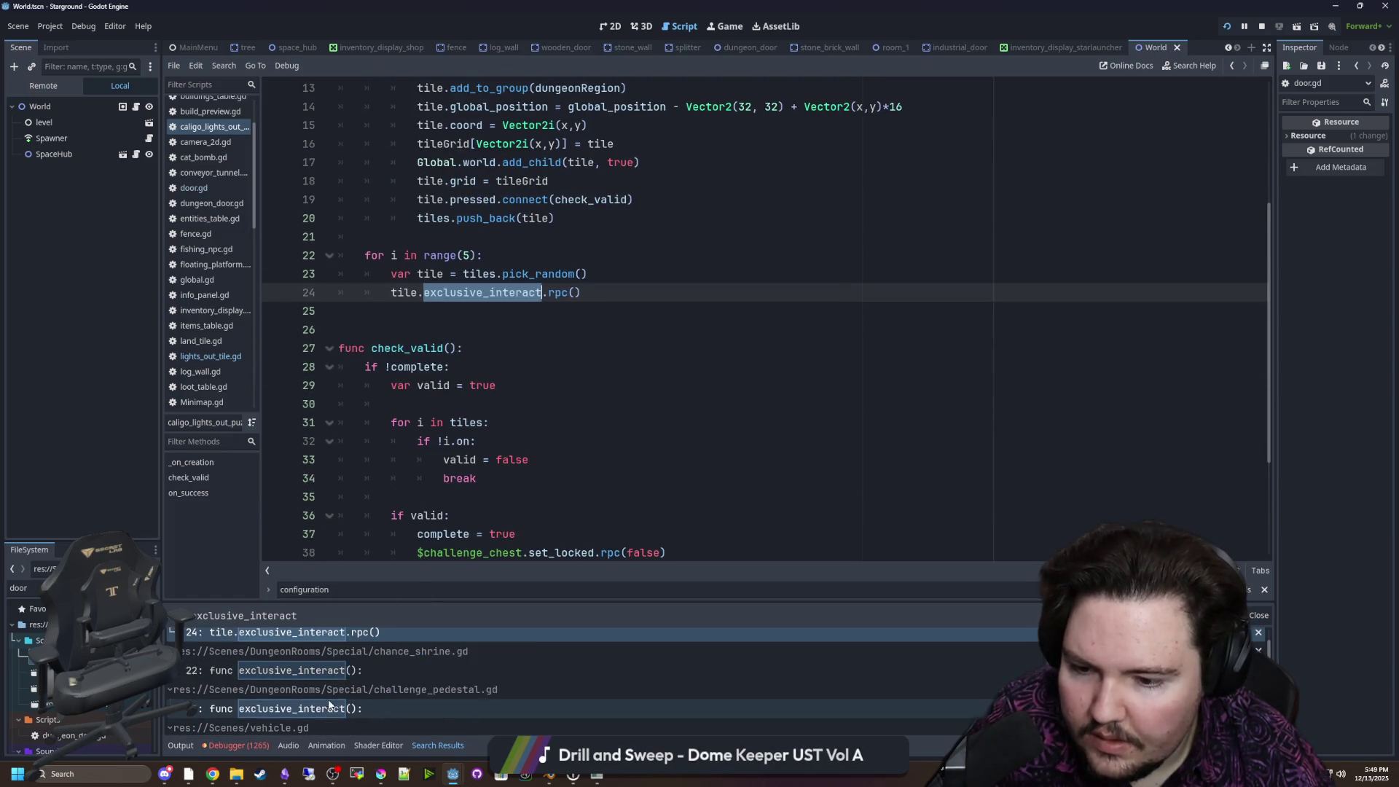
{"action": "left_click", "coordinate": [353, 677]}
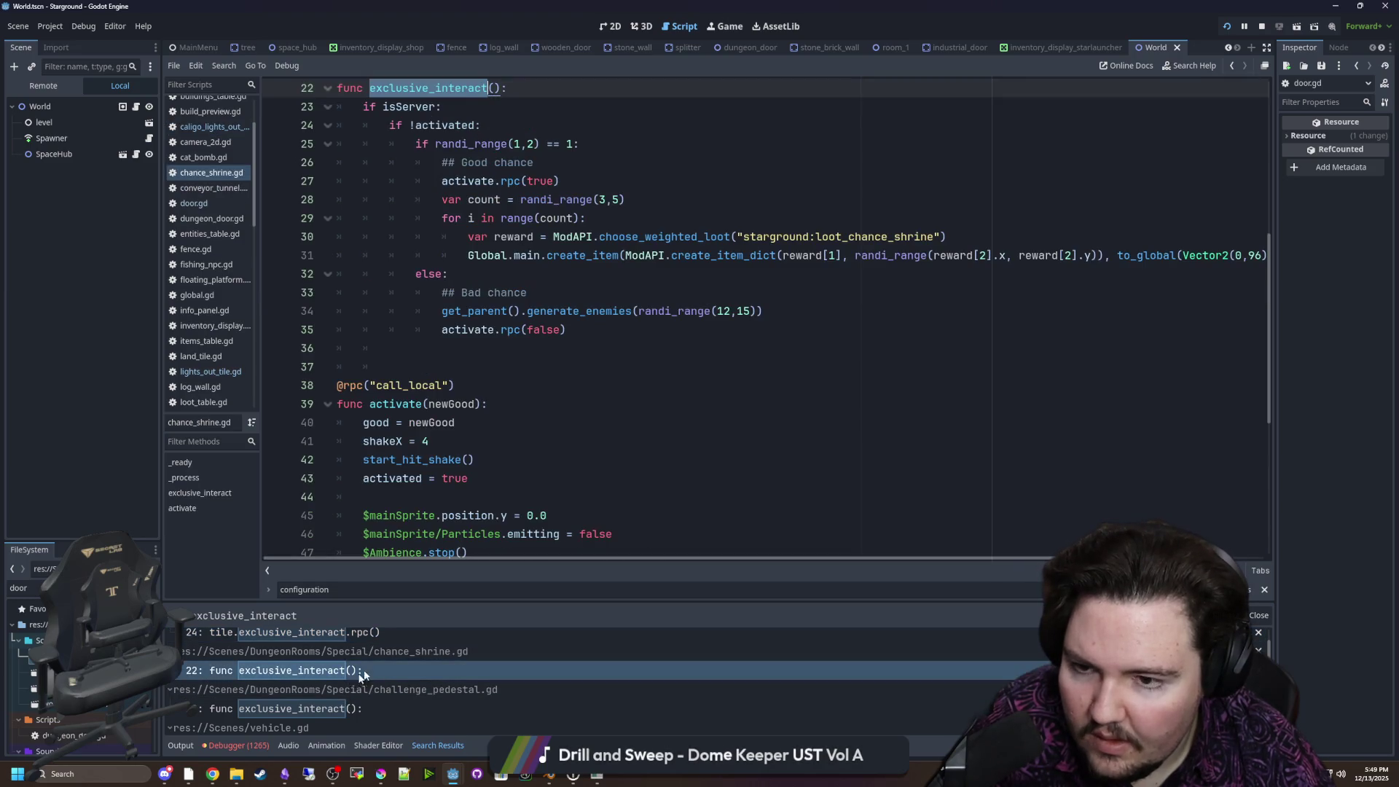
{"action": "scroll", "coordinate": [434, 467], "scroll_direction": "up", "scroll_amount": 2}
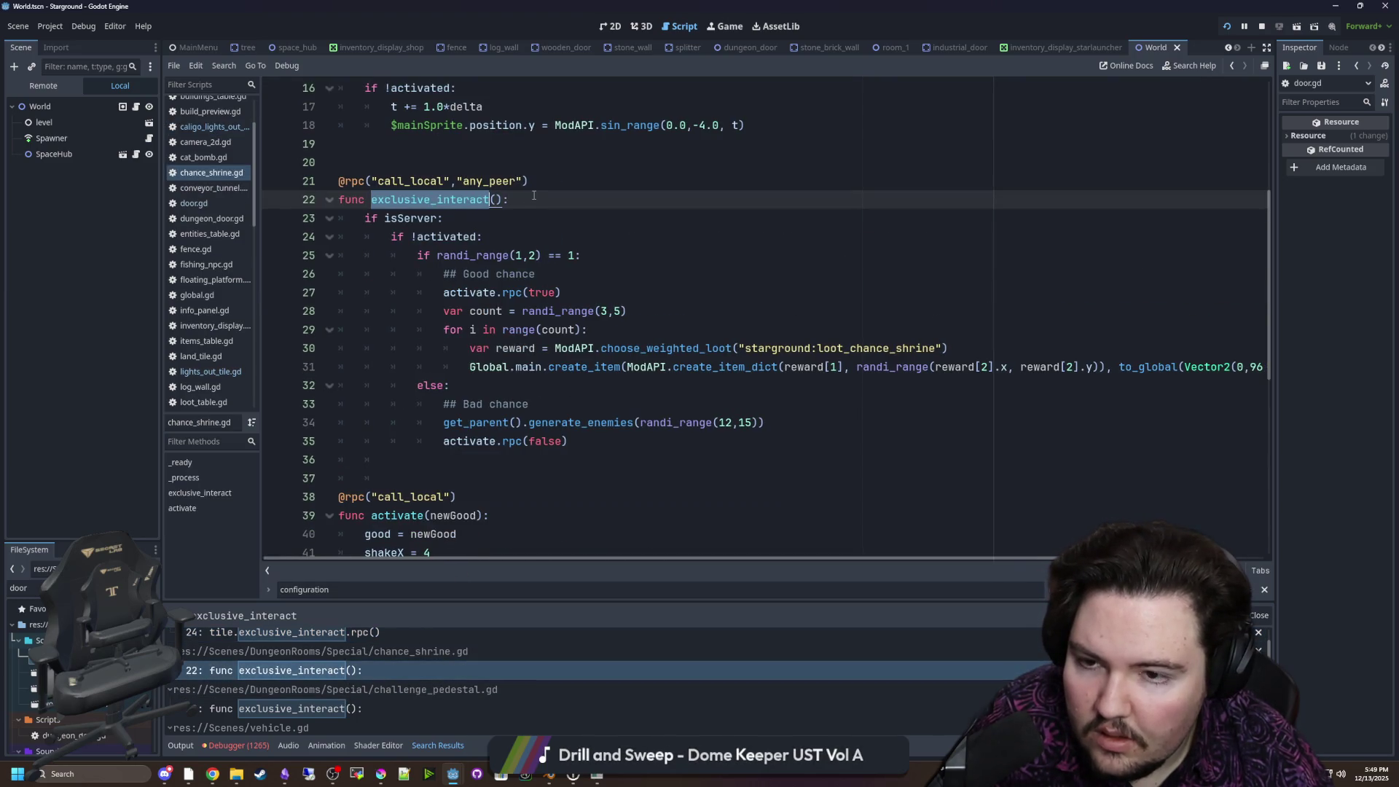
{"action": "left_click_drag", "start_coordinate": [443, 218], "coordinate": [360, 211]}
{"action": "left_click", "coordinate": [397, 165]}
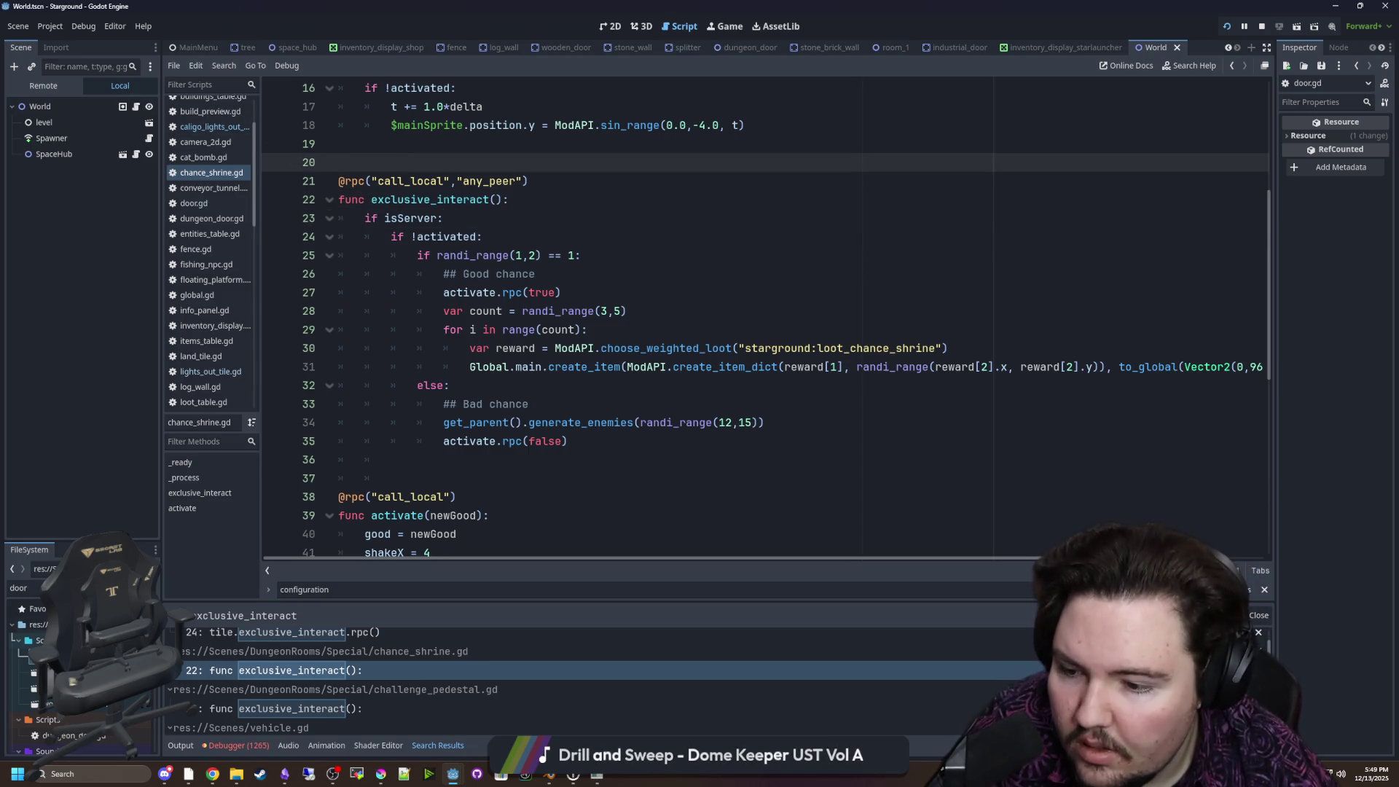
Filter files for 'door', reopen door.gd, and save.
{"action": "left_click", "coordinate": [22, 588]}
{"action": "type", "text": "door"}
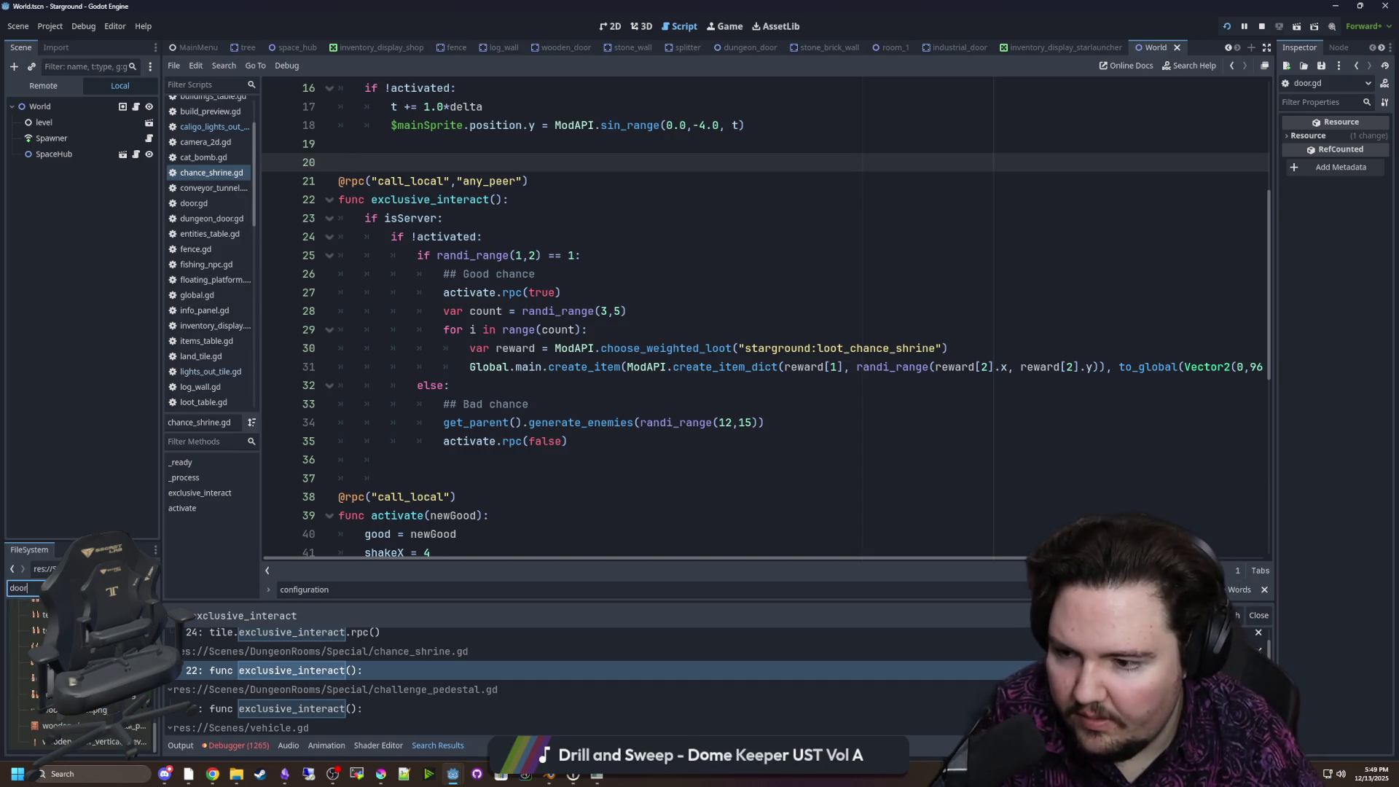
{"action": "double_click", "coordinate": [35, 642]}
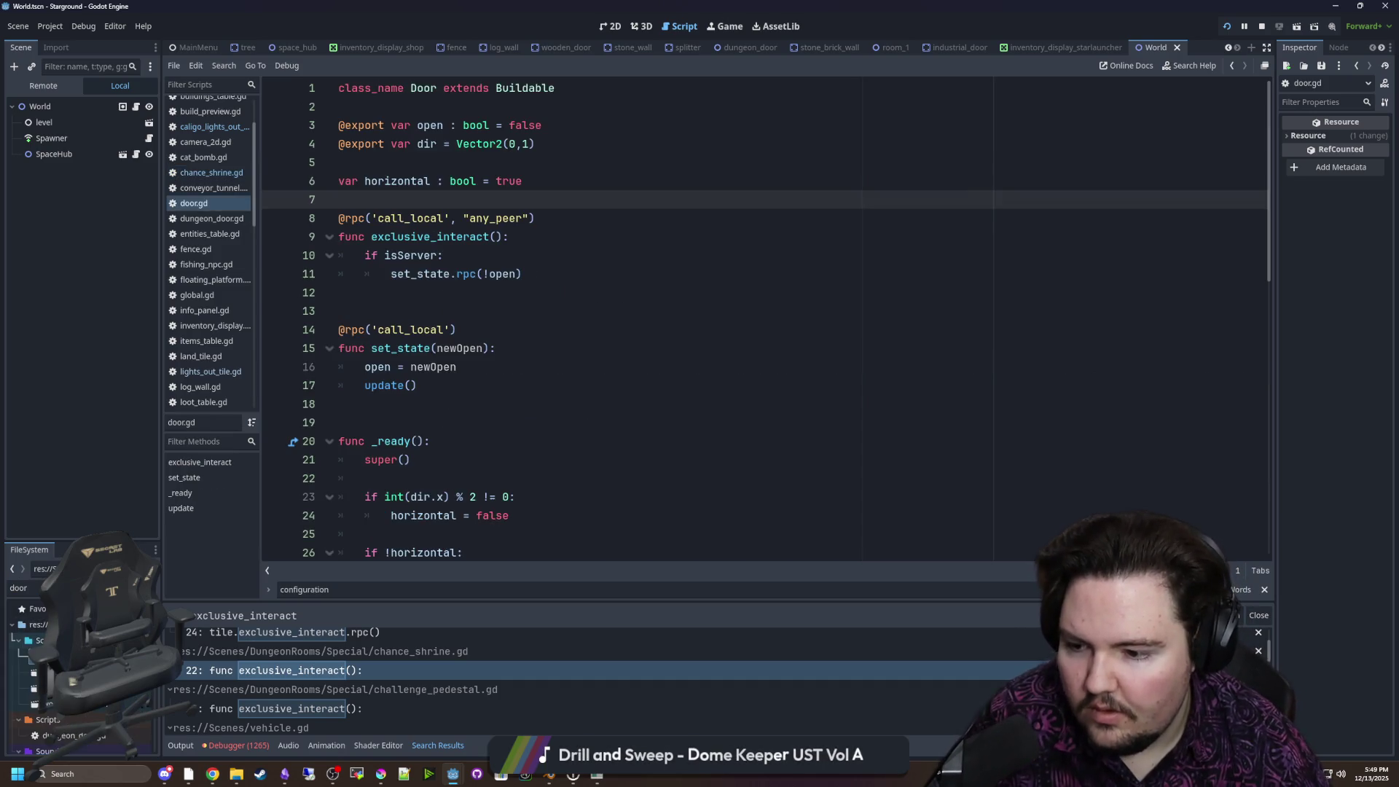
{"action": "left_click", "coordinate": [522, 295]}
{"action": "key", "text": "ctrl+s"}
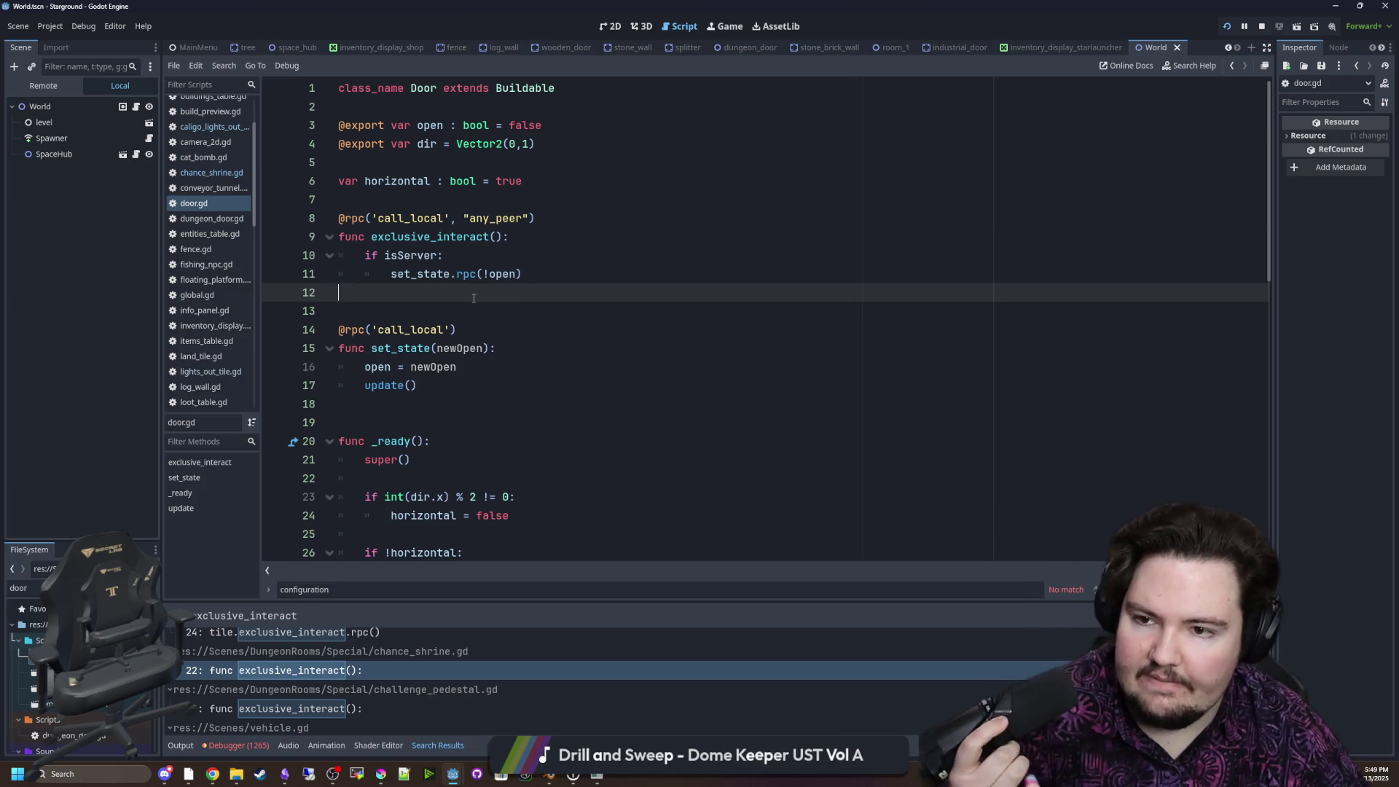
Save, test the door by running with F5, stop with F8, and save again.
{"action": "key", "text": "ctrl+s"}
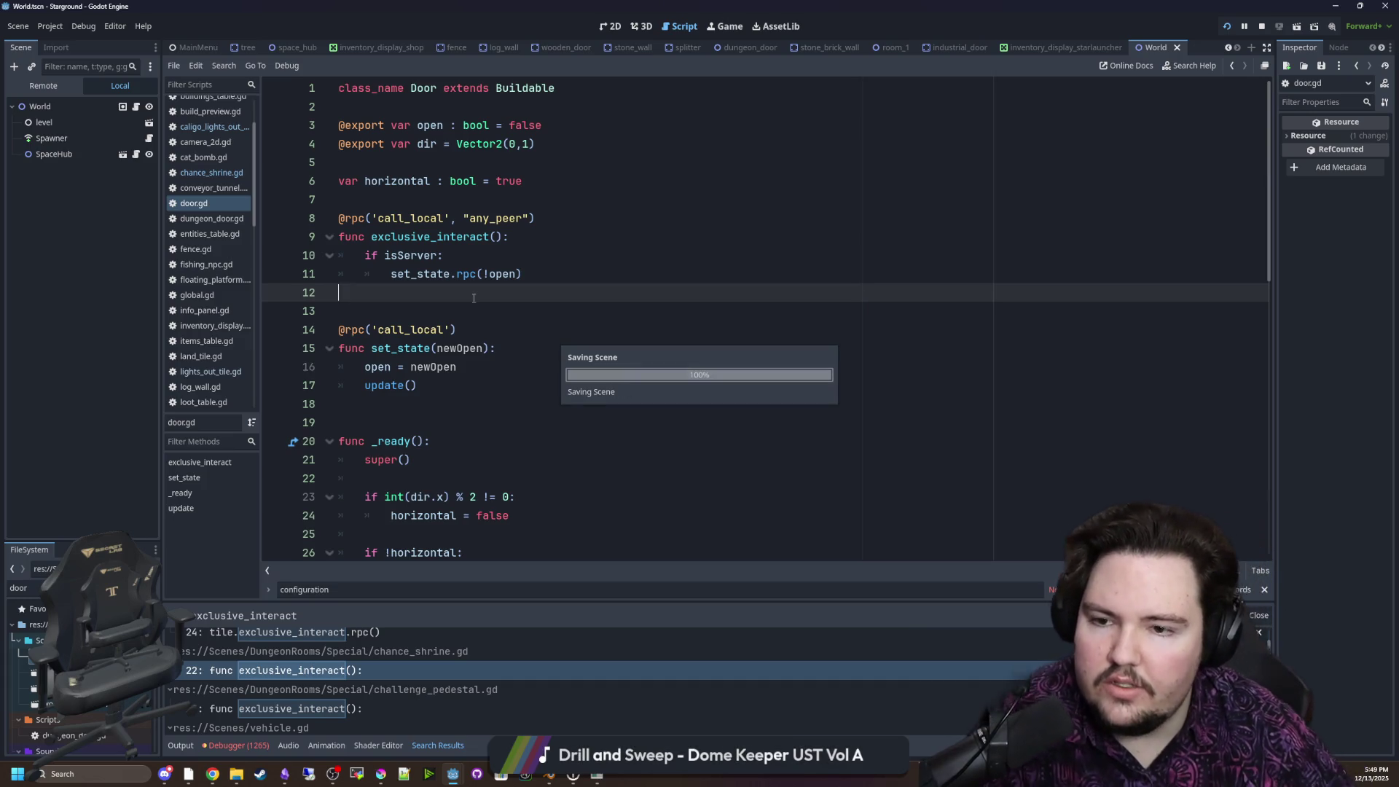
{"action": "key", "text": "F5"}
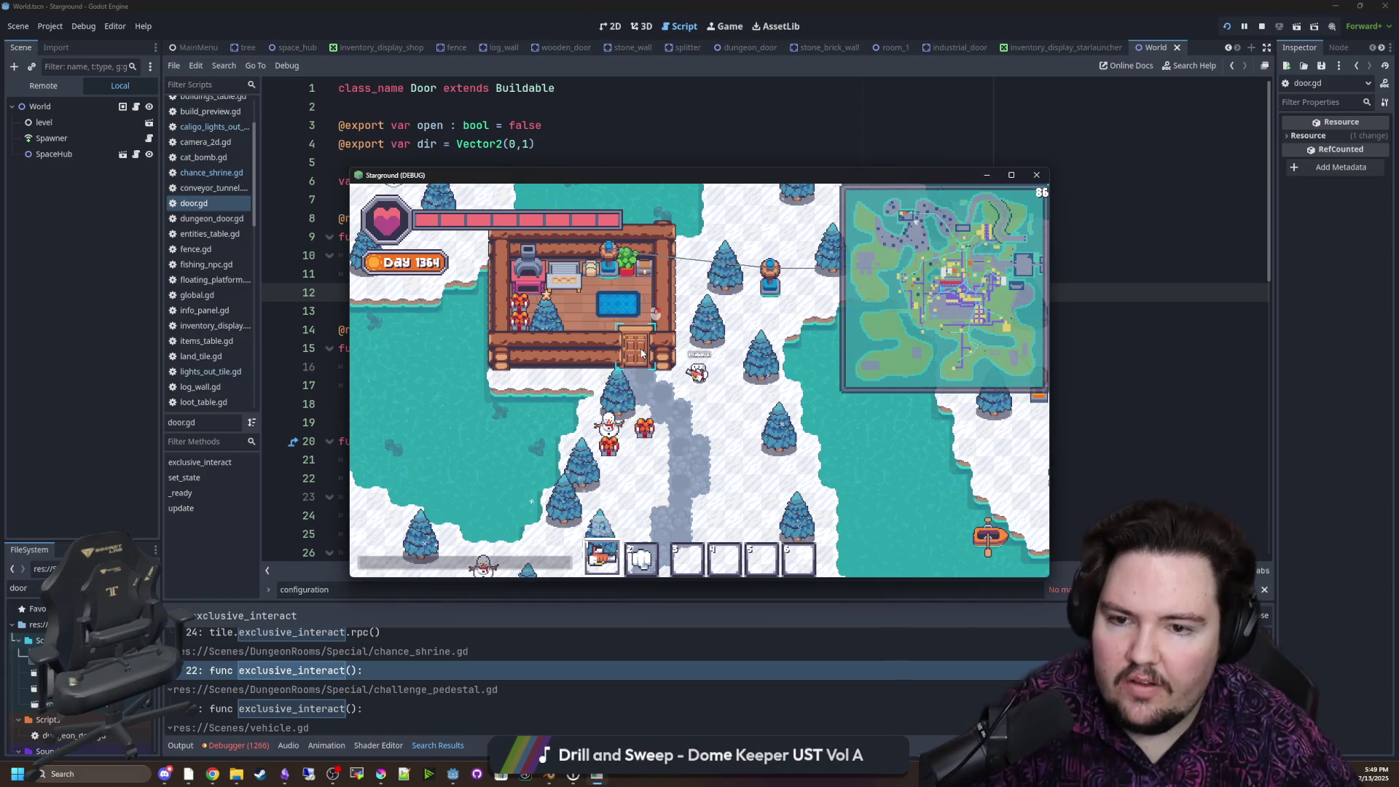
{"action": "key", "text": "F8"}
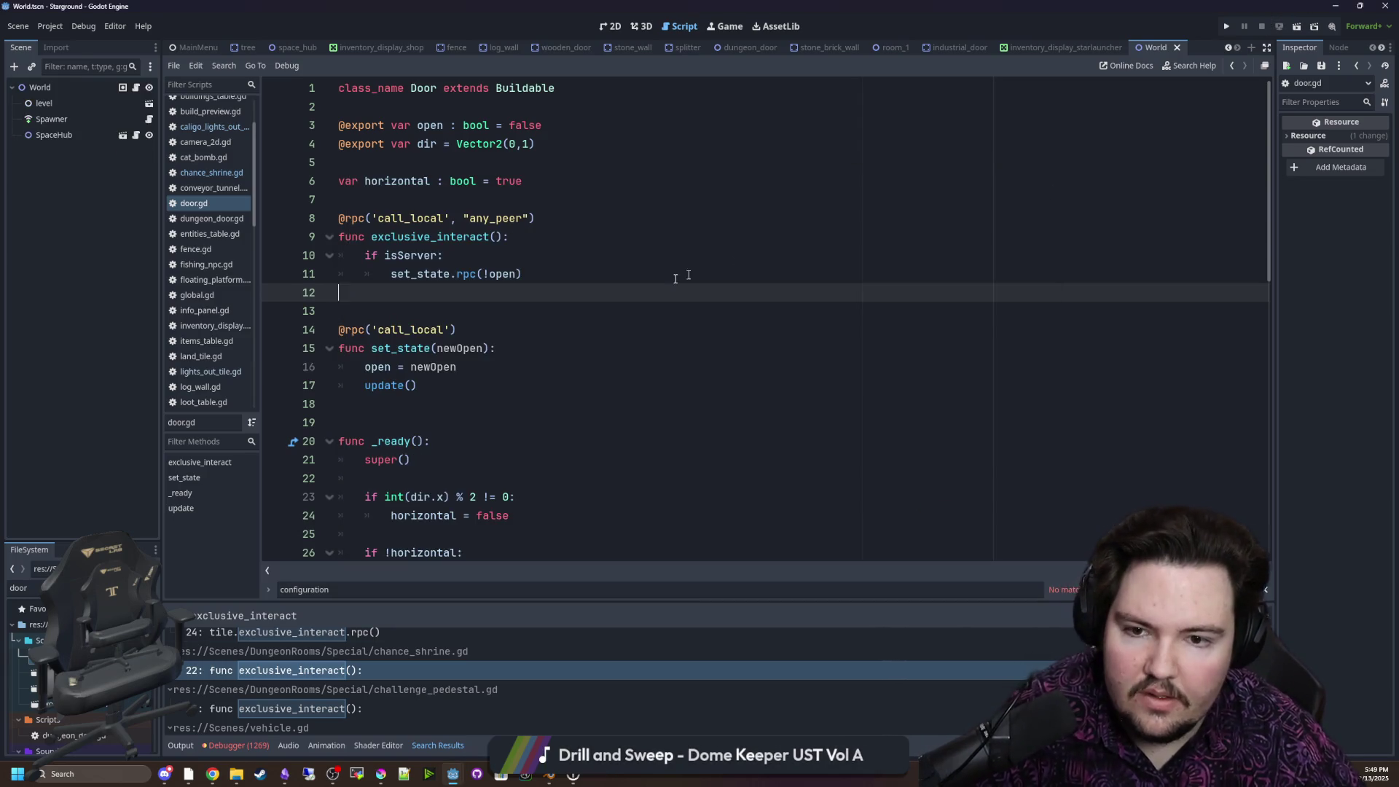
{"action": "left_click", "coordinate": [572, 307]}
{"action": "key", "text": "ctrl+s"}
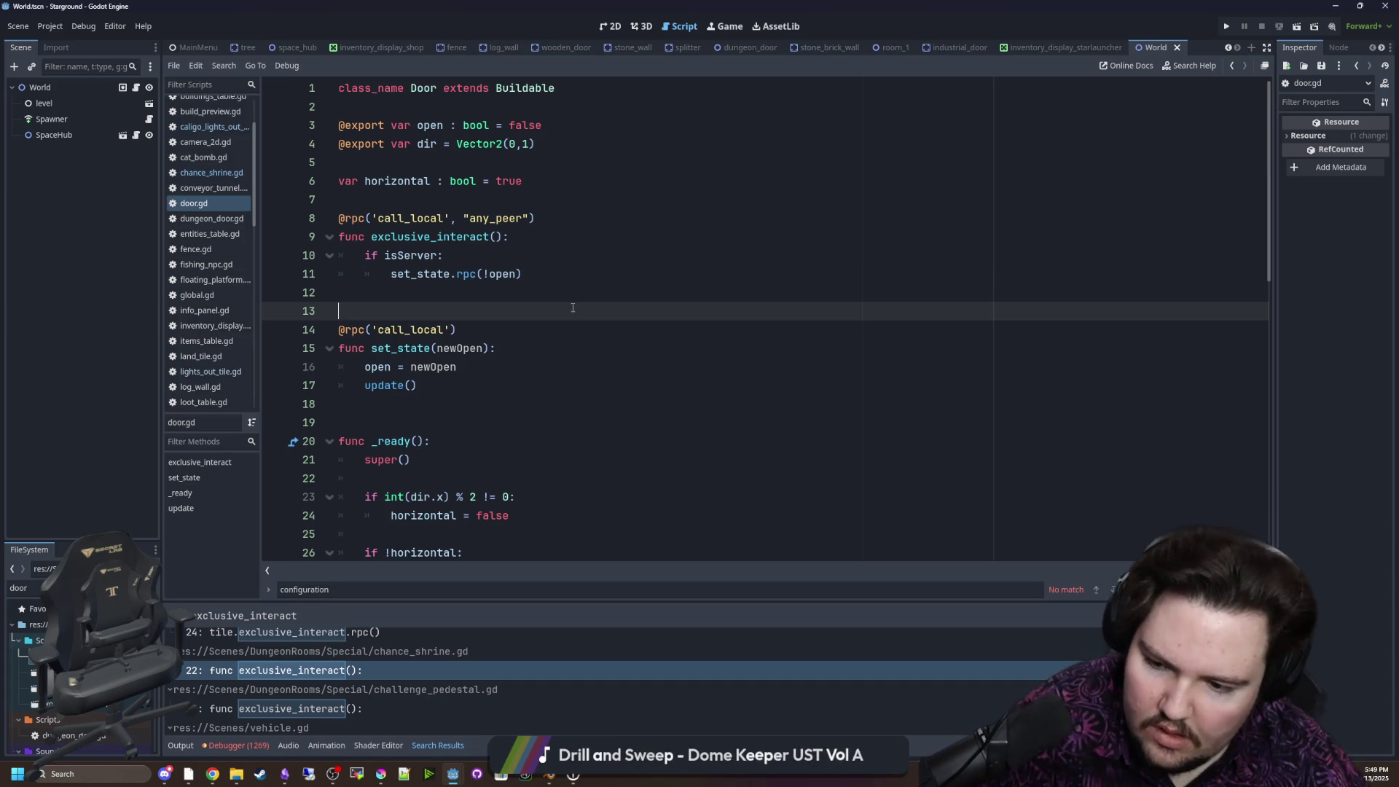
{"action": "scroll", "coordinate": [457, 647], "scroll_direction": "up", "scroll_amount": 3}
{"action": "left_click", "coordinate": [426, 653]}
{"action": "left_click", "coordinate": [451, 372]}
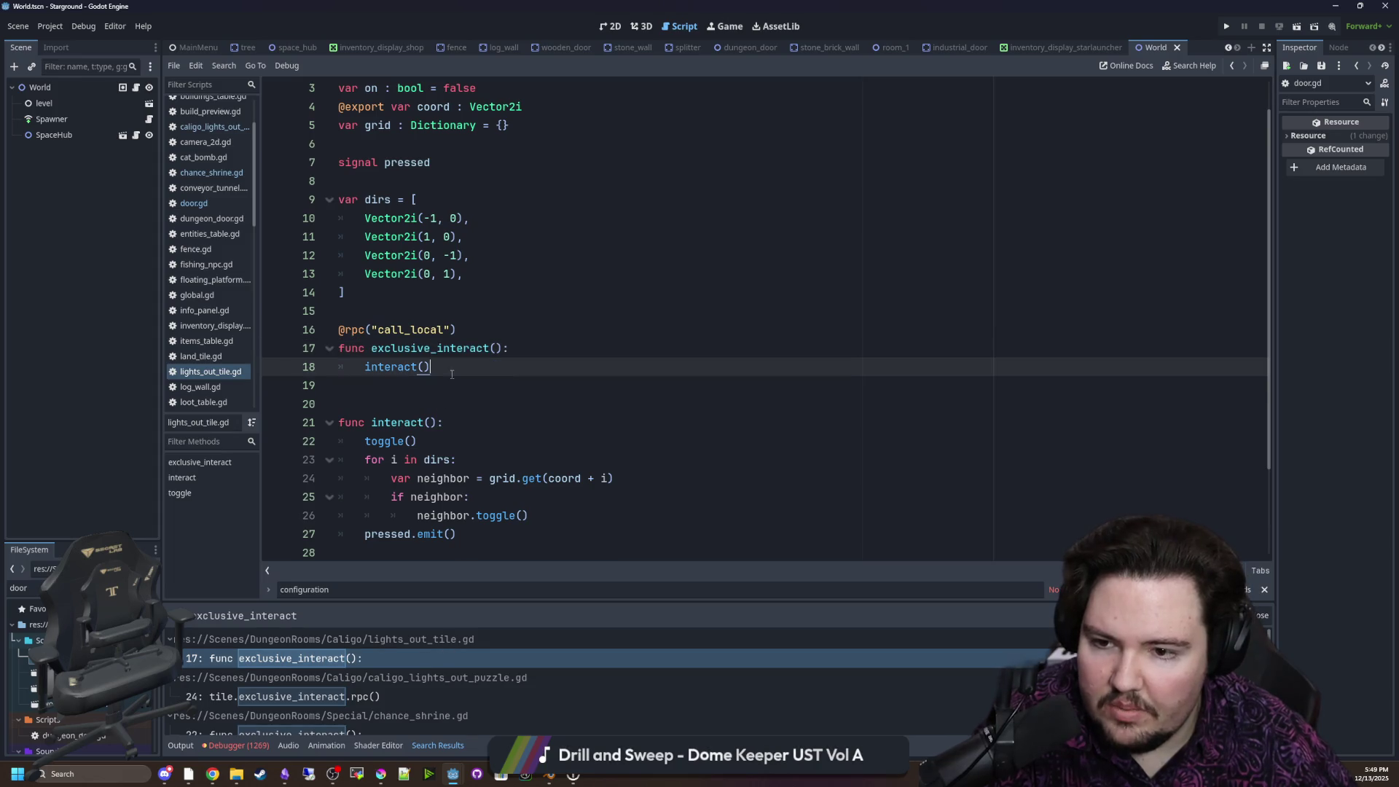
{"action": "scroll", "coordinate": [439, 319], "scroll_direction": "down", "scroll_amount": 1}
{"action": "scroll", "coordinate": [442, 347], "scroll_direction": "up", "scroll_amount": 2}
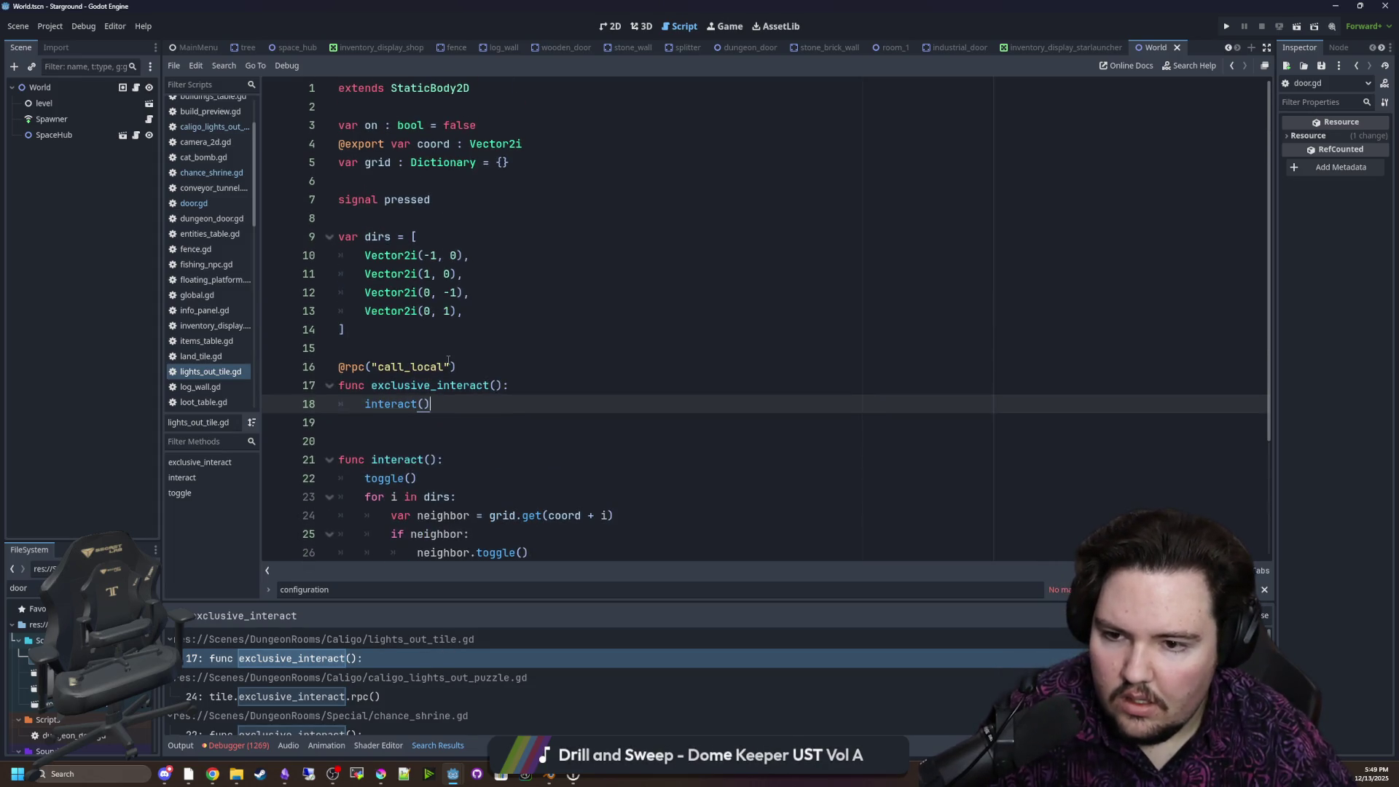
{"action": "left_click", "coordinate": [450, 364]}
{"action": "type", "text": "\"an"}
{"action": "key", "text": "Return"}
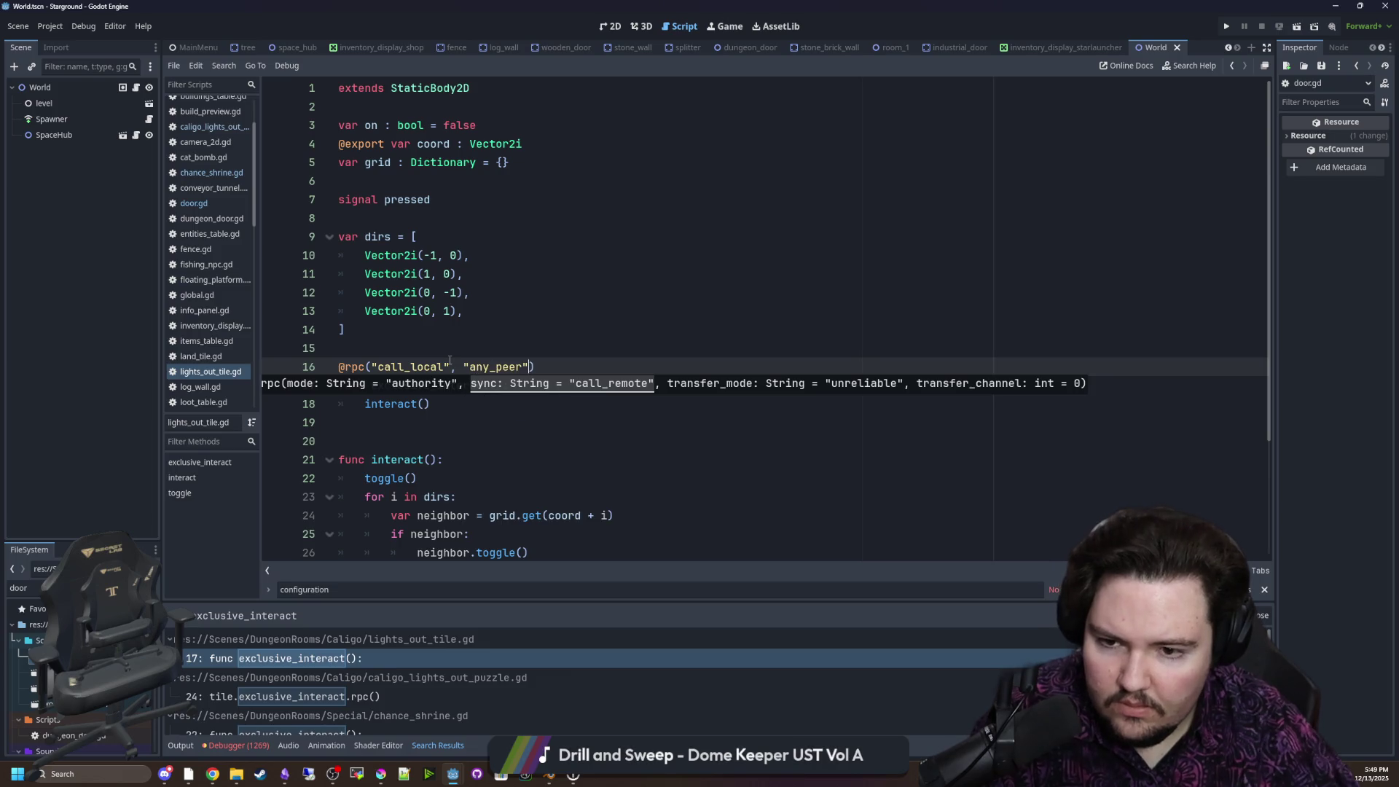
Add an isServer: check and indent interact() beneath it.
{"action": "left_click", "coordinate": [470, 421]}
{"action": "left_click", "coordinate": [550, 369]}
{"action": "left_click", "coordinate": [530, 389]}
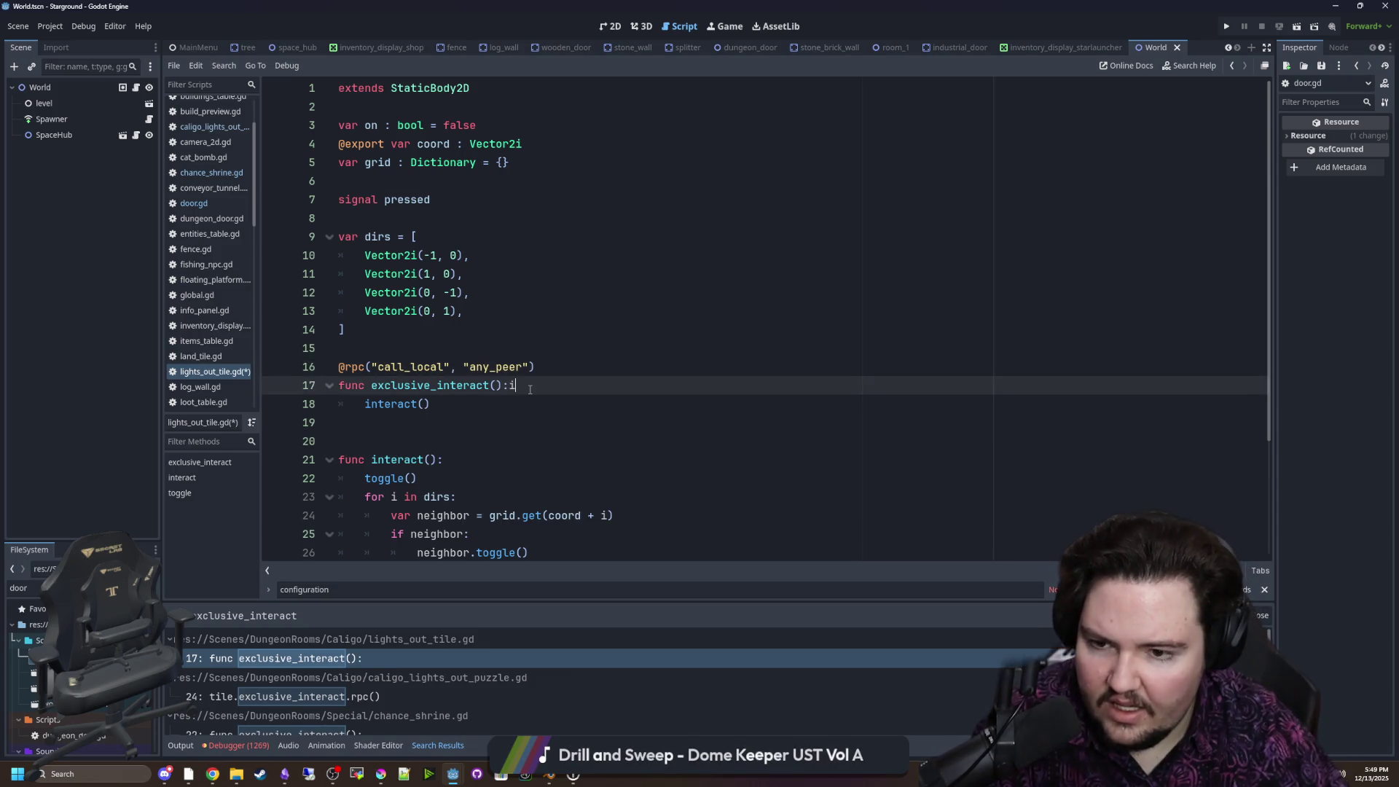
{"action": "key", "text": "BackSpace"}
{"action": "key", "text": "Return"}
{"action": "type", "text": "is"}
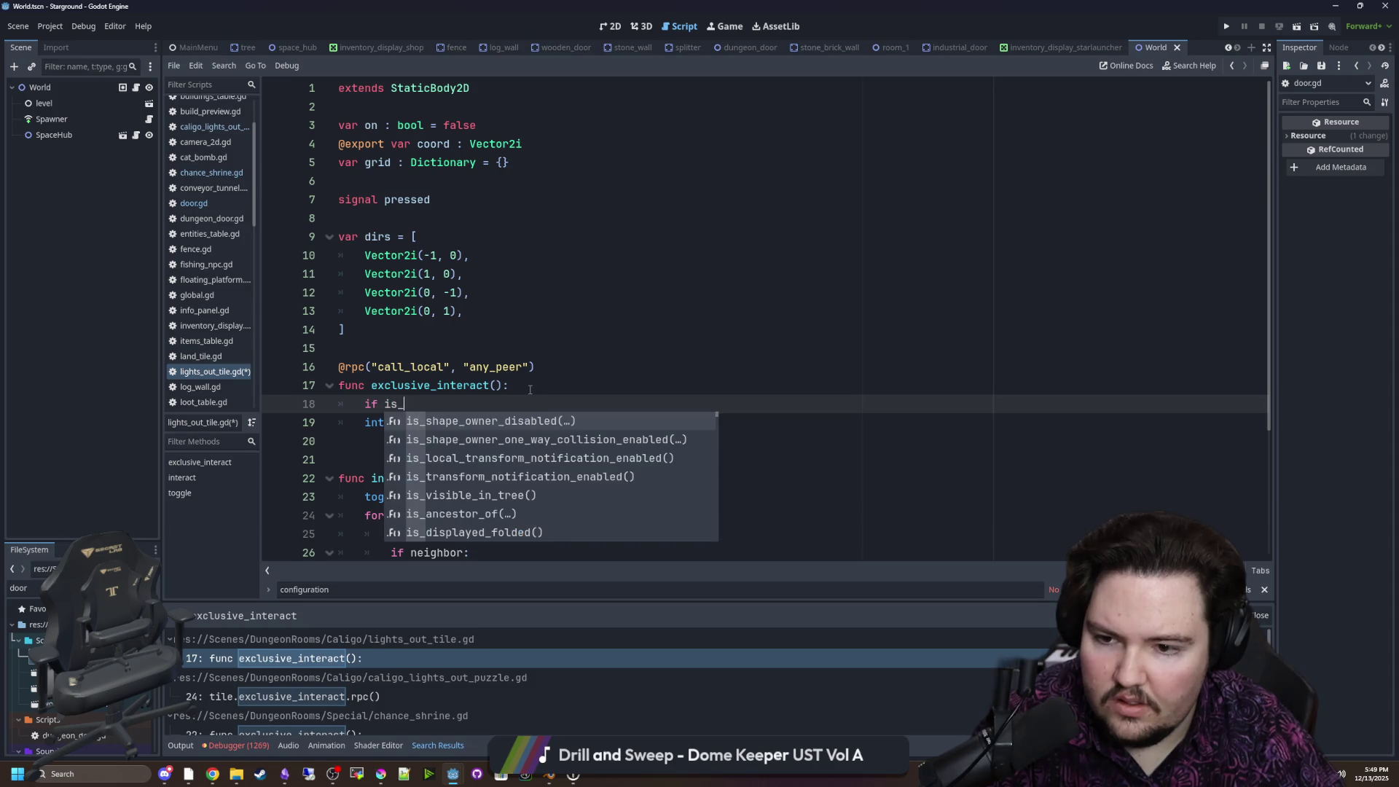
{"action": "type", "text": "Server:"}
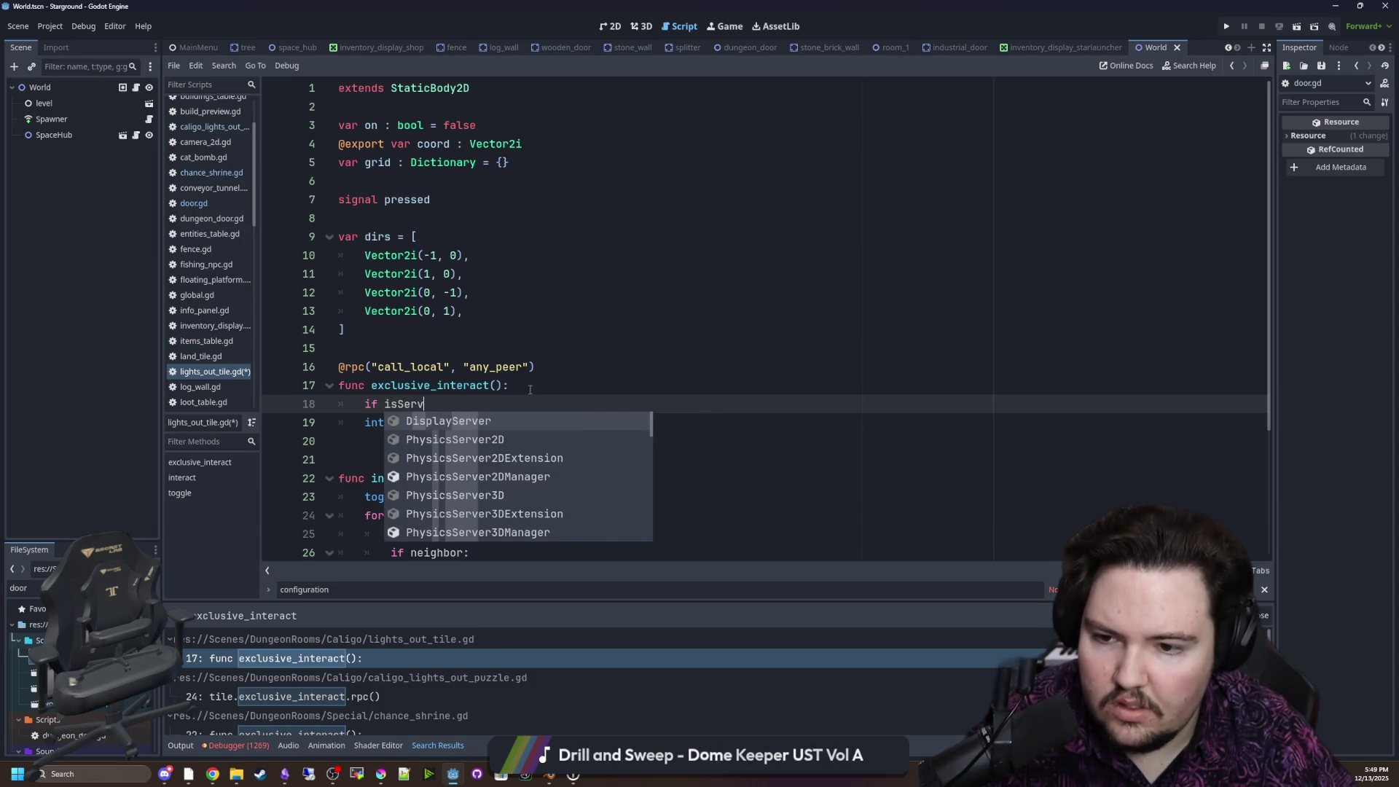
{"action": "left_click", "coordinate": [366, 423]}
{"action": "key", "text": "Tab"}
Replace isServer with multiplayer.is_server() and save lights_out_tile.gd.
{"action": "double_click", "coordinate": [437, 404]}
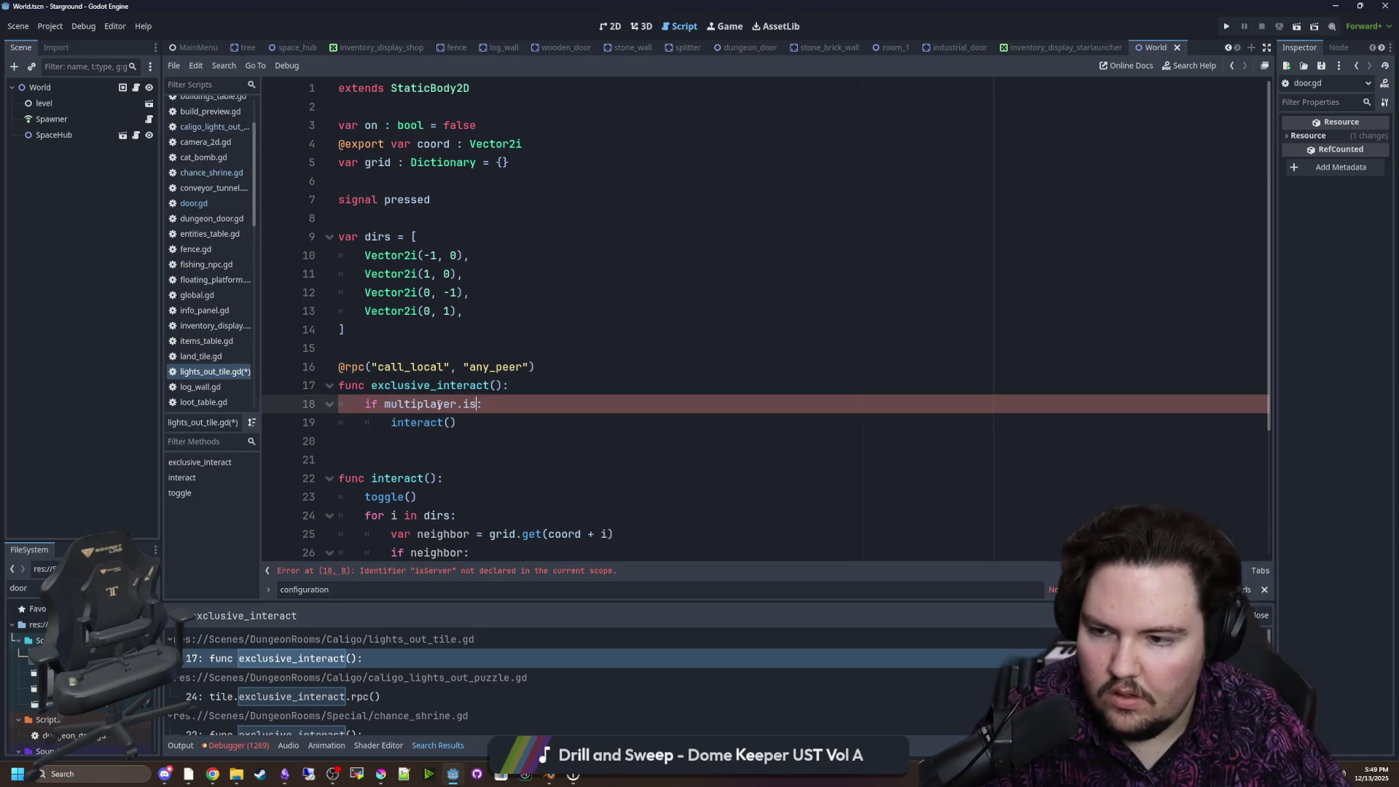
{"action": "type", "text": "_serv"}
{"action": "key", "text": "Return"}
{"action": "scroll", "coordinate": [405, 319], "scroll_direction": "down", "scroll_amount": 2}
{"action": "left_click", "coordinate": [404, 321]}
{"action": "scroll", "coordinate": [437, 314], "scroll_direction": "down", "scroll_amount": 1}
{"action": "key", "text": "ctrl+s"}
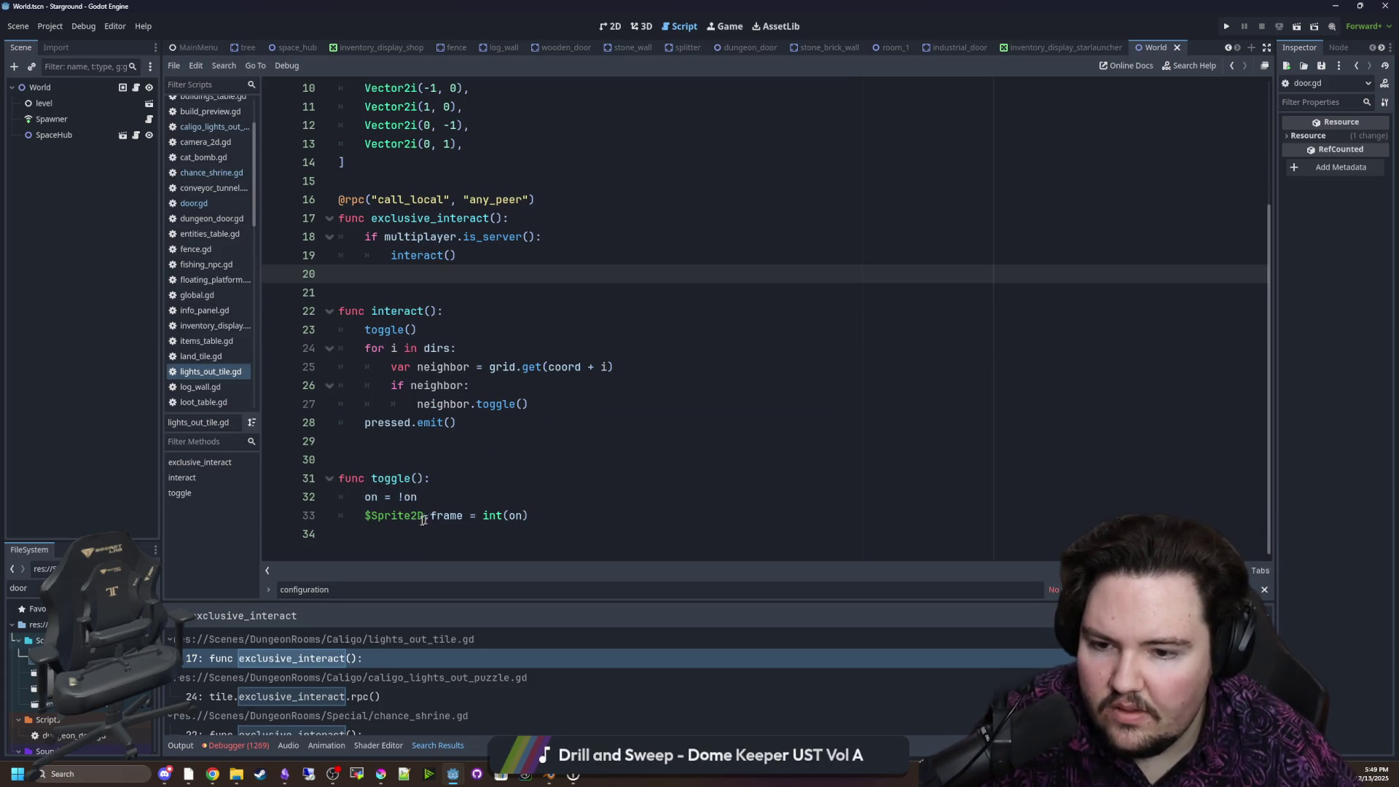
Change the FileSystem filter from 'door' to 'lights'.
{"action": "mouse_move", "coordinate": [401, 515]}
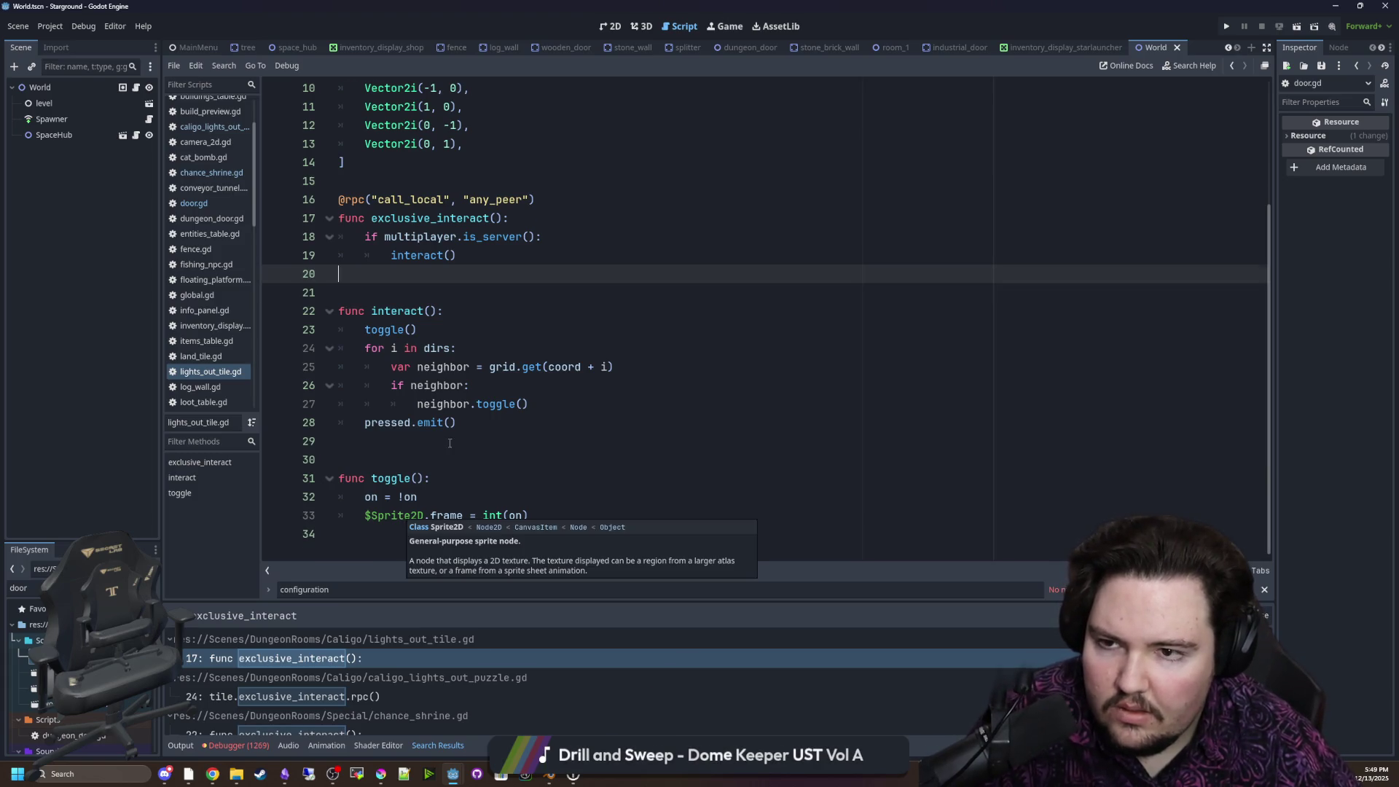
{"action": "scroll", "coordinate": [450, 443], "scroll_direction": "up", "scroll_amount": 3}
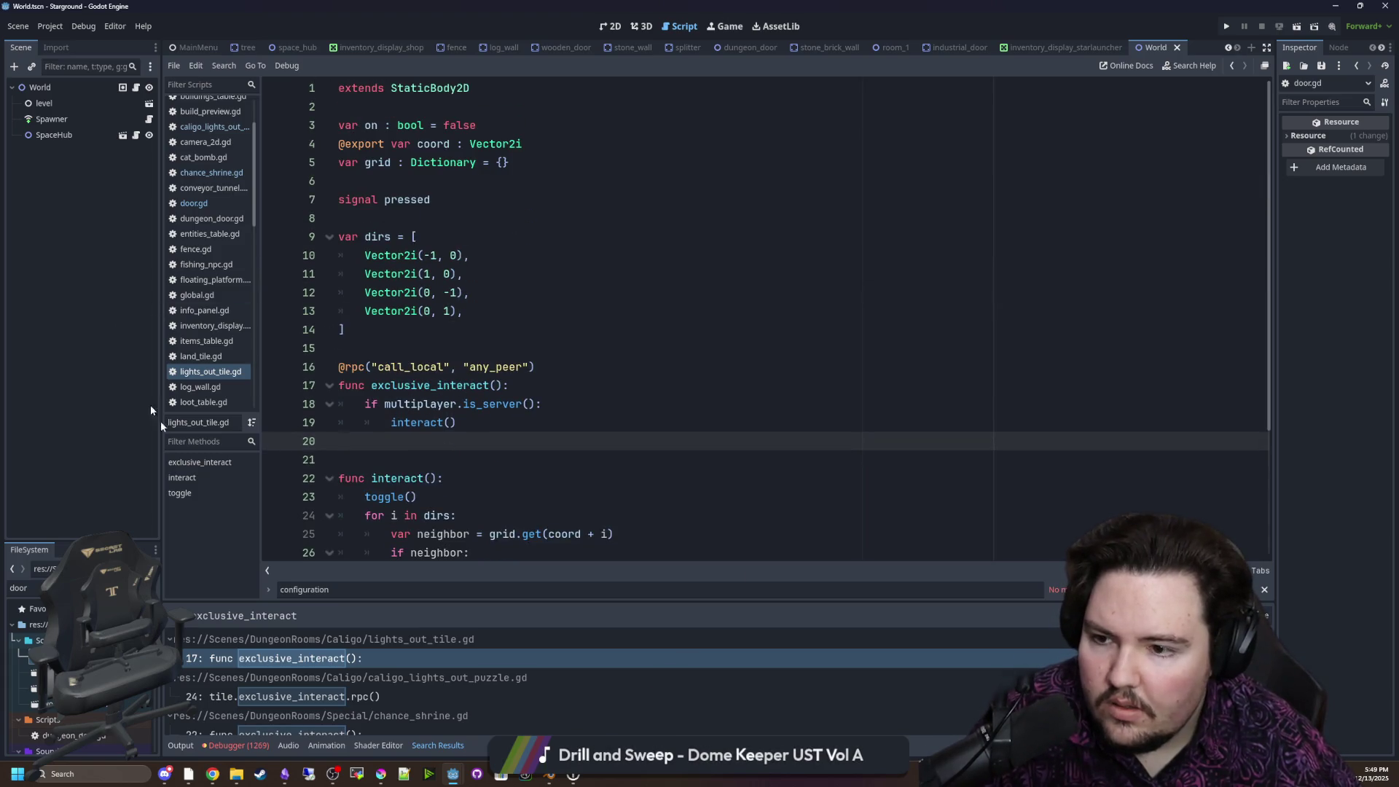
{"action": "double_click", "coordinate": [25, 588]}
{"action": "key", "text": "BackSpace"}
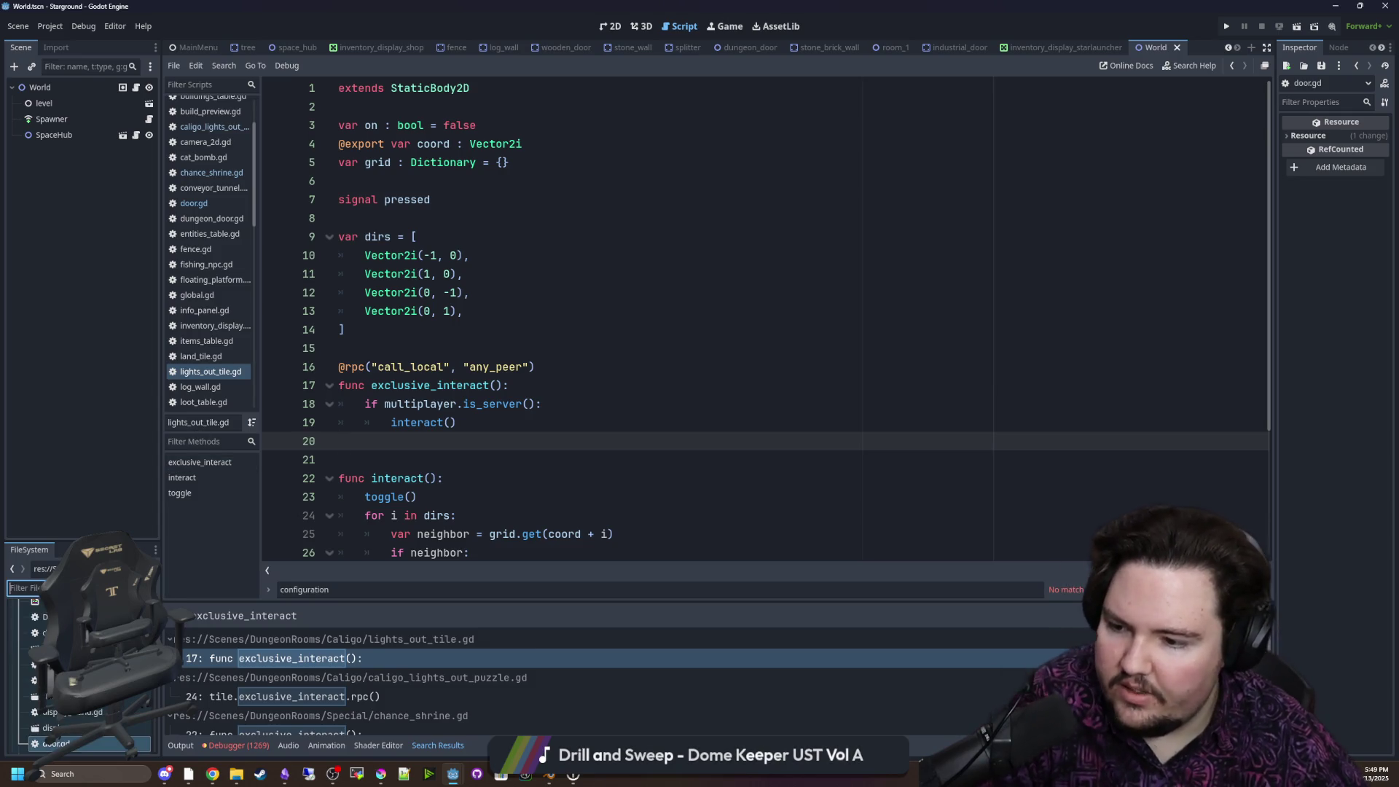
{"action": "type", "text": "lights"}
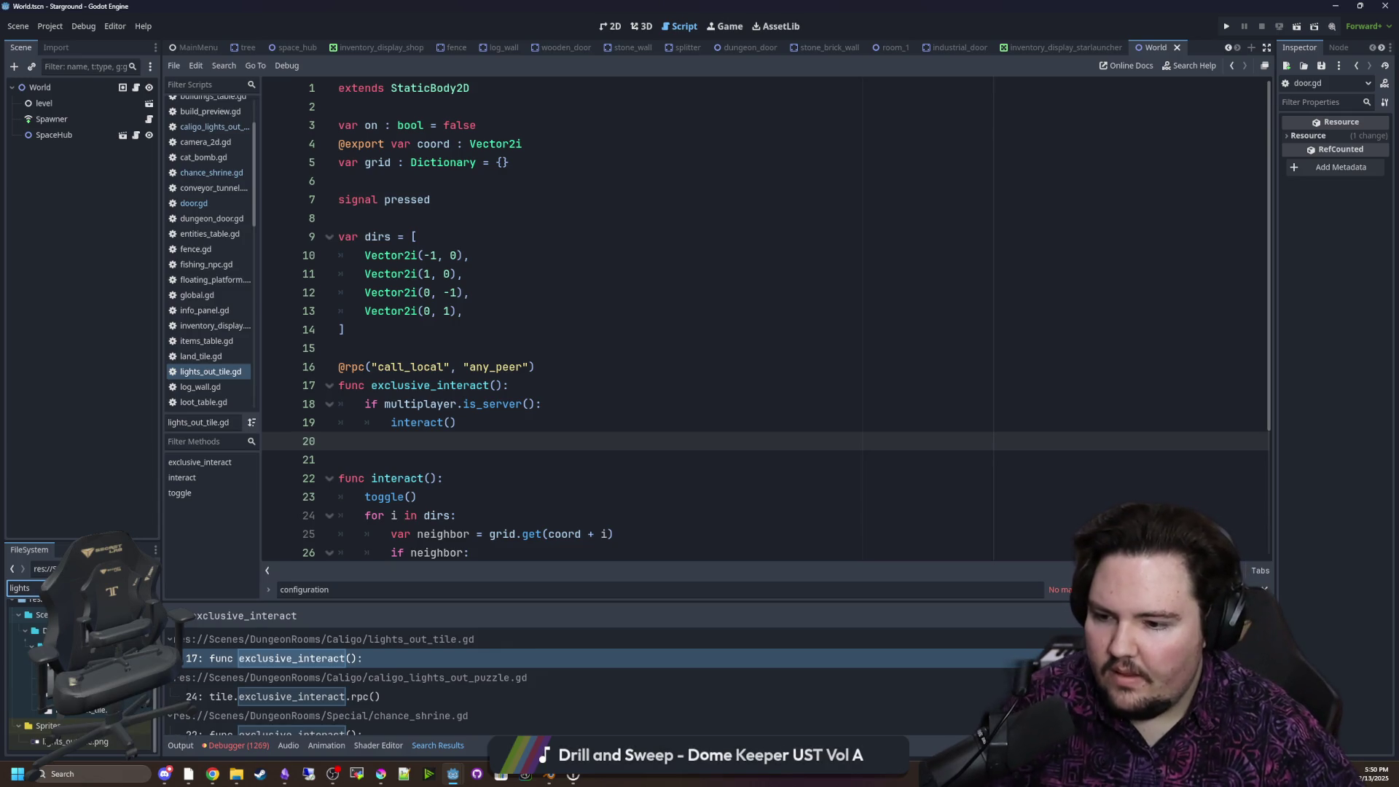
Jump to the exclusive_interact call in caligo_lights_out_puzzle.gd and review the code.
{"action": "left_click", "coordinate": [284, 696]}
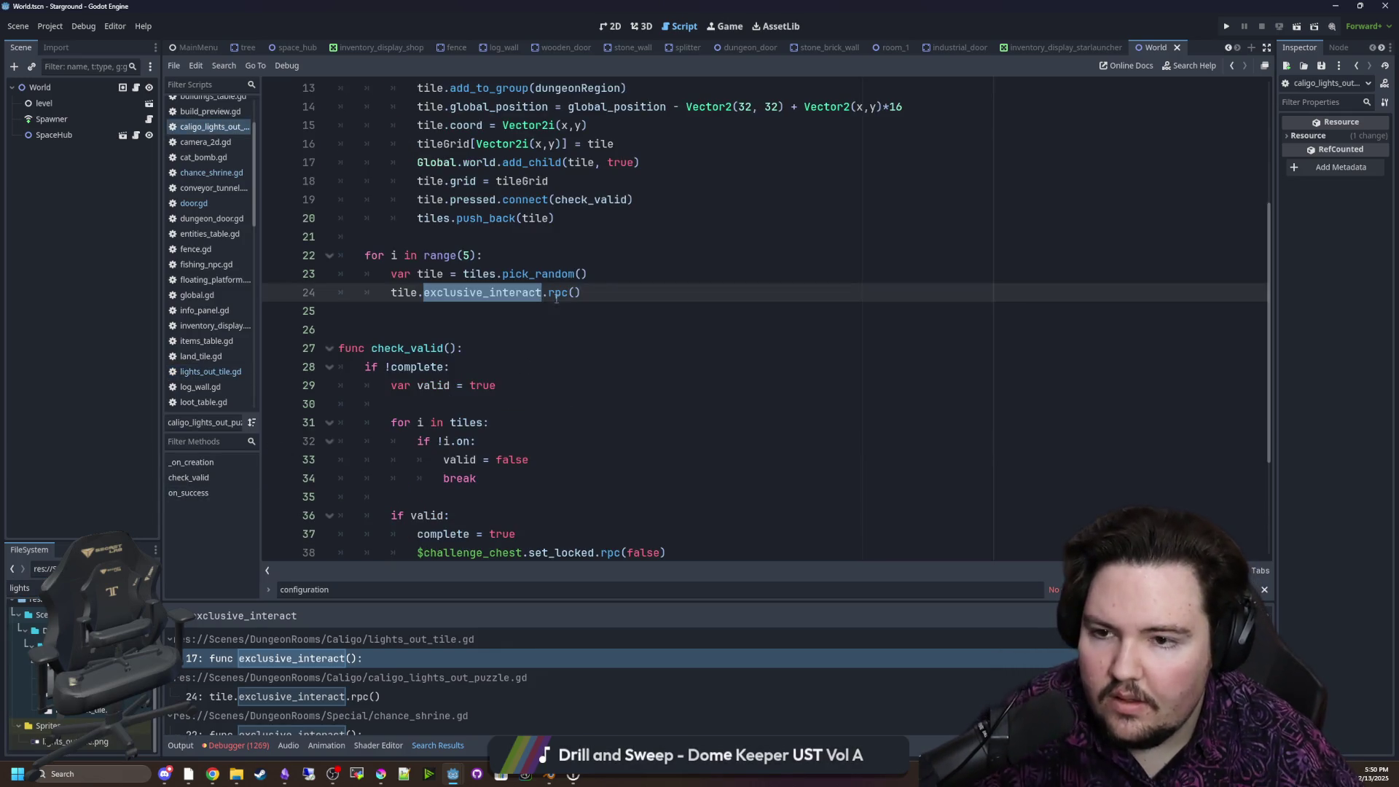
{"action": "scroll", "coordinate": [556, 298], "scroll_direction": "up", "scroll_amount": 5}
{"action": "scroll", "coordinate": [493, 423], "scroll_direction": "down", "scroll_amount": 5}
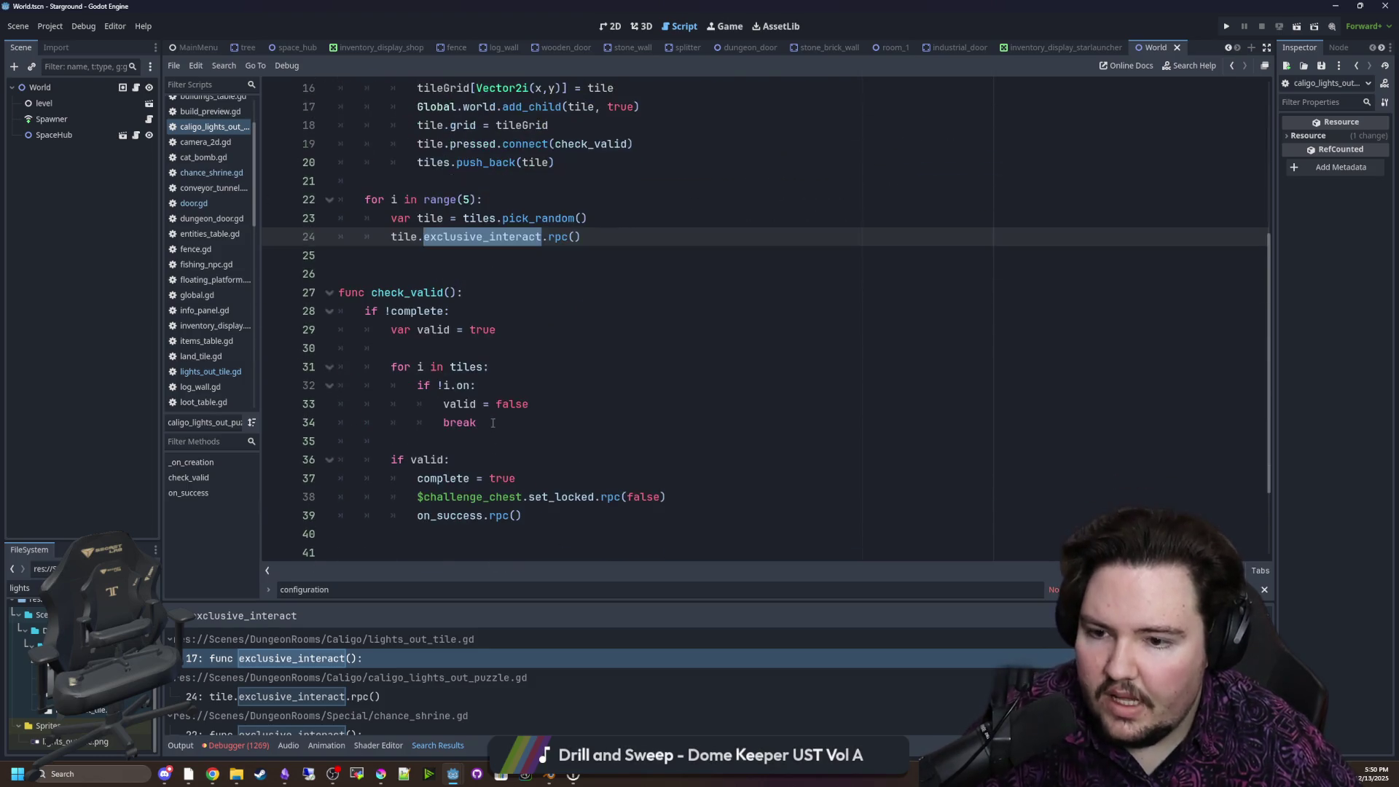
{"action": "scroll", "coordinate": [474, 377], "scroll_direction": "down", "scroll_amount": 2}
{"action": "left_click", "coordinate": [571, 340]}
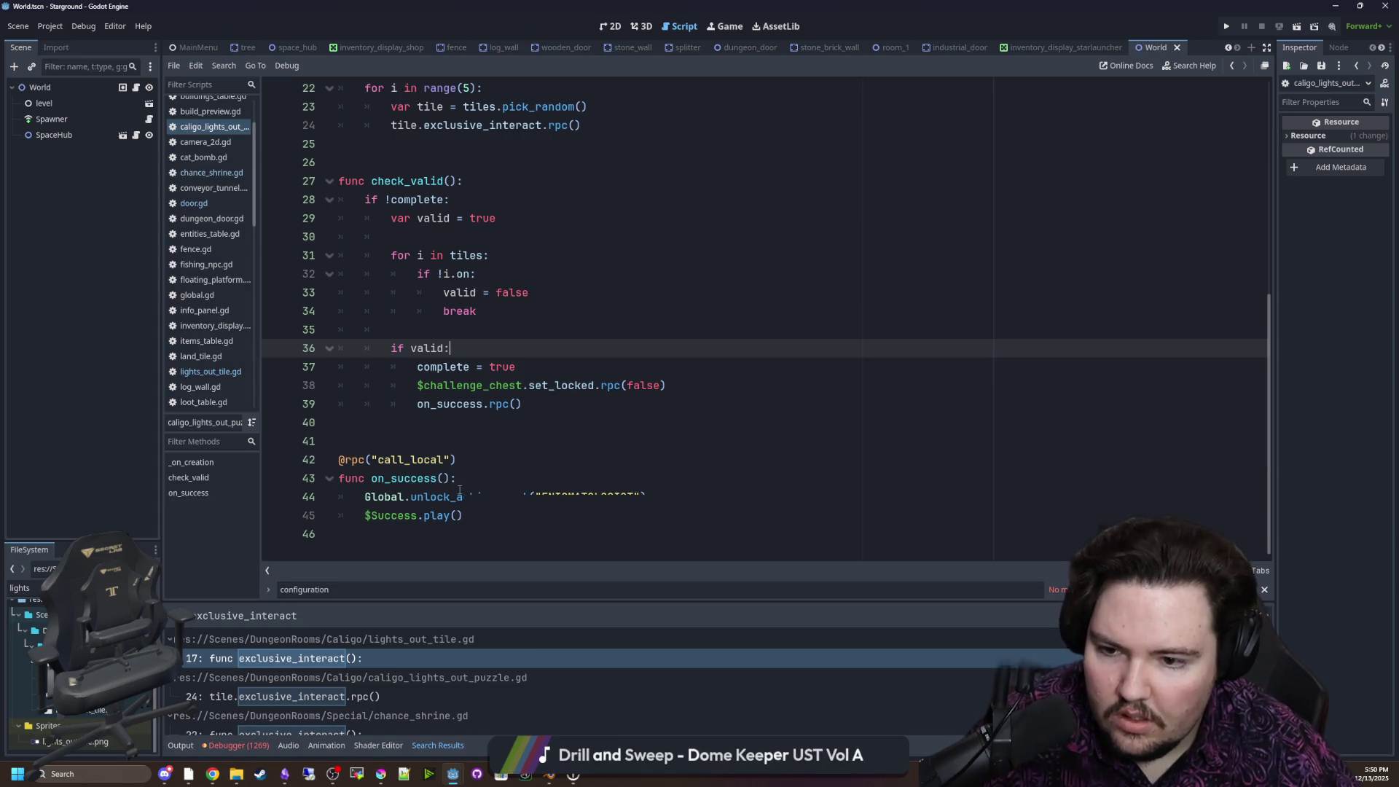
{"action": "left_click", "coordinate": [497, 442]}
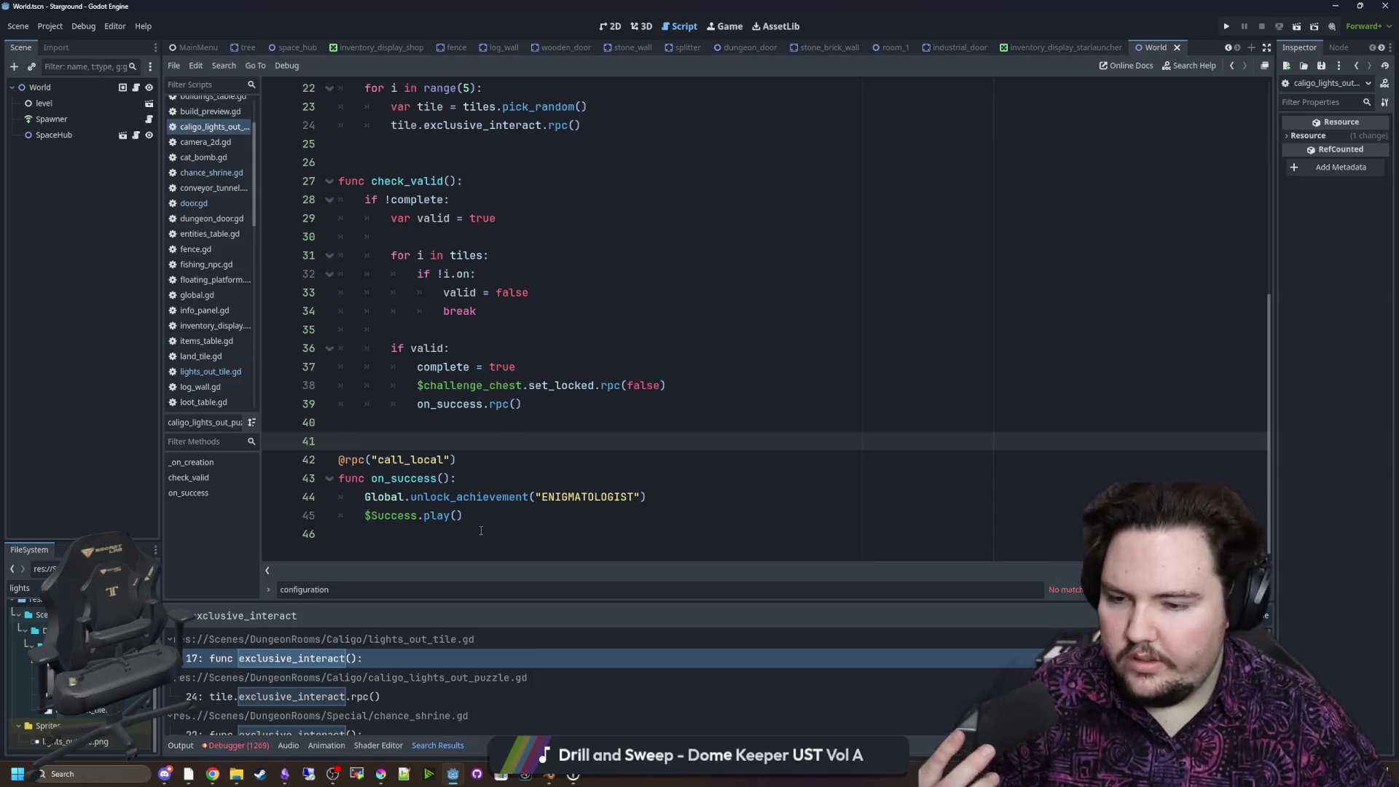
Open the lights-out puzzle and lights_out_tile scenes and review the tile script's functions.
{"action": "double_click", "coordinate": [80, 697]}
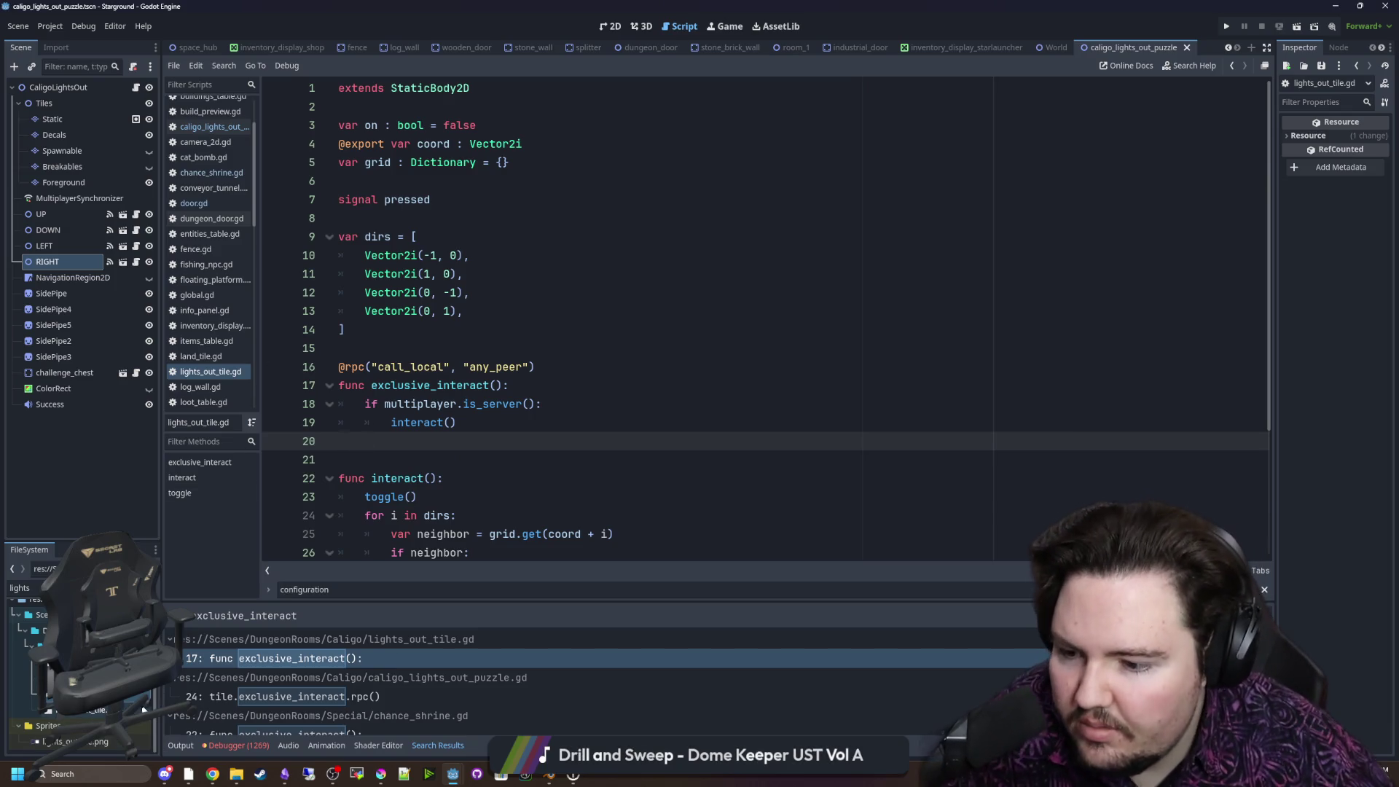
{"action": "double_click", "coordinate": [138, 710]}
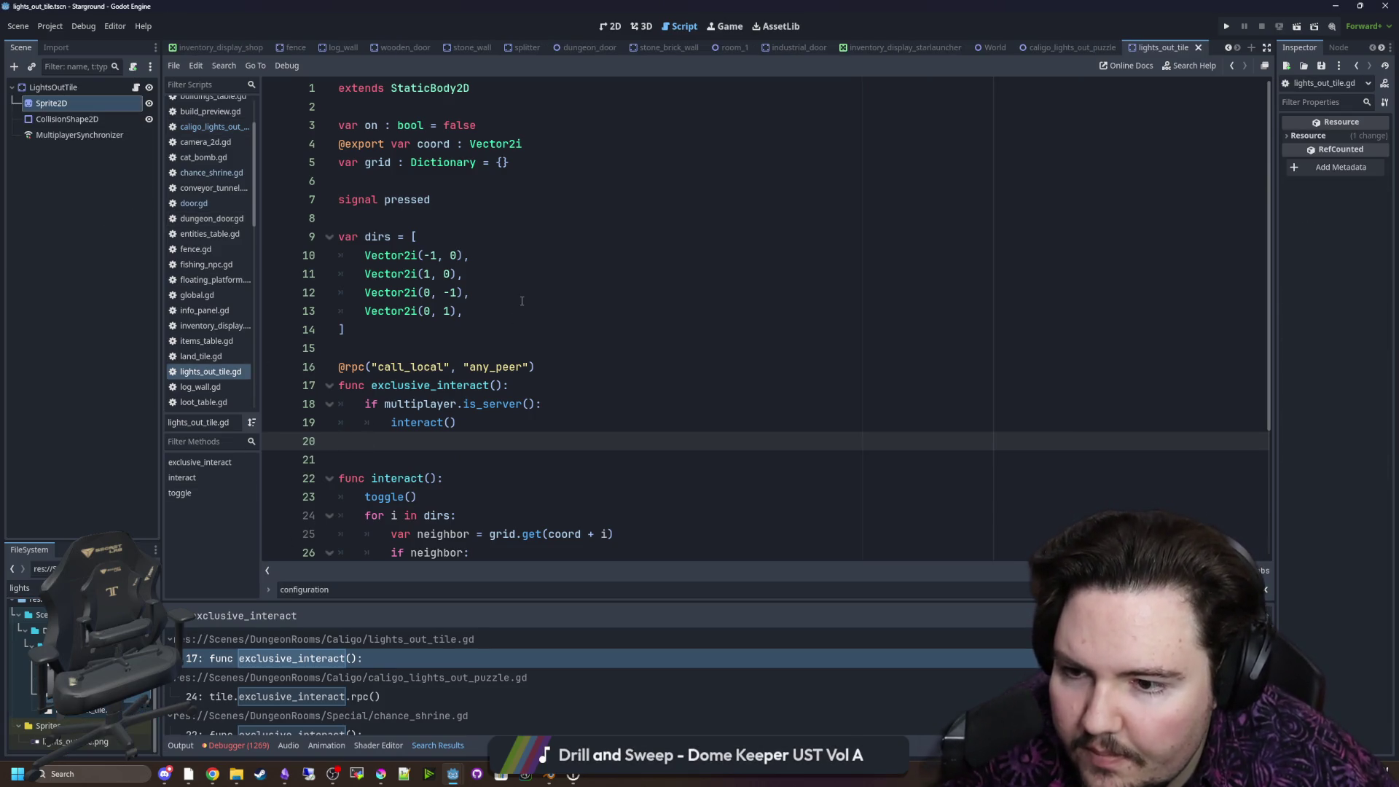
{"action": "left_click", "coordinate": [527, 354]}
{"action": "scroll", "coordinate": [518, 310], "scroll_direction": "down", "scroll_amount": 3}
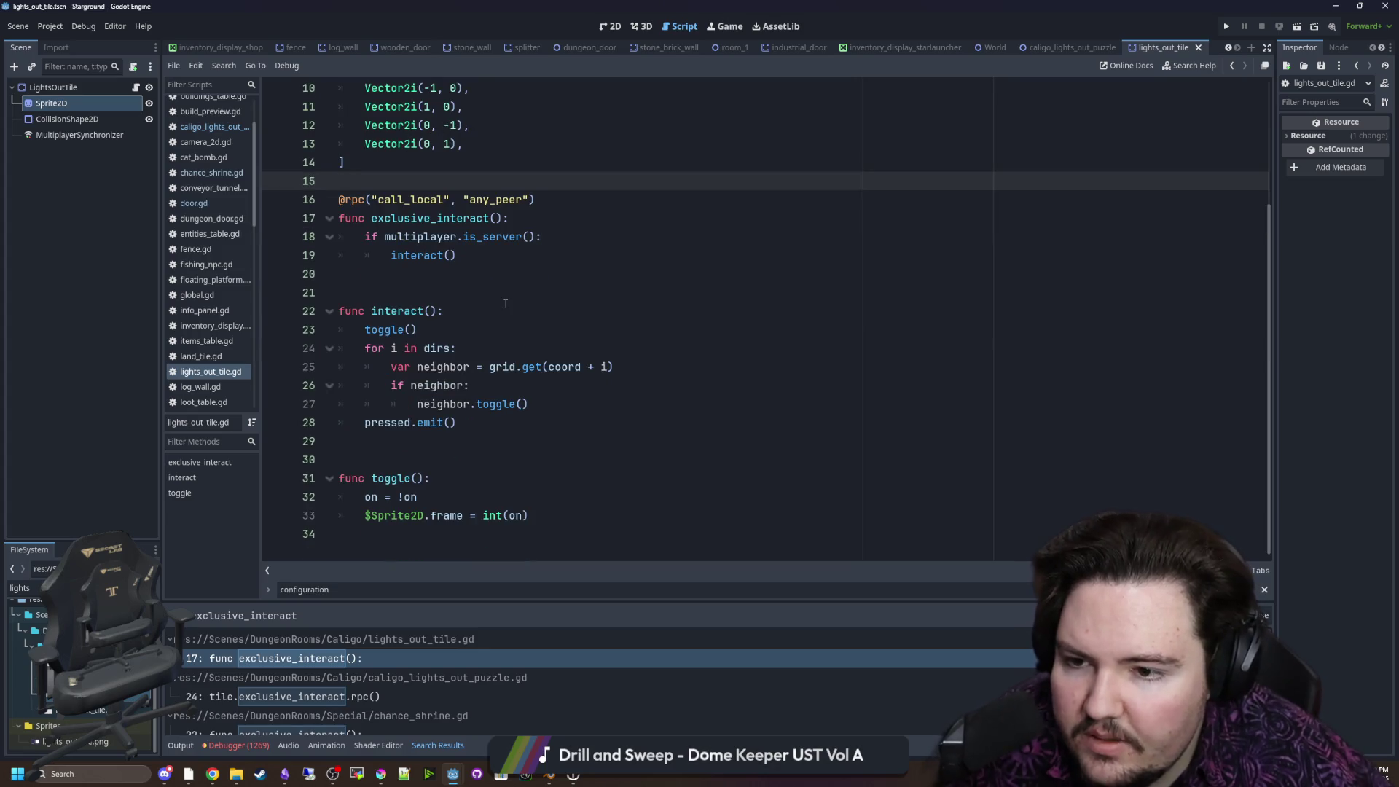
{"action": "left_click", "coordinate": [494, 291]}
{"action": "scroll", "coordinate": [543, 324], "scroll_direction": "up", "scroll_amount": 3}
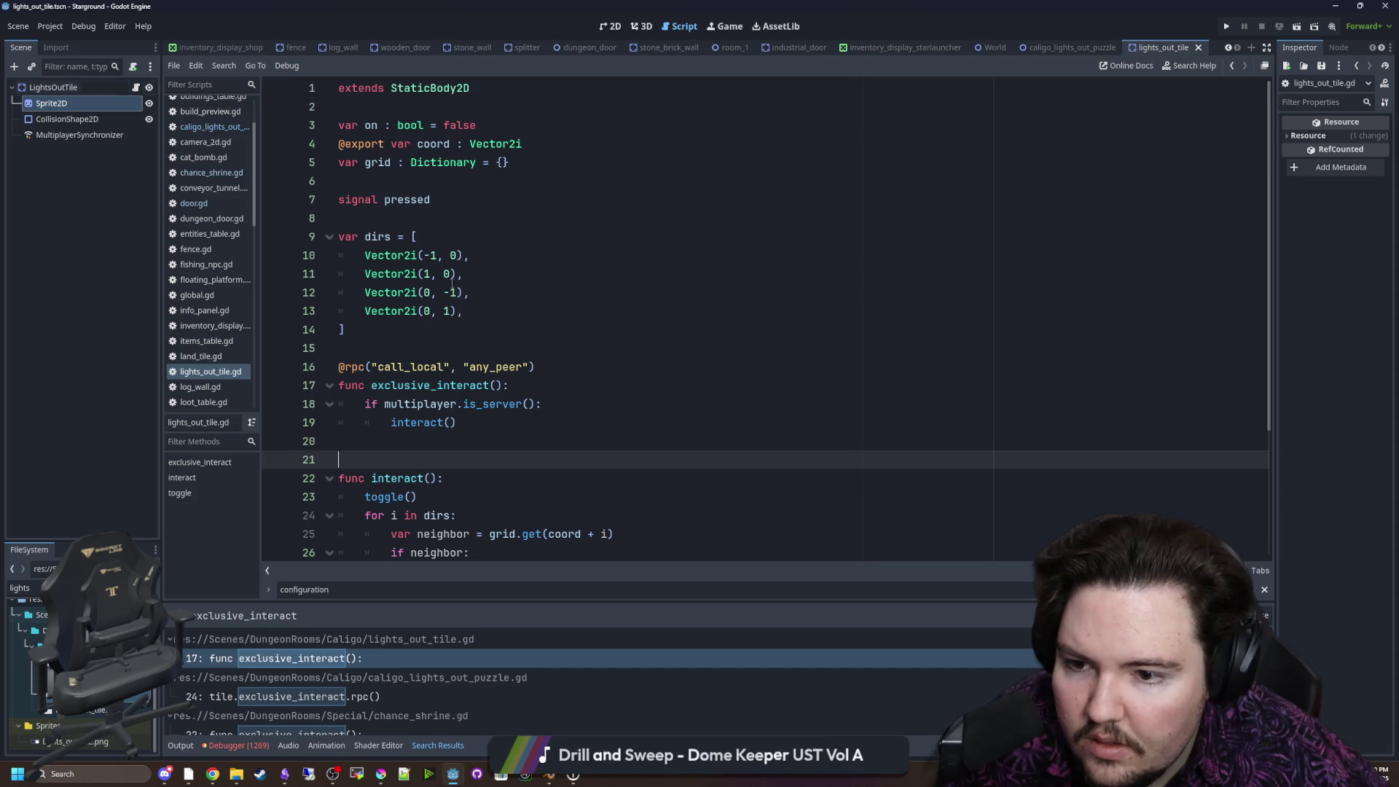
{"action": "scroll", "coordinate": [482, 323], "scroll_direction": "down", "scroll_amount": 3}
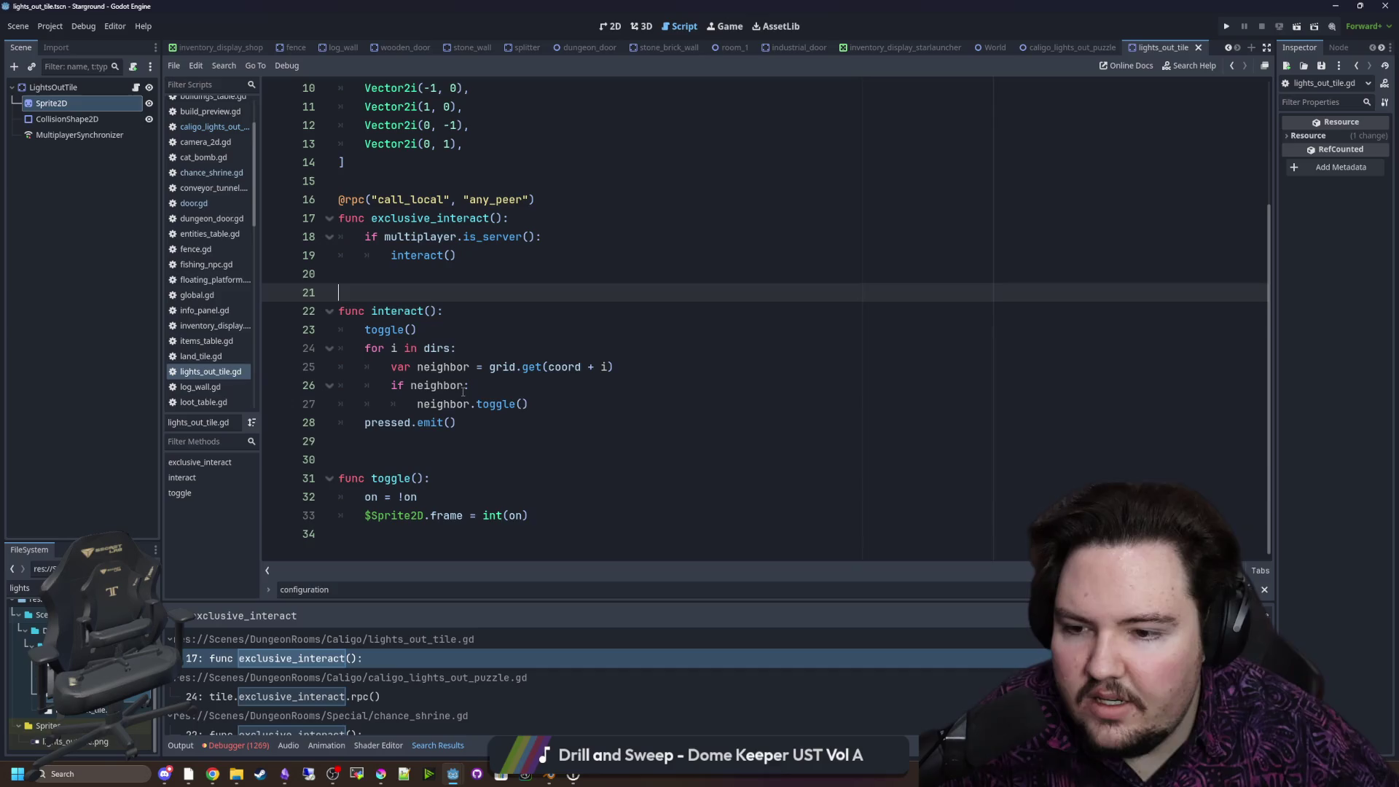
{"action": "left_click", "coordinate": [424, 443]}
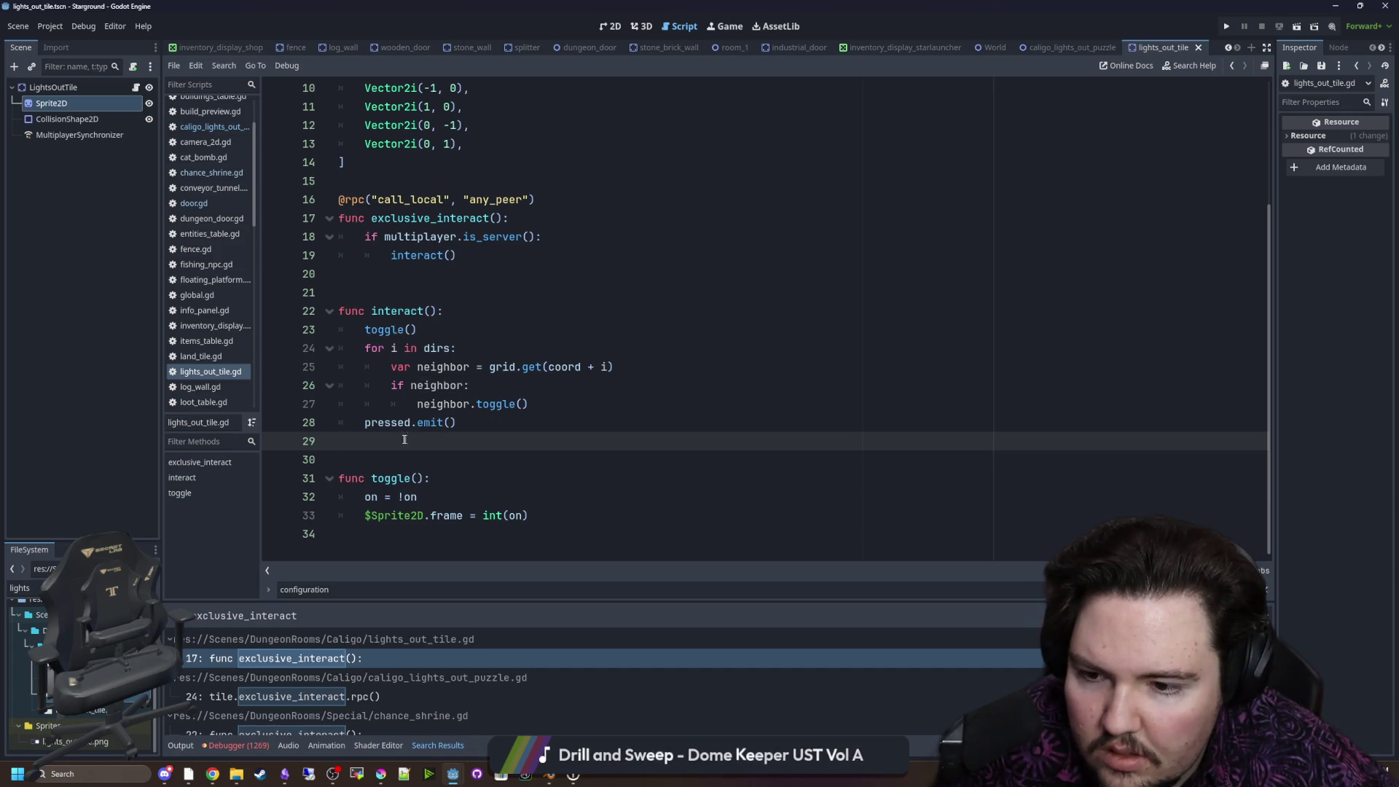
{"action": "left_click", "coordinate": [378, 459]}
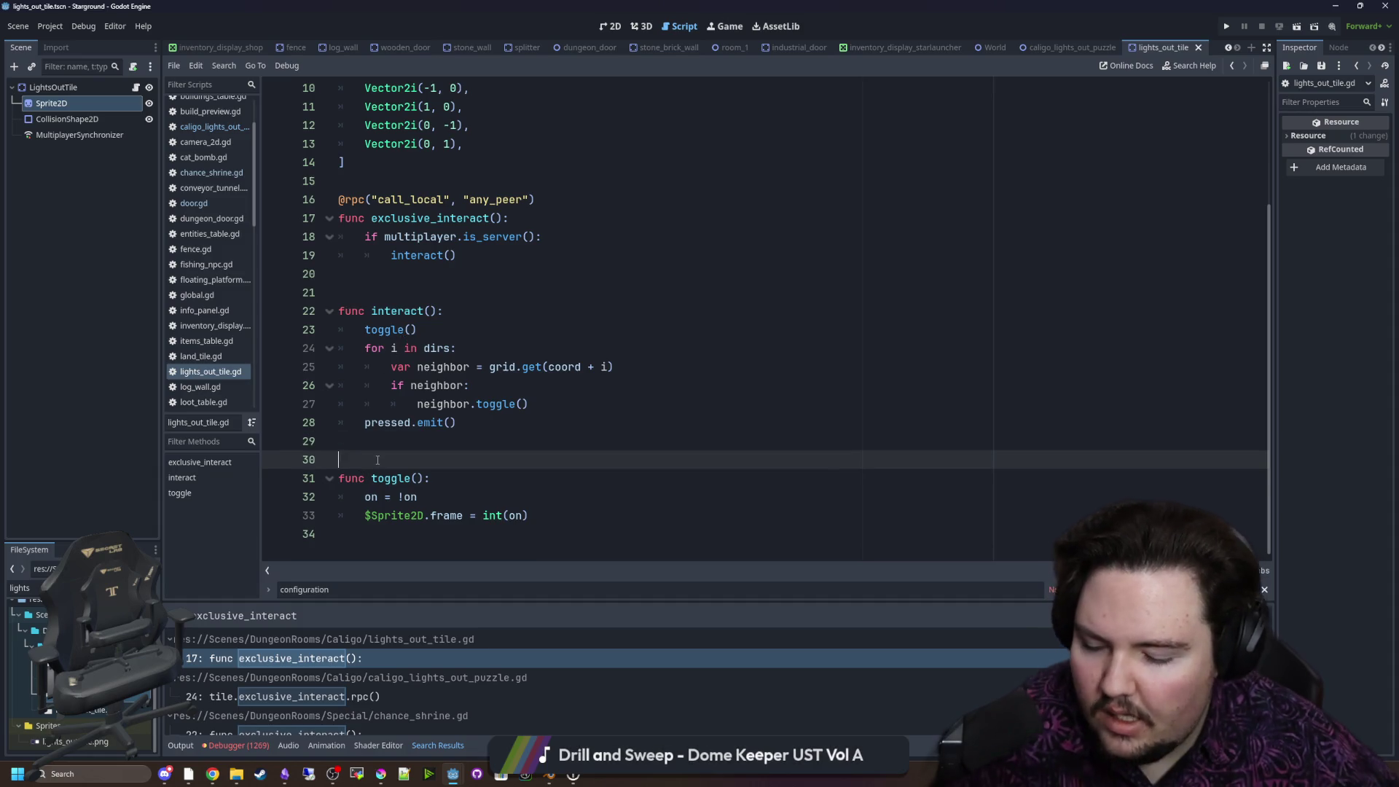
{"action": "key", "text": "Return"}
{"action": "type", "text": "@rpc(\"cal;"}
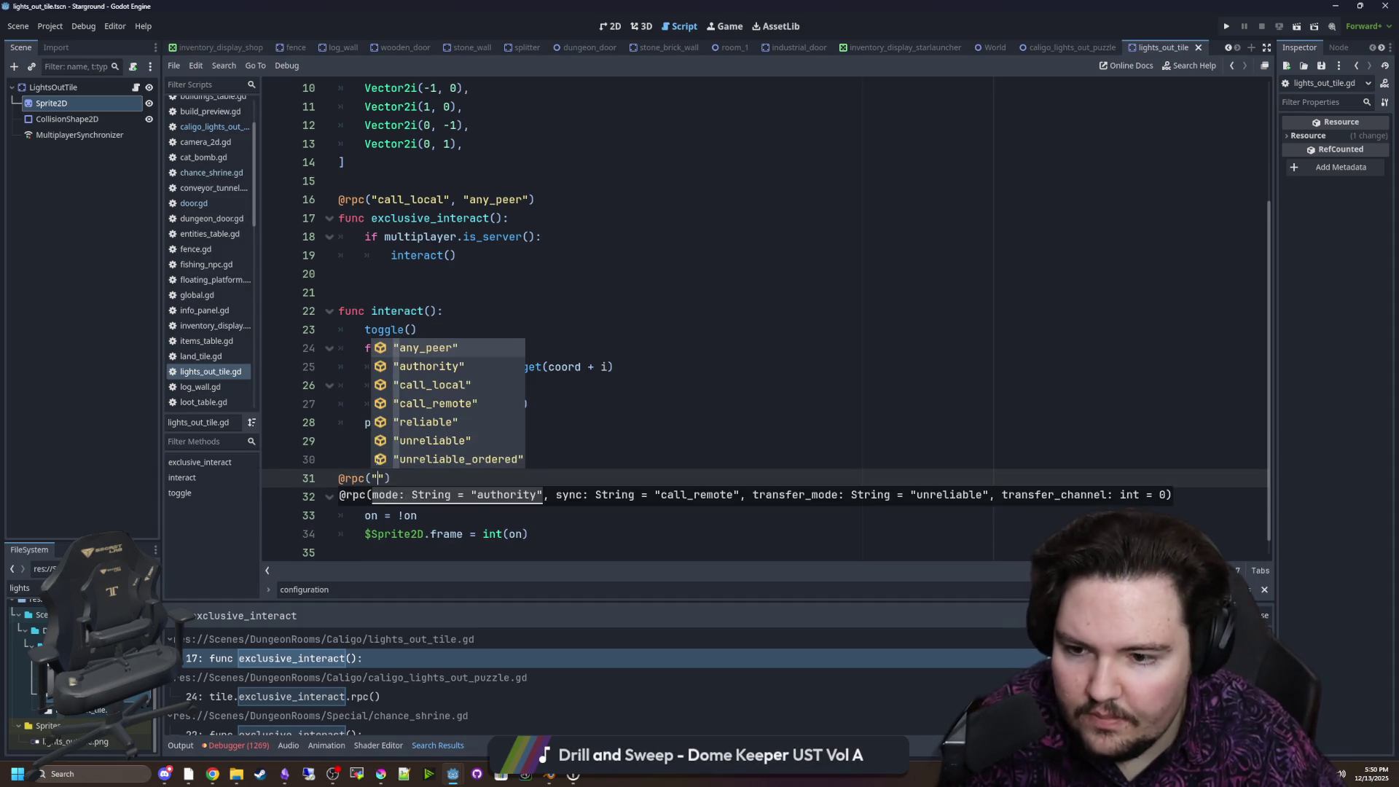
{"action": "type", "text": "ll "}
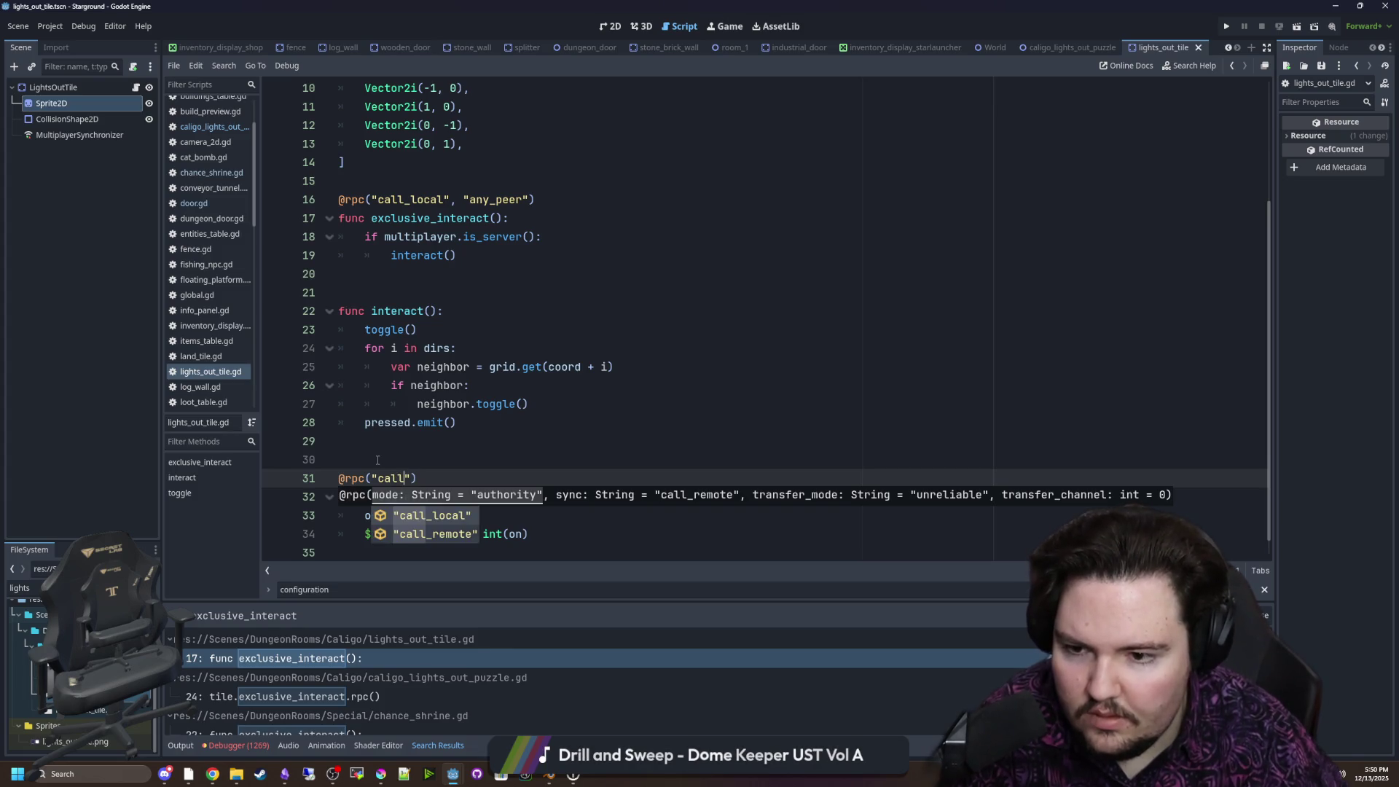
{"action": "type", "text": "_local"}
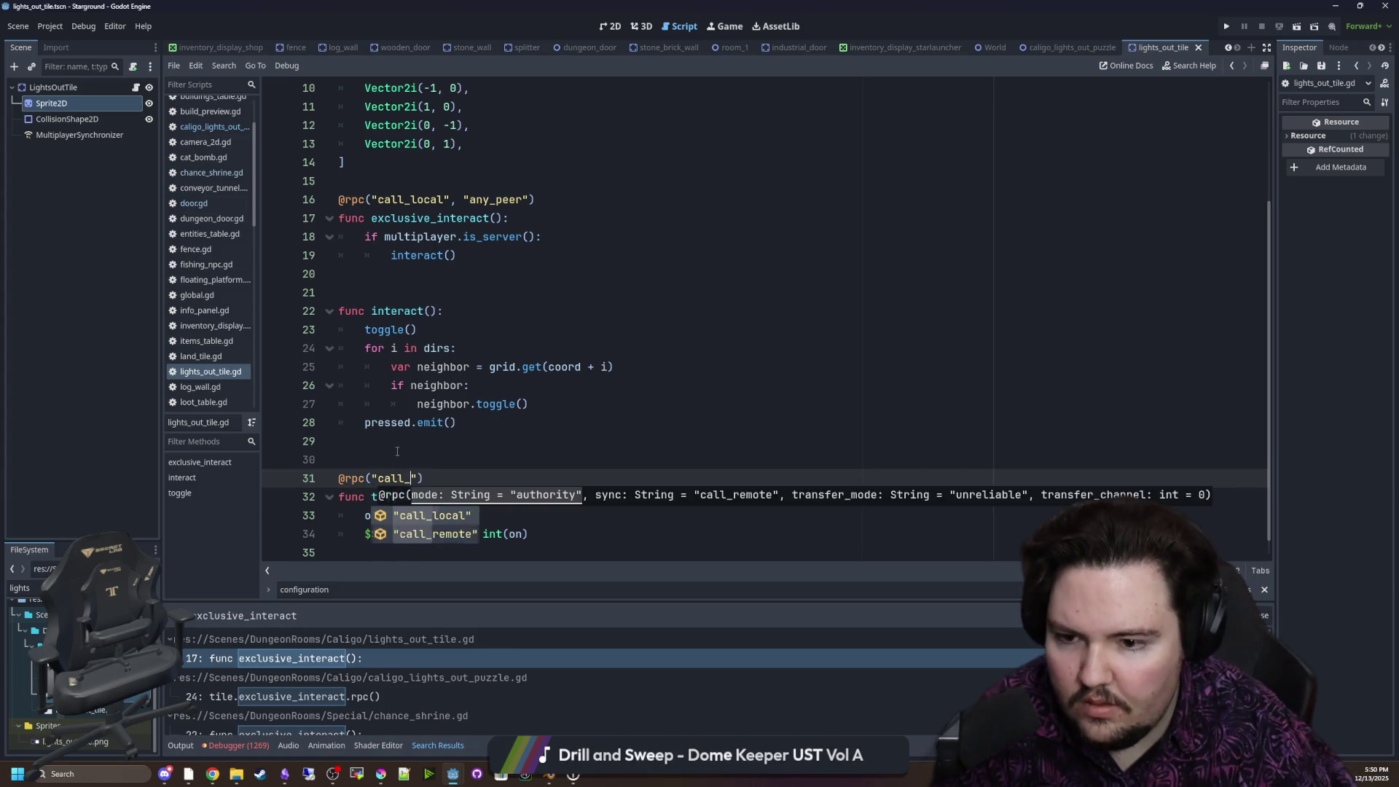
{"action": "scroll", "coordinate": [379, 369], "scroll_direction": "up", "scroll_amount": 3}
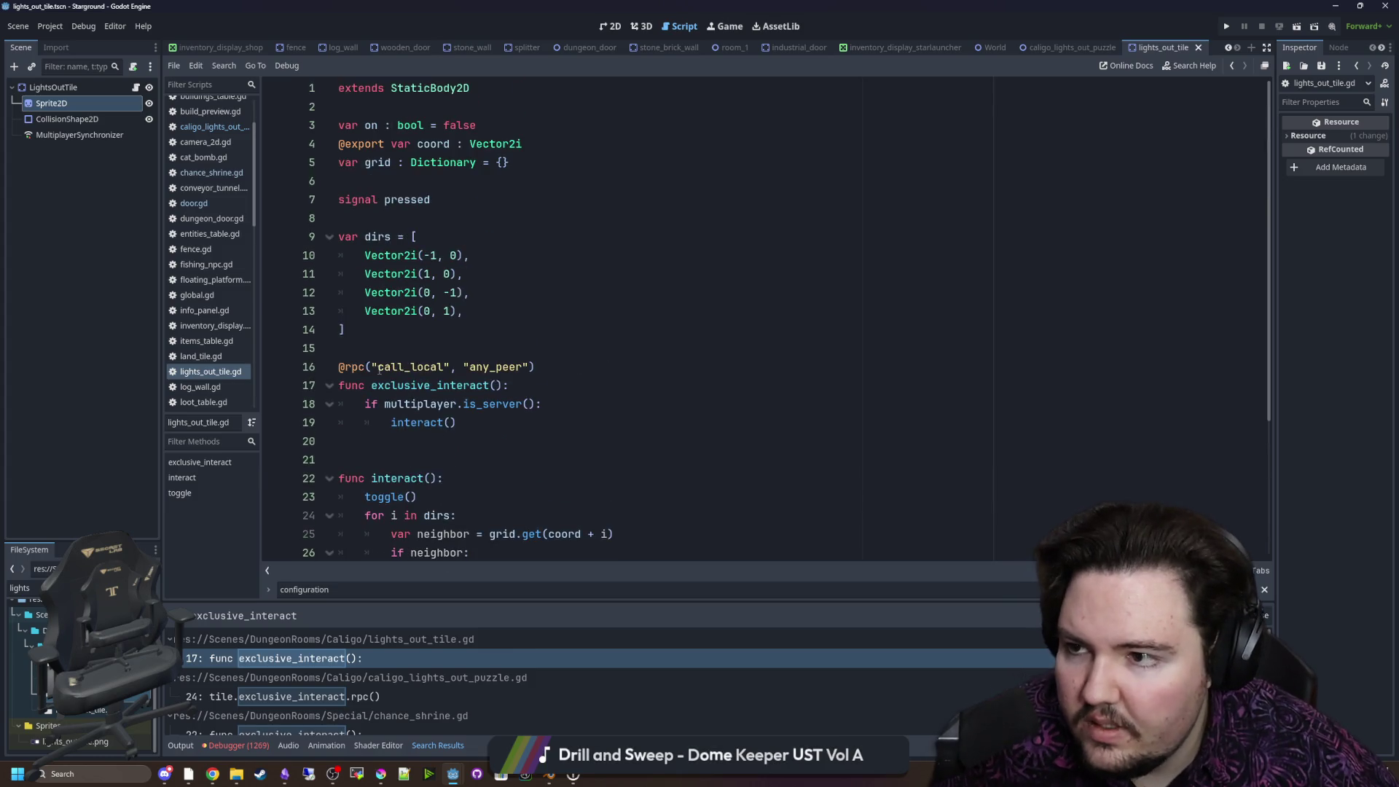
Inspect the tile MultiplayerSynchronizer's replication settings alongside the toggle code.
{"action": "left_click", "coordinate": [76, 135]}
{"action": "scroll", "coordinate": [397, 489], "scroll_direction": "down", "scroll_amount": 3}
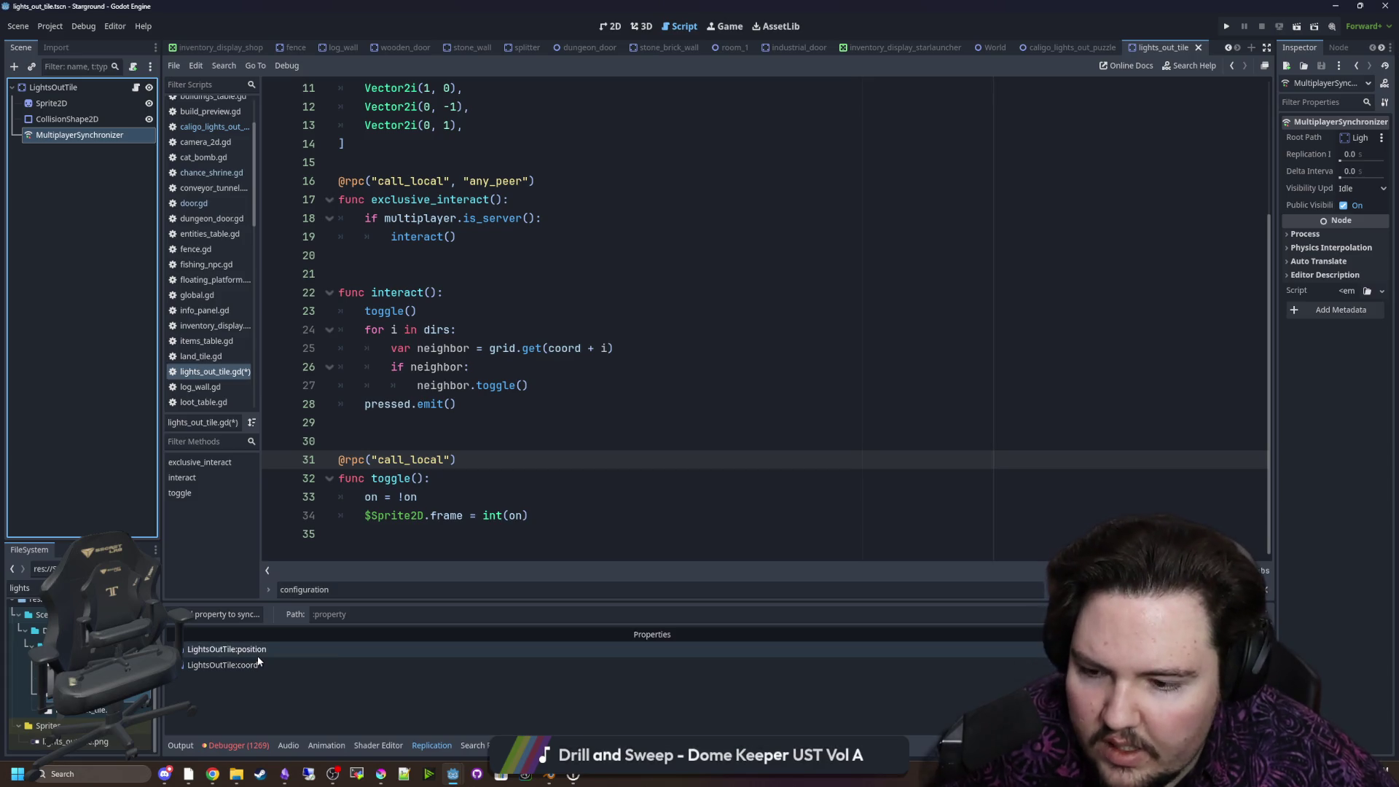
{"action": "left_click", "coordinate": [505, 493]}
{"action": "left_click", "coordinate": [410, 443]}
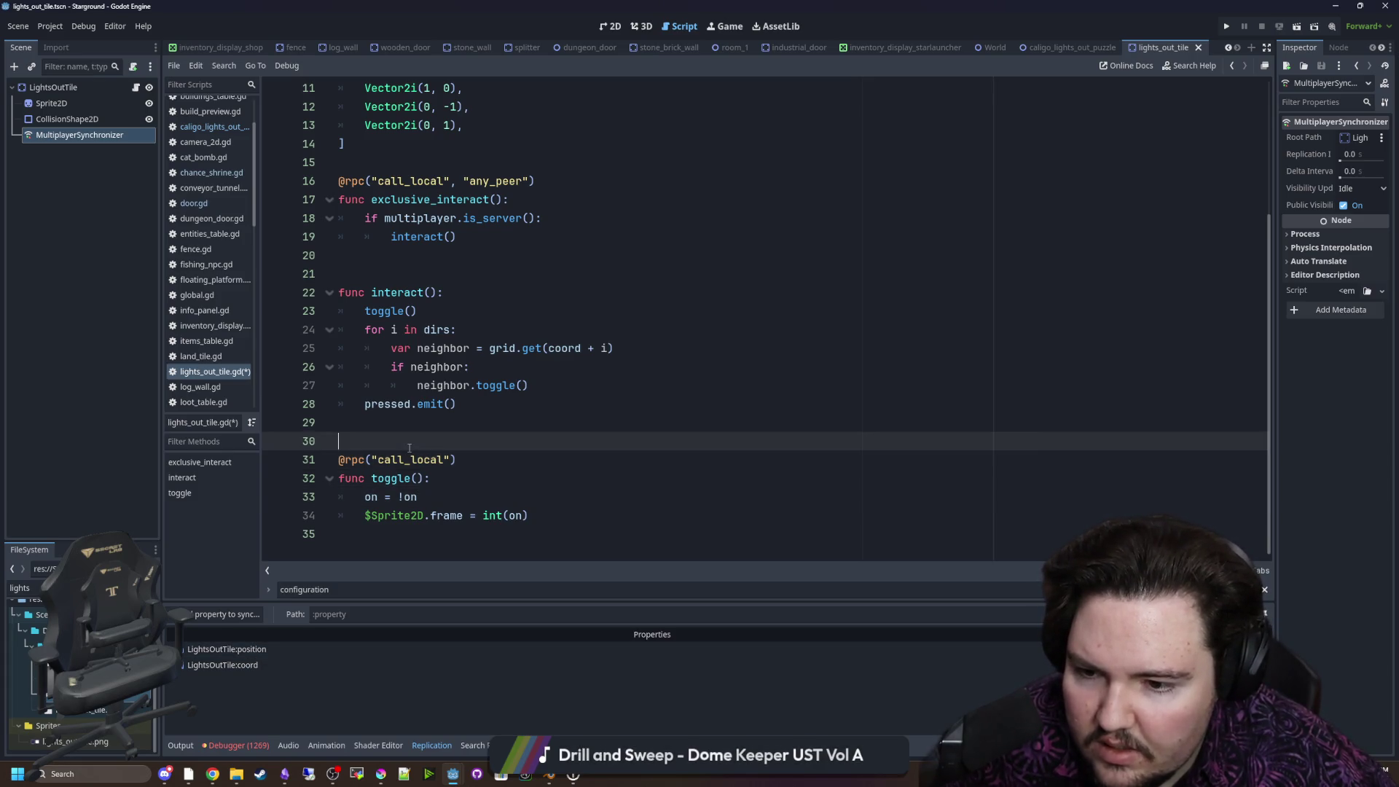
{"action": "left_click", "coordinate": [235, 616]}
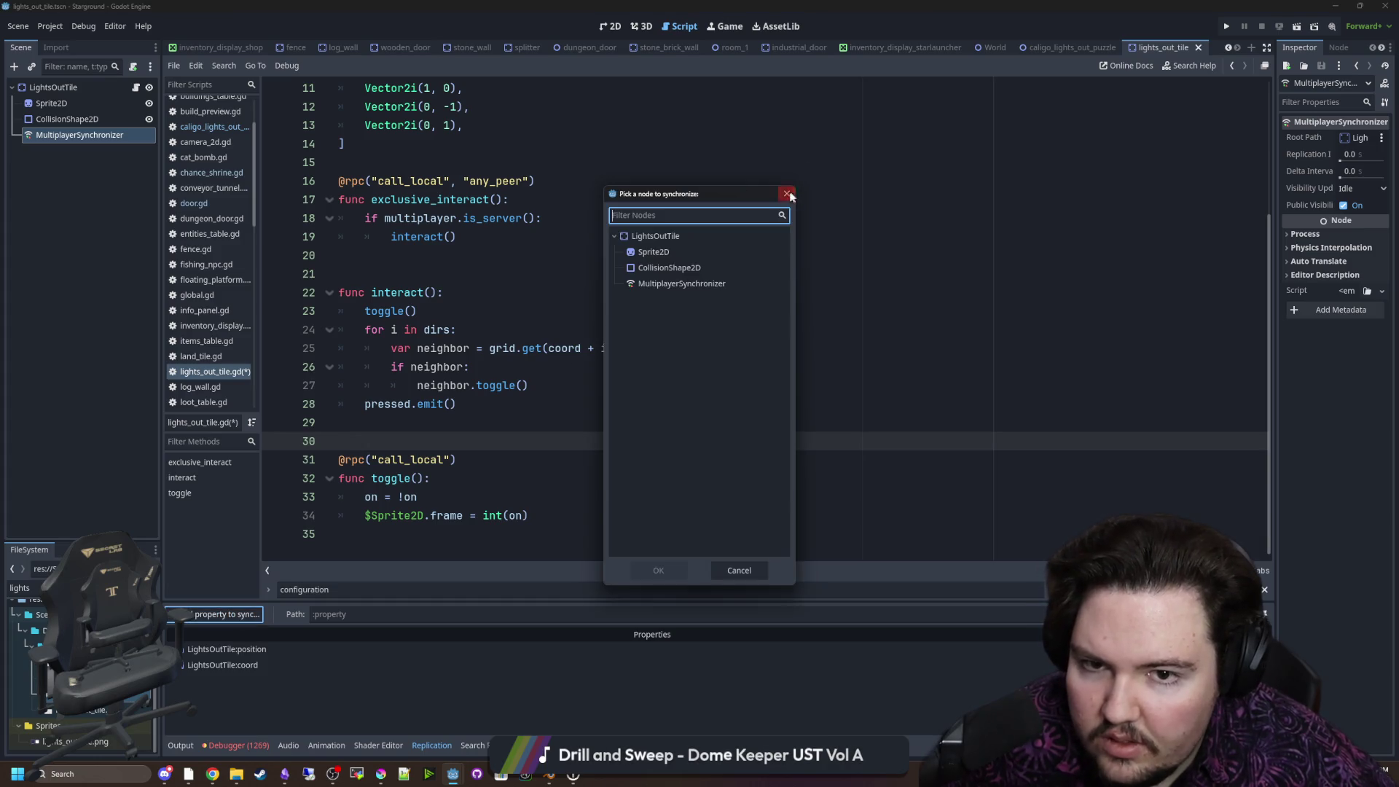
{"action": "key", "text": "Escape"}
{"action": "scroll", "coordinate": [412, 292], "scroll_direction": "up", "scroll_amount": 3}
{"action": "left_click", "coordinate": [341, 138]}
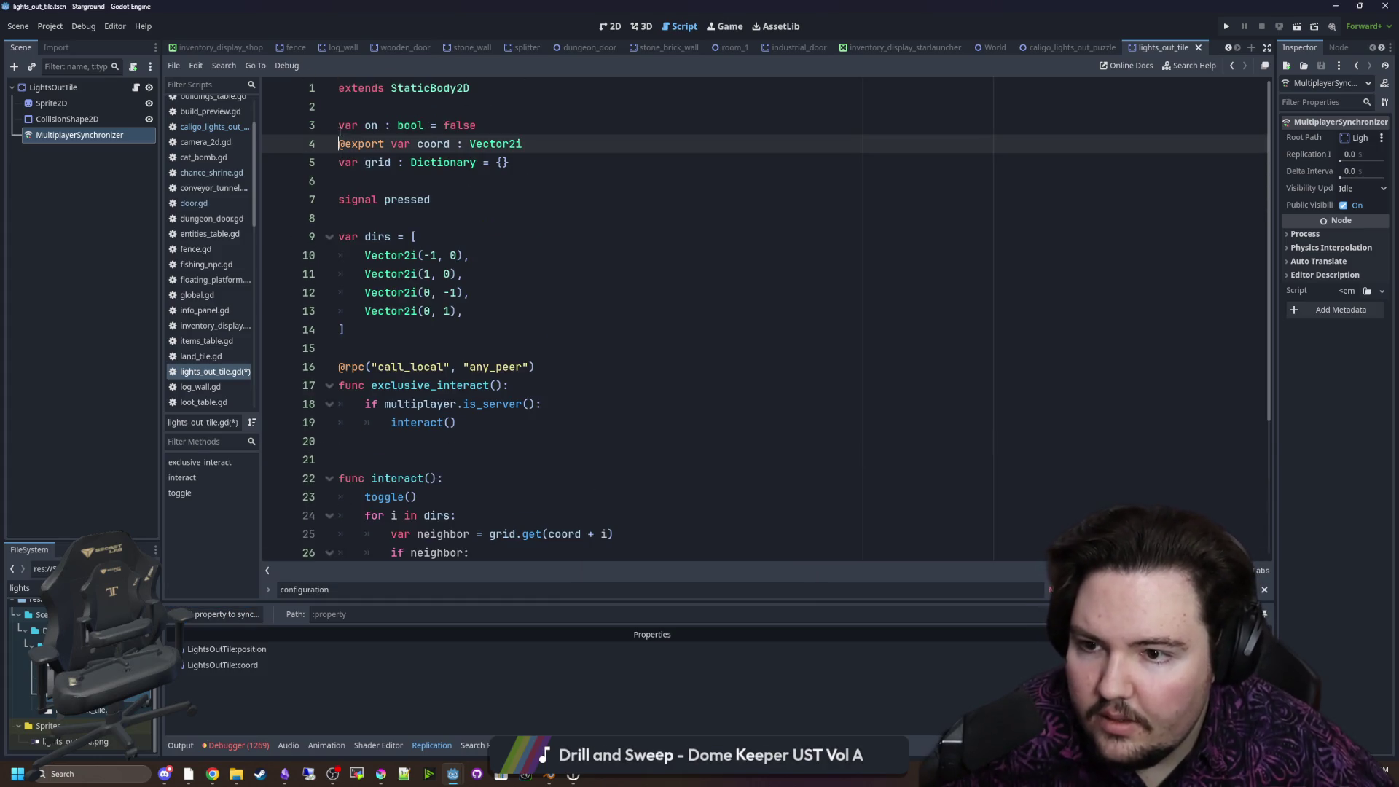
{"action": "left_click", "coordinate": [339, 126]}
{"action": "scroll", "coordinate": [475, 269], "scroll_direction": "down", "scroll_amount": 2}
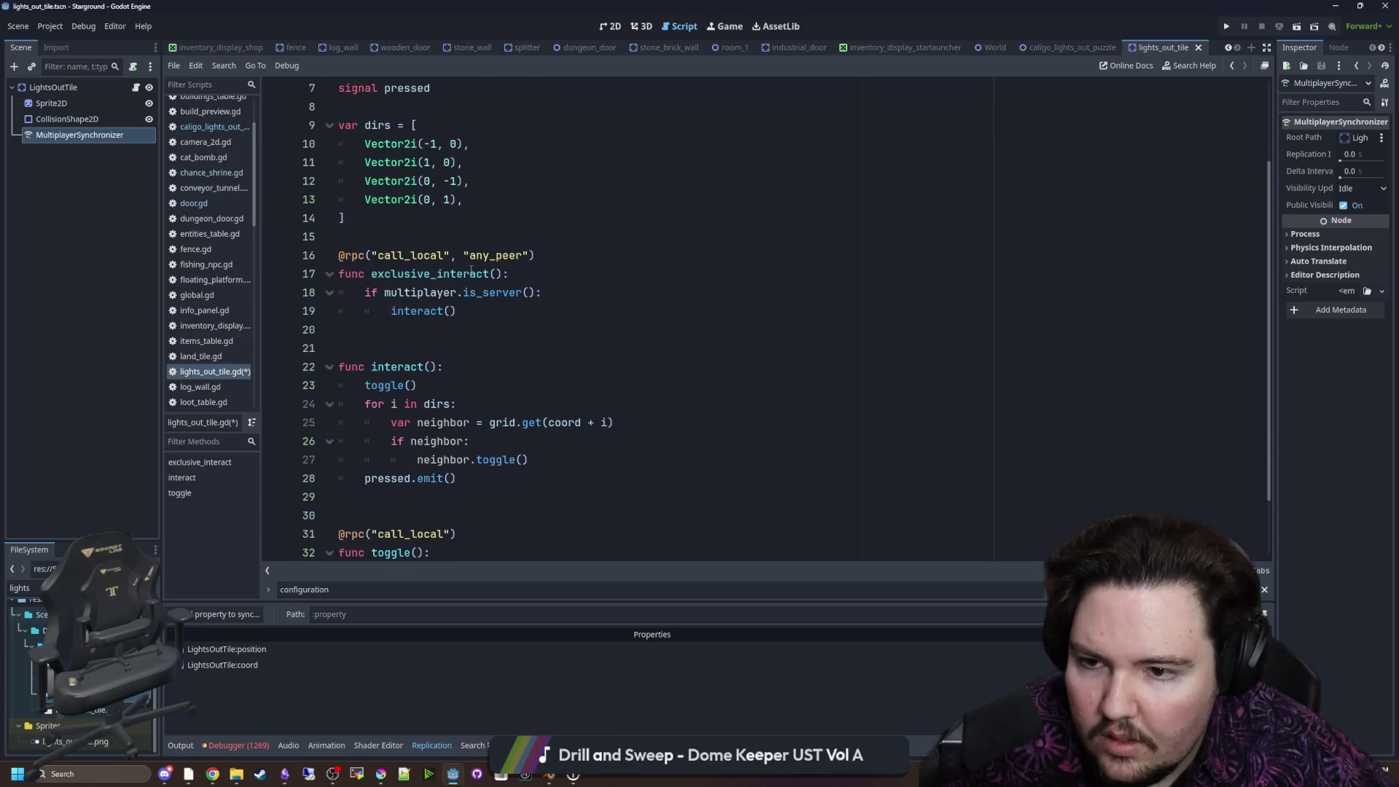
{"action": "scroll", "coordinate": [521, 356], "scroll_direction": "up", "scroll_amount": 2}
{"action": "type", "text": "@export var on : bool = false"}
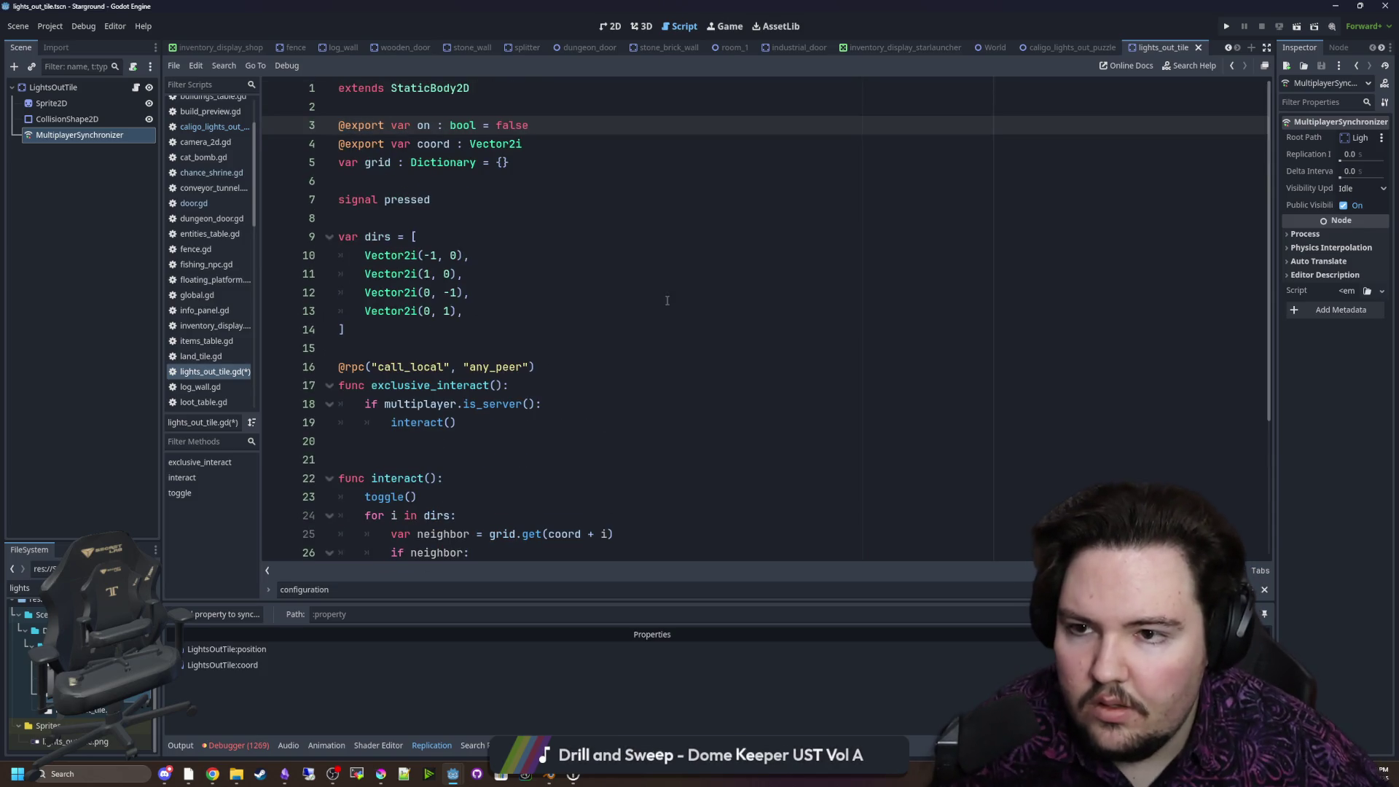
{"action": "scroll", "coordinate": [543, 369], "scroll_direction": "down", "scroll_amount": 3}
{"action": "left_click", "coordinate": [222, 615]}
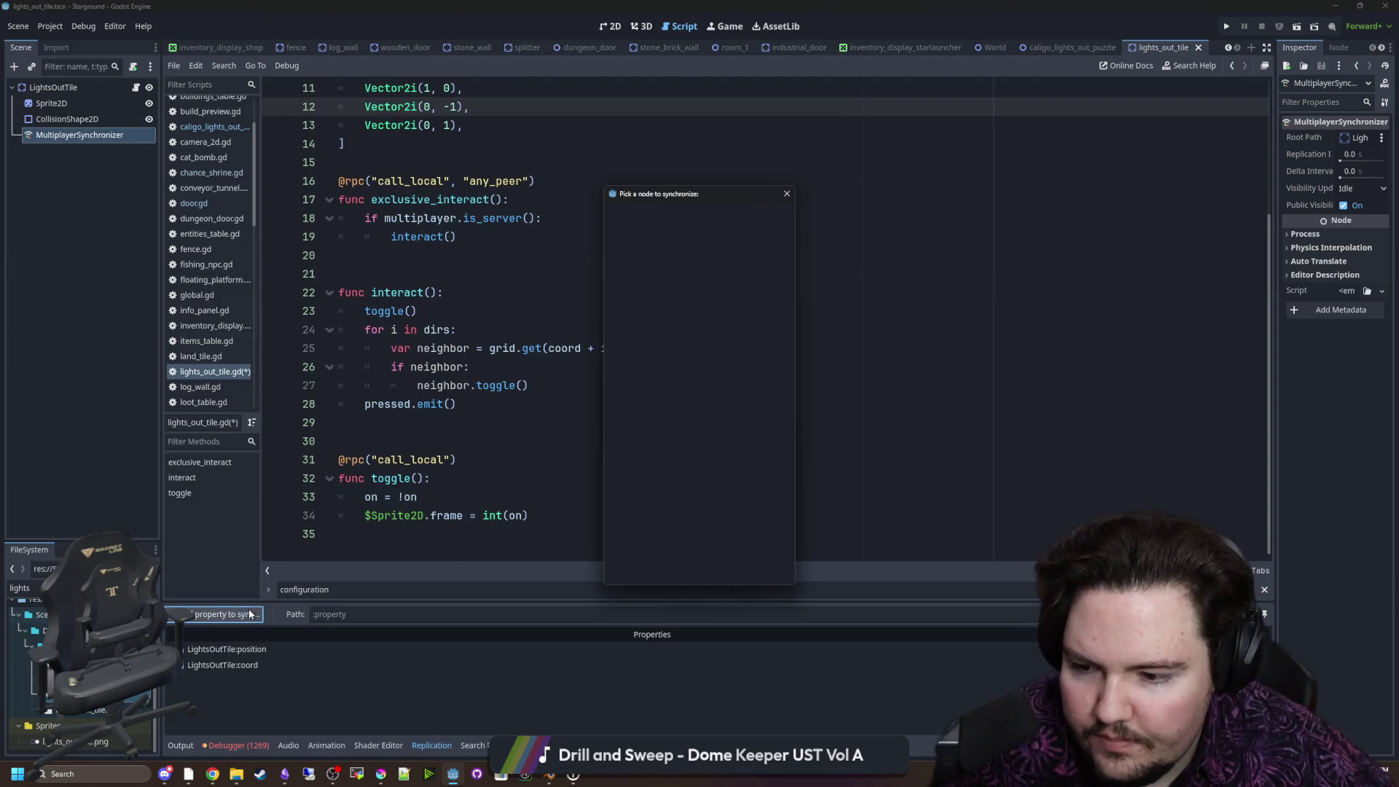
{"action": "double_click", "coordinate": [656, 235]}
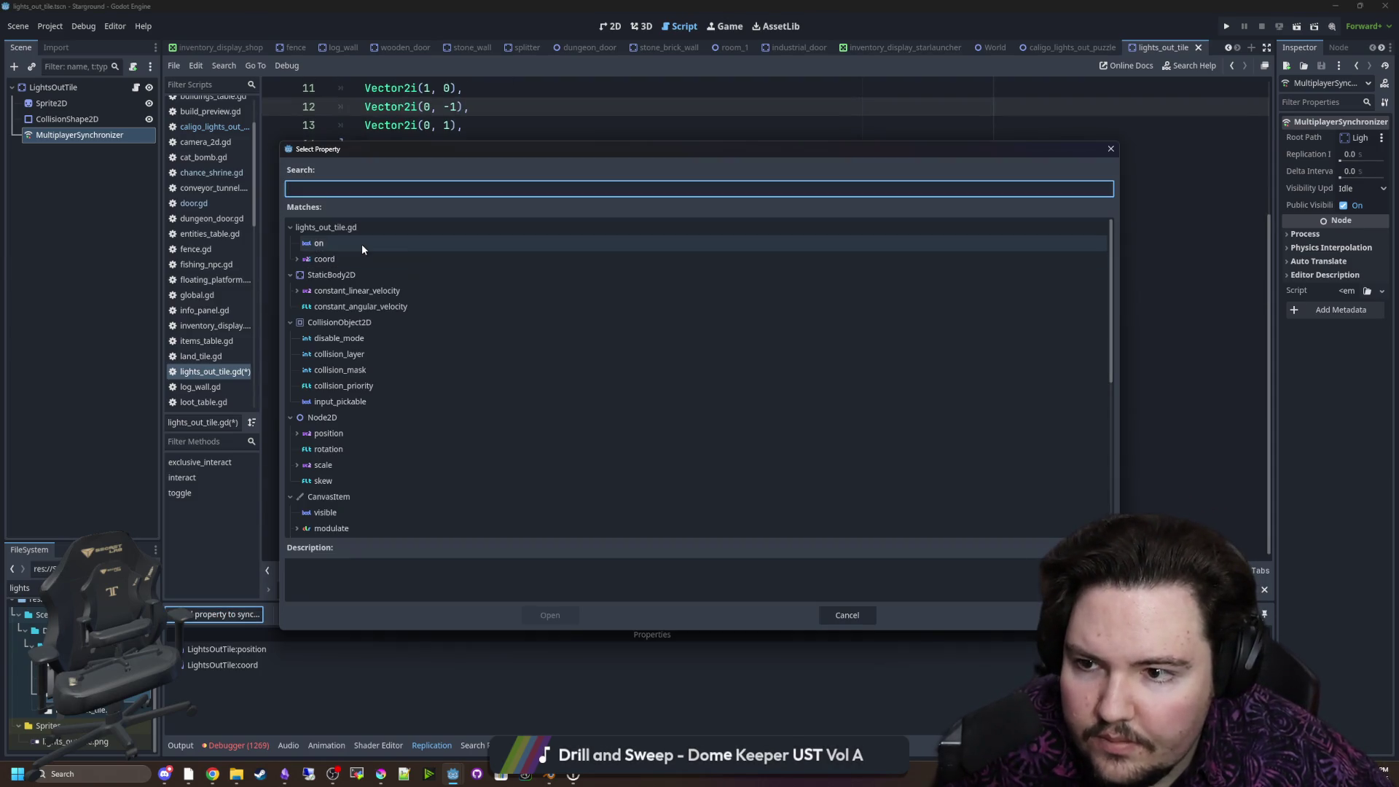
{"action": "double_click", "coordinate": [361, 244]}
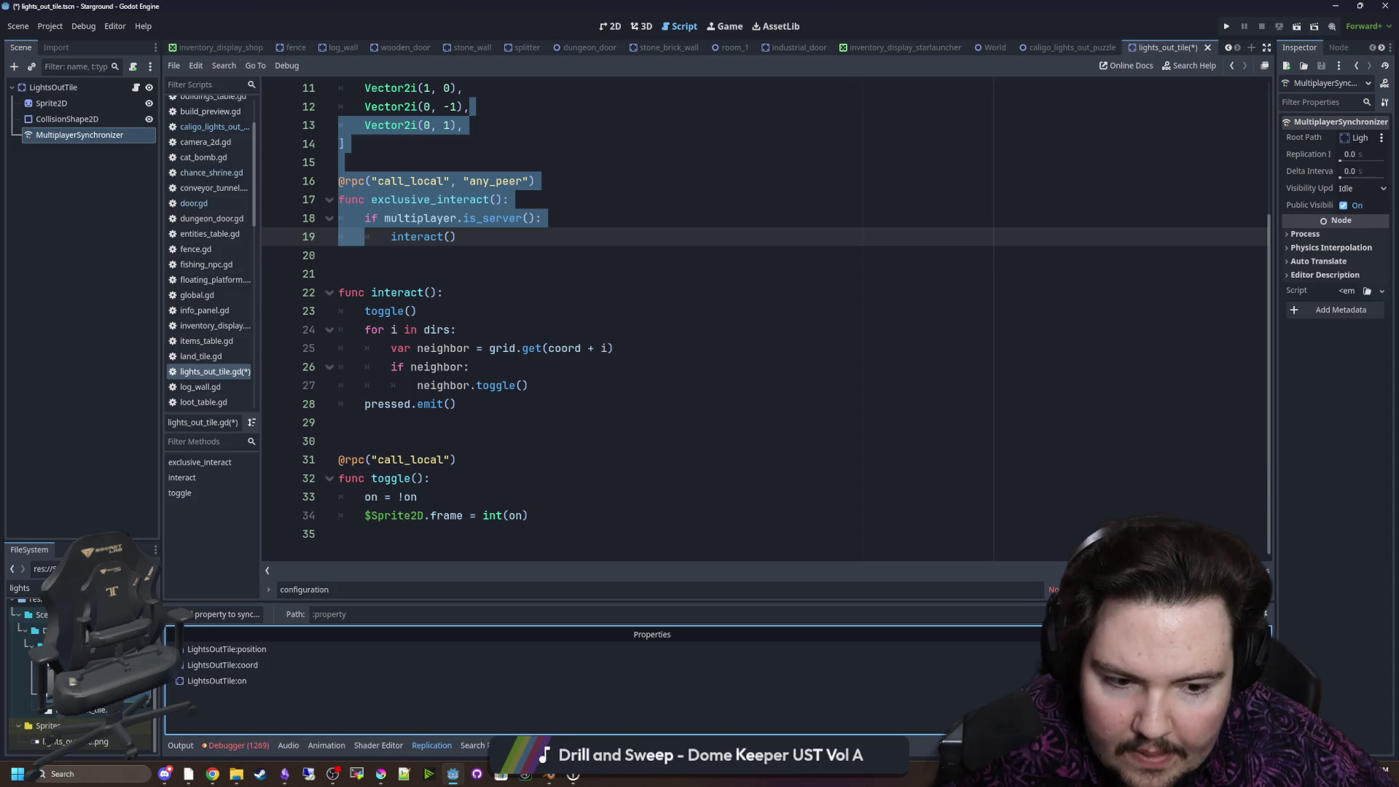
Review the neighbor toggle call and the lines after interact in the tile script.
{"action": "left_click", "coordinate": [562, 470]}
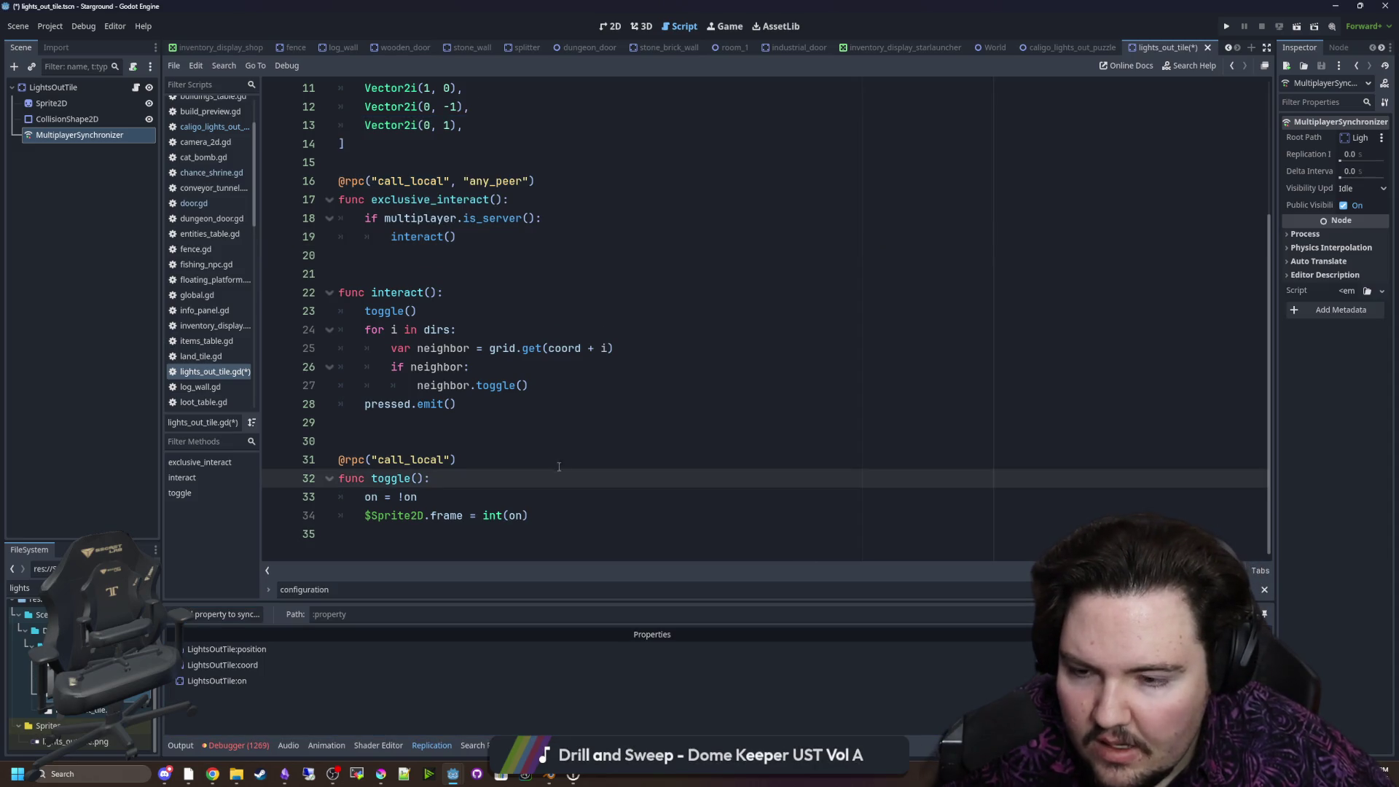
{"action": "left_click", "coordinate": [546, 422]}
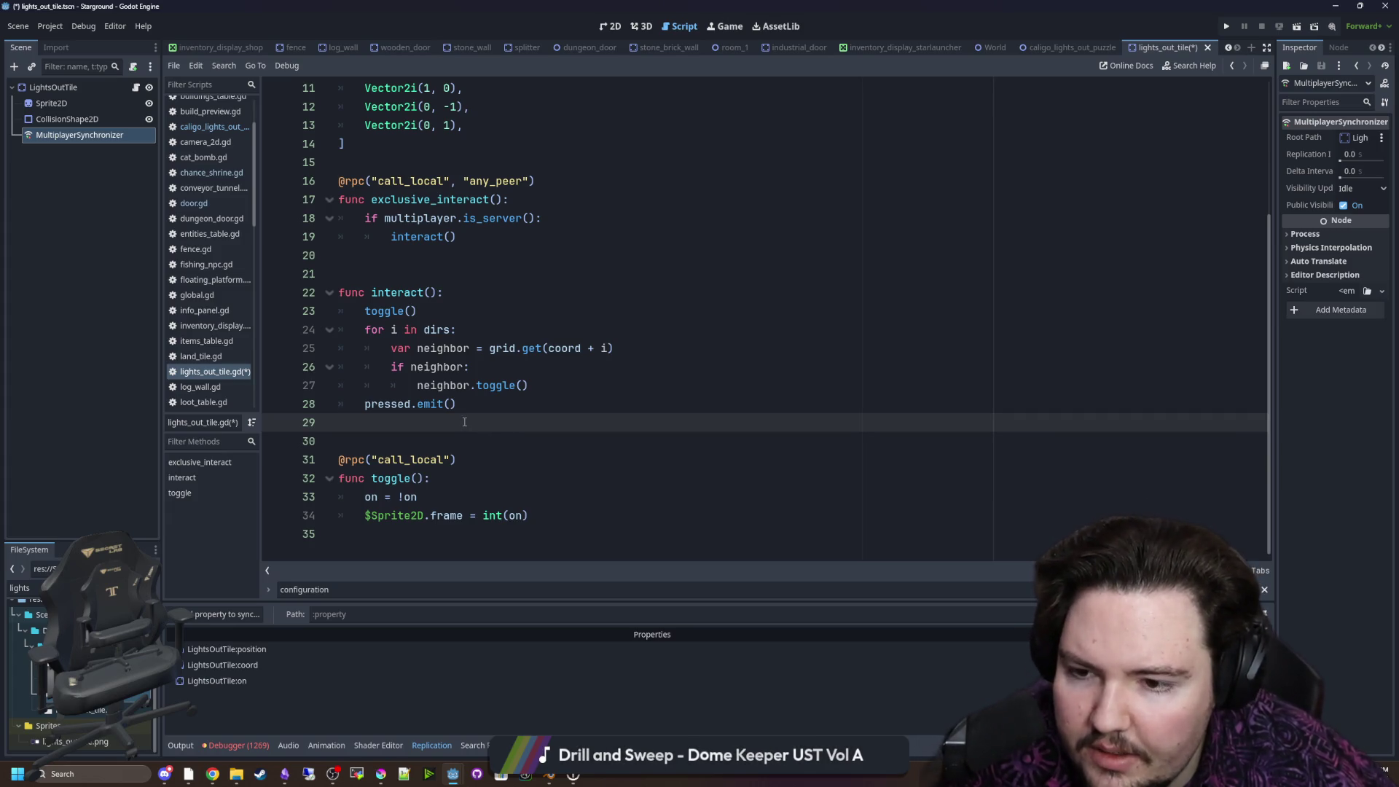
{"action": "left_click_drag", "start_coordinate": [503, 395], "coordinate": [421, 386]}
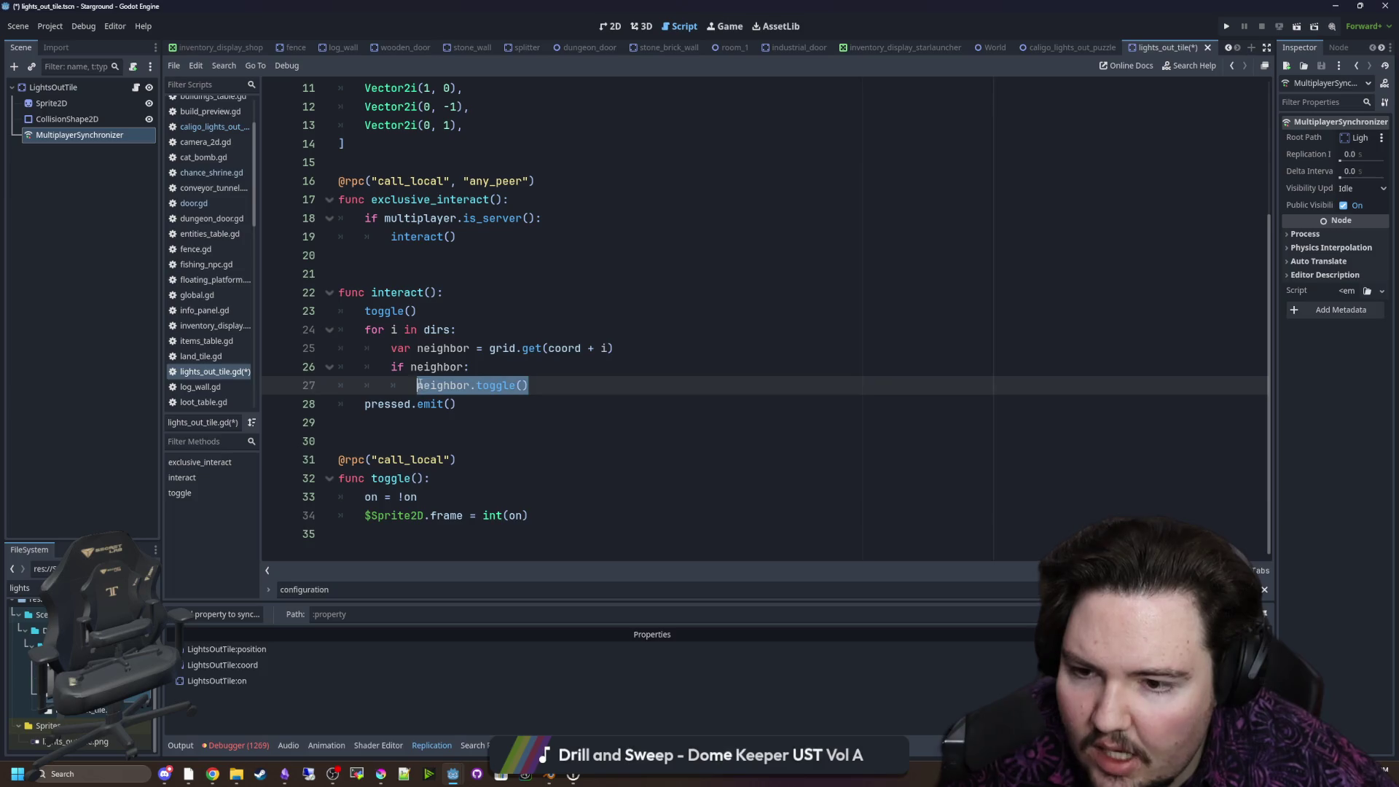
{"action": "left_click", "coordinate": [524, 420]}
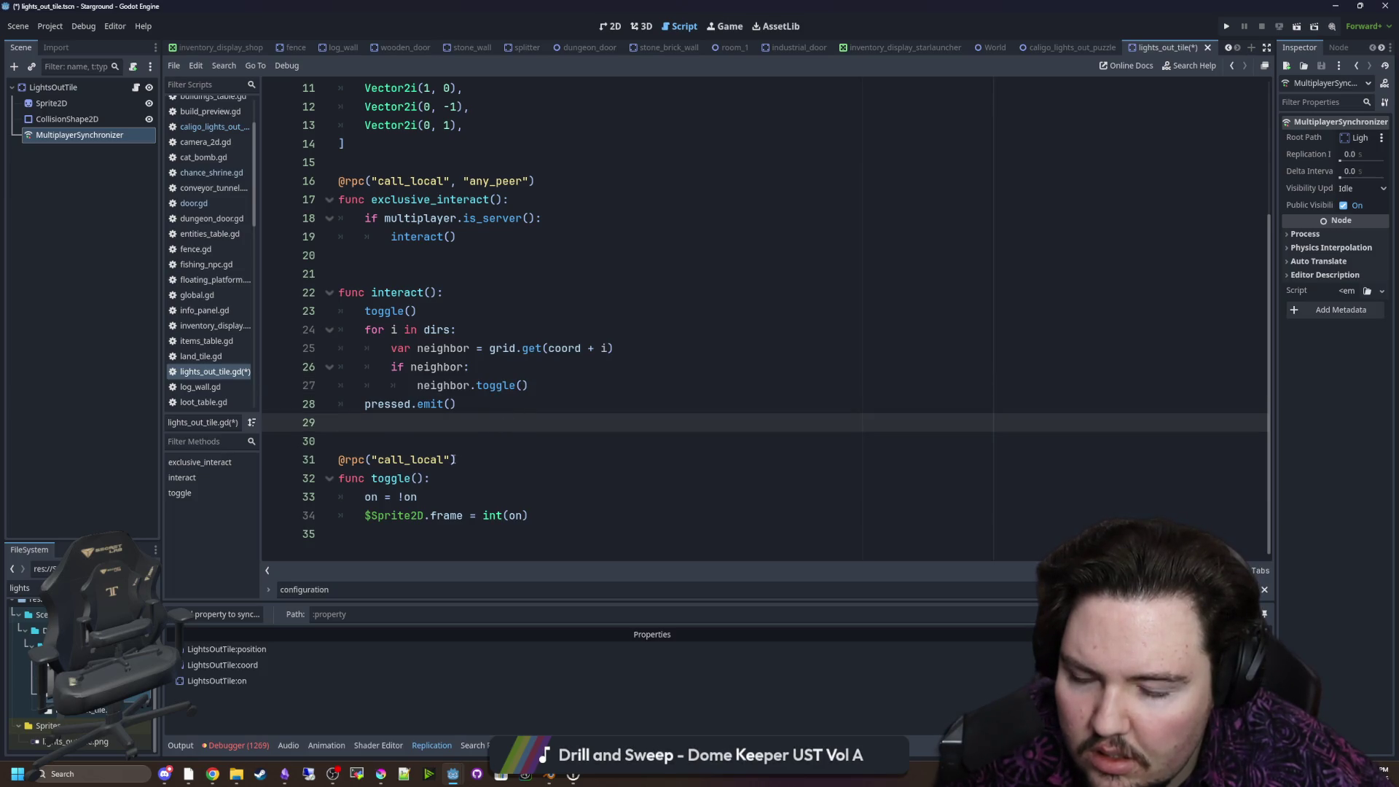
{"action": "left_click_drag", "start_coordinate": [529, 515], "coordinate": [364, 515]}
{"action": "scroll", "coordinate": [428, 292], "scroll_direction": "up", "scroll_amount": 5}
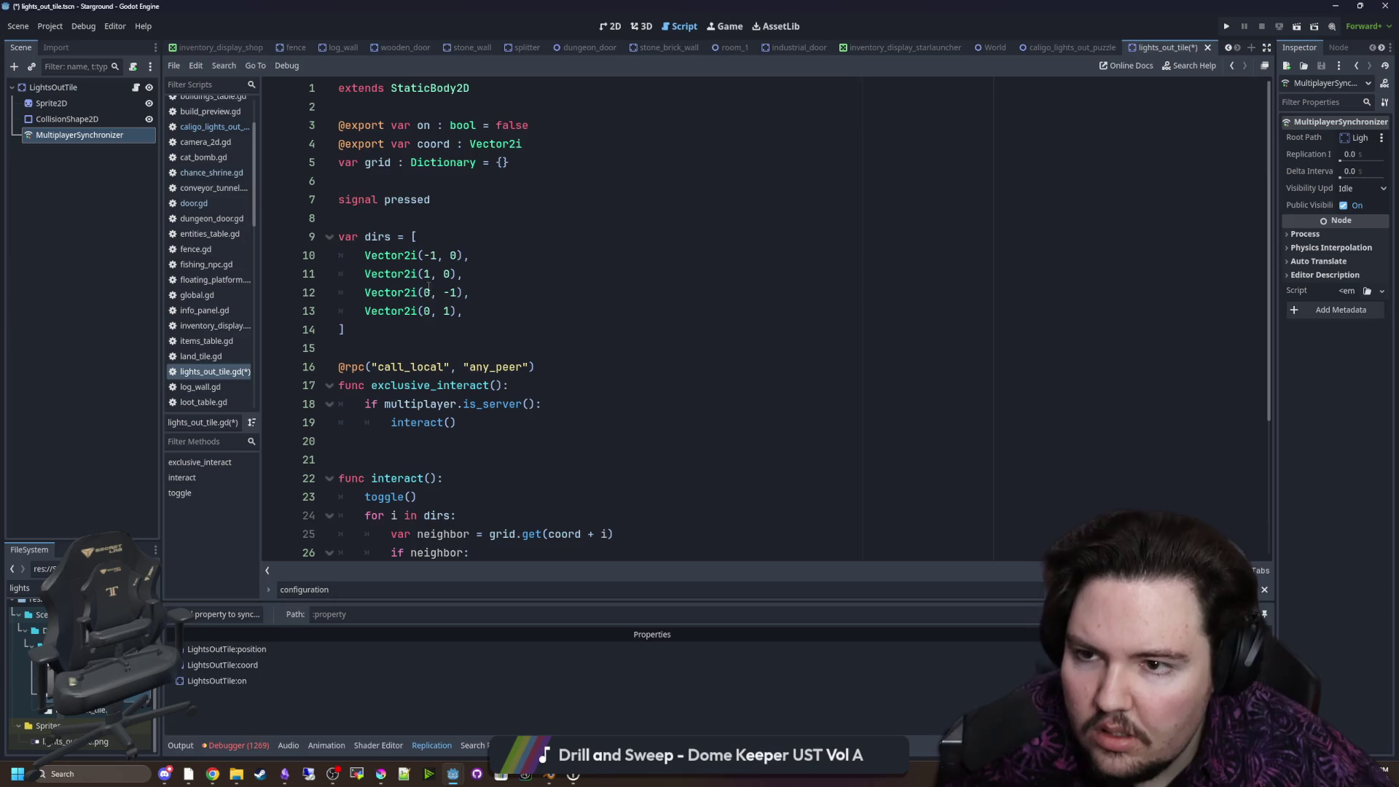
Give the on variable a set(value) setter that assigns $Sprite2D.frame = int(on).
{"action": "left_click", "coordinate": [558, 122]}
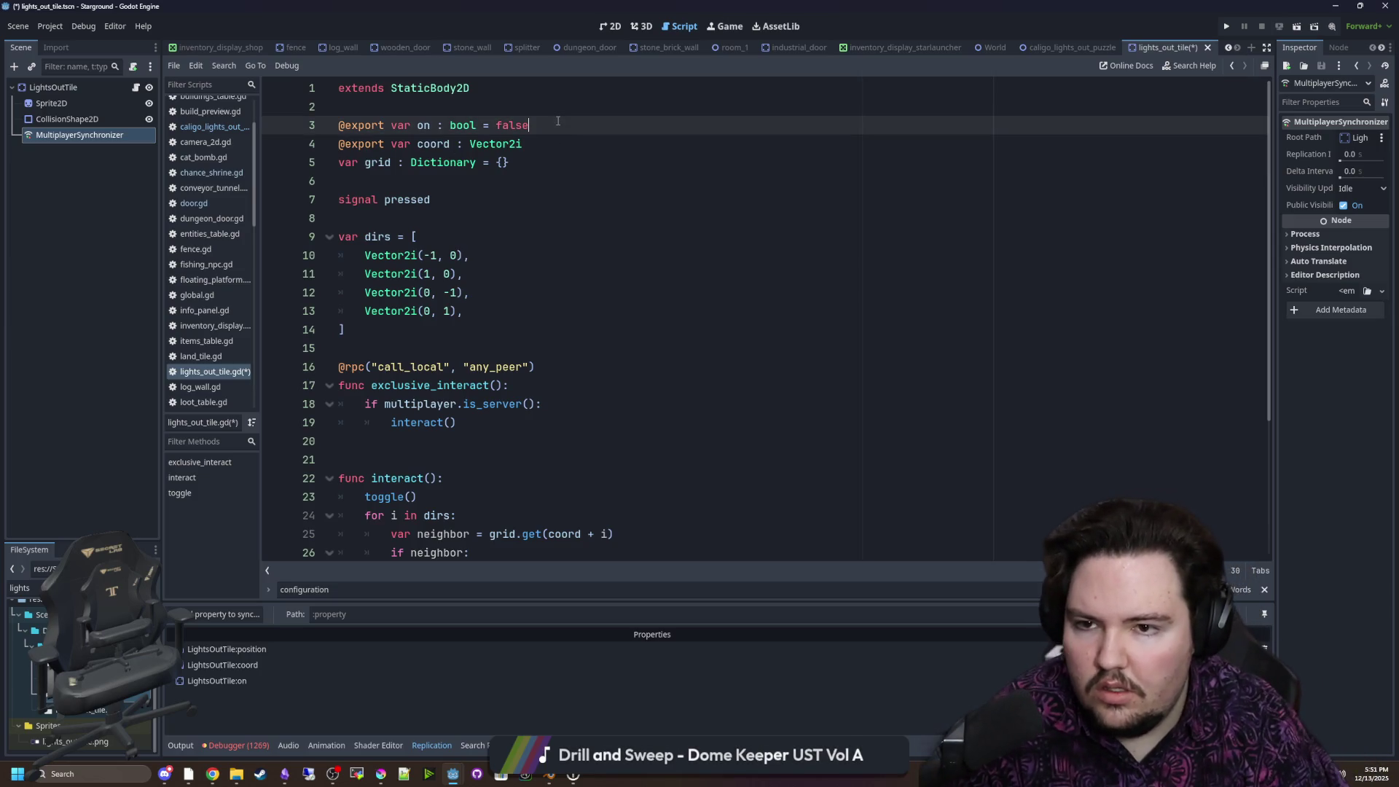
{"action": "type", "text": ":"}
{"action": "key", "text": "Return"}
{"action": "type", "text": "et(value)"}
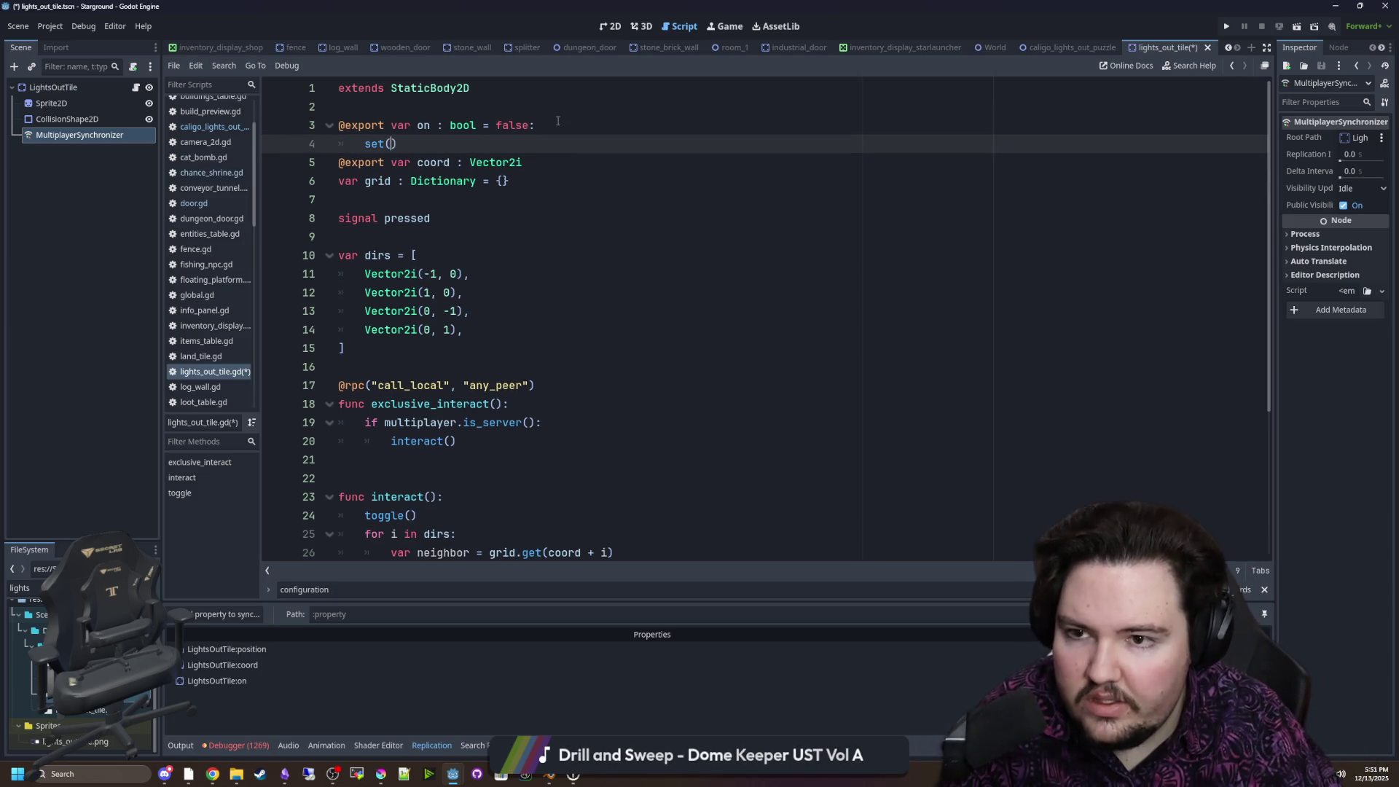
{"action": "type", "text": ":"}
{"action": "key", "text": "Return"}
{"action": "type", "text": "$Sprite2D.frame = int(on)"}
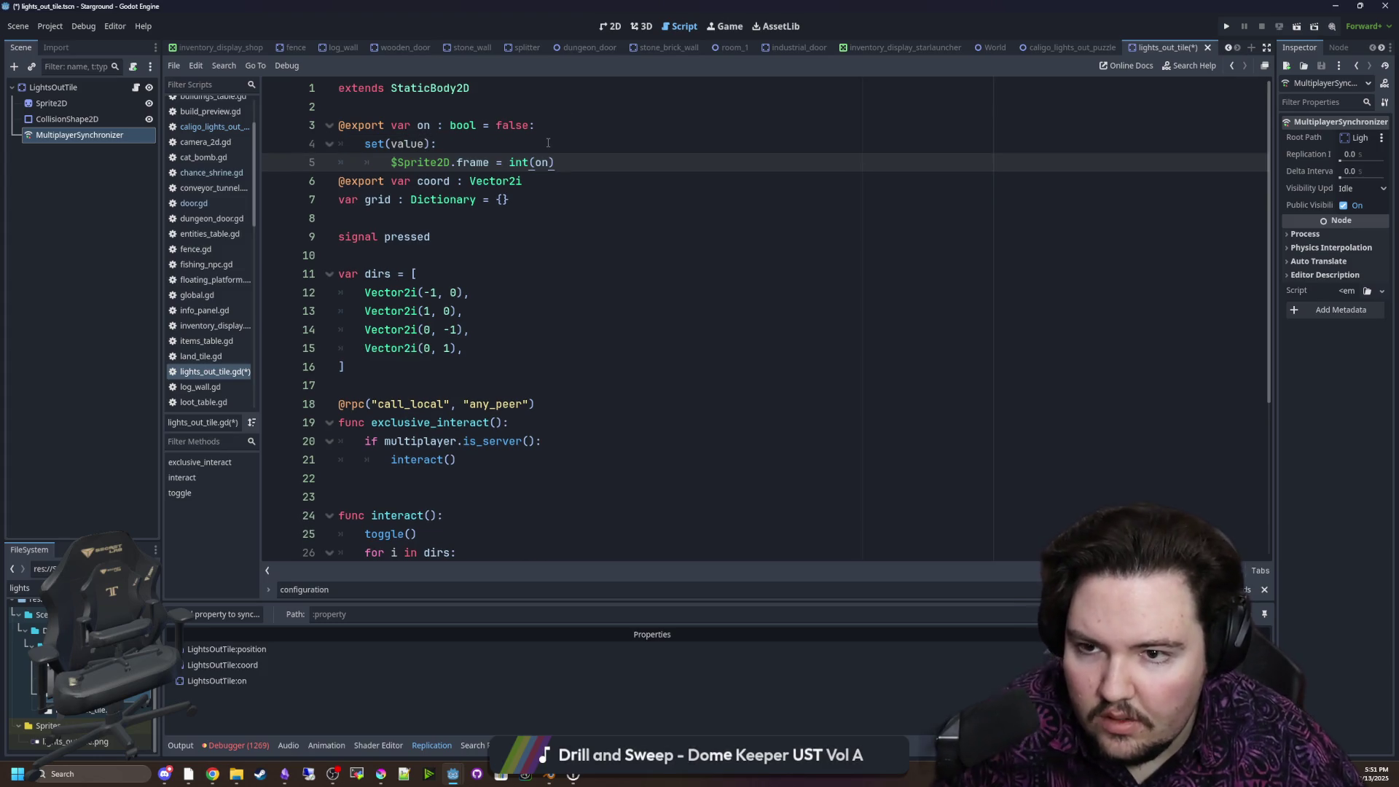
{"action": "key", "text": "Return"}
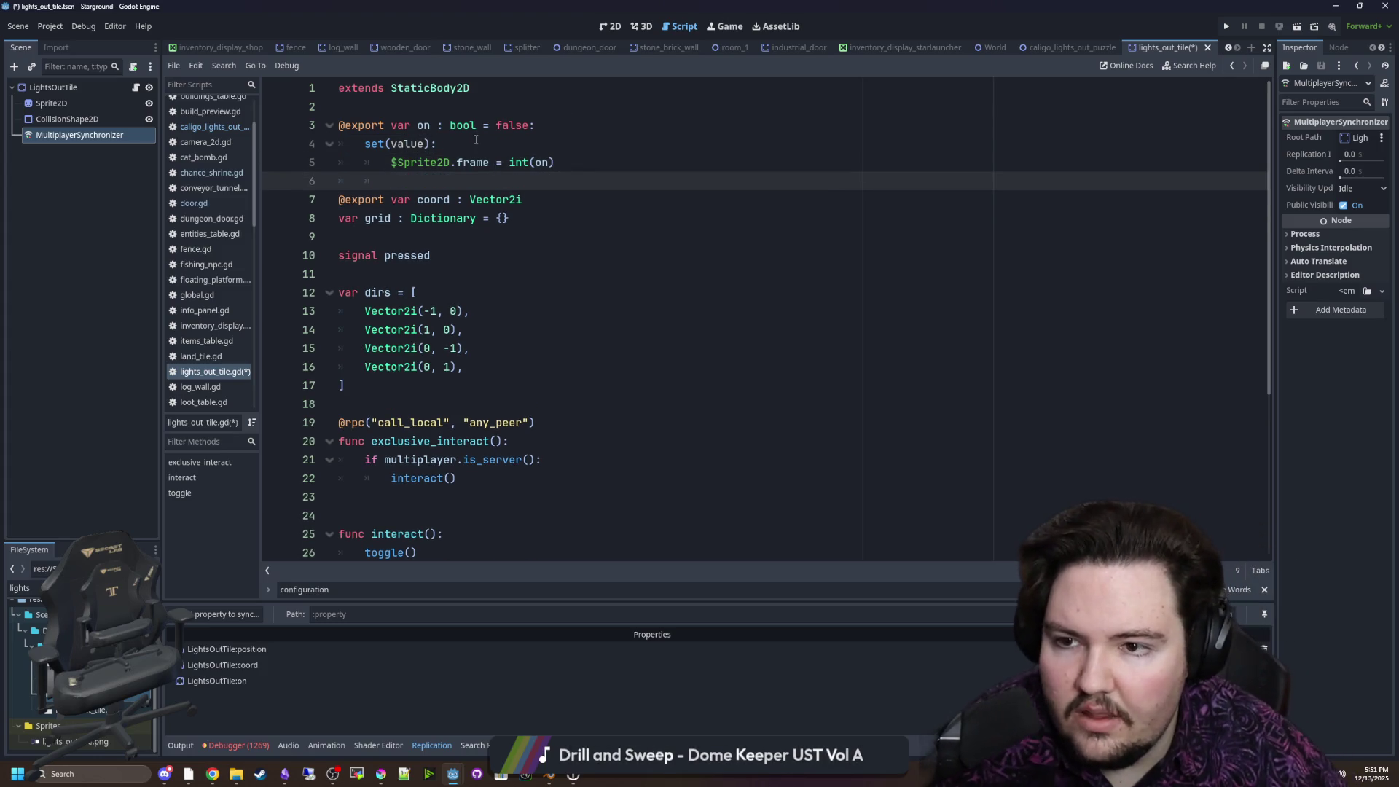
{"action": "left_click", "coordinate": [469, 145]}
{"action": "double_click", "coordinate": [424, 125]}
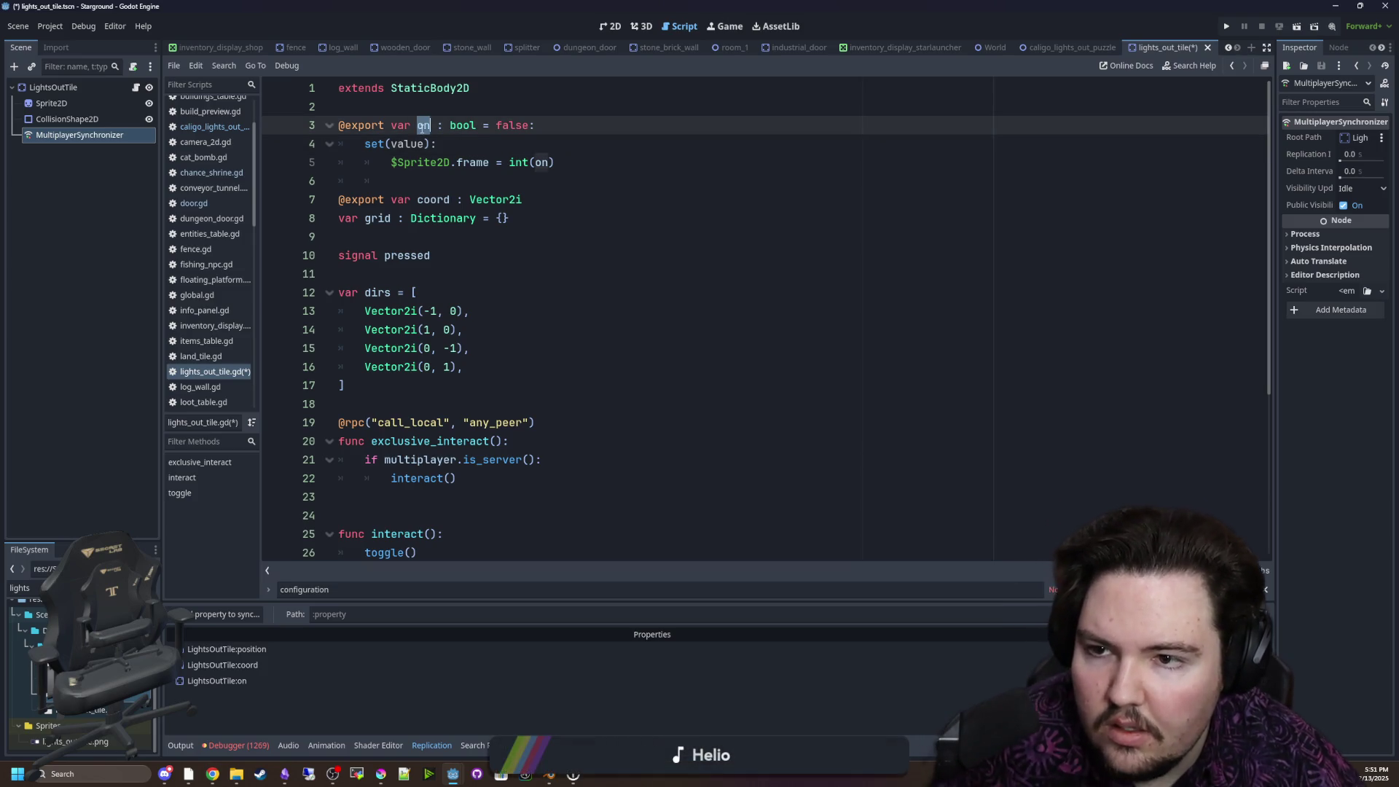
{"action": "left_click", "coordinate": [451, 149]}
Replace the toggle() calls in interact with negated on assignments for the tile and its neighbor.
{"action": "scroll", "coordinate": [410, 340], "scroll_direction": "down", "scroll_amount": 5}
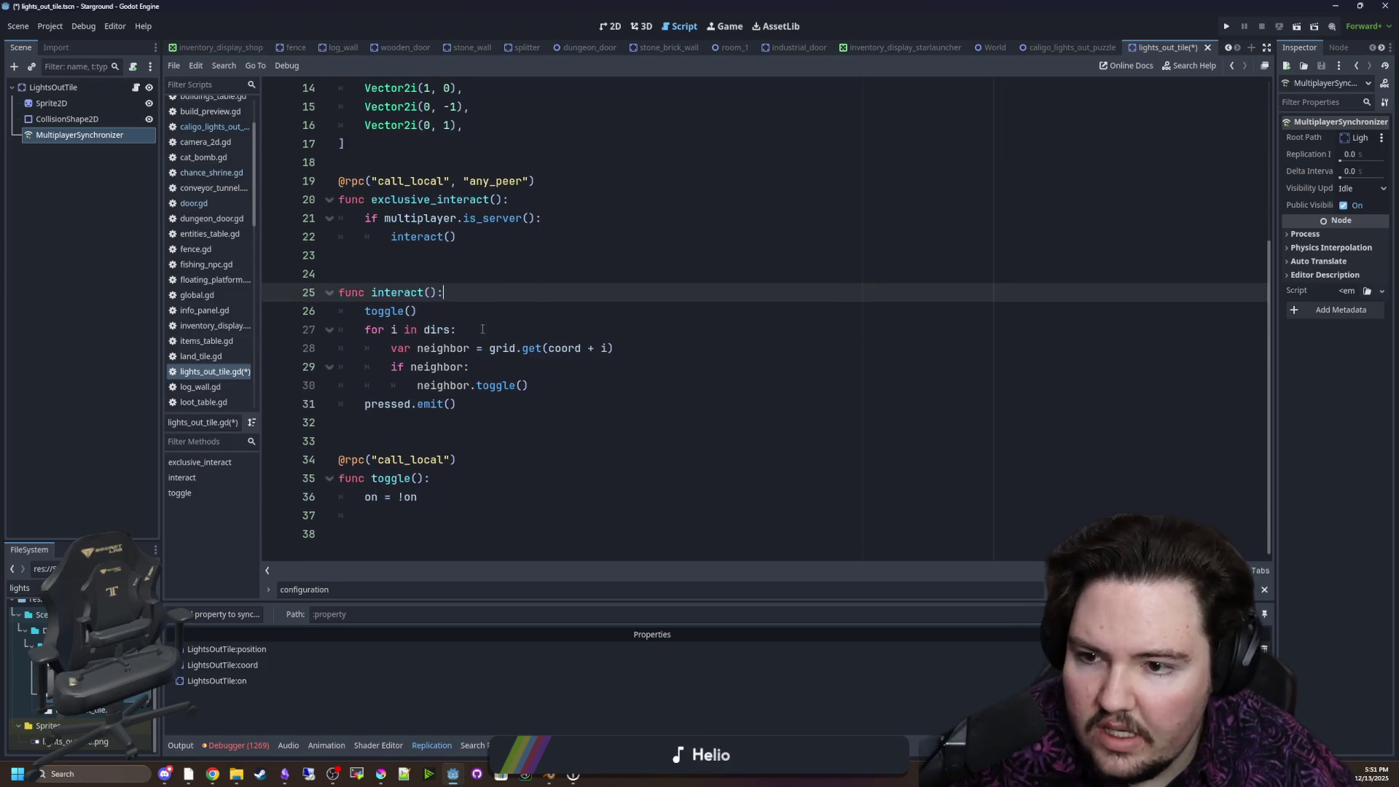
{"action": "left_click", "coordinate": [452, 316]}
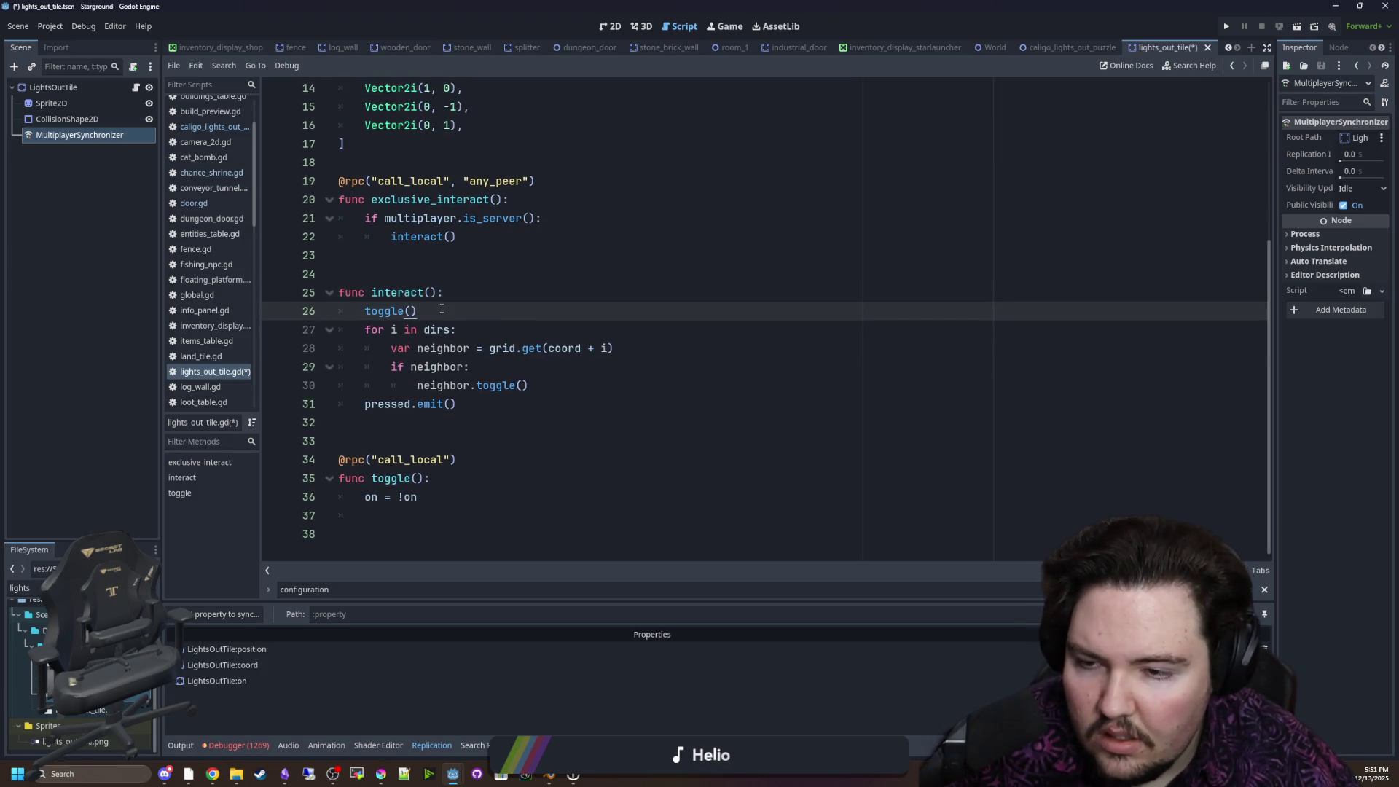
{"action": "left_click_drag", "start_coordinate": [441, 308], "coordinate": [365, 310]}
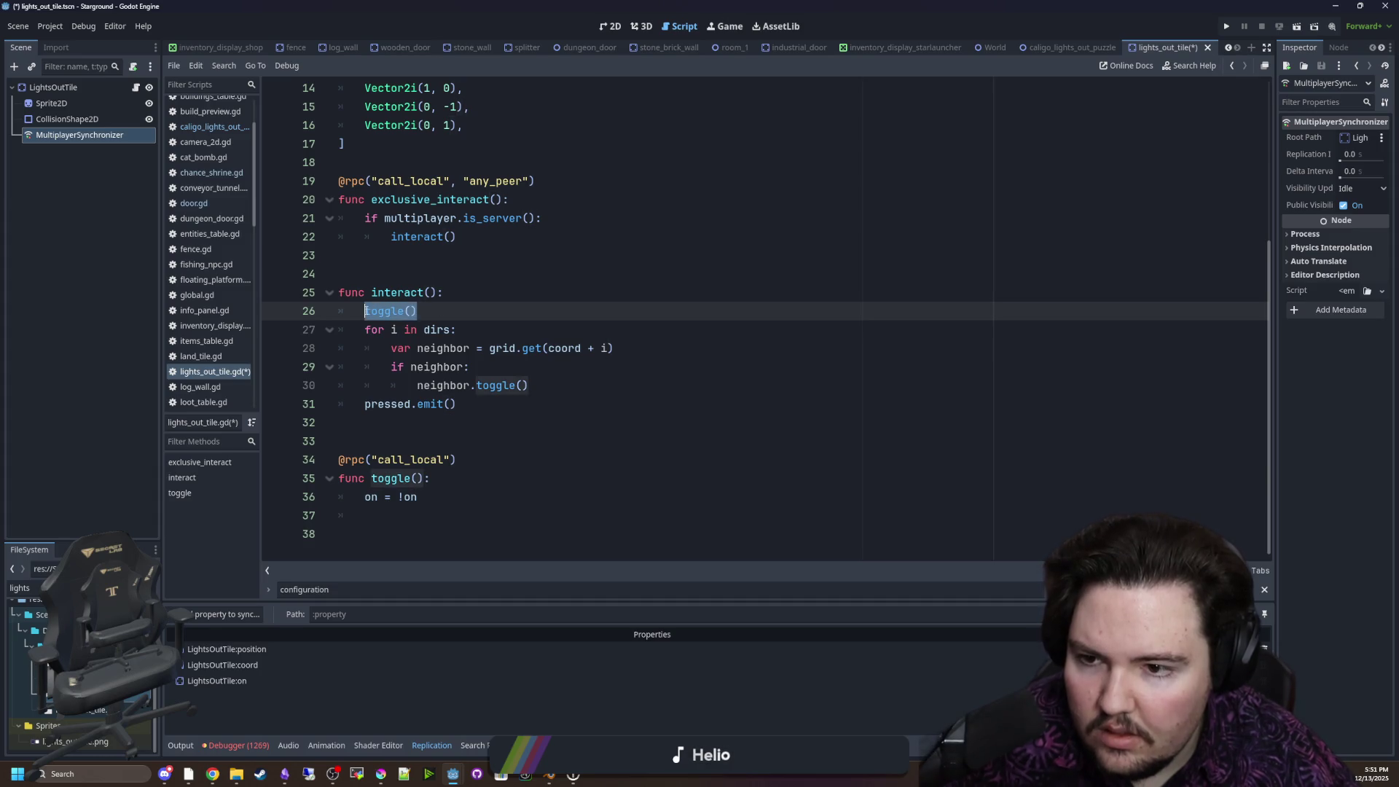
{"action": "type", "text": "on = !on"}
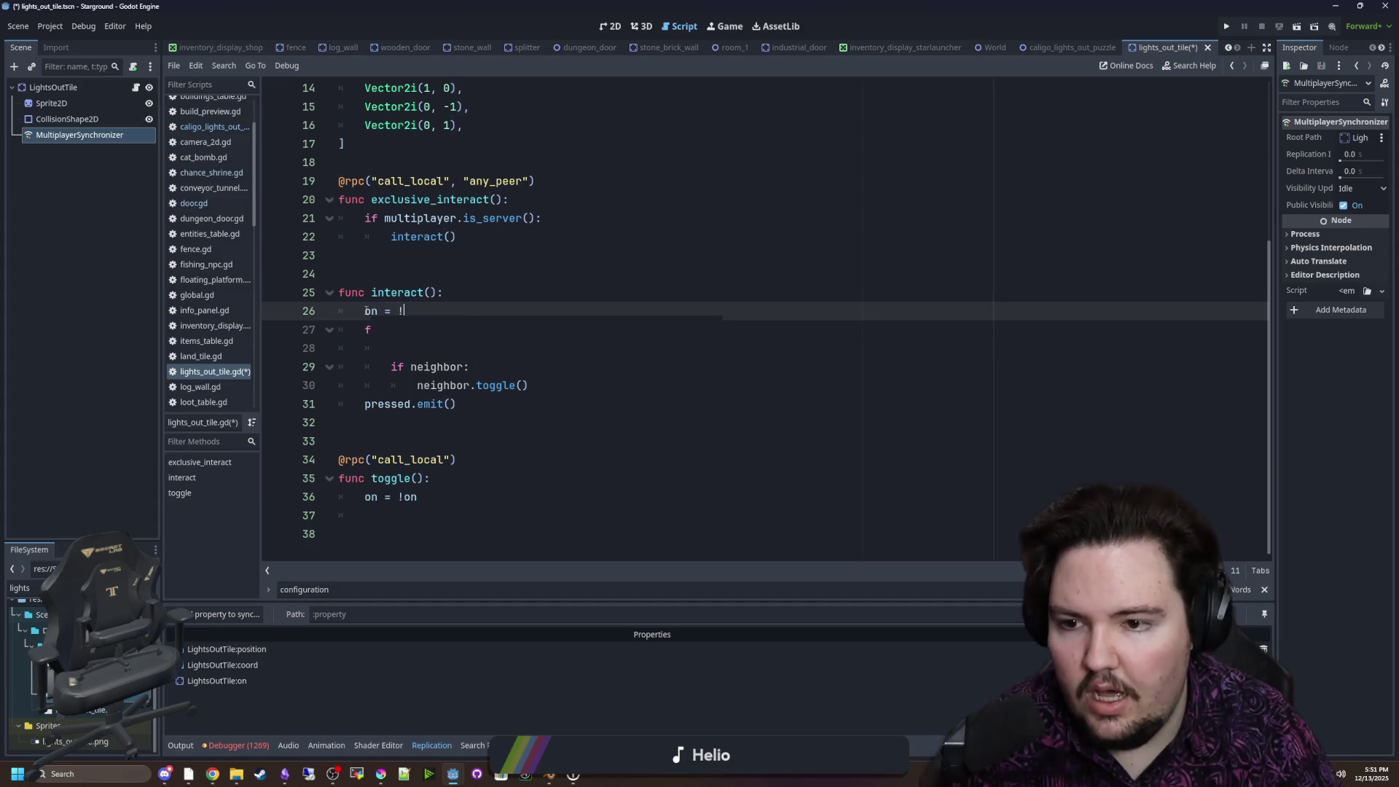
{"action": "scroll", "coordinate": [443, 287], "scroll_direction": "up", "scroll_amount": 4}
{"action": "scroll", "coordinate": [464, 315], "scroll_direction": "down", "scroll_amount": 4}
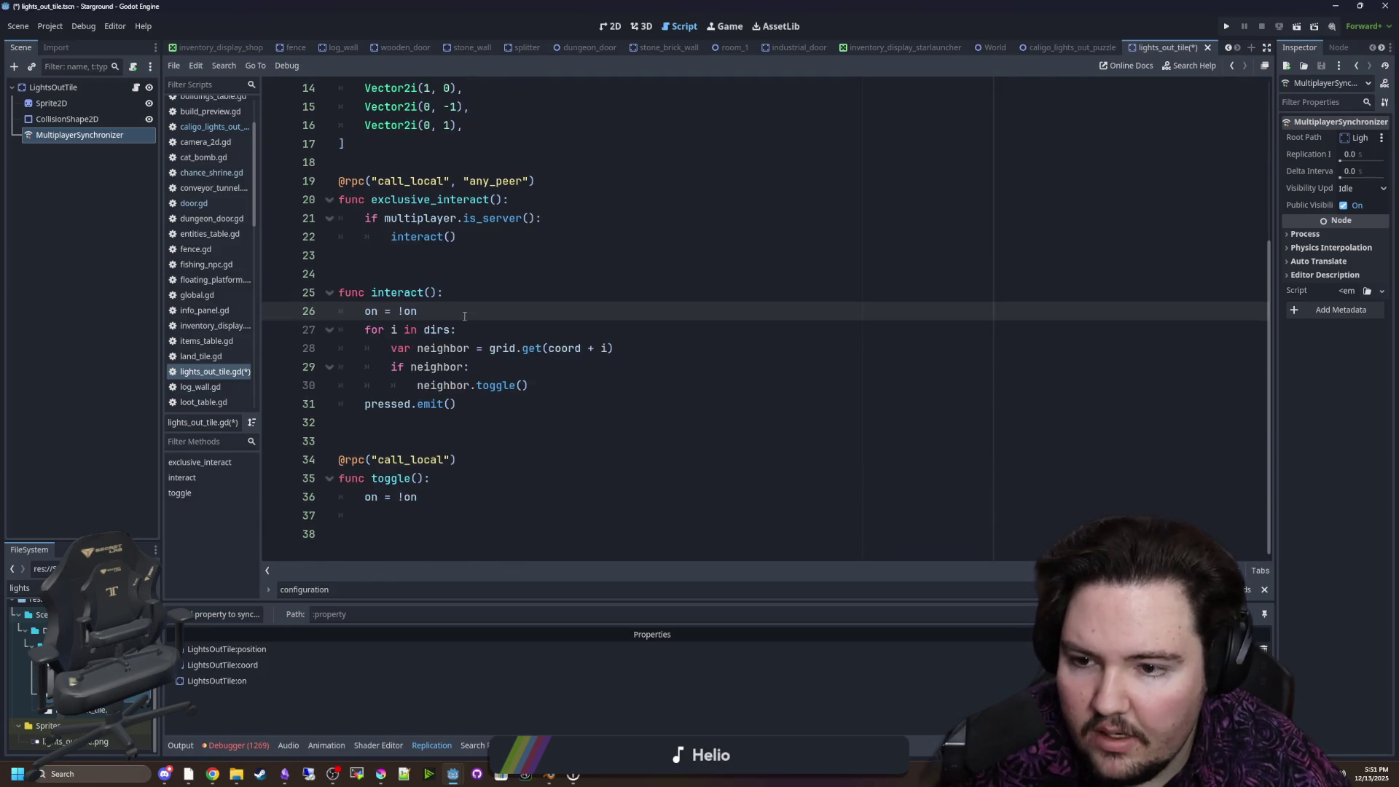
{"action": "left_click", "coordinate": [488, 363]}
{"action": "left_click_drag", "start_coordinate": [528, 386], "coordinate": [480, 385]}
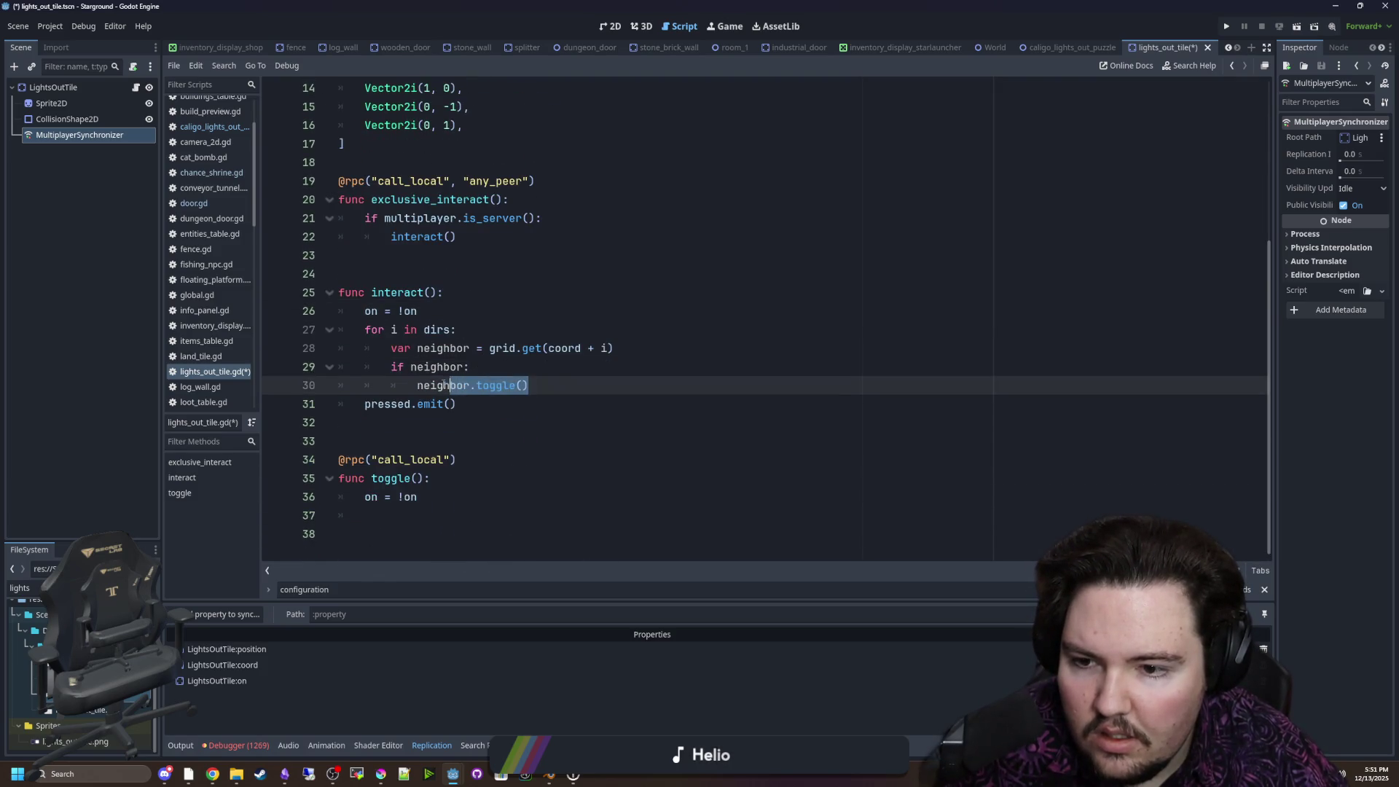
{"action": "type", "text": "on = "}
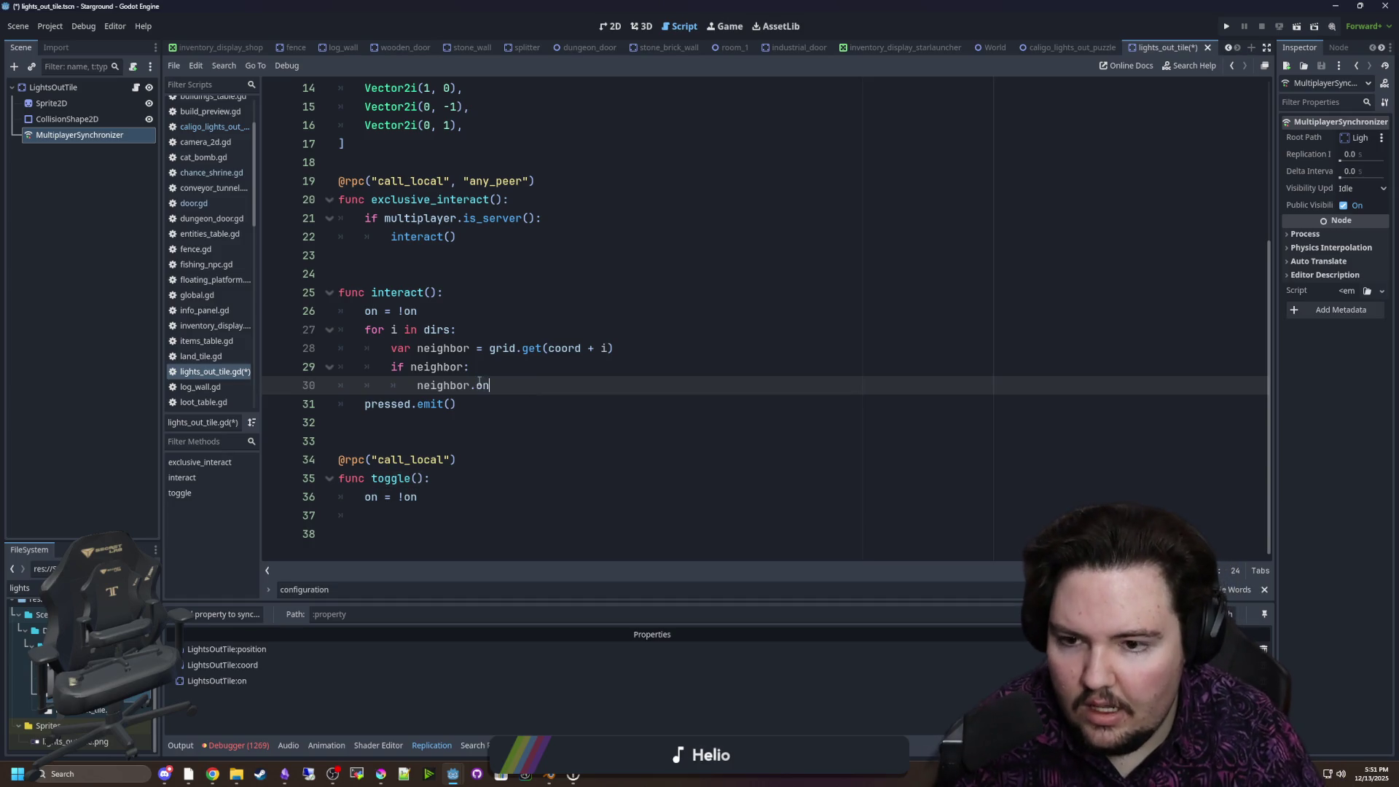
{"action": "type", "text": "neighbor."}
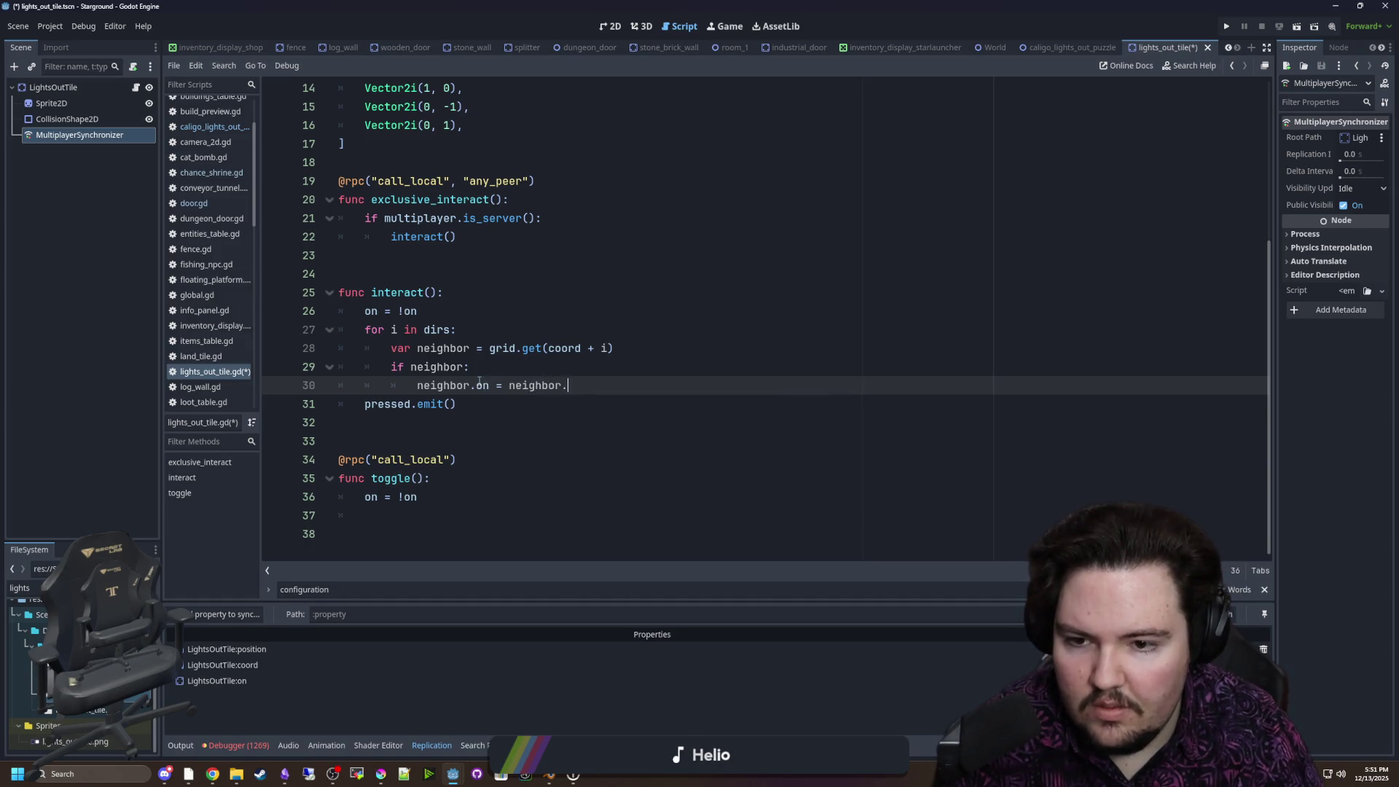
{"action": "key", "text": "Left"}
{"action": "key", "text": "Left"}
{"action": "type", "text": "!"}
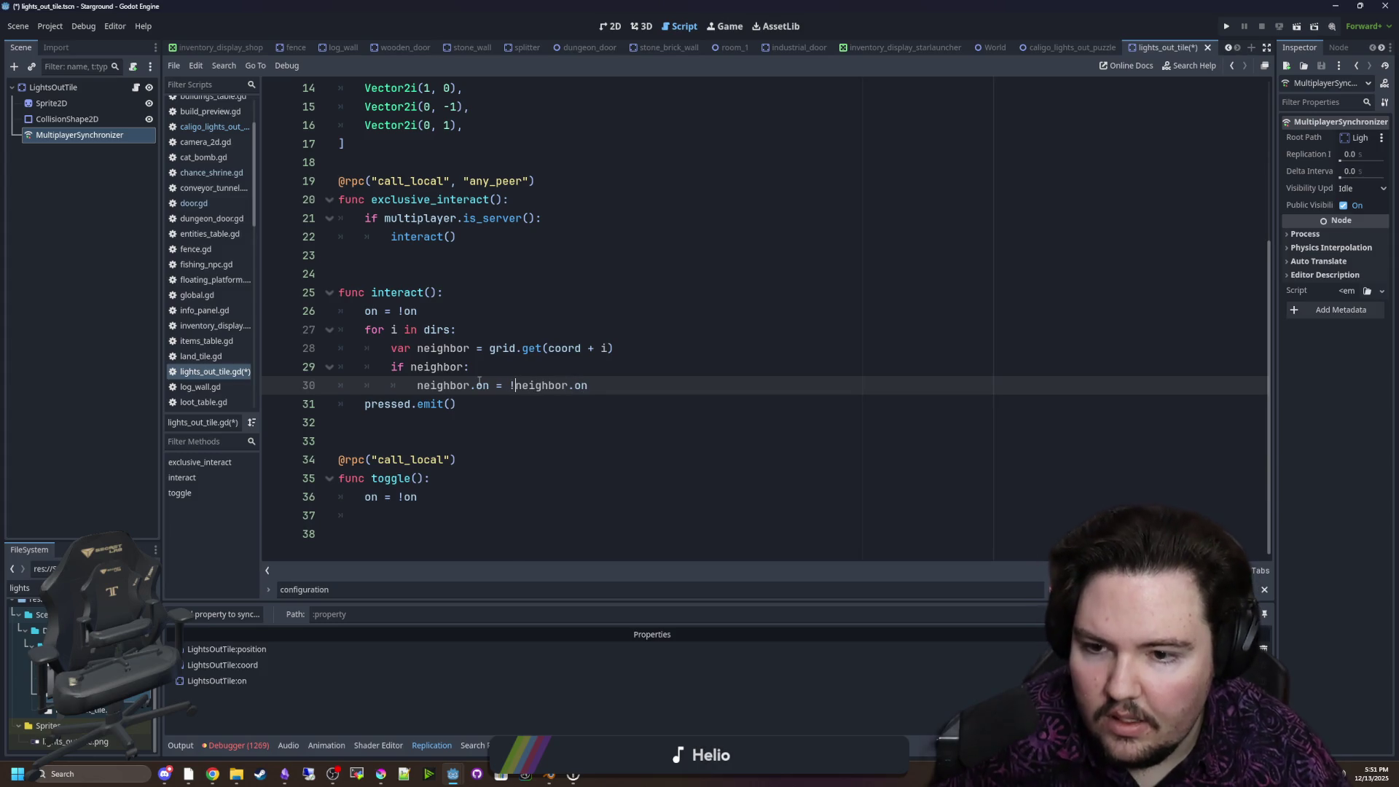
Delete the toggle function, save with Ctrl+S, and run the game to test the tiles.
{"action": "left_click", "coordinate": [414, 411]}
{"action": "left_click_drag", "start_coordinate": [464, 515], "coordinate": [421, 416]}
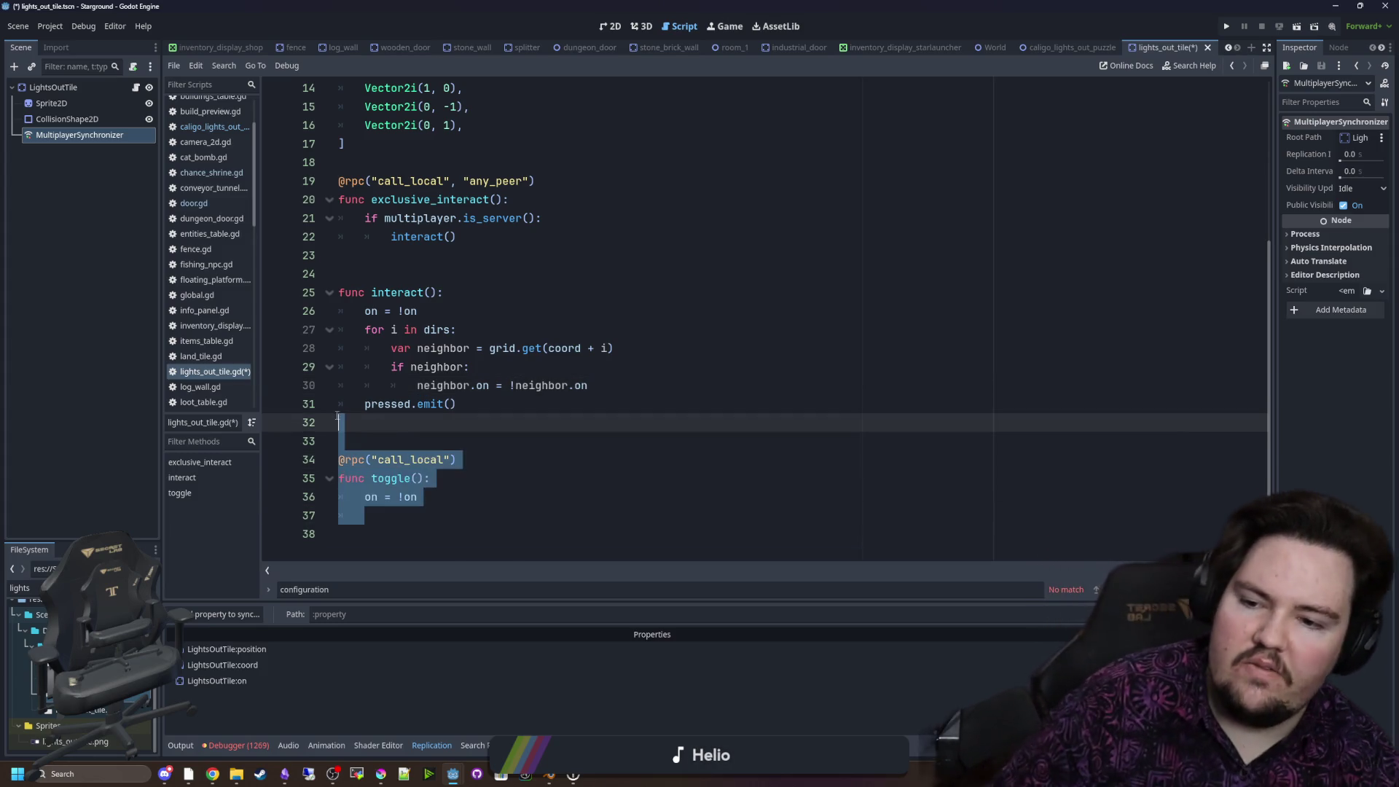
{"action": "key", "text": "BackSpace"}
{"action": "scroll", "coordinate": [415, 405], "scroll_direction": "up", "scroll_amount": 5}
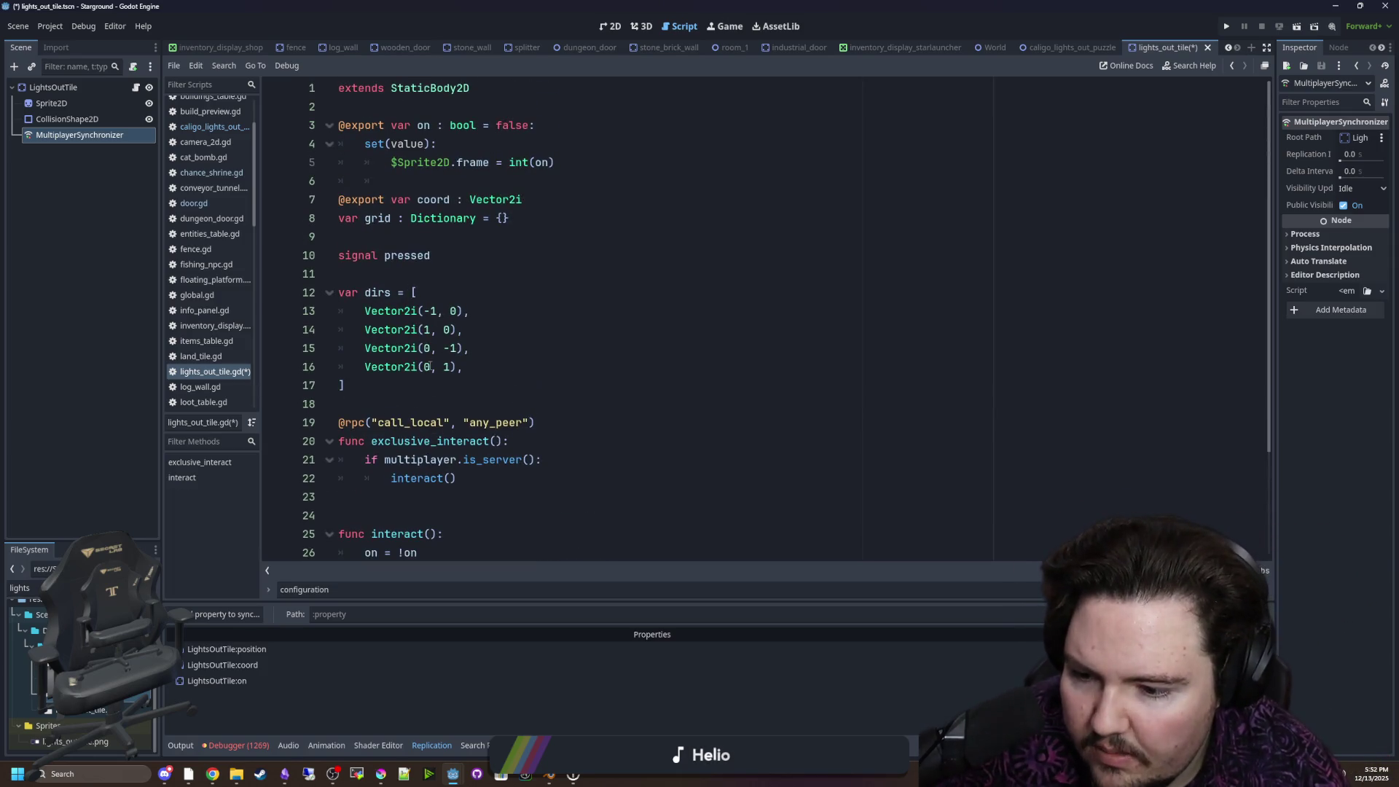
{"action": "left_click", "coordinate": [652, 700]}
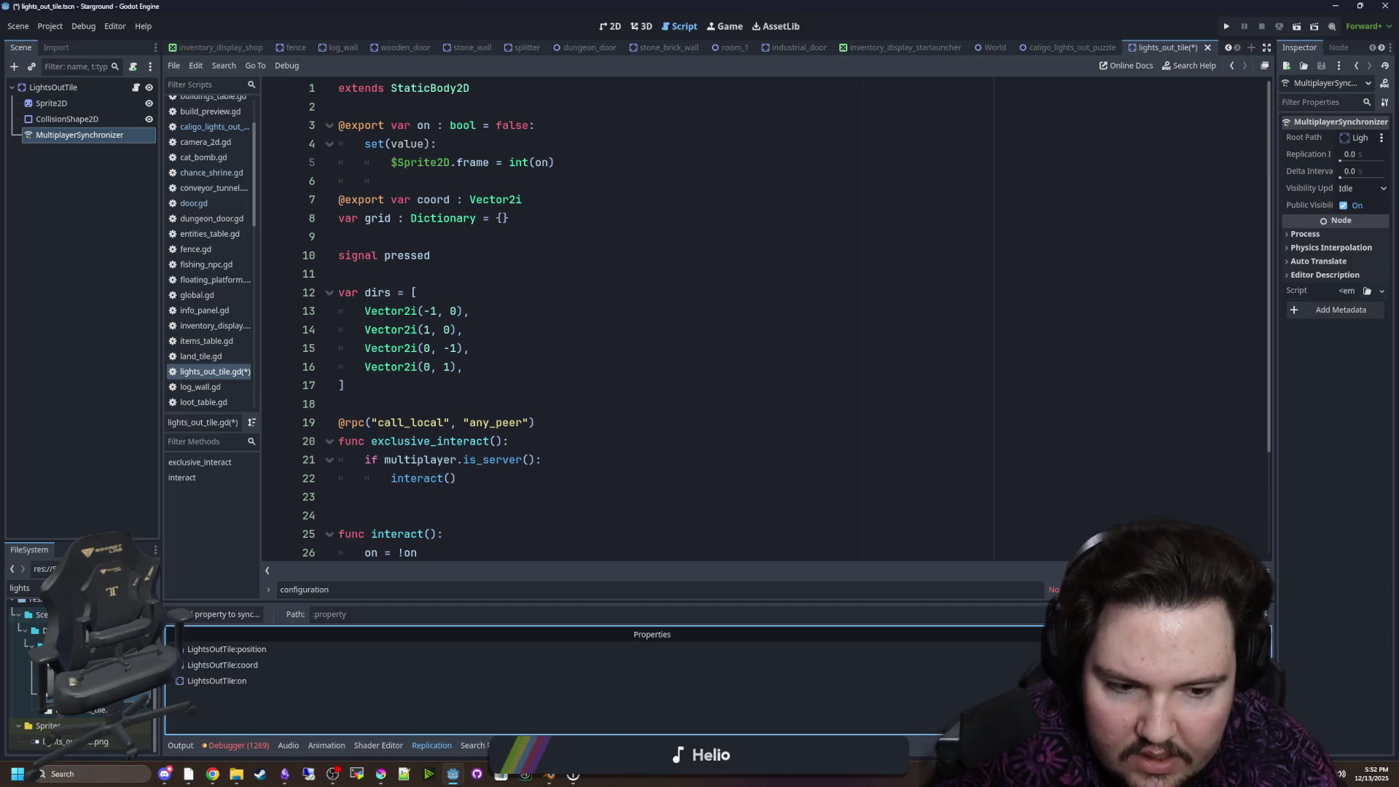
{"action": "left_click", "coordinate": [421, 410]}
{"action": "key", "text": "ctrl+s"}
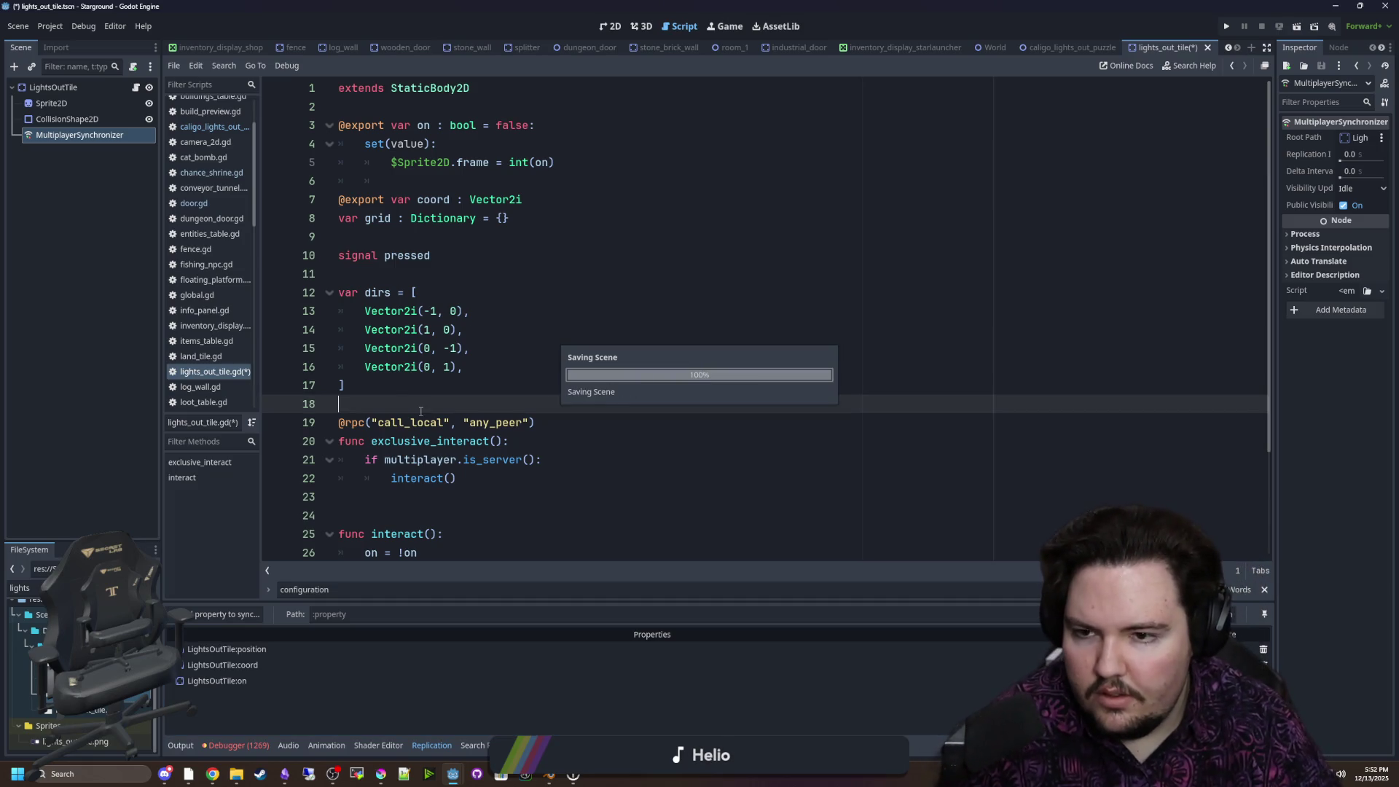
{"action": "left_click", "coordinate": [399, 274]}
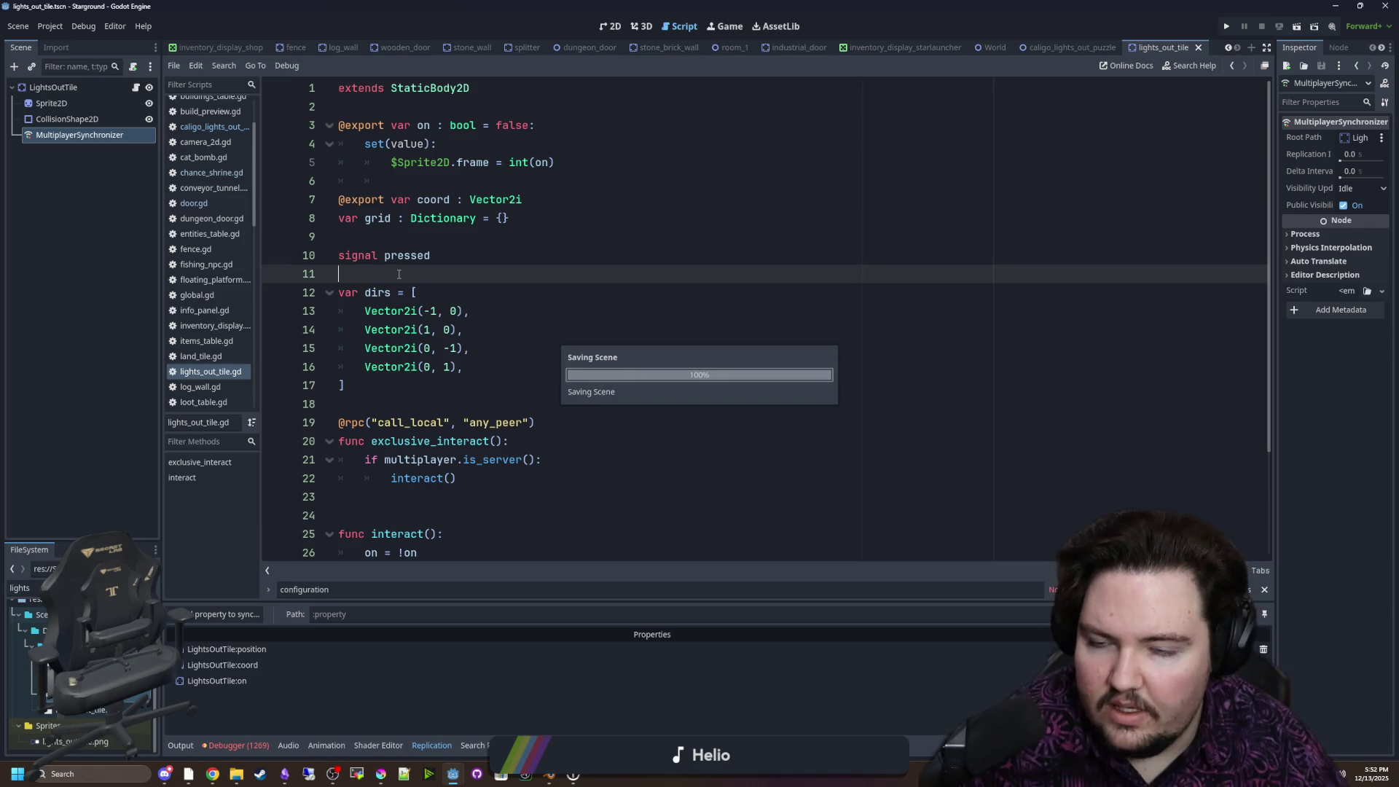
{"action": "scroll", "coordinate": [637, 327], "scroll_direction": "down", "scroll_amount": 2}
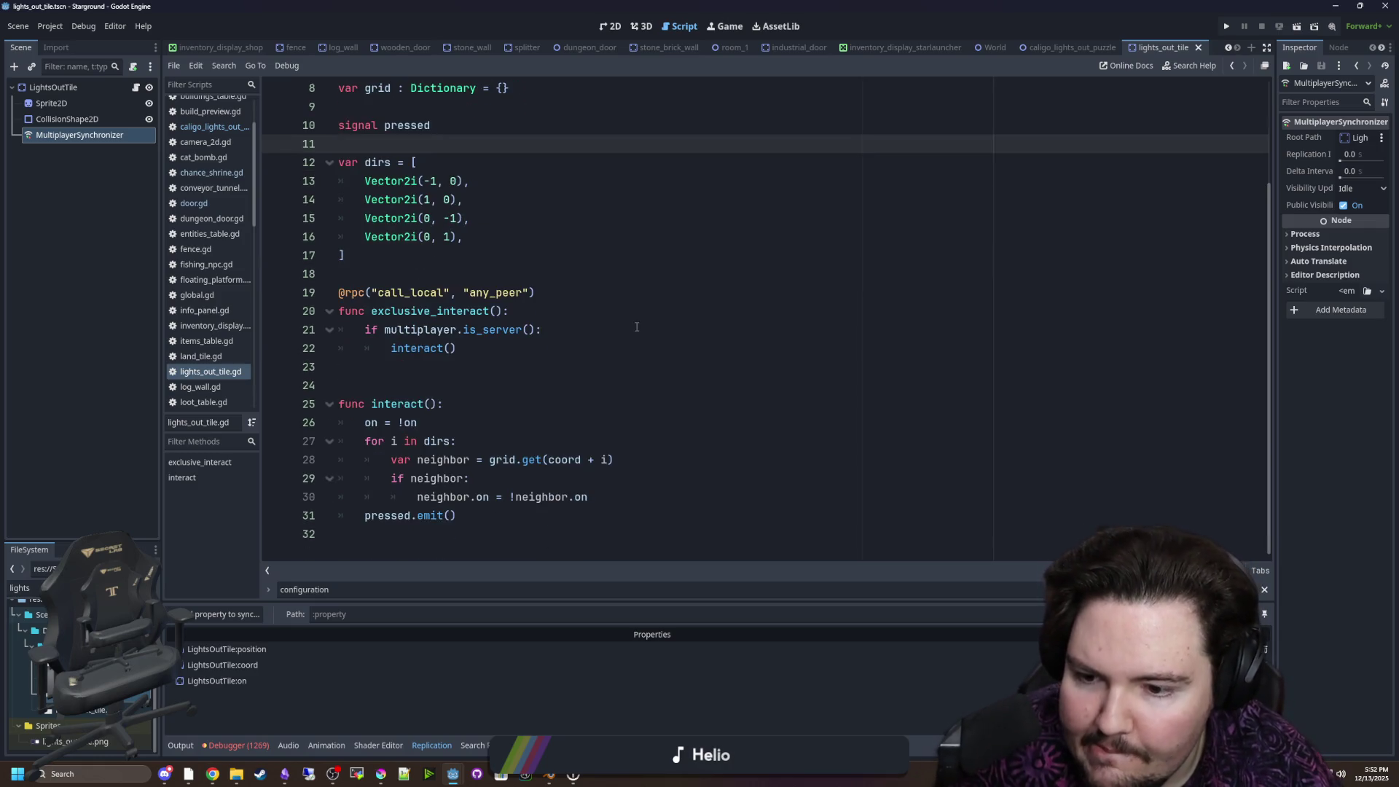
{"action": "left_click", "coordinate": [1228, 27]}
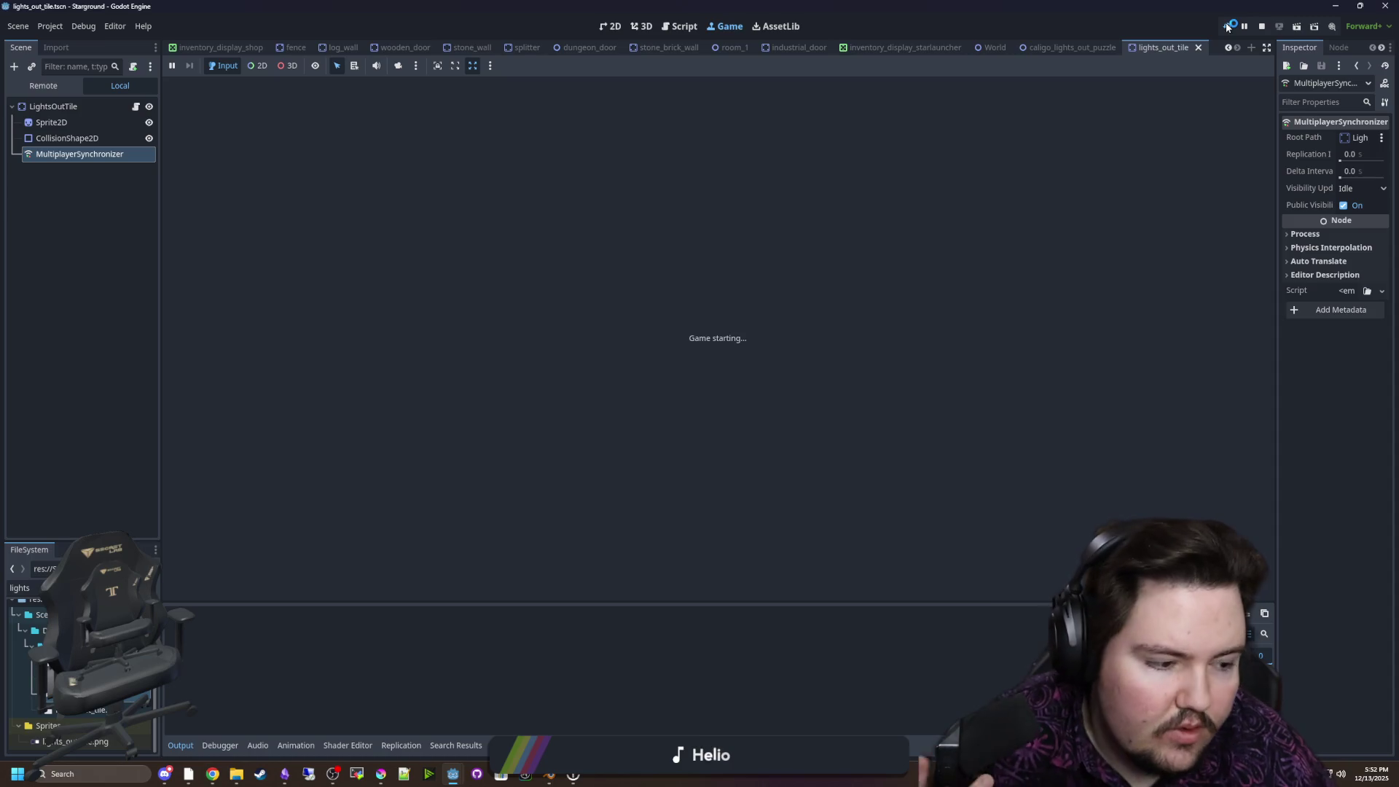
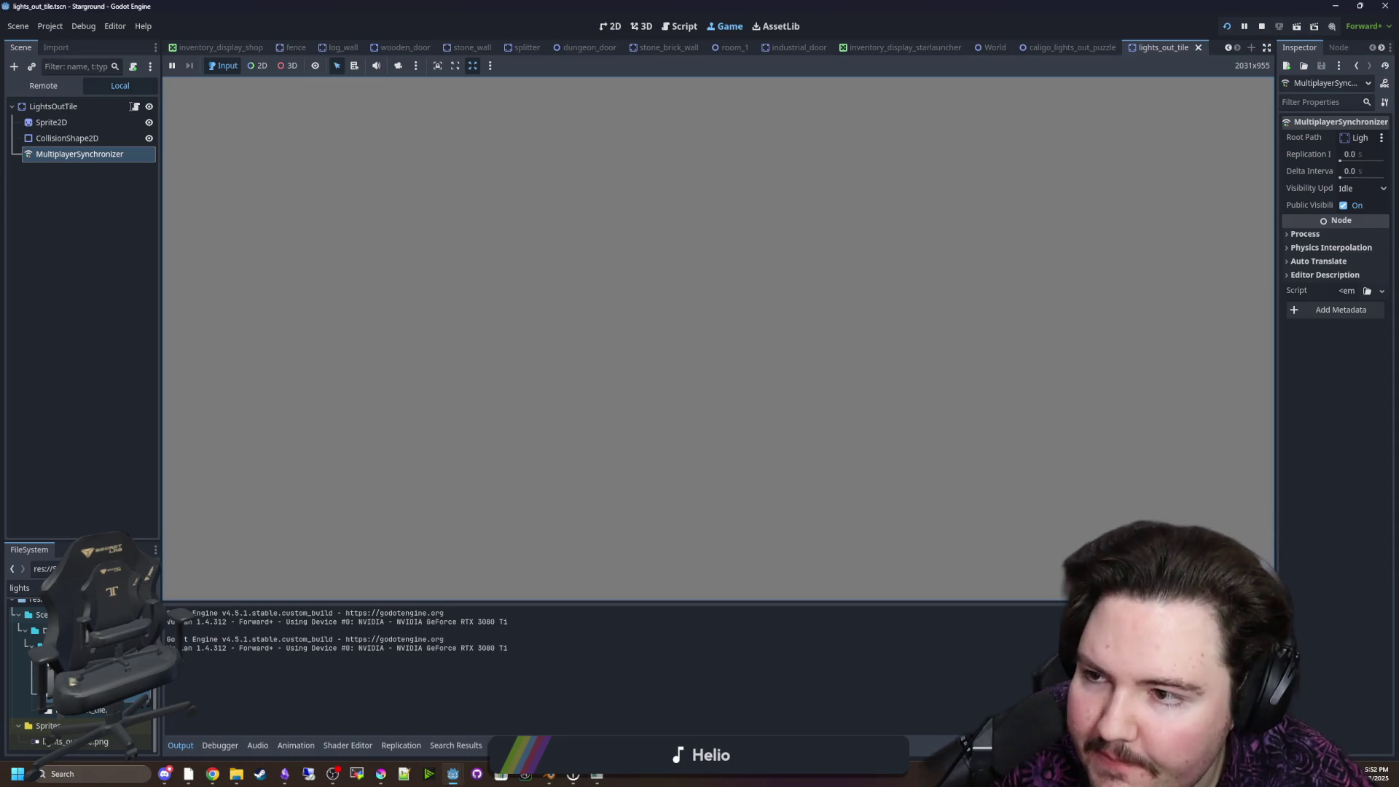
Add 'on = value' as the first line of the on setter in lights_out_tile.gd and save.
{"action": "left_click", "coordinate": [135, 106]}
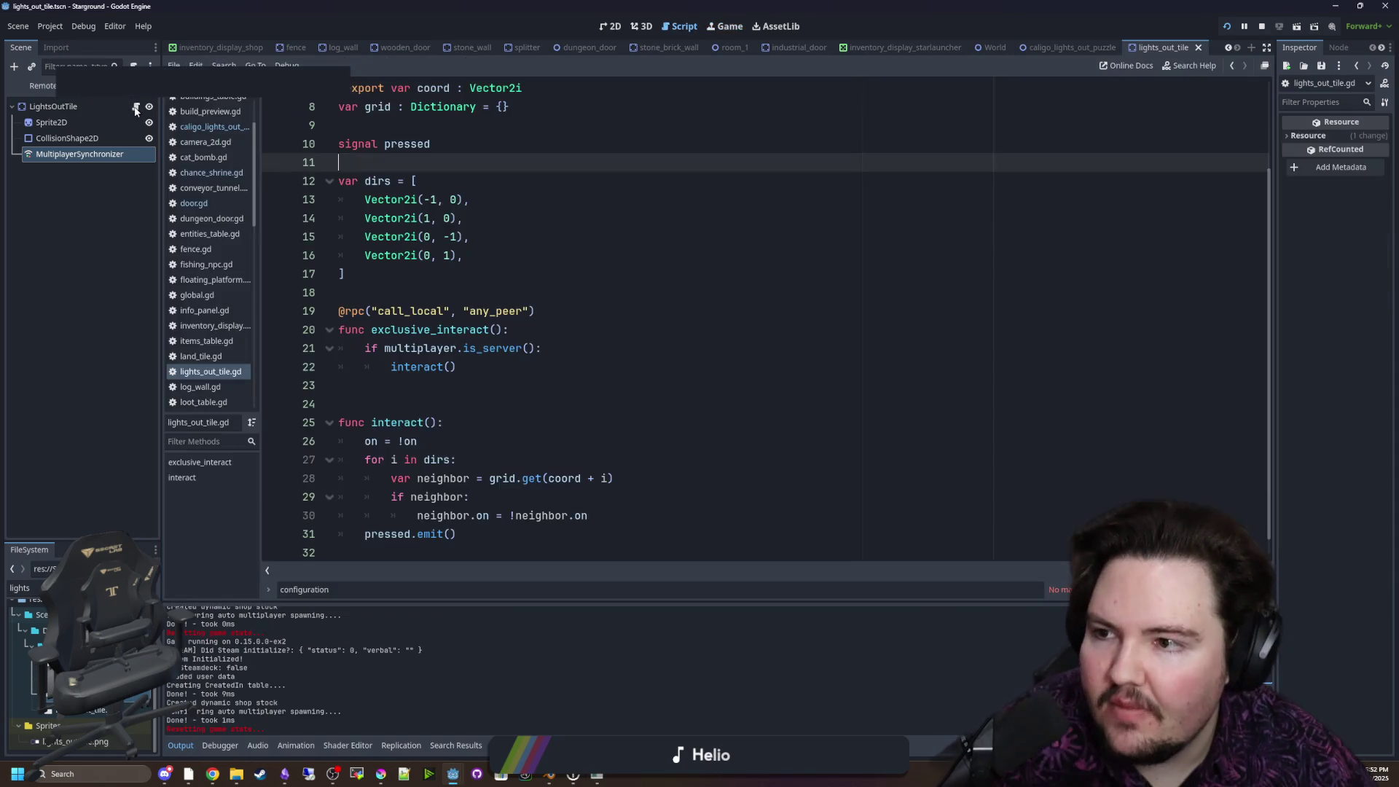
{"action": "left_click", "coordinate": [512, 283]}
{"action": "left_click", "coordinate": [528, 181]}
{"action": "left_click", "coordinate": [560, 145]}
{"action": "key", "text": "Return"}
{"action": "type", "text": "= value"}
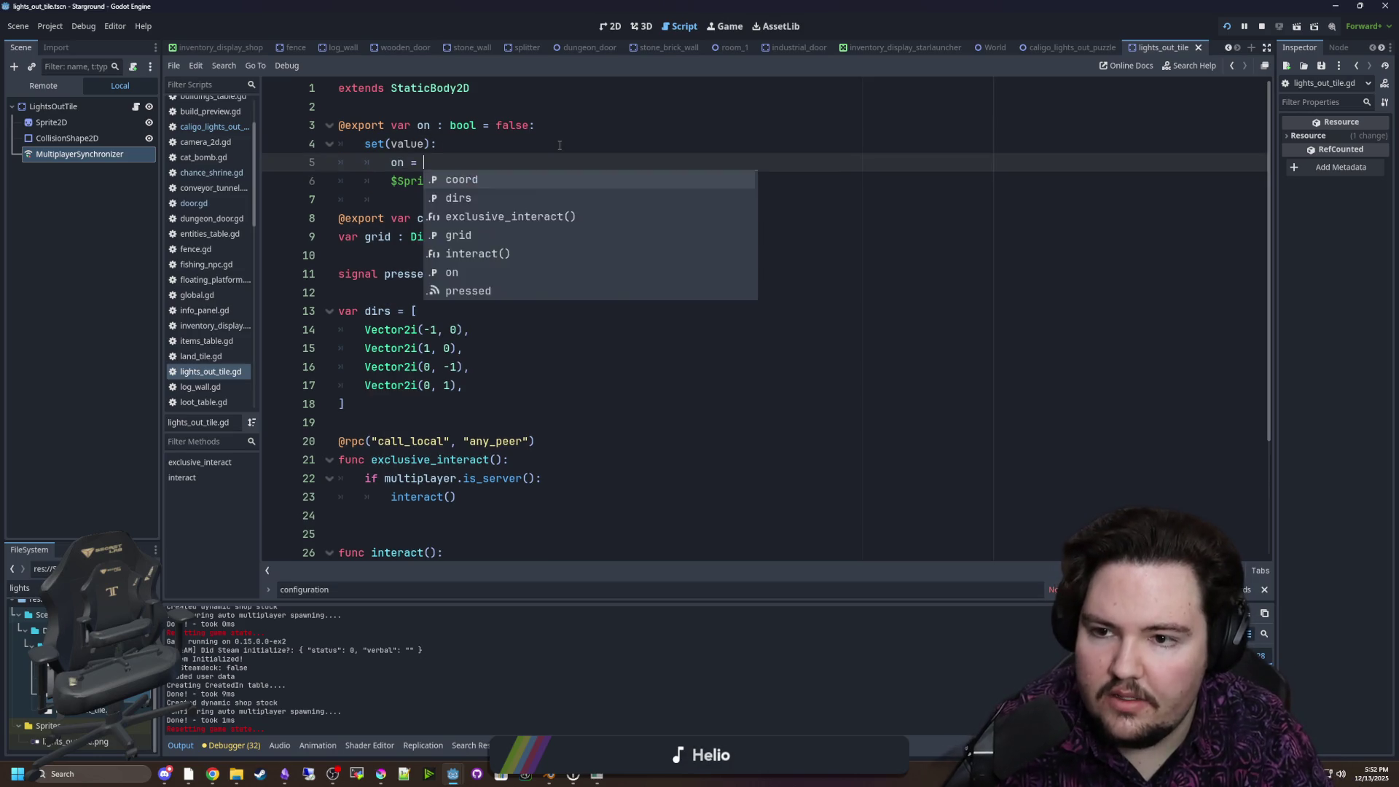
{"action": "left_click", "coordinate": [560, 145]}
{"action": "left_click", "coordinate": [521, 109]}
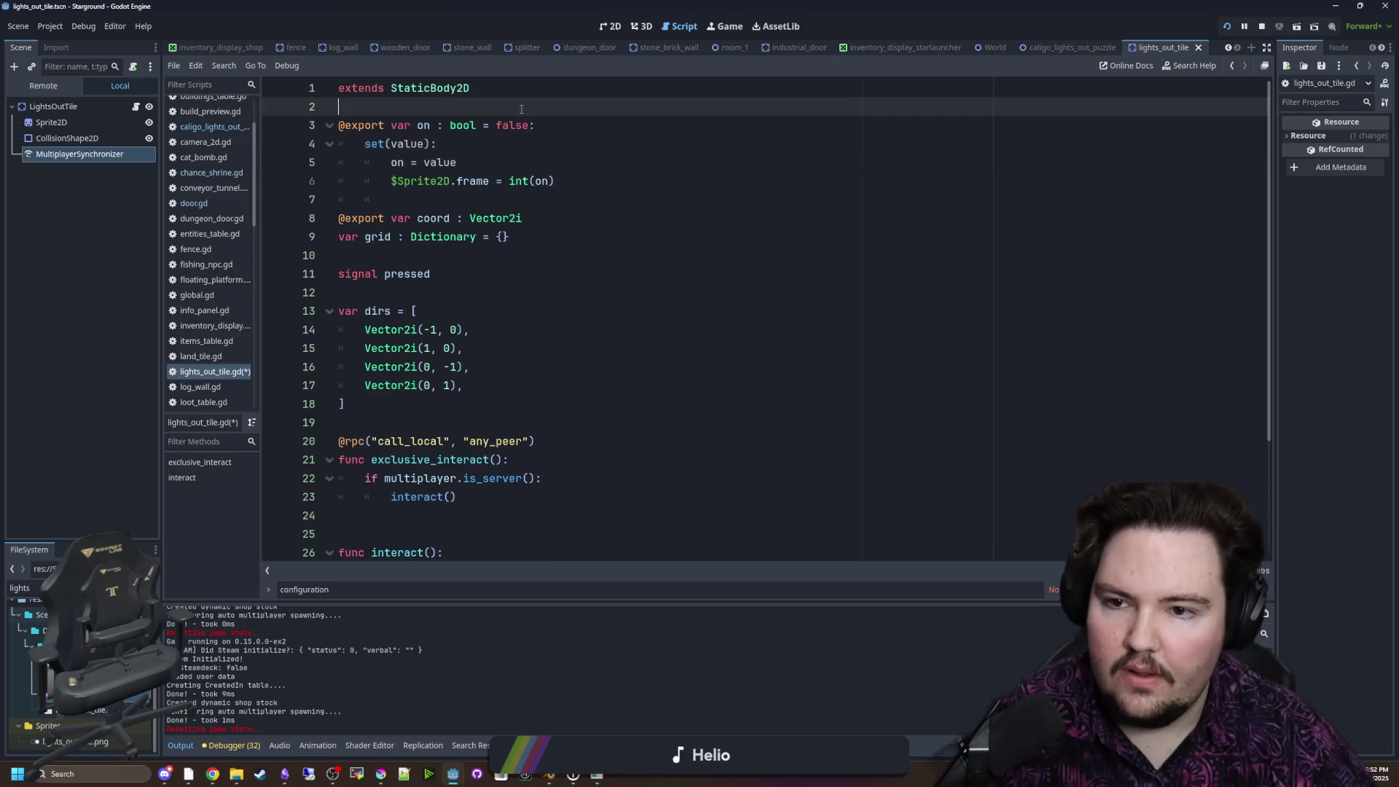
{"action": "key", "text": "ctrl+s"}
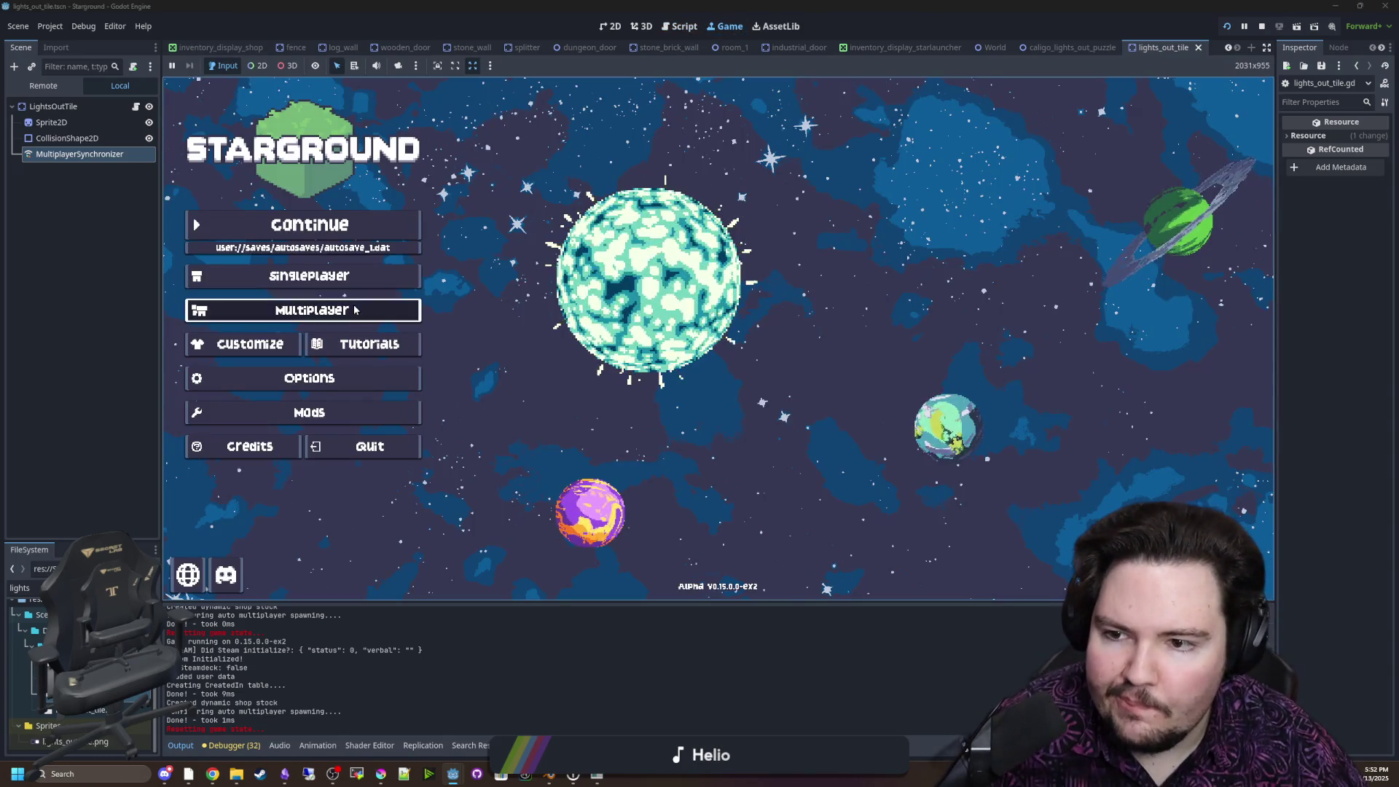
Host the autosave_1 saved game through Multiplayer > Manual > Host Saved Game.
{"action": "left_click", "coordinate": [309, 310]}
{"action": "left_click", "coordinate": [881, 300]}
{"action": "left_click", "coordinate": [858, 352]}
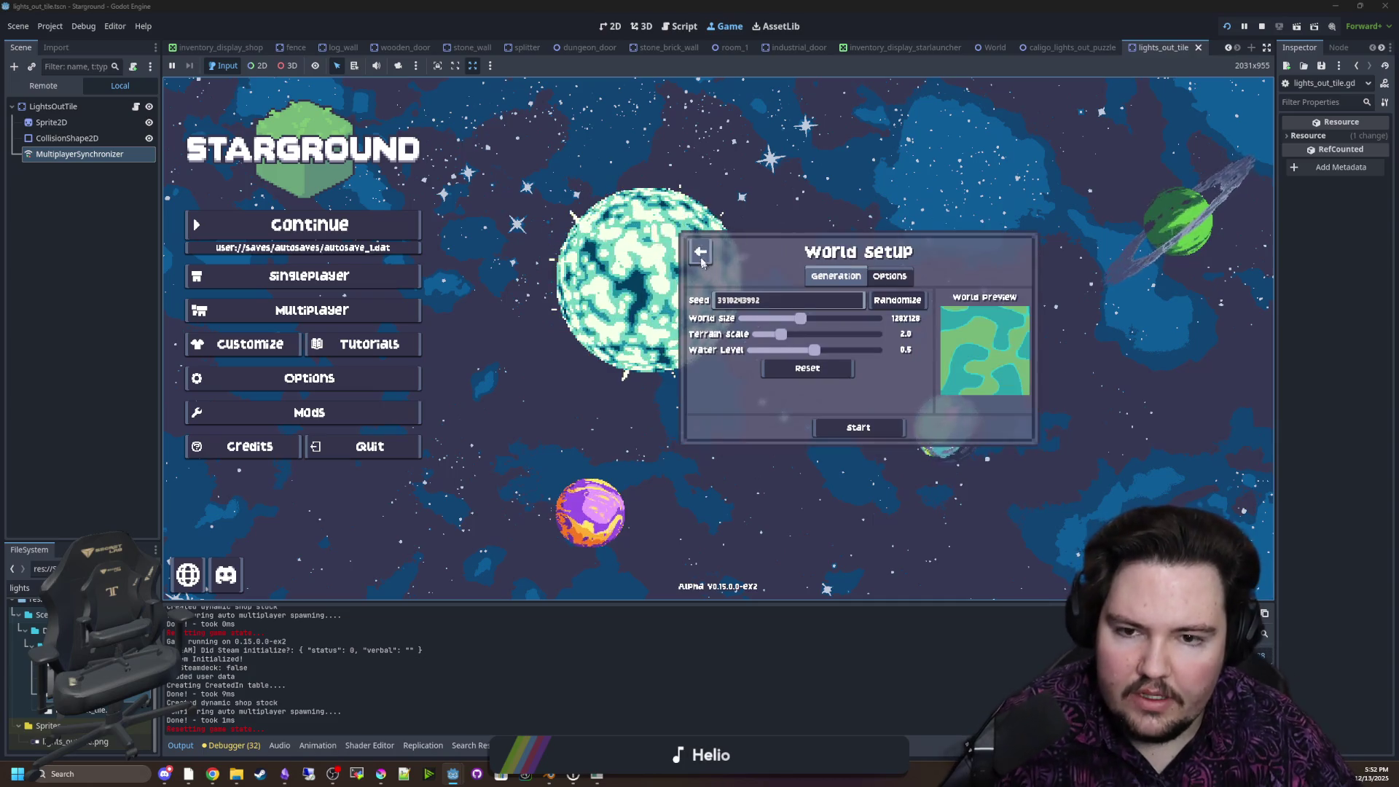
{"action": "key", "text": "Escape"}
{"action": "left_click", "coordinate": [356, 316]}
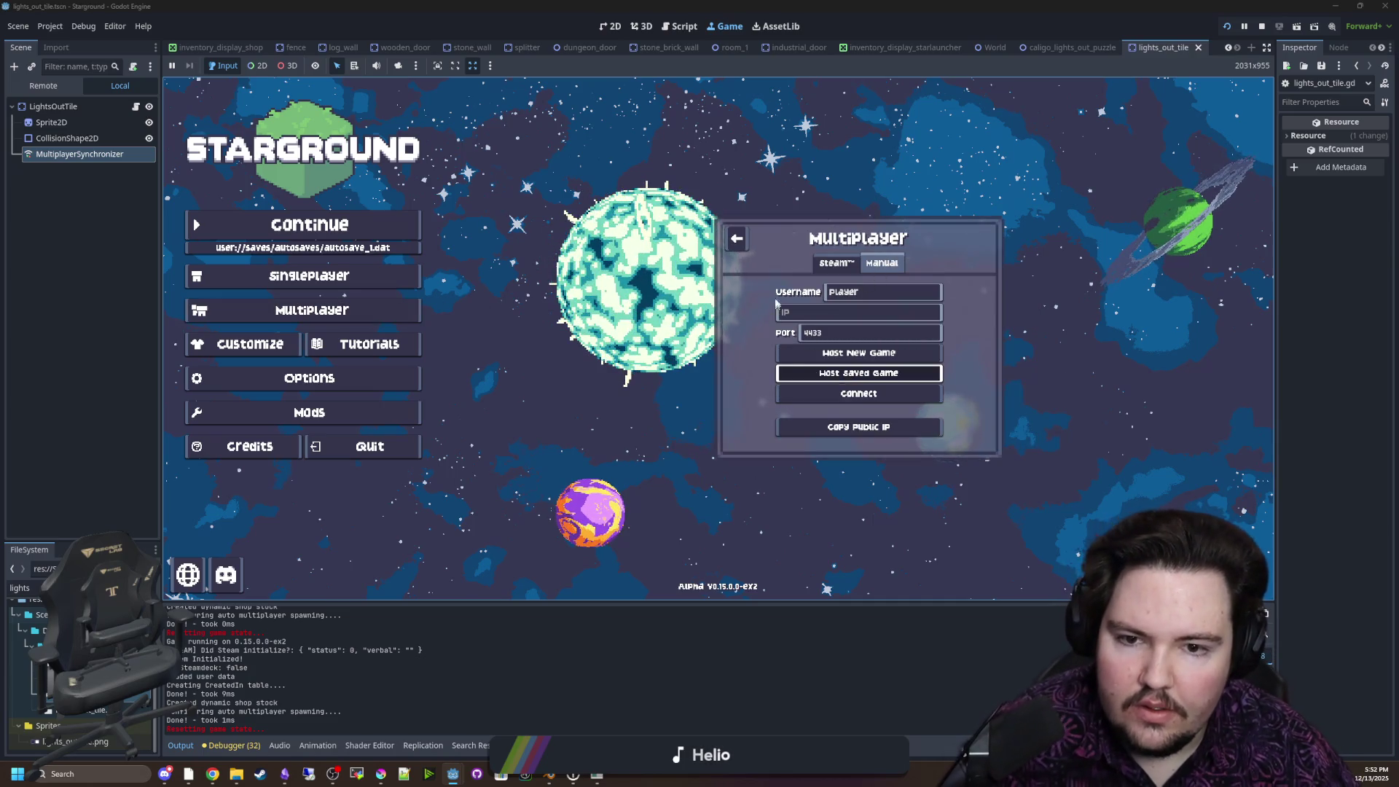
{"action": "left_click", "coordinate": [845, 372]}
{"action": "left_click", "coordinate": [765, 301]}
{"action": "left_click", "coordinate": [933, 428]}
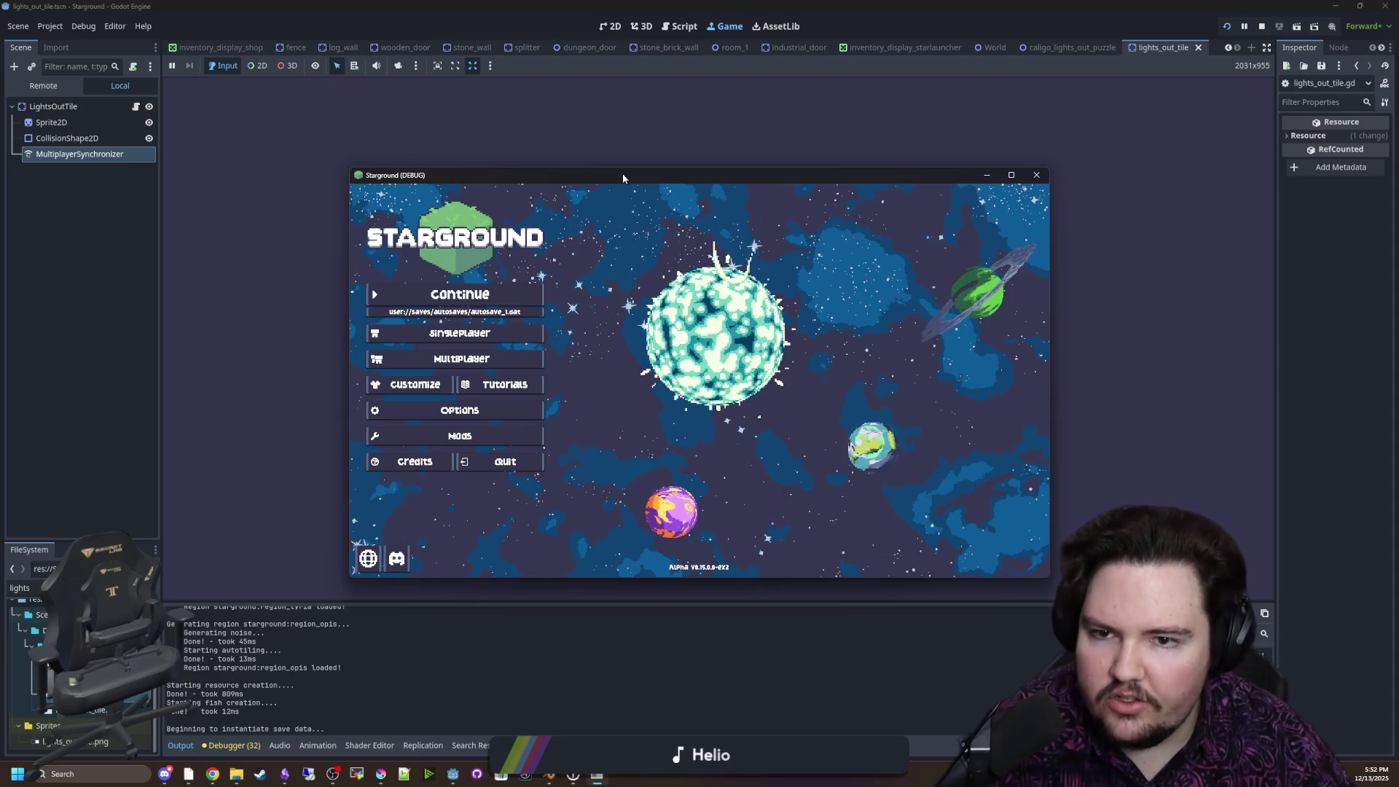
In the second game instance, connect to localhost with the username changed to Player2.
{"action": "left_click", "coordinate": [620, 349]}
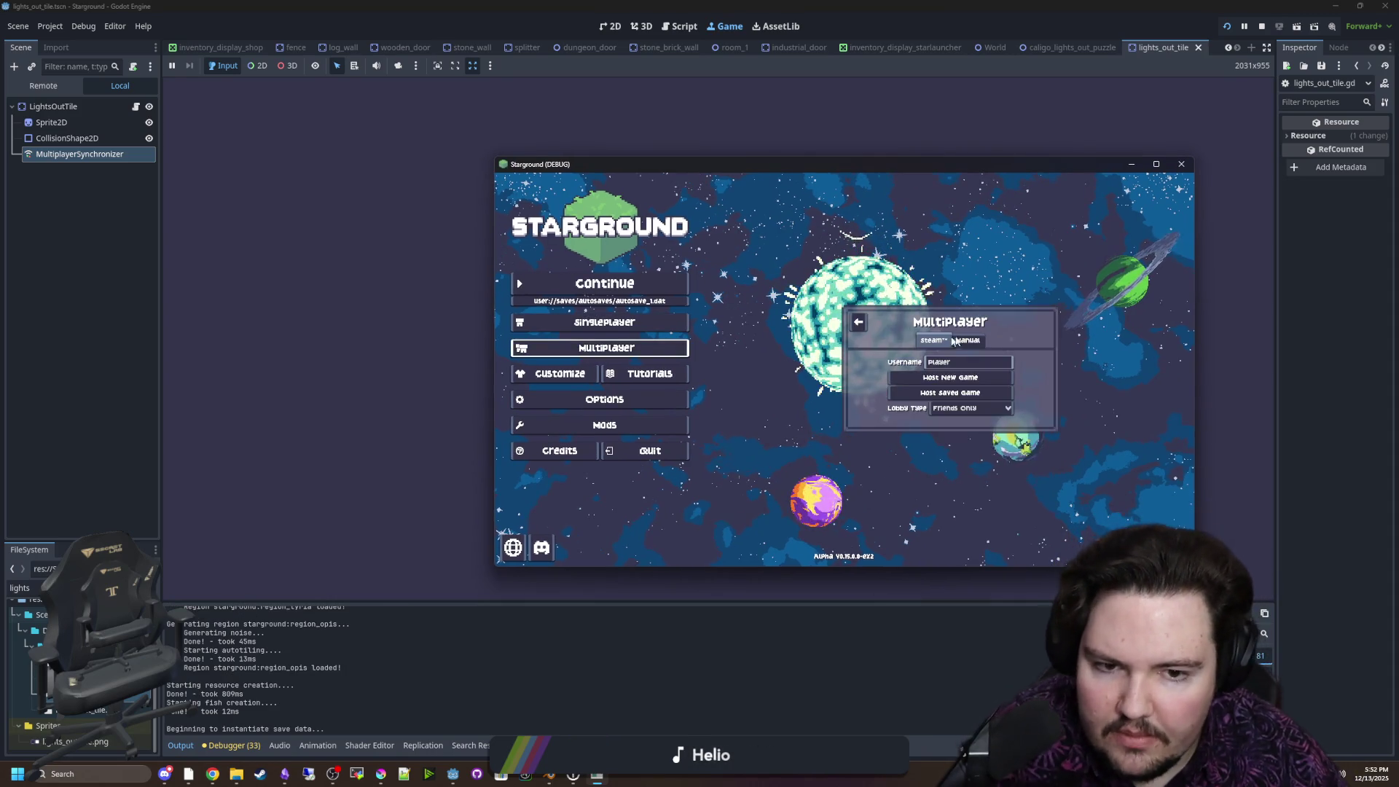
{"action": "left_click", "coordinate": [939, 350]}
{"action": "type", "text": "localhost"}
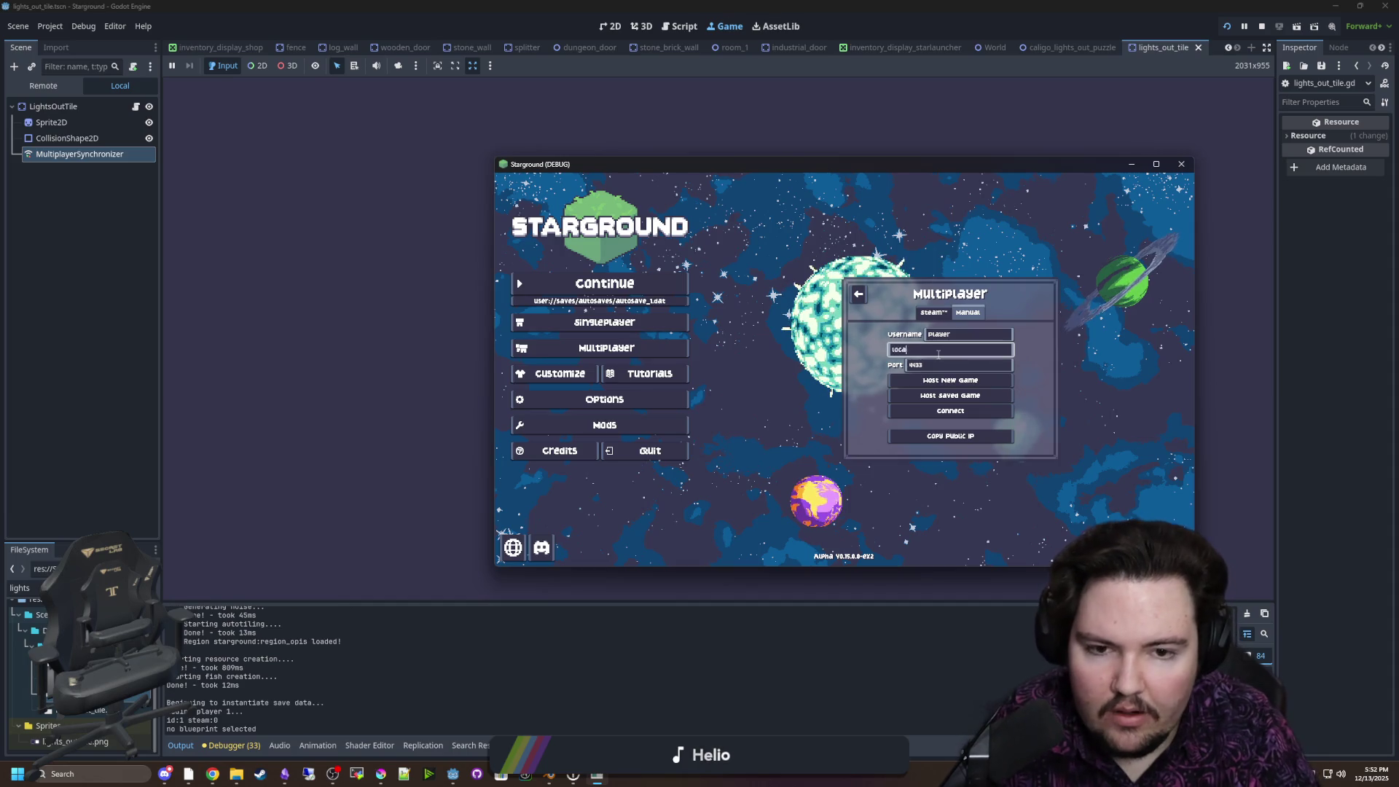
{"action": "left_click", "coordinate": [987, 334]}
{"action": "type", "text": "2"}
{"action": "left_click", "coordinate": [951, 408]}
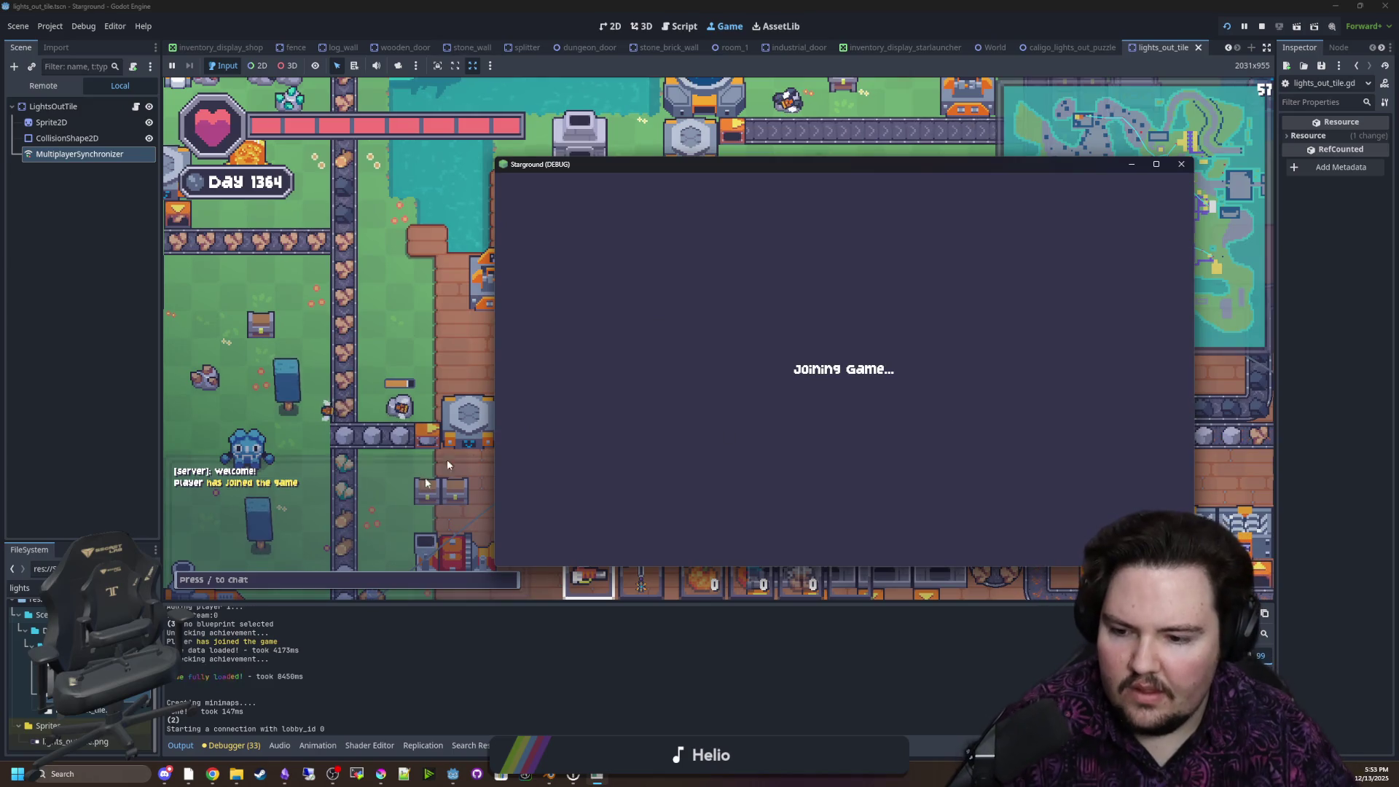
Show the debugger's Errors list, then bring forward and reposition the second Starground window.
{"action": "left_click", "coordinate": [245, 745]}
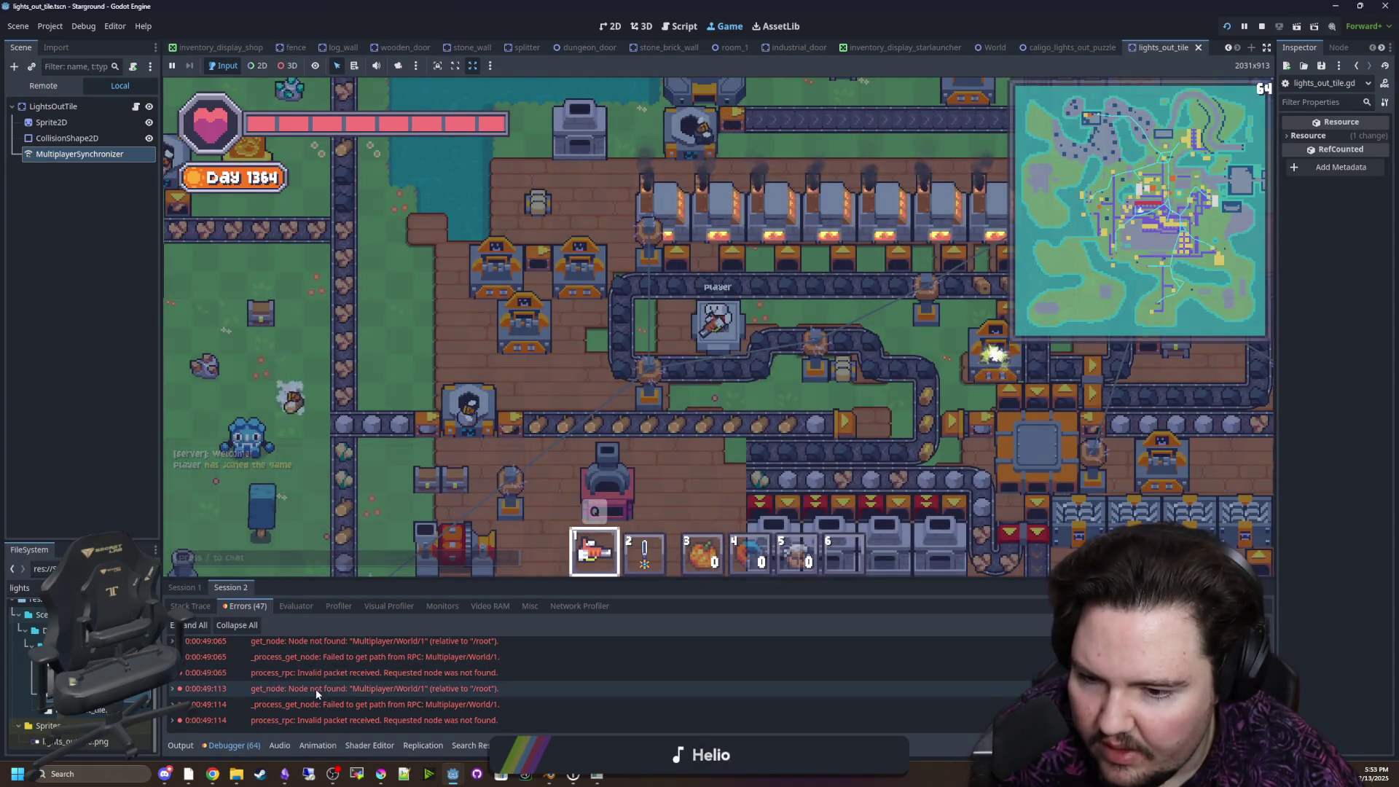
{"action": "scroll", "coordinate": [364, 710], "scroll_direction": "up", "scroll_amount": 2}
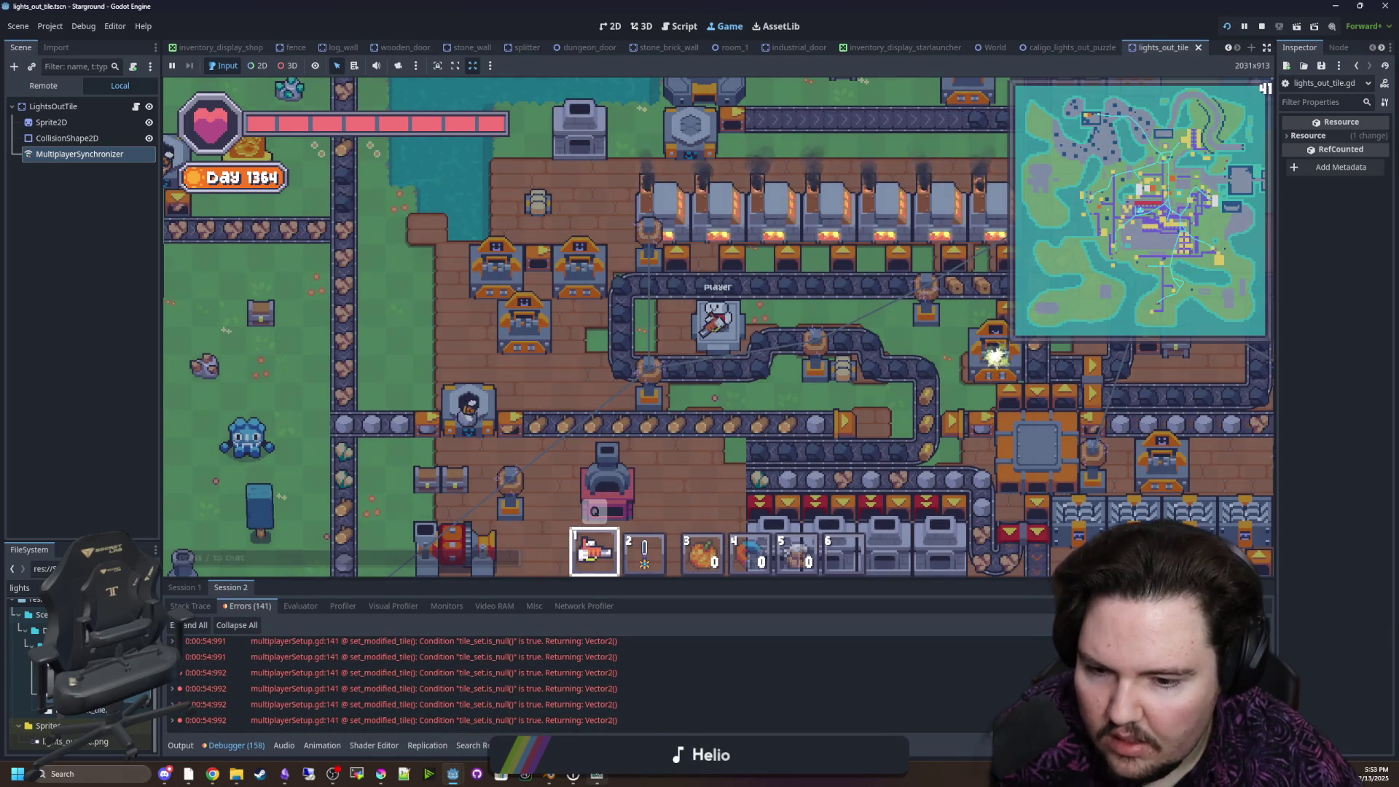
{"action": "mouse_move", "coordinate": [596, 773]}
{"action": "left_click", "coordinate": [596, 711]}
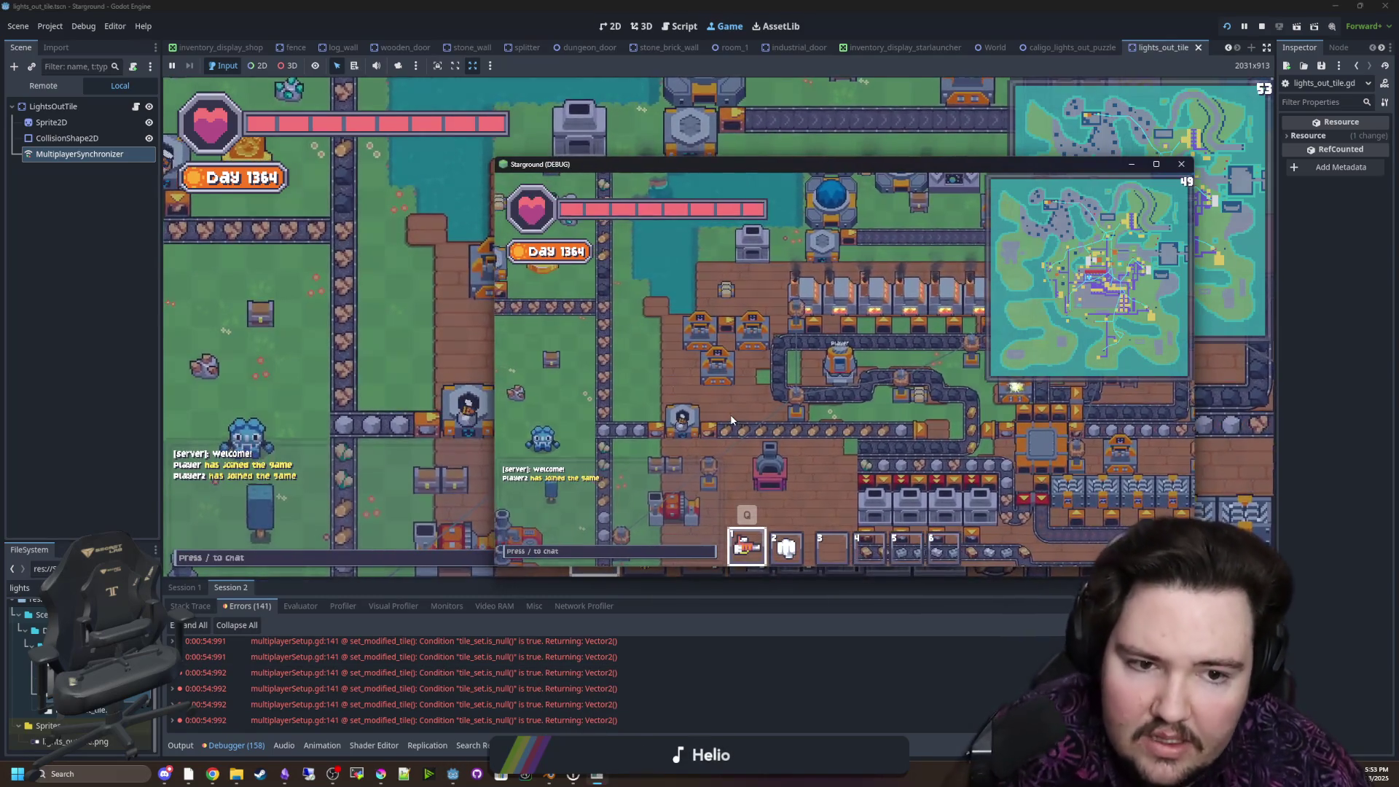
{"action": "mouse_move", "coordinate": [625, 164]}
{"action": "left_mouse_down"}
{"action": "mouse_move", "coordinate": [727, 510]}
{"action": "mouse_move", "coordinate": [407, 135]}
{"action": "mouse_move", "coordinate": [433, 183]}
{"action": "mouse_move", "coordinate": [458, 135]}
{"action": "left_mouse_up"}
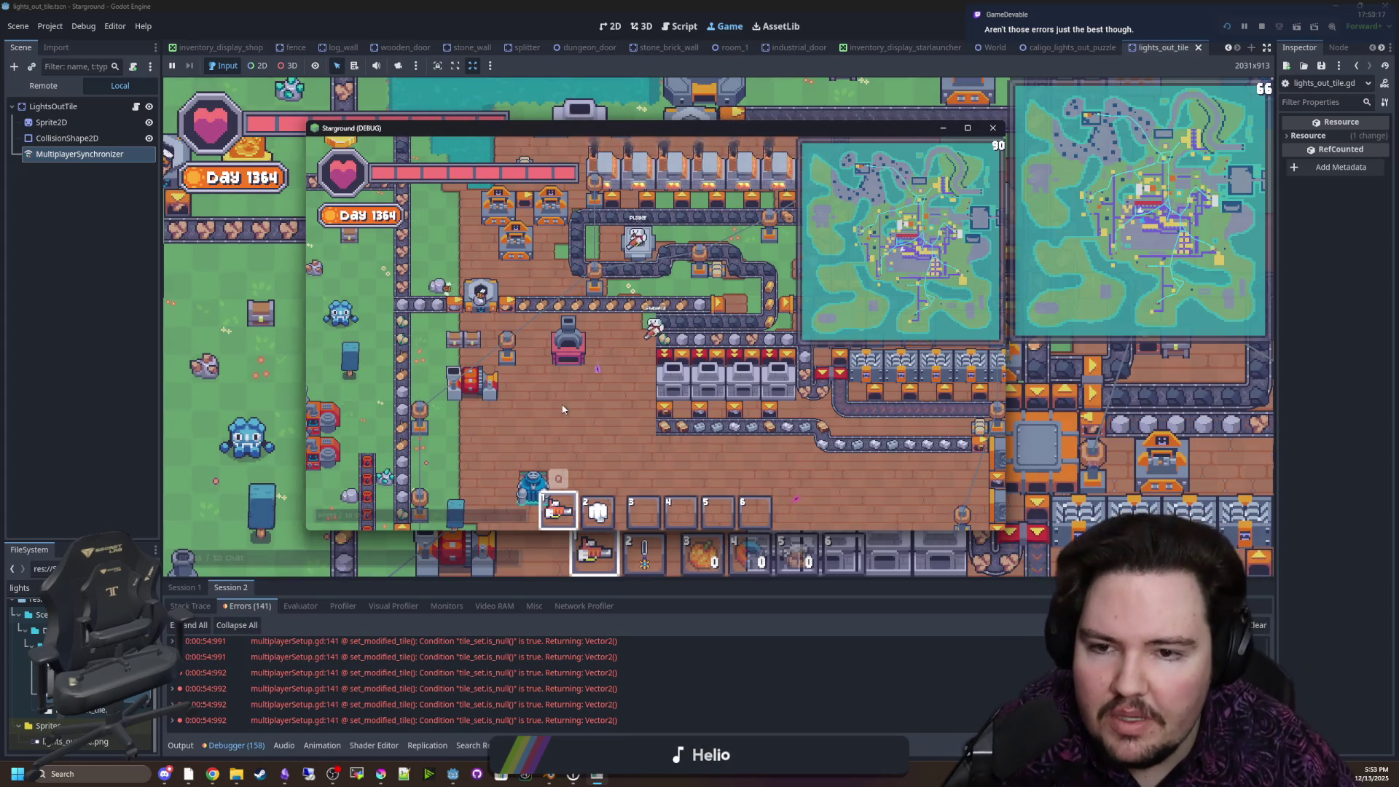
Walk the second player across the factory to the Starlauncher.
{"action": "key", "text": "w"}
{"action": "key", "text": "d"}
{"action": "key", "text": "w"}
{"action": "key", "text": "d"}
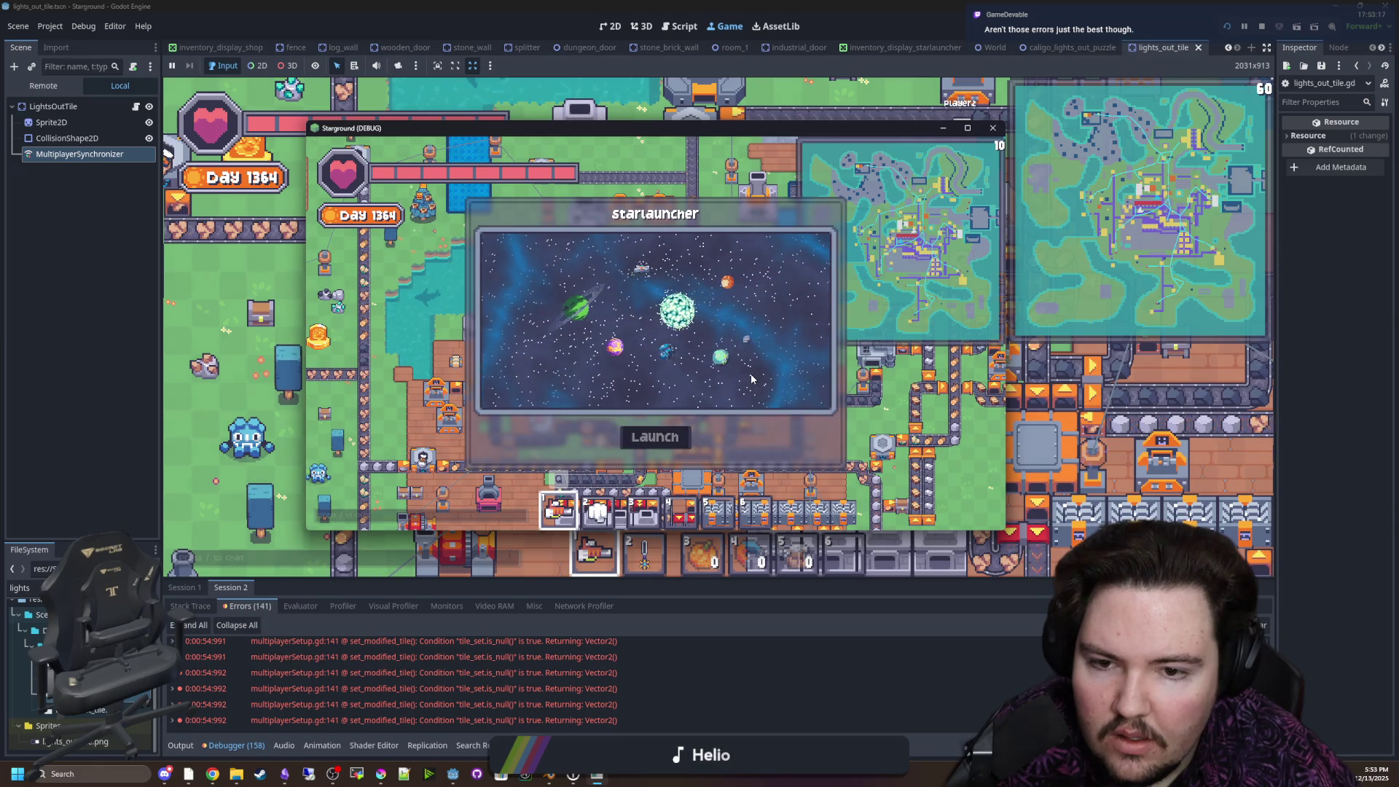
Select Tyria in the Starlauncher and launch the second player there.
{"action": "key", "text": "Escape"}
{"action": "left_click", "coordinate": [640, 271]}
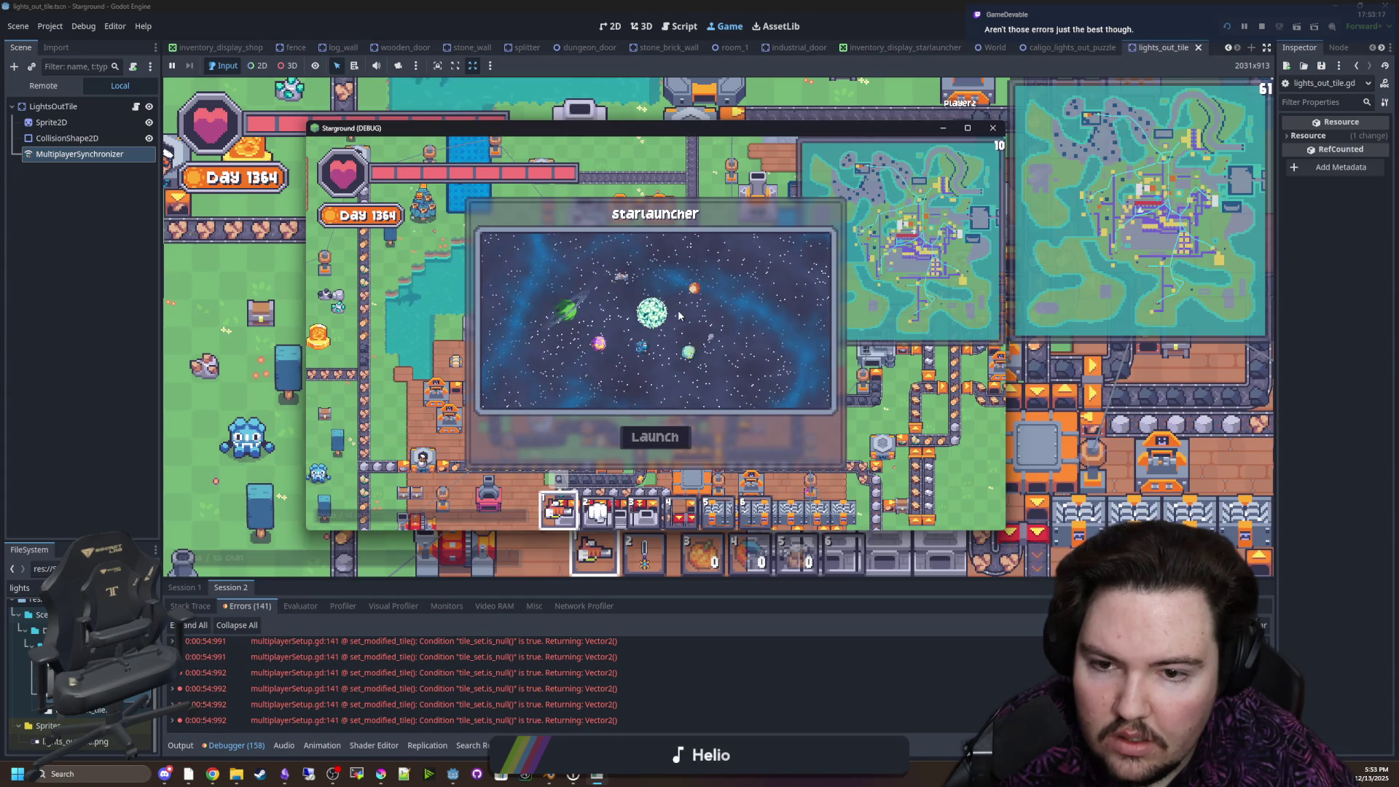
{"action": "mouse_move", "coordinate": [592, 343]}
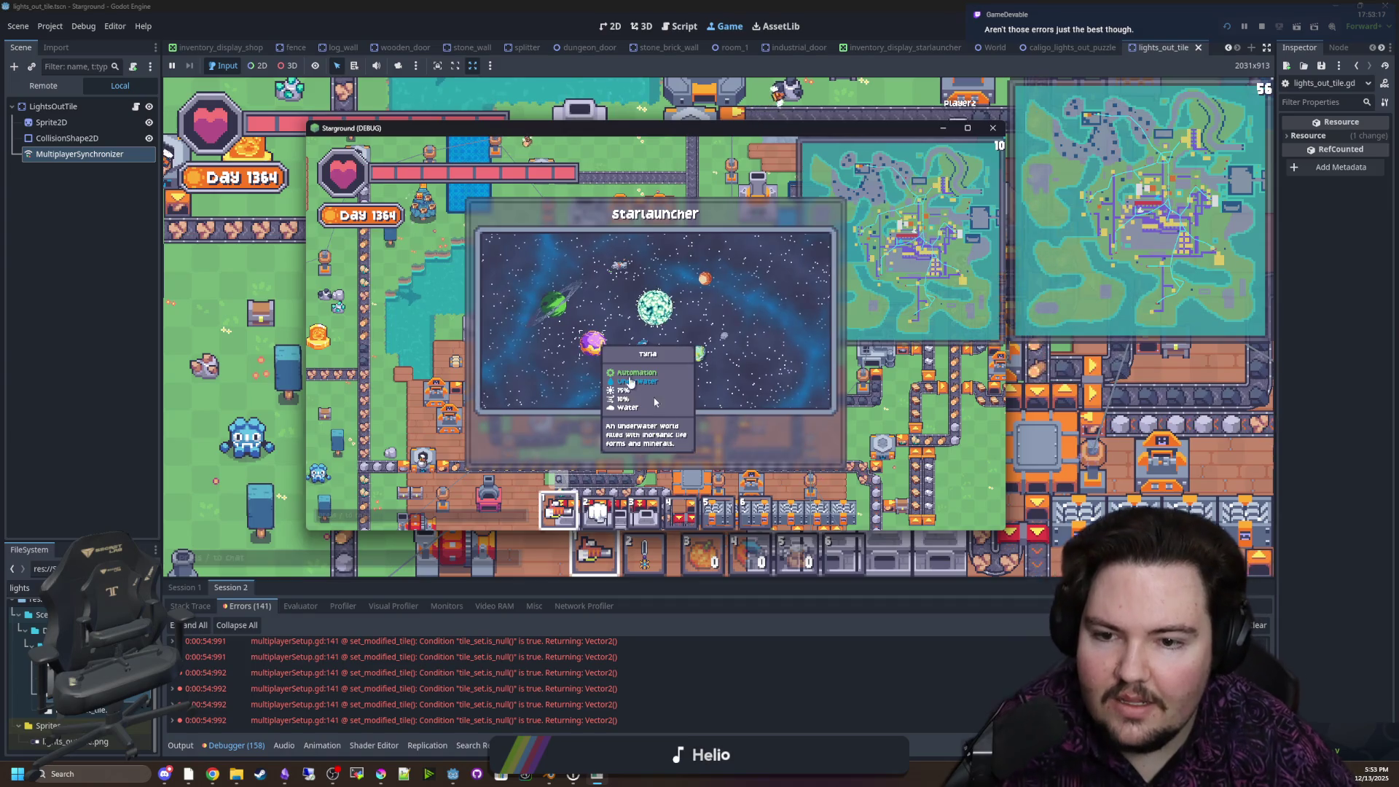
{"action": "left_click", "coordinate": [645, 394]}
{"action": "left_click", "coordinate": [656, 437]}
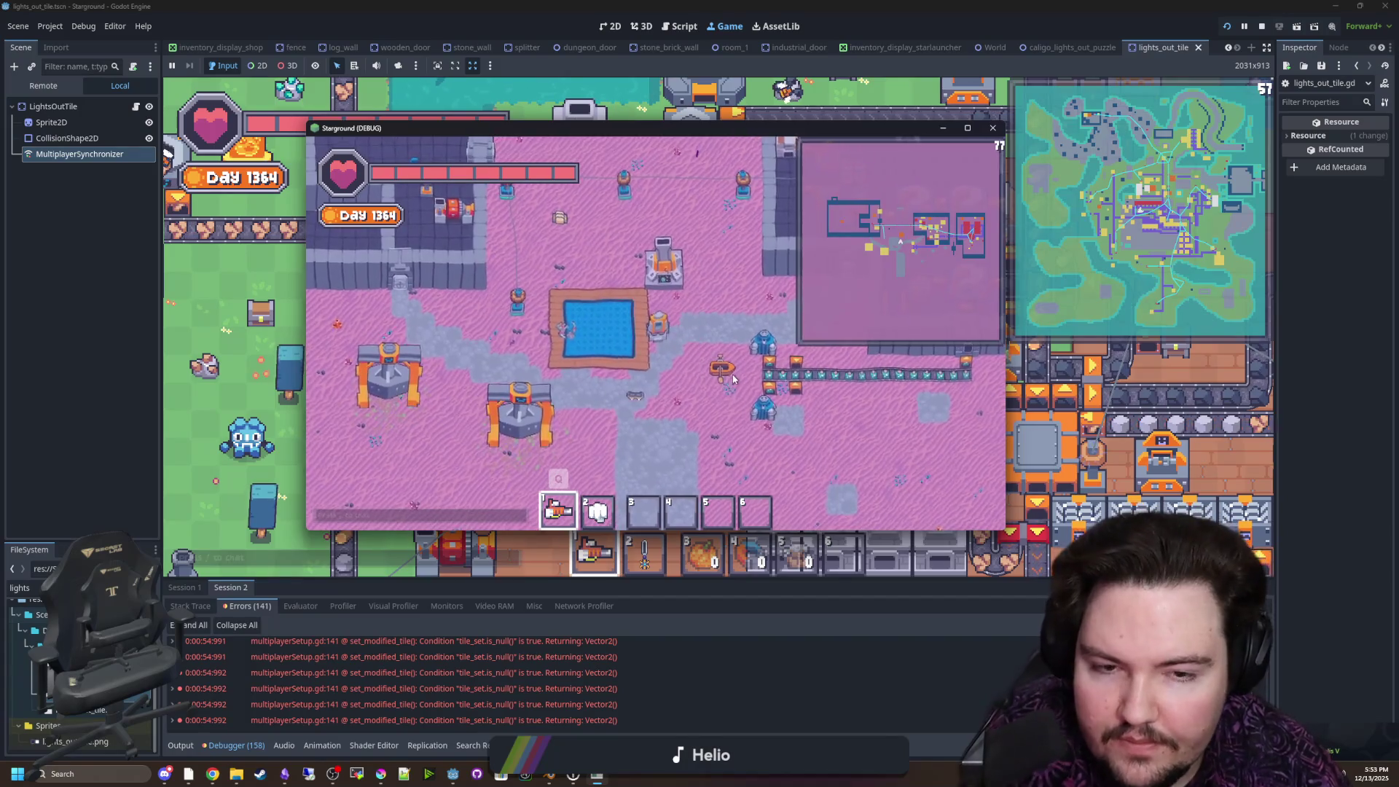
On Tyria, walk to the launcher and launch onward, then launch again from the arena.
{"action": "key", "text": "w+a"}
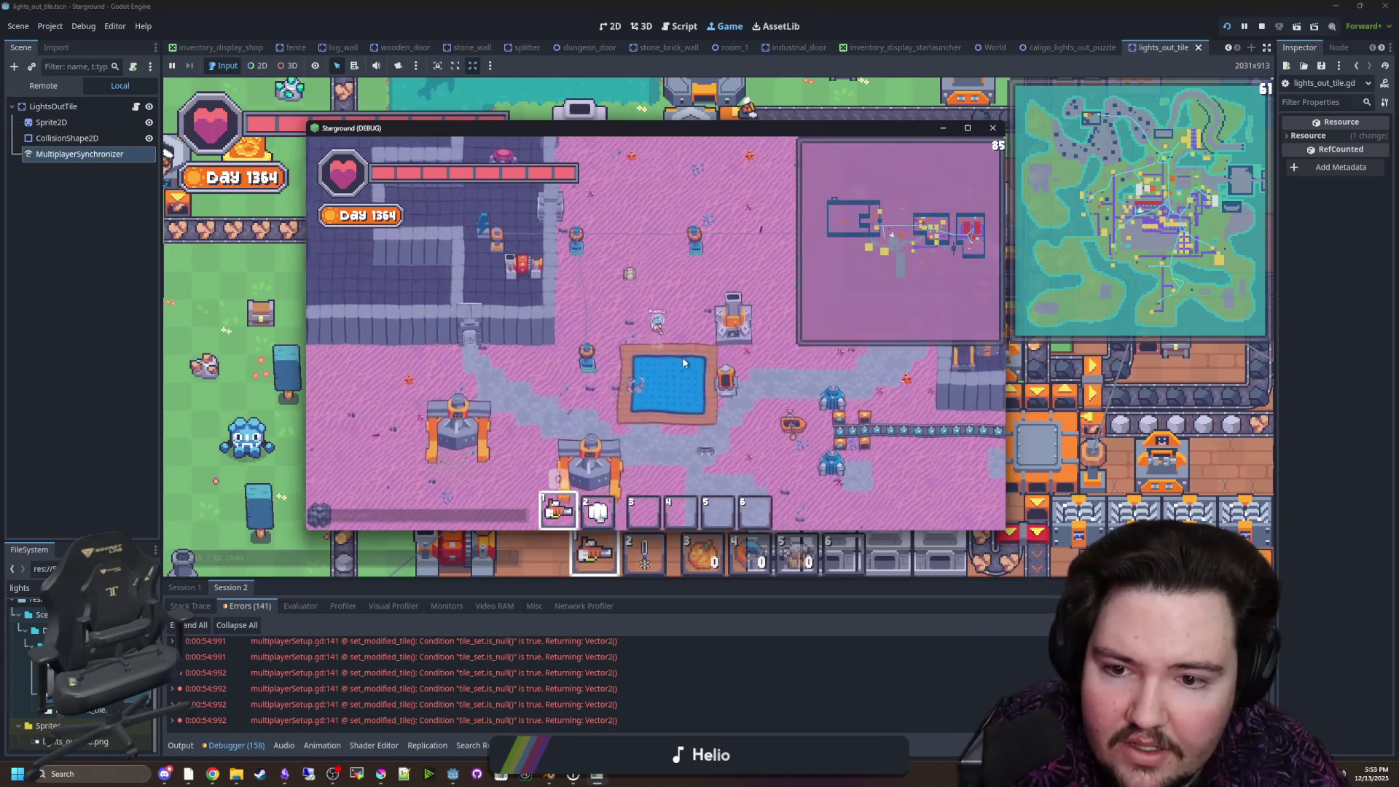
{"action": "key", "text": "s+d"}
{"action": "key", "text": "e"}
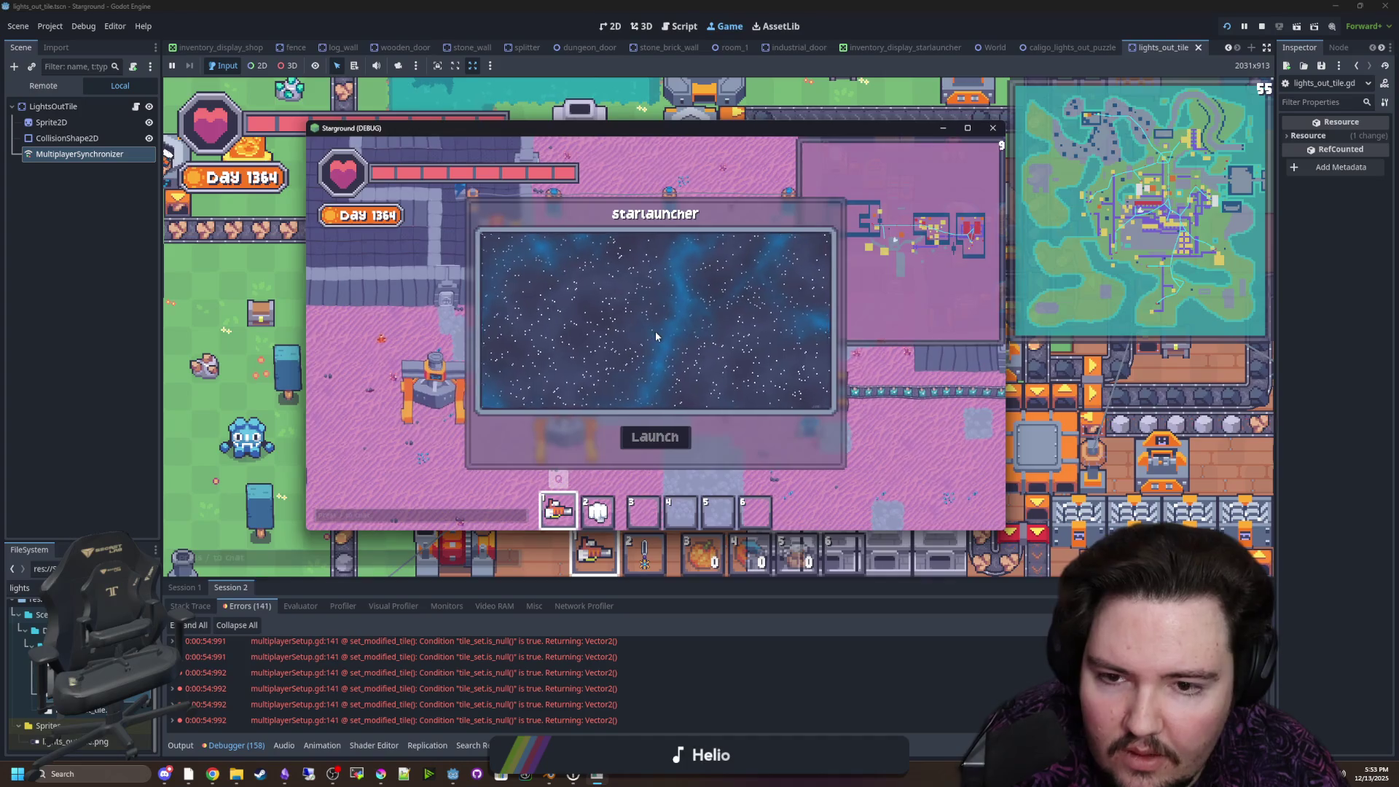
{"action": "left_click", "coordinate": [669, 438]}
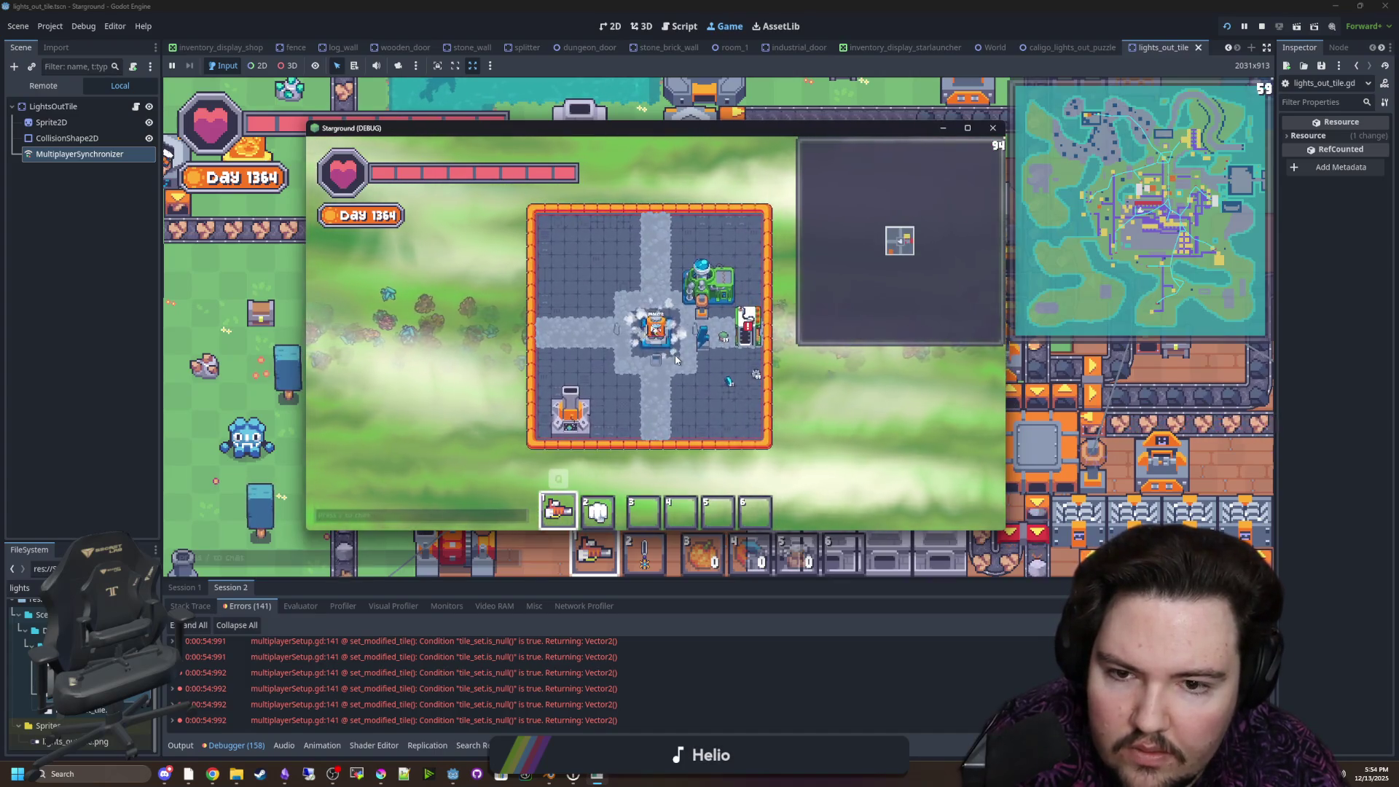
{"action": "left_click", "coordinate": [590, 397]}
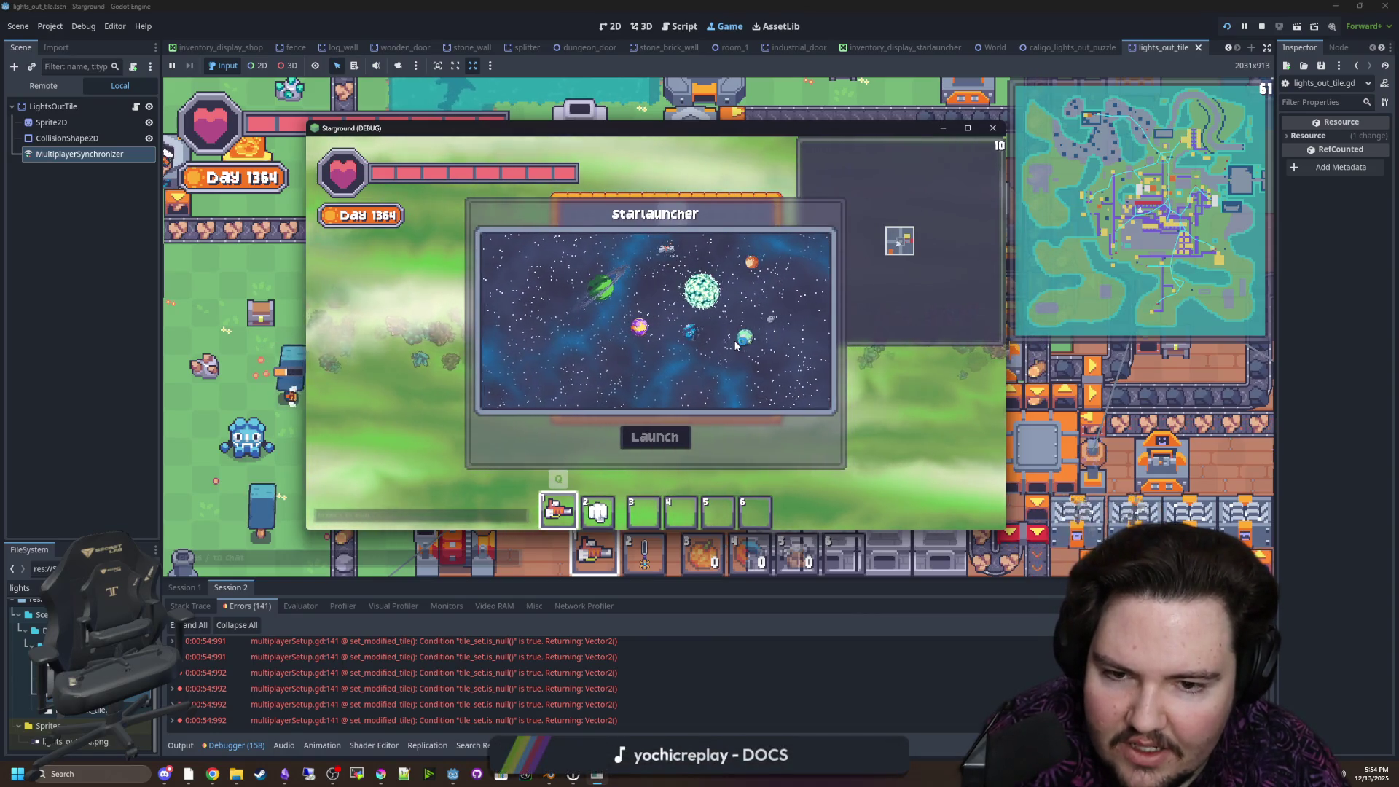
{"action": "left_click", "coordinate": [655, 438]}
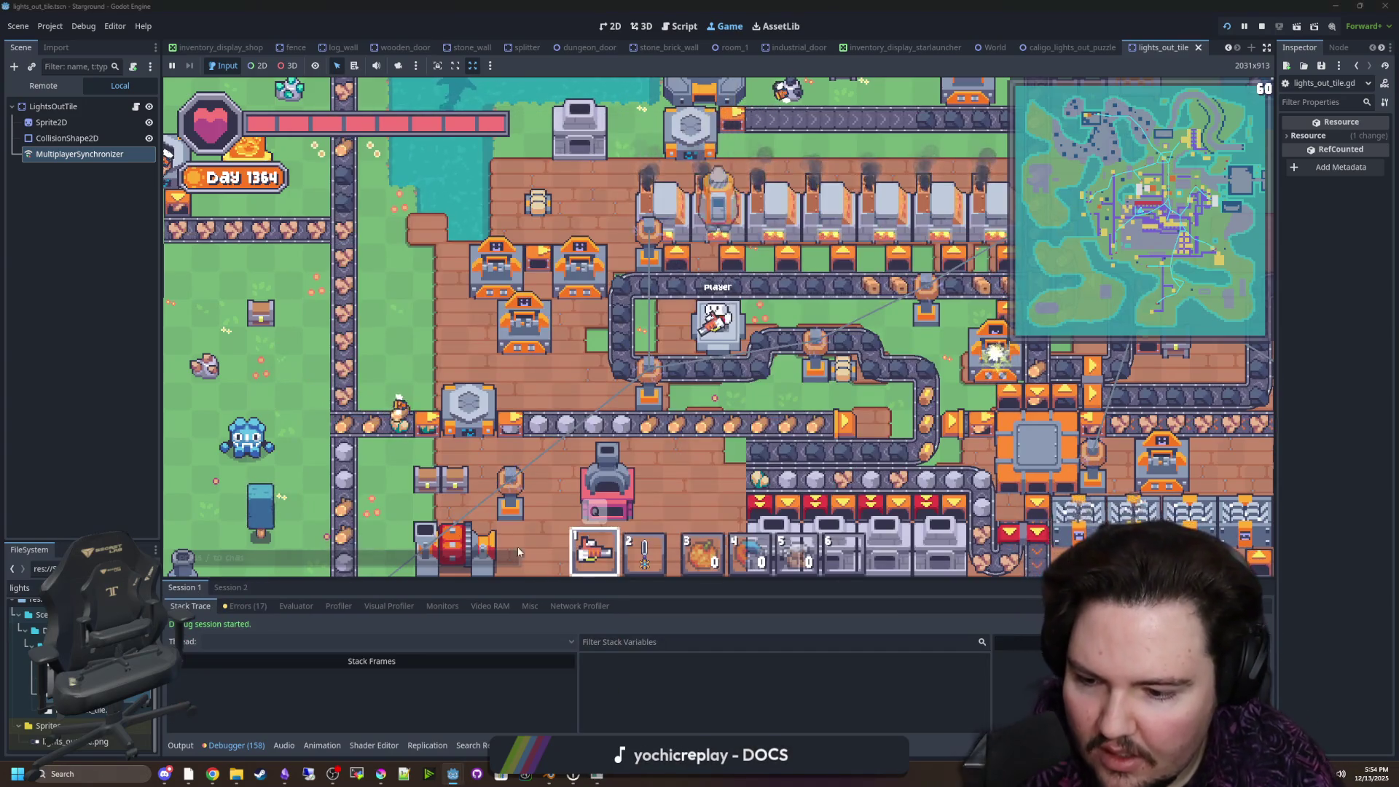
Zoom out, walk the host player to the Starlauncher, and pan its star map to reveal the planets.
{"action": "scroll", "coordinate": [549, 481], "scroll_direction": "down", "scroll_amount": 2}
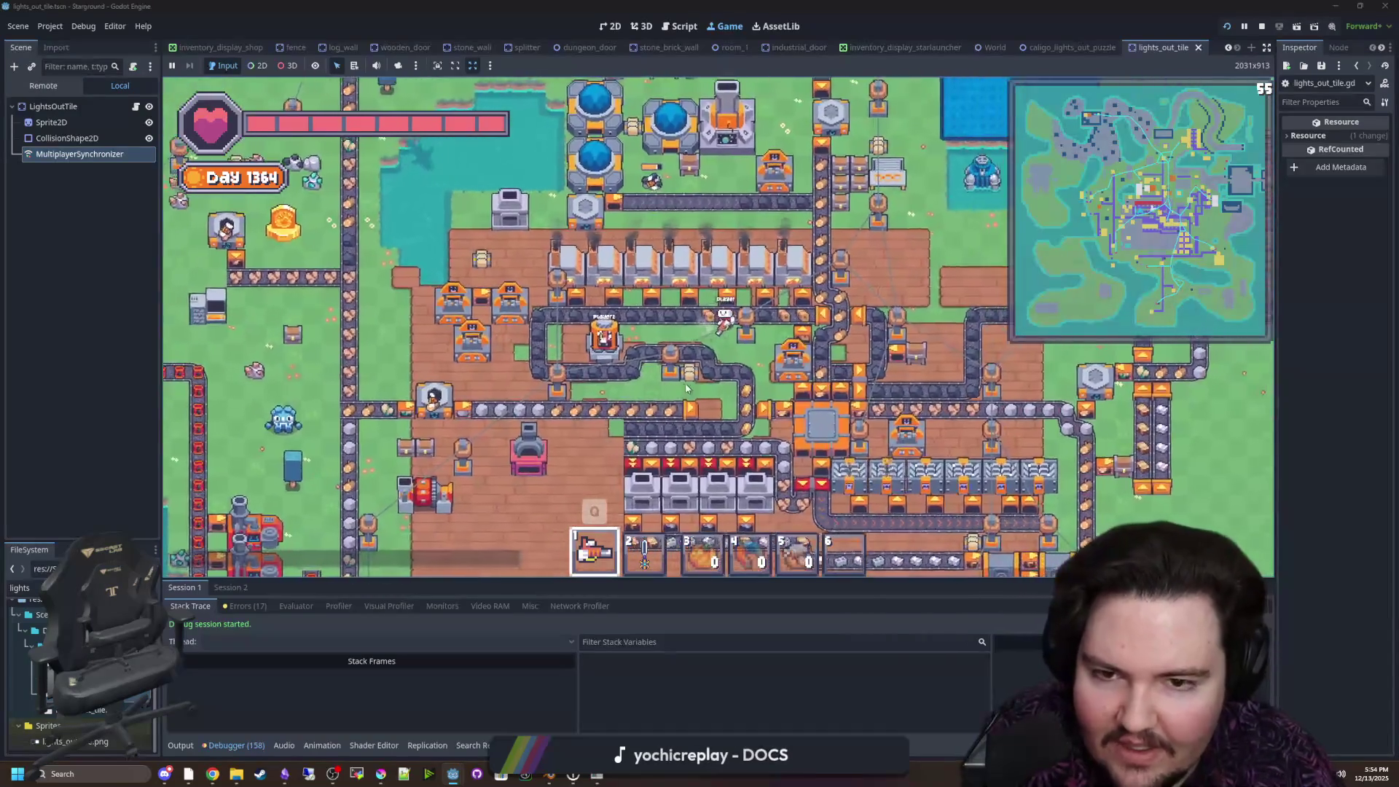
{"action": "left_click", "coordinate": [722, 295]}
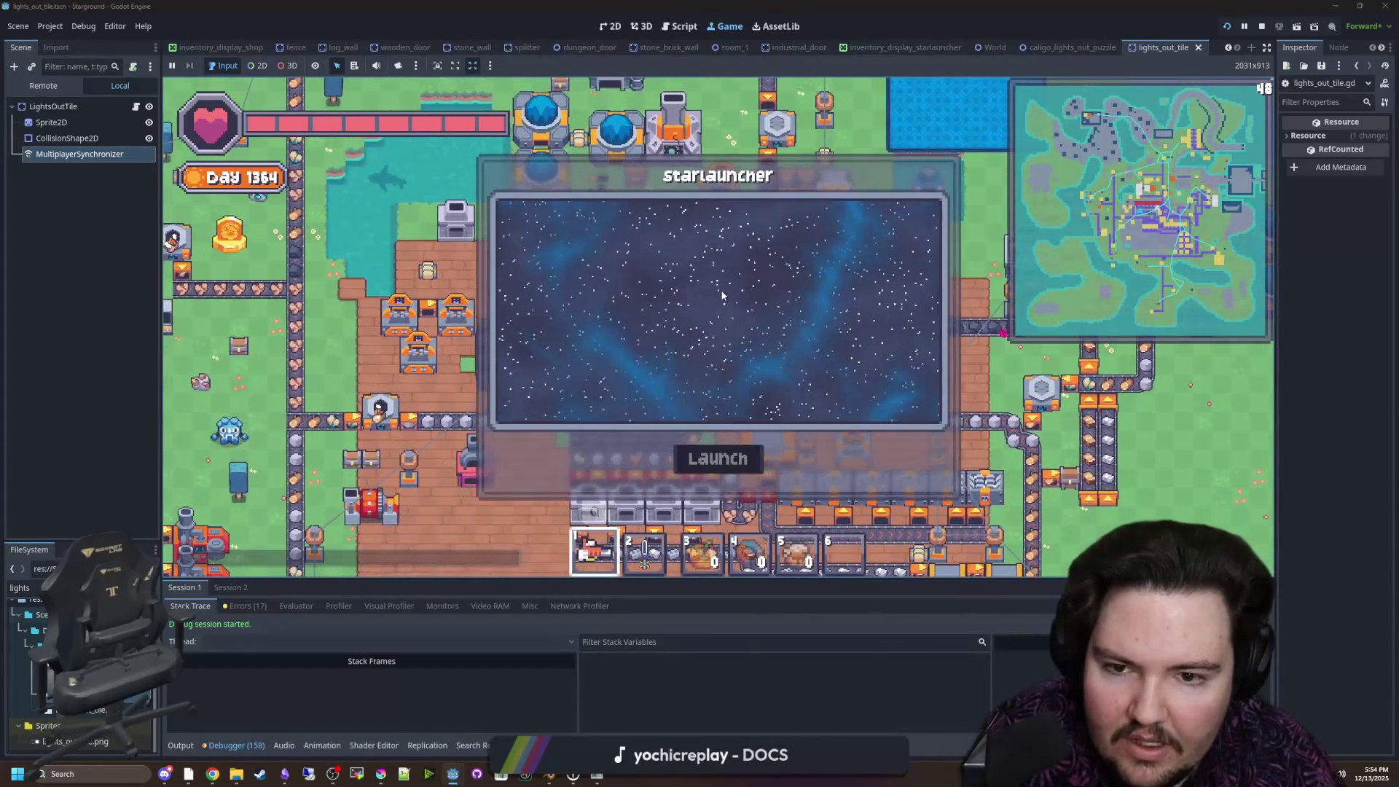
{"action": "key", "text": "a"}
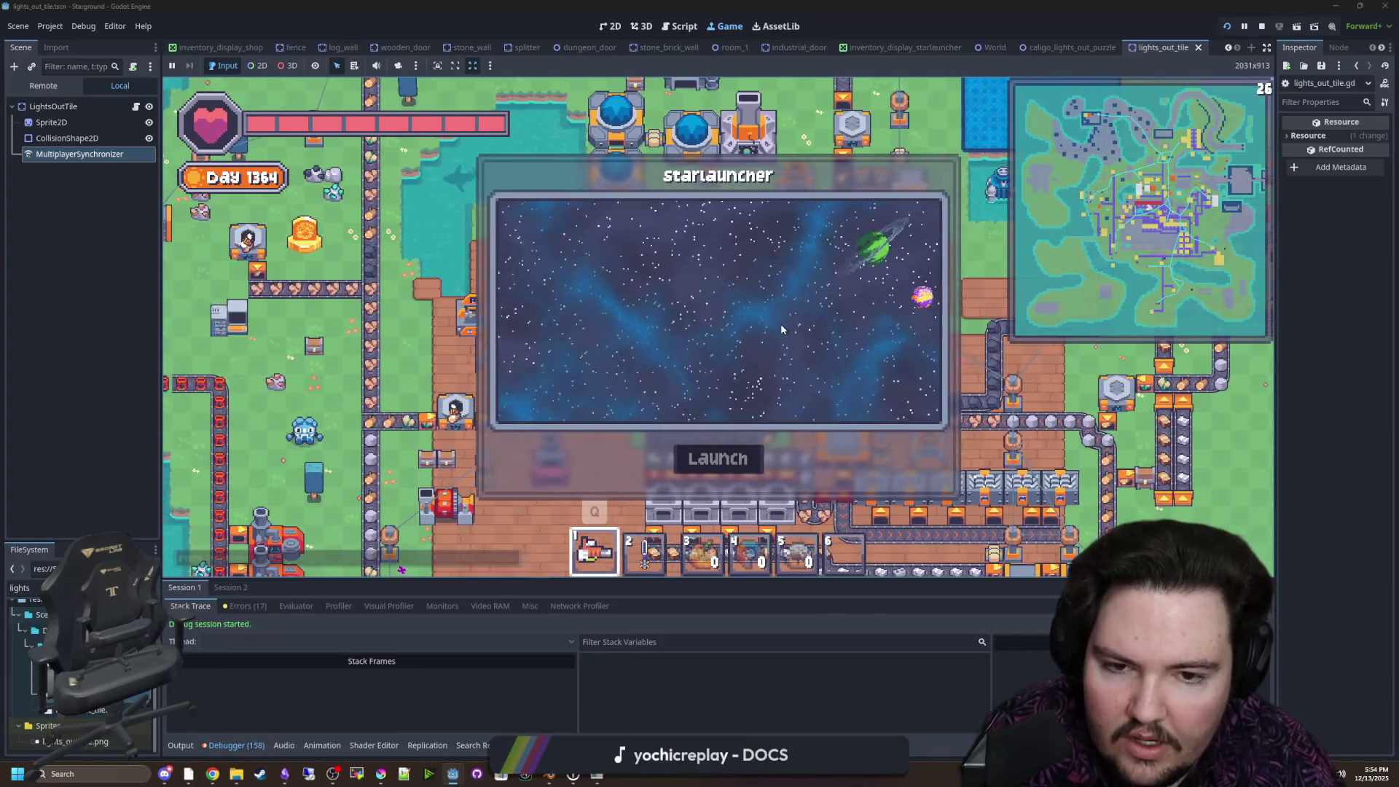
{"action": "key", "text": "d"}
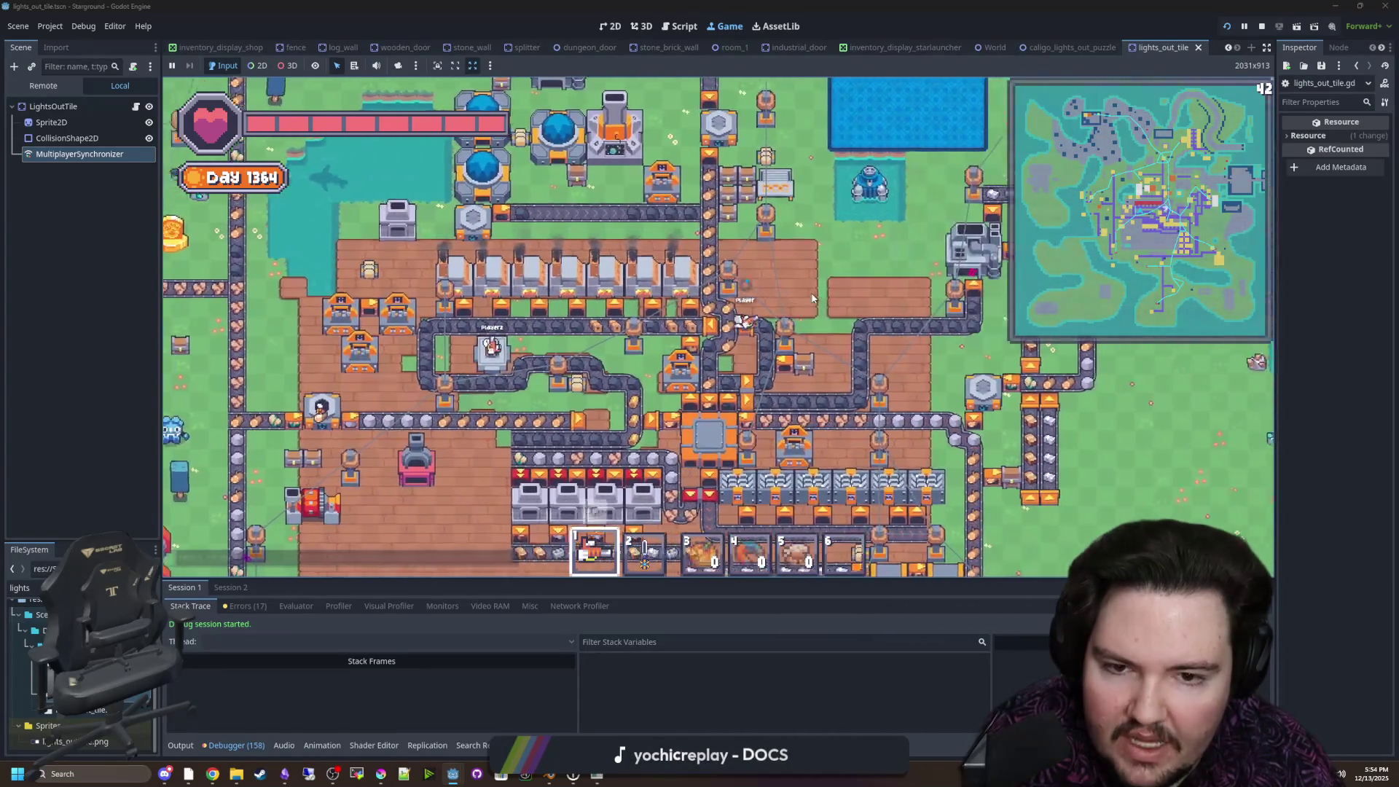
{"action": "key", "text": "a"}
{"action": "left_click", "coordinate": [867, 289]}
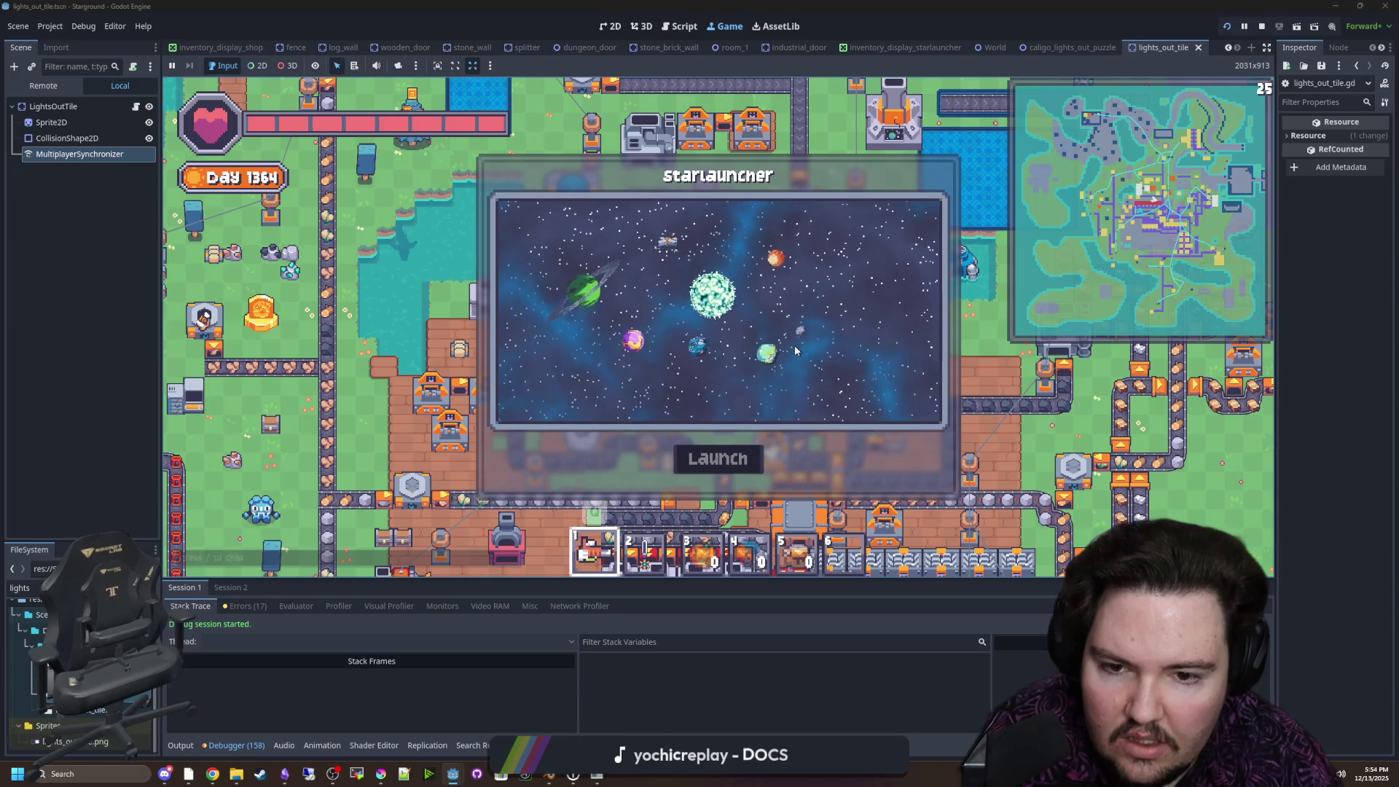
{"action": "key", "text": "e"}
{"action": "key", "text": "e"}
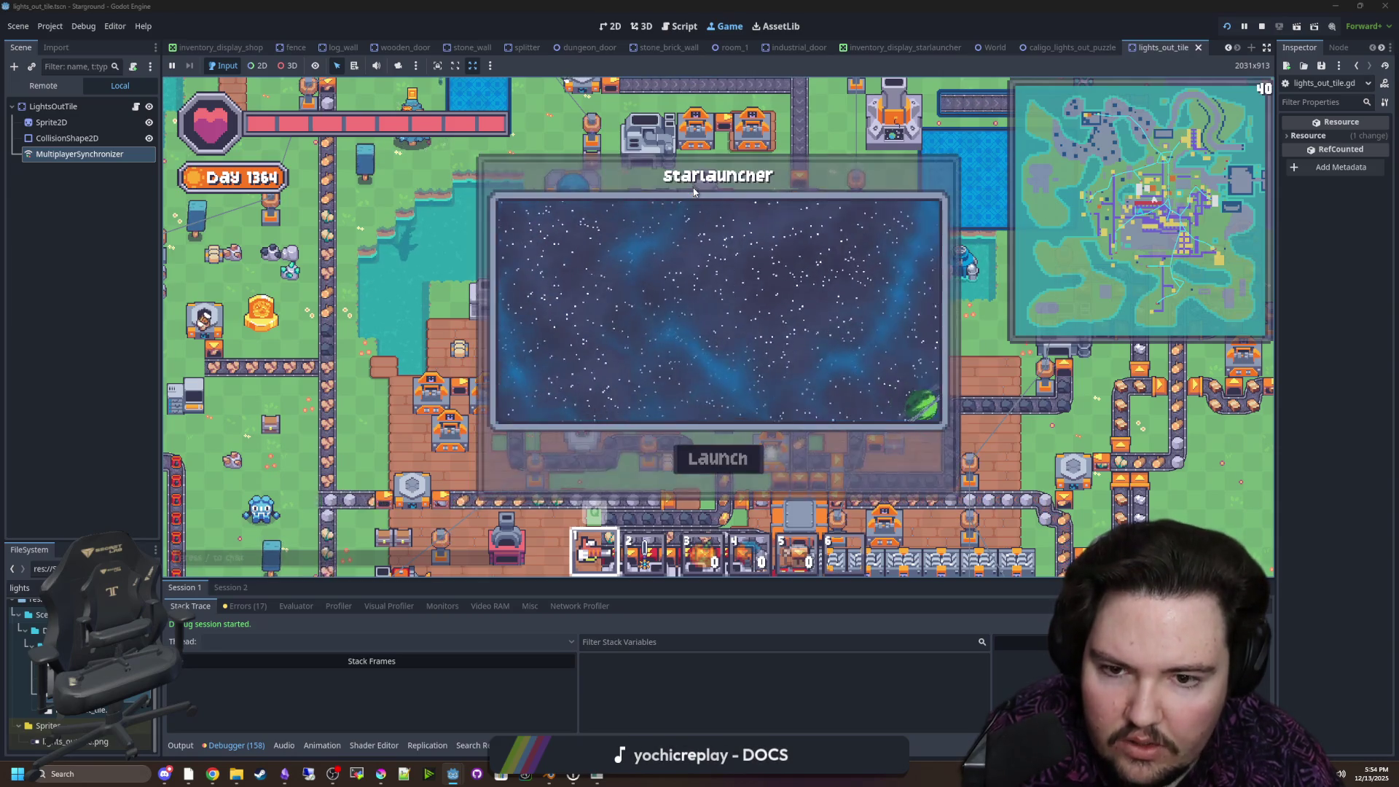
{"action": "mouse_move", "coordinate": [1014, 368]}
{"action": "left_mouse_down"}
{"action": "mouse_move", "coordinate": [750, 275]}
{"action": "mouse_move", "coordinate": [641, 361]}
{"action": "left_mouse_up"}
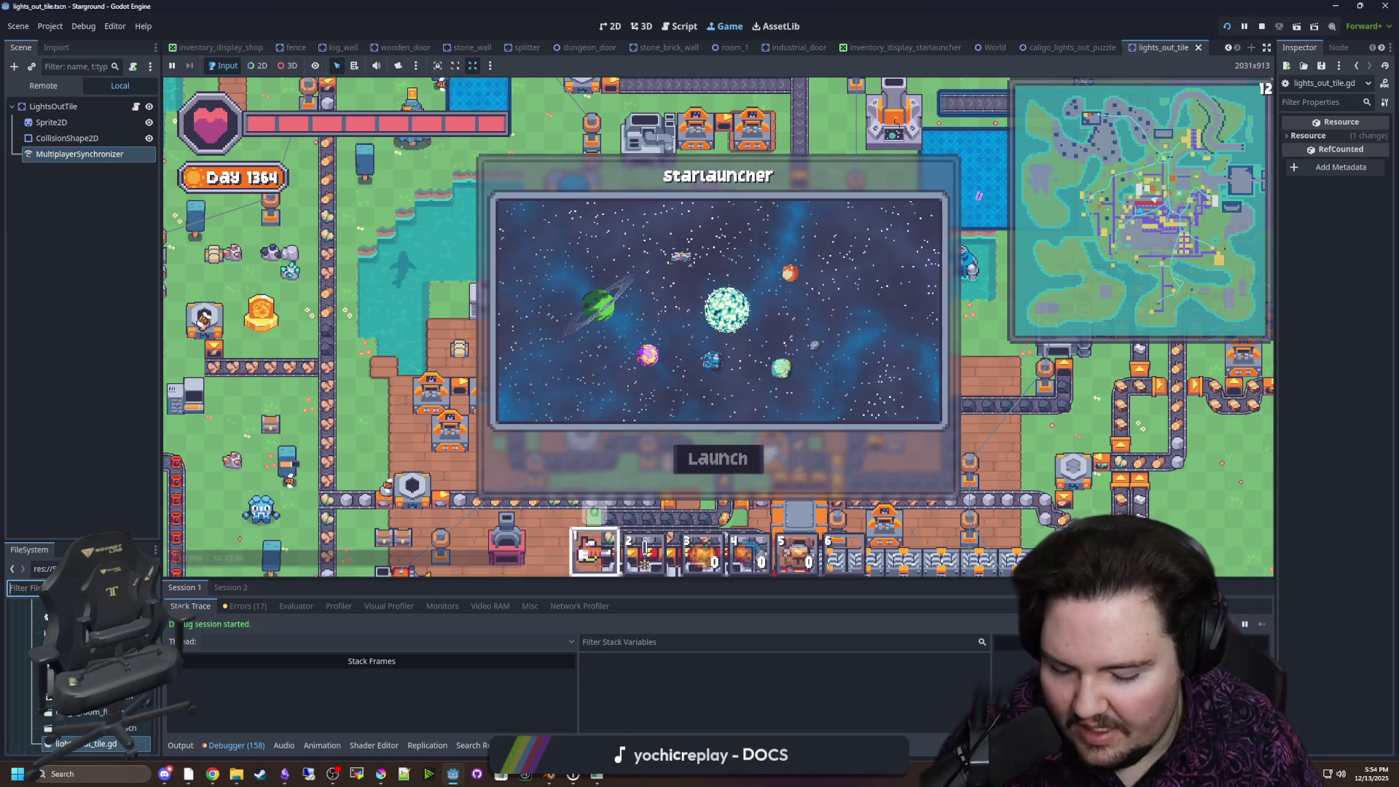
Filter for 'starlaun', open inventory_display_starlauncher and its camera_2d.gd script.
{"action": "type", "text": "starlaun"}
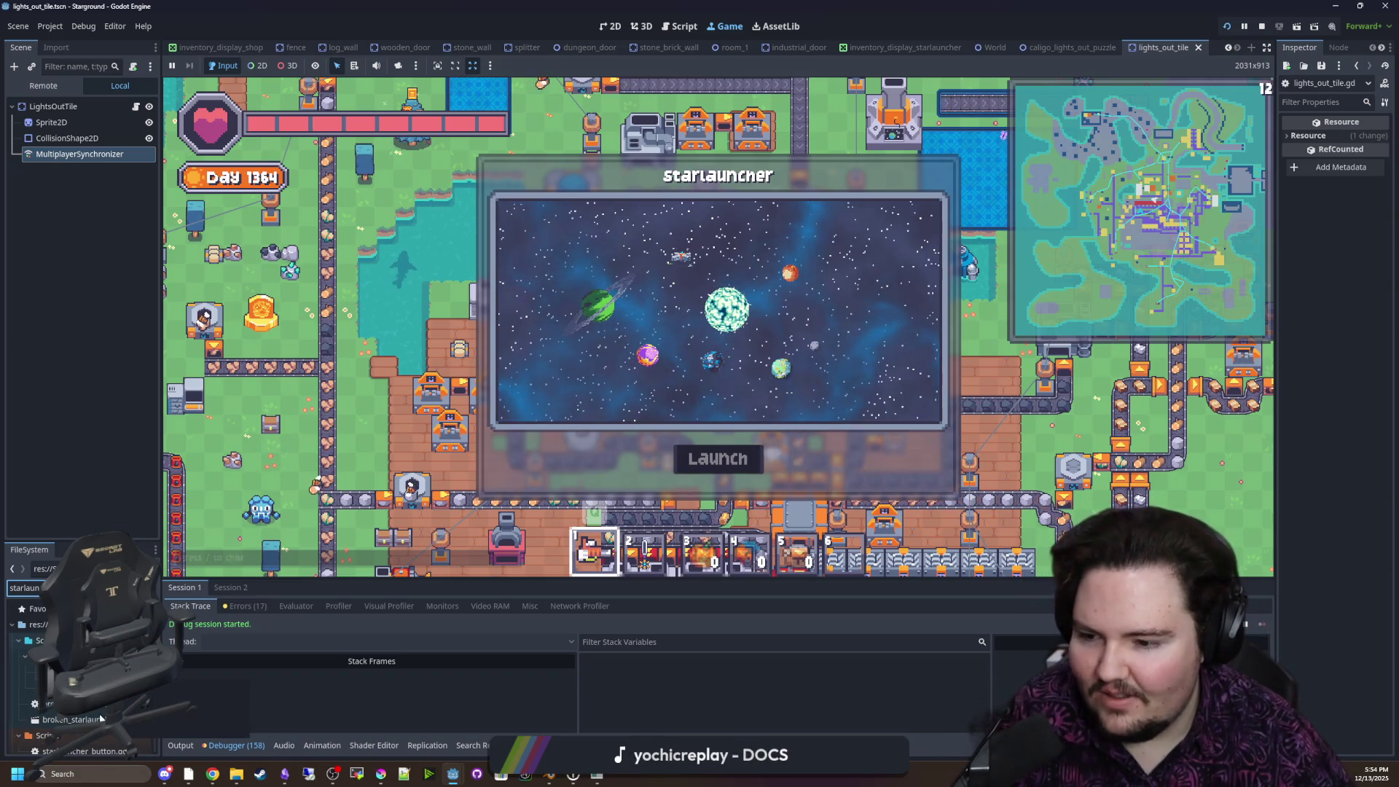
{"action": "double_click", "coordinate": [73, 688]}
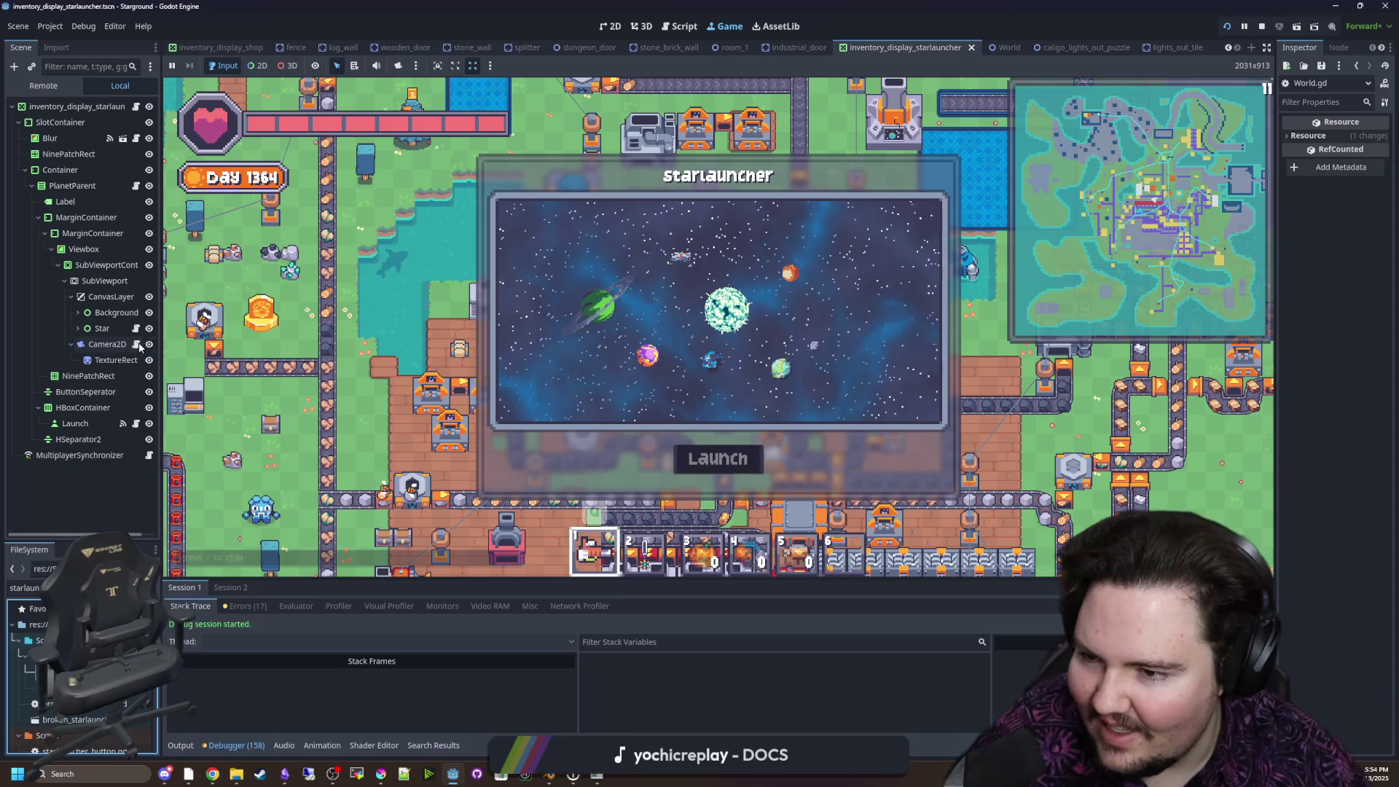
{"action": "left_click", "coordinate": [137, 344]}
{"action": "left_click", "coordinate": [640, 410]}
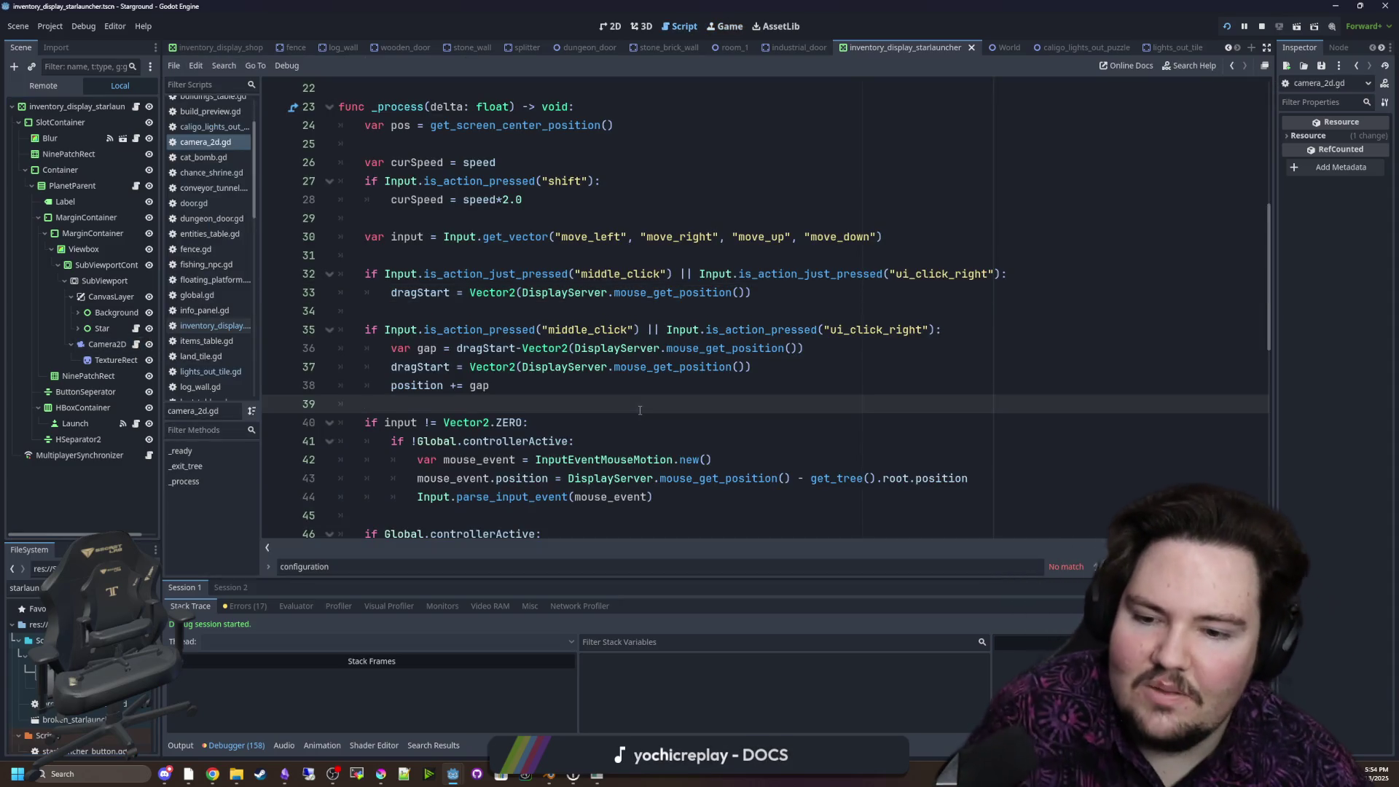
{"action": "scroll", "coordinate": [628, 401], "scroll_direction": "down", "scroll_amount": 3}
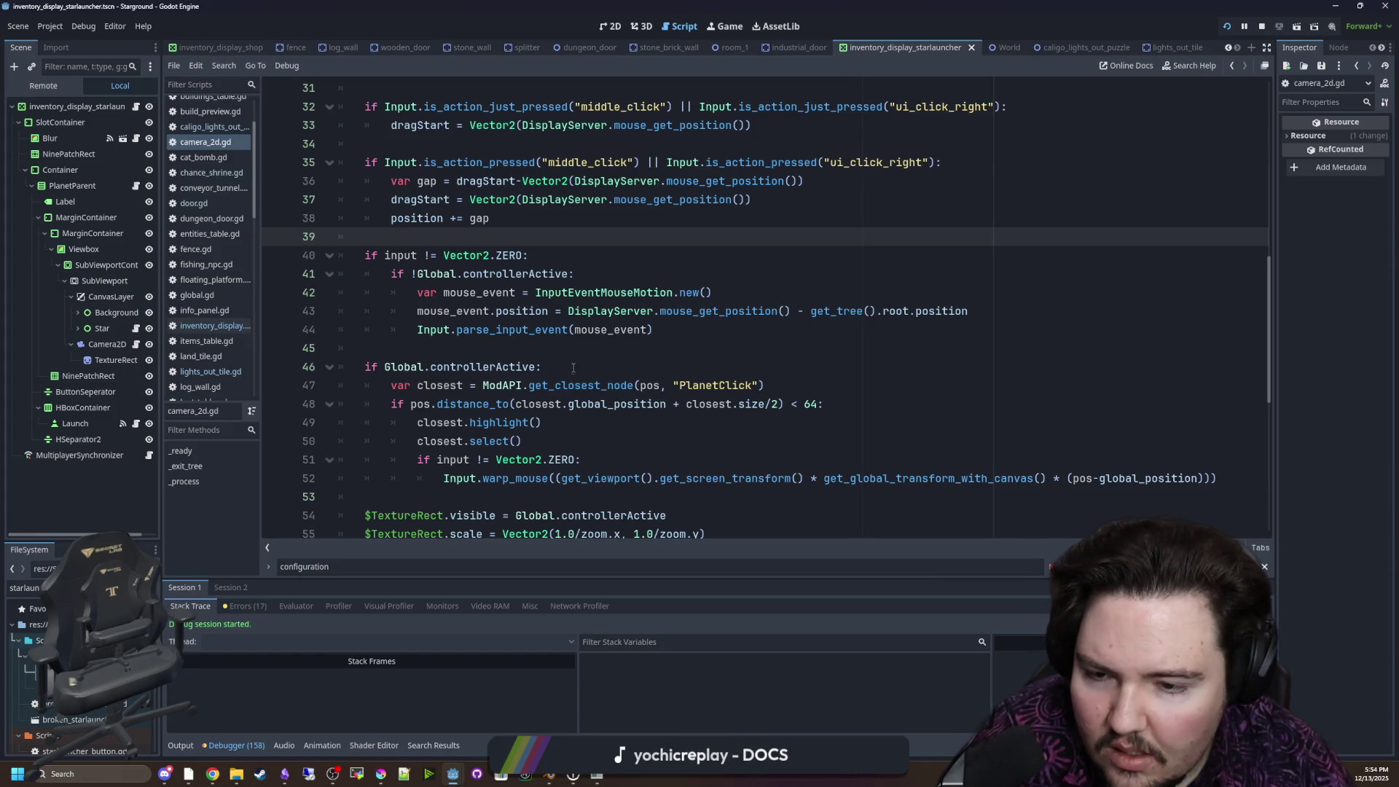
{"action": "scroll", "coordinate": [560, 395], "scroll_direction": "up", "scroll_amount": 7}
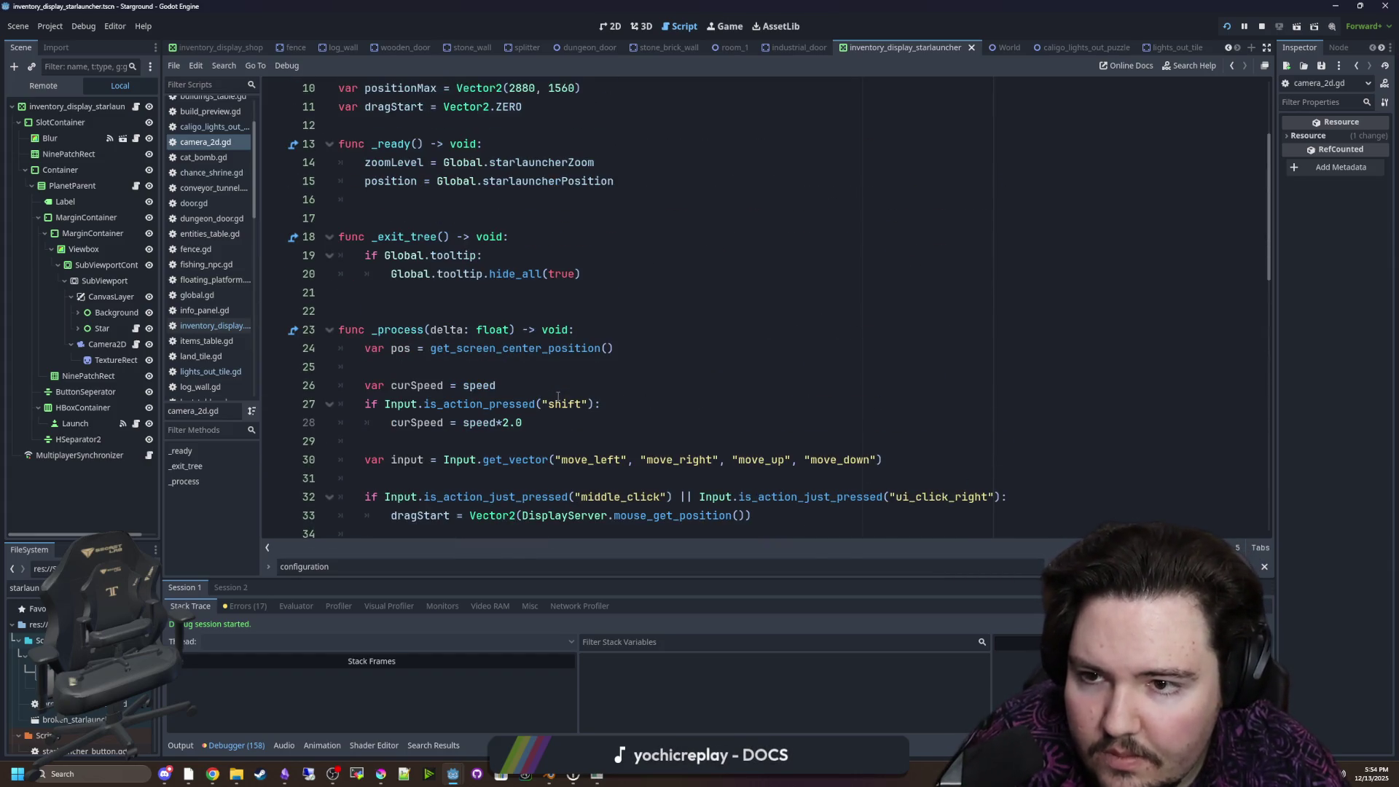
Read through camera_2d.gd from the _ready assignments down to the zoom lerp on line 72.
{"action": "left_click", "coordinate": [454, 220]}
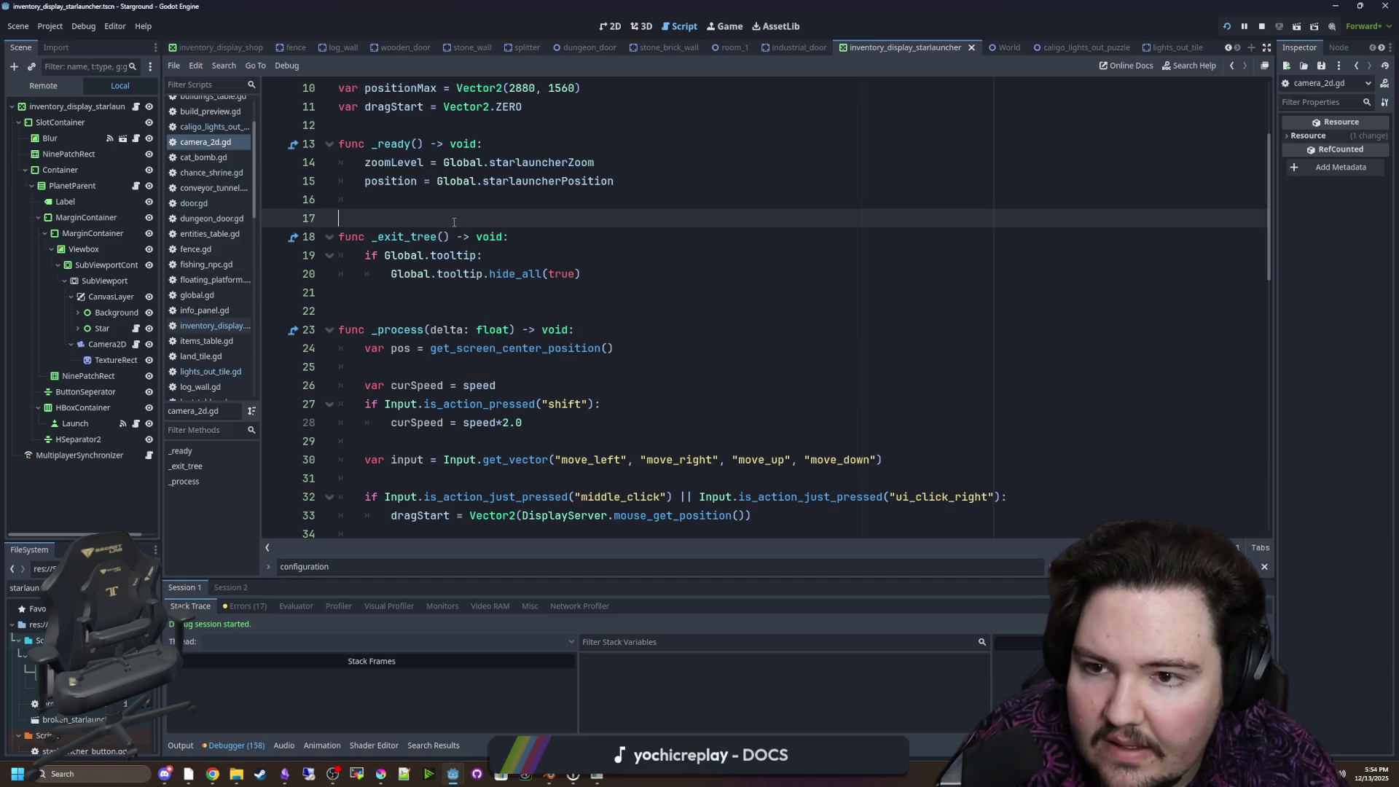
{"action": "left_click_drag", "start_coordinate": [366, 161], "coordinate": [616, 182]}
{"action": "left_click", "coordinate": [611, 273]}
{"action": "scroll", "coordinate": [610, 266], "scroll_direction": "down", "scroll_amount": 7}
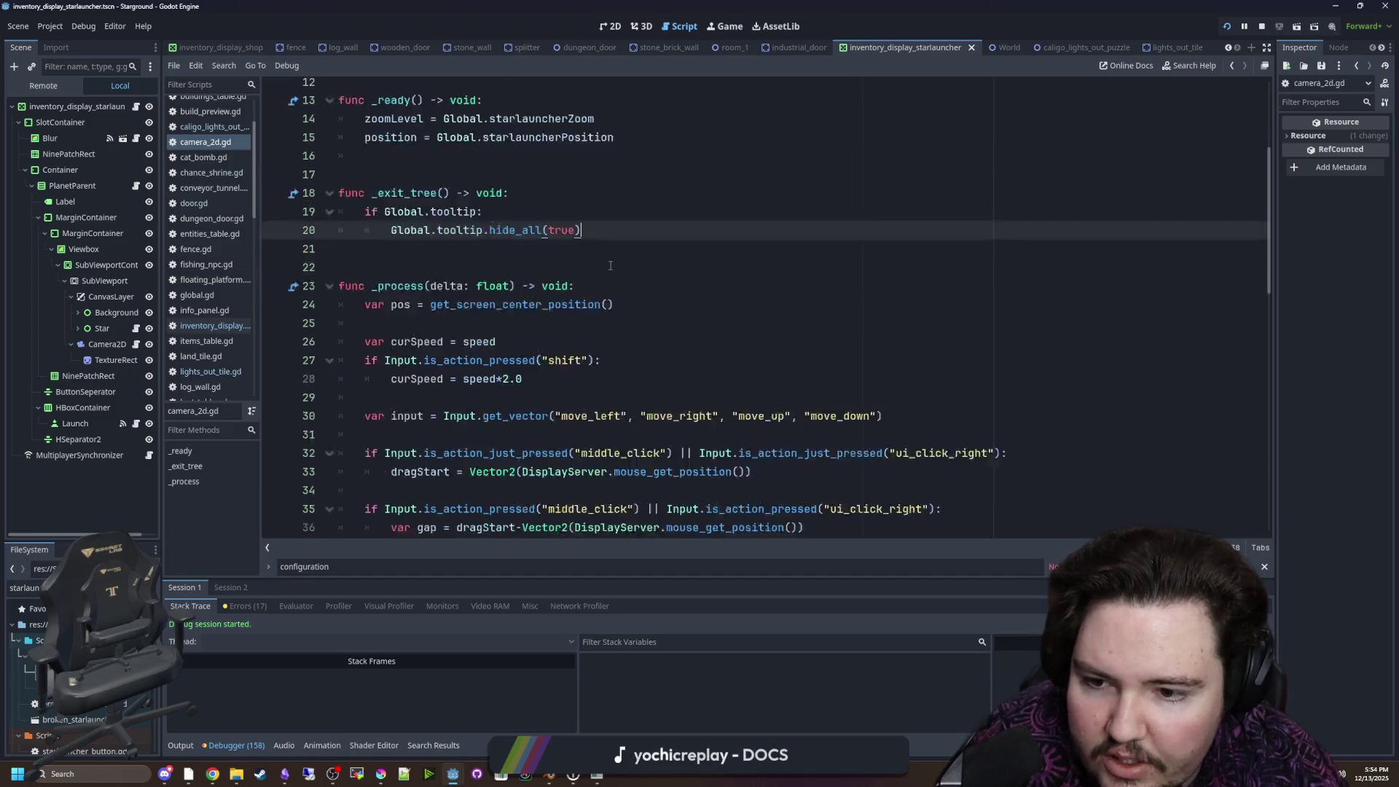
{"action": "scroll", "coordinate": [610, 266], "scroll_direction": "down", "scroll_amount": 3}
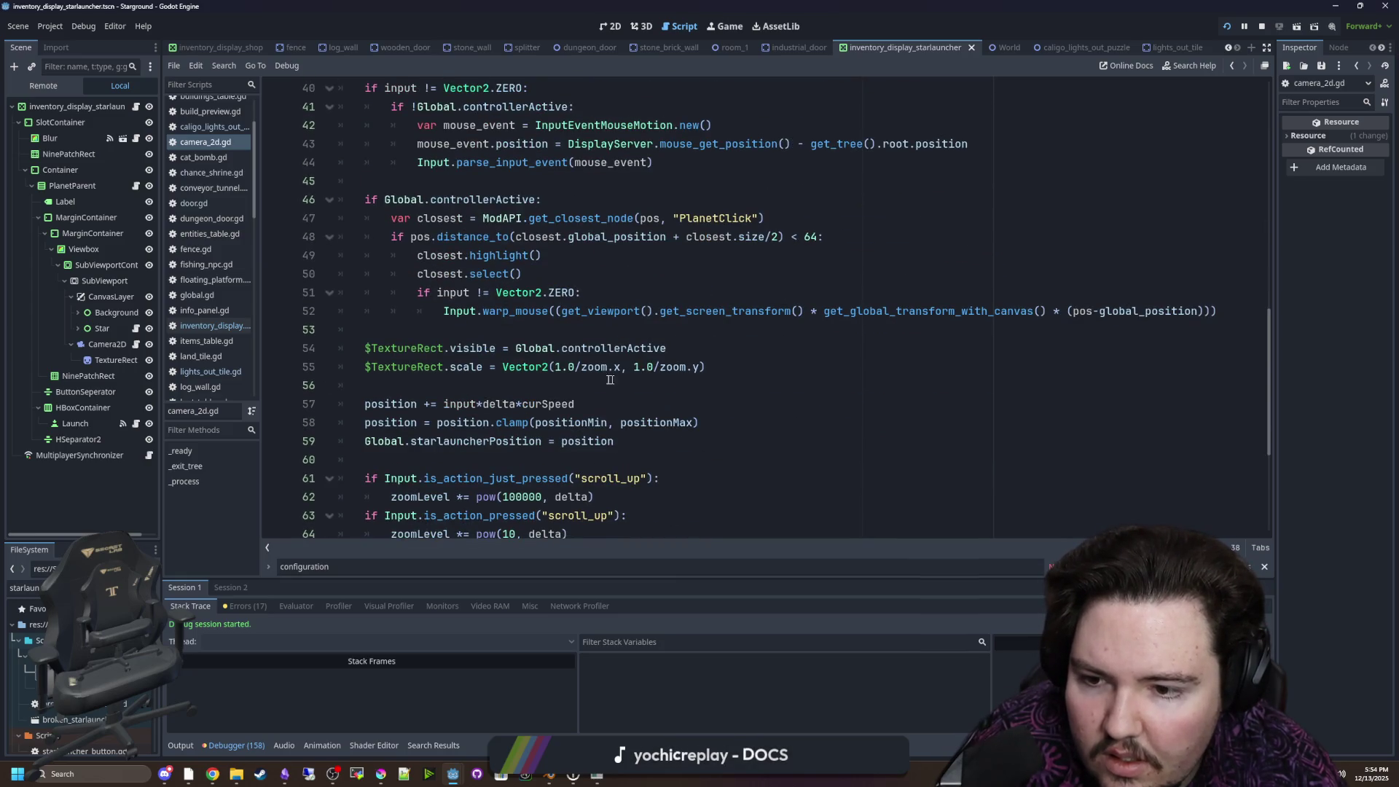
{"action": "left_click", "coordinate": [518, 398]}
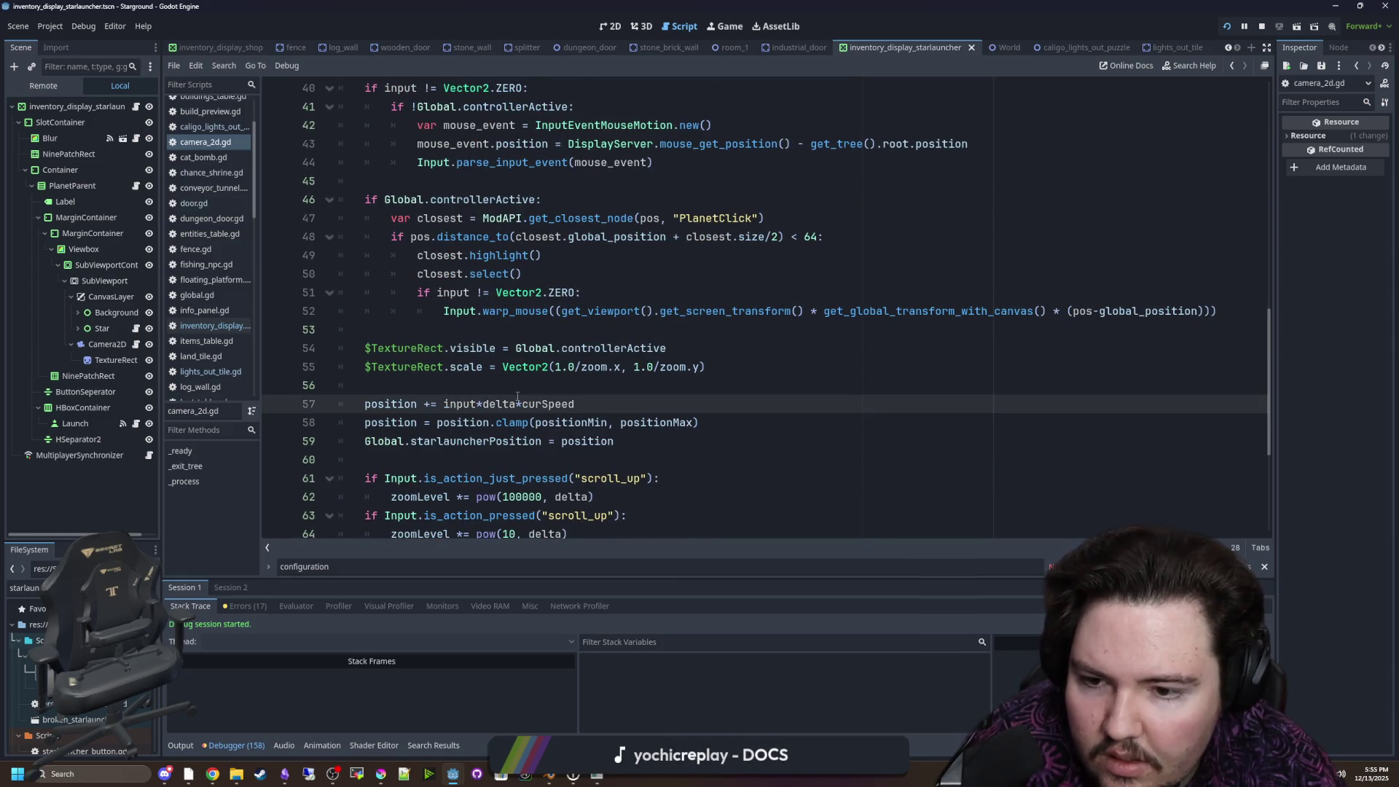
{"action": "scroll", "coordinate": [519, 390], "scroll_direction": "down", "scroll_amount": 3}
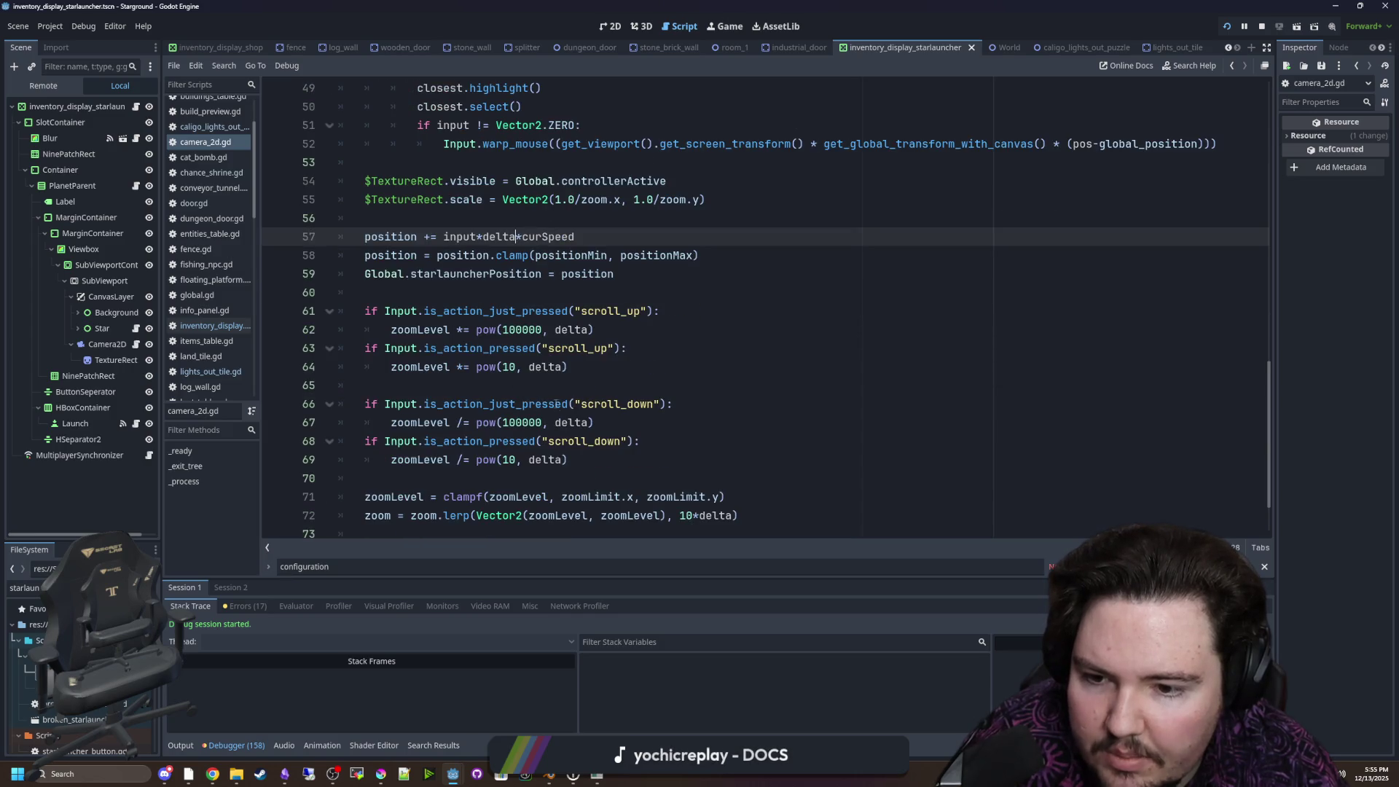
{"action": "scroll", "coordinate": [558, 406], "scroll_direction": "down", "scroll_amount": 2}
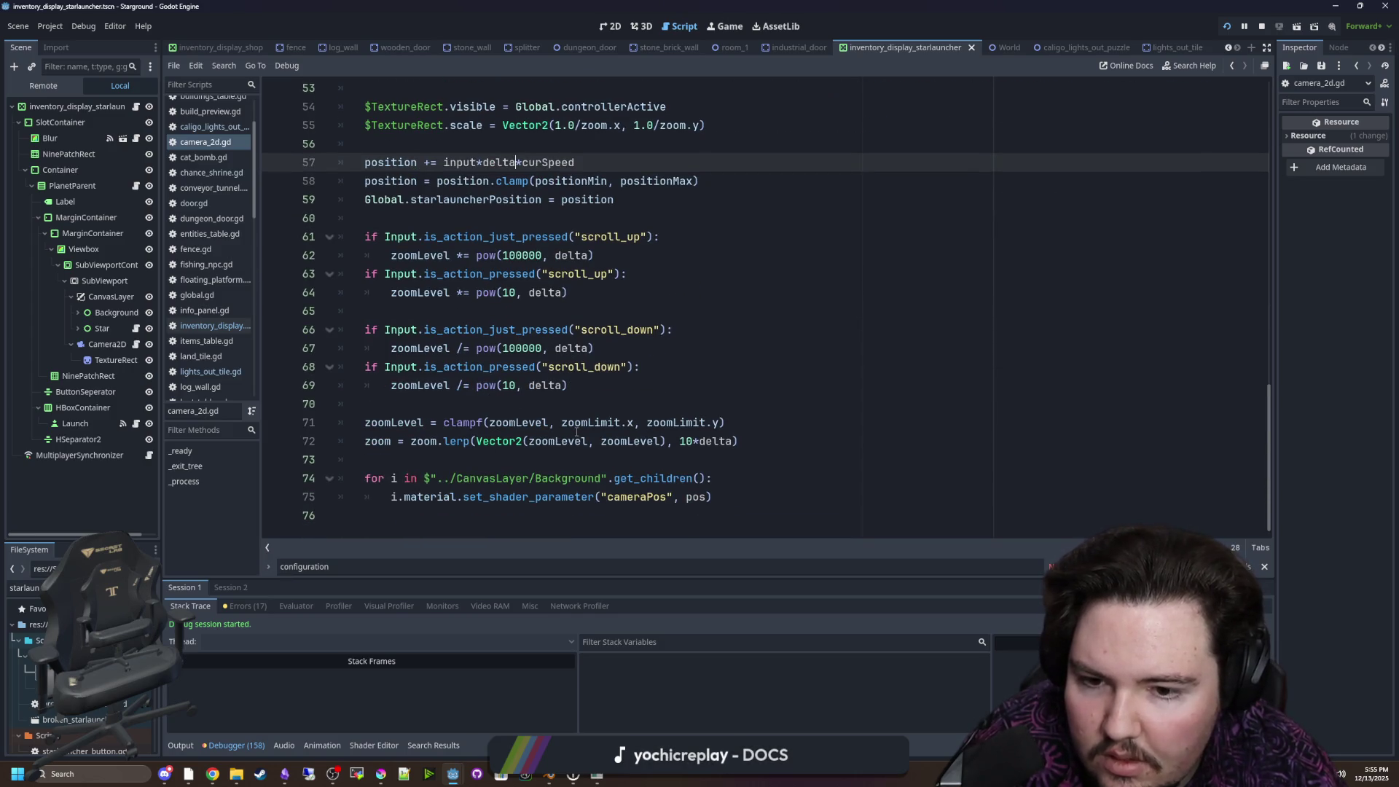
{"action": "left_click", "coordinate": [577, 424]}
{"action": "left_click", "coordinate": [687, 442]}
Change line 72's zoom lerp weight to 1-pow(0.01, delta) and save the script.
{"action": "left_click_drag", "start_coordinate": [732, 441], "coordinate": [694, 441]}
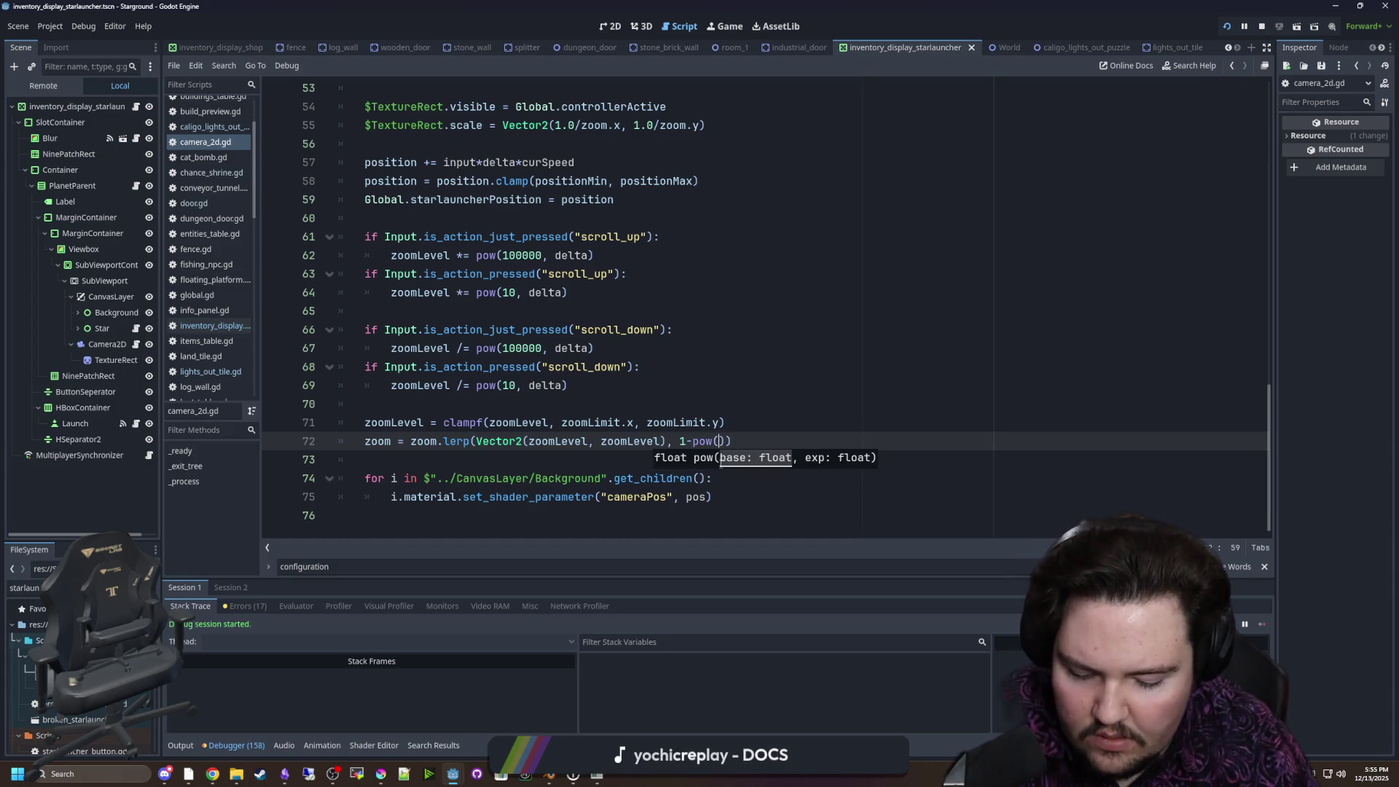
{"action": "type", "text": "lta"}
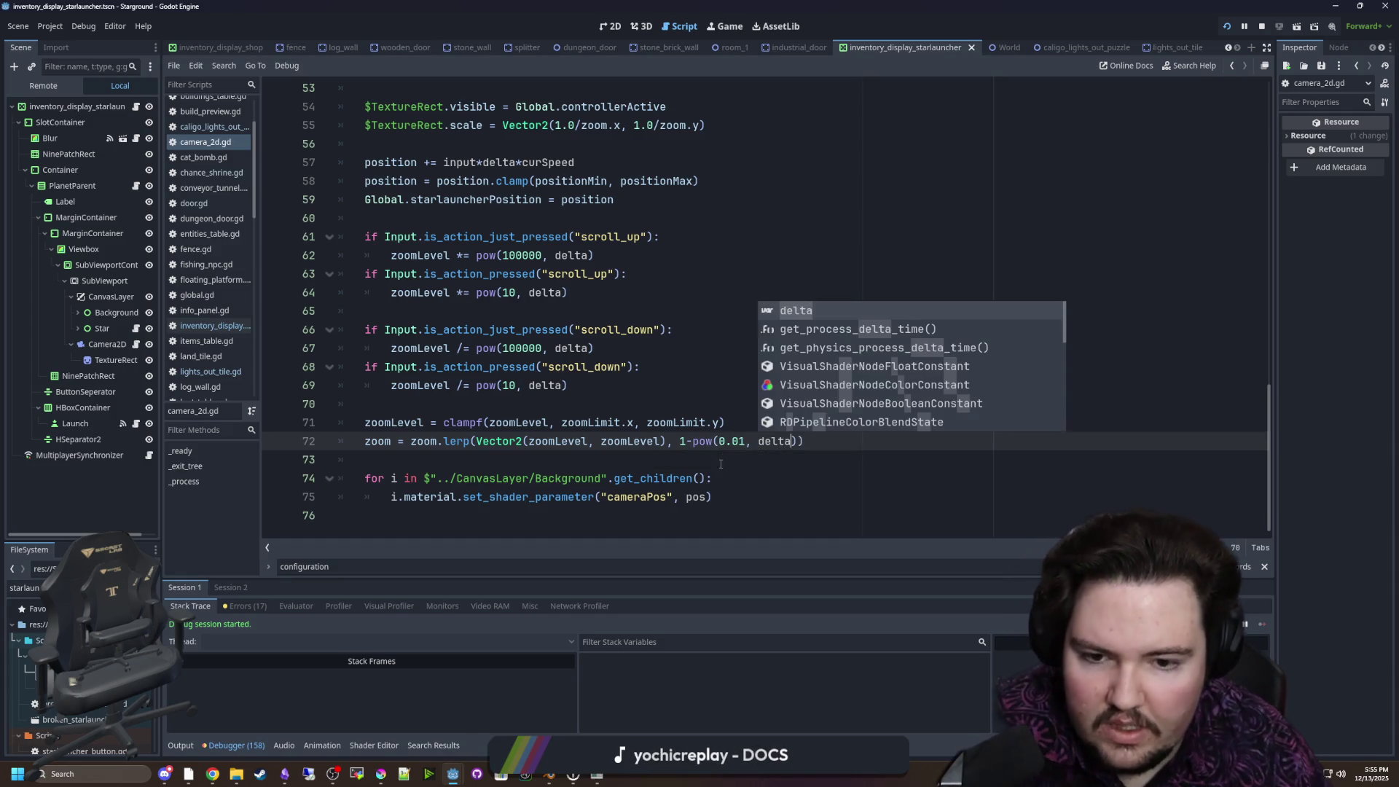
{"action": "left_click", "coordinate": [732, 379]}
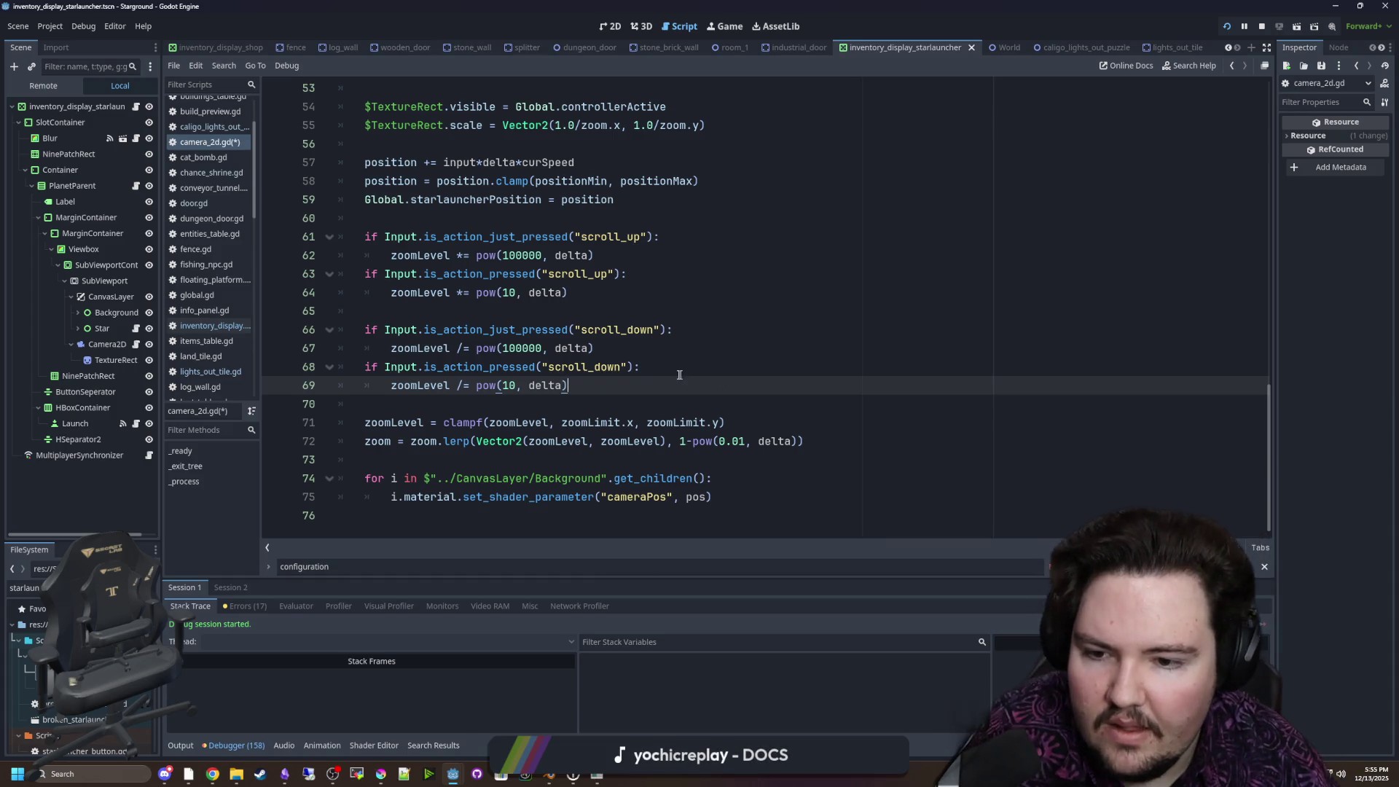
{"action": "key", "text": "ctrl+s"}
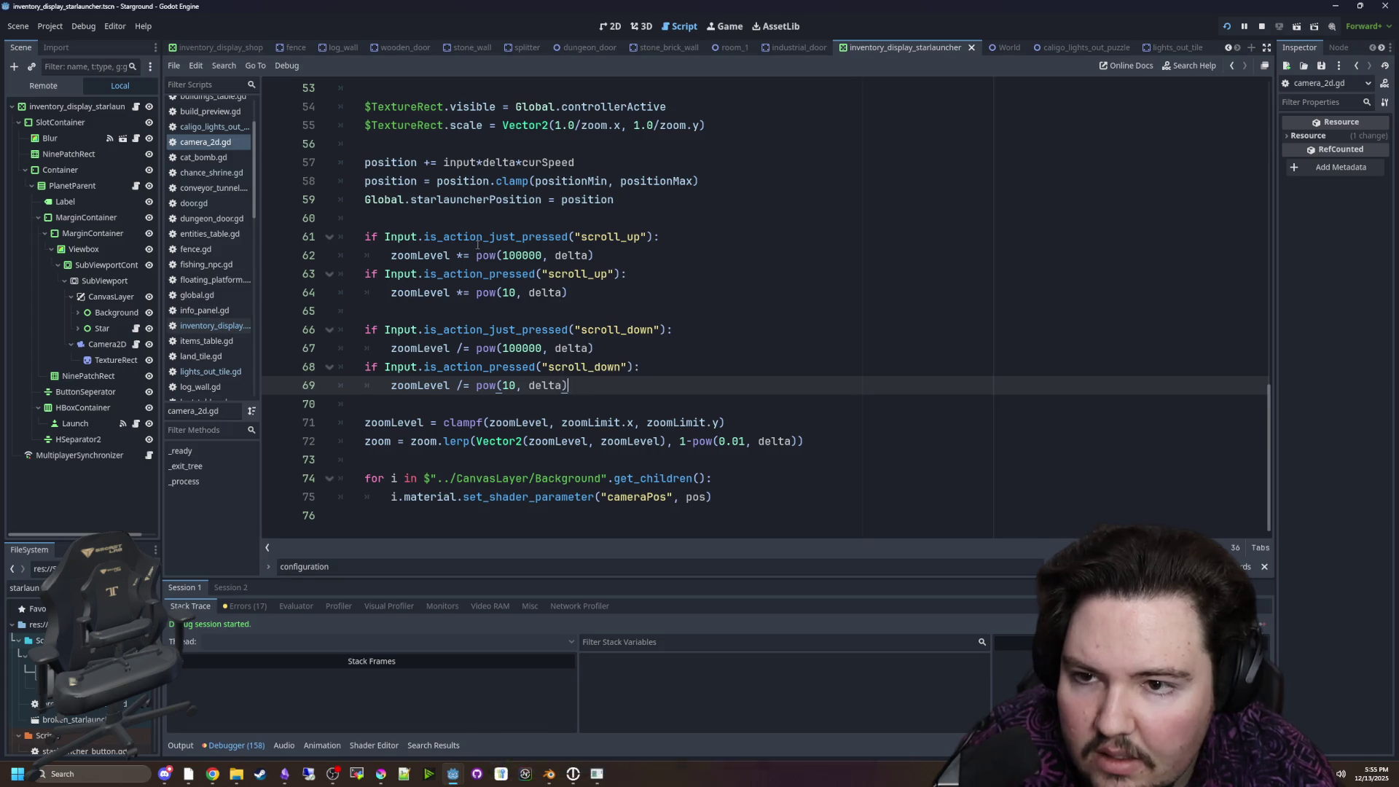
Test the new zoom smoothing by reopening the Starlauncher in the running game.
{"action": "scroll", "coordinate": [501, 359], "scroll_direction": "up", "scroll_amount": 4}
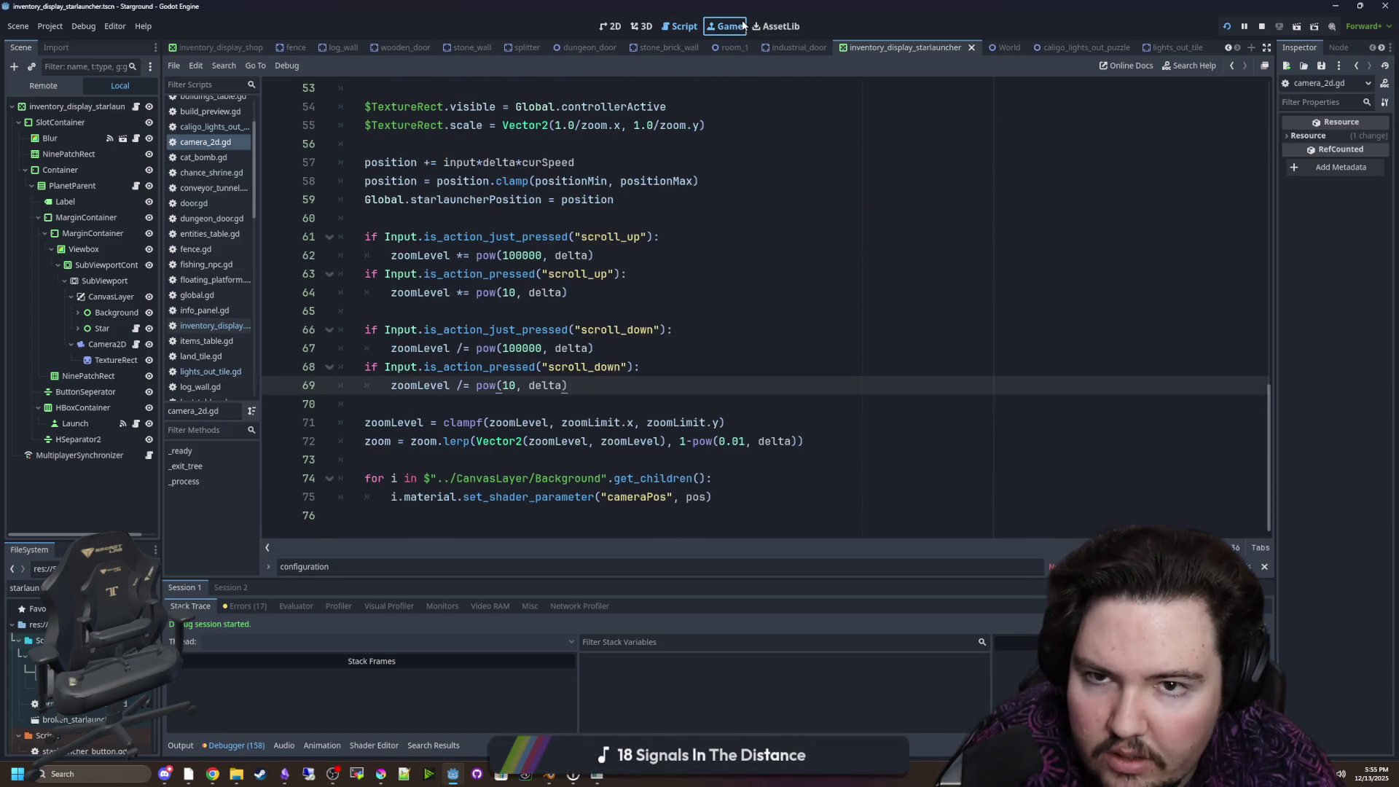
{"action": "left_click", "coordinate": [743, 25]}
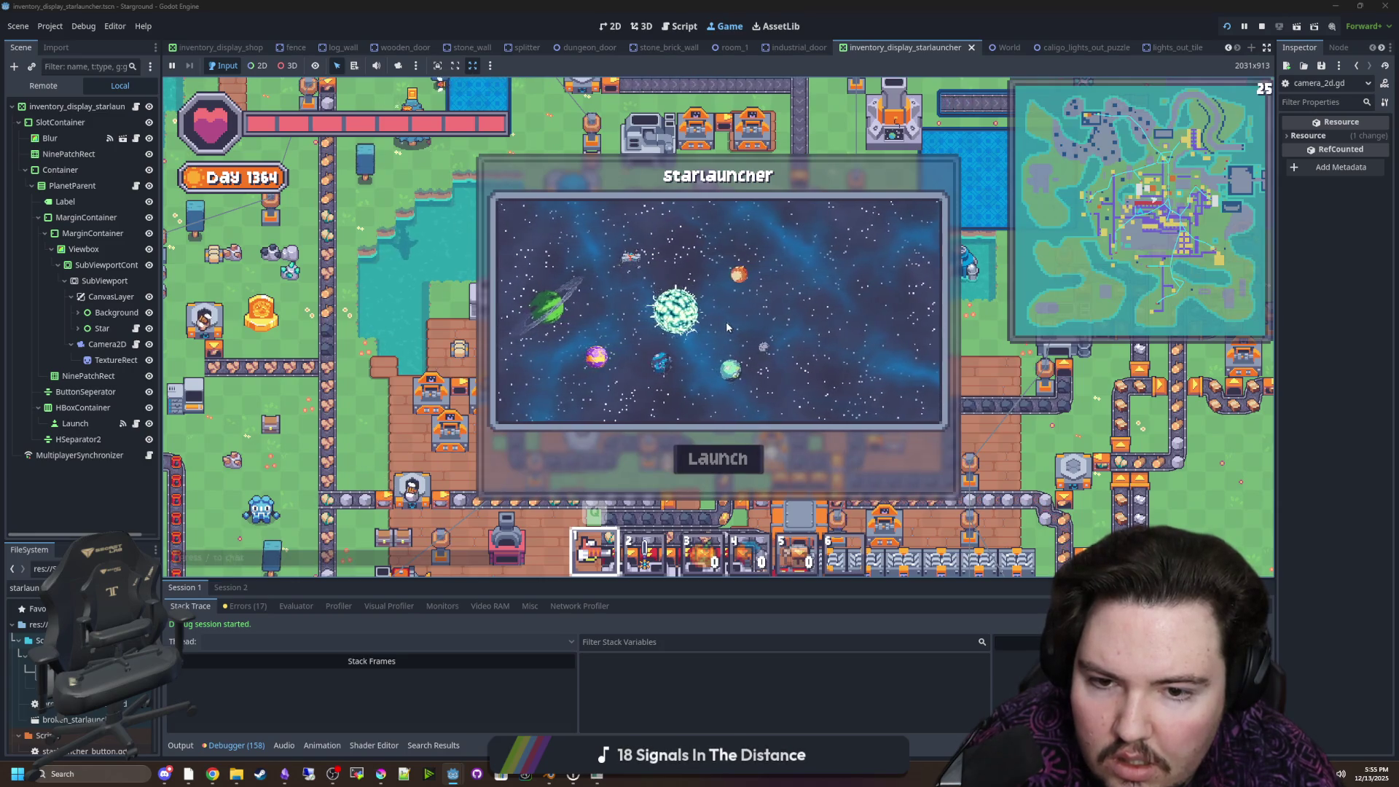
{"action": "key", "text": "Escape"}
{"action": "left_click", "coordinate": [731, 228]}
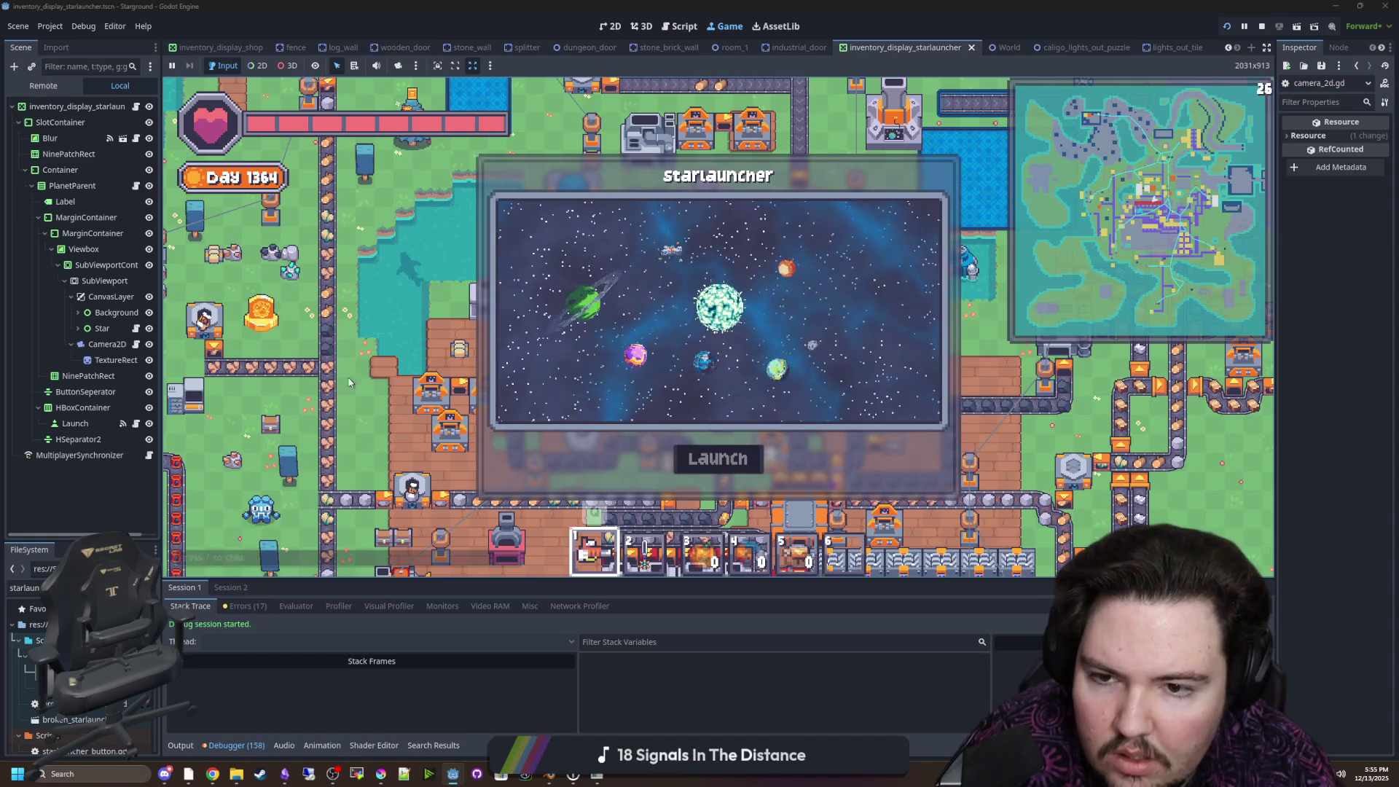
Return to camera_2d.gd, save it again, and show the debugger's Profiler.
{"action": "left_click", "coordinate": [135, 346]}
{"action": "left_click", "coordinate": [748, 441]}
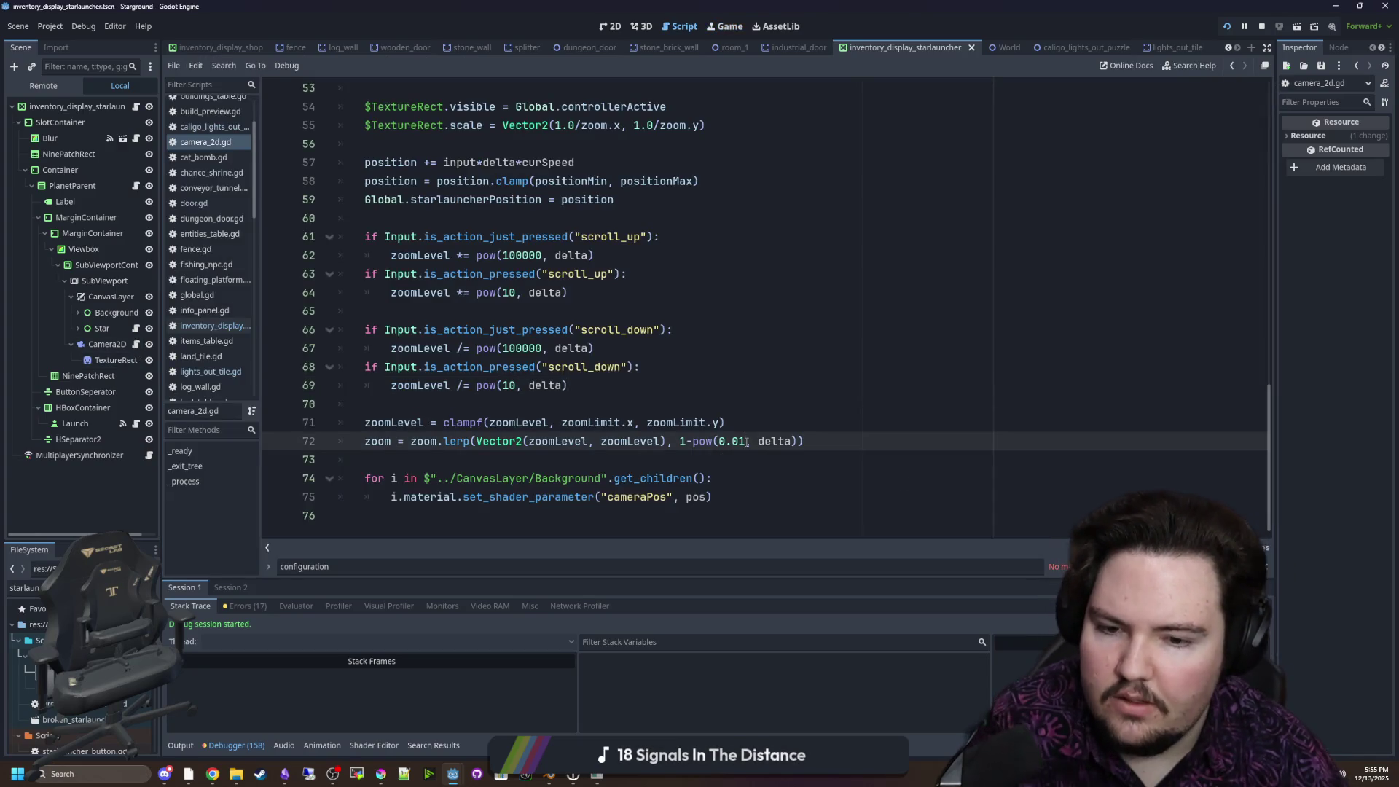
{"action": "left_click", "coordinate": [754, 420]}
{"action": "key", "text": "ctrl+s"}
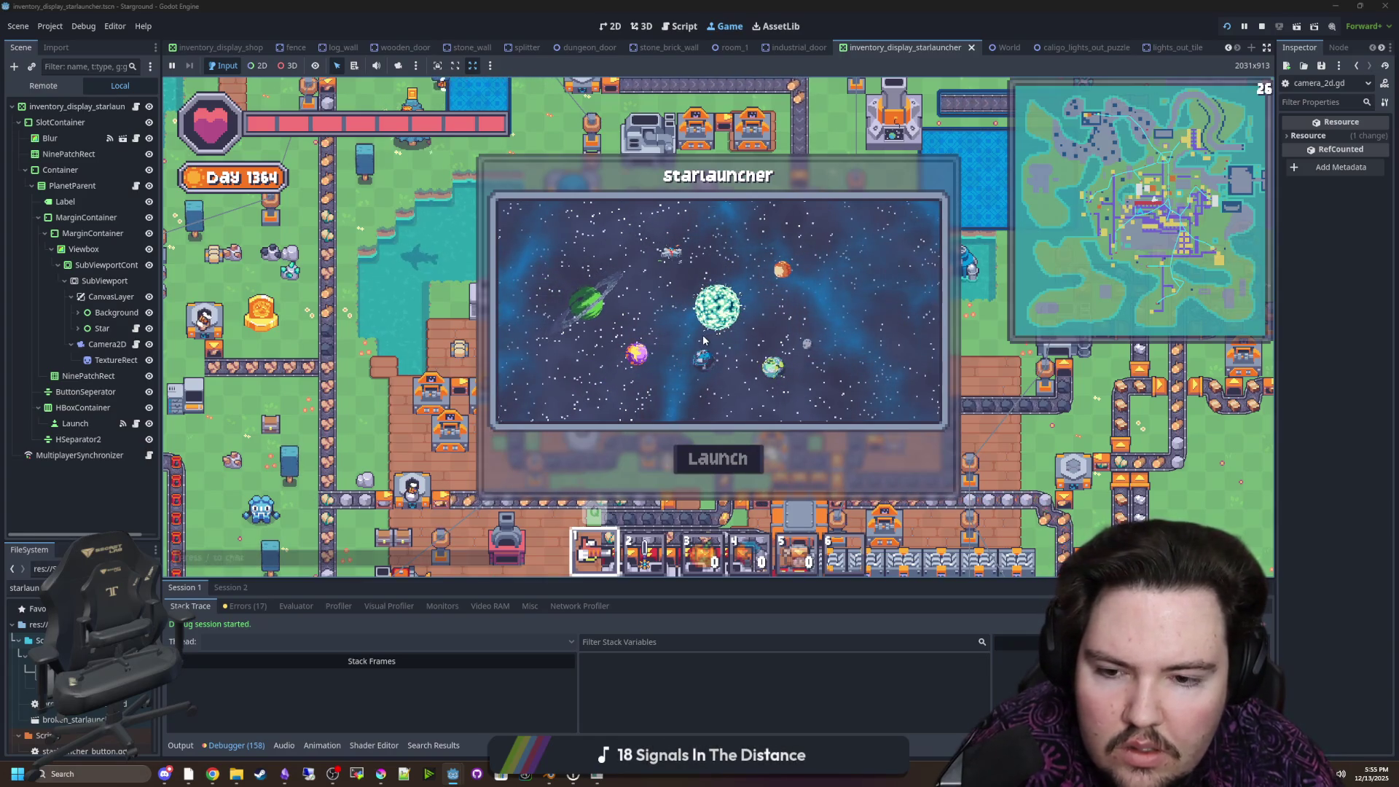
{"action": "left_click", "coordinate": [336, 606]}
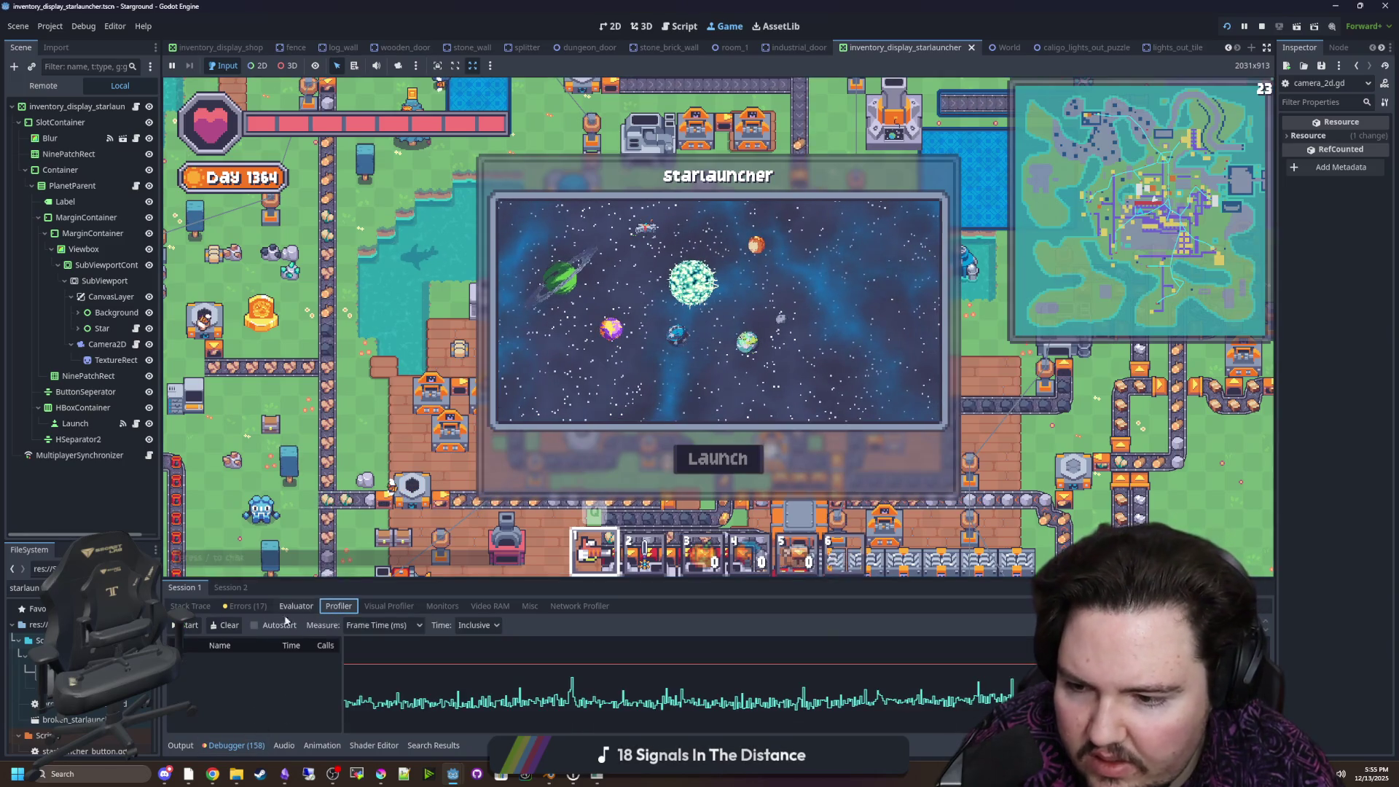
Record a short profiler capture and make the debugger panel taller to browse its rows.
{"action": "left_click", "coordinate": [187, 625]}
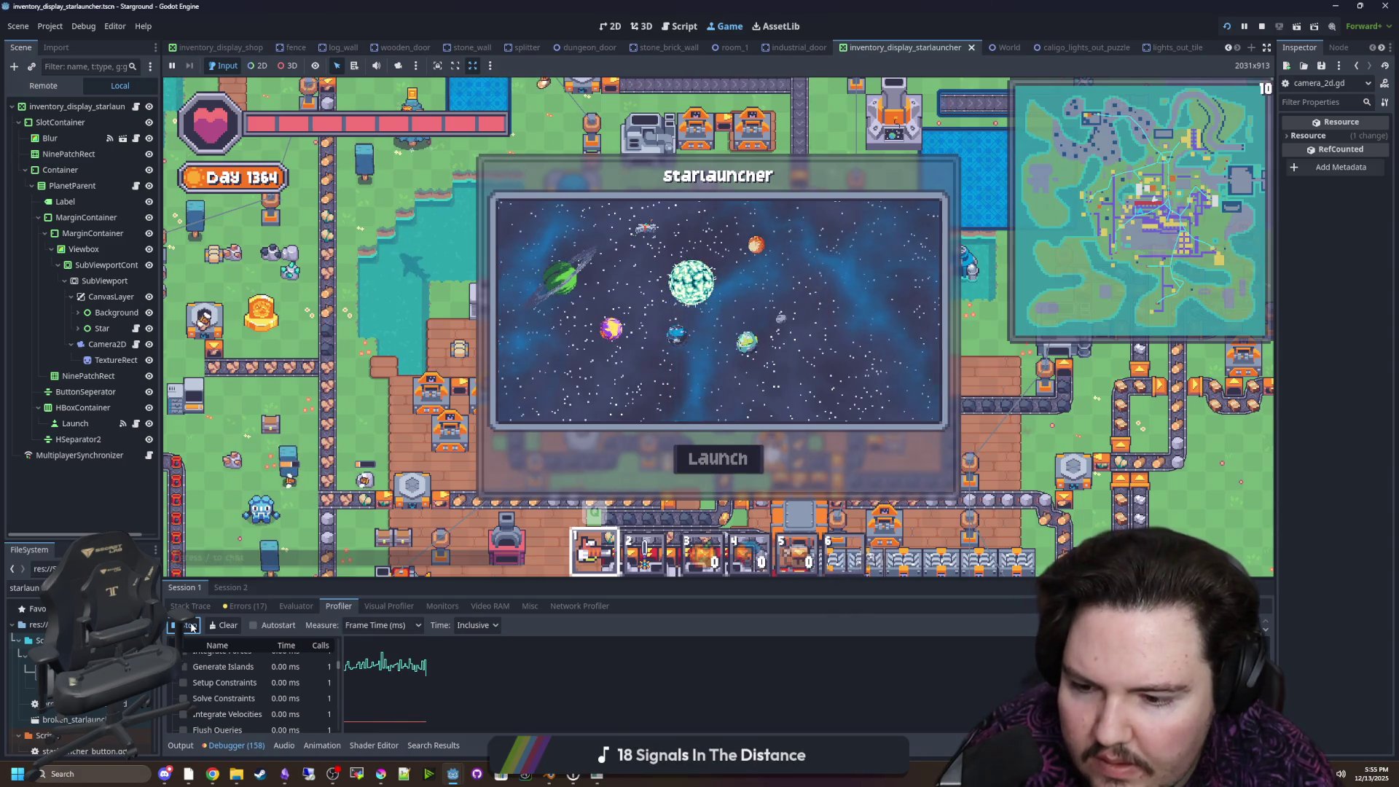
{"action": "left_click", "coordinate": [191, 626]}
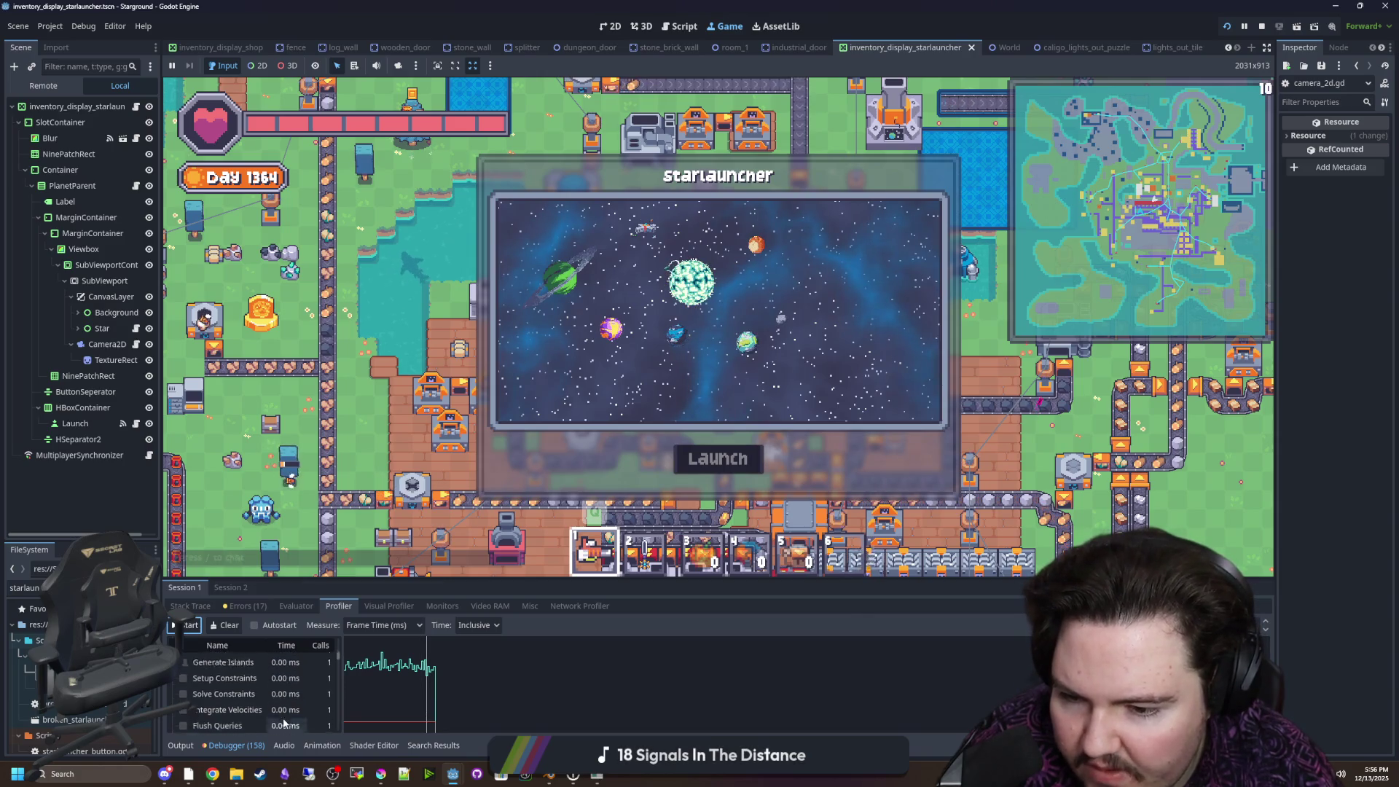
{"action": "left_click_drag", "start_coordinate": [321, 581], "coordinate": [362, 359]}
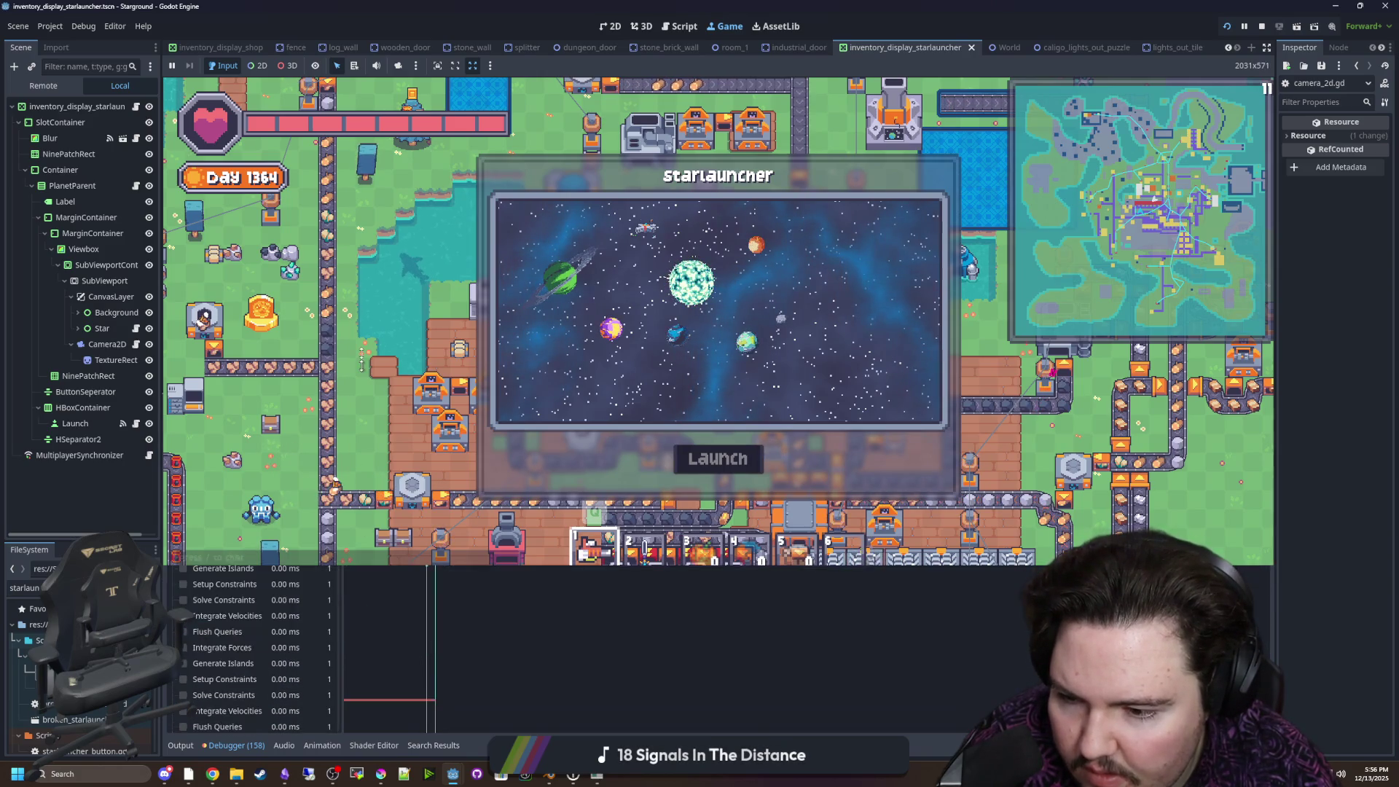
{"action": "scroll", "coordinate": [251, 506], "scroll_direction": "down", "scroll_amount": 5}
{"action": "scroll", "coordinate": [230, 634], "scroll_direction": "down", "scroll_amount": 3}
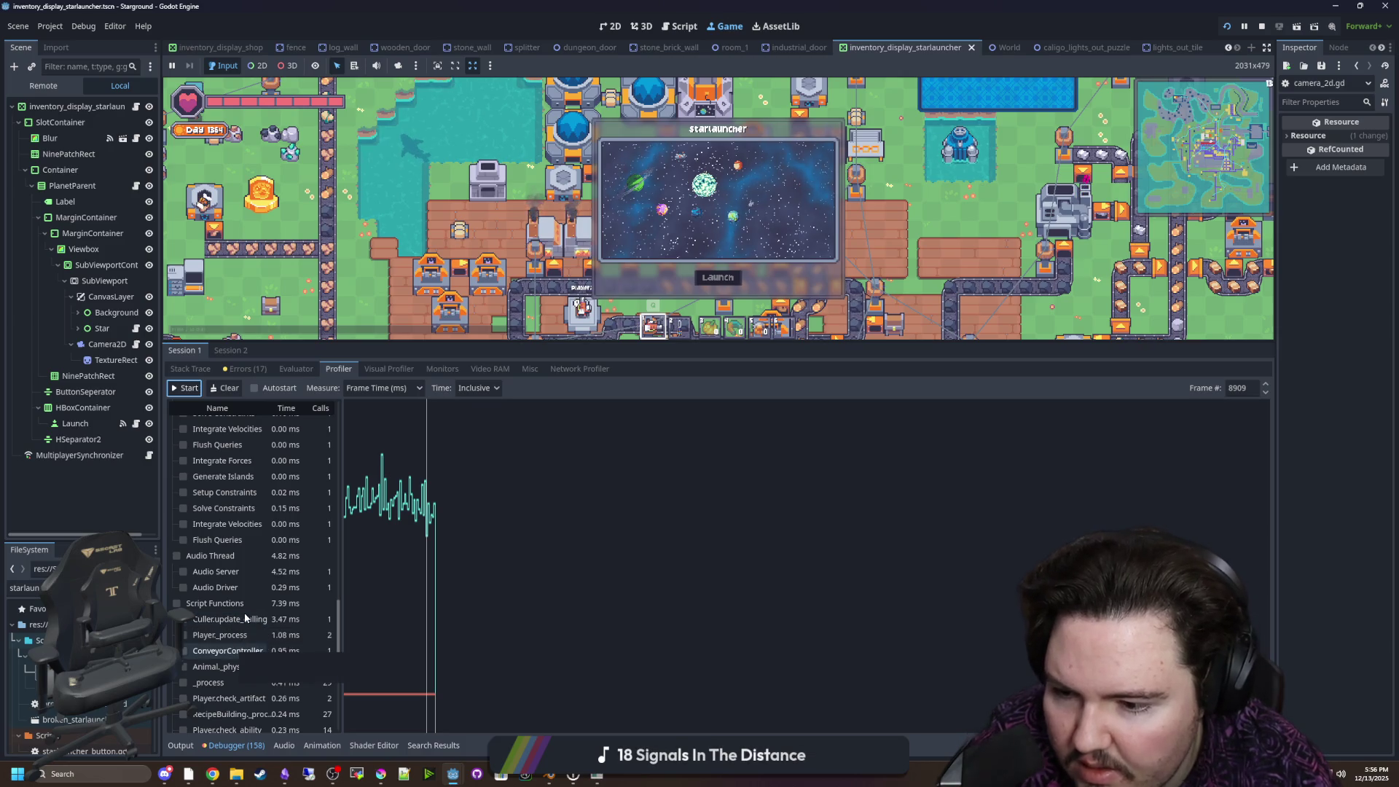
{"action": "scroll", "coordinate": [252, 623], "scroll_direction": "down", "scroll_amount": 5}
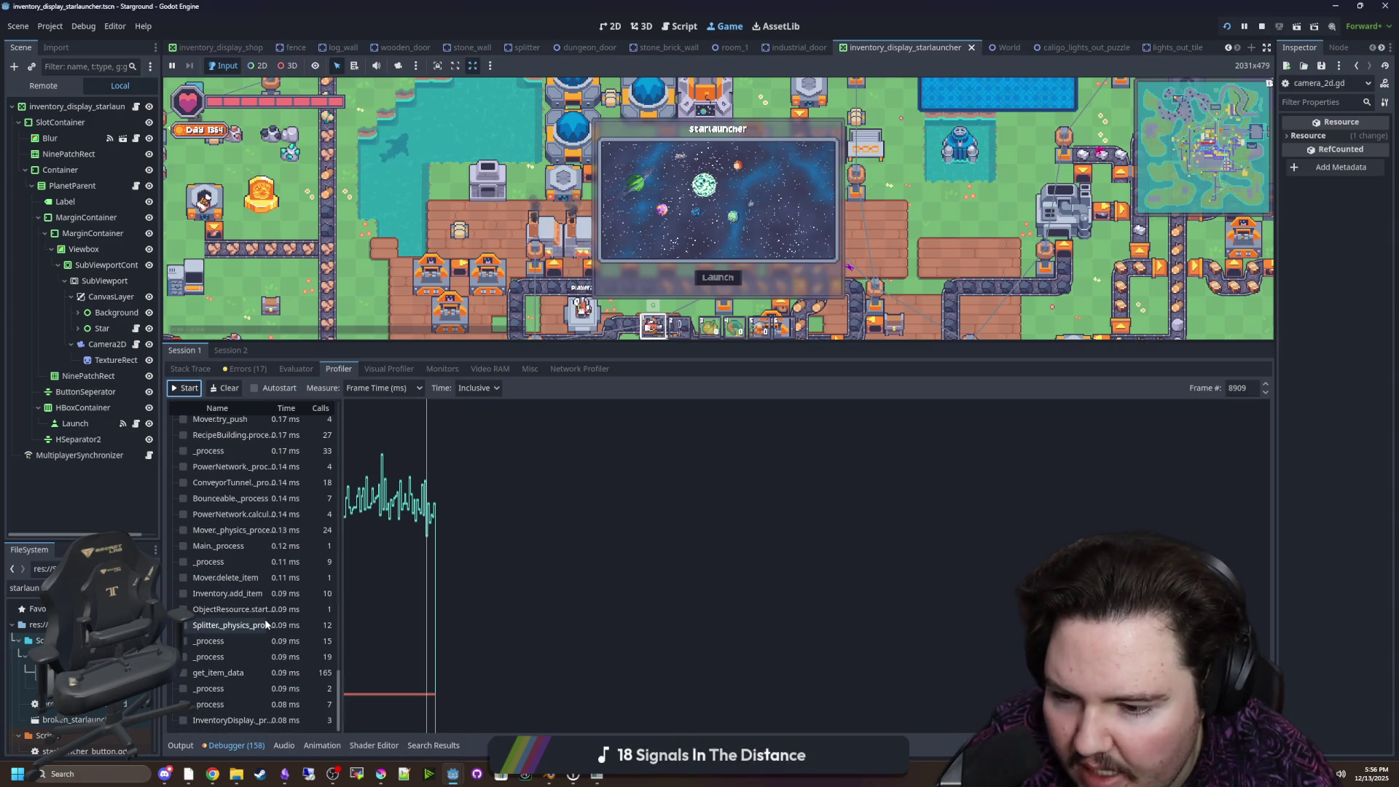
{"action": "scroll", "coordinate": [270, 621], "scroll_direction": "up", "scroll_amount": 15}
{"action": "scroll", "coordinate": [271, 618], "scroll_direction": "up", "scroll_amount": 2}
{"action": "scroll", "coordinate": [275, 552], "scroll_direction": "down", "scroll_amount": 15}
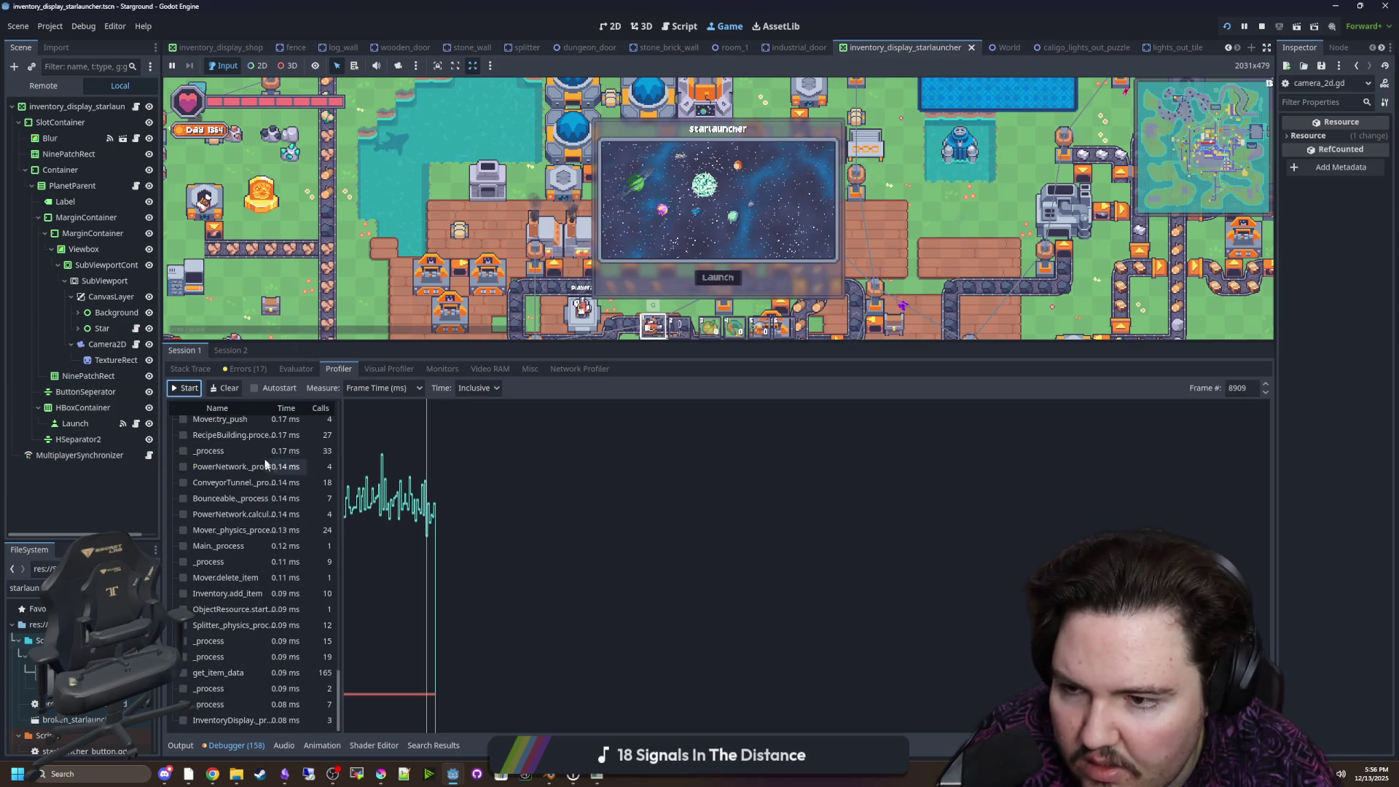
Switch to Session 2, open its Profiler, and start profiling.
{"action": "left_click", "coordinate": [230, 351]}
{"action": "left_click", "coordinate": [343, 369]}
{"action": "left_click", "coordinate": [190, 389]}
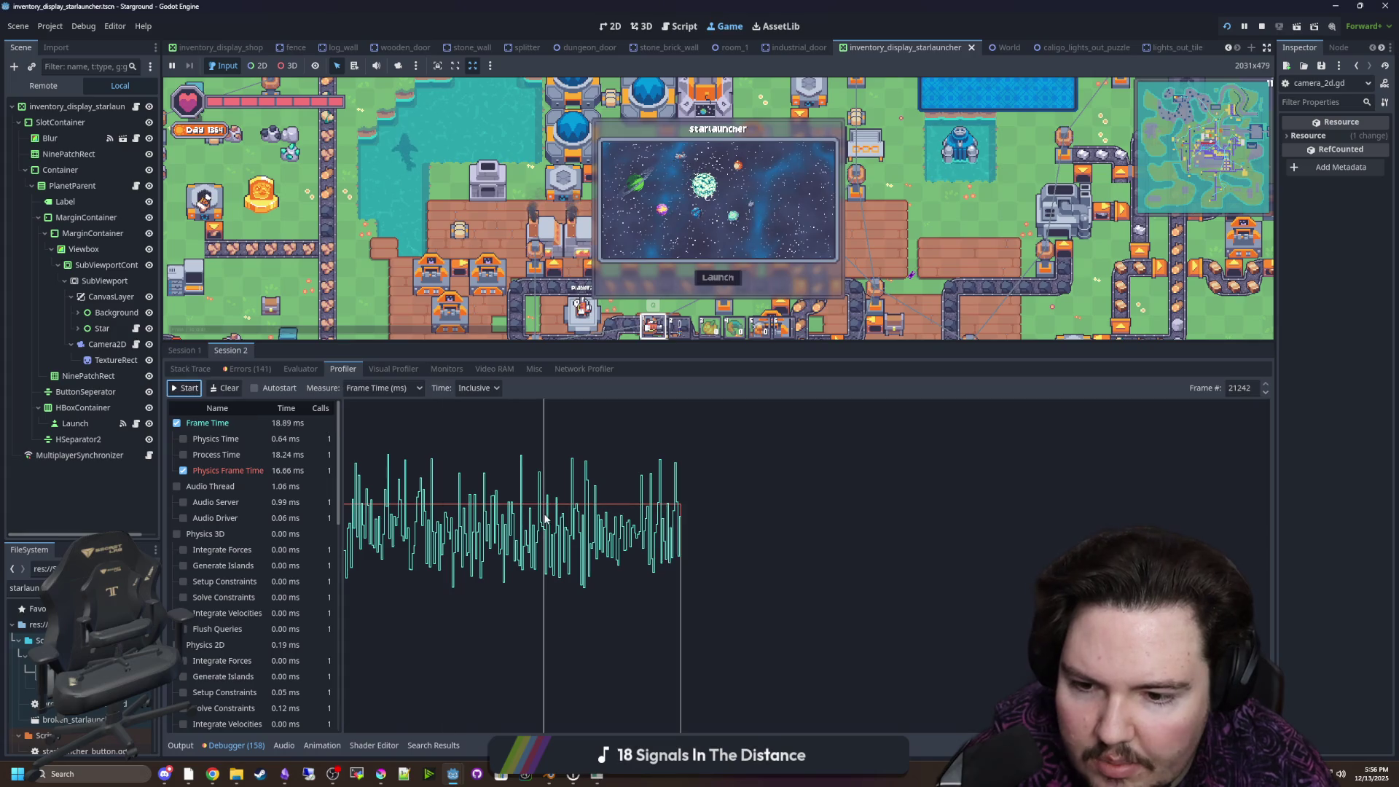
Select frame 21242 in the profiler graph and review its function timings.
{"action": "left_click", "coordinate": [545, 518]}
{"action": "scroll", "coordinate": [284, 560], "scroll_direction": "down", "scroll_amount": 5}
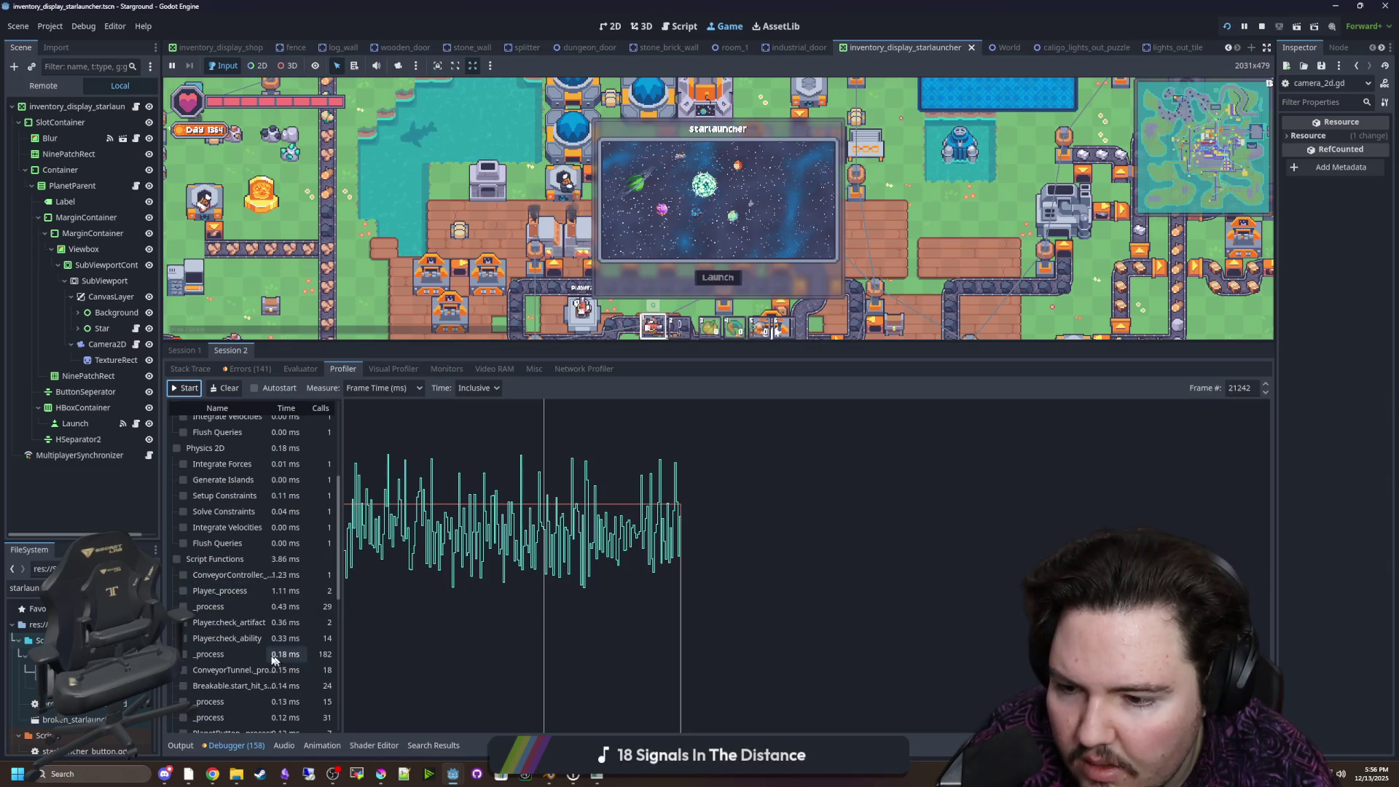
{"action": "mouse_move", "coordinate": [235, 611]}
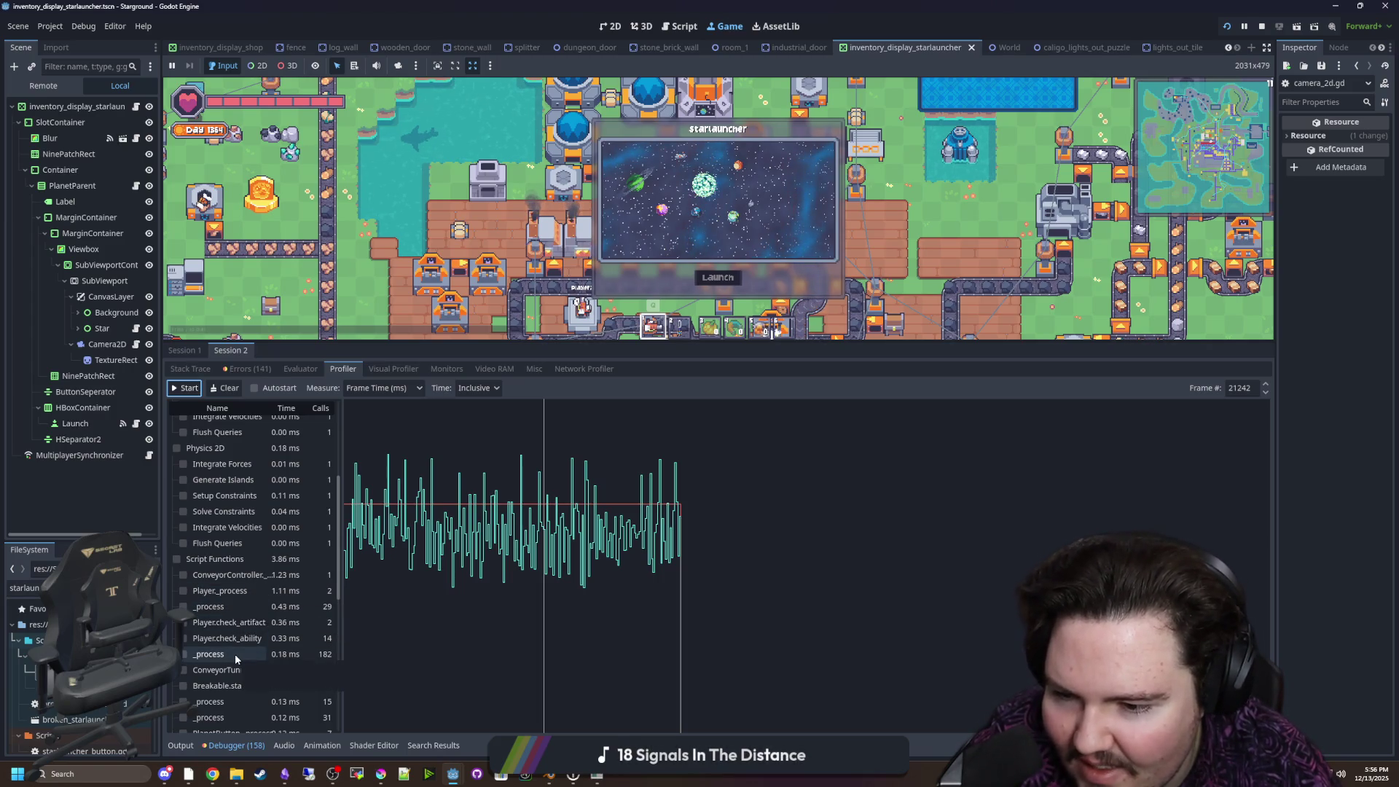
{"action": "mouse_move", "coordinate": [236, 659]}
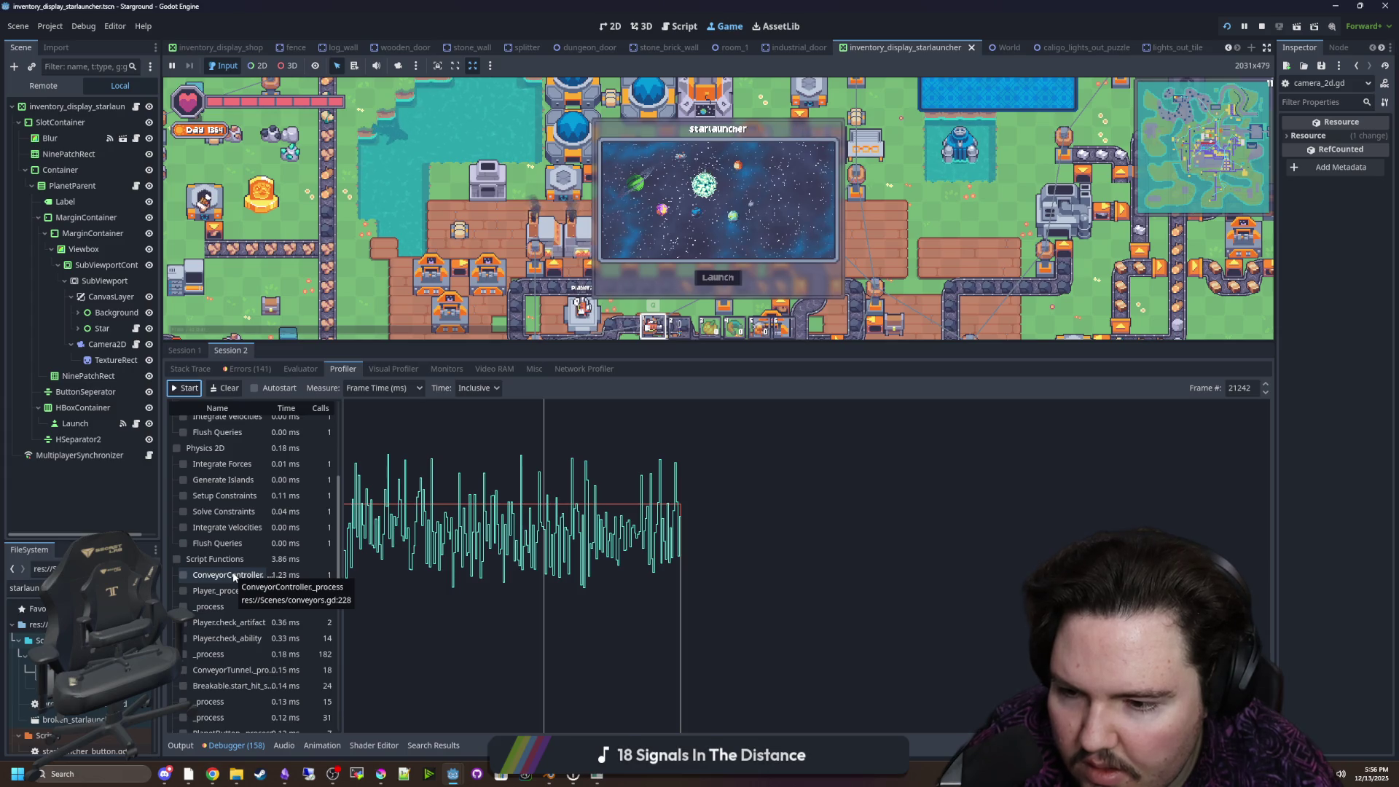
Switch the profiler's Time mode from Inclusive to Self and shorten the debugger panel slightly.
{"action": "left_click", "coordinate": [478, 387]}
{"action": "left_click", "coordinate": [481, 420]}
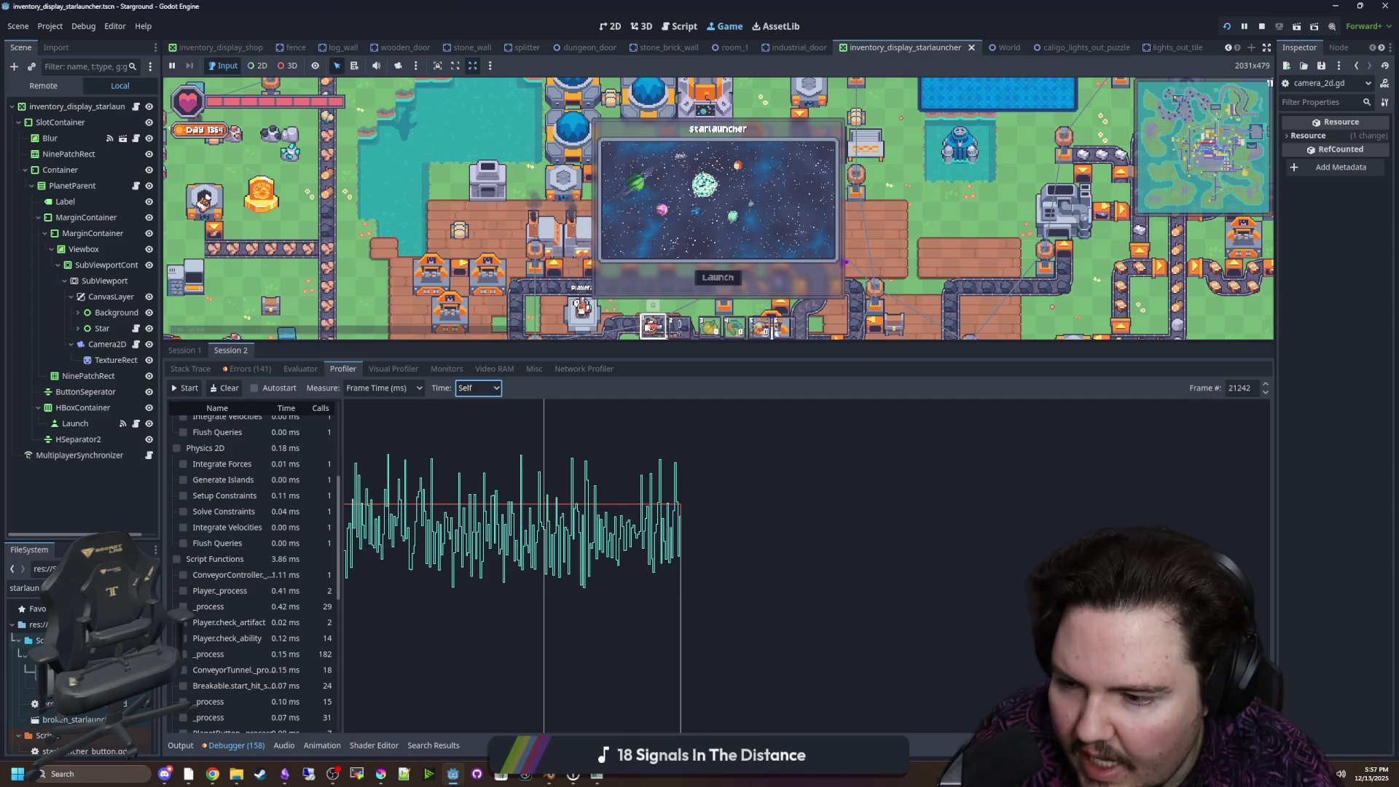
{"action": "left_click_drag", "start_coordinate": [631, 343], "coordinate": [639, 394]}
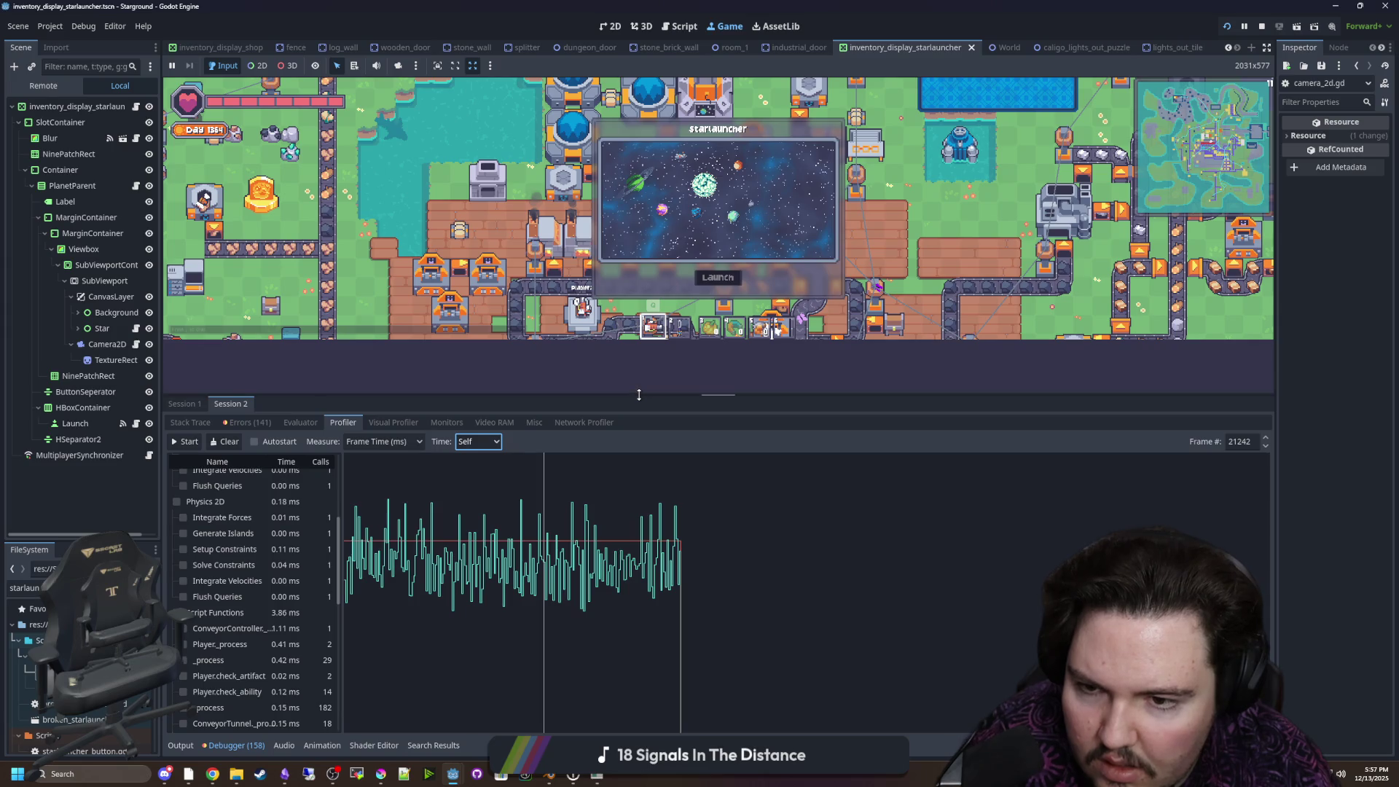
Record a CPU/GPU capture in the Visual Profiler and scroll through its results.
{"action": "left_click", "coordinate": [412, 425]}
{"action": "left_click", "coordinate": [185, 442]}
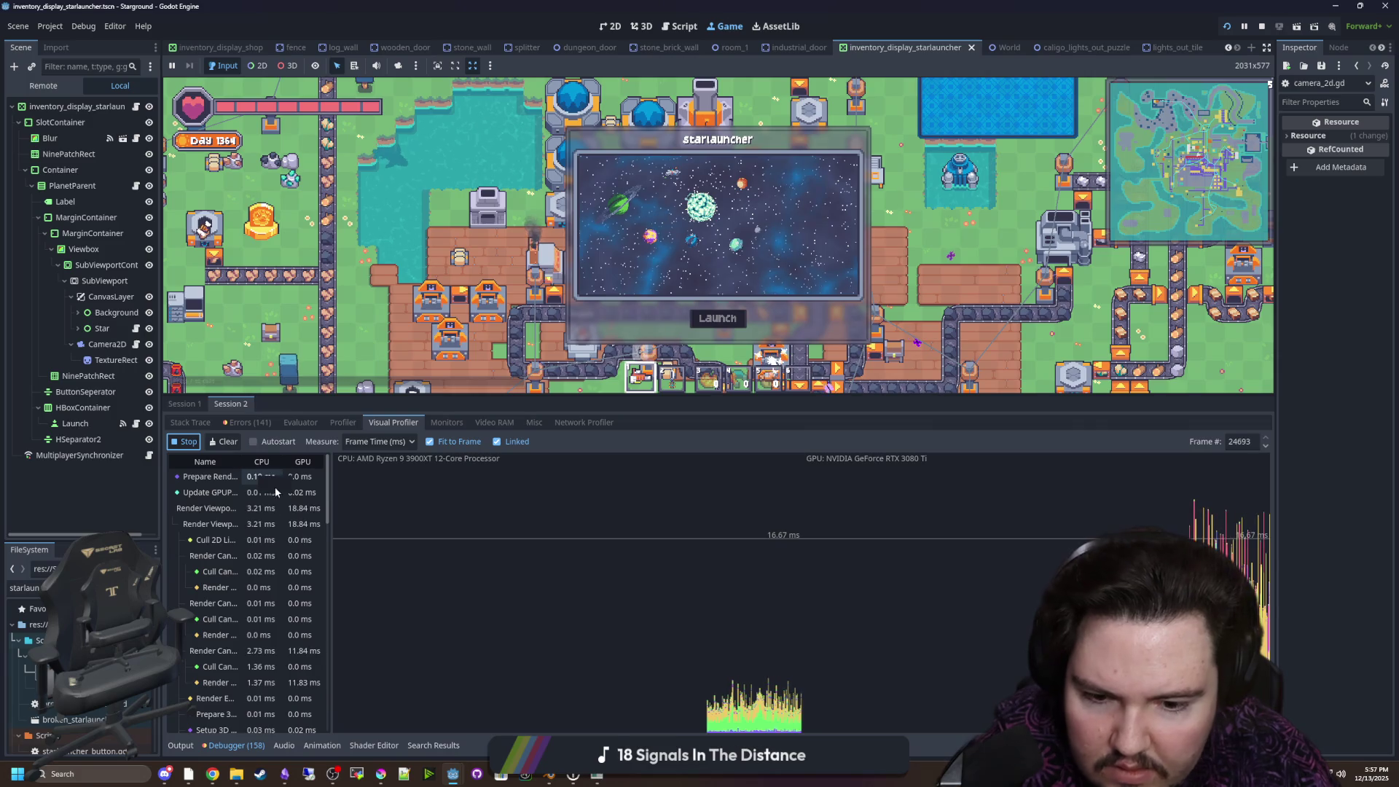
{"action": "left_click", "coordinate": [191, 441]}
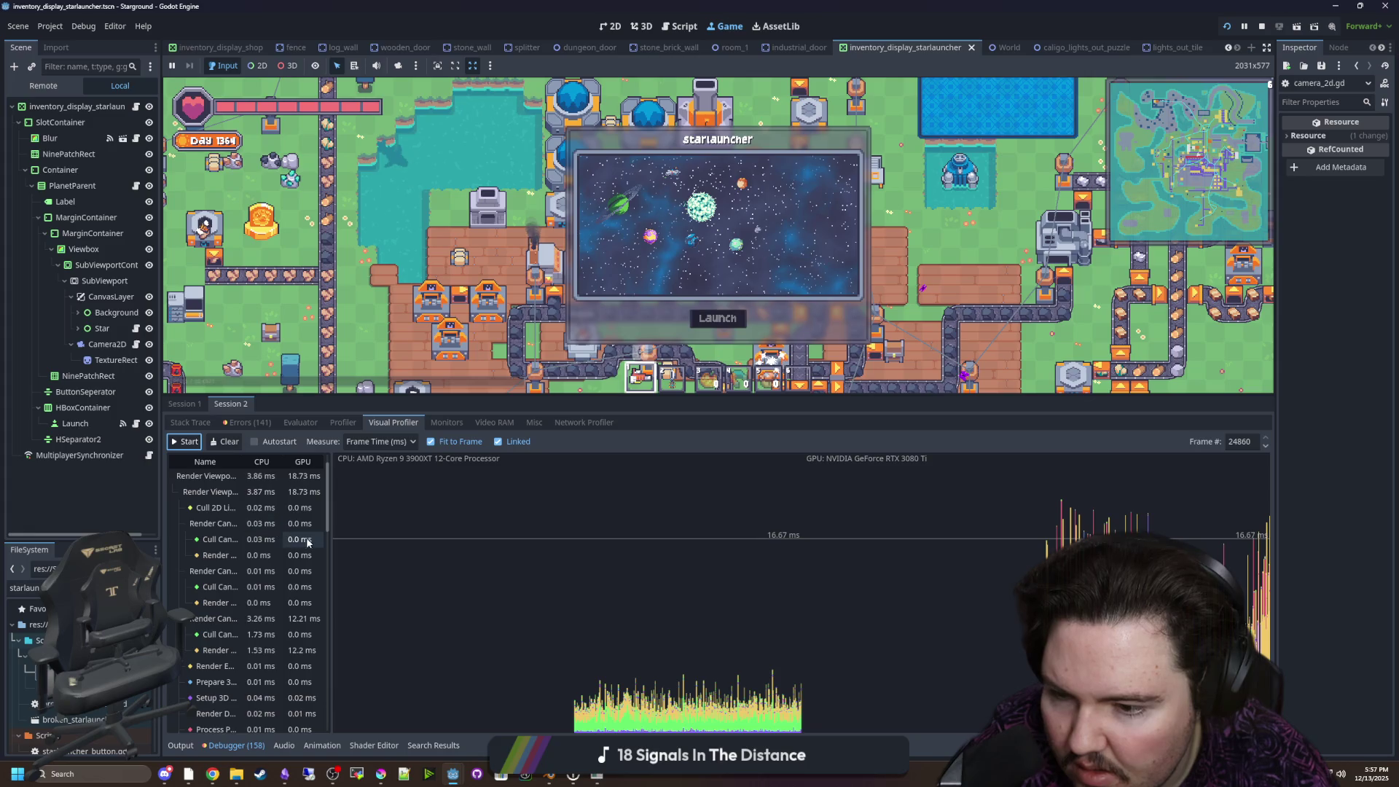
{"action": "scroll", "coordinate": [325, 515], "scroll_direction": "down", "scroll_amount": 3}
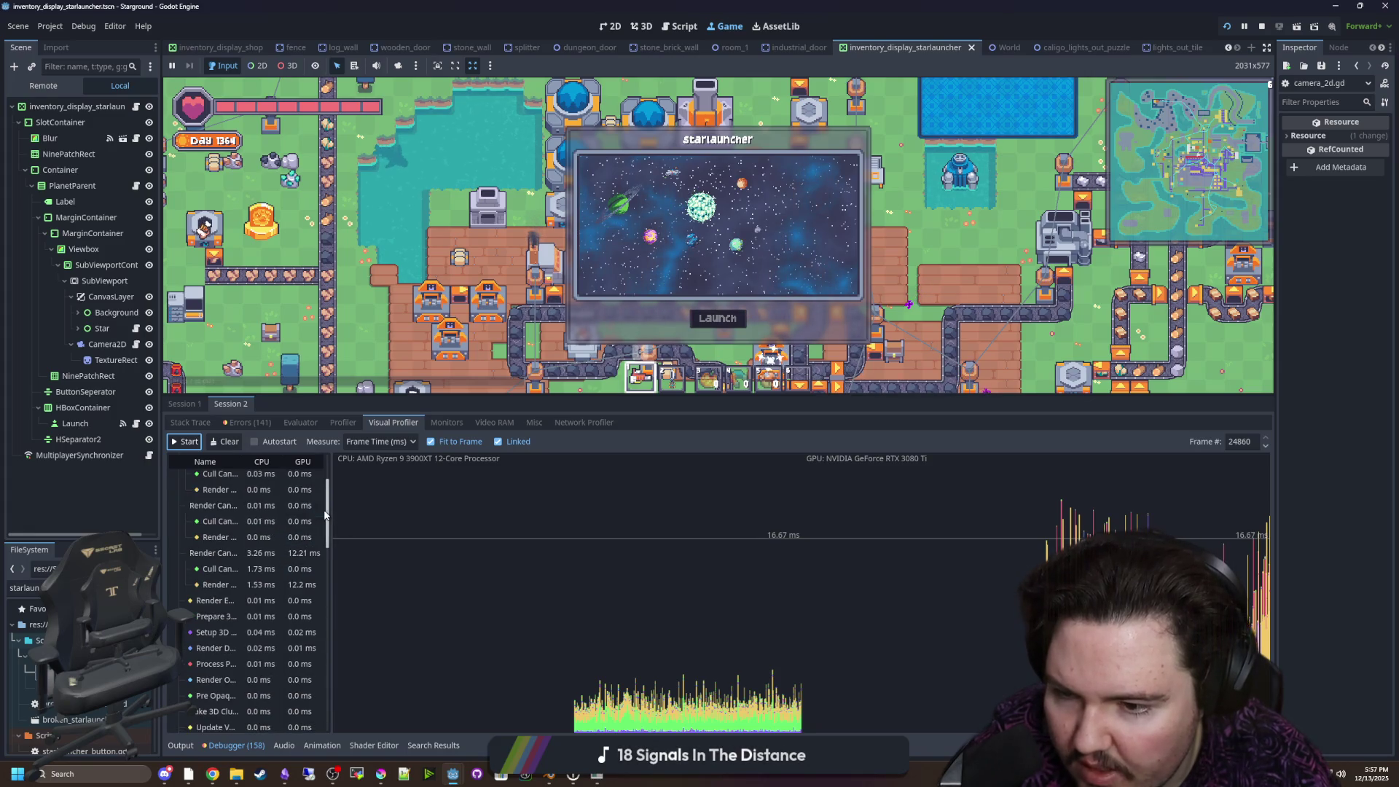
{"action": "scroll", "coordinate": [325, 515], "scroll_direction": "down", "scroll_amount": 1}
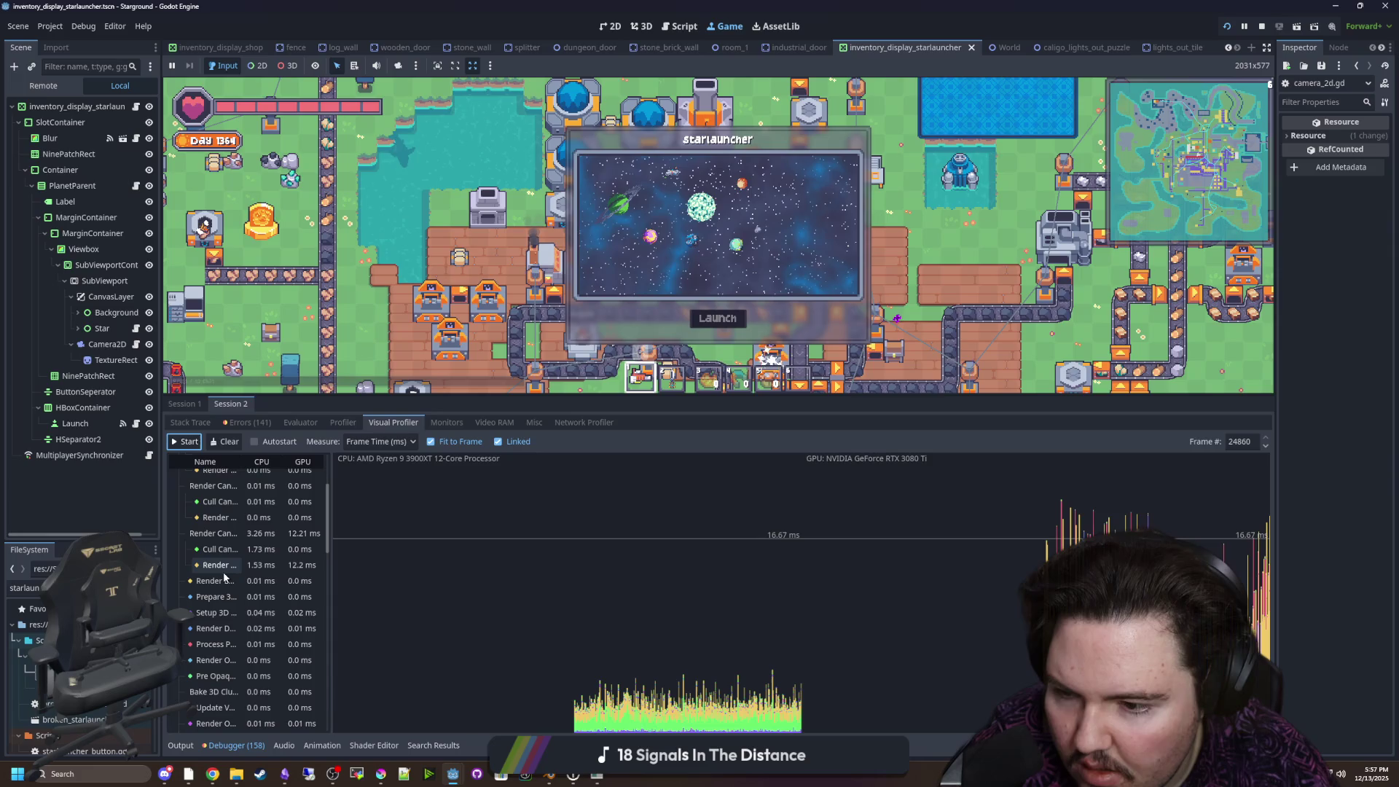
{"action": "scroll", "coordinate": [309, 563], "scroll_direction": "down", "scroll_amount": 5}
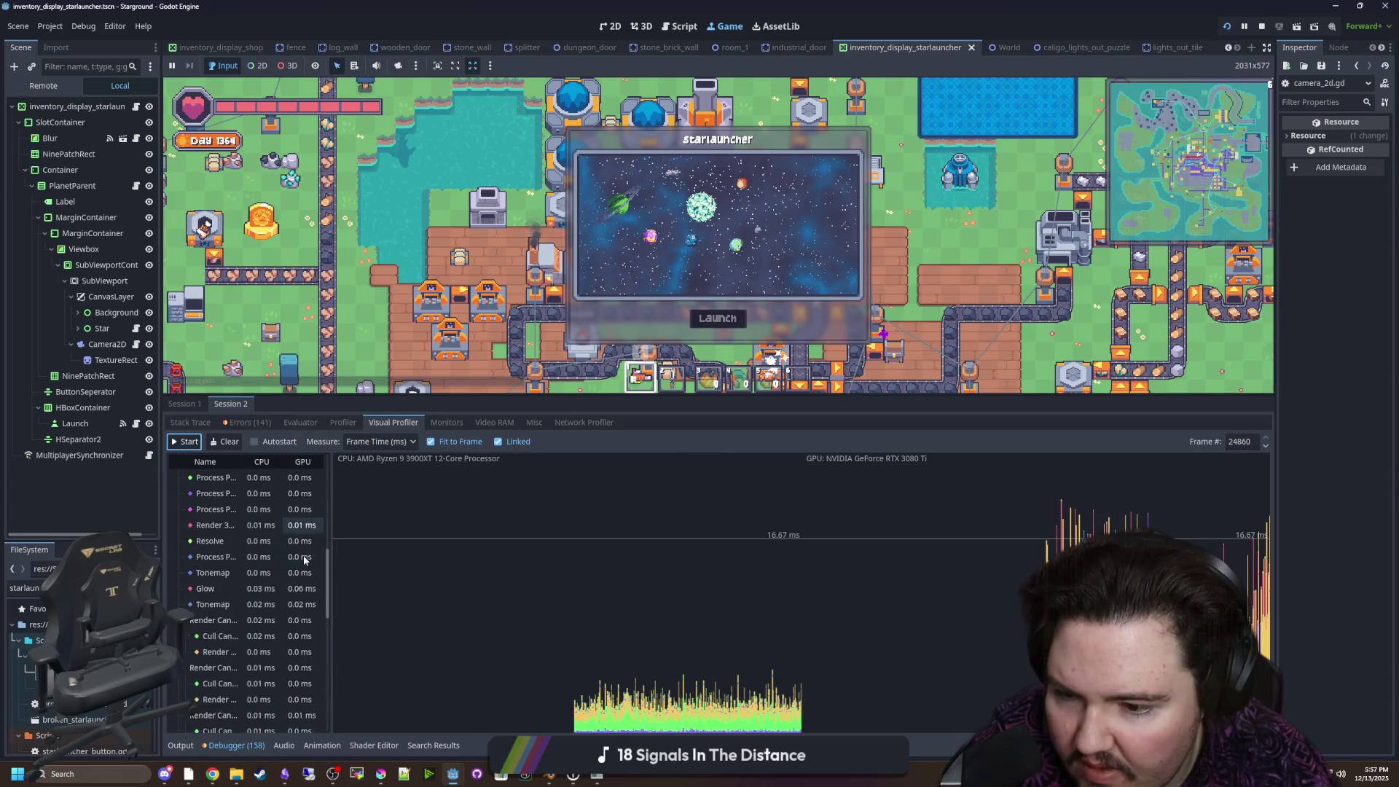
{"action": "scroll", "coordinate": [310, 562], "scroll_direction": "down", "scroll_amount": 3}
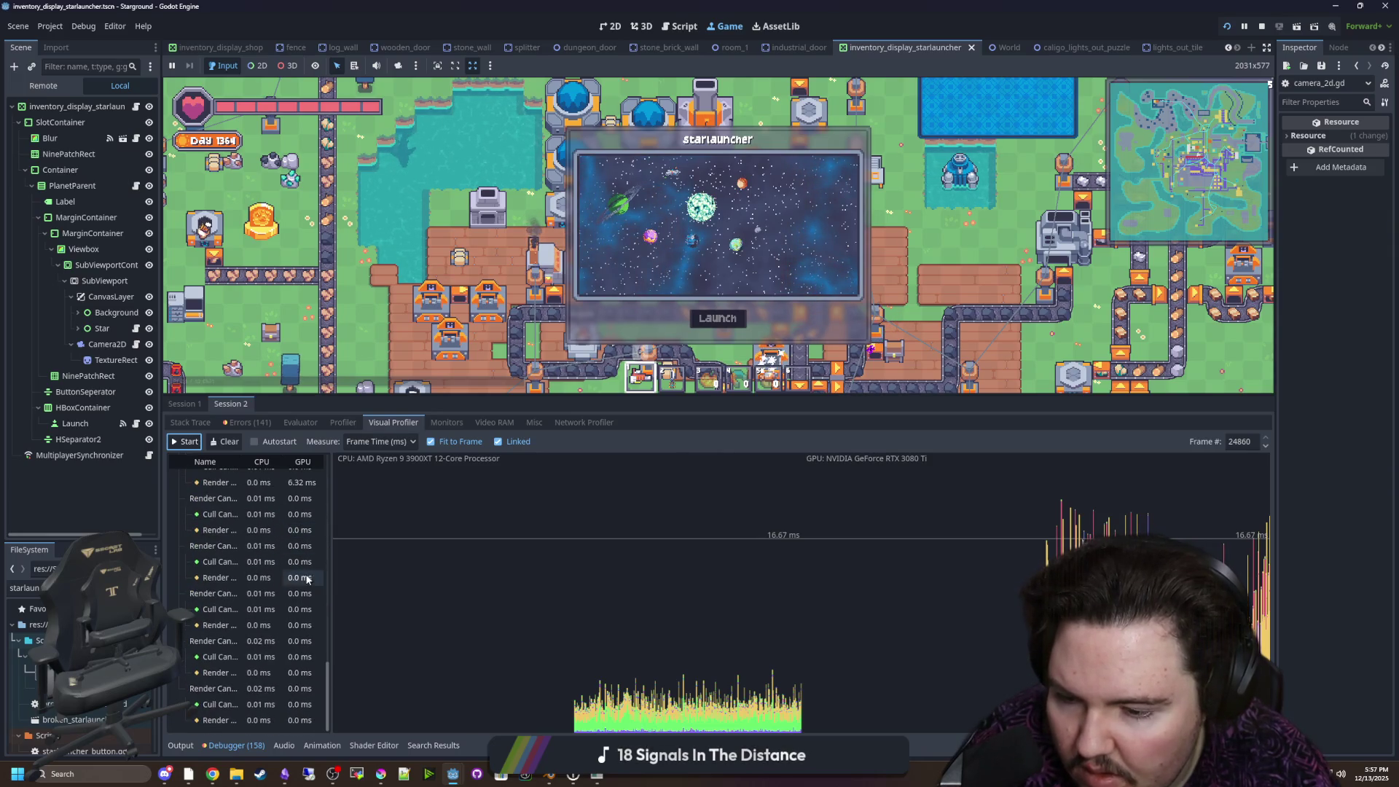
{"action": "scroll", "coordinate": [307, 579], "scroll_direction": "up", "scroll_amount": 8}
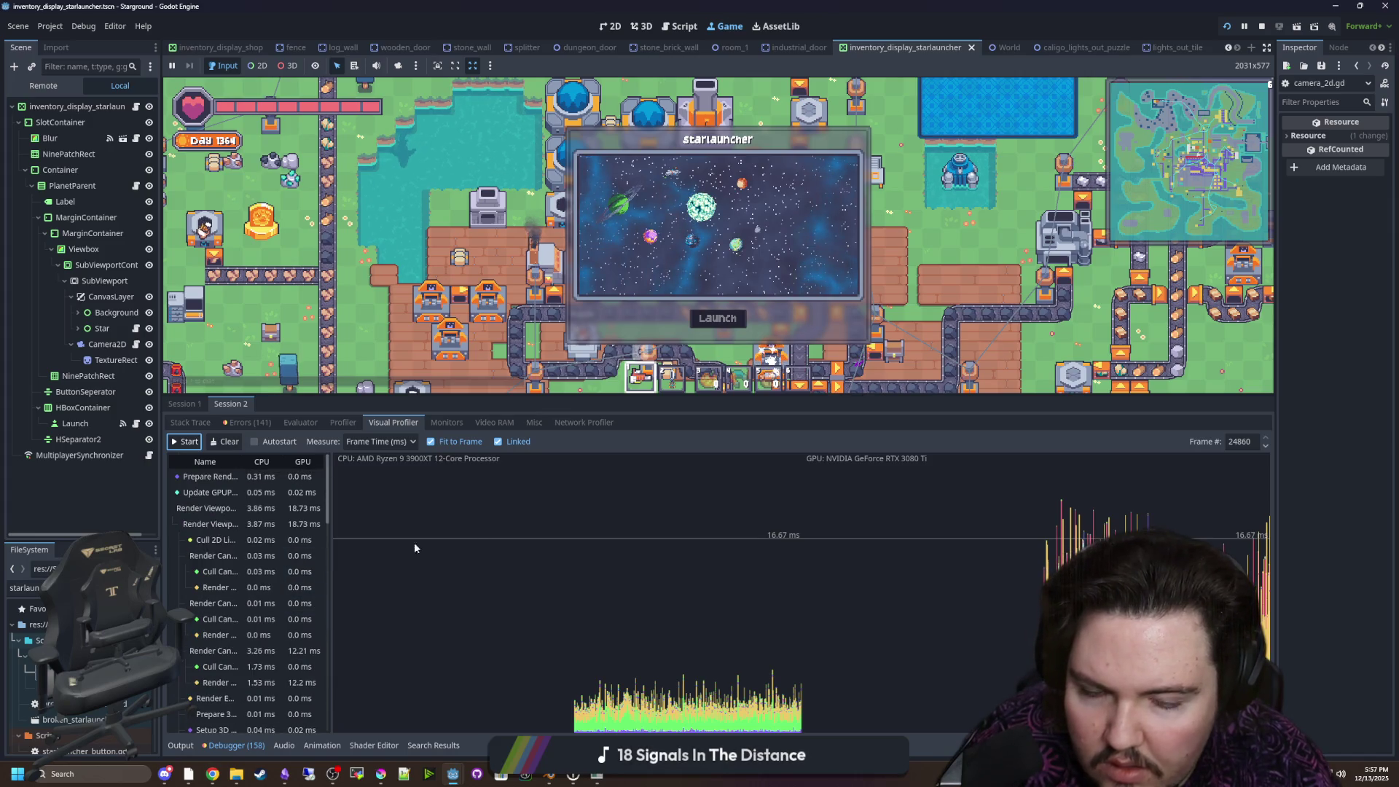
Close the Starlauncher and walk the player north into the snowy area.
{"action": "left_click", "coordinate": [785, 361]}
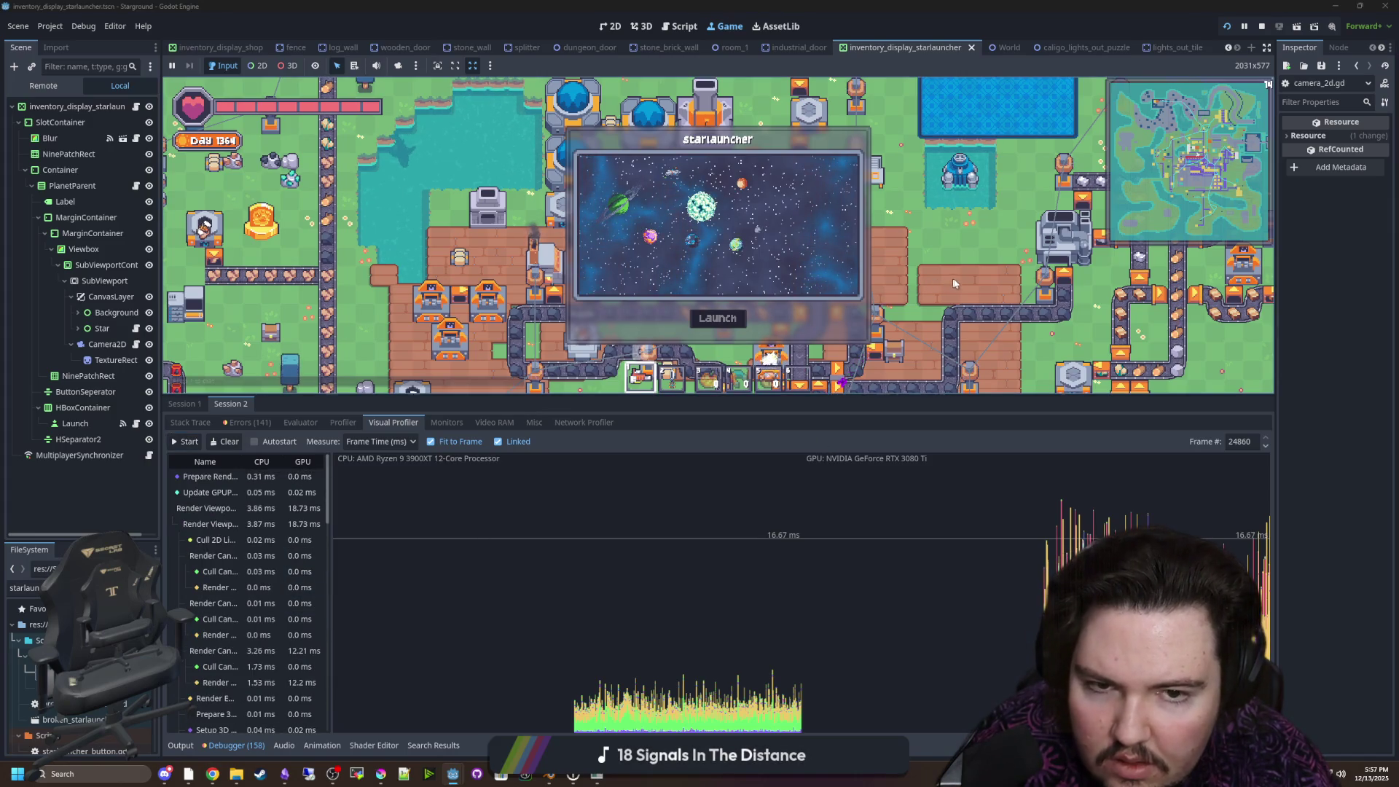
{"action": "key", "text": "Escape"}
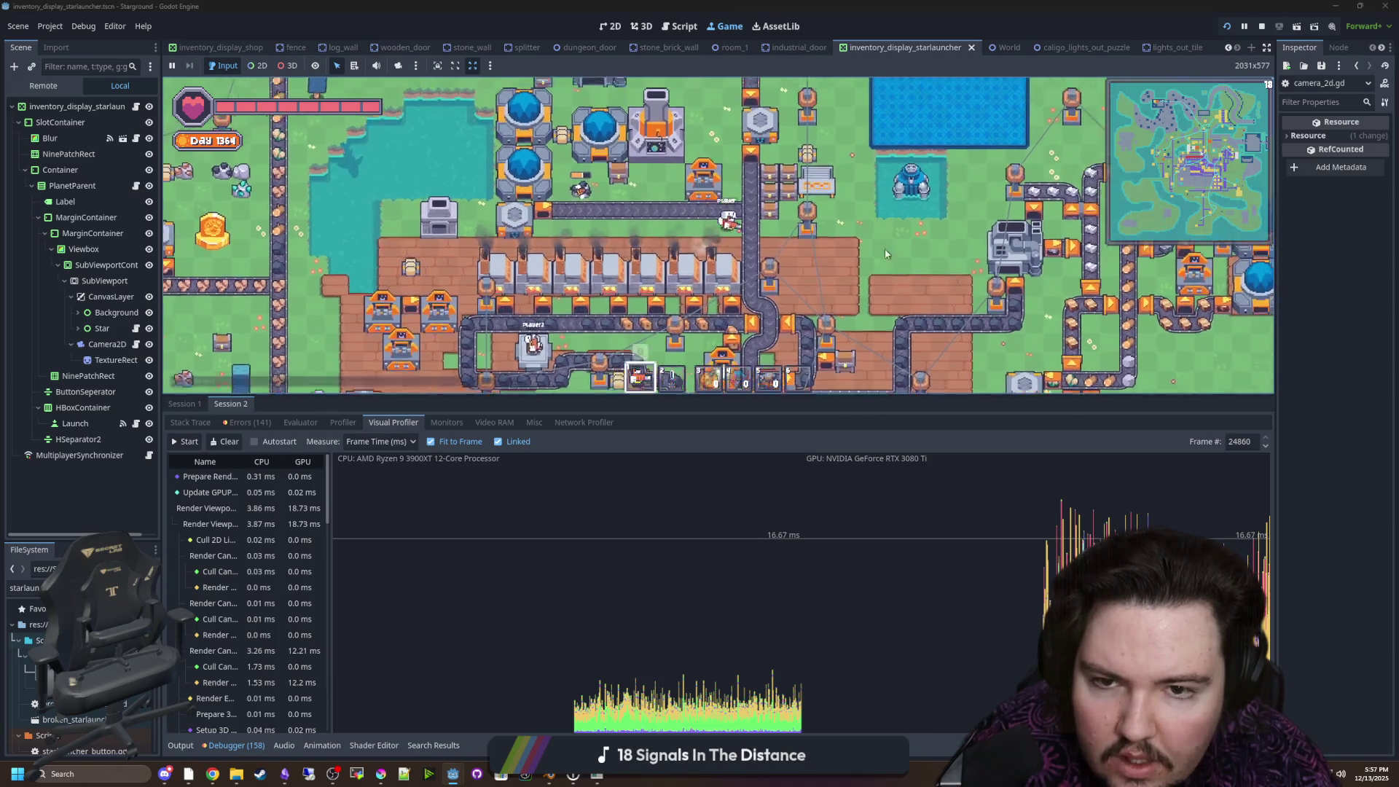
{"action": "key", "text": "w"}
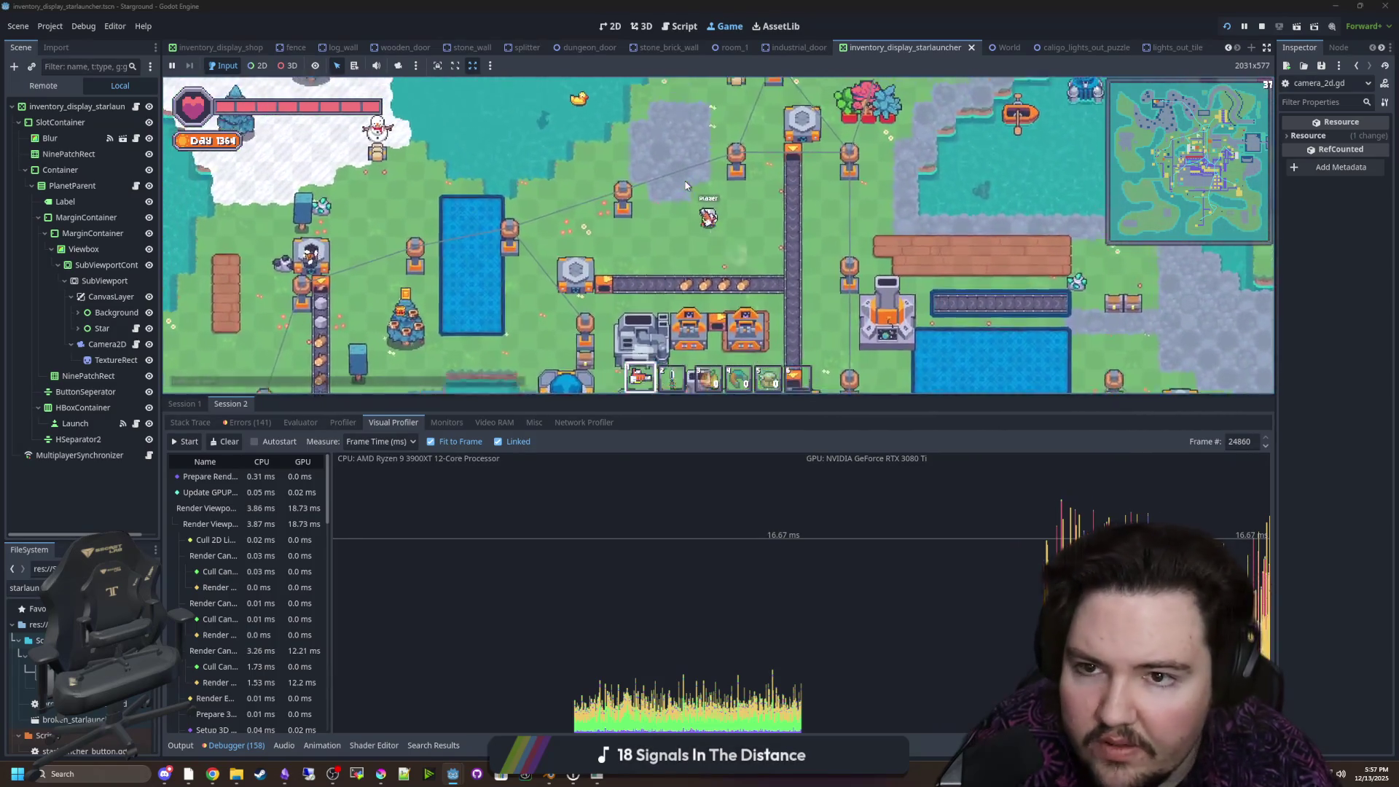
{"action": "key", "text": "w"}
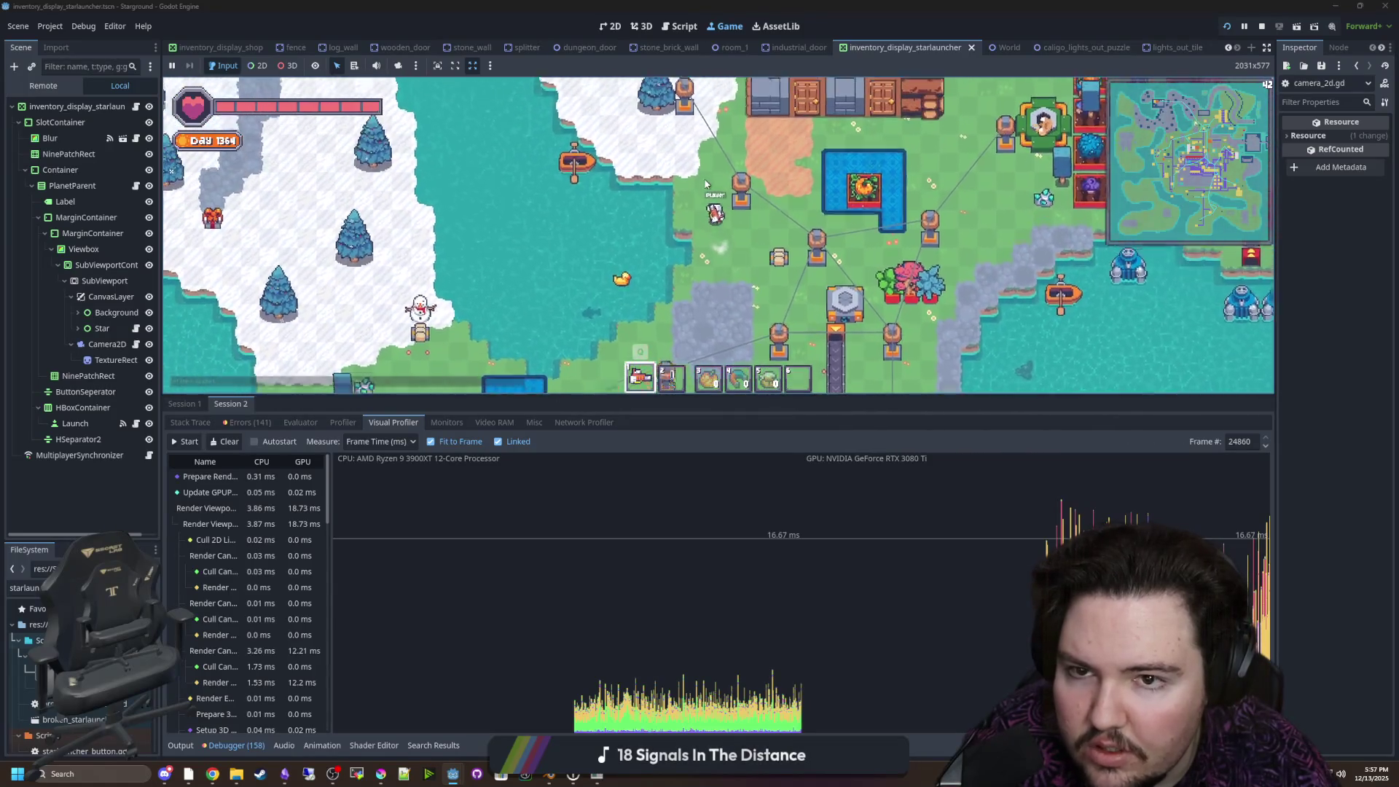
{"action": "key", "text": "w"}
{"action": "scroll", "coordinate": [725, 268], "scroll_direction": "up", "scroll_amount": 3}
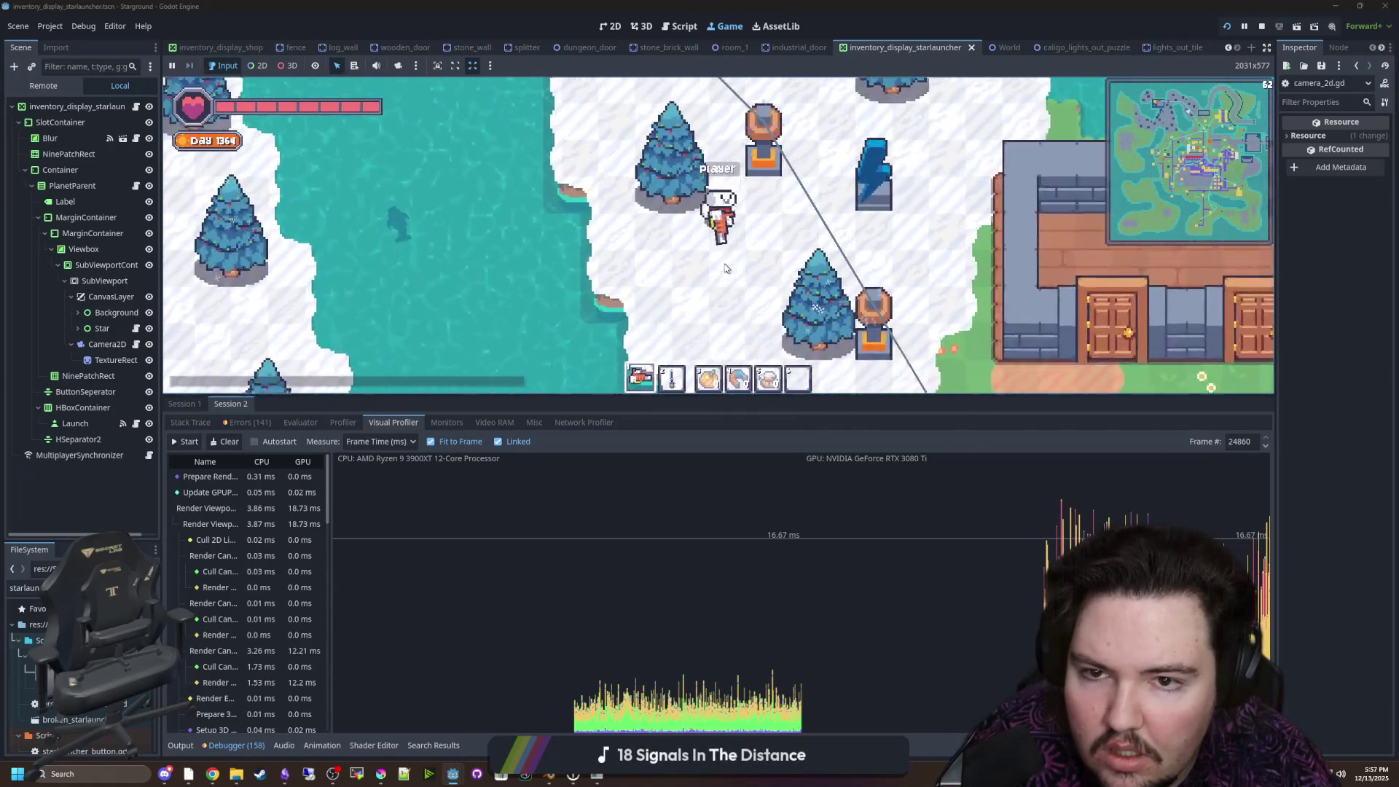
{"action": "scroll", "coordinate": [725, 268], "scroll_direction": "up", "scroll_amount": 2}
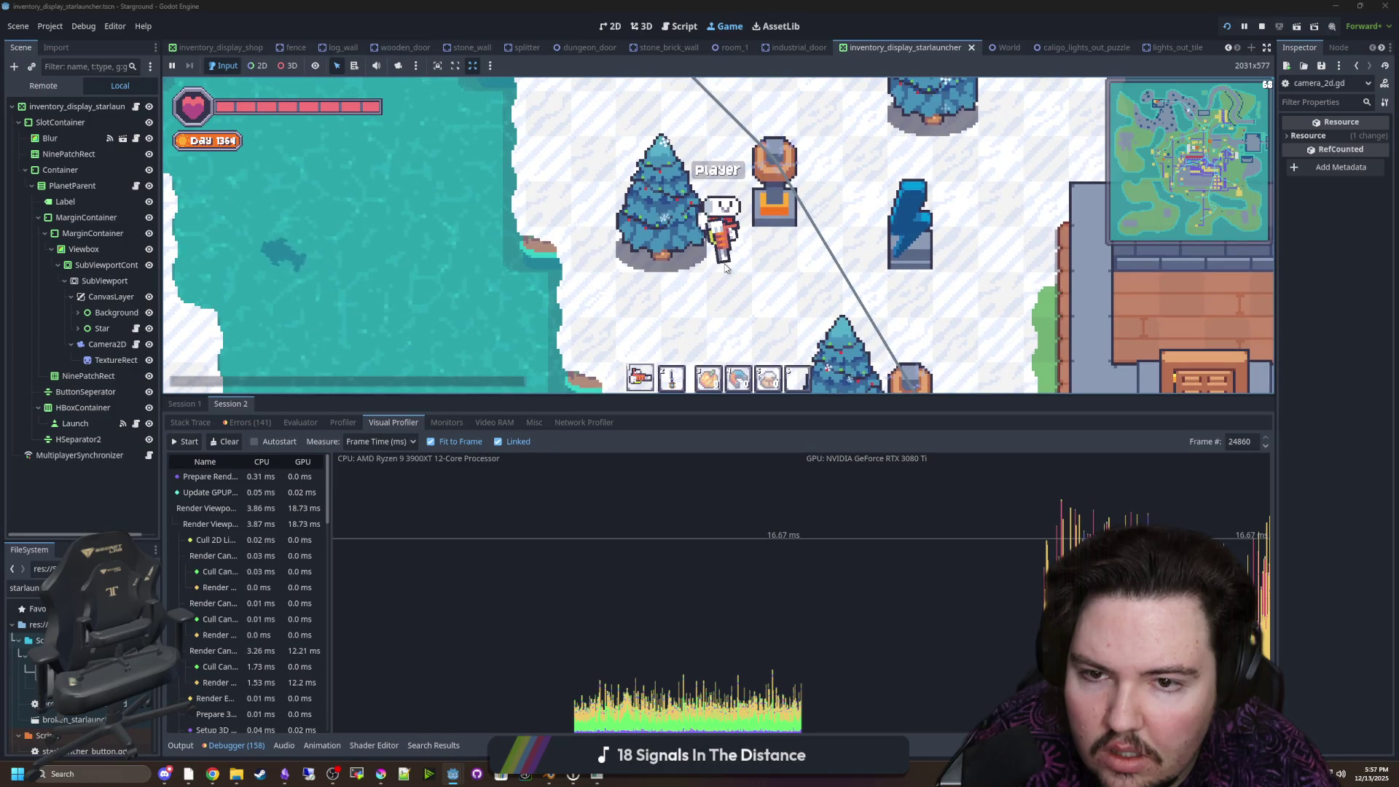
{"action": "scroll", "coordinate": [725, 268], "scroll_direction": "down", "scroll_amount": 5}
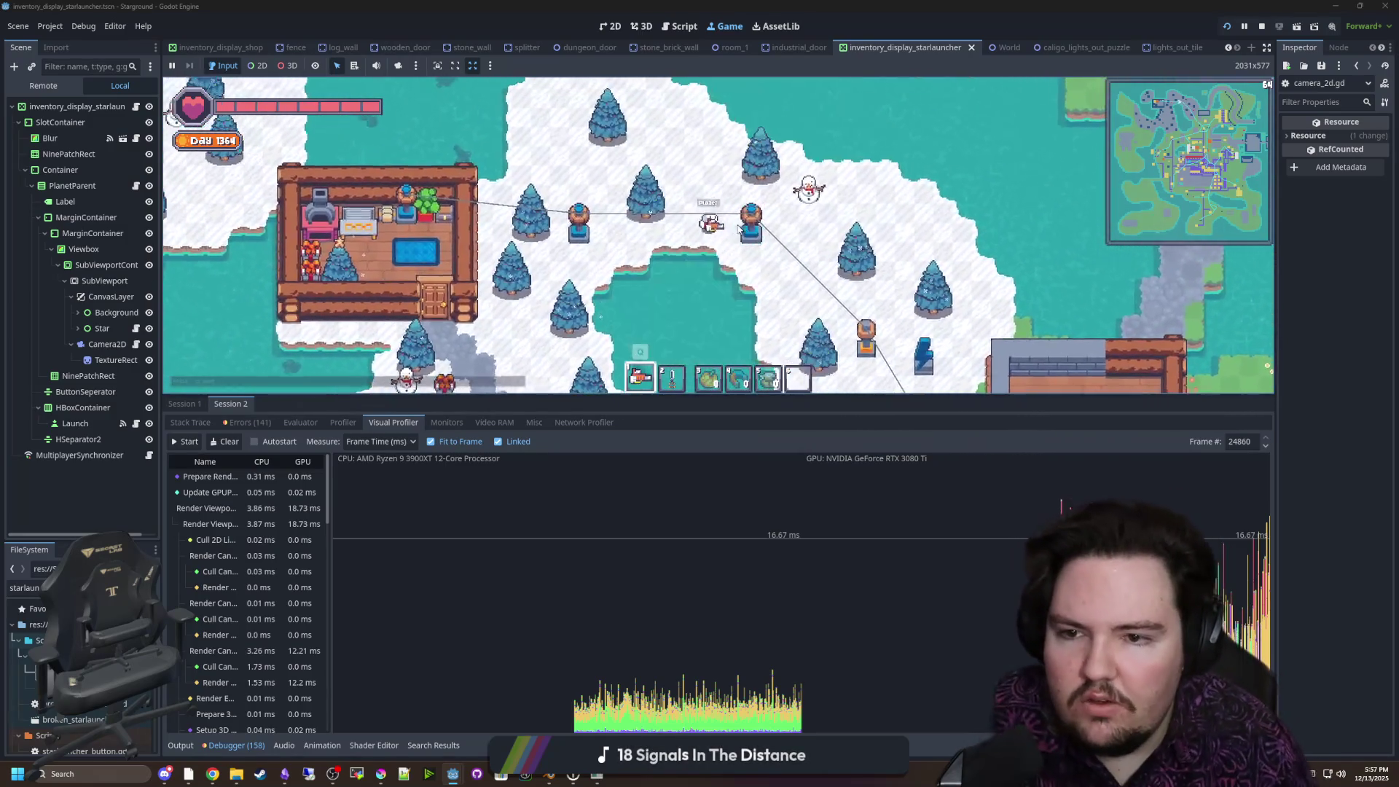
Walk the player left to stand beside the cabin, adjusting the bottom panel.
{"action": "key", "text": "a"}
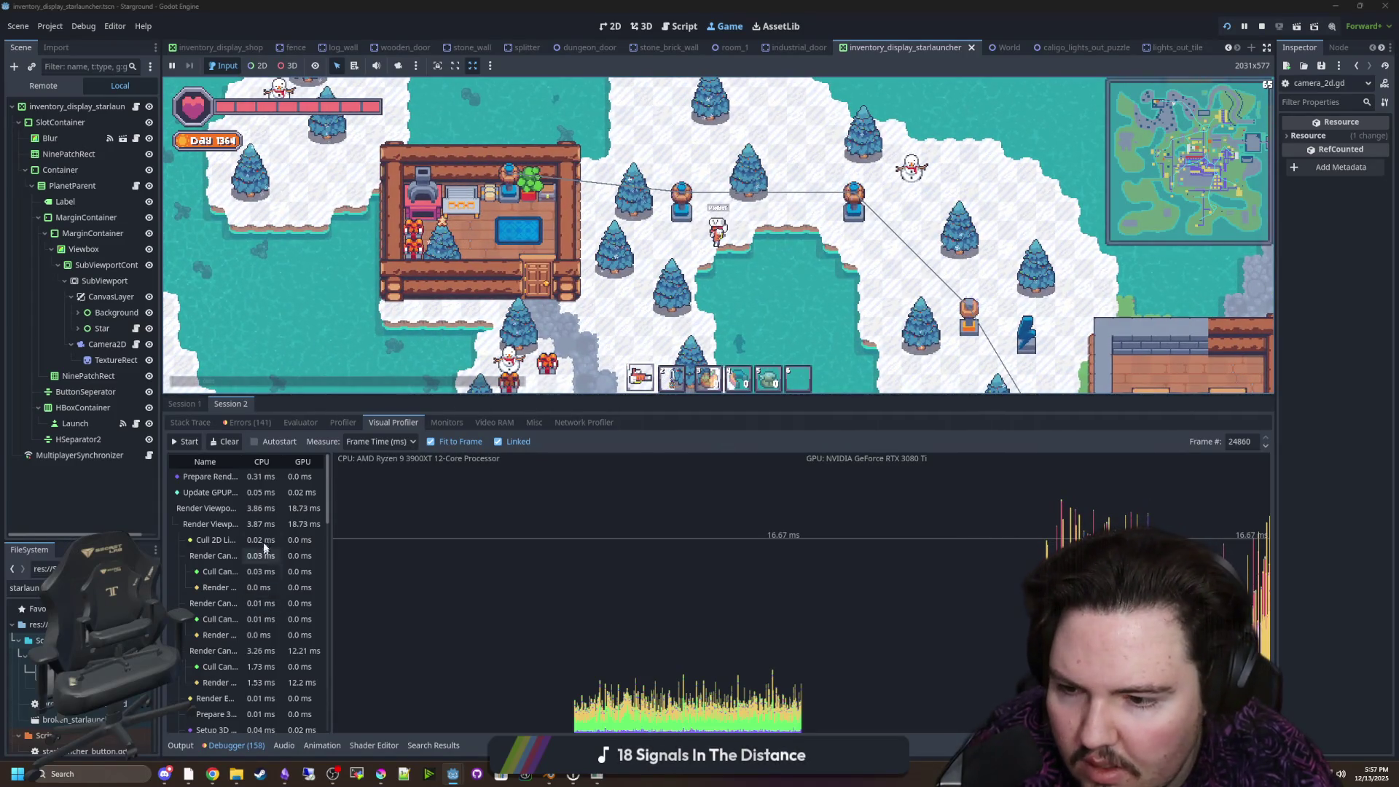
{"action": "scroll", "coordinate": [292, 521], "scroll_direction": "down", "scroll_amount": 5}
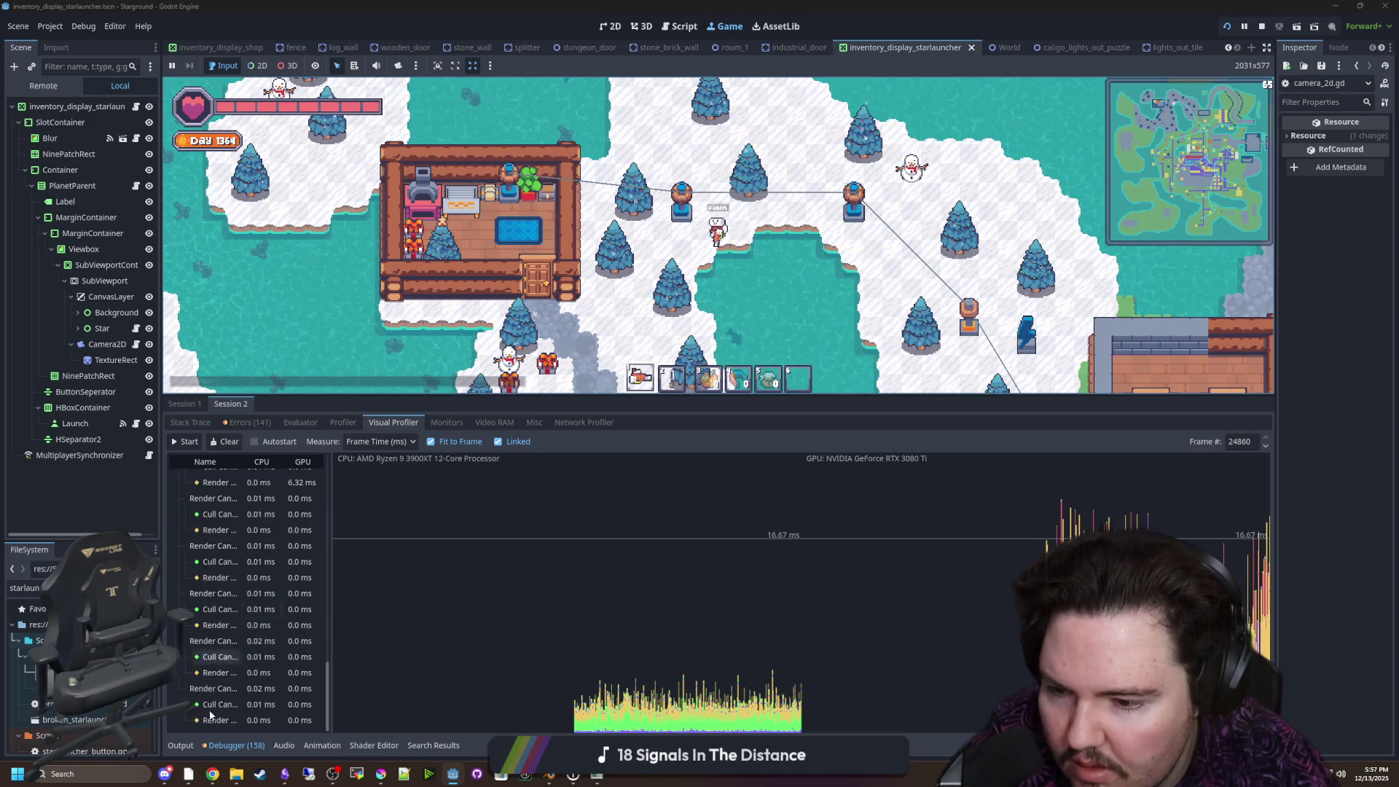
{"action": "scroll", "coordinate": [310, 666], "scroll_direction": "up", "scroll_amount": 5}
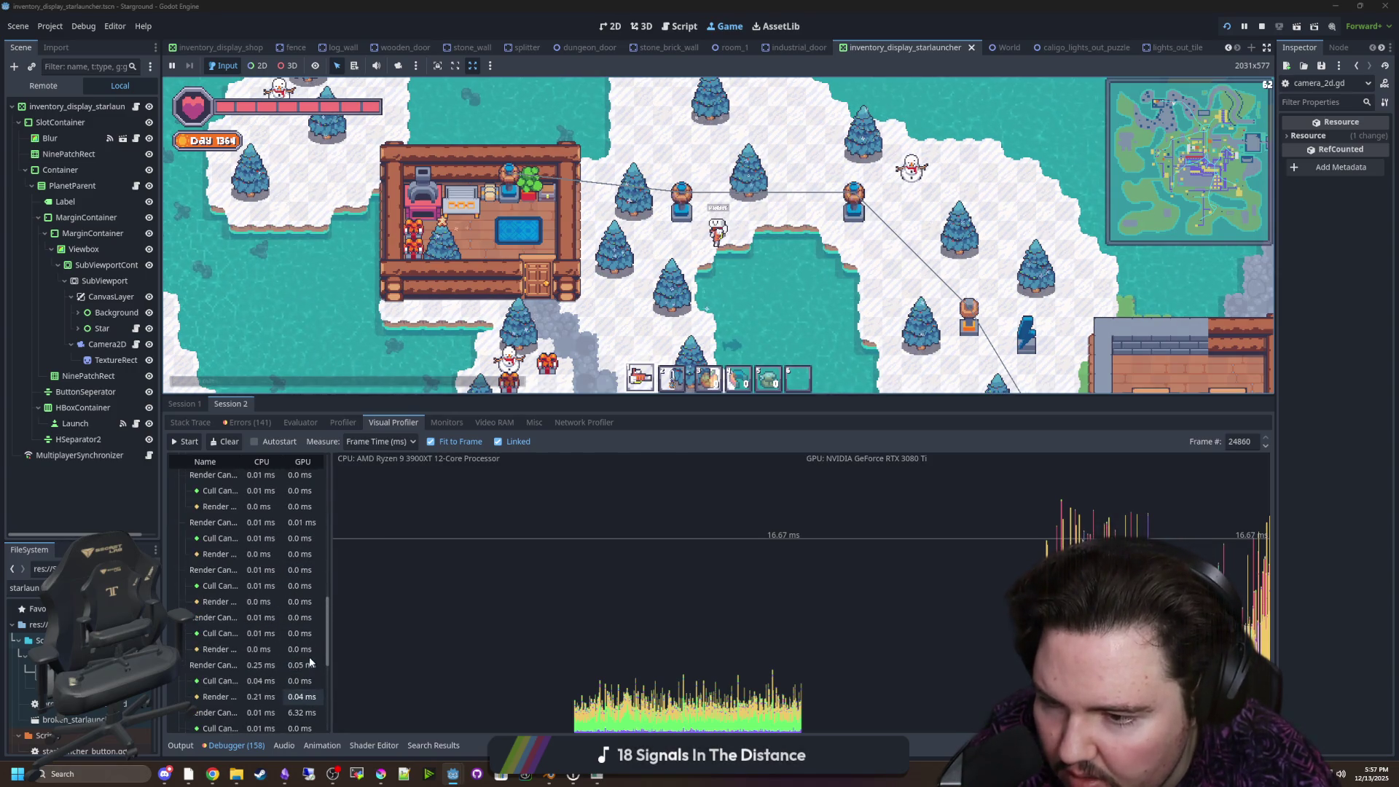
{"action": "scroll", "coordinate": [282, 627], "scroll_direction": "up", "scroll_amount": 5}
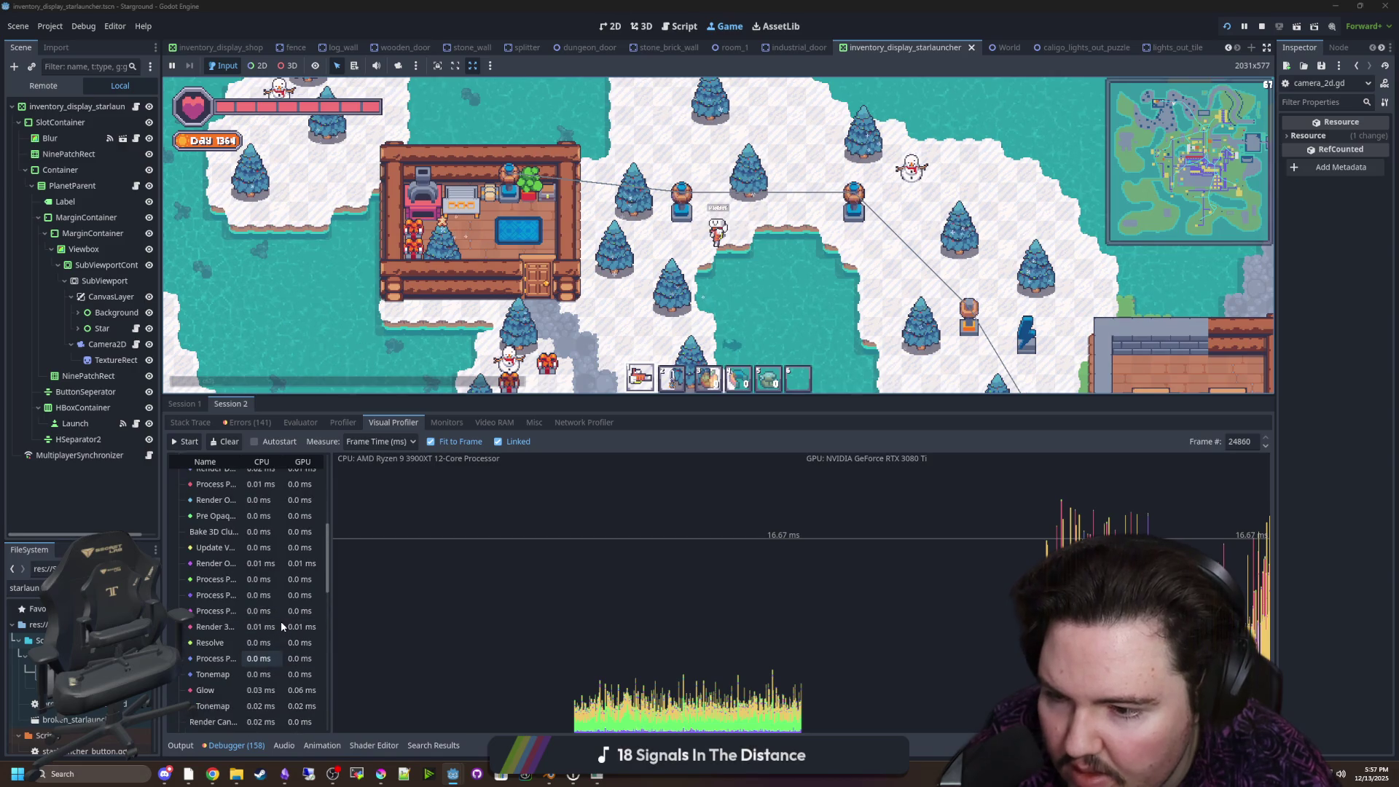
{"action": "scroll", "coordinate": [281, 621], "scroll_direction": "up", "scroll_amount": 5}
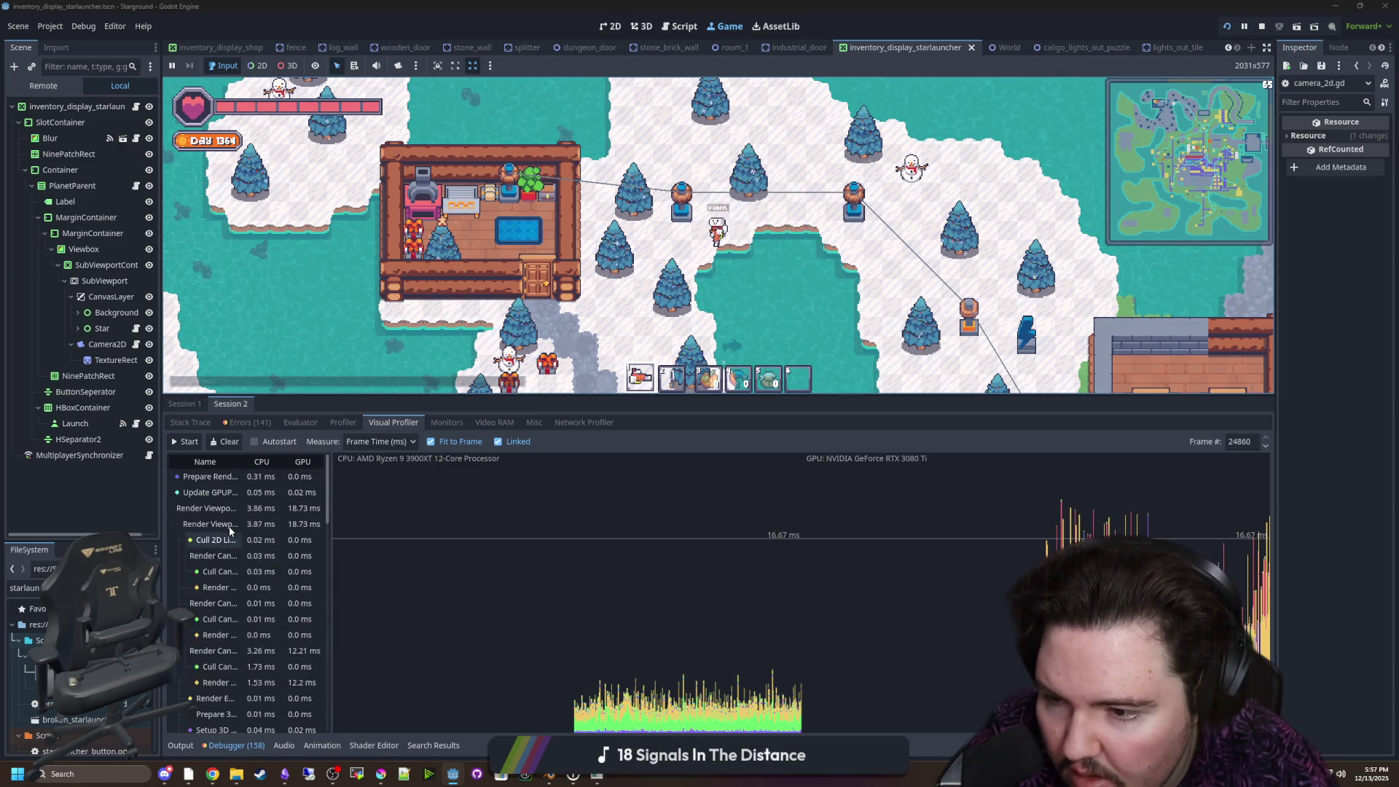
{"action": "scroll", "coordinate": [320, 568], "scroll_direction": "down", "scroll_amount": 3}
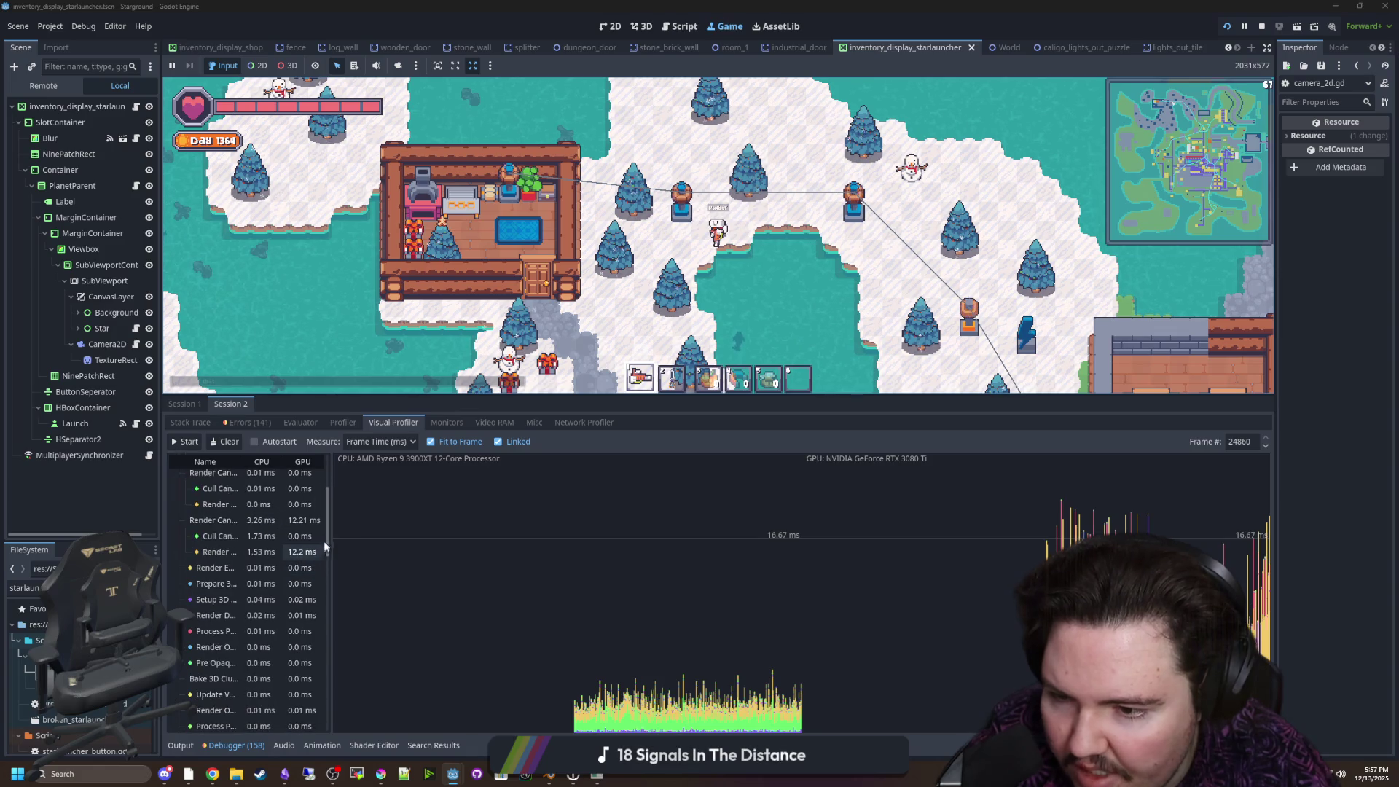
{"action": "mouse_move", "coordinate": [326, 539]}
{"action": "left_mouse_down"}
{"action": "mouse_move", "coordinate": [321, 723]}
{"action": "mouse_move", "coordinate": [330, 492]}
{"action": "left_mouse_up"}
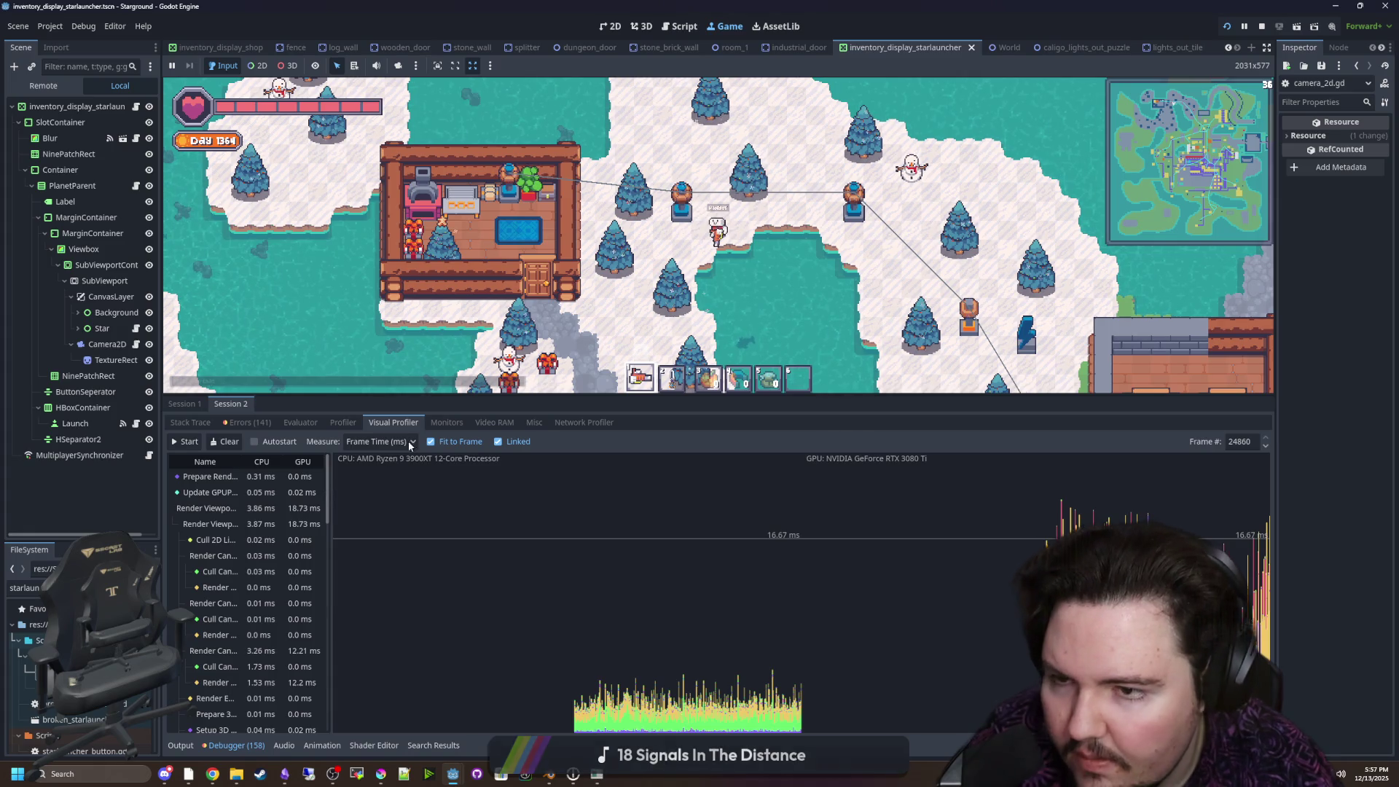
Equip hotbar slot 2 and inspect frame 24598's CPU and GPU timings.
{"action": "key", "text": "2"}
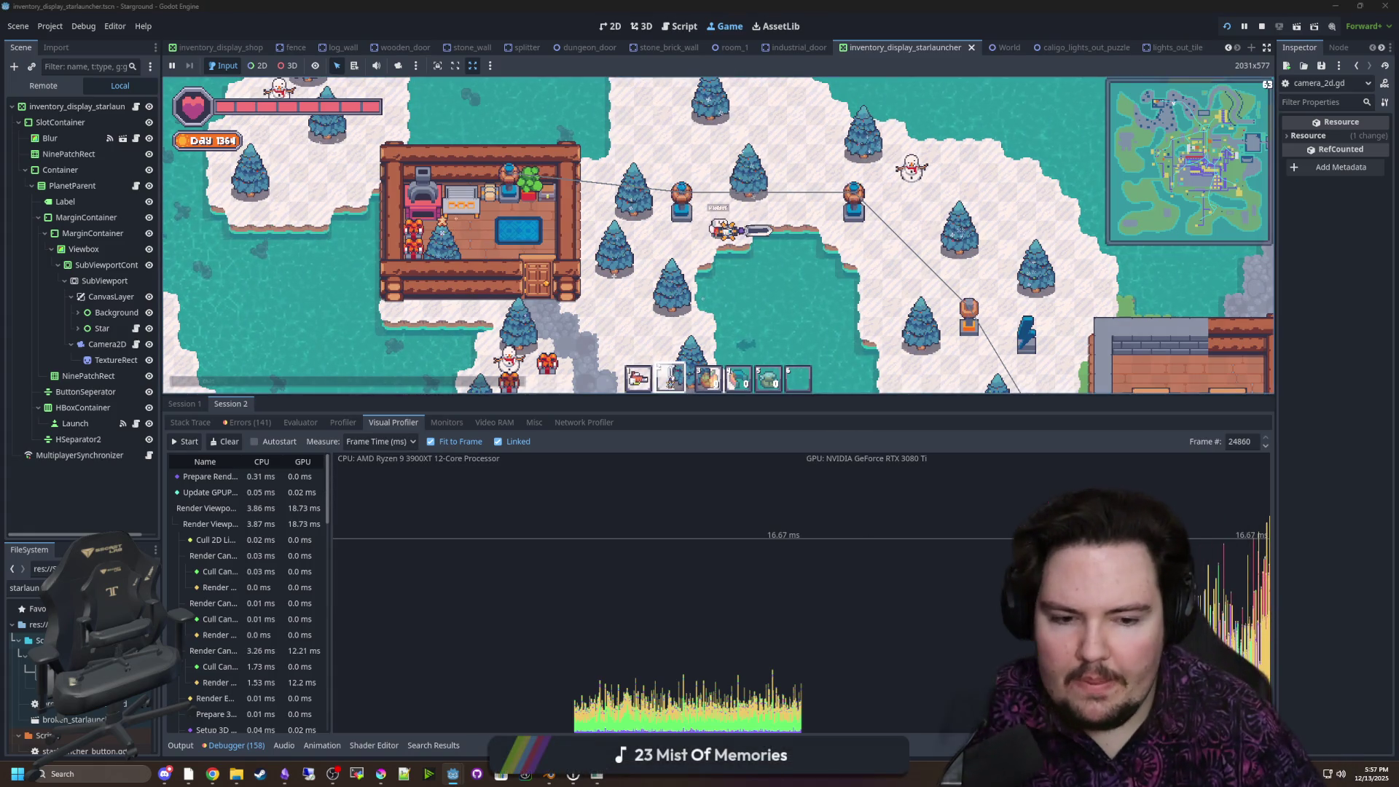
{"action": "left_click", "coordinate": [680, 583]}
{"action": "scroll", "coordinate": [258, 645], "scroll_direction": "down", "scroll_amount": 1}
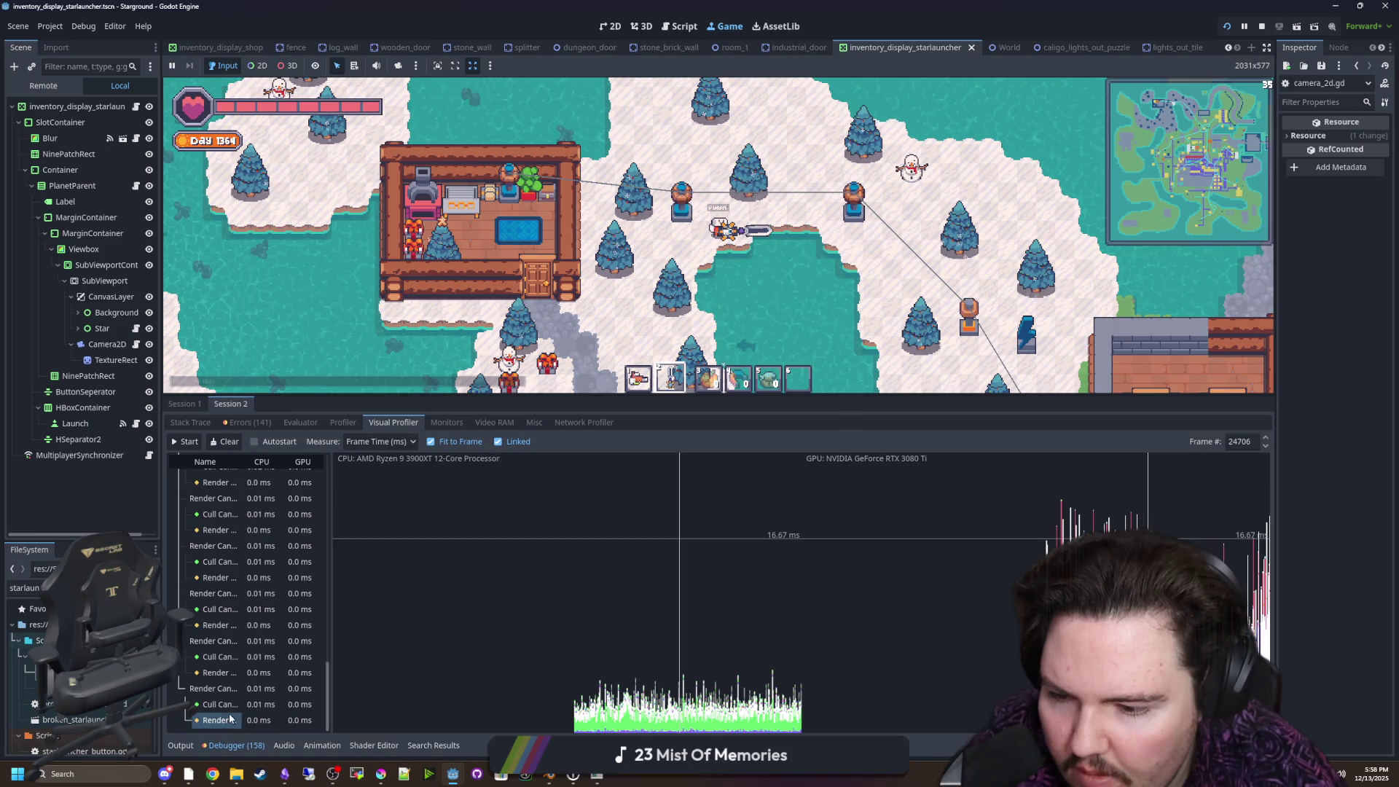
{"action": "scroll", "coordinate": [238, 684], "scroll_direction": "up", "scroll_amount": 10}
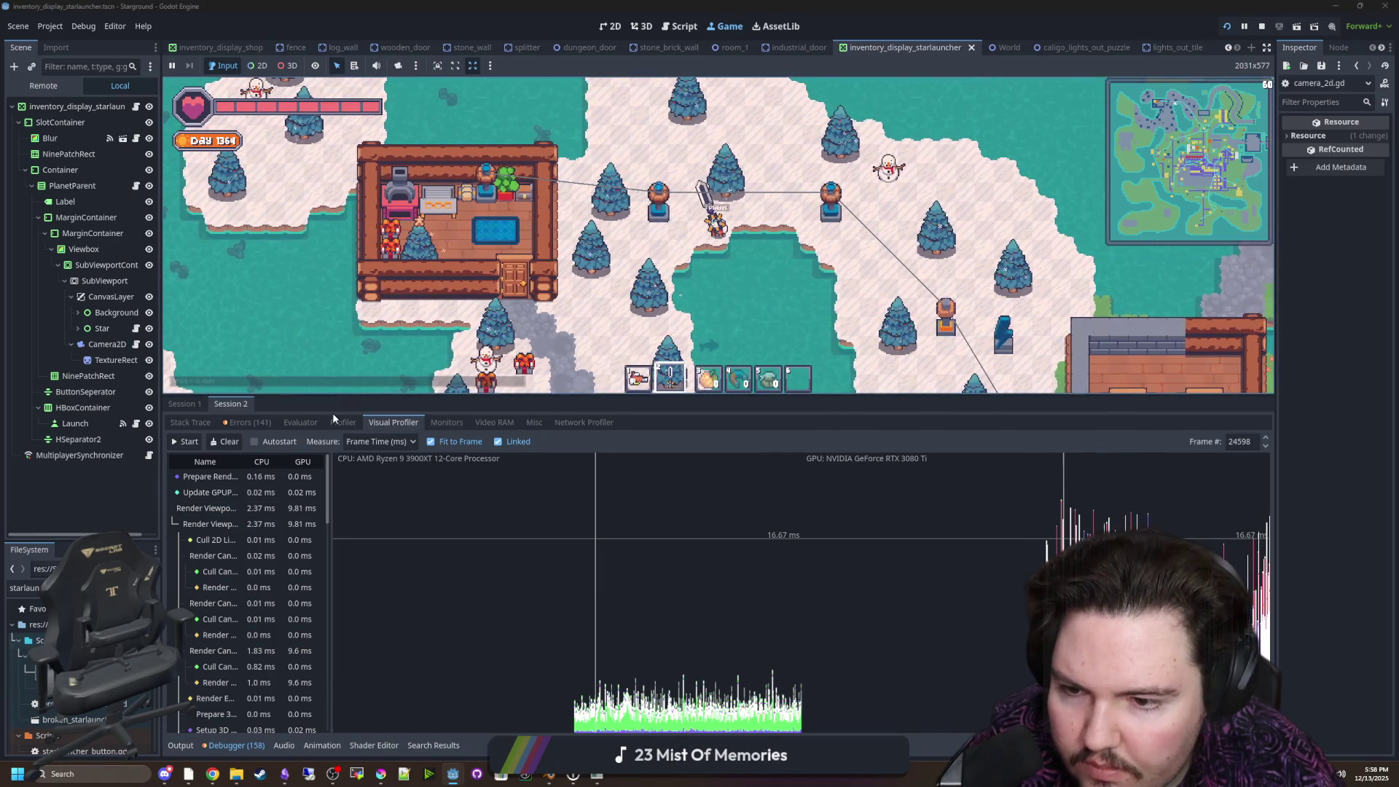
Filter for 'christma', open christmas_tree.gd above a smaller profiler, and select its _process function.
{"action": "left_click", "coordinate": [337, 422]}
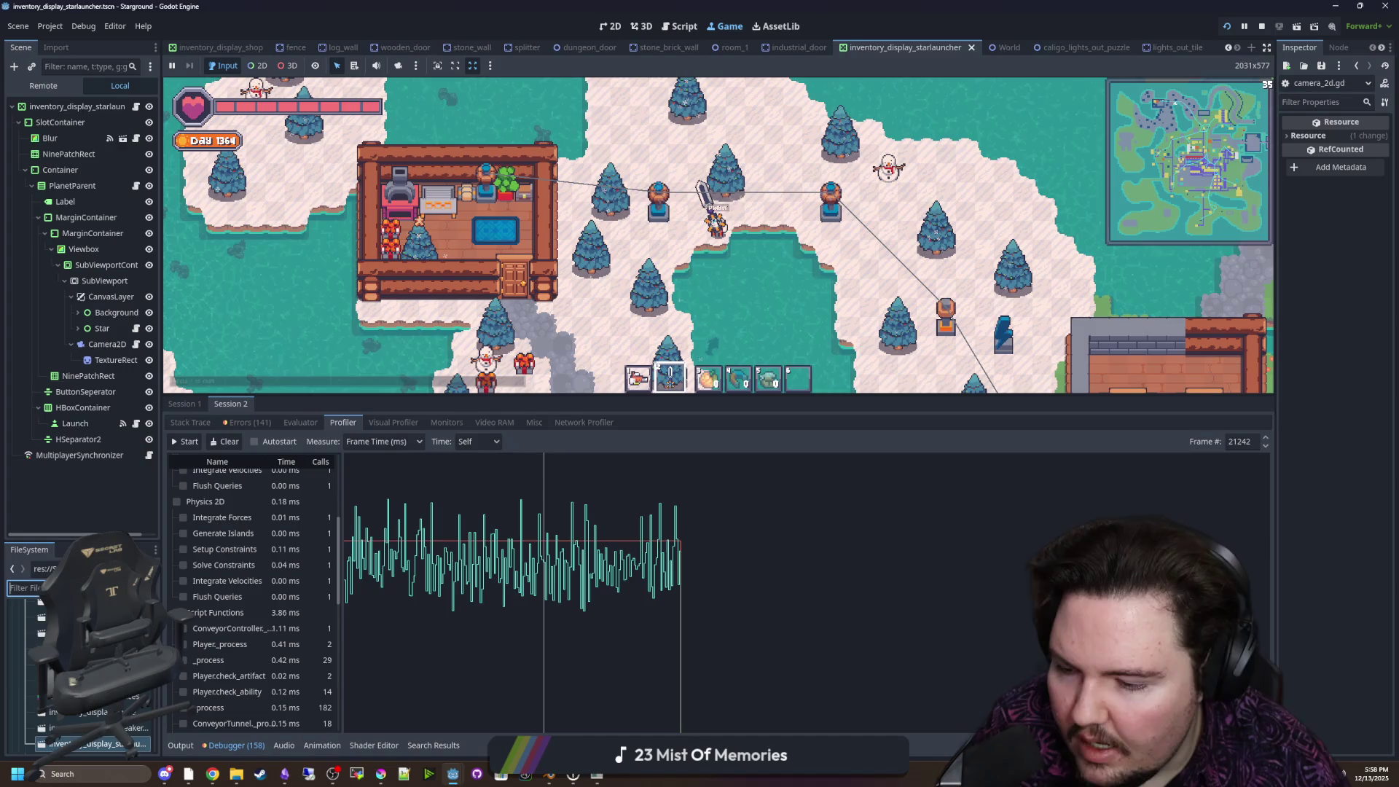
{"action": "type", "text": "christma"}
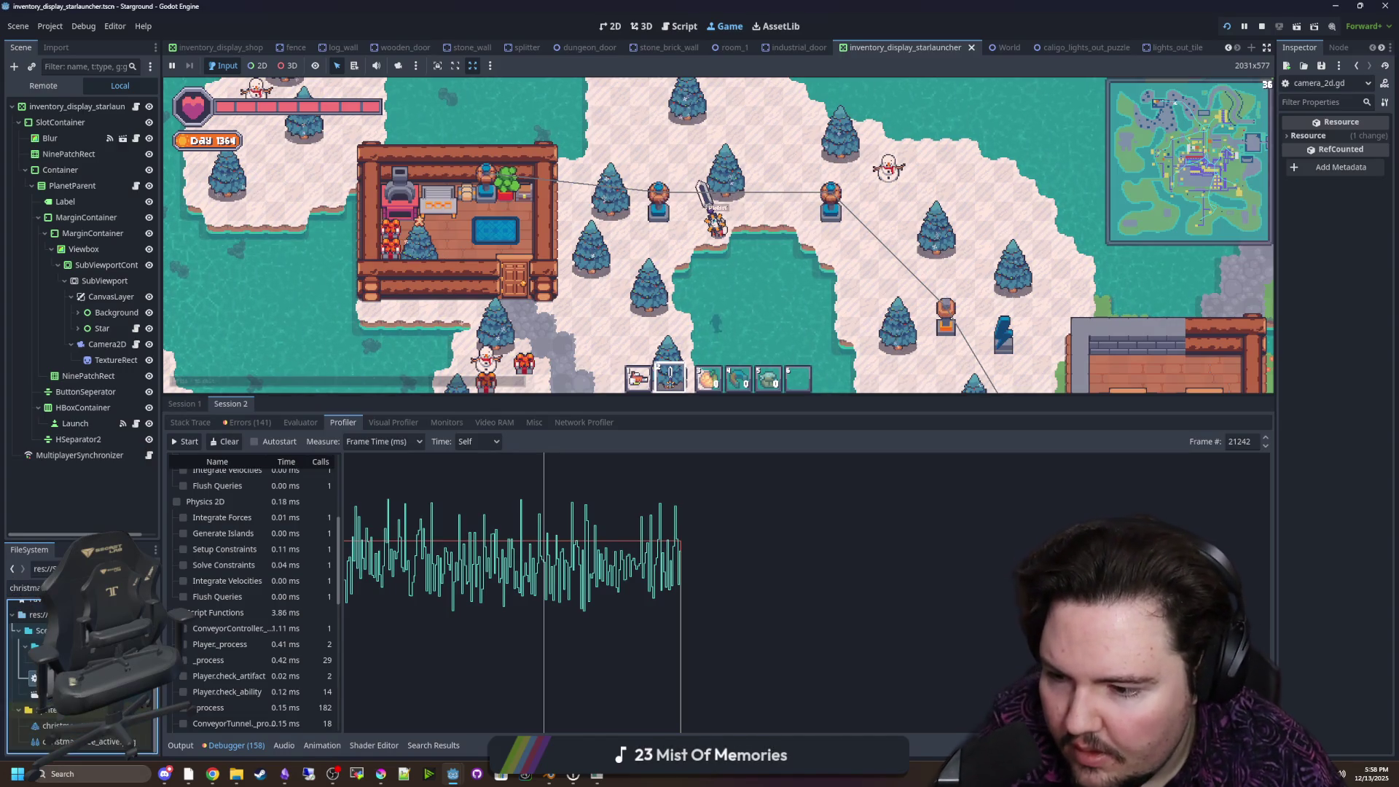
{"action": "double_click", "coordinate": [73, 725]}
{"action": "left_click_drag", "start_coordinate": [540, 394], "coordinate": [599, 698]}
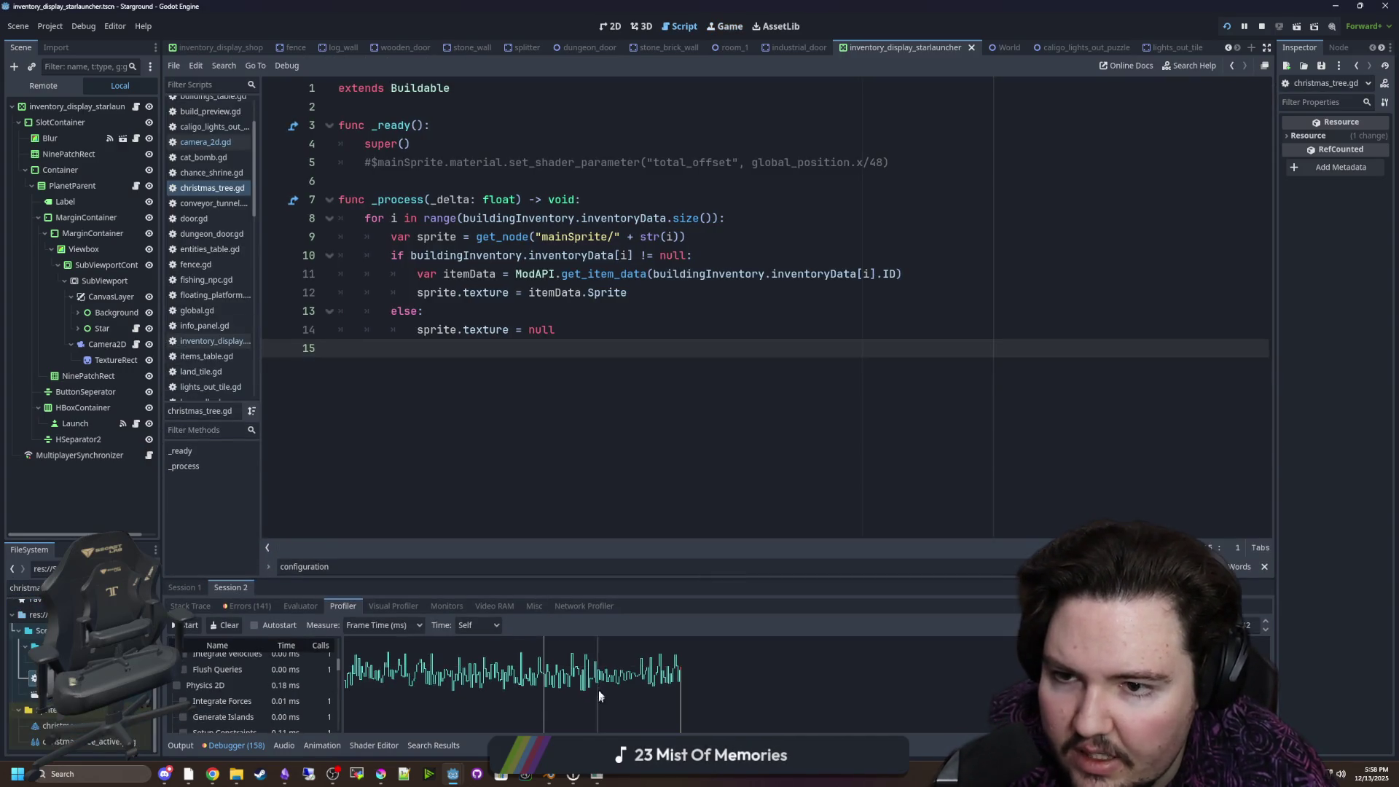
{"action": "left_click_drag", "start_coordinate": [556, 406], "coordinate": [388, 175]}
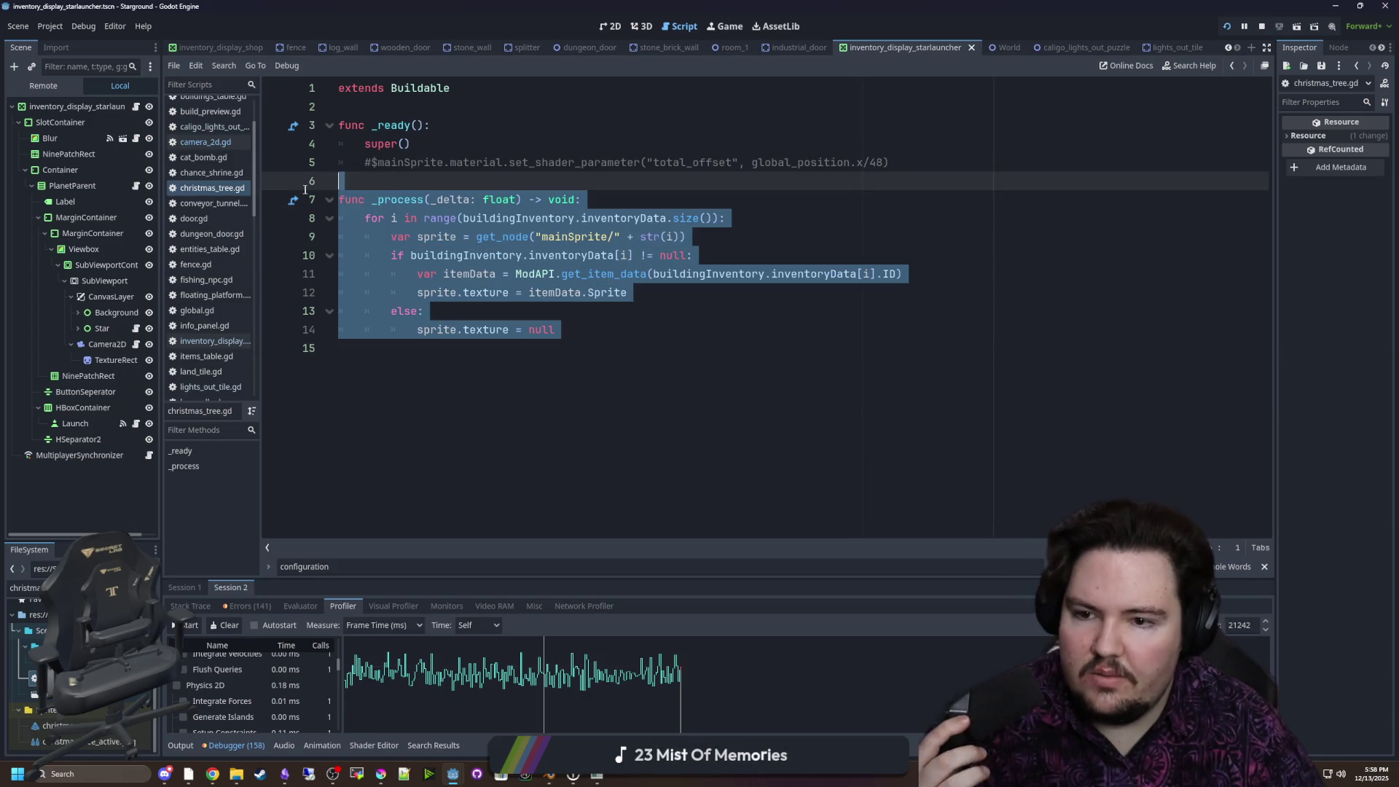
Delete the commented-out shader parameter line from christmas_tree.gd.
{"action": "left_click", "coordinate": [372, 184]}
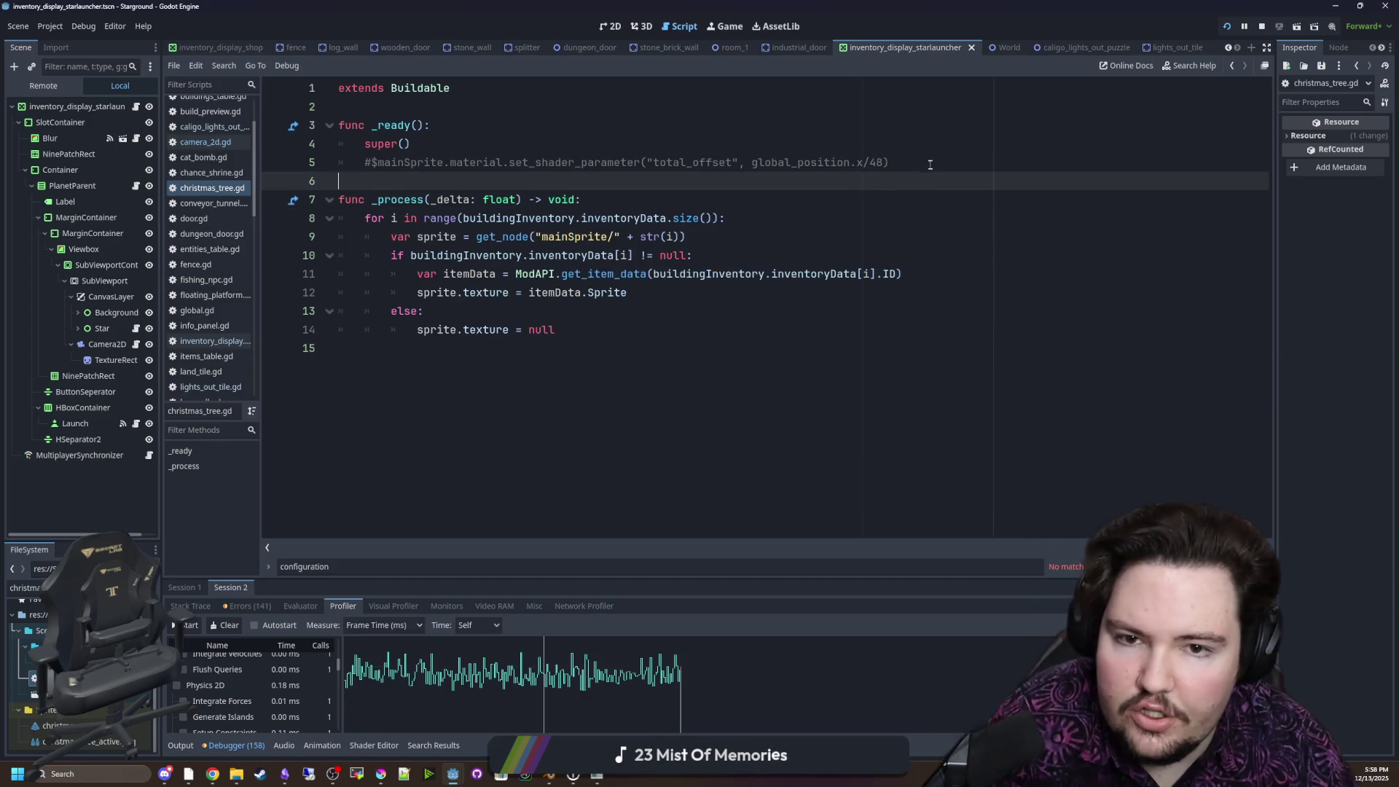
{"action": "left_click_drag", "start_coordinate": [609, 174], "coordinate": [263, 130]}
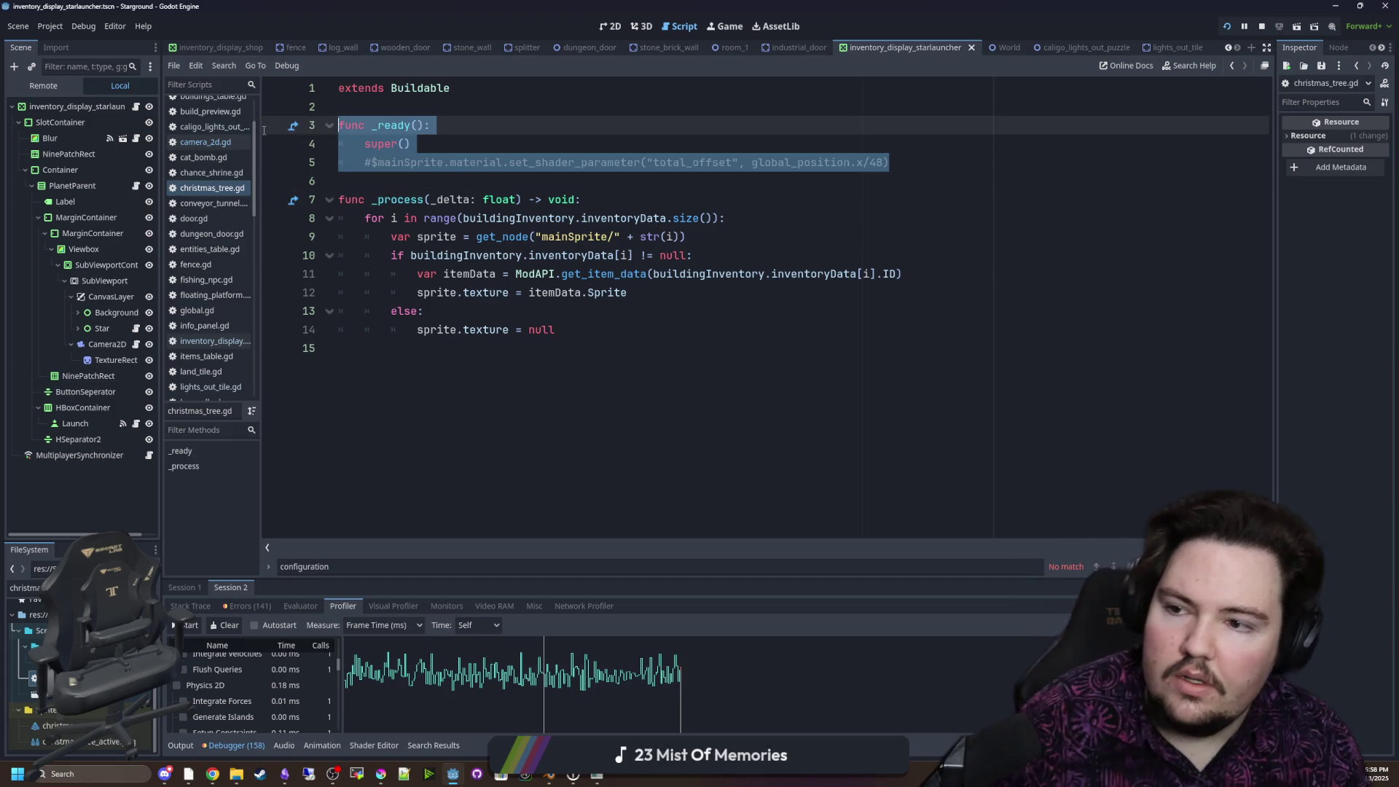
{"action": "left_click", "coordinate": [728, 218]}
{"action": "left_click_drag", "start_coordinate": [912, 165], "coordinate": [364, 162]}
{"action": "key", "text": "BackSpace"}
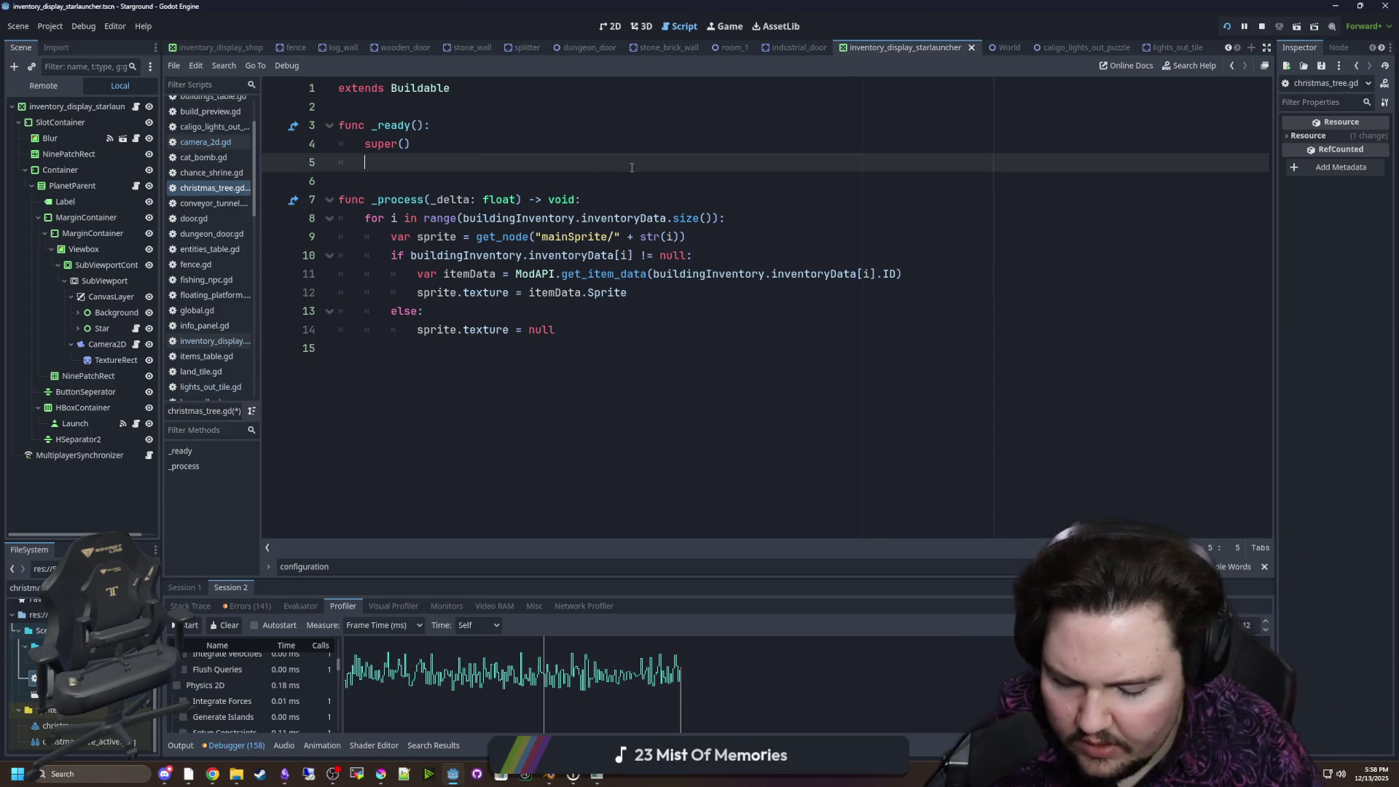
In _ready, connect buildingInventory.inventory_changed to update.
{"action": "double_click", "coordinate": [55, 725]}
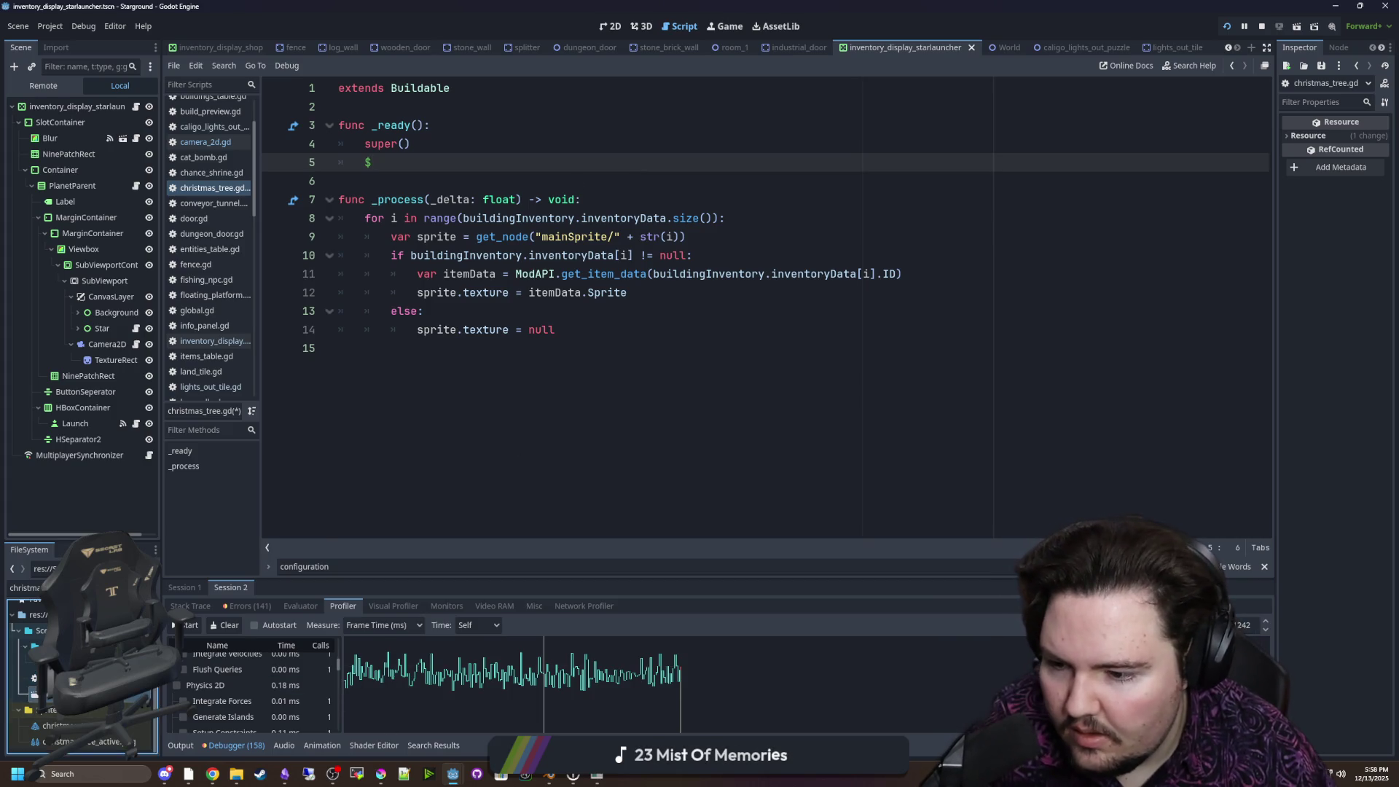
{"action": "left_click", "coordinate": [86, 299]}
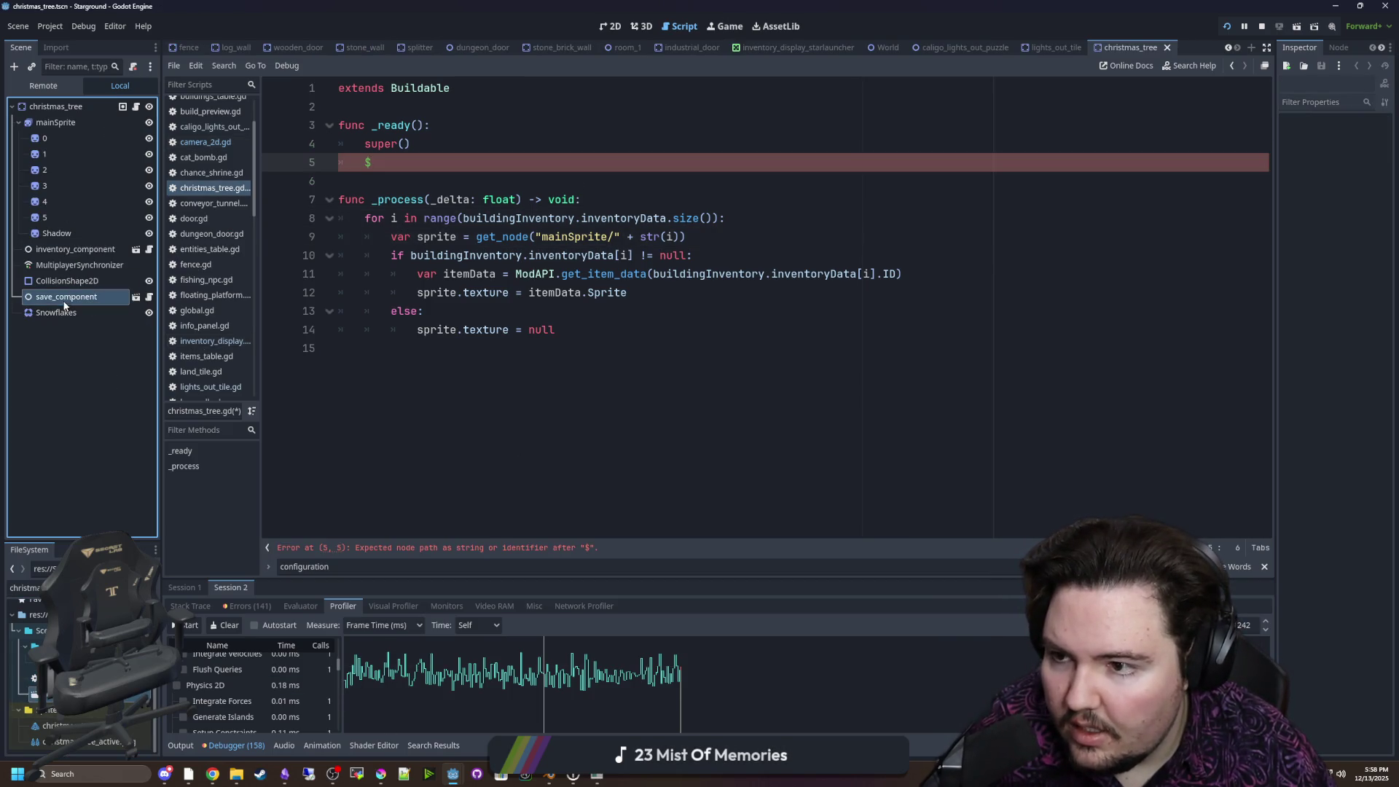
{"action": "left_click_drag", "start_coordinate": [113, 252], "coordinate": [370, 159]}
{"action": "left_click_drag", "start_coordinate": [497, 161], "coordinate": [361, 162]}
{"action": "type", "text": "building"}
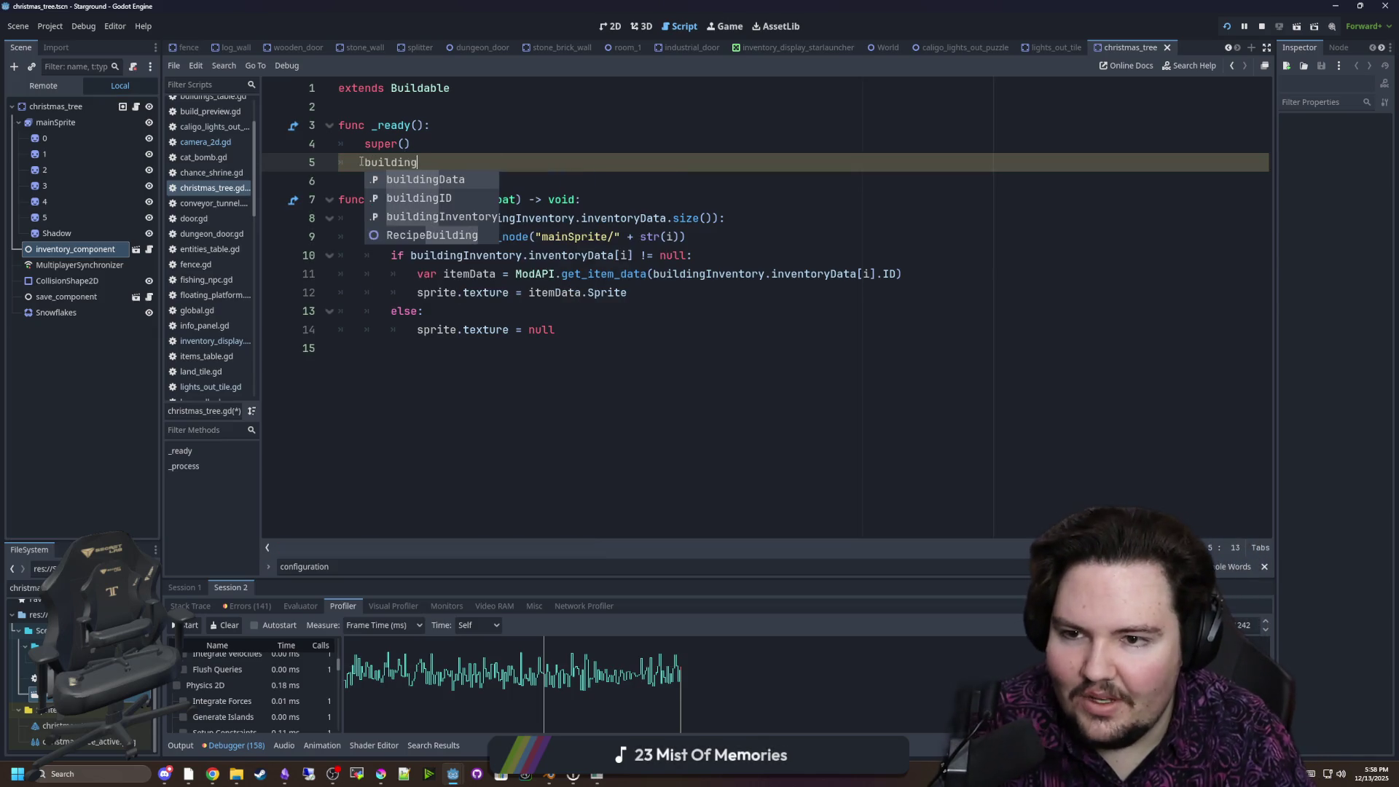
{"action": "type", "text": "Inventory./"}
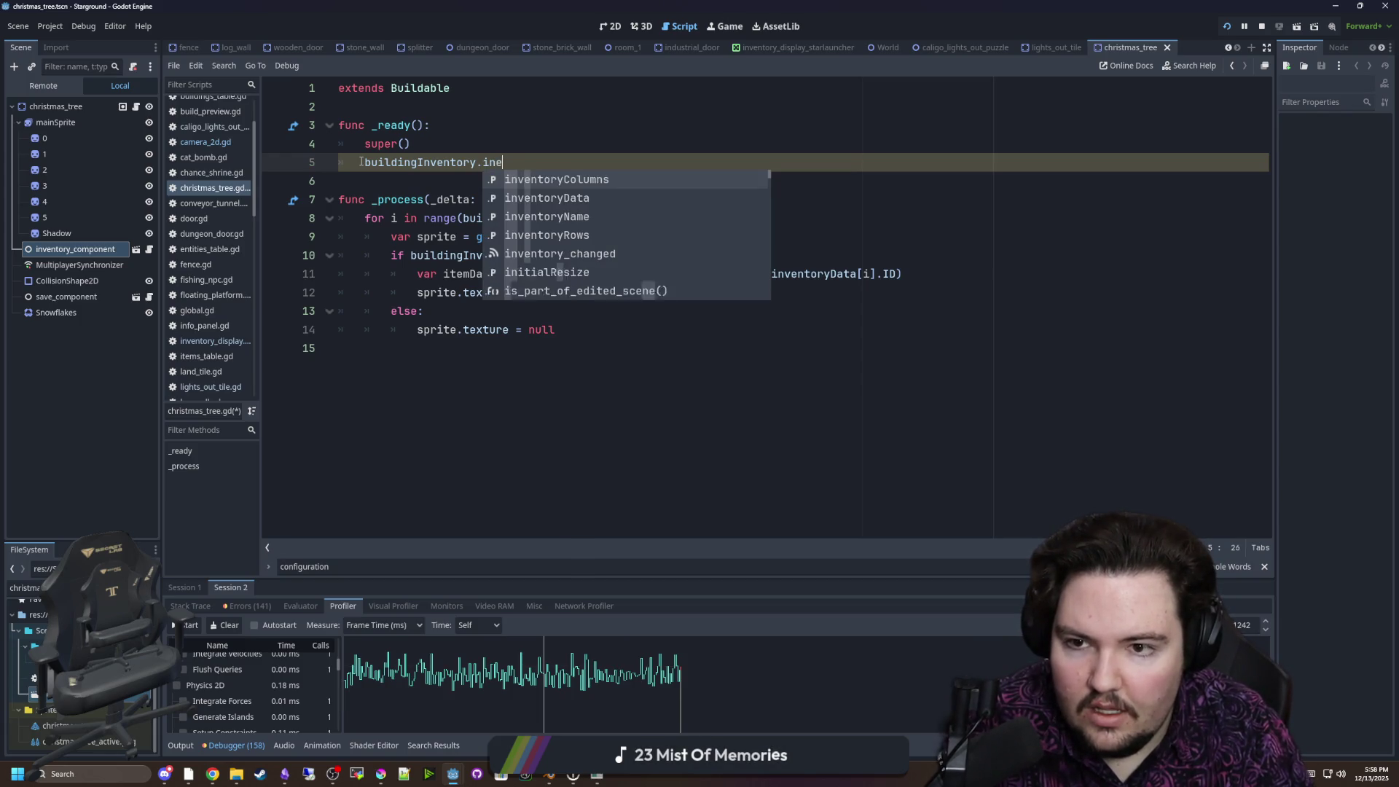
{"action": "type", "text": "ventory_ch"}
{"action": "key", "text": "Return"}
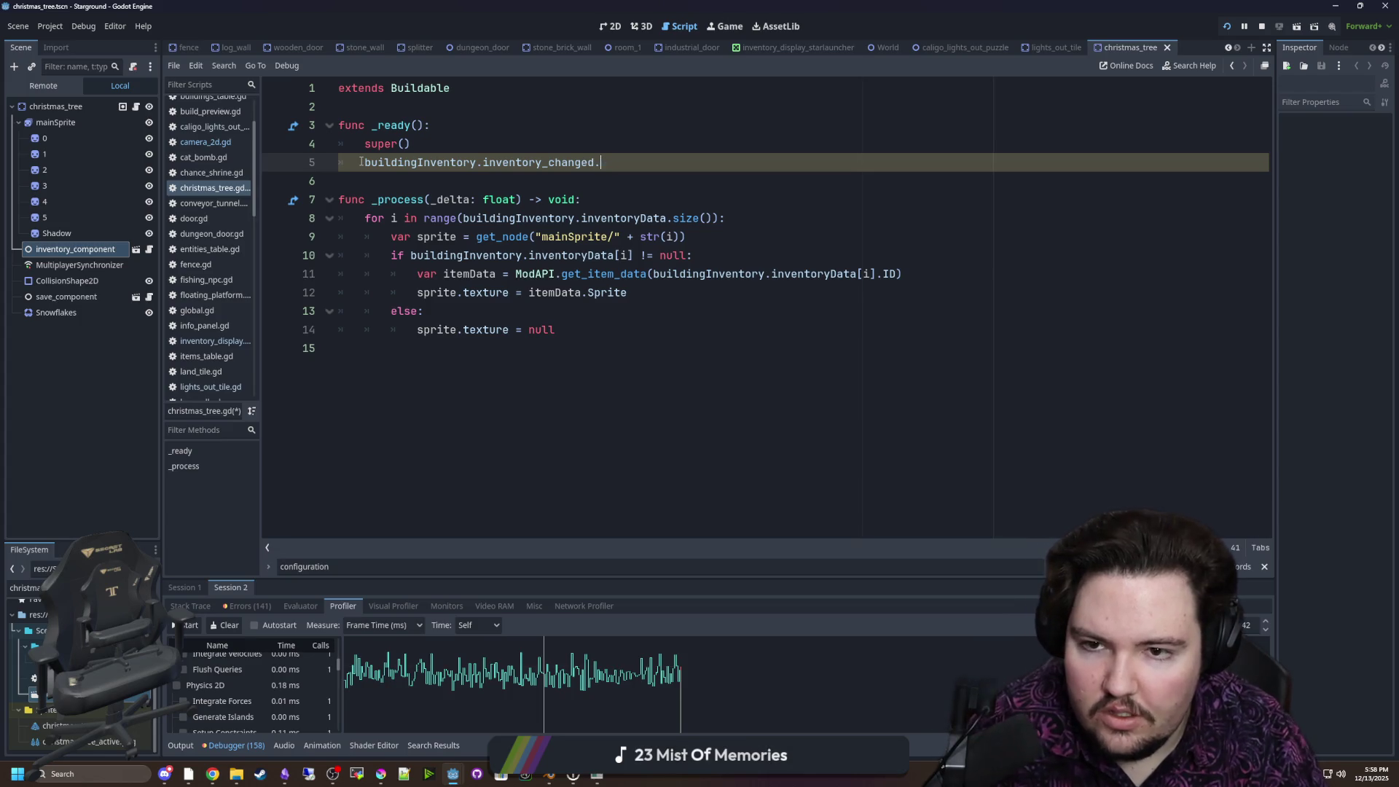
{"action": "type", "text": ")"}
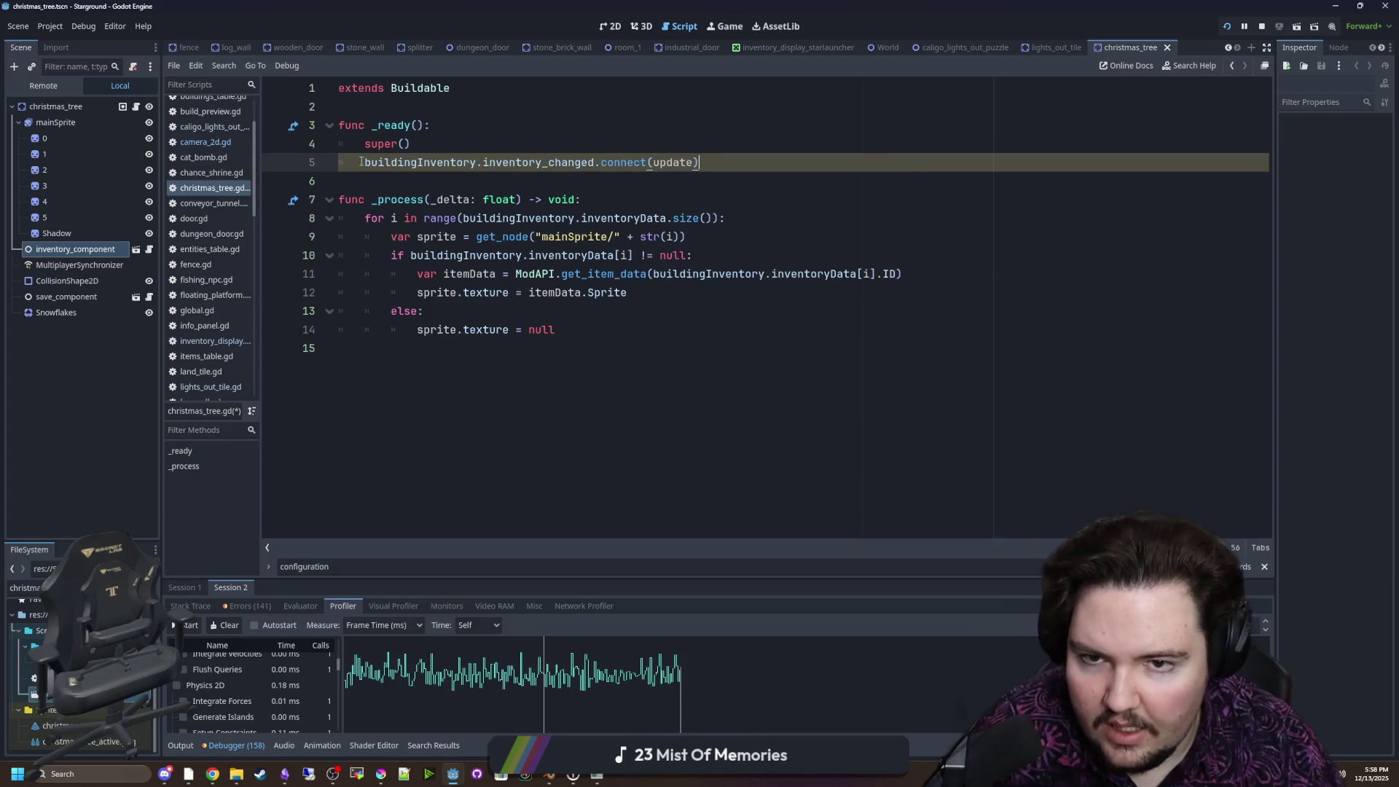
Create func update() and move the sprite for-loop from _process into it.
{"action": "key", "text": "Return"}
{"action": "key", "text": "Return"}
{"action": "key", "text": "Return"}
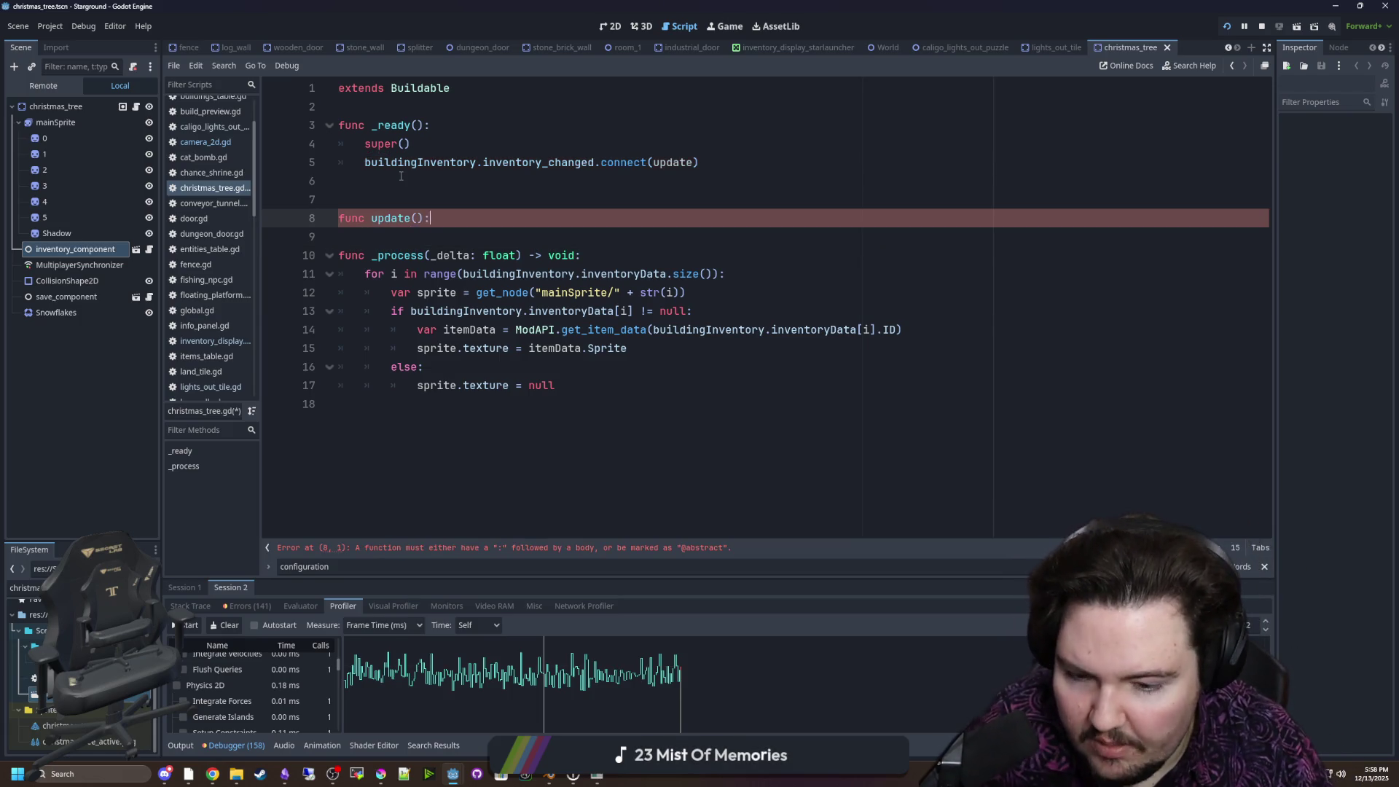
{"action": "key", "text": "Return"}
{"action": "left_click_drag", "start_coordinate": [589, 409], "coordinate": [341, 293]}
{"action": "key", "text": "ctrl+x"}
{"action": "left_click", "coordinate": [446, 244]}
{"action": "key", "text": "ctrl+v"}
Call update() in _ready right after the connect line.
{"action": "left_click", "coordinate": [452, 218]}
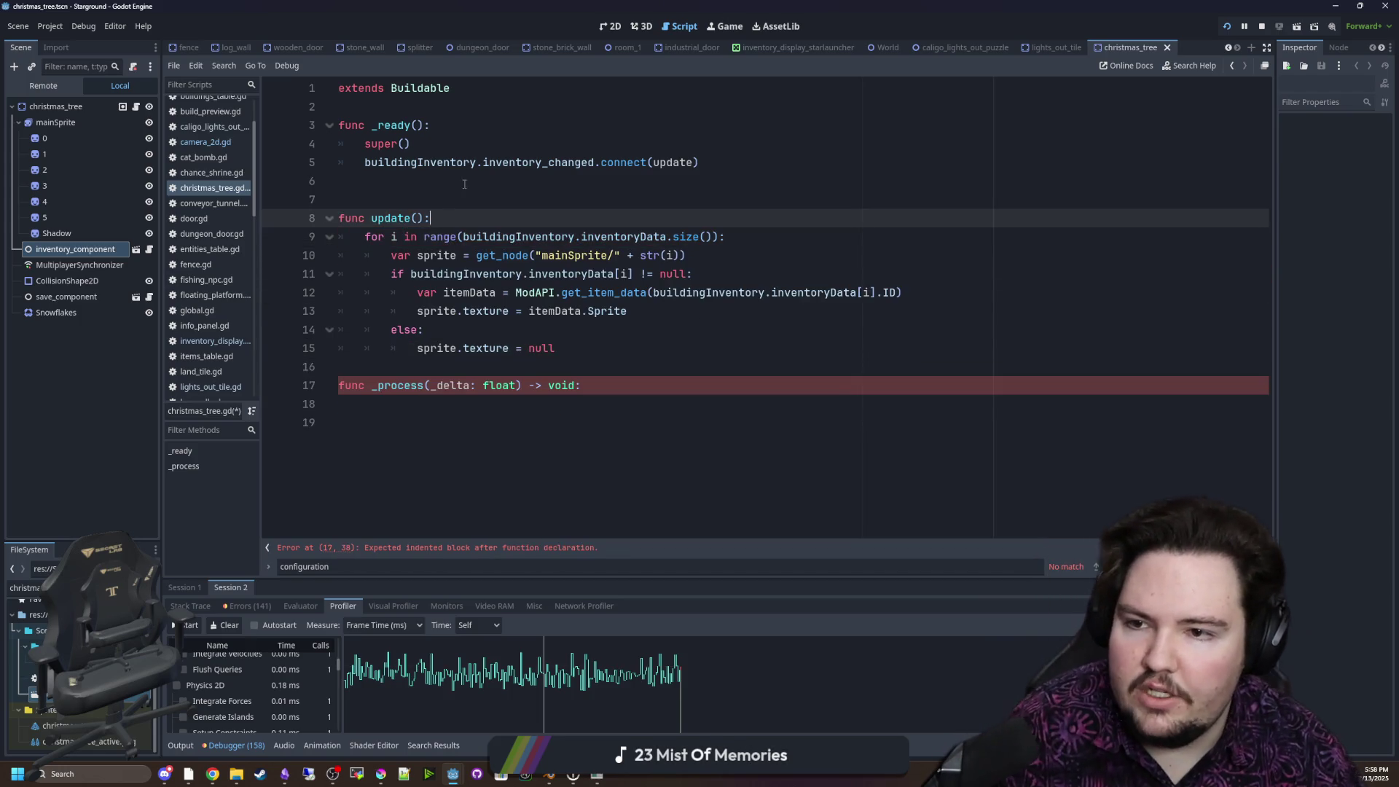
{"action": "left_click", "coordinate": [742, 162]}
{"action": "key", "text": "Return"}
{"action": "type", "text": "update("}
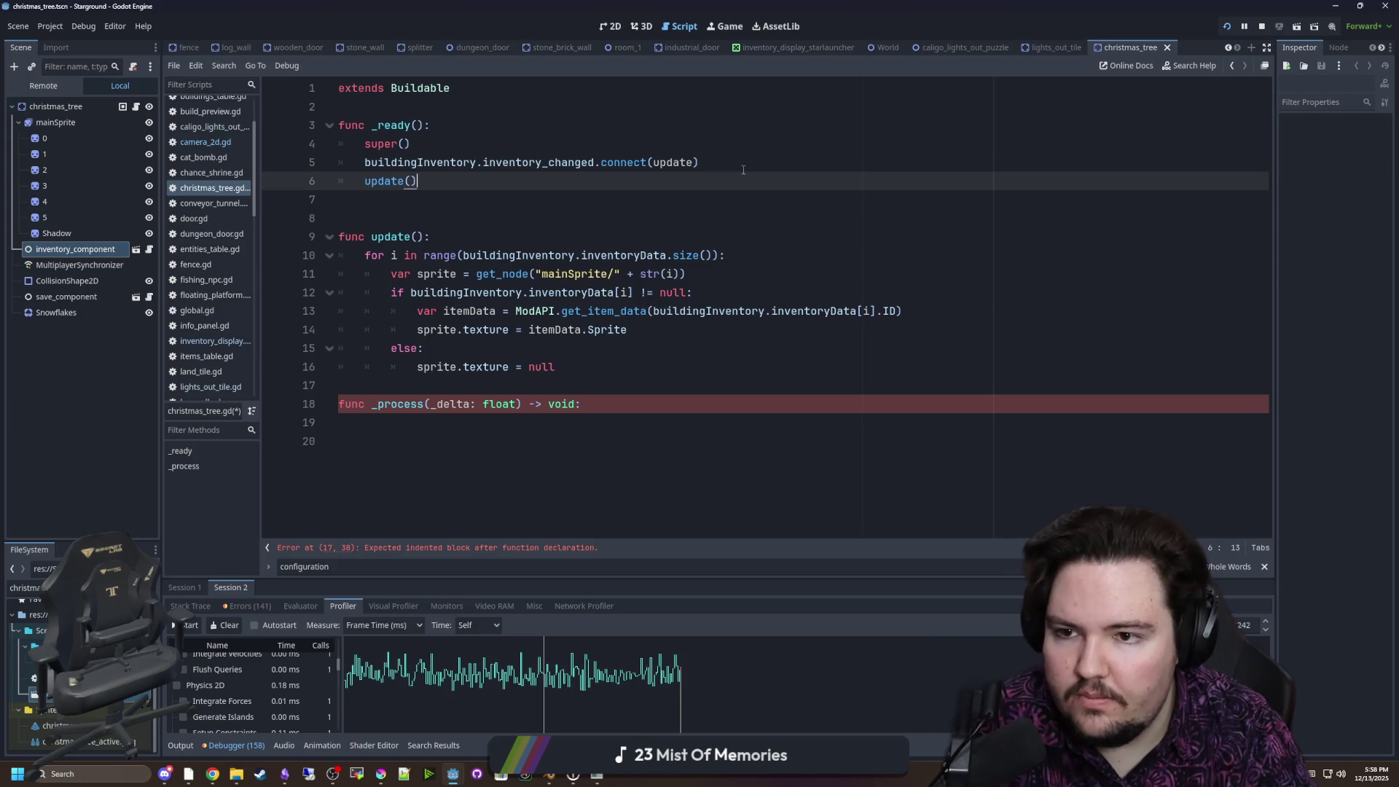
{"action": "left_click", "coordinate": [392, 190]}
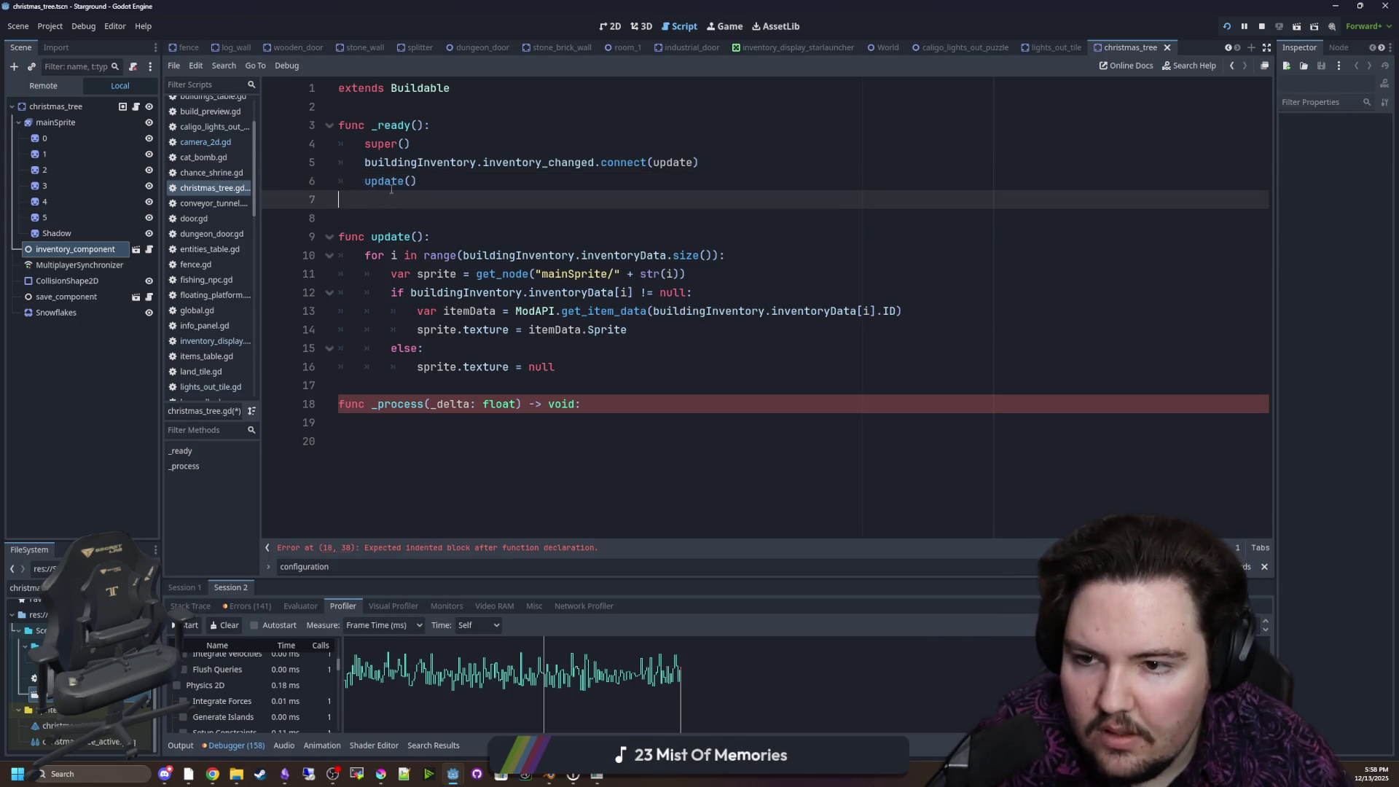
Delete the empty _process function, save the script, and run the game inside the editor.
{"action": "left_click", "coordinate": [466, 379]}
{"action": "left_click", "coordinate": [430, 201]}
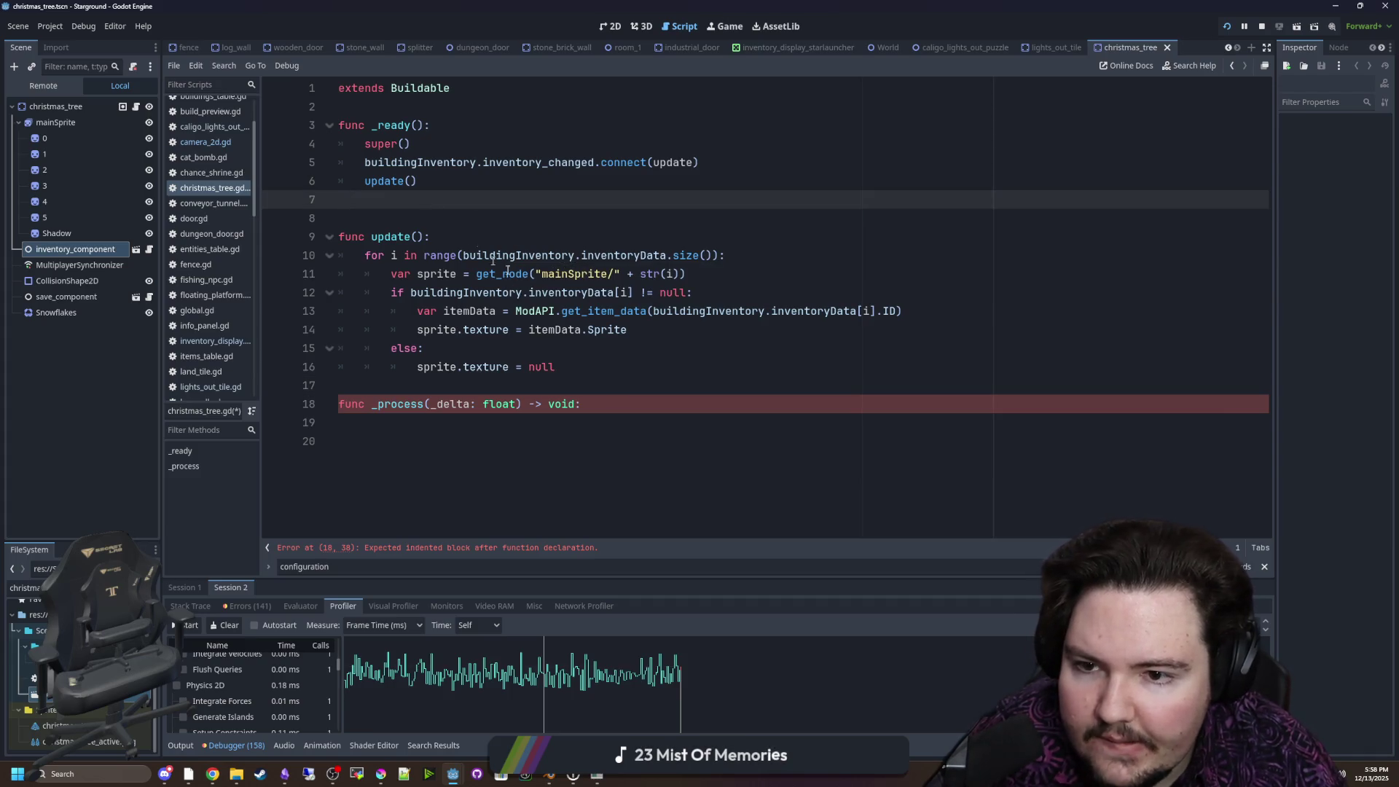
{"action": "mouse_move", "coordinate": [507, 273]}
{"action": "left_mouse_down"}
{"action": "mouse_move", "coordinate": [554, 331]}
{"action": "mouse_move", "coordinate": [561, 368]}
{"action": "left_mouse_up"}
{"action": "left_click_drag", "start_coordinate": [303, 404], "coordinate": [303, 384]}
{"action": "key", "text": "BackSpace"}
{"action": "left_click", "coordinate": [404, 204]}
{"action": "key", "text": "ctrl+s"}
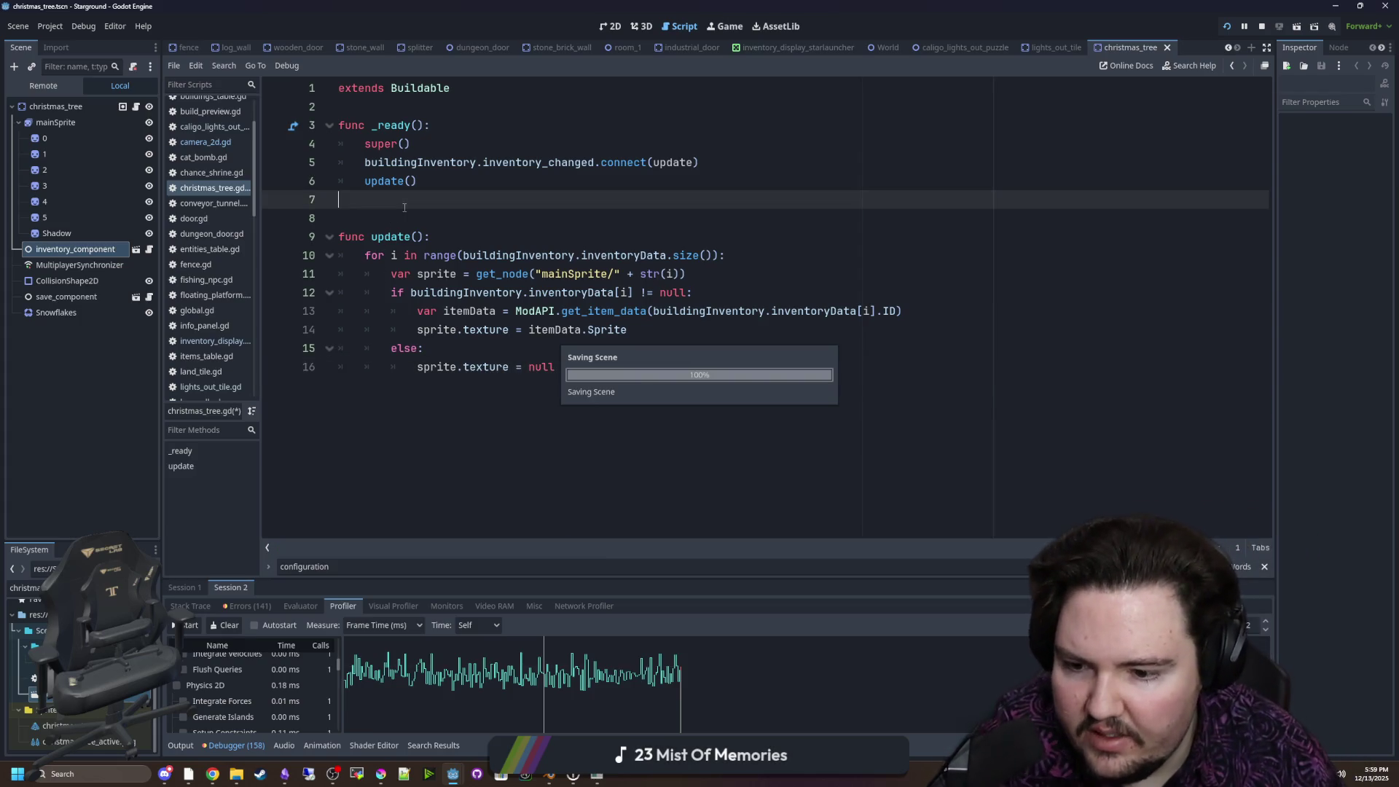
{"action": "left_click", "coordinate": [728, 29]}
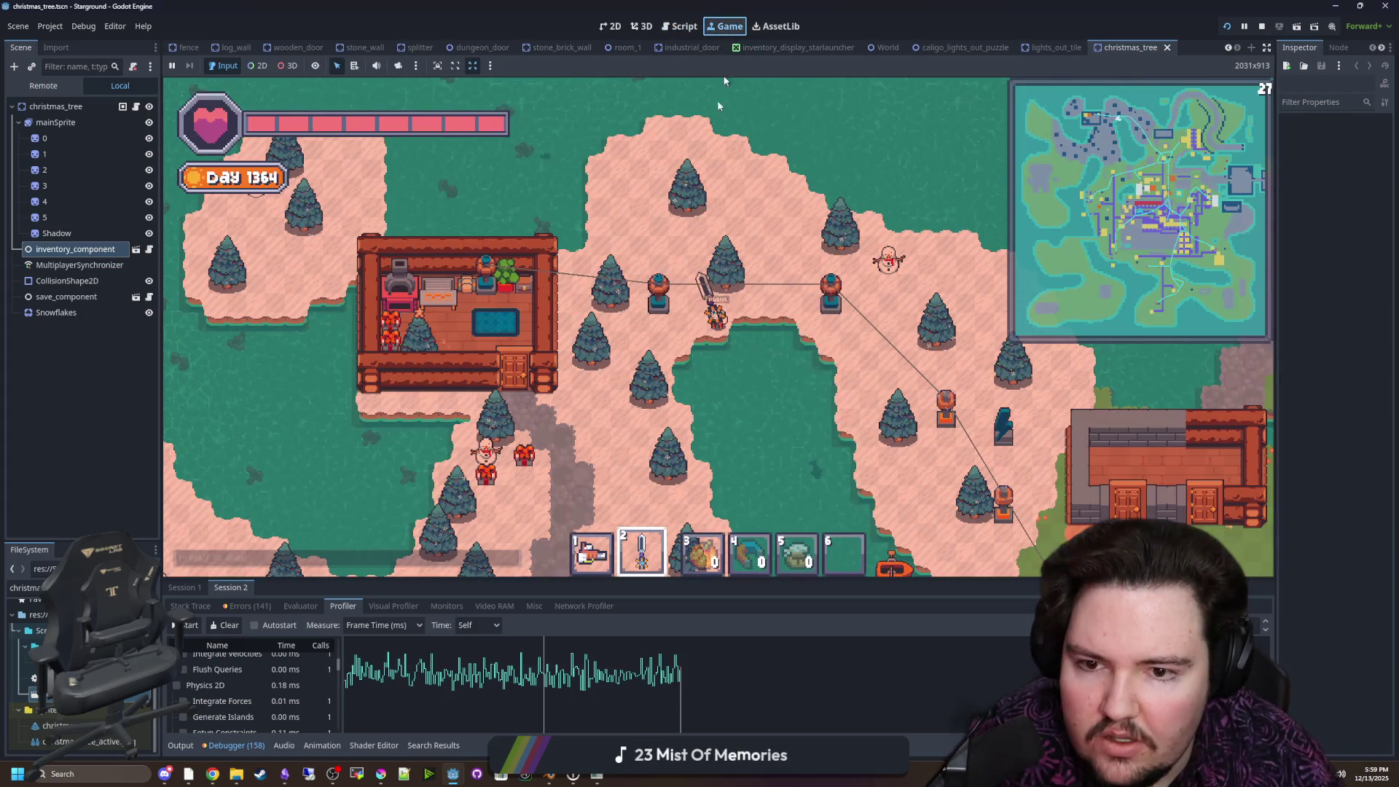
Walk the player down, then briefly record with the Profiler in an enlarged panel.
{"action": "key", "text": "s"}
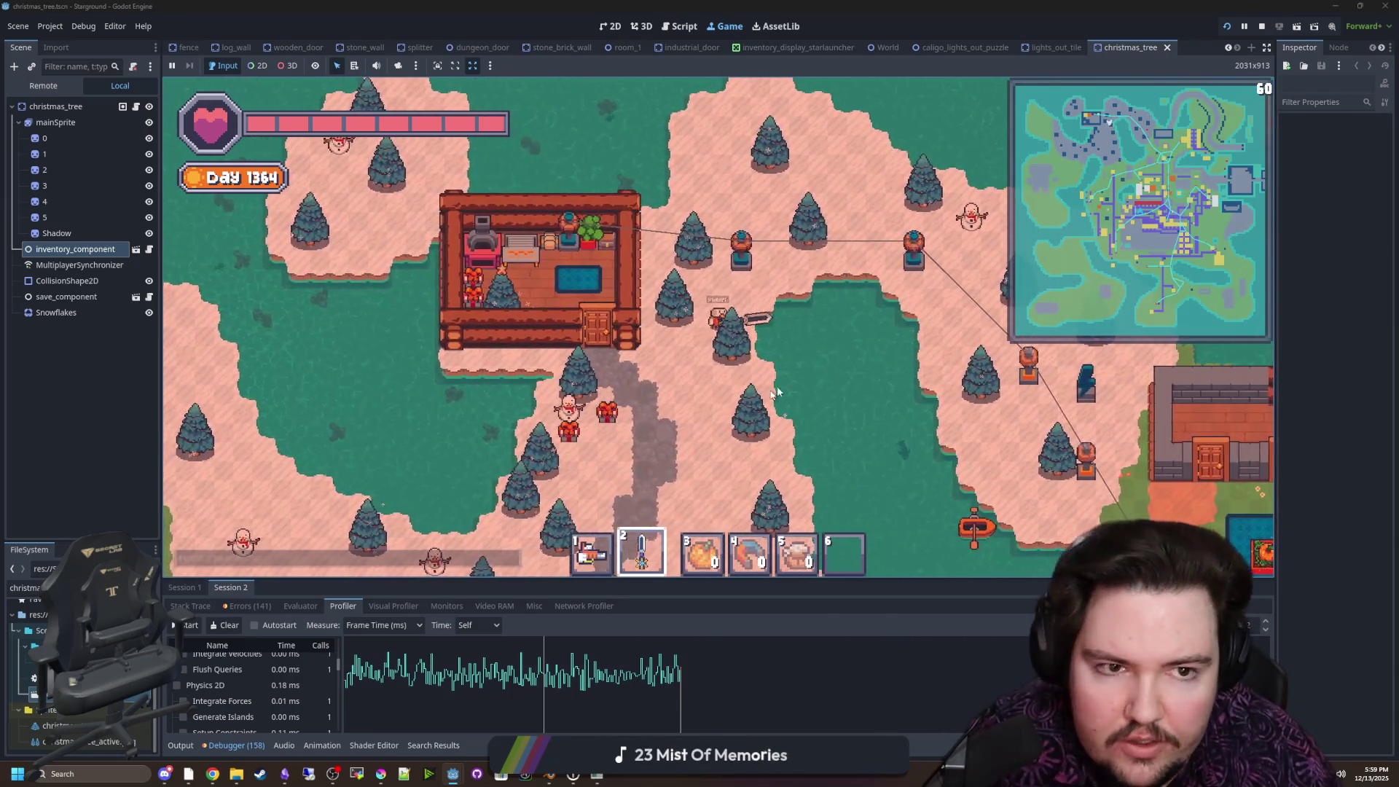
{"action": "key", "text": "1"}
{"action": "key", "text": "s"}
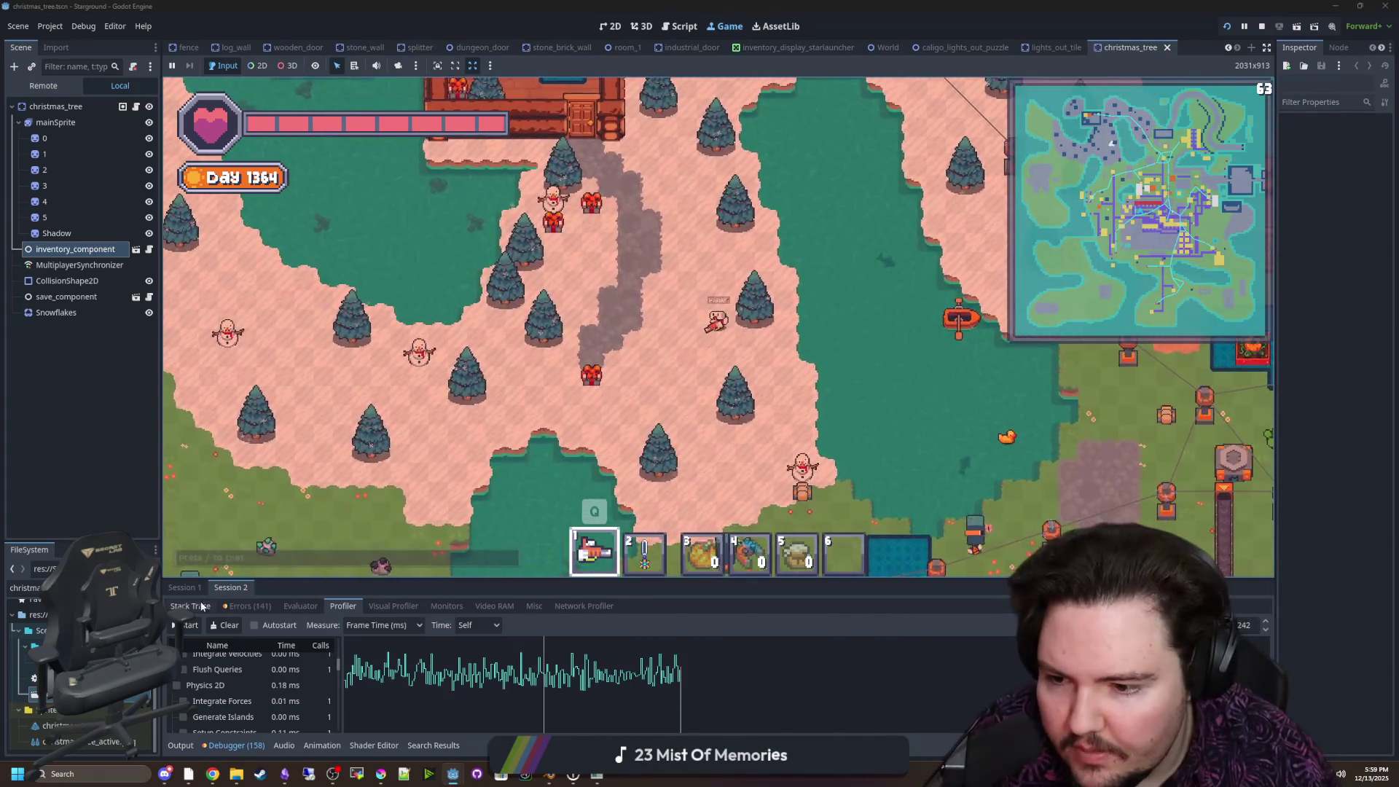
{"action": "left_click", "coordinate": [188, 624]}
{"action": "left_click_drag", "start_coordinate": [348, 581], "coordinate": [396, 357]}
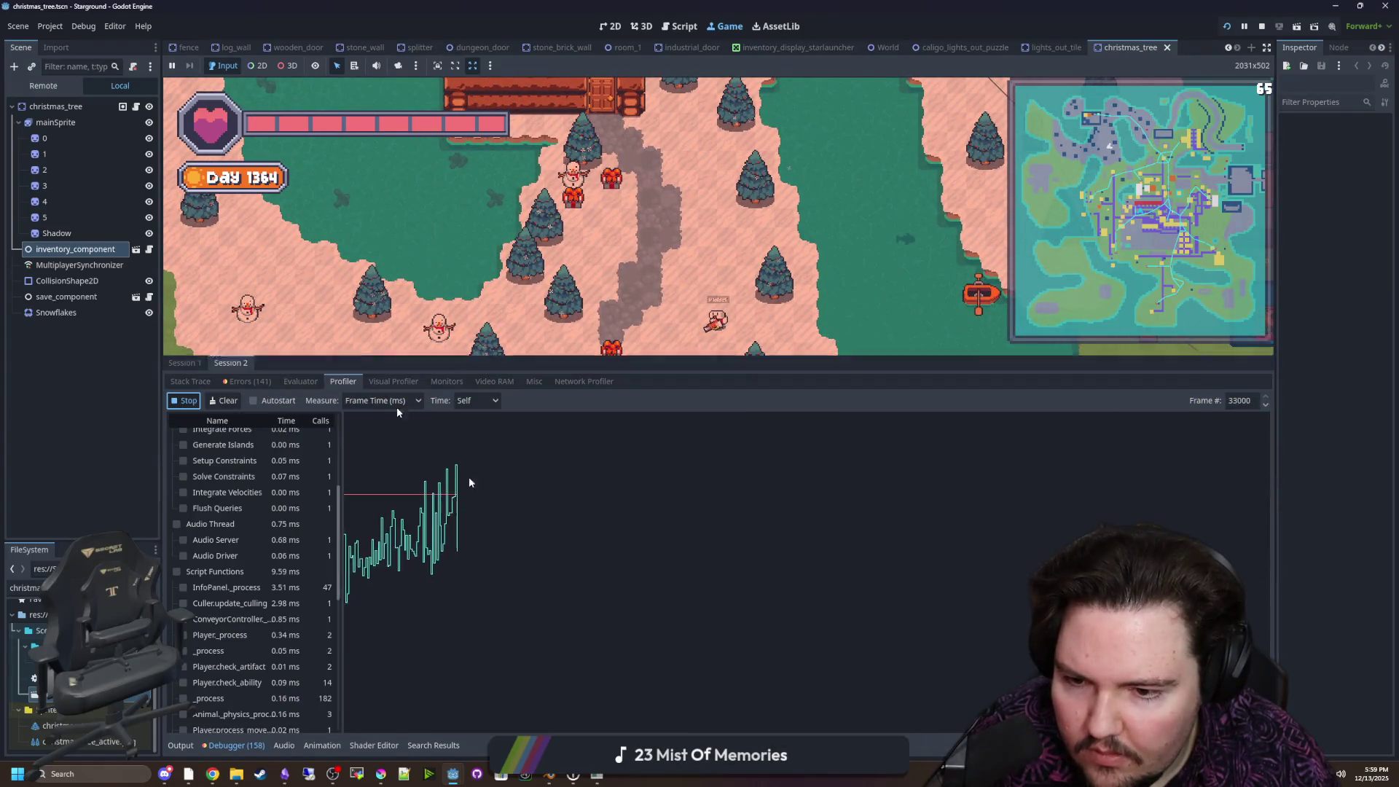
{"action": "left_click", "coordinate": [182, 402]}
Start a fresh Profiler recording and make the profiler panel taller still.
{"action": "mouse_move", "coordinate": [597, 774]}
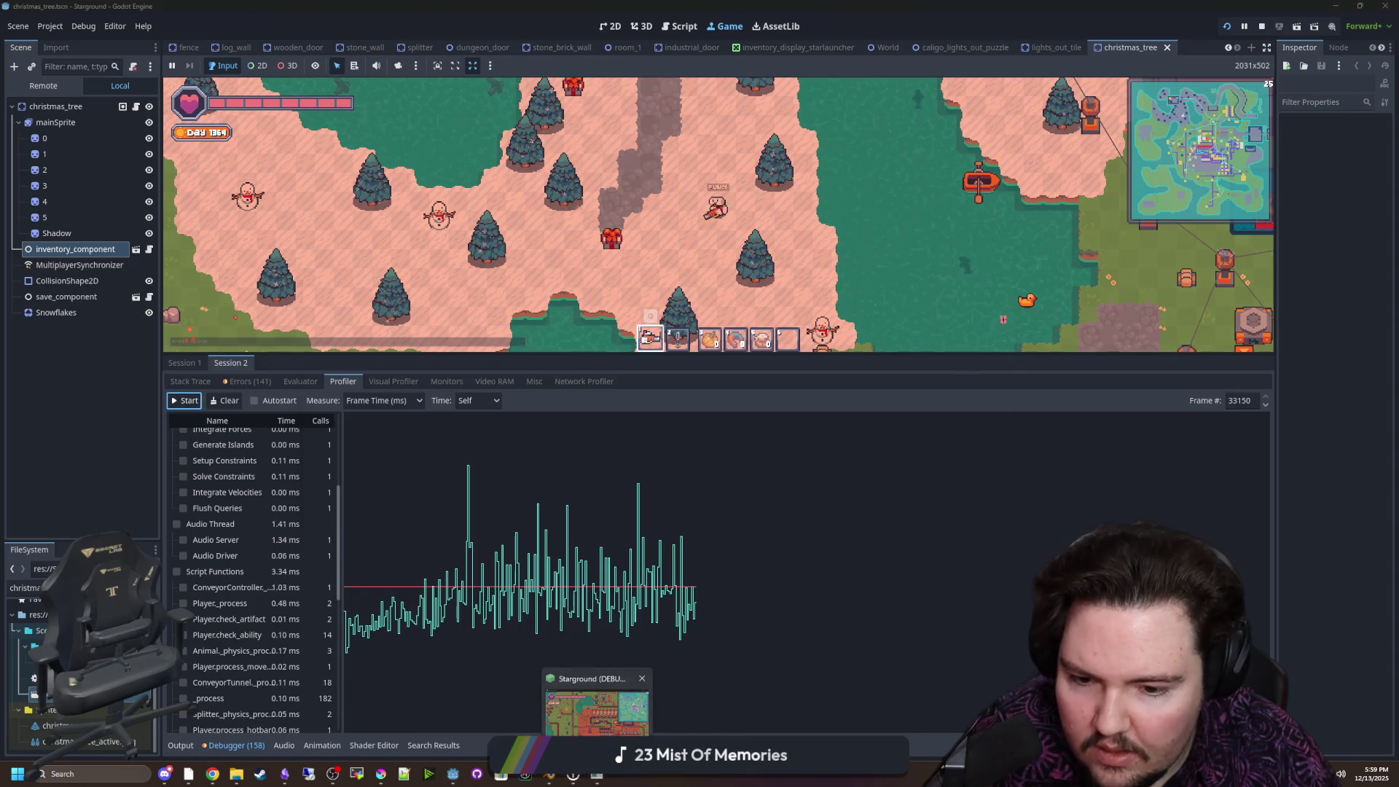
{"action": "left_click", "coordinate": [597, 710]}
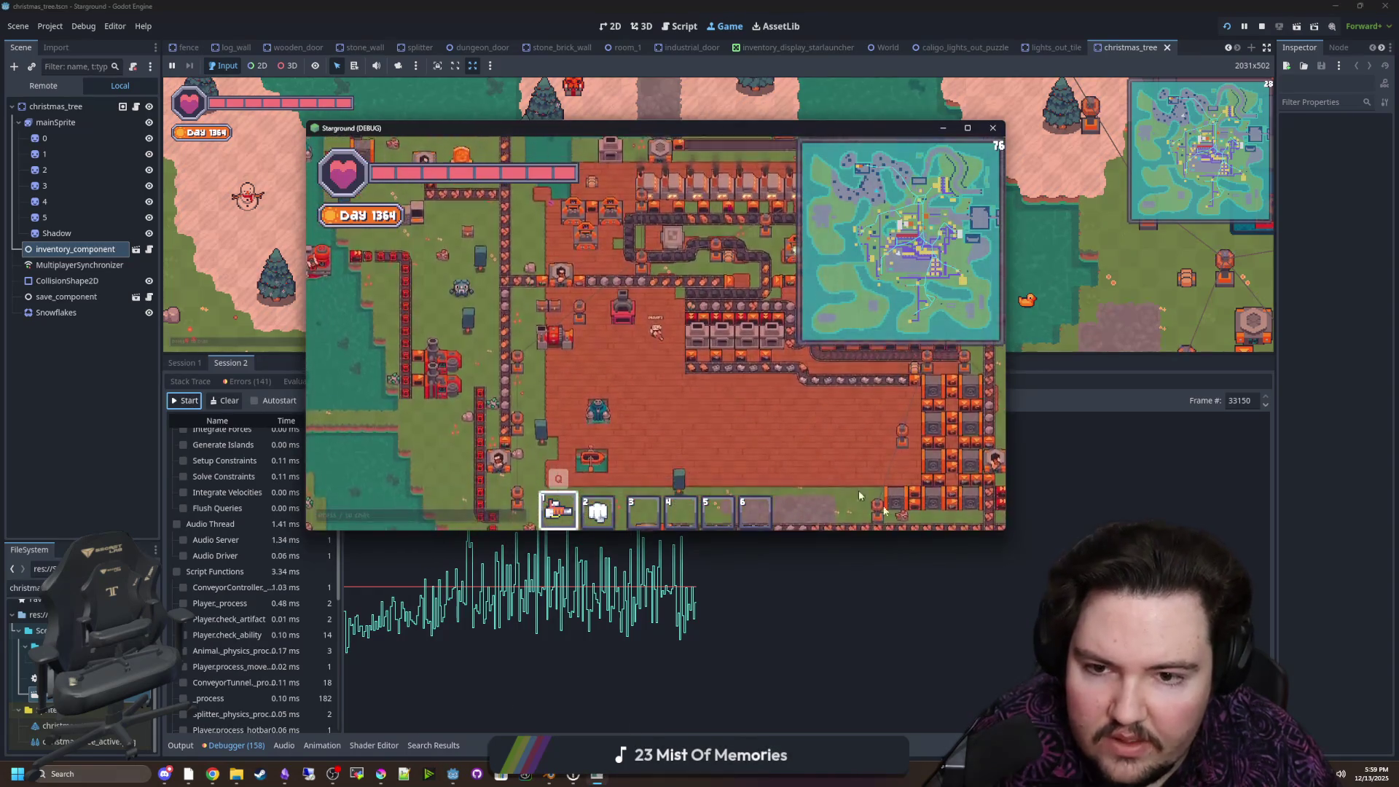
{"action": "left_click", "coordinate": [995, 599]}
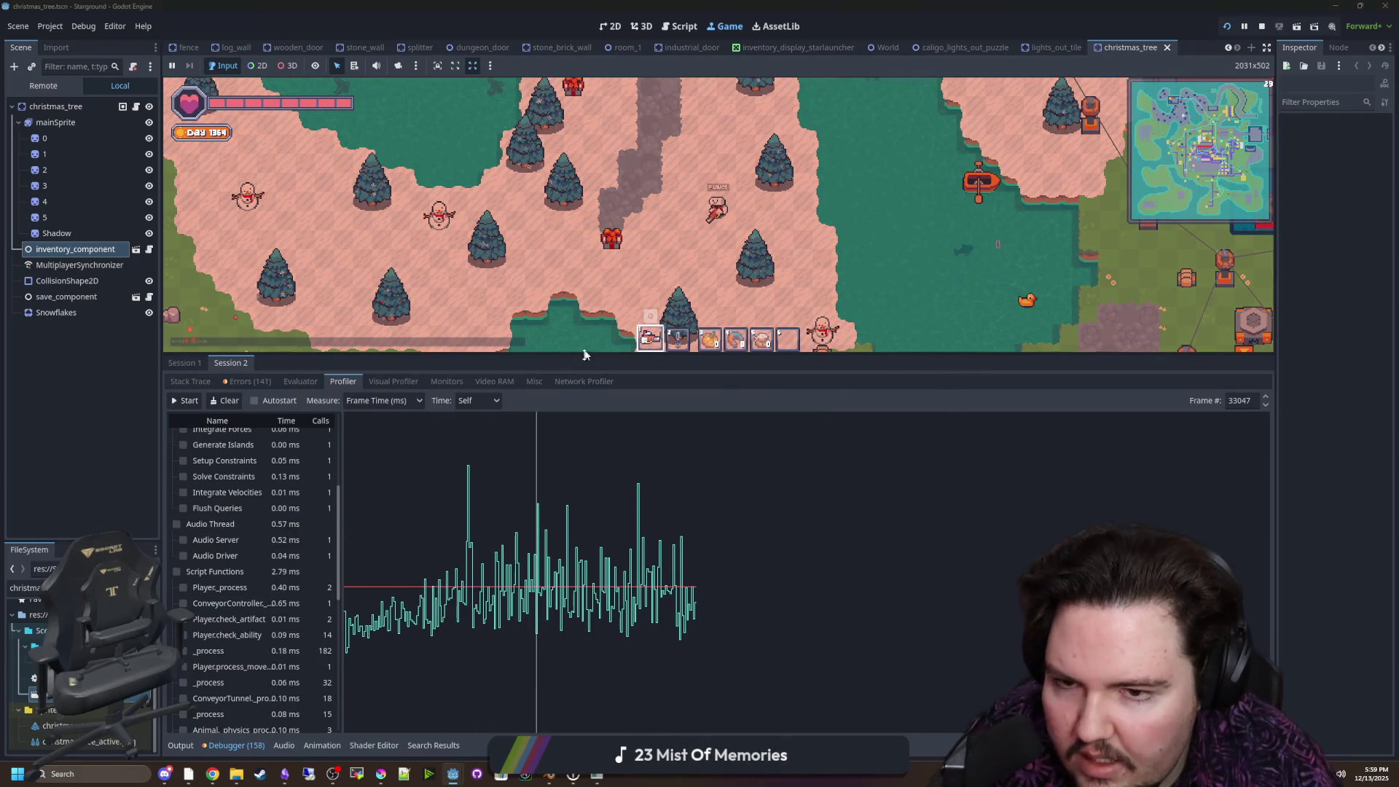
{"action": "left_click_drag", "start_coordinate": [590, 357], "coordinate": [602, 309]}
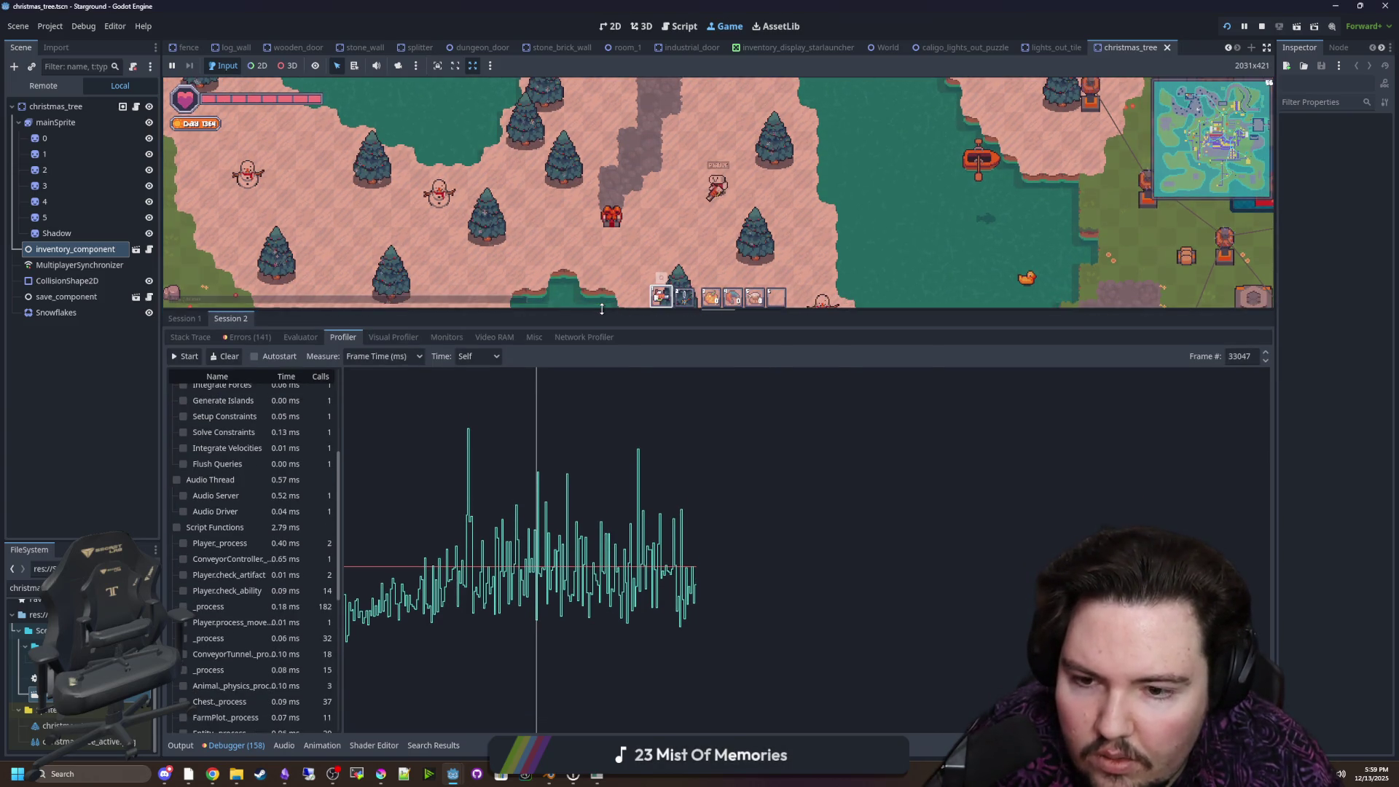
{"action": "left_click", "coordinate": [195, 356]}
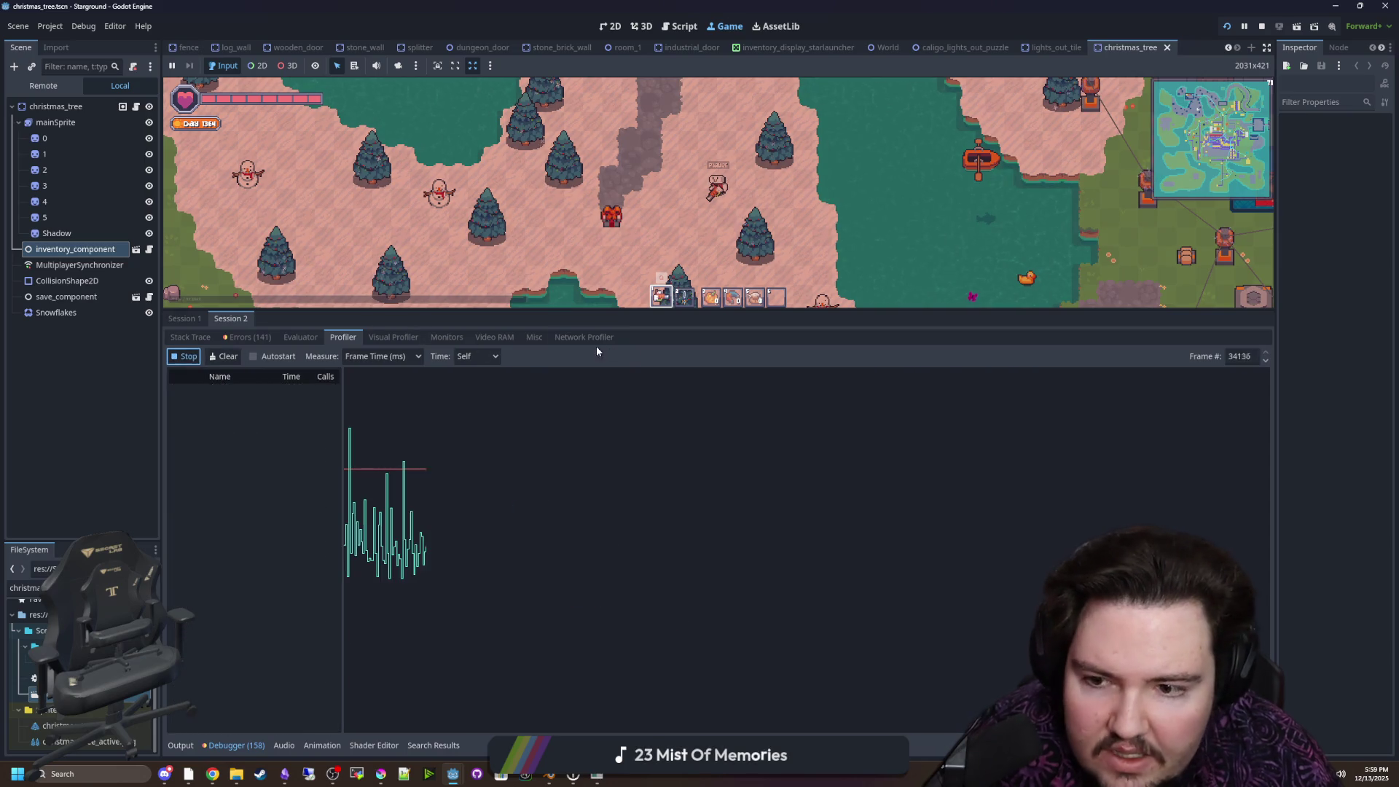
{"action": "mouse_move", "coordinate": [605, 311]}
{"action": "left_mouse_down"}
{"action": "mouse_move", "coordinate": [654, 239]}
{"action": "mouse_move", "coordinate": [649, 580]}
{"action": "mouse_move", "coordinate": [680, 419]}
{"action": "mouse_move", "coordinate": [491, 586]}
{"action": "mouse_move", "coordinate": [516, 358]}
{"action": "mouse_move", "coordinate": [544, 285]}
{"action": "mouse_move", "coordinate": [540, 135]}
{"action": "mouse_move", "coordinate": [539, 455]}
{"action": "left_mouse_up"}
Walk the player down-right in the game, then inspect a profiled frame.
{"action": "key", "text": "s"}
{"action": "key", "text": "d"}
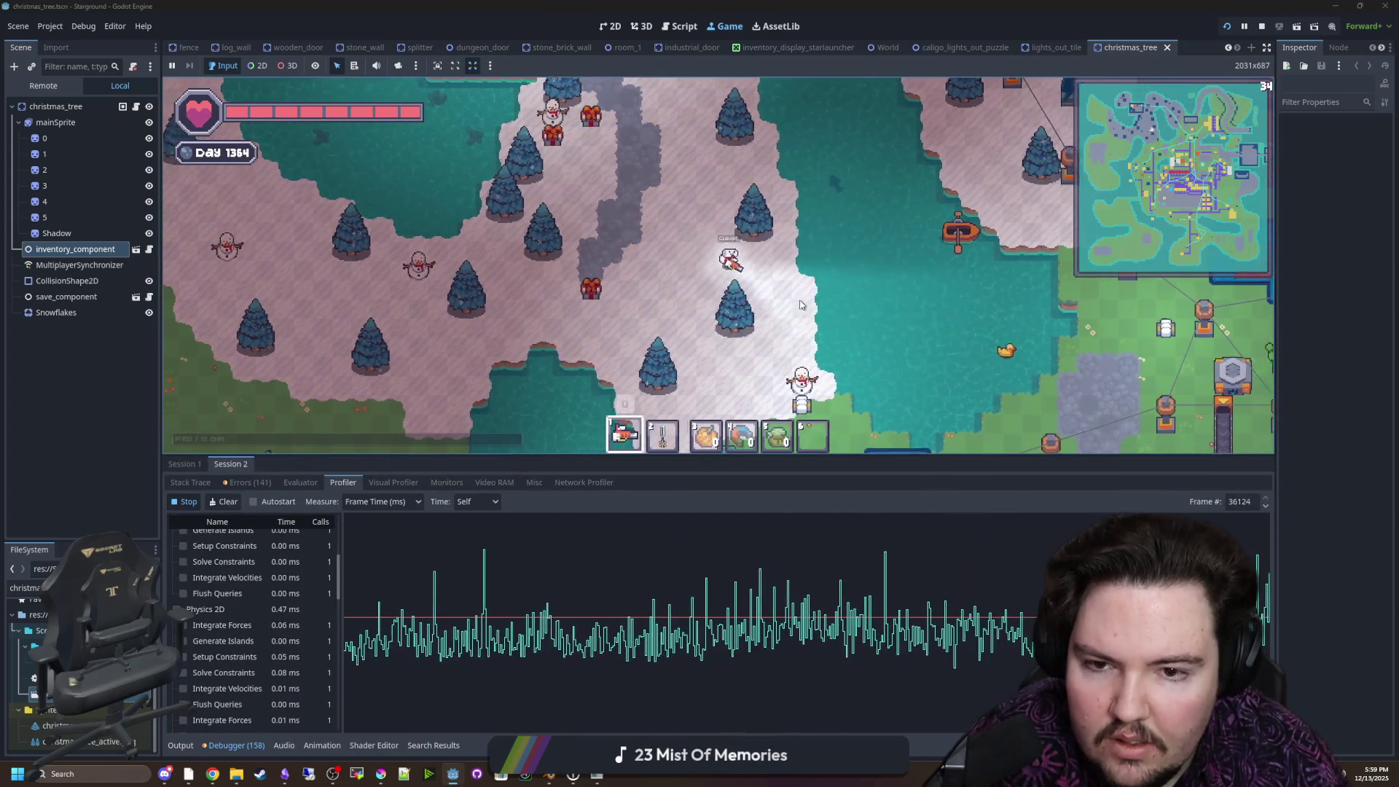
{"action": "left_click", "coordinate": [598, 775]}
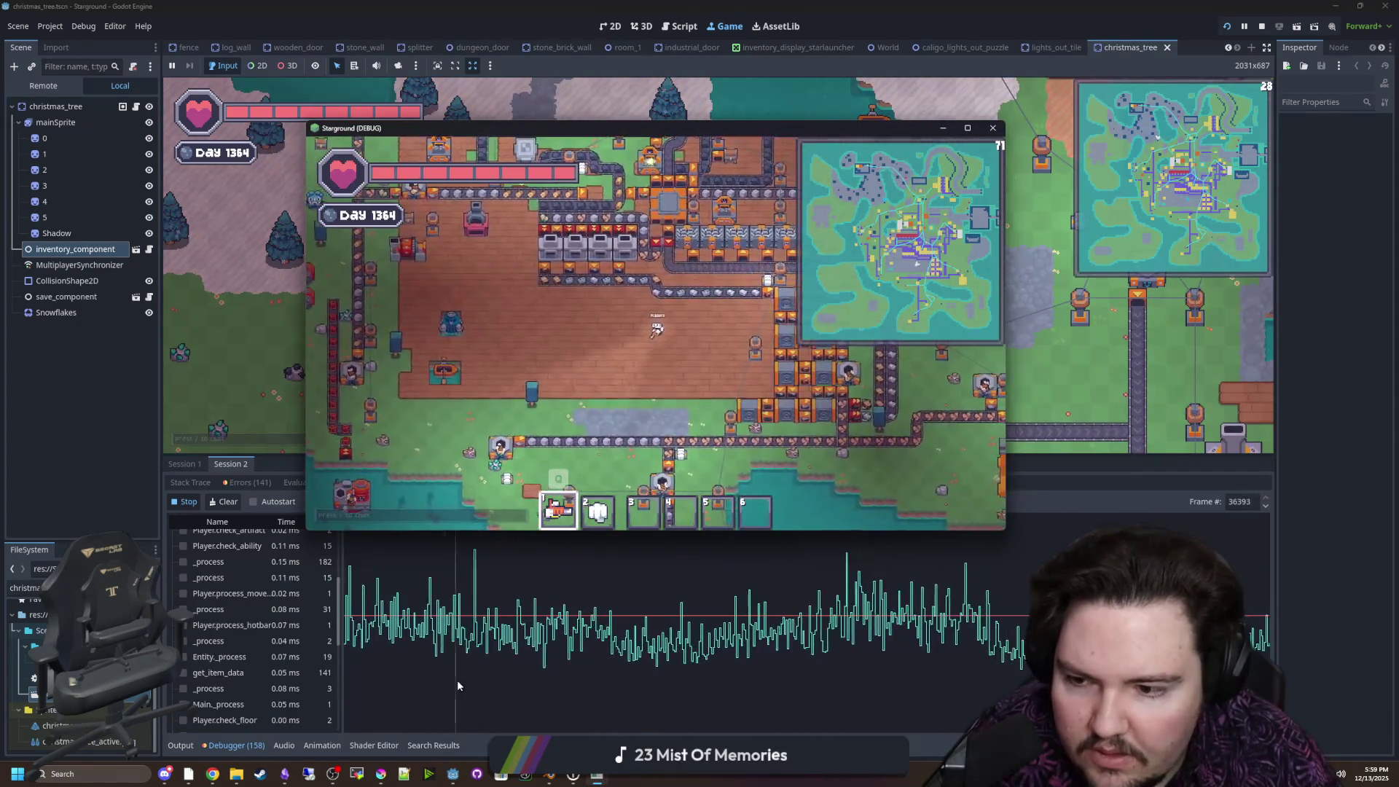
{"action": "left_click", "coordinate": [448, 672]}
{"action": "scroll", "coordinate": [248, 652], "scroll_direction": "down", "scroll_amount": 1}
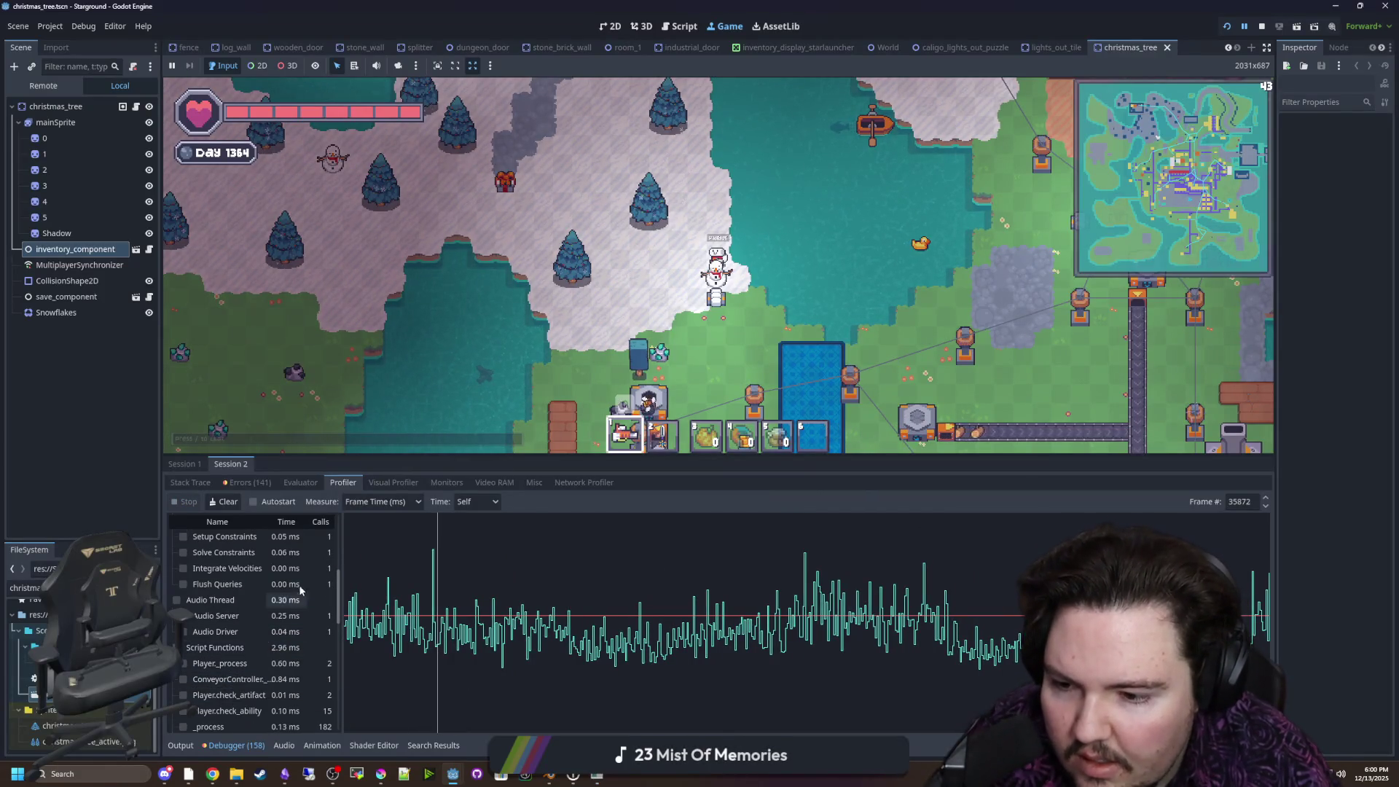
Restart Session 1 profiling and move the game window aside to reveal the profiler.
{"action": "left_click", "coordinate": [182, 464]}
{"action": "left_click", "coordinate": [184, 501]}
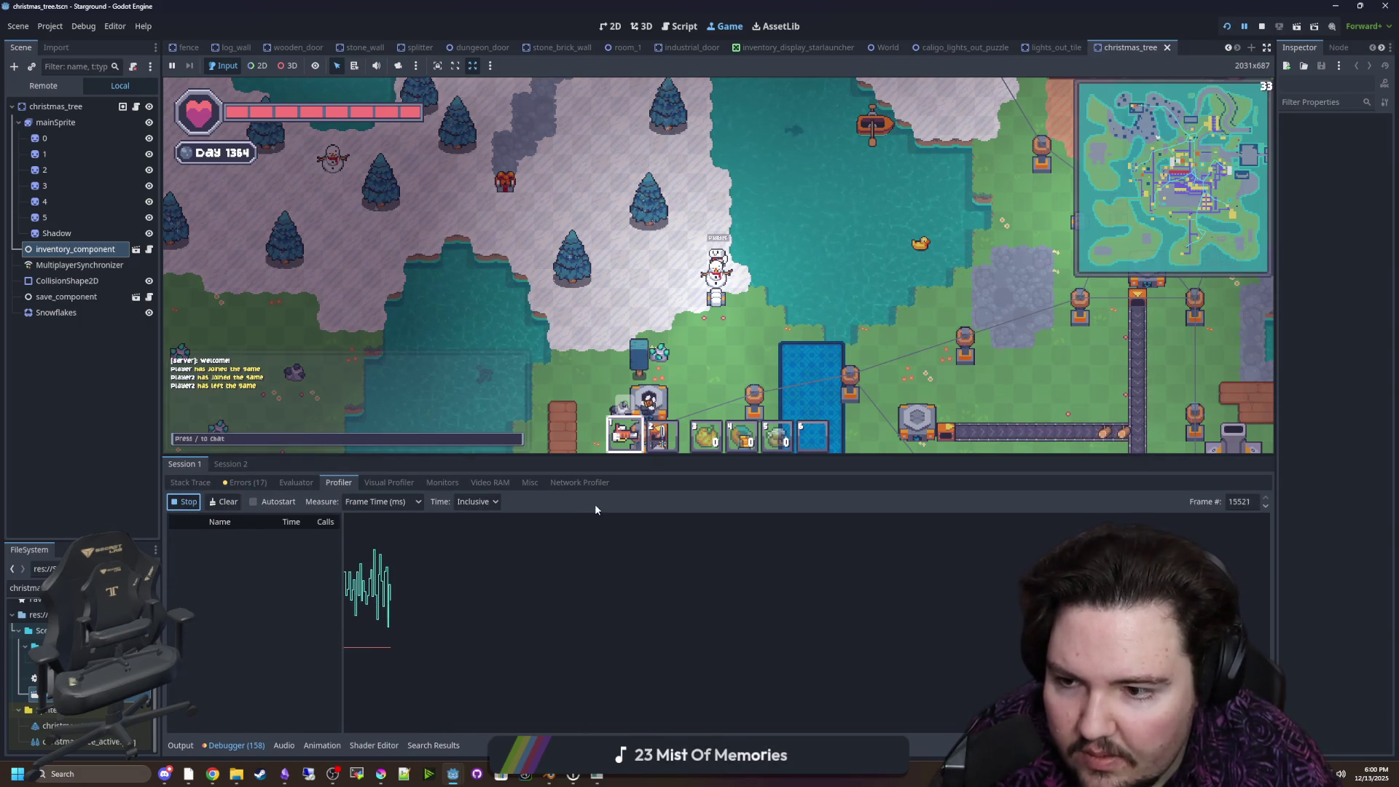
{"action": "left_click", "coordinate": [592, 777]}
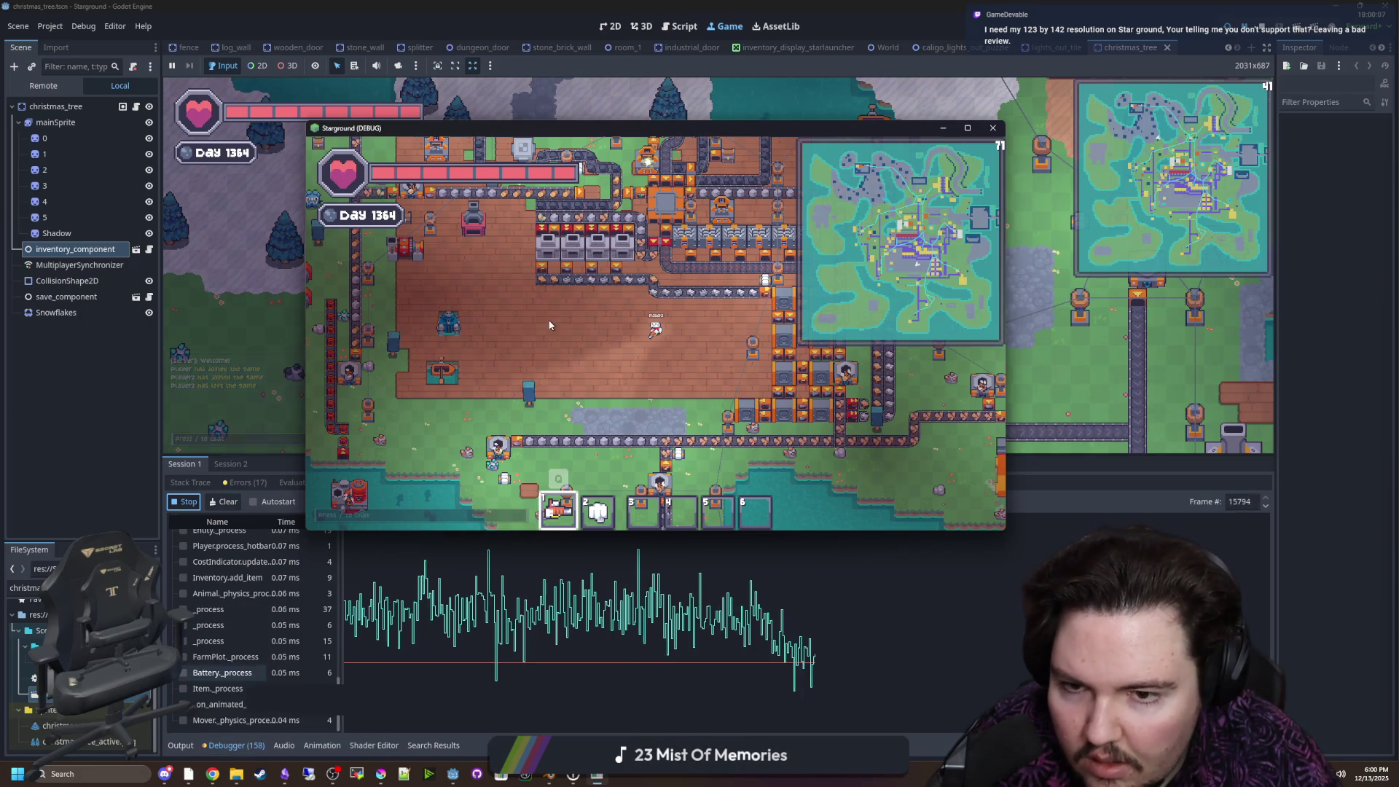
{"action": "left_click_drag", "start_coordinate": [775, 138], "coordinate": [937, 135]}
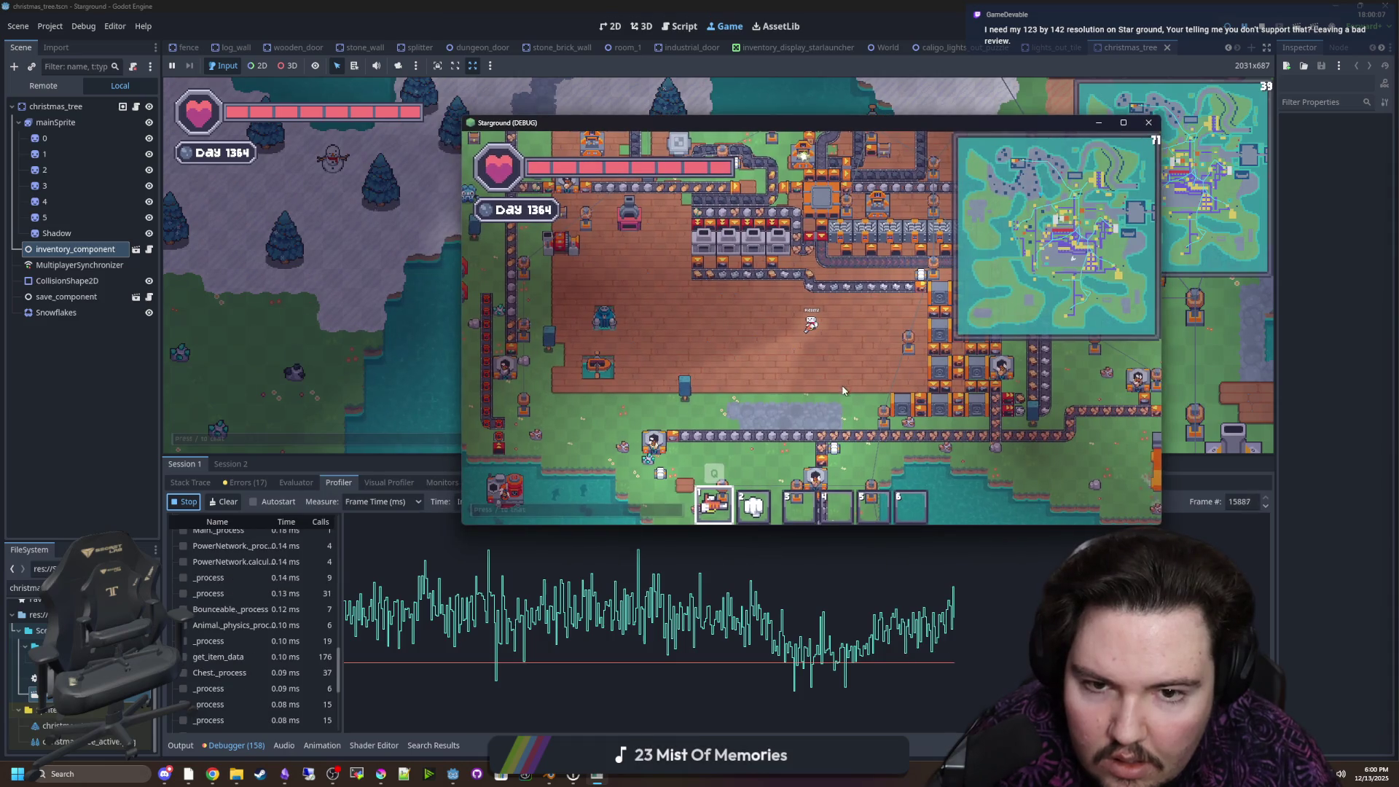
Review Session 2's Errors, Profiler, Network Profiler and Misc tabs, then show Session 1's Profiler.
{"action": "left_click", "coordinate": [241, 483]}
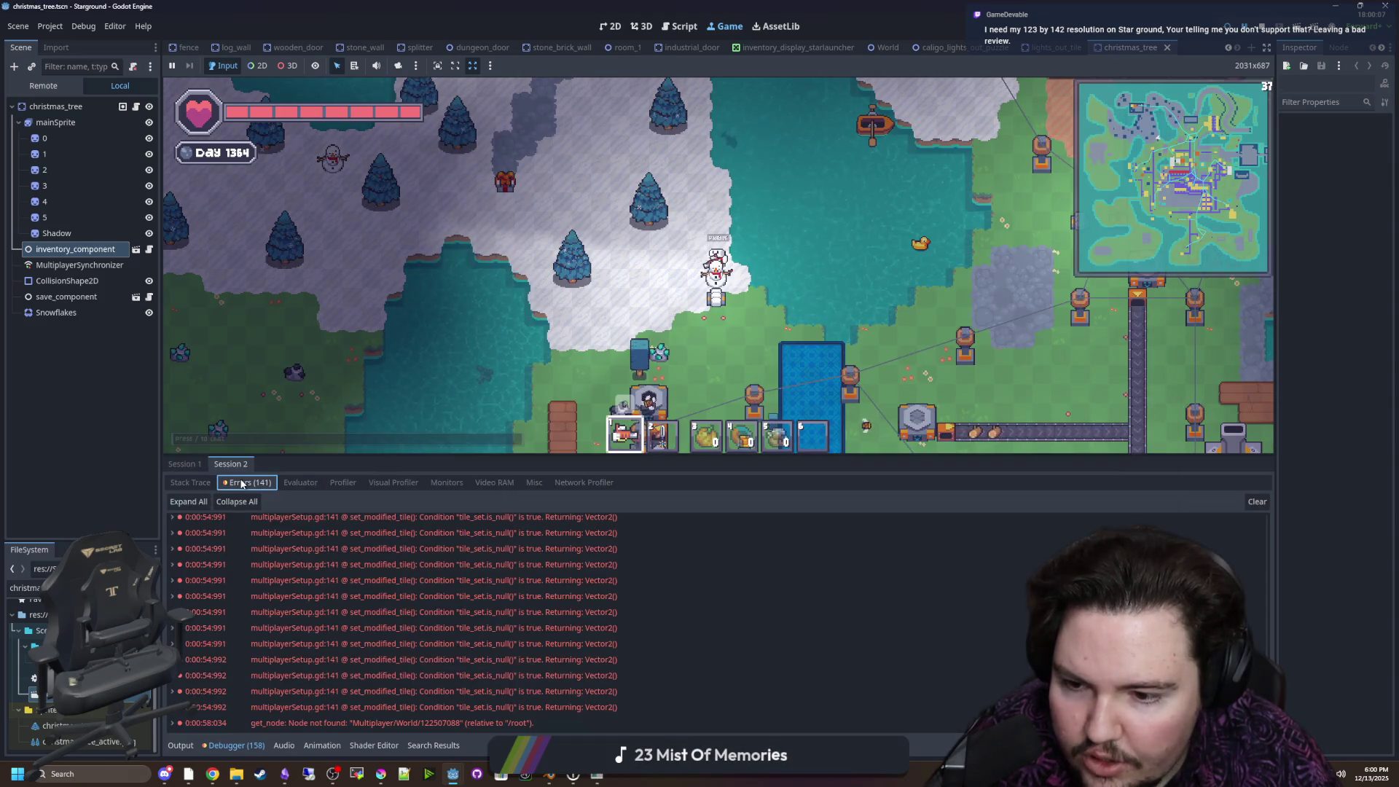
{"action": "scroll", "coordinate": [415, 680], "scroll_direction": "down", "scroll_amount": 1}
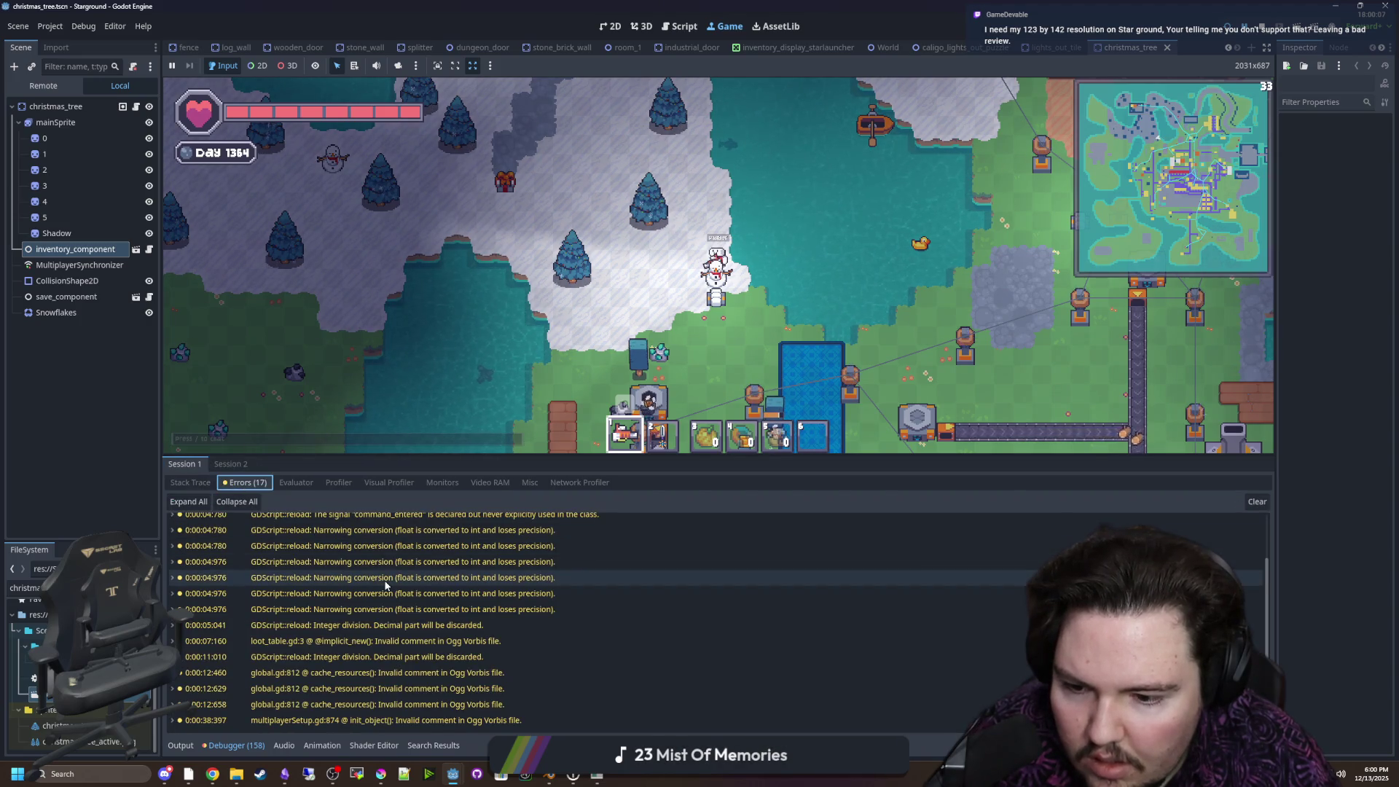
{"action": "left_click", "coordinate": [233, 465]}
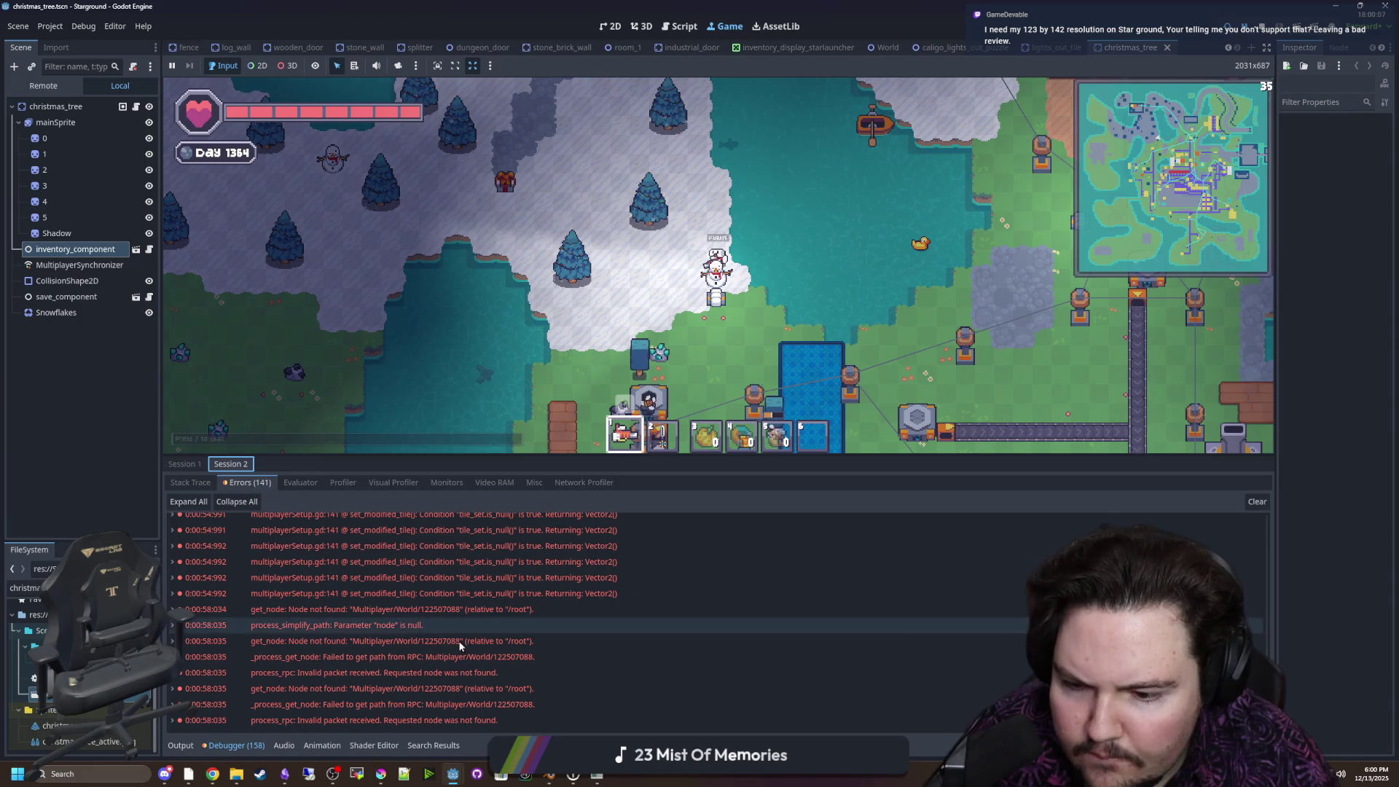
{"action": "left_click", "coordinate": [326, 484]}
{"action": "left_click", "coordinate": [598, 486]}
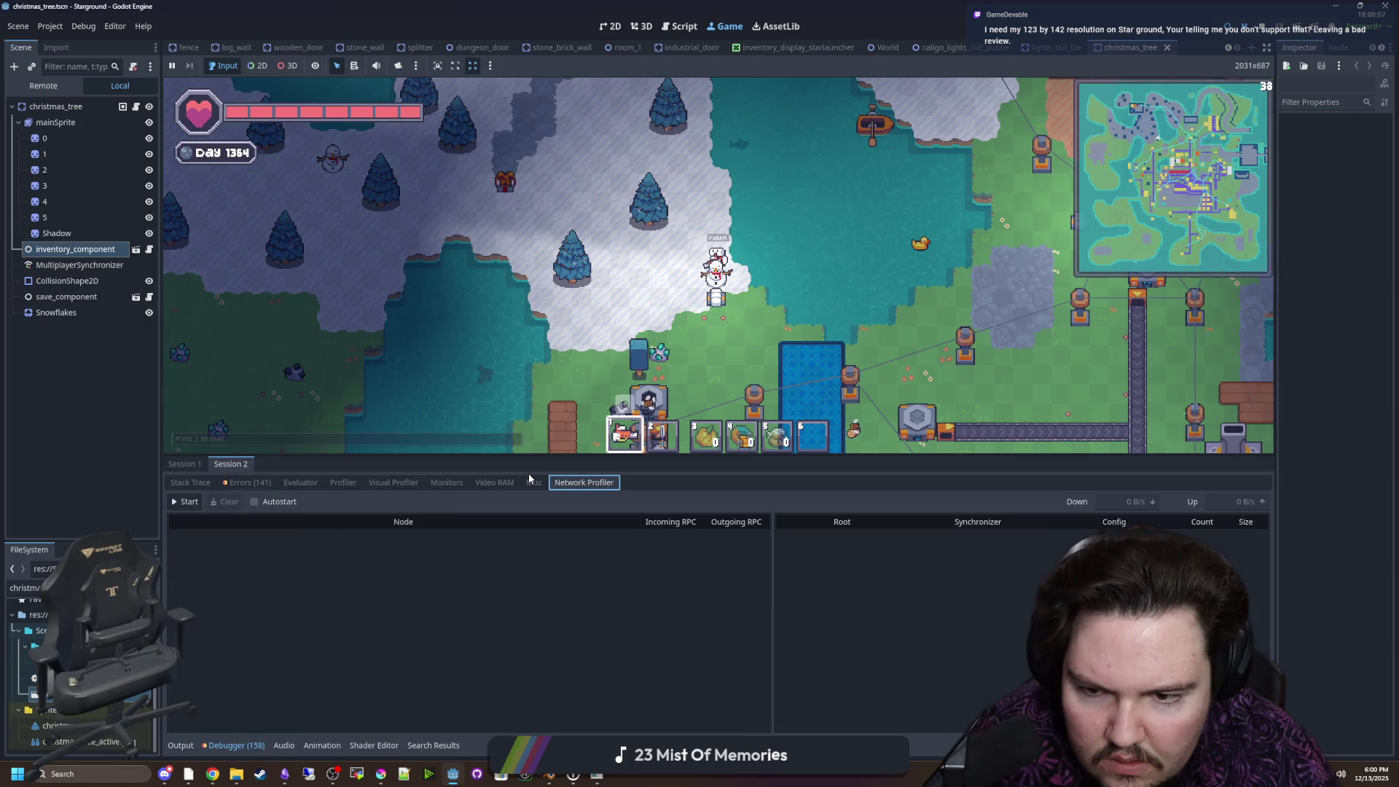
{"action": "left_click", "coordinate": [531, 482]}
{"action": "left_click", "coordinate": [246, 483]}
{"action": "left_click", "coordinate": [184, 464]}
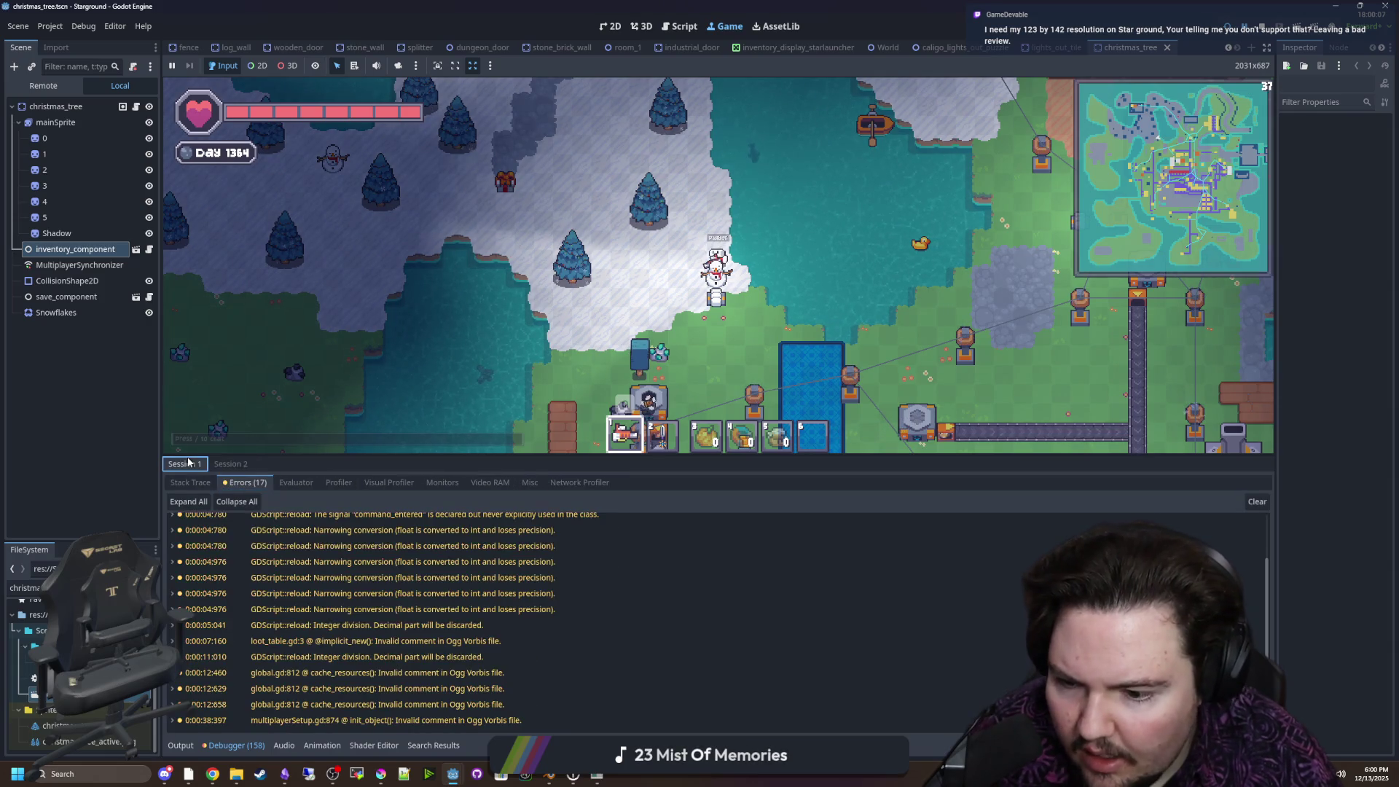
{"action": "left_click", "coordinate": [341, 482]}
Adjust the Game/Debugger splitter so the profiler shows Physics 2D timings beside the game.
{"action": "mouse_move", "coordinate": [536, 456]}
{"action": "left_mouse_down"}
{"action": "mouse_move", "coordinate": [502, 565]}
{"action": "mouse_move", "coordinate": [534, 500]}
{"action": "mouse_move", "coordinate": [543, 430]}
{"action": "left_mouse_up"}
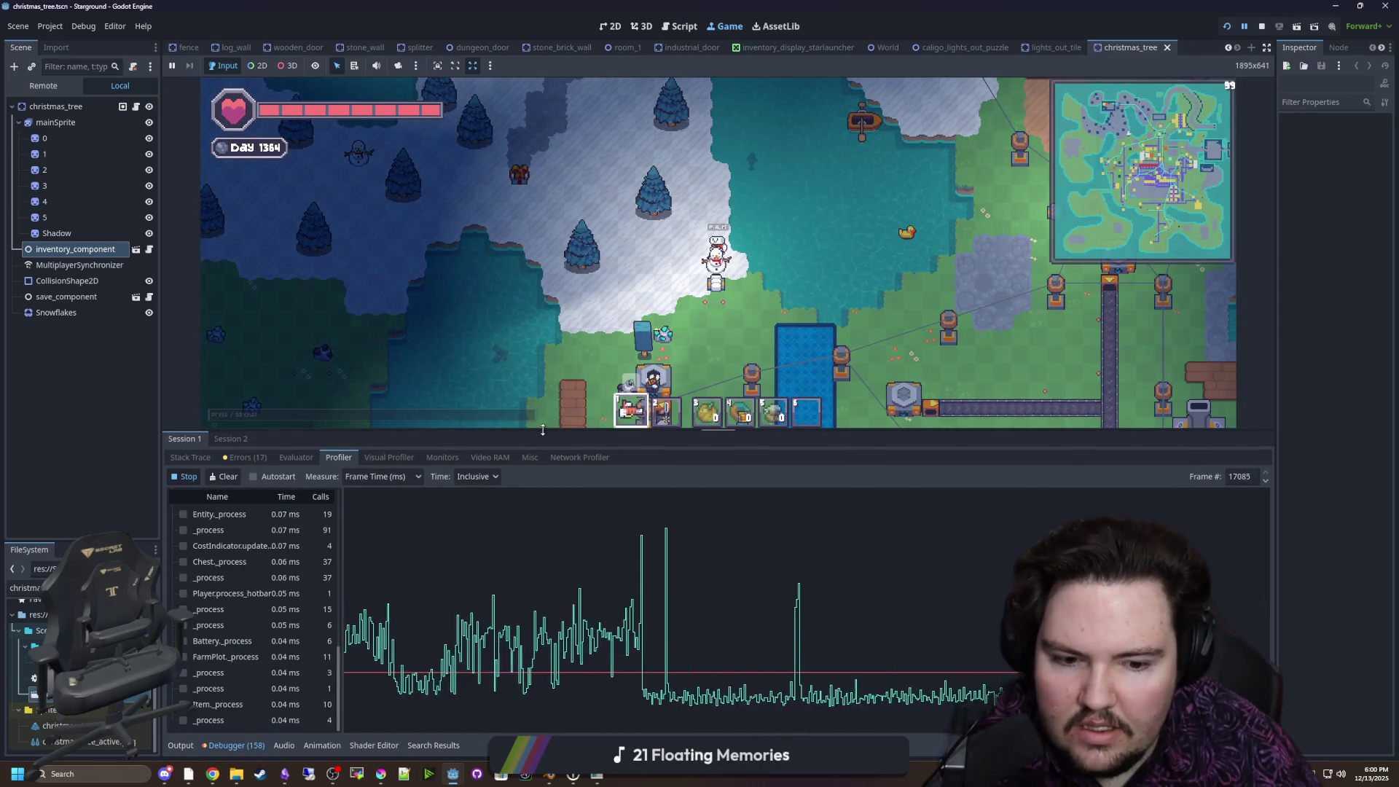
{"action": "left_click_drag", "start_coordinate": [542, 430], "coordinate": [527, 511]}
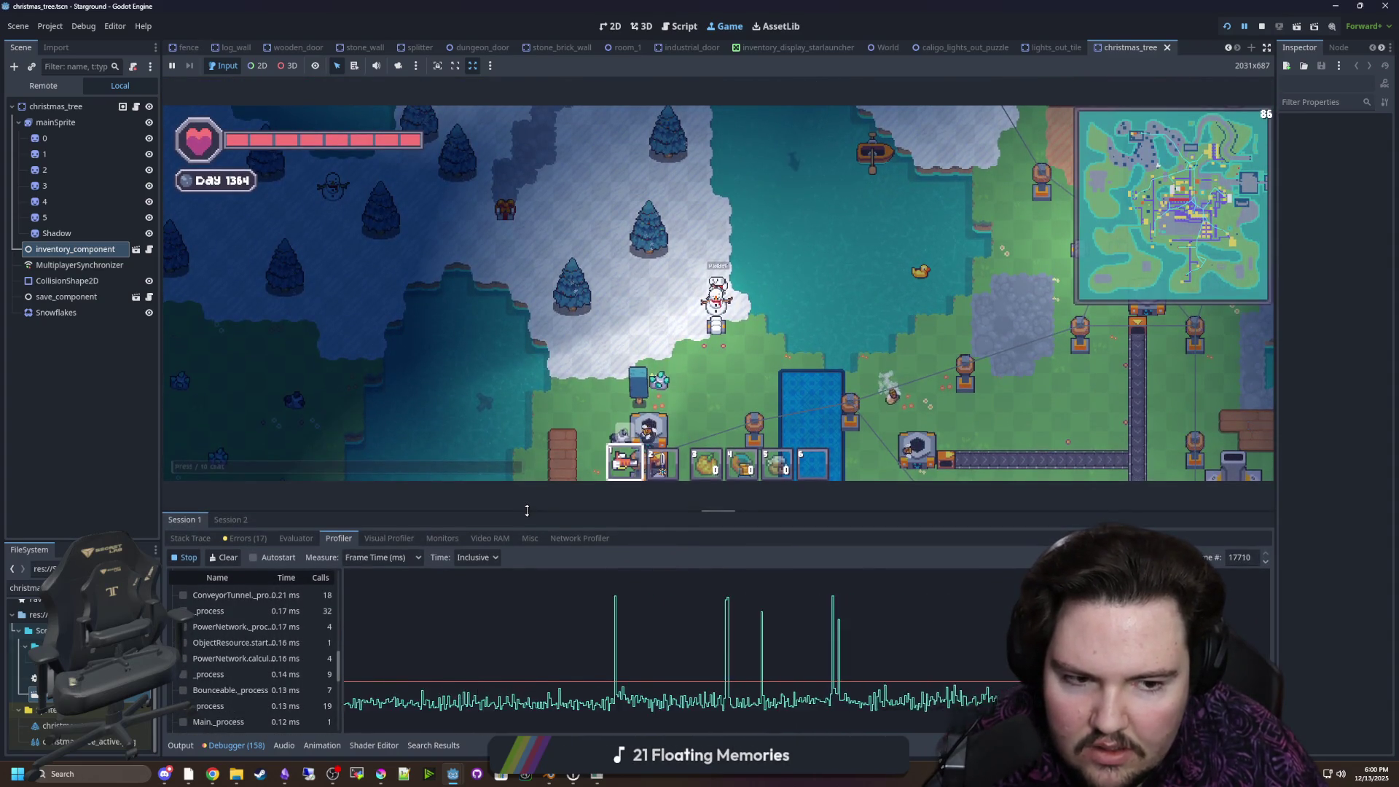
{"action": "mouse_move", "coordinate": [633, 511]}
{"action": "left_mouse_down"}
{"action": "mouse_move", "coordinate": [624, 549]}
{"action": "mouse_move", "coordinate": [647, 401]}
{"action": "mouse_move", "coordinate": [731, 97]}
{"action": "mouse_move", "coordinate": [683, 408]}
{"action": "mouse_move", "coordinate": [655, 472]}
{"action": "mouse_move", "coordinate": [677, 364]}
{"action": "mouse_move", "coordinate": [650, 403]}
{"action": "mouse_move", "coordinate": [634, 517]}
{"action": "mouse_move", "coordinate": [661, 429]}
{"action": "left_mouse_up"}
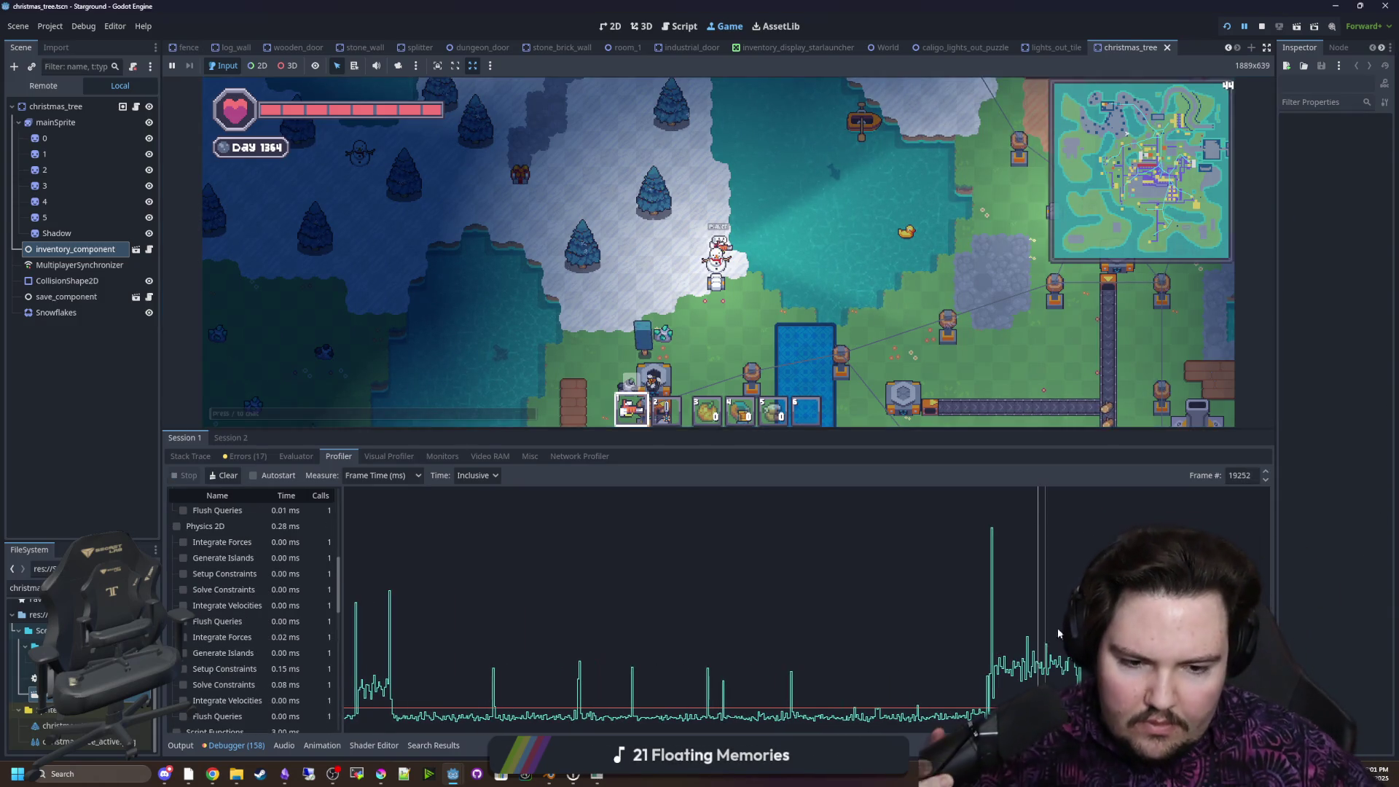
Scroll the profiler to Script Functions (Player_process 1.16 ms), then resume Session 2 via Stack Trace.
{"action": "scroll", "coordinate": [266, 641], "scroll_direction": "down", "scroll_amount": 3}
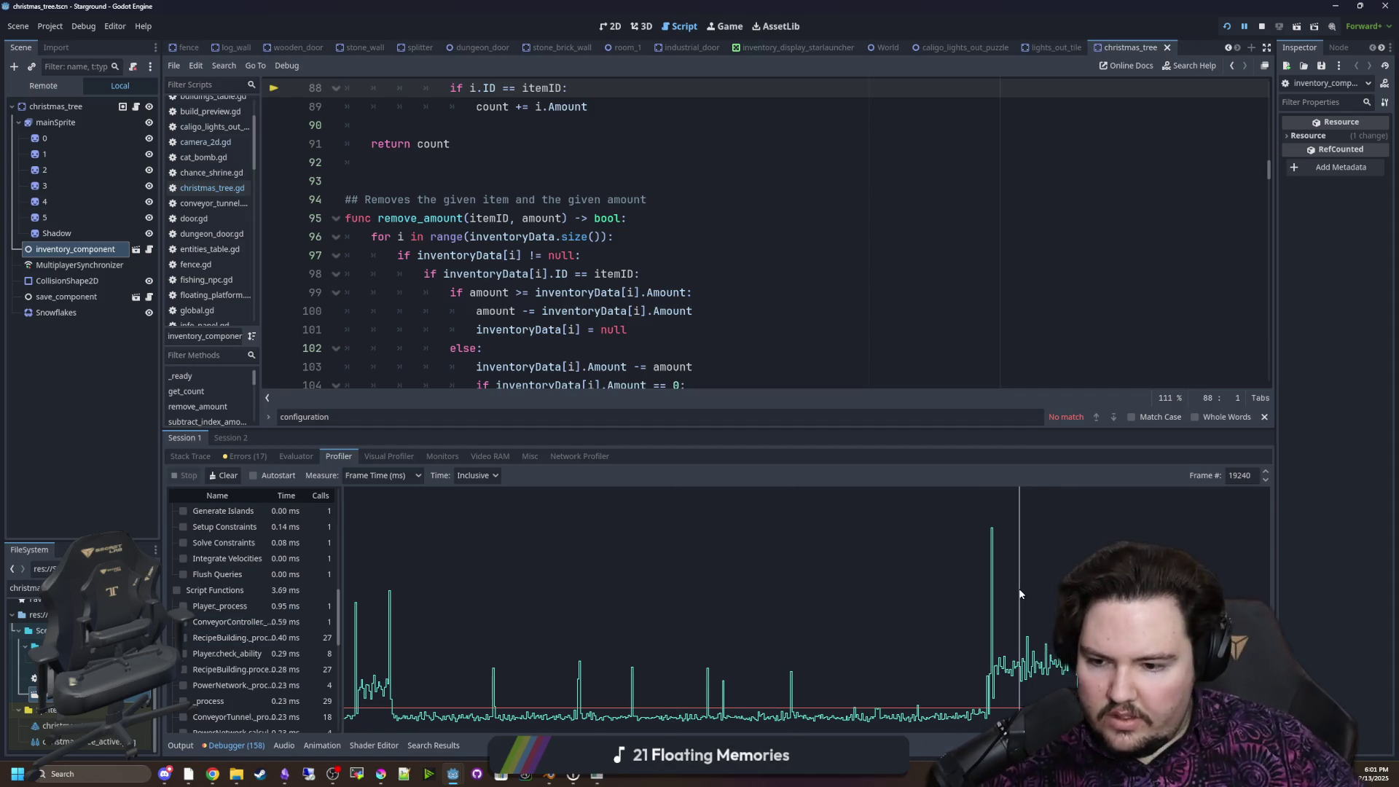
{"action": "scroll", "coordinate": [231, 615], "scroll_direction": "down", "scroll_amount": 3}
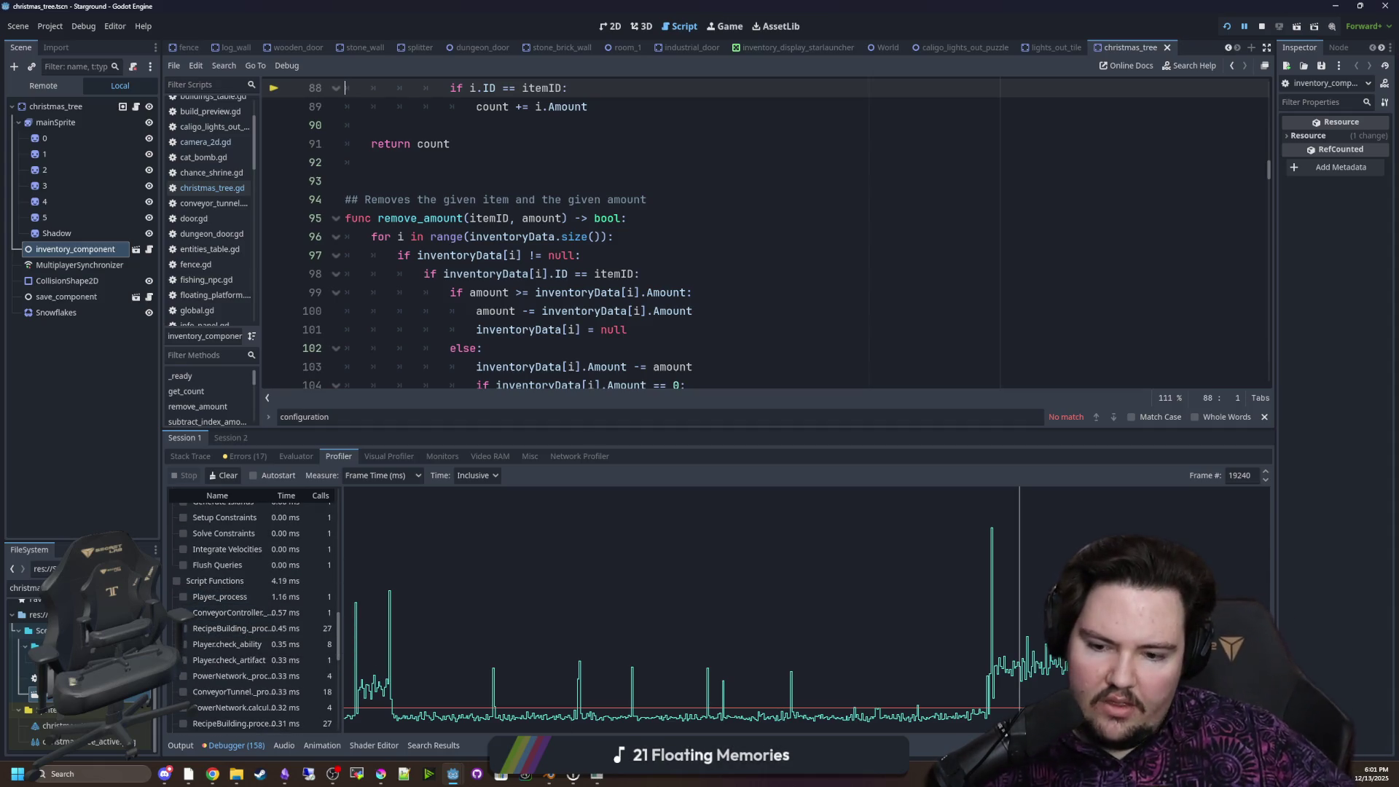
{"action": "left_click", "coordinate": [611, 776]}
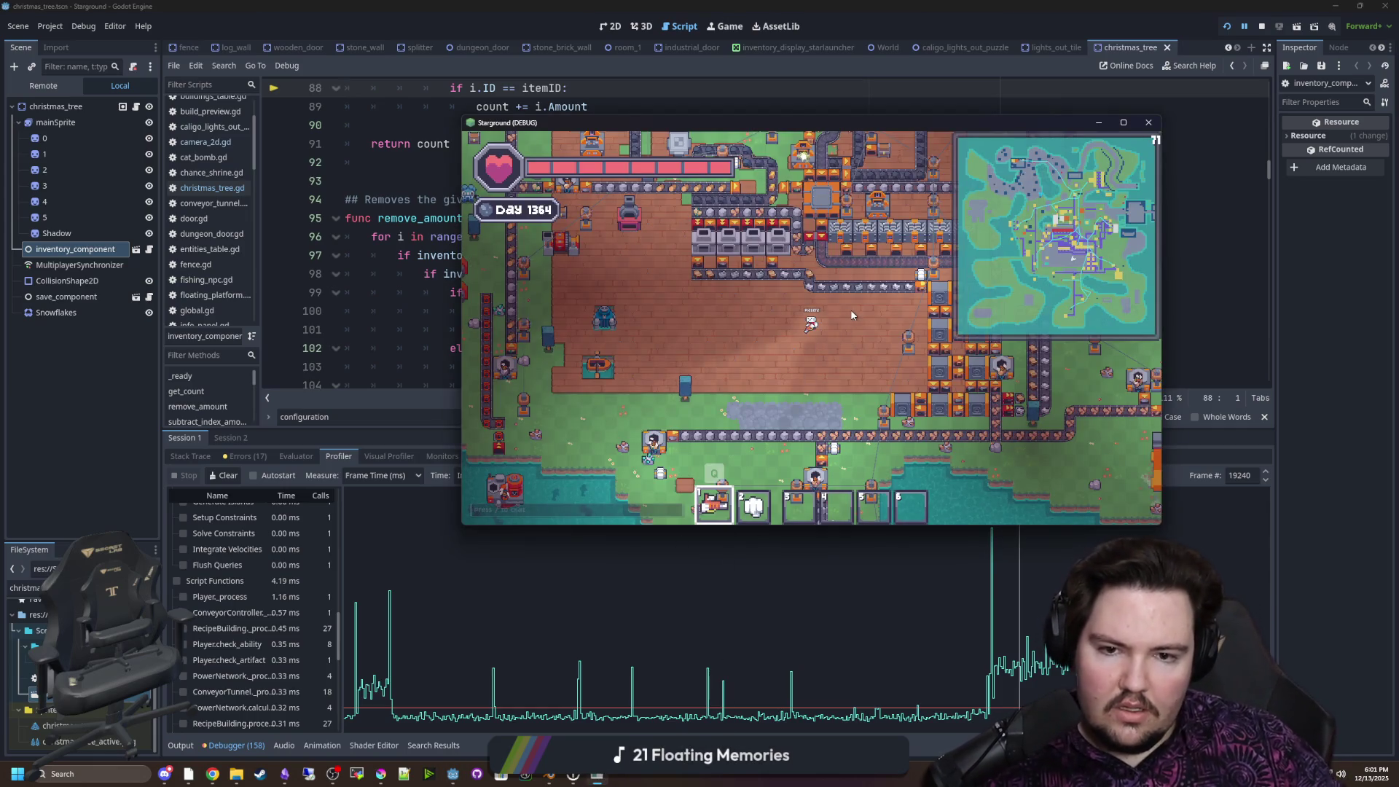
{"action": "left_click", "coordinate": [232, 451]}
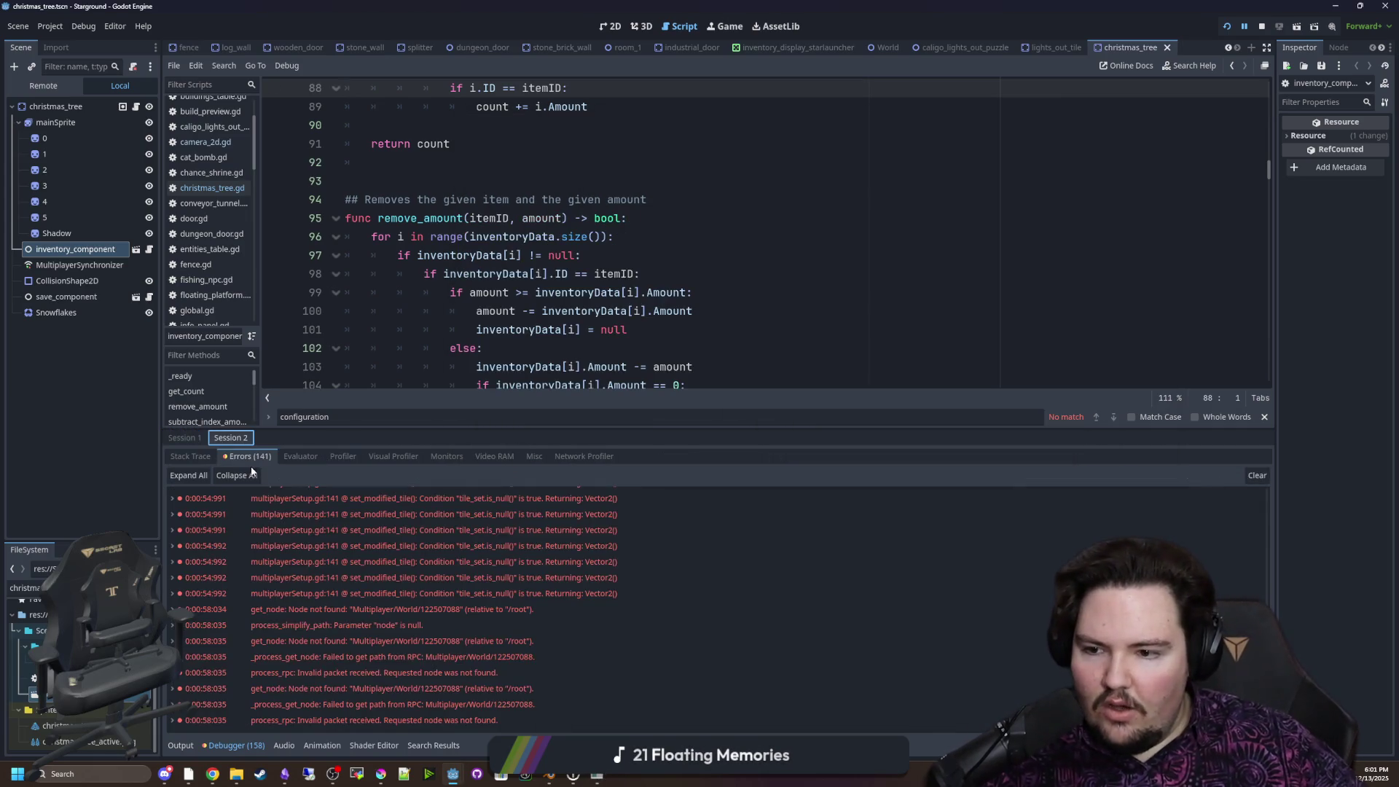
{"action": "left_click", "coordinate": [175, 457]}
{"action": "left_click", "coordinate": [1257, 475]}
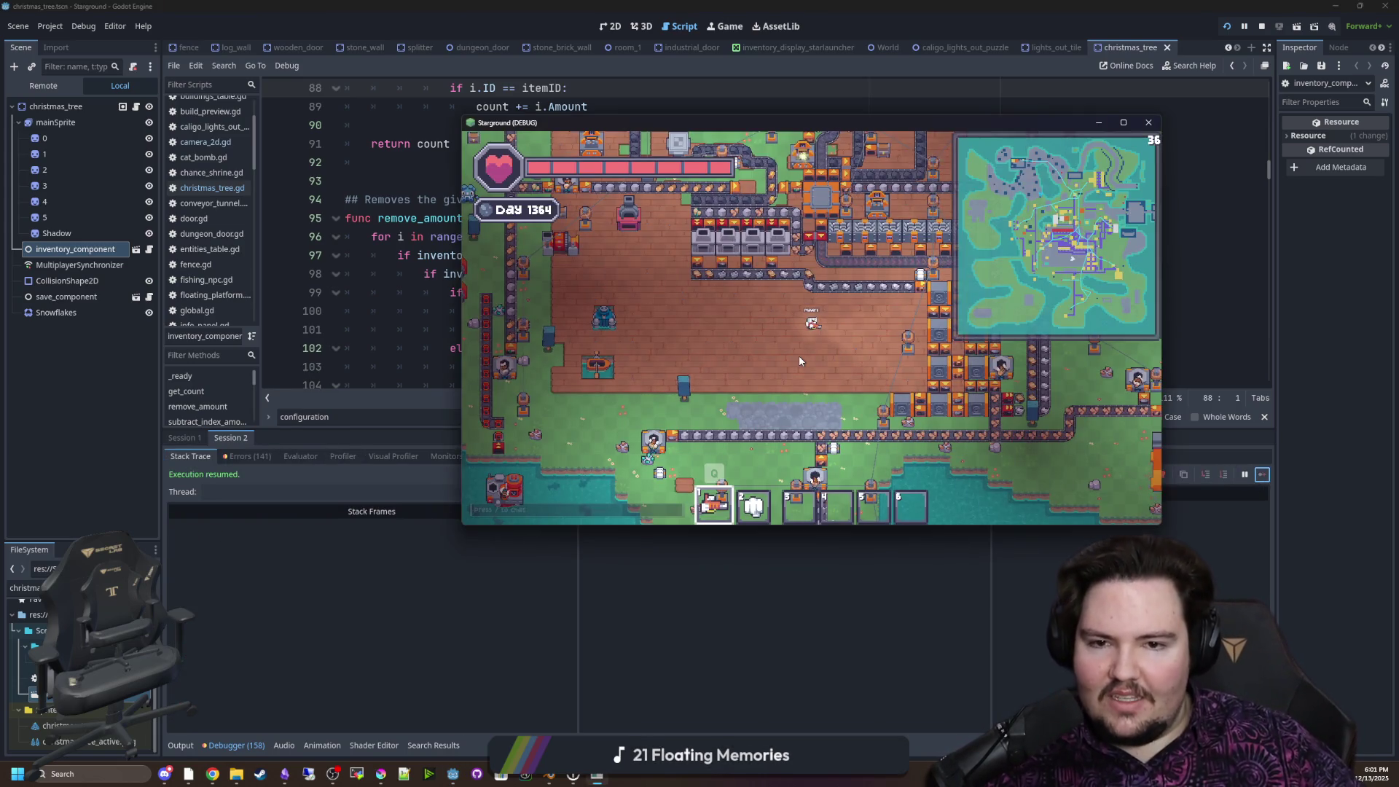
Walk the character up-left, quit to the title screen, and reconnect via Multiplayer.
{"action": "key", "text": "a"}
{"action": "key", "text": "w"}
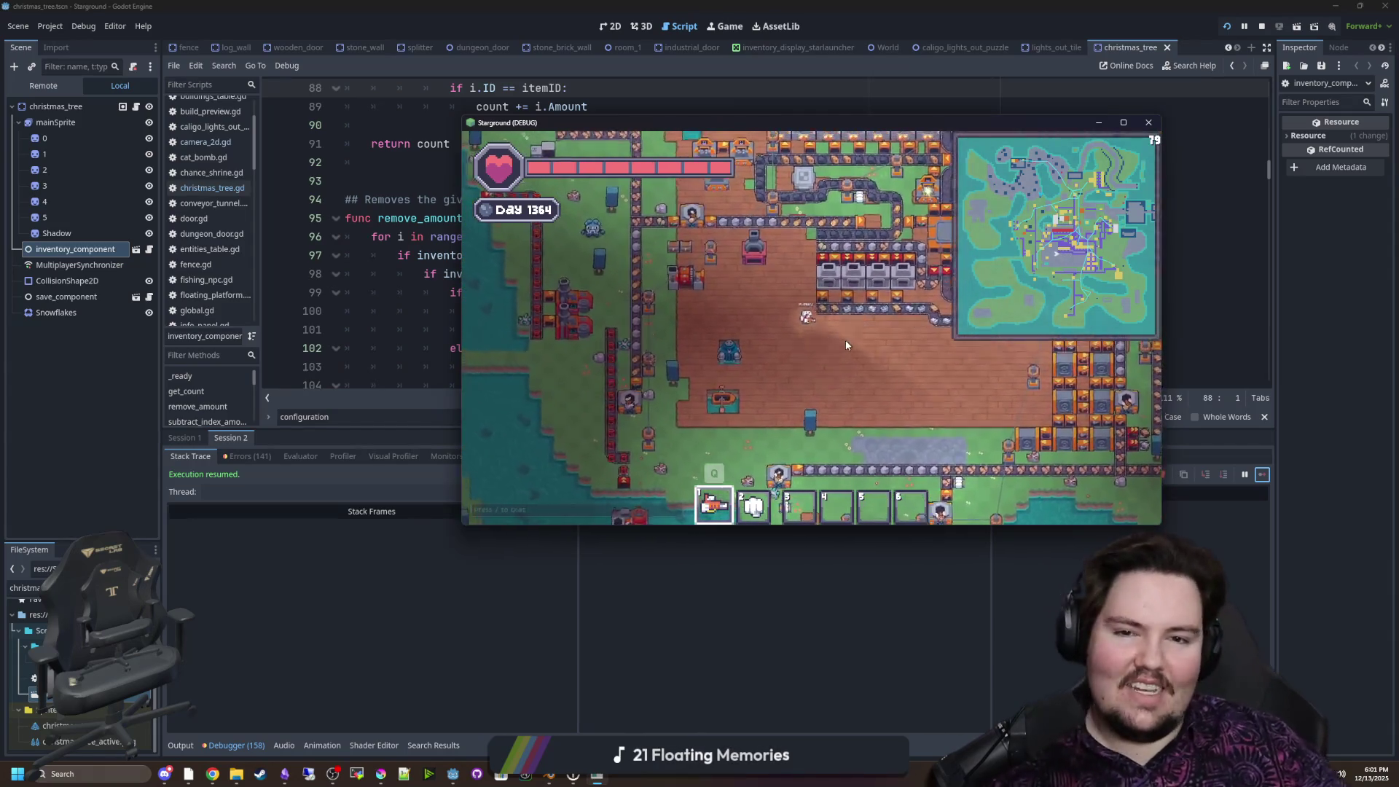
{"action": "key", "text": "w"}
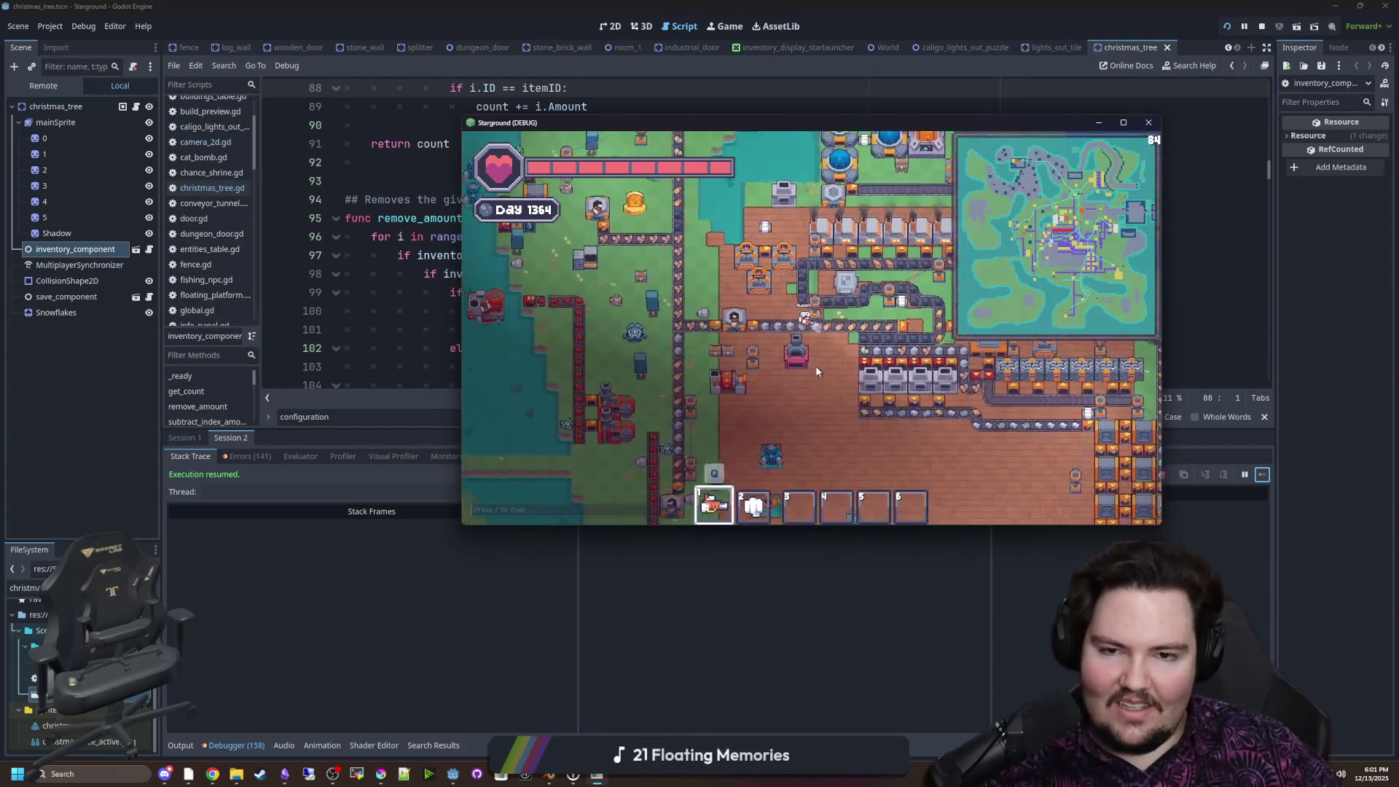
{"action": "key", "text": "Escape"}
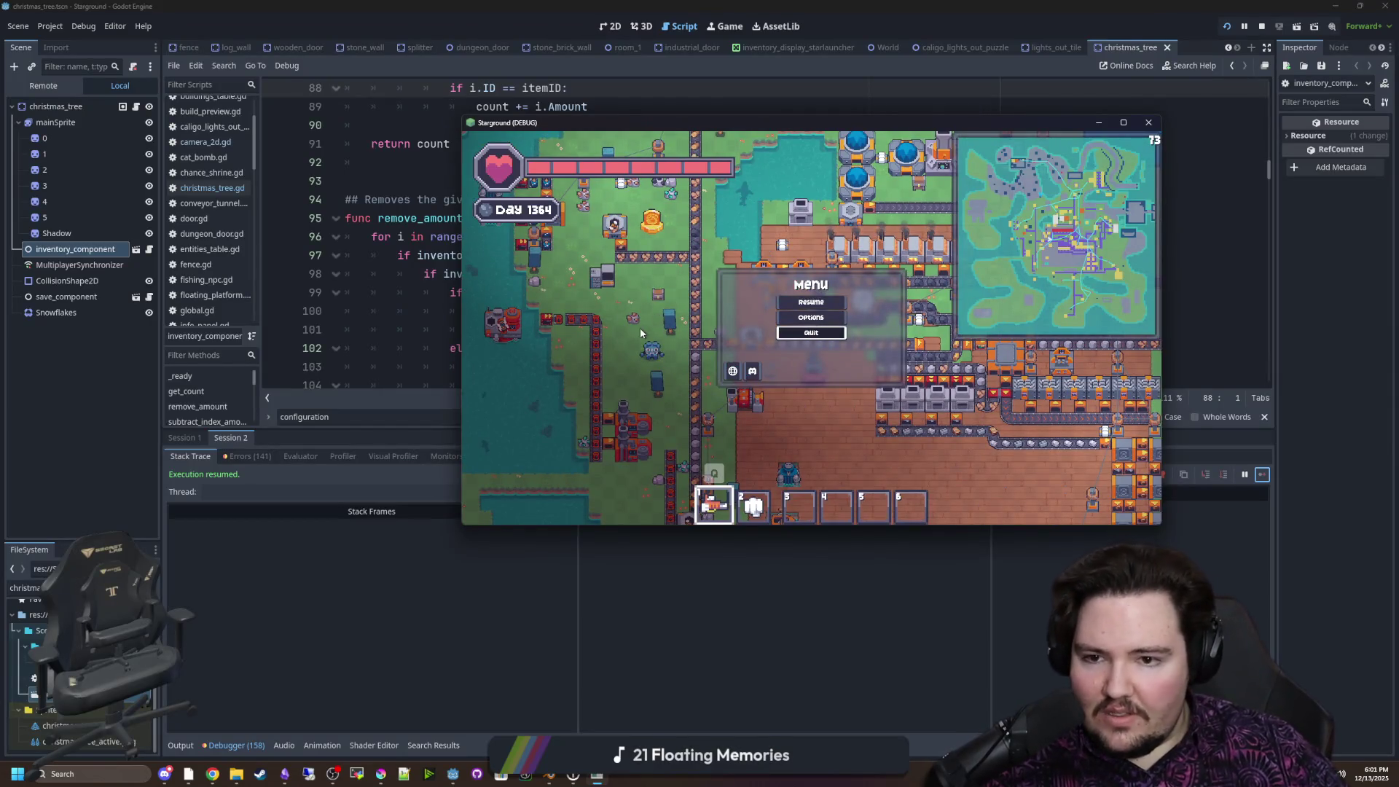
{"action": "key", "text": "Return"}
{"action": "left_click", "coordinate": [631, 306]}
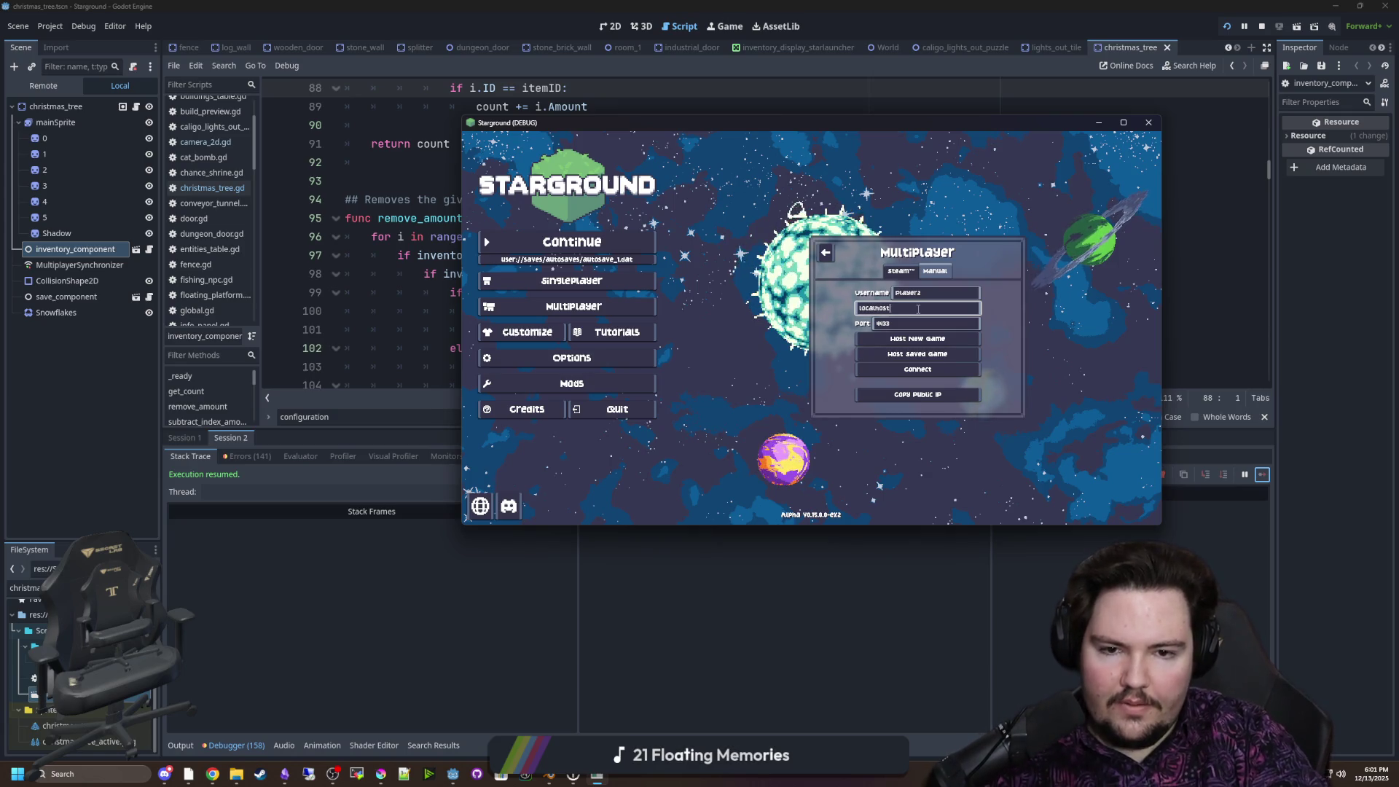
{"action": "left_click", "coordinate": [910, 372]}
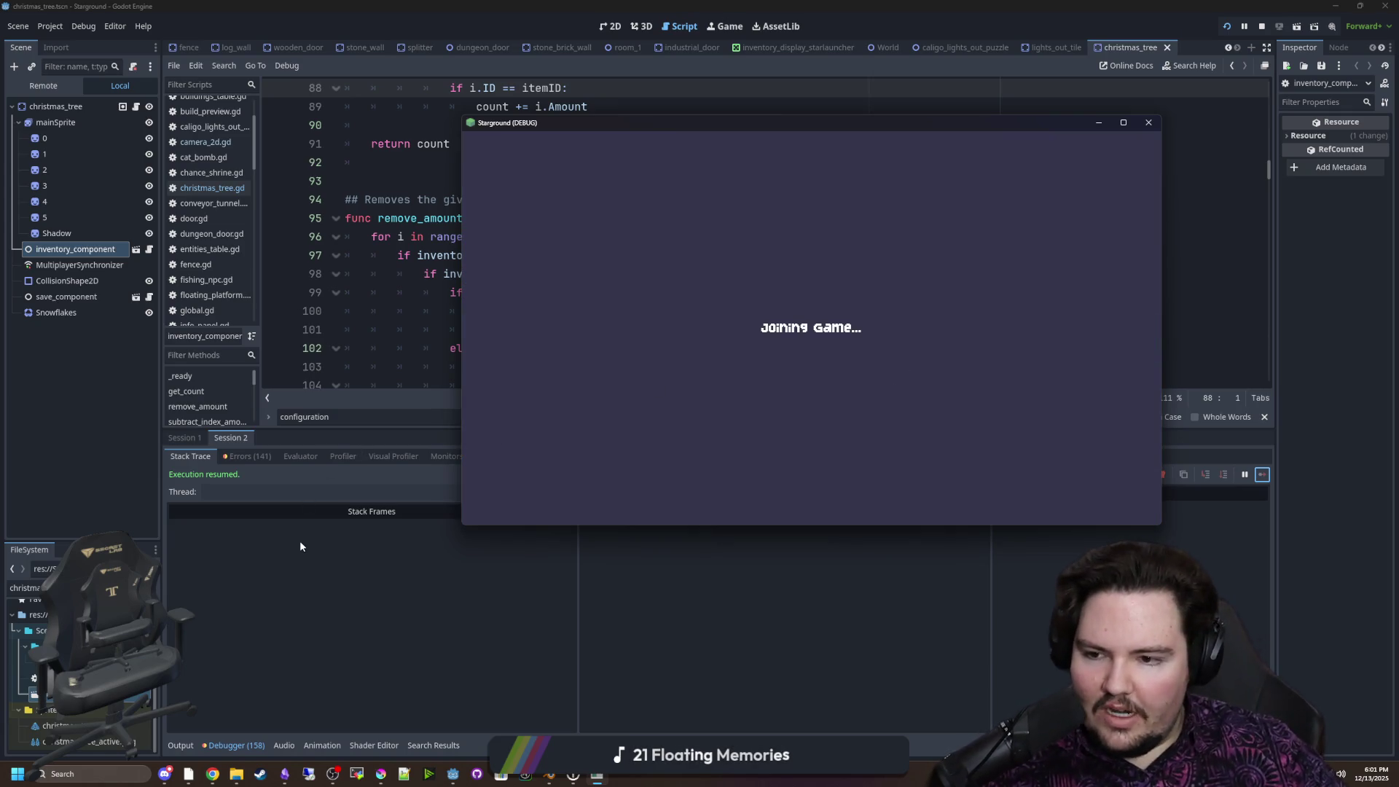
Check Session 2's Errors list, then view the Output log showing Player2 left.
{"action": "left_click", "coordinate": [182, 440]}
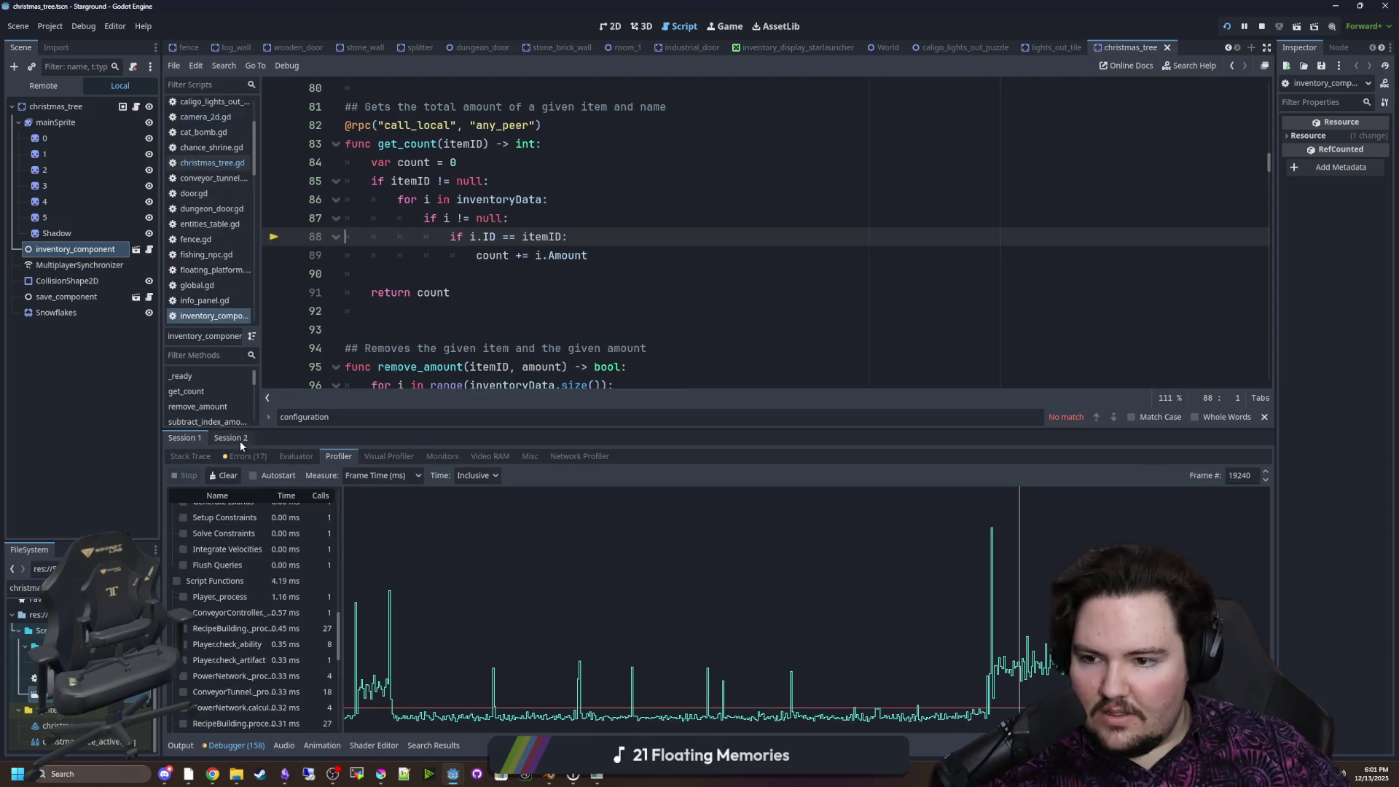
{"action": "left_click", "coordinate": [242, 439]}
{"action": "left_click", "coordinate": [248, 456]}
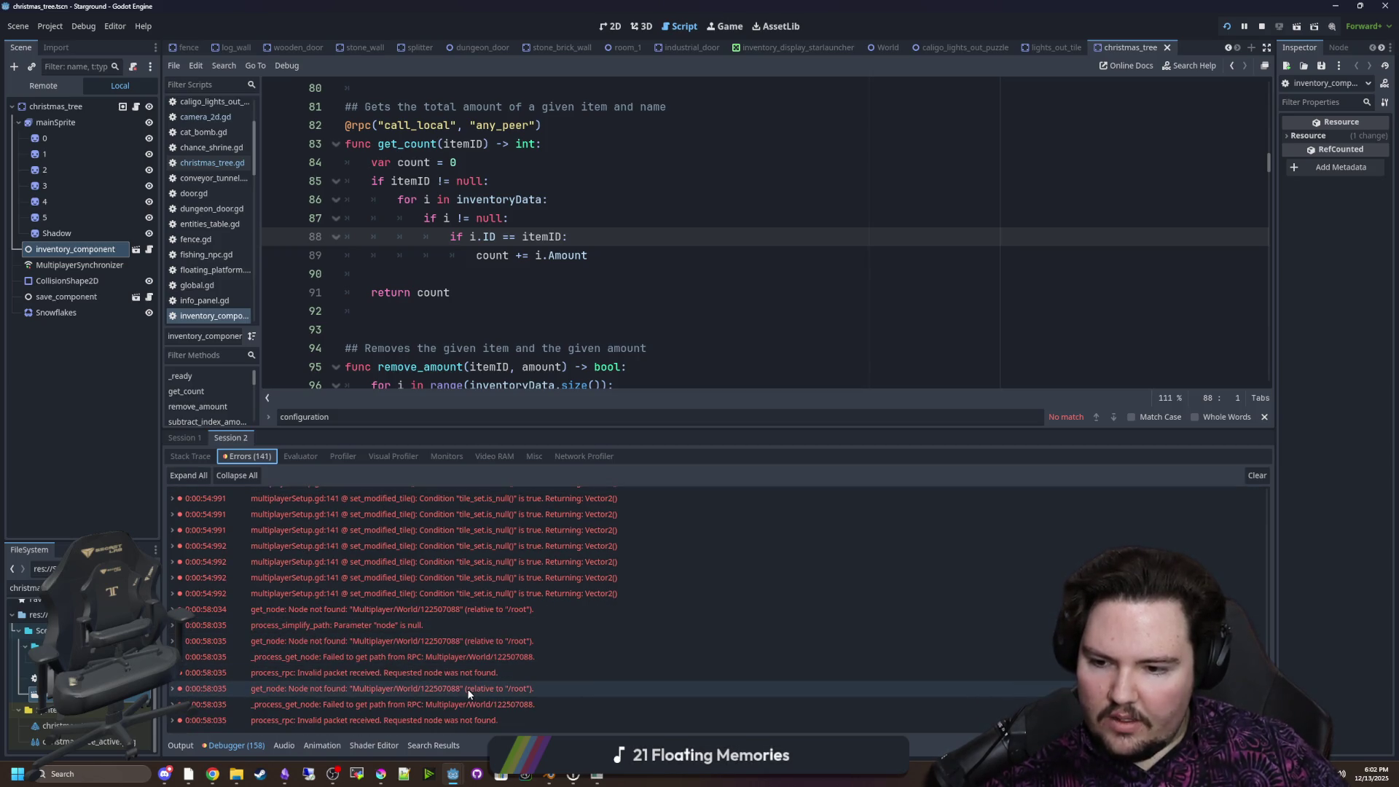
{"action": "mouse_move", "coordinate": [490, 680]}
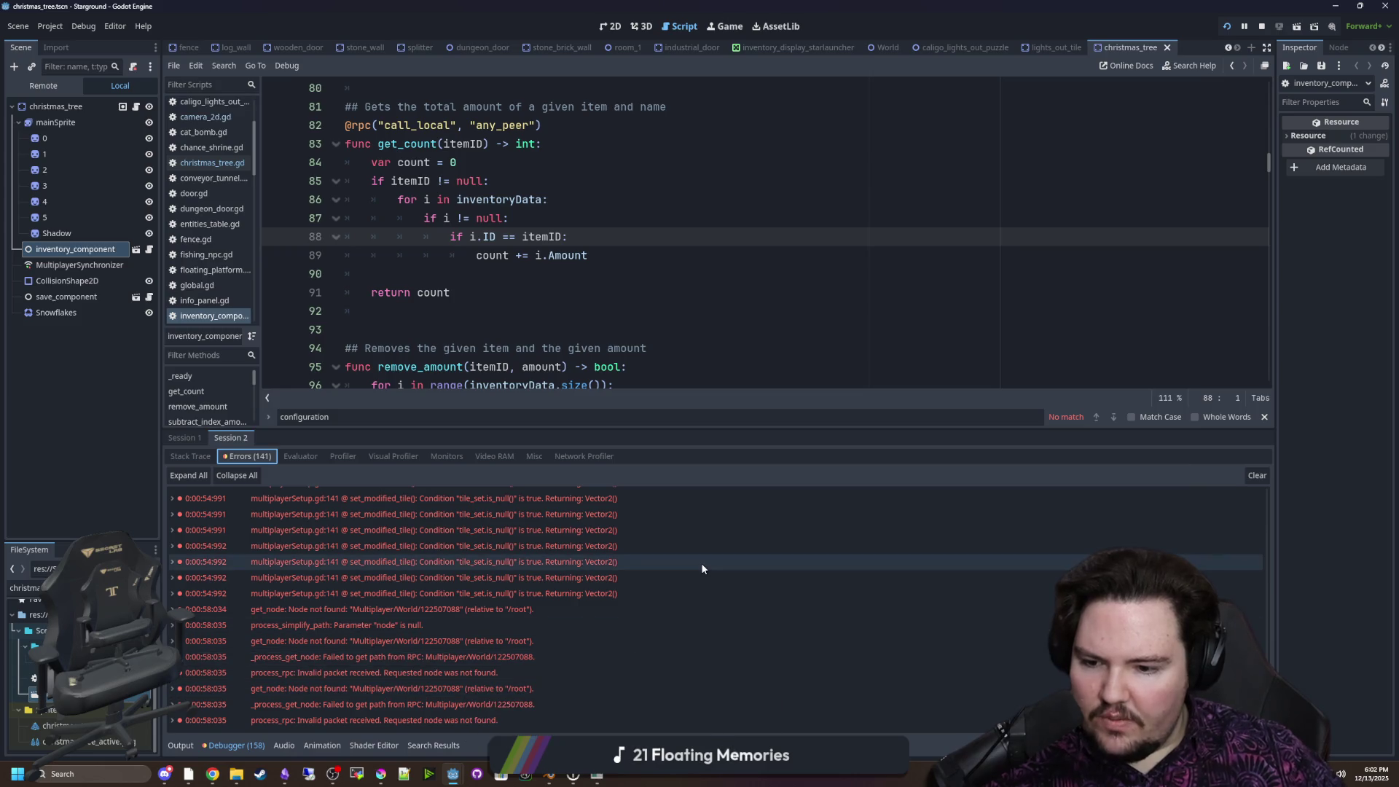
{"action": "mouse_move", "coordinate": [702, 569]}
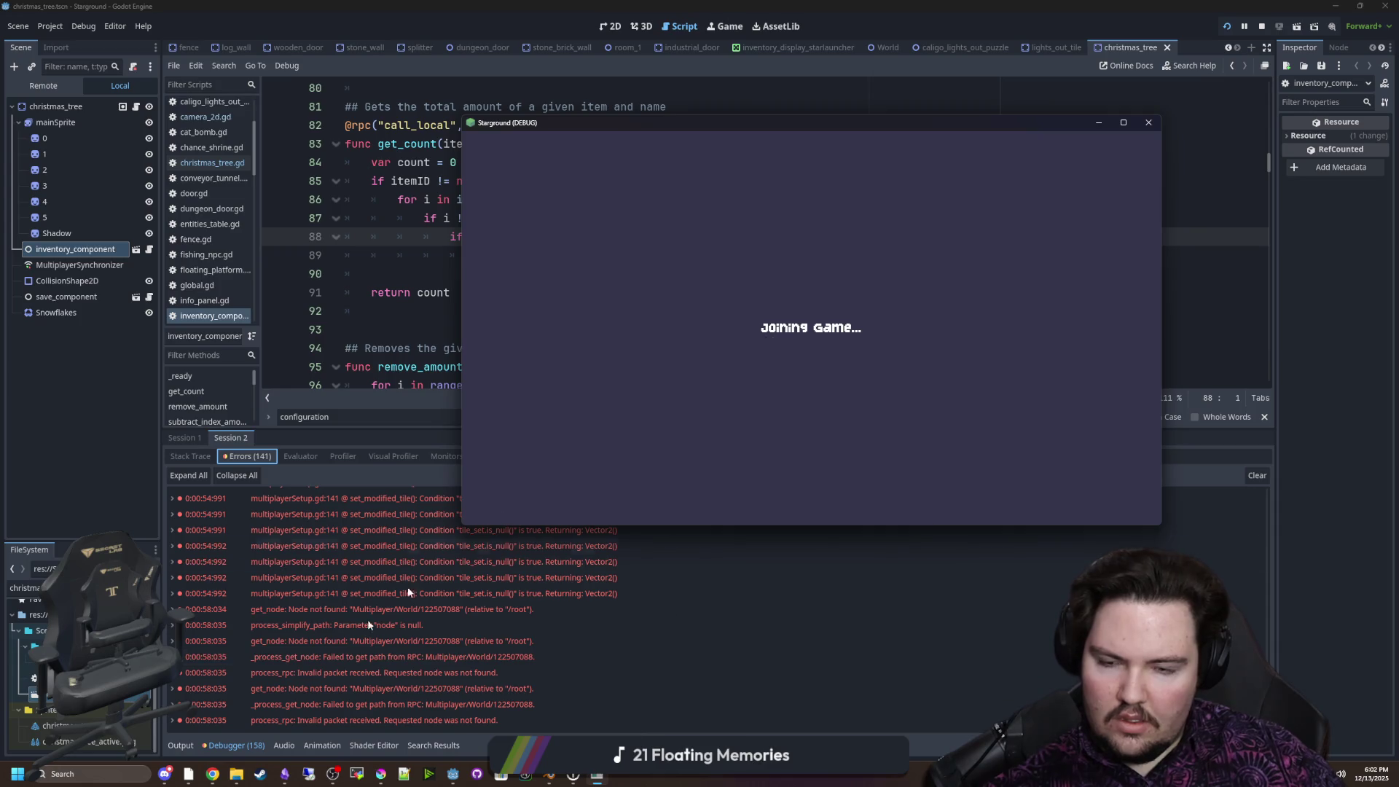
{"action": "left_click", "coordinate": [187, 747]}
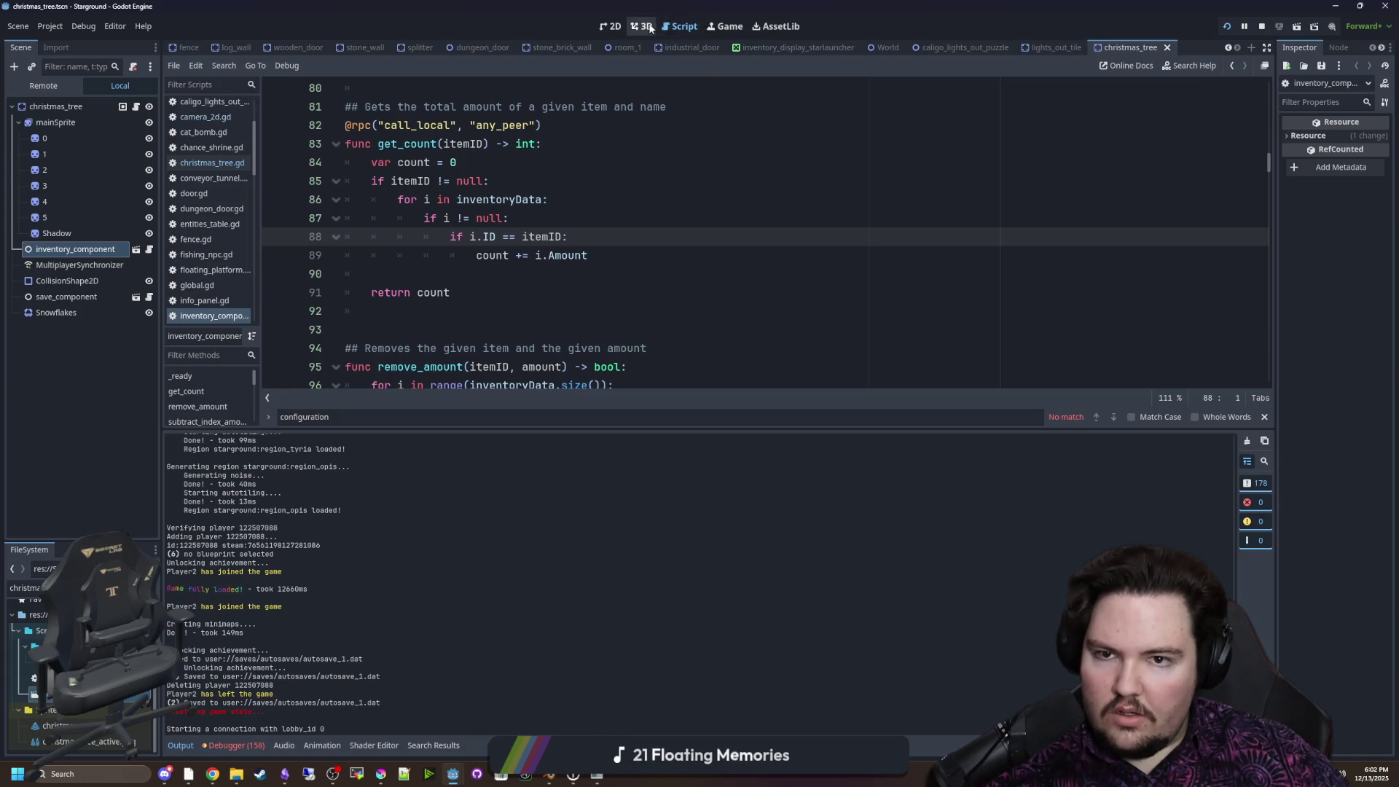
Resume Session 1's paused execution from its Stack Trace with Continue.
{"action": "left_click", "coordinate": [725, 26]}
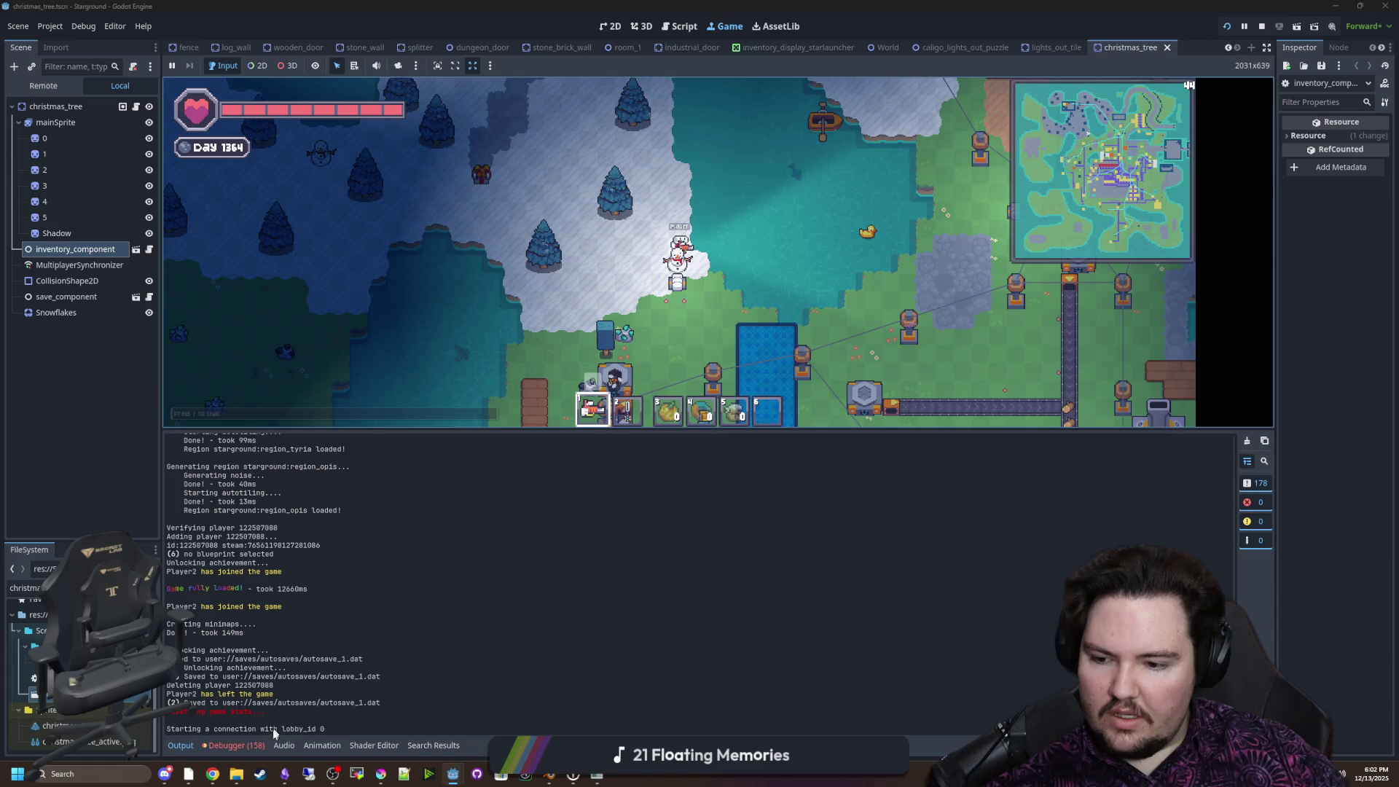
{"action": "left_click", "coordinate": [234, 746]}
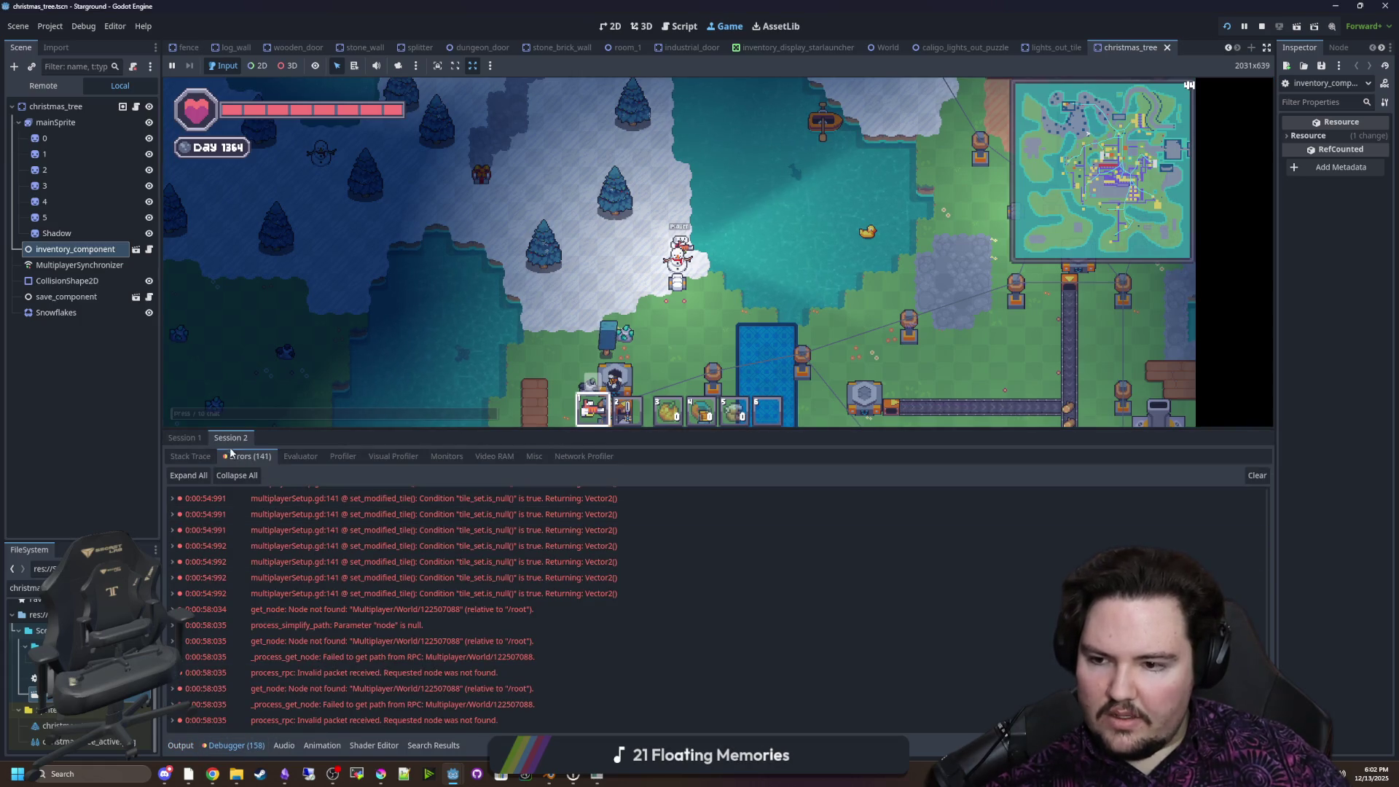
{"action": "left_click", "coordinate": [184, 437]}
{"action": "left_click", "coordinate": [244, 456]}
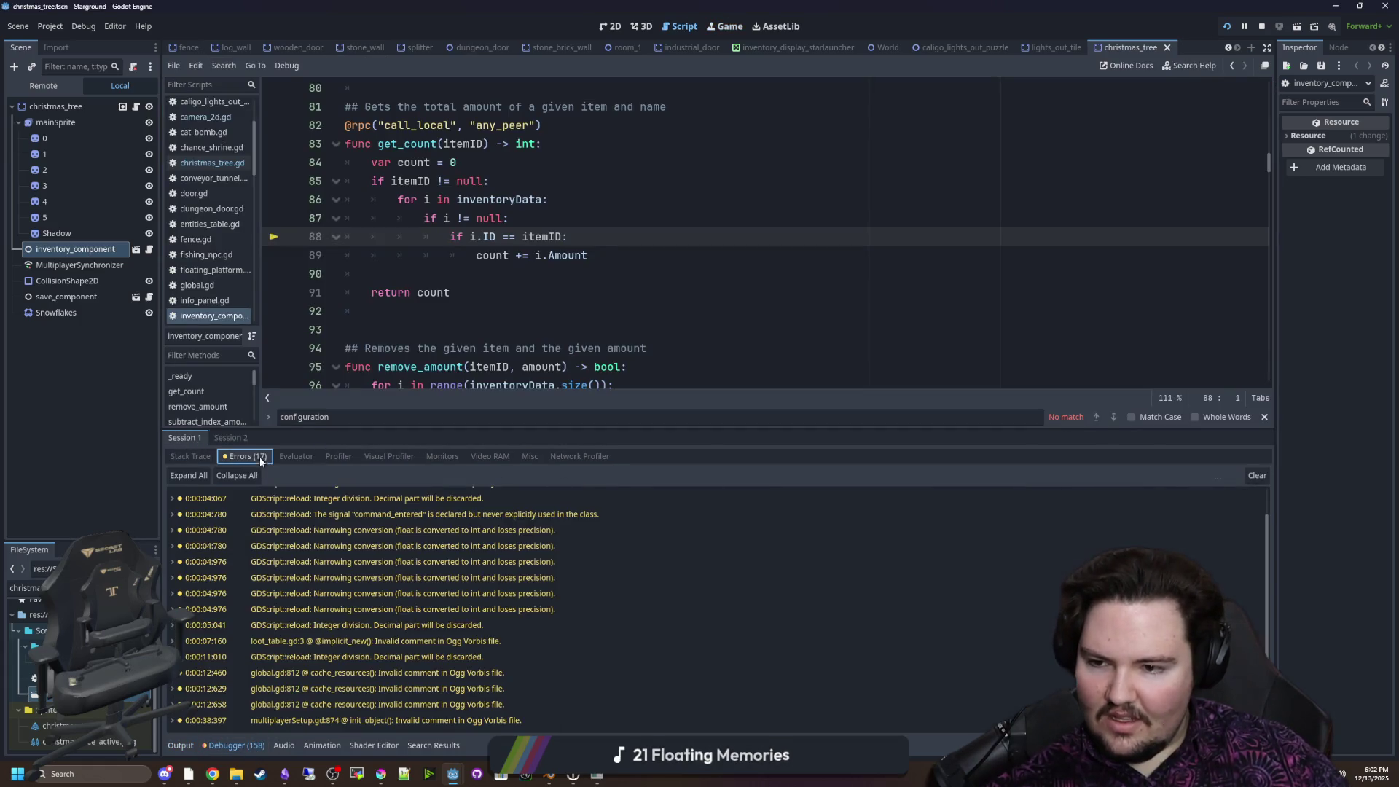
{"action": "left_click", "coordinate": [191, 457]}
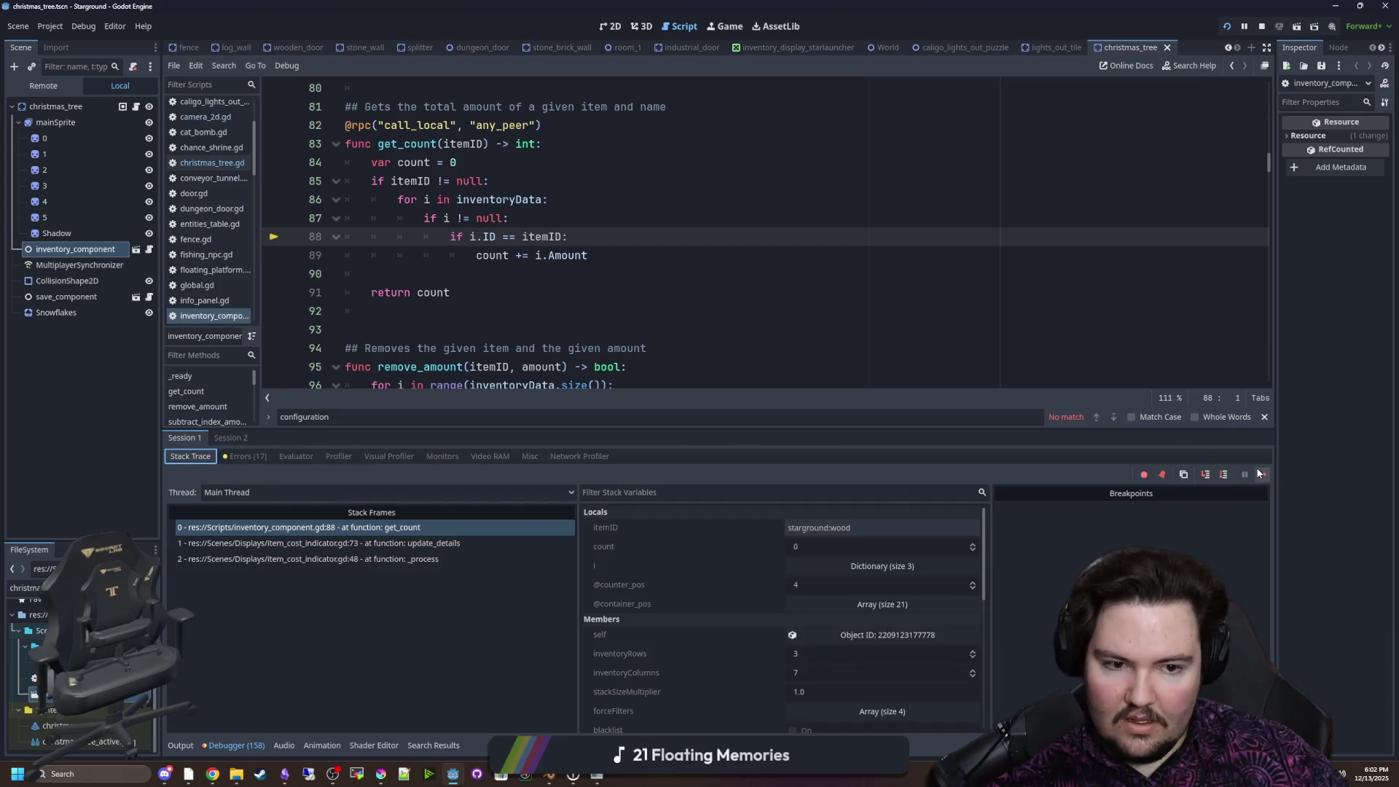
{"action": "left_click", "coordinate": [1258, 474]}
Dismiss the second client's Disconnected message and reconnect through Multiplayer > Connect.
{"action": "left_click", "coordinate": [598, 777]}
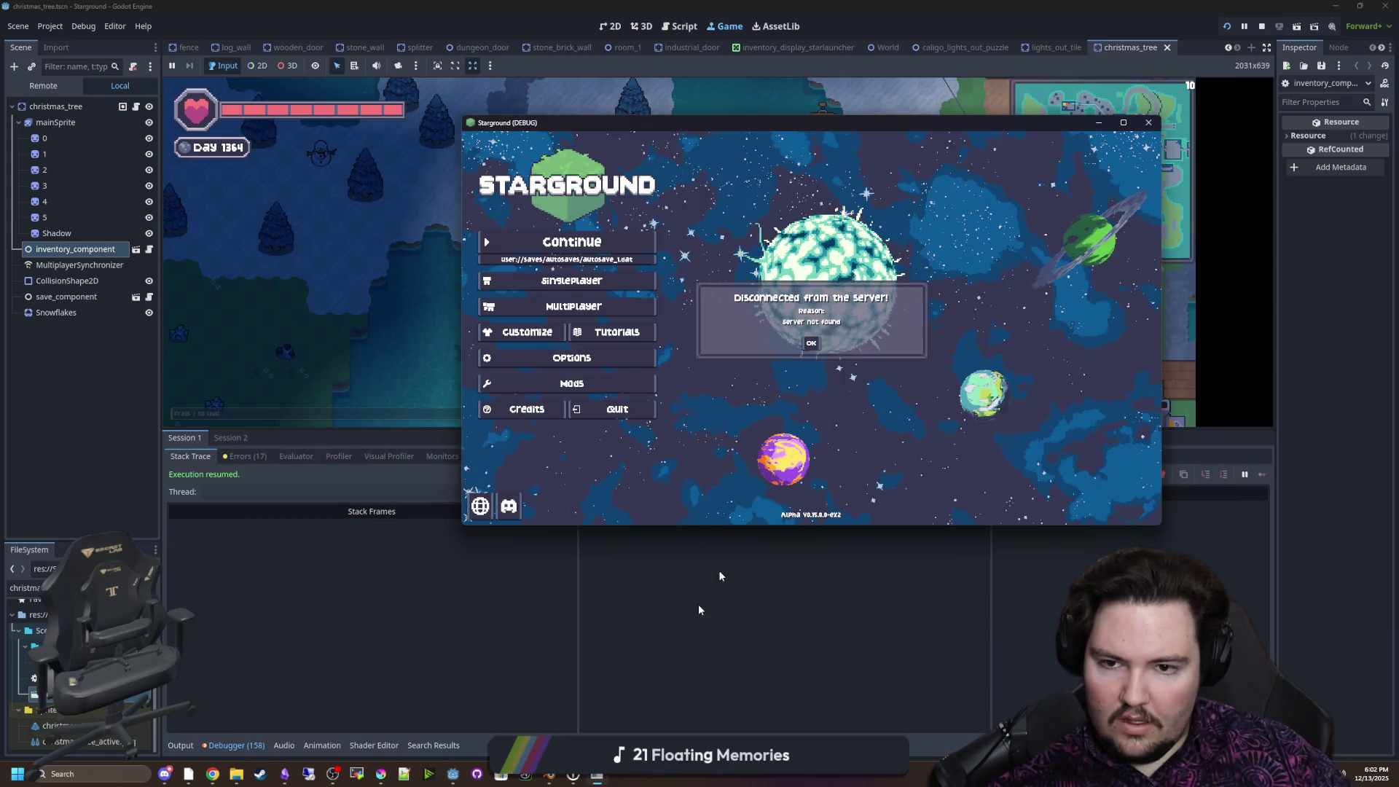
{"action": "left_click", "coordinate": [811, 342]}
{"action": "left_click", "coordinate": [574, 306]}
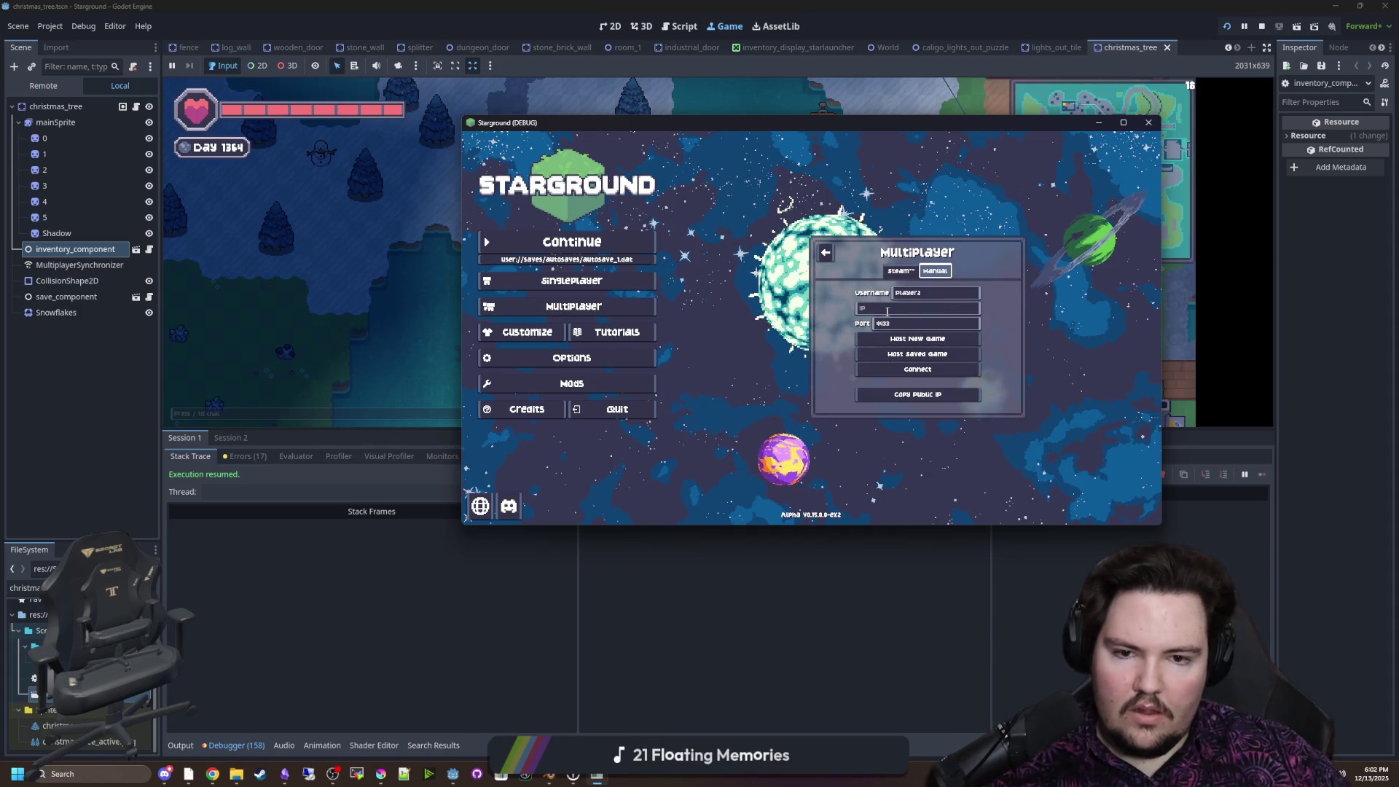
{"action": "left_click", "coordinate": [900, 368]}
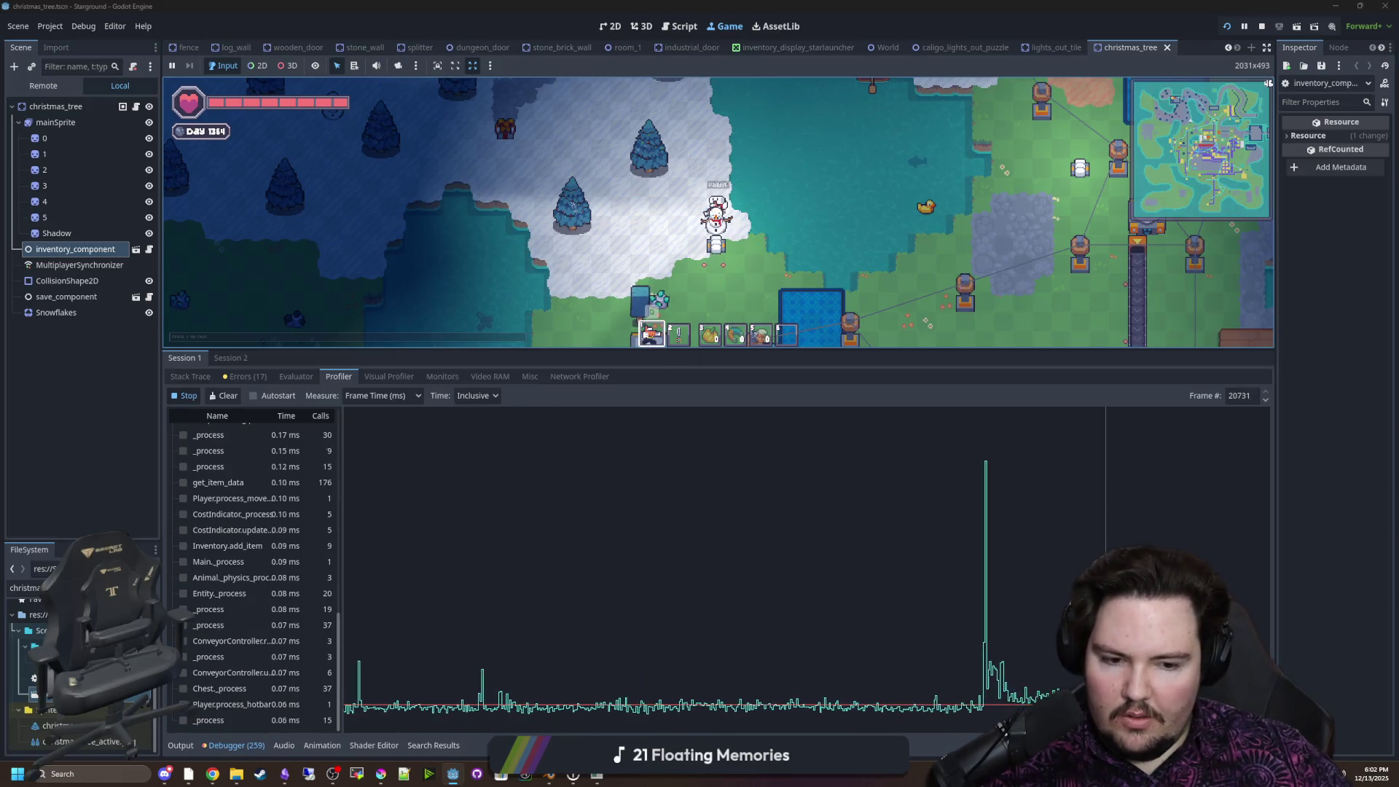
Switch the profiler's Time measurement from Inclusive to Self.
{"action": "scroll", "coordinate": [265, 569], "scroll_direction": "up", "scroll_amount": 3}
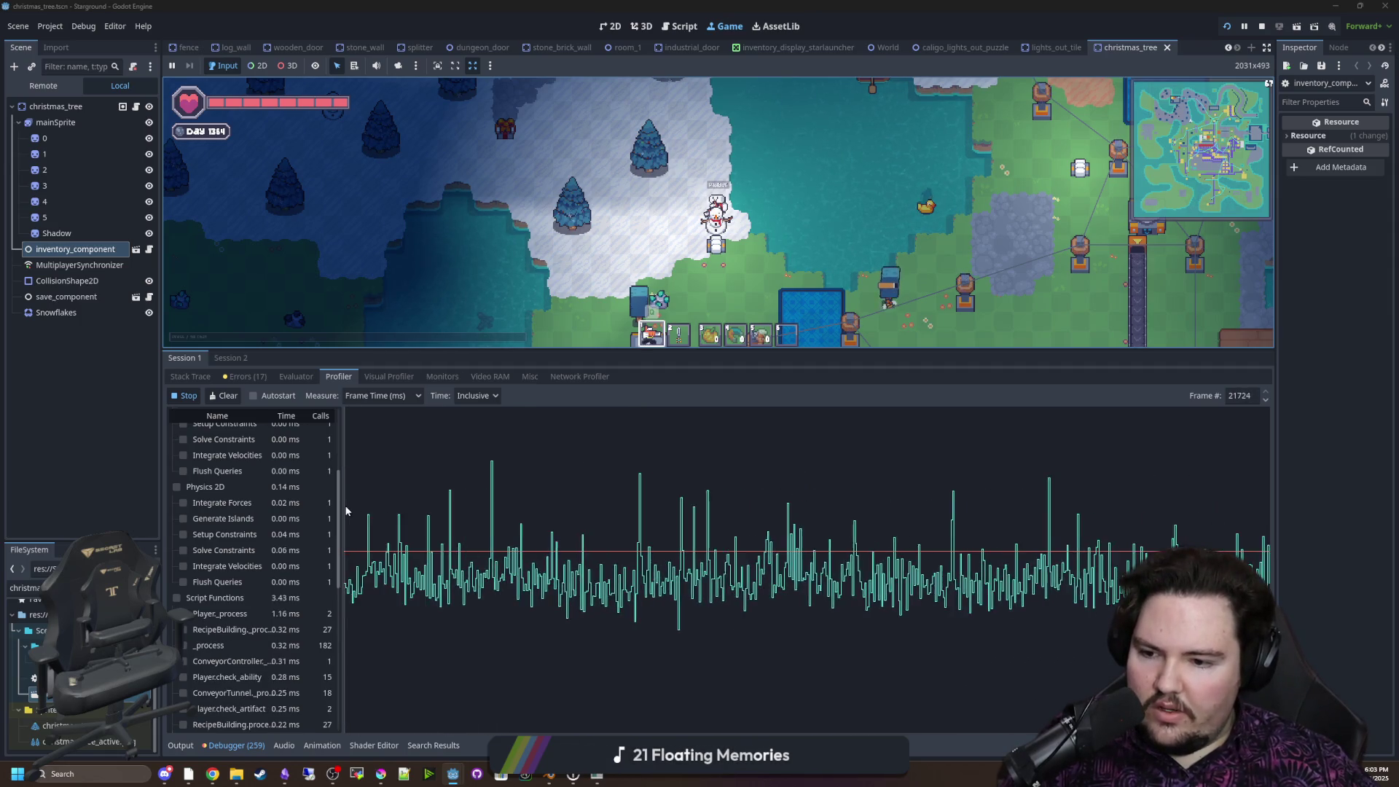
{"action": "left_click", "coordinate": [477, 396]}
{"action": "left_click", "coordinate": [476, 428]}
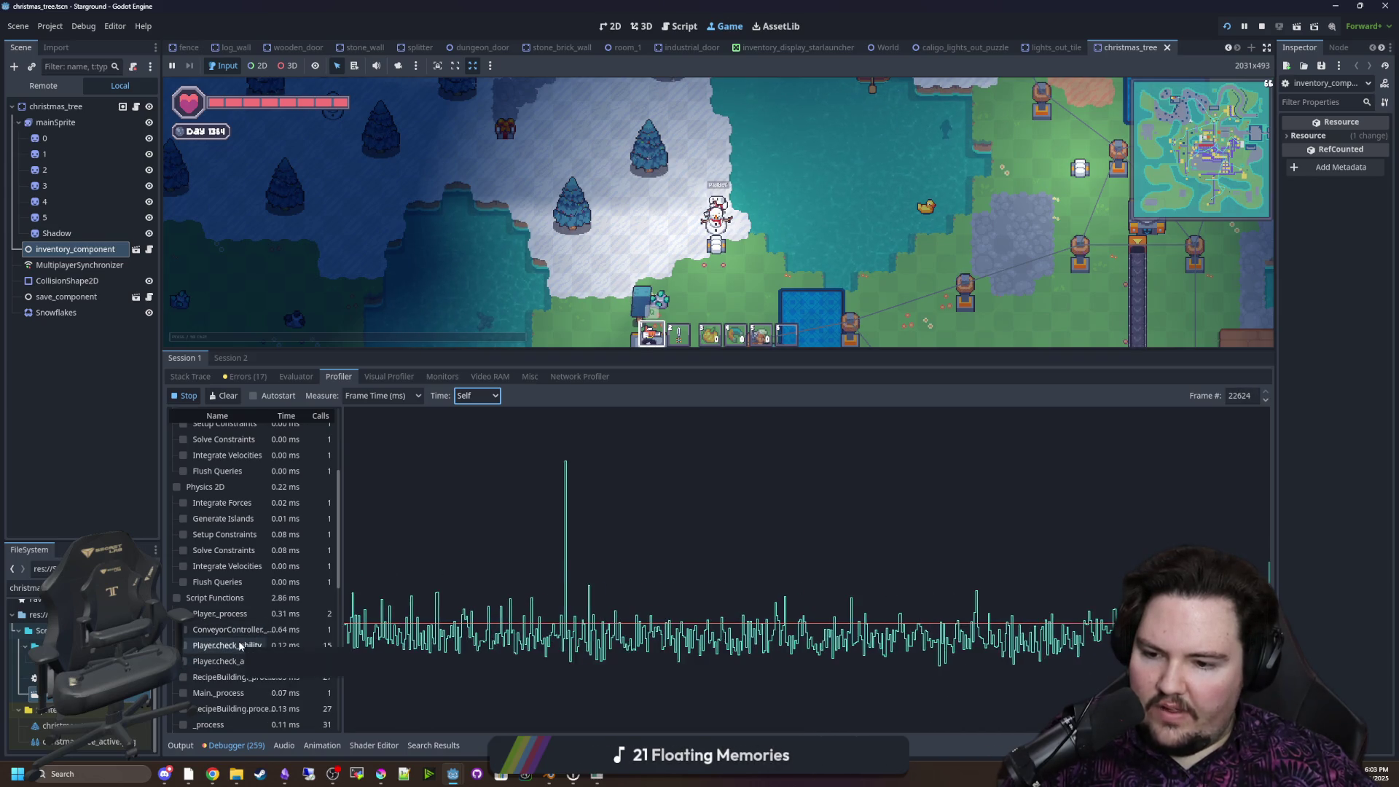
Filter the FileSystem dock to files matching 'player'.
{"action": "scroll", "coordinate": [242, 653], "scroll_direction": "down", "scroll_amount": 3}
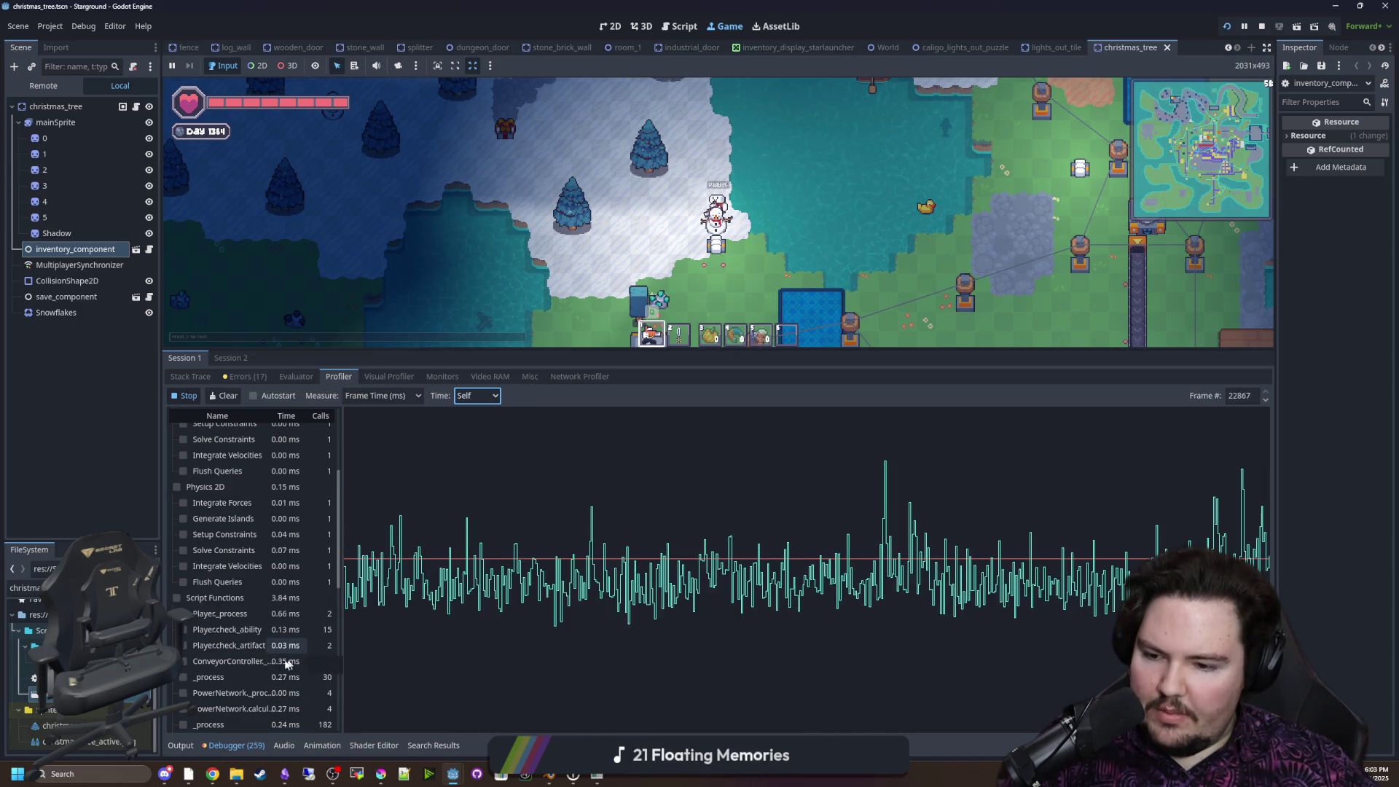
{"action": "scroll", "coordinate": [293, 691], "scroll_direction": "up", "scroll_amount": 3}
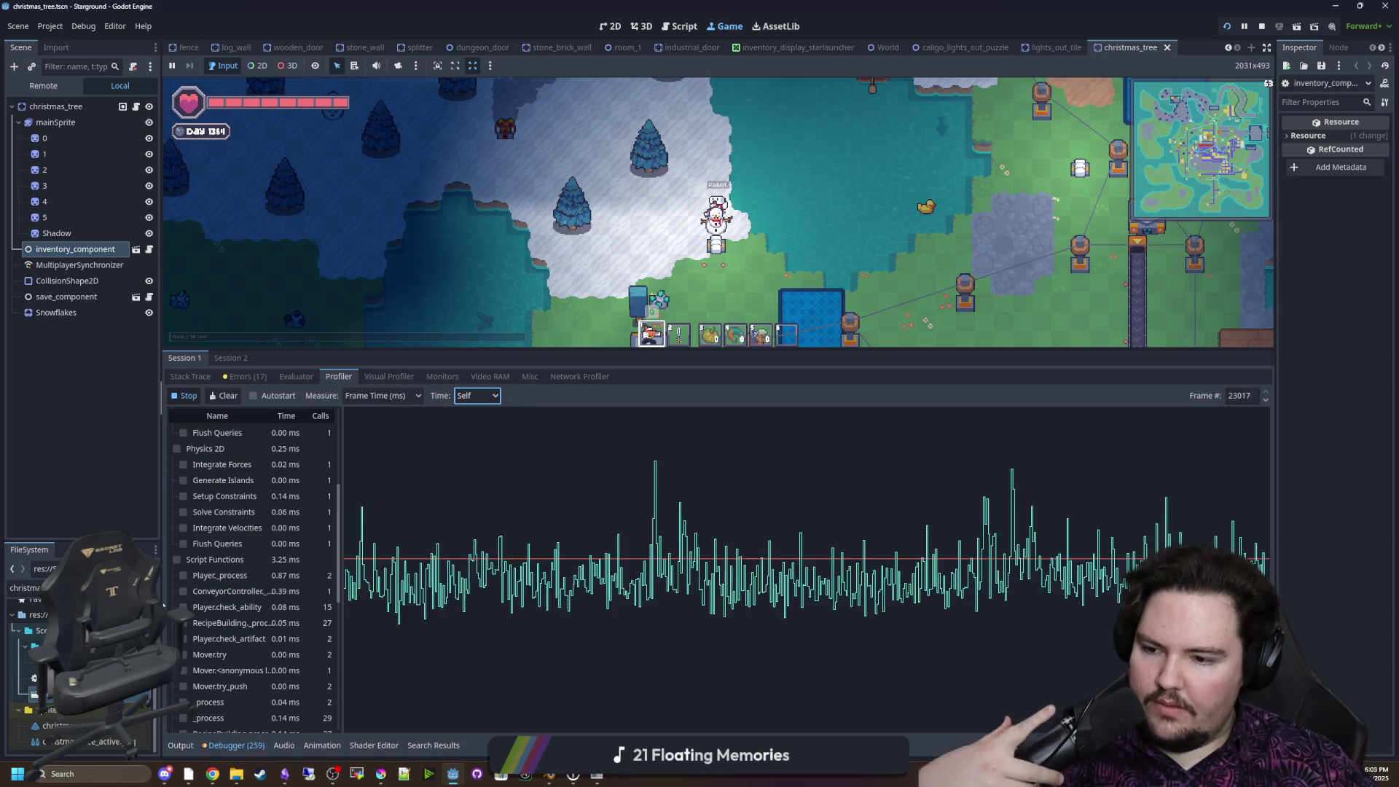
{"action": "left_click", "coordinate": [29, 587]}
{"action": "type", "text": "player"}
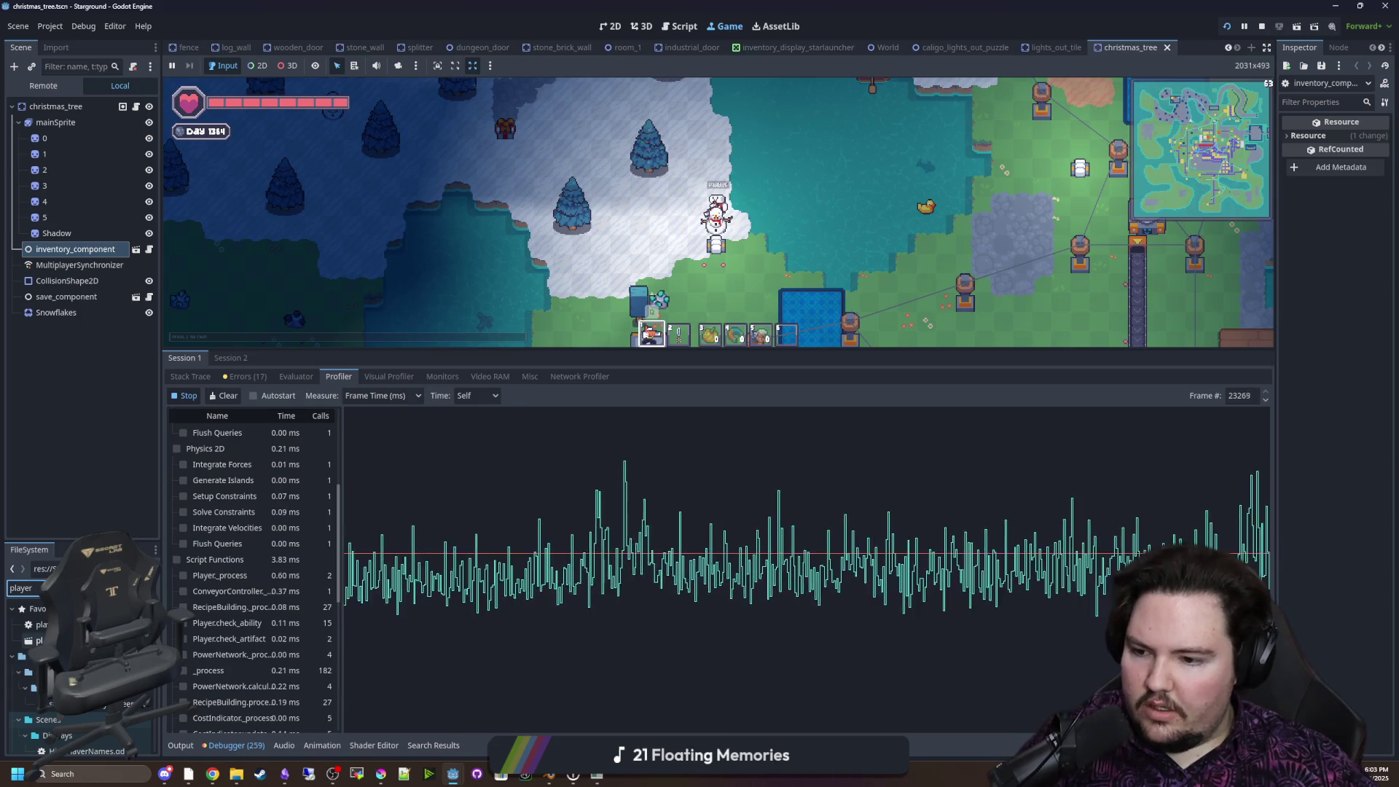
Open player.gd with a smaller debugger and narrower scene panel, and search 'check_abilit'.
{"action": "key", "text": "Return"}
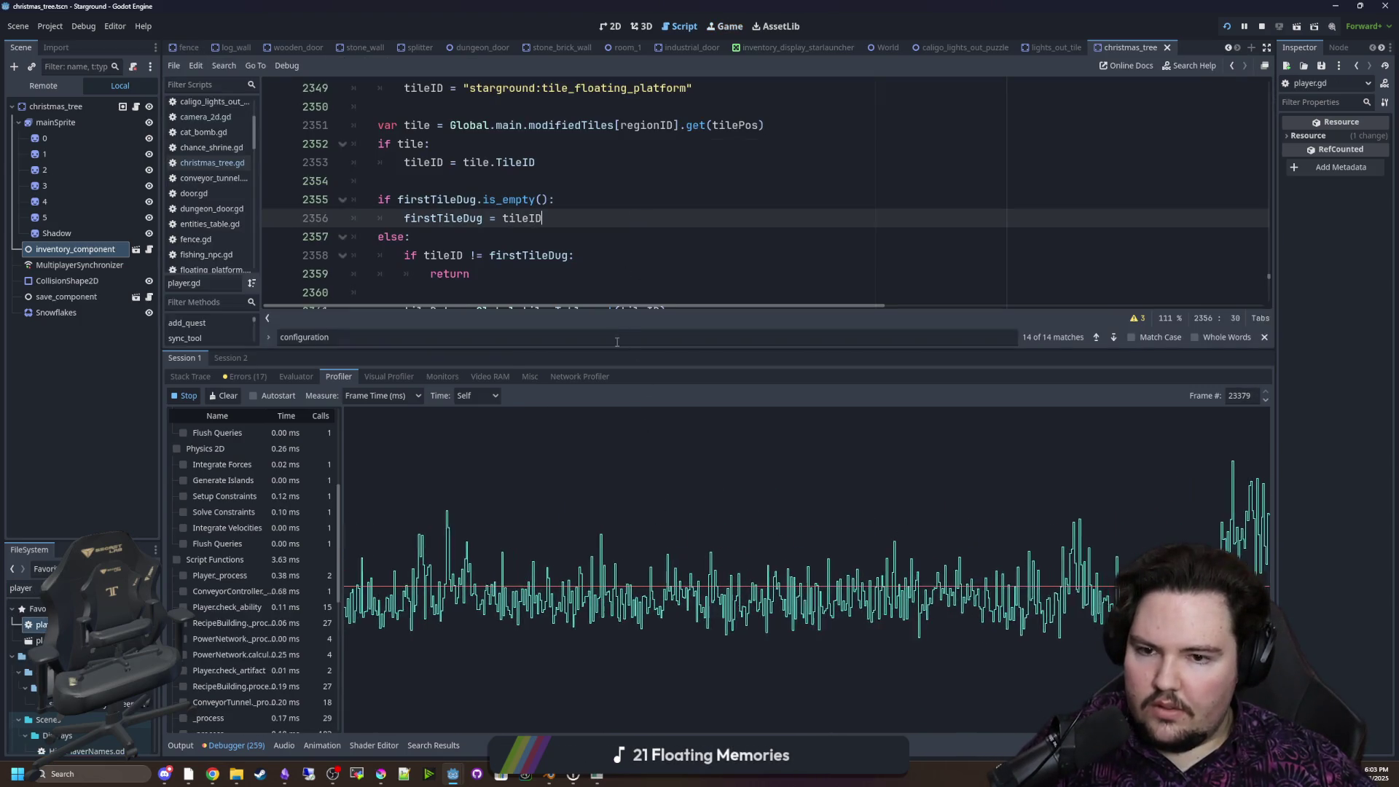
{"action": "left_click_drag", "start_coordinate": [627, 349], "coordinate": [633, 579]}
{"action": "key", "text": "ctrl+f"}
{"action": "type", "text": "check_abilit"}
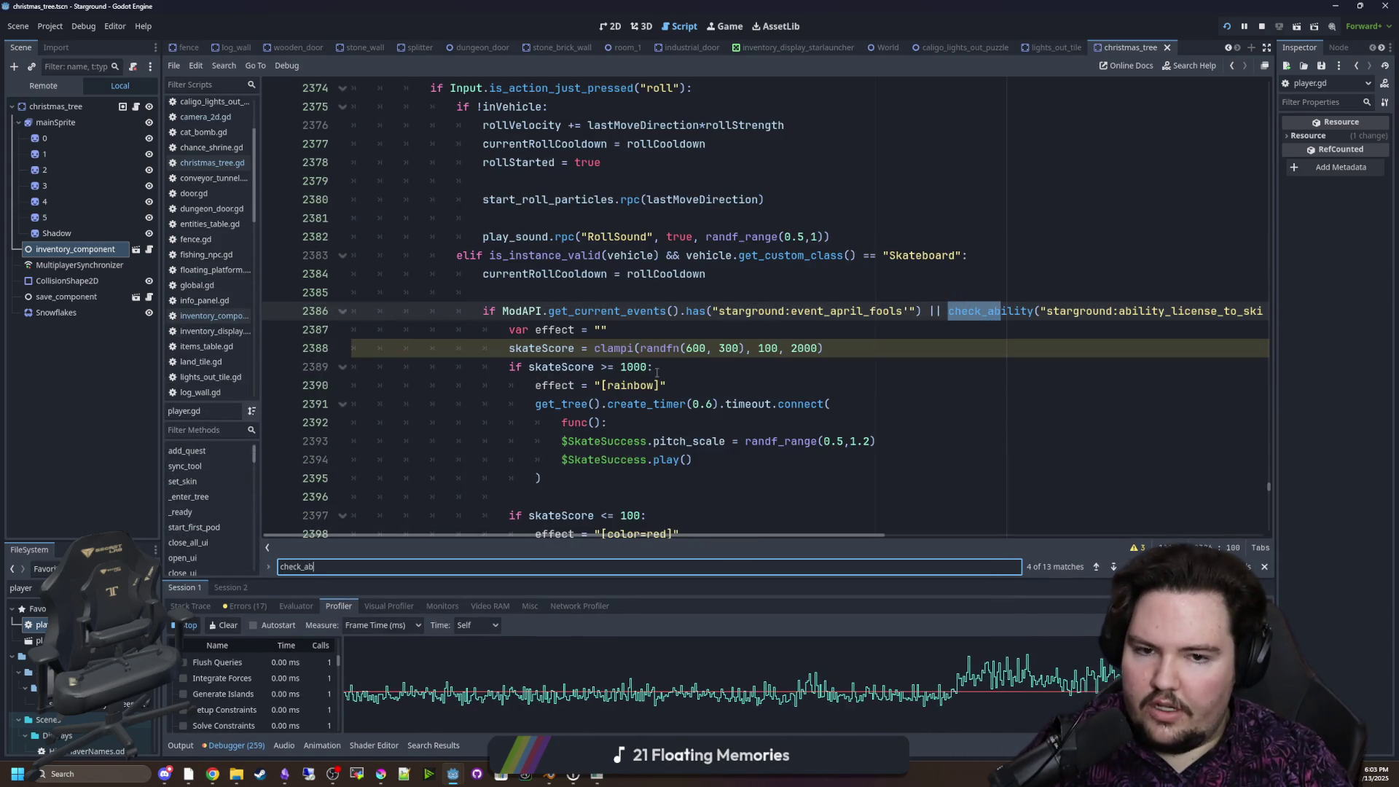
{"action": "left_click_drag", "start_coordinate": [158, 398], "coordinate": [98, 397]}
Jump from a check_ability call to its function definition.
{"action": "scroll", "coordinate": [838, 401], "scroll_direction": "up", "scroll_amount": 3}
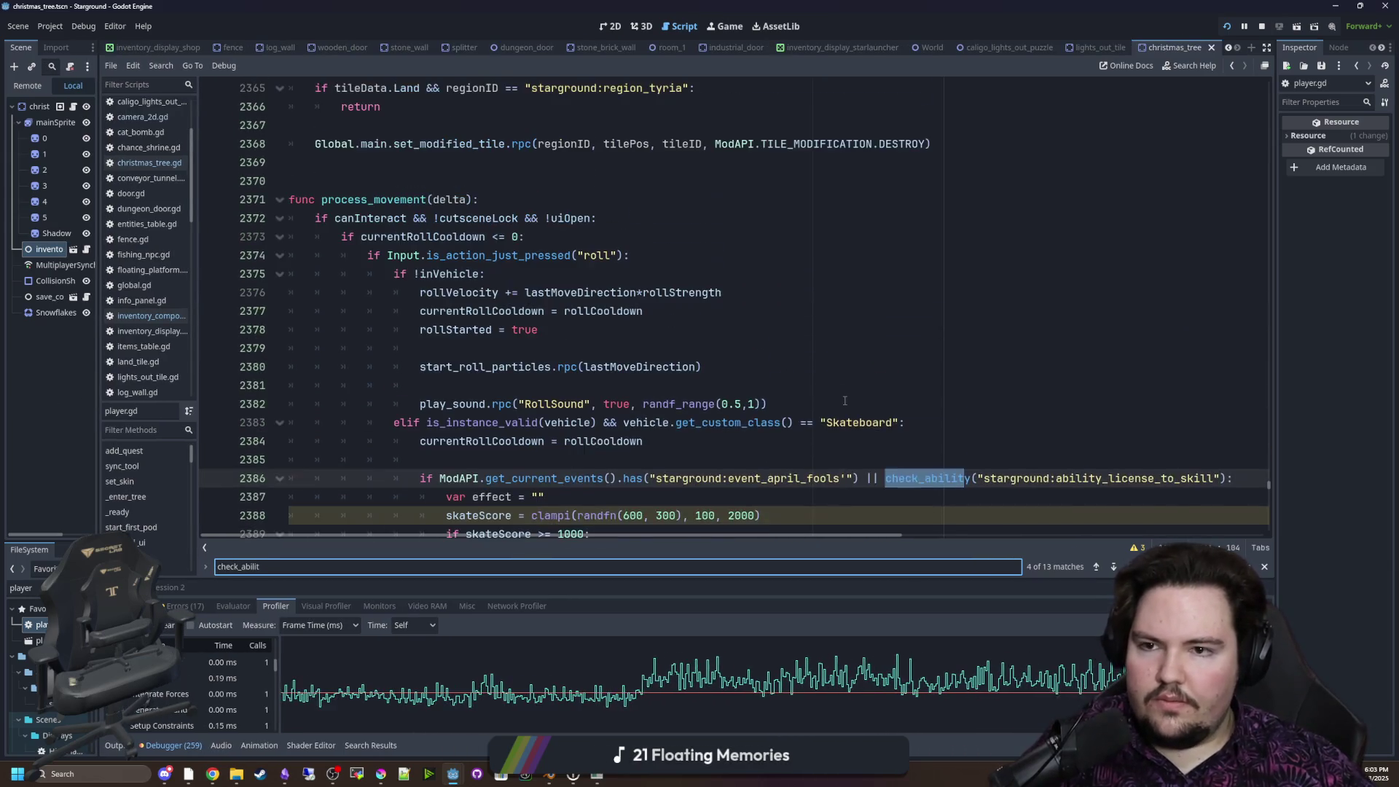
{"action": "scroll", "coordinate": [844, 401], "scroll_direction": "down", "scroll_amount": 3}
{"action": "scroll", "coordinate": [786, 376], "scroll_direction": "up", "scroll_amount": 2}
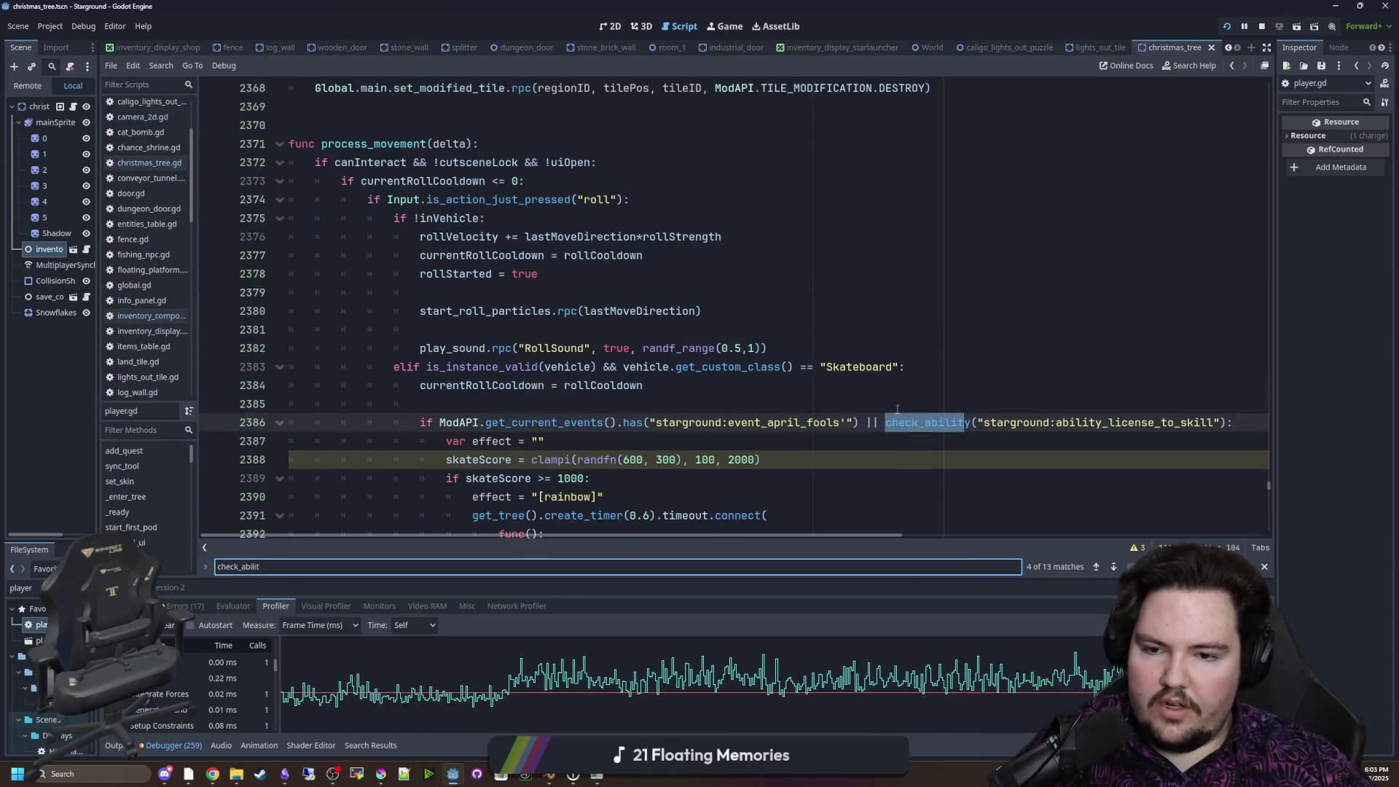
{"action": "left_click", "coordinate": [940, 431]}
{"action": "left_click", "coordinate": [940, 433], "text": "ctrl"}
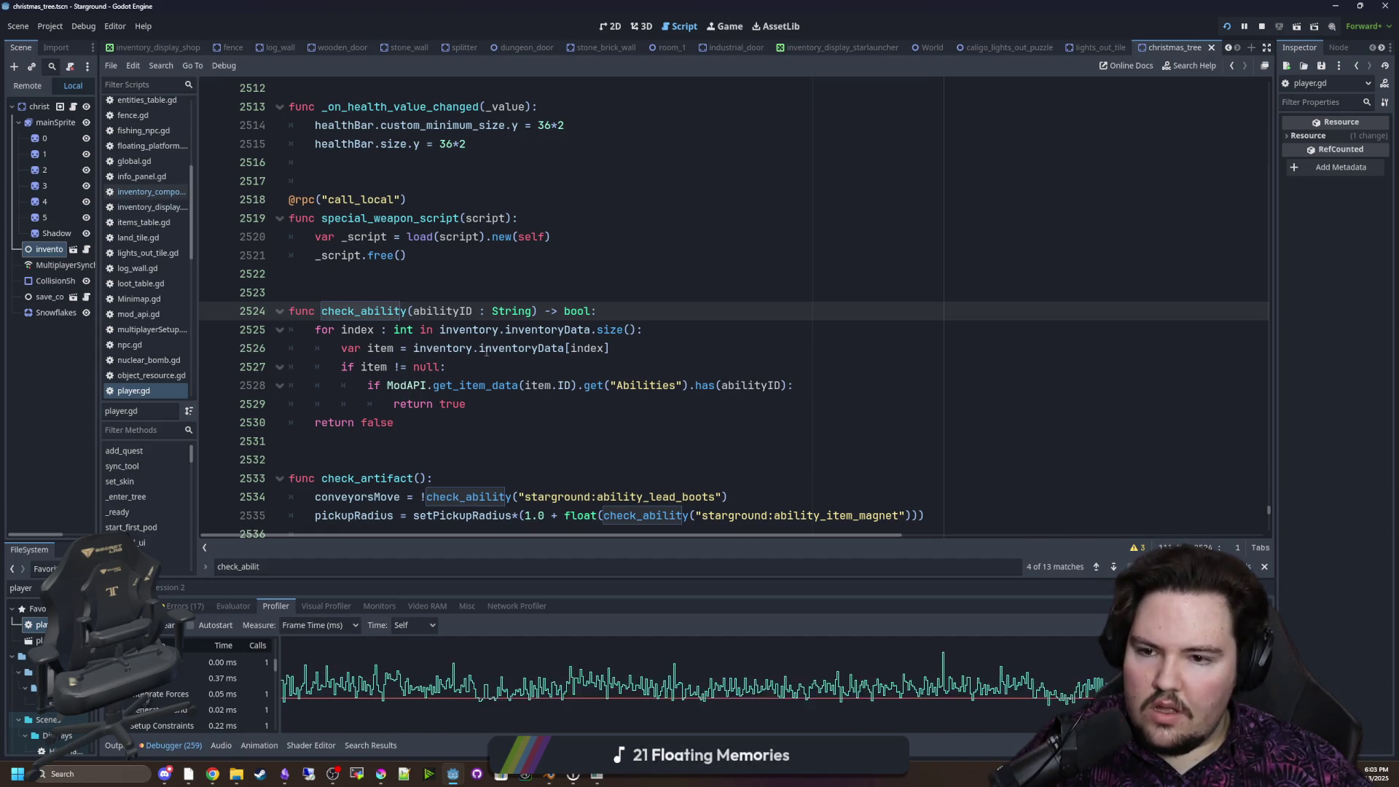
Read through the check_ability definition, starting at the item null check on line 2527.
{"action": "left_click", "coordinate": [456, 362]}
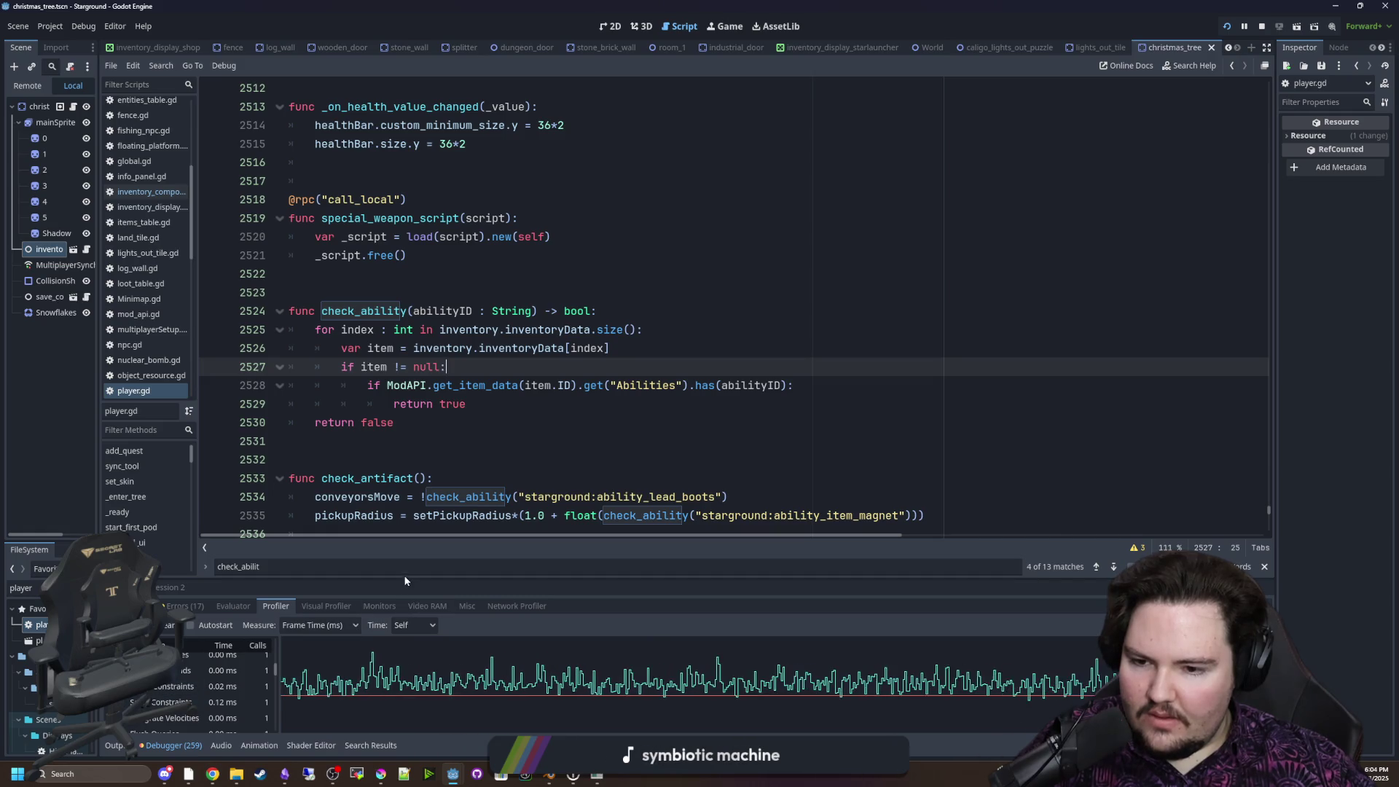
{"action": "scroll", "coordinate": [165, 222], "scroll_direction": "up", "scroll_amount": 5}
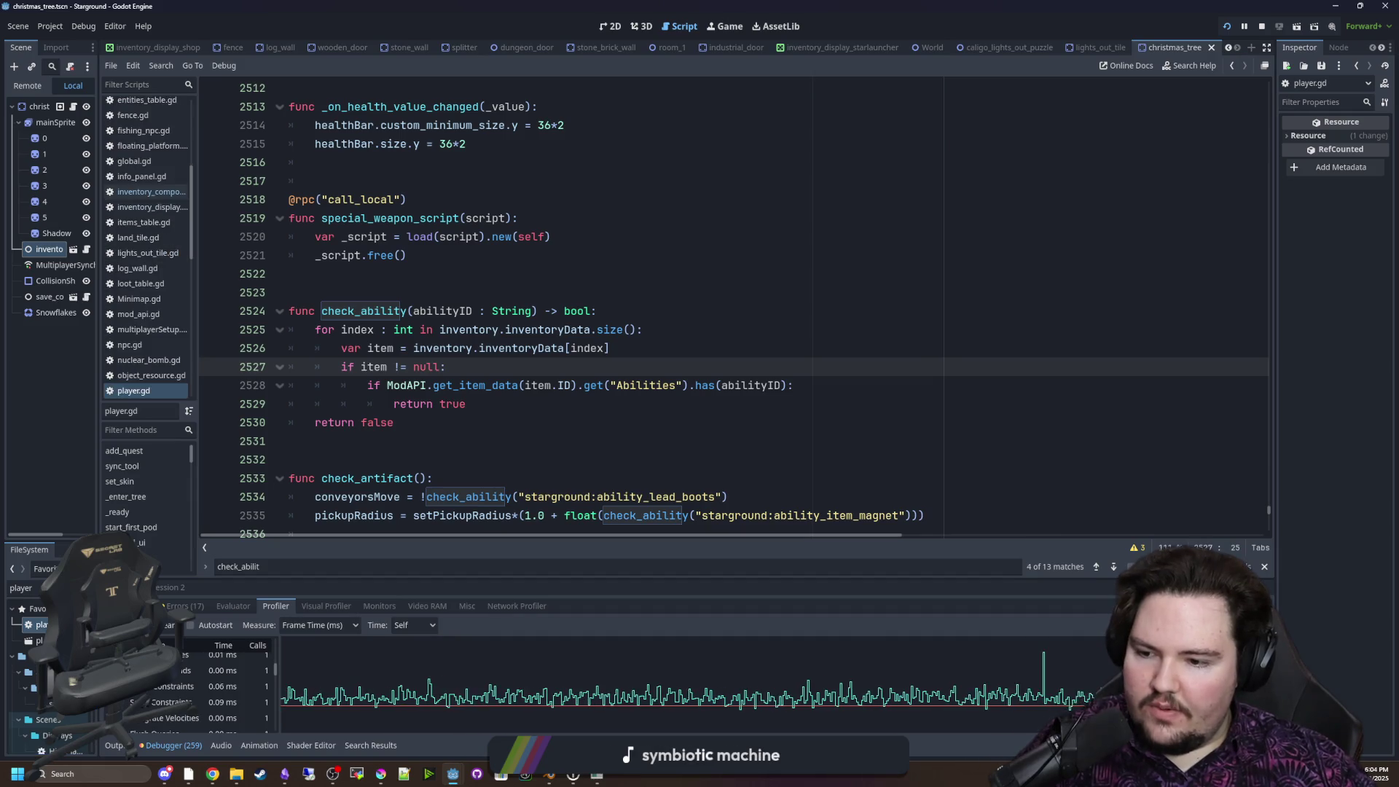
{"action": "scroll", "coordinate": [1009, 321], "scroll_direction": "down", "scroll_amount": 10}
{"action": "scroll", "coordinate": [1009, 321], "scroll_direction": "down", "scroll_amount": 9}
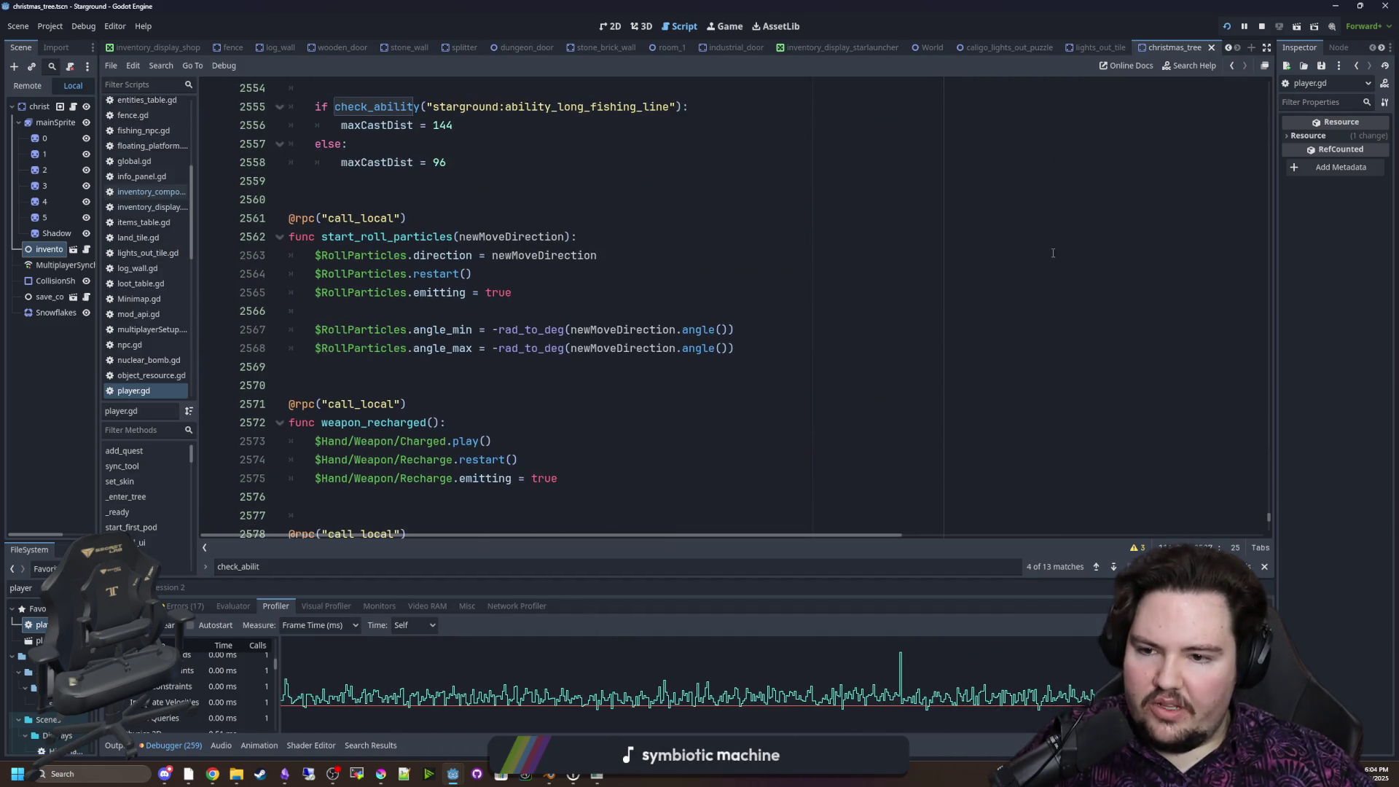
{"action": "scroll", "coordinate": [1246, 222], "scroll_direction": "down", "scroll_amount": 4}
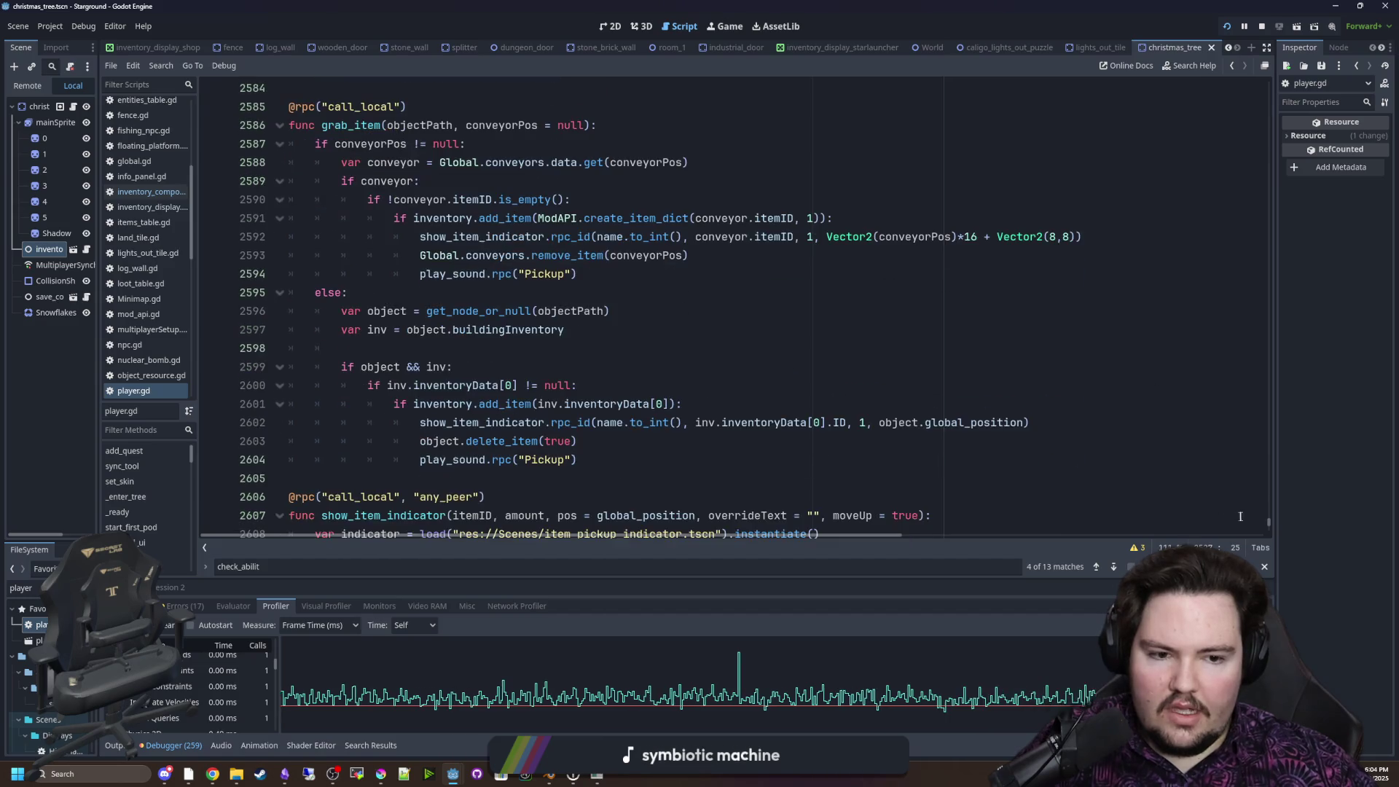
{"action": "mouse_move", "coordinate": [1269, 524]}
{"action": "left_mouse_down"}
{"action": "mouse_move", "coordinate": [1248, 265]}
{"action": "mouse_move", "coordinate": [1265, 123]}
{"action": "left_mouse_up"}
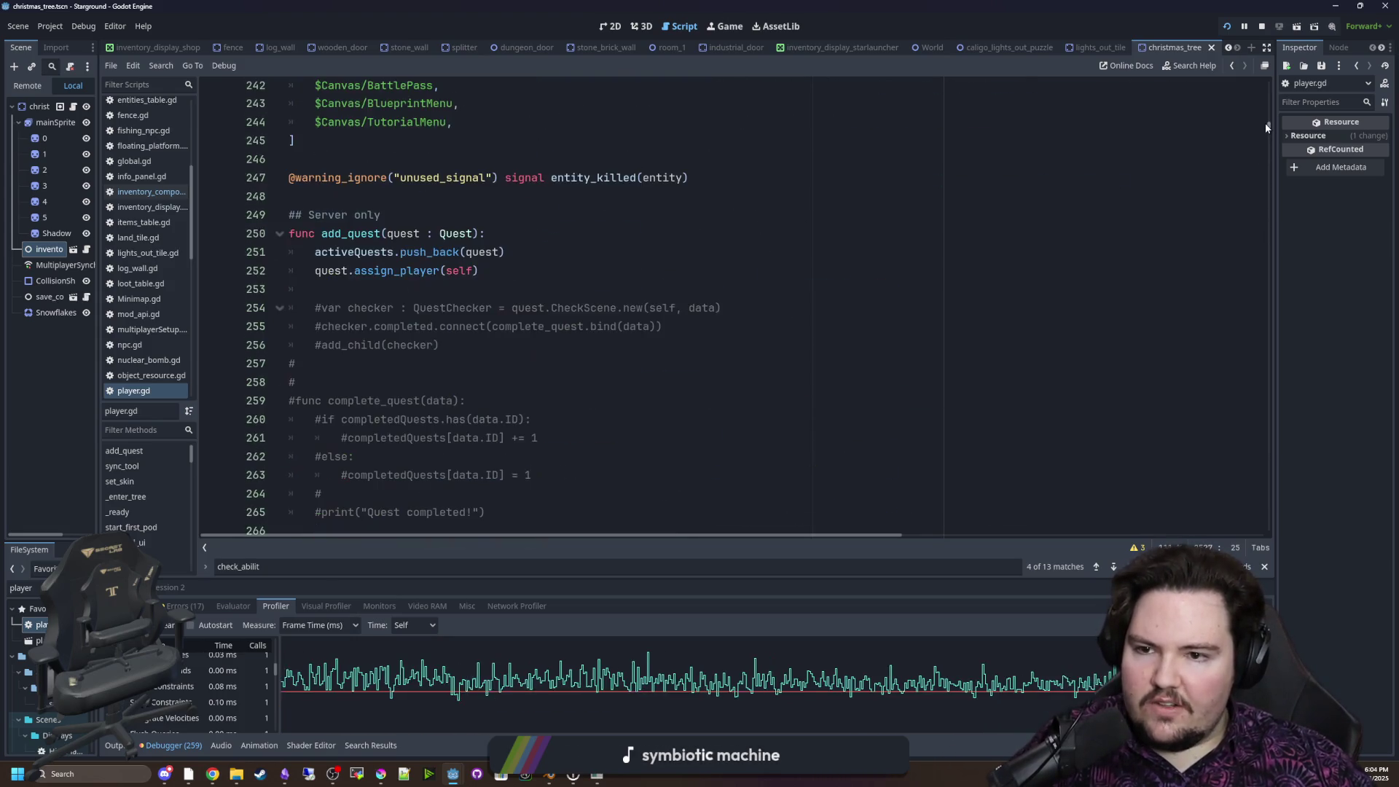
{"action": "scroll", "coordinate": [612, 353], "scroll_direction": "up", "scroll_amount": 2}
{"action": "scroll", "coordinate": [553, 393], "scroll_direction": "down", "scroll_amount": 2}
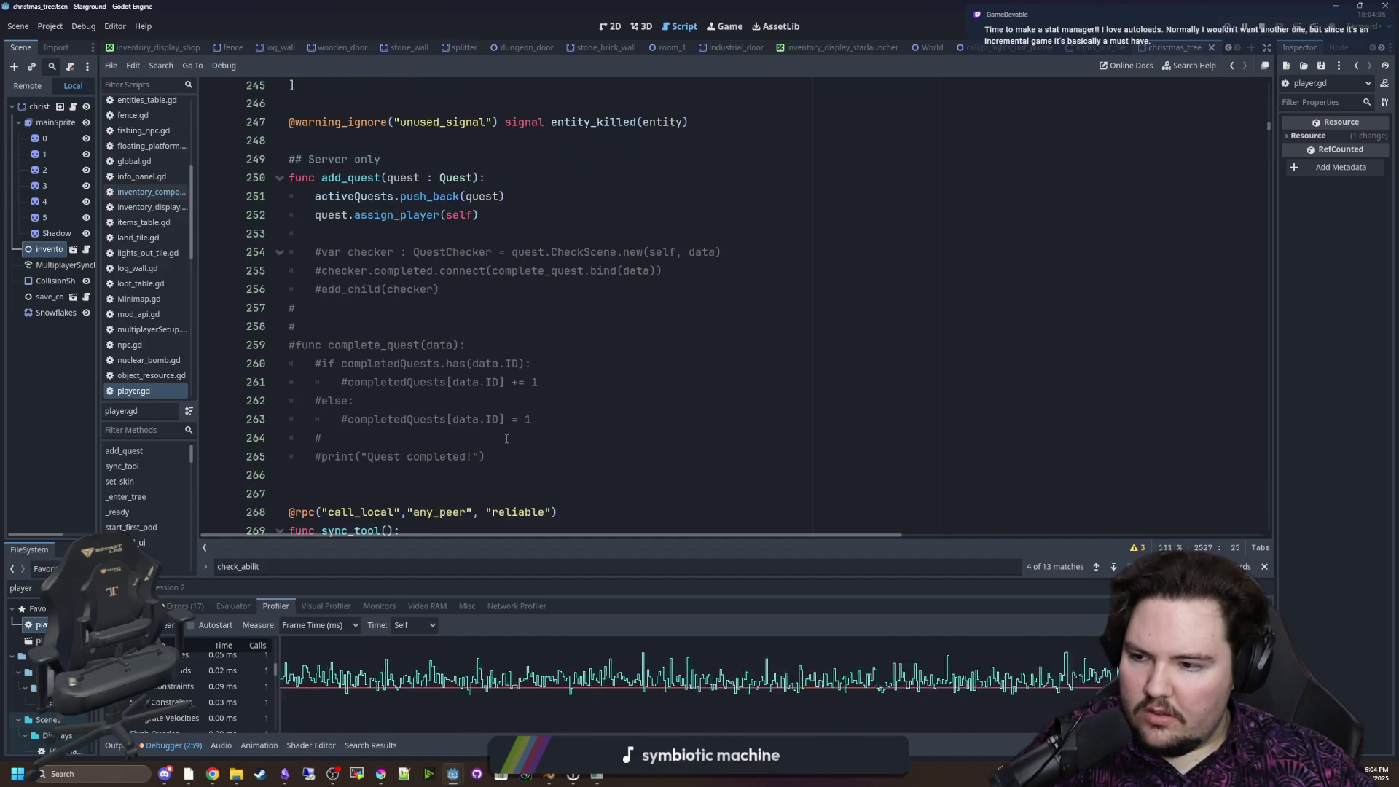
{"action": "scroll", "coordinate": [507, 438], "scroll_direction": "down", "scroll_amount": 3}
{"action": "left_click", "coordinate": [616, 342]}
Search for _process, read down through its body, then search for get_node.
{"action": "left_click", "coordinate": [621, 321]}
{"action": "key", "text": "ctrl+f"}
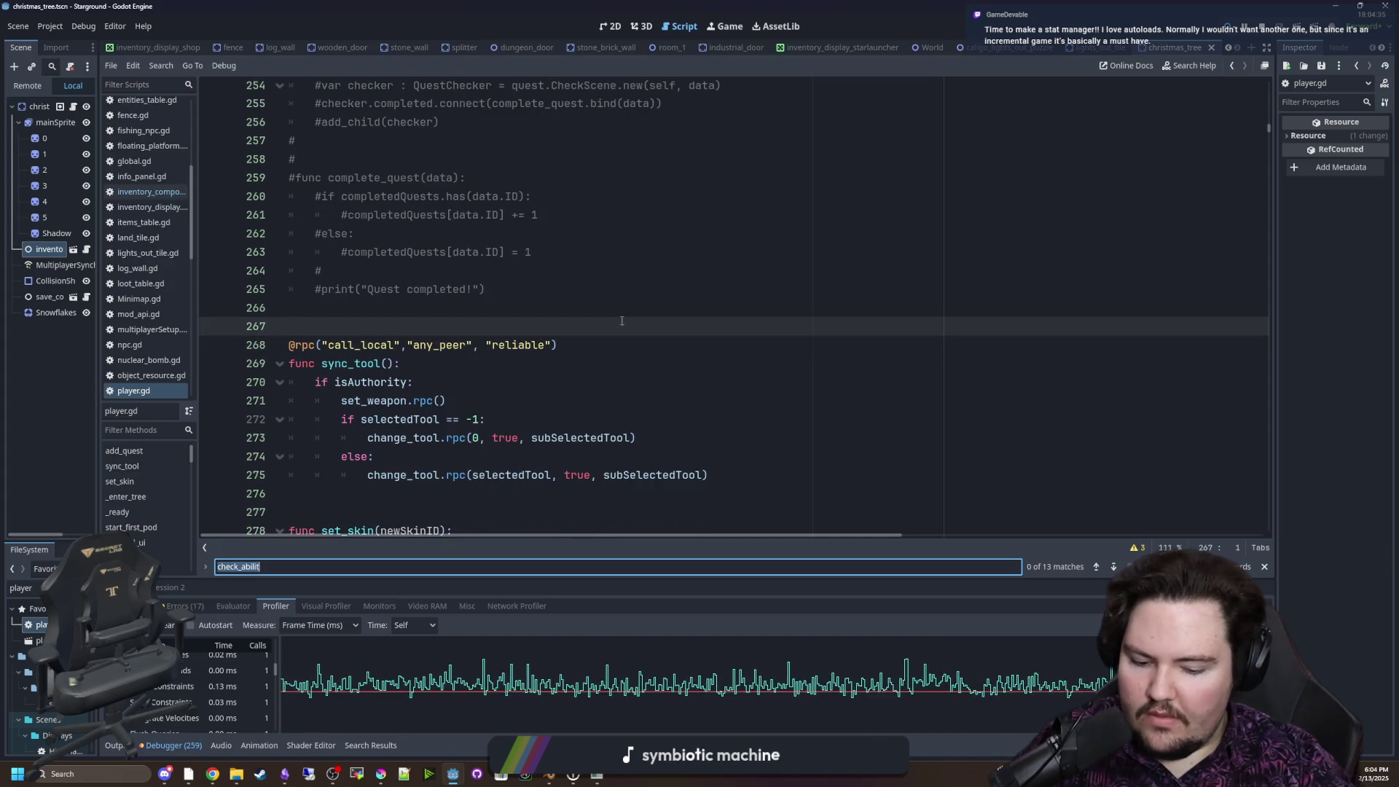
{"action": "type", "text": "_process"}
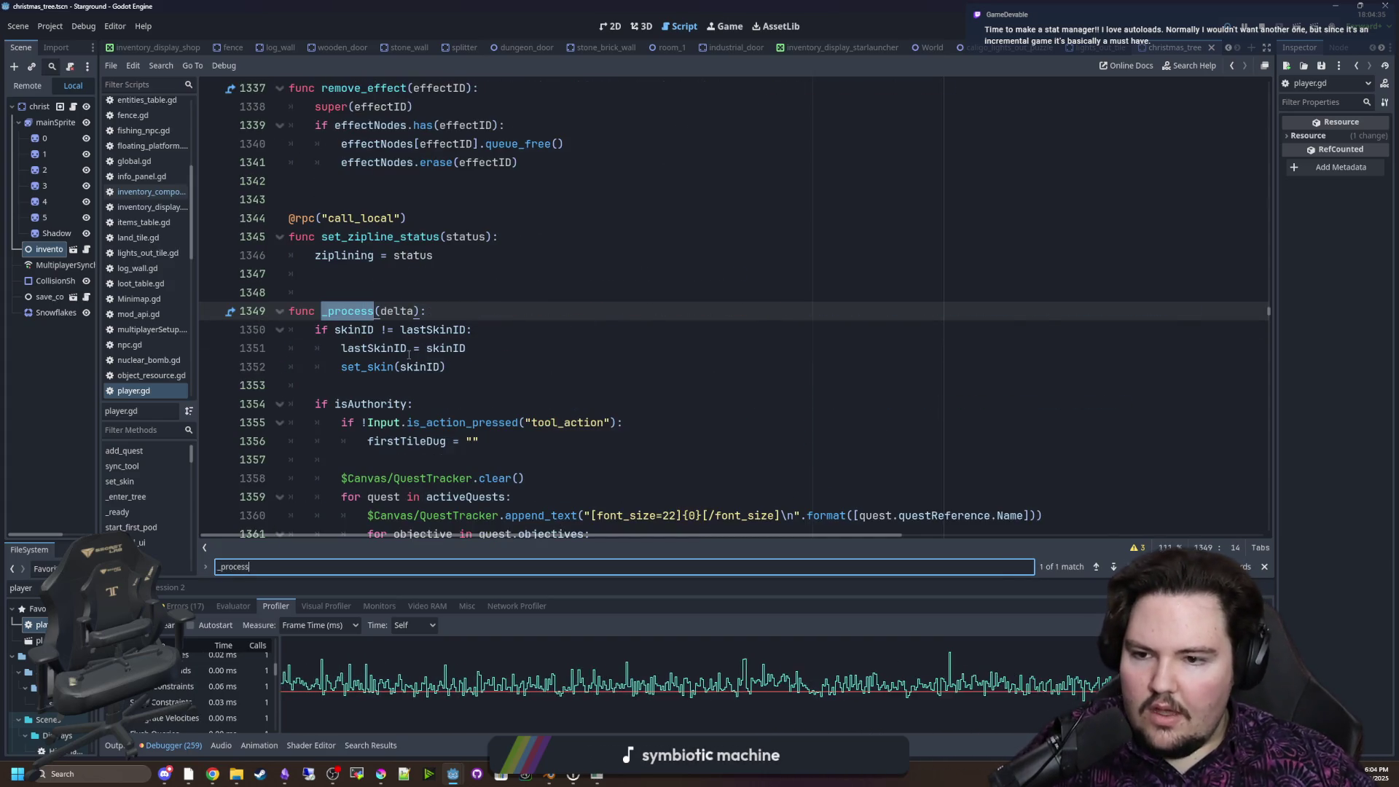
{"action": "scroll", "coordinate": [395, 355], "scroll_direction": "down", "scroll_amount": 2}
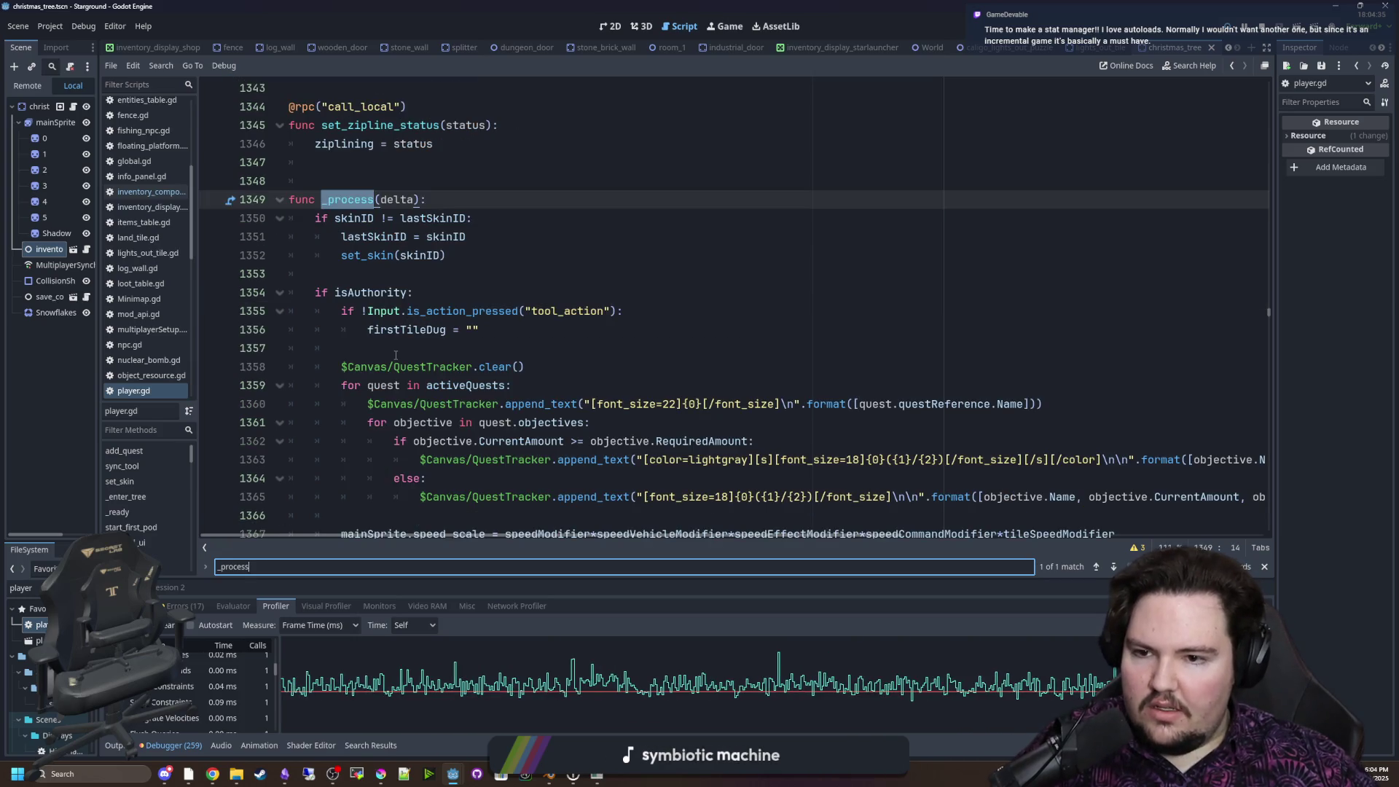
{"action": "scroll", "coordinate": [401, 355], "scroll_direction": "down", "scroll_amount": 9}
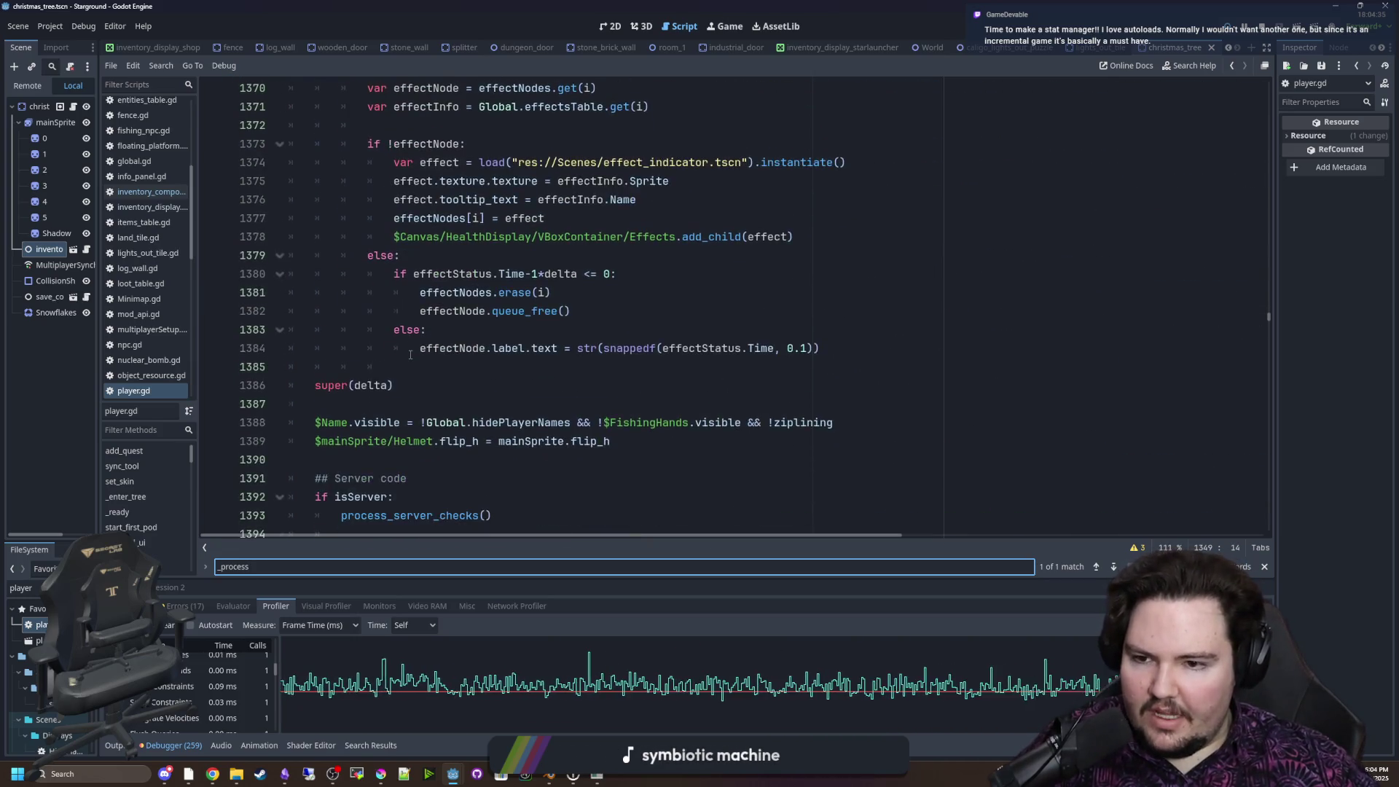
{"action": "scroll", "coordinate": [411, 355], "scroll_direction": "down", "scroll_amount": 11}
{"action": "scroll", "coordinate": [542, 293], "scroll_direction": "down", "scroll_amount": 6}
{"action": "key", "text": "ctrl+a"}
{"action": "type", "text": "get_node"}
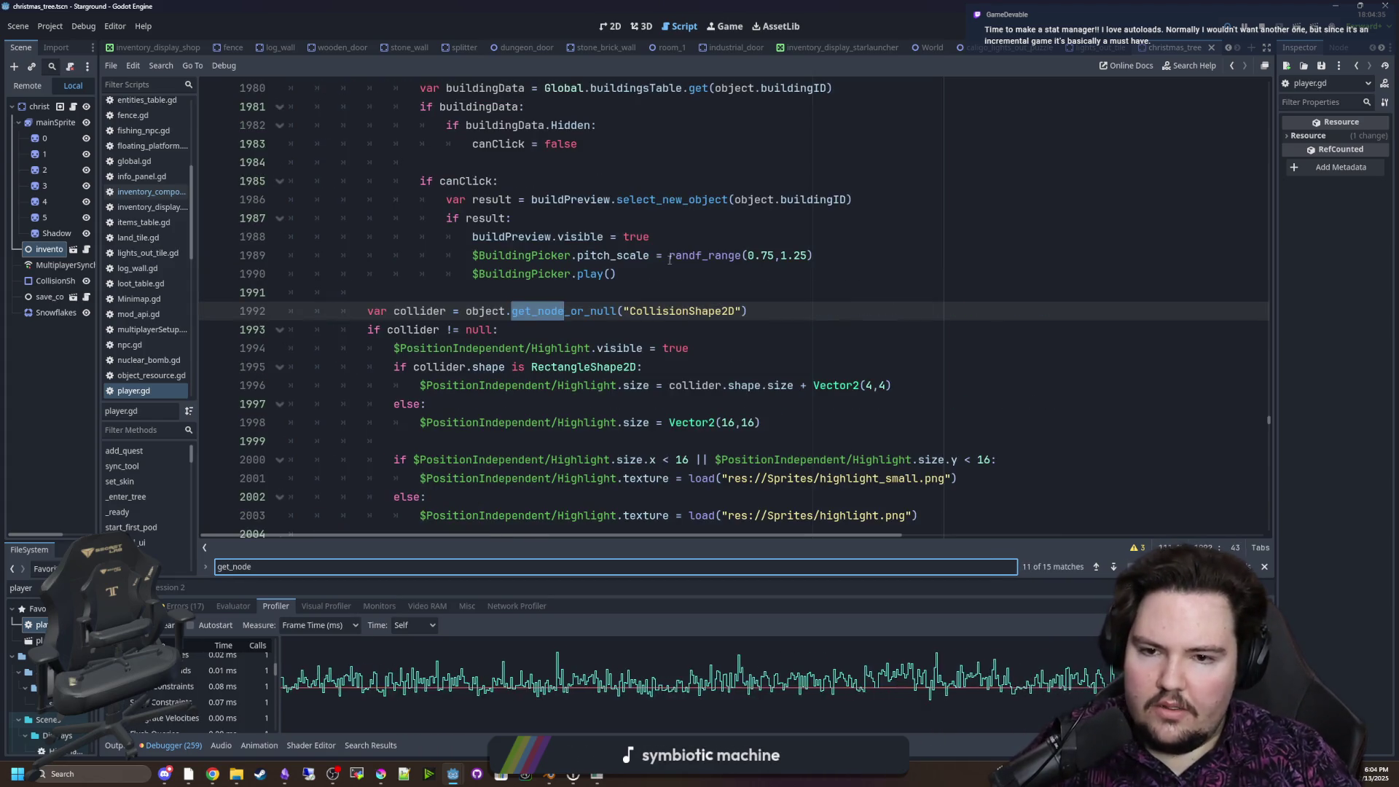
Step forward through the get_node matches in player.gd, wrapping around past the last one.
{"action": "scroll", "coordinate": [655, 241], "scroll_direction": "up", "scroll_amount": 13}
{"action": "scroll", "coordinate": [652, 233], "scroll_direction": "up", "scroll_amount": 12}
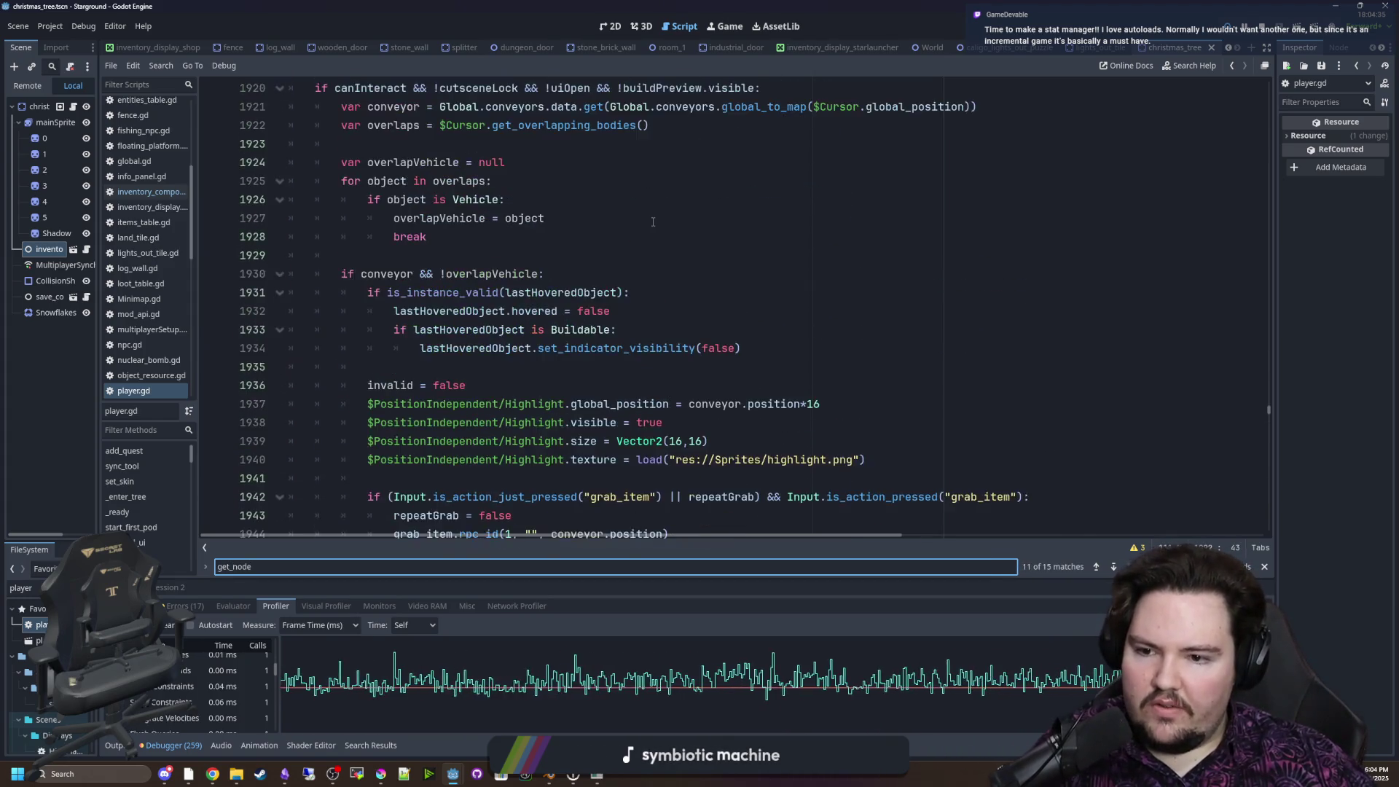
{"action": "scroll", "coordinate": [403, 220], "scroll_direction": "down", "scroll_amount": 18}
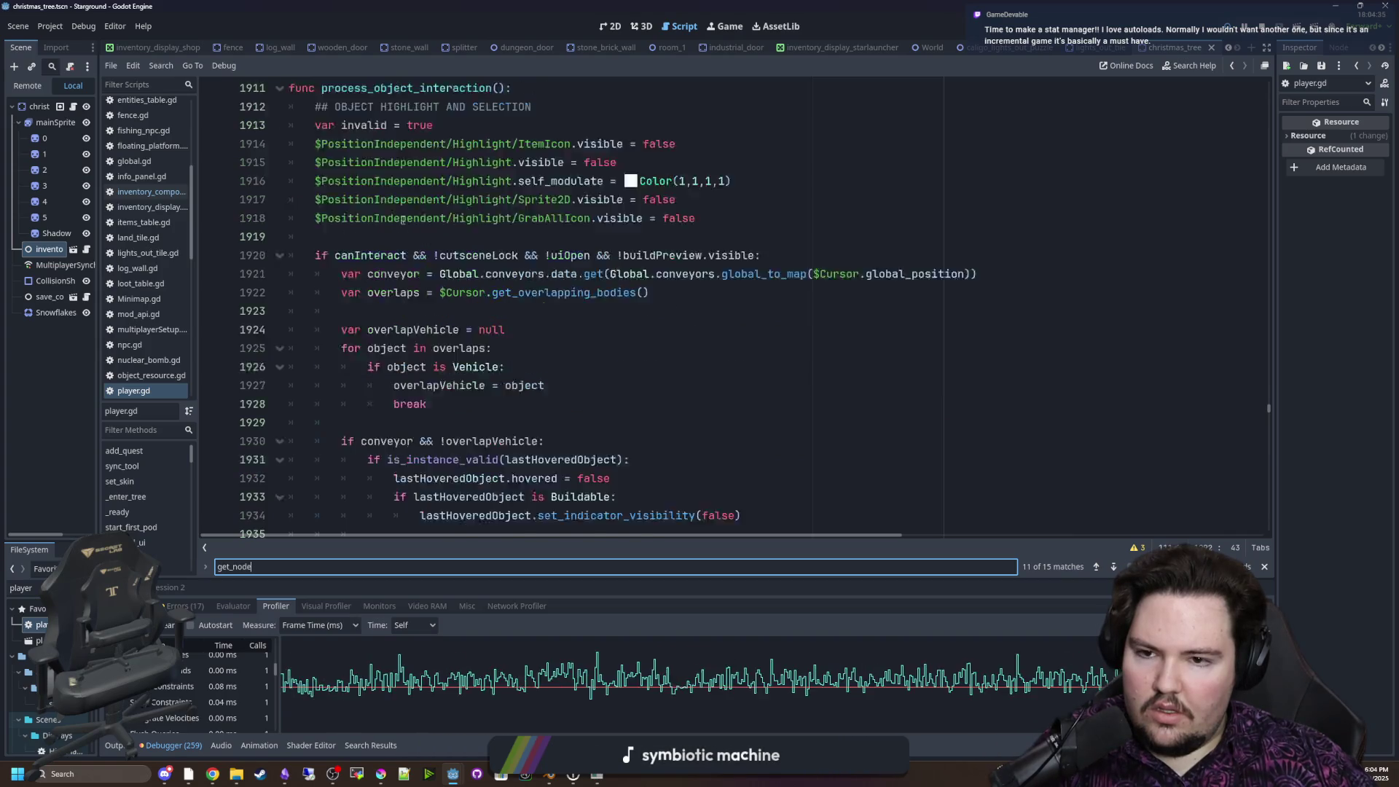
{"action": "scroll", "coordinate": [611, 257], "scroll_direction": "down", "scroll_amount": 6}
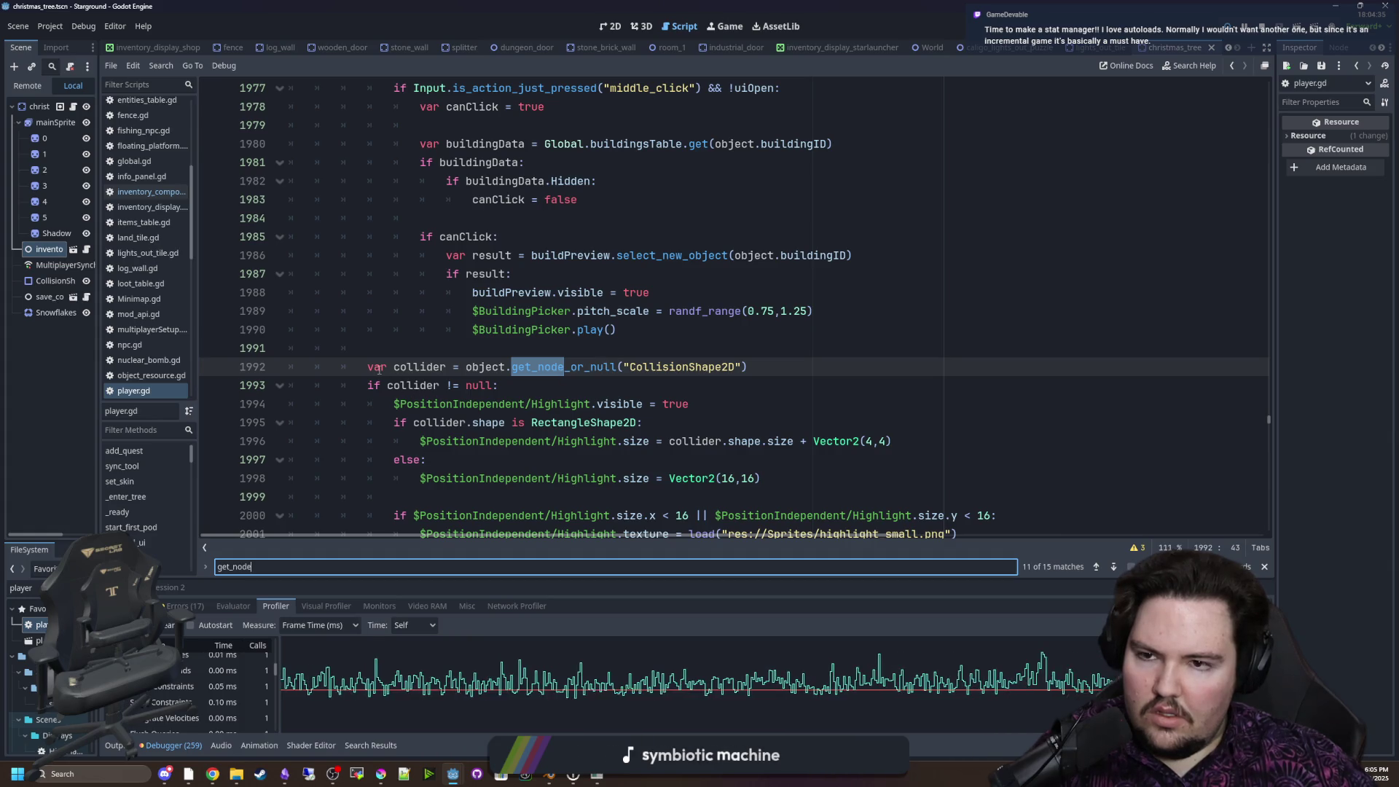
{"action": "scroll", "coordinate": [379, 370], "scroll_direction": "up", "scroll_amount": 3}
{"action": "scroll", "coordinate": [379, 369], "scroll_direction": "down", "scroll_amount": 4}
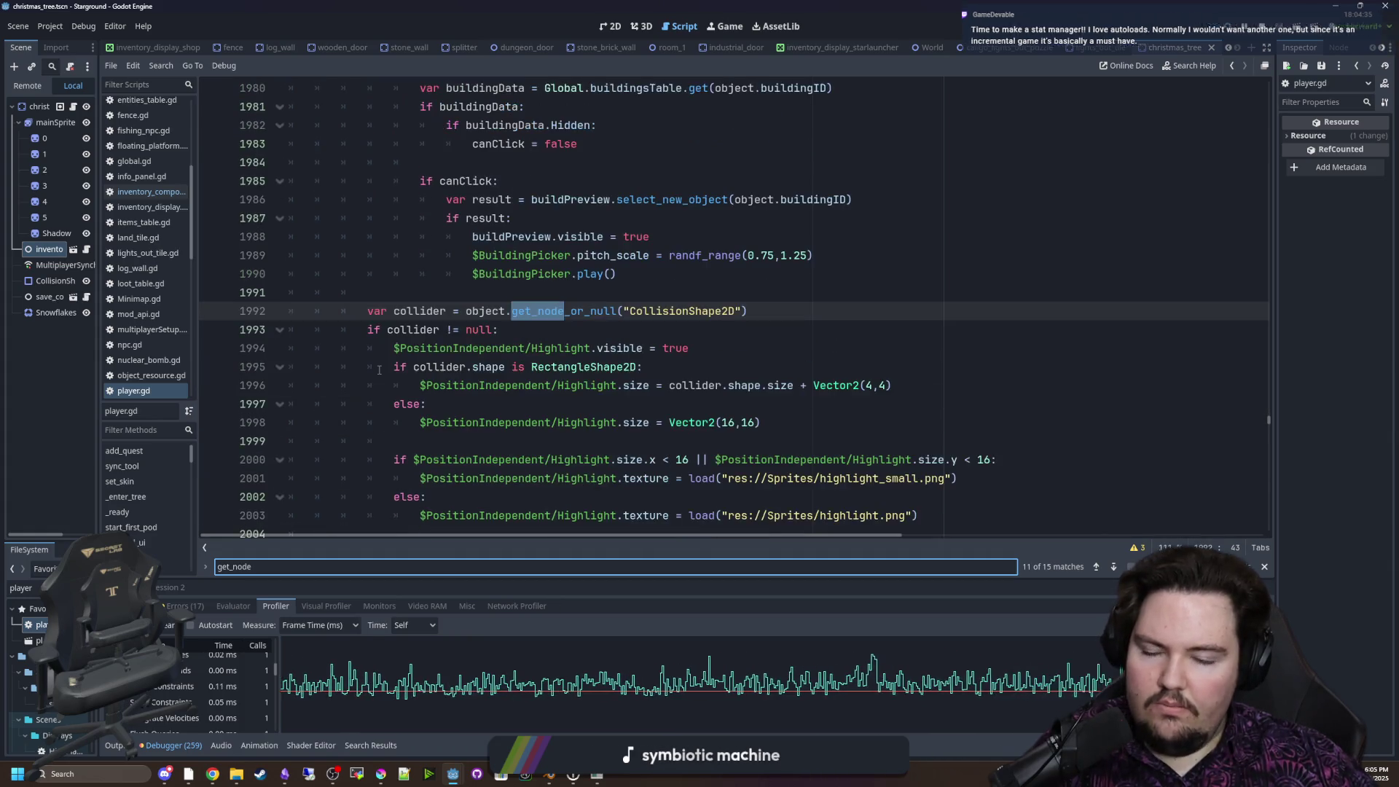
{"action": "scroll", "coordinate": [379, 370], "scroll_direction": "down", "scroll_amount": 4}
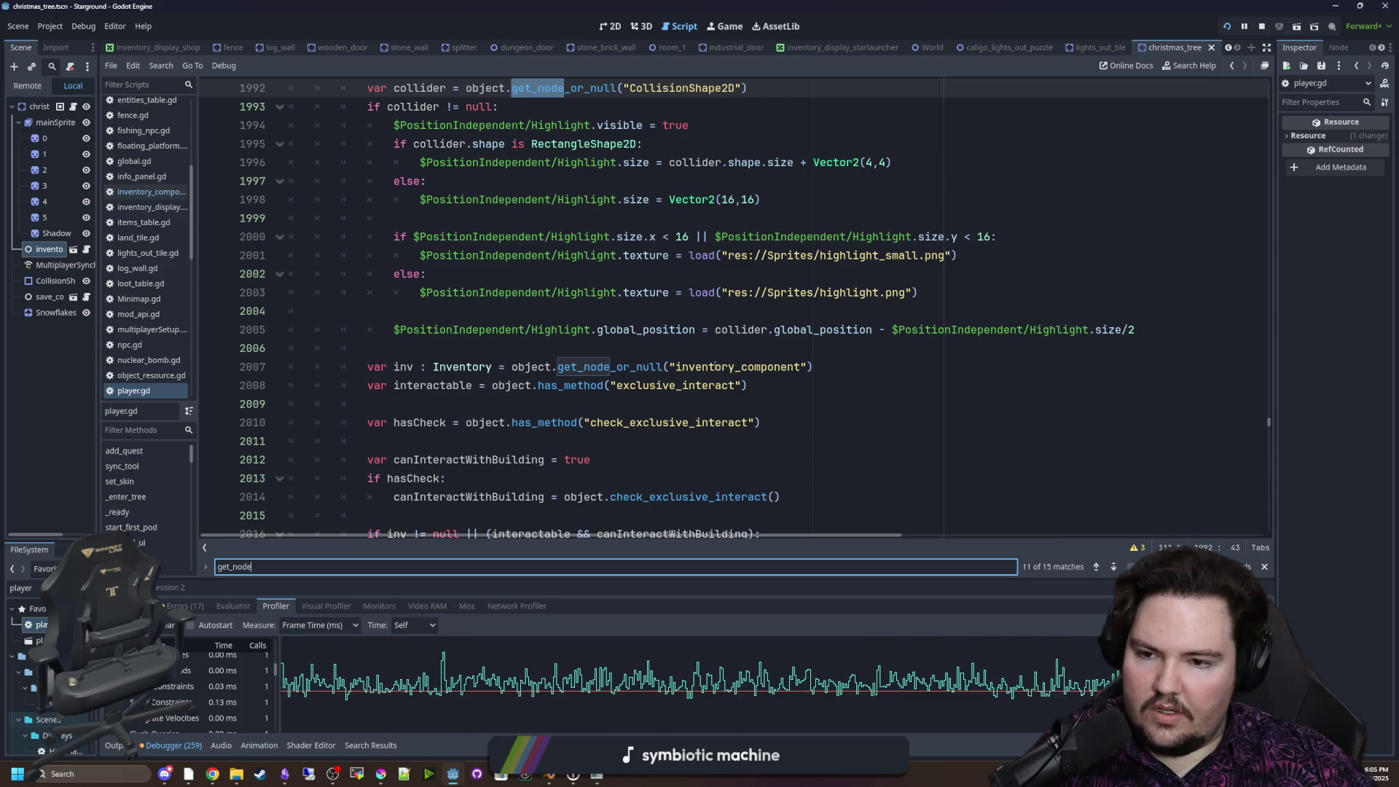
{"action": "key", "text": "Return"}
{"action": "key", "text": "Return"}
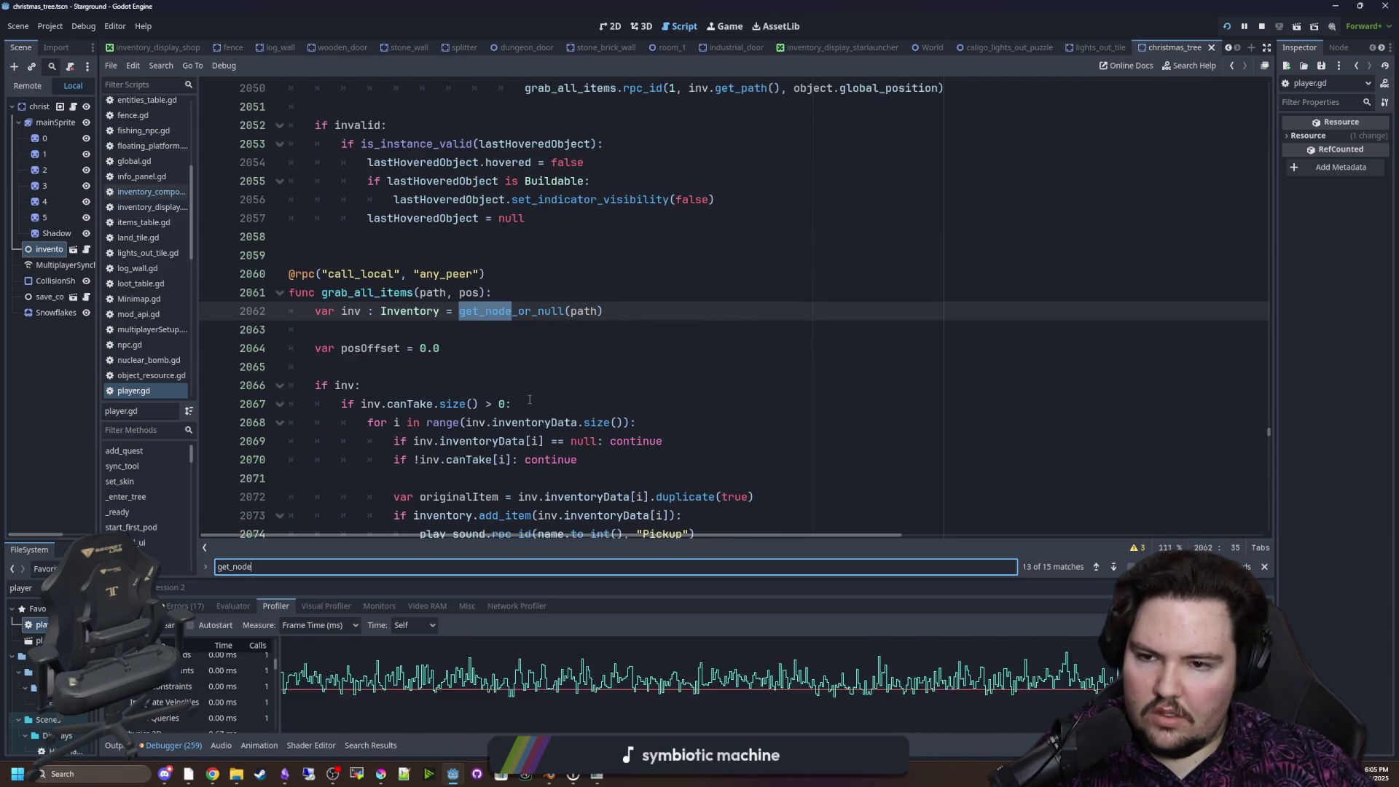
{"action": "key", "text": "Return"}
{"action": "key", "text": "Return"}
{"action": "key", "text": "Return"}
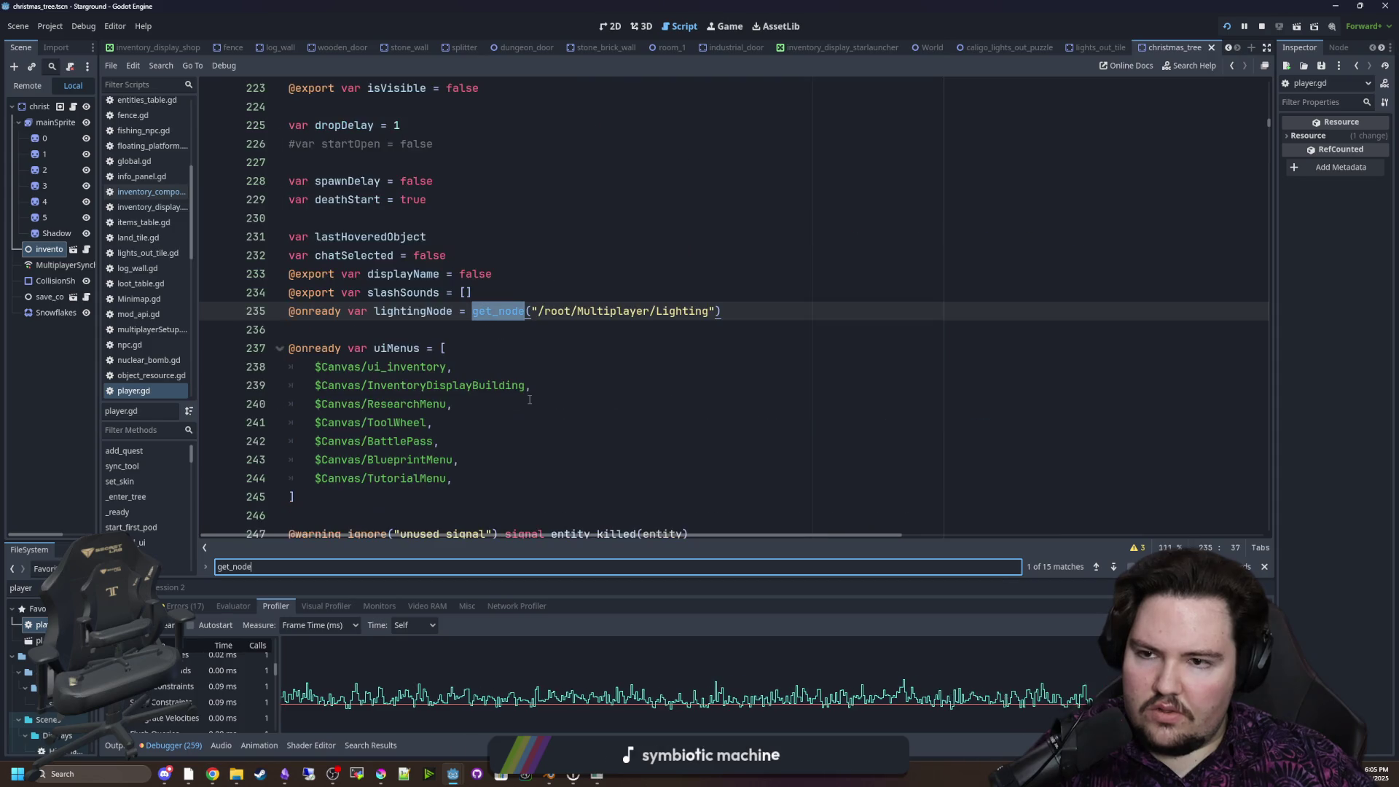
{"action": "key", "text": "Return"}
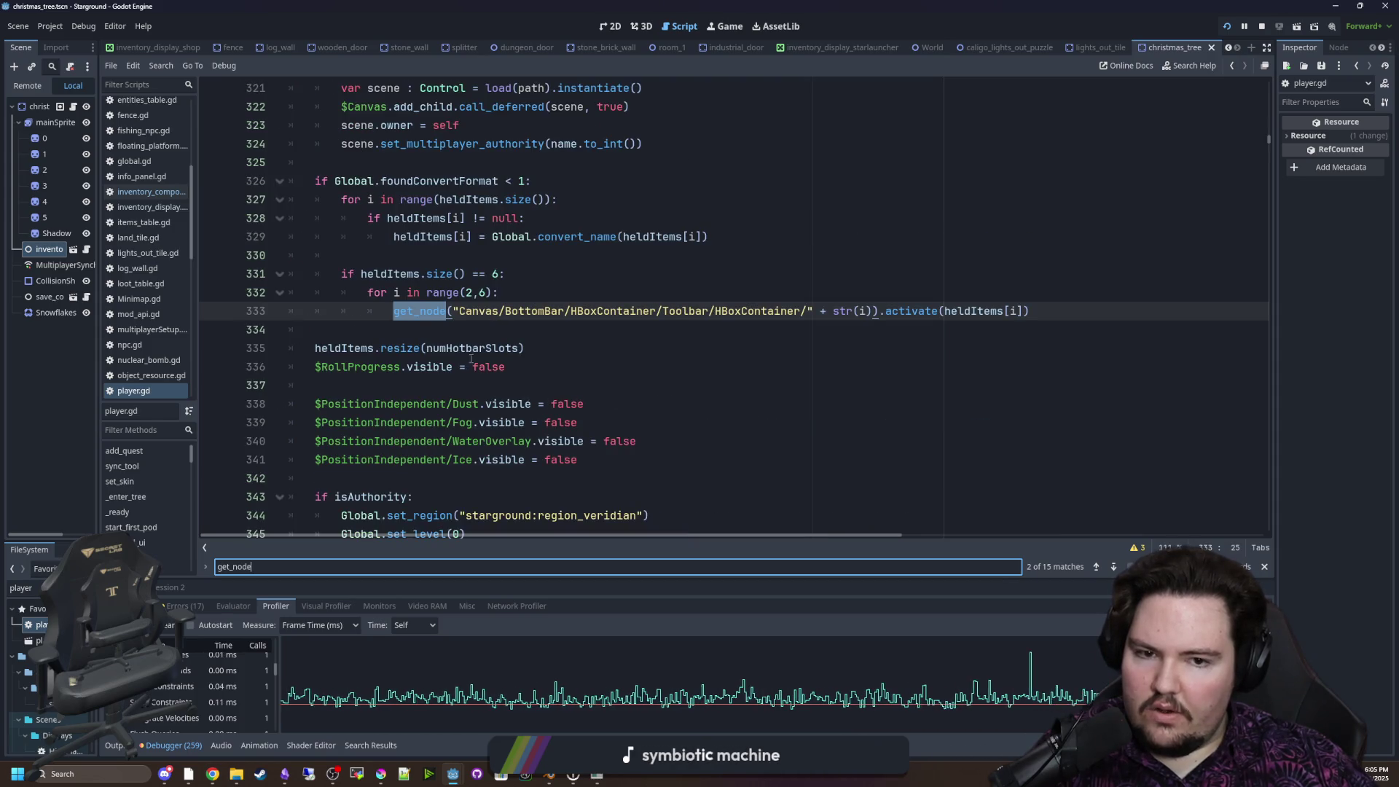
{"action": "key", "text": "Return"}
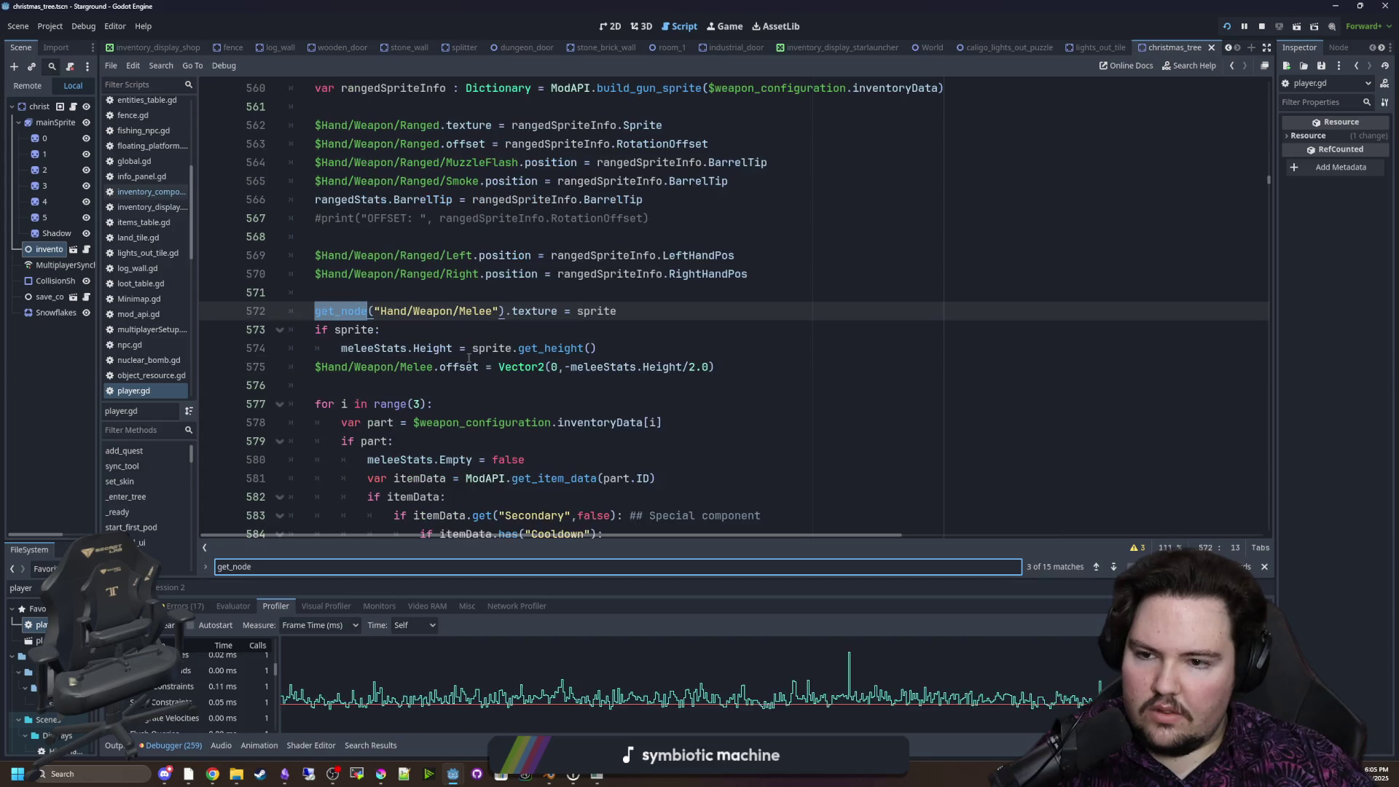
Advance to get_node match 10 of 15 near line 1930, then select the search term.
{"action": "scroll", "coordinate": [466, 346], "scroll_direction": "up", "scroll_amount": 6}
{"action": "scroll", "coordinate": [462, 339], "scroll_direction": "up", "scroll_amount": 5}
{"action": "key", "text": "Return"}
{"action": "key", "text": "Return"}
{"action": "key", "text": "Return"}
{"action": "key", "text": "Return"}
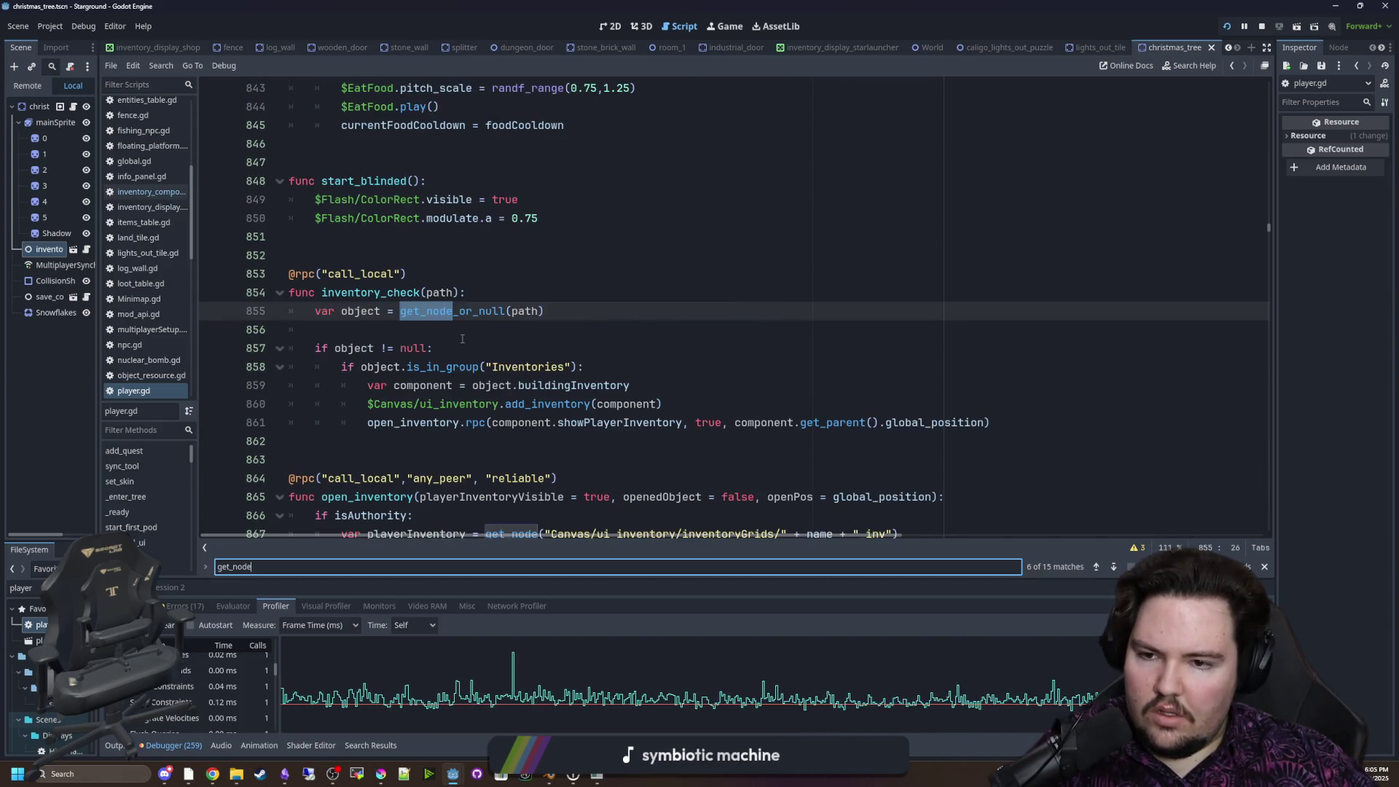
{"action": "key", "text": "Return"}
{"action": "key", "text": "Return"}
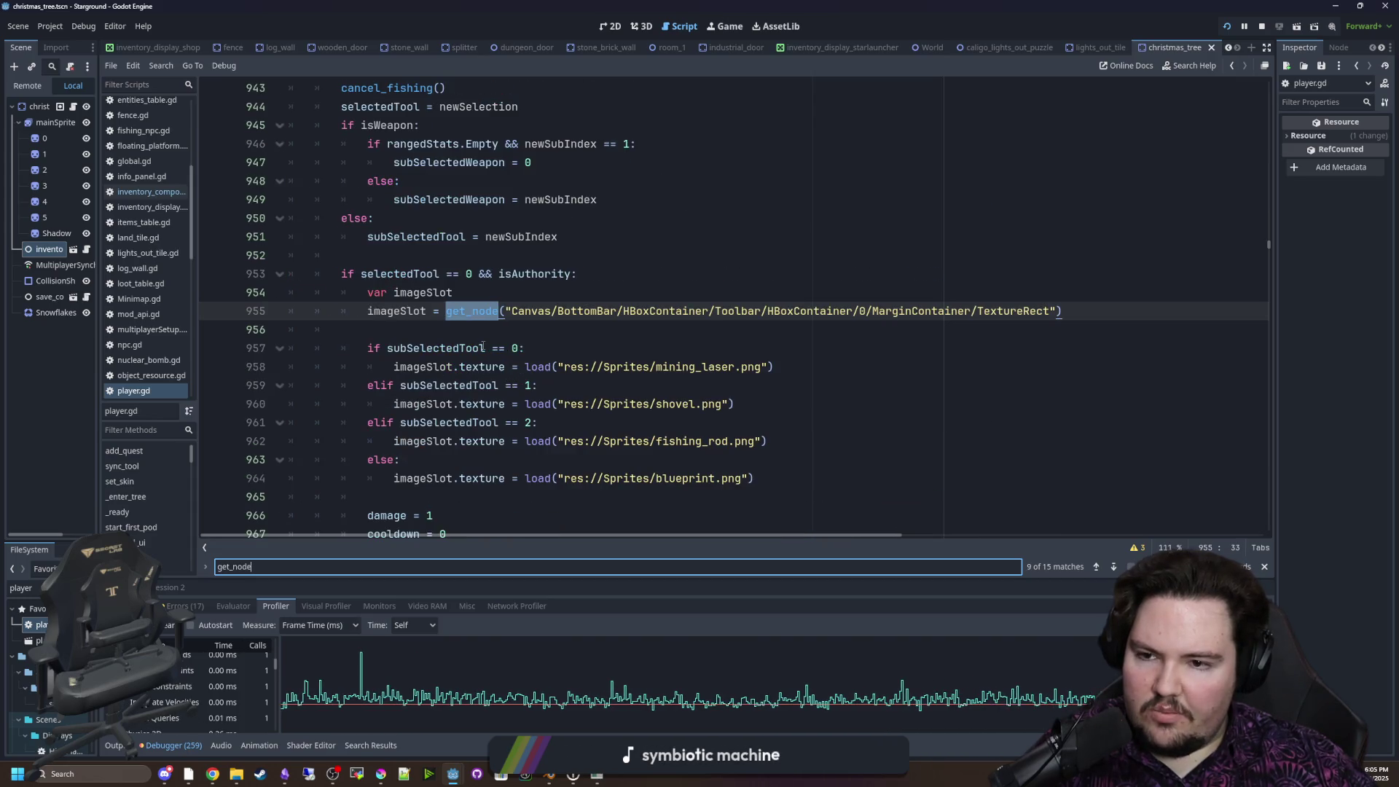
{"action": "scroll", "coordinate": [489, 348], "scroll_direction": "up", "scroll_amount": 4}
{"action": "key", "text": "Return"}
{"action": "key", "text": "Return"}
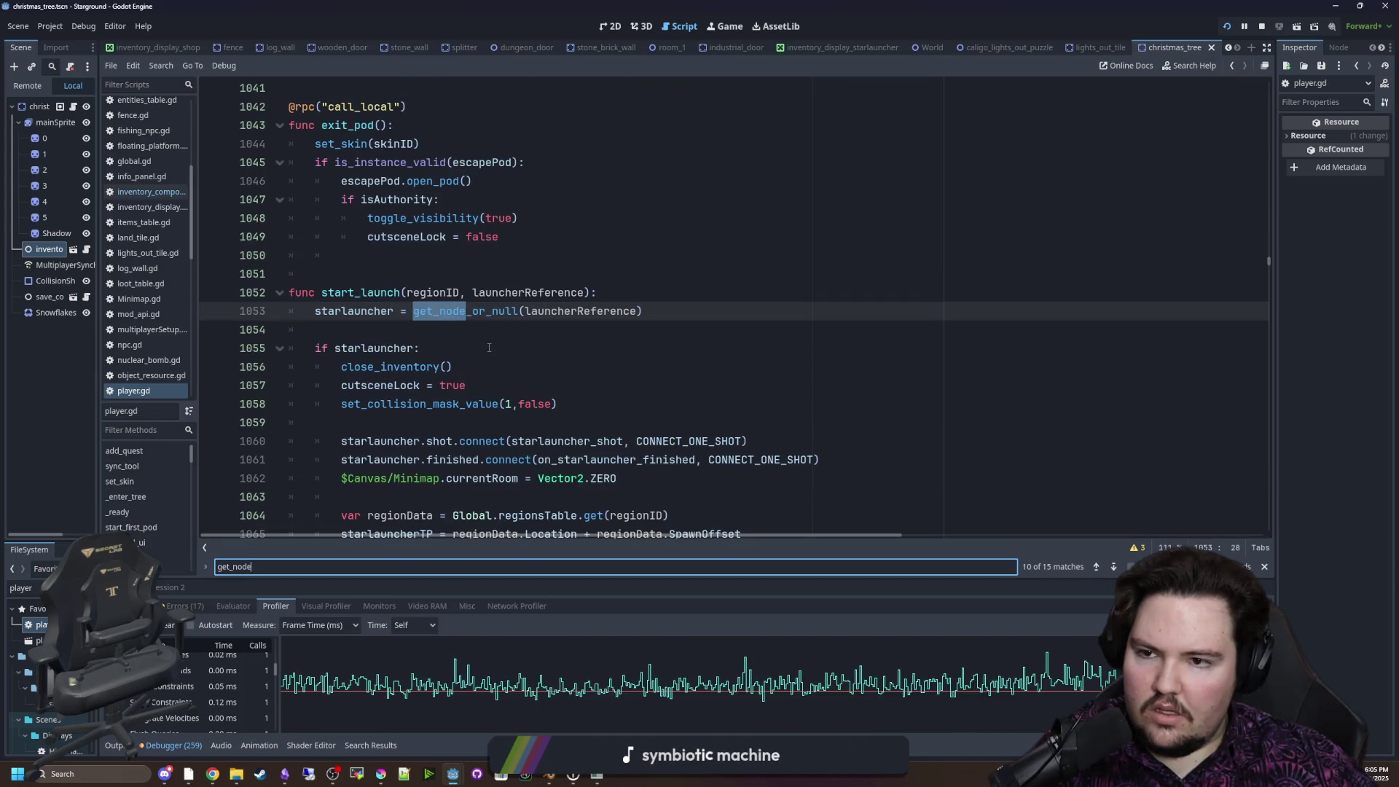
{"action": "scroll", "coordinate": [489, 348], "scroll_direction": "up", "scroll_amount": 15}
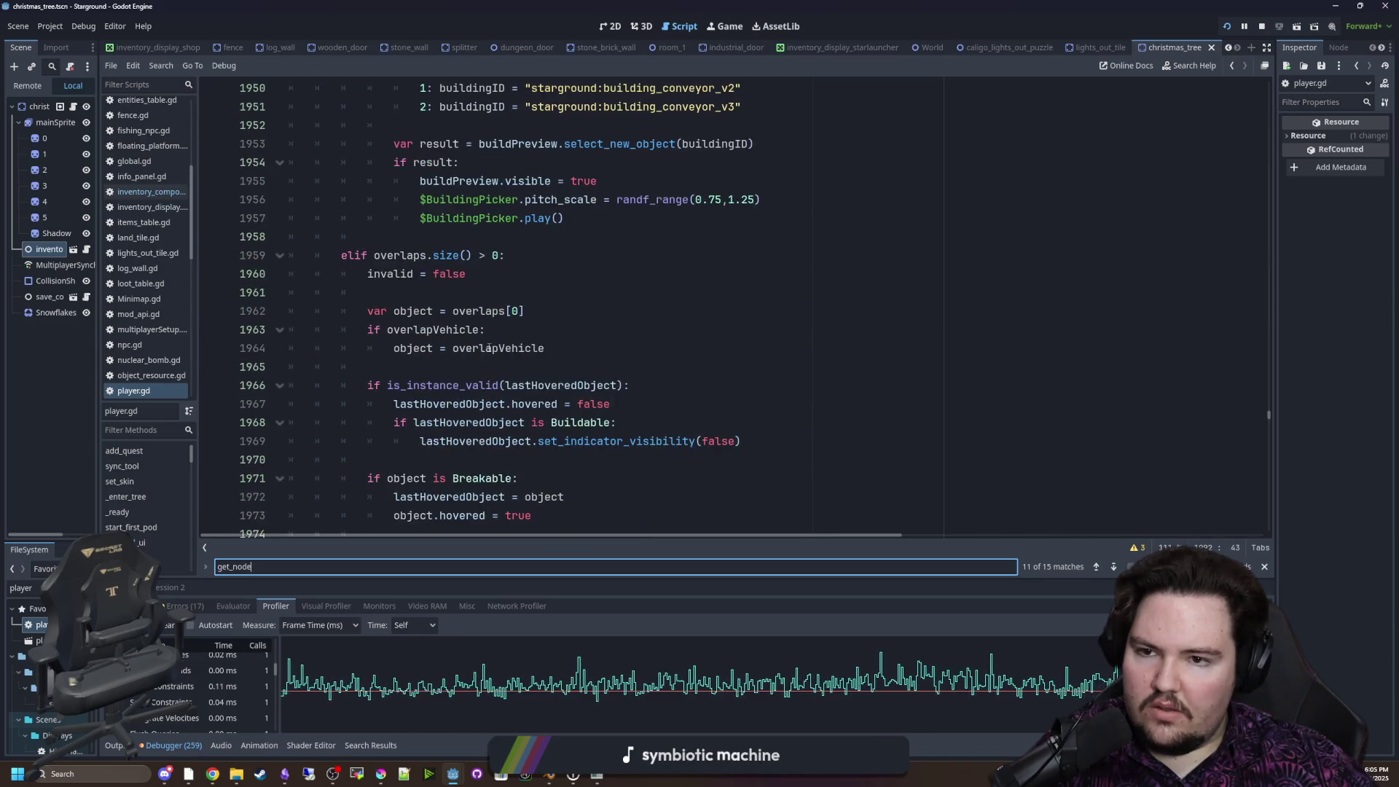
{"action": "scroll", "coordinate": [483, 325], "scroll_direction": "up", "scroll_amount": 1}
{"action": "left_click", "coordinate": [558, 304]}
{"action": "key", "text": "ctrl+f"}
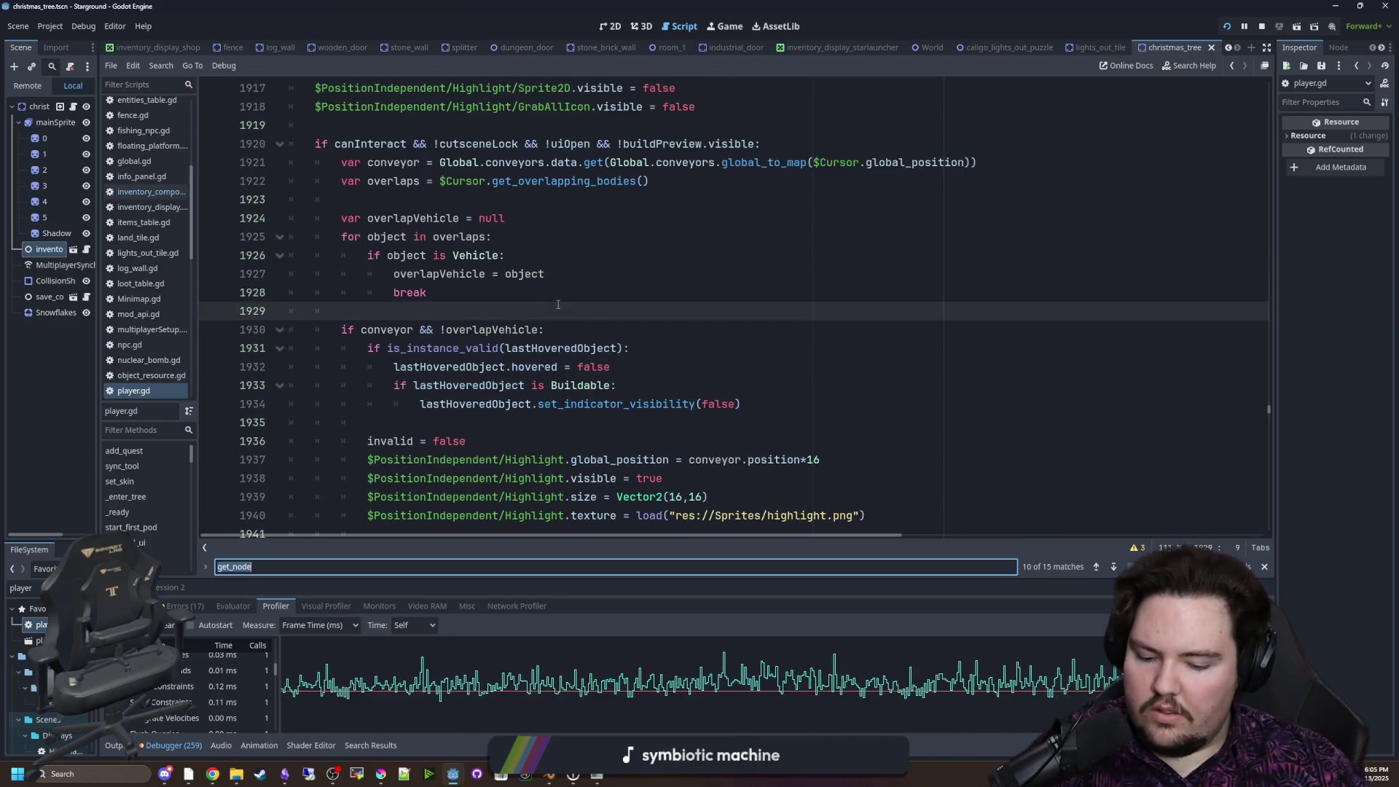
Search player.gd for '_process' and place the caret inside func _process.
{"action": "type", "text": "_process"}
{"action": "scroll", "coordinate": [558, 304], "scroll_direction": "down", "scroll_amount": 3}
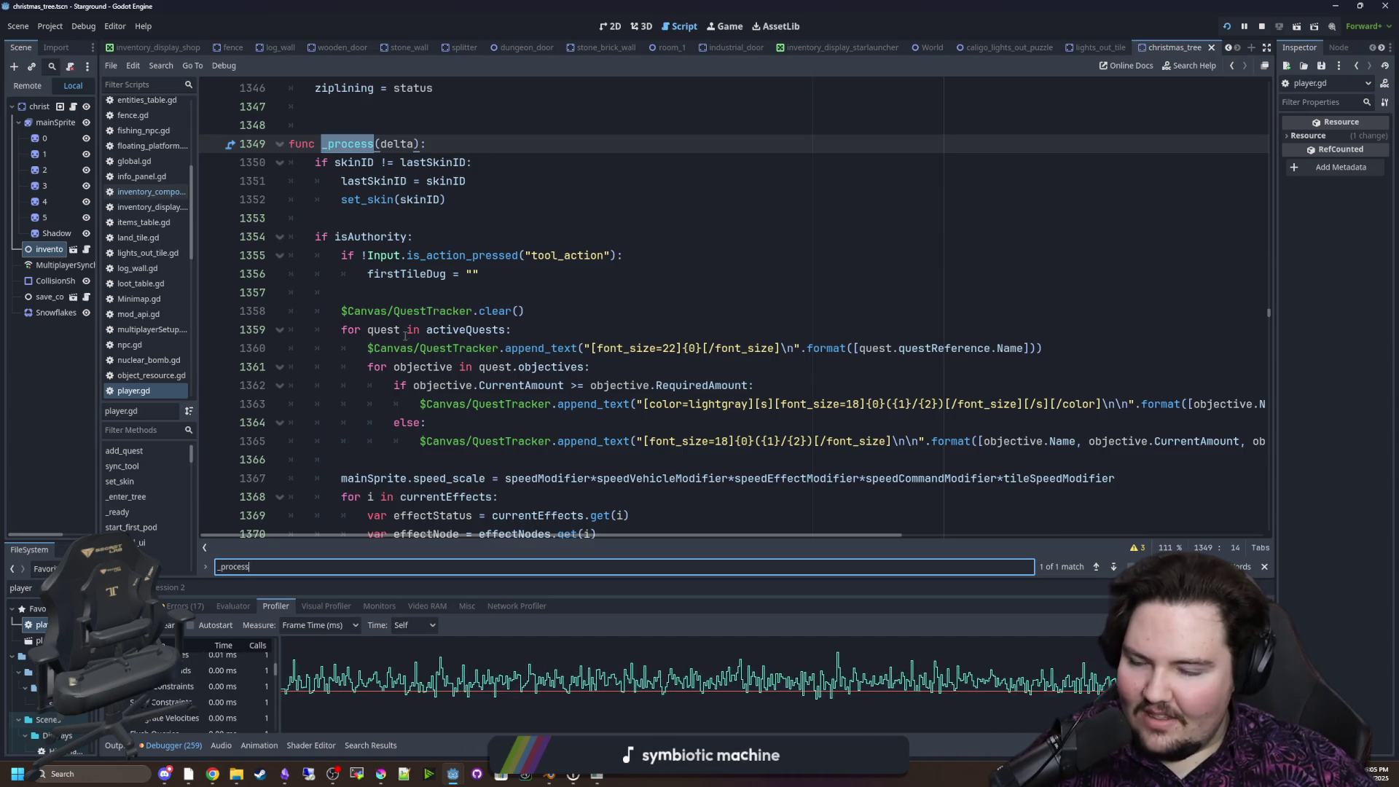
{"action": "left_click", "coordinate": [380, 221]}
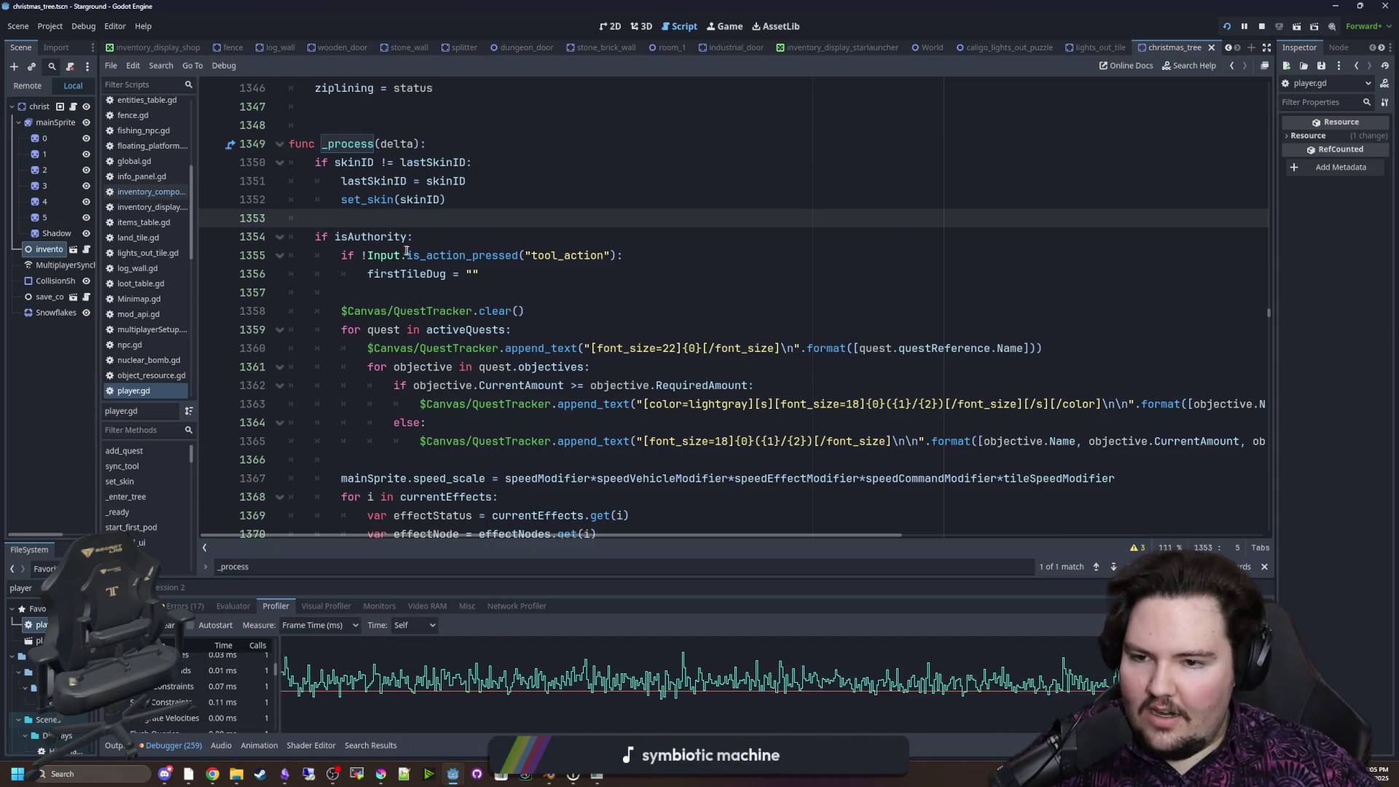
{"action": "scroll", "coordinate": [407, 252], "scroll_direction": "down", "scroll_amount": 4}
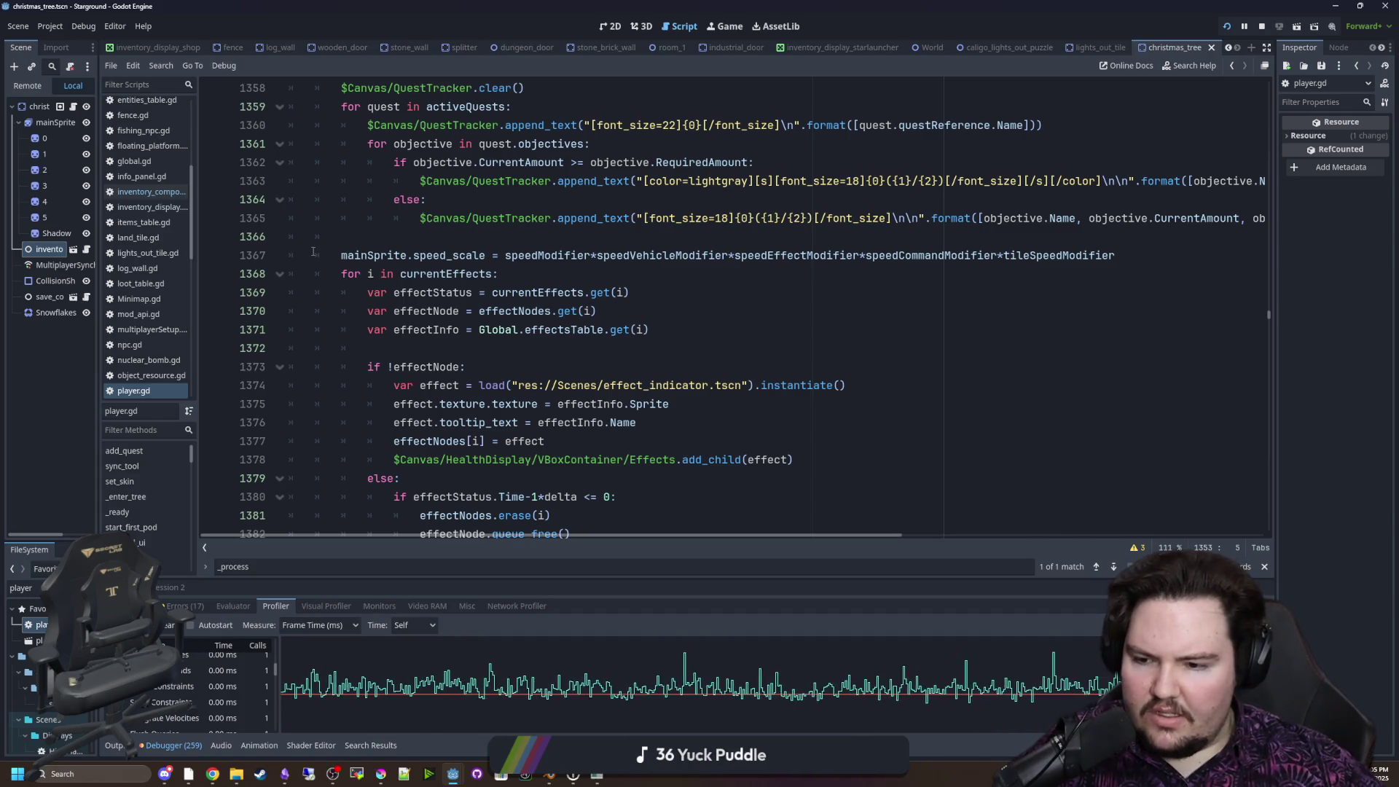
{"action": "left_click", "coordinate": [451, 356]}
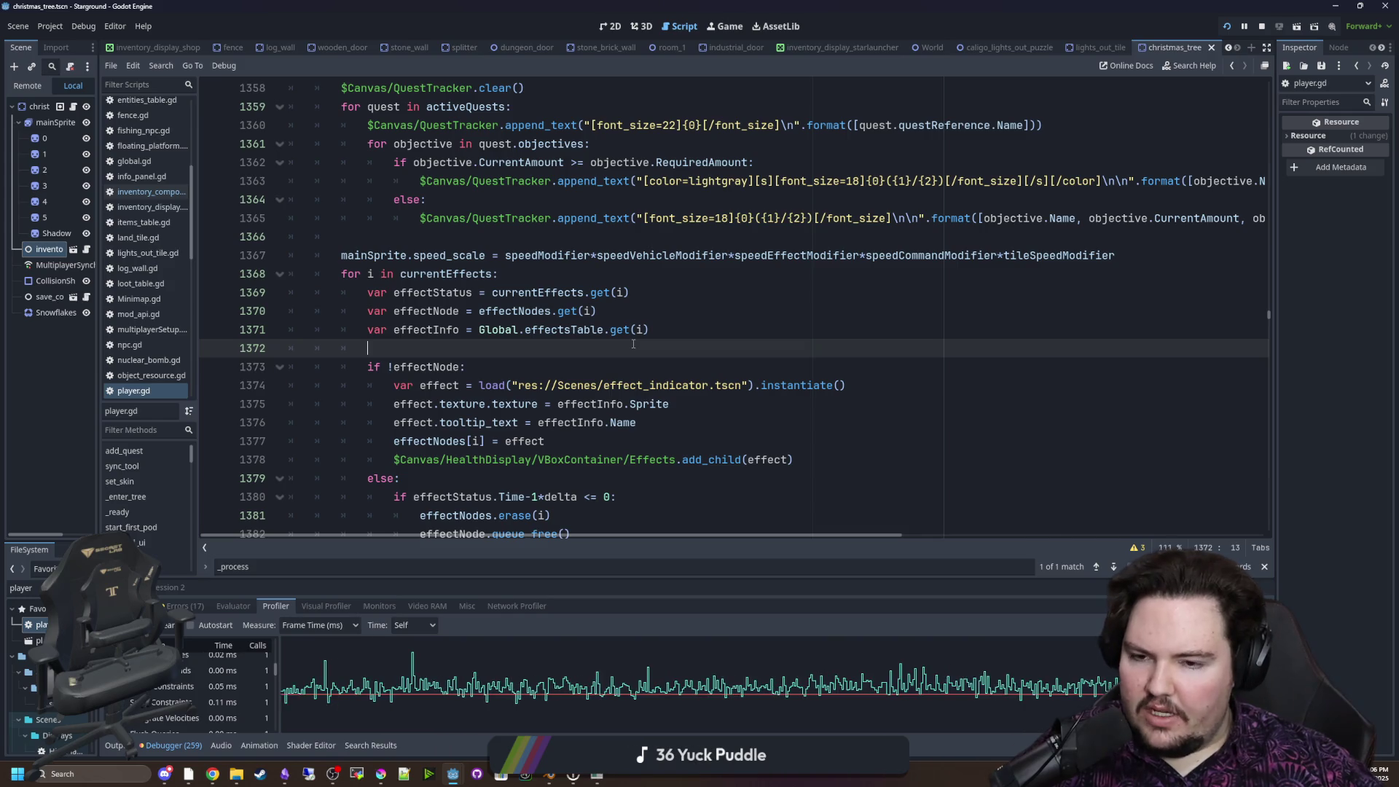
Read through _process past super(delta), down to the flashlight luminance check.
{"action": "scroll", "coordinate": [393, 332], "scroll_direction": "up", "scroll_amount": 2}
{"action": "scroll", "coordinate": [407, 330], "scroll_direction": "up", "scroll_amount": 2}
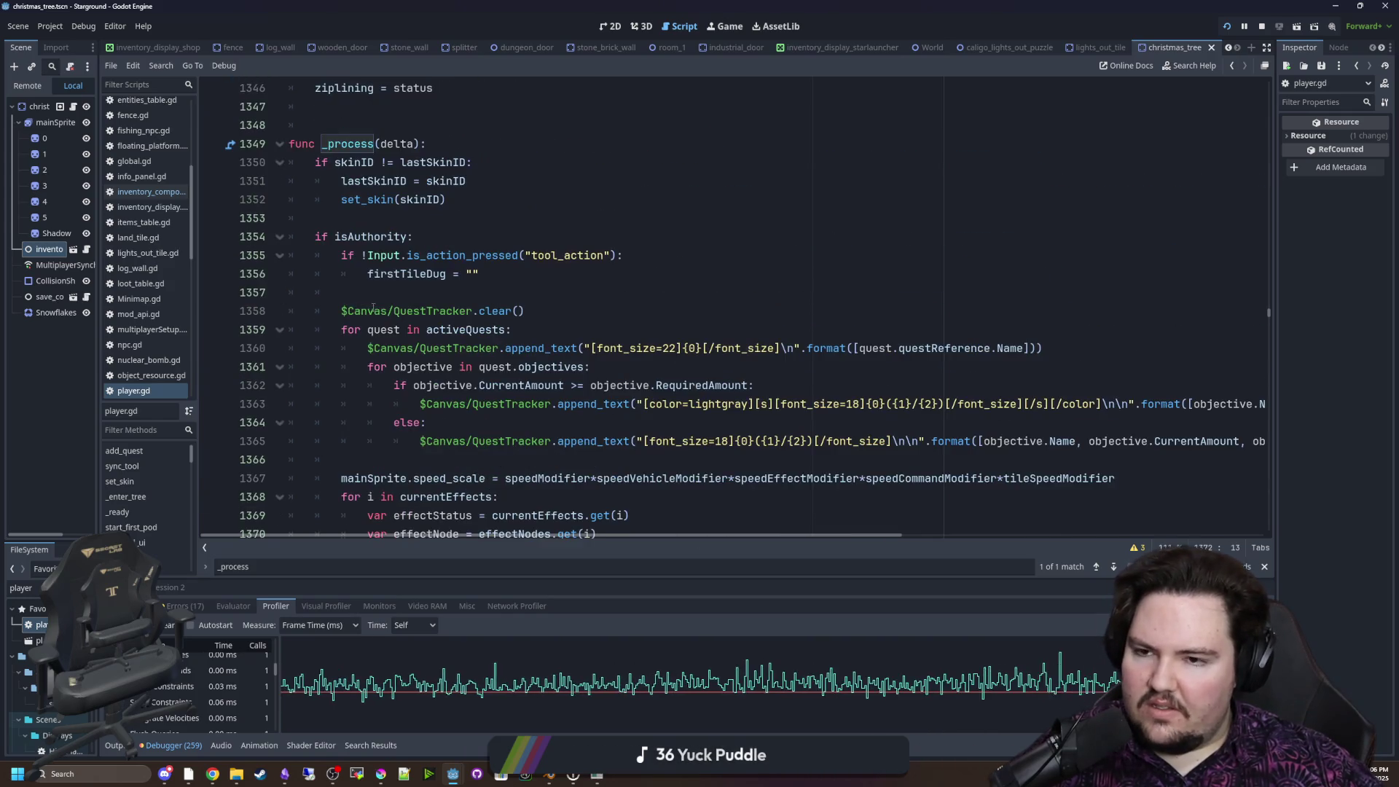
{"action": "scroll", "coordinate": [414, 300], "scroll_direction": "down", "scroll_amount": 9}
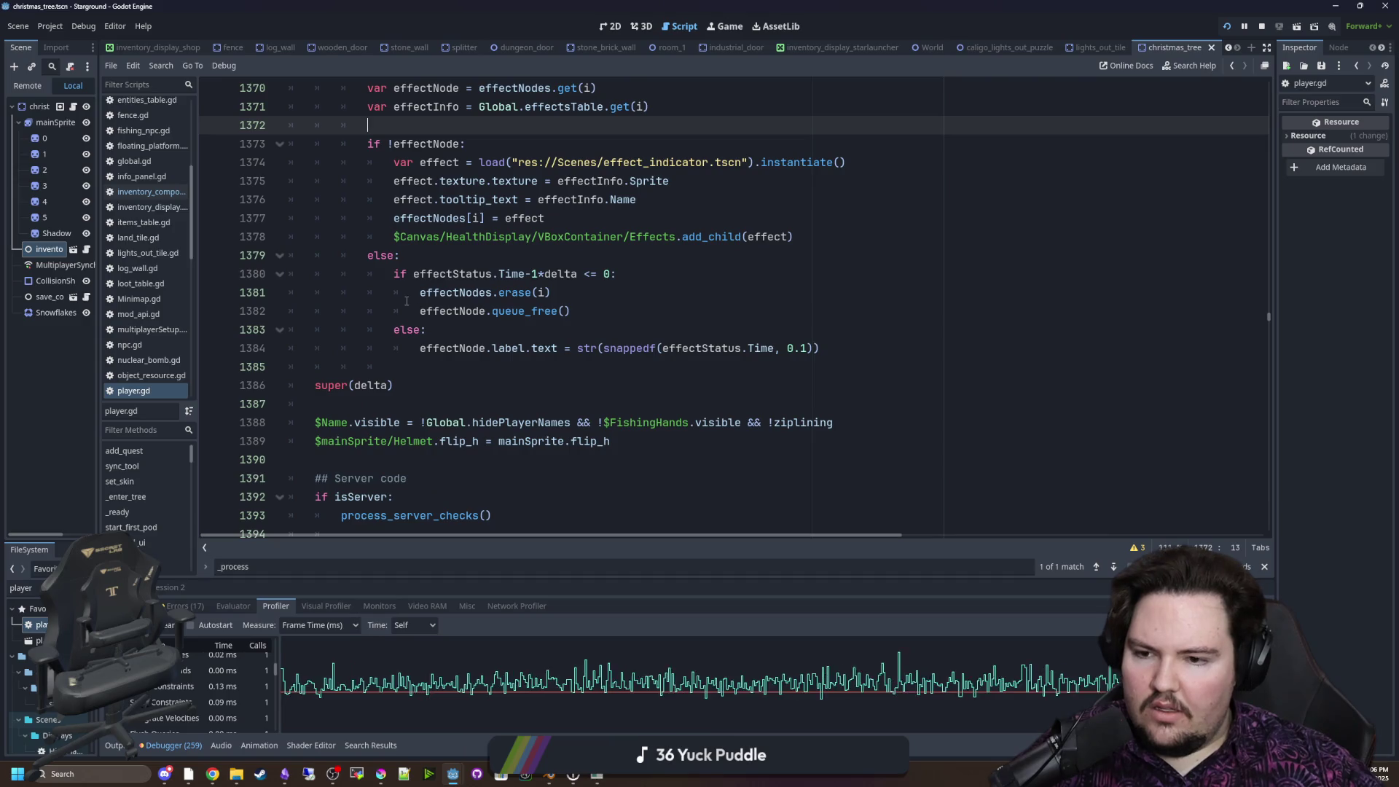
{"action": "scroll", "coordinate": [379, 333], "scroll_direction": "down", "scroll_amount": 1}
{"action": "left_click", "coordinate": [404, 295]}
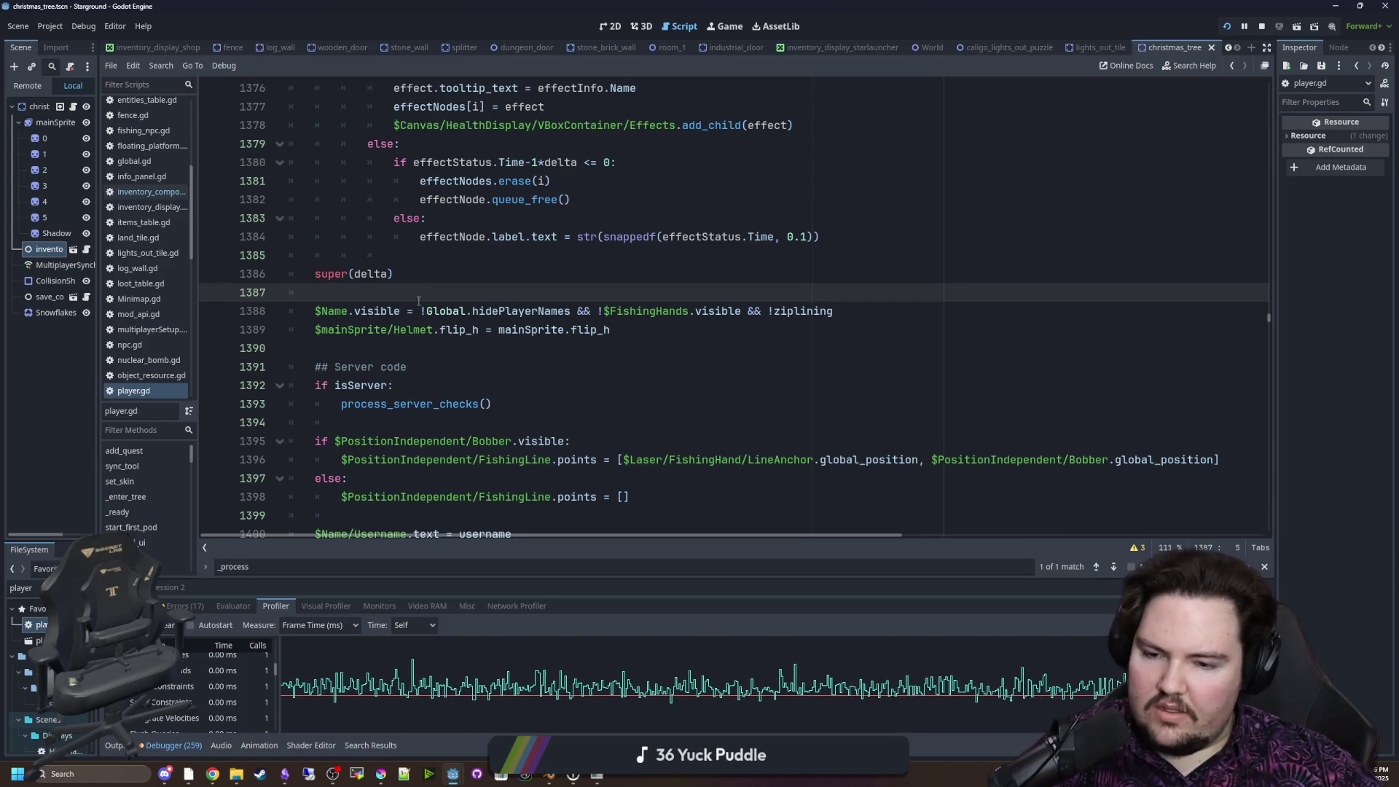
{"action": "scroll", "coordinate": [397, 330], "scroll_direction": "down", "scroll_amount": 2}
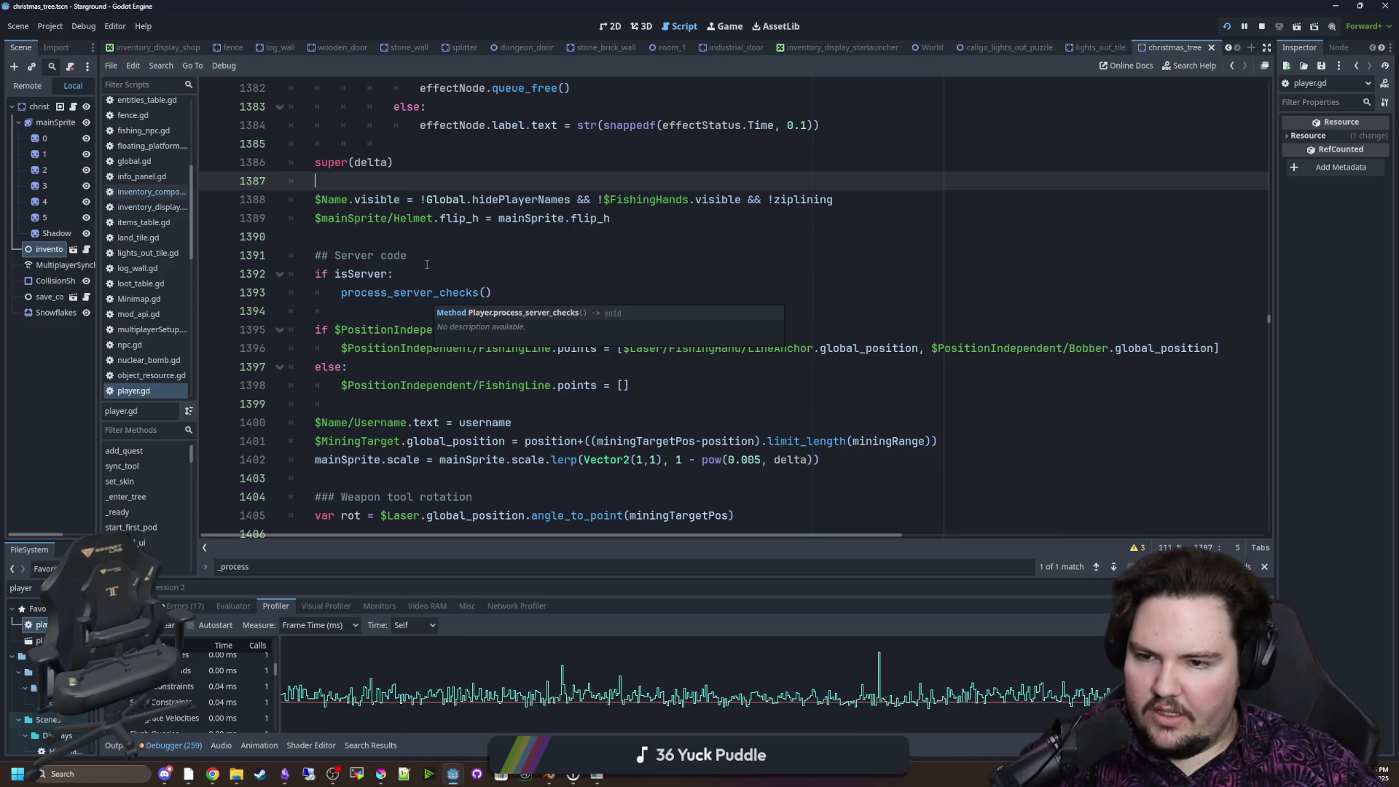
{"action": "scroll", "coordinate": [524, 311], "scroll_direction": "down", "scroll_amount": 4}
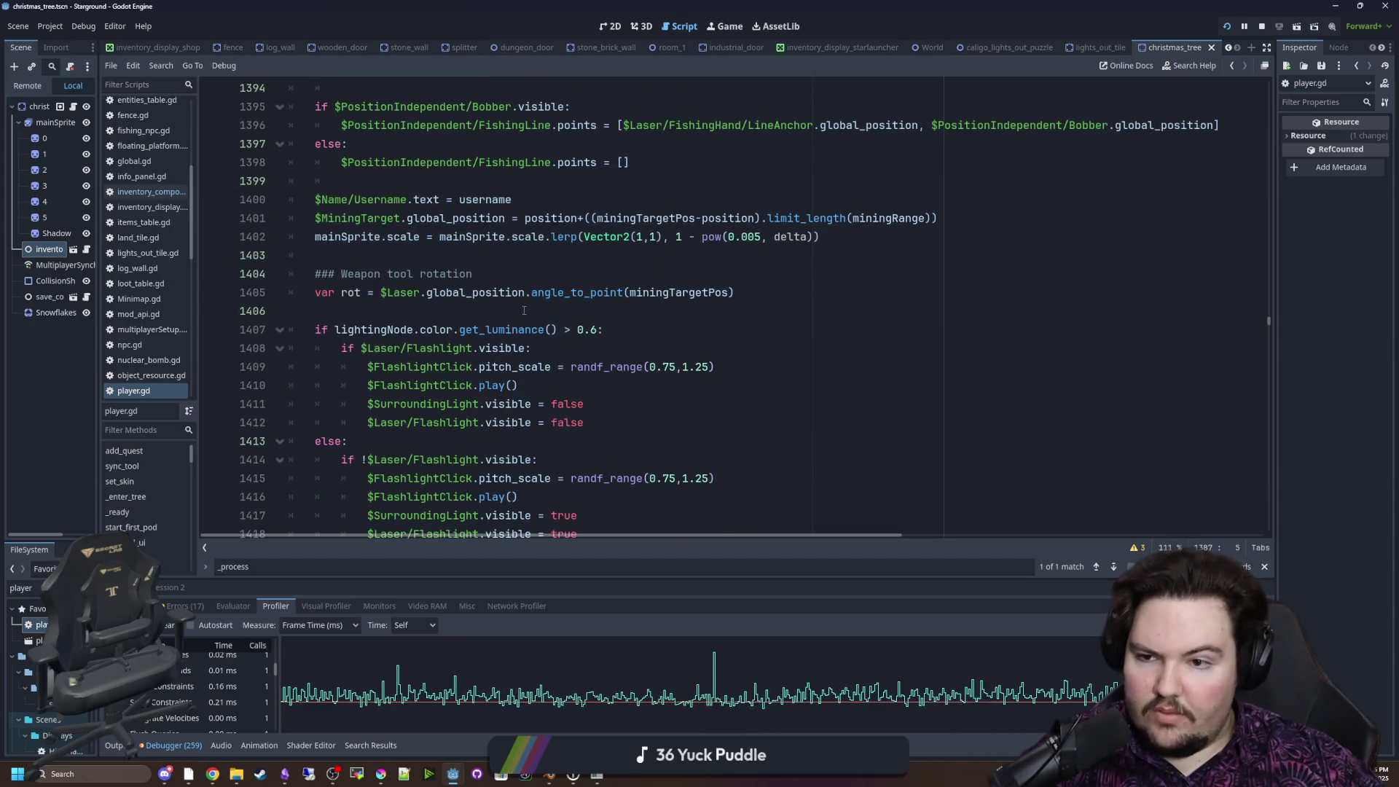
{"action": "scroll", "coordinate": [524, 310], "scroll_direction": "down", "scroll_amount": 2}
{"action": "scroll", "coordinate": [499, 301], "scroll_direction": "down", "scroll_amount": 5}
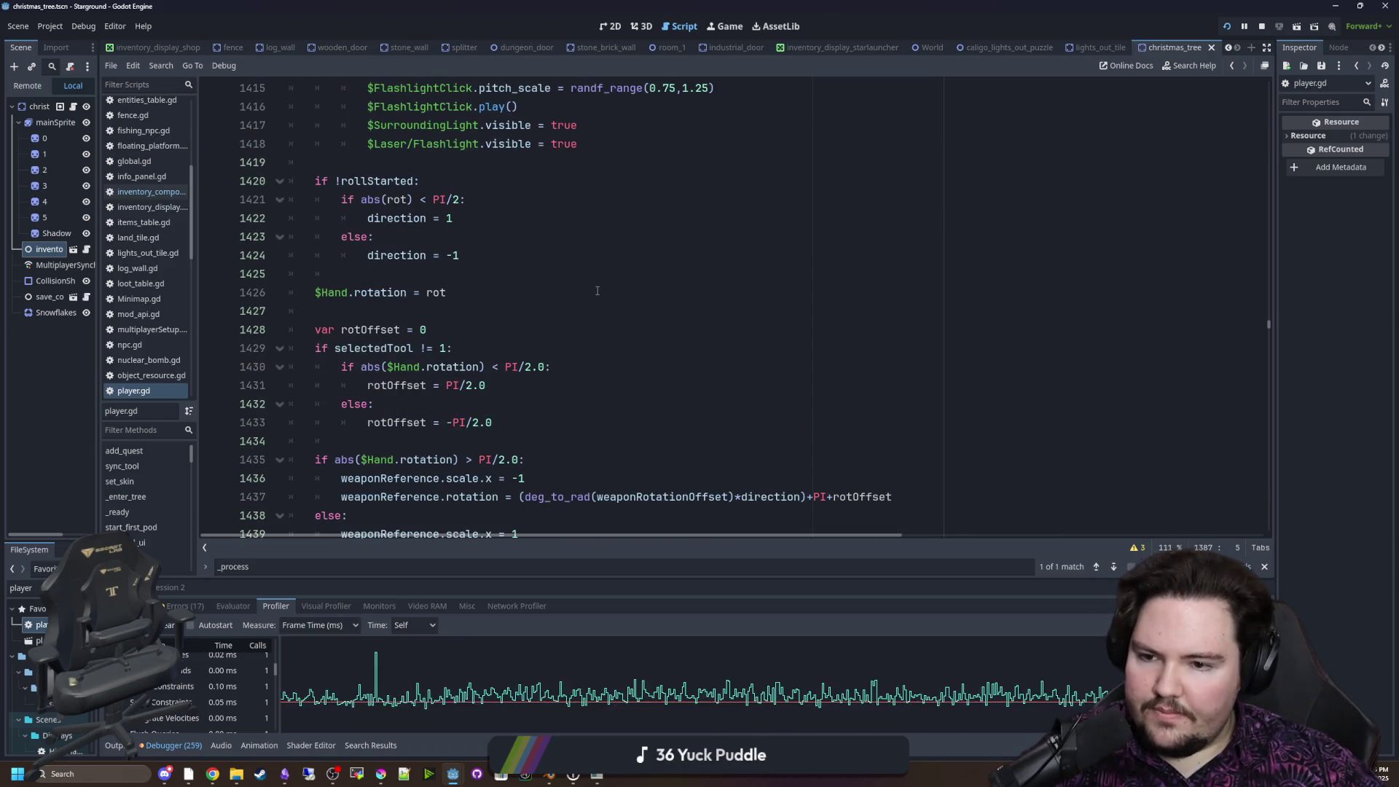
{"action": "scroll", "coordinate": [596, 291], "scroll_direction": "up", "scroll_amount": 7}
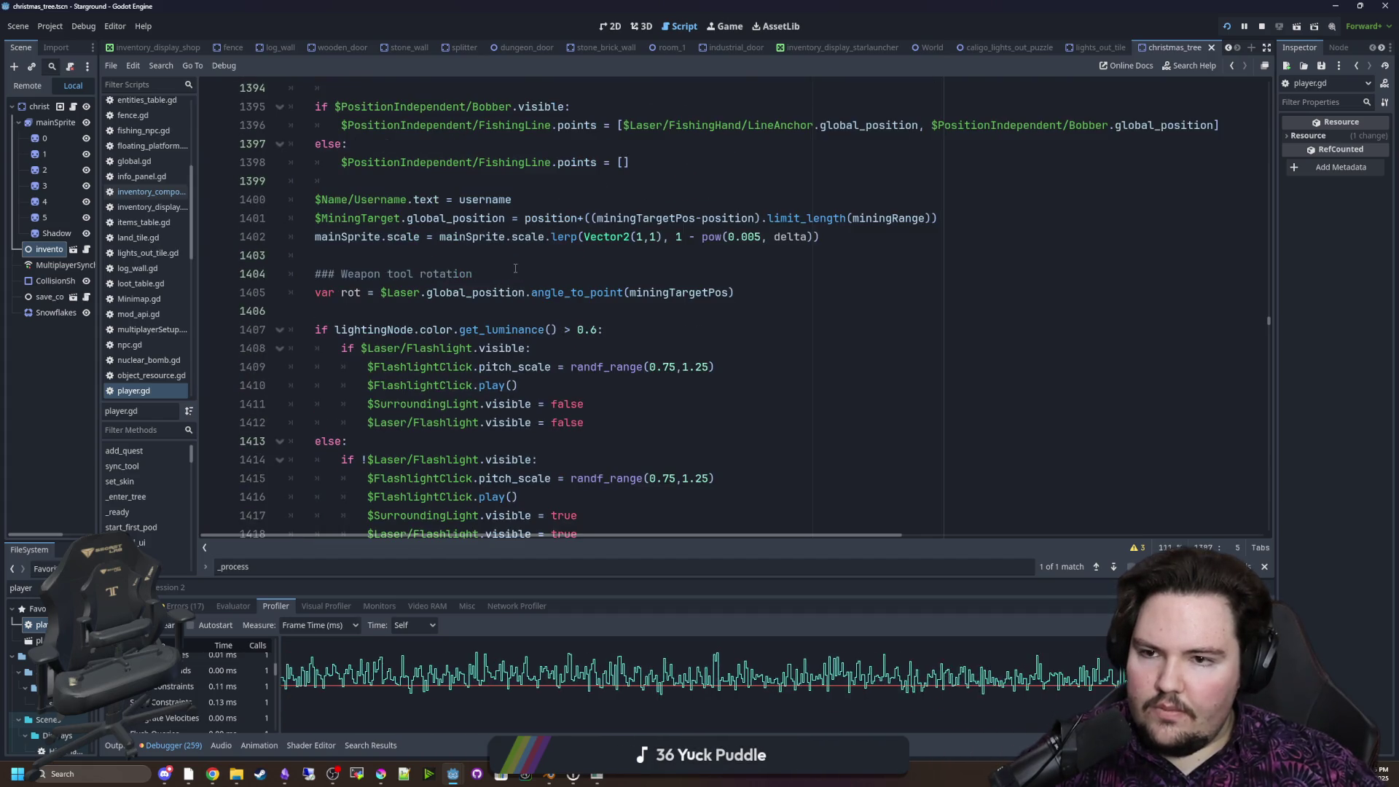
{"action": "scroll", "coordinate": [515, 269], "scroll_direction": "up", "scroll_amount": 3}
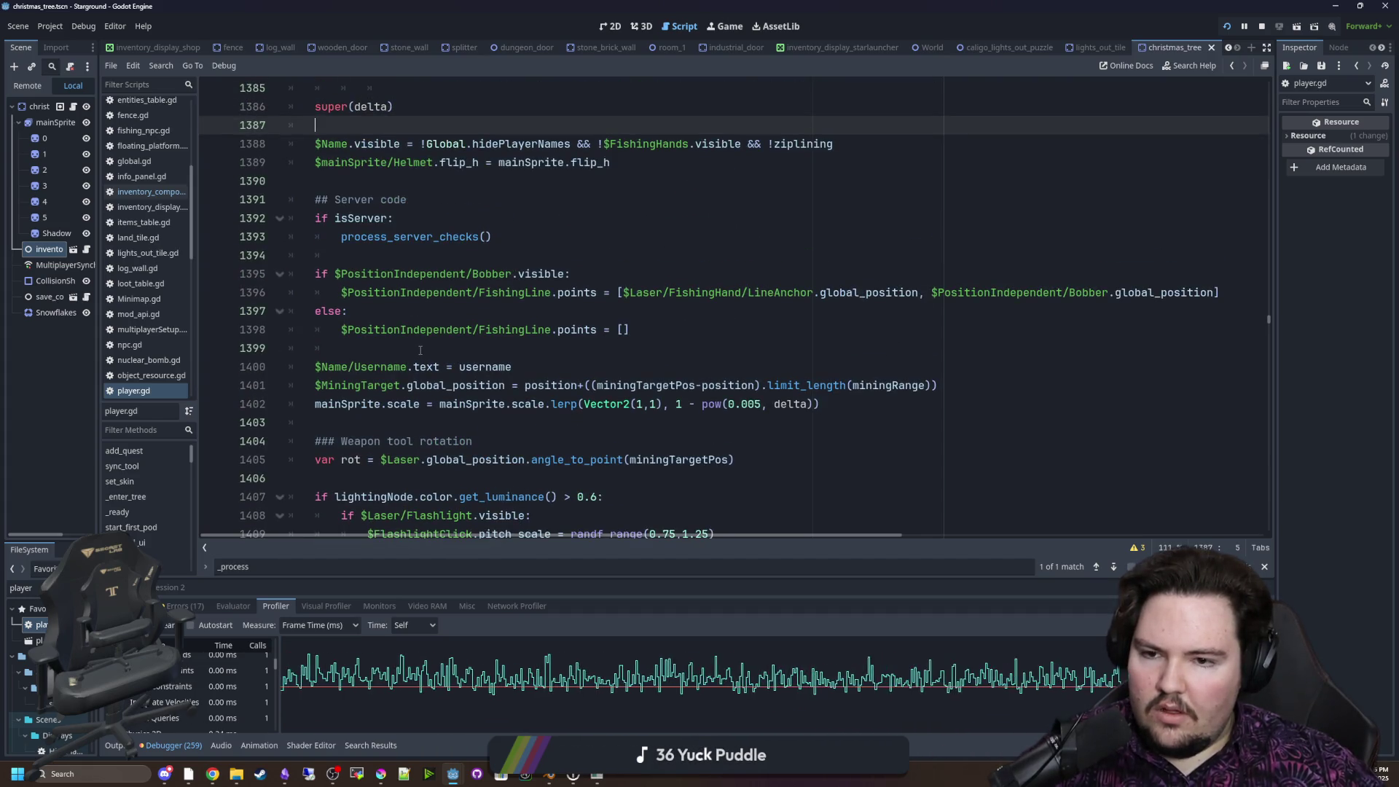
{"action": "scroll", "coordinate": [386, 309], "scroll_direction": "up", "scroll_amount": 2}
{"action": "mouse_move", "coordinate": [310, 251]}
{"action": "left_mouse_down"}
{"action": "mouse_move", "coordinate": [406, 255]}
{"action": "mouse_move", "coordinate": [575, 297]}
{"action": "left_mouse_up"}
{"action": "left_click", "coordinate": [578, 301]}
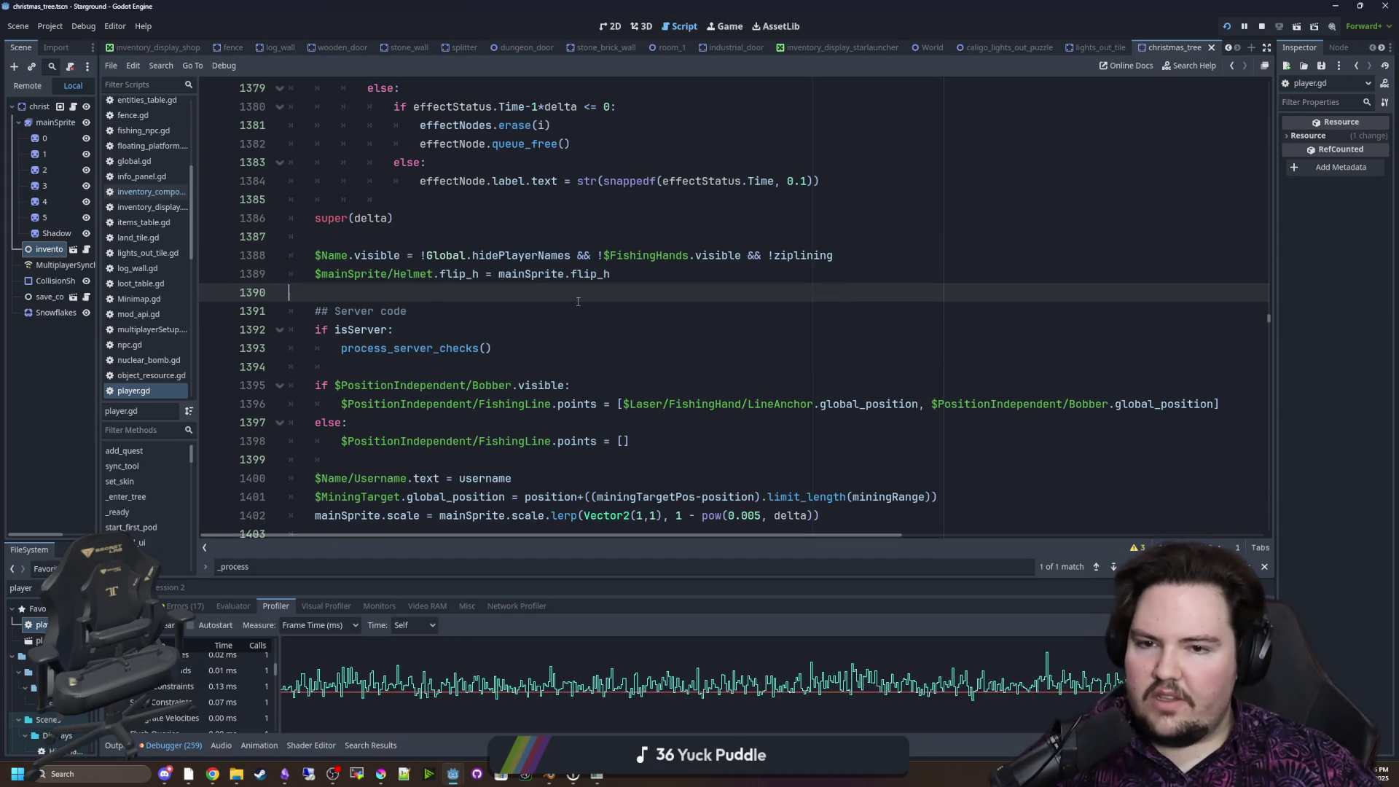
{"action": "scroll", "coordinate": [586, 374], "scroll_direction": "up", "scroll_amount": 5}
{"action": "scroll", "coordinate": [586, 374], "scroll_direction": "up", "scroll_amount": 8}
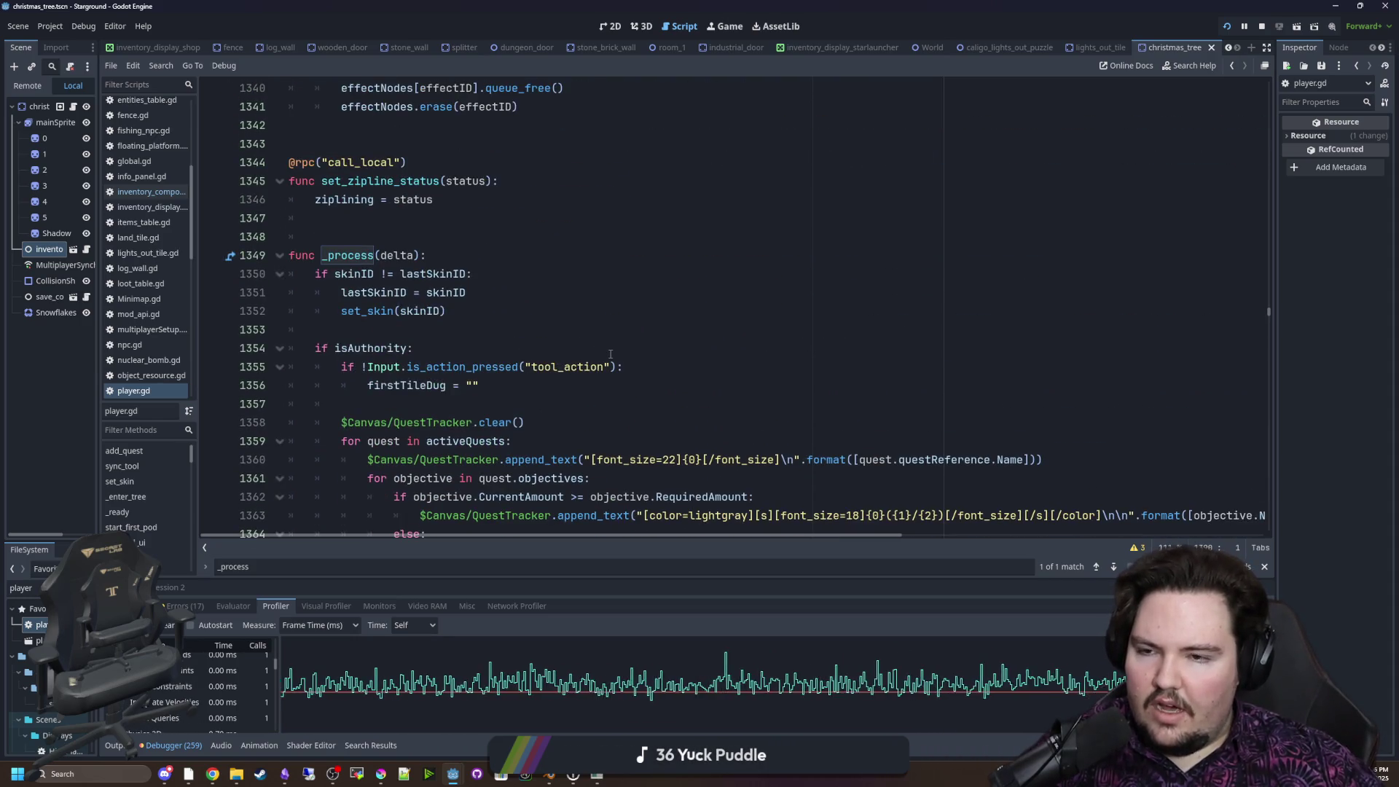
{"action": "scroll", "coordinate": [609, 354], "scroll_direction": "down", "scroll_amount": 13}
{"action": "scroll", "coordinate": [566, 319], "scroll_direction": "down", "scroll_amount": 5}
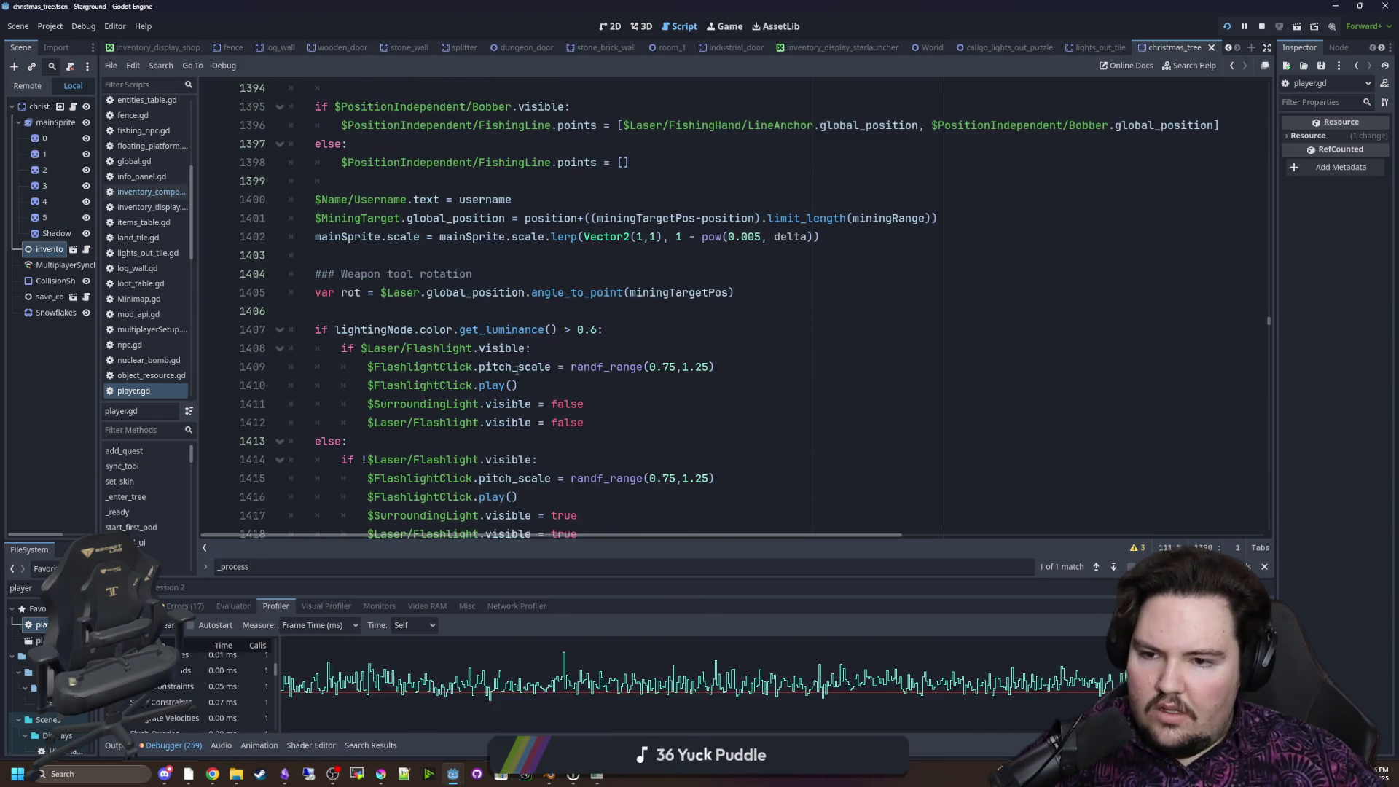
{"action": "scroll", "coordinate": [515, 344], "scroll_direction": "down", "scroll_amount": 4}
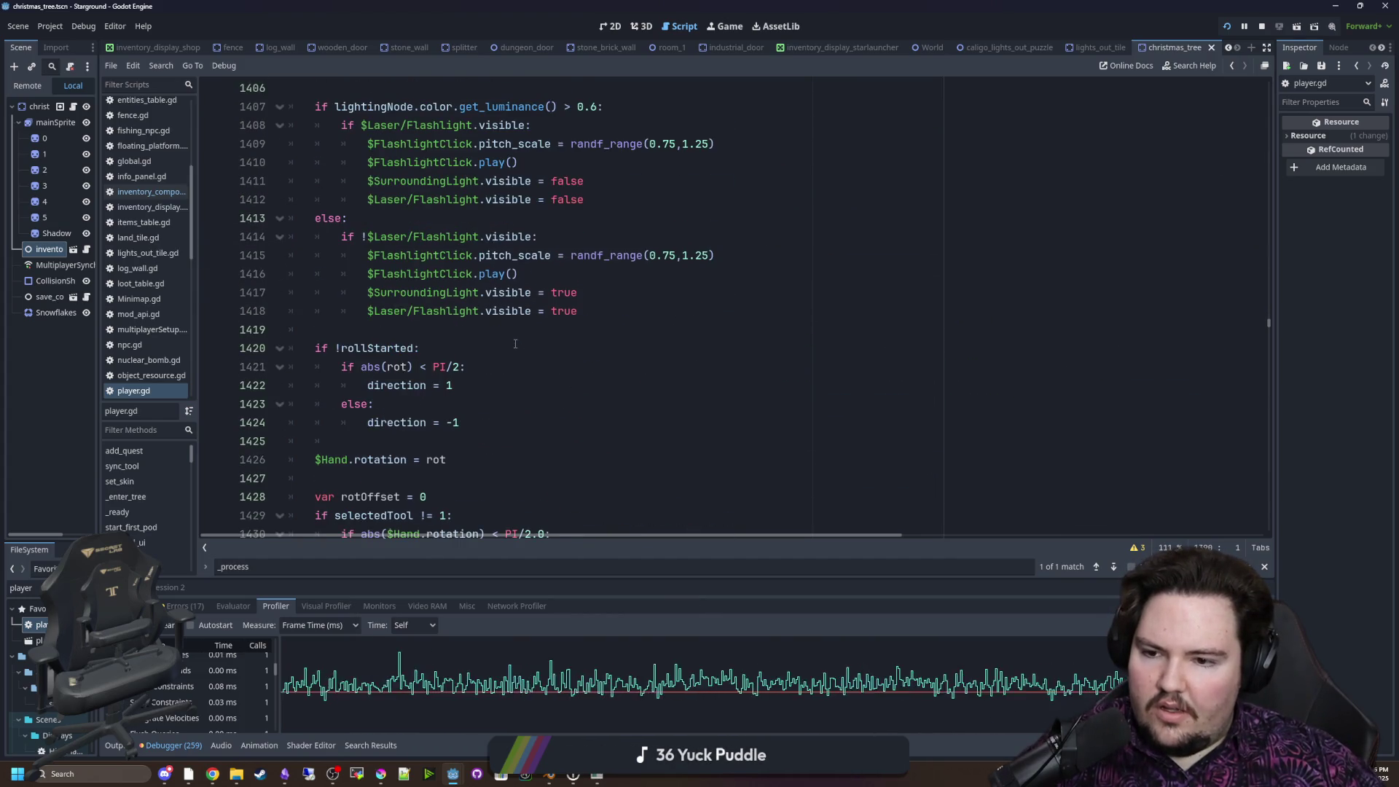
{"action": "scroll", "coordinate": [515, 344], "scroll_direction": "down", "scroll_amount": 3}
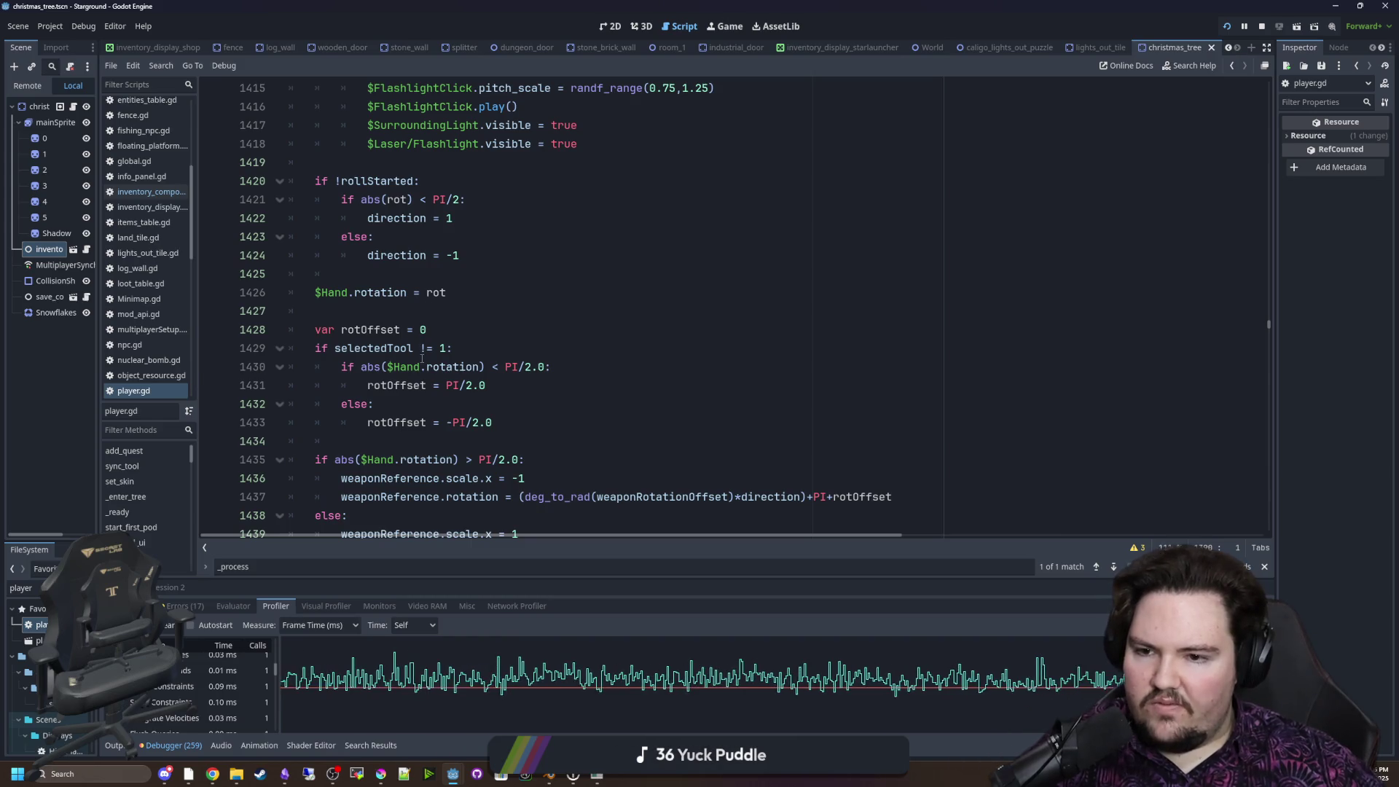
{"action": "double_click", "coordinate": [415, 365]}
{"action": "left_click", "coordinate": [488, 332]}
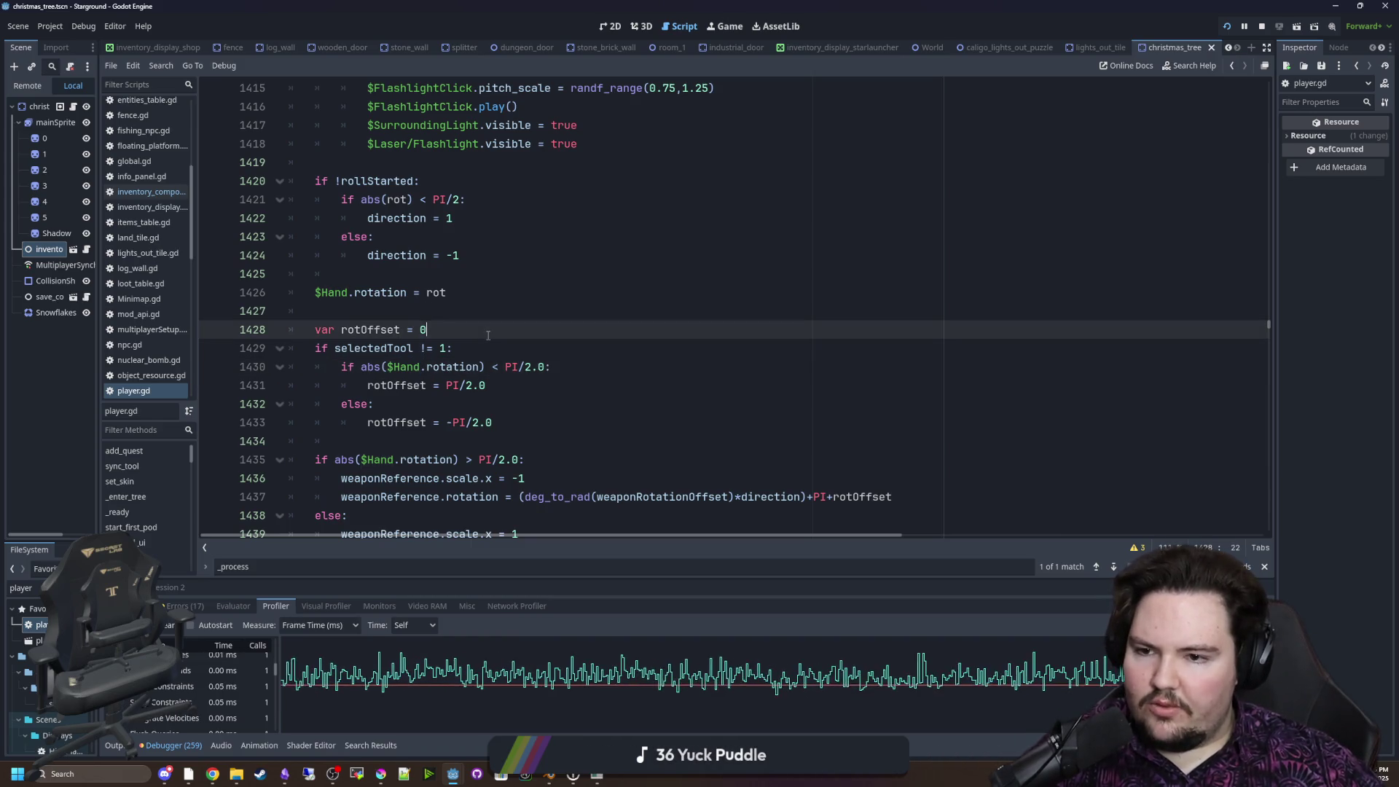
{"action": "left_click", "coordinate": [348, 298]}
{"action": "left_click", "coordinate": [344, 304]}
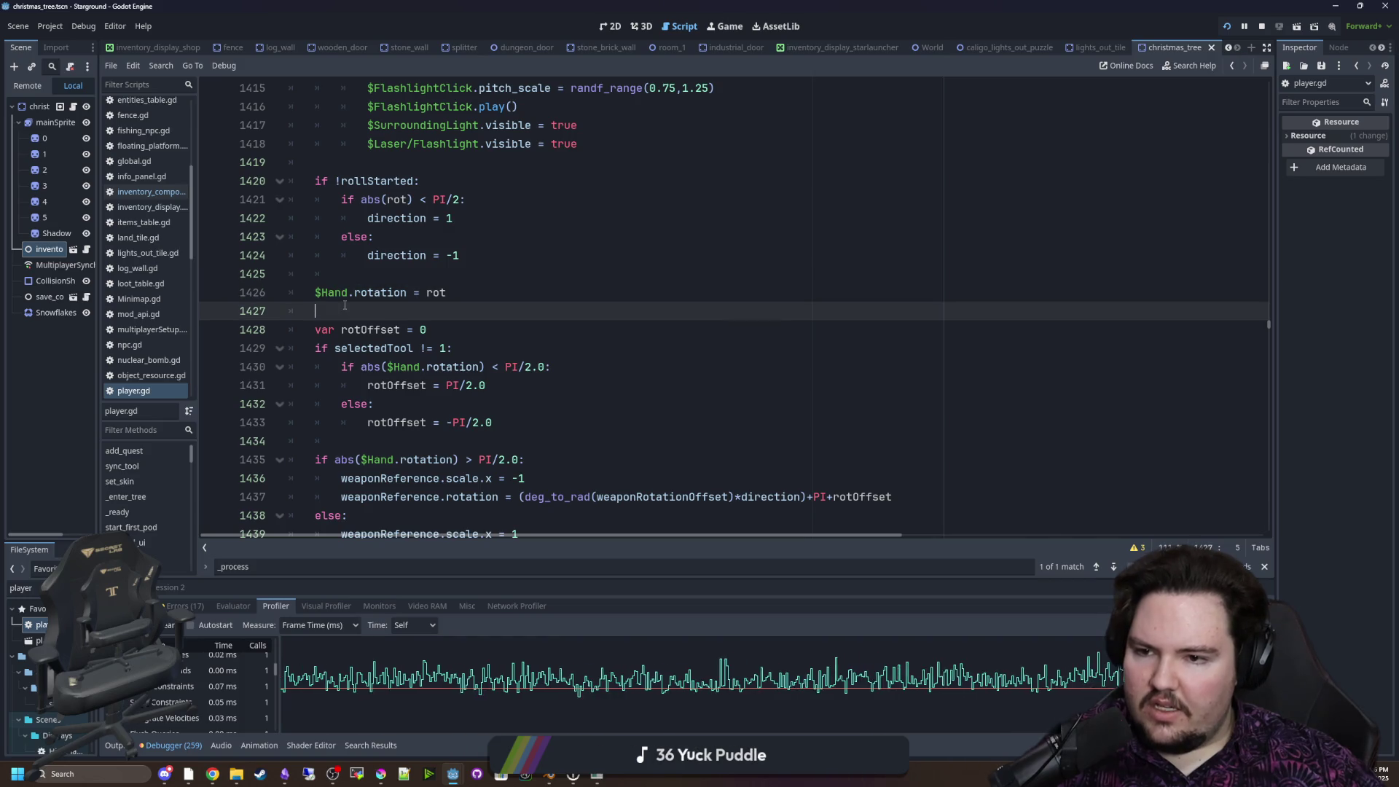
{"action": "scroll", "coordinate": [344, 305], "scroll_direction": "down", "scroll_amount": 4}
{"action": "scroll", "coordinate": [344, 305], "scroll_direction": "down", "scroll_amount": 1}
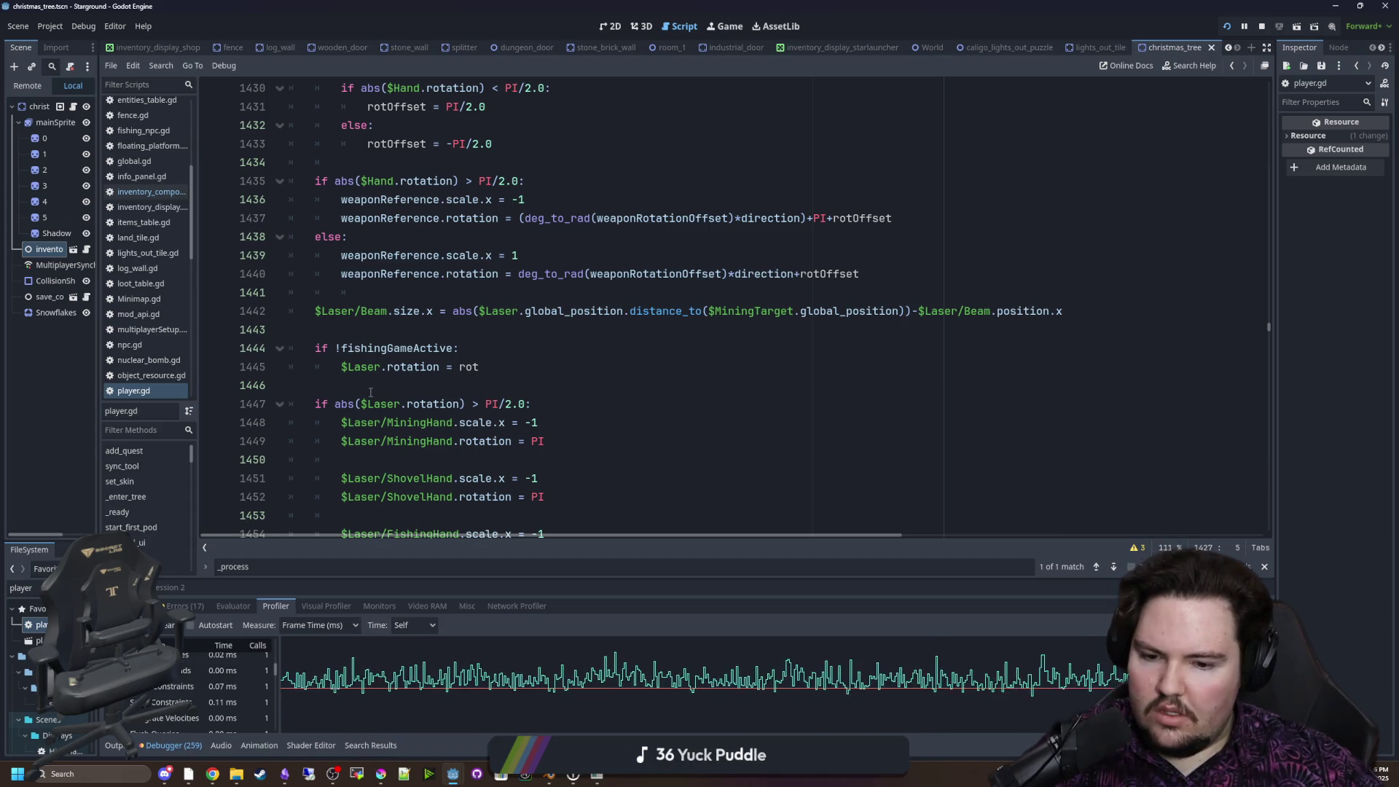
{"action": "scroll", "coordinate": [379, 393], "scroll_direction": "down", "scroll_amount": 7}
{"action": "scroll", "coordinate": [396, 397], "scroll_direction": "down", "scroll_amount": 3}
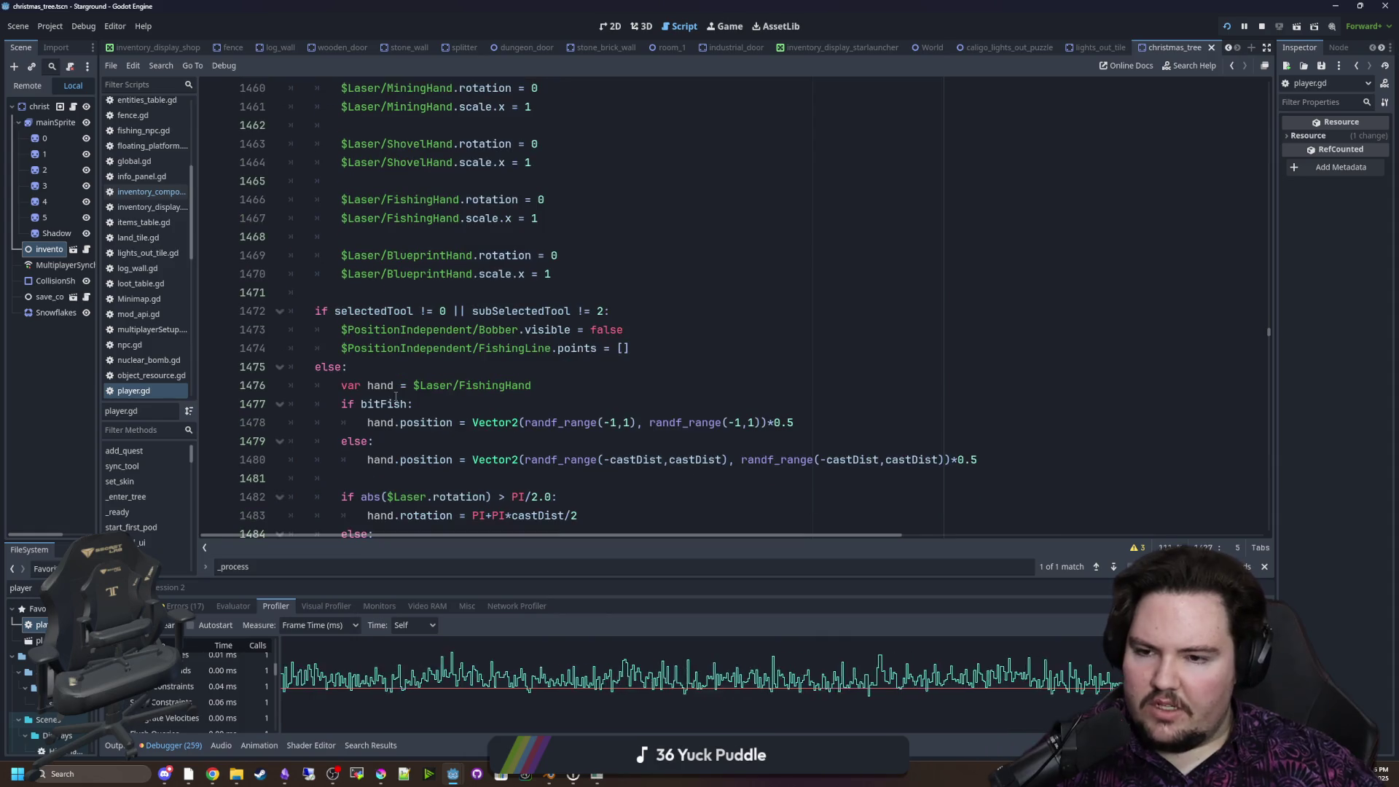
{"action": "scroll", "coordinate": [396, 396], "scroll_direction": "down", "scroll_amount": 4}
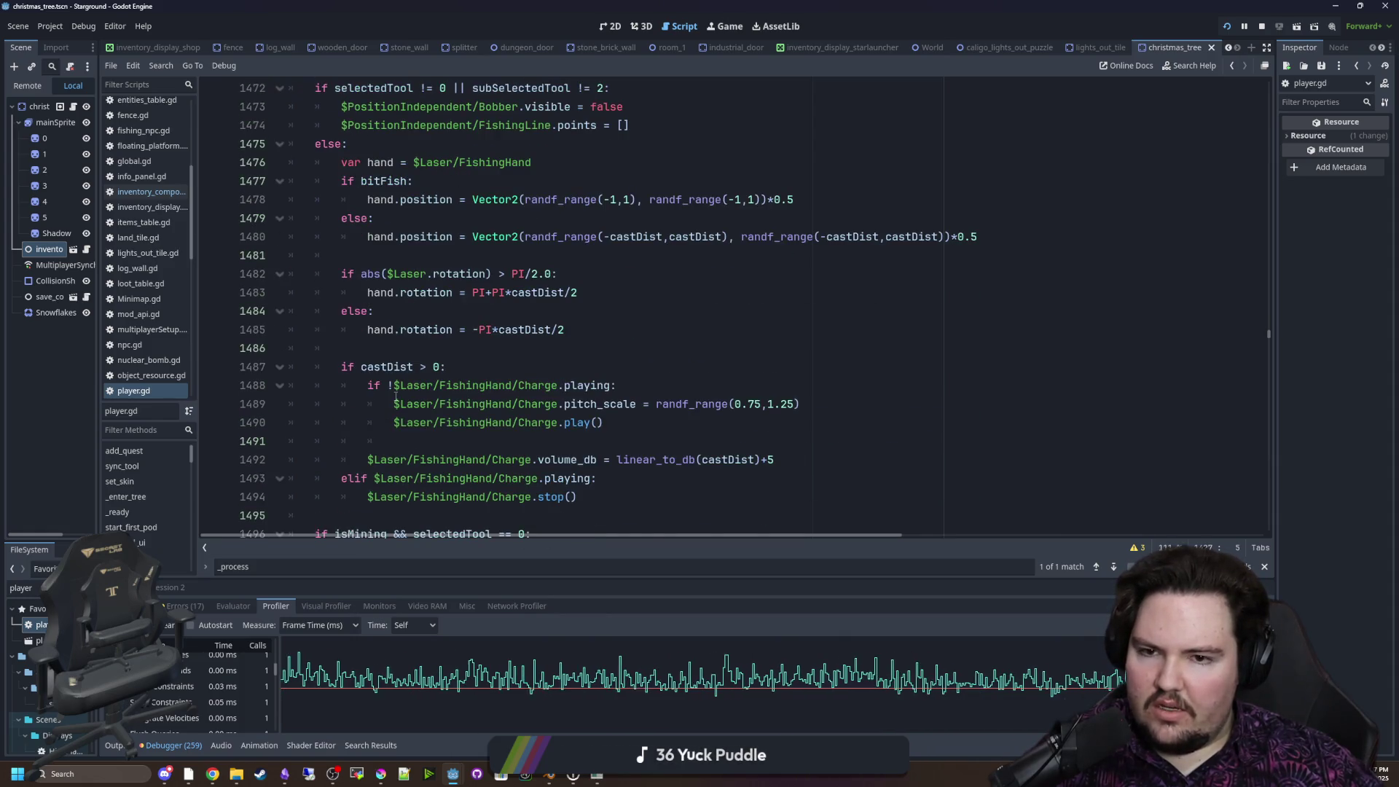
{"action": "scroll", "coordinate": [396, 397], "scroll_direction": "down", "scroll_amount": 6}
{"action": "scroll", "coordinate": [396, 396], "scroll_direction": "down", "scroll_amount": 4}
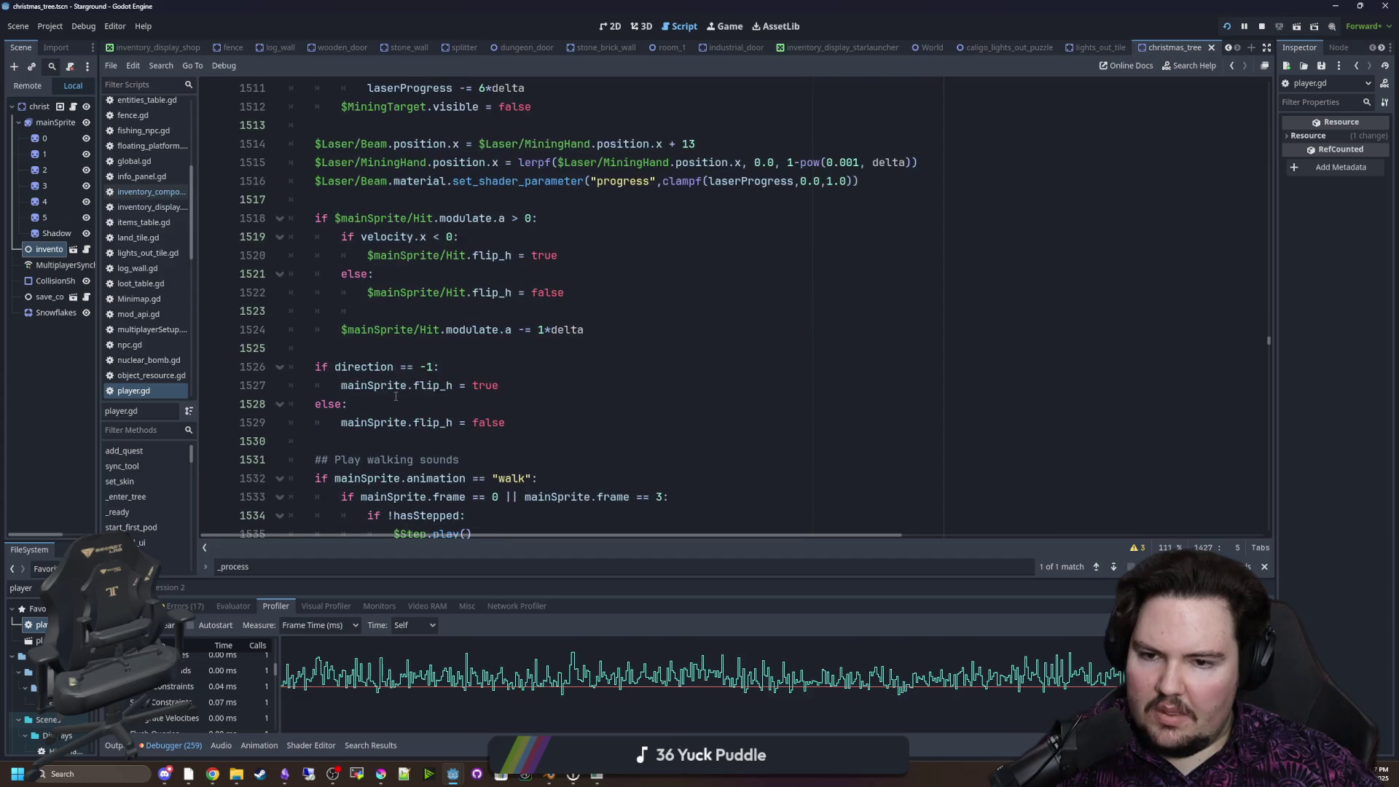
{"action": "scroll", "coordinate": [395, 396], "scroll_direction": "down", "scroll_amount": 3}
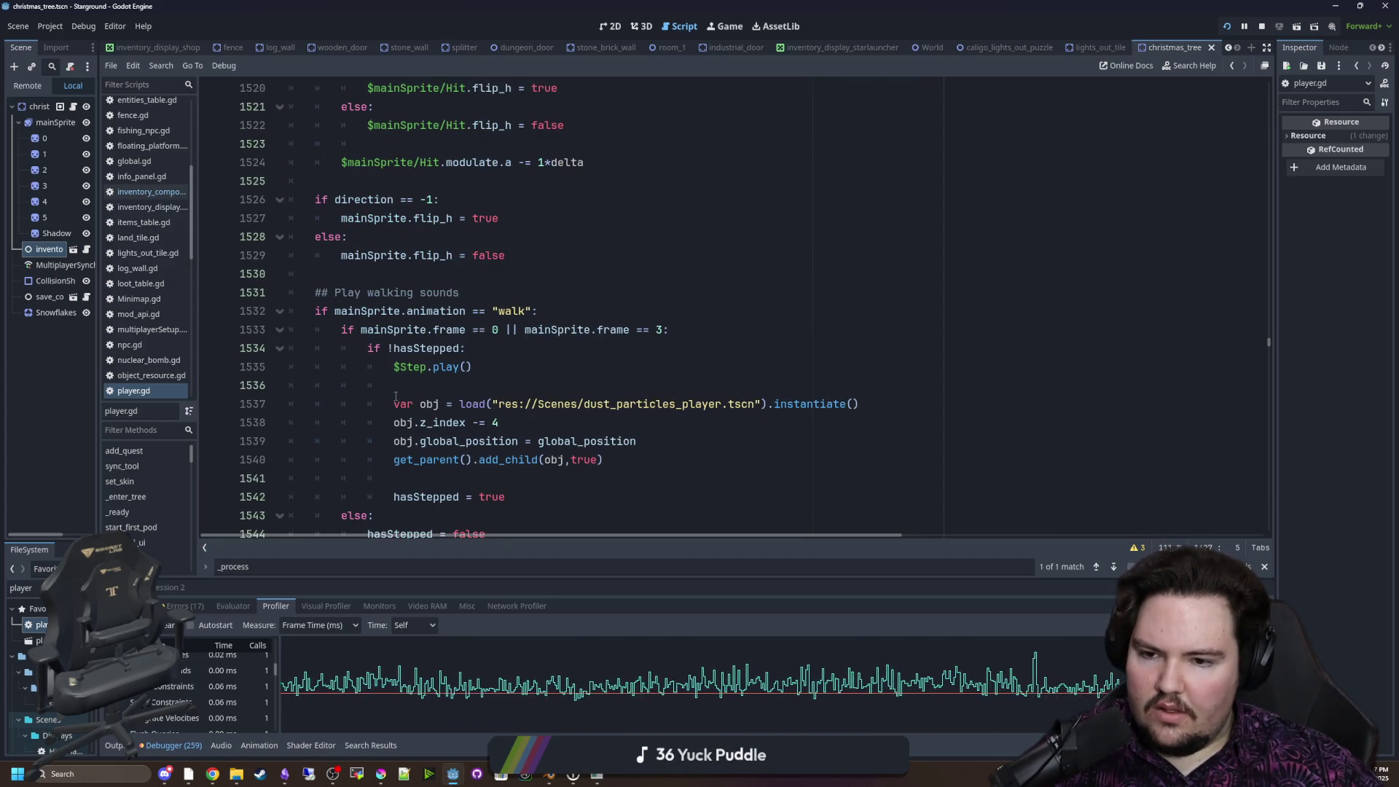
{"action": "scroll", "coordinate": [396, 395], "scroll_direction": "down", "scroll_amount": 10}
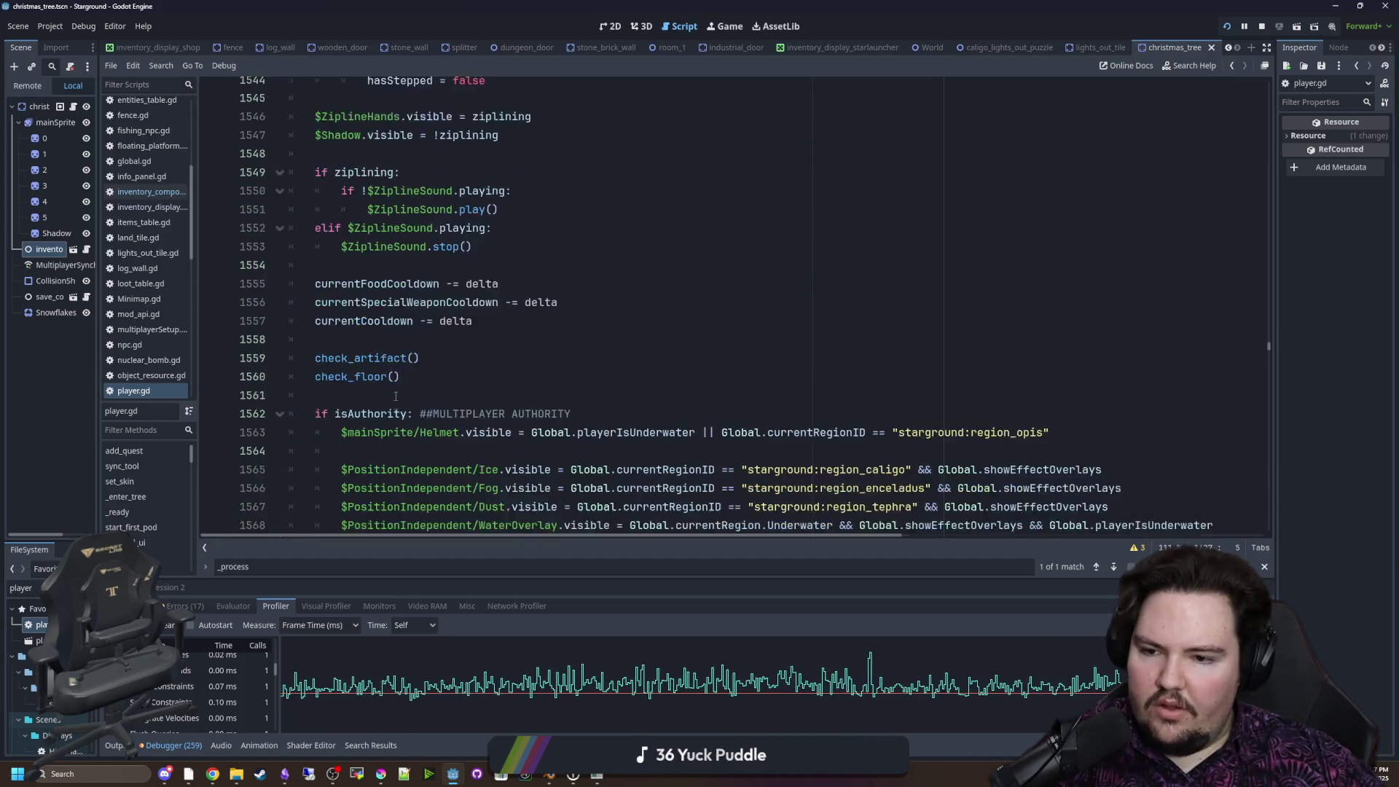
{"action": "scroll", "coordinate": [396, 396], "scroll_direction": "down", "scroll_amount": 11}
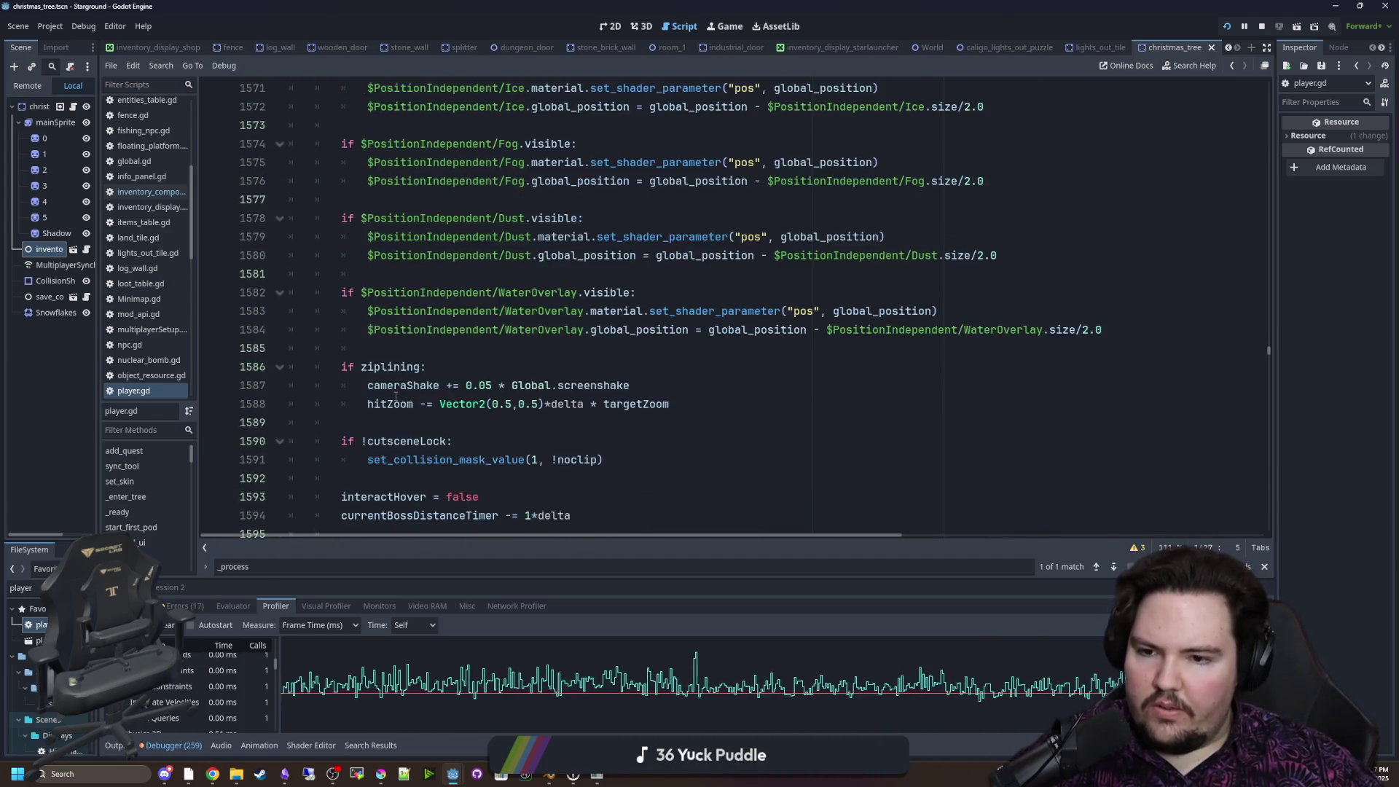
{"action": "scroll", "coordinate": [396, 395], "scroll_direction": "down", "scroll_amount": 17}
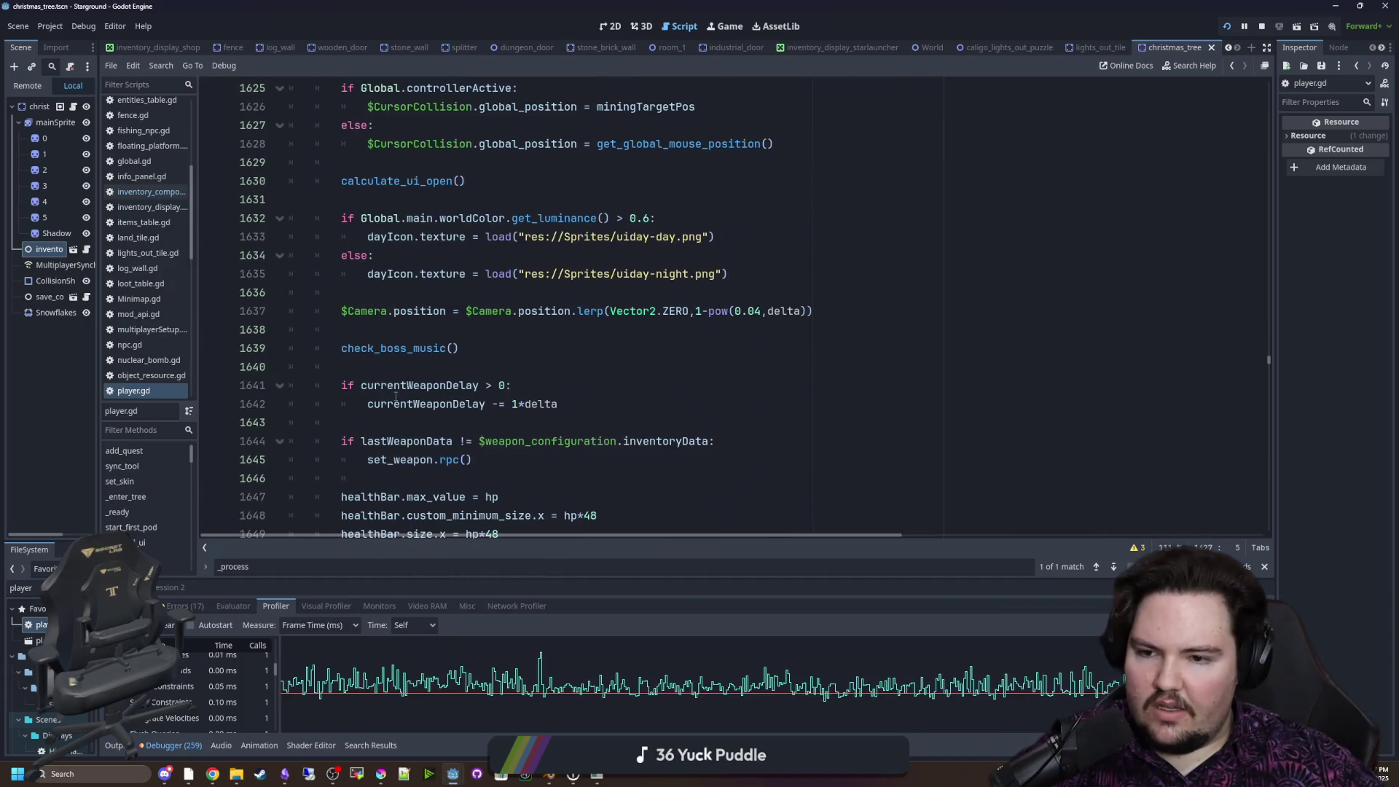
{"action": "scroll", "coordinate": [396, 396], "scroll_direction": "down", "scroll_amount": 16}
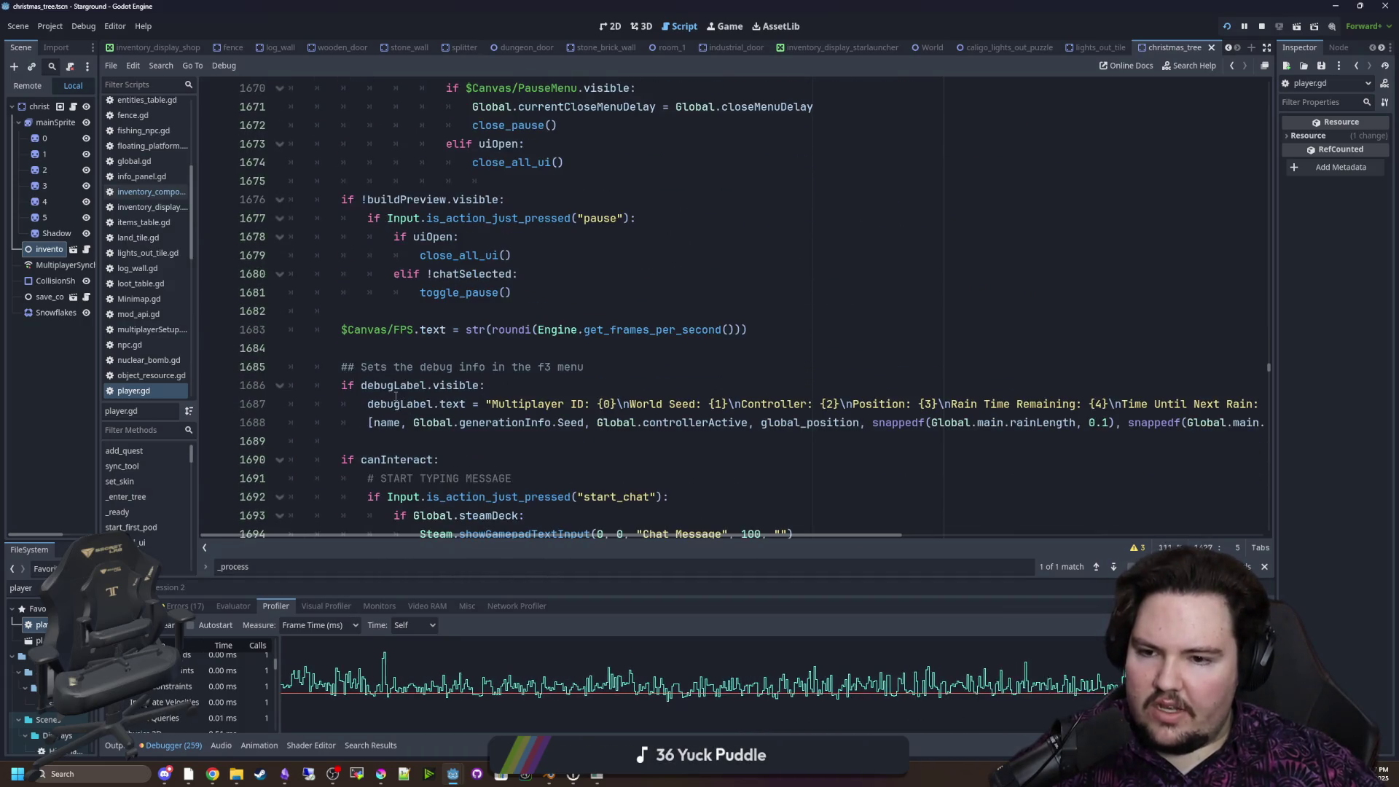
{"action": "scroll", "coordinate": [396, 395], "scroll_direction": "down", "scroll_amount": 19}
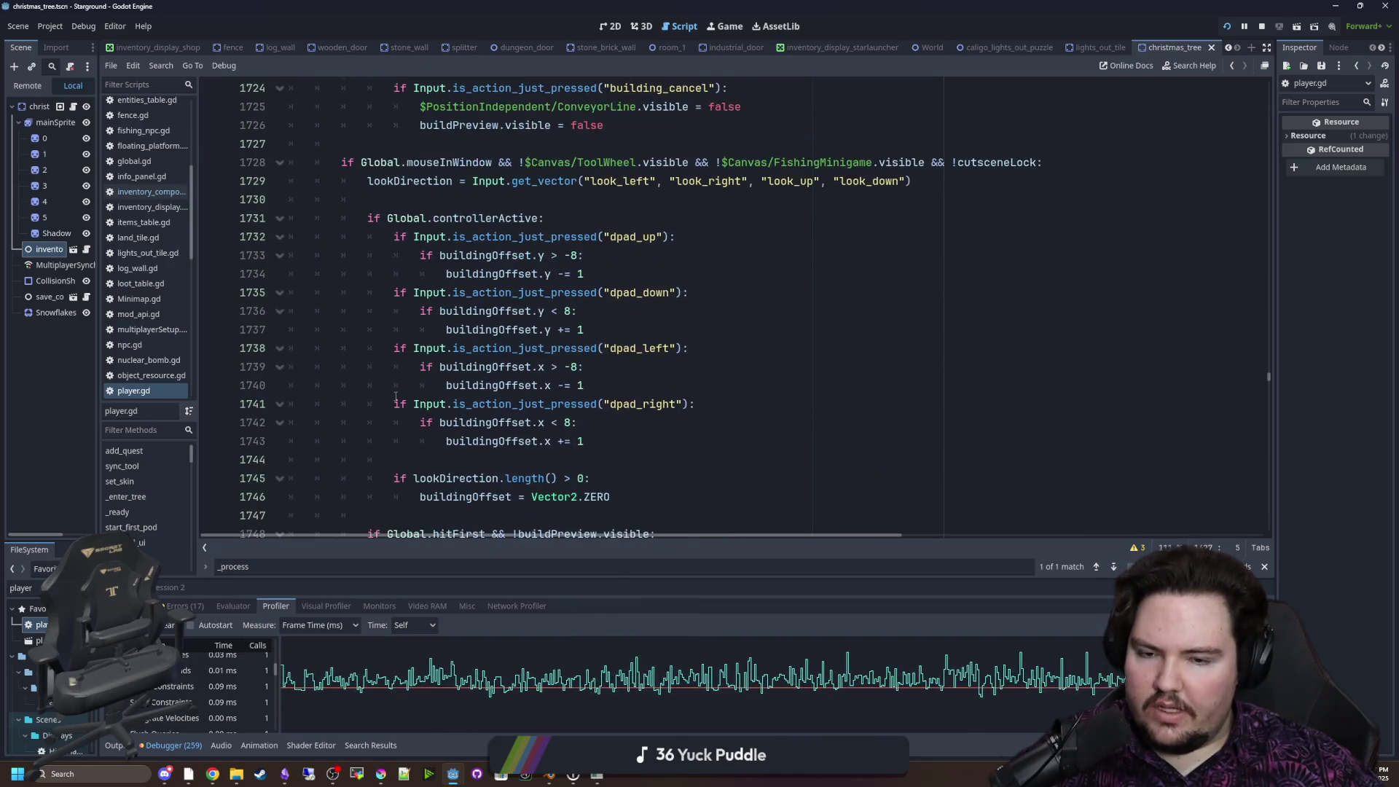
{"action": "scroll", "coordinate": [396, 395], "scroll_direction": "down", "scroll_amount": 13}
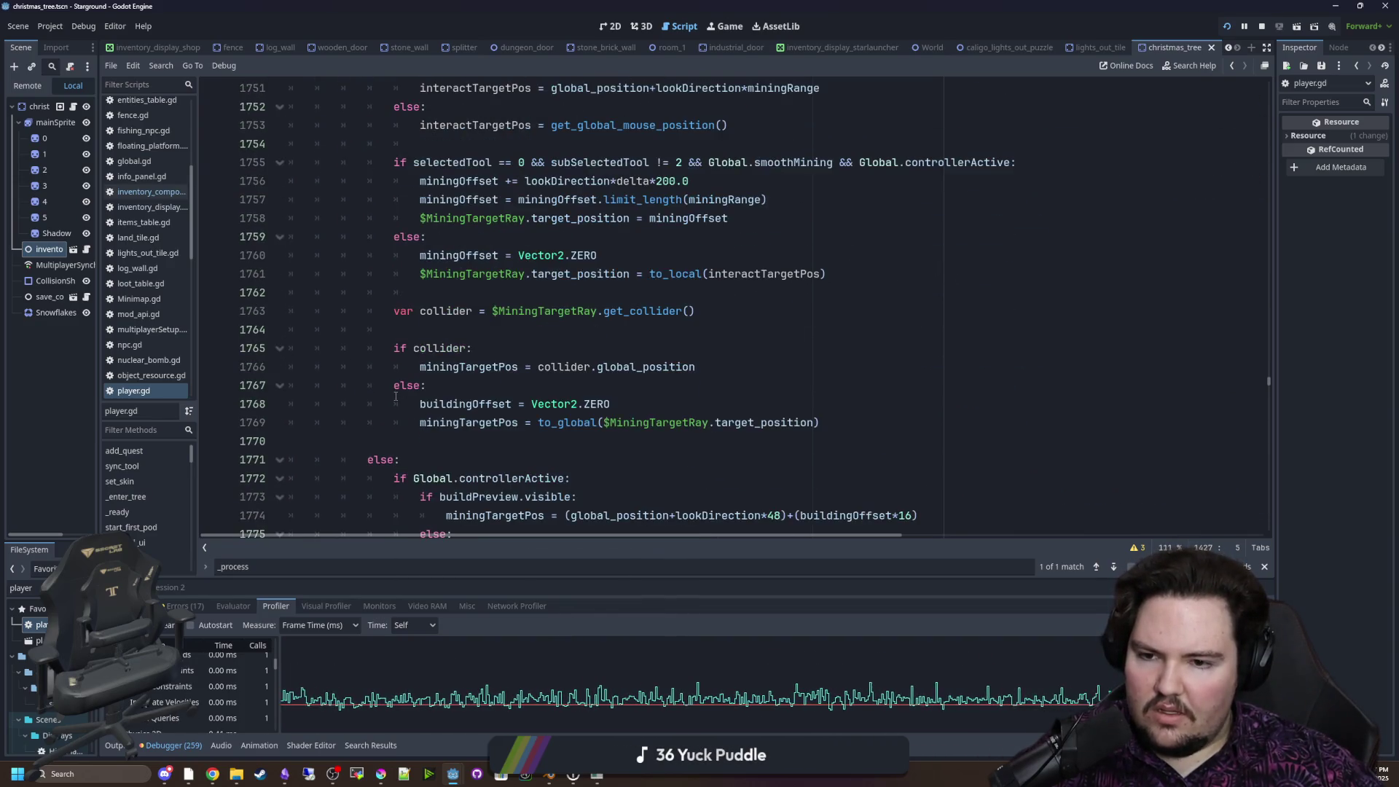
{"action": "scroll", "coordinate": [396, 396], "scroll_direction": "down", "scroll_amount": 8}
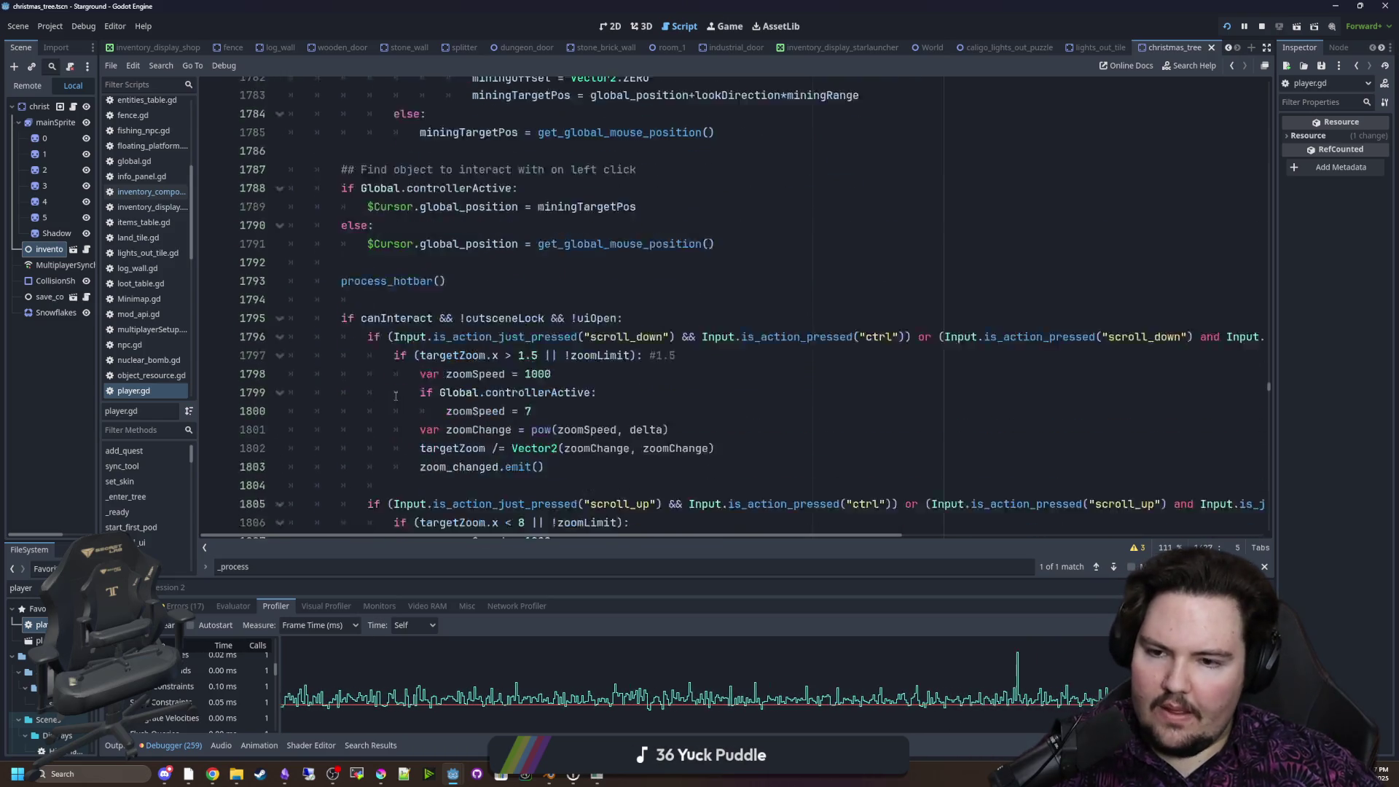
{"action": "scroll", "coordinate": [396, 396], "scroll_direction": "down", "scroll_amount": 8}
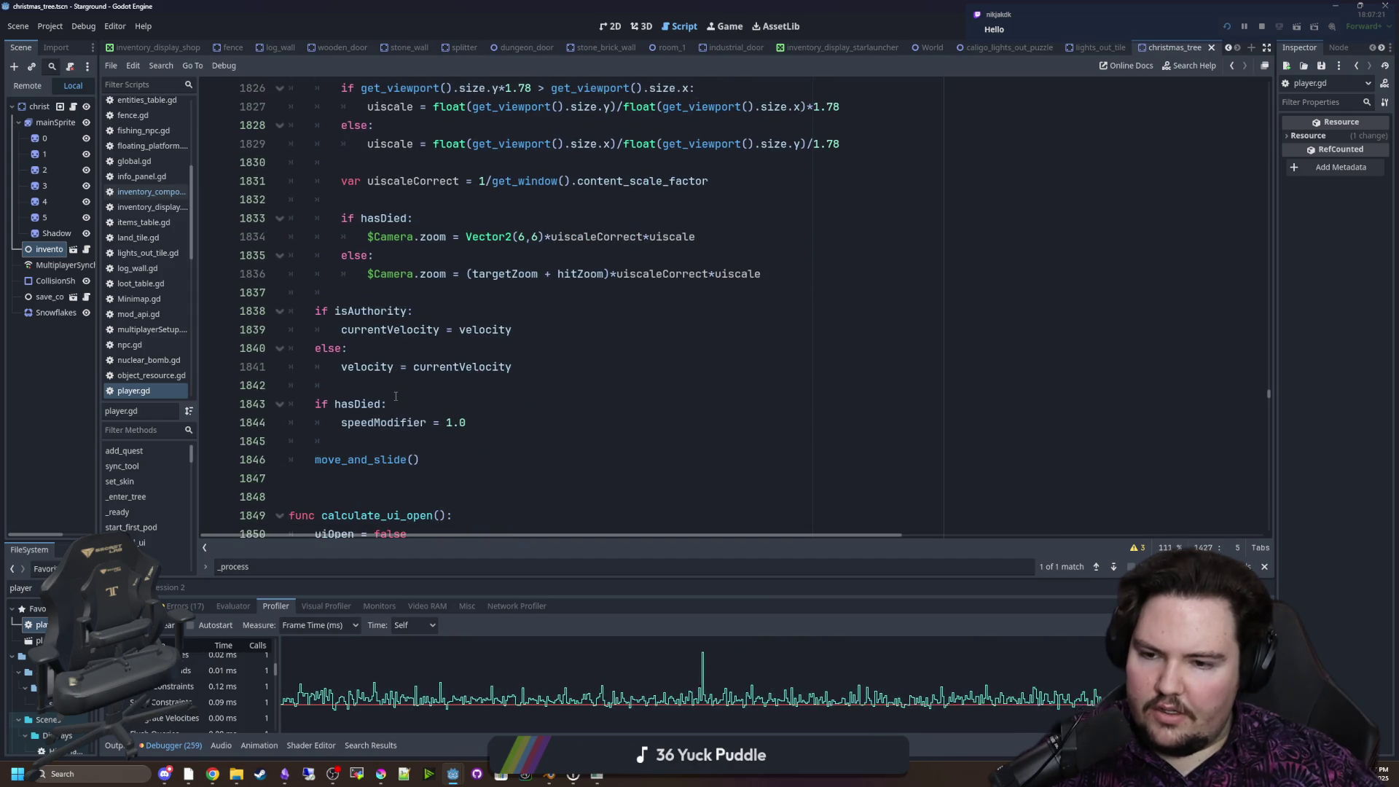
{"action": "scroll", "coordinate": [443, 402], "scroll_direction": "up", "scroll_amount": 12}
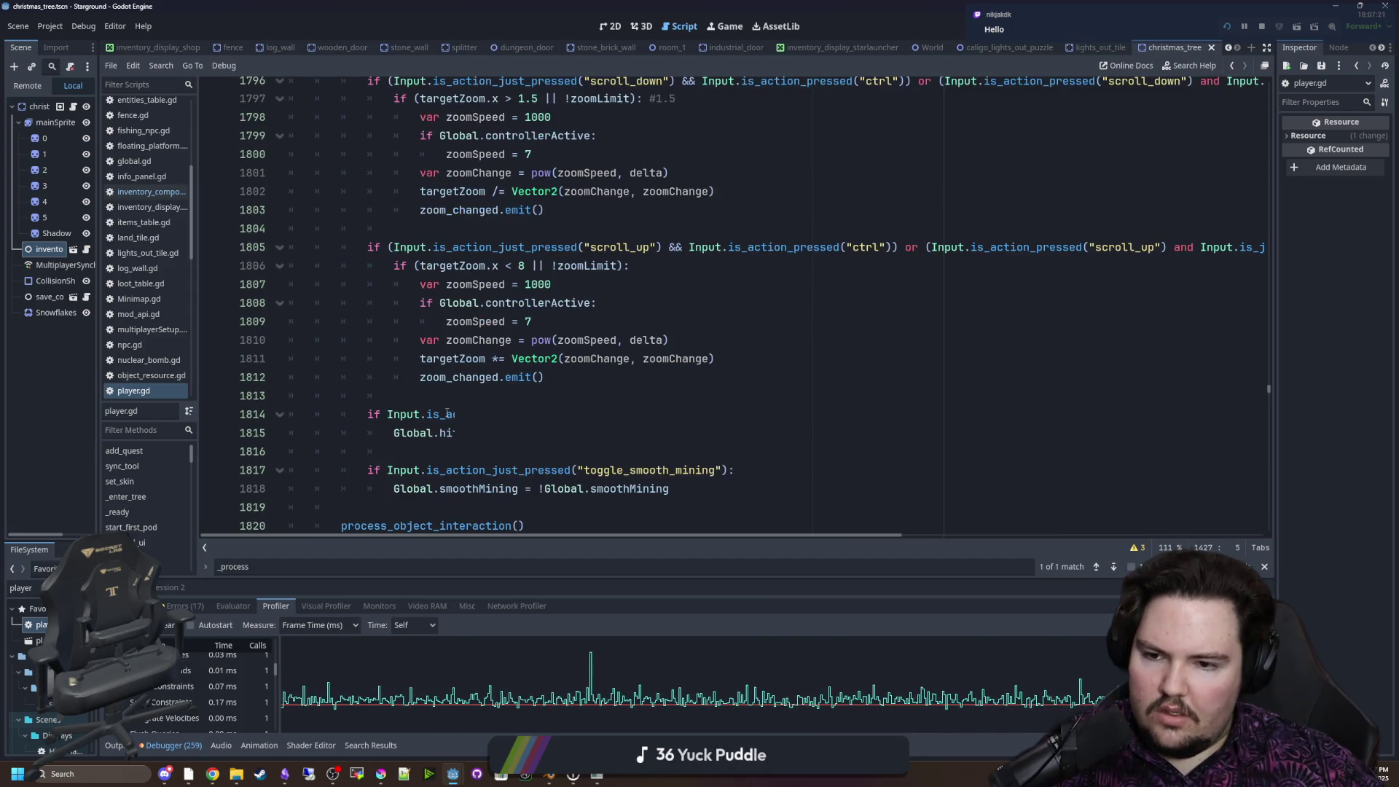
{"action": "scroll", "coordinate": [449, 384], "scroll_direction": "up", "scroll_amount": 3}
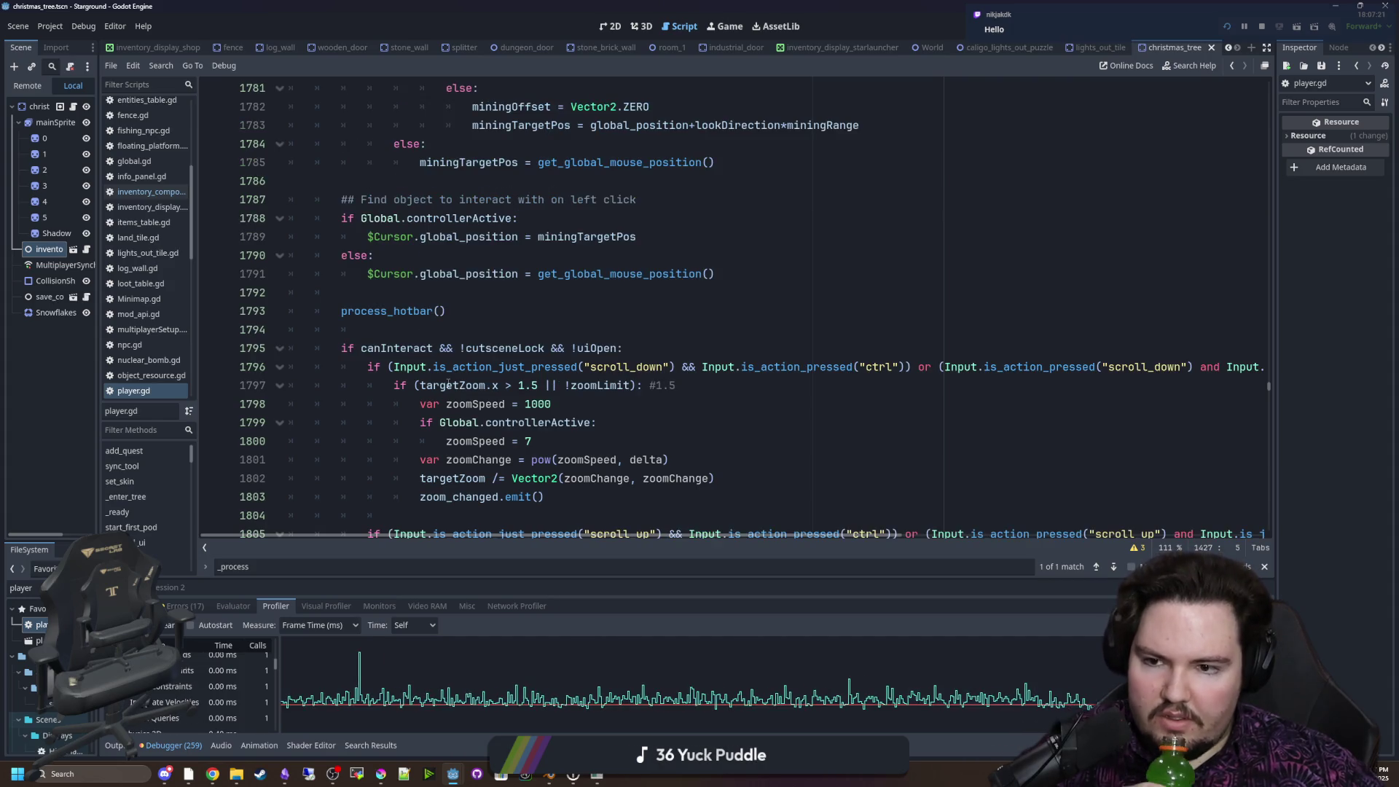
{"action": "scroll", "coordinate": [449, 384], "scroll_direction": "up", "scroll_amount": 10}
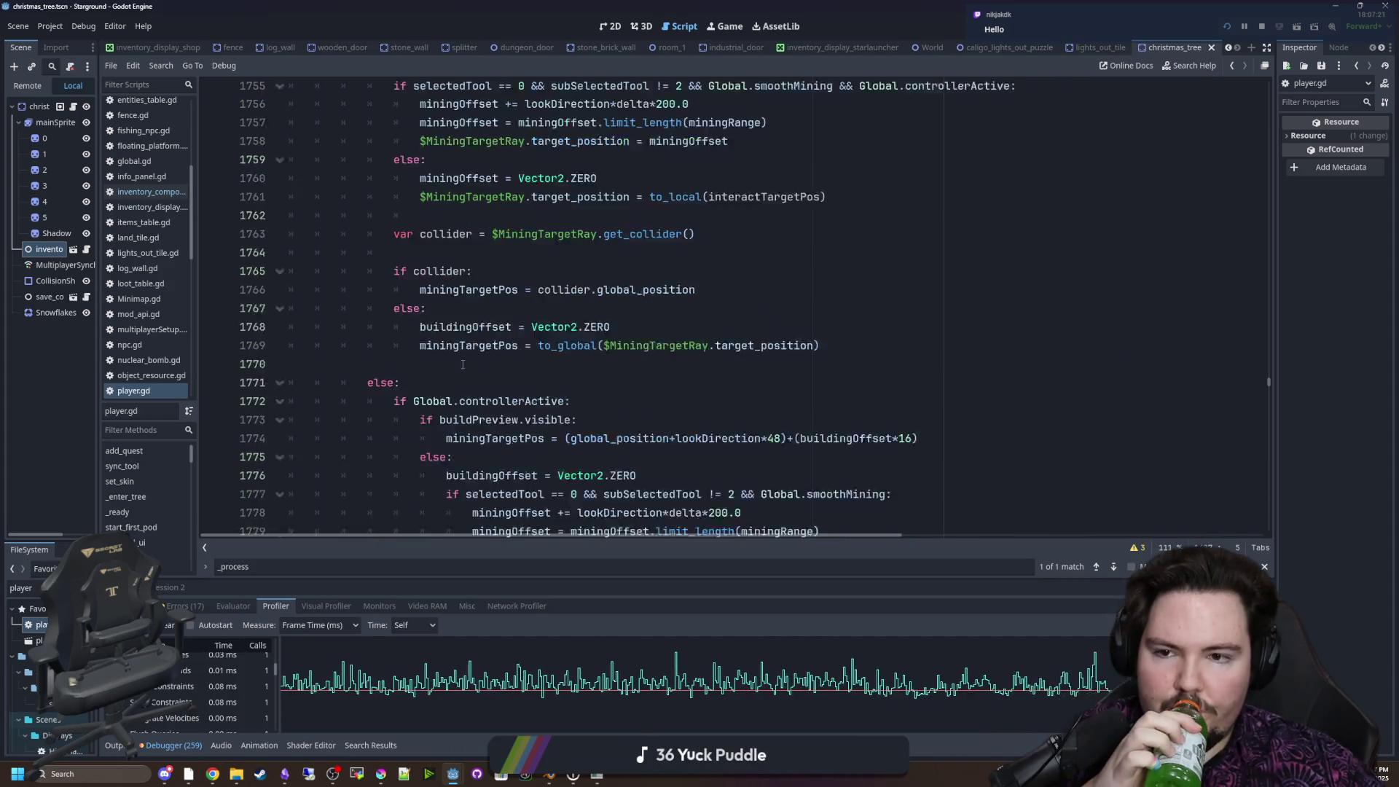
{"action": "scroll", "coordinate": [463, 364], "scroll_direction": "up", "scroll_amount": 10}
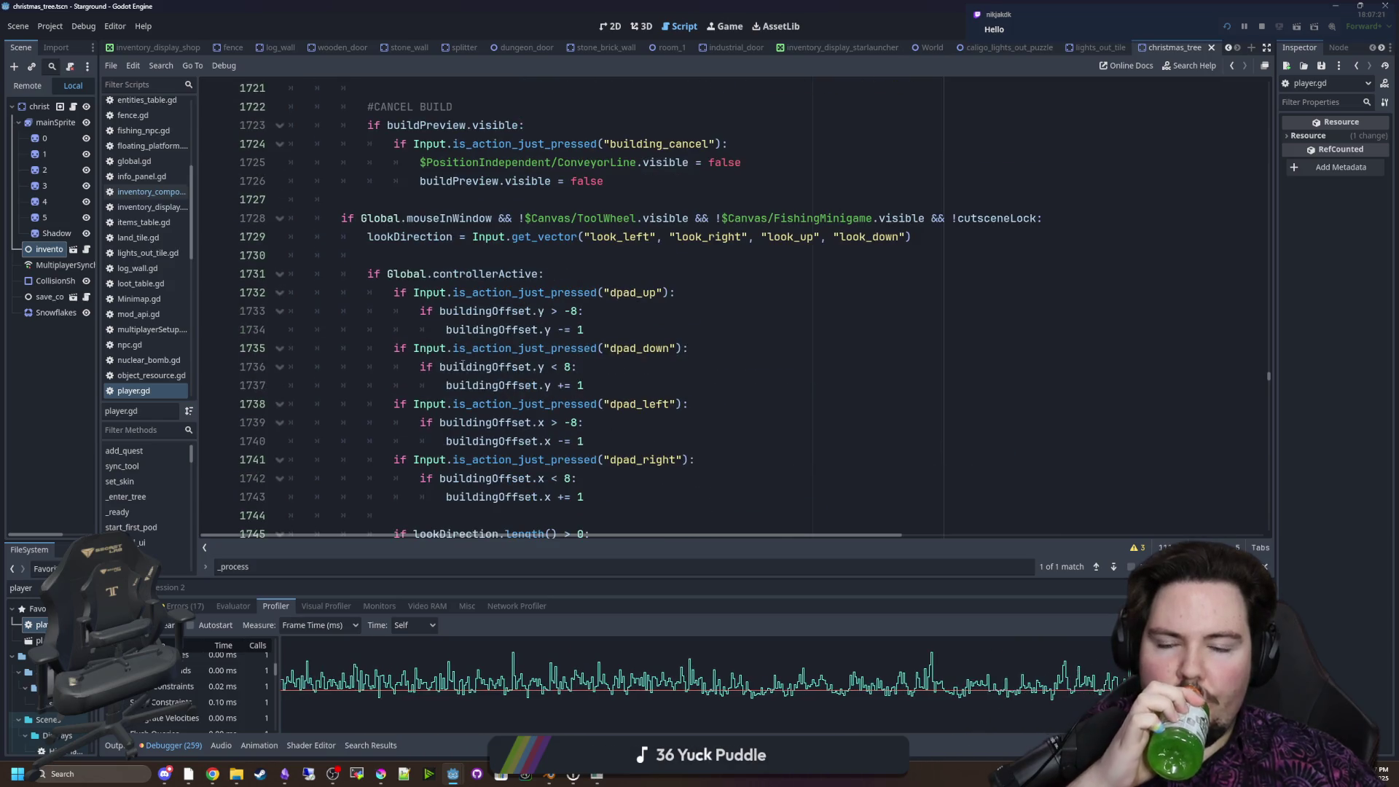
{"action": "scroll", "coordinate": [462, 364], "scroll_direction": "up", "scroll_amount": 13}
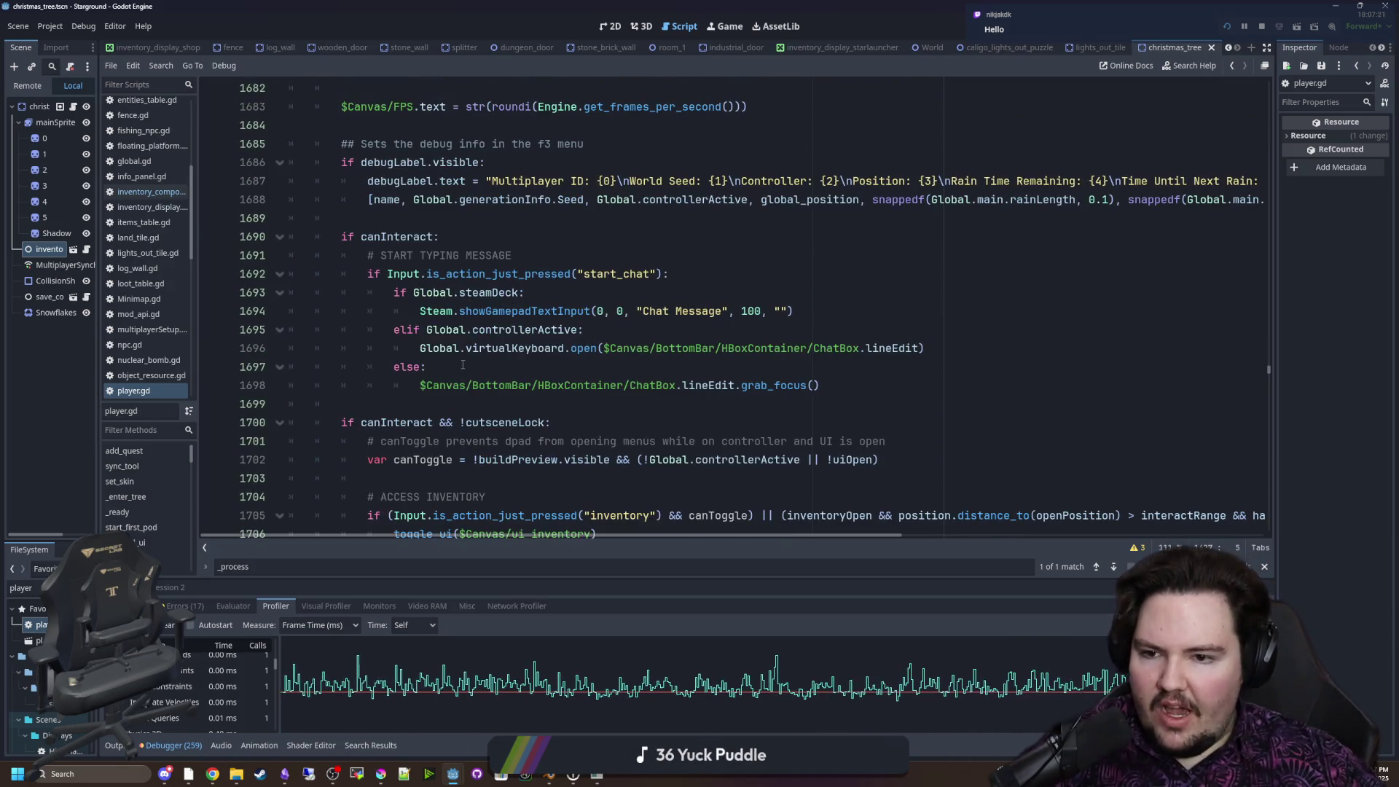
{"action": "scroll", "coordinate": [463, 365], "scroll_direction": "down", "scroll_amount": 4}
{"action": "left_click_drag", "start_coordinate": [397, 455], "coordinate": [393, 207]}
{"action": "left_click", "coordinate": [393, 207]}
{"action": "scroll", "coordinate": [517, 342], "scroll_direction": "down", "scroll_amount": 5}
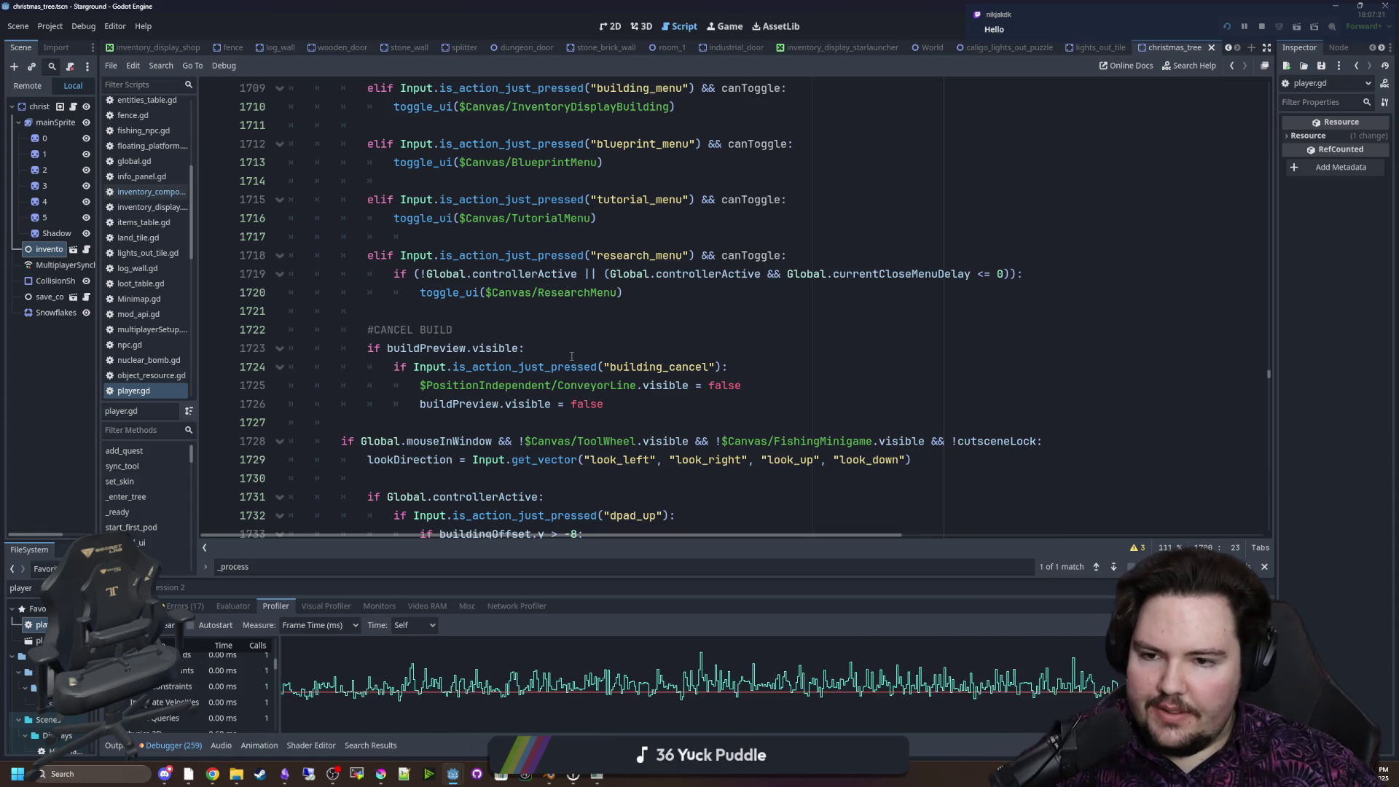
{"action": "scroll", "coordinate": [536, 374], "scroll_direction": "up", "scroll_amount": 6}
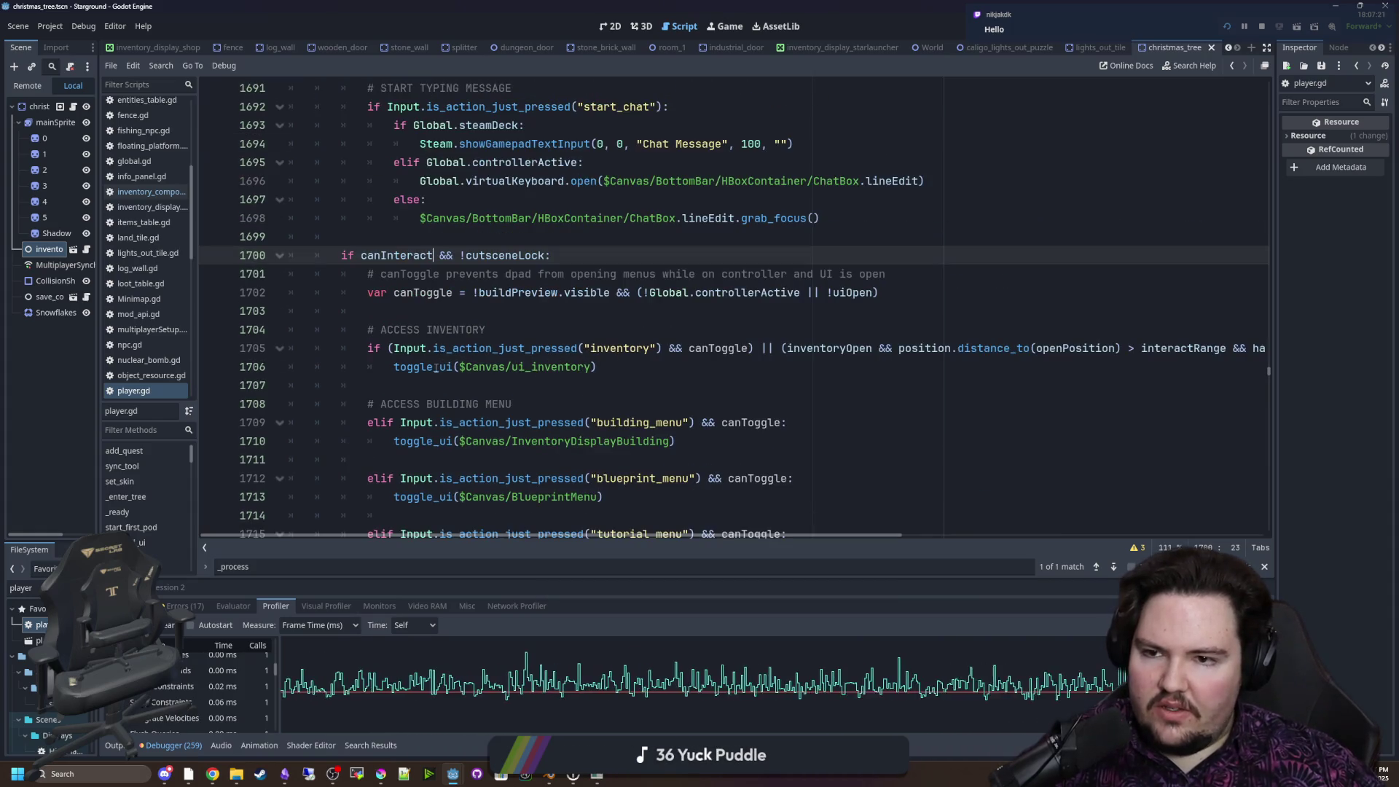
{"action": "scroll", "coordinate": [451, 357], "scroll_direction": "up", "scroll_amount": 4}
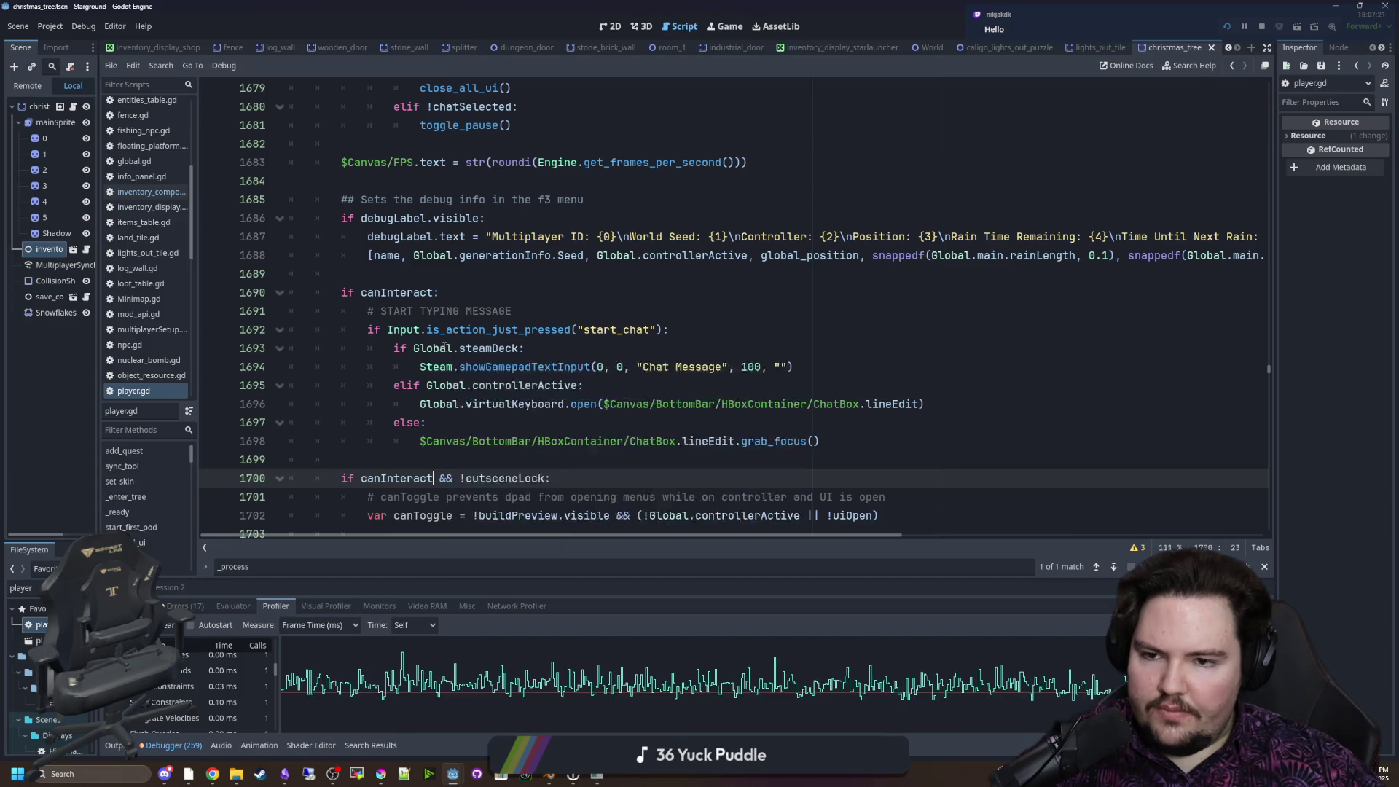
{"action": "scroll", "coordinate": [445, 347], "scroll_direction": "up", "scroll_amount": 6}
{"action": "scroll", "coordinate": [444, 347], "scroll_direction": "up", "scroll_amount": 13}
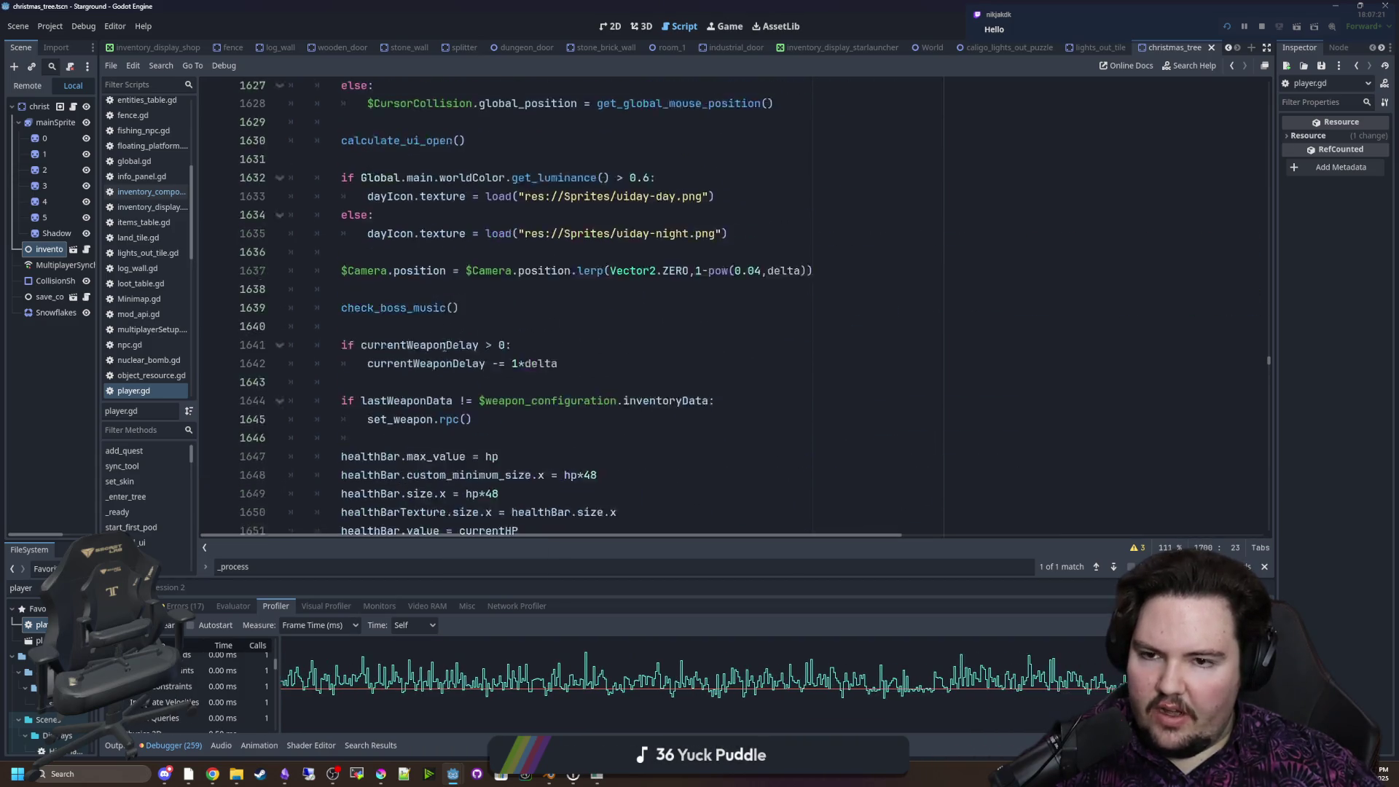
{"action": "scroll", "coordinate": [445, 347], "scroll_direction": "up", "scroll_amount": 14}
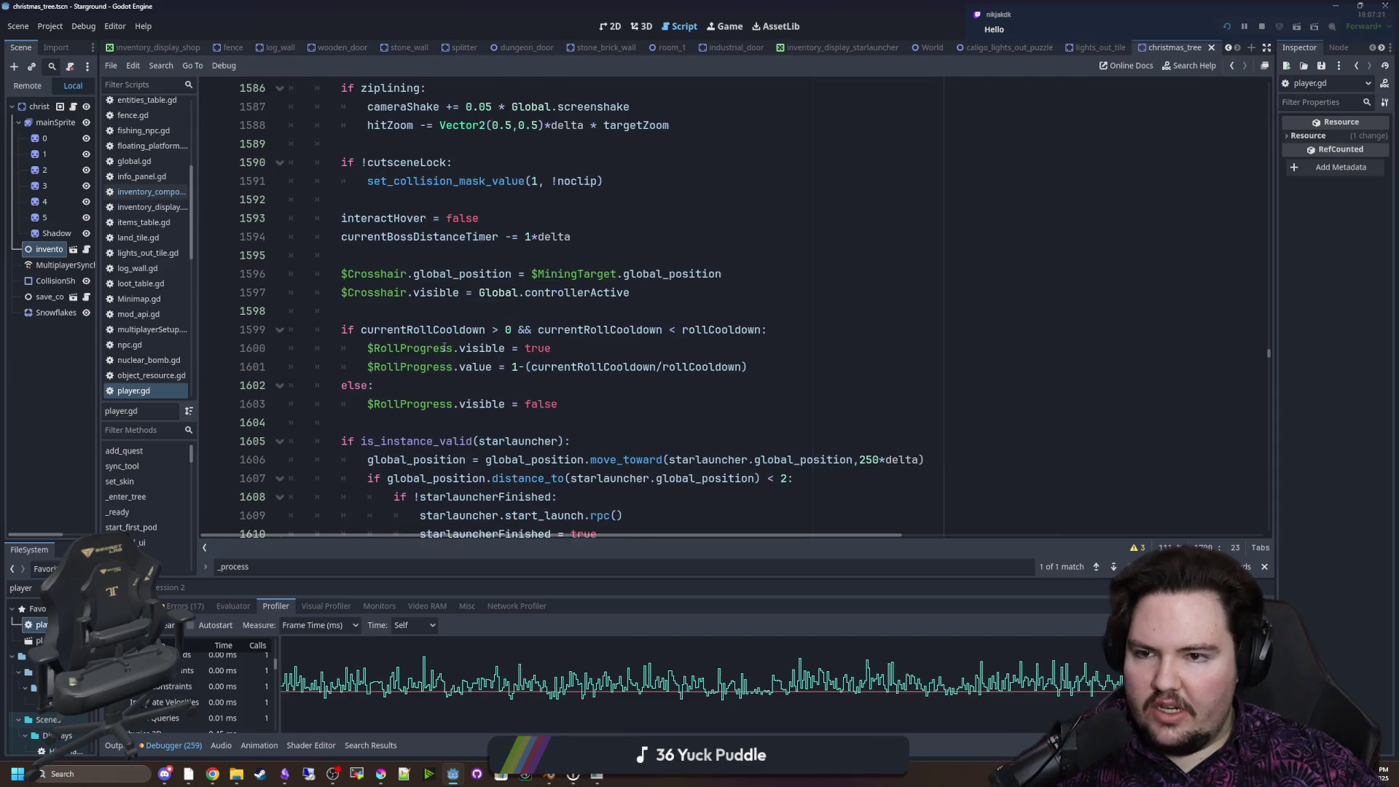
{"action": "scroll", "coordinate": [444, 347], "scroll_direction": "up", "scroll_amount": 17}
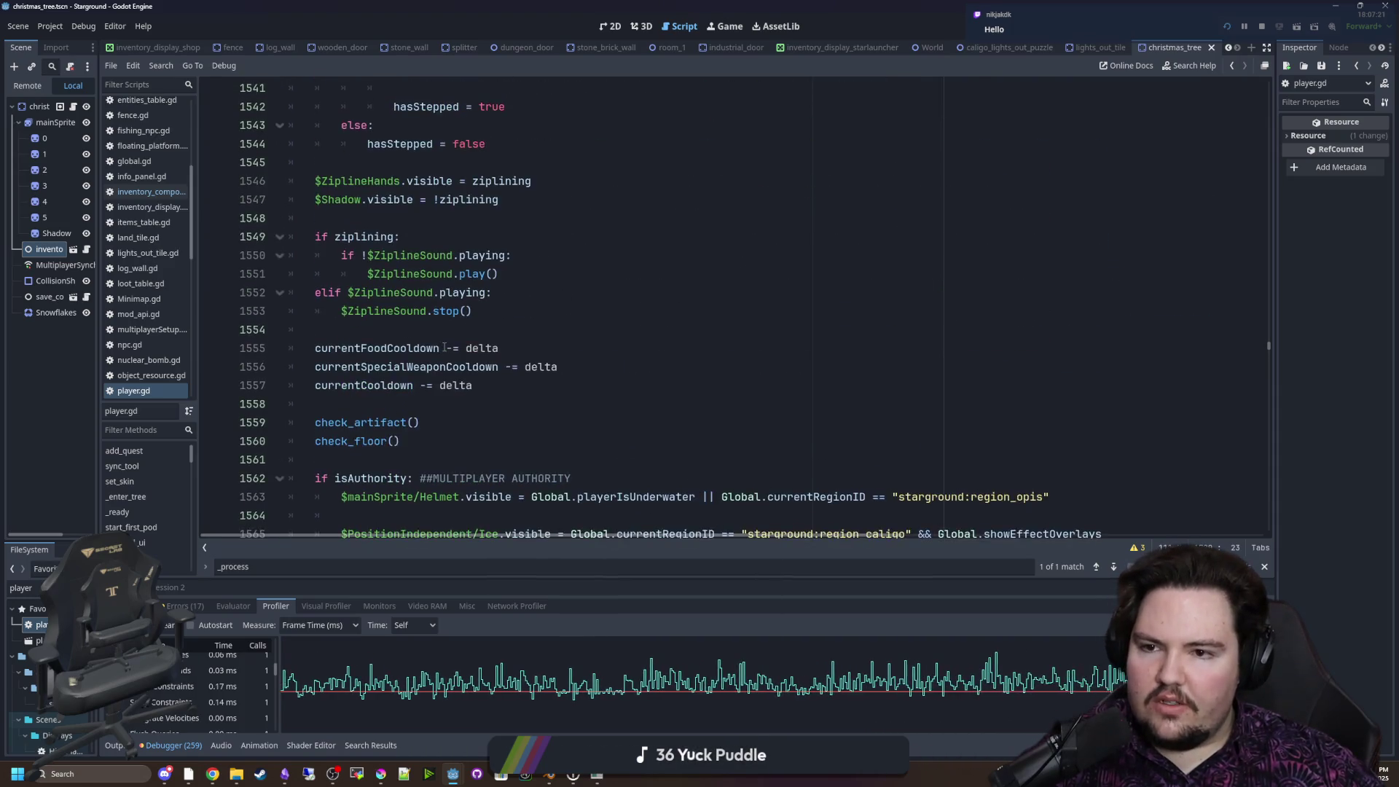
{"action": "scroll", "coordinate": [444, 347], "scroll_direction": "up", "scroll_amount": 12}
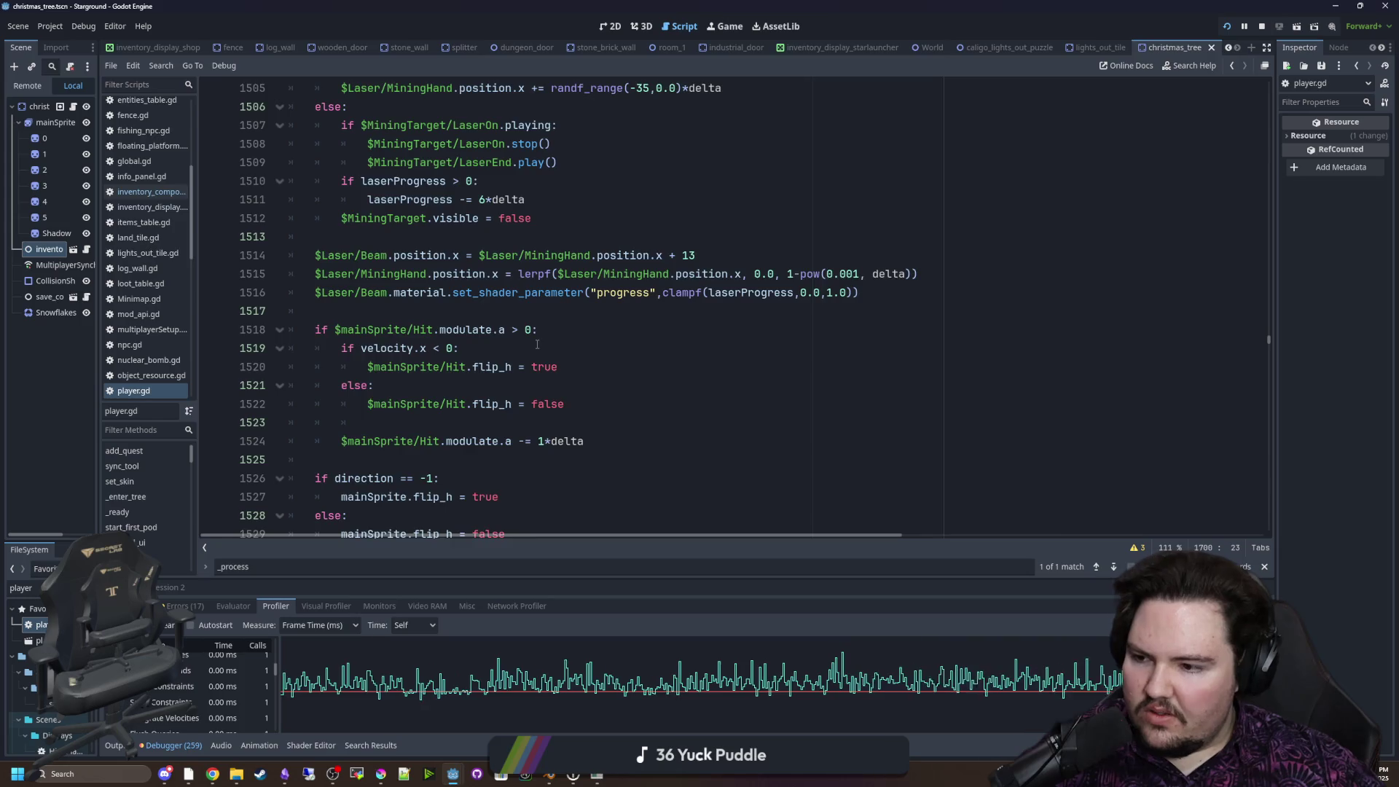
{"action": "scroll", "coordinate": [537, 345], "scroll_direction": "up", "scroll_amount": 3}
{"action": "scroll", "coordinate": [537, 346], "scroll_direction": "up", "scroll_amount": 13}
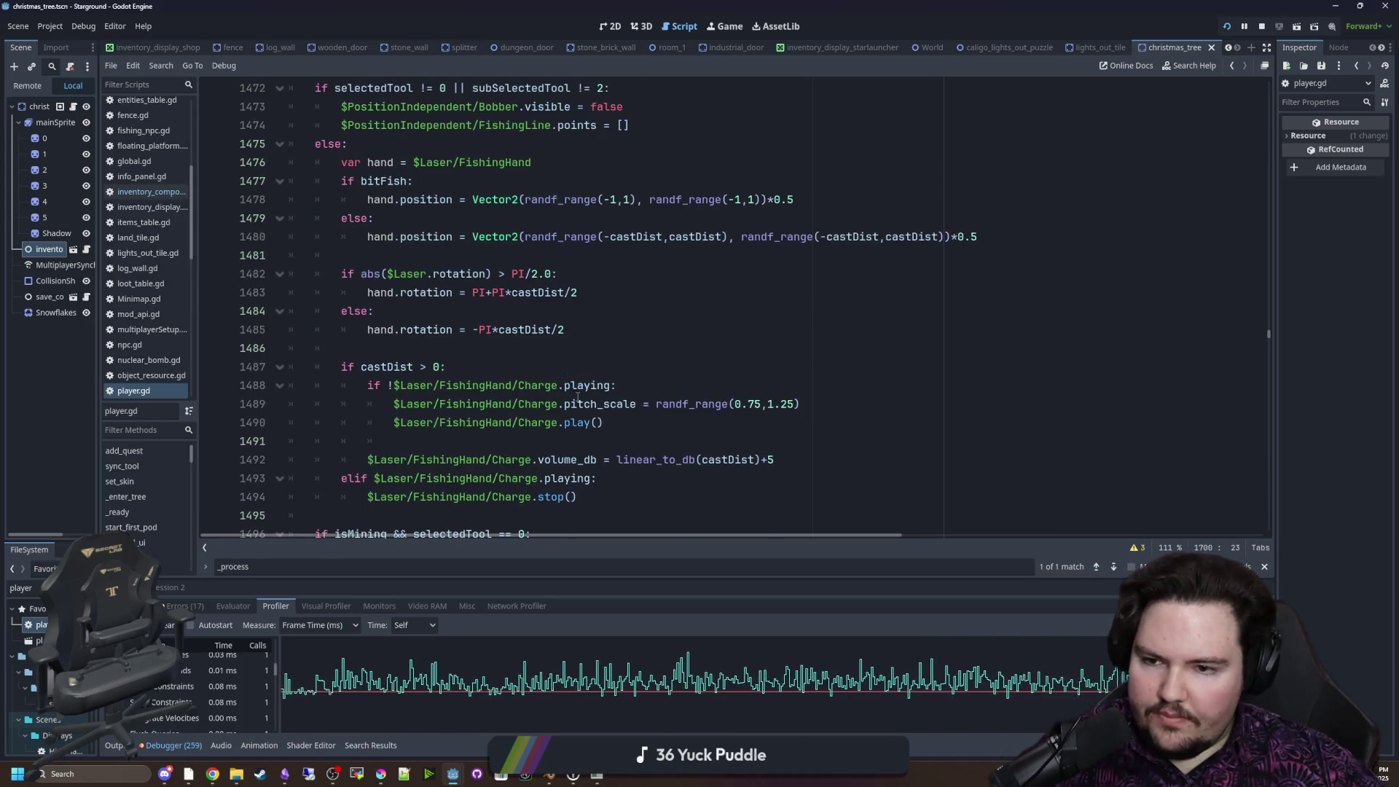
{"action": "scroll", "coordinate": [561, 357], "scroll_direction": "up", "scroll_amount": 5}
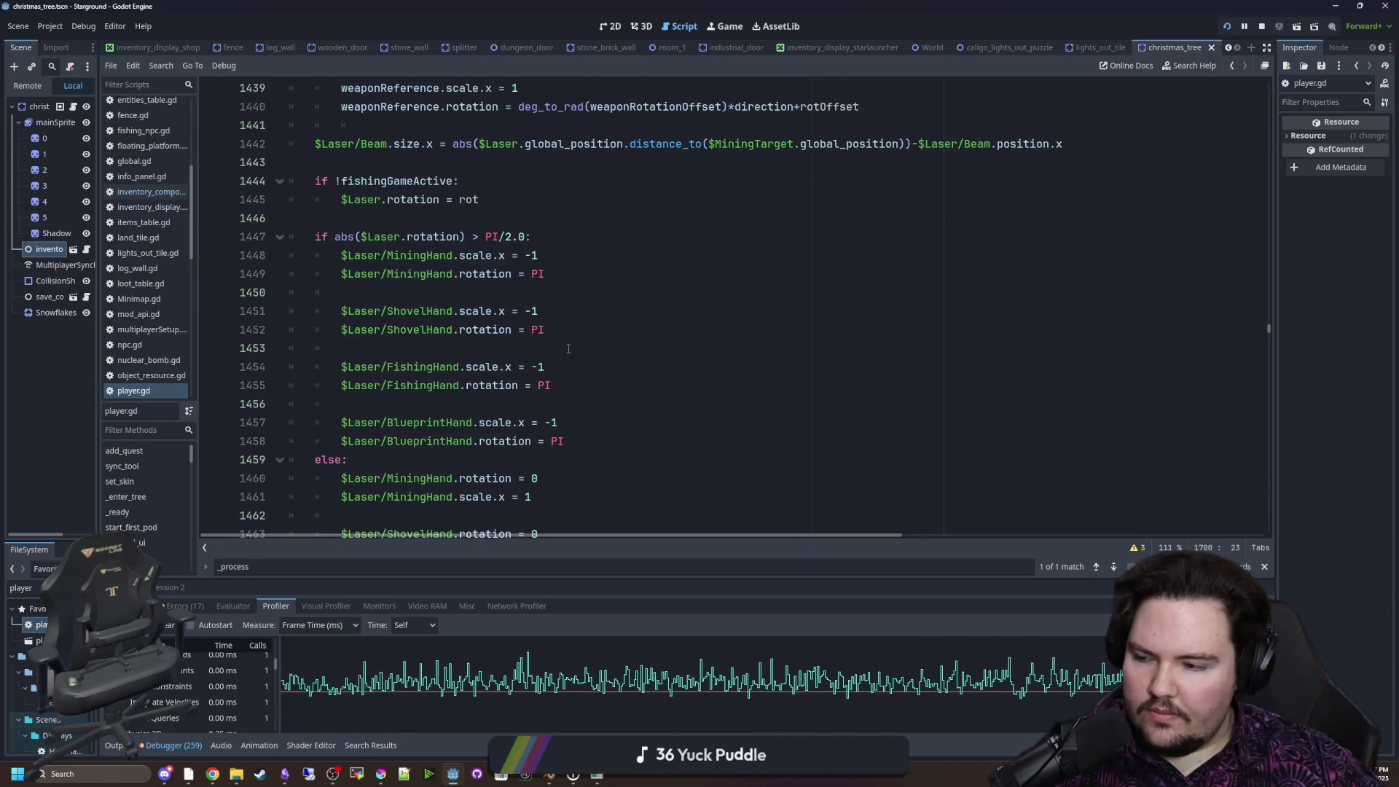
{"action": "left_click", "coordinate": [409, 380]}
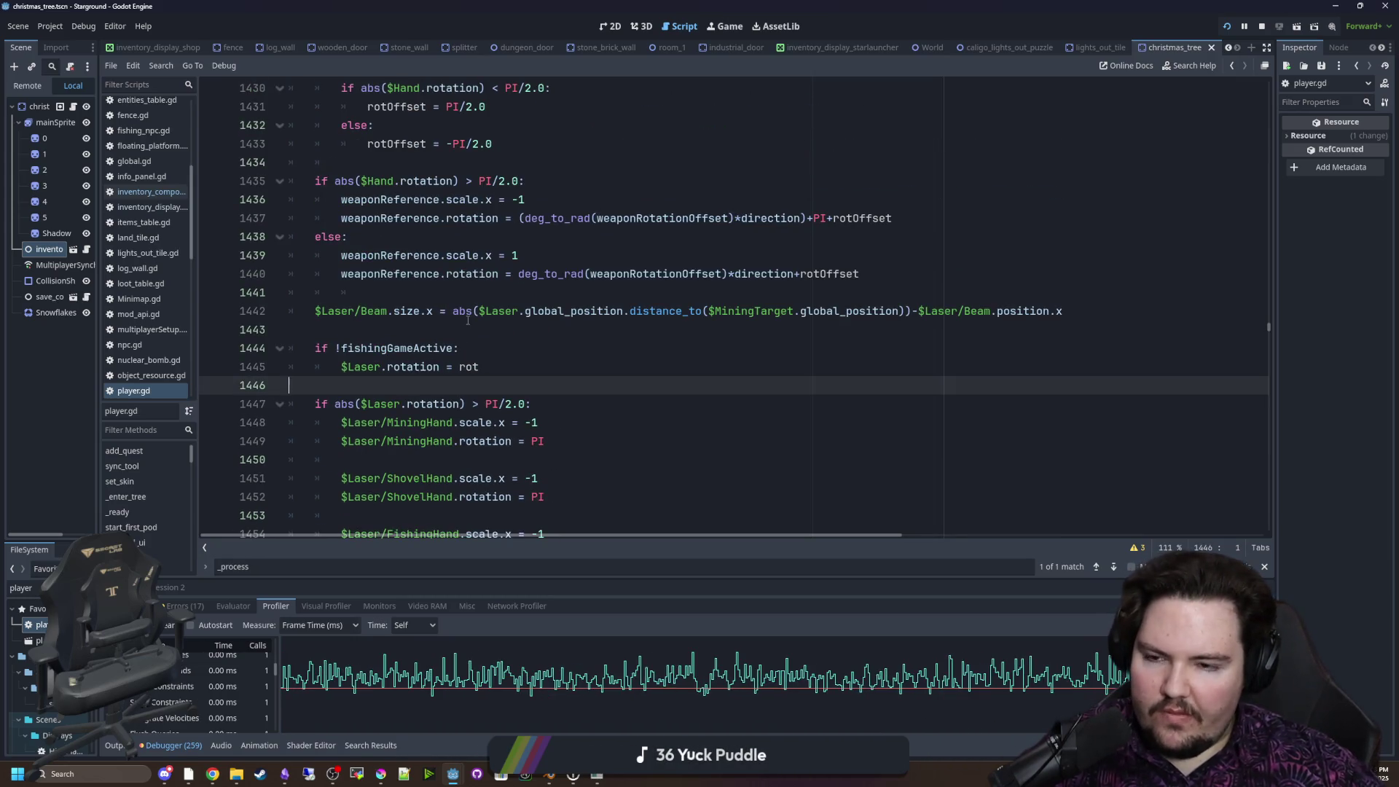
{"action": "scroll", "coordinate": [467, 320], "scroll_direction": "up", "scroll_amount": 11}
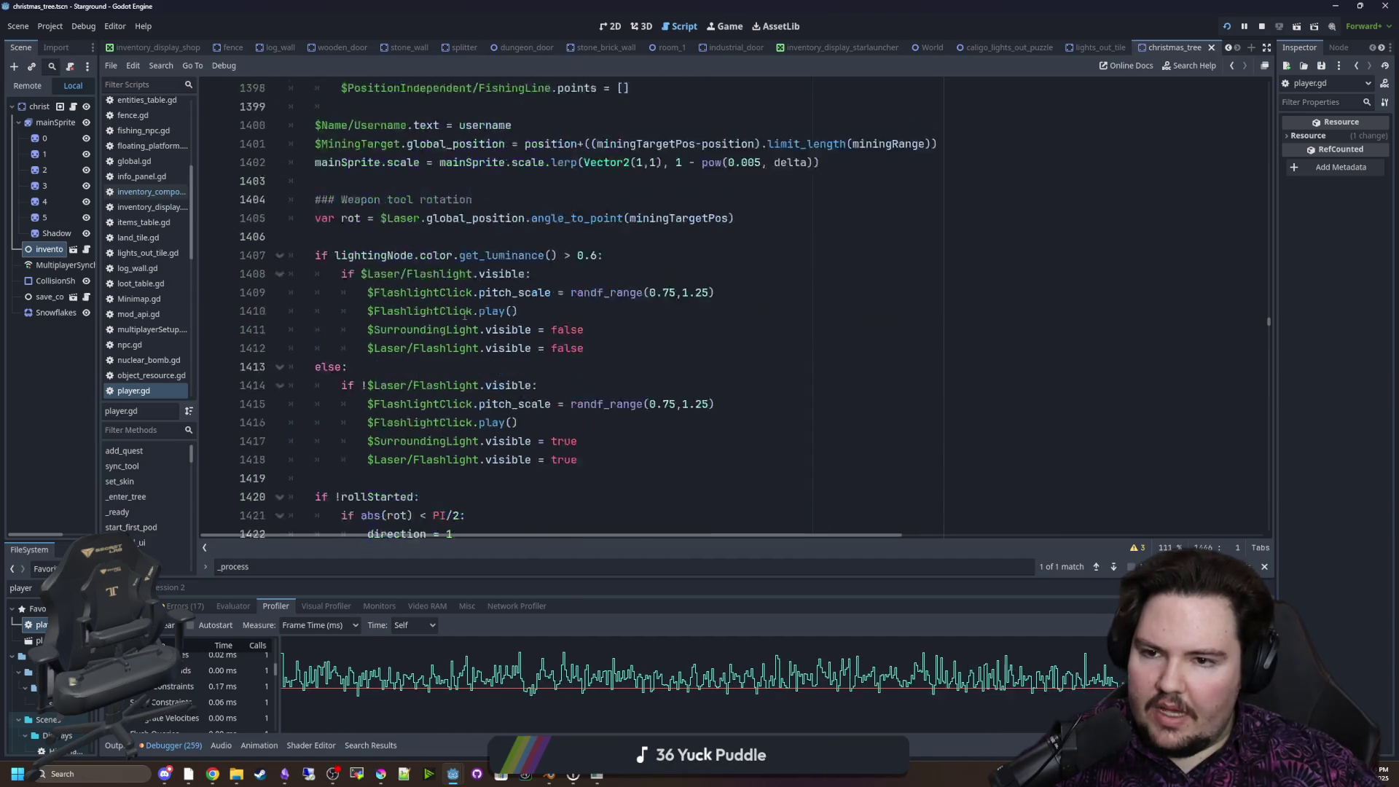
{"action": "scroll", "coordinate": [465, 315], "scroll_direction": "up", "scroll_amount": 1}
{"action": "scroll", "coordinate": [462, 313], "scroll_direction": "down", "scroll_amount": 2}
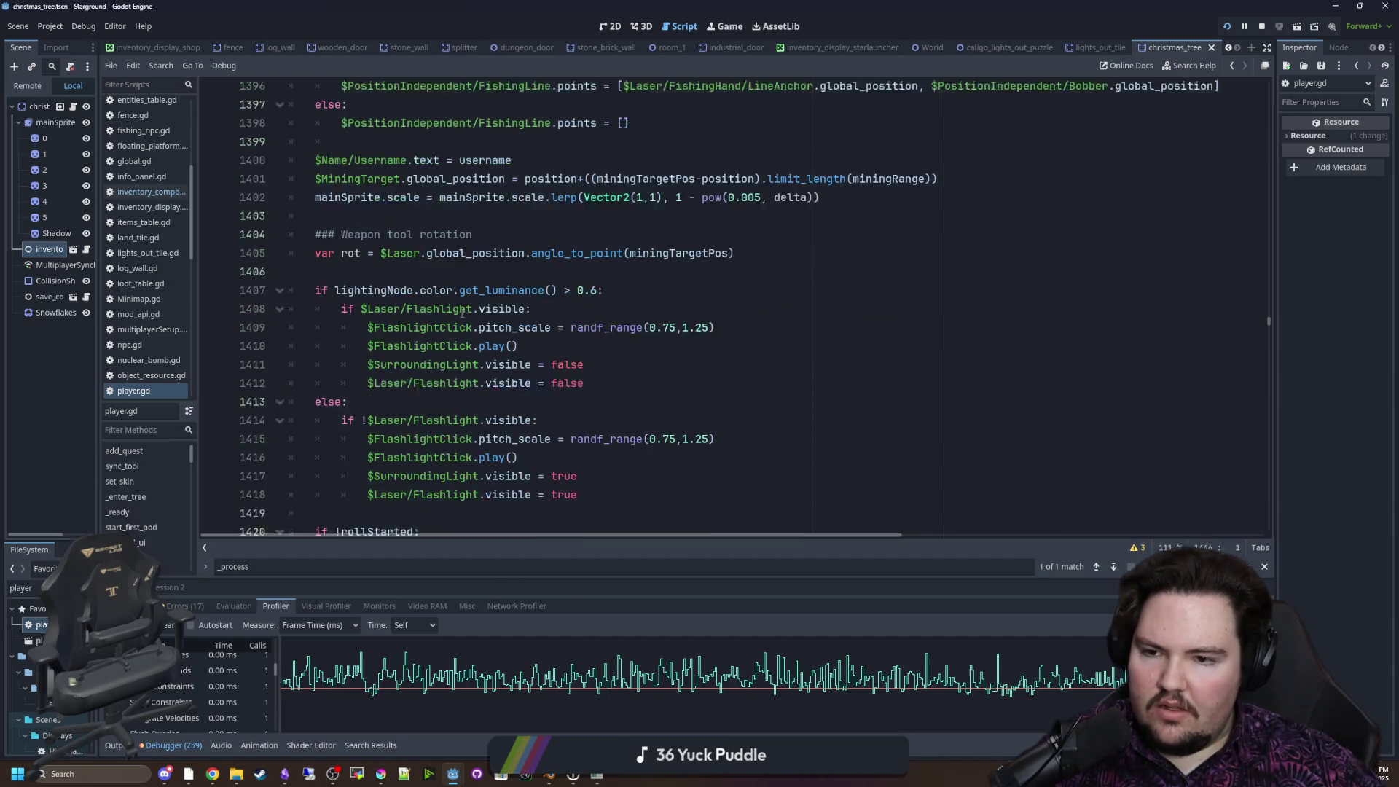
{"action": "left_click_drag", "start_coordinate": [577, 422], "coordinate": [394, 273]}
{"action": "left_click_drag", "start_coordinate": [340, 232], "coordinate": [369, 206]}
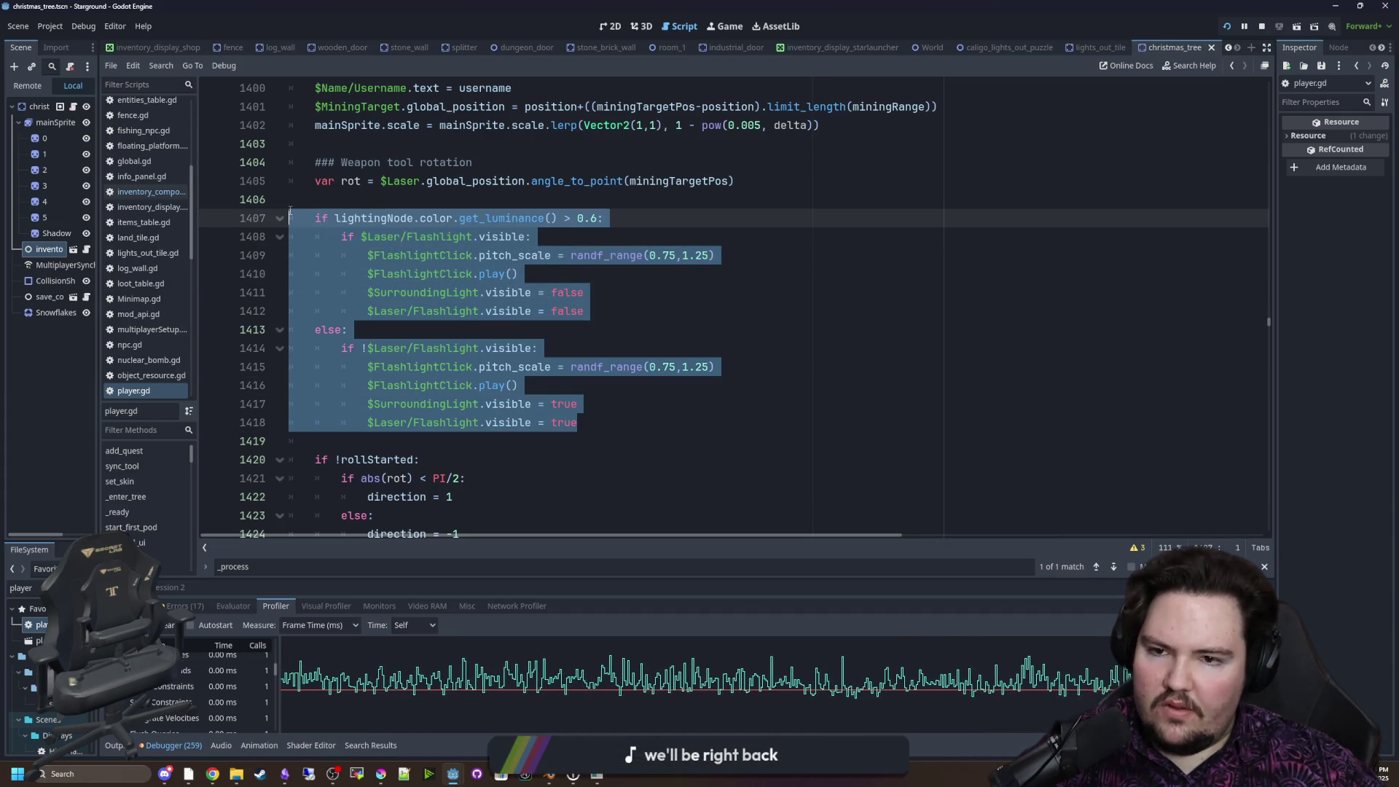
{"action": "left_click", "coordinate": [371, 205]}
{"action": "mouse_move", "coordinate": [578, 423]}
{"action": "left_mouse_down"}
{"action": "mouse_move", "coordinate": [343, 235]}
{"action": "mouse_move", "coordinate": [387, 216]}
{"action": "left_mouse_up"}
{"action": "left_click", "coordinate": [387, 218]}
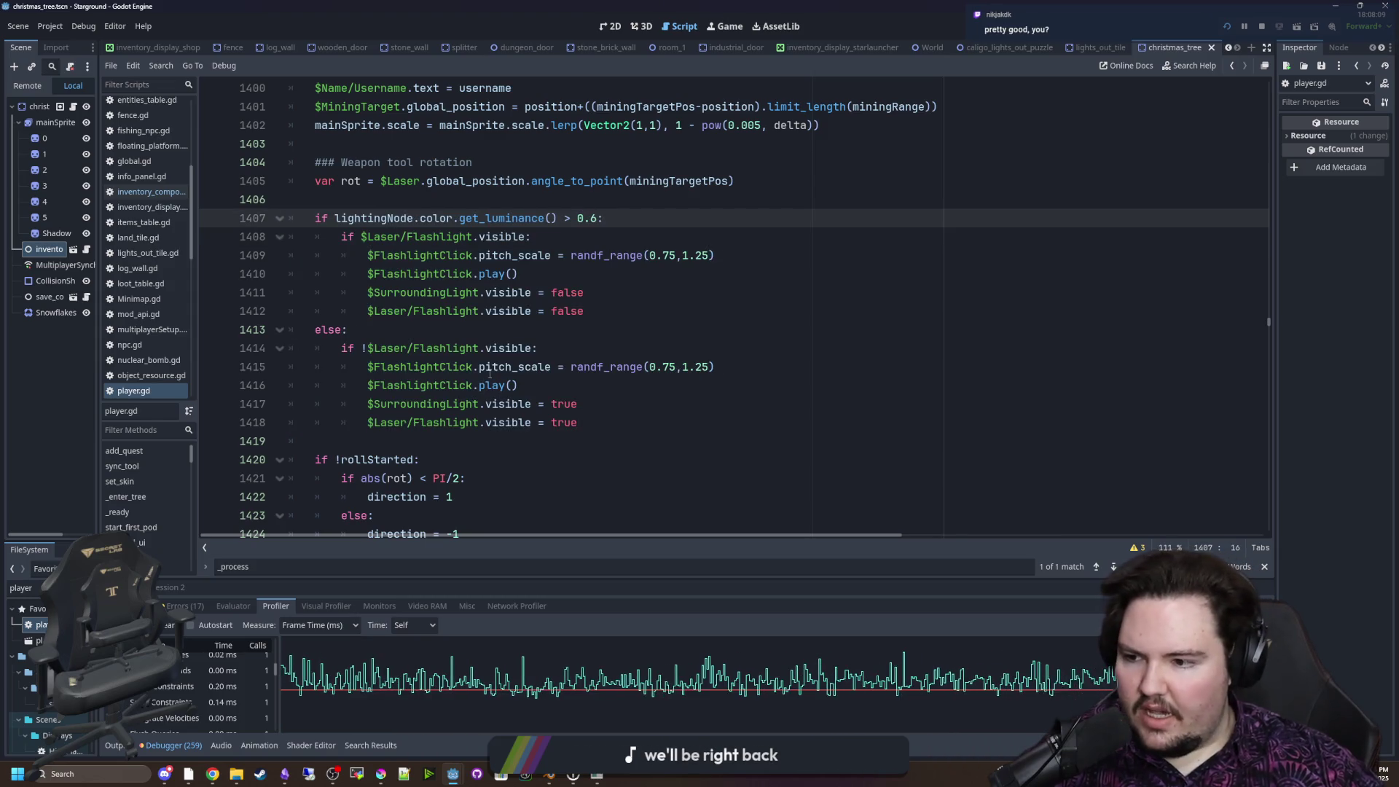
{"action": "scroll", "coordinate": [490, 372], "scroll_direction": "up", "scroll_amount": 7}
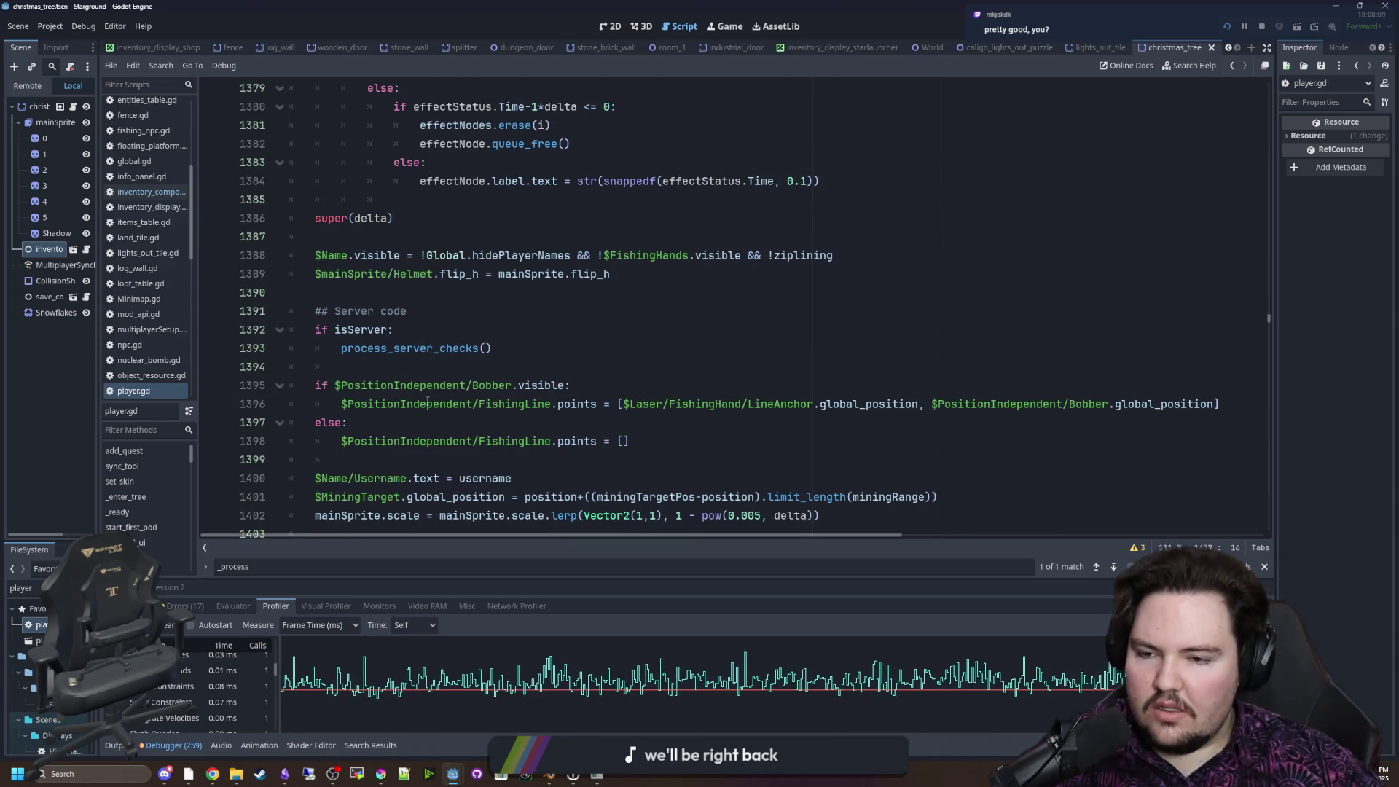
{"action": "scroll", "coordinate": [387, 381], "scroll_direction": "up", "scroll_amount": 8}
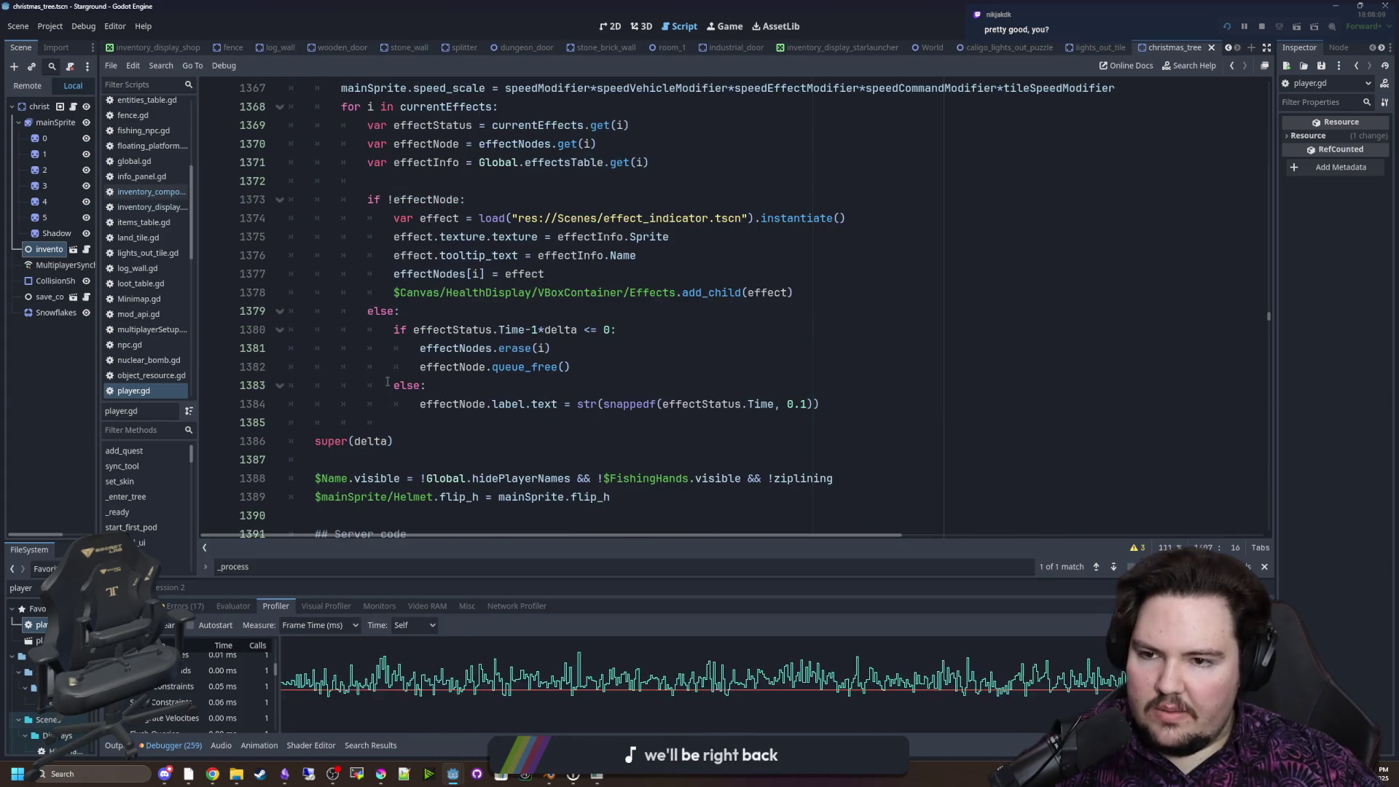
{"action": "scroll", "coordinate": [387, 382], "scroll_direction": "up", "scroll_amount": 3}
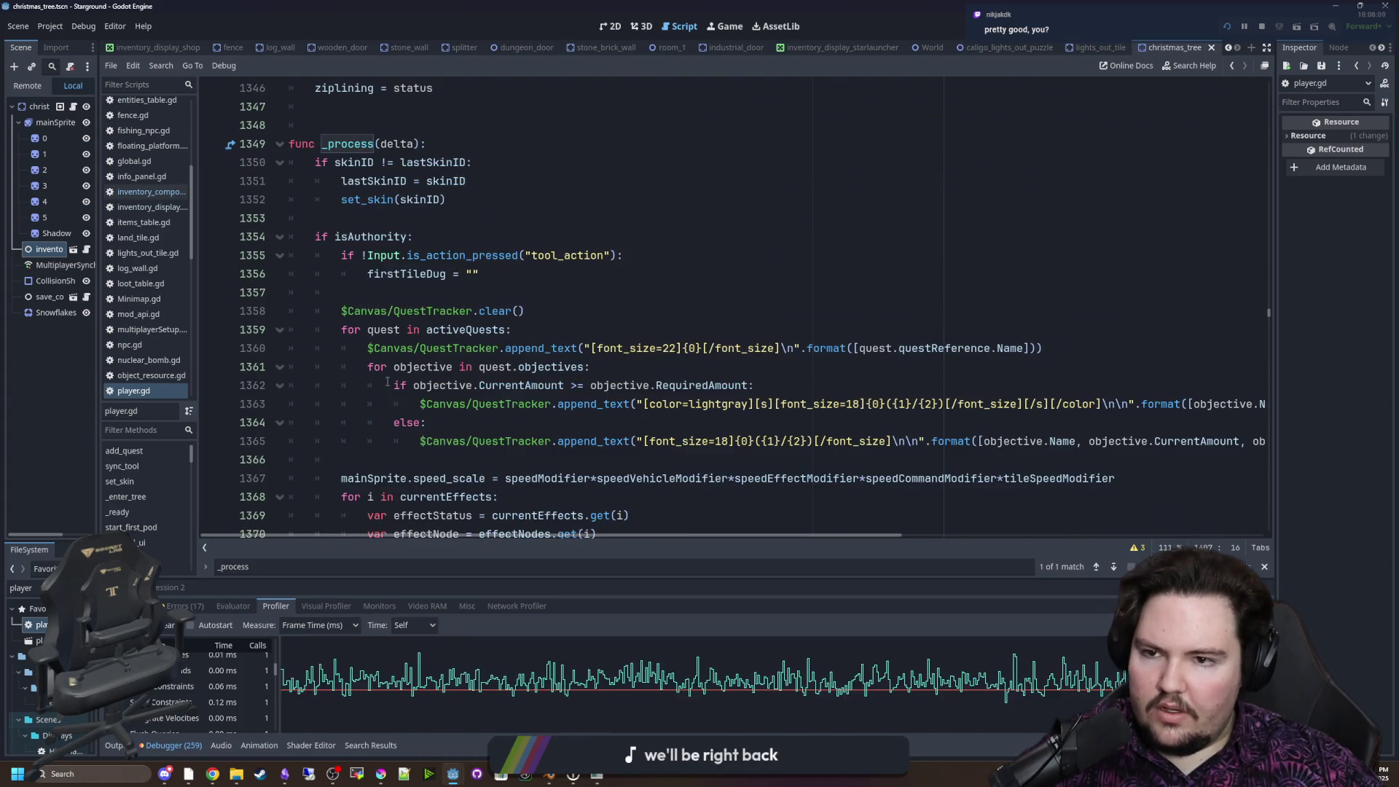
{"action": "scroll", "coordinate": [387, 382], "scroll_direction": "down", "scroll_amount": 4}
{"action": "scroll", "coordinate": [388, 382], "scroll_direction": "down", "scroll_amount": 2}
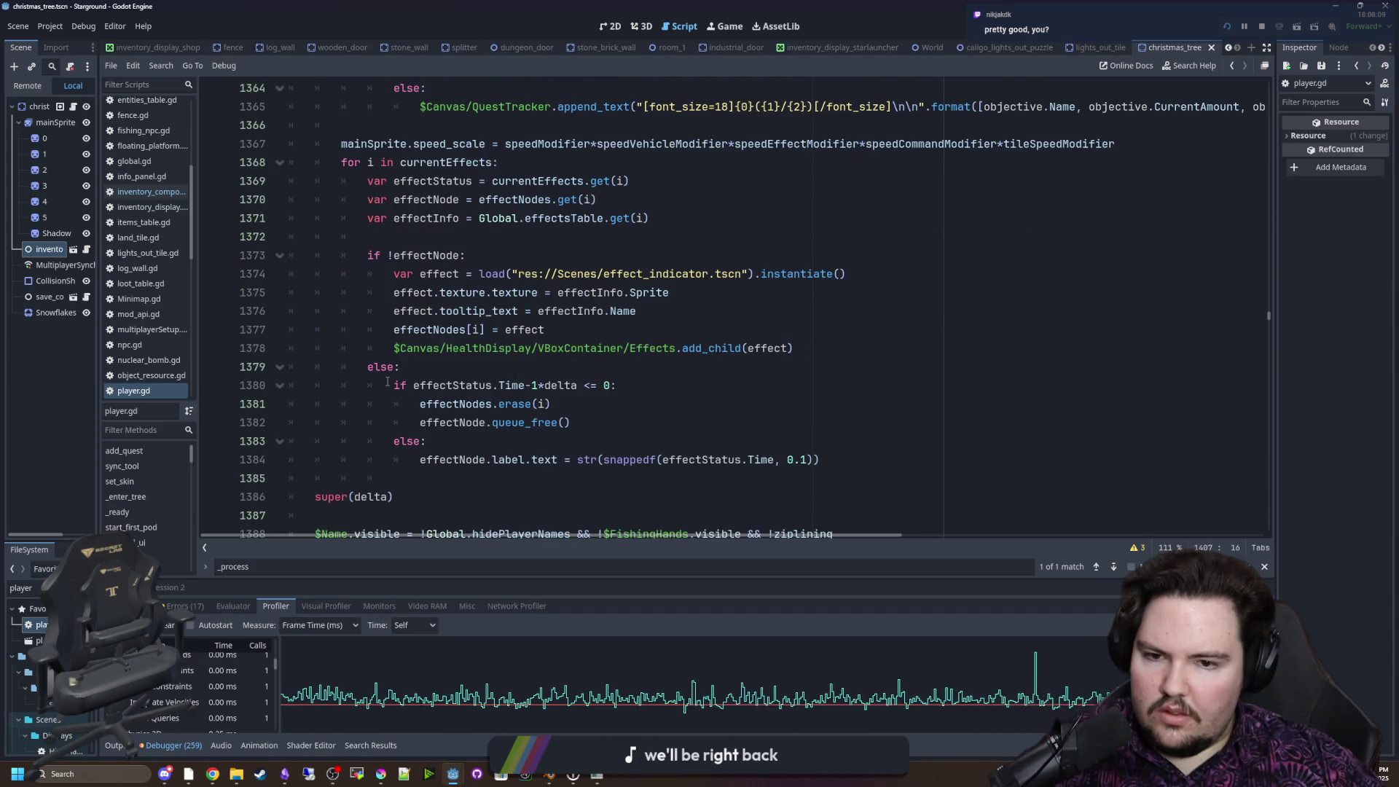
{"action": "mouse_move", "coordinate": [880, 456]}
{"action": "left_mouse_down"}
{"action": "mouse_move", "coordinate": [823, 459]}
{"action": "mouse_move", "coordinate": [376, 186]}
{"action": "left_mouse_up"}
{"action": "left_click", "coordinate": [551, 292]}
{"action": "scroll", "coordinate": [473, 293], "scroll_direction": "up", "scroll_amount": 4}
{"action": "scroll", "coordinate": [474, 292], "scroll_direction": "up", "scroll_amount": 2}
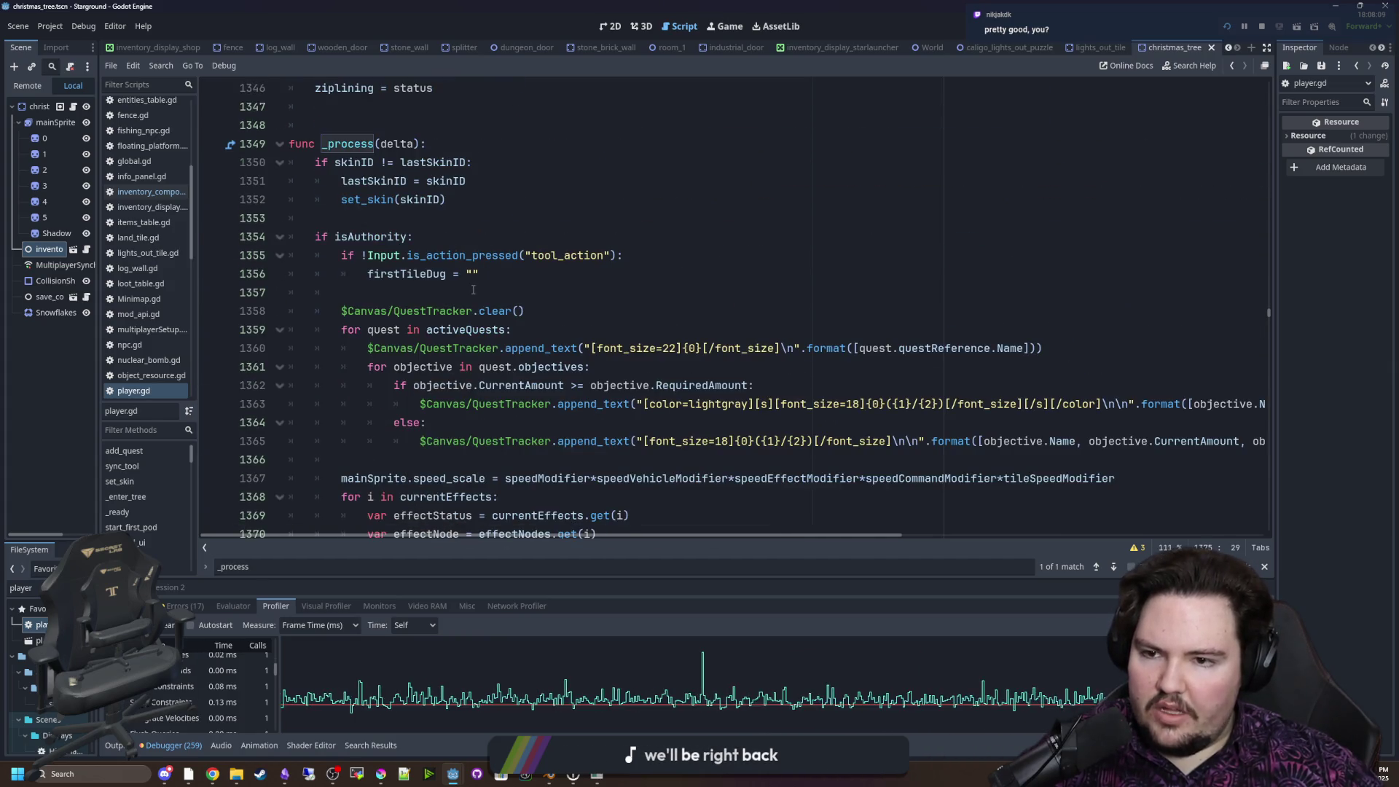
{"action": "scroll", "coordinate": [473, 290], "scroll_direction": "up", "scroll_amount": 1}
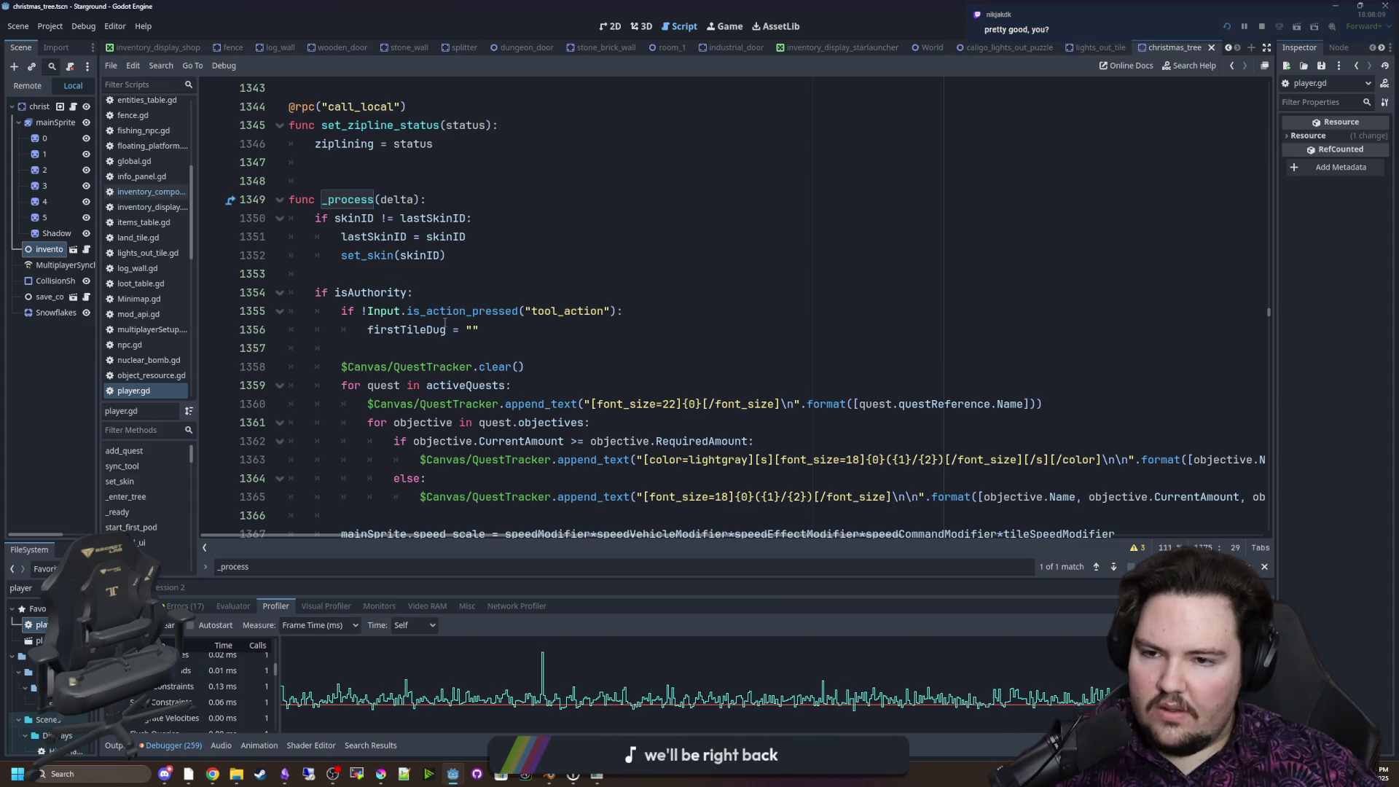
{"action": "scroll", "coordinate": [429, 297], "scroll_direction": "up", "scroll_amount": 1}
{"action": "mouse_move", "coordinate": [446, 311]}
{"action": "left_mouse_down"}
{"action": "mouse_move", "coordinate": [289, 255]}
{"action": "mouse_move", "coordinate": [212, 269]}
{"action": "left_mouse_up"}
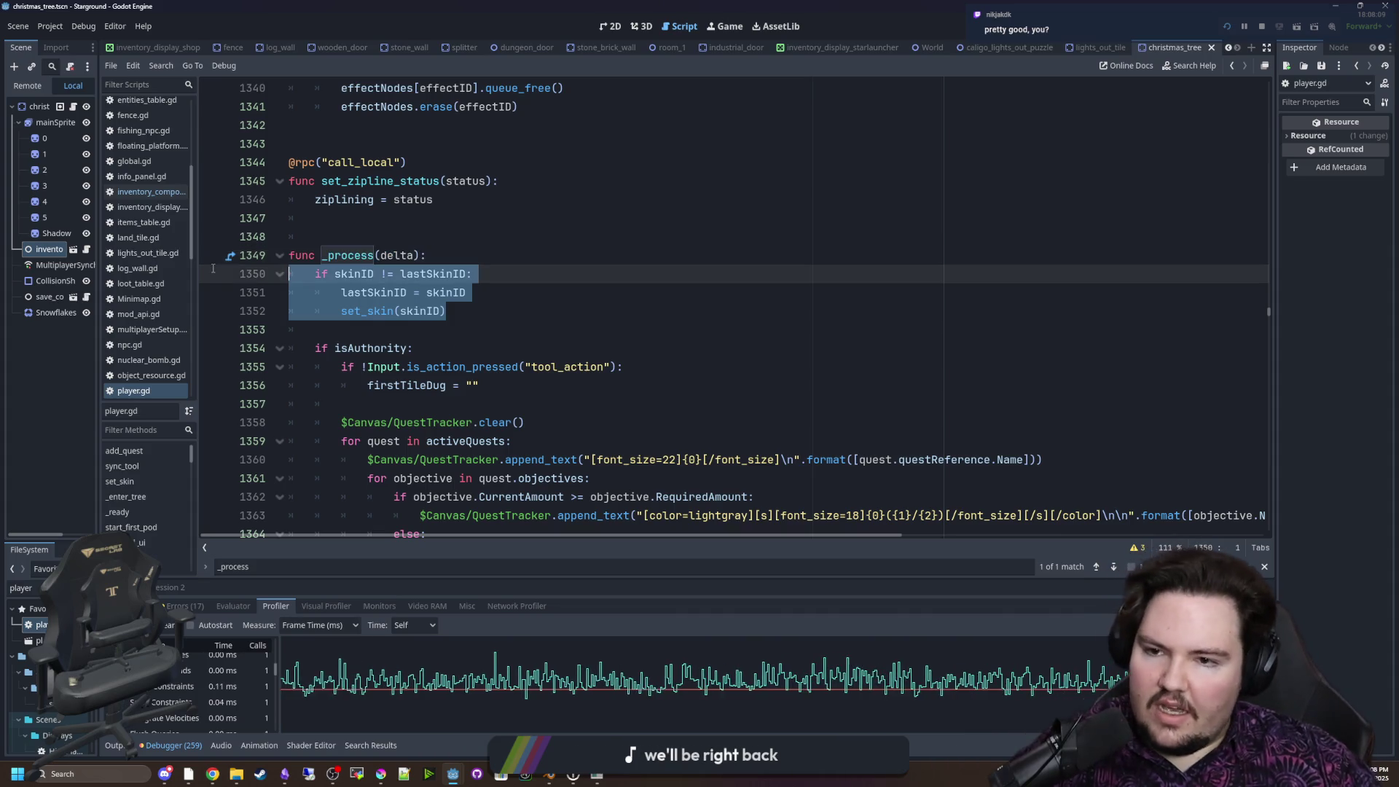
{"action": "left_click", "coordinate": [377, 239]}
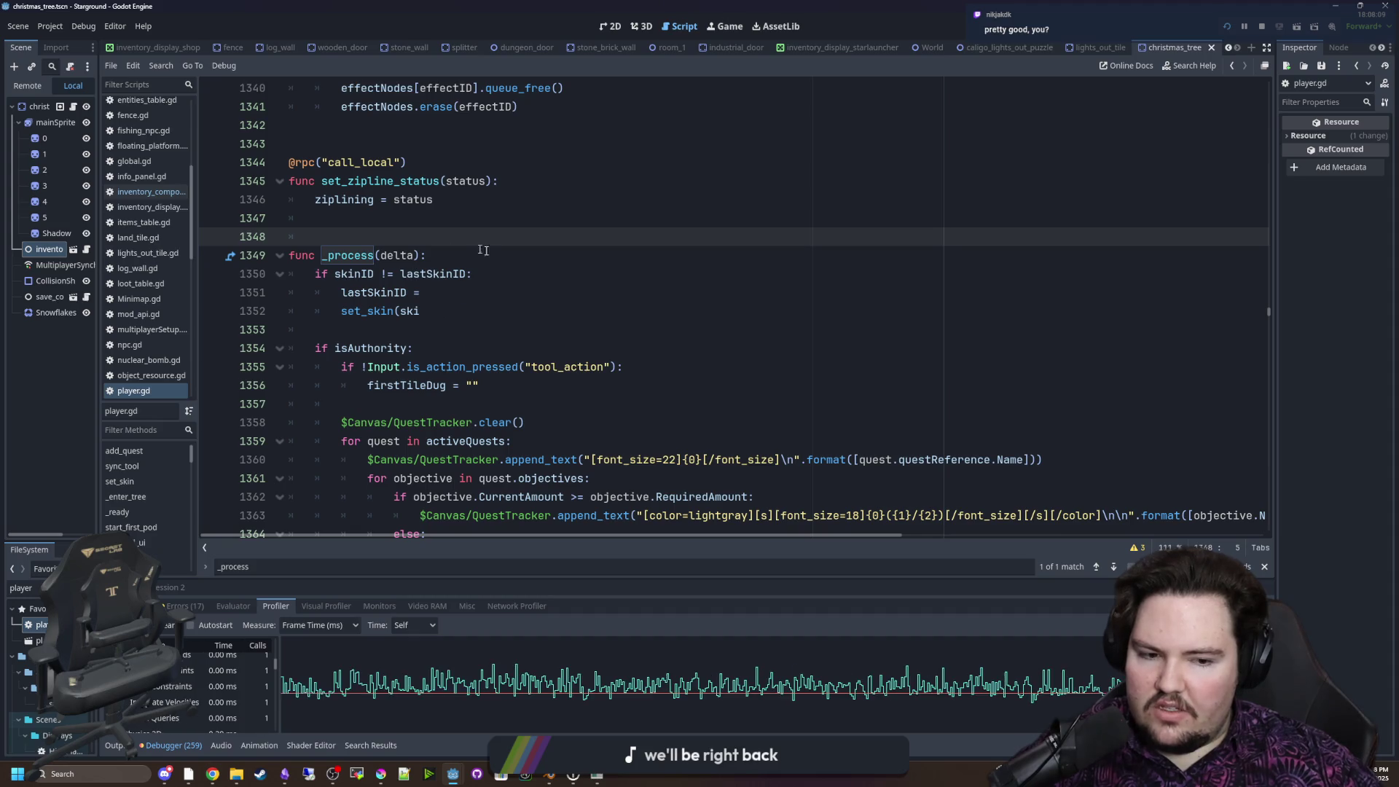
{"action": "scroll", "coordinate": [1221, 338], "scroll_direction": "up", "scroll_amount": 7}
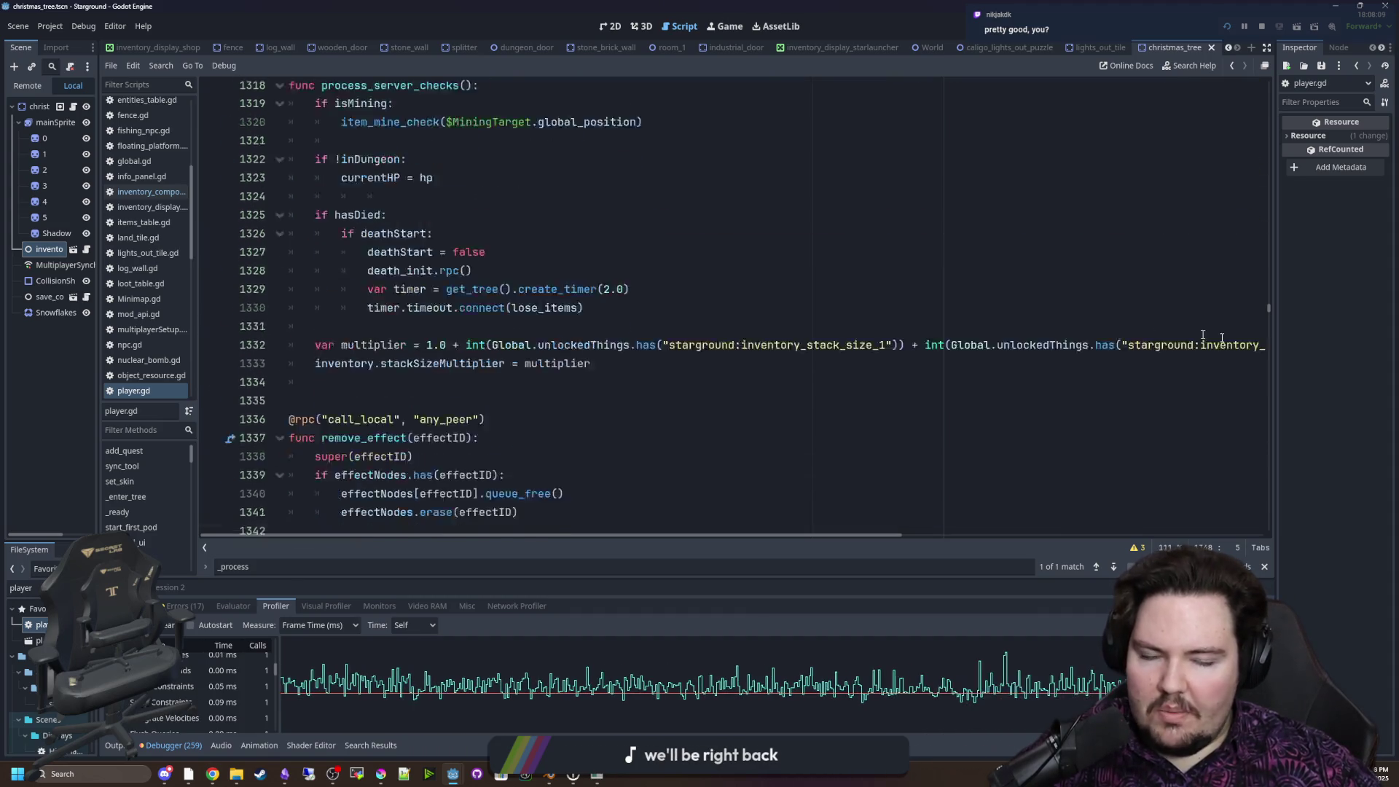
{"action": "scroll", "coordinate": [1221, 338], "scroll_direction": "up", "scroll_amount": 1}
{"action": "left_click_drag", "start_coordinate": [1269, 309], "coordinate": [1274, 113]}
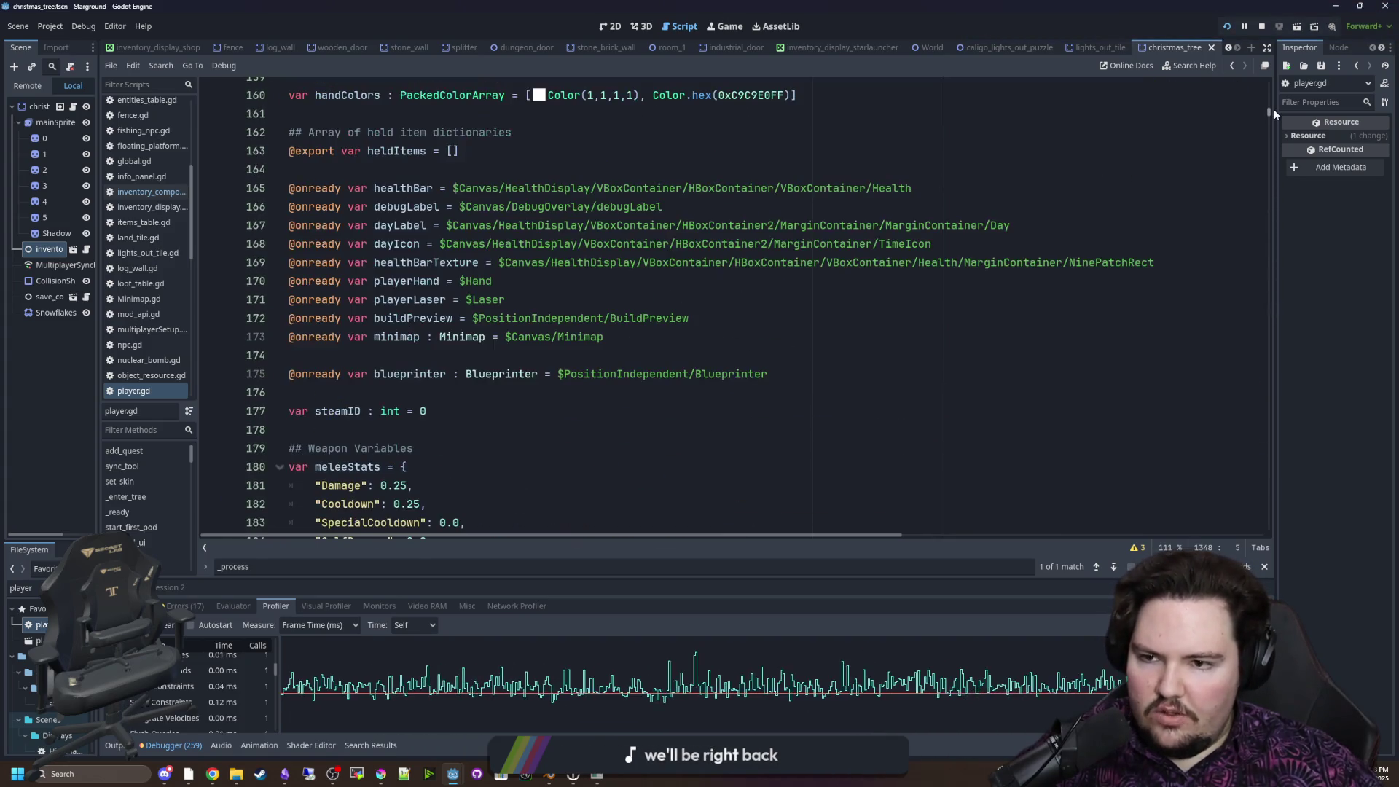
{"action": "mouse_move", "coordinate": [292, 430]}
{"action": "left_mouse_down"}
{"action": "mouse_move", "coordinate": [408, 99]}
{"action": "mouse_move", "coordinate": [408, 535]}
{"action": "mouse_move", "coordinate": [466, 539]}
{"action": "mouse_move", "coordinate": [486, 515]}
{"action": "mouse_move", "coordinate": [510, 543]}
{"action": "mouse_move", "coordinate": [605, 252]}
{"action": "left_mouse_up"}
{"action": "left_click", "coordinate": [403, 151]}
{"action": "left_click", "coordinate": [605, 253]}
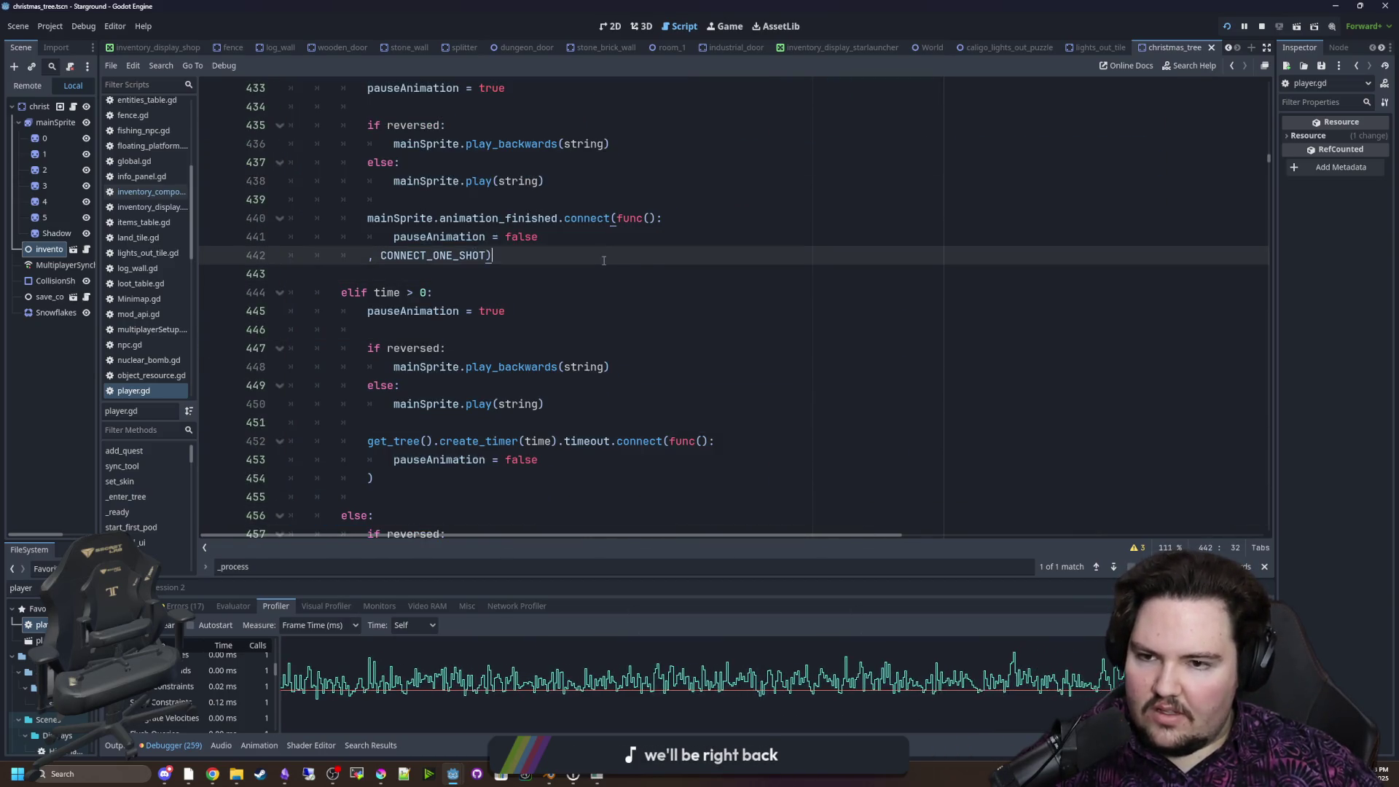
{"action": "scroll", "coordinate": [684, 273], "scroll_direction": "down", "scroll_amount": 6}
{"action": "scroll", "coordinate": [684, 273], "scroll_direction": "down", "scroll_amount": 15}
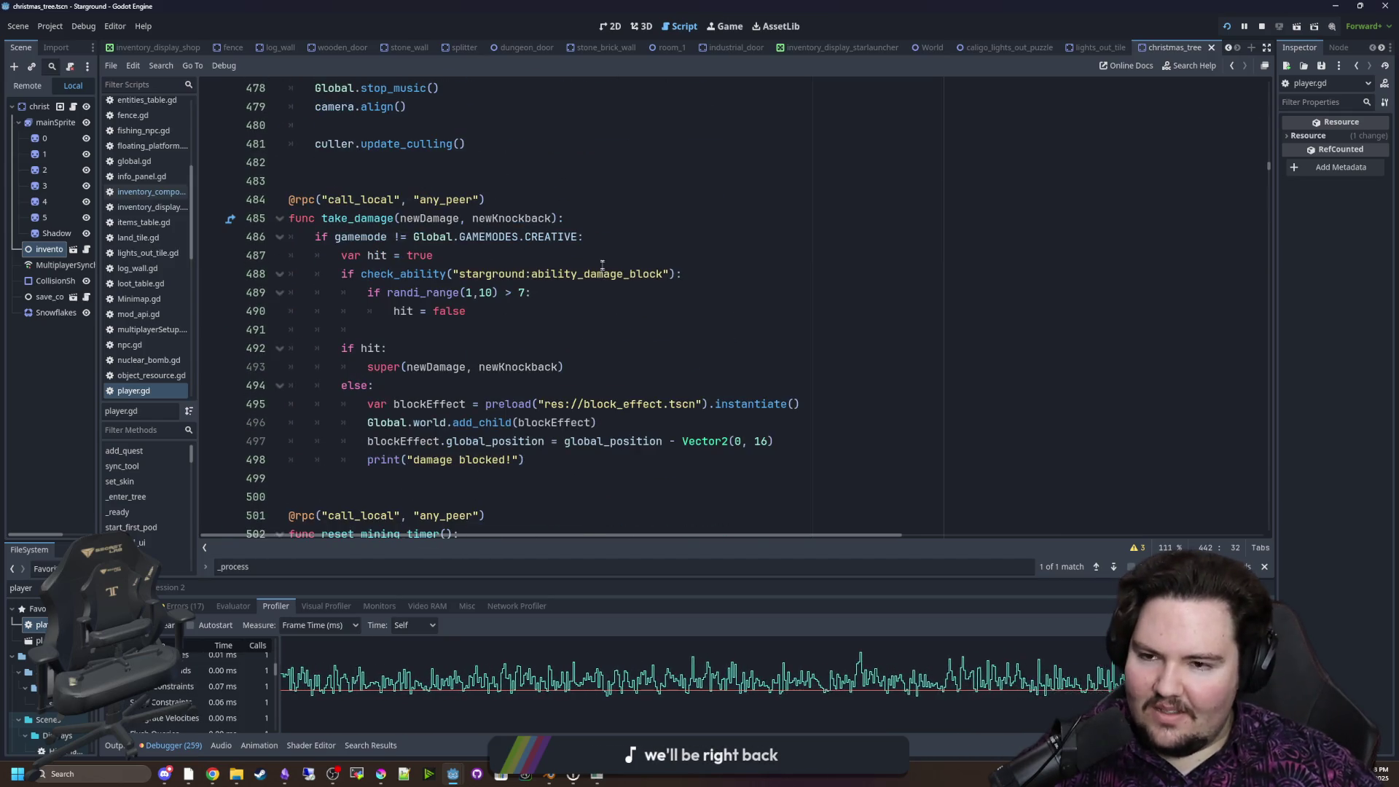
{"action": "scroll", "coordinate": [604, 253], "scroll_direction": "down", "scroll_amount": 10}
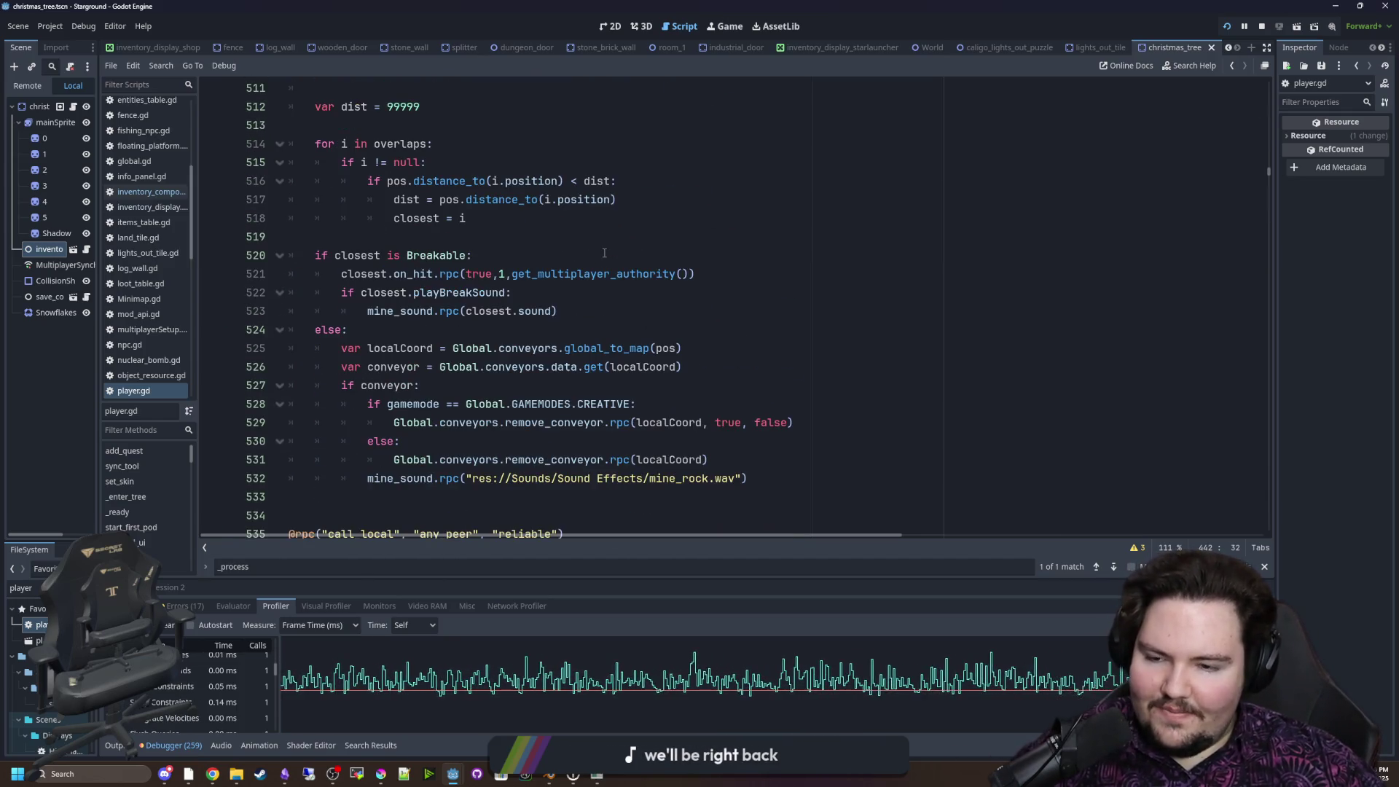
{"action": "scroll", "coordinate": [604, 253], "scroll_direction": "down", "scroll_amount": 14}
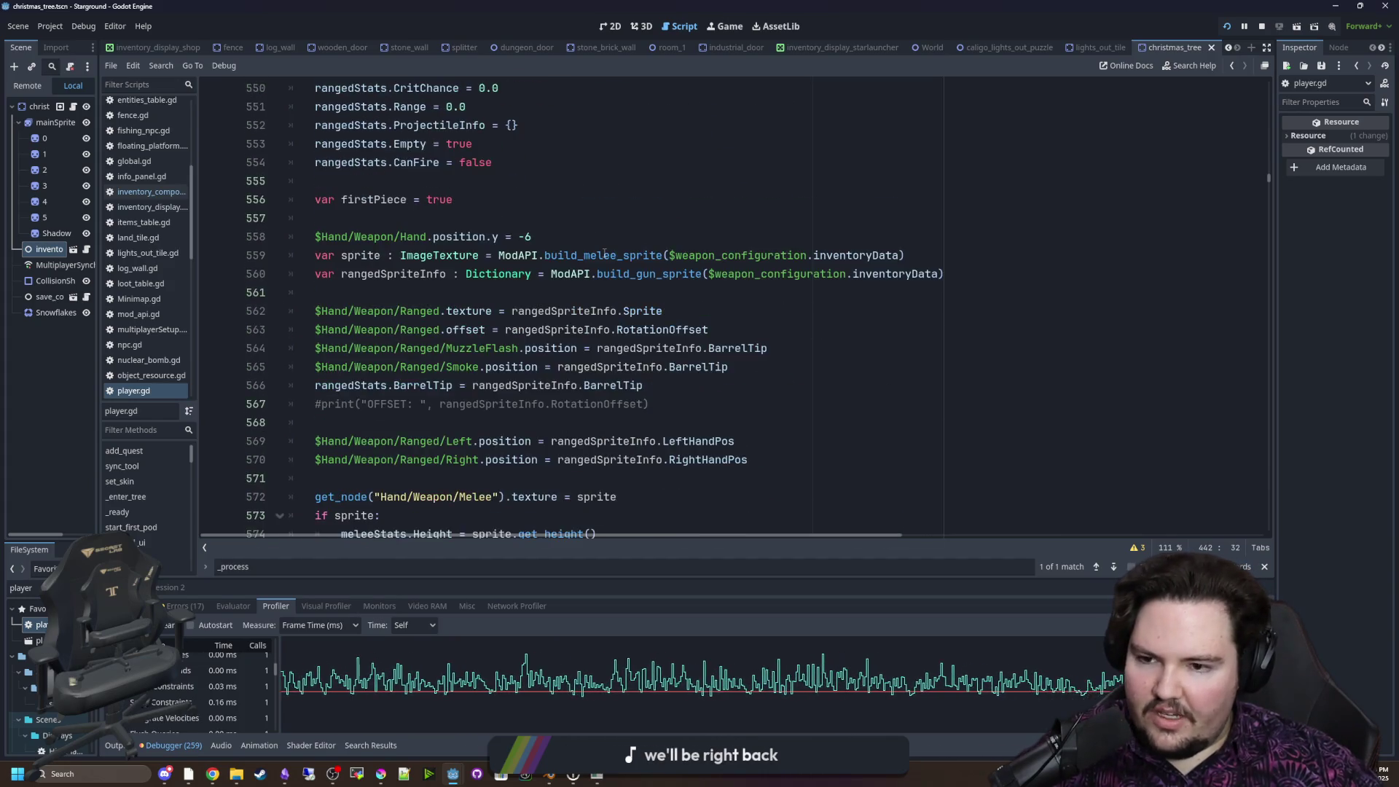
{"action": "scroll", "coordinate": [604, 252], "scroll_direction": "up", "scroll_amount": 2}
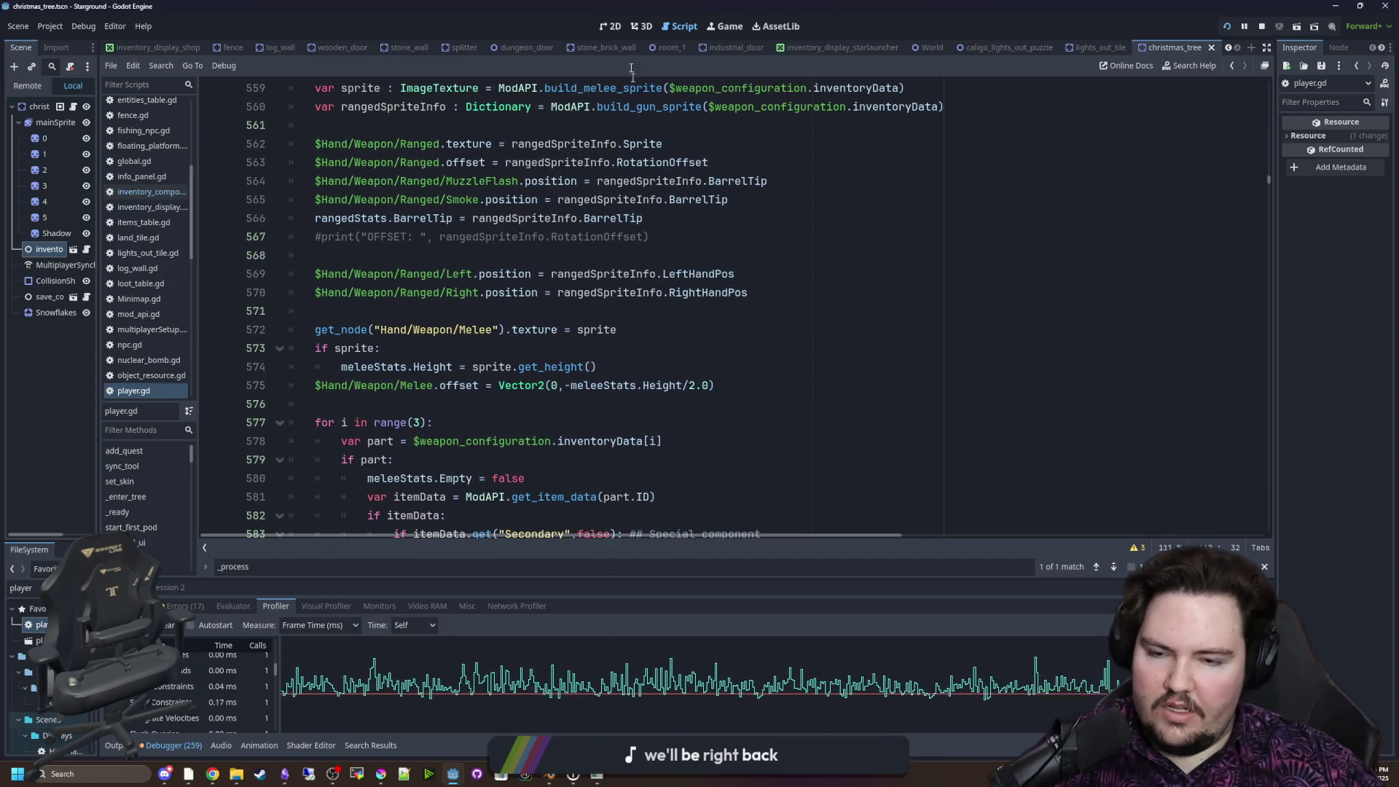
{"action": "left_click", "coordinate": [726, 26]}
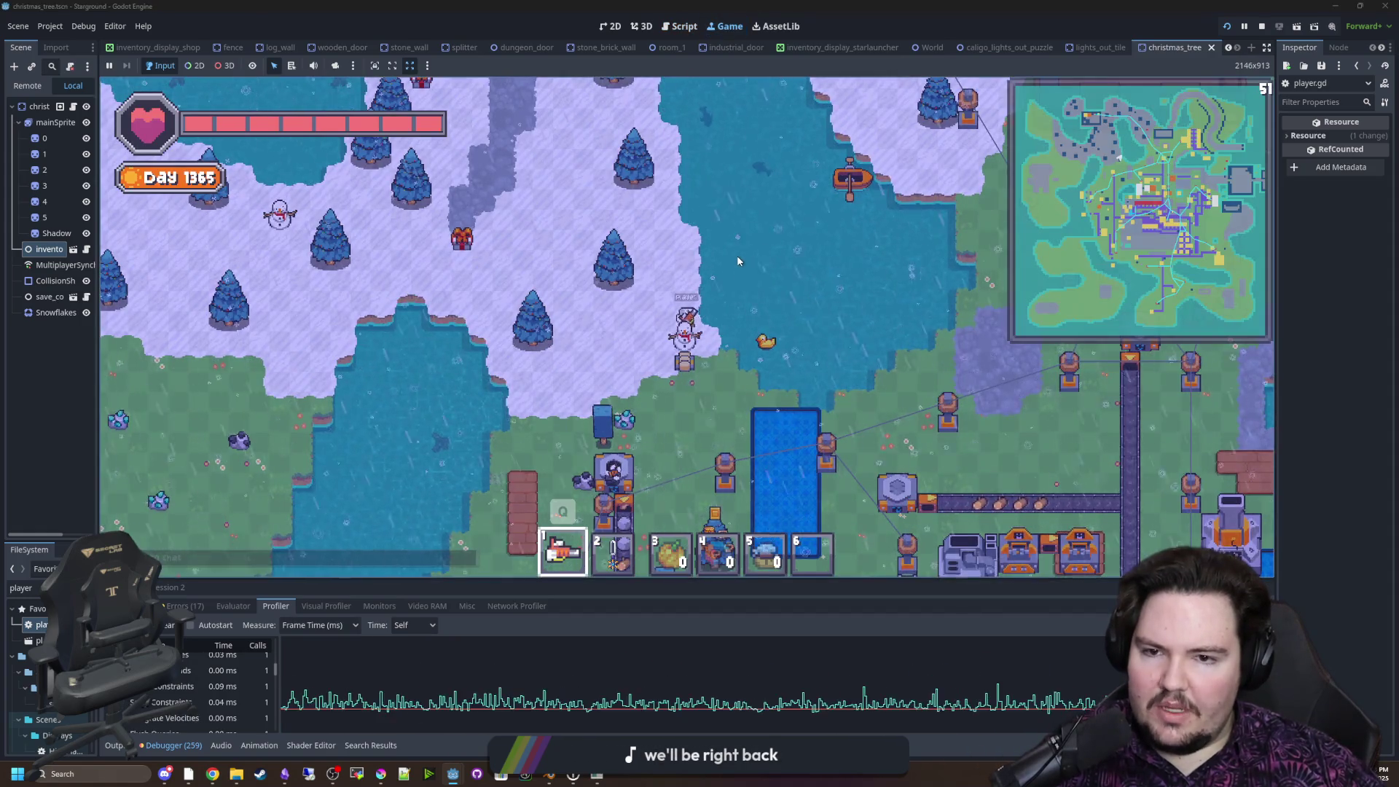
Walk the player up from the cabin, then down-right past the conveyors into the base by the fountain.
{"action": "key", "text": "w"}
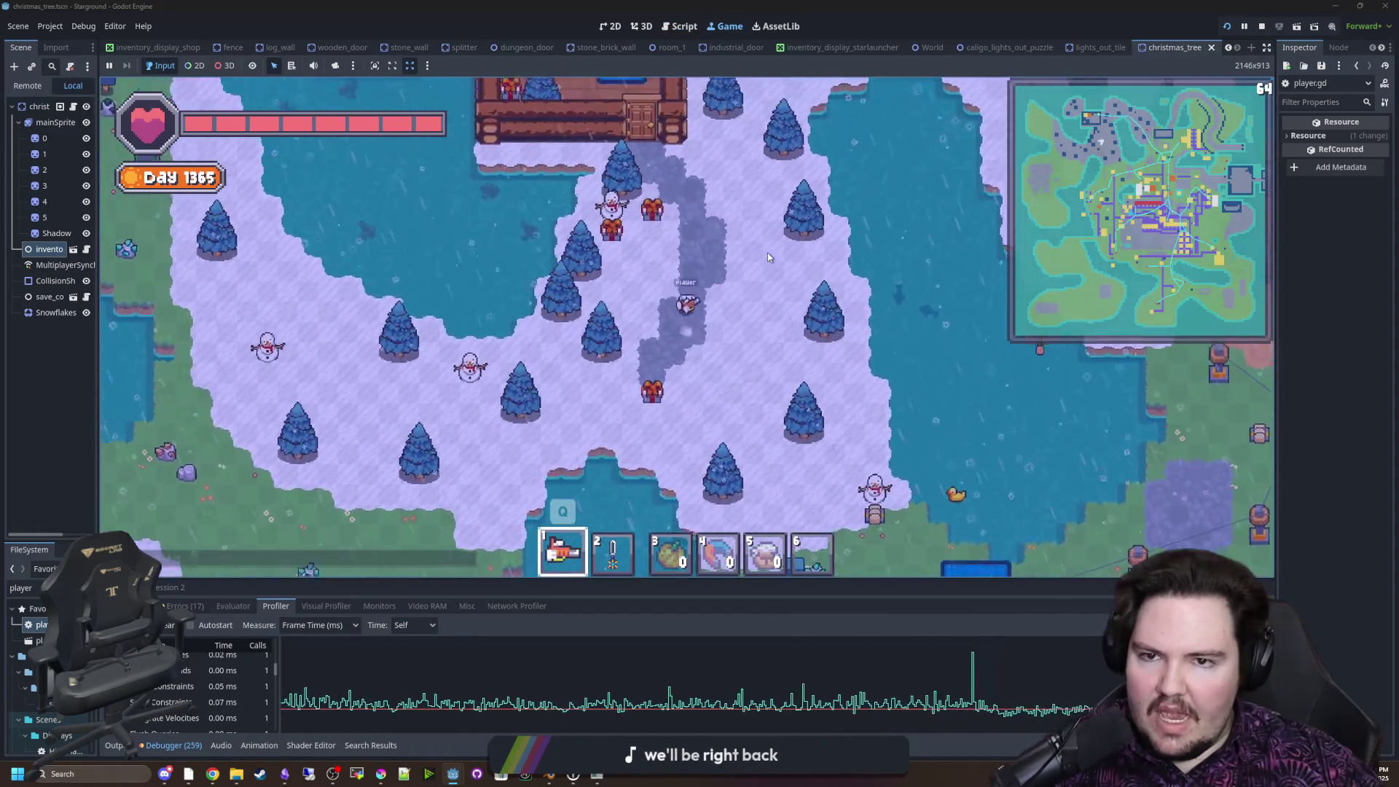
{"action": "key", "text": "d"}
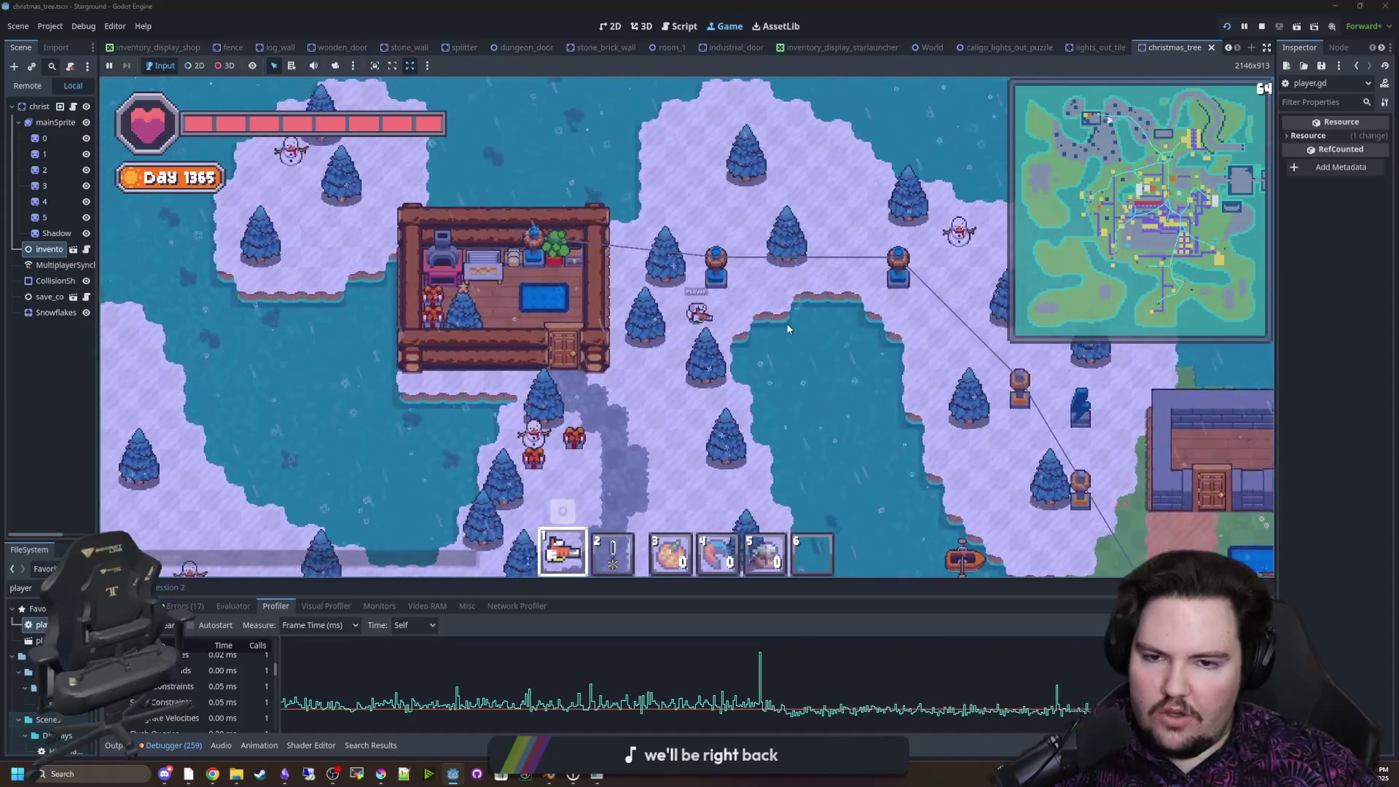
{"action": "key", "text": "d"}
{"action": "key", "text": "s"}
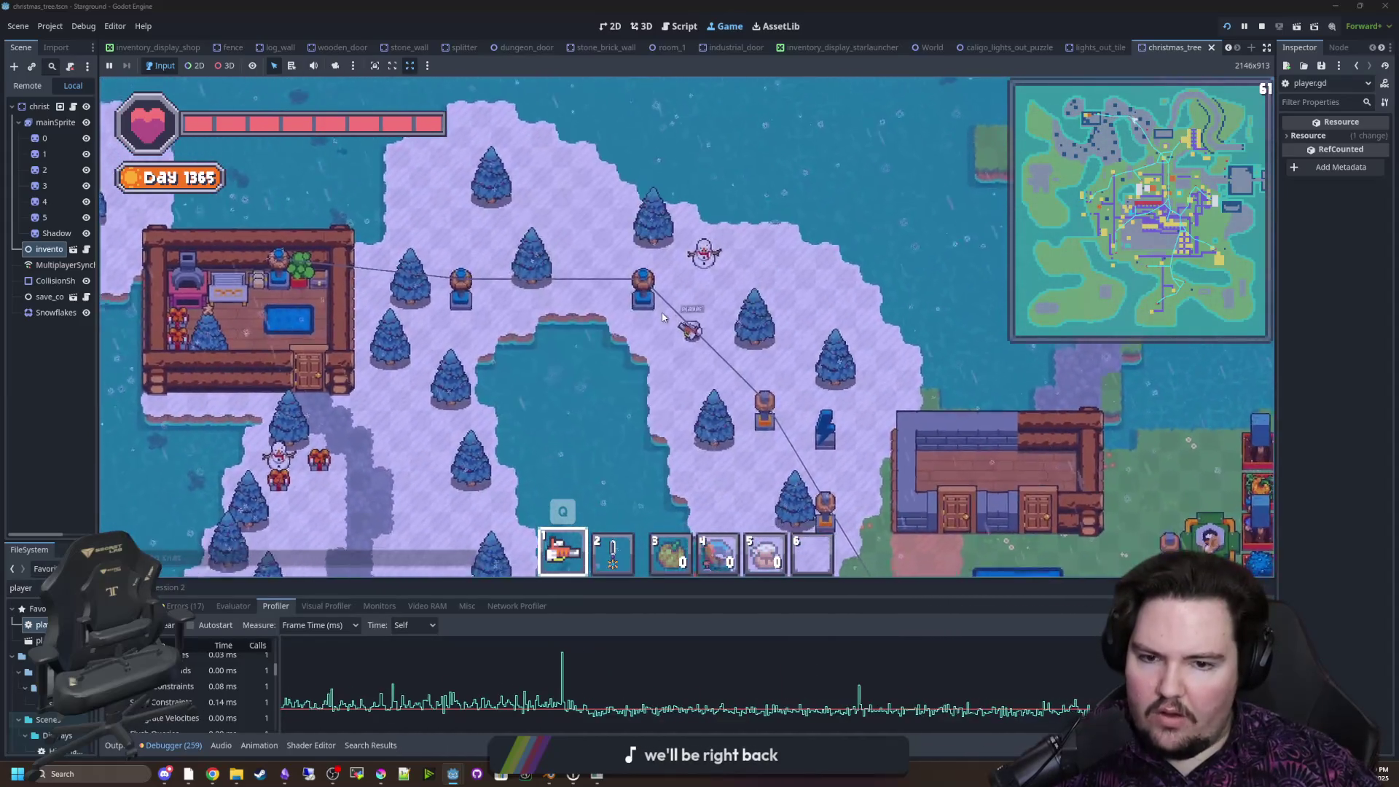
{"action": "key", "text": "s"}
{"action": "key", "text": "d"}
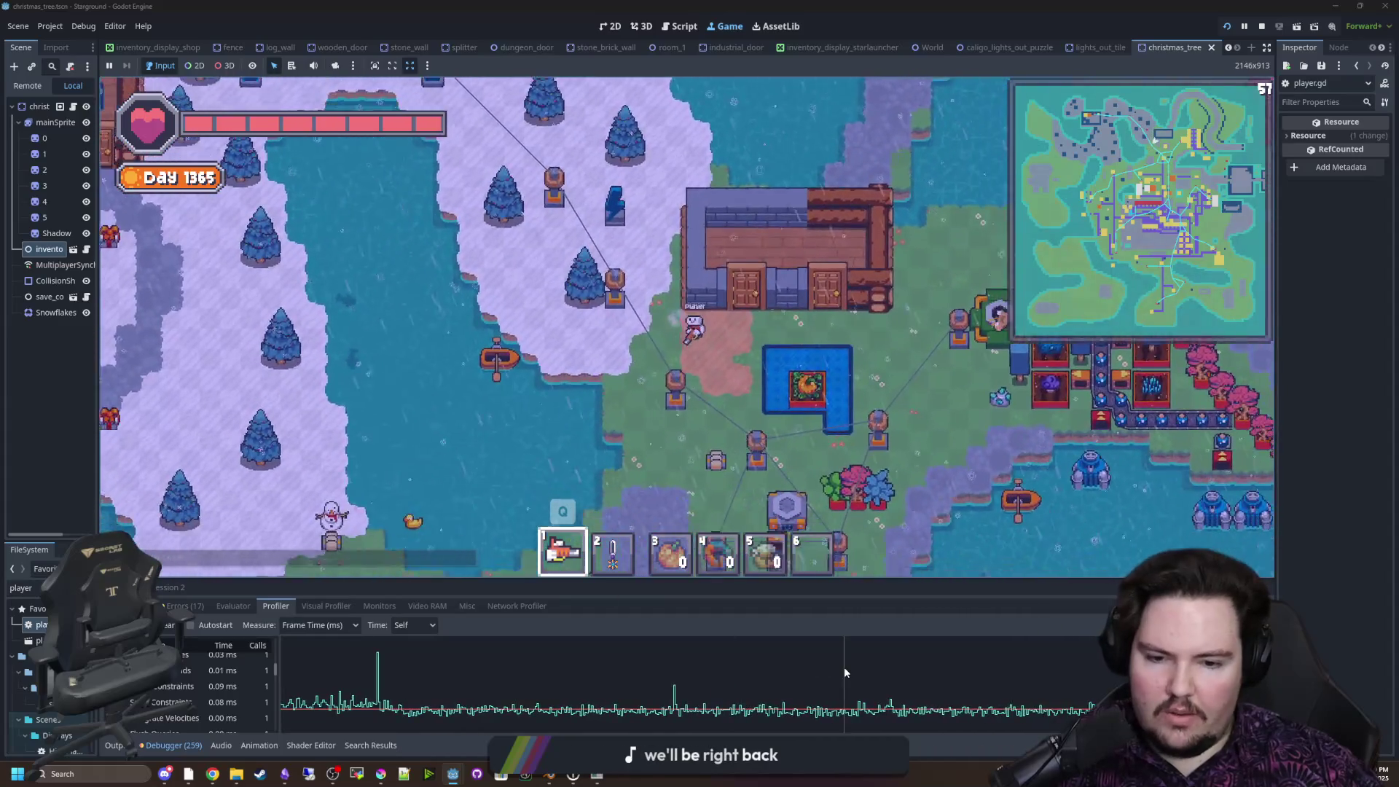
{"action": "key", "text": "s"}
{"action": "key", "text": "d"}
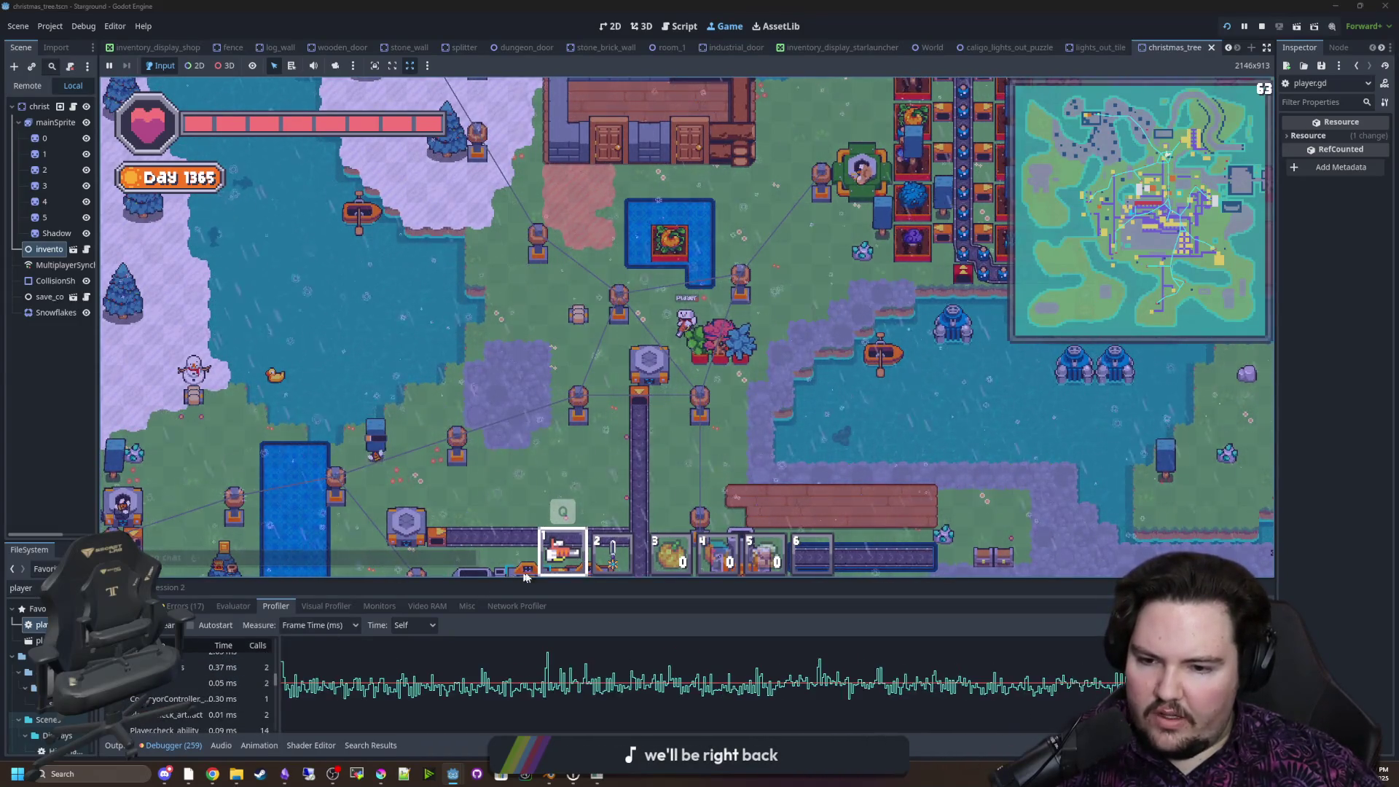
Enlarge the profiler panel upward and leave the Time mode set to Self.
{"action": "left_click_drag", "start_coordinate": [572, 582], "coordinate": [572, 360]}
{"action": "scroll", "coordinate": [169, 642], "scroll_direction": "up", "scroll_amount": 3}
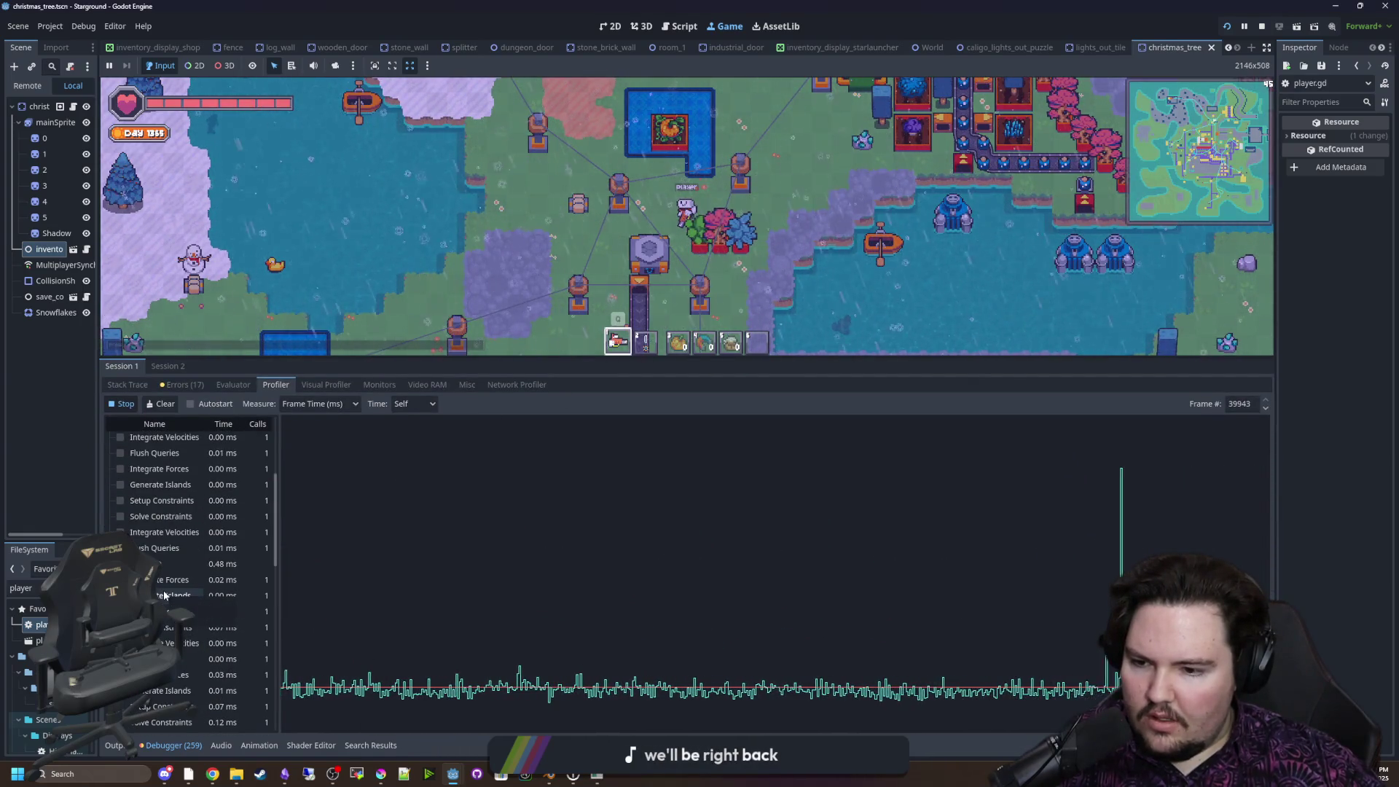
{"action": "scroll", "coordinate": [183, 525], "scroll_direction": "down", "scroll_amount": 5}
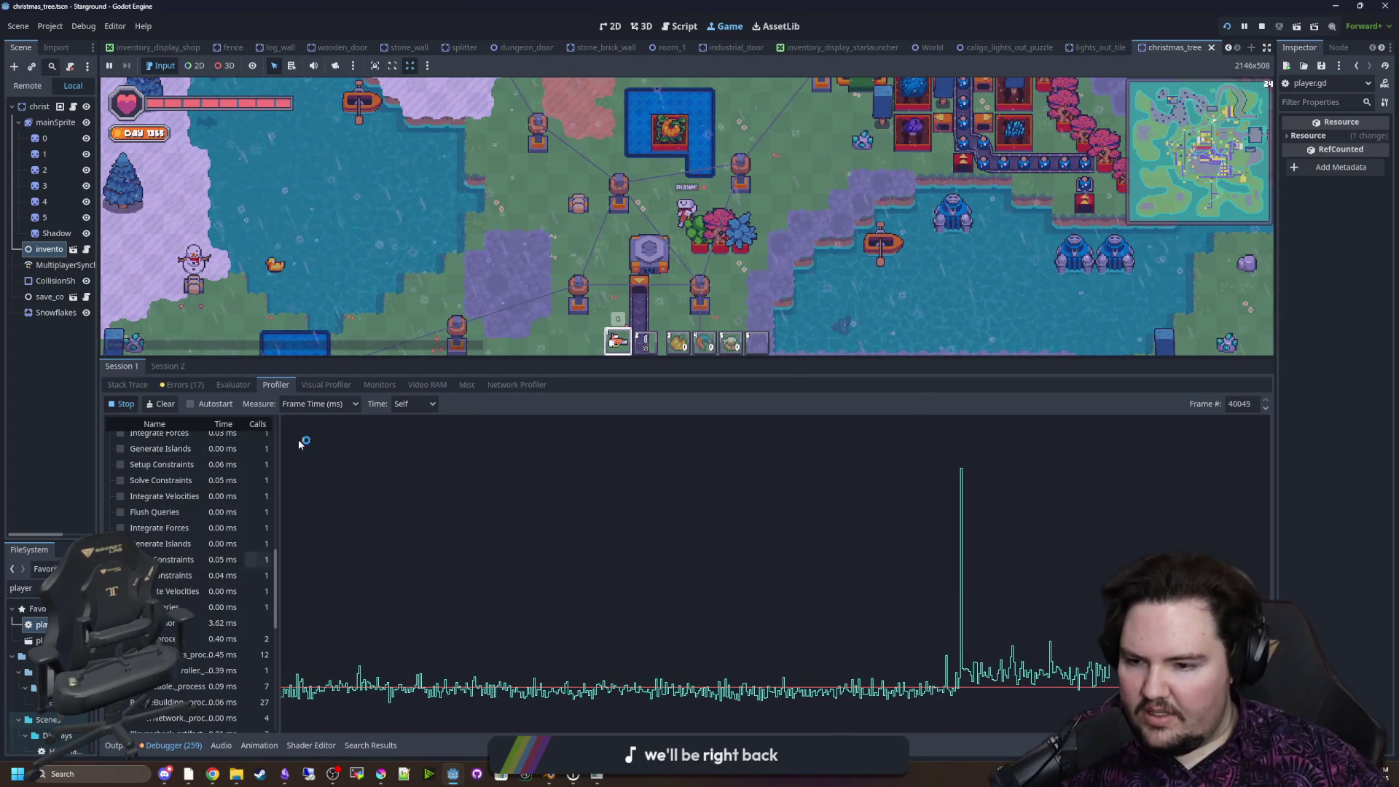
{"action": "left_click", "coordinate": [417, 407]}
{"action": "left_click", "coordinate": [409, 436]}
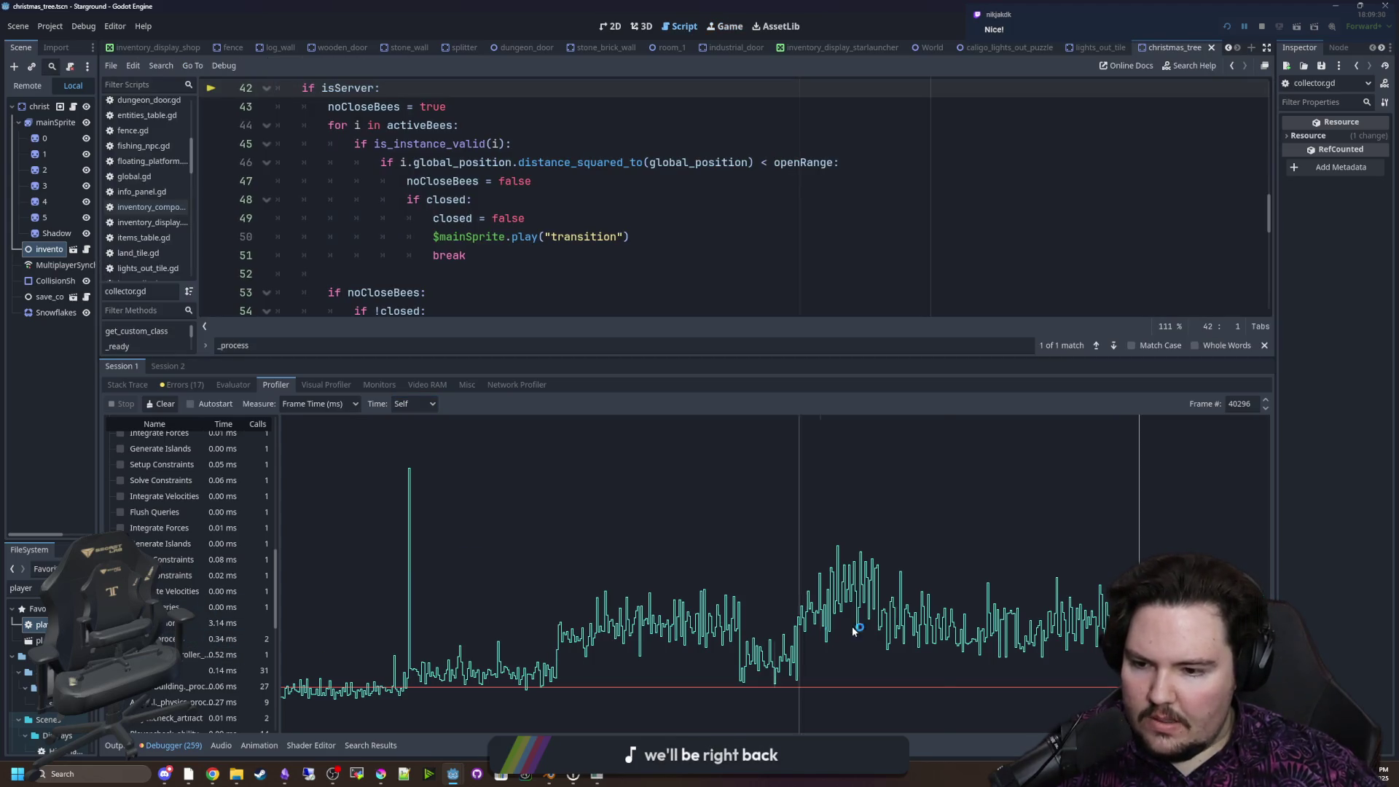
Select frame 40196 on the profiler's frame-time graph.
{"action": "left_click", "coordinate": [938, 603]}
{"action": "left_click_drag", "start_coordinate": [1050, 617], "coordinate": [975, 622]}
{"action": "scroll", "coordinate": [193, 625], "scroll_direction": "up", "scroll_amount": 10}
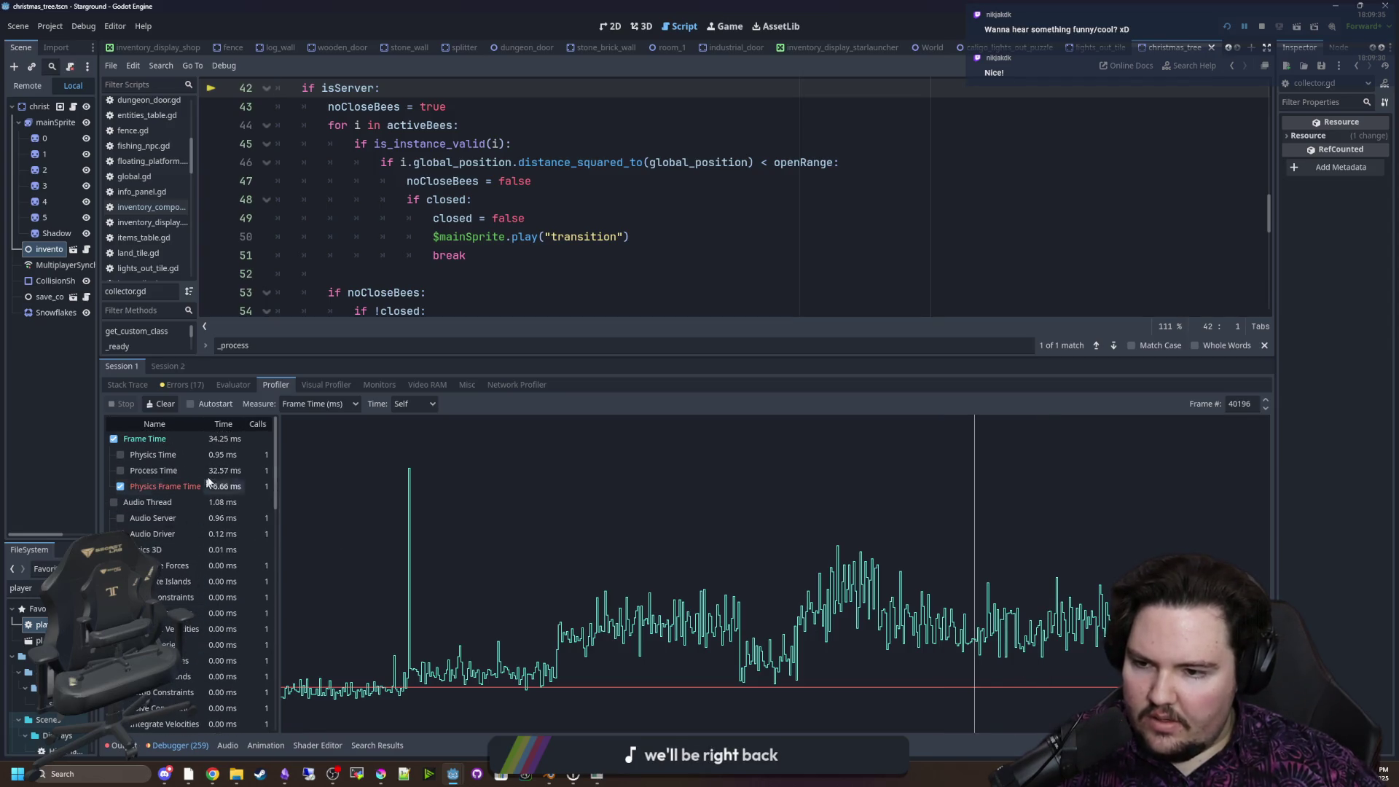
{"action": "scroll", "coordinate": [188, 511], "scroll_direction": "down", "scroll_amount": 15}
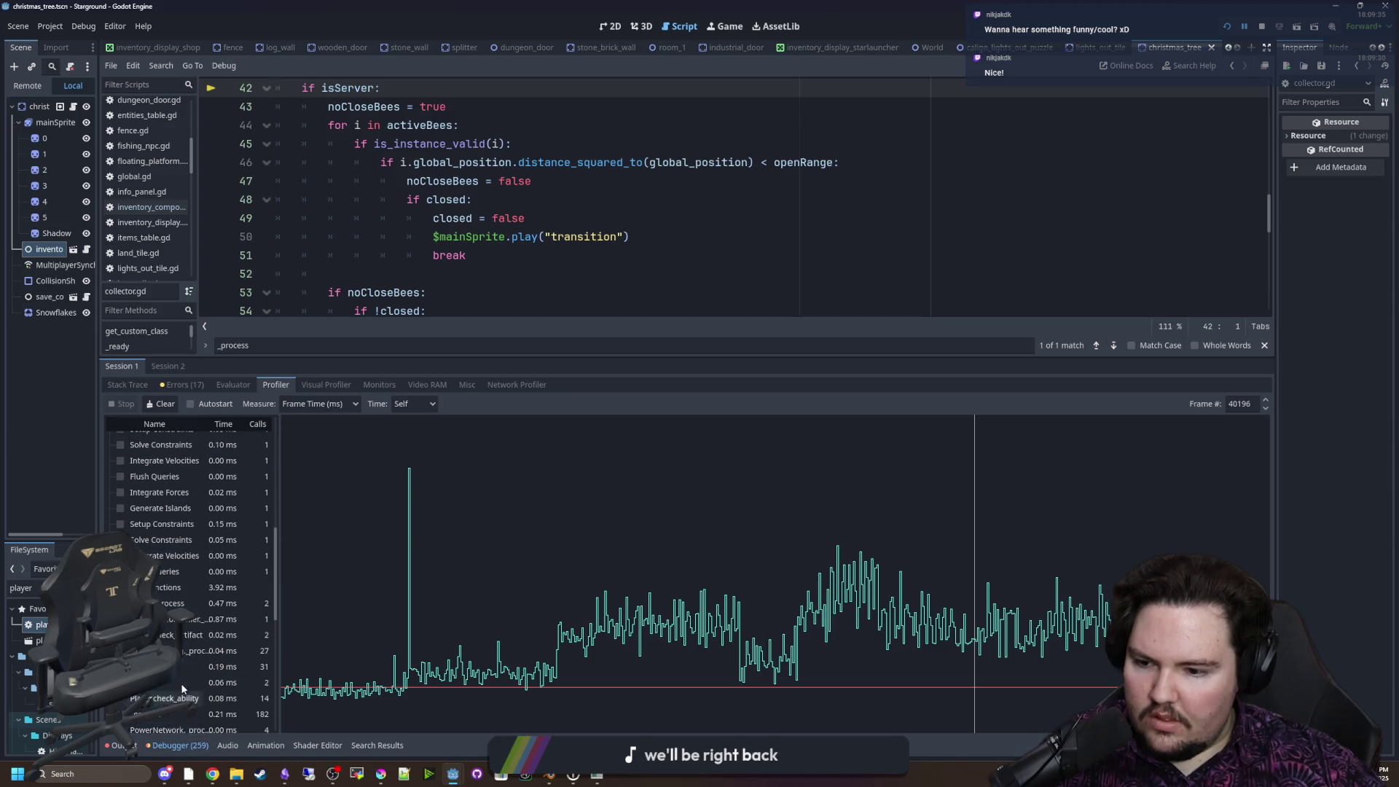
Check Session 2's profiler data, then return to Session 1's function list.
{"action": "left_click", "coordinate": [182, 365]}
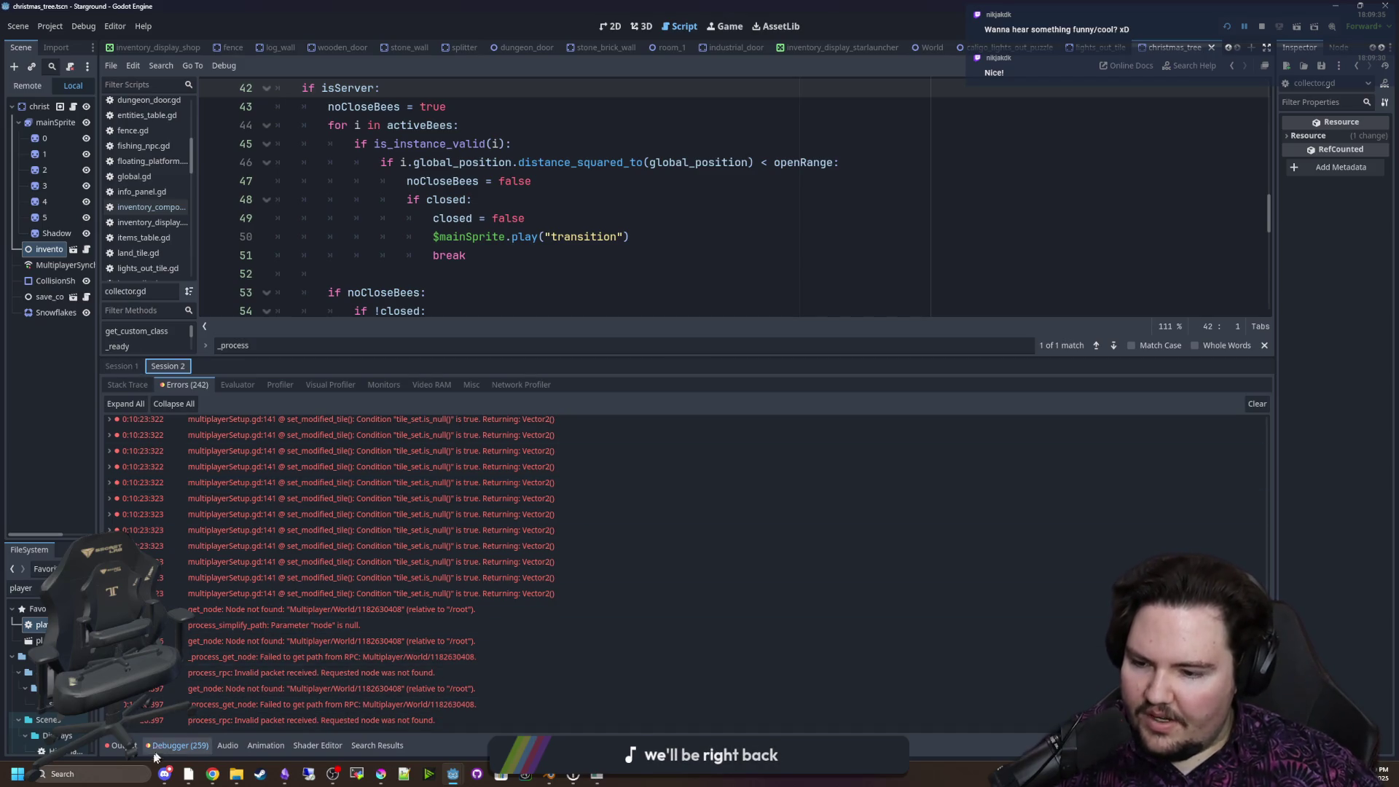
{"action": "left_click", "coordinate": [280, 384]}
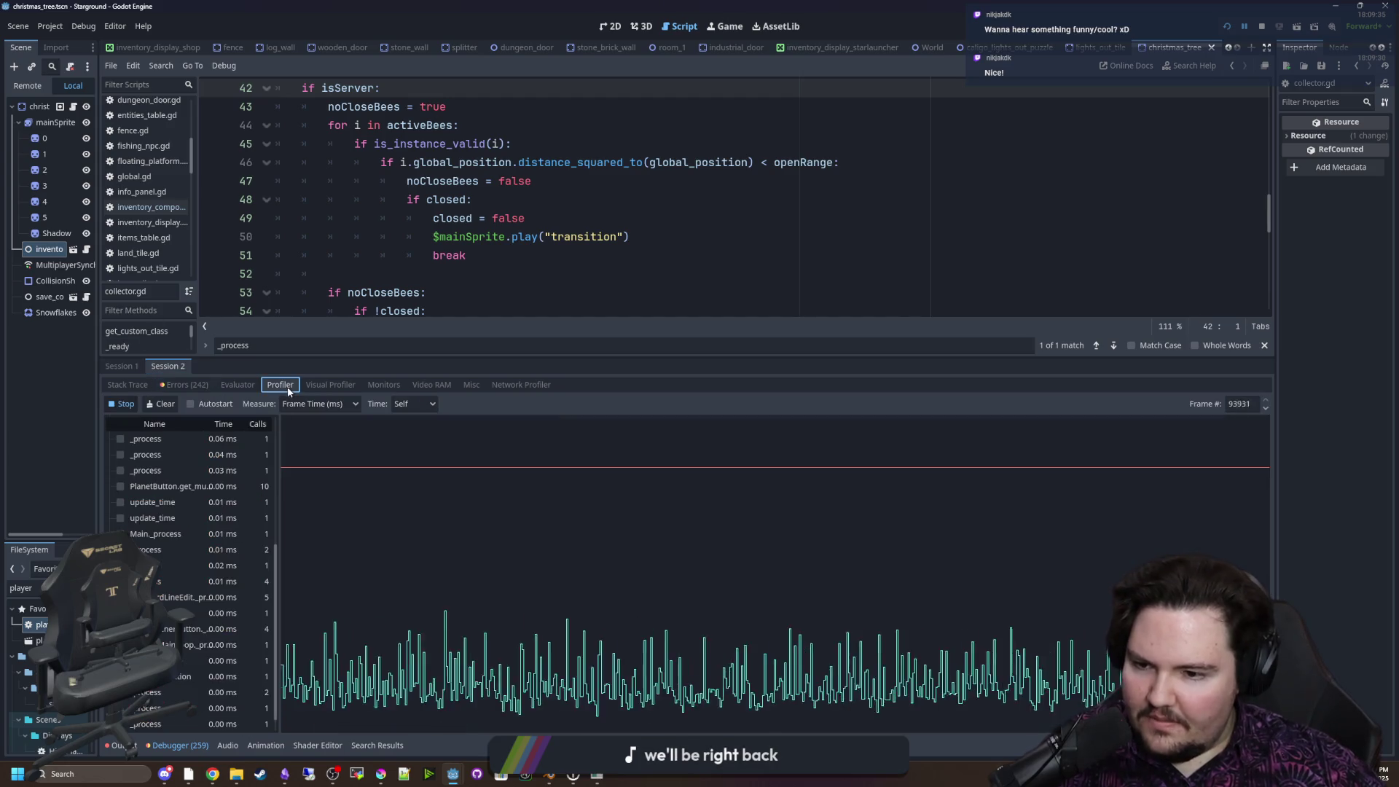
{"action": "left_click", "coordinate": [133, 364]}
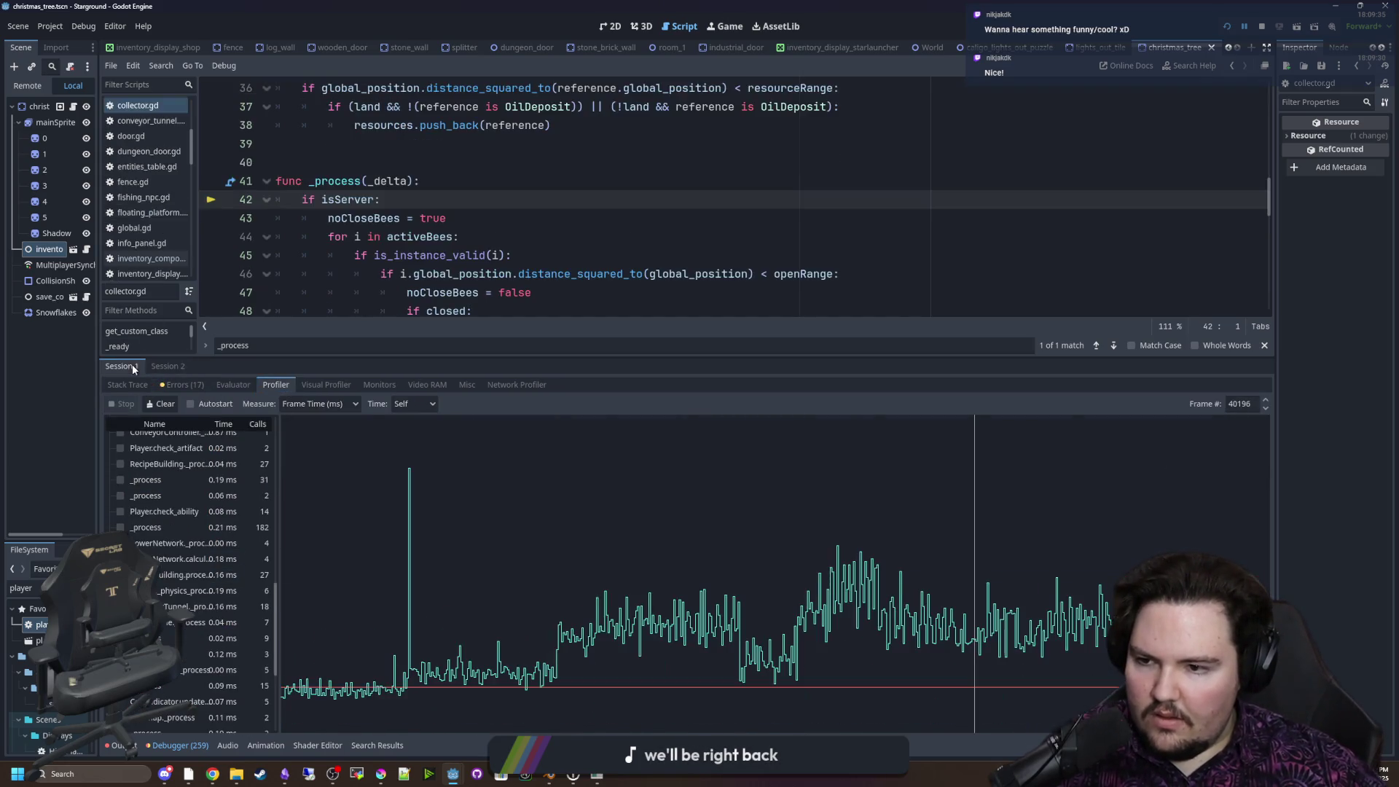
{"action": "scroll", "coordinate": [185, 567], "scroll_direction": "down", "scroll_amount": 2}
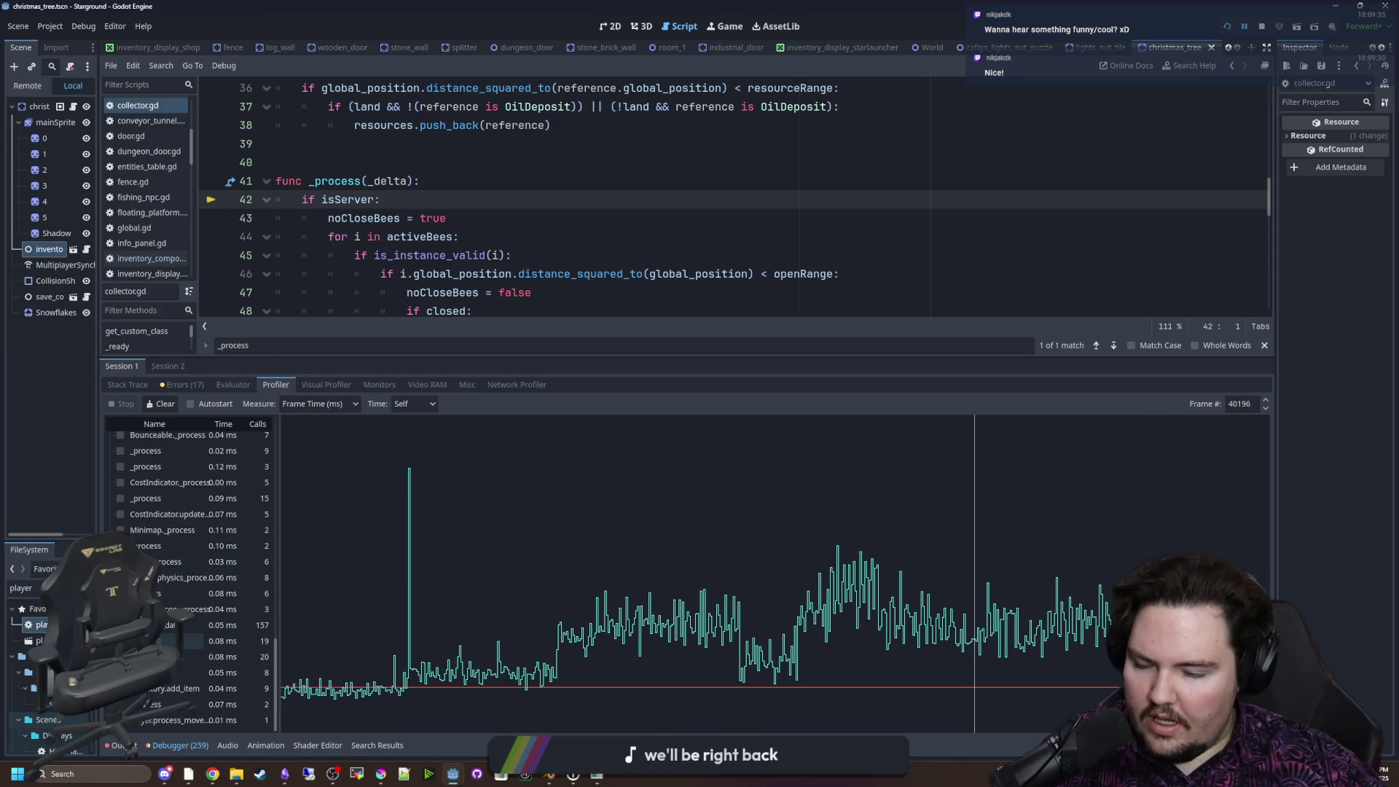
{"action": "scroll", "coordinate": [185, 568], "scroll_direction": "up", "scroll_amount": 5}
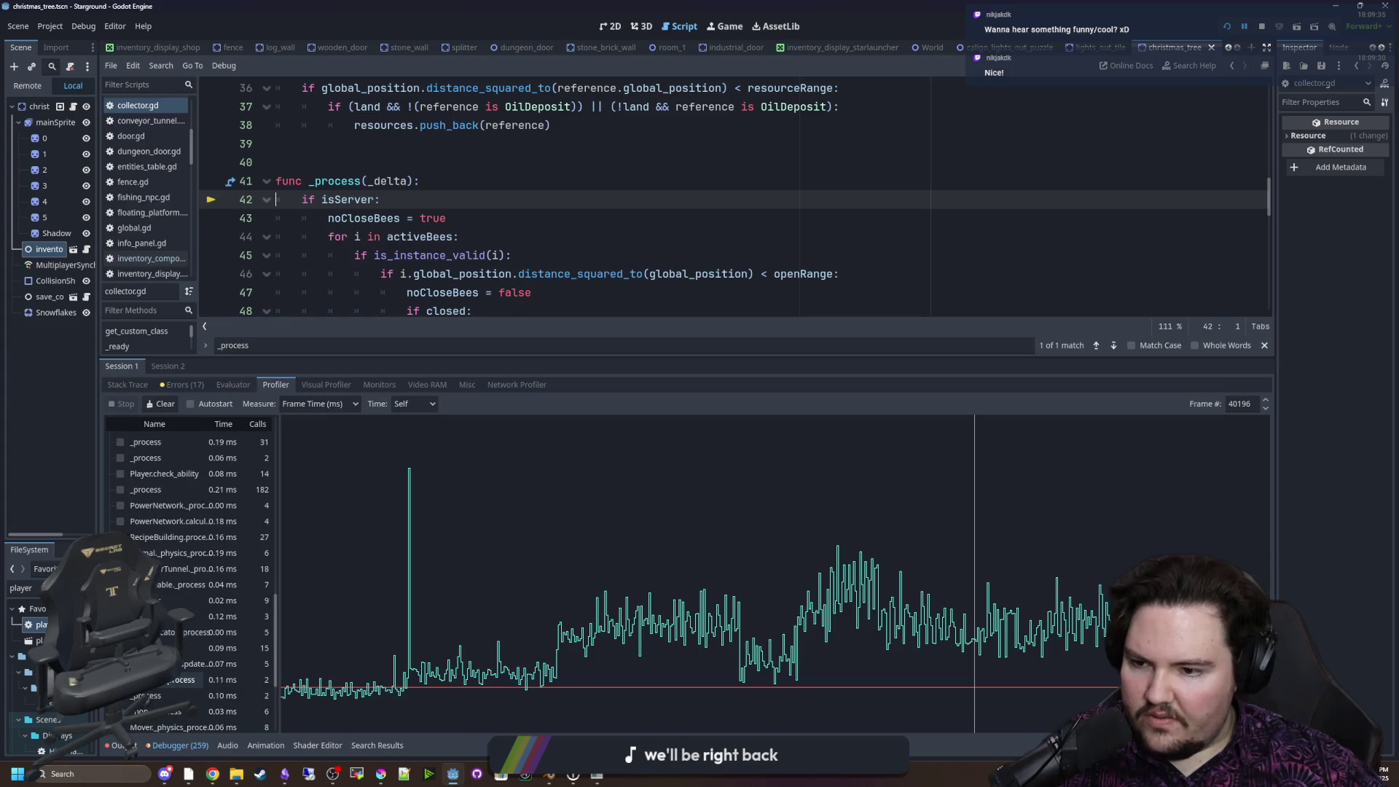
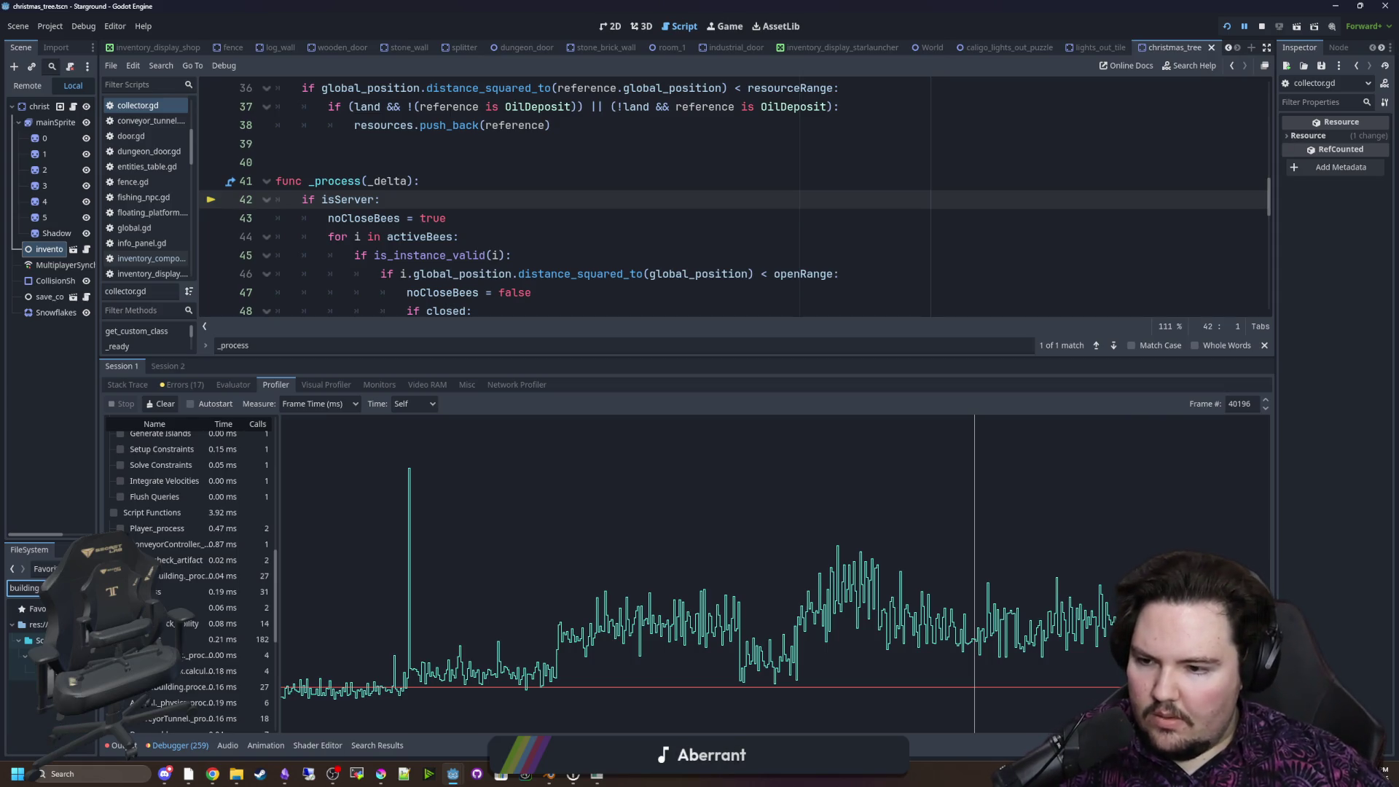
Widen the Scene dock and open building_select.gd from the FileSystem.
{"action": "left_click_drag", "start_coordinate": [99, 437], "coordinate": [115, 437]}
{"action": "left_click_drag", "start_coordinate": [155, 437], "coordinate": [249, 438]}
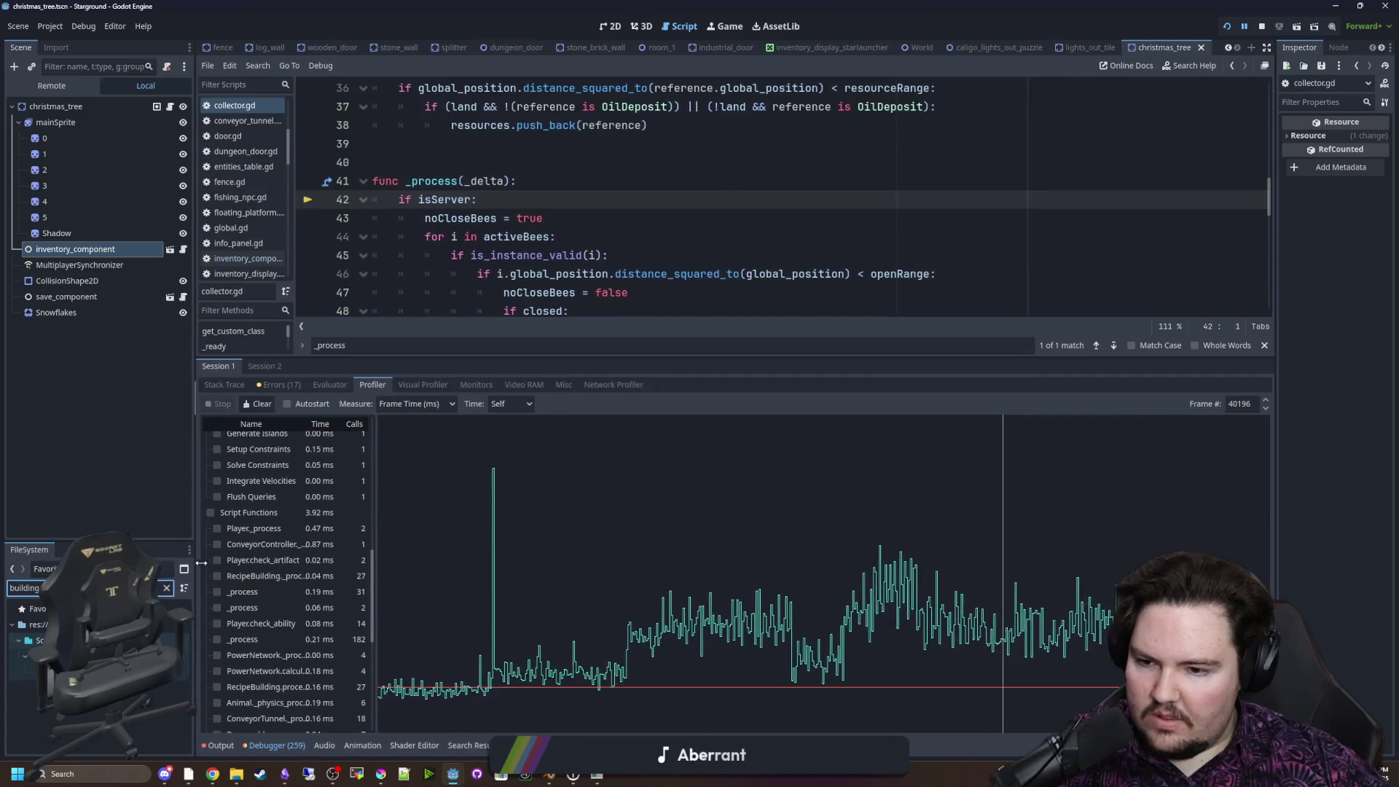
{"action": "double_click", "coordinate": [190, 672]}
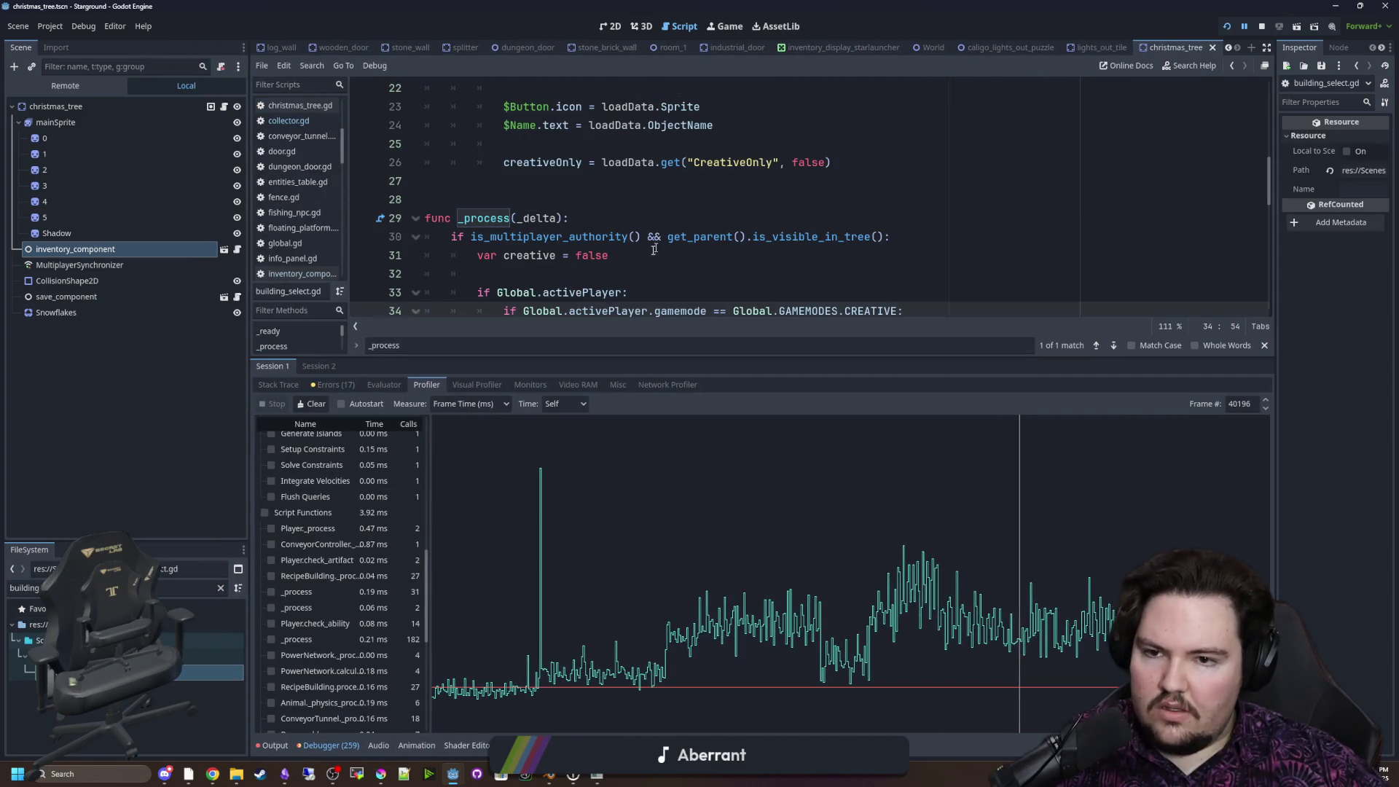
{"action": "scroll", "coordinate": [655, 249], "scroll_direction": "down", "scroll_amount": 2}
Enlarge the code area and review the _process visibility check on lines 36-40.
{"action": "left_click_drag", "start_coordinate": [756, 357], "coordinate": [752, 481]}
{"action": "scroll", "coordinate": [735, 345], "scroll_direction": "up", "scroll_amount": 9}
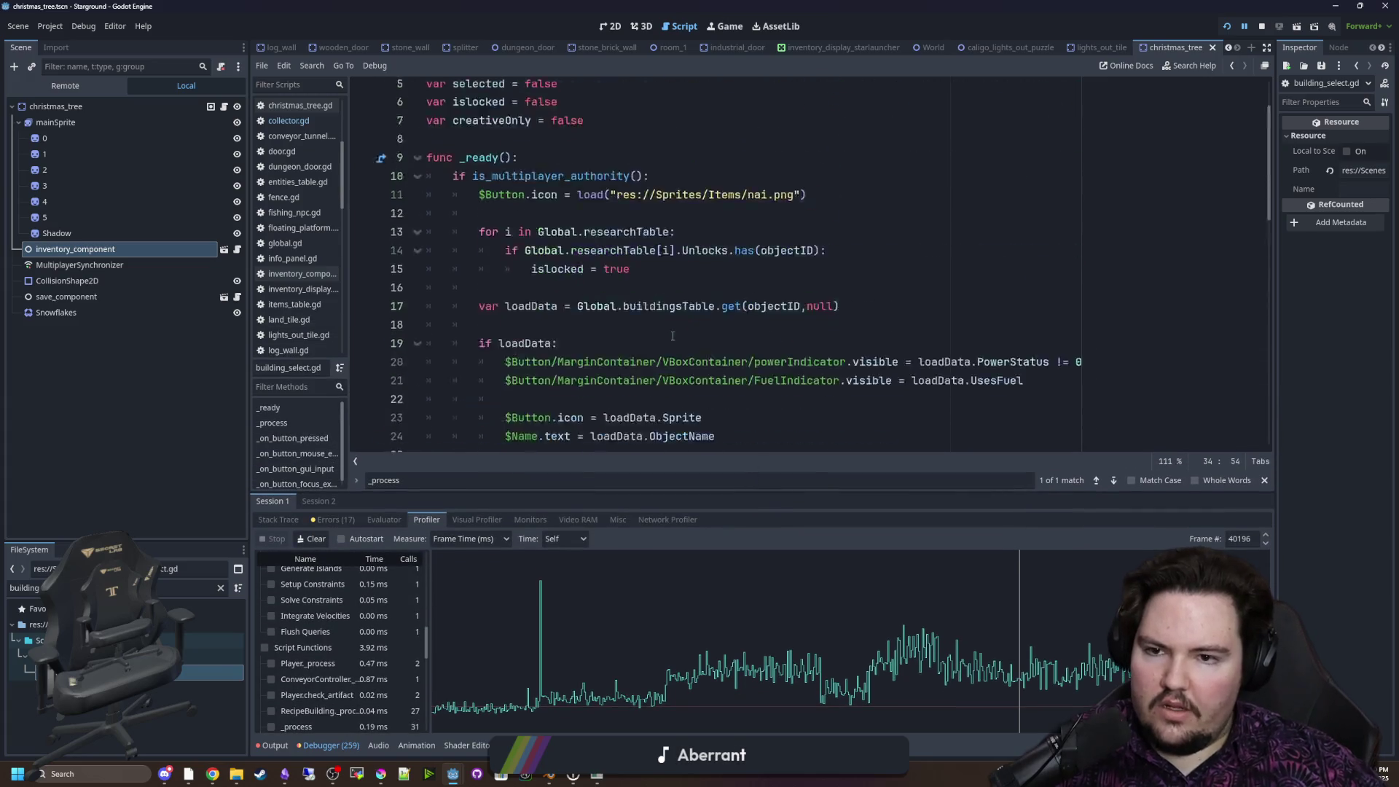
{"action": "scroll", "coordinate": [513, 263], "scroll_direction": "down", "scroll_amount": 9}
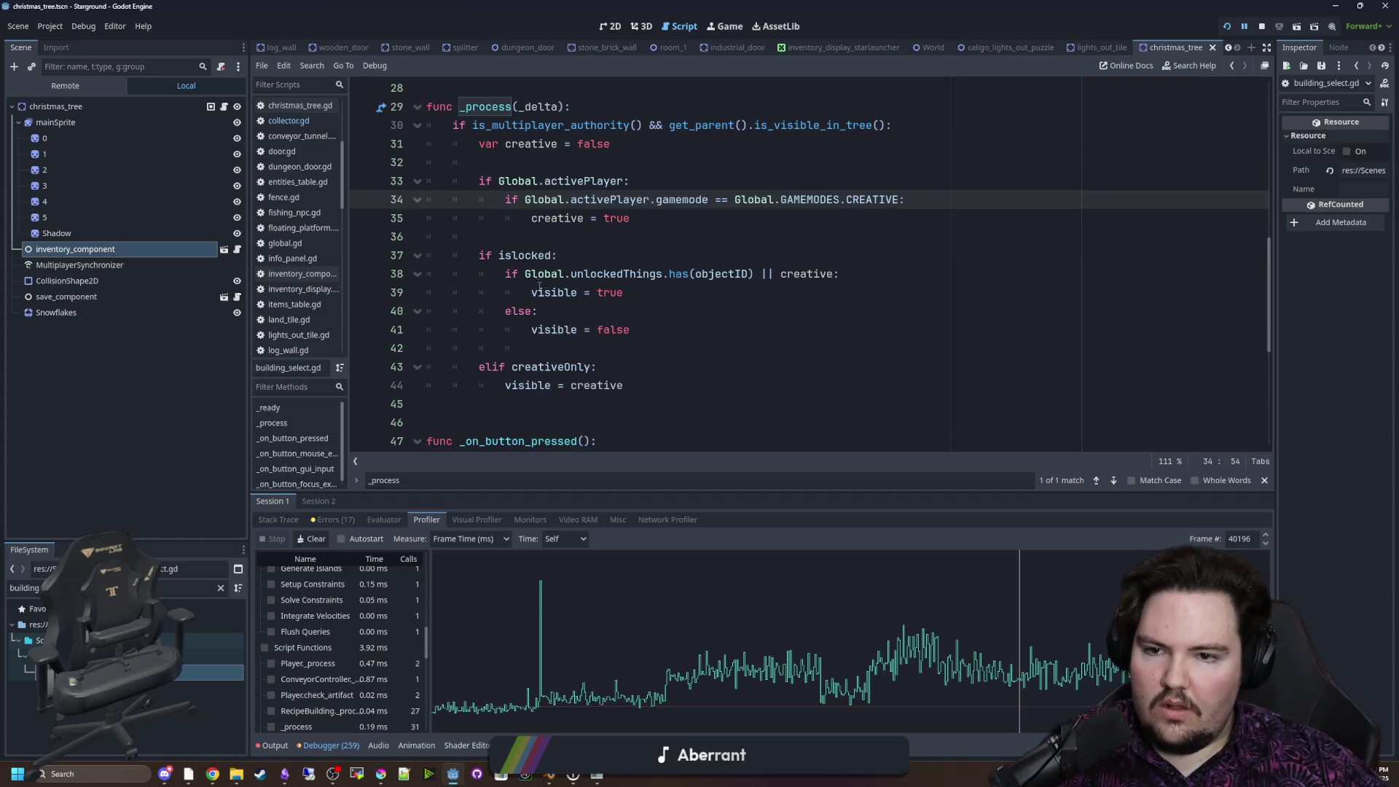
{"action": "scroll", "coordinate": [539, 307], "scroll_direction": "up", "scroll_amount": 1}
{"action": "scroll", "coordinate": [543, 277], "scroll_direction": "down", "scroll_amount": 1}
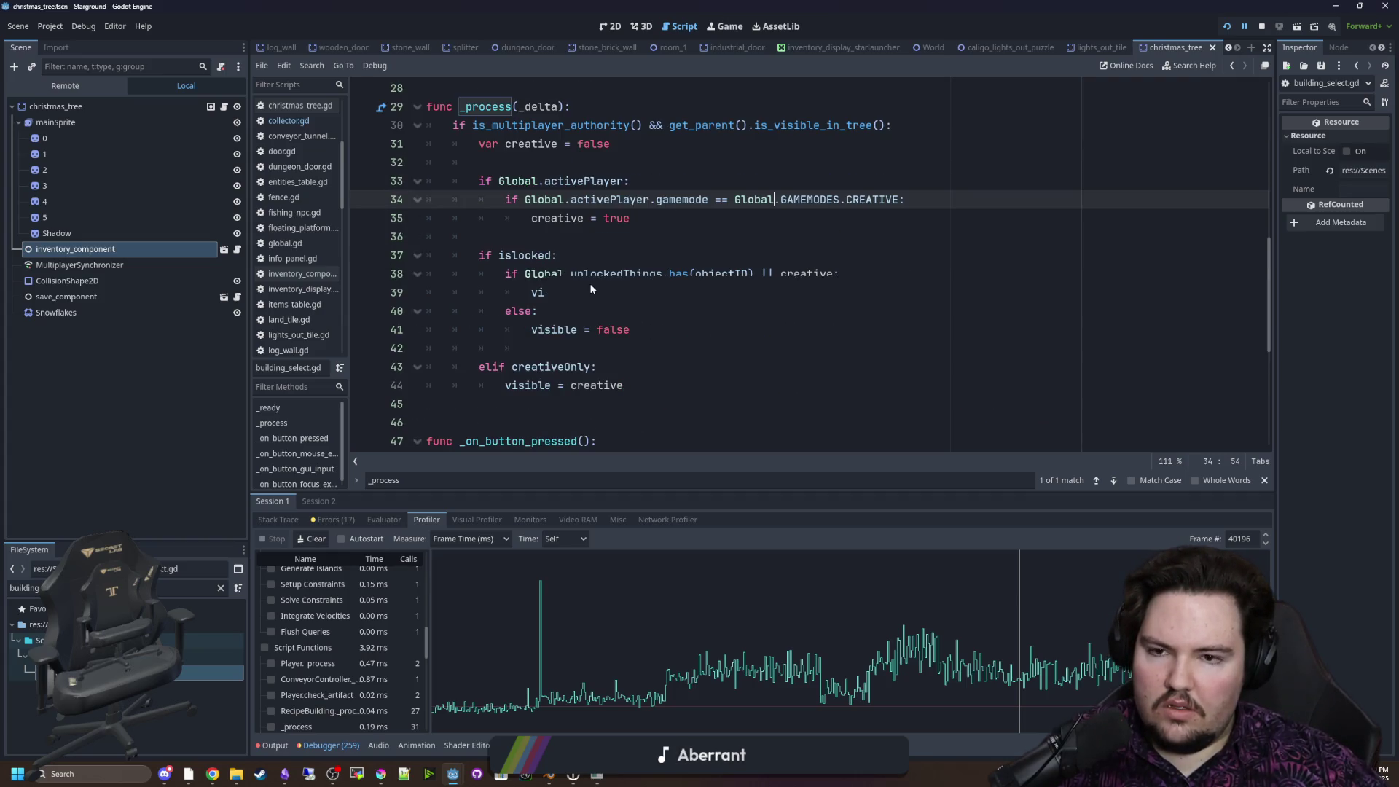
{"action": "left_click", "coordinate": [547, 238]}
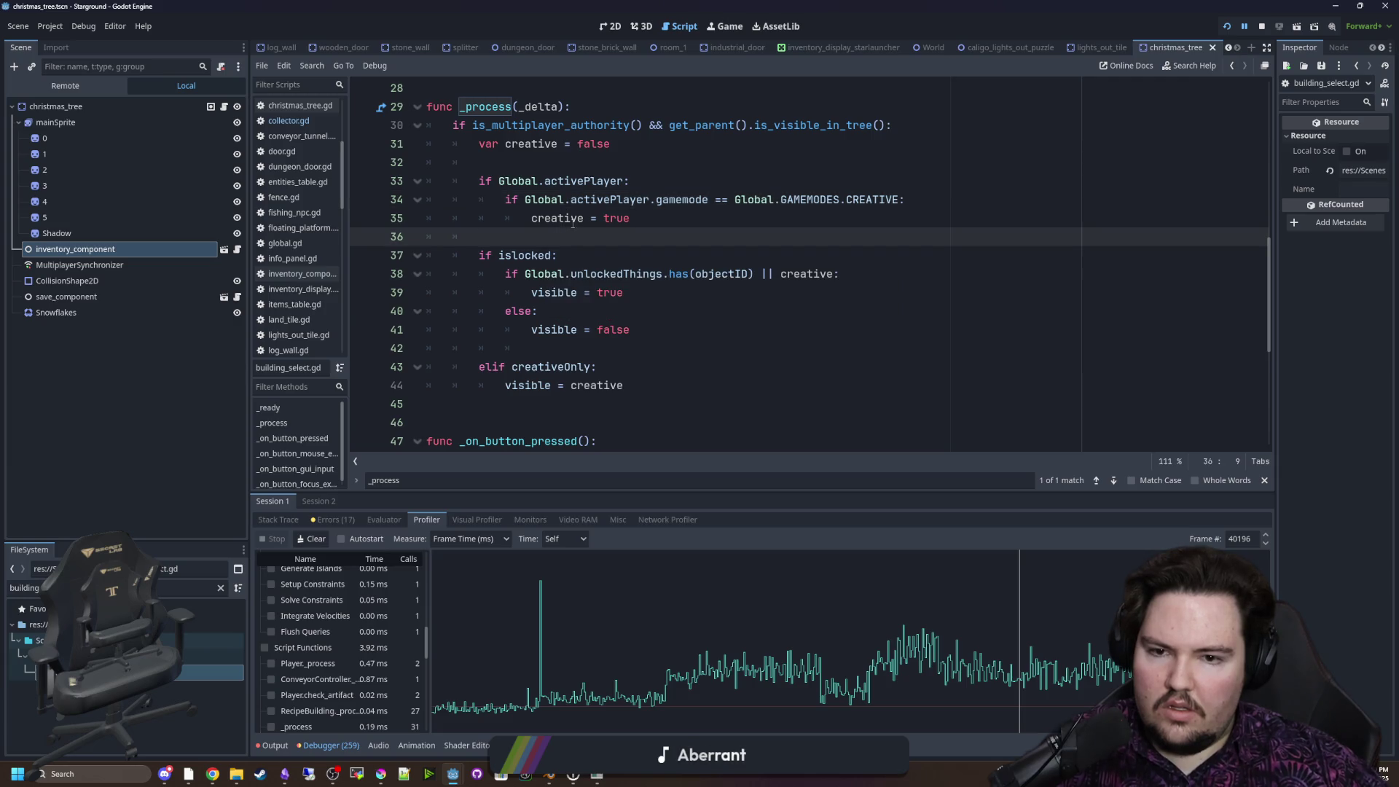
{"action": "left_click_drag", "start_coordinate": [623, 293], "coordinate": [534, 292]}
{"action": "left_click", "coordinate": [538, 236]}
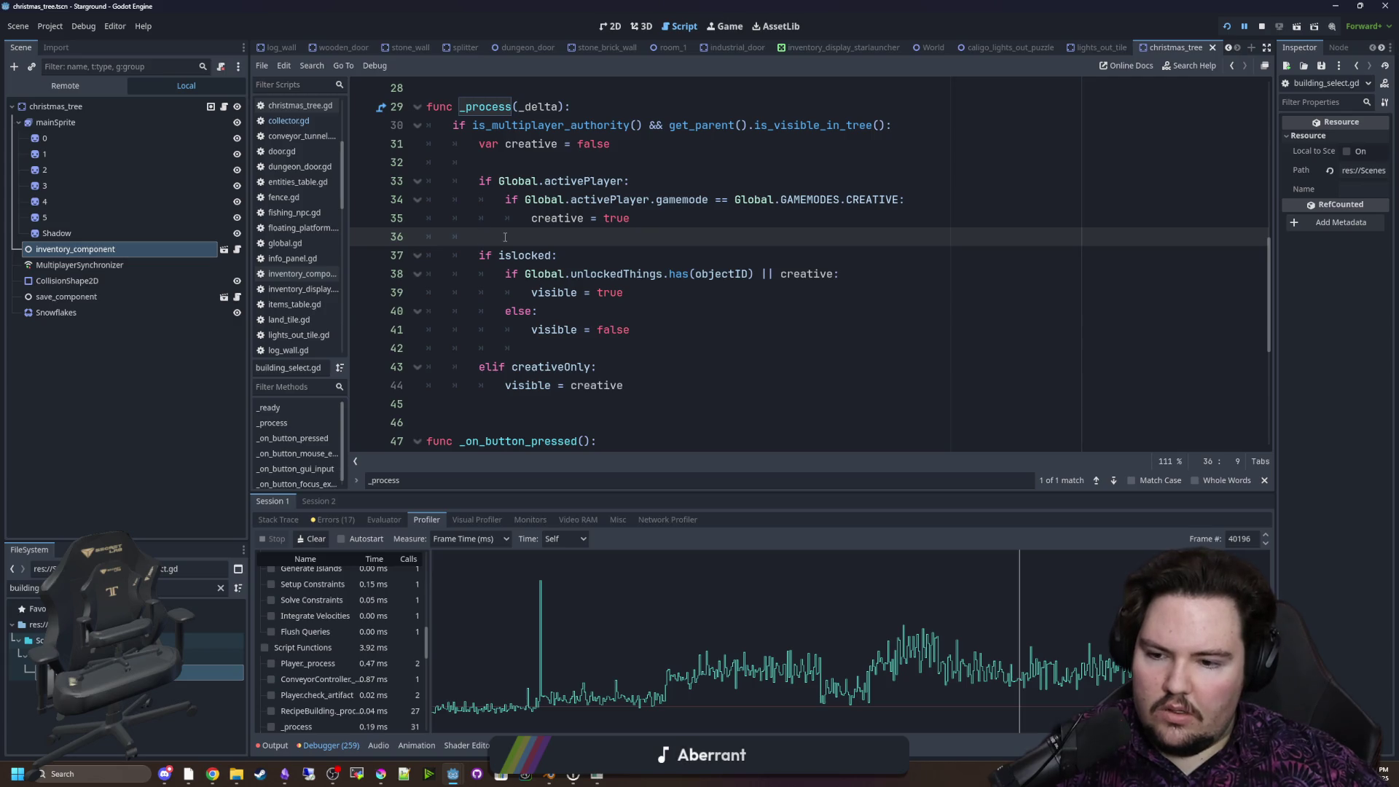
{"action": "left_click", "coordinate": [671, 319]}
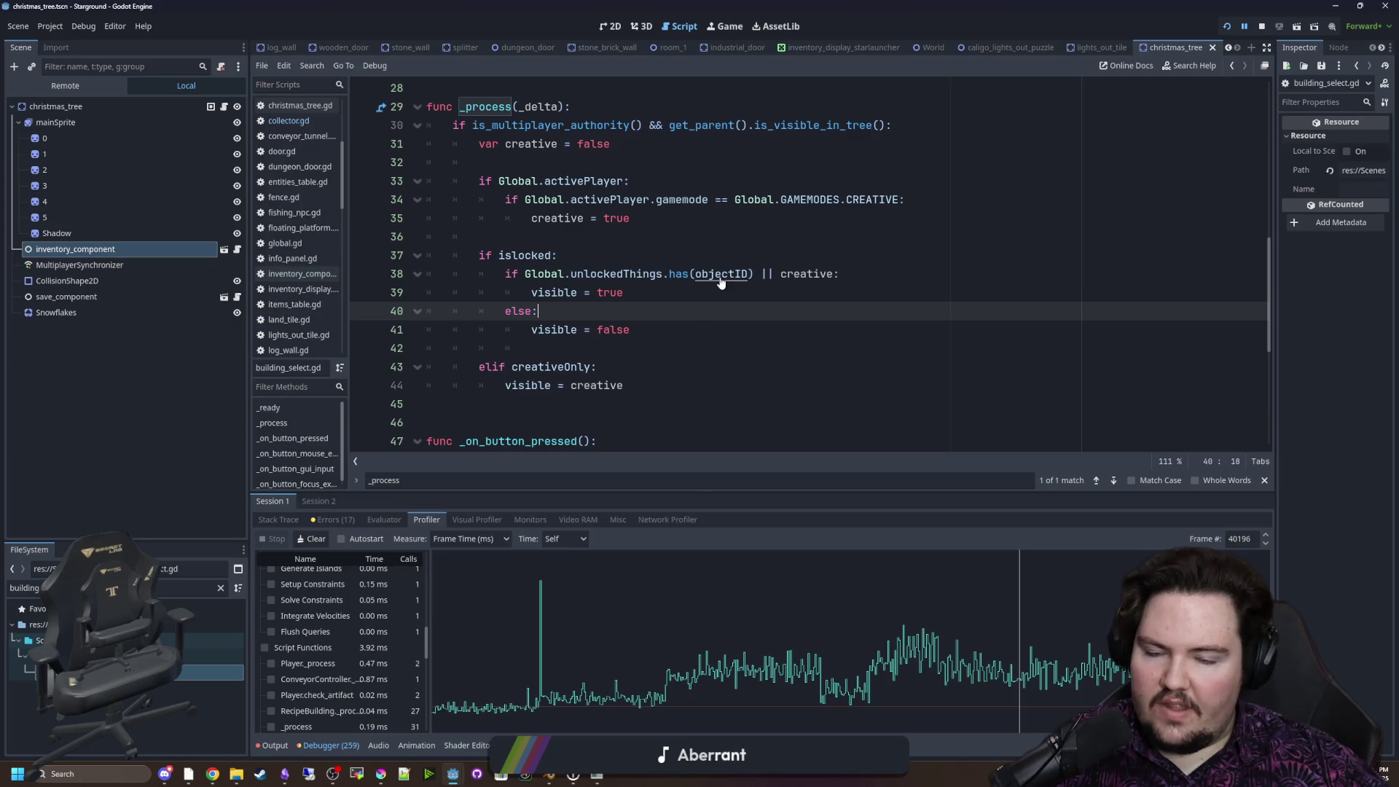
{"action": "left_click", "coordinate": [652, 299]}
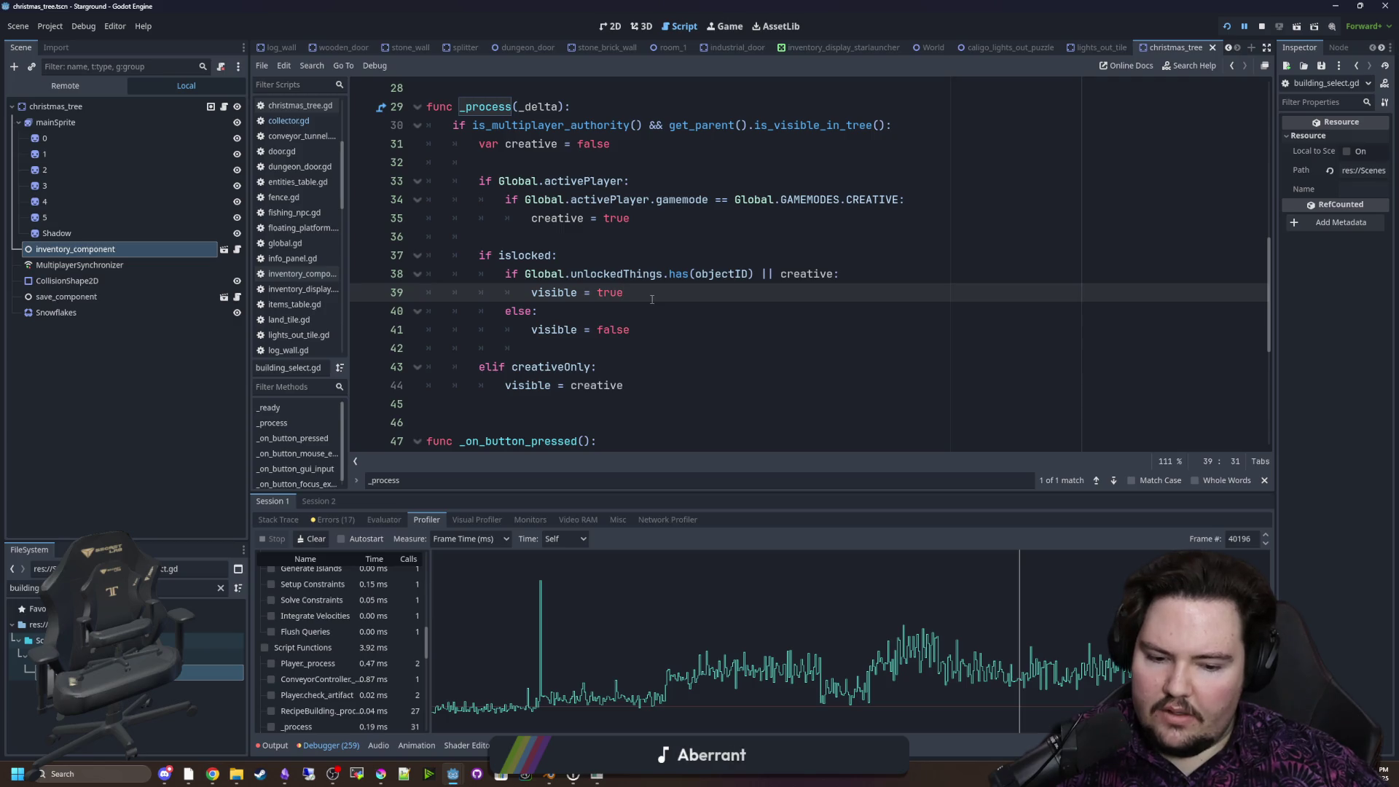
Go to the unlockedThings declaration in global.gd and add 'signal thing_unlocked' on line 49.
{"action": "left_click", "coordinate": [616, 276], "text": "ctrl"}
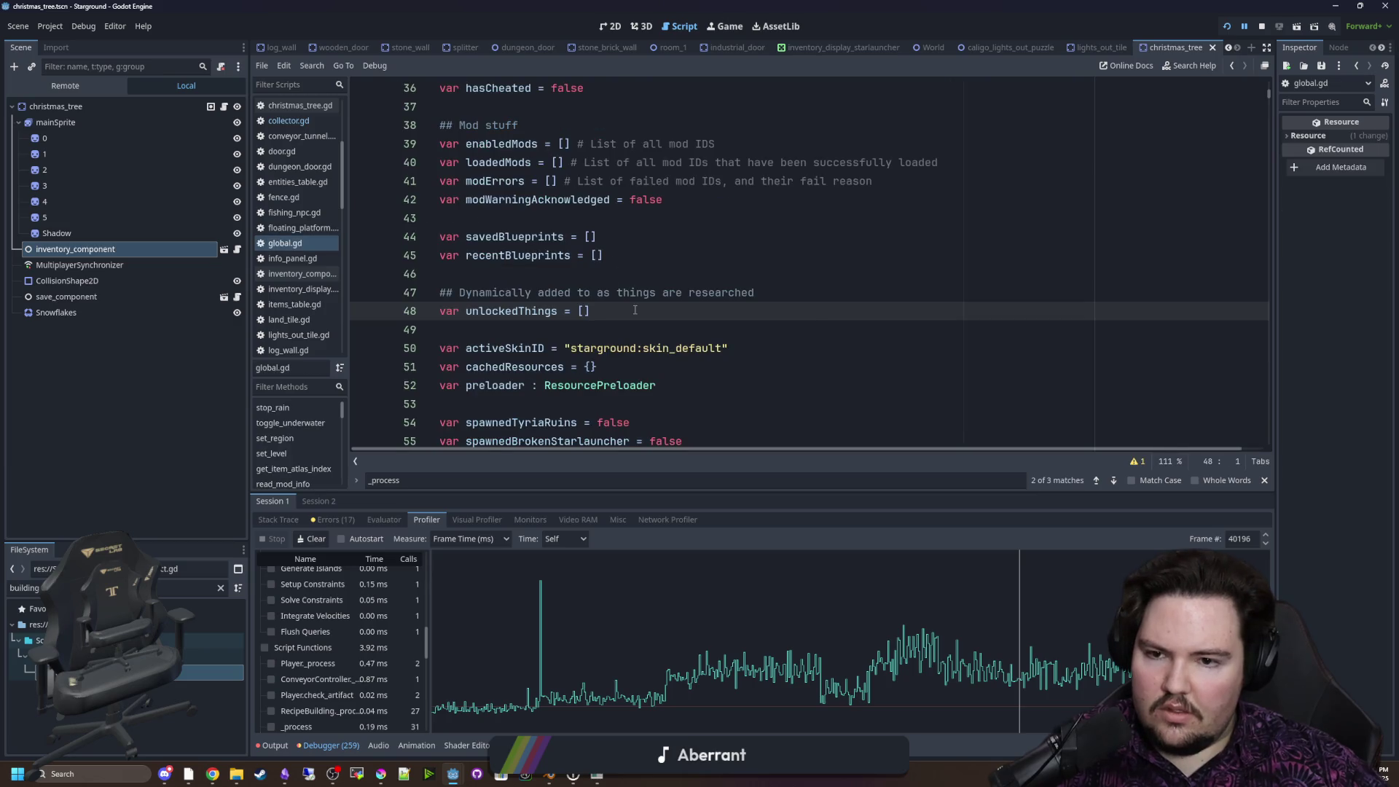
{"action": "left_click", "coordinate": [605, 310]}
{"action": "scroll", "coordinate": [617, 312], "scroll_direction": "down", "scroll_amount": 1}
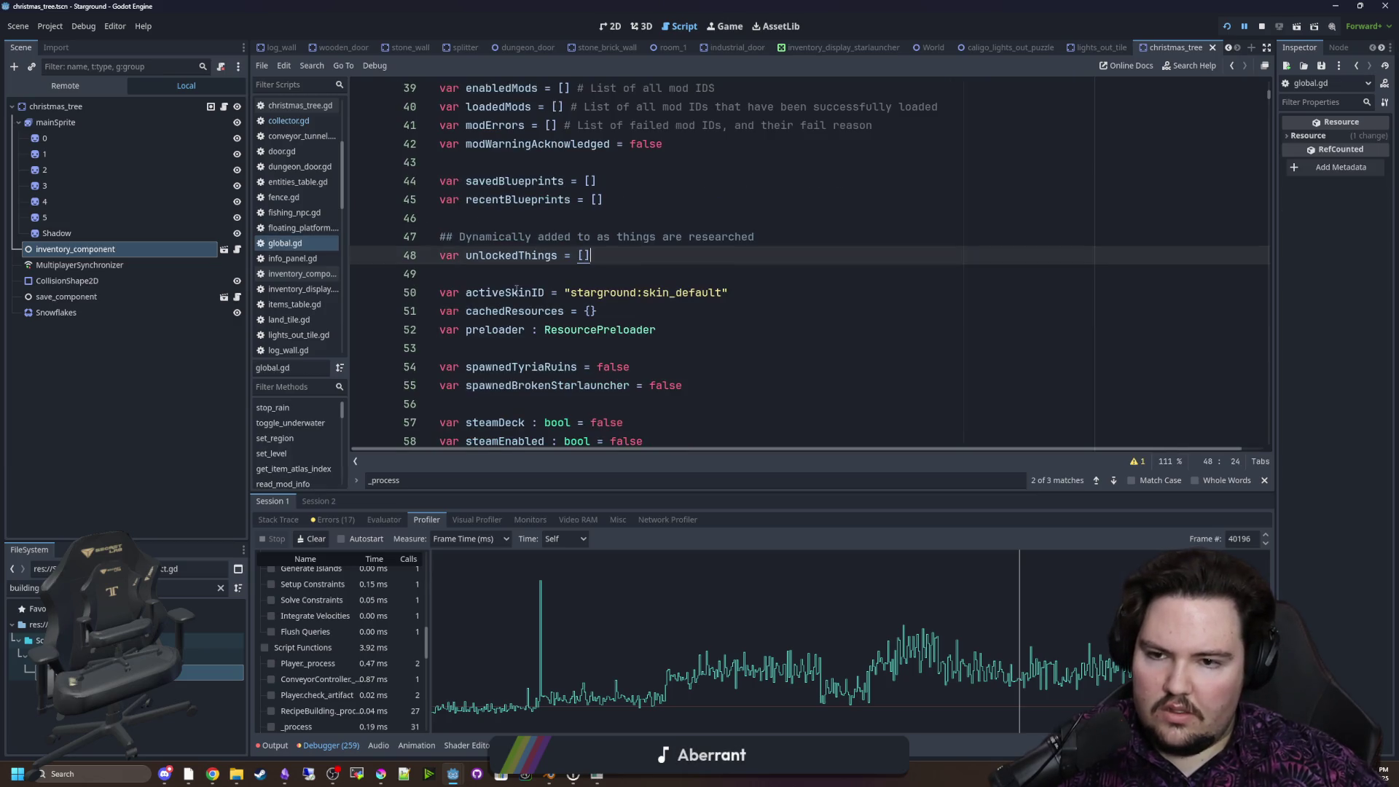
{"action": "left_click", "coordinate": [514, 281]}
{"action": "key", "text": "Return"}
{"action": "type", "text": "signal thing_unlocked"}
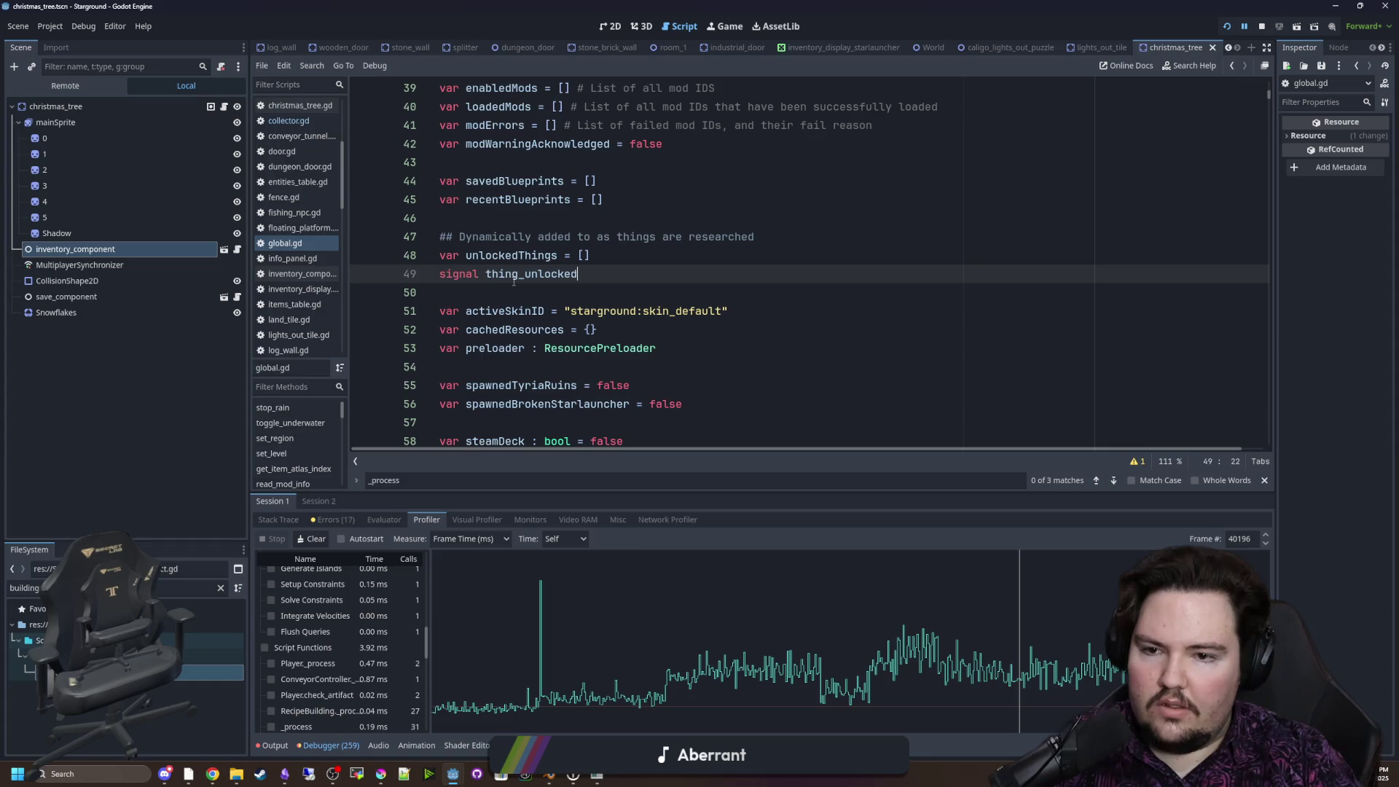
{"action": "type", "text": "()"}
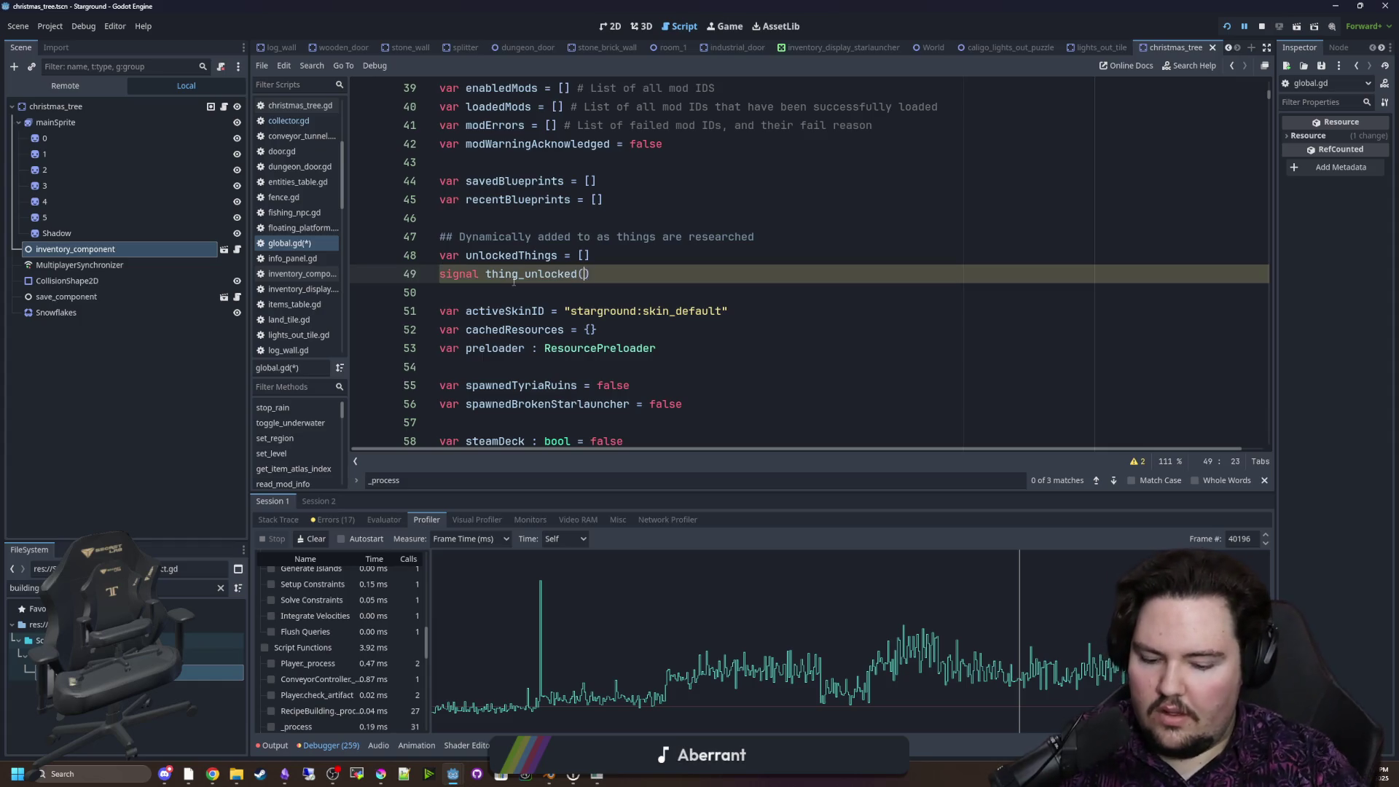
{"action": "left_click", "coordinate": [507, 297]}
{"action": "double_click", "coordinate": [530, 275]}
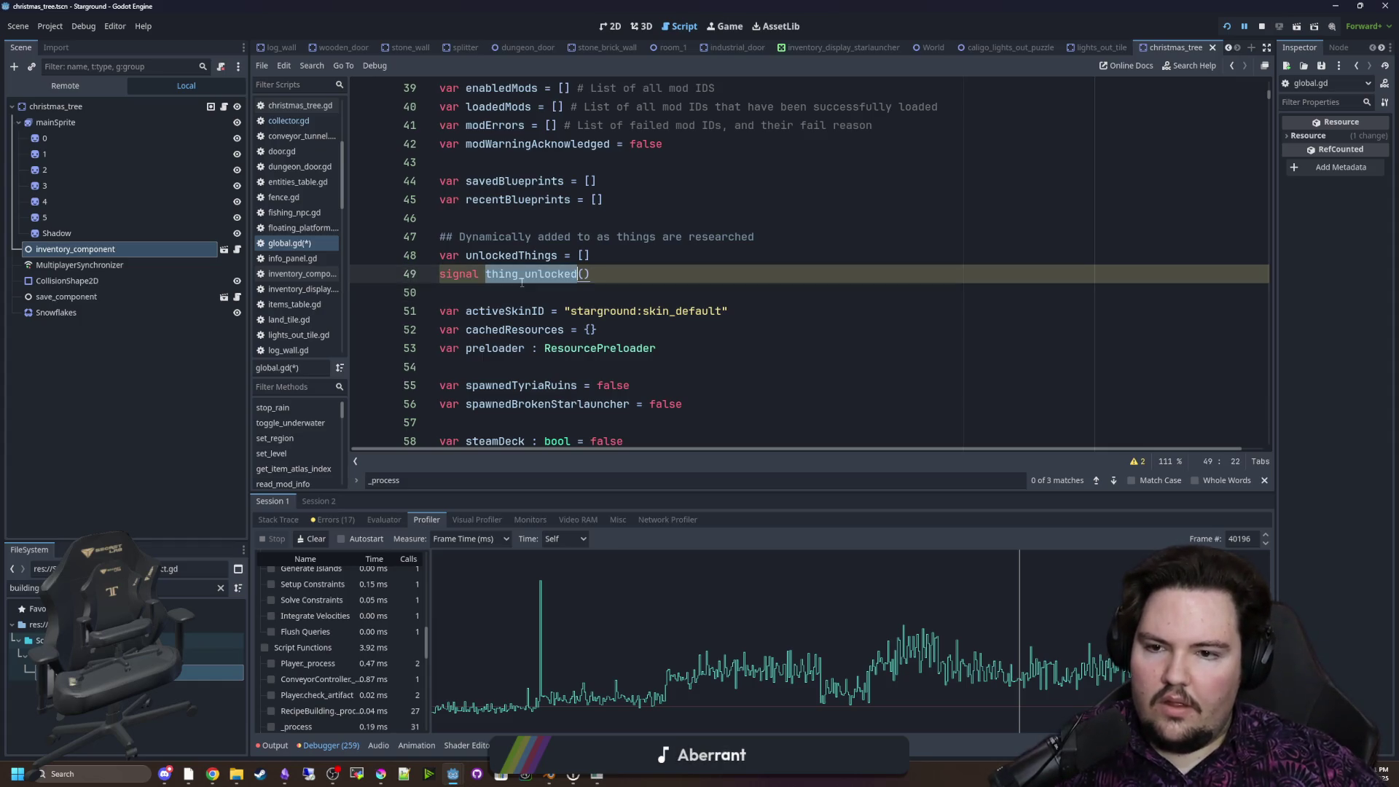
{"action": "left_click", "coordinate": [600, 277]}
{"action": "key", "text": "BackSpace"}
{"action": "key", "text": "BackSpace"}
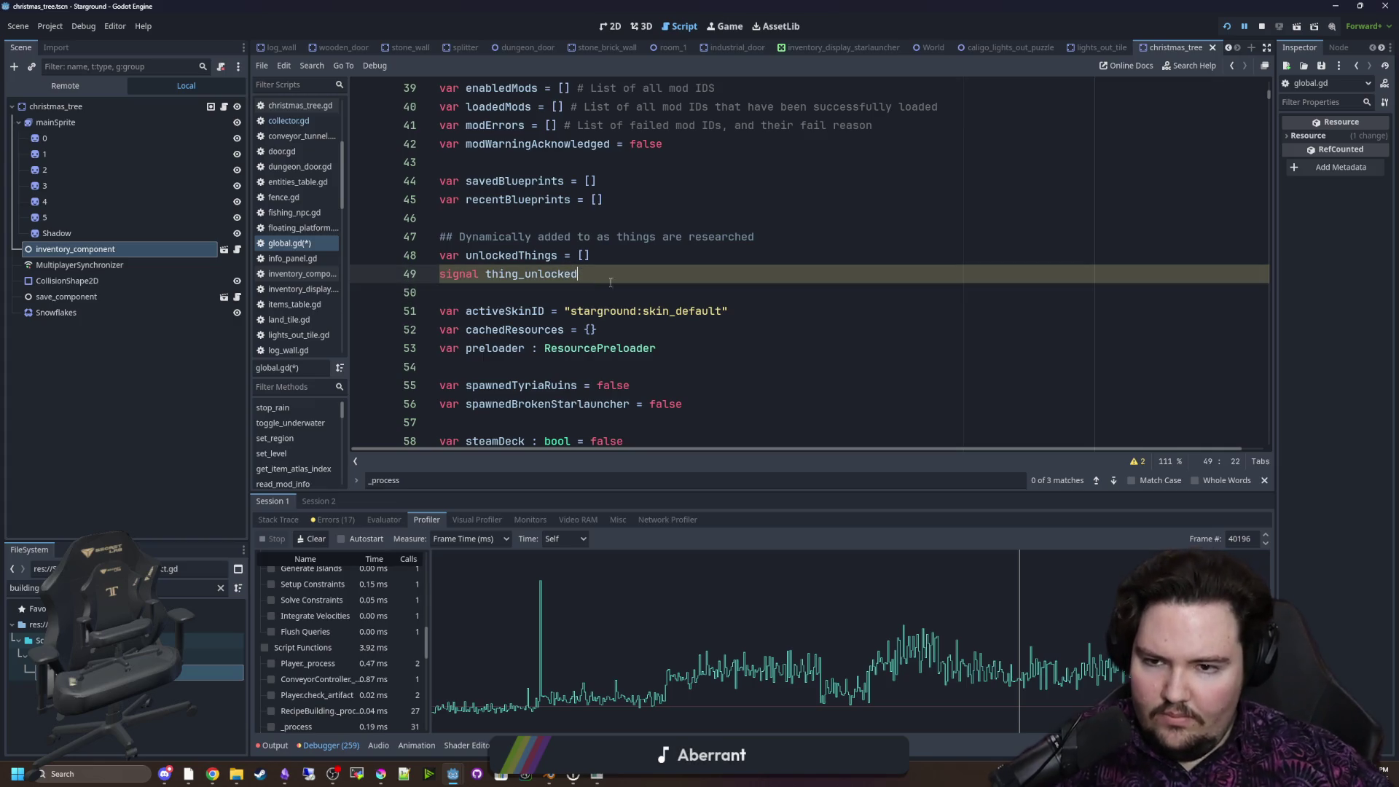
{"action": "double_click", "coordinate": [531, 276]}
{"action": "left_click", "coordinate": [532, 294]}
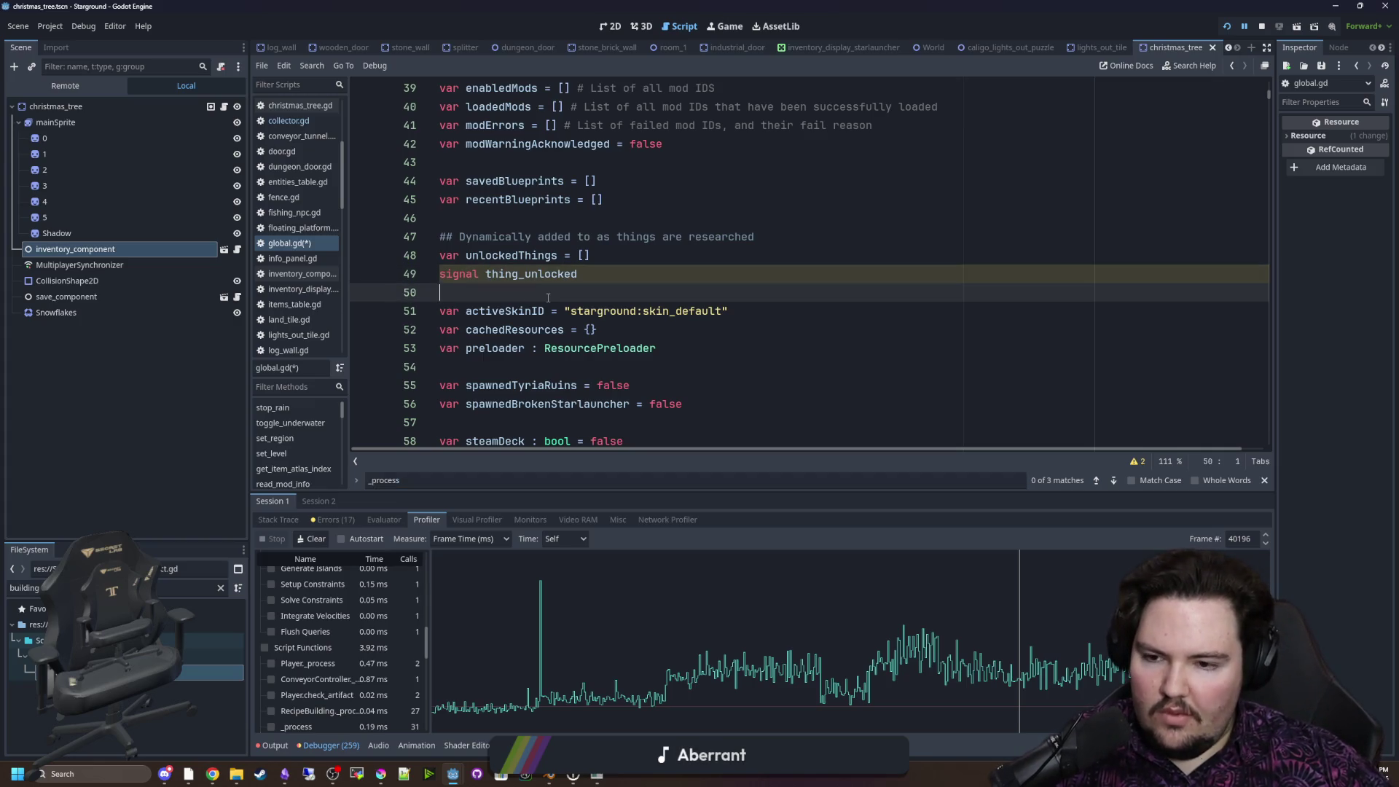
Search all project files for 'unlockedThings.push_back', fixing the typo in the query.
{"action": "key", "text": "ctrl+shift+f"}
{"action": "type", "text": "unlockedThings.push"}
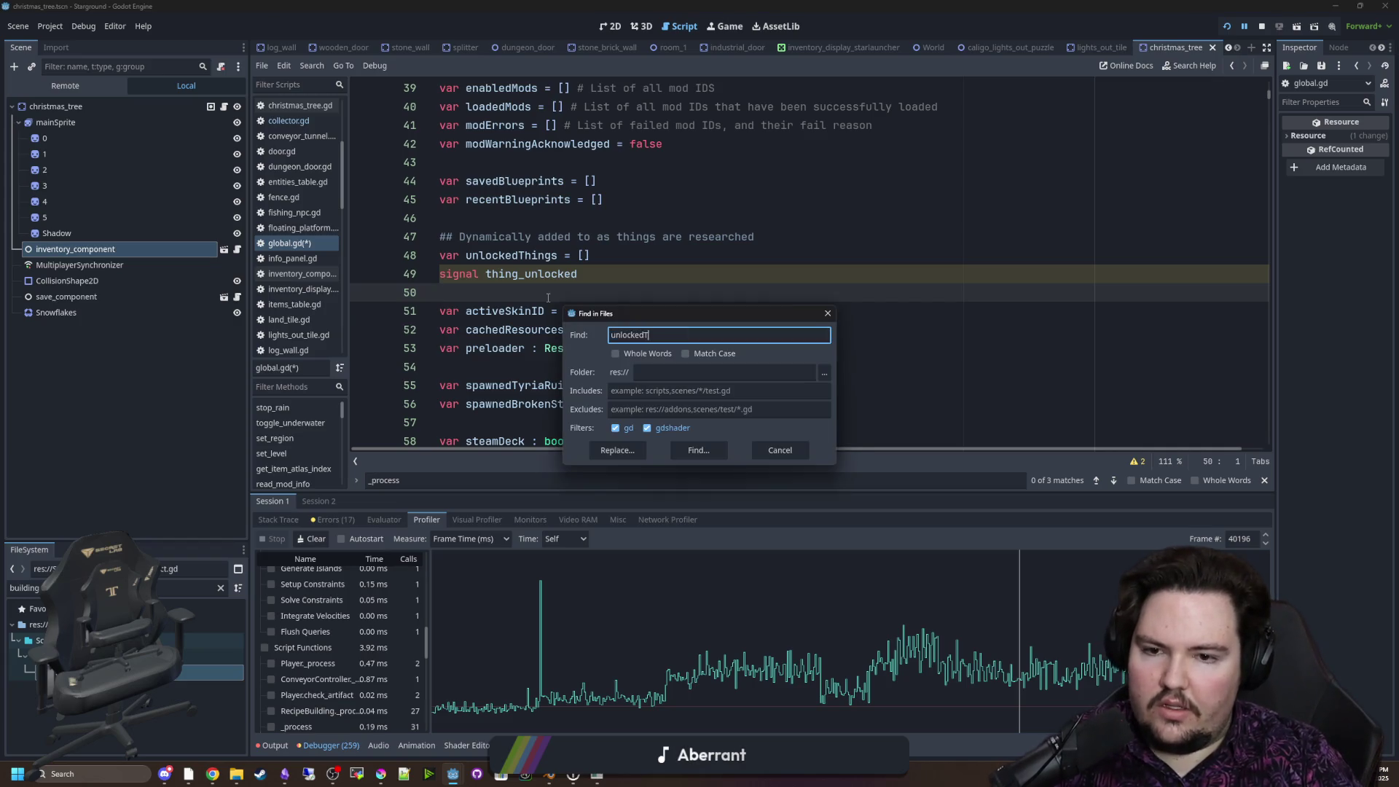
{"action": "type", "text": "_bacl"}
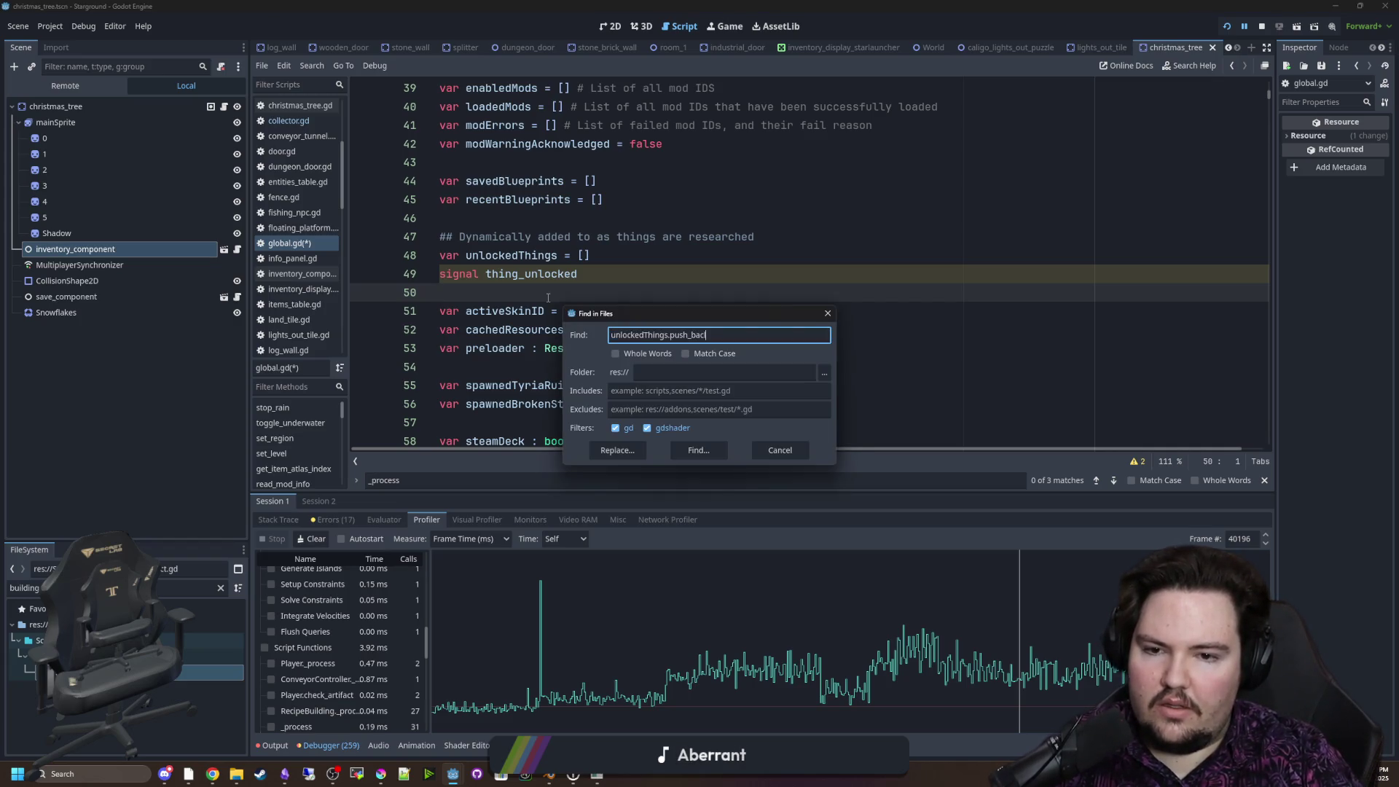
{"action": "key", "text": "Return"}
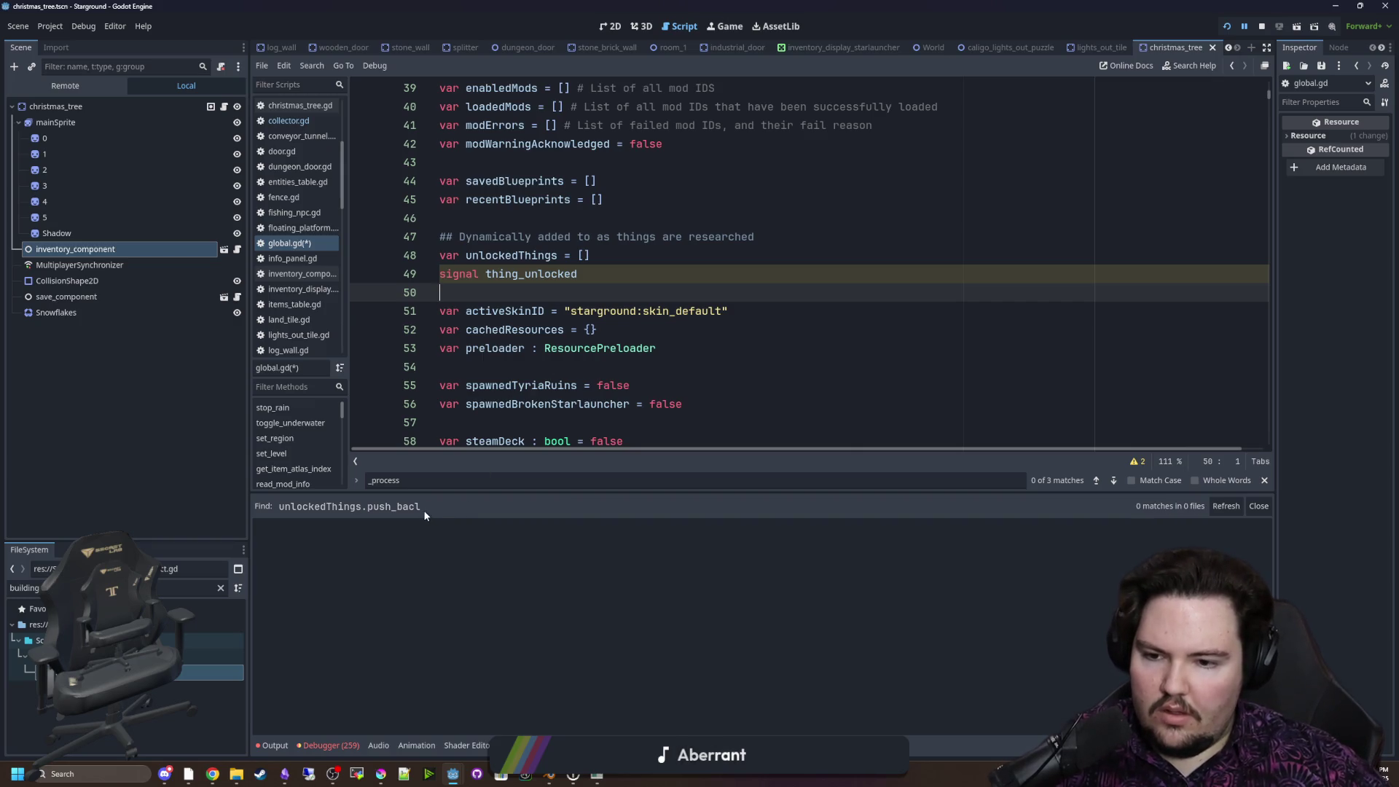
{"action": "left_click", "coordinate": [591, 330]}
{"action": "key", "text": "ctrl+shift+f"}
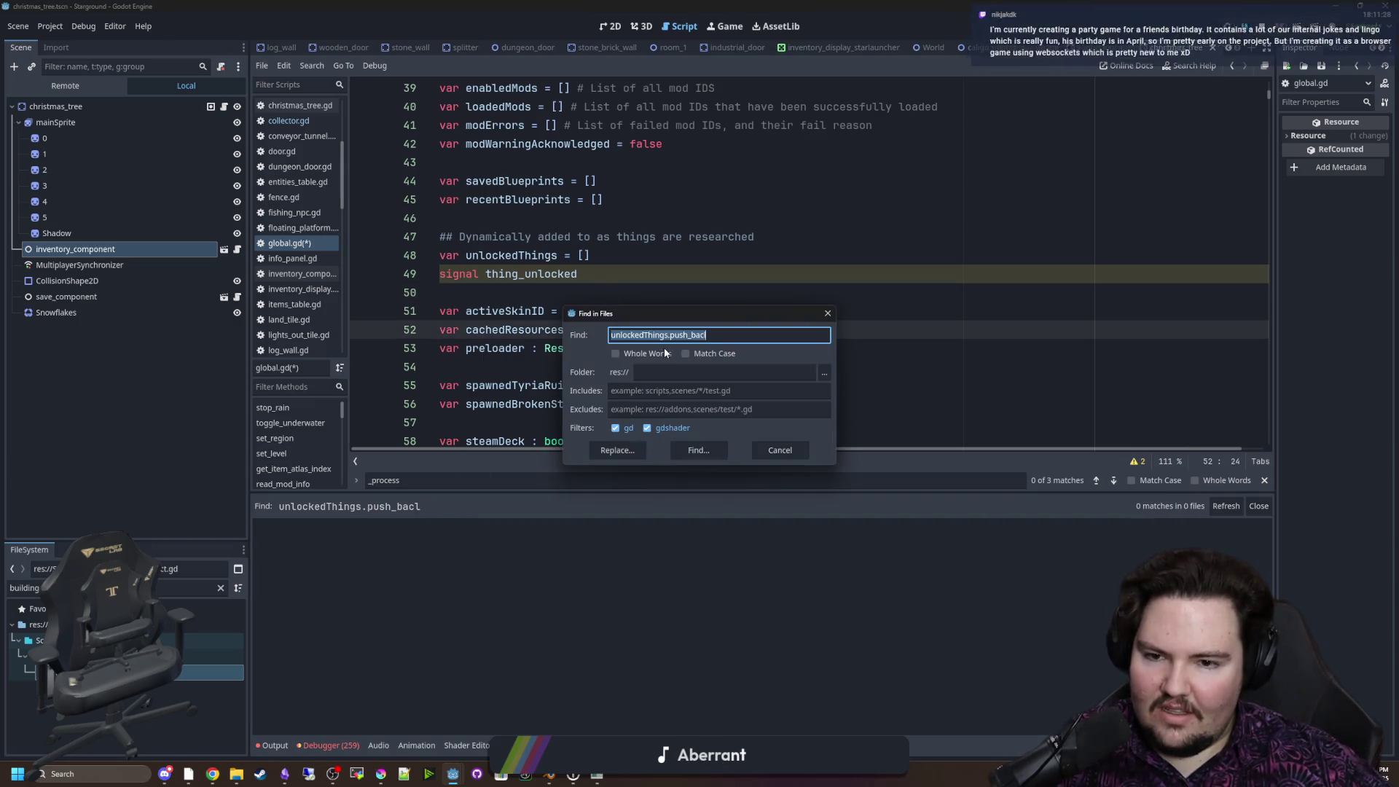
{"action": "key", "text": "End"}
{"action": "key", "text": "BackSpace"}
{"action": "type", "text": "k"}
{"action": "key", "text": "Return"}
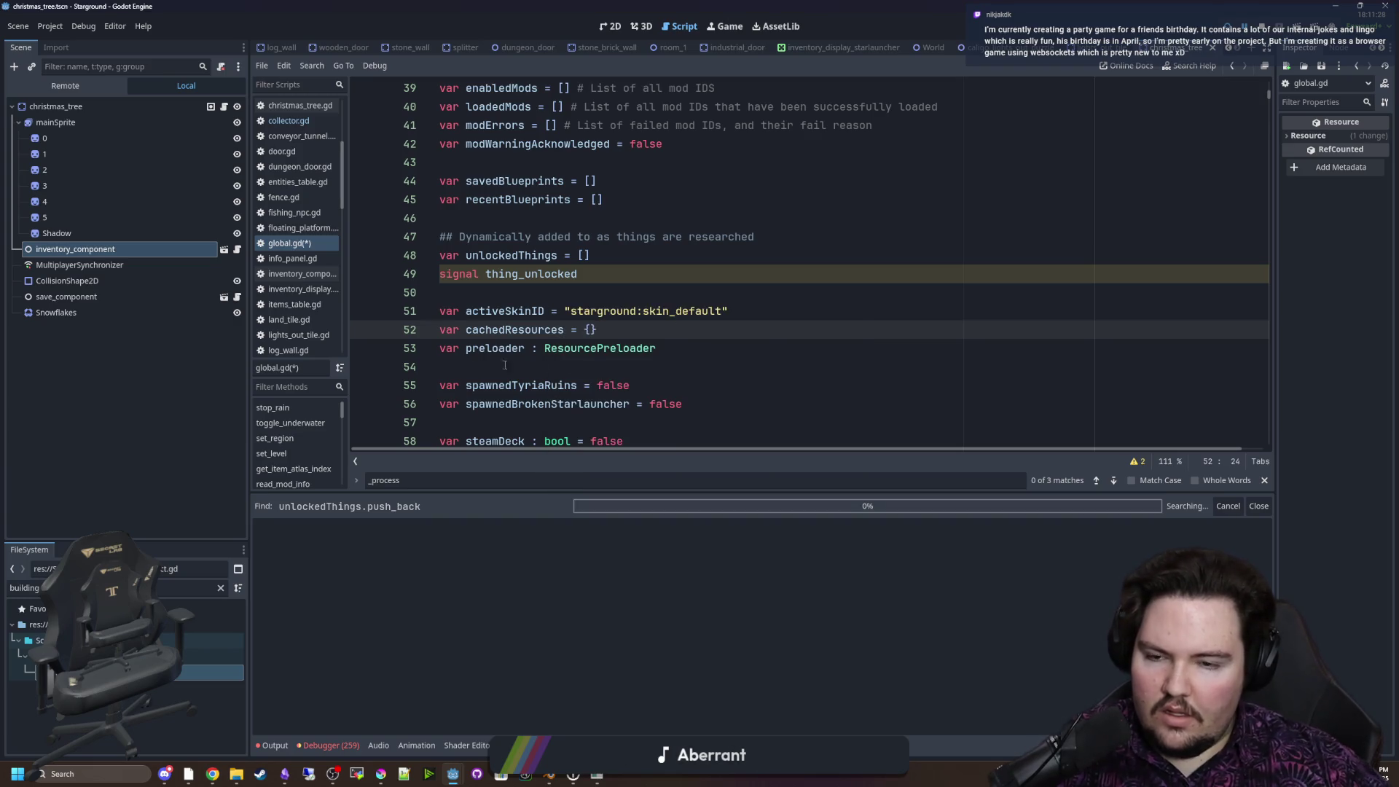
Filter the FileSystem for 'main' and open MainMenu.tscn.
{"action": "left_click", "coordinate": [211, 593]}
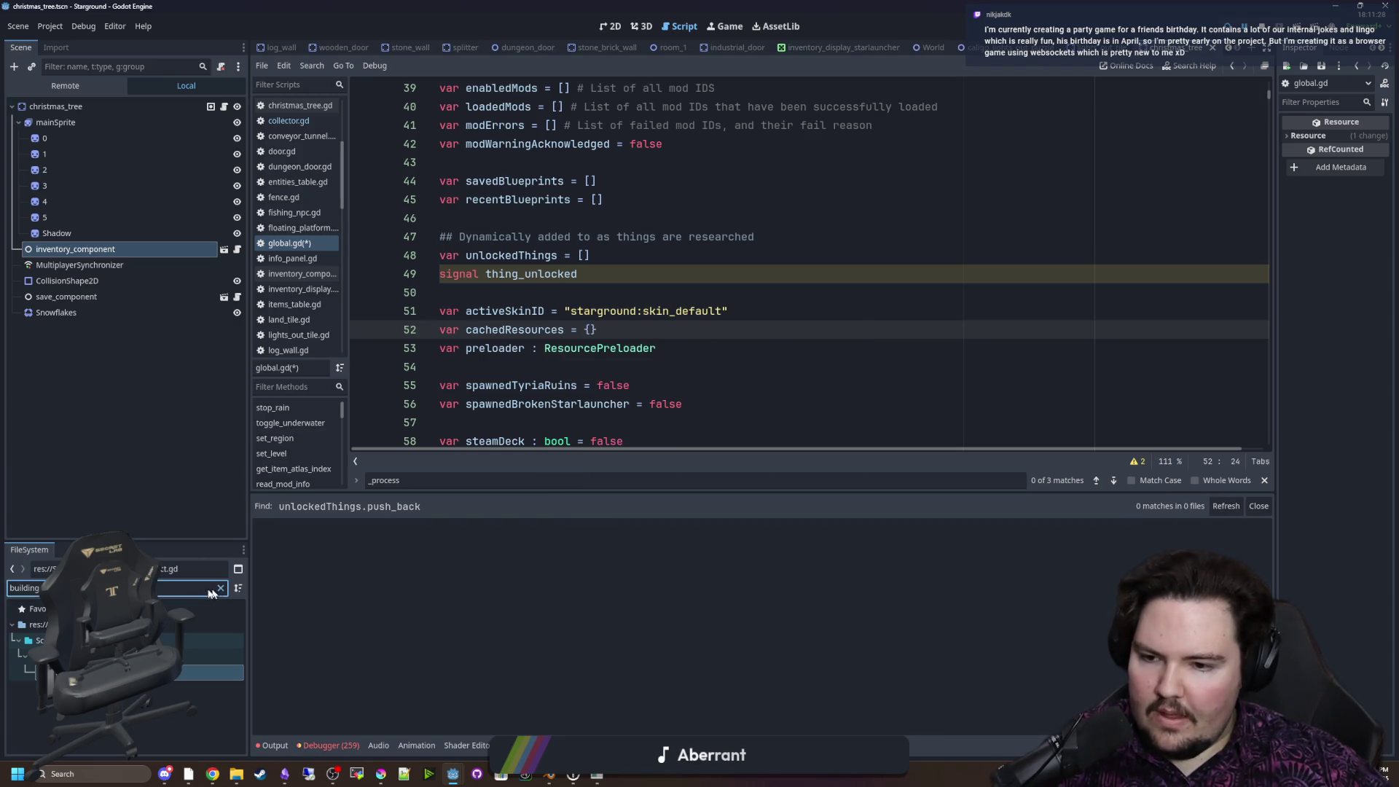
{"action": "left_click", "coordinate": [210, 591]}
{"action": "type", "text": "mult"}
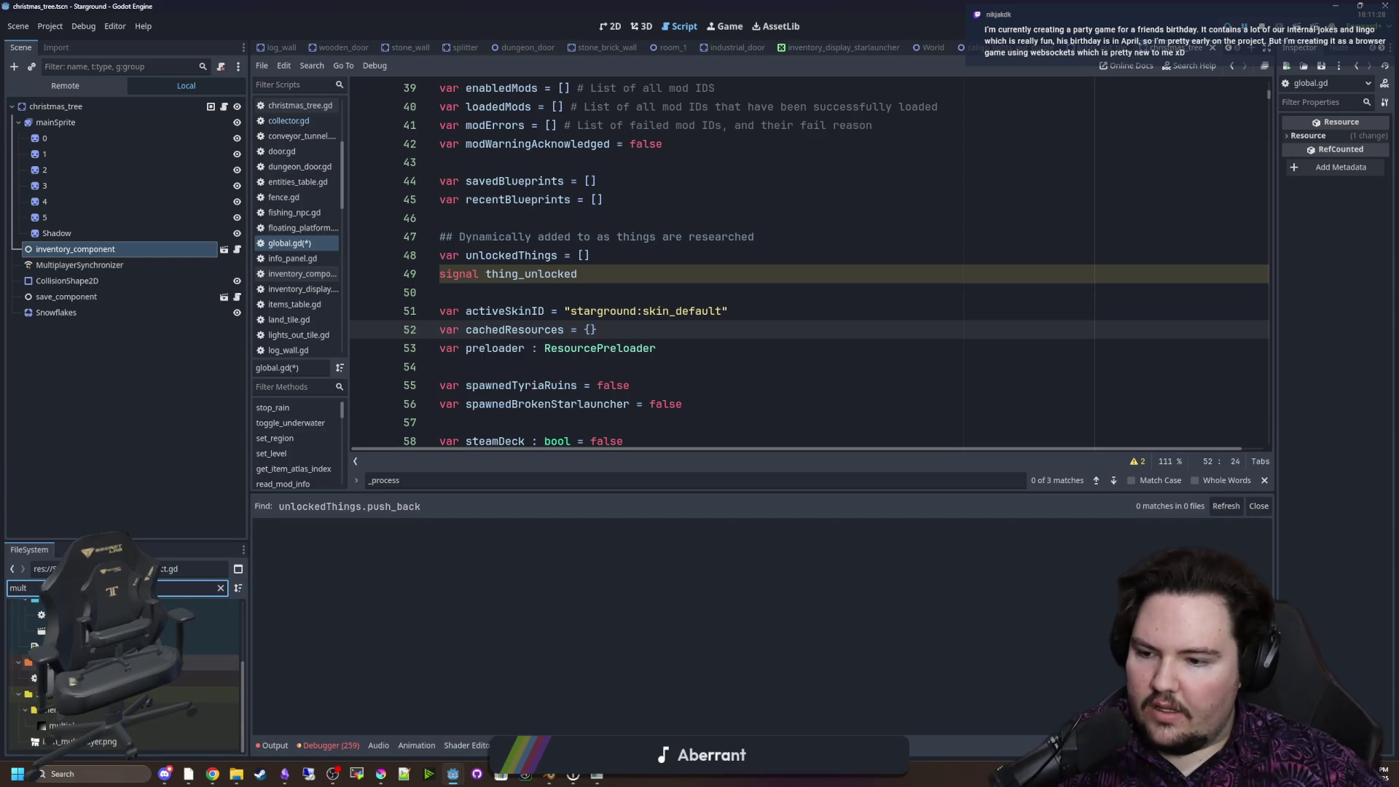
{"action": "key", "text": "BackSpace"}
{"action": "key", "text": "BackSpace"}
{"action": "key", "text": "BackSpace"}
{"action": "type", "text": "ain"}
{"action": "key", "text": "Down"}
{"action": "key", "text": "Return"}
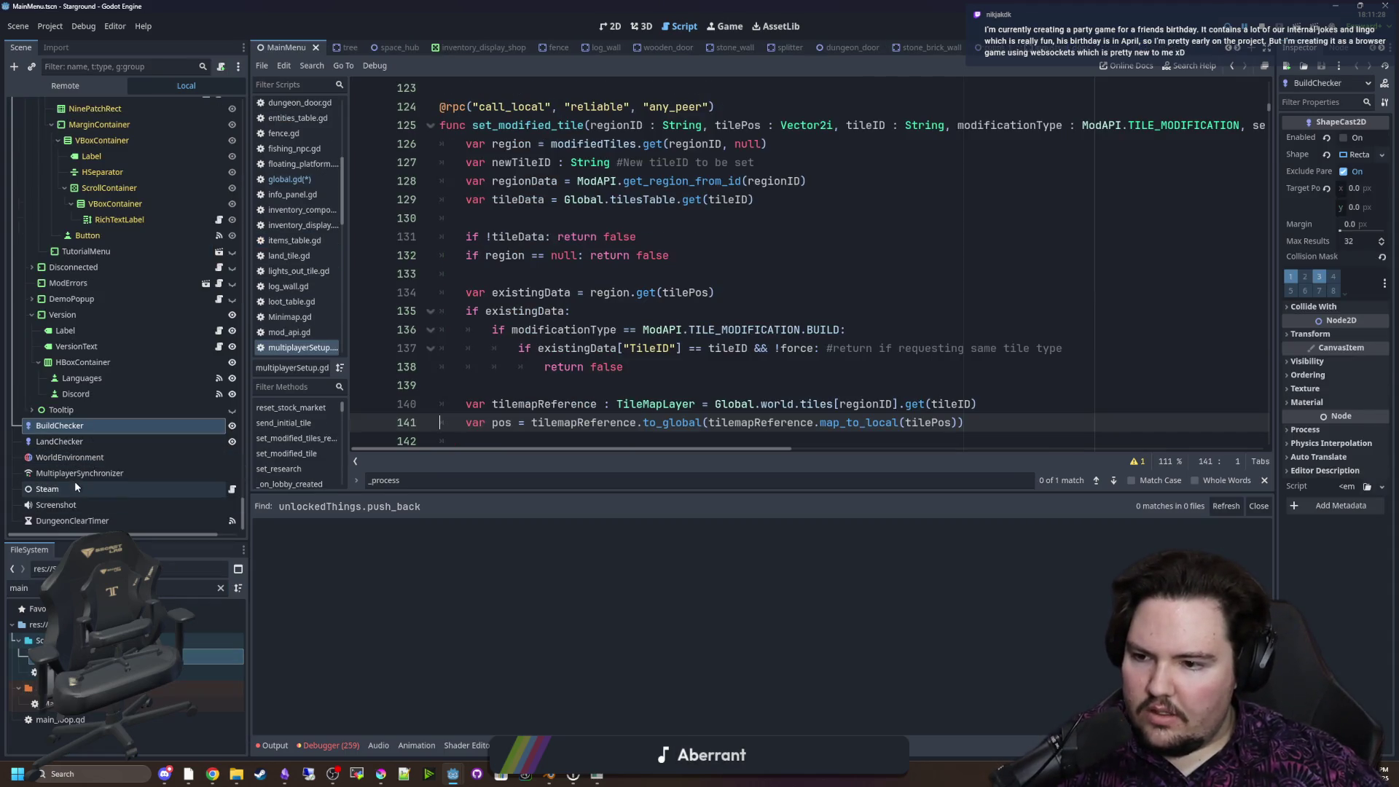
Select the MultiplayerSynchronizer node, search the project for unlocksSetter, and jump to line 1130.
{"action": "left_click", "coordinate": [77, 475]}
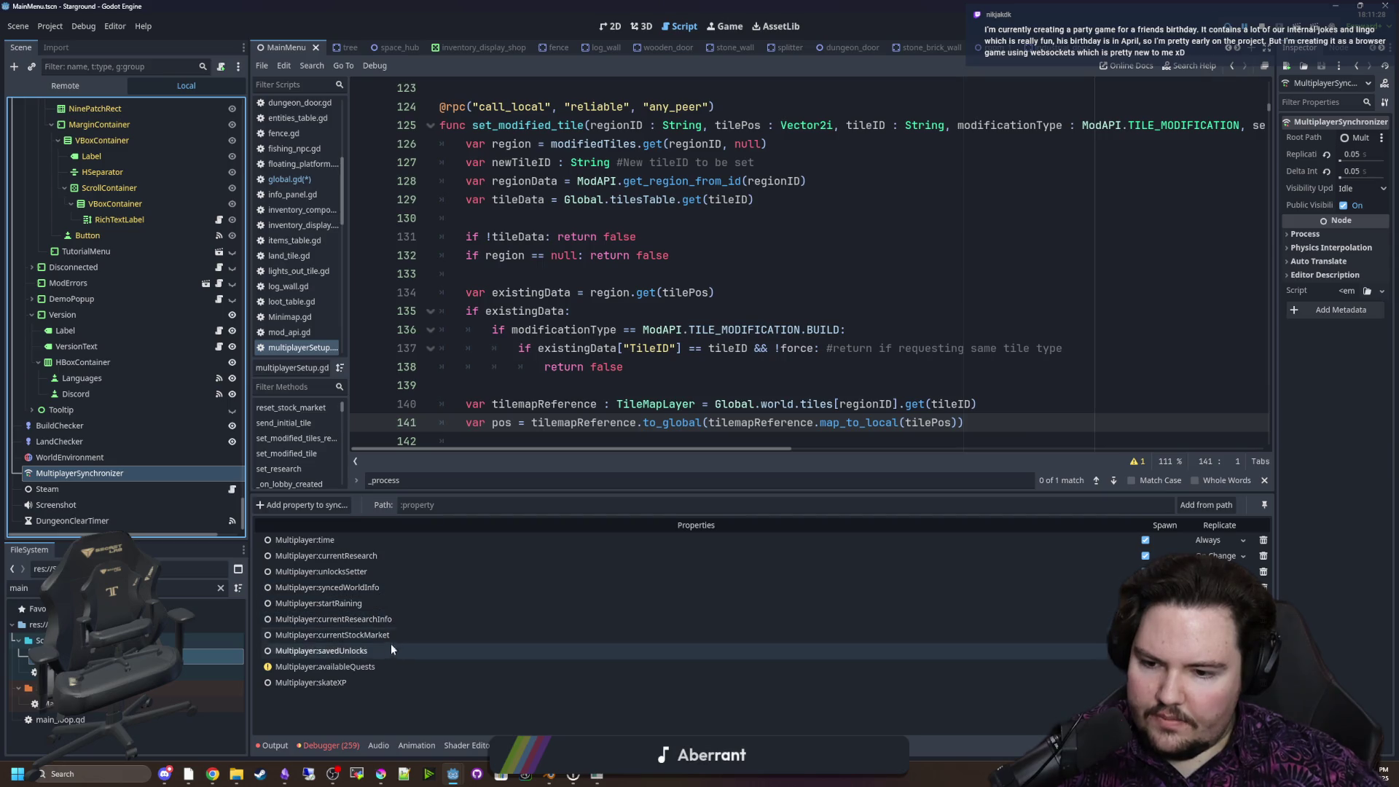
{"action": "left_click", "coordinate": [697, 292]}
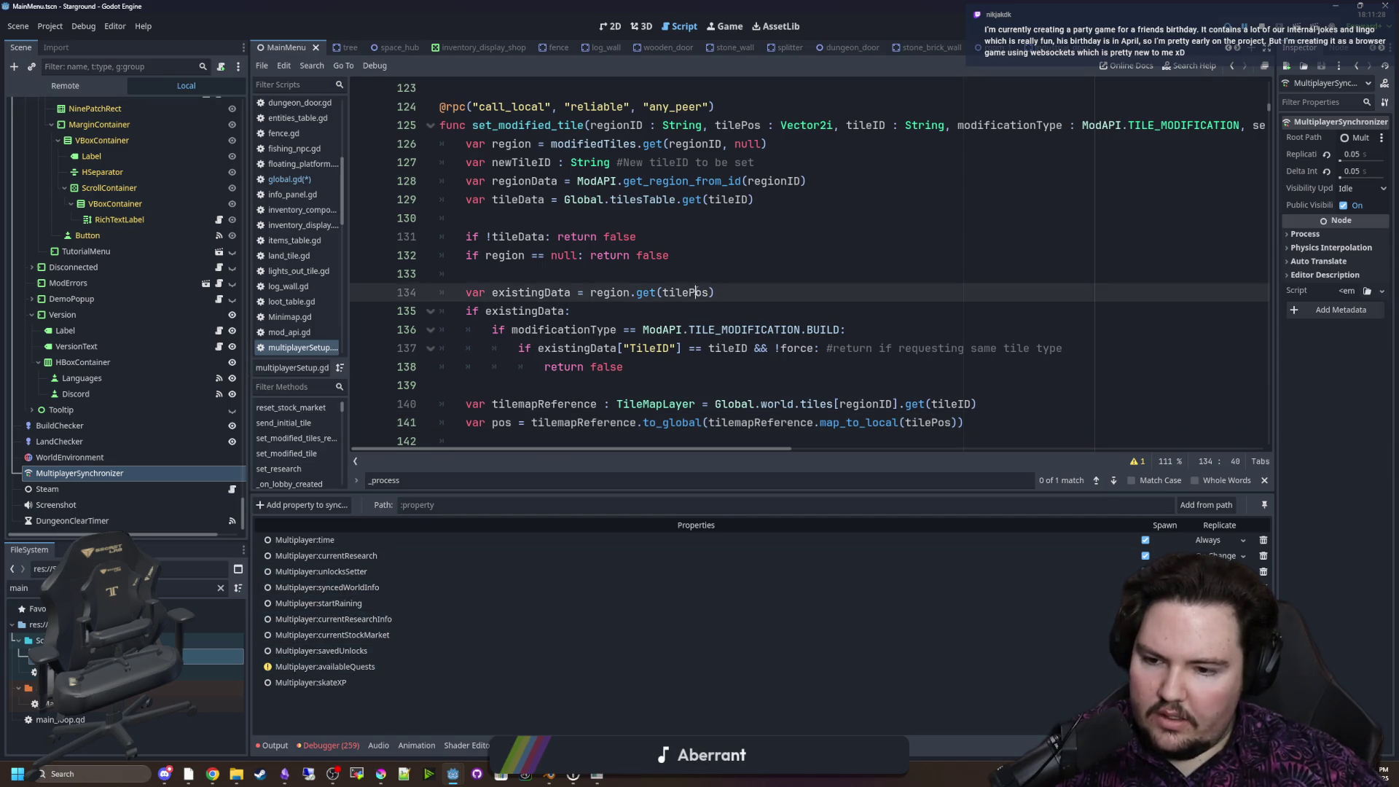
{"action": "key", "text": "ctrl+shift+f"}
{"action": "type", "text": "unlocksSetter"}
{"action": "key", "text": "Return"}
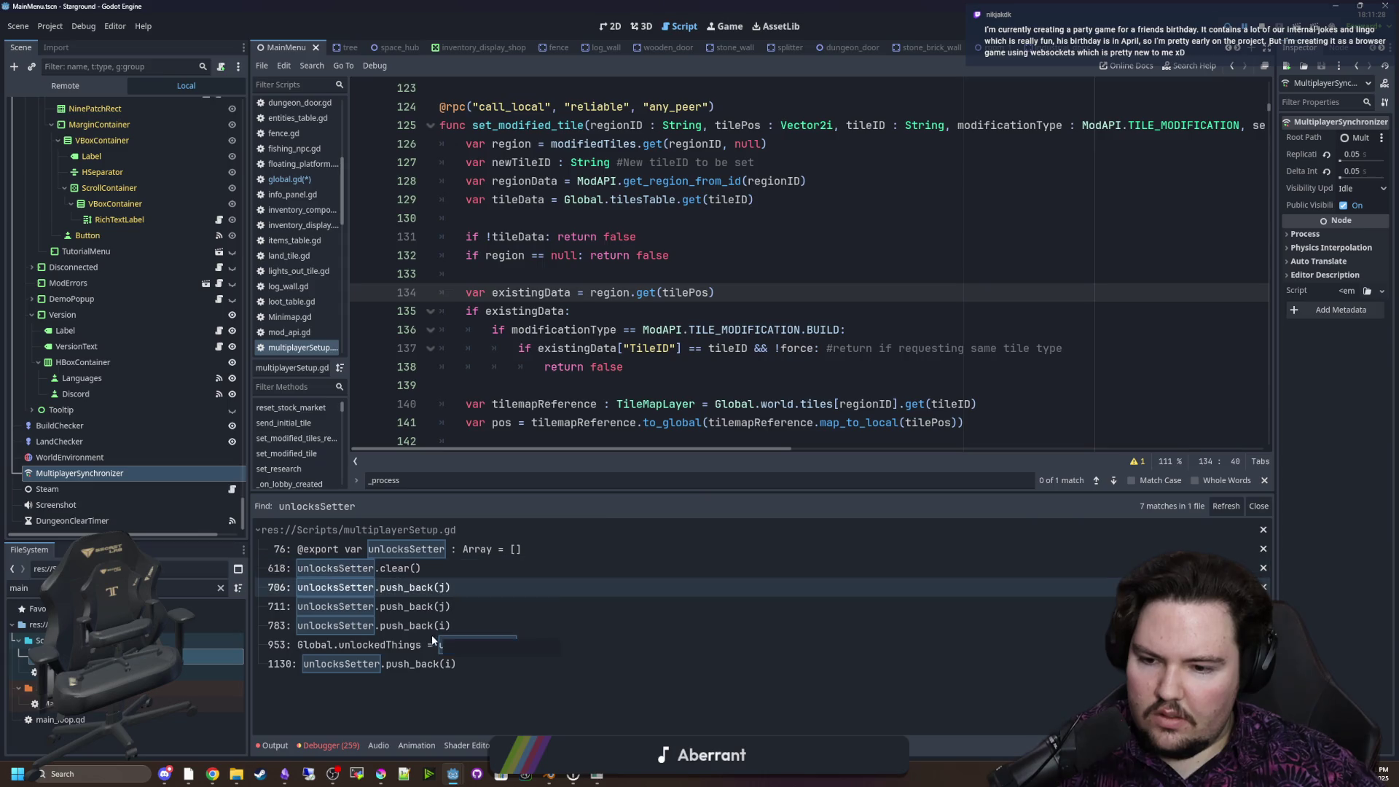
{"action": "left_click", "coordinate": [401, 664]}
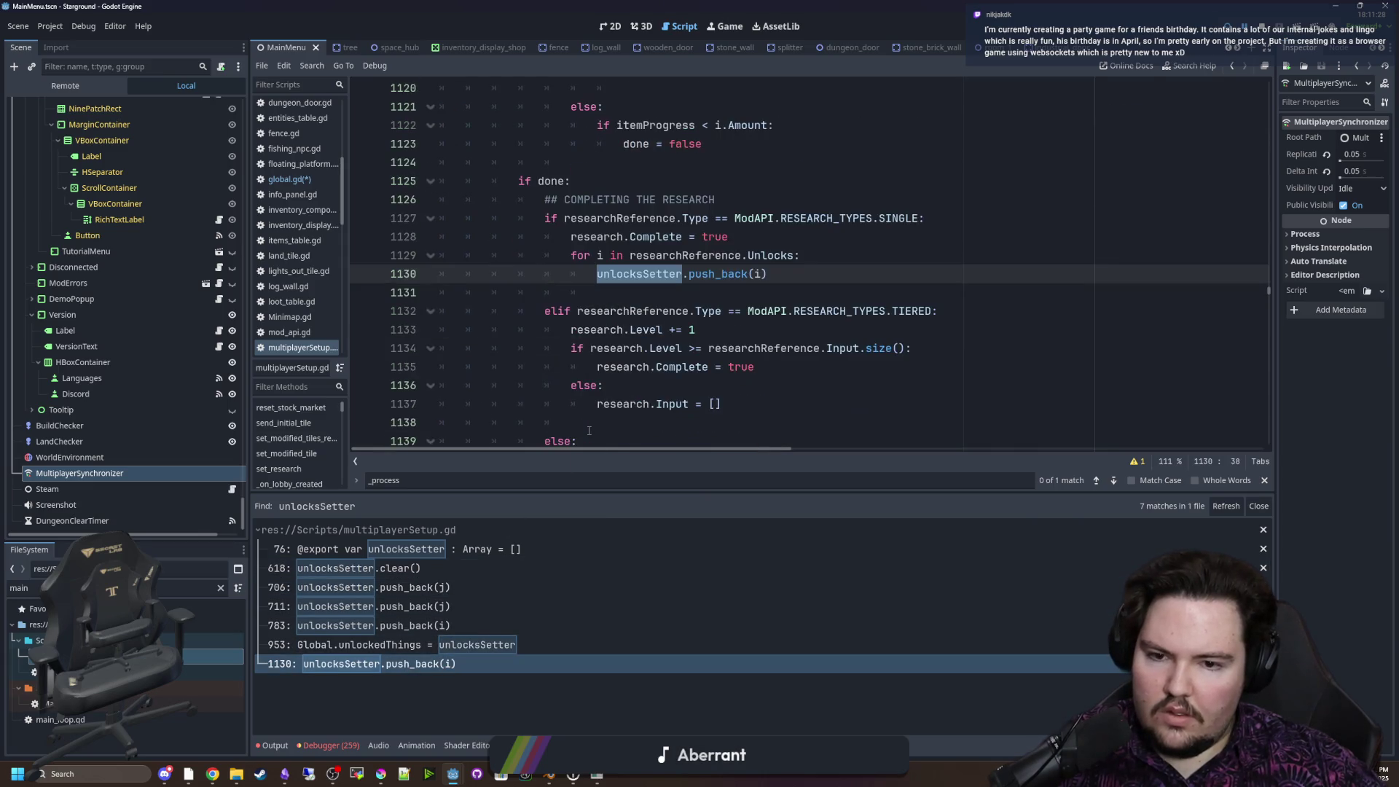
Search the project for unlockedThings and jump to the line 953 assignment.
{"action": "left_click", "coordinate": [682, 311]}
{"action": "key", "text": "ctrl+shift+f"}
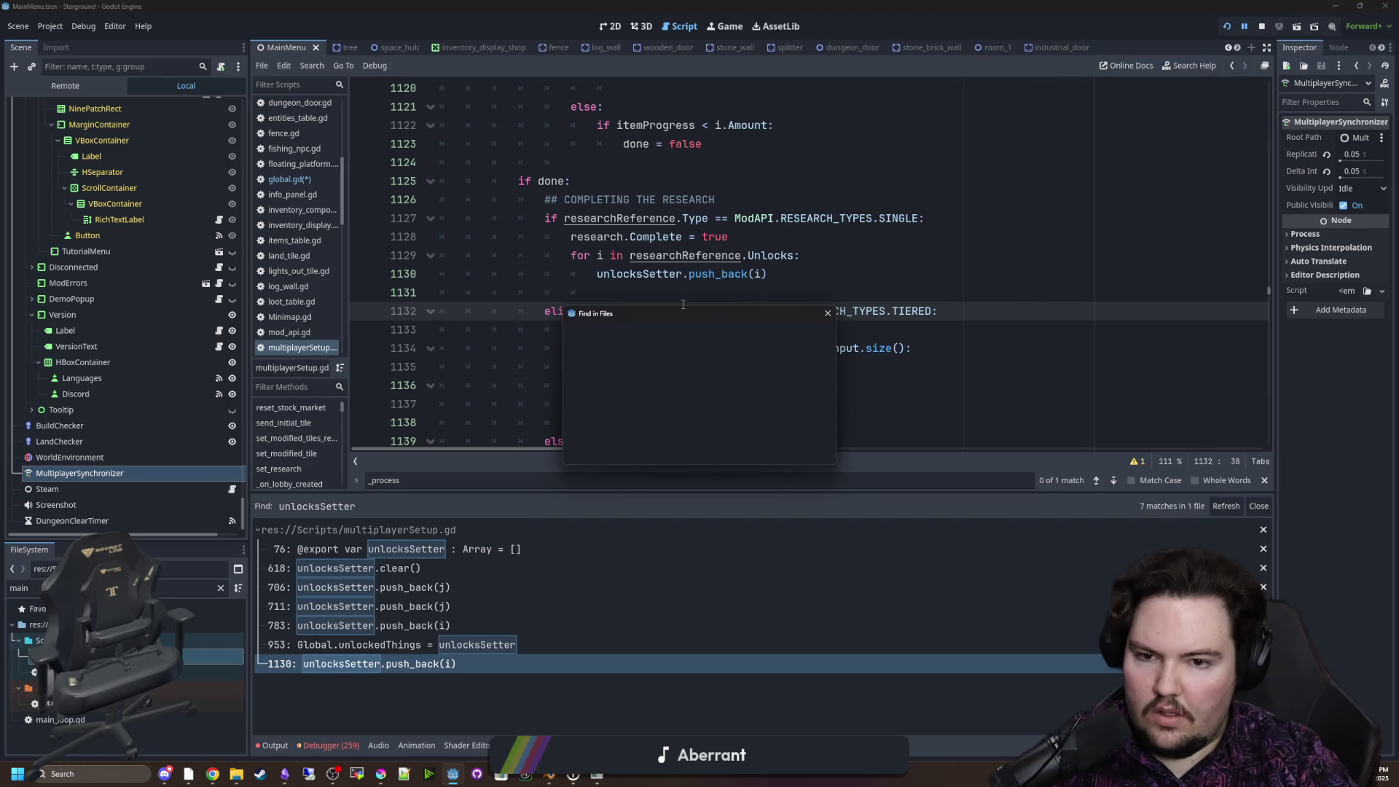
{"action": "type", "text": "unlockedThings"}
{"action": "key", "text": "Return"}
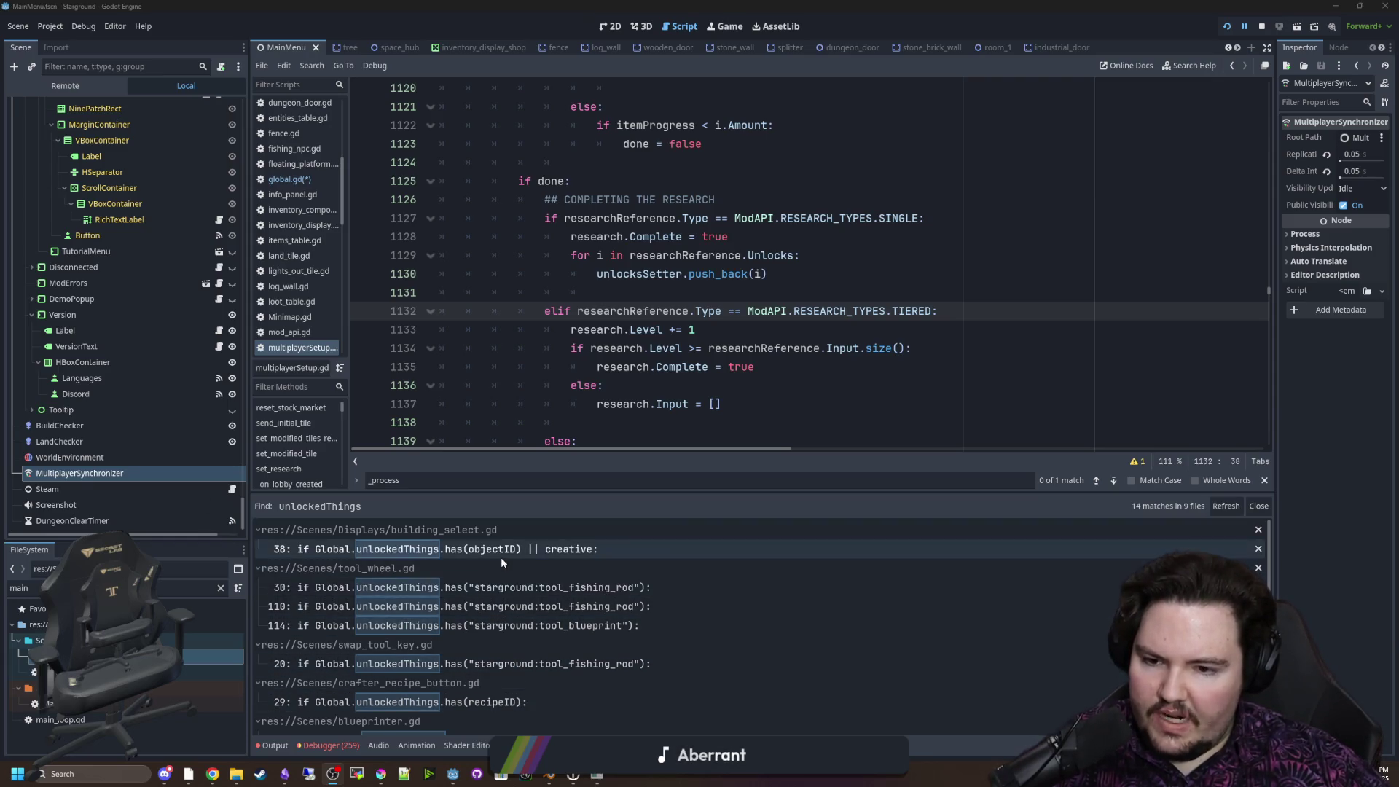
{"action": "scroll", "coordinate": [506, 557], "scroll_direction": "down", "scroll_amount": 5}
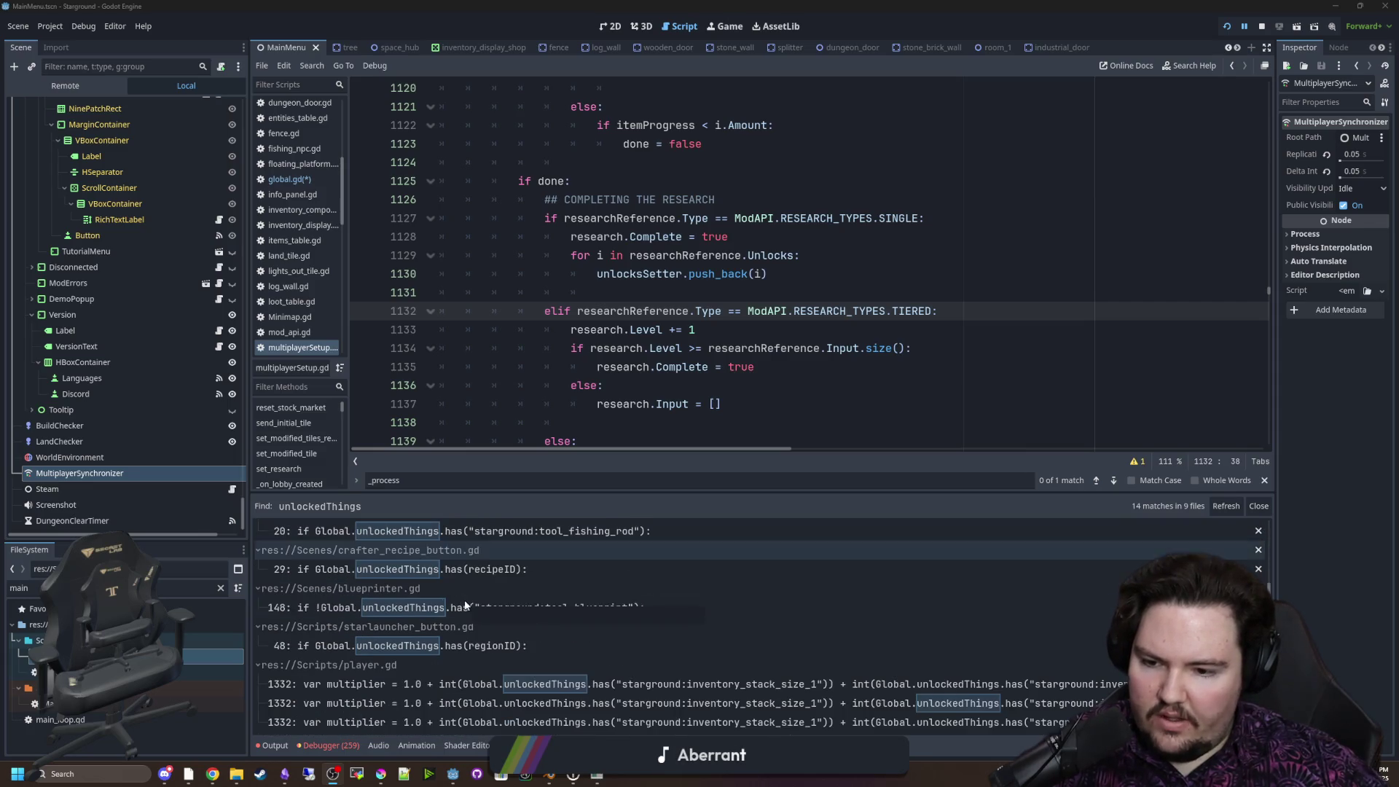
{"action": "scroll", "coordinate": [466, 605], "scroll_direction": "down", "scroll_amount": 4}
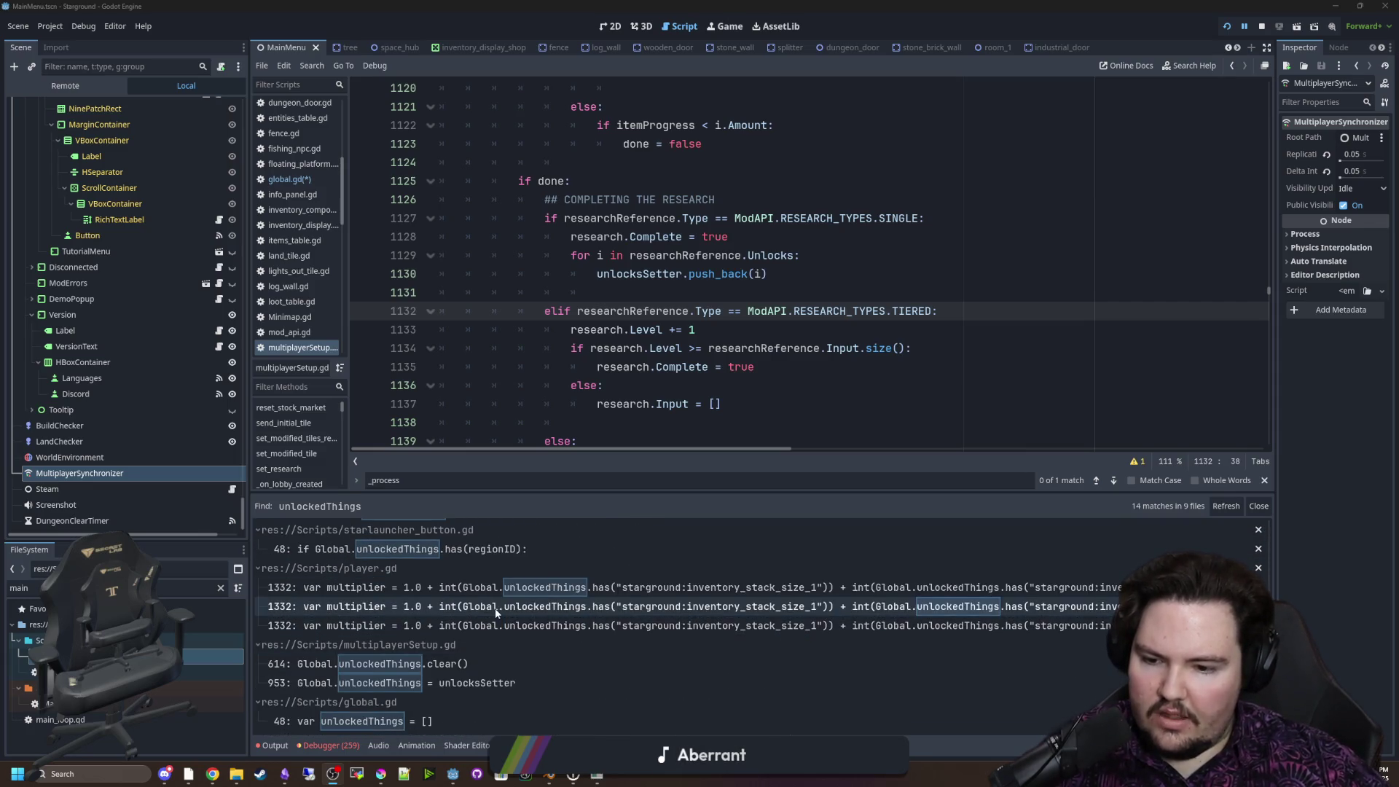
{"action": "left_click", "coordinate": [442, 682]}
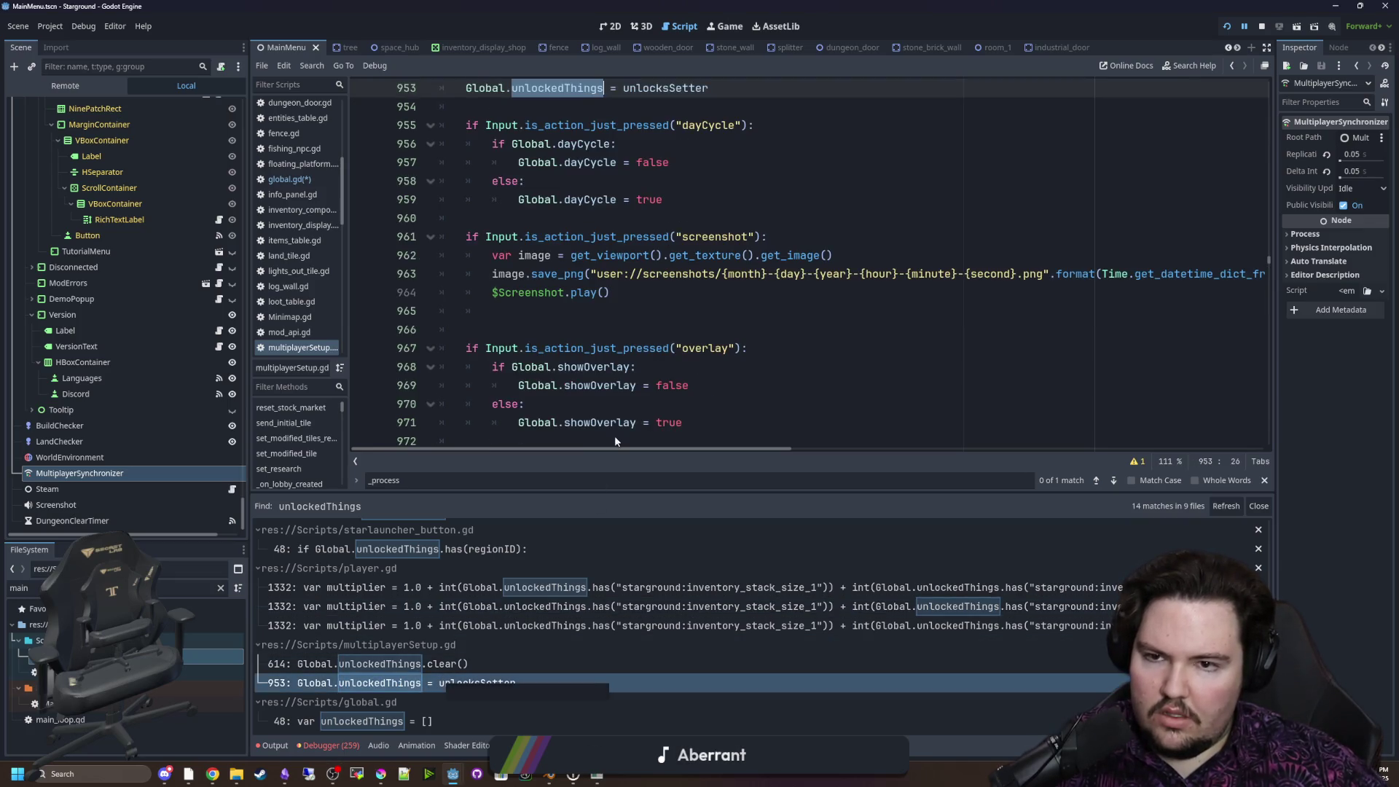
Delete the extra blank line 951 above the Global.unlockedThings assignment.
{"action": "scroll", "coordinate": [592, 309], "scroll_direction": "up", "scroll_amount": 4}
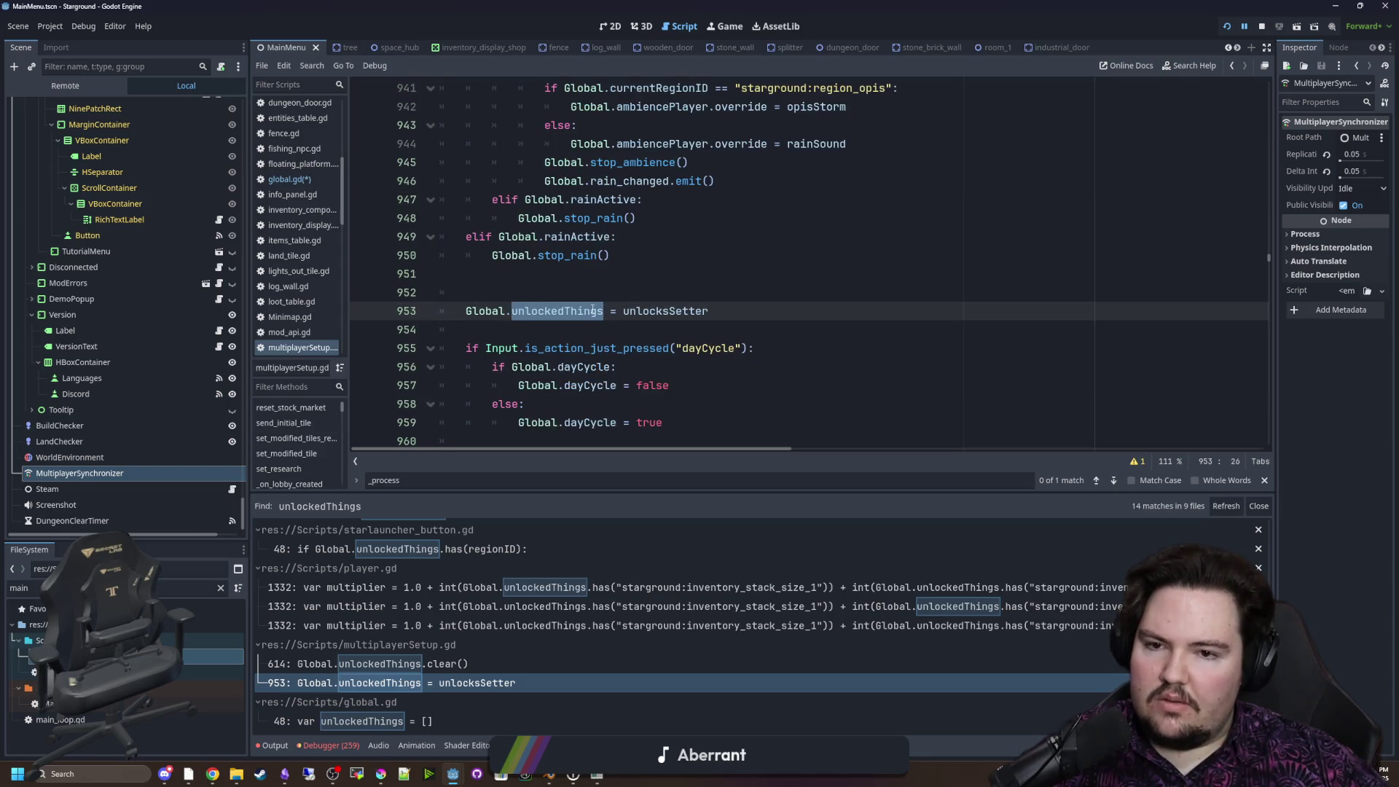
{"action": "scroll", "coordinate": [593, 310], "scroll_direction": "up", "scroll_amount": 3}
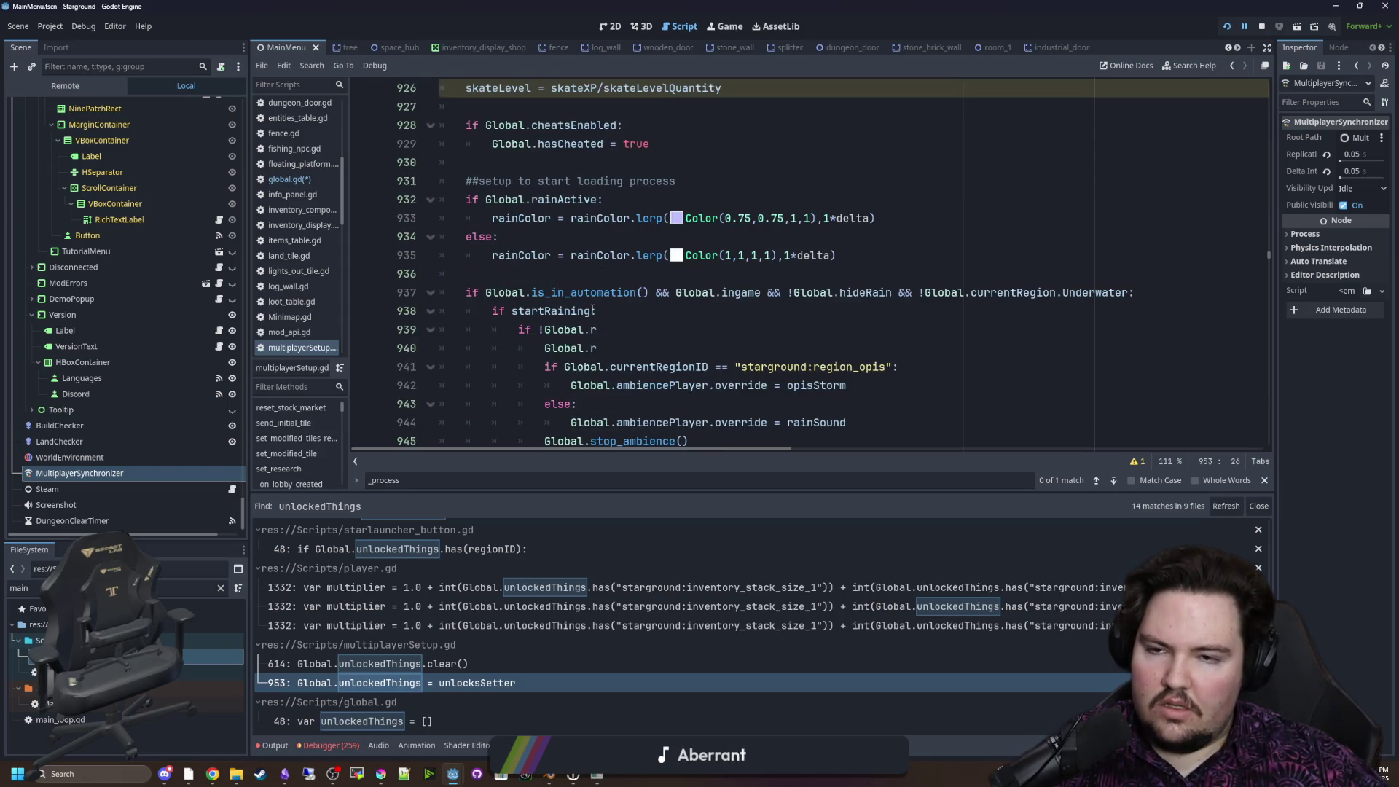
{"action": "scroll", "coordinate": [593, 310], "scroll_direction": "up", "scroll_amount": 3}
{"action": "scroll", "coordinate": [593, 310], "scroll_direction": "down", "scroll_amount": 5}
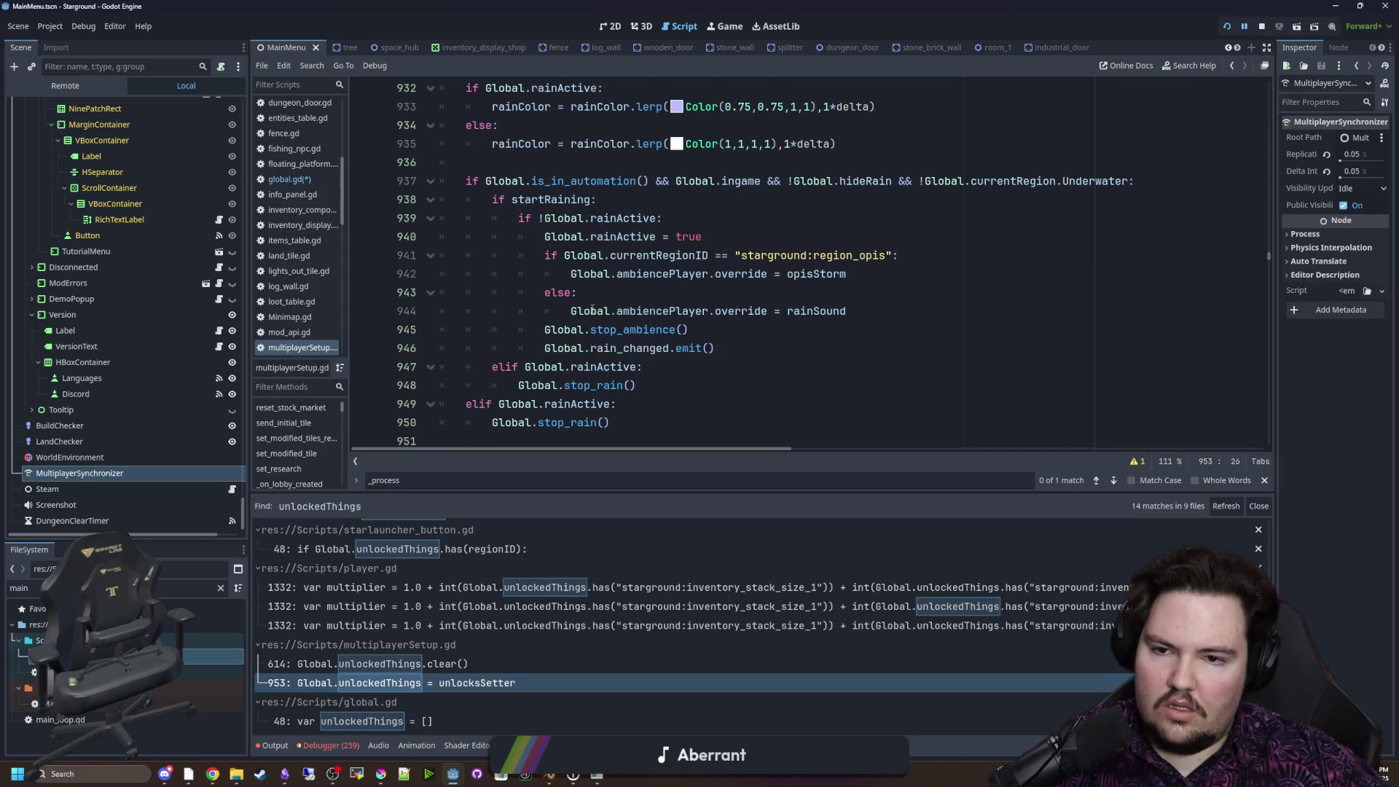
{"action": "scroll", "coordinate": [592, 310], "scroll_direction": "down", "scroll_amount": 3}
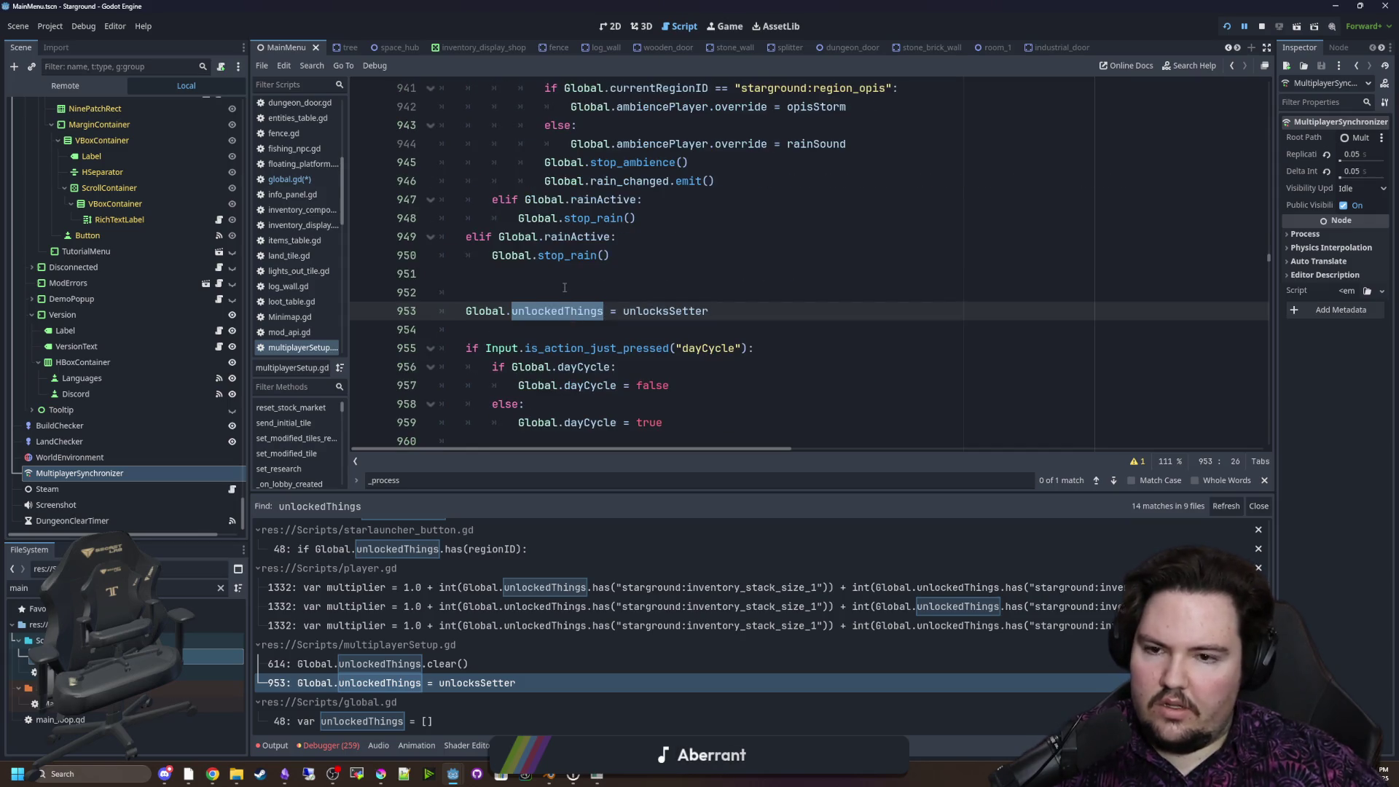
{"action": "left_click", "coordinate": [580, 292]}
{"action": "left_click_drag", "start_coordinate": [710, 311], "coordinate": [466, 311]}
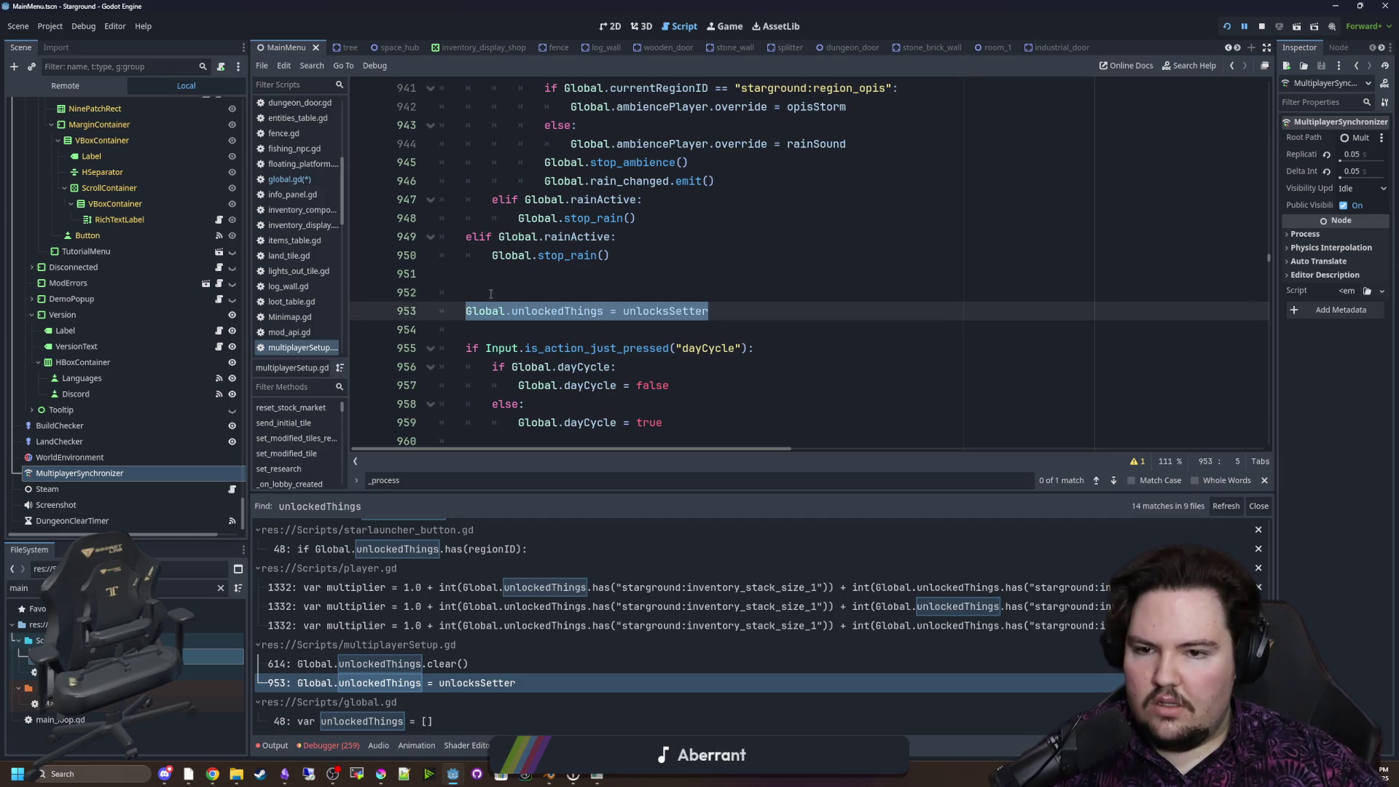
{"action": "left_click", "coordinate": [490, 292]}
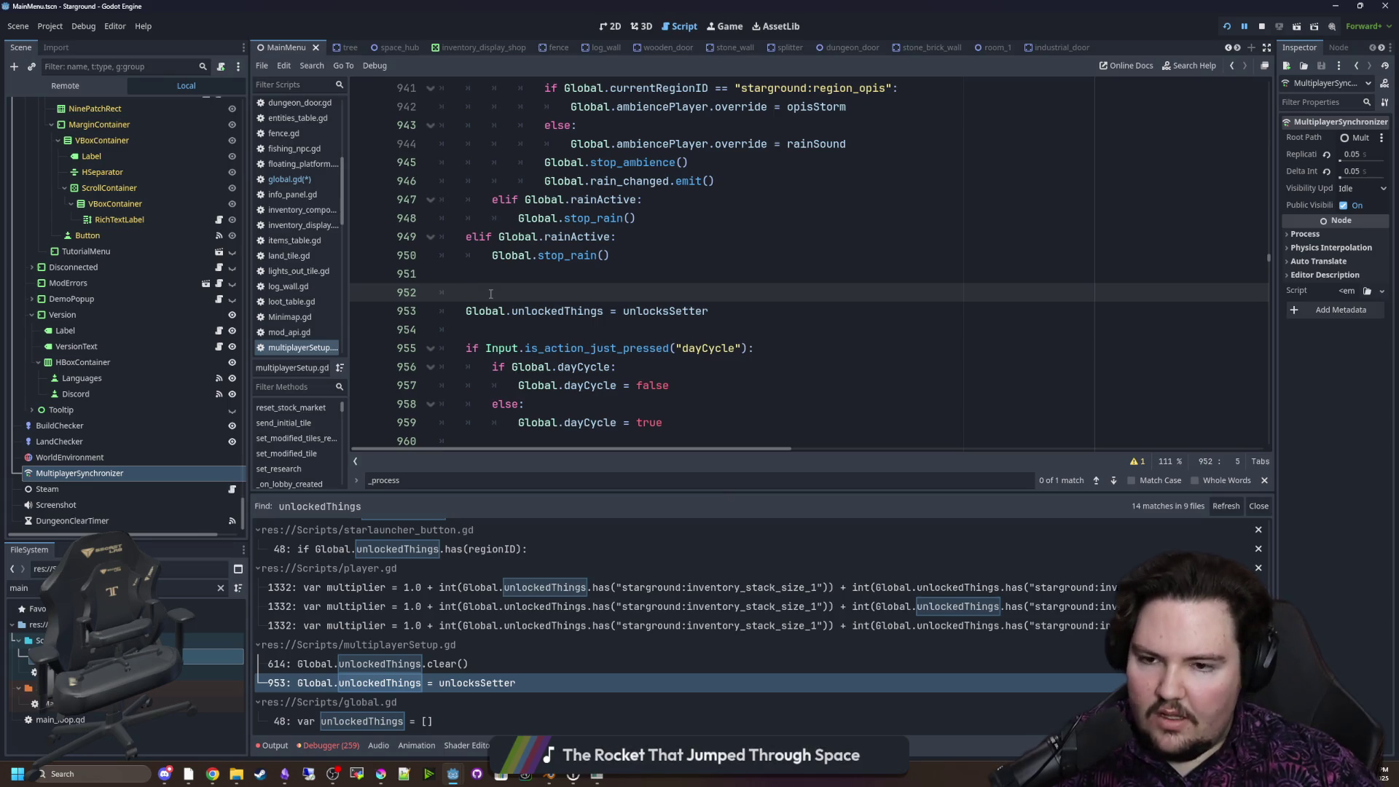
{"action": "key", "text": "Up"}
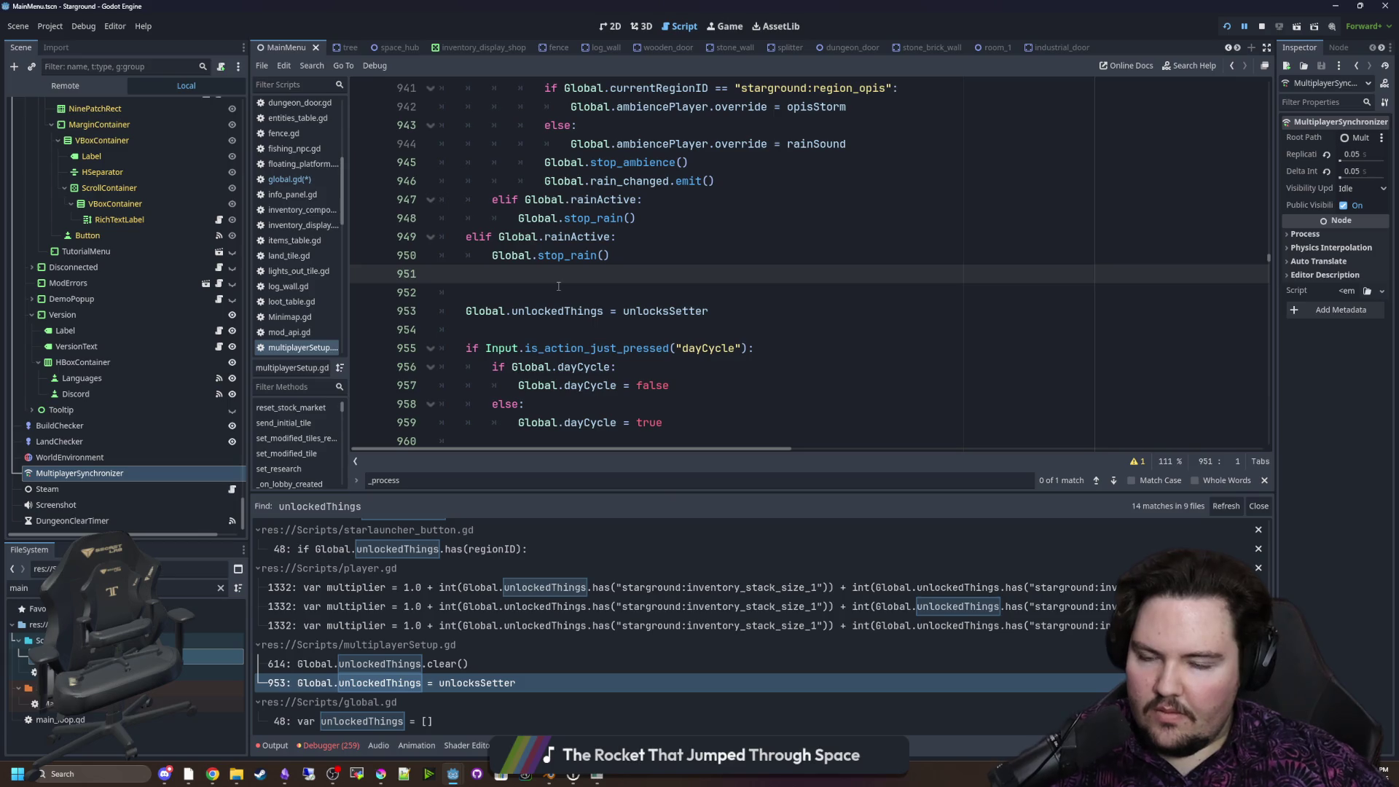
{"action": "key", "text": "BackSpace"}
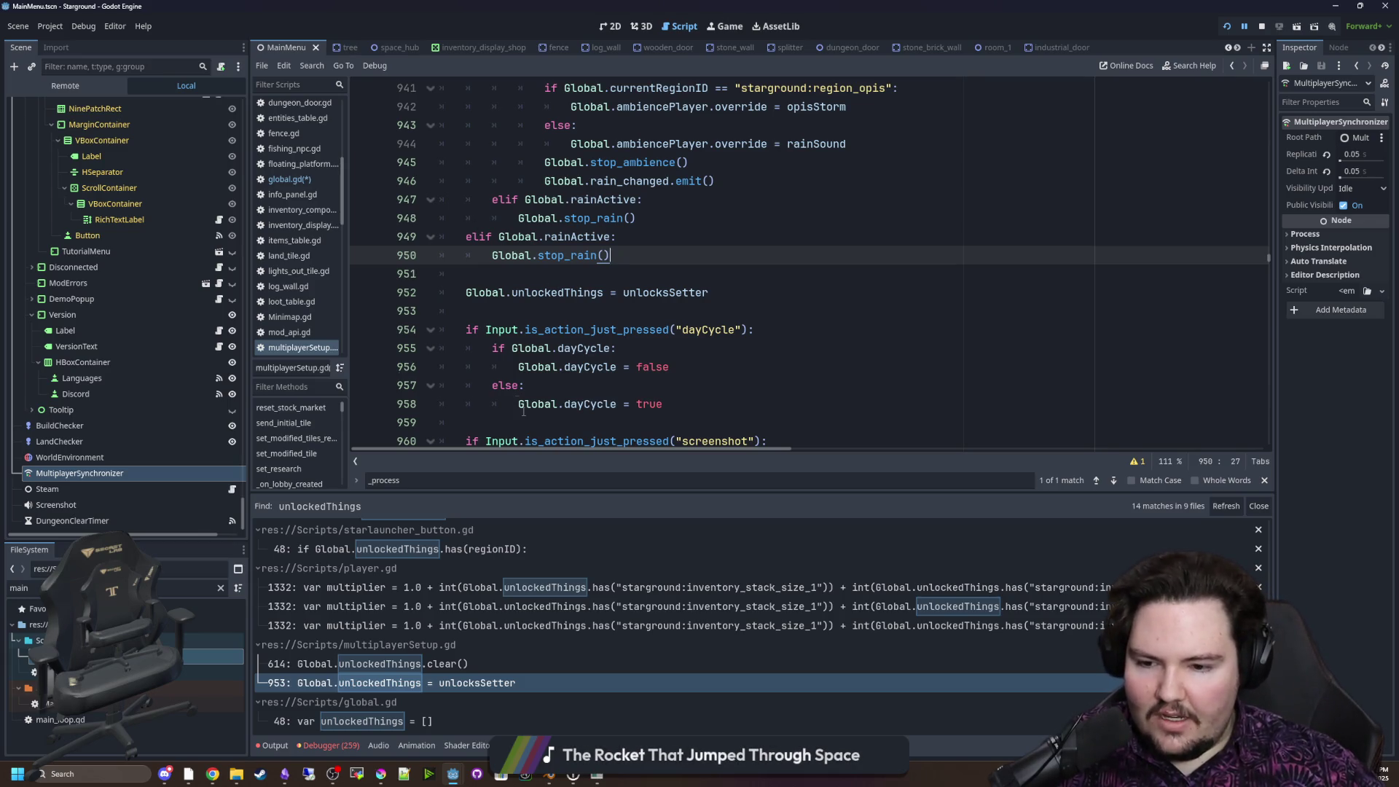
Check the thing_unlocked signal in global.gd, then return to multiplayerSetup.gd at line 953.
{"action": "left_click", "coordinate": [571, 310]}
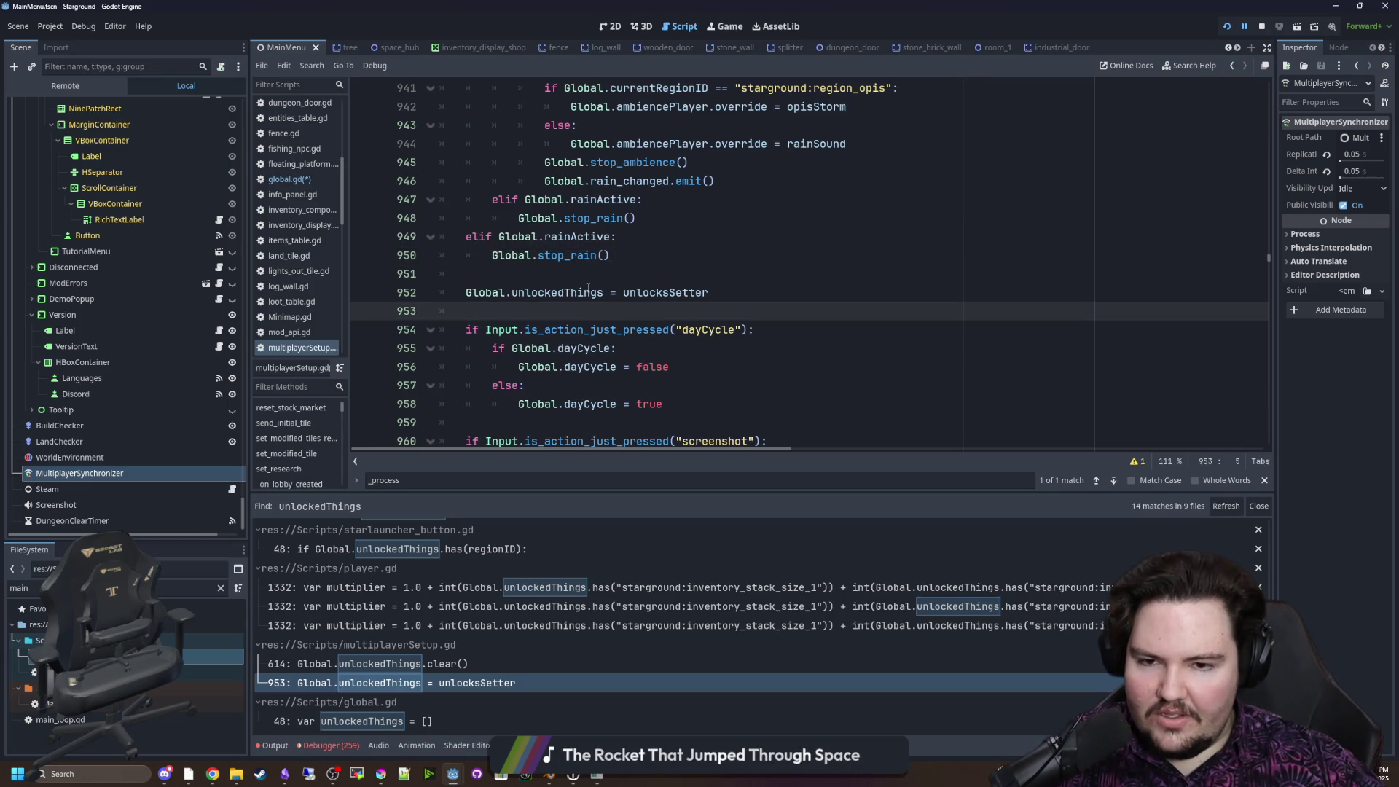
{"action": "left_click", "coordinate": [595, 278]}
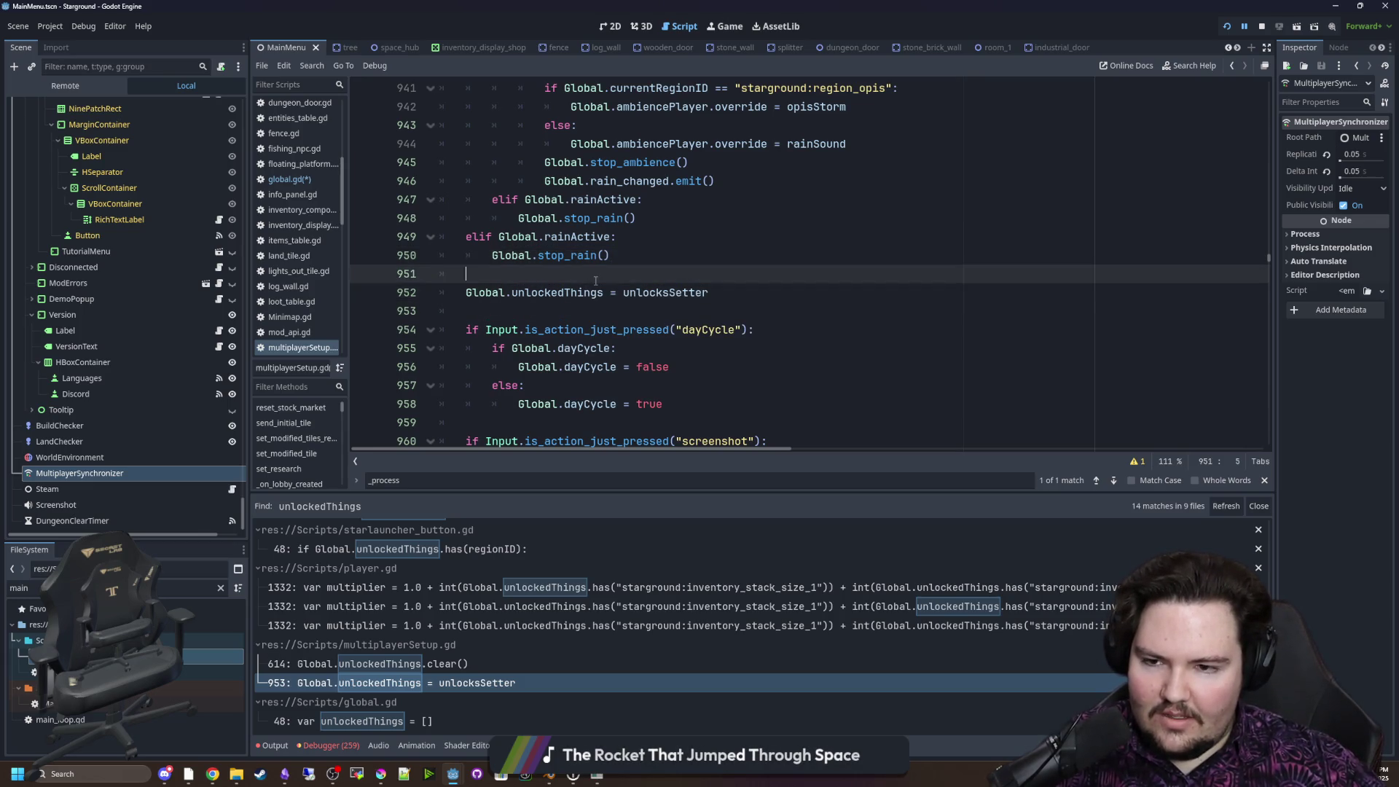
{"action": "left_click", "coordinate": [295, 178]}
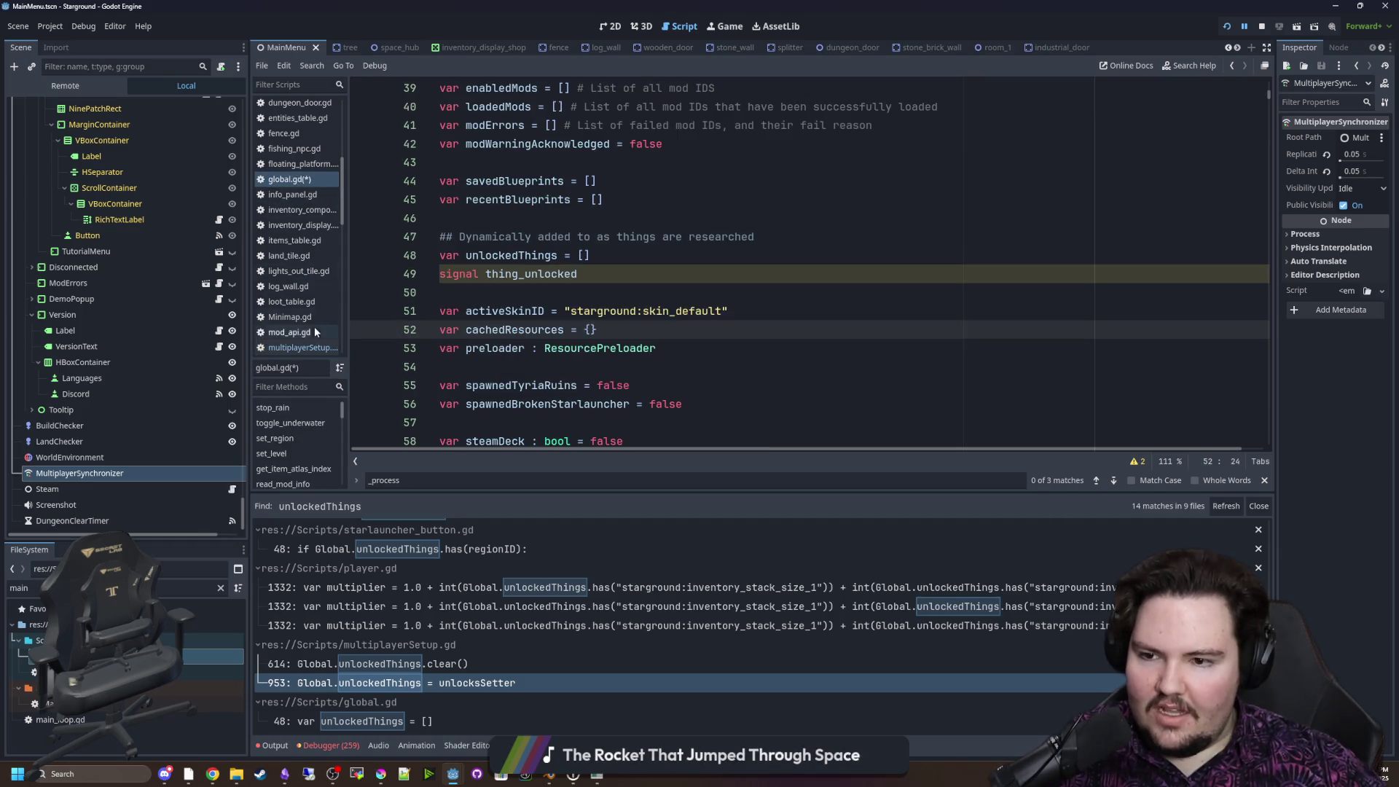
{"action": "left_click", "coordinate": [539, 292]}
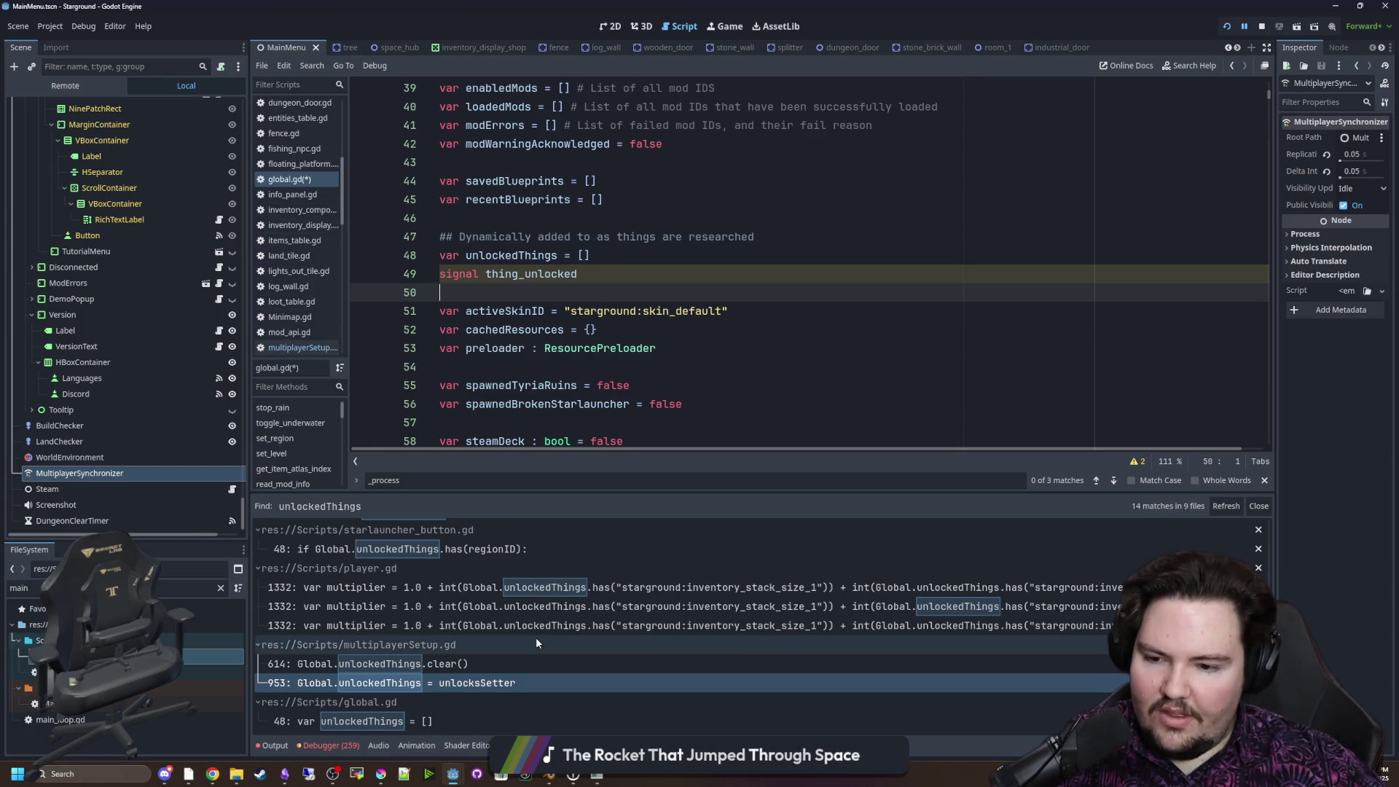
{"action": "left_click", "coordinate": [462, 684]}
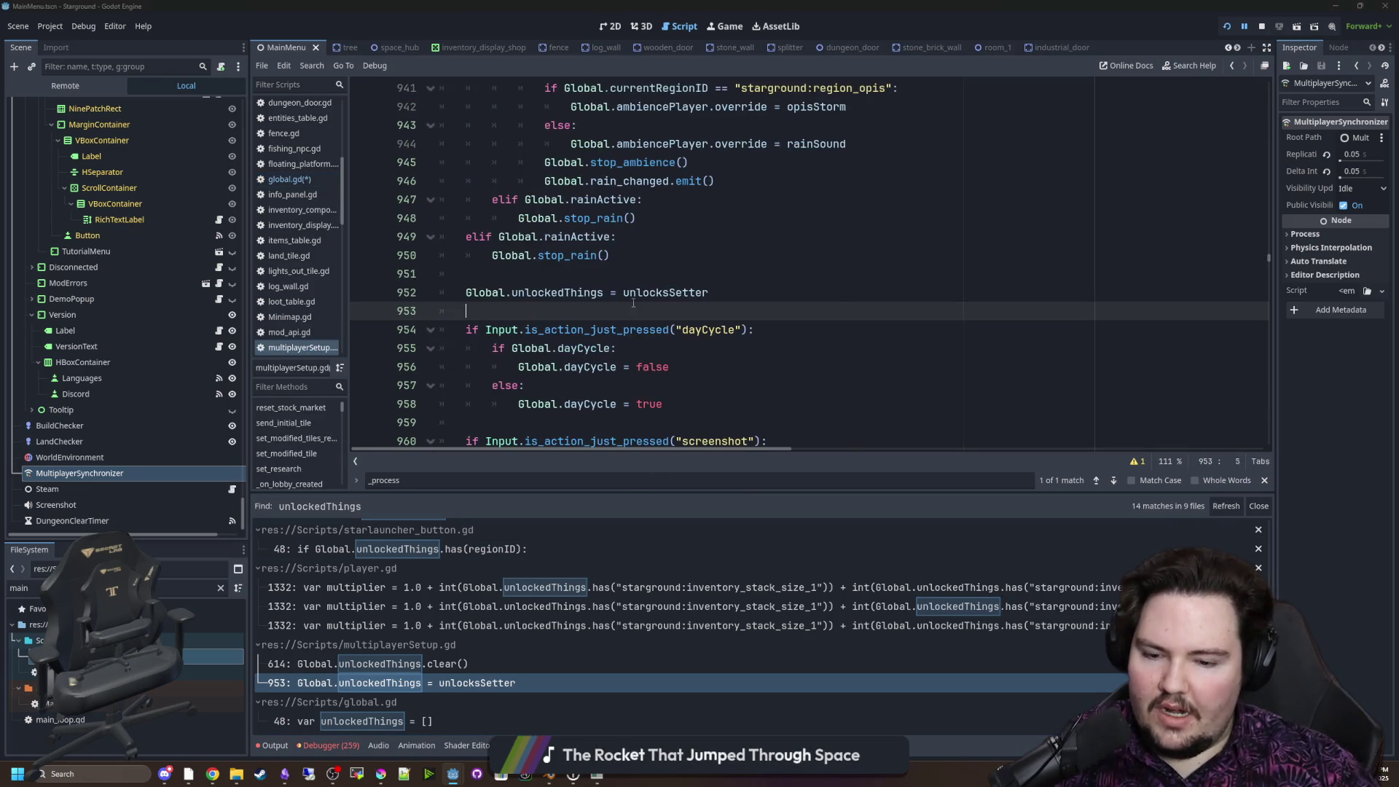
{"action": "key", "text": "ctrl+shift+f"}
{"action": "type", "text": "unlocked"}
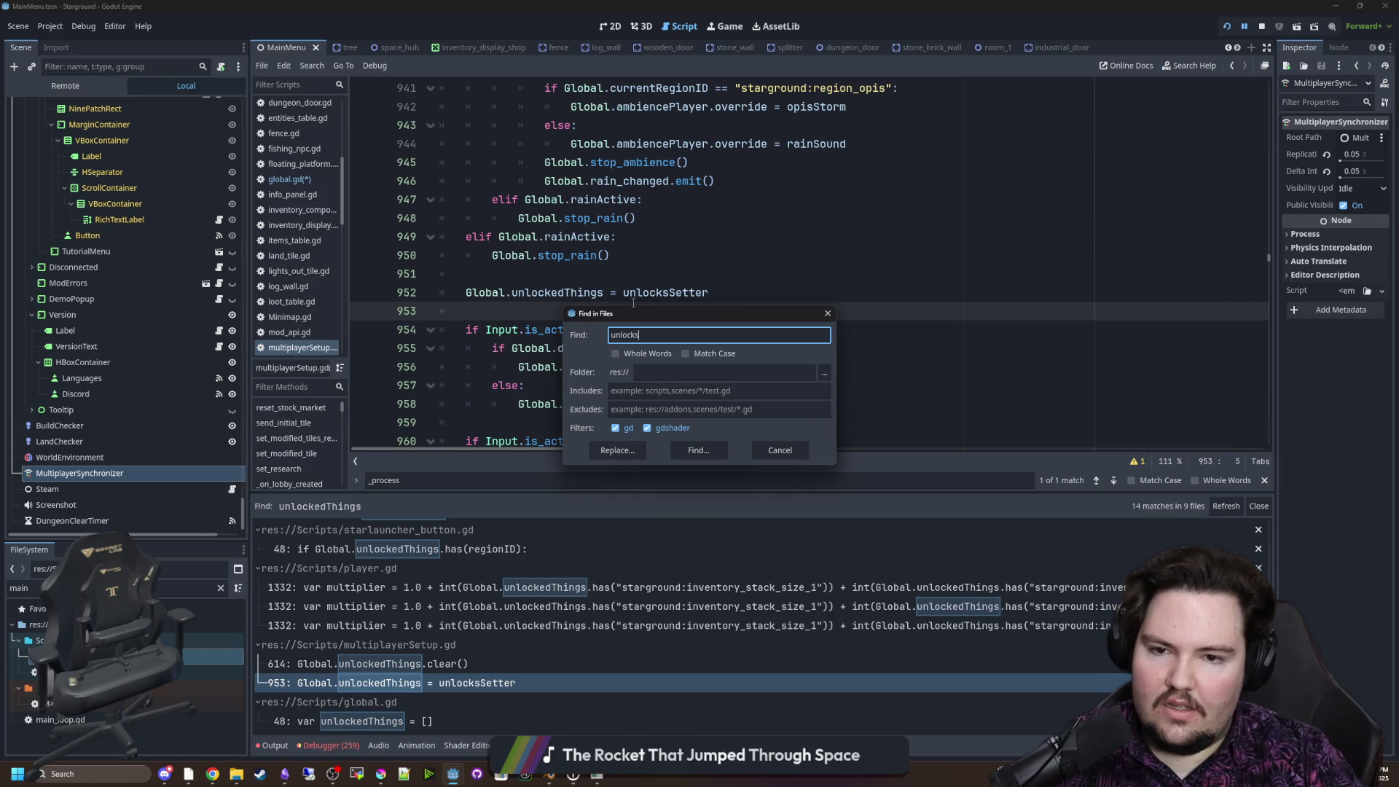
{"action": "key", "text": "Escape"}
{"action": "key", "text": "ctrl+shift+f"}
{"action": "type", "text": "unlocksSetter"}
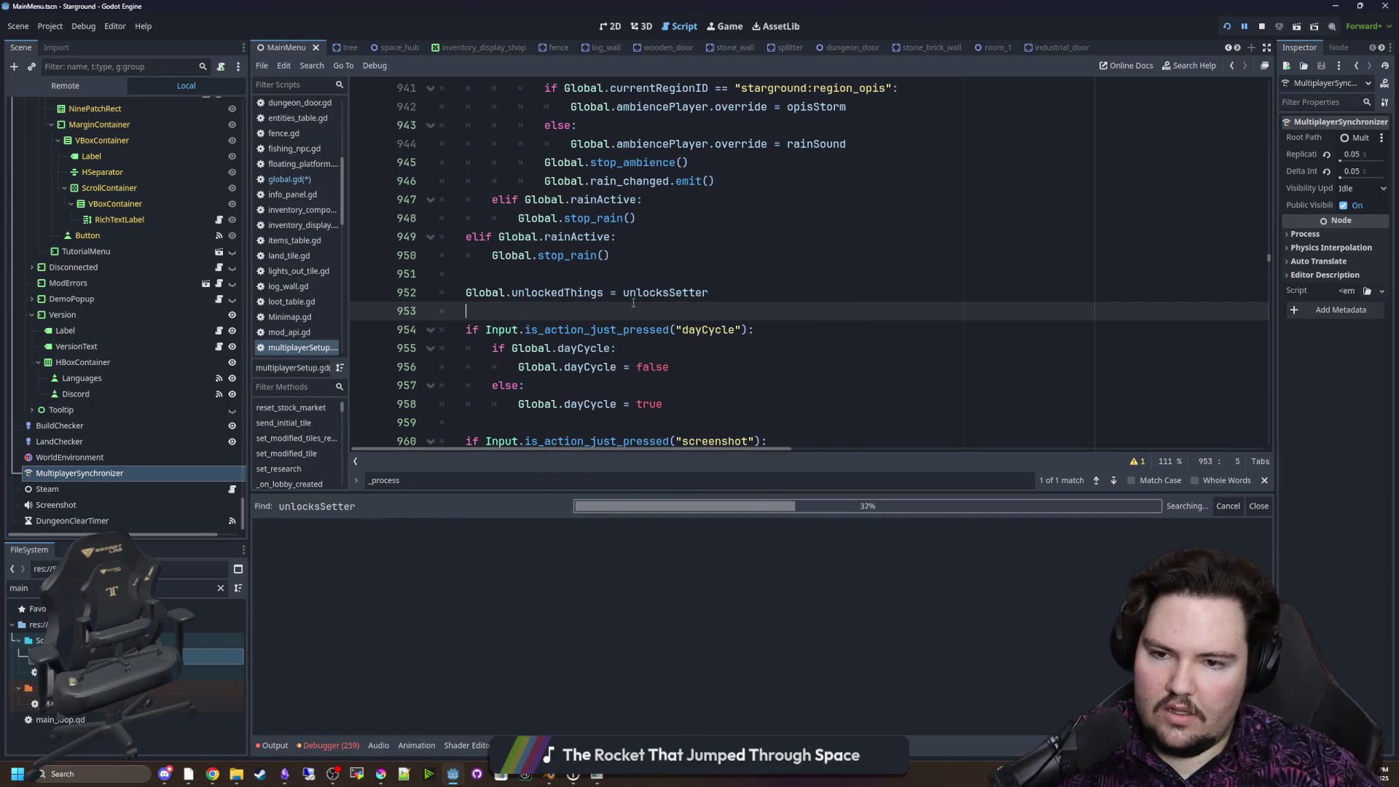
{"action": "key", "text": "Return"}
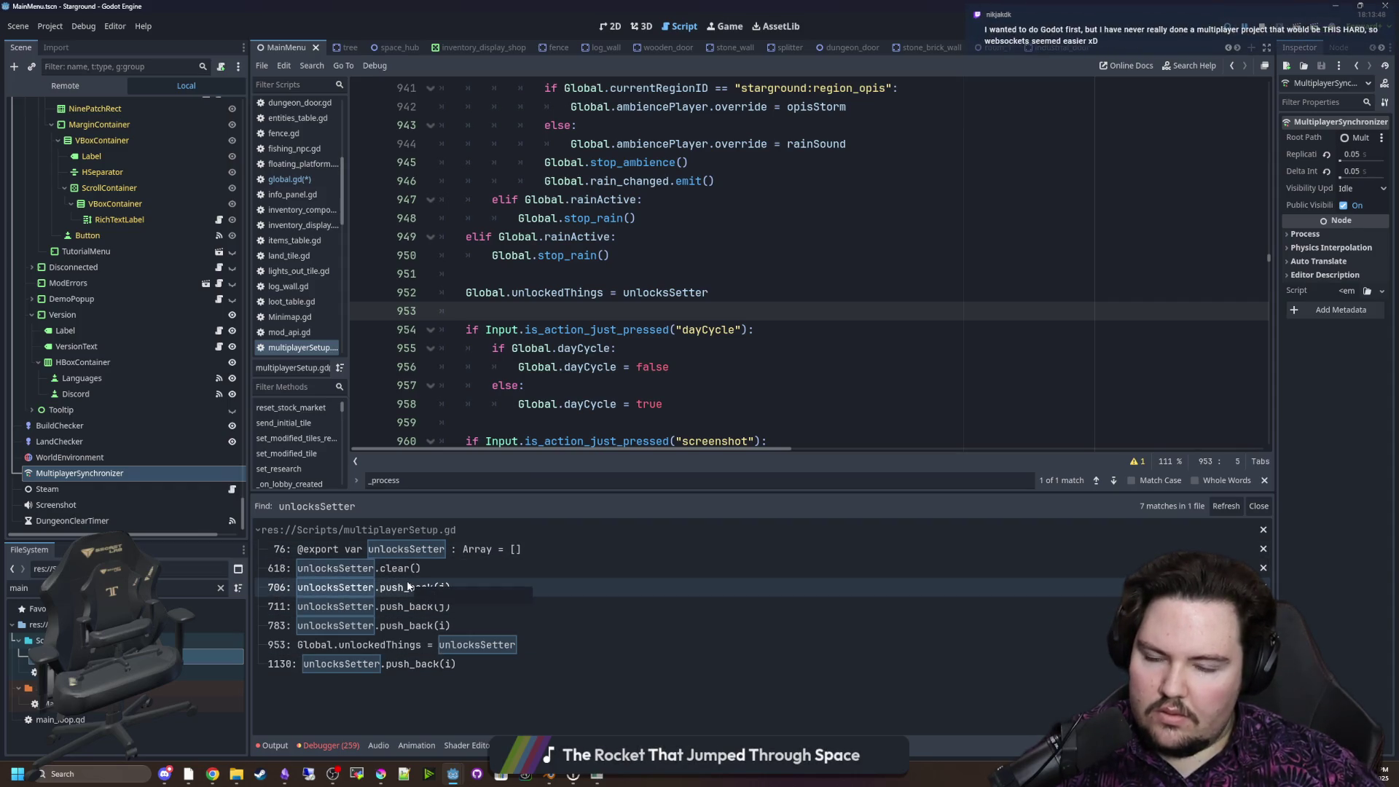
{"action": "left_click", "coordinate": [92, 482]}
{"action": "left_click", "coordinate": [92, 474]}
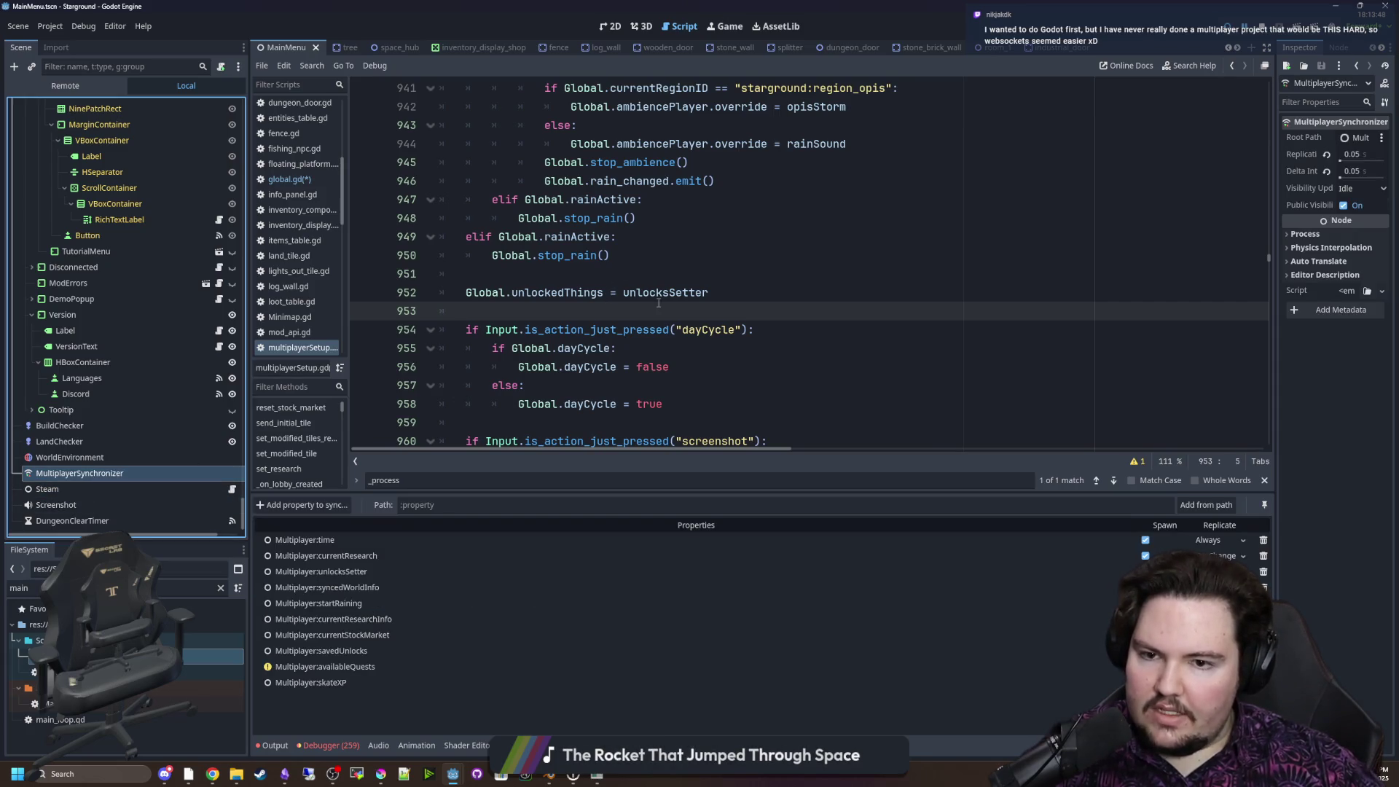
{"action": "left_click", "coordinate": [551, 276]}
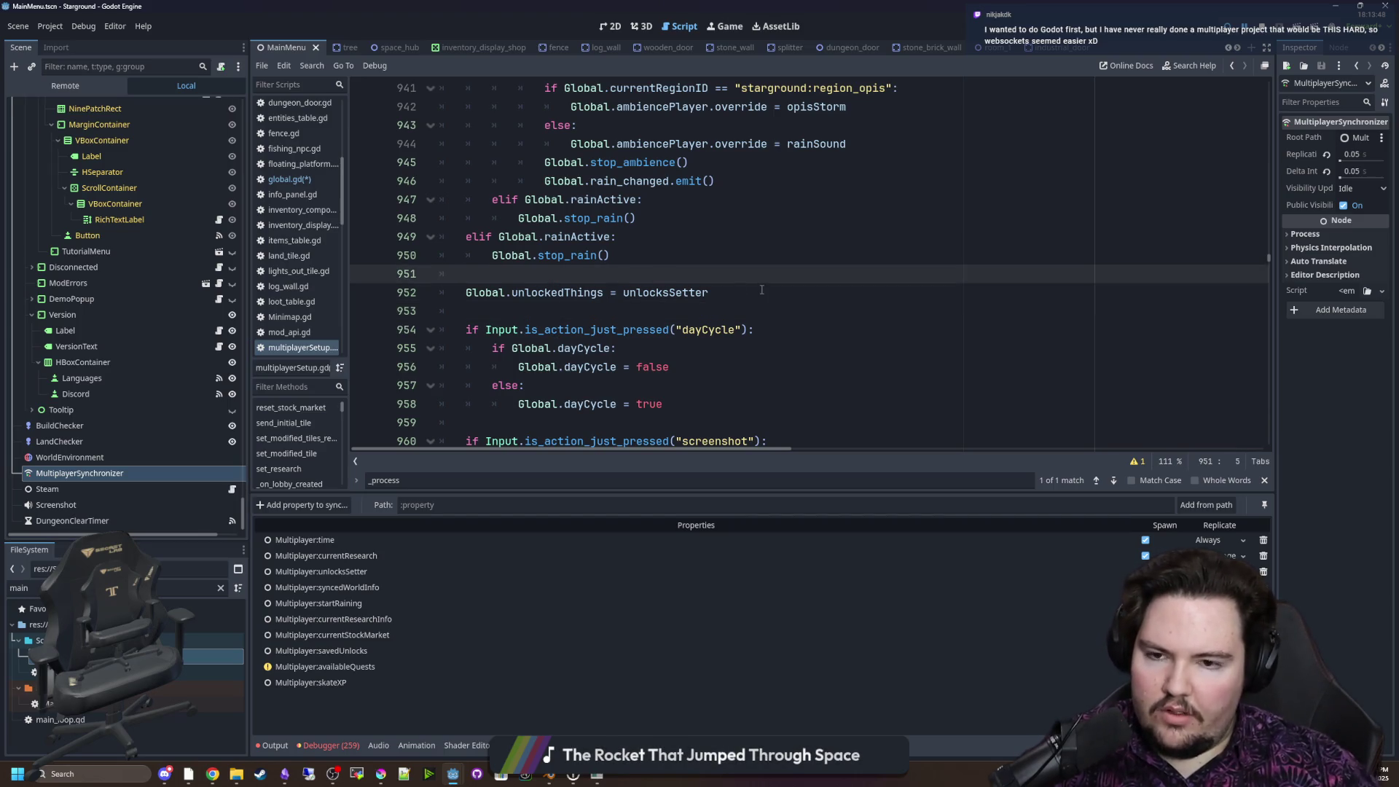
{"action": "key", "text": "Return"}
{"action": "key", "text": "Return"}
{"action": "key", "text": "Up"}
Write 'for i in unlocksSetter:' with a push_back(i) when i is missing from Global.unlockedThings.
{"action": "type", "text": "for i in unl"}
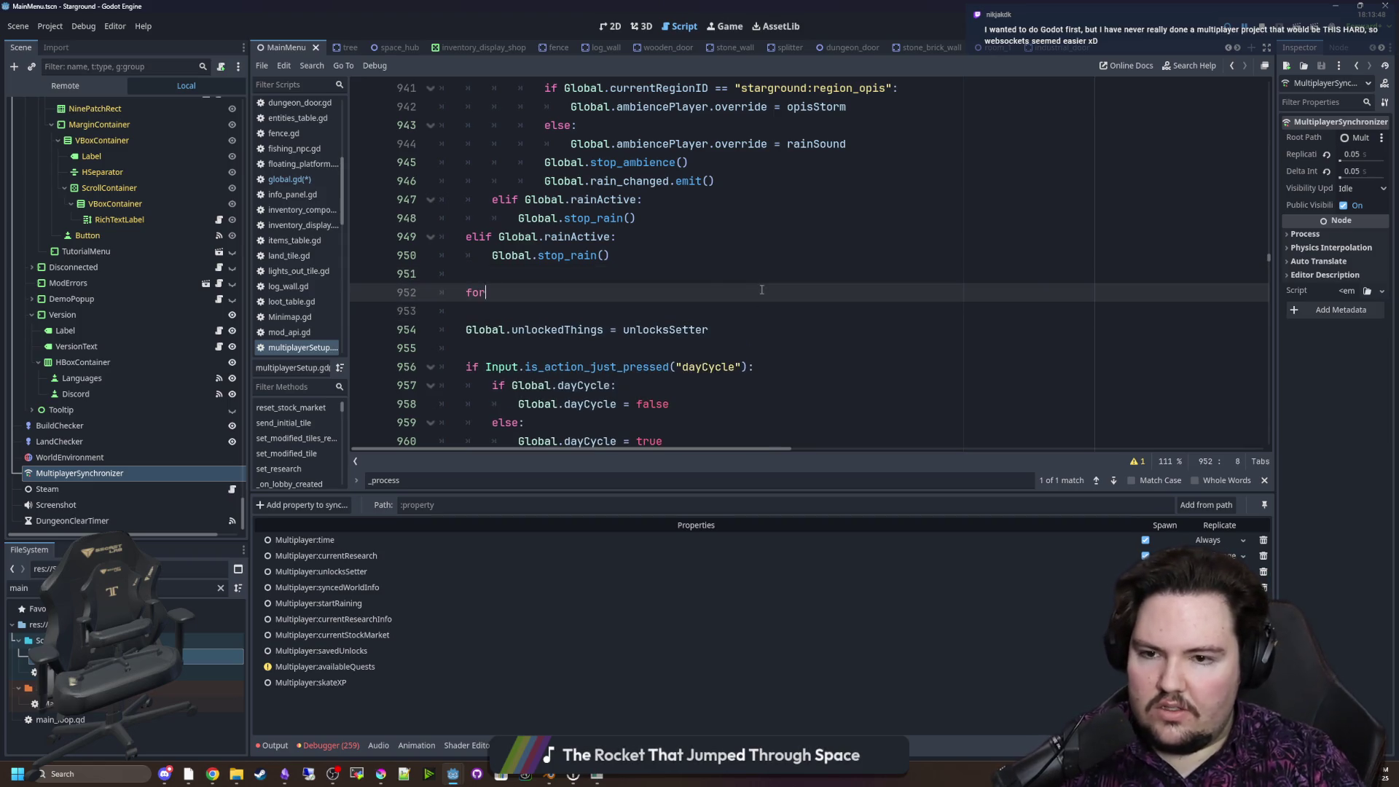
{"action": "type", "text": "ocksSetter:"}
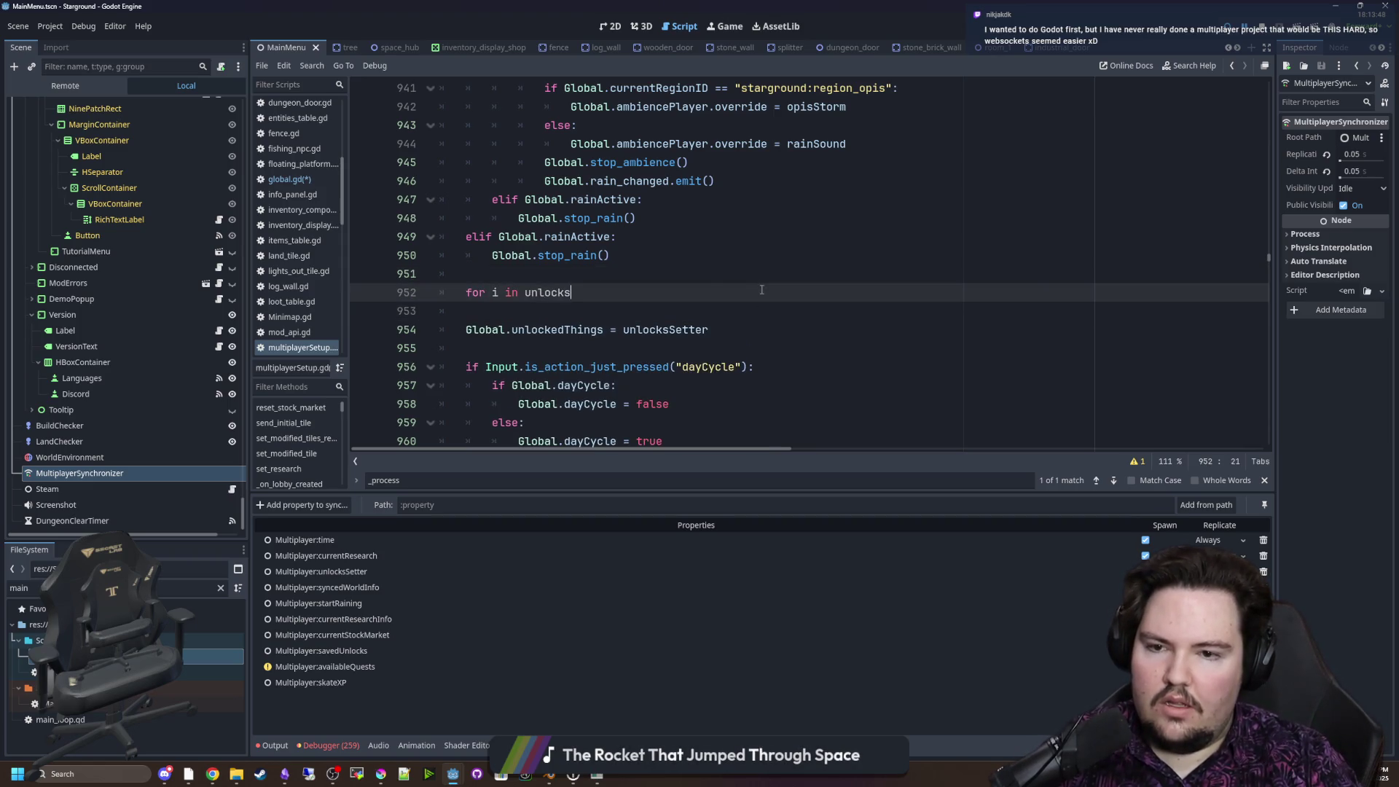
{"action": "key", "text": "Return"}
{"action": "type", "text": "if Global.unlocke"}
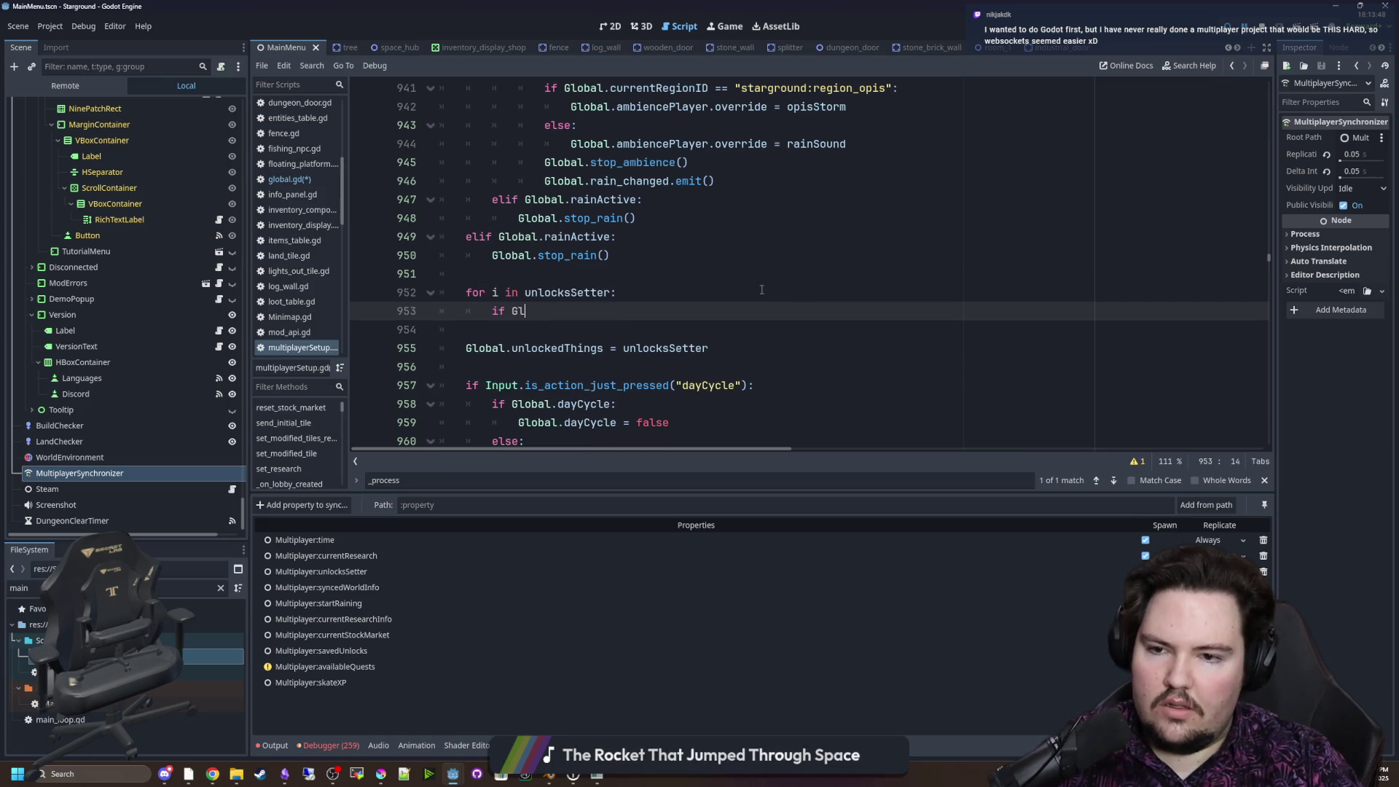
{"action": "type", "text": "dThin"}
{"action": "key", "text": "Return"}
{"action": "type", "text": ".has(i"}
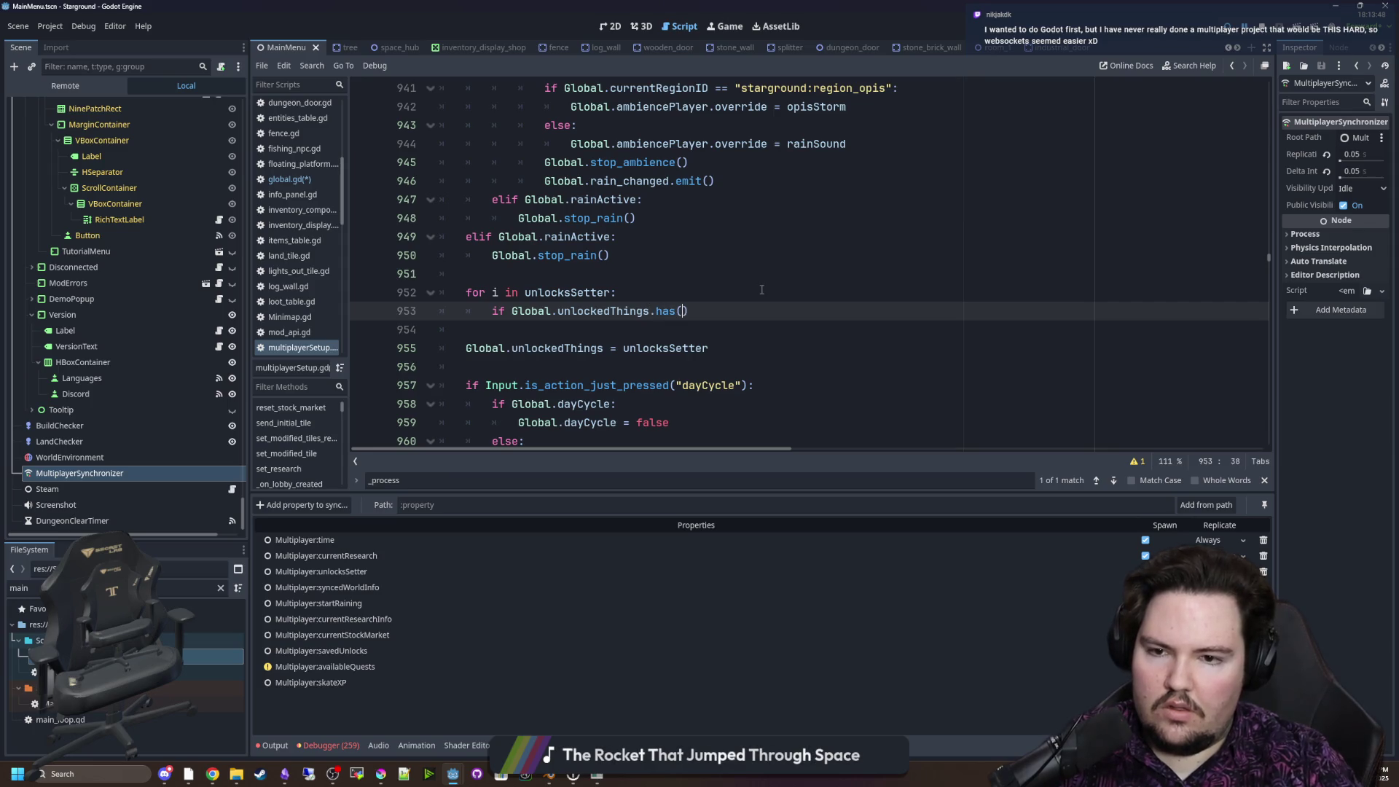
{"action": "left_click", "coordinate": [506, 311]}
{"action": "type", "text": "!"}
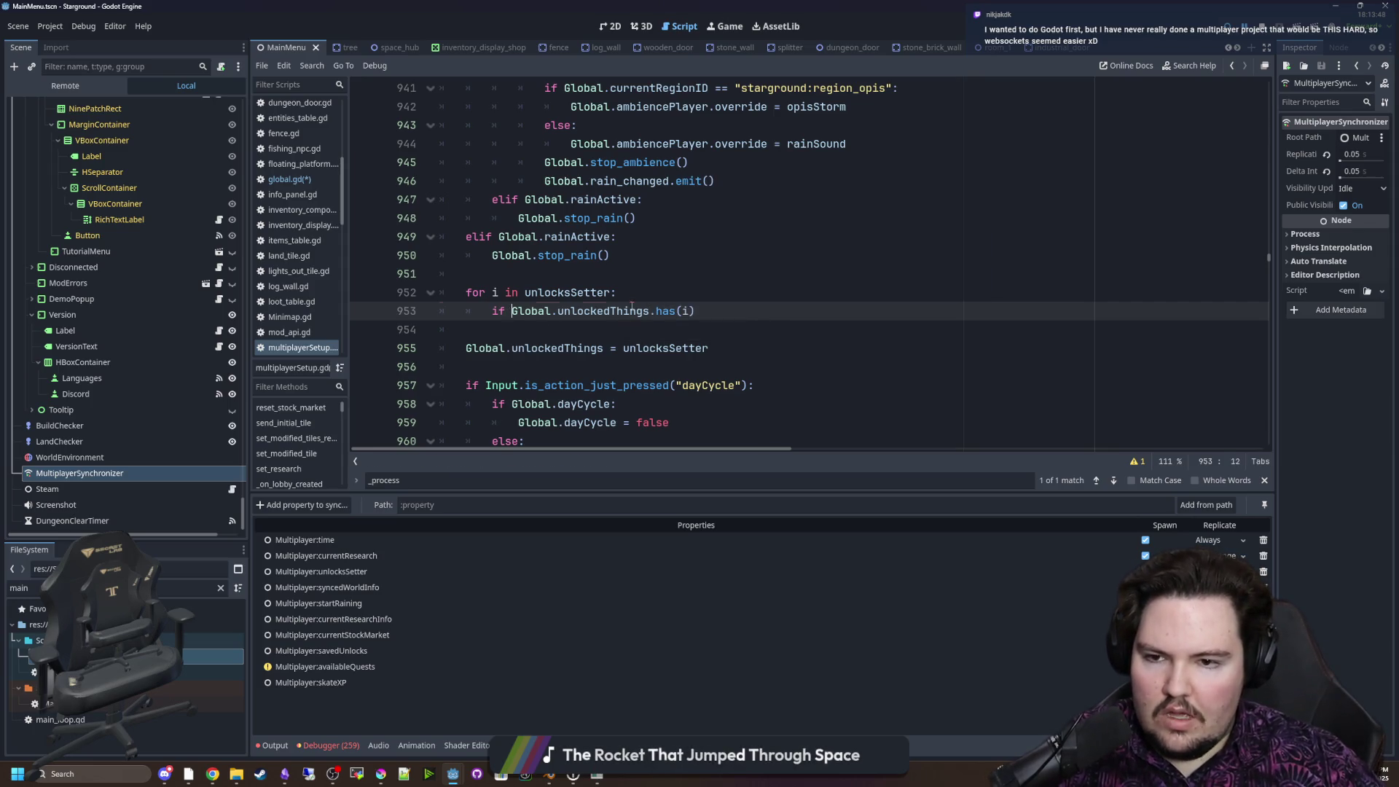
{"action": "left_click", "coordinate": [714, 311]}
{"action": "key", "text": "Return"}
{"action": "type", "text": "Global."}
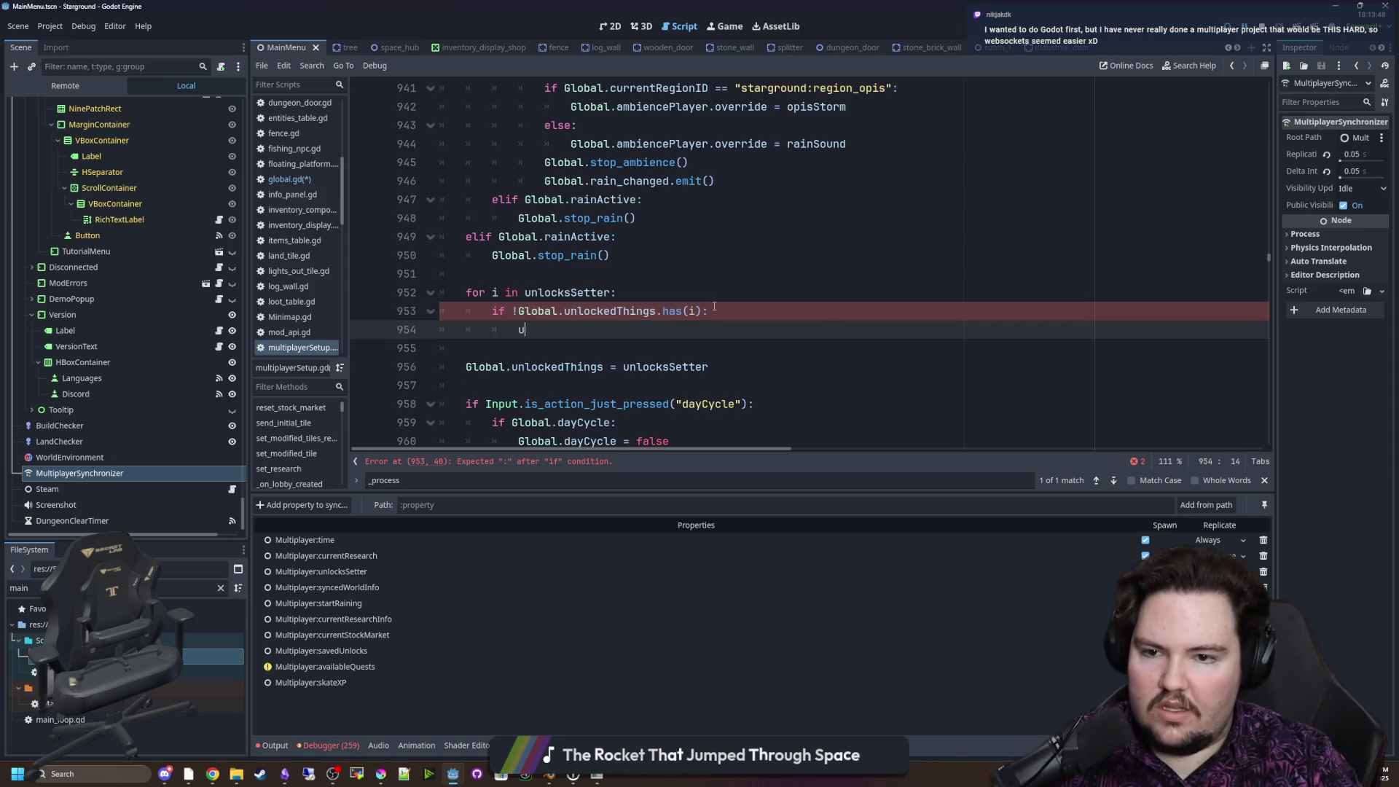
{"action": "type", "text": "unlockedThinks"}
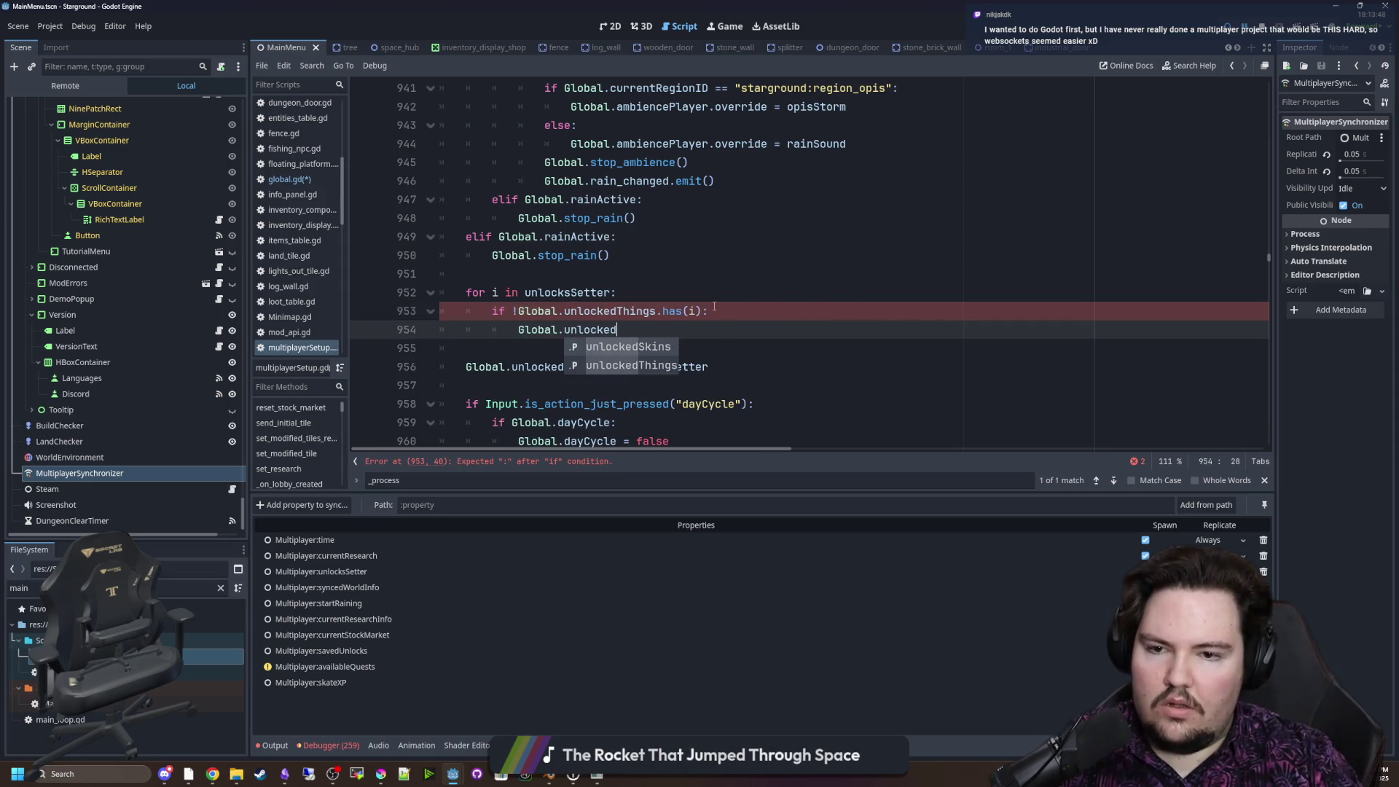
{"action": "type", "text": ".push_back"}
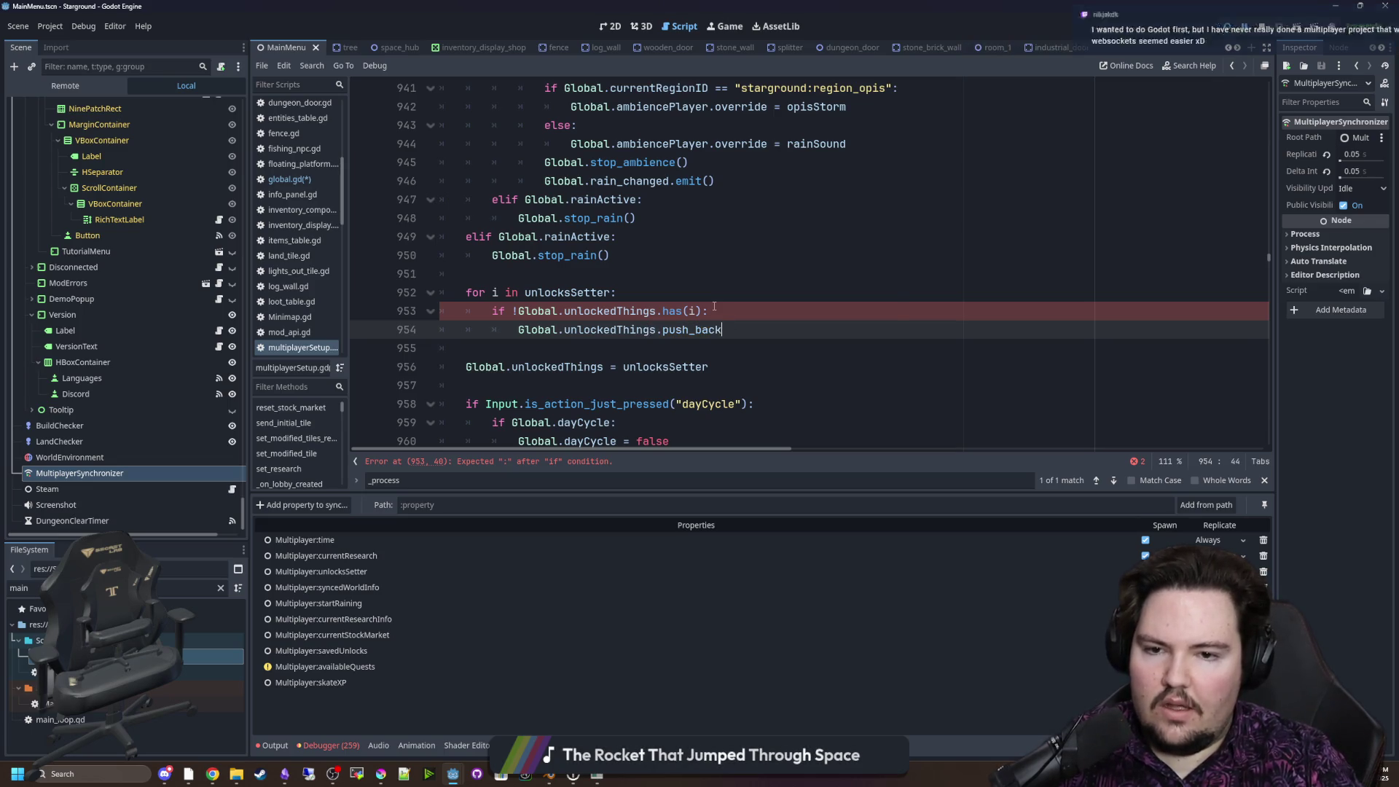
{"action": "type", "text": "(i)"}
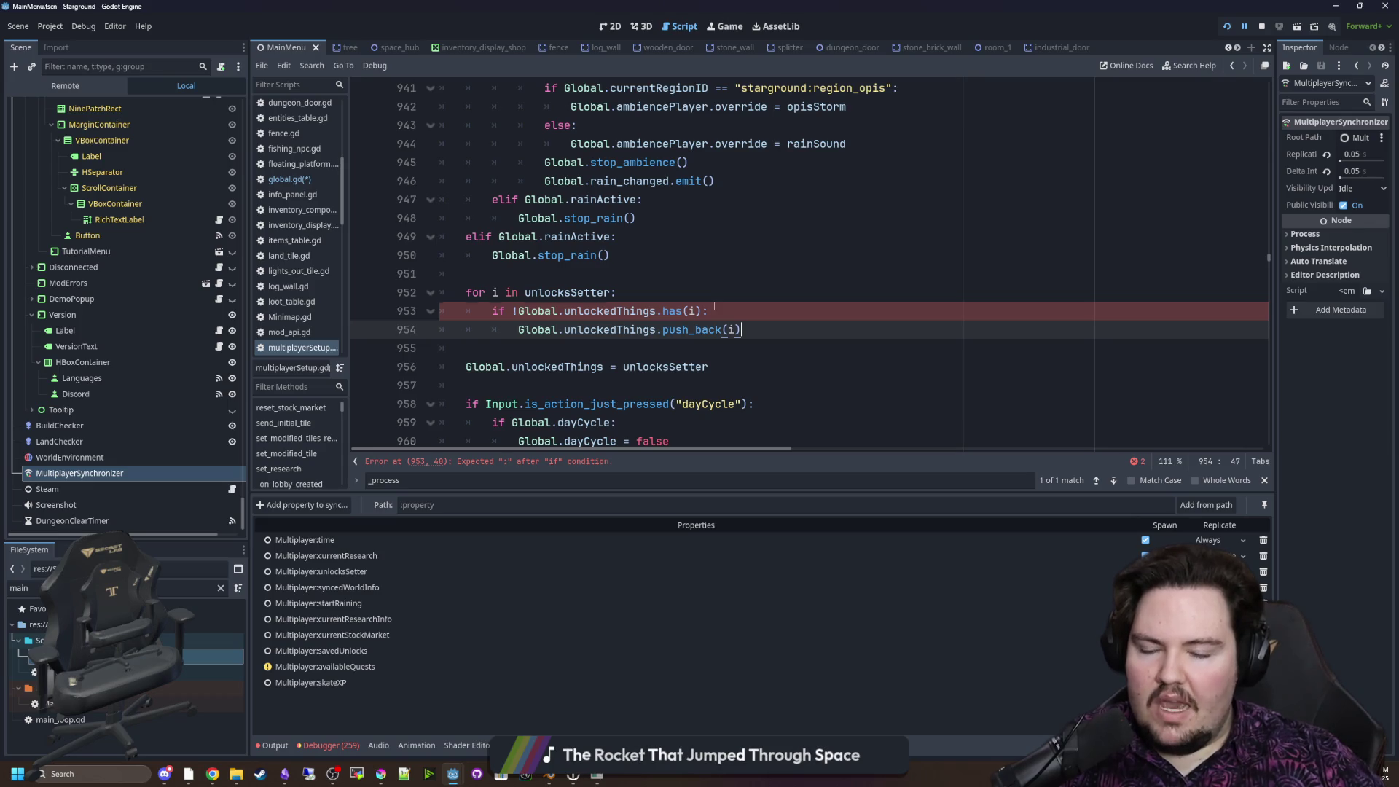
{"action": "key", "text": "Return"}
Add 'Global.thing_unlocked.emit(i)' inside the if block, checking and saving global.gd.
{"action": "type", "text": "Global.unl"}
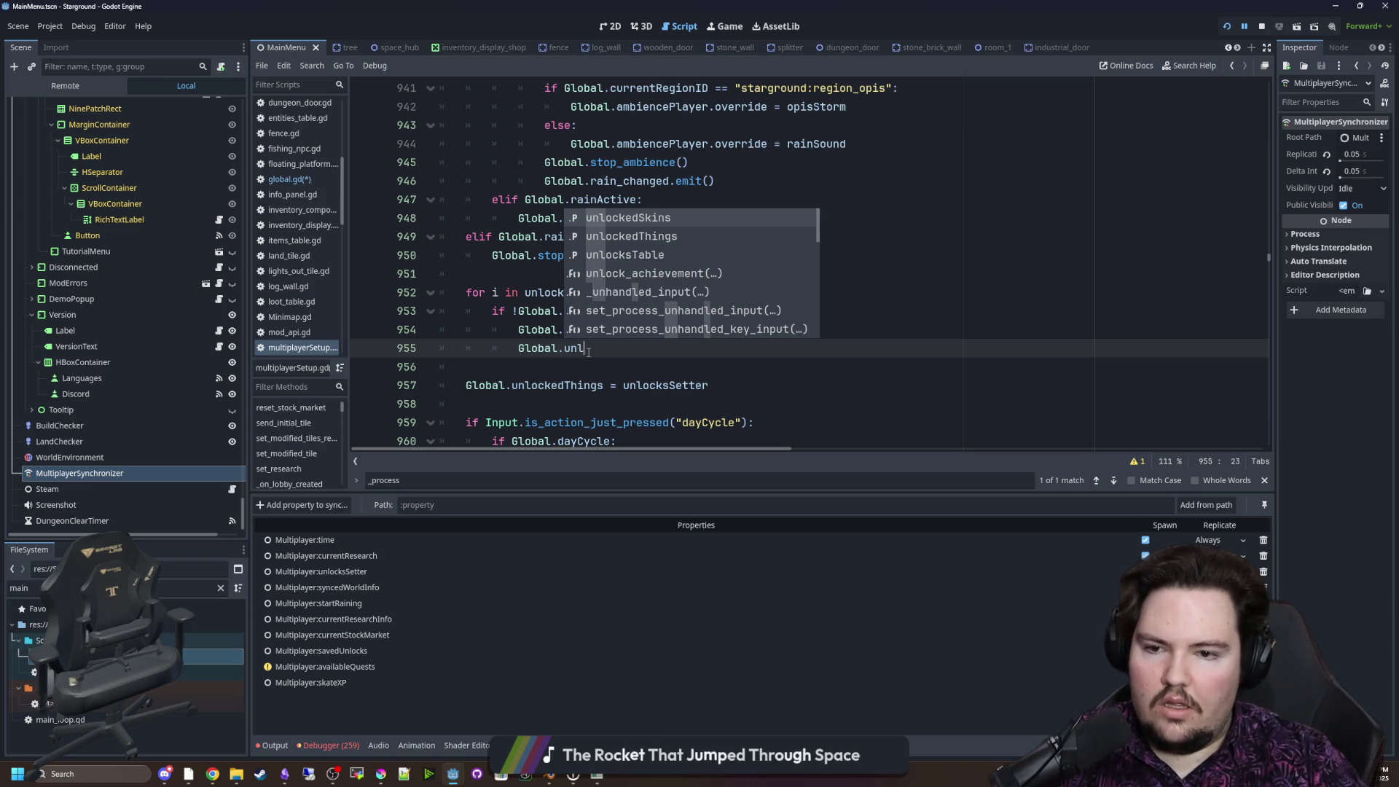
{"action": "key", "text": "BackSpace"}
{"action": "key", "text": "BackSpace"}
{"action": "key", "text": "BackSpace"}
{"action": "type", "text": "thing"}
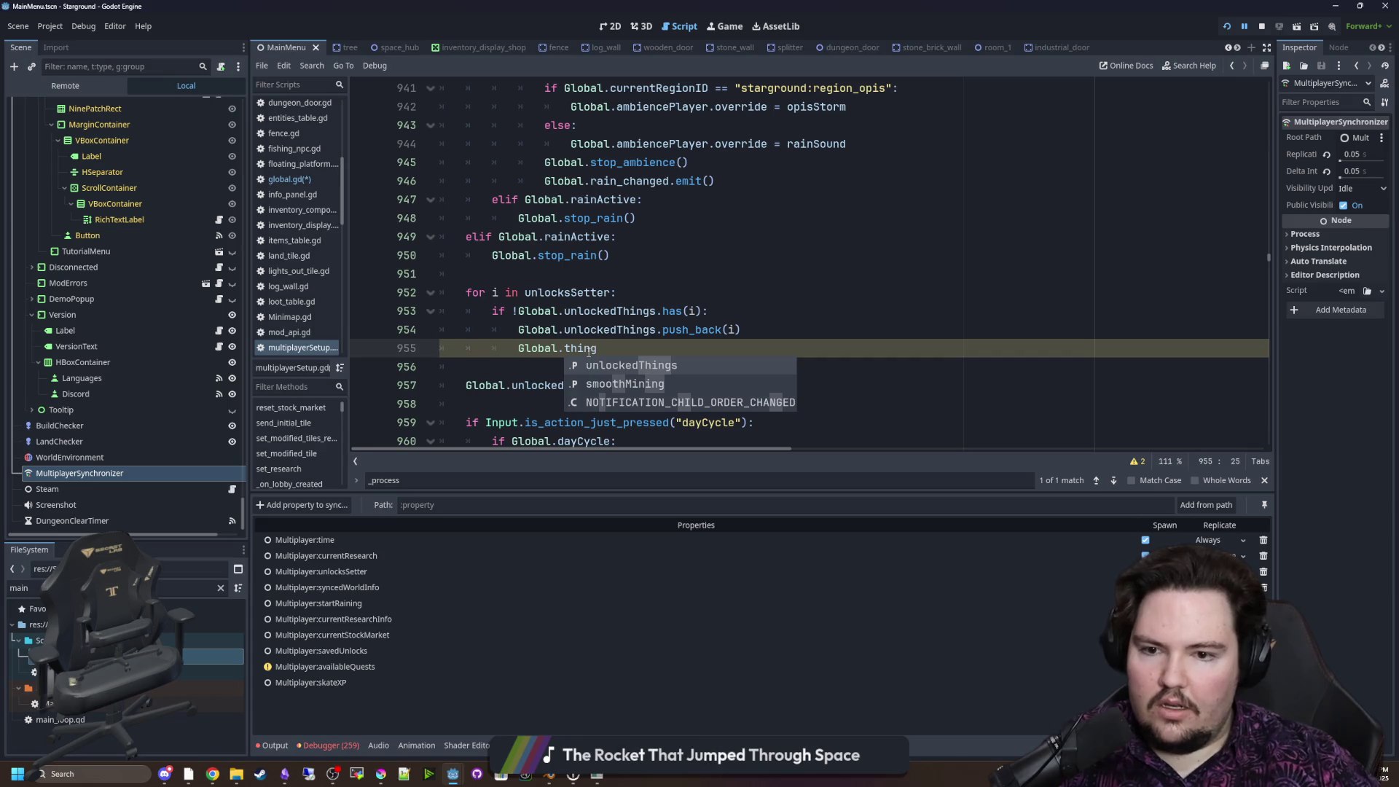
{"action": "type", "text": "_unlock"}
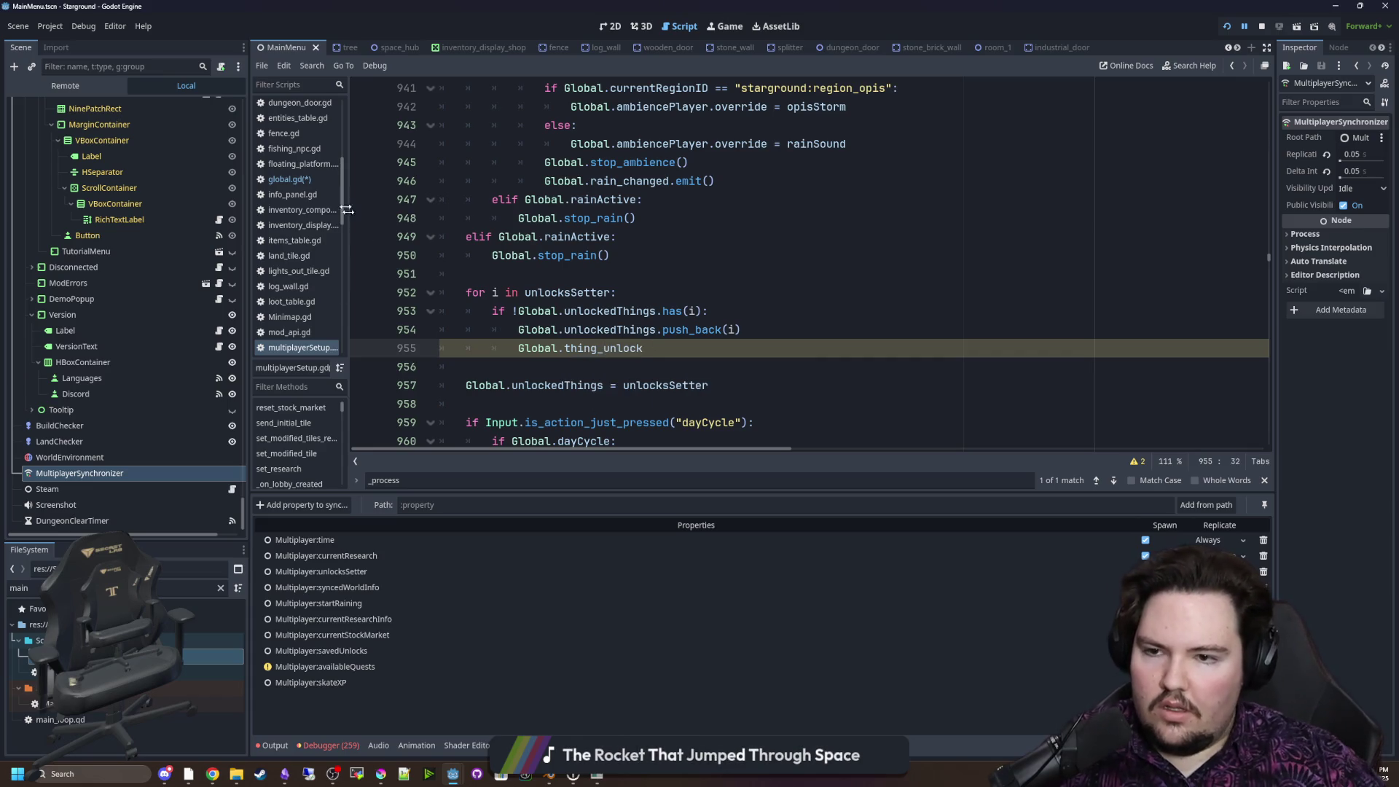
{"action": "left_click", "coordinate": [289, 178]}
{"action": "left_click", "coordinate": [656, 235]}
{"action": "key", "text": "ctrl+s"}
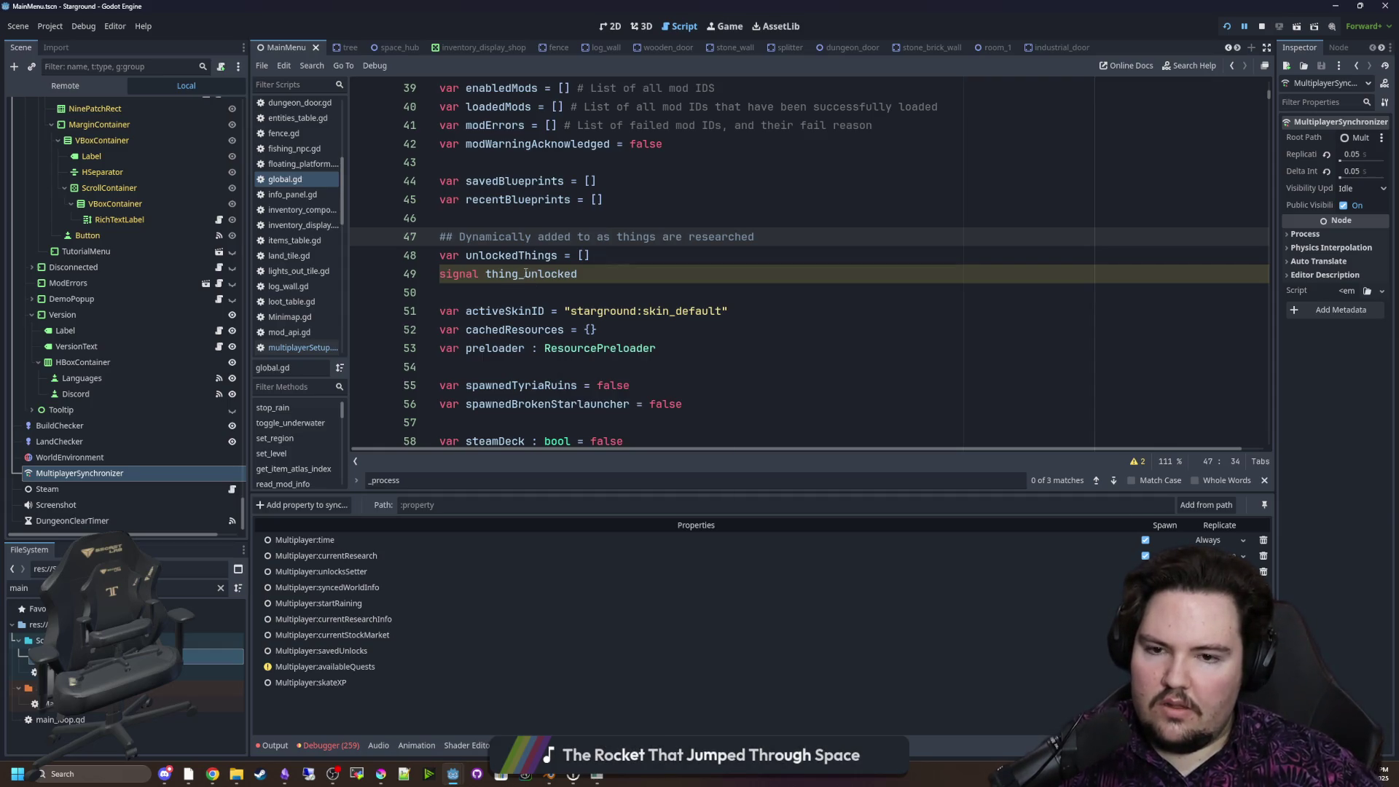
{"action": "double_click", "coordinate": [525, 273]}
{"action": "left_click", "coordinate": [286, 347]}
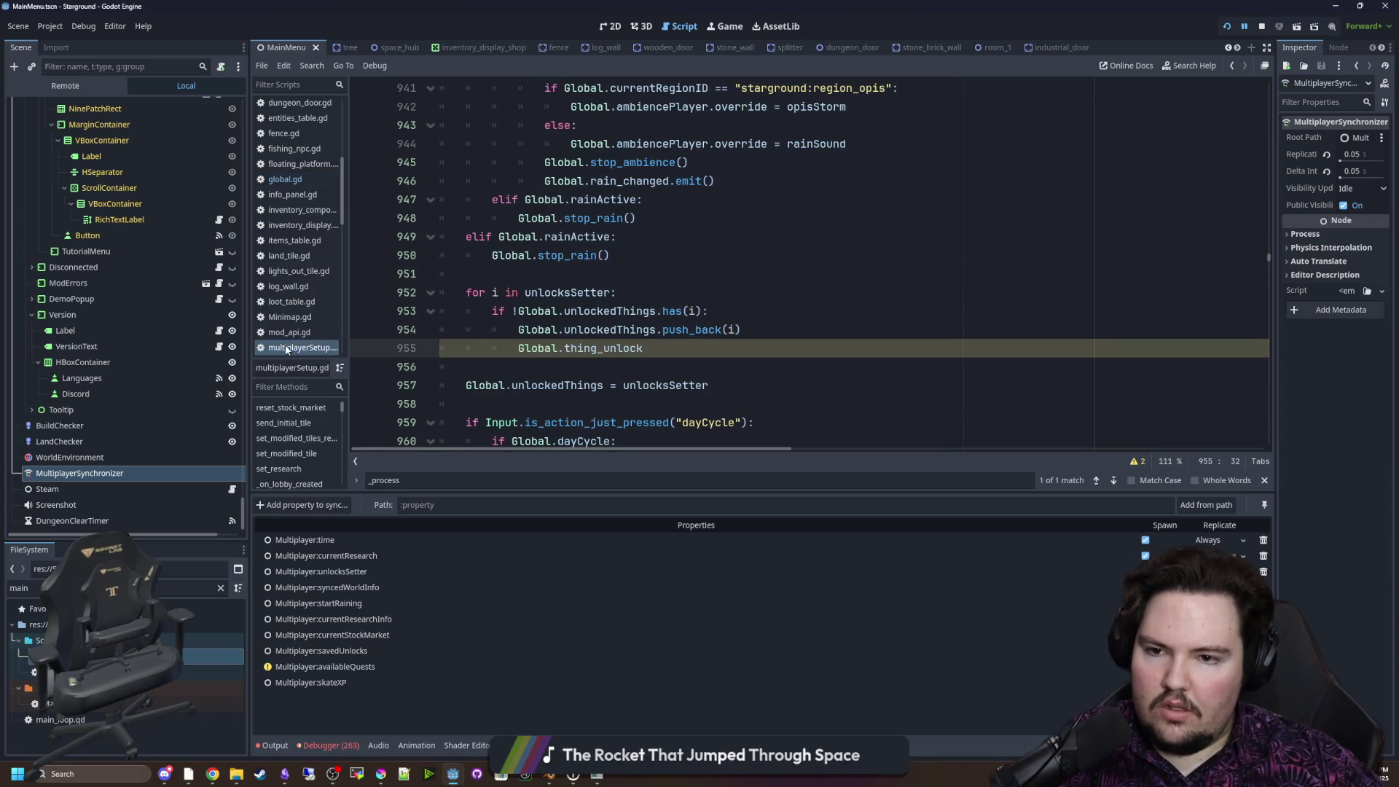
{"action": "type", "text": "ed.emit(i)"}
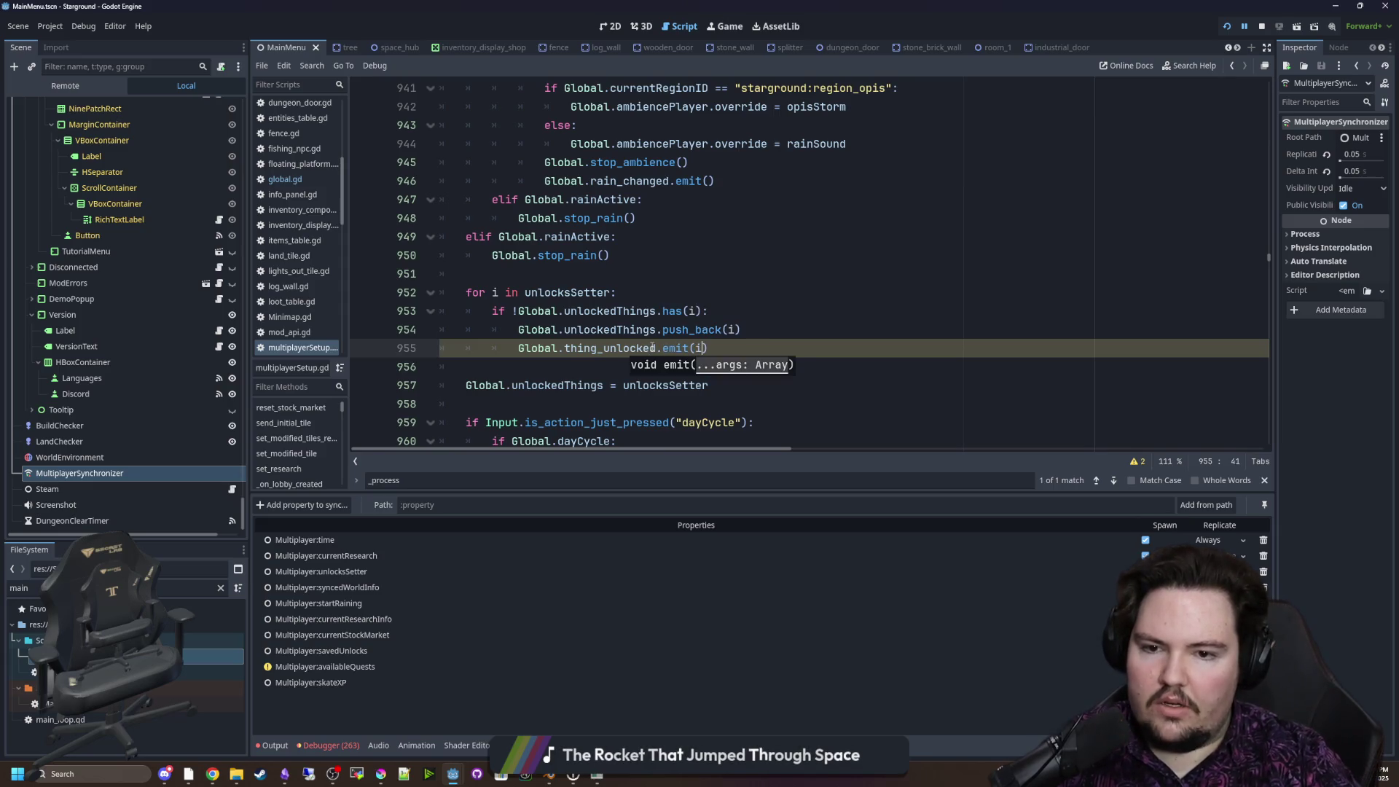
{"action": "left_click", "coordinate": [592, 200]}
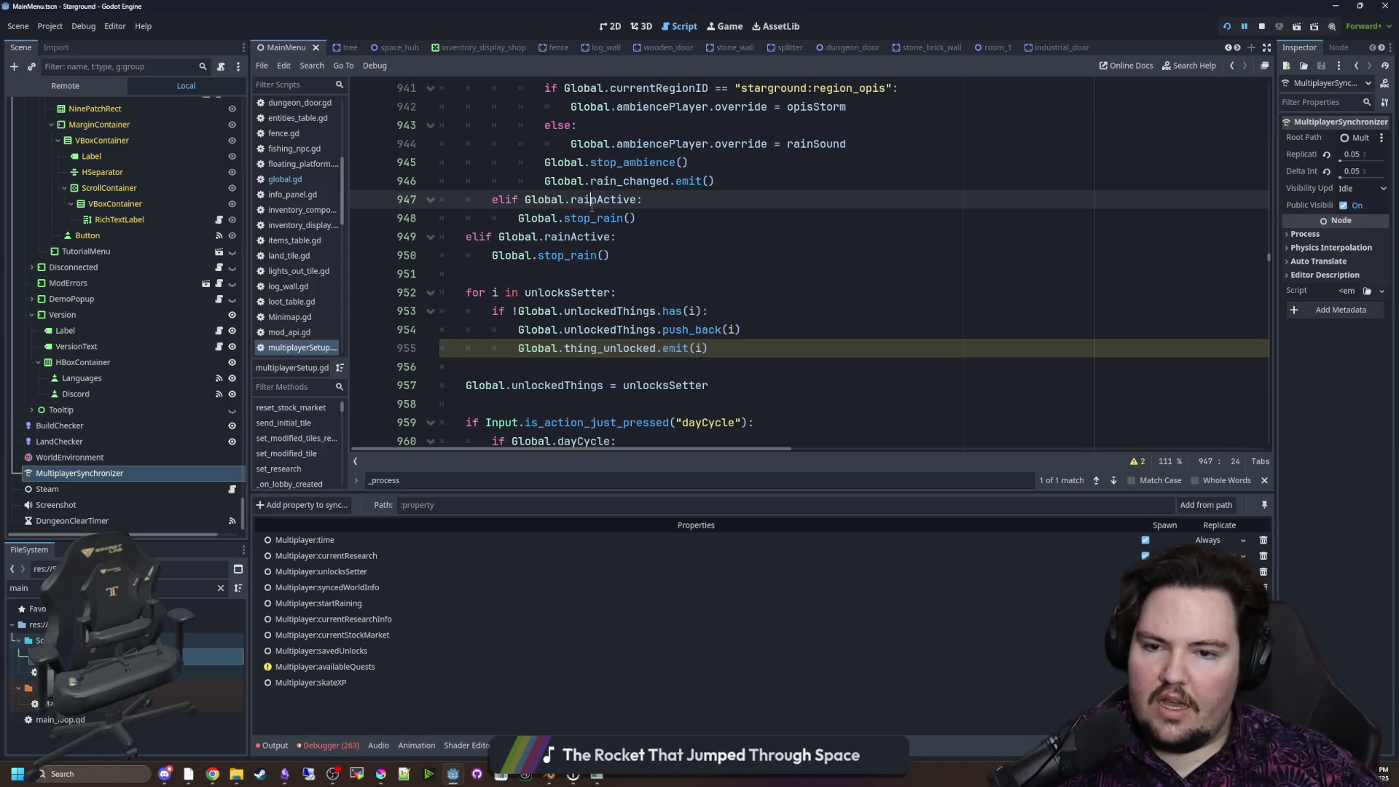
{"action": "left_click", "coordinate": [641, 349], "text": "ctrl"}
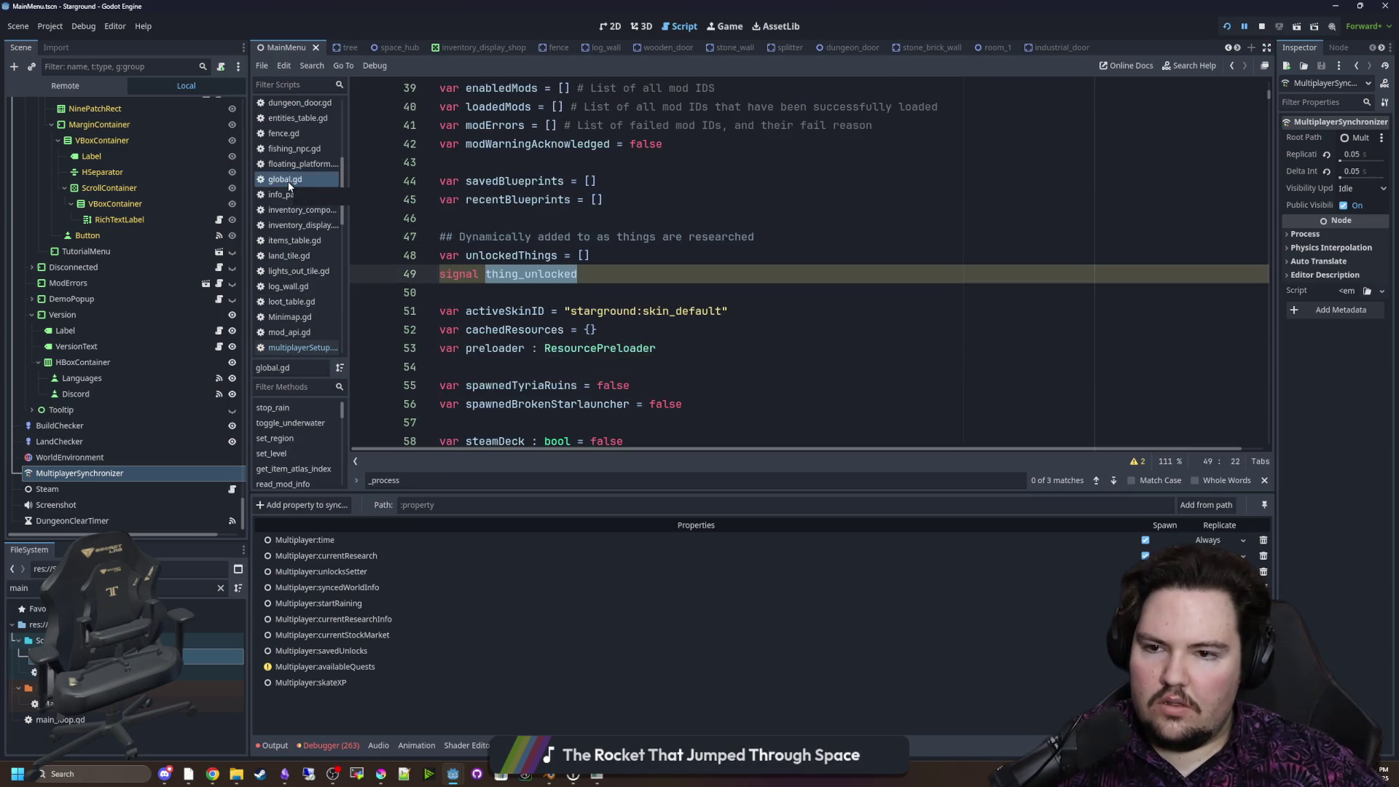
Give the thing_unlocked signal a thingID parameter, save, and go back to multiplayerSetup.gd.
{"action": "left_click", "coordinate": [659, 282]}
{"action": "type", "text": "(thingID"}
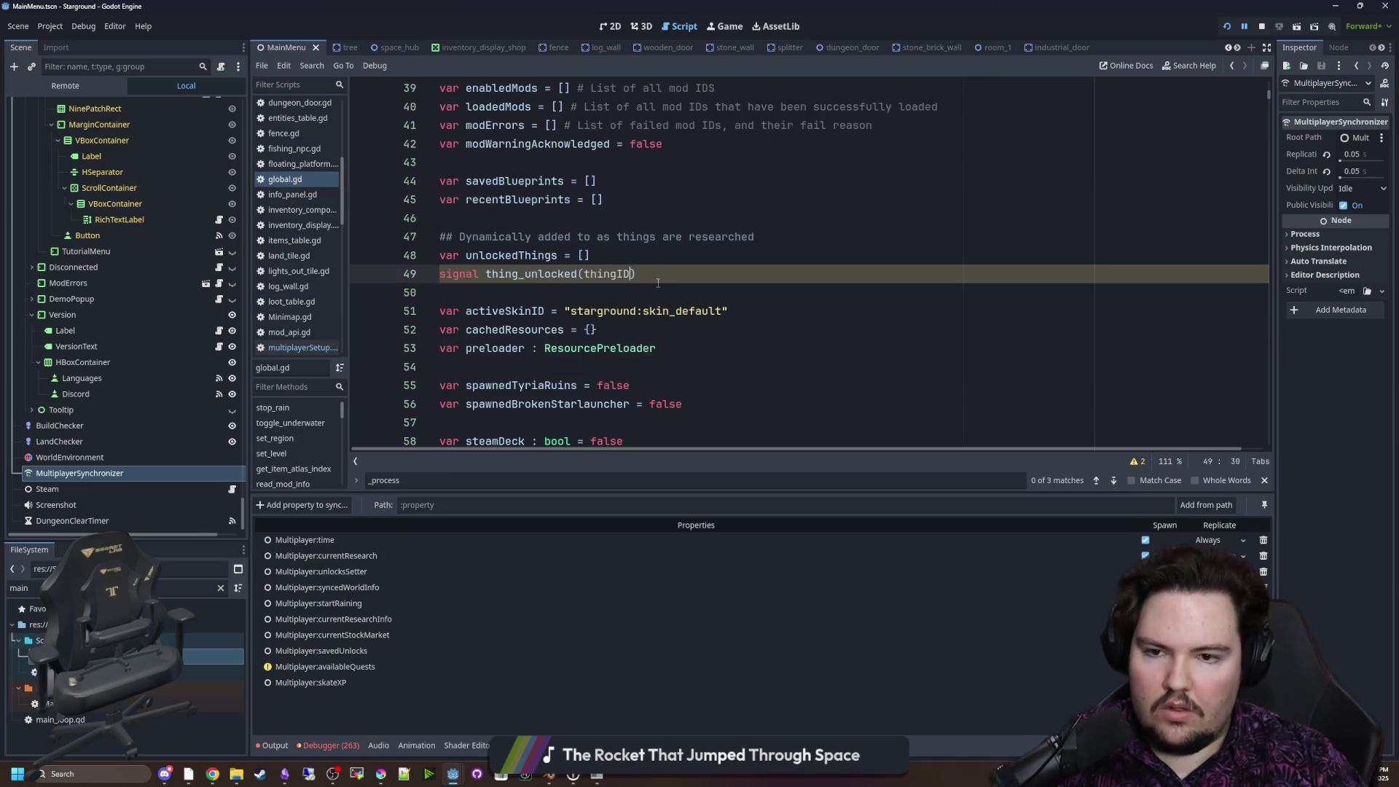
{"action": "key", "text": "Return"}
{"action": "key", "text": "Delete"}
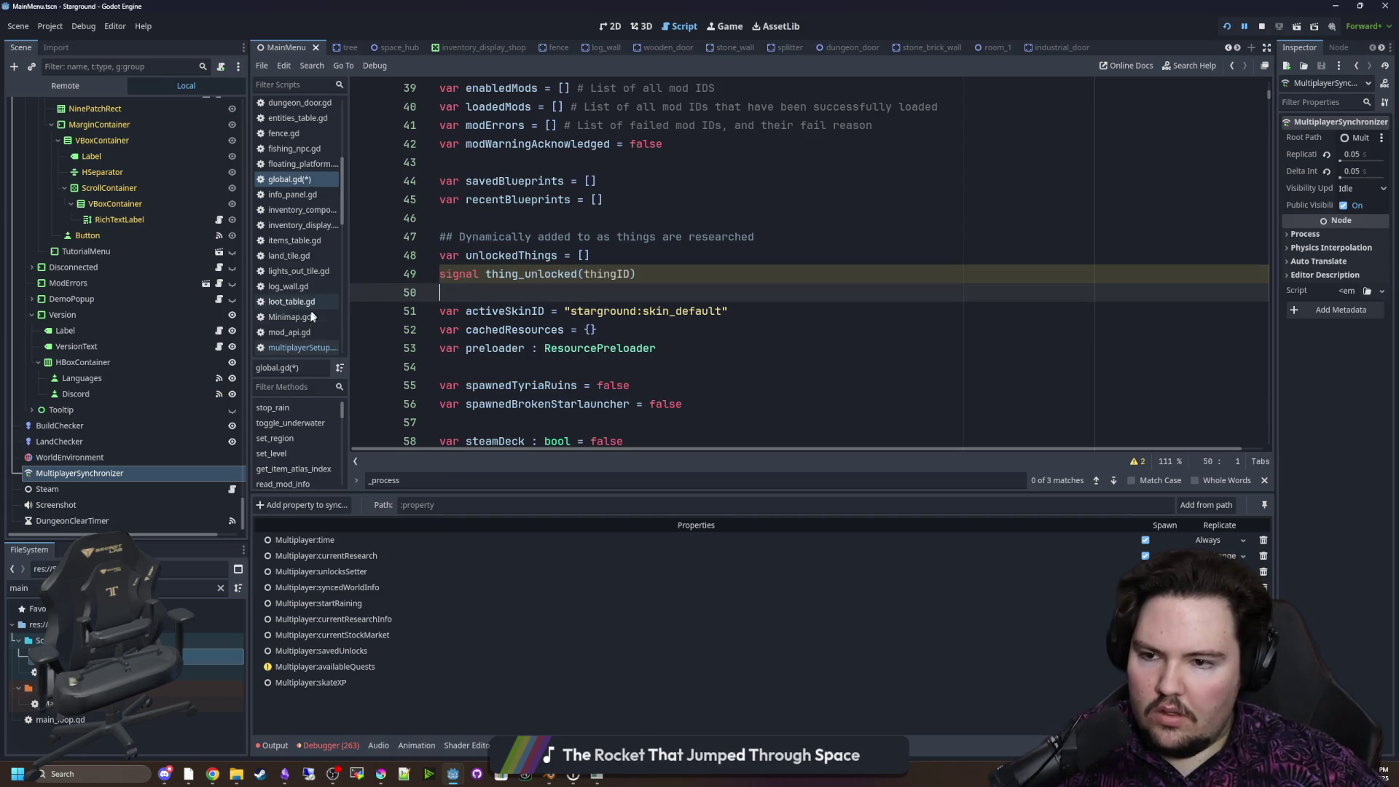
{"action": "key", "text": "ctrl+s"}
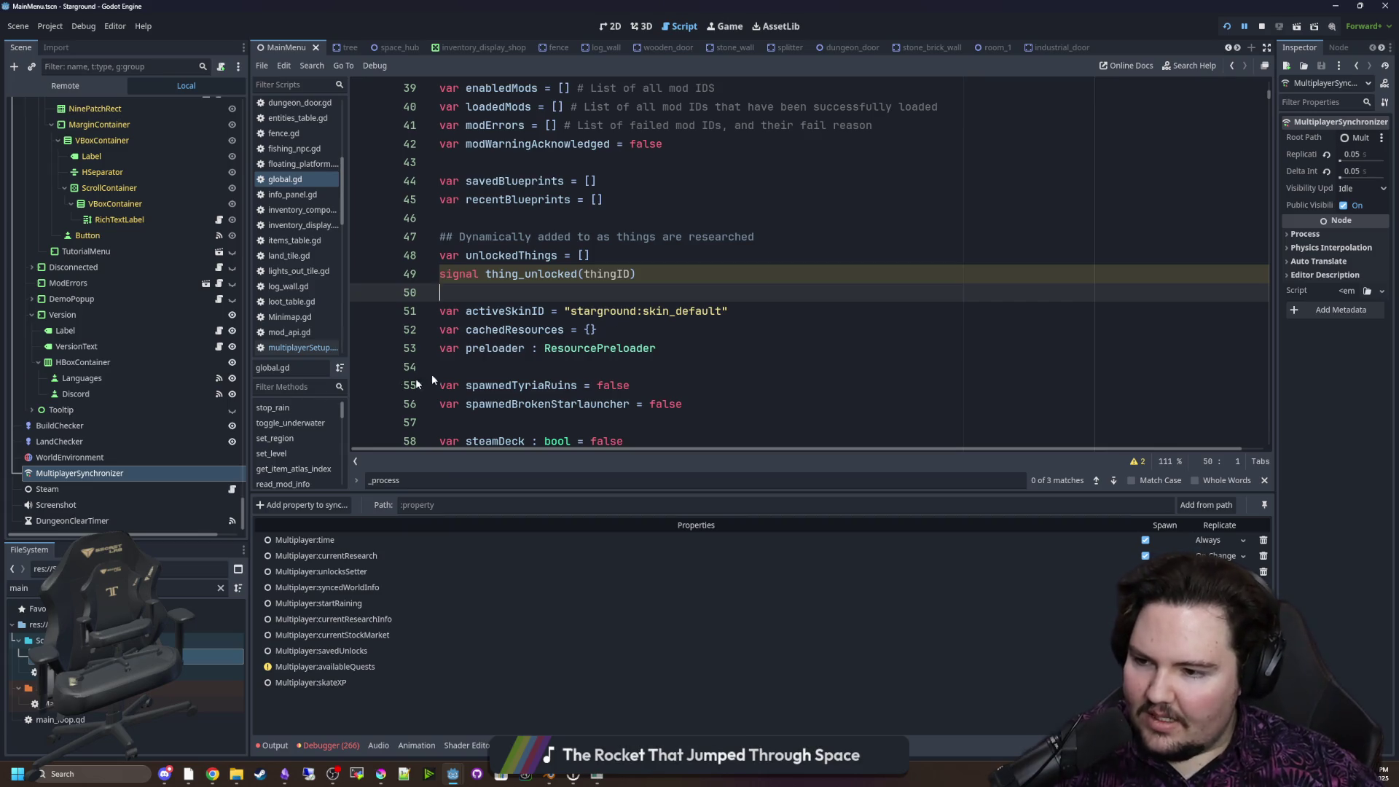
{"action": "left_click", "coordinate": [300, 347]}
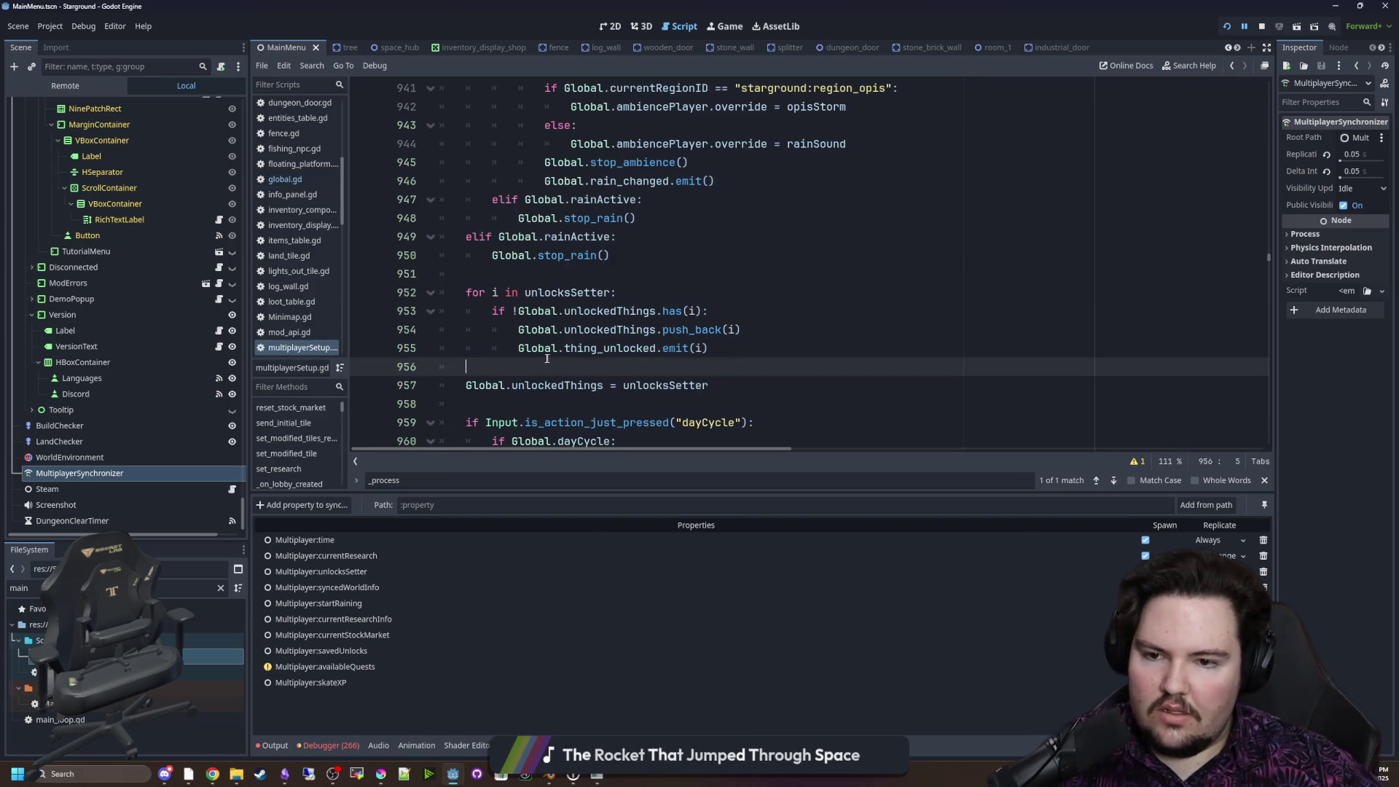
{"action": "scroll", "coordinate": [550, 352], "scroll_direction": "down", "scroll_amount": 3}
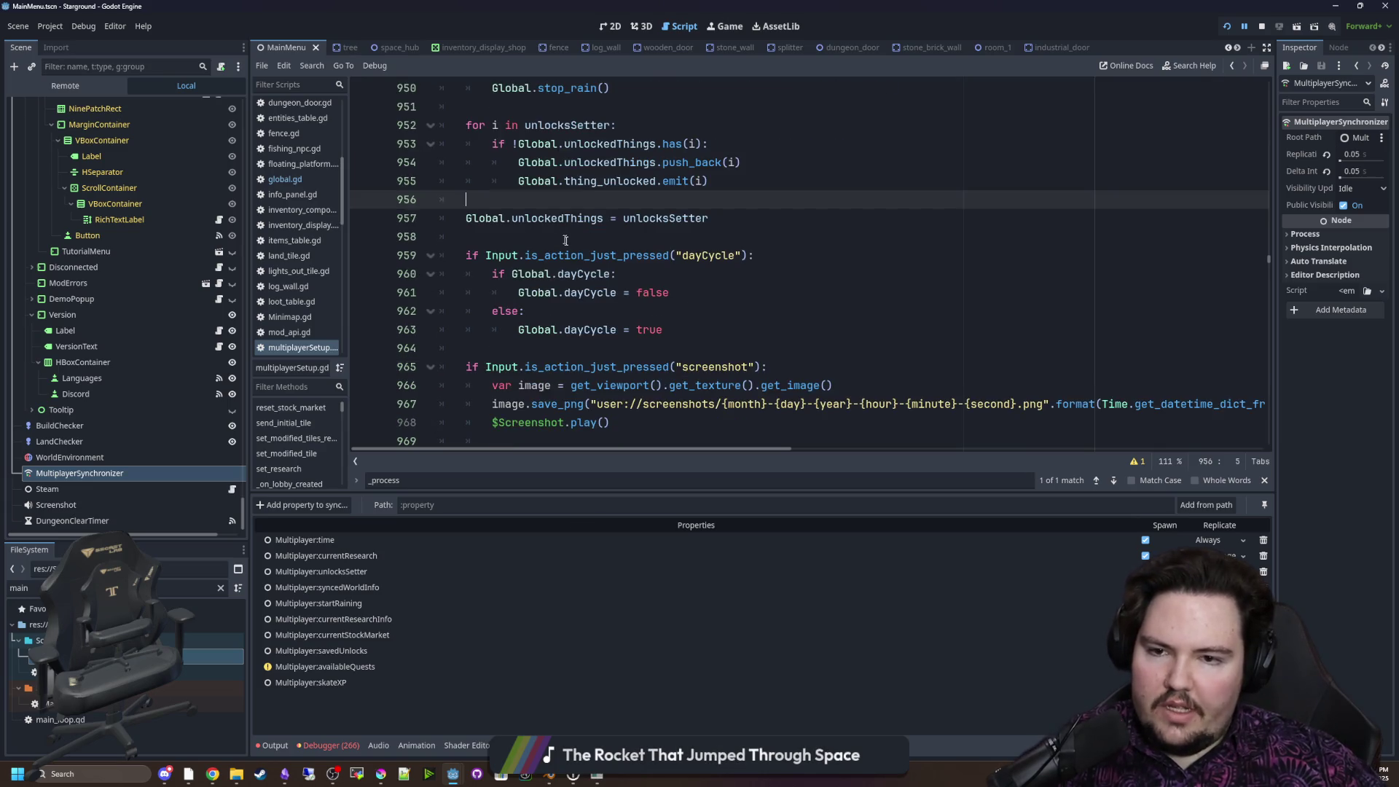
{"action": "scroll", "coordinate": [561, 236], "scroll_direction": "up", "scroll_amount": 2}
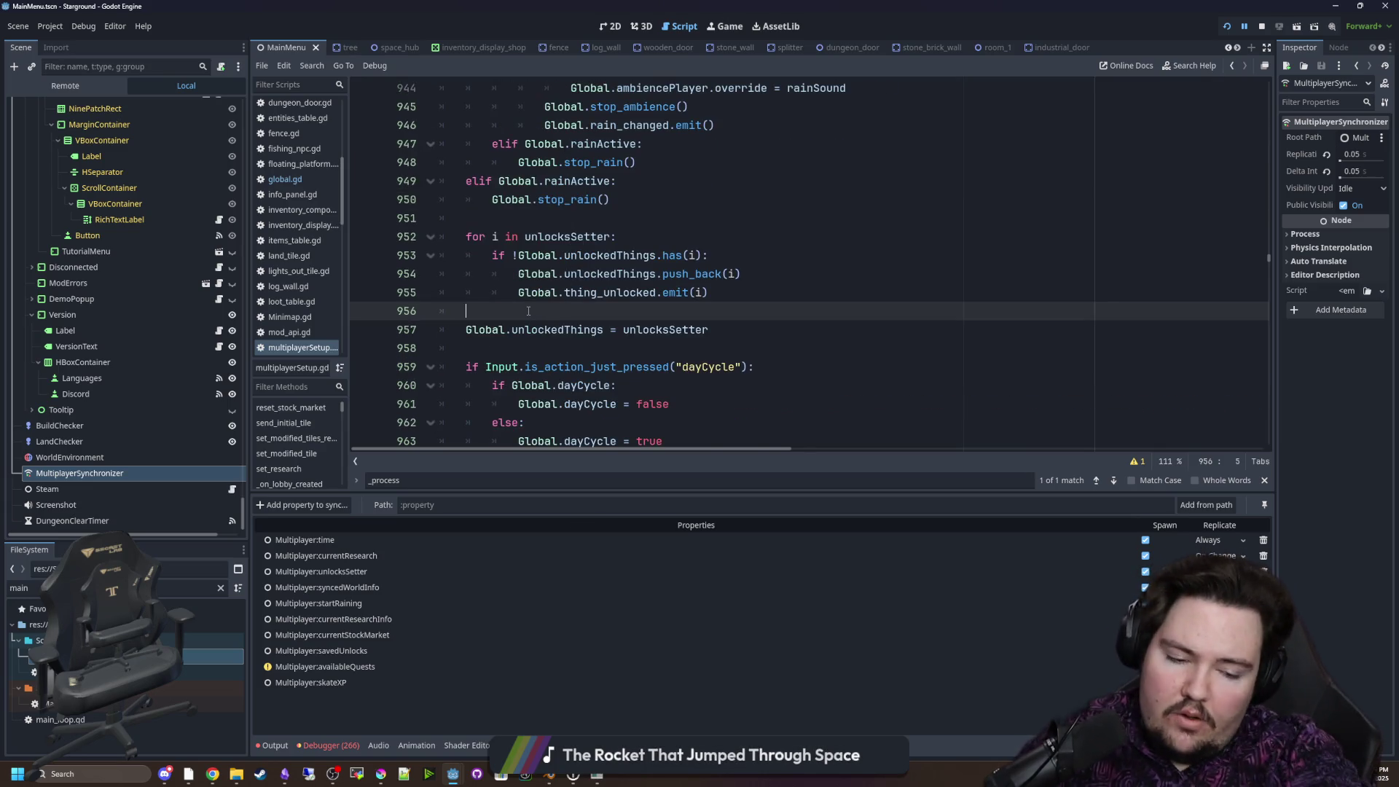